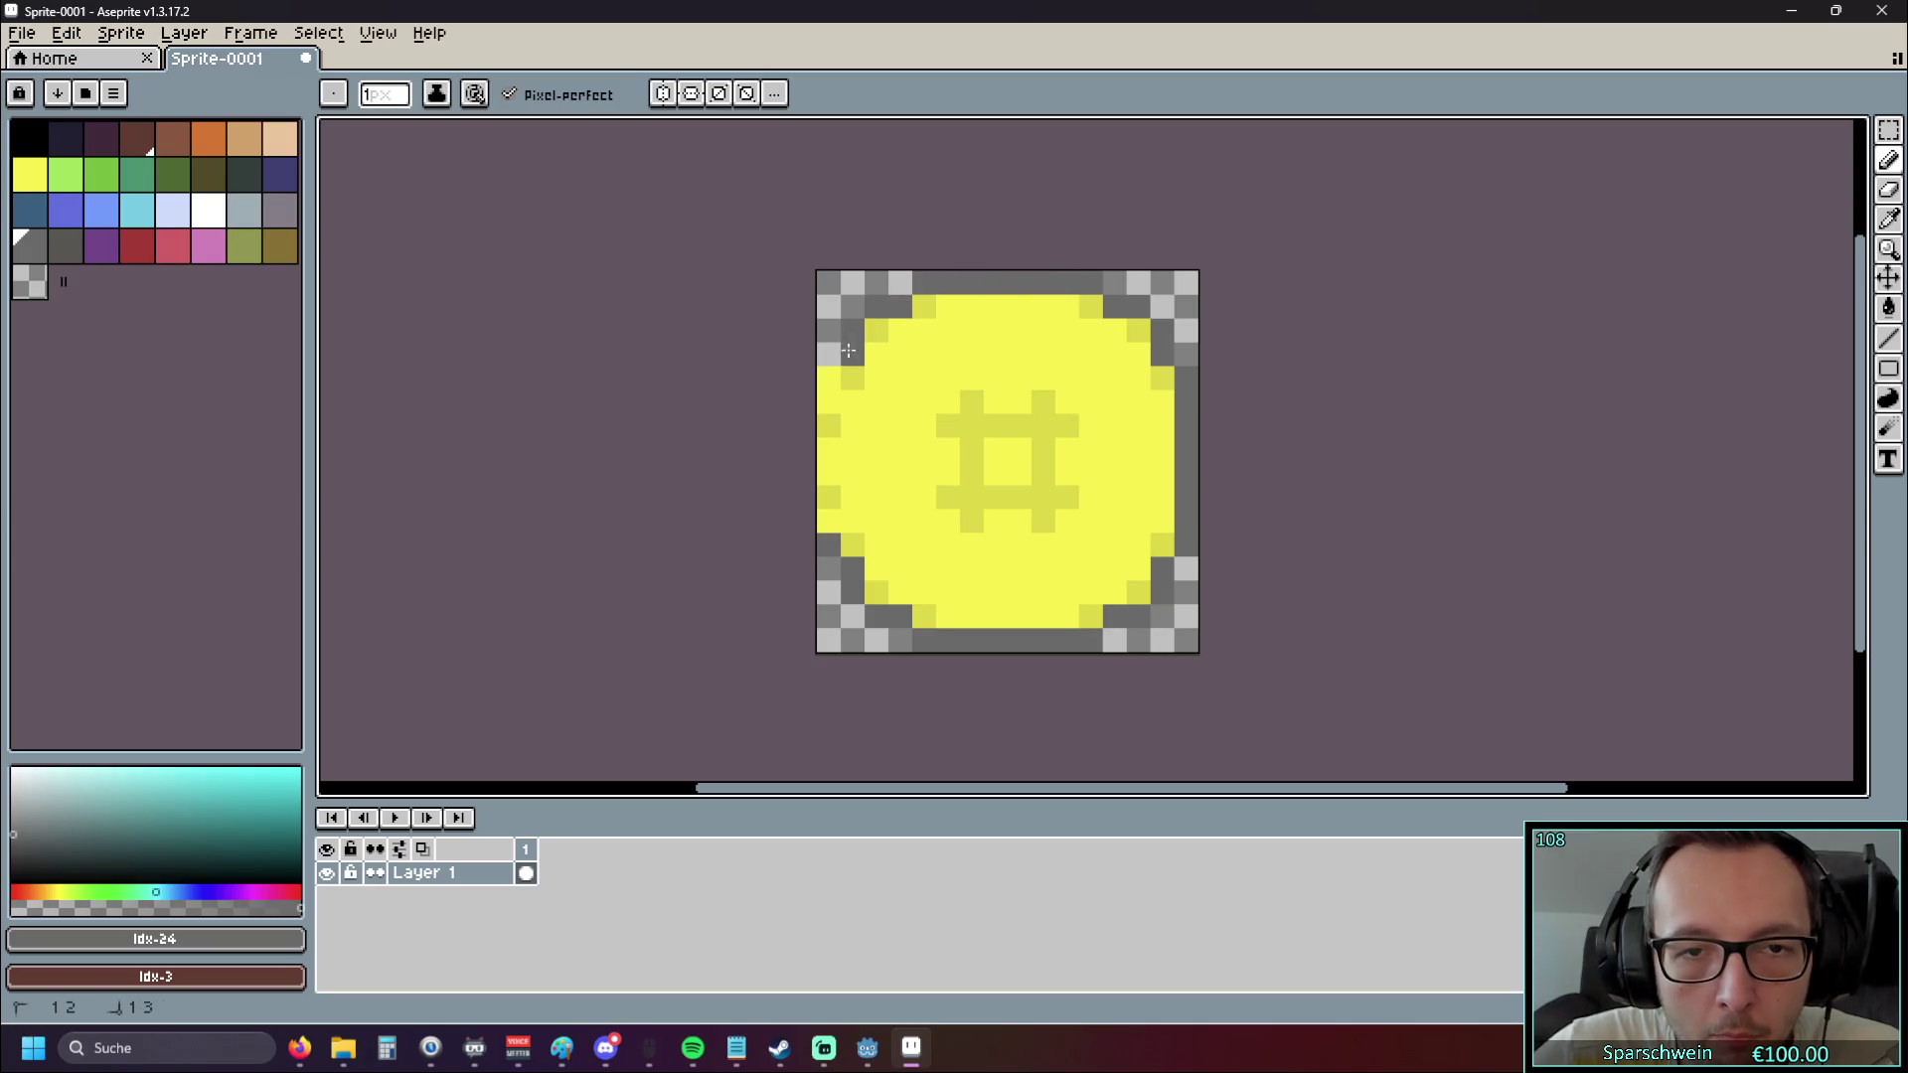
Pick the coin's yellow and pencil in the missing pixels on its right and bottom edges.
key("i")
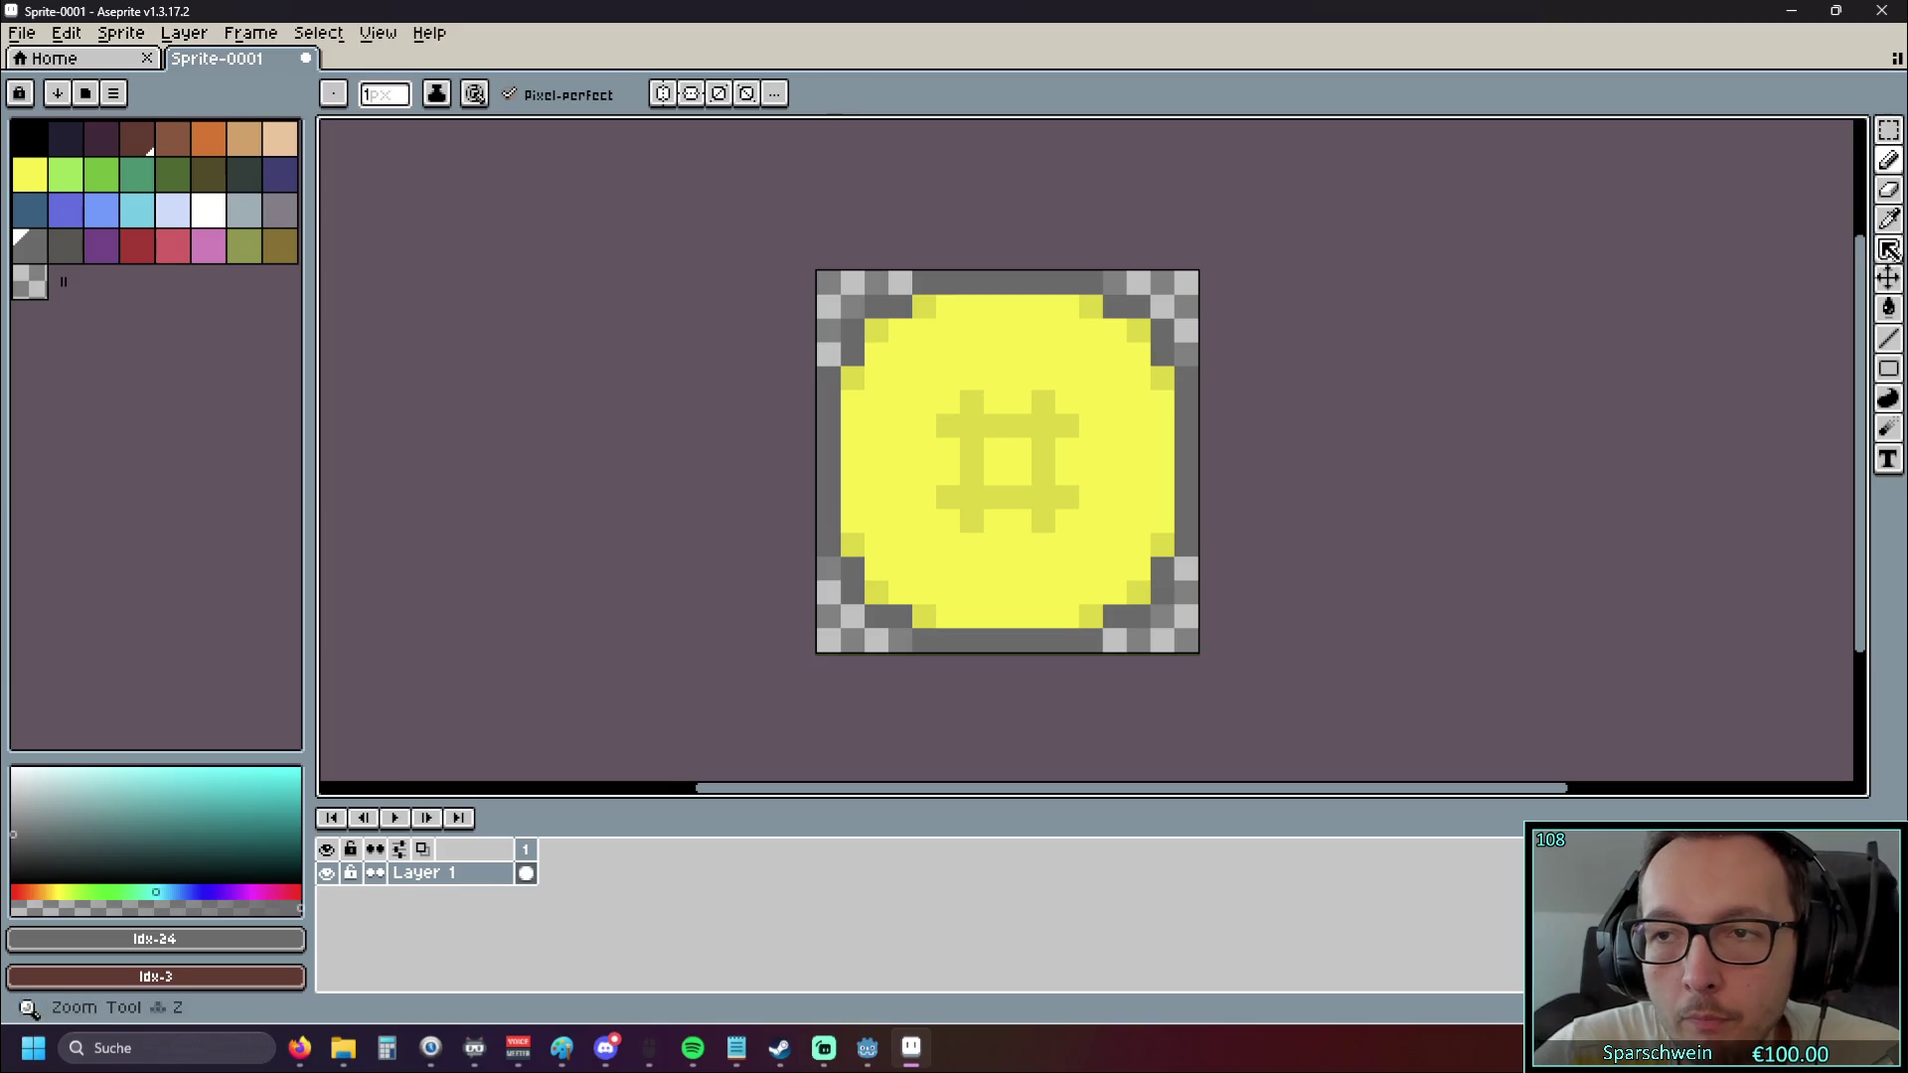
left_click(865, 504)
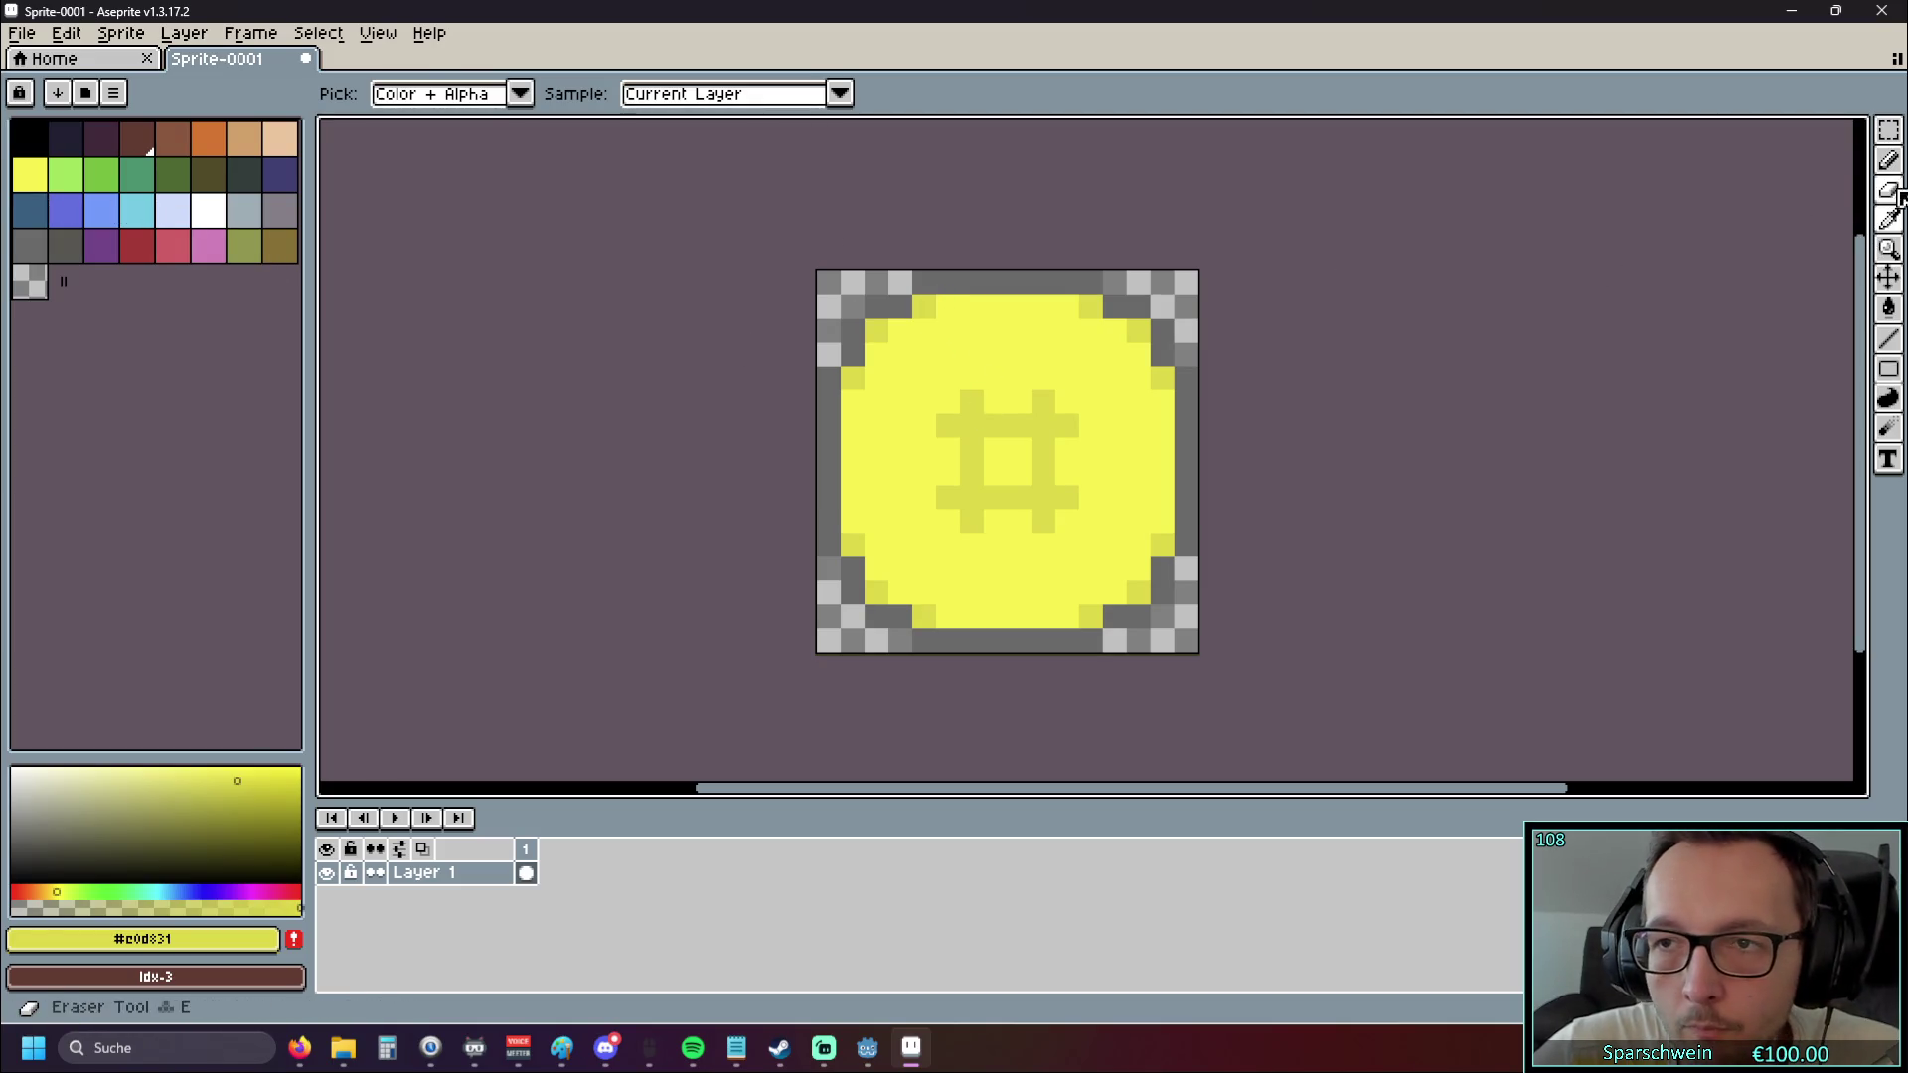
left_click(1888, 160)
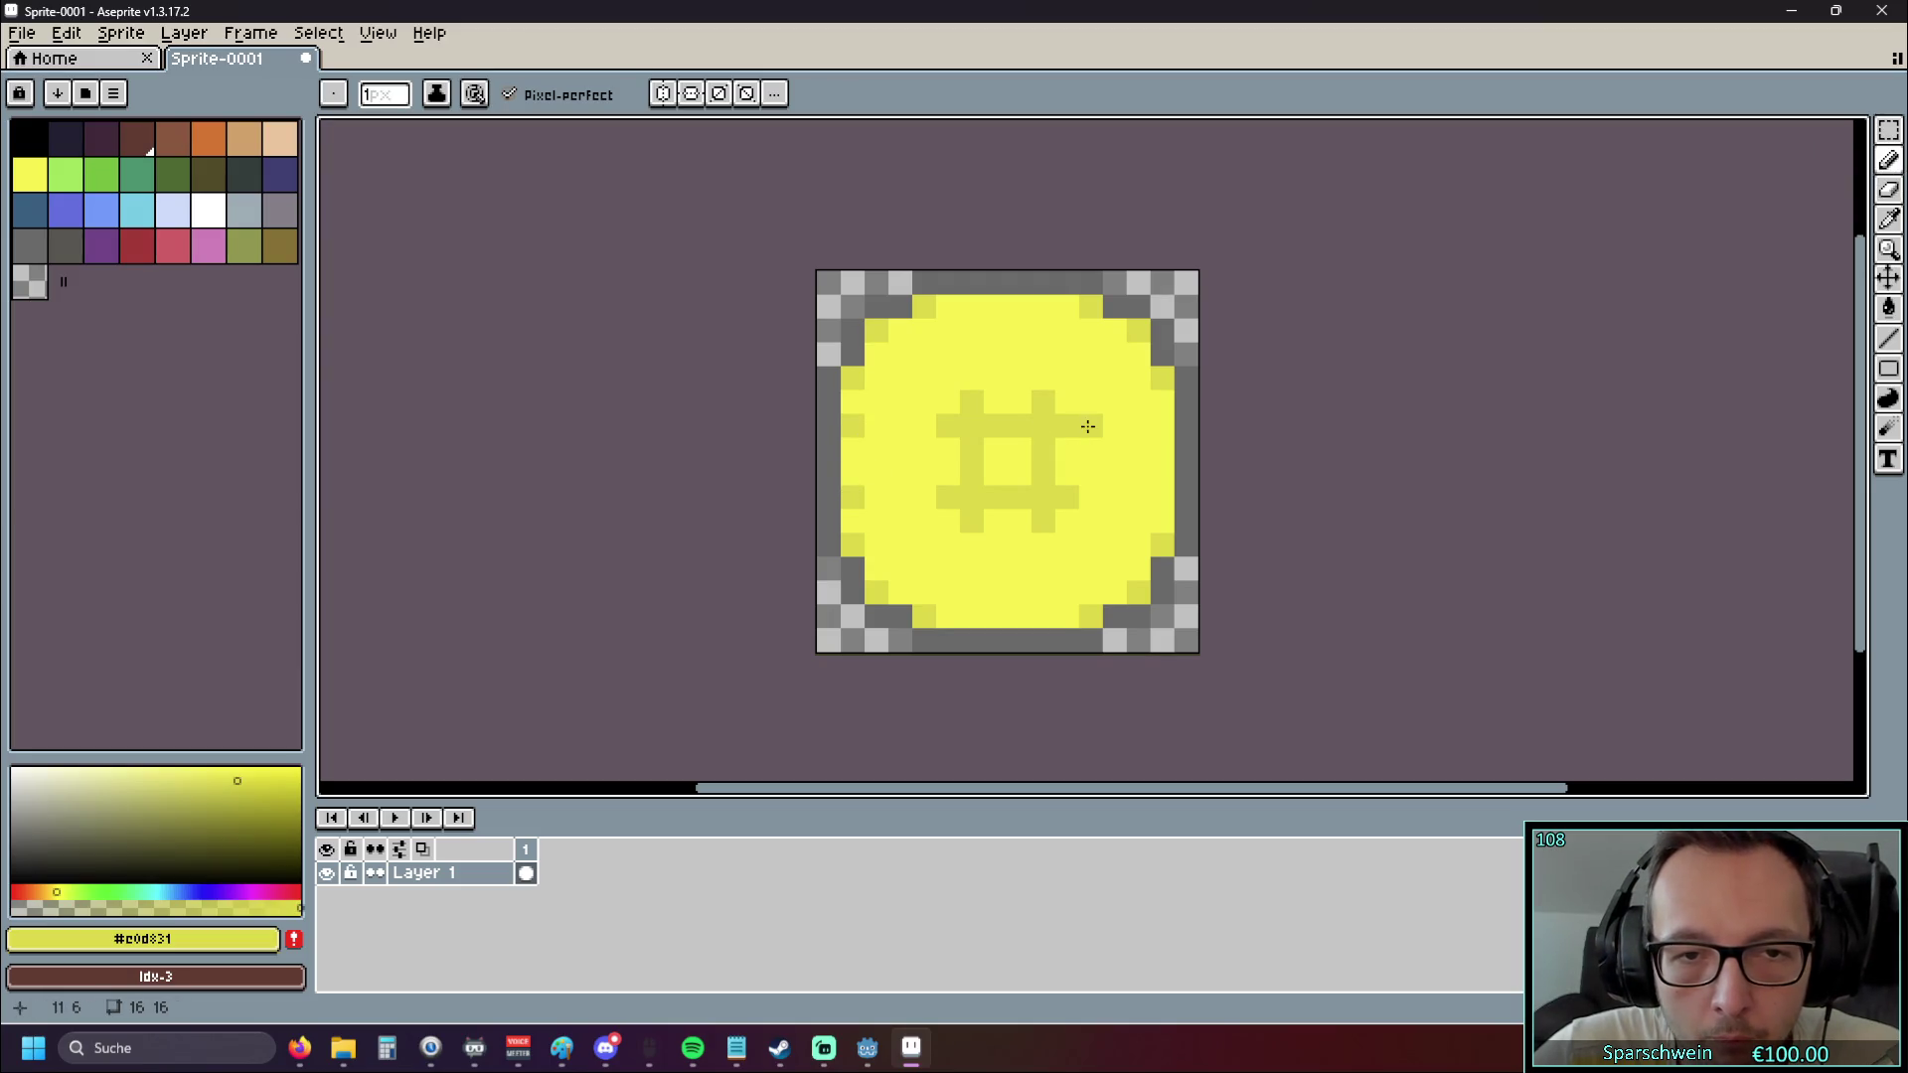
left_click(1162, 426)
left_click(1163, 498)
left_click(972, 617)
left_click(1043, 617)
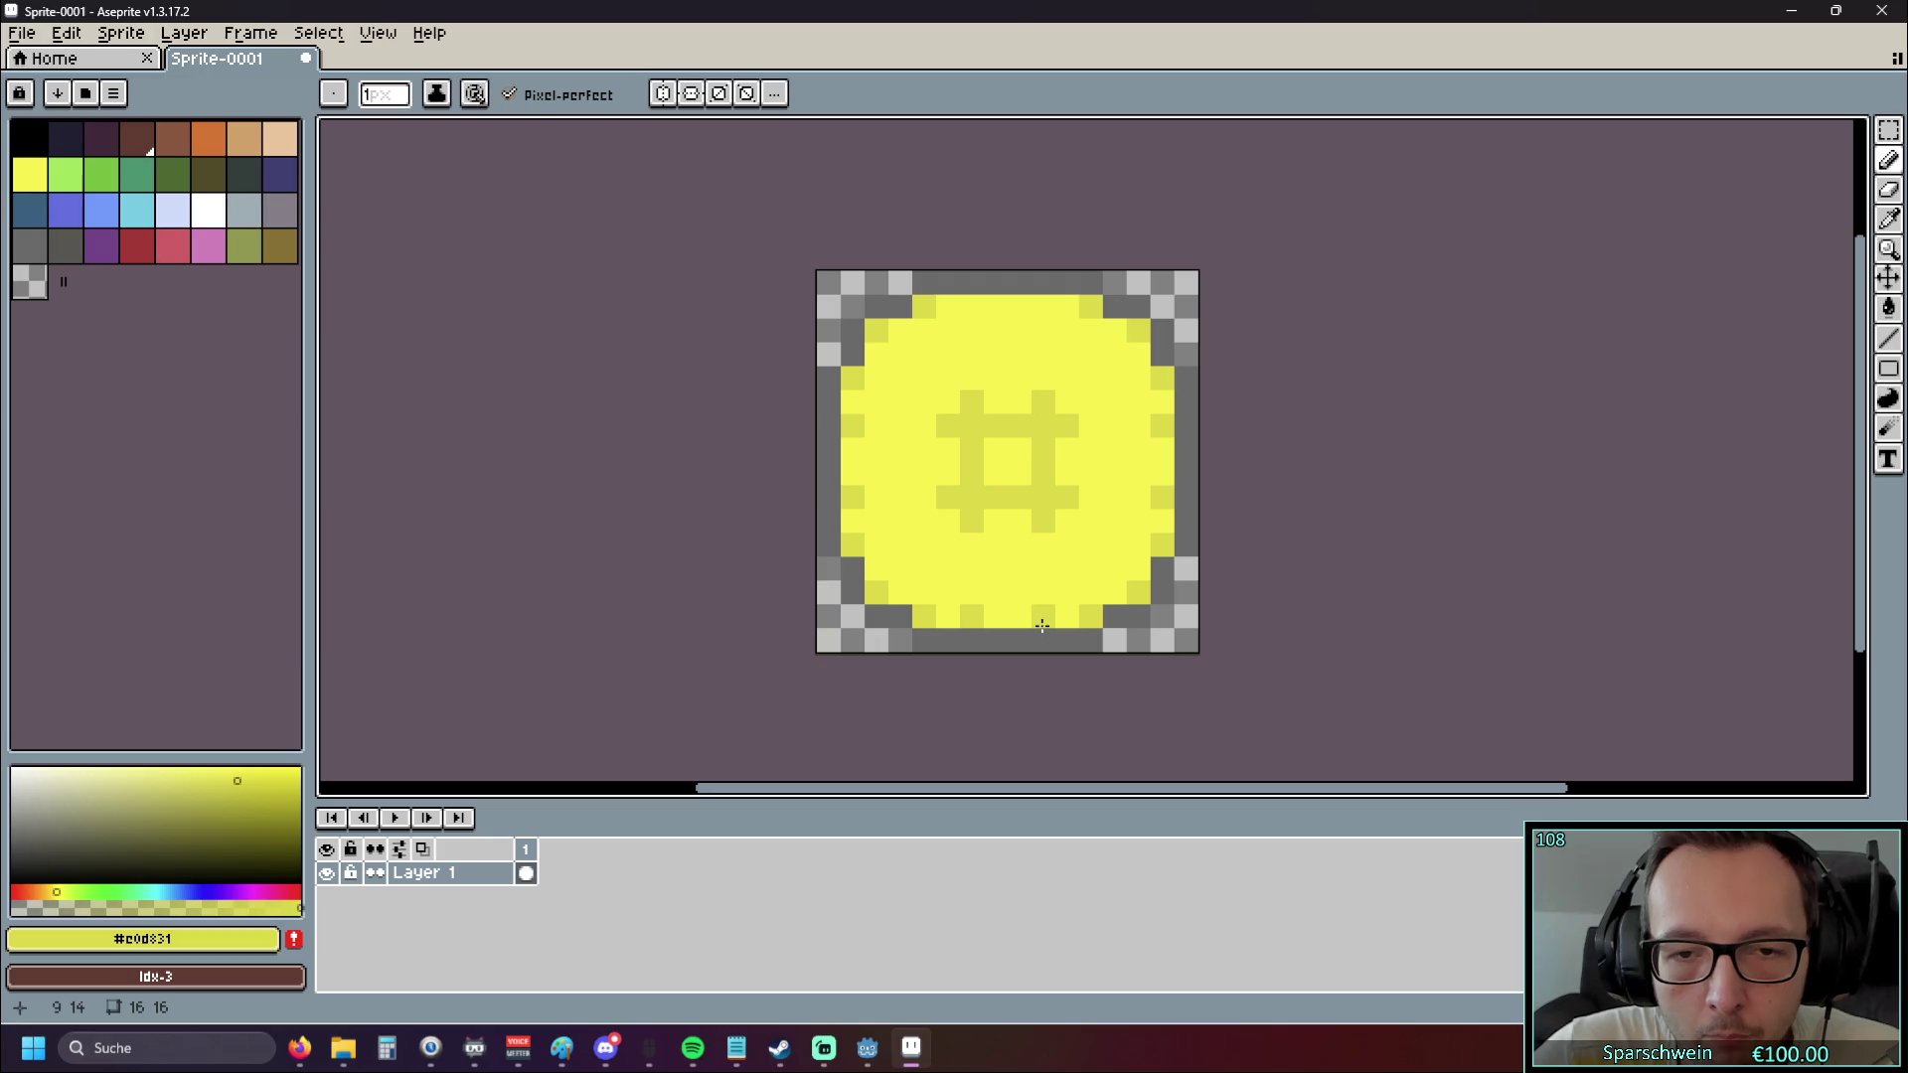
left_click(21, 34)
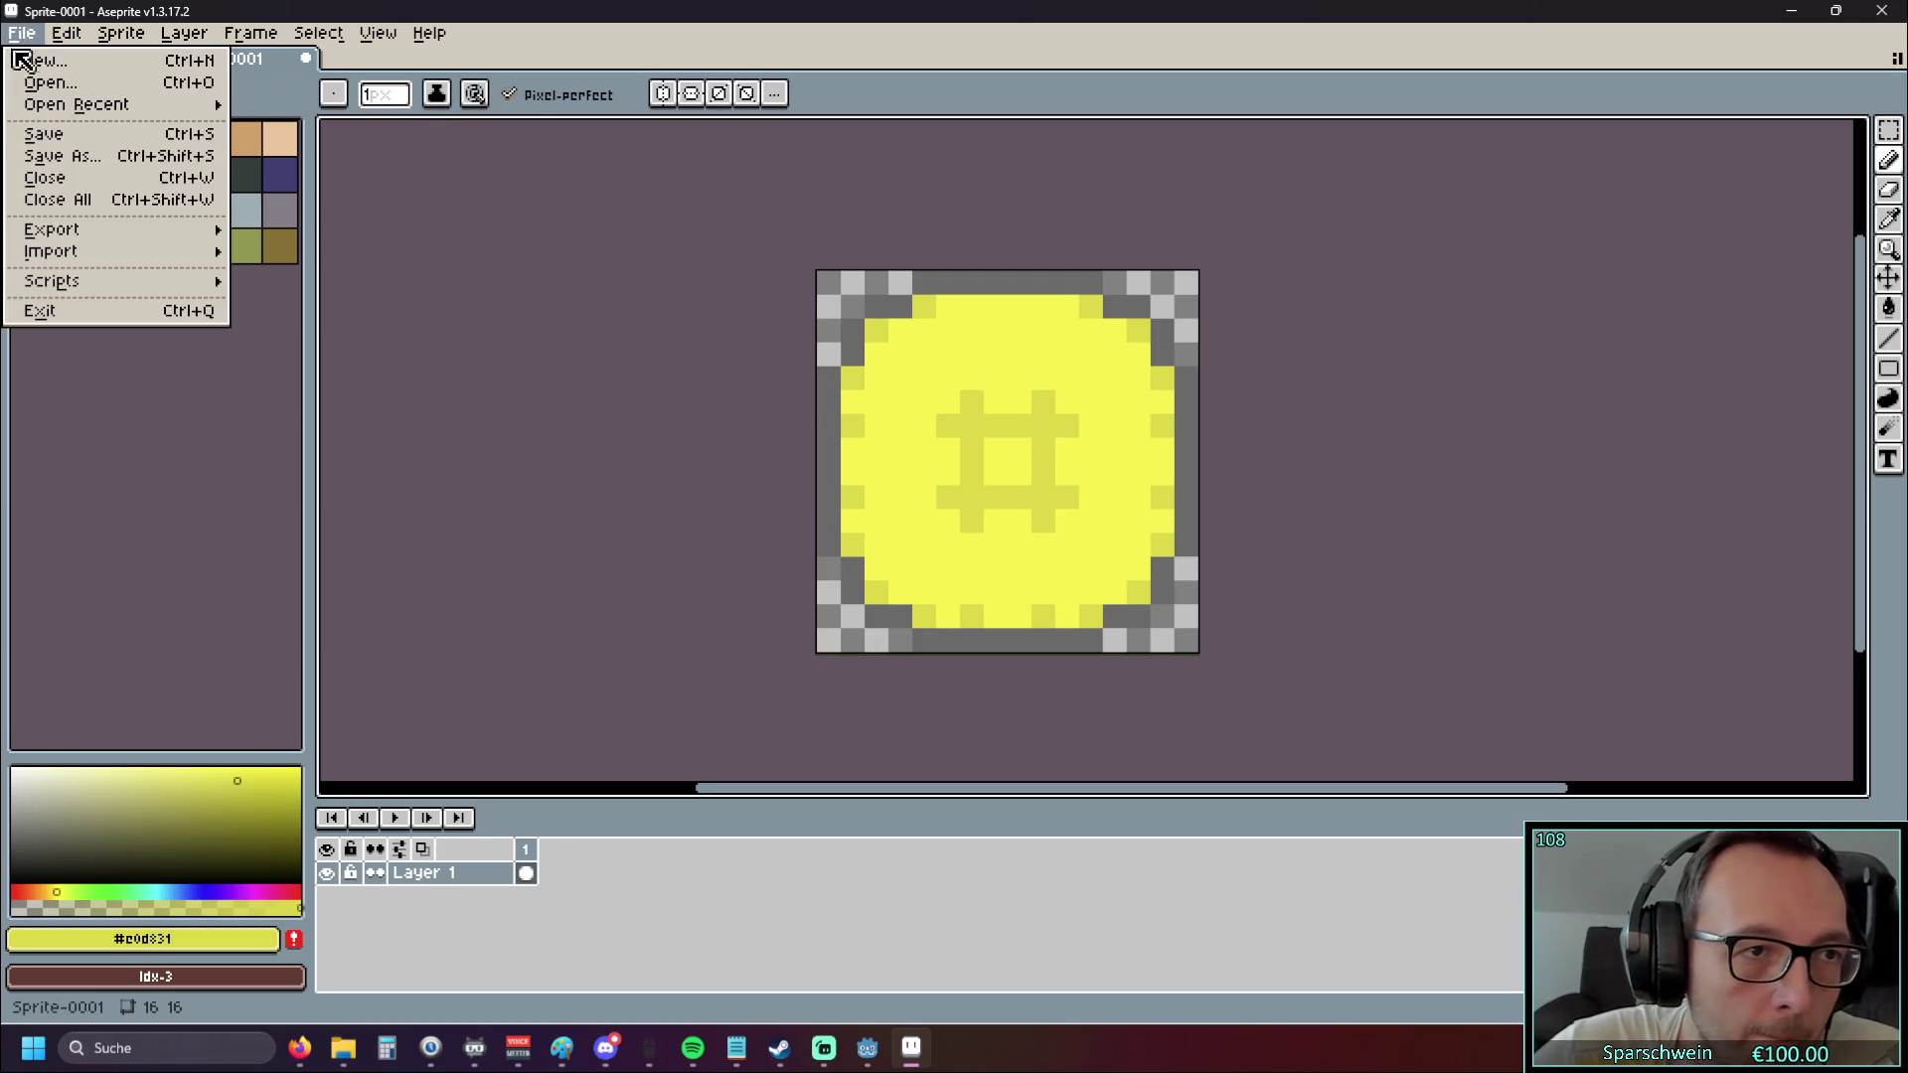
Start saving the sprite and rename the file from Sprite-0001 to coind.aseprite.
left_click(85, 139)
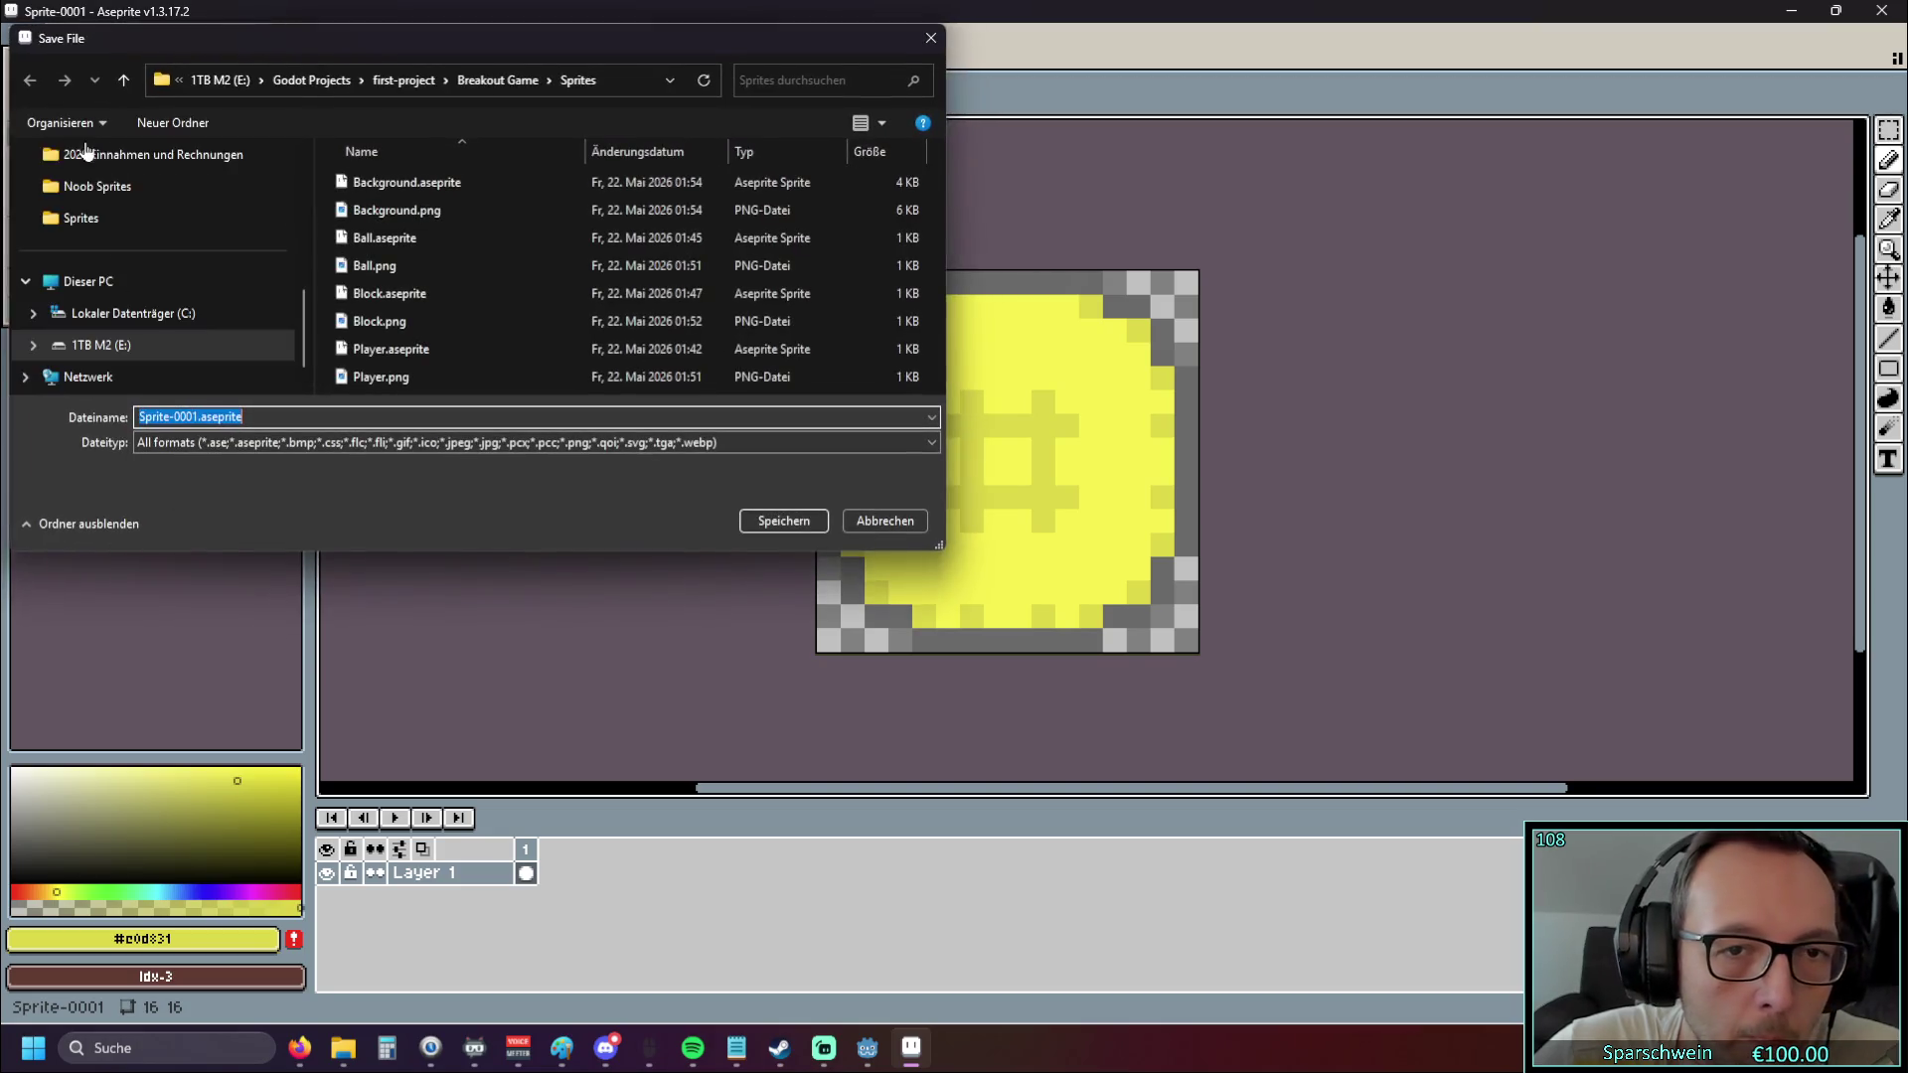
left_click(197, 417)
left_click_drag(197, 417, 139, 416)
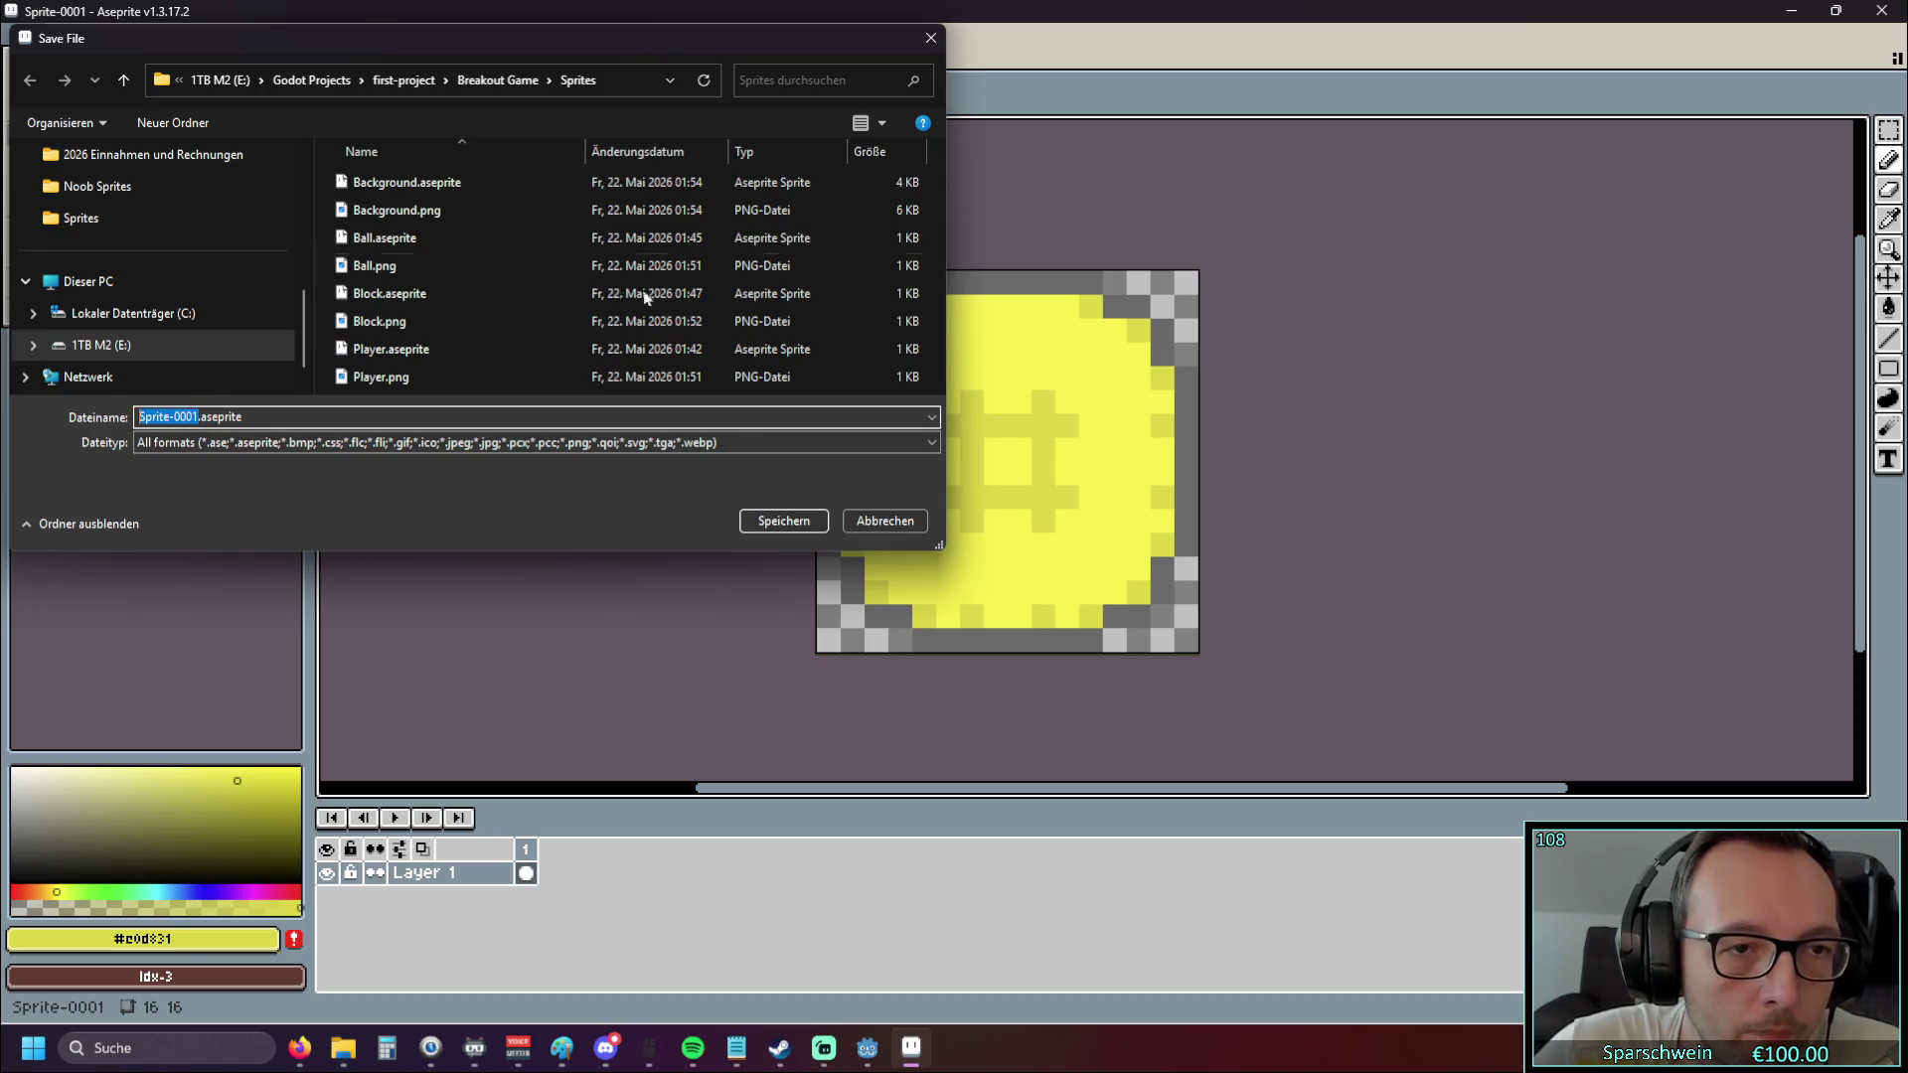
type("coind")
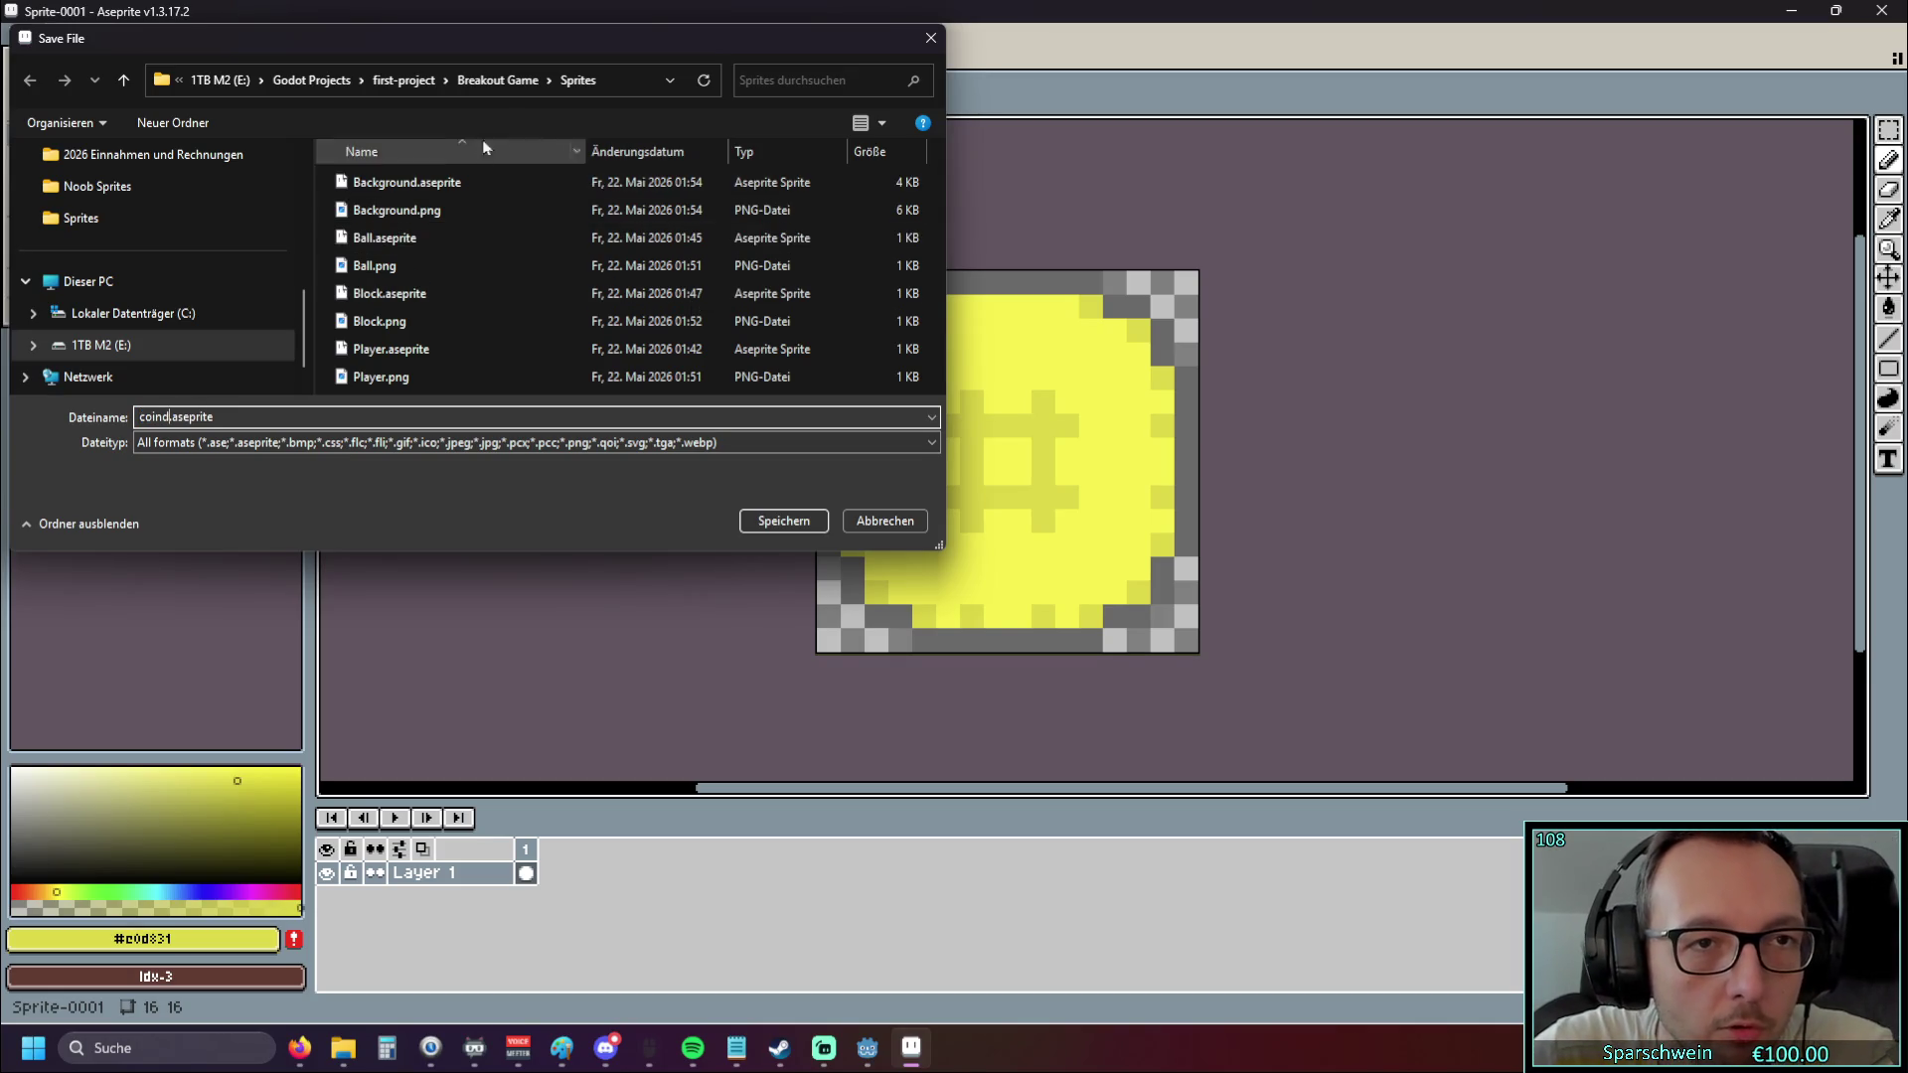
scroll(201, 281, "down", 1)
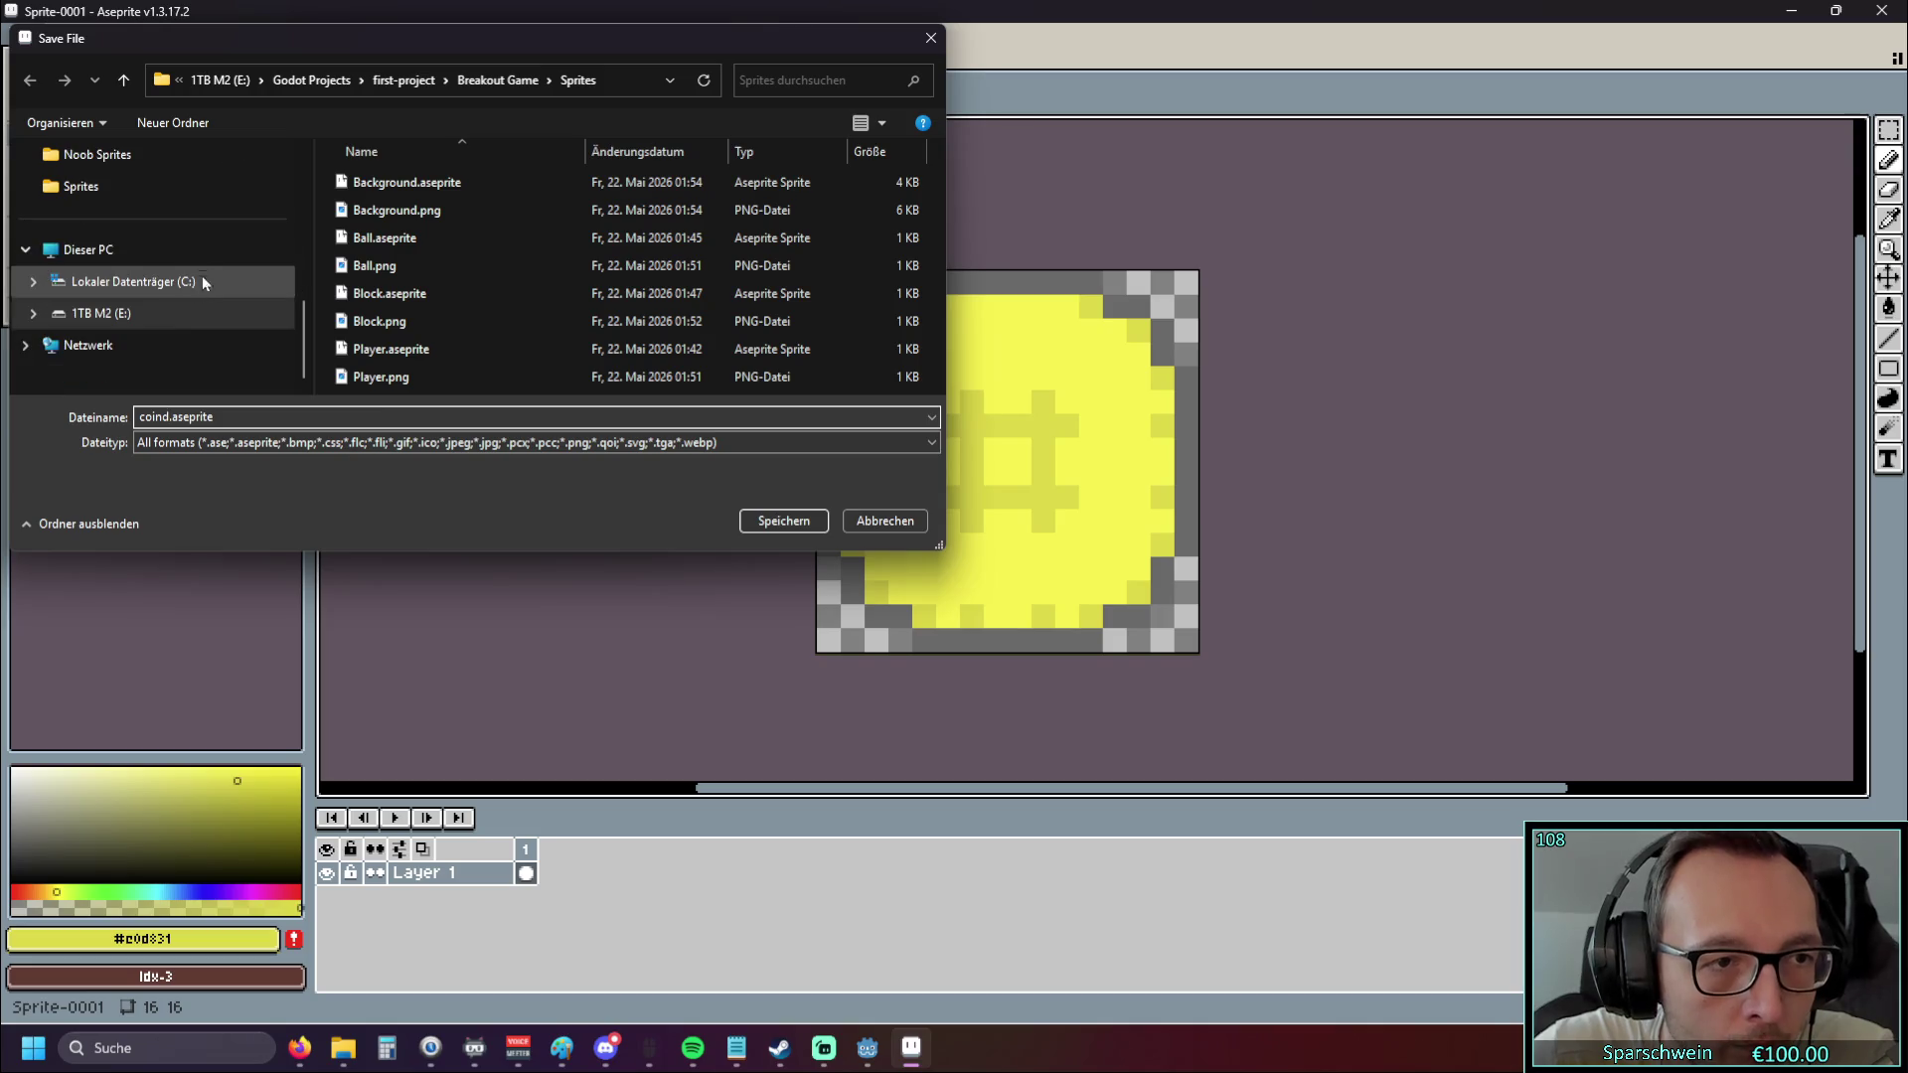
Browse to Godot Projects/second-project/City Game/Sprites and save the sprite there.
left_click(524, 79)
left_click(413, 211)
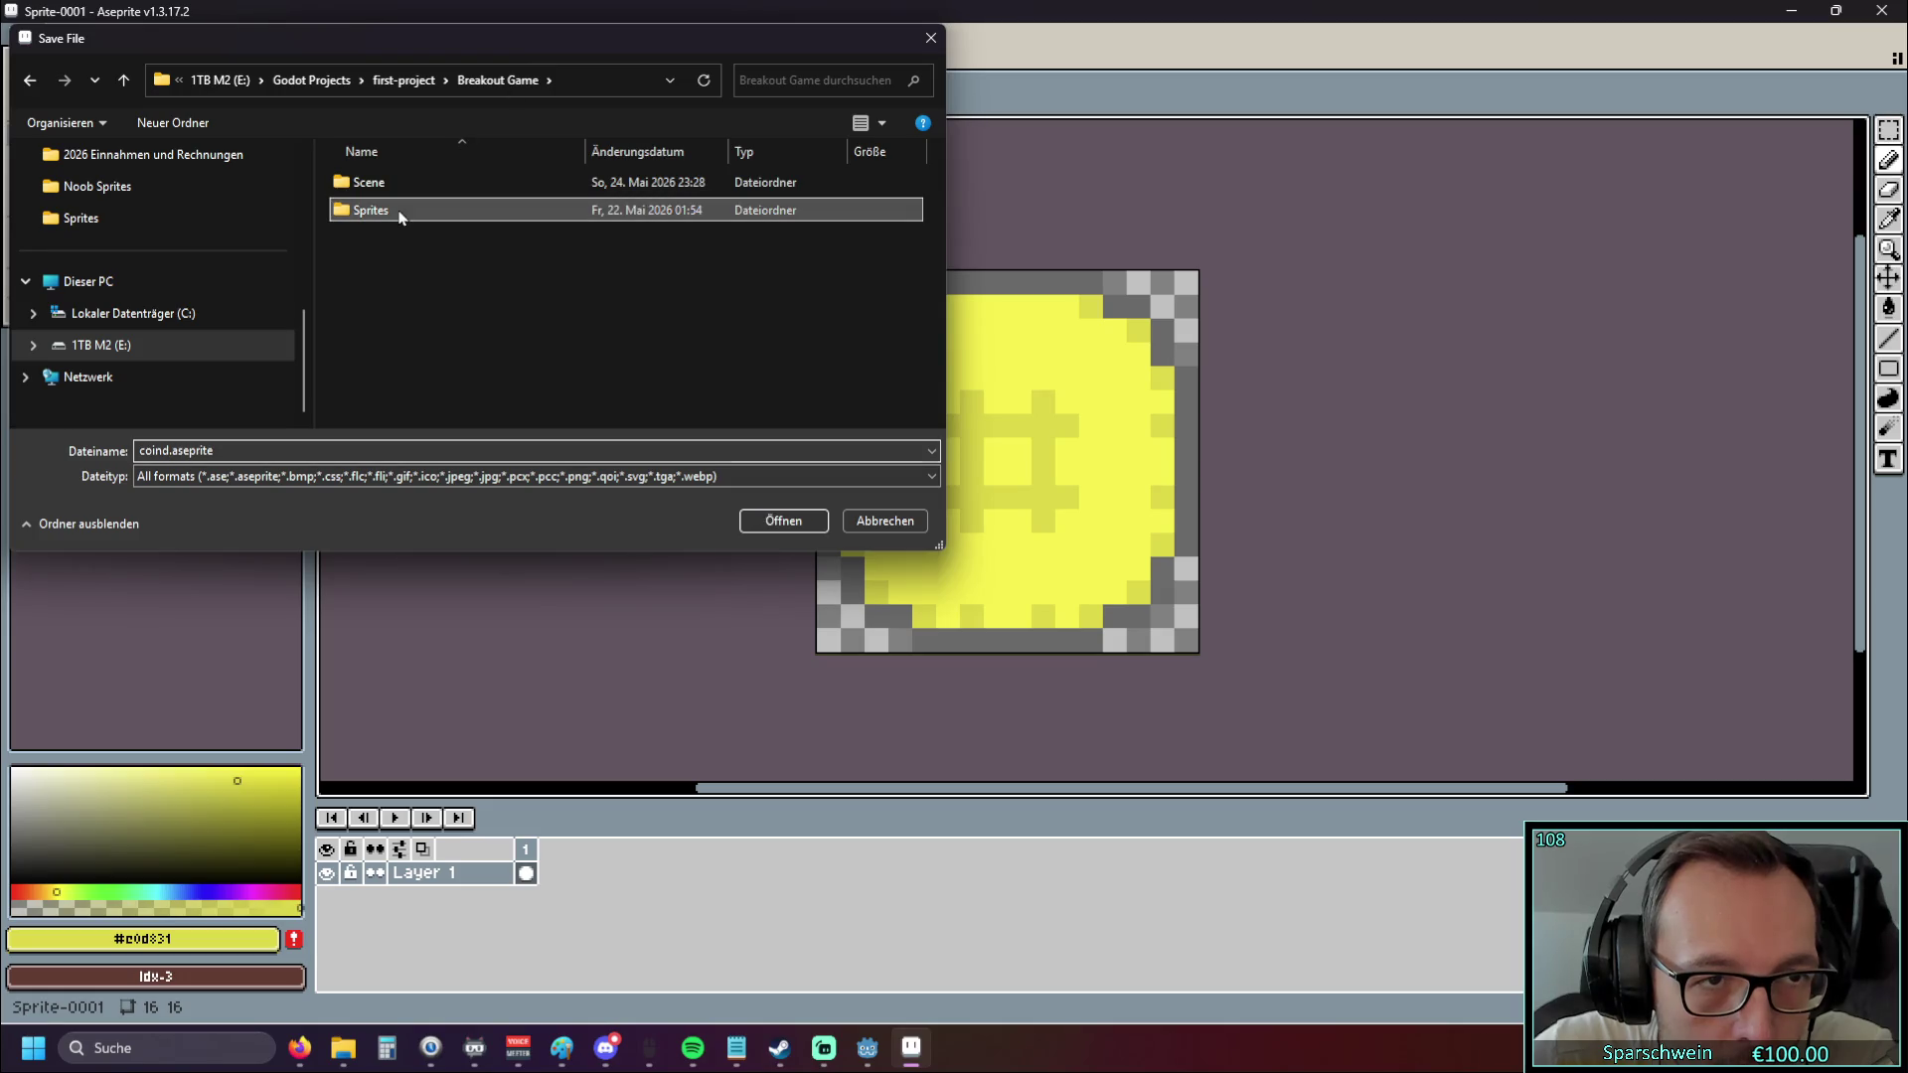
left_click(404, 80)
left_click(384, 80)
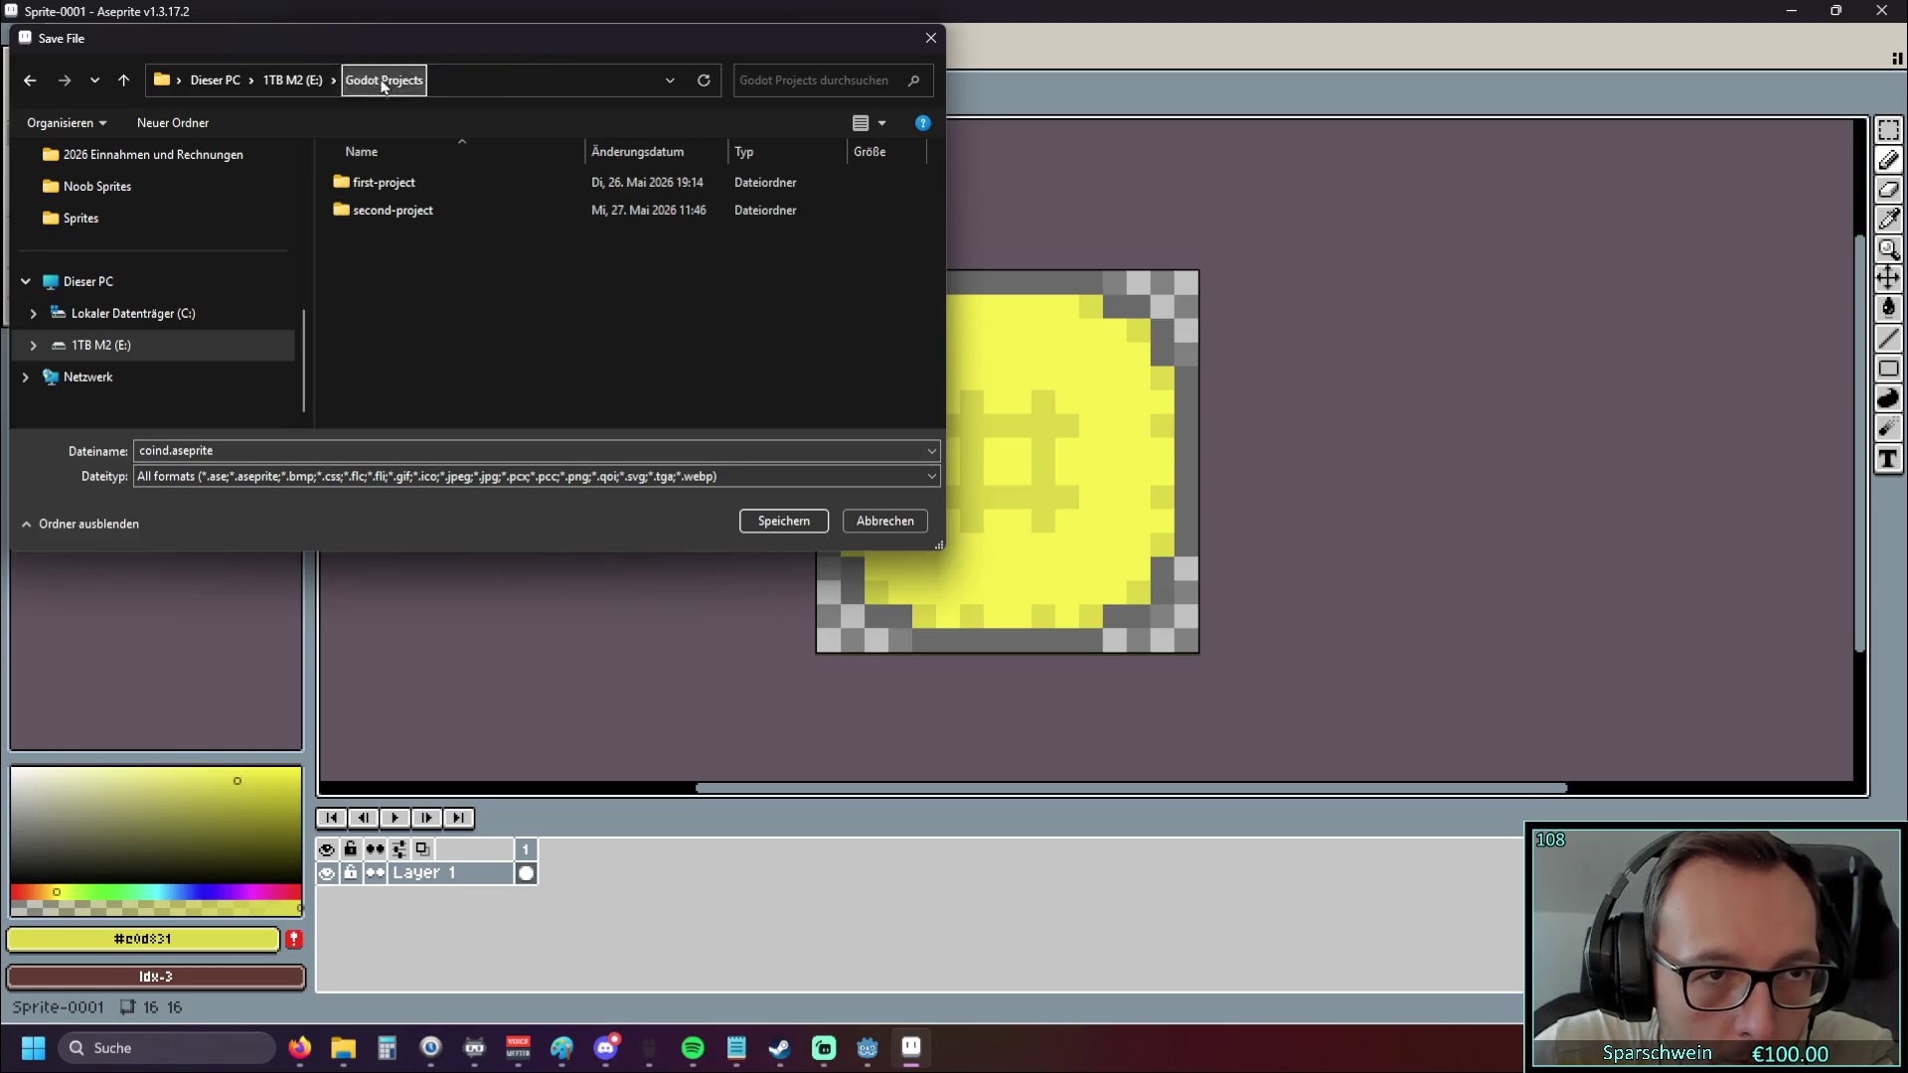
double_click(389, 207)
double_click(403, 211)
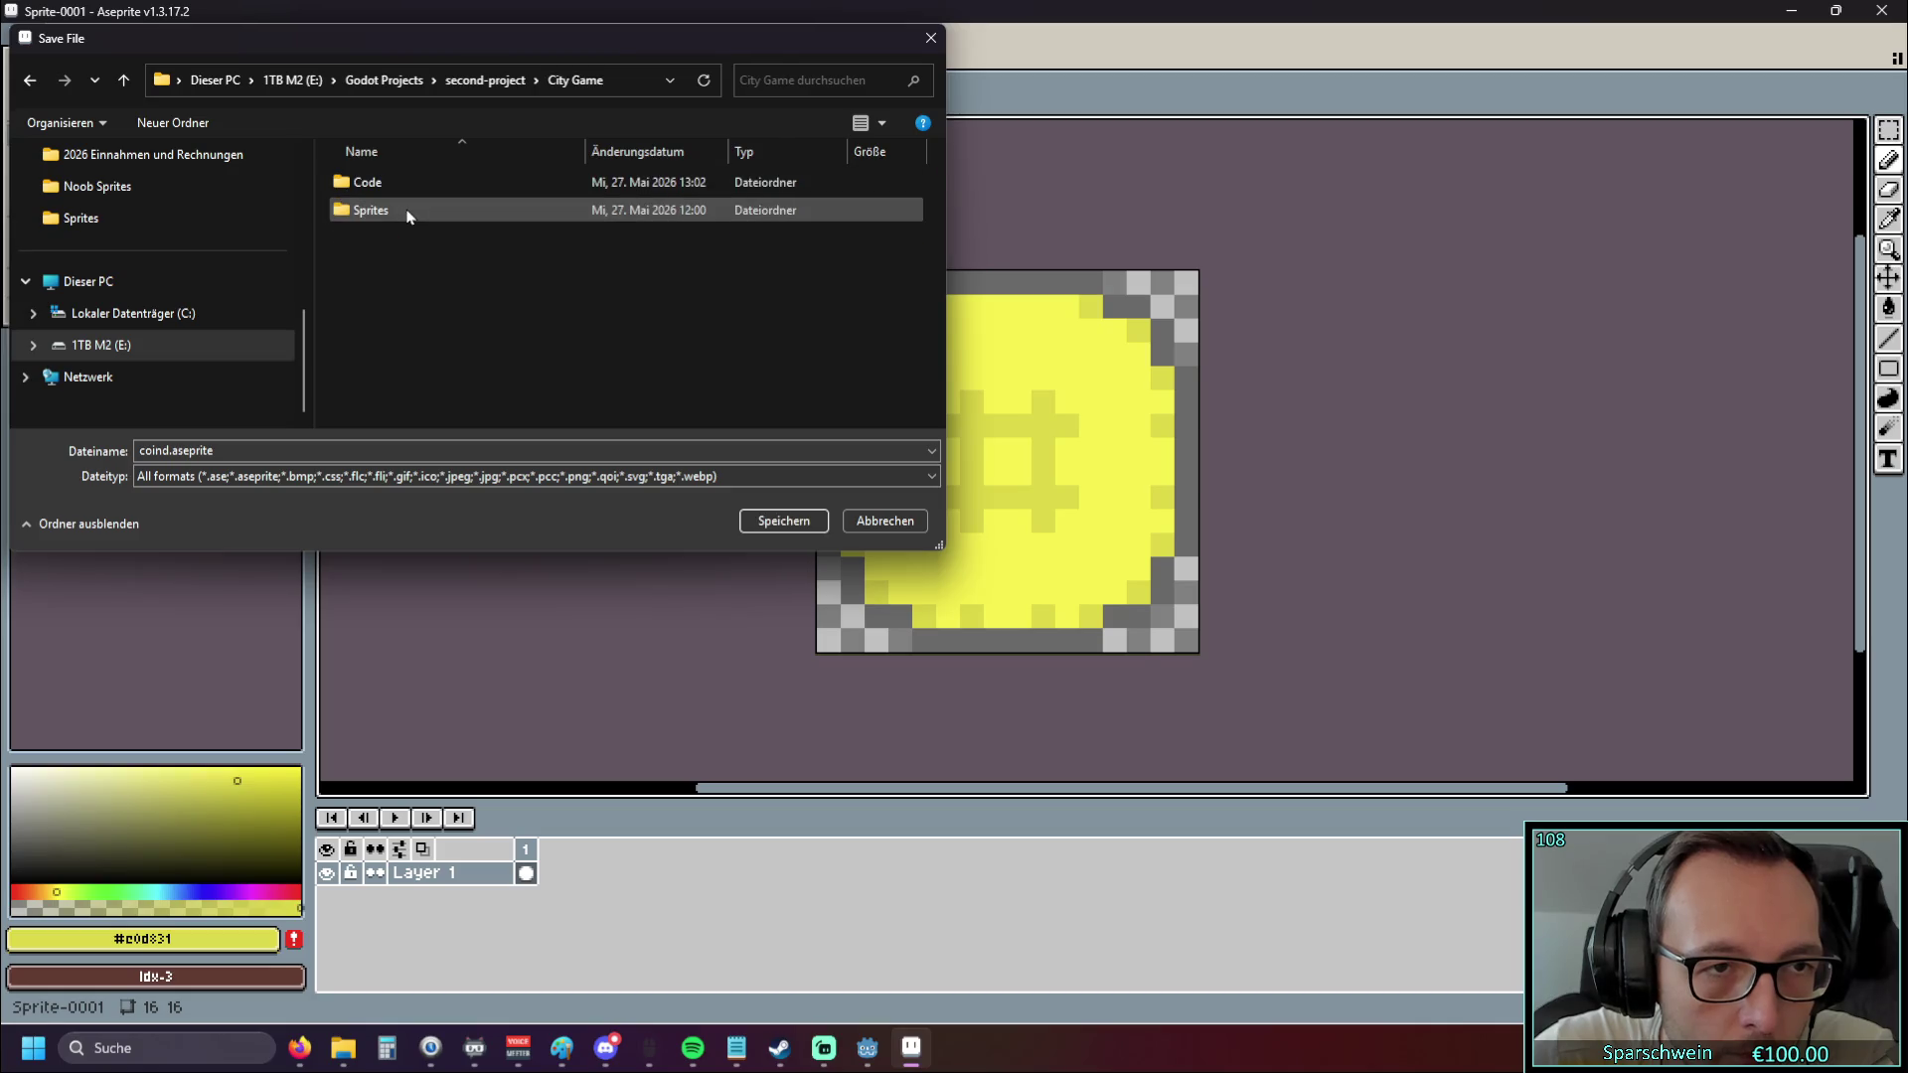
double_click(406, 209)
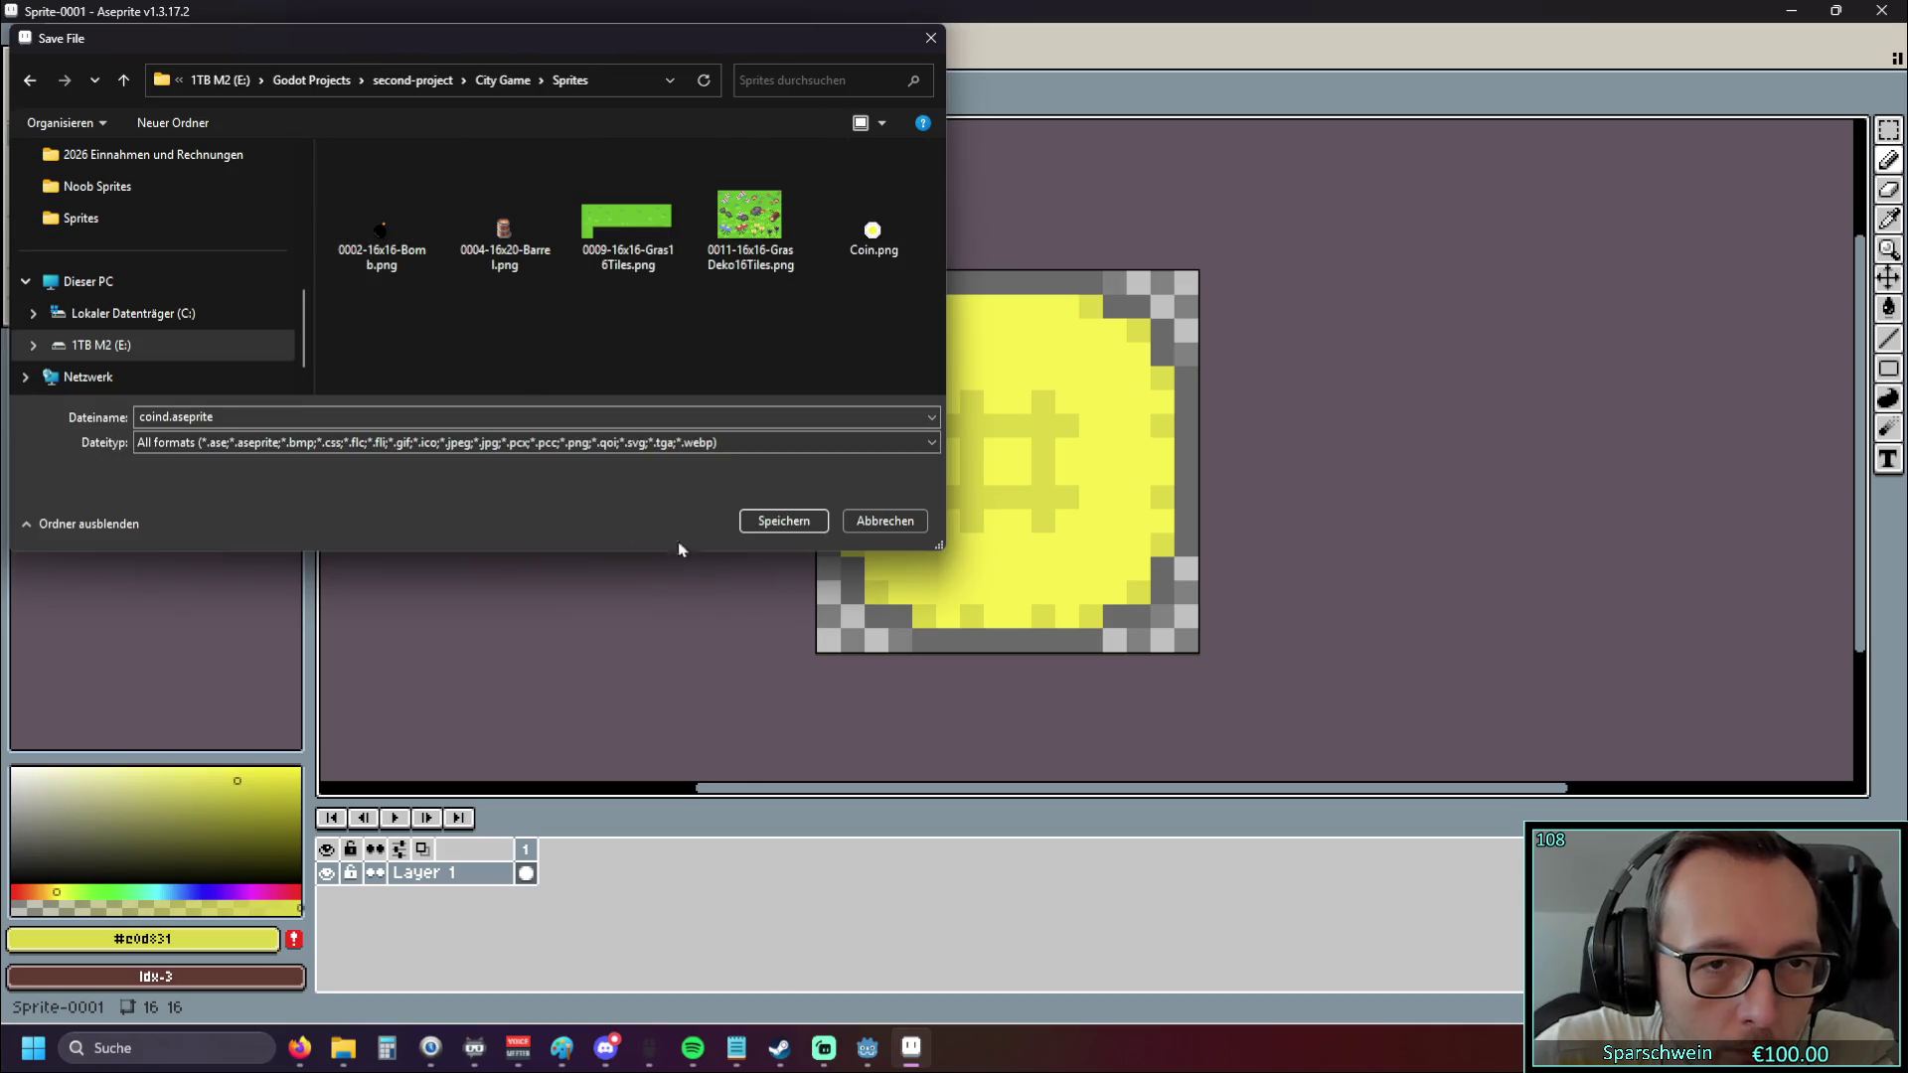
left_click(762, 524)
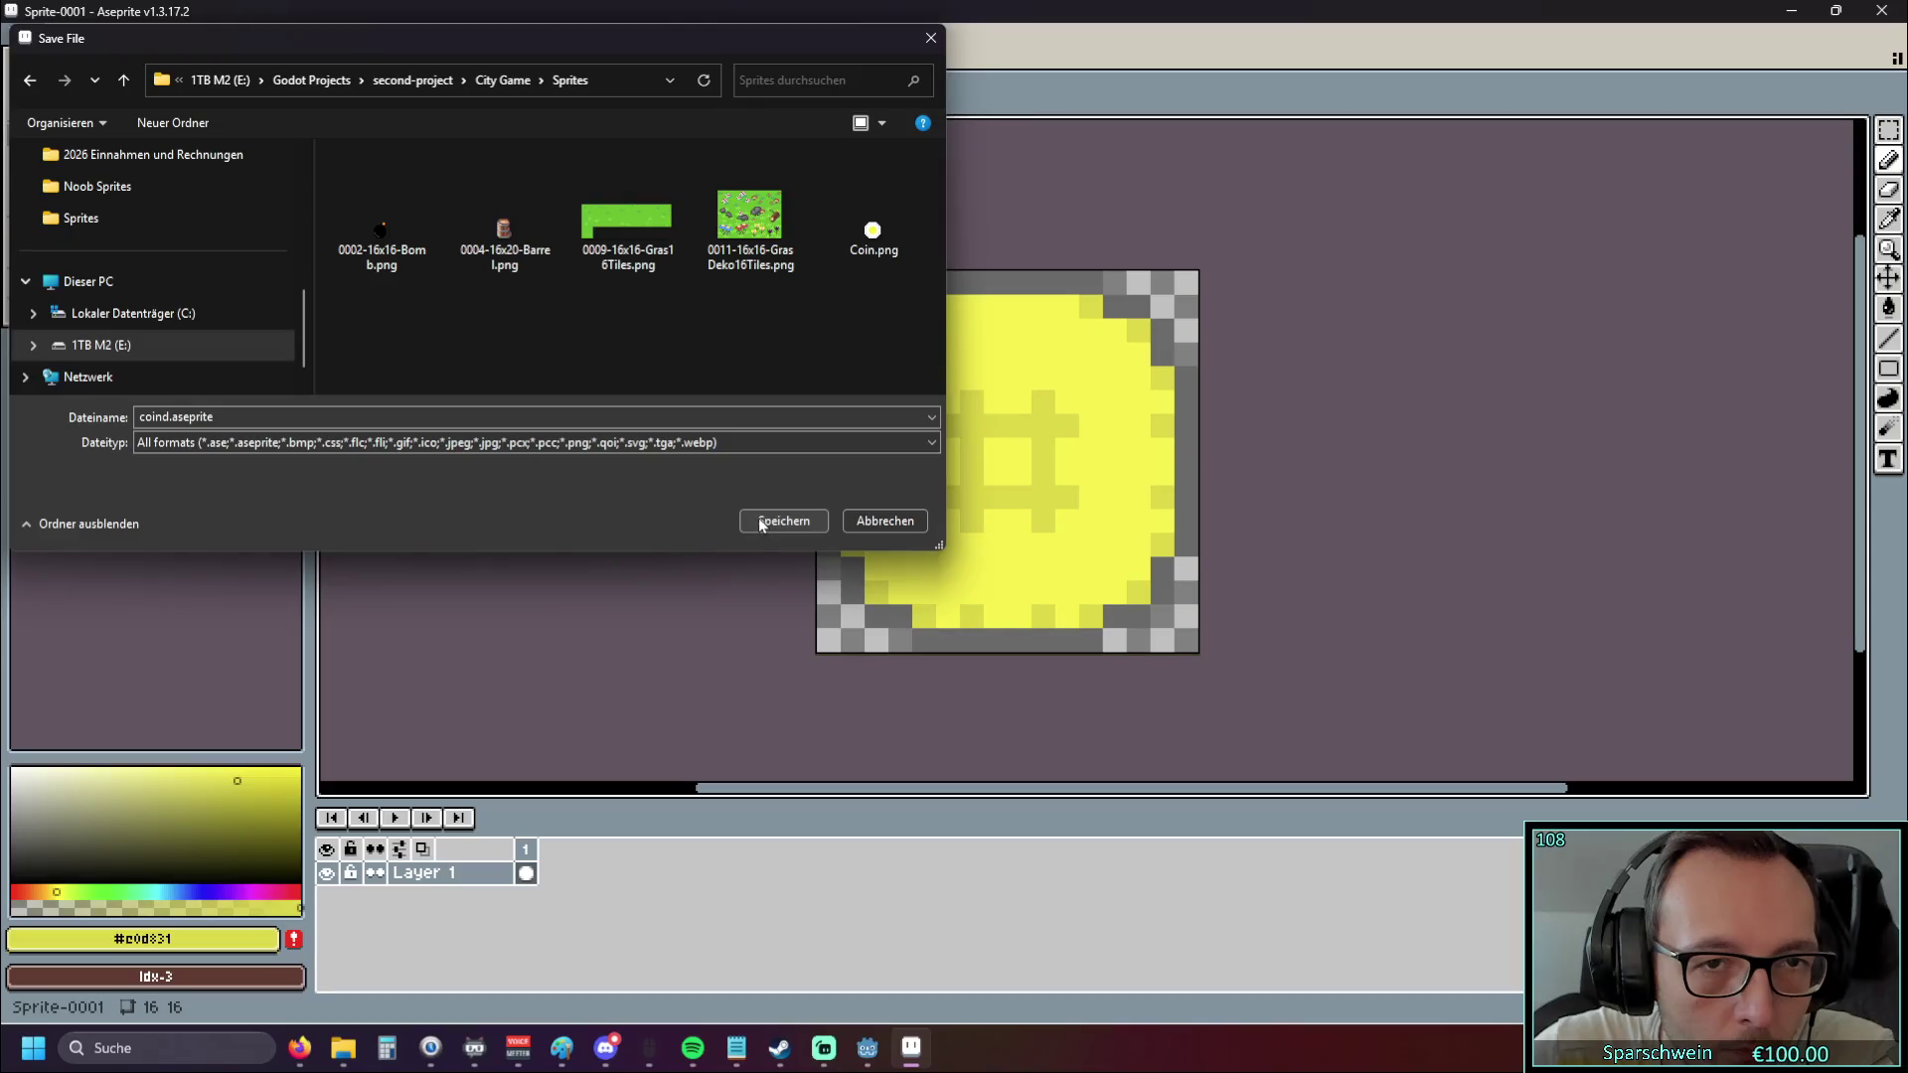
left_click(22, 32)
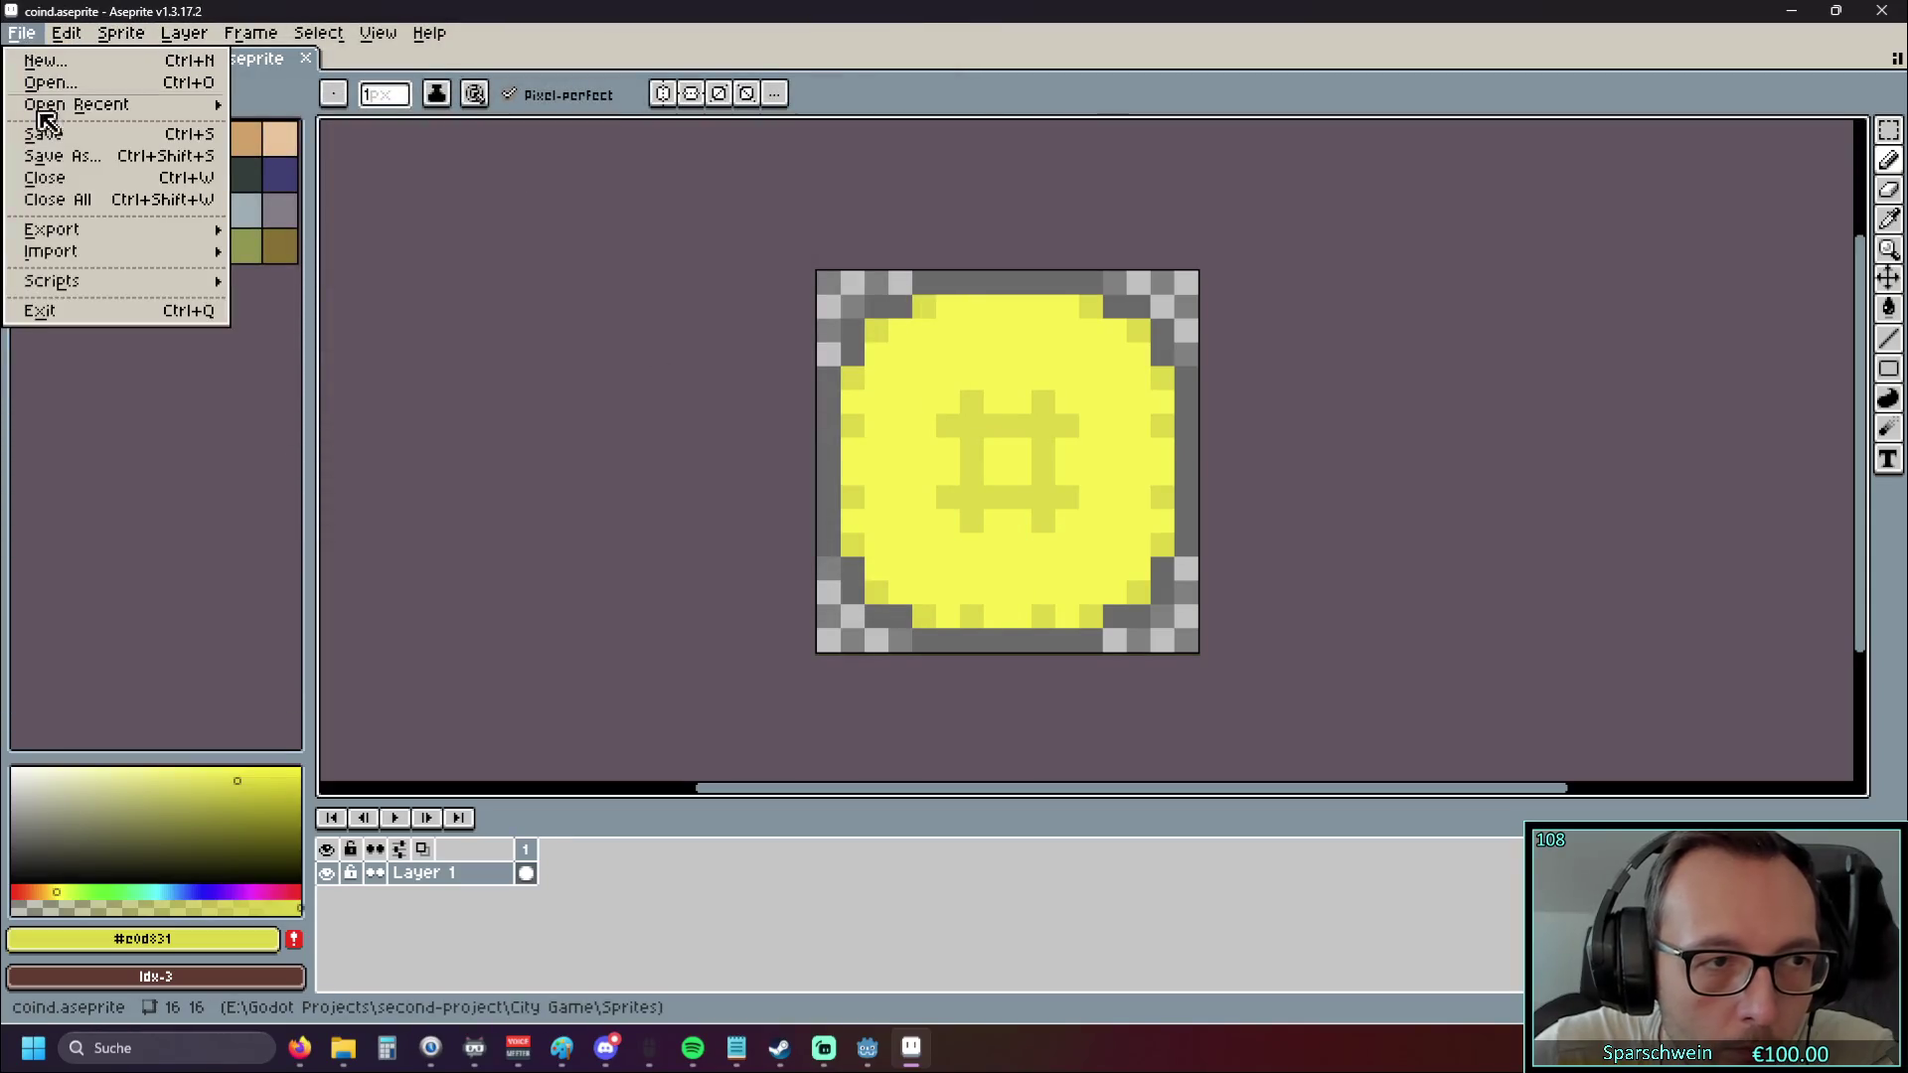
Start Export As and remove the stray 'd' from the output file name.
mouse_move(74, 233)
left_click(355, 230)
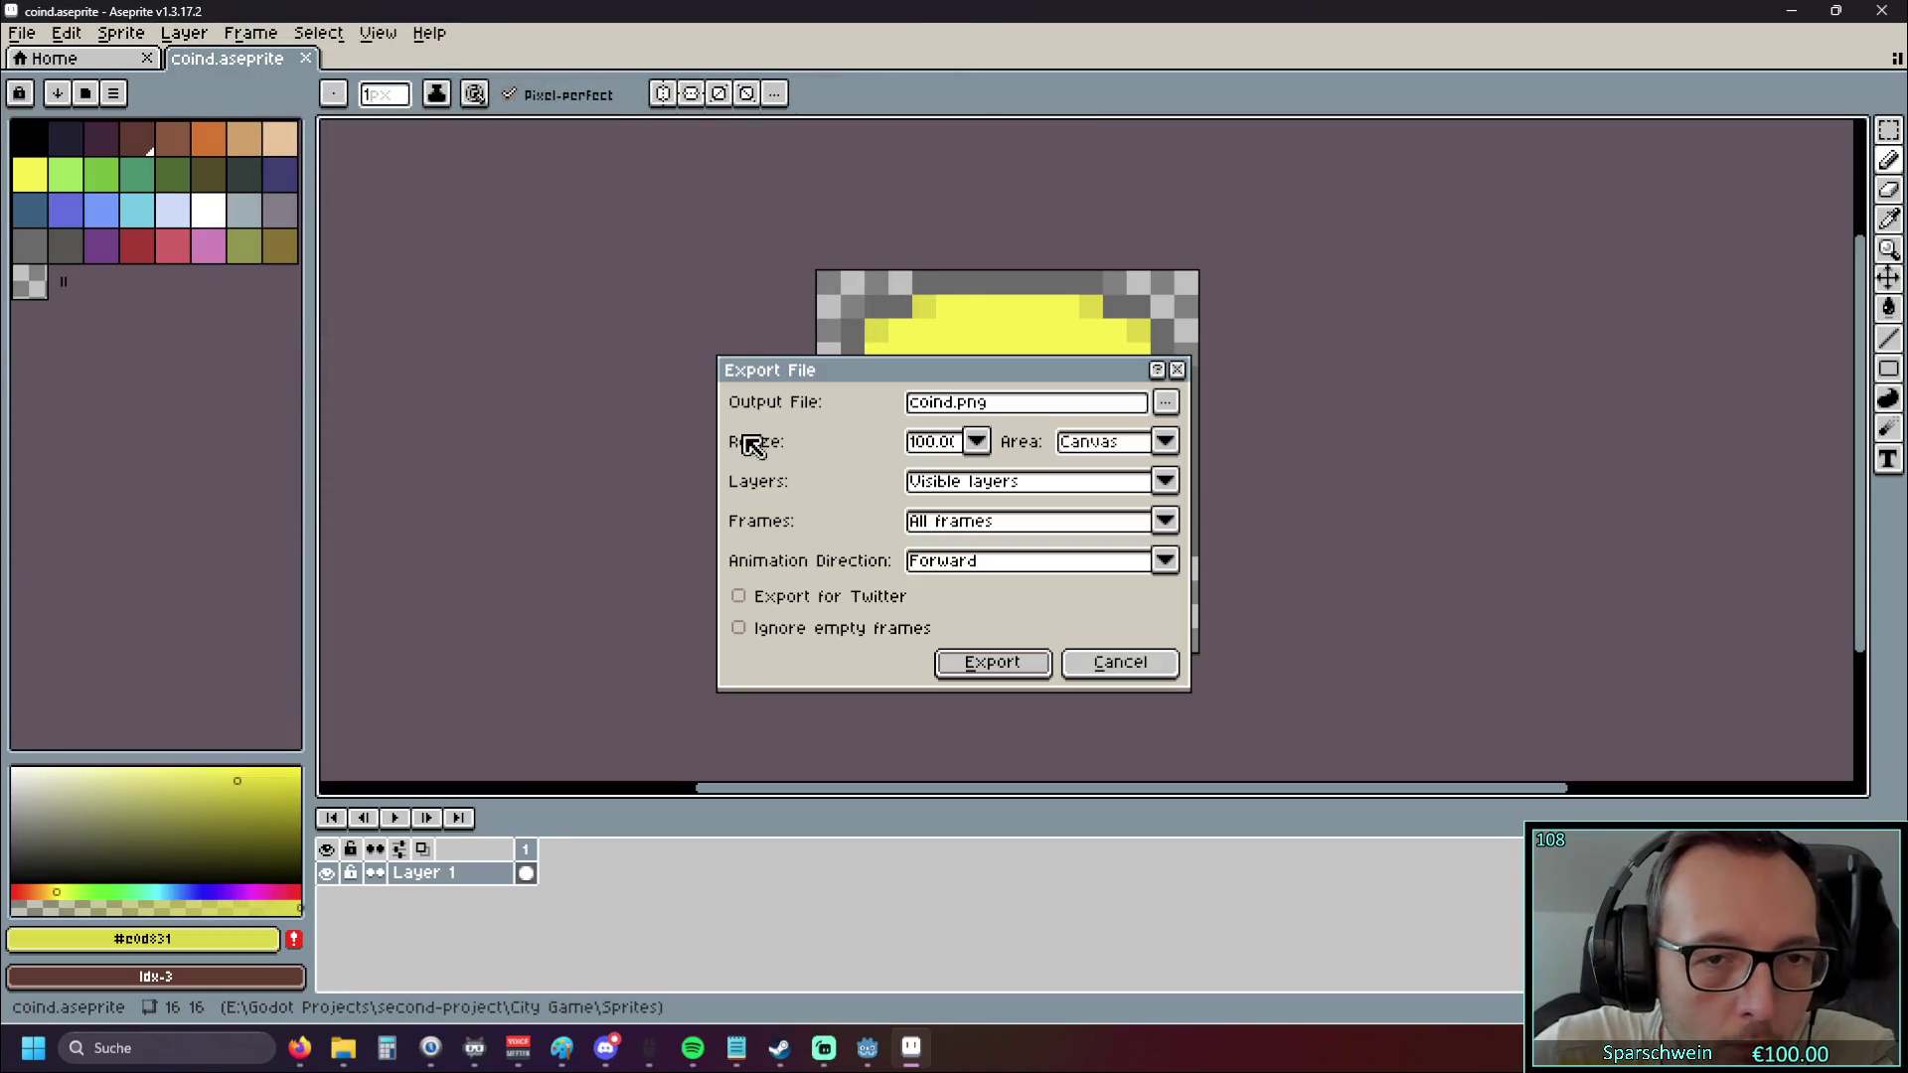
left_click(951, 403)
key("BackSpace")
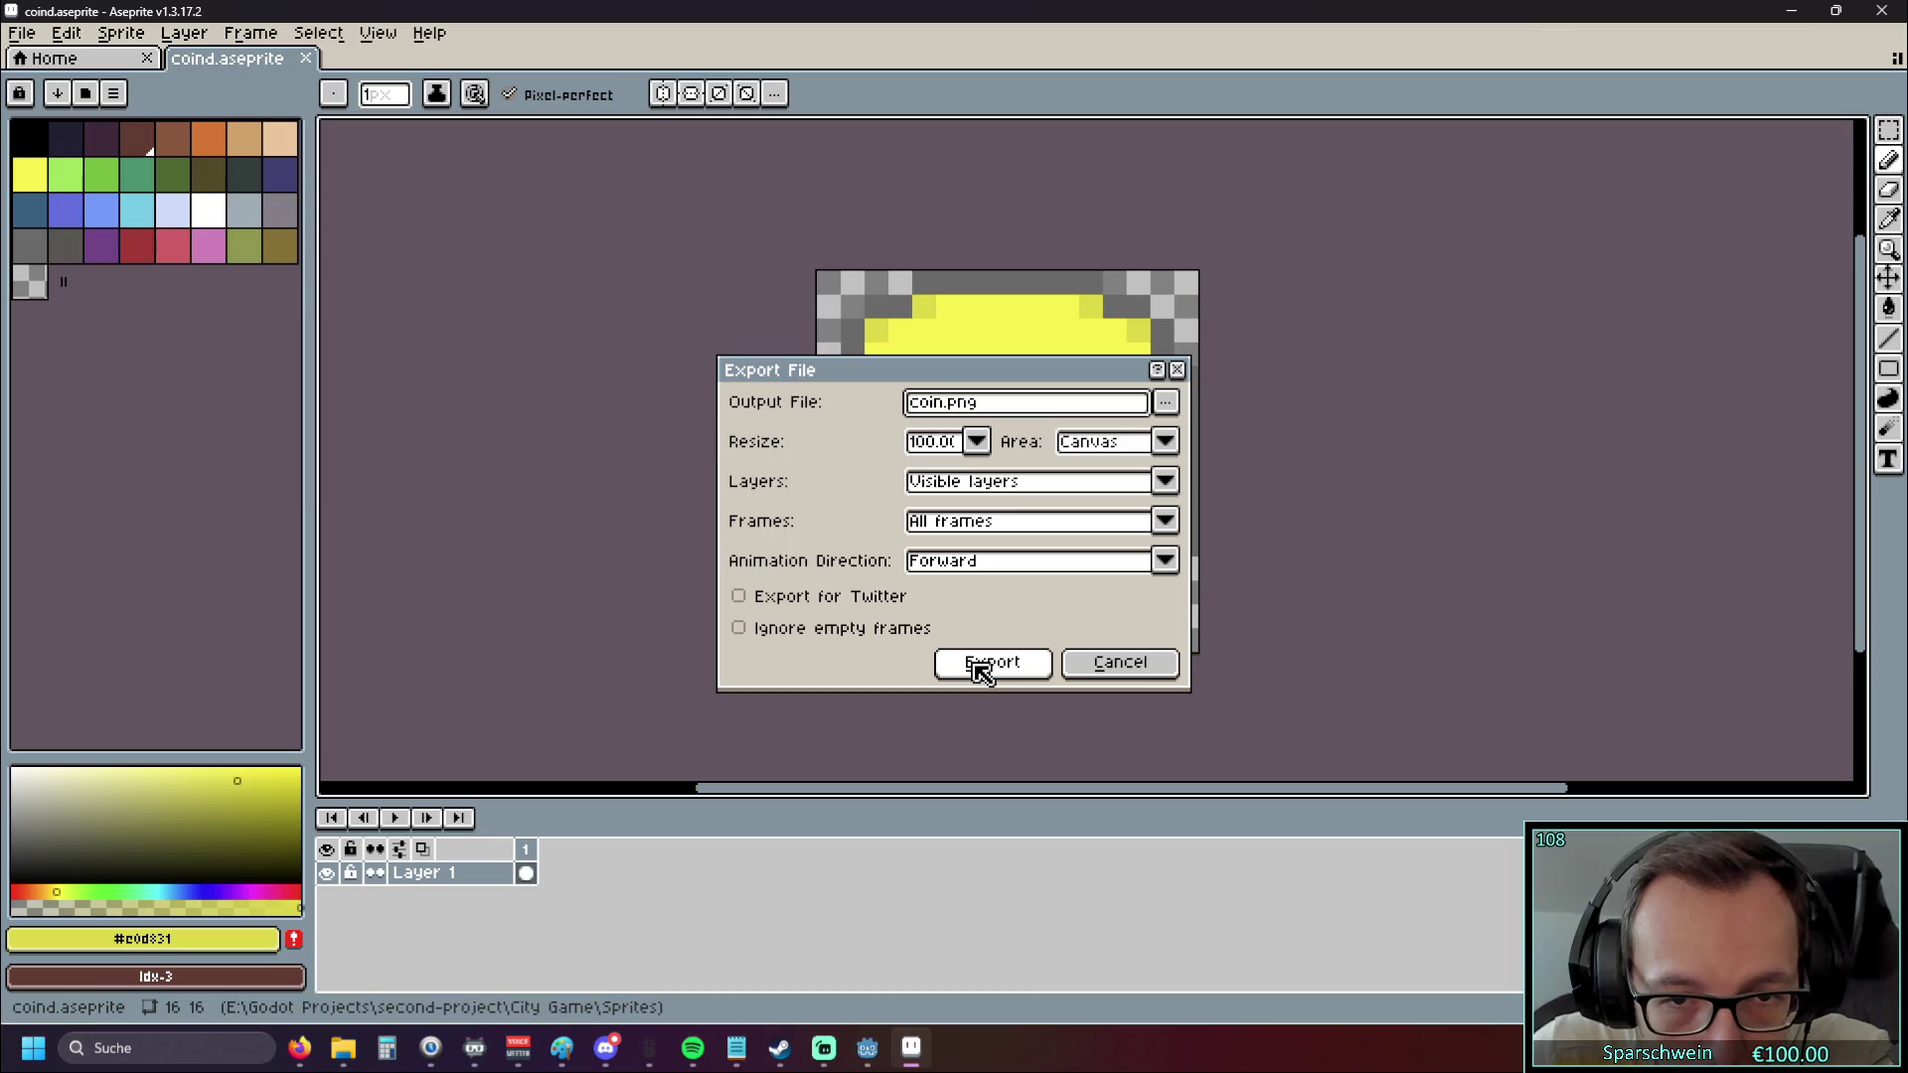
Export over the existing Coin.png in the Sprites folder, confirming the overwrite.
left_click(1167, 403)
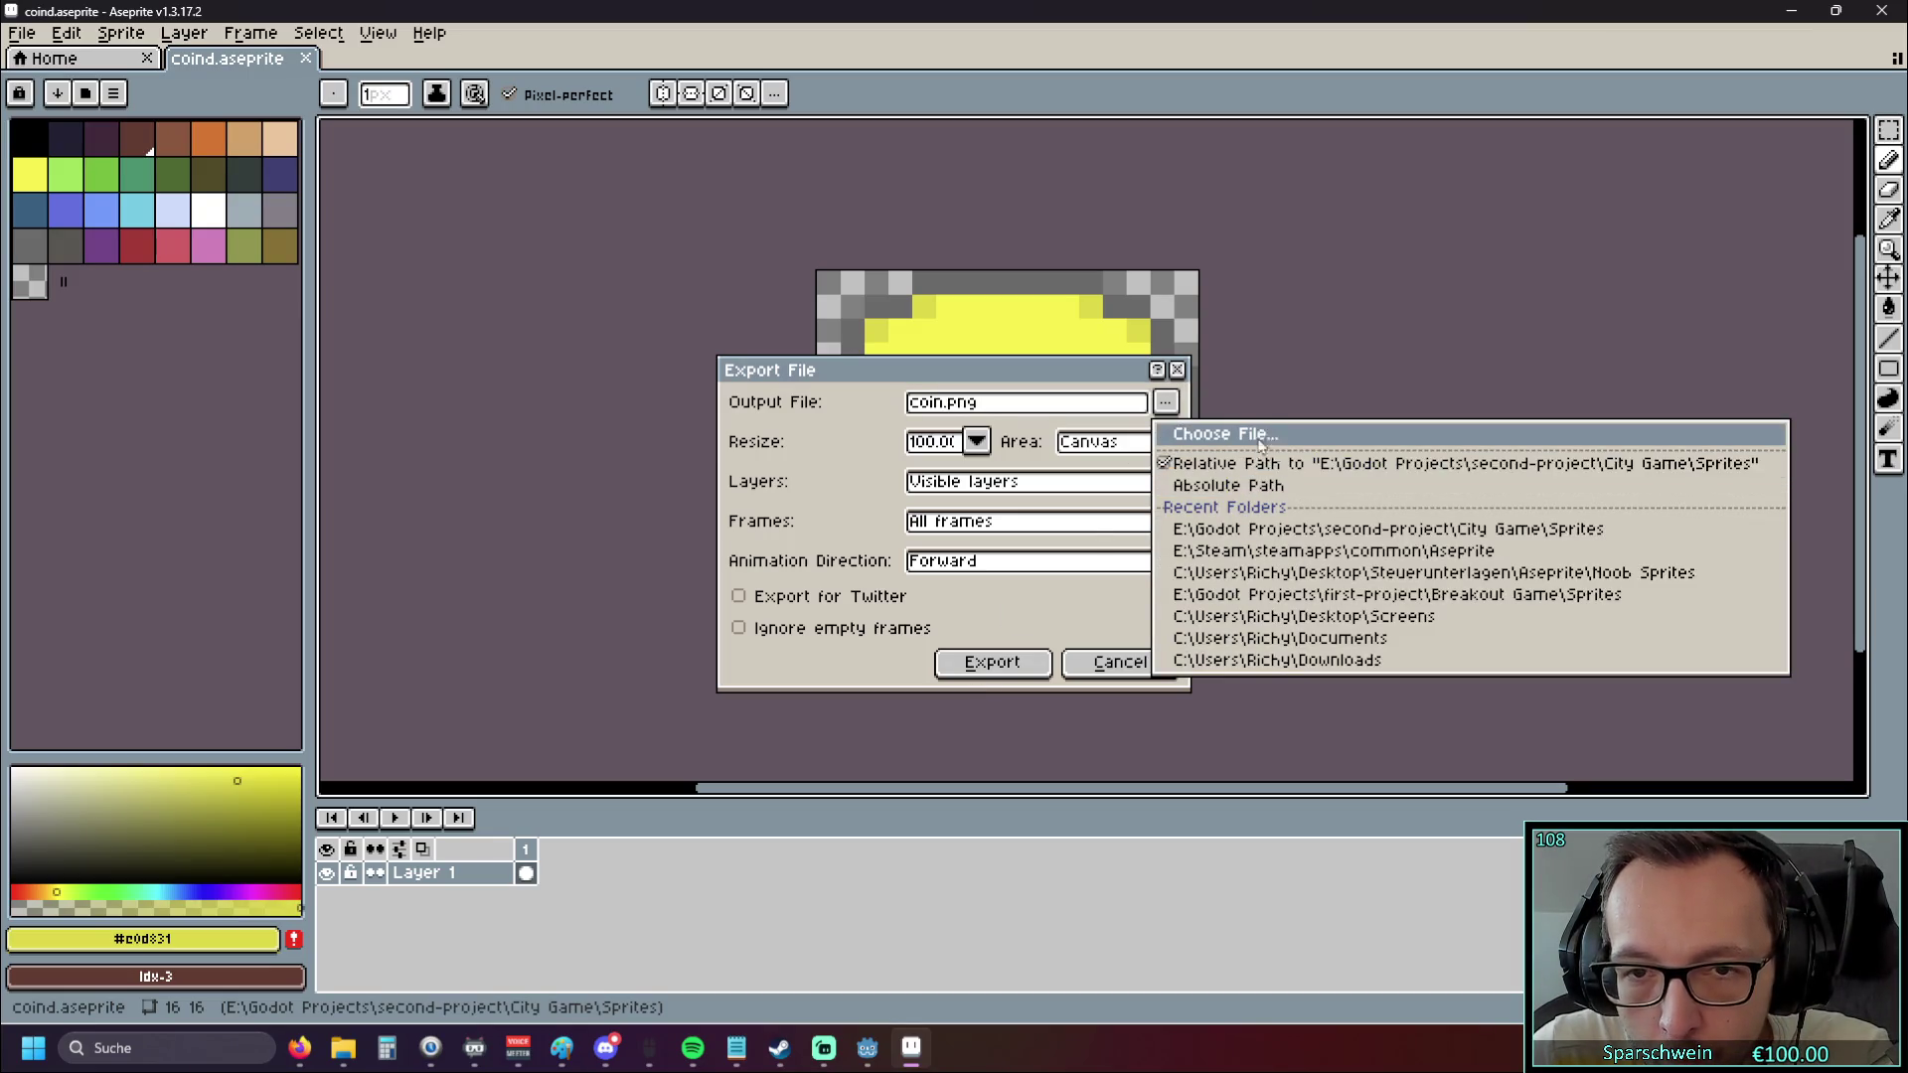
left_click(1255, 439)
left_click(871, 234)
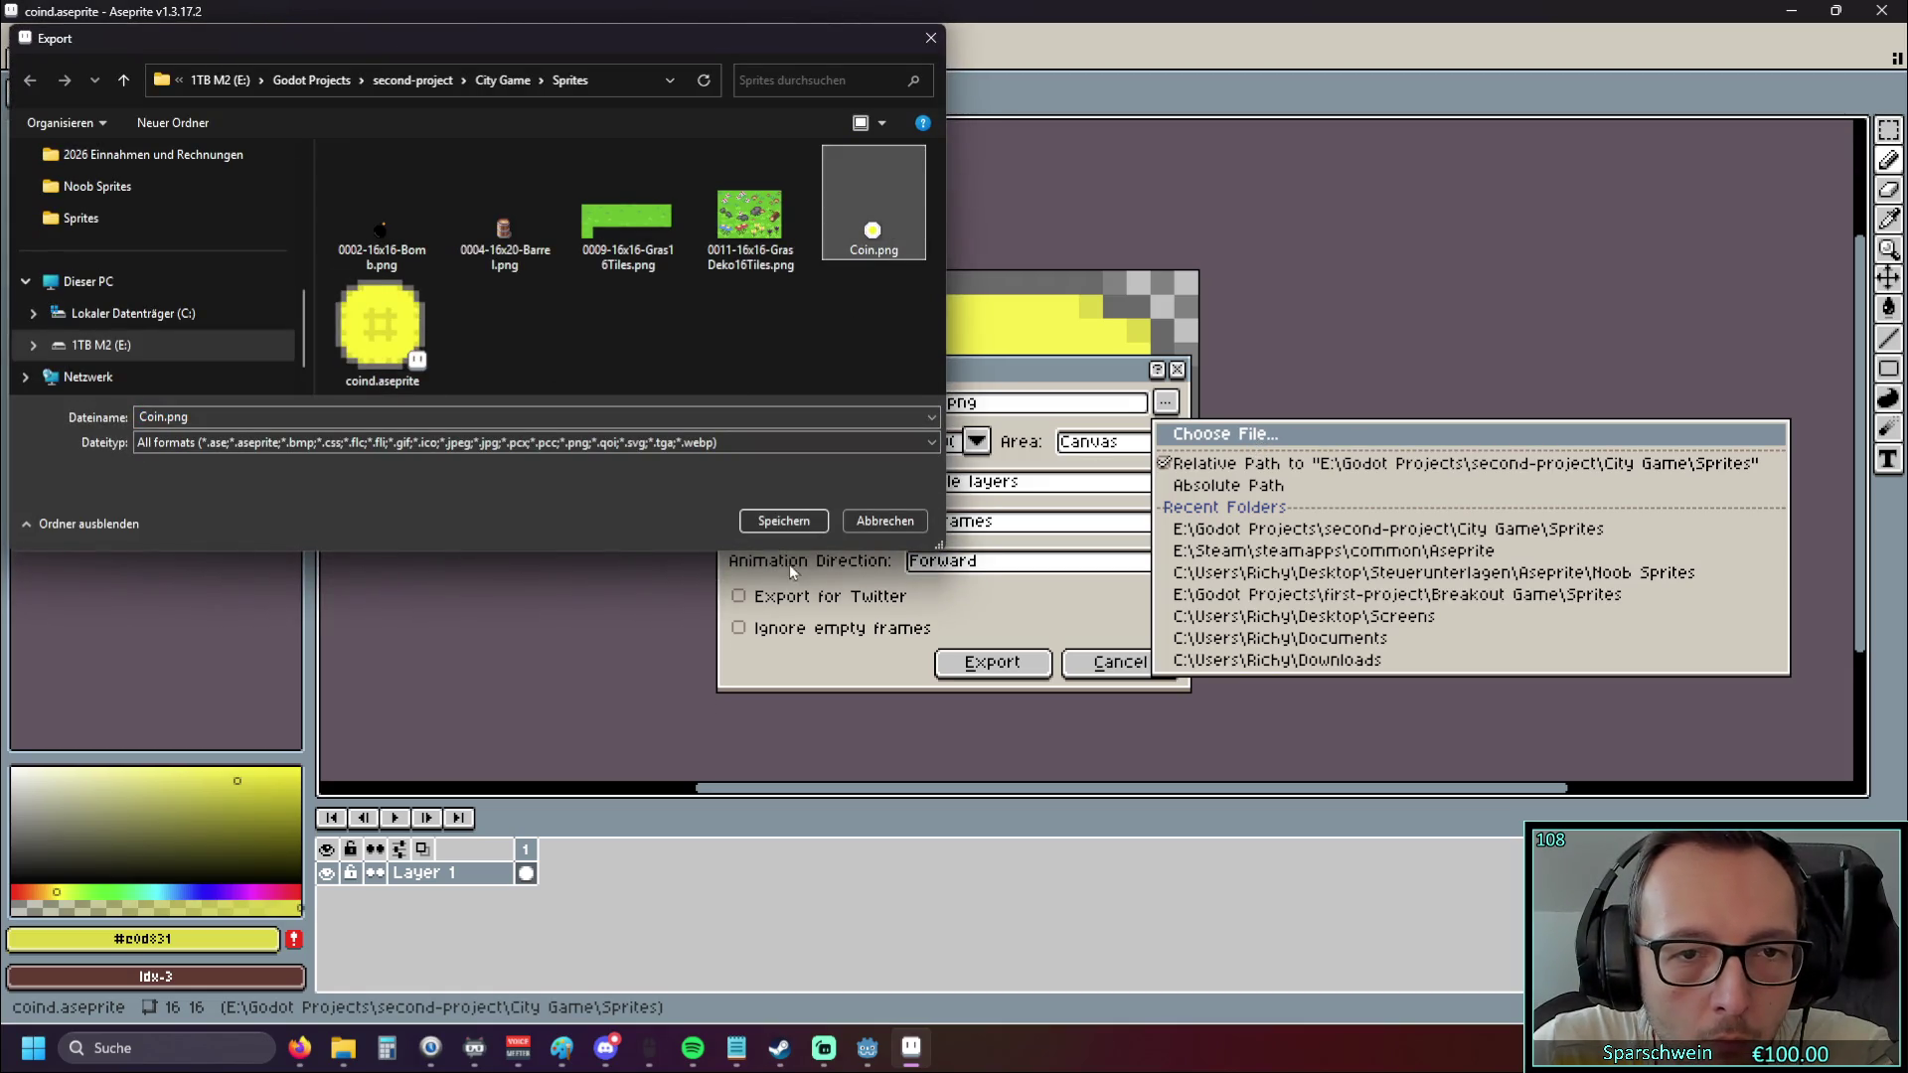
left_click(775, 521)
left_click(996, 518)
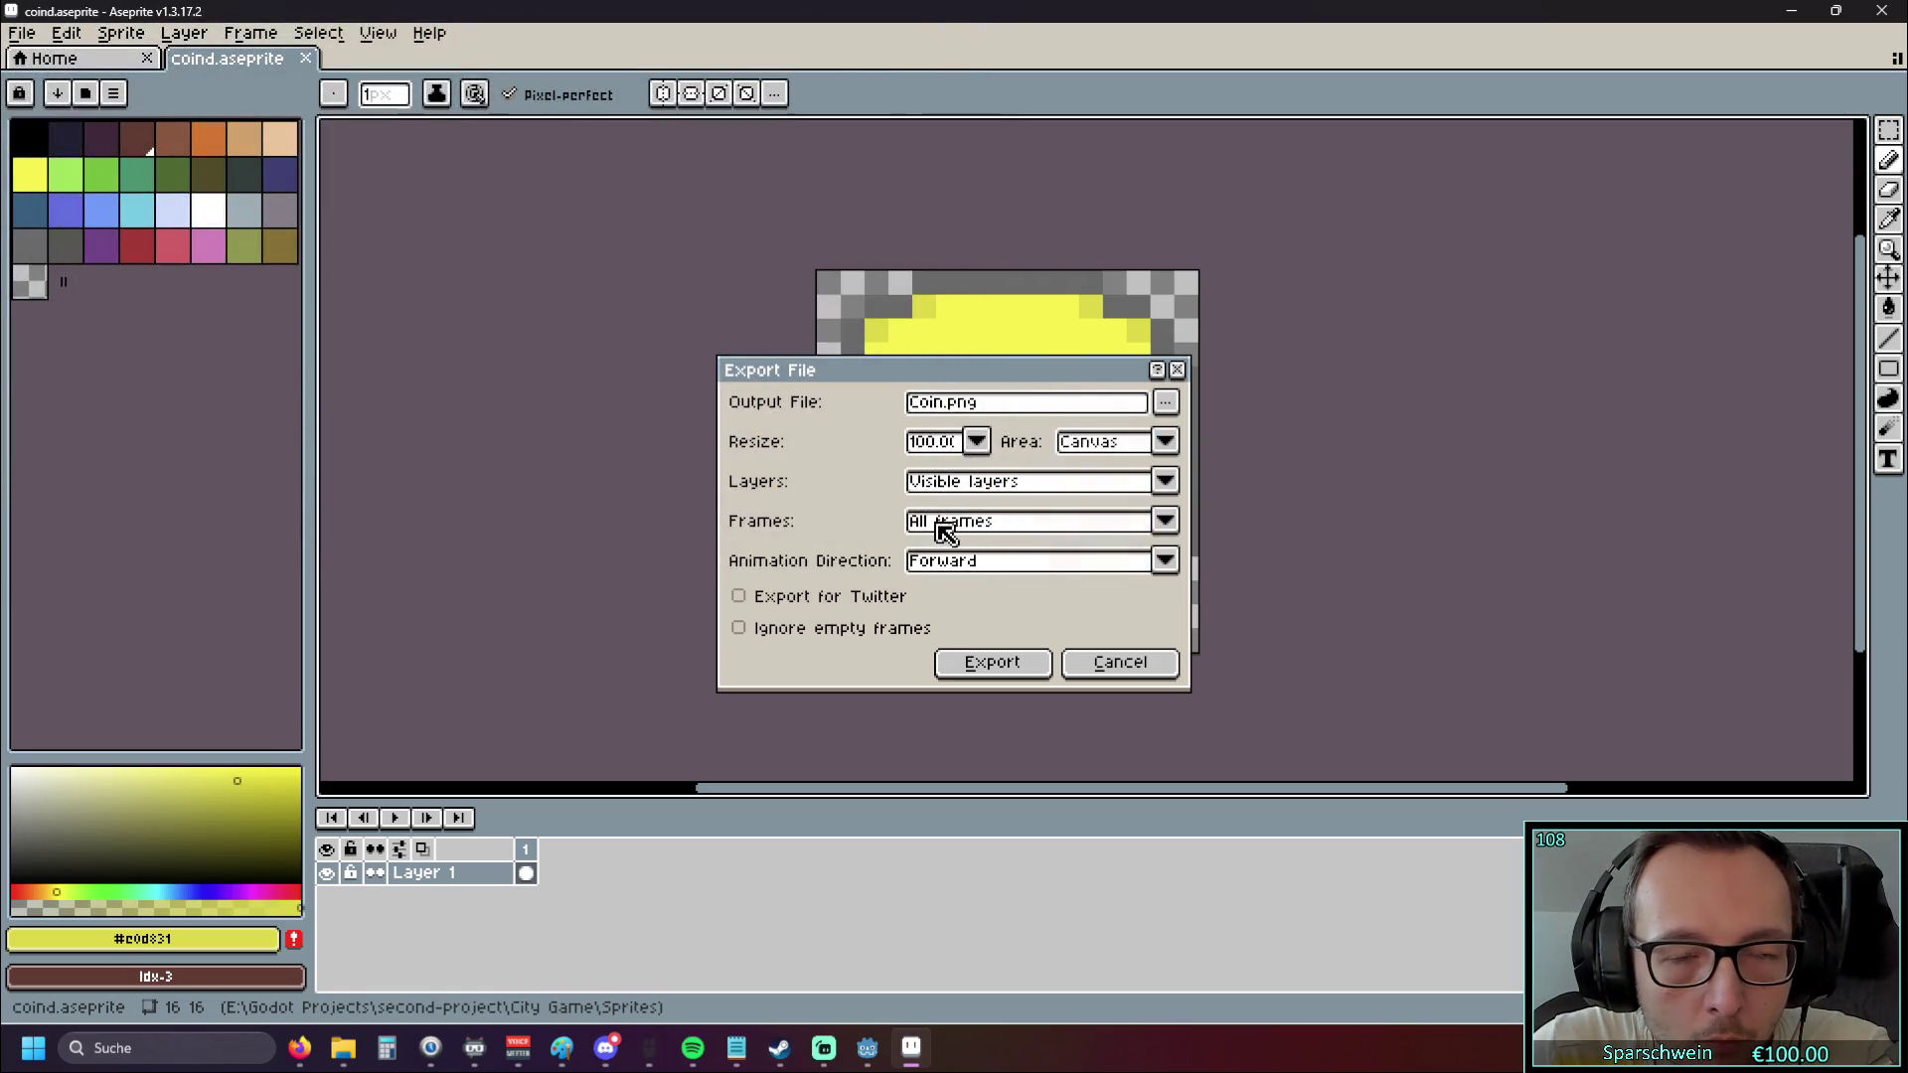
left_click(996, 667)
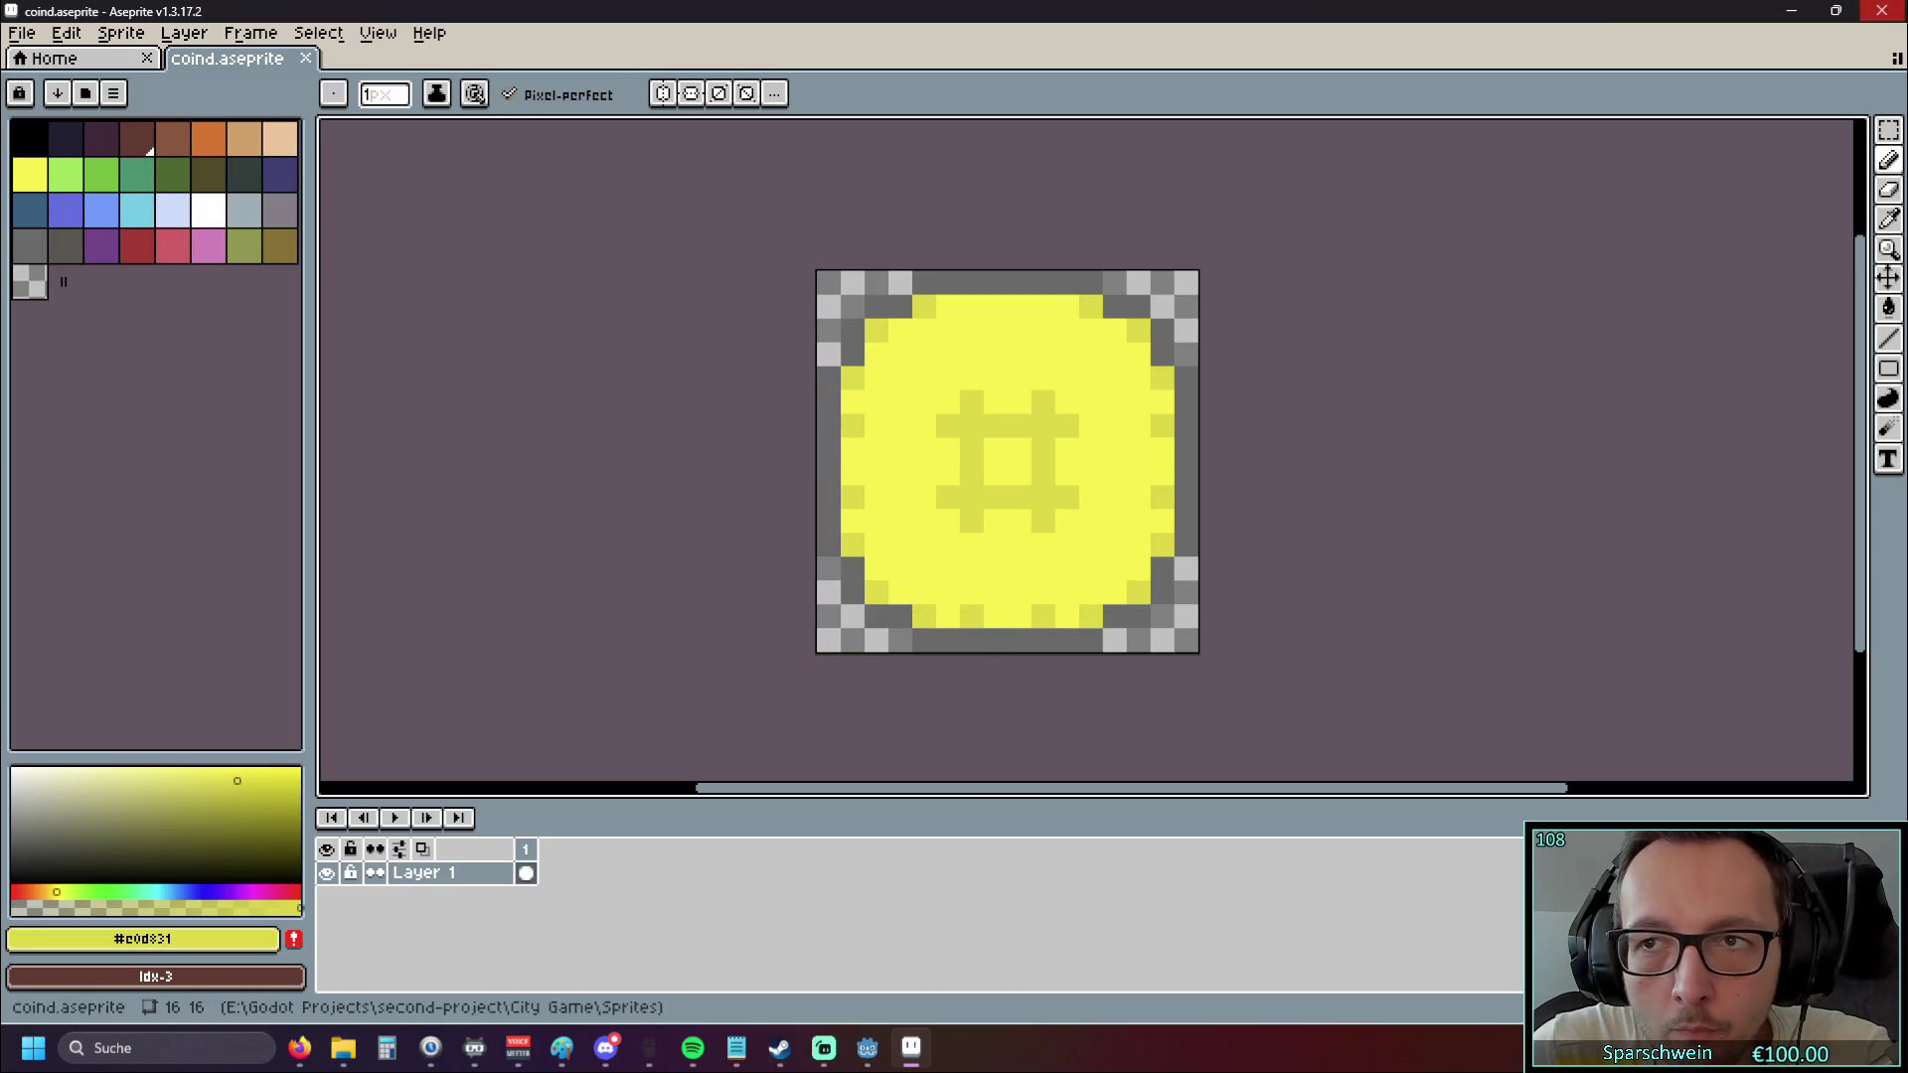
key("alt+Tab")
left_click(1824, 18)
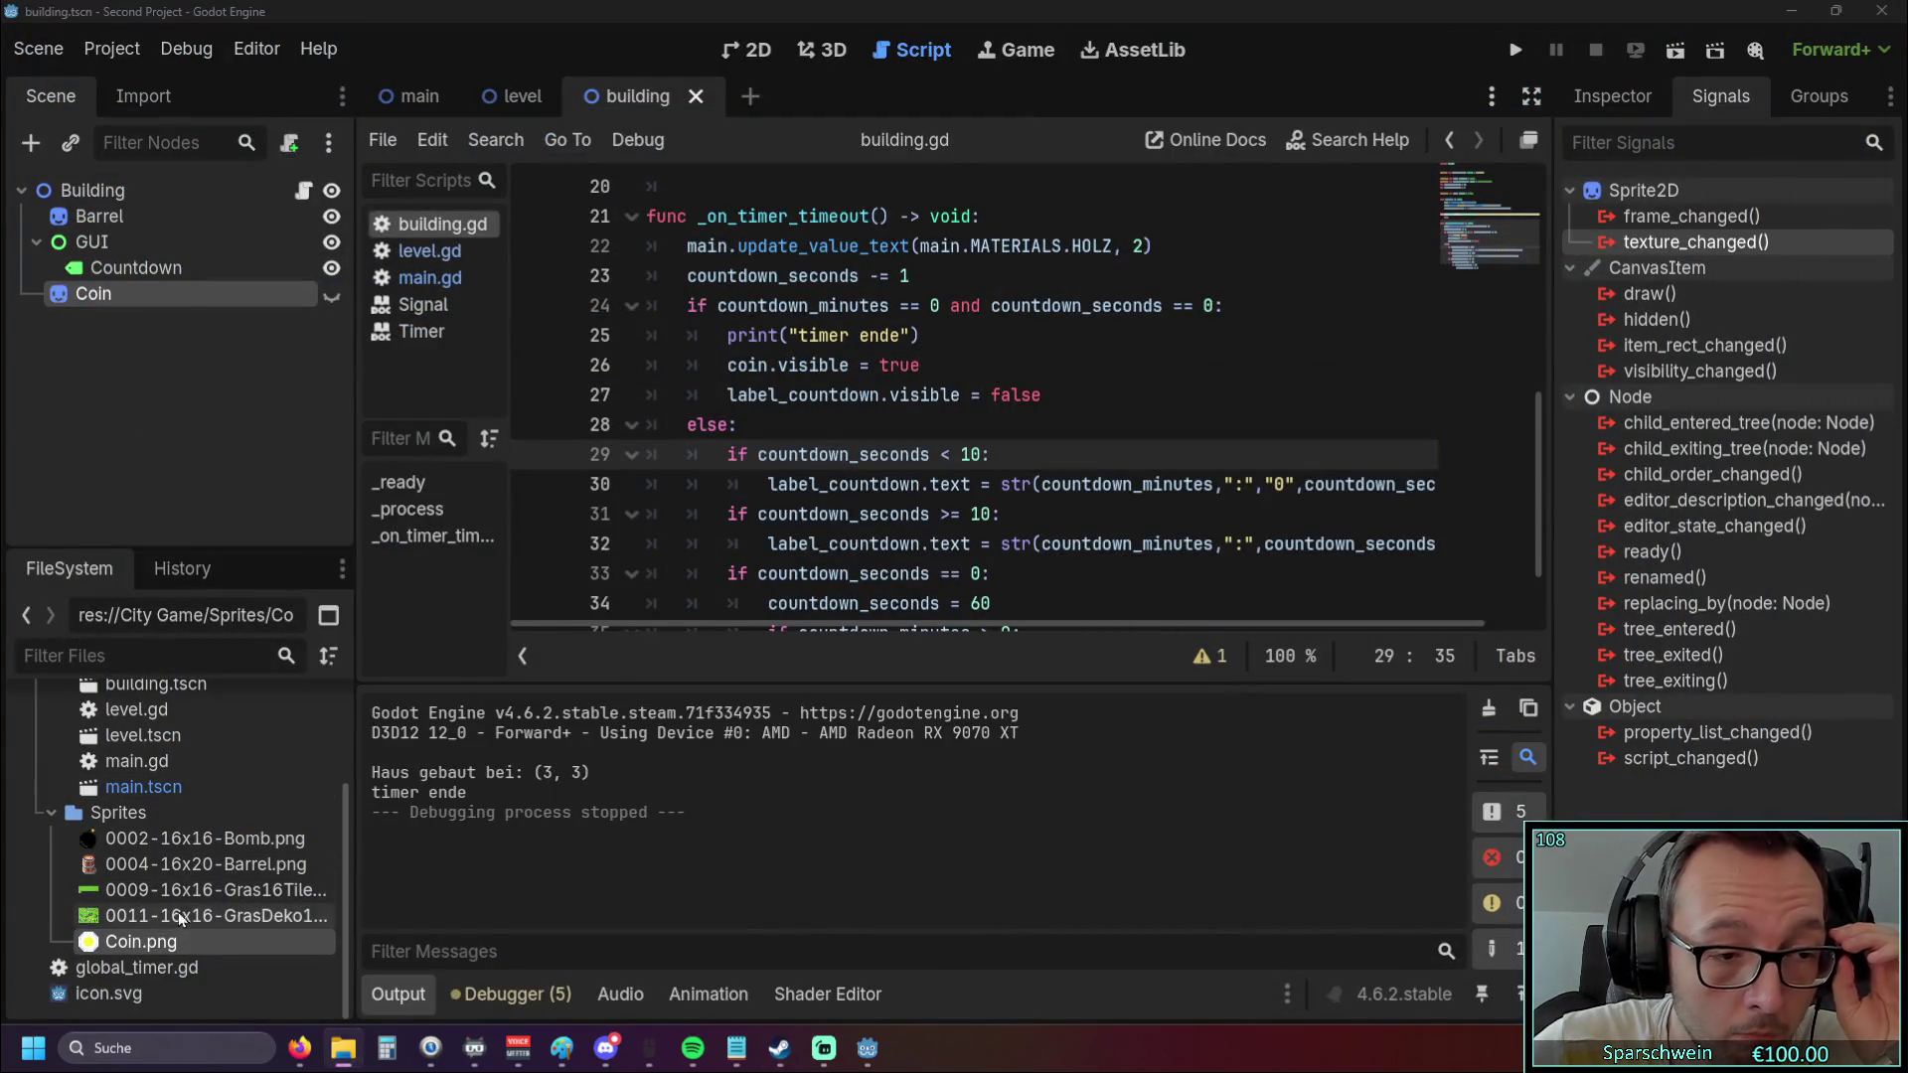
Select Coin.png in the FileSystem, then run the game and place a barrel to check the new coin.
left_click(175, 812)
left_click(165, 938)
key("F5")
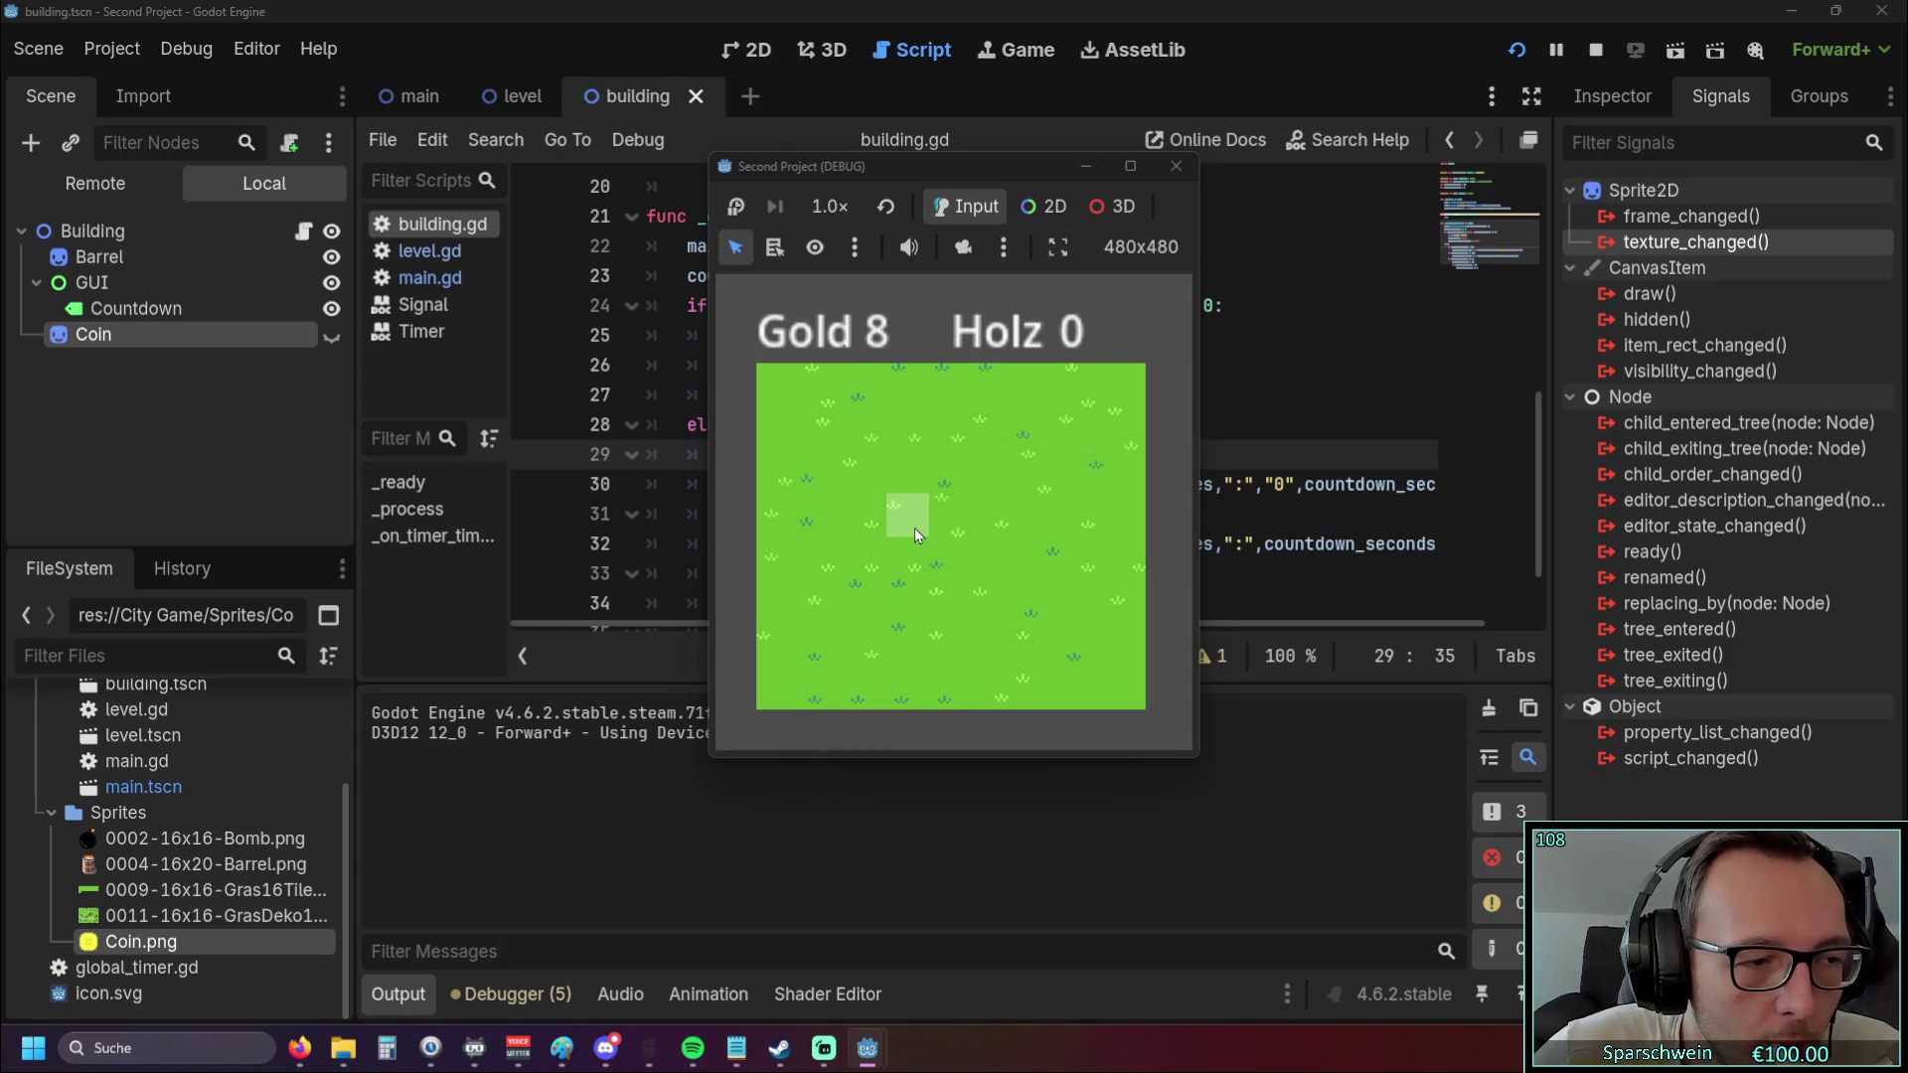
left_click(926, 535)
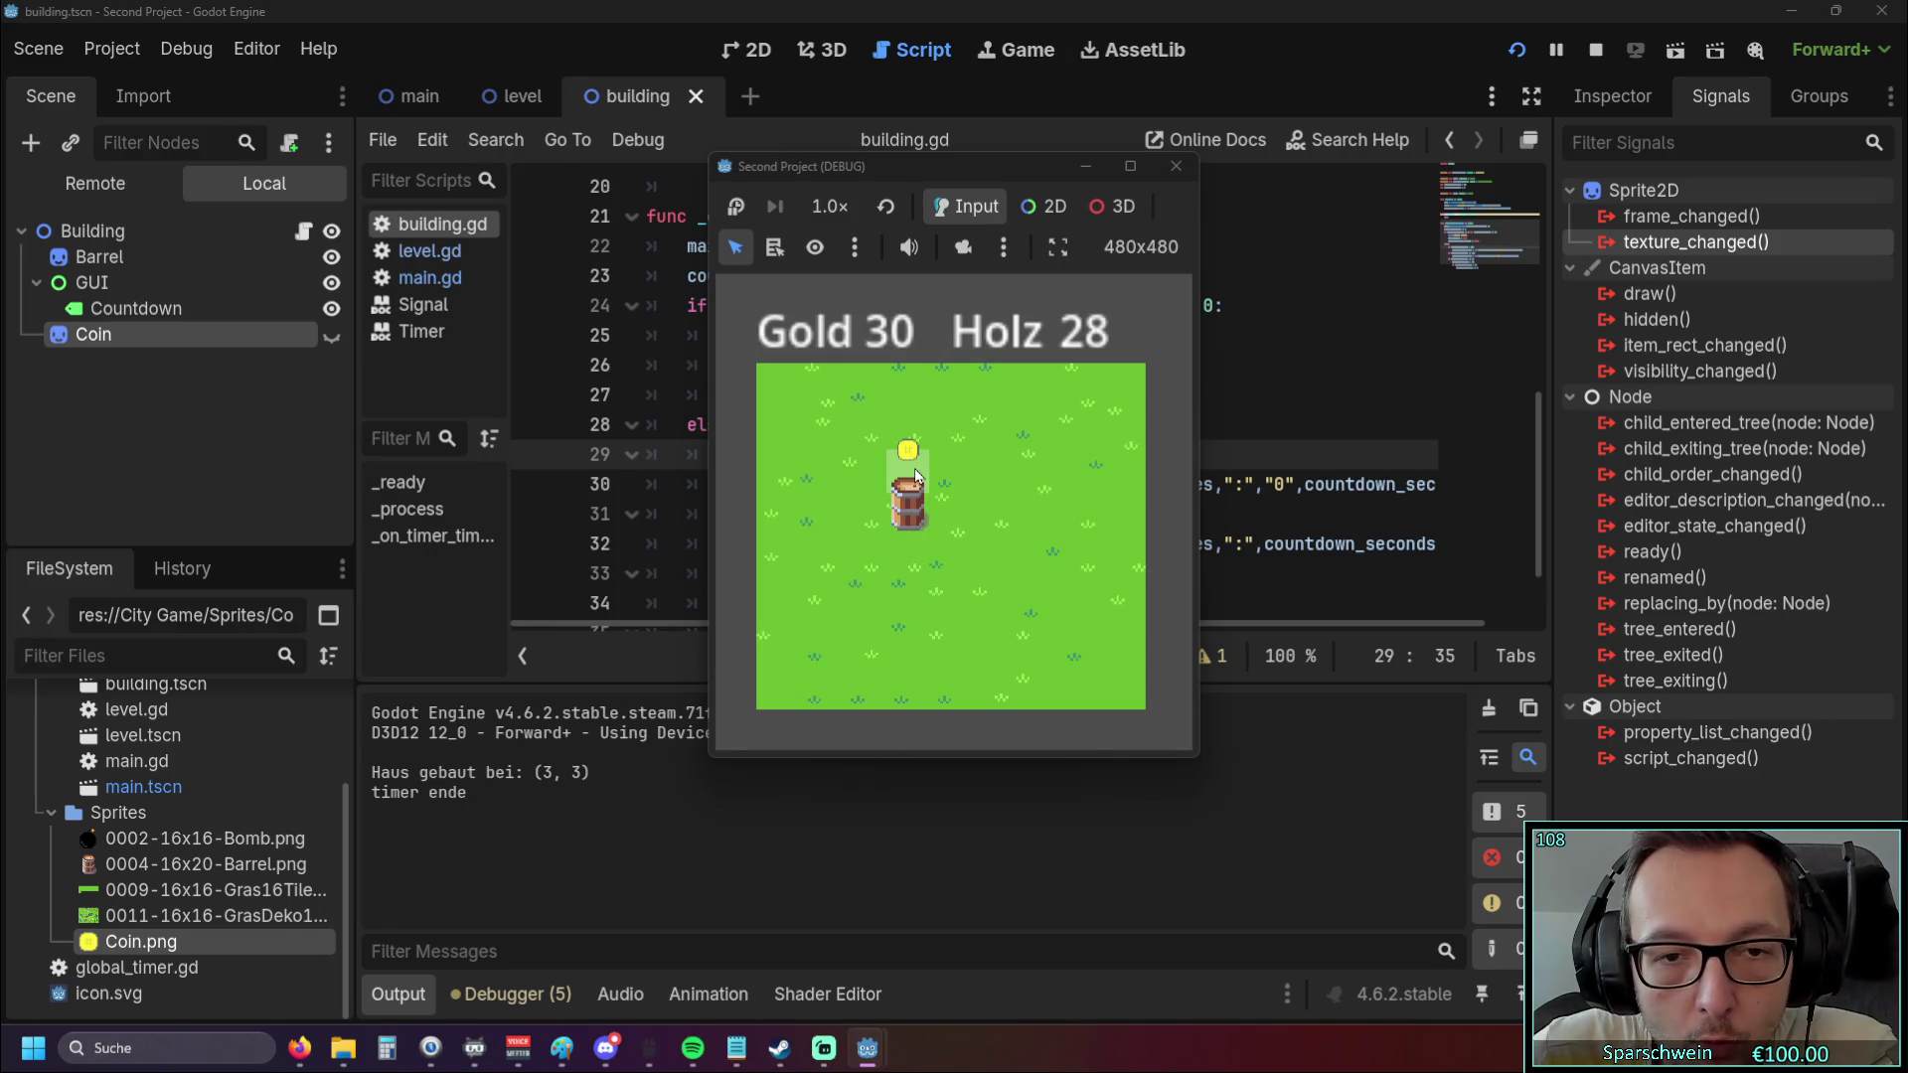
left_click(1175, 166)
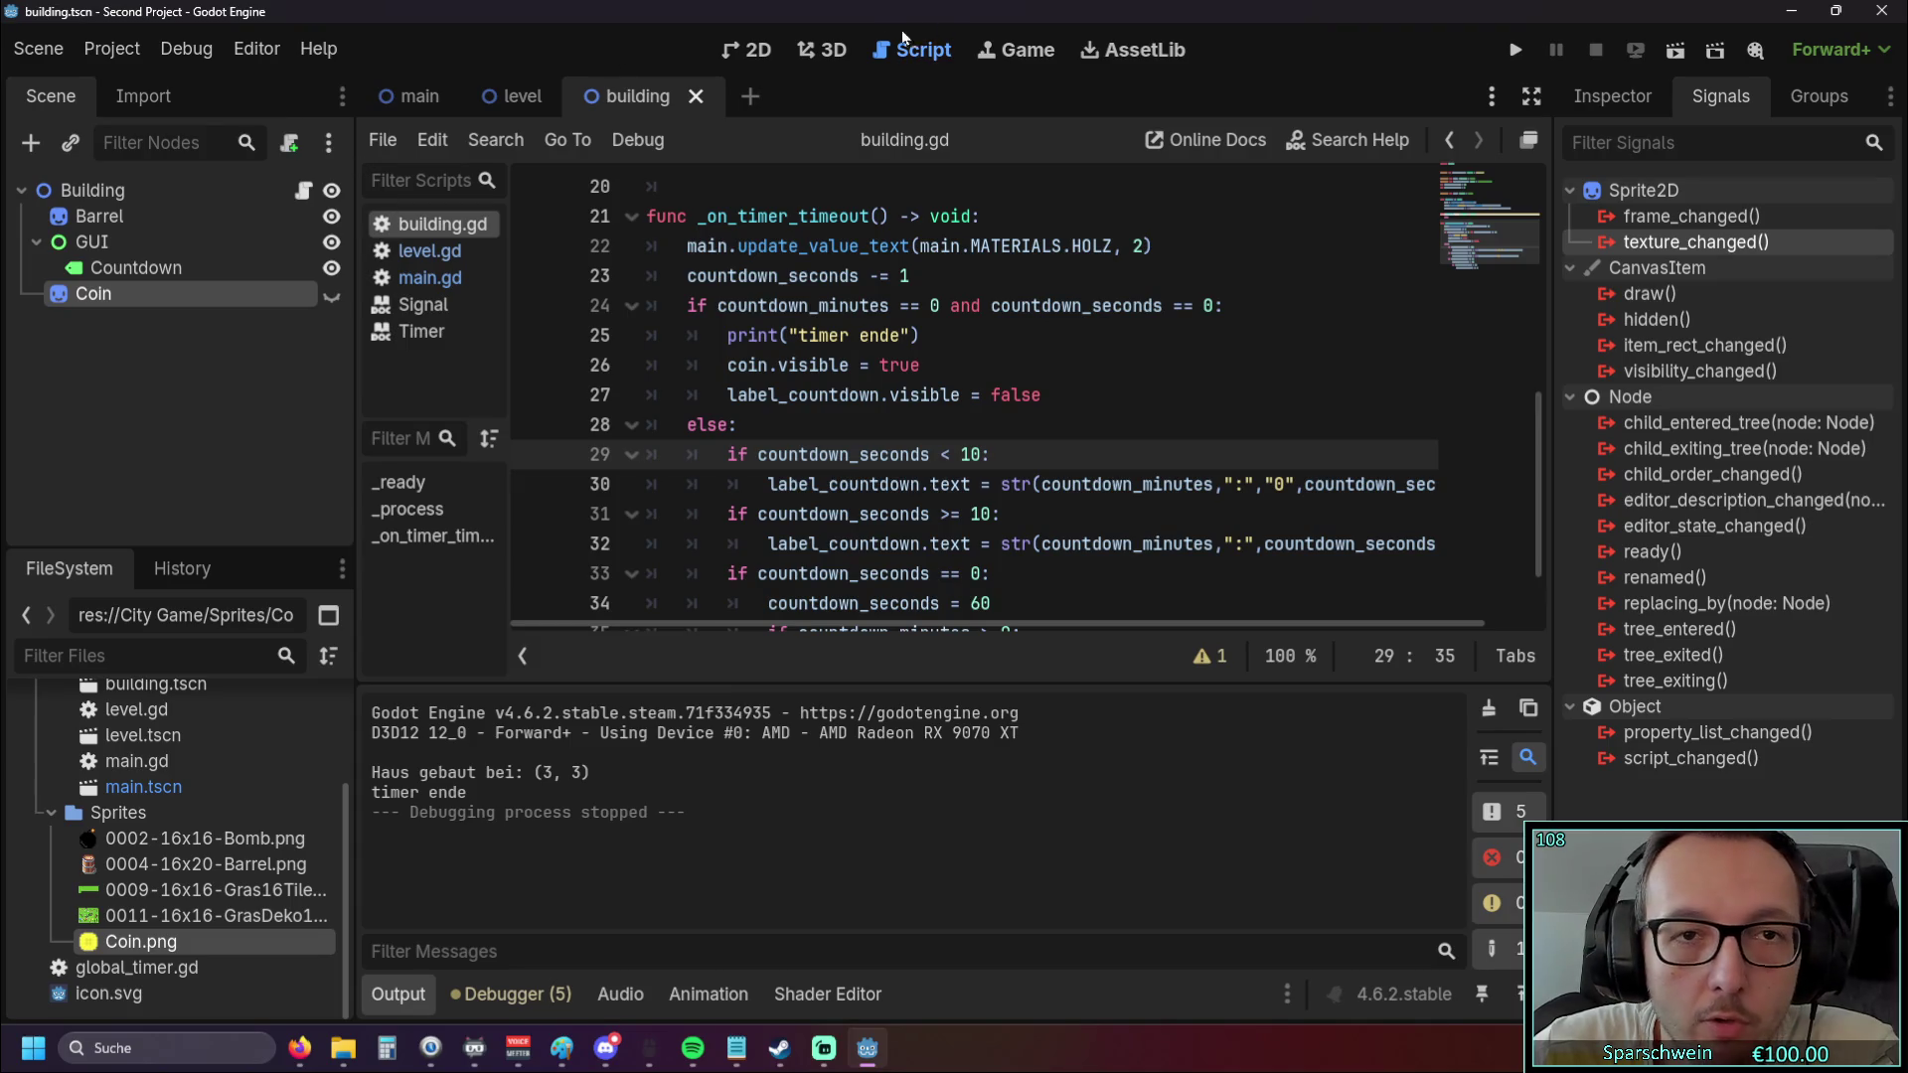
left_click(753, 50)
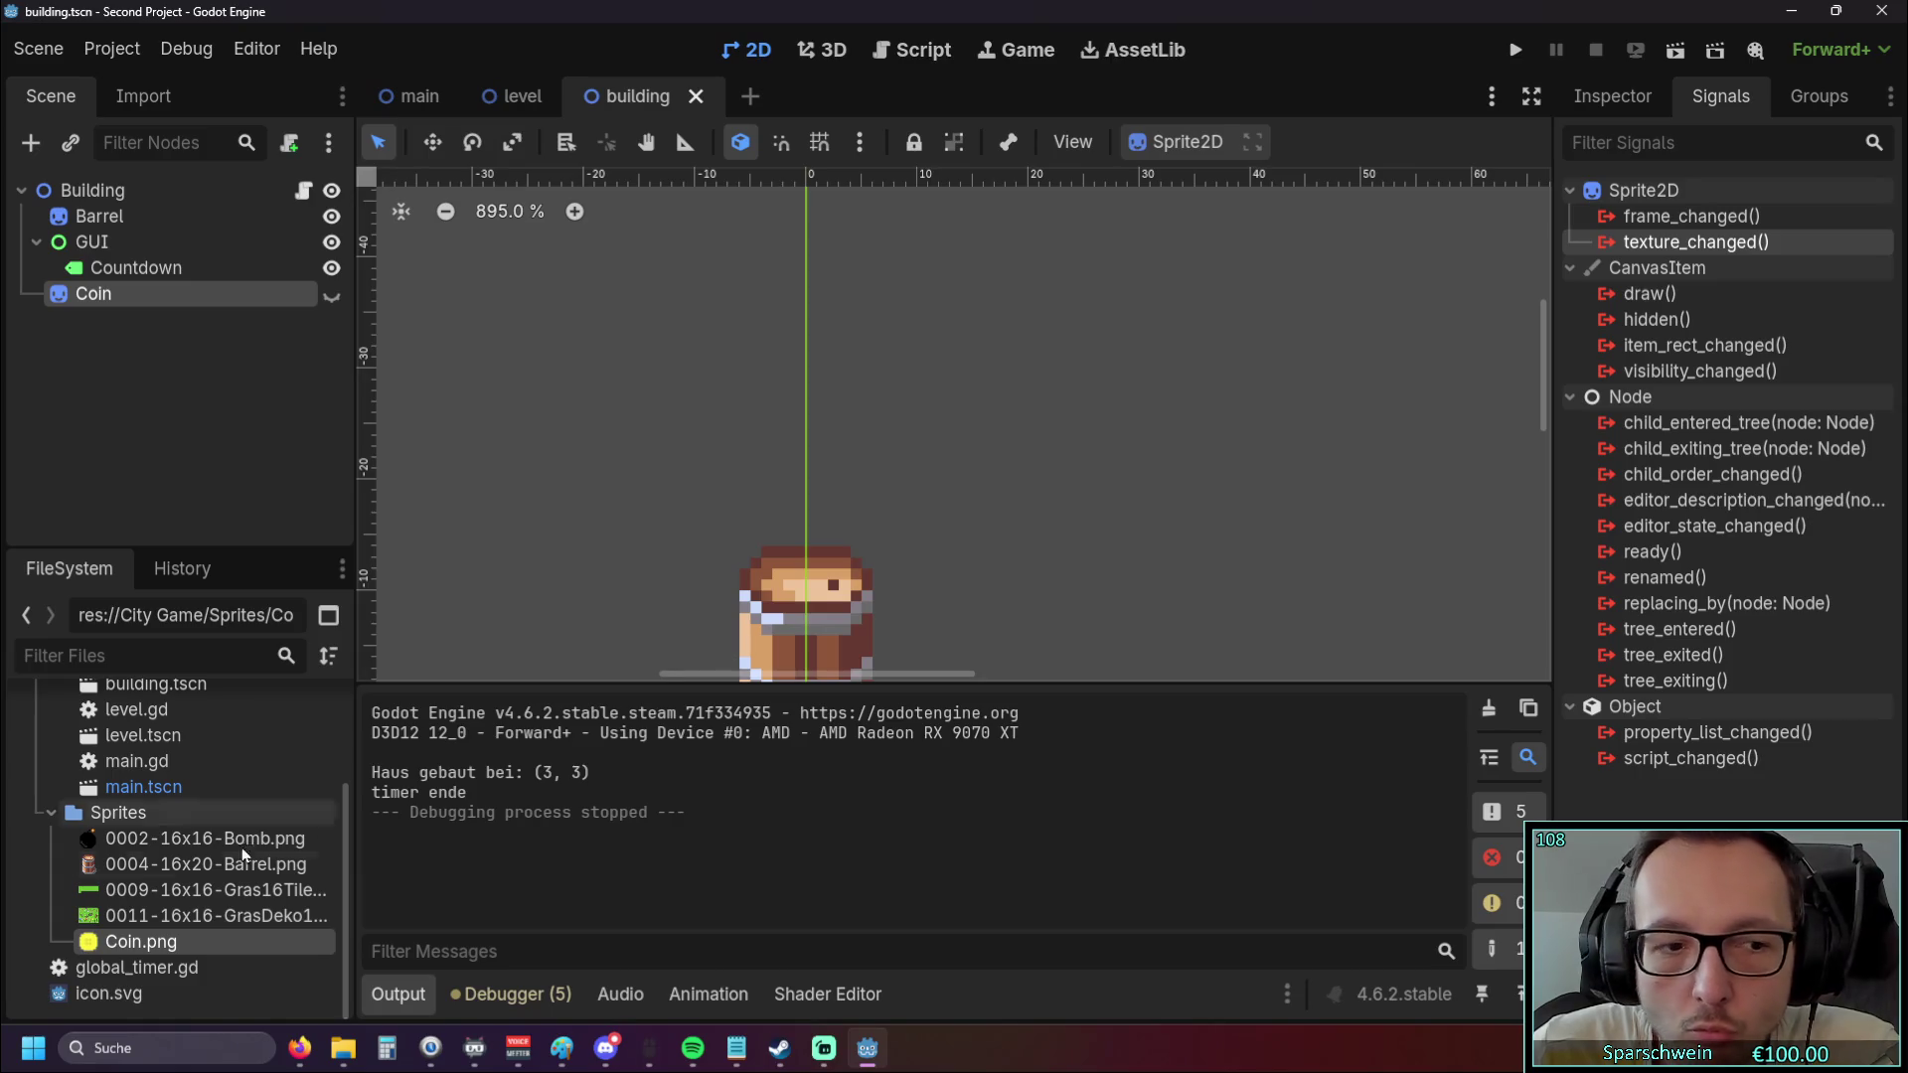
Turn on the Coin sprite's Visible property in the Inspector and expand its Transform section.
left_click(1611, 96)
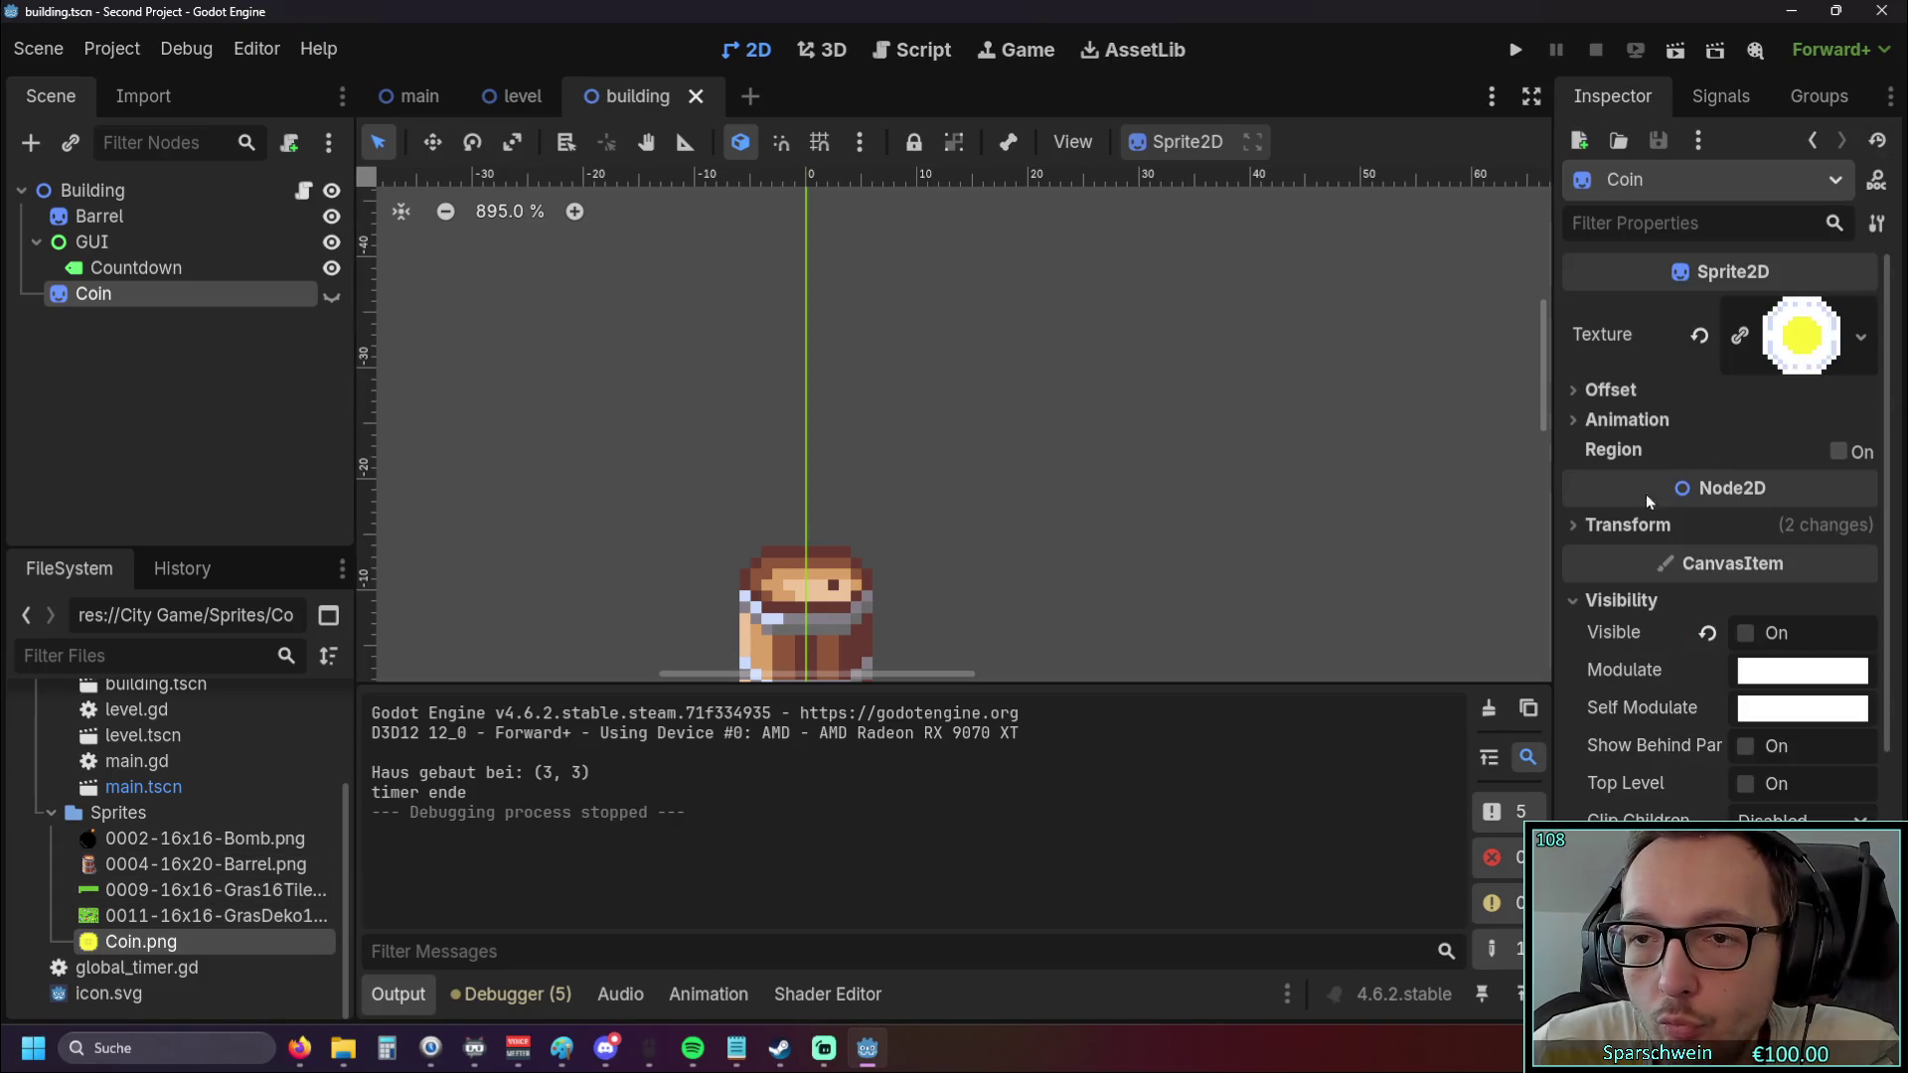
left_click(1719, 634)
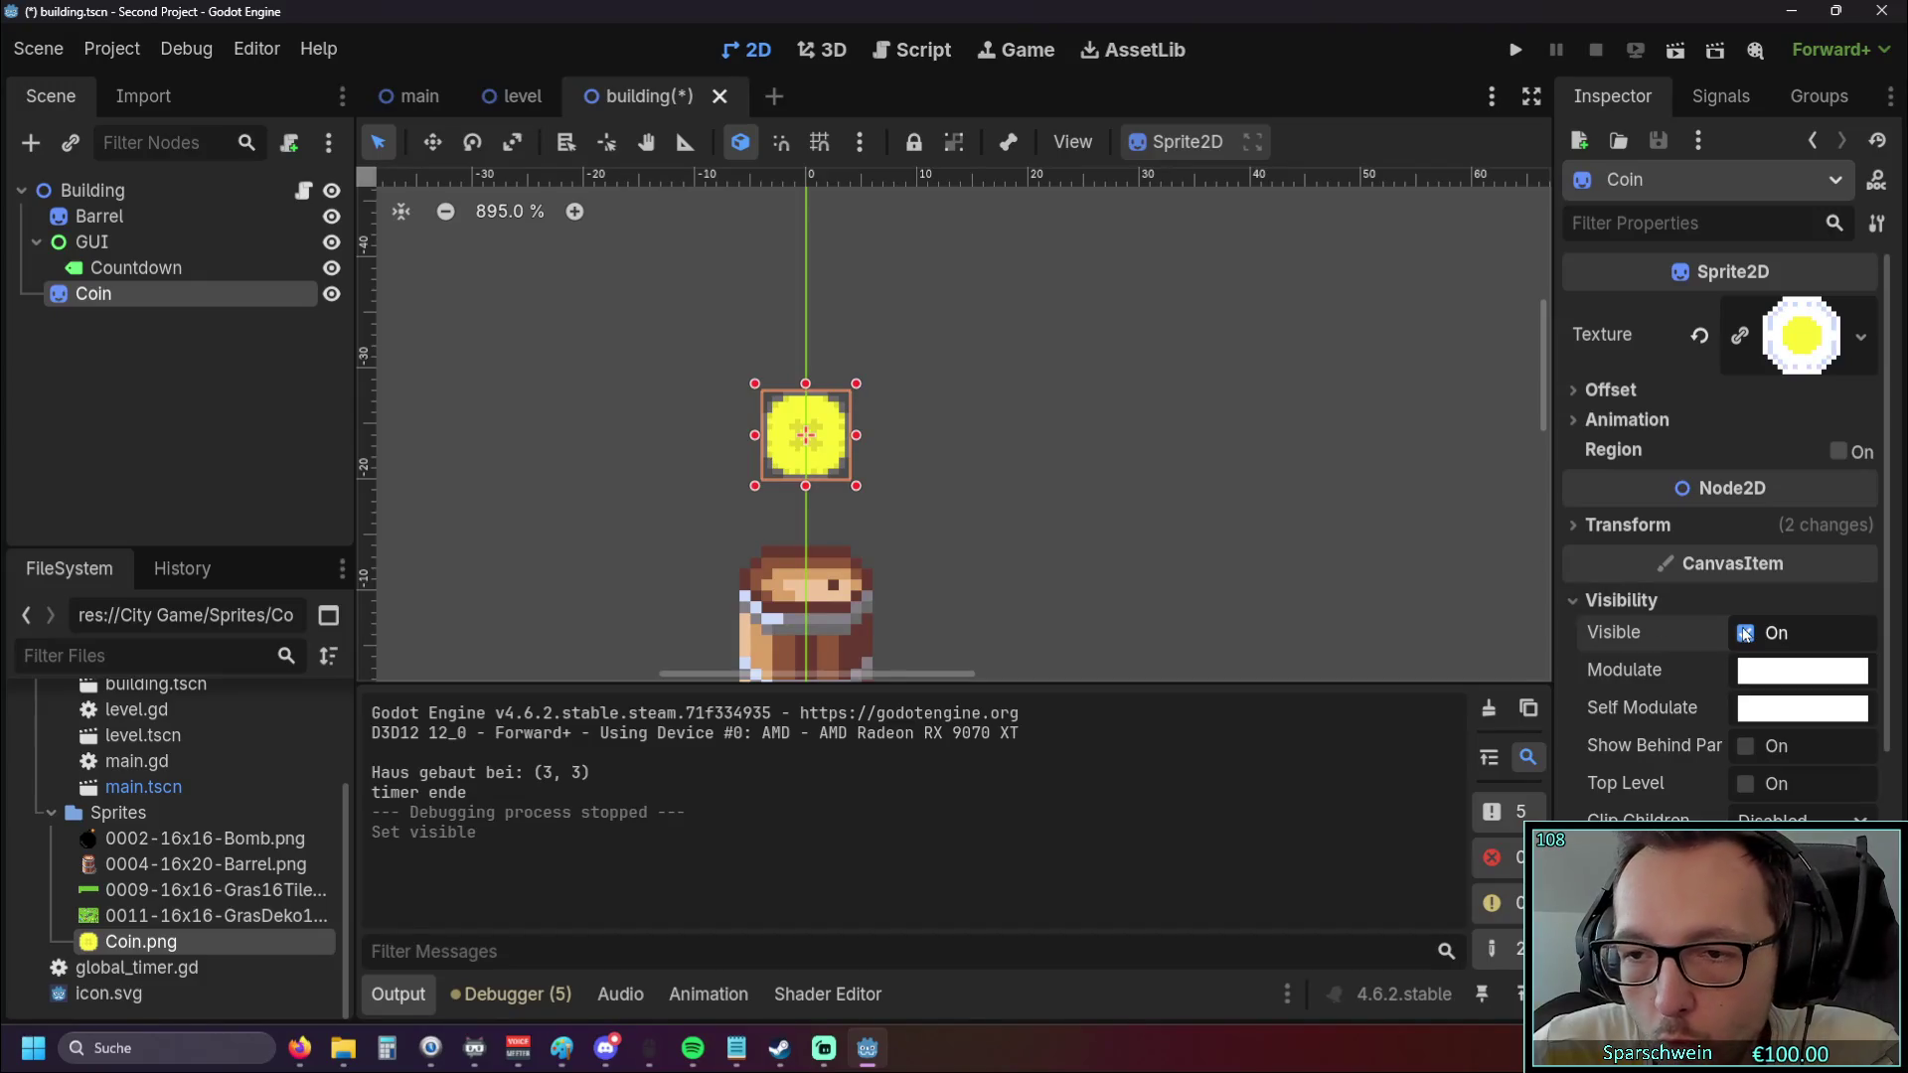
scroll(1745, 635, "down", 3)
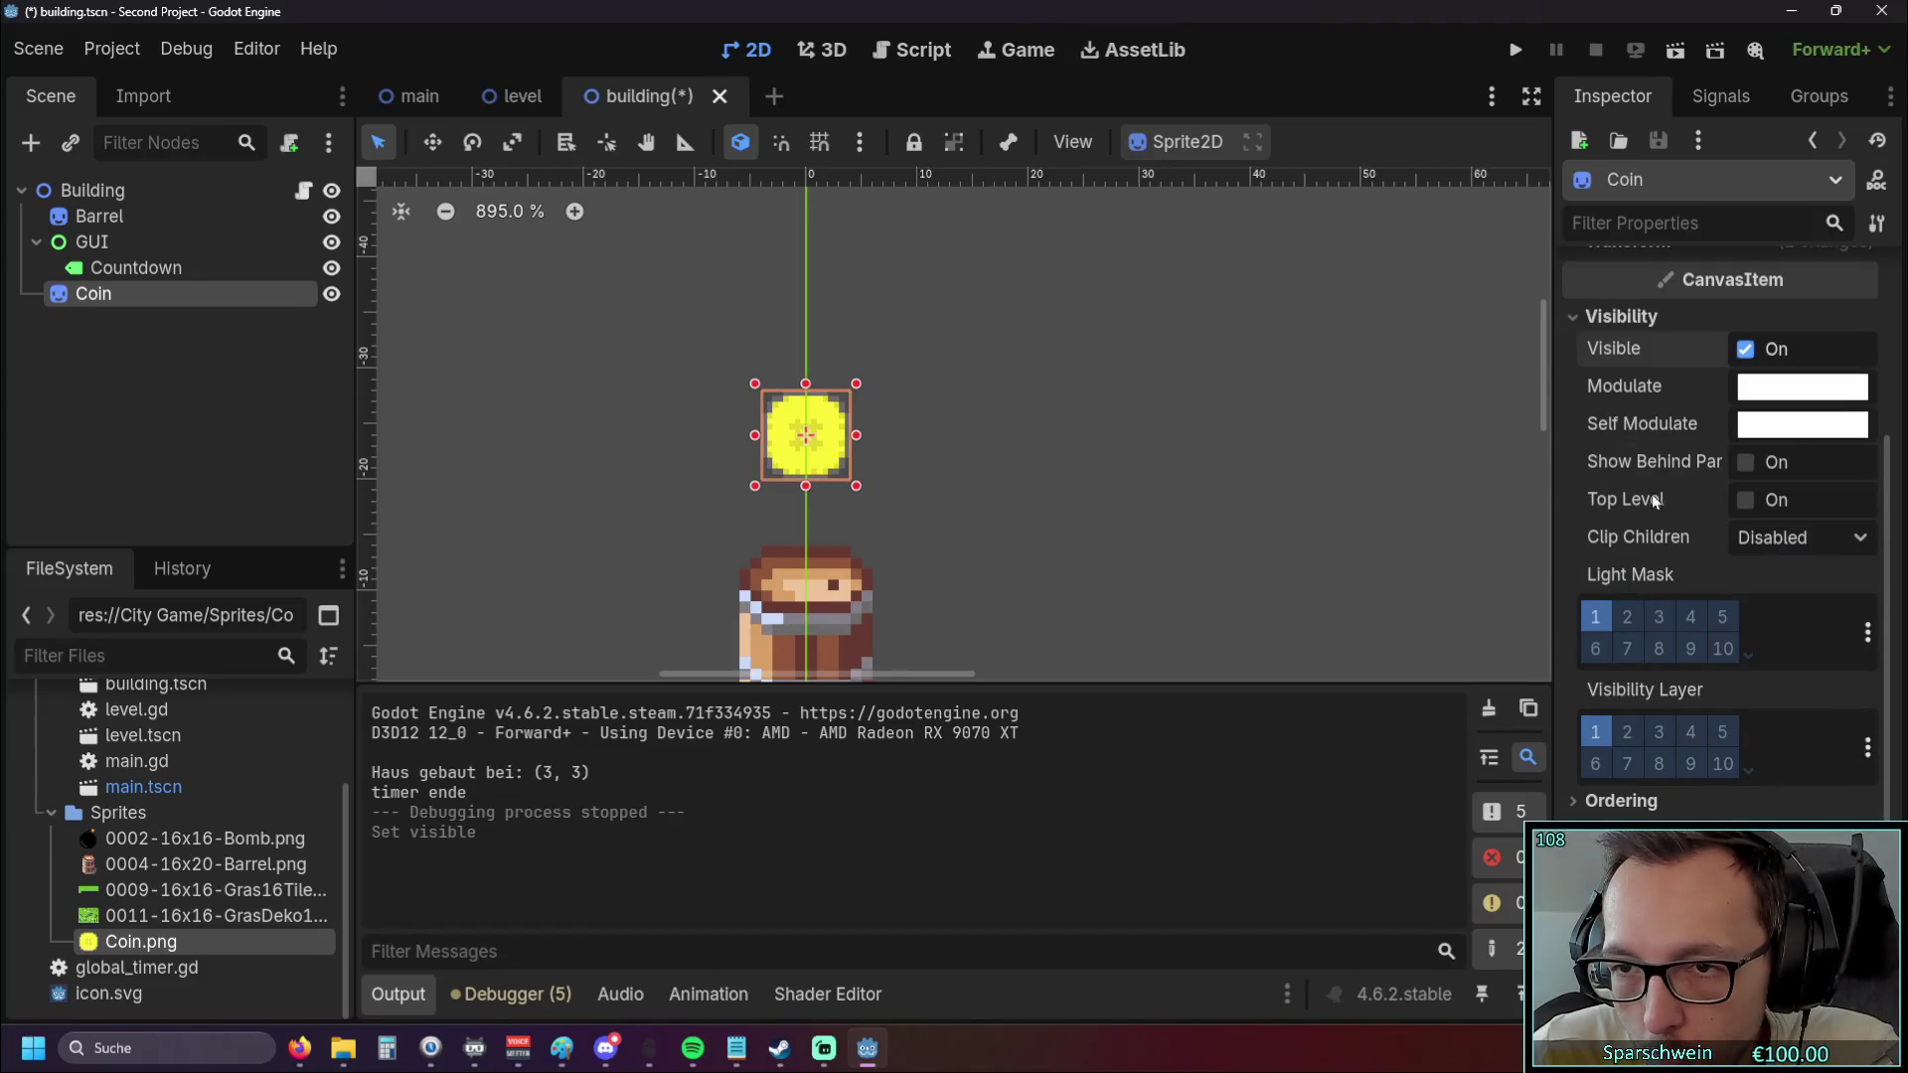
scroll(1655, 496, "up", 2)
left_click(1627, 430)
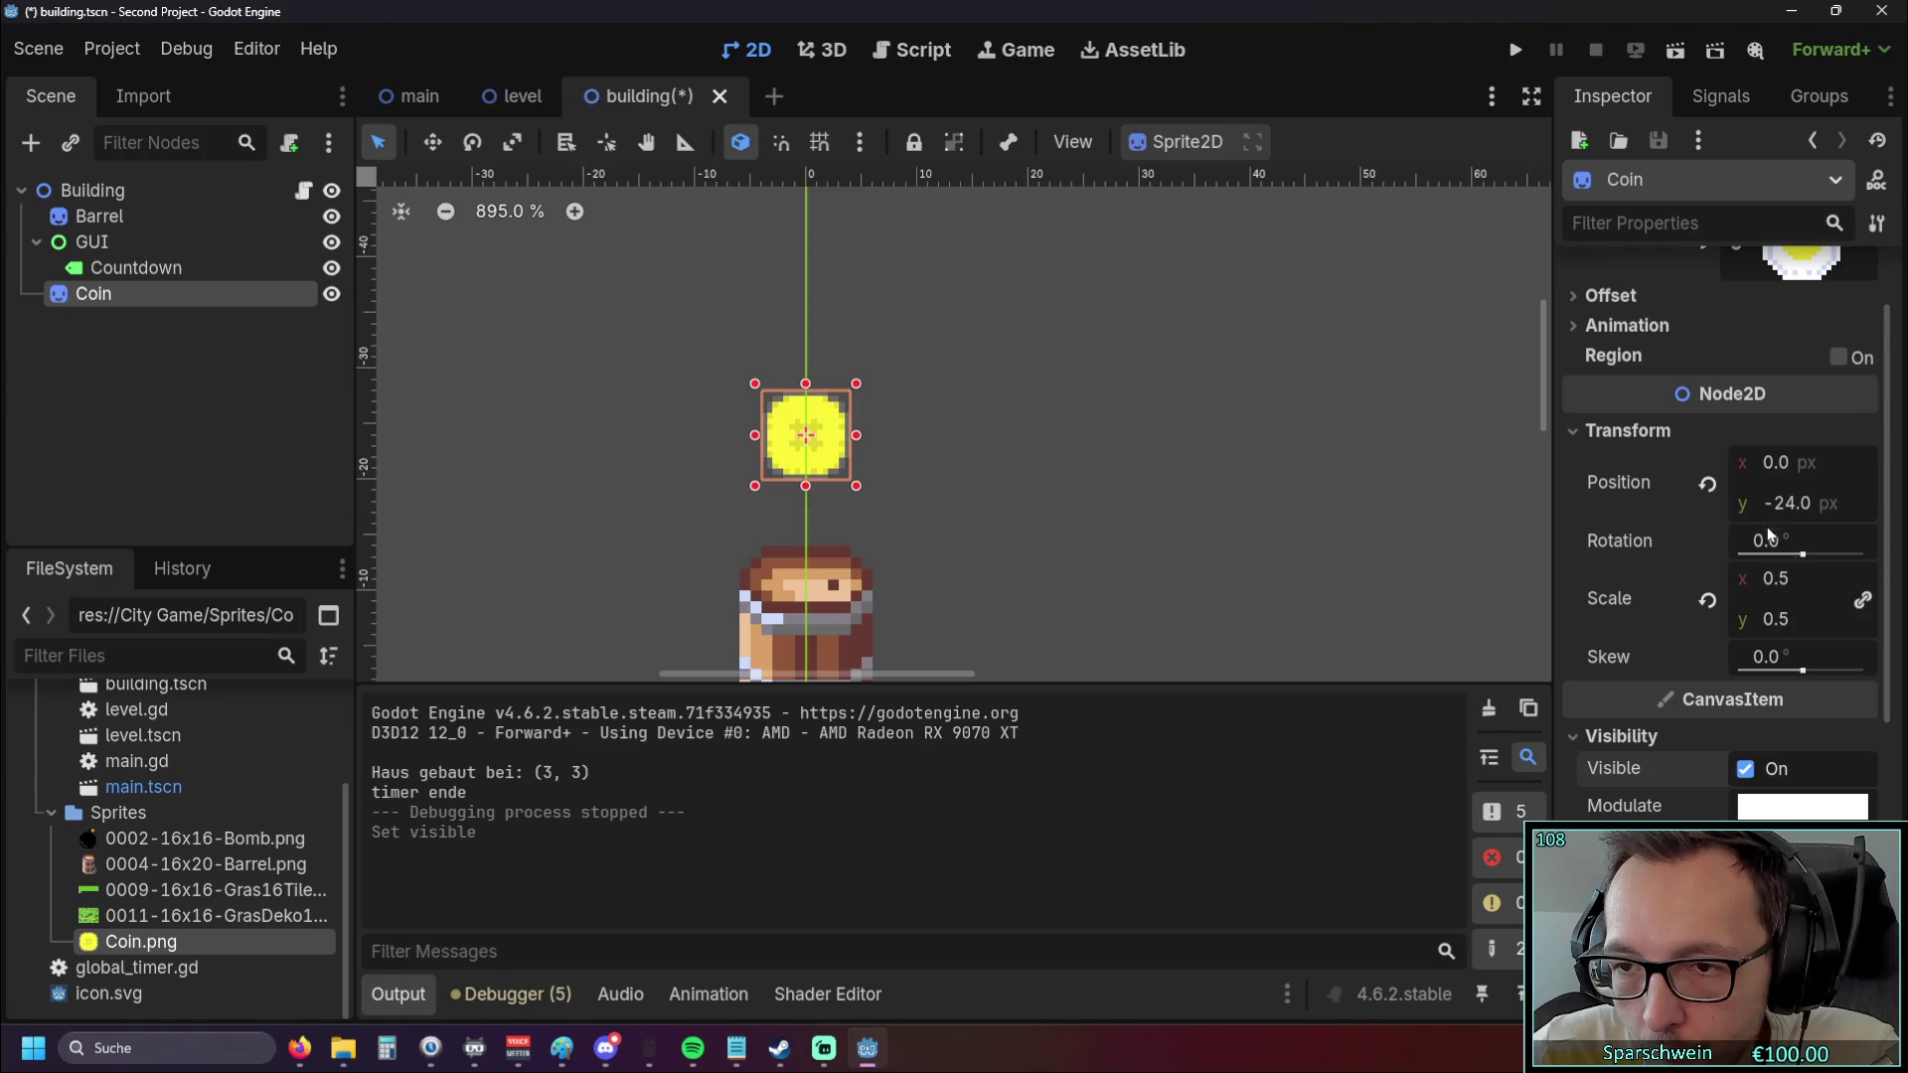
Set the Coin's Transform scale to 0.7, correcting it from 0.74.
left_click(1777, 581)
type("0.74")
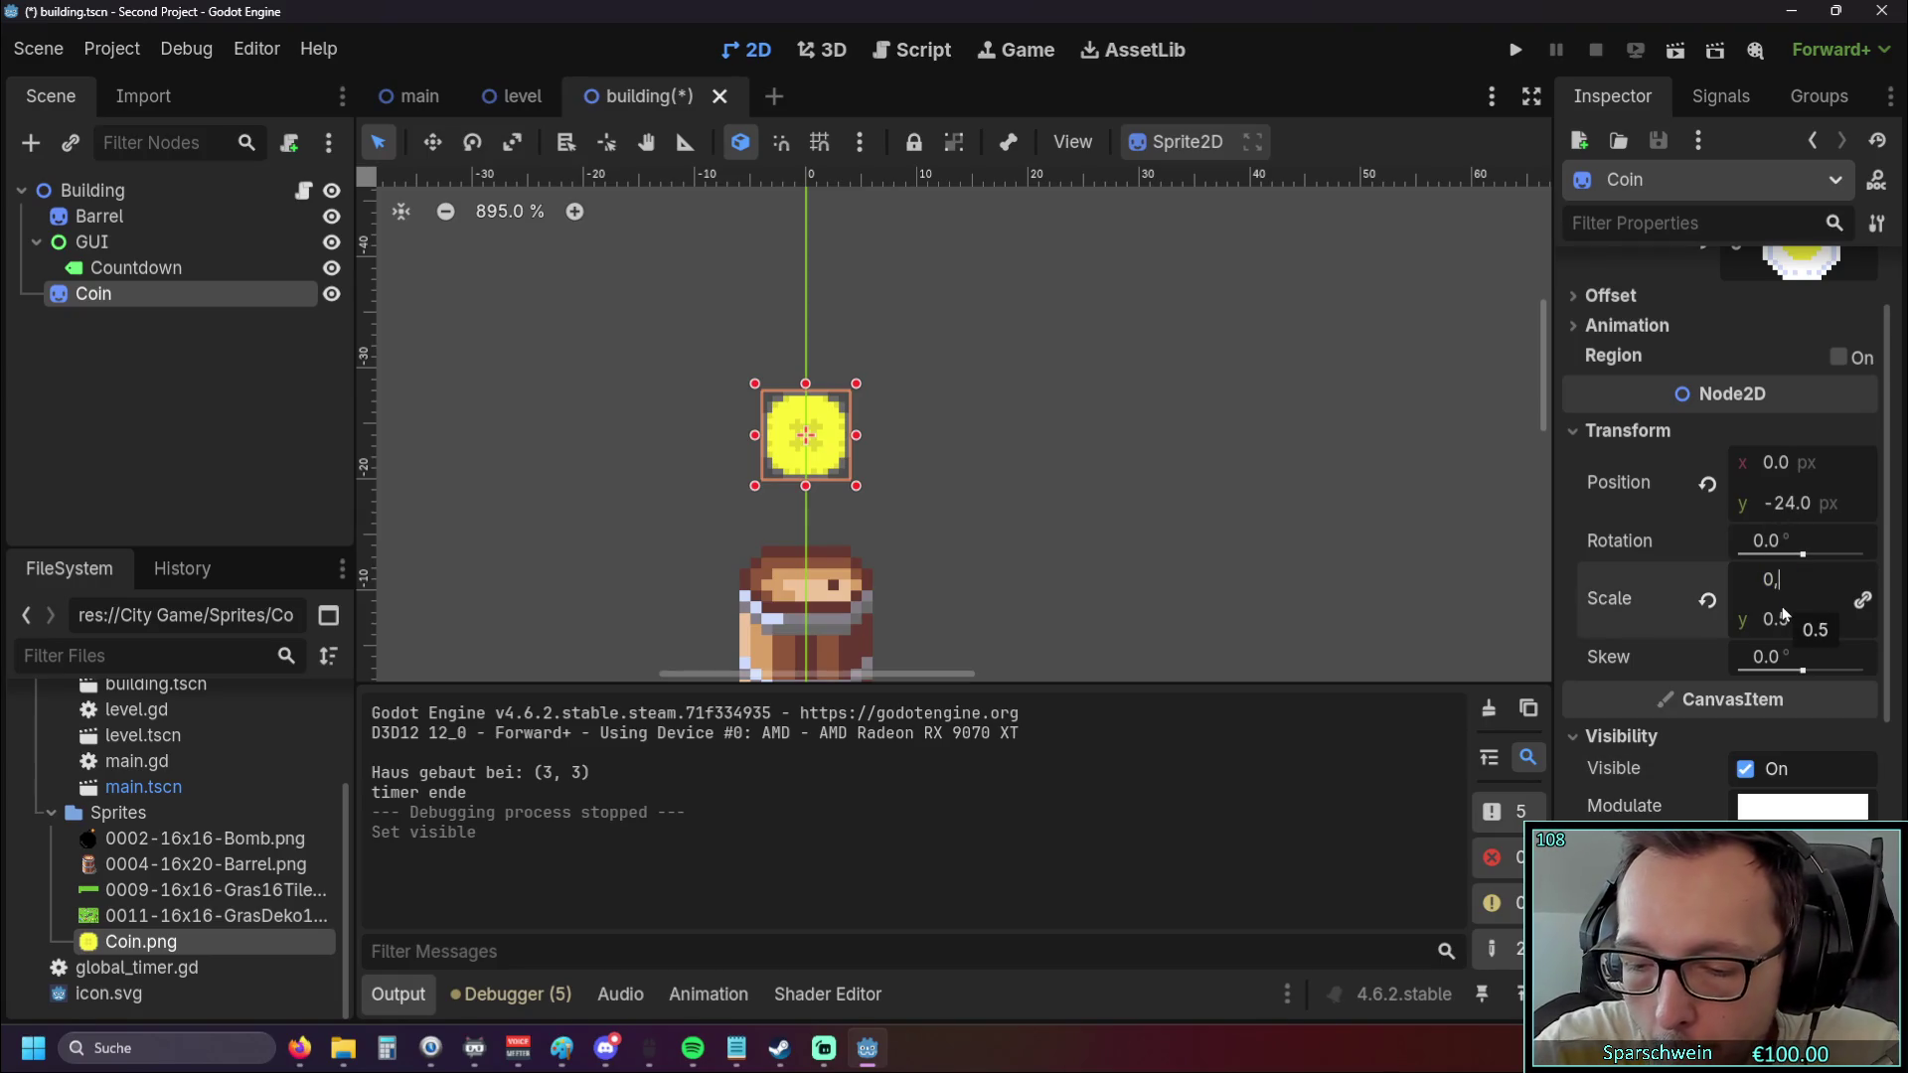
key("Return")
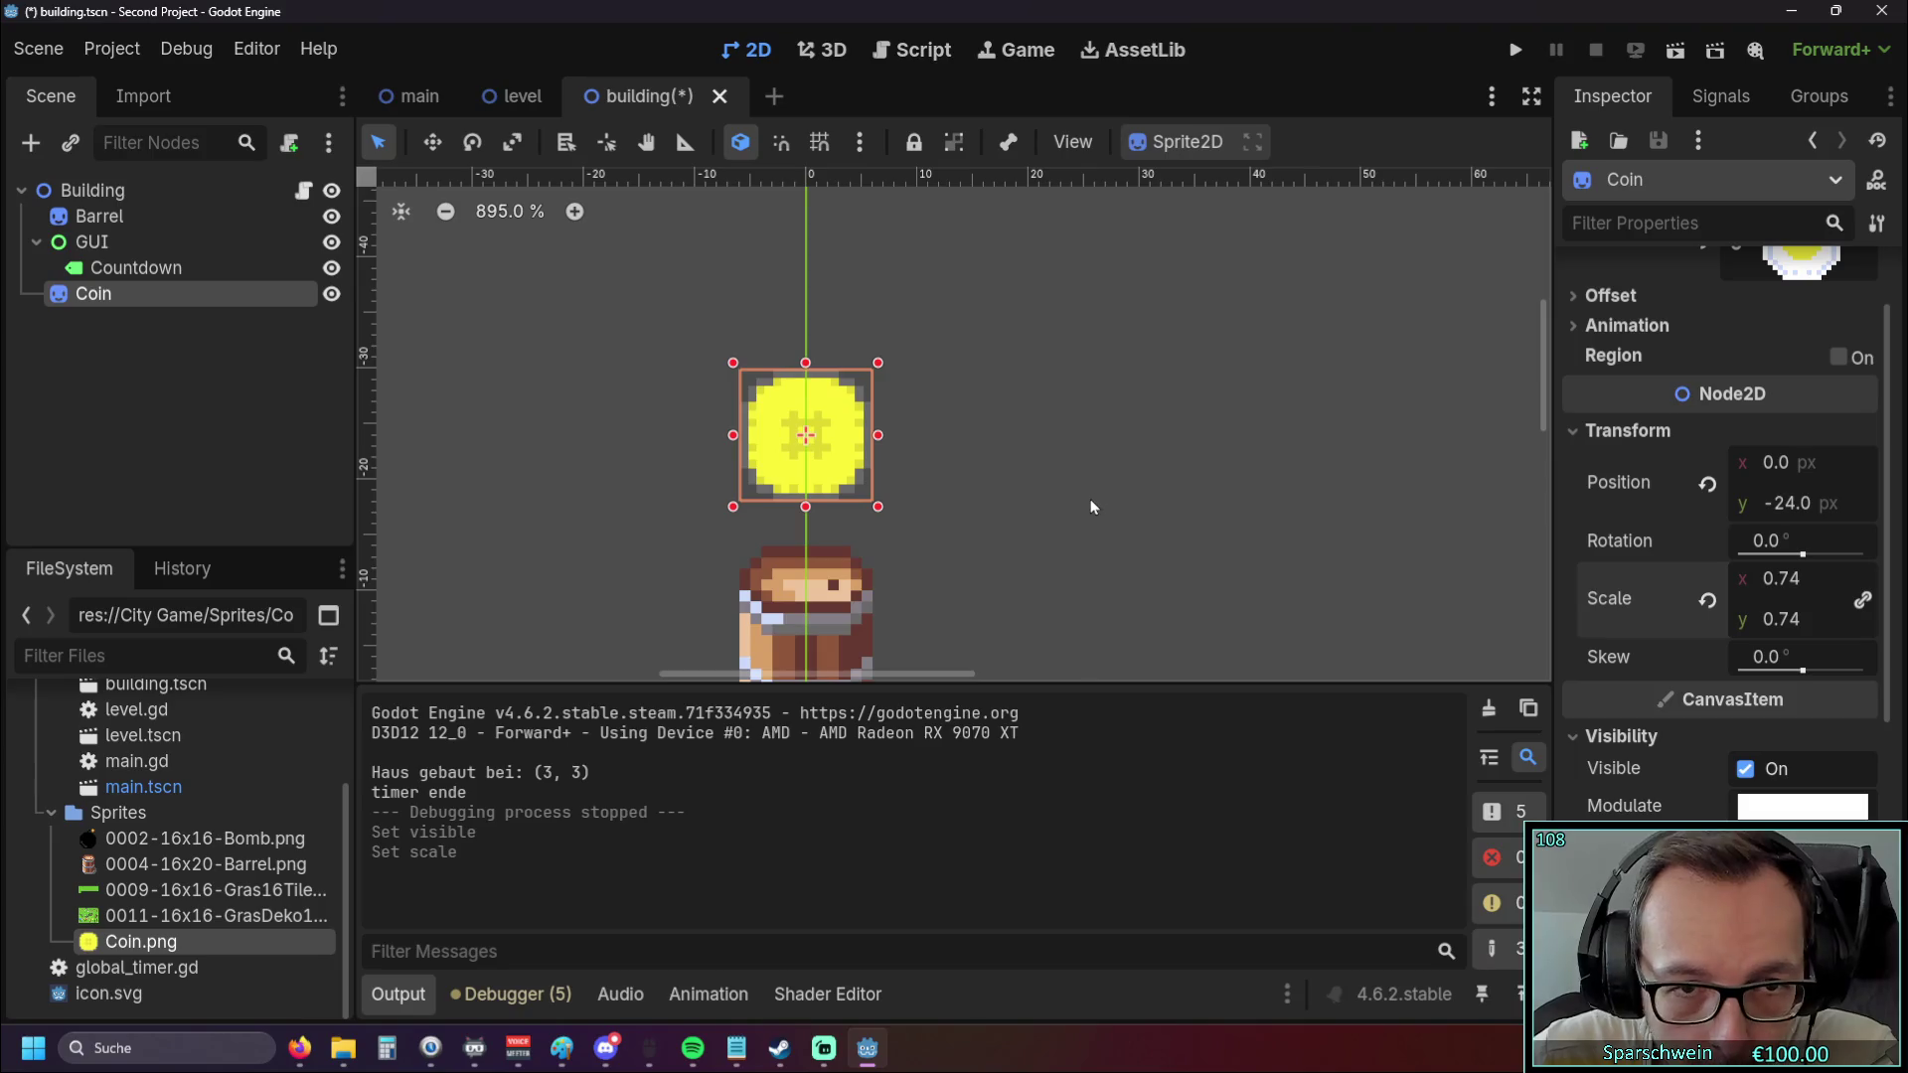
left_click(1779, 578)
type("0")
key("Return")
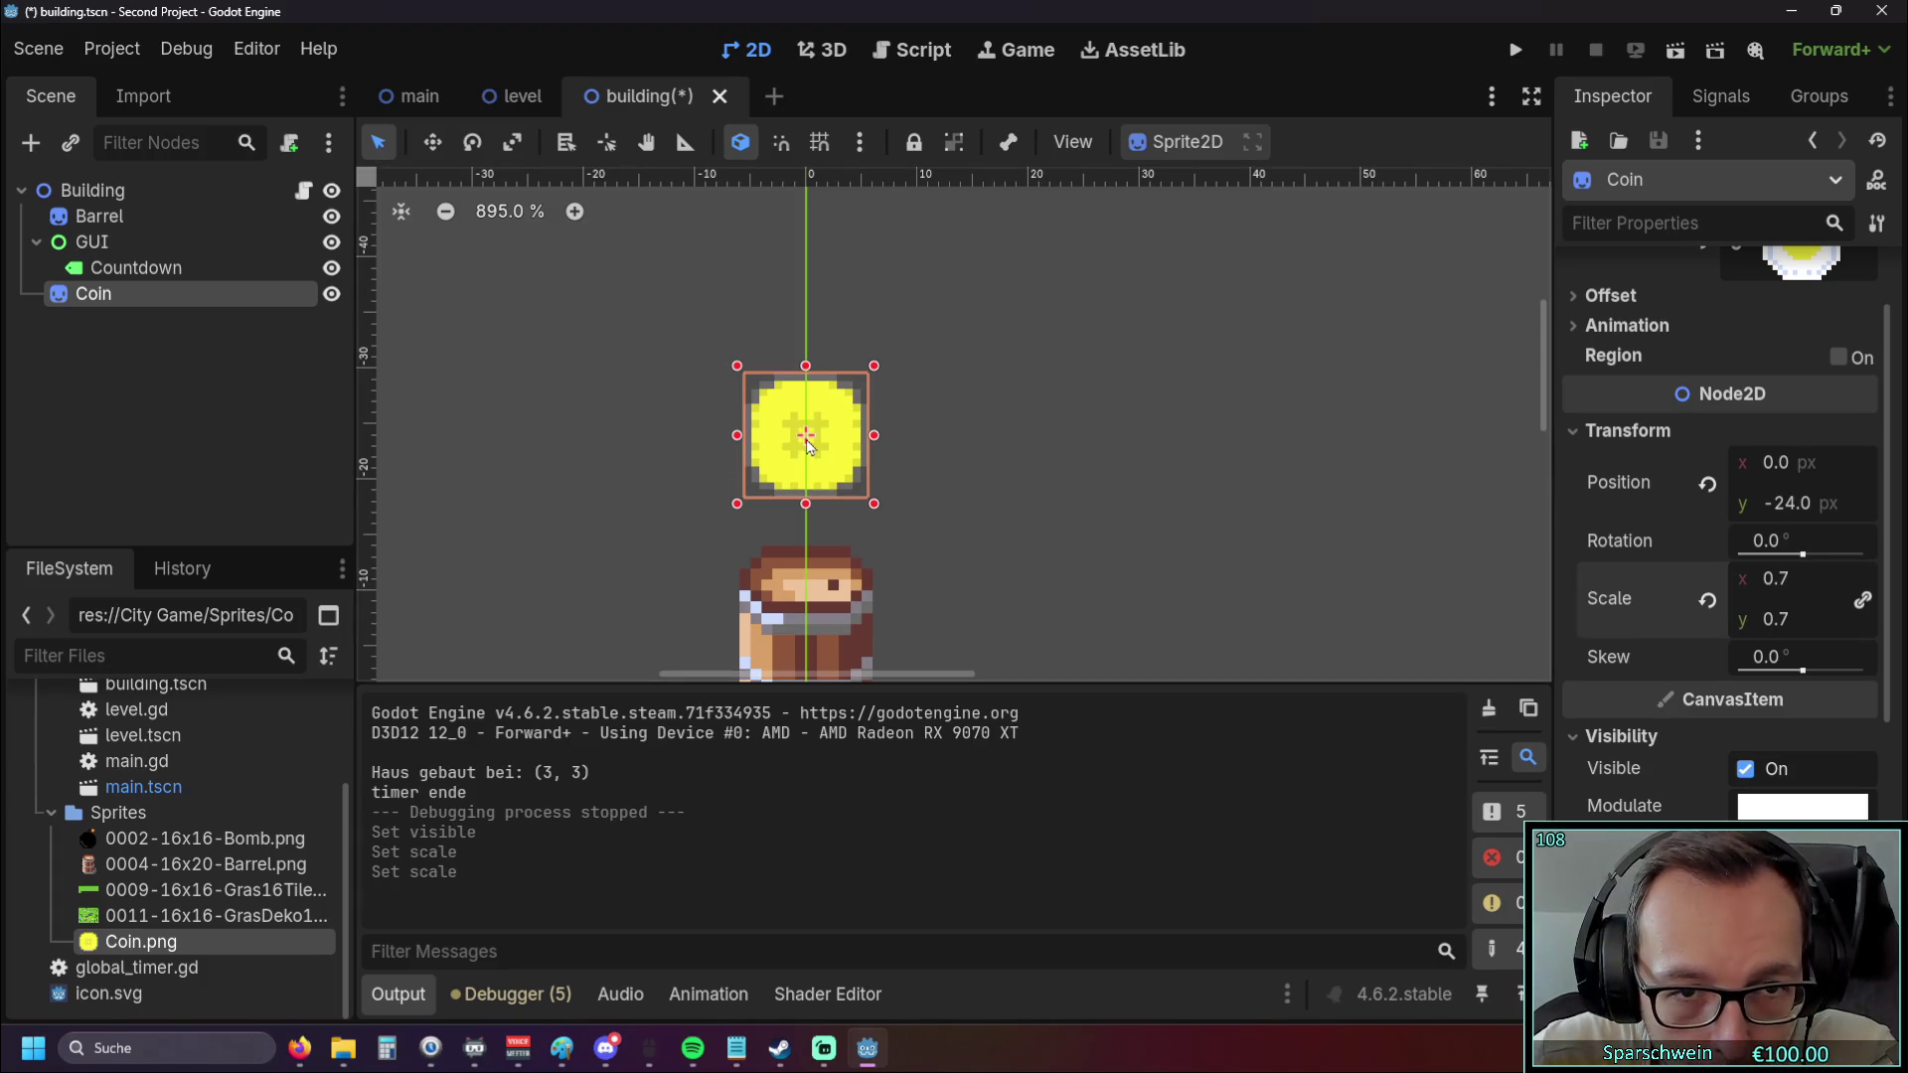
Hide the Coin sprite again with its eye icon in the Scene dock.
left_click(201, 276)
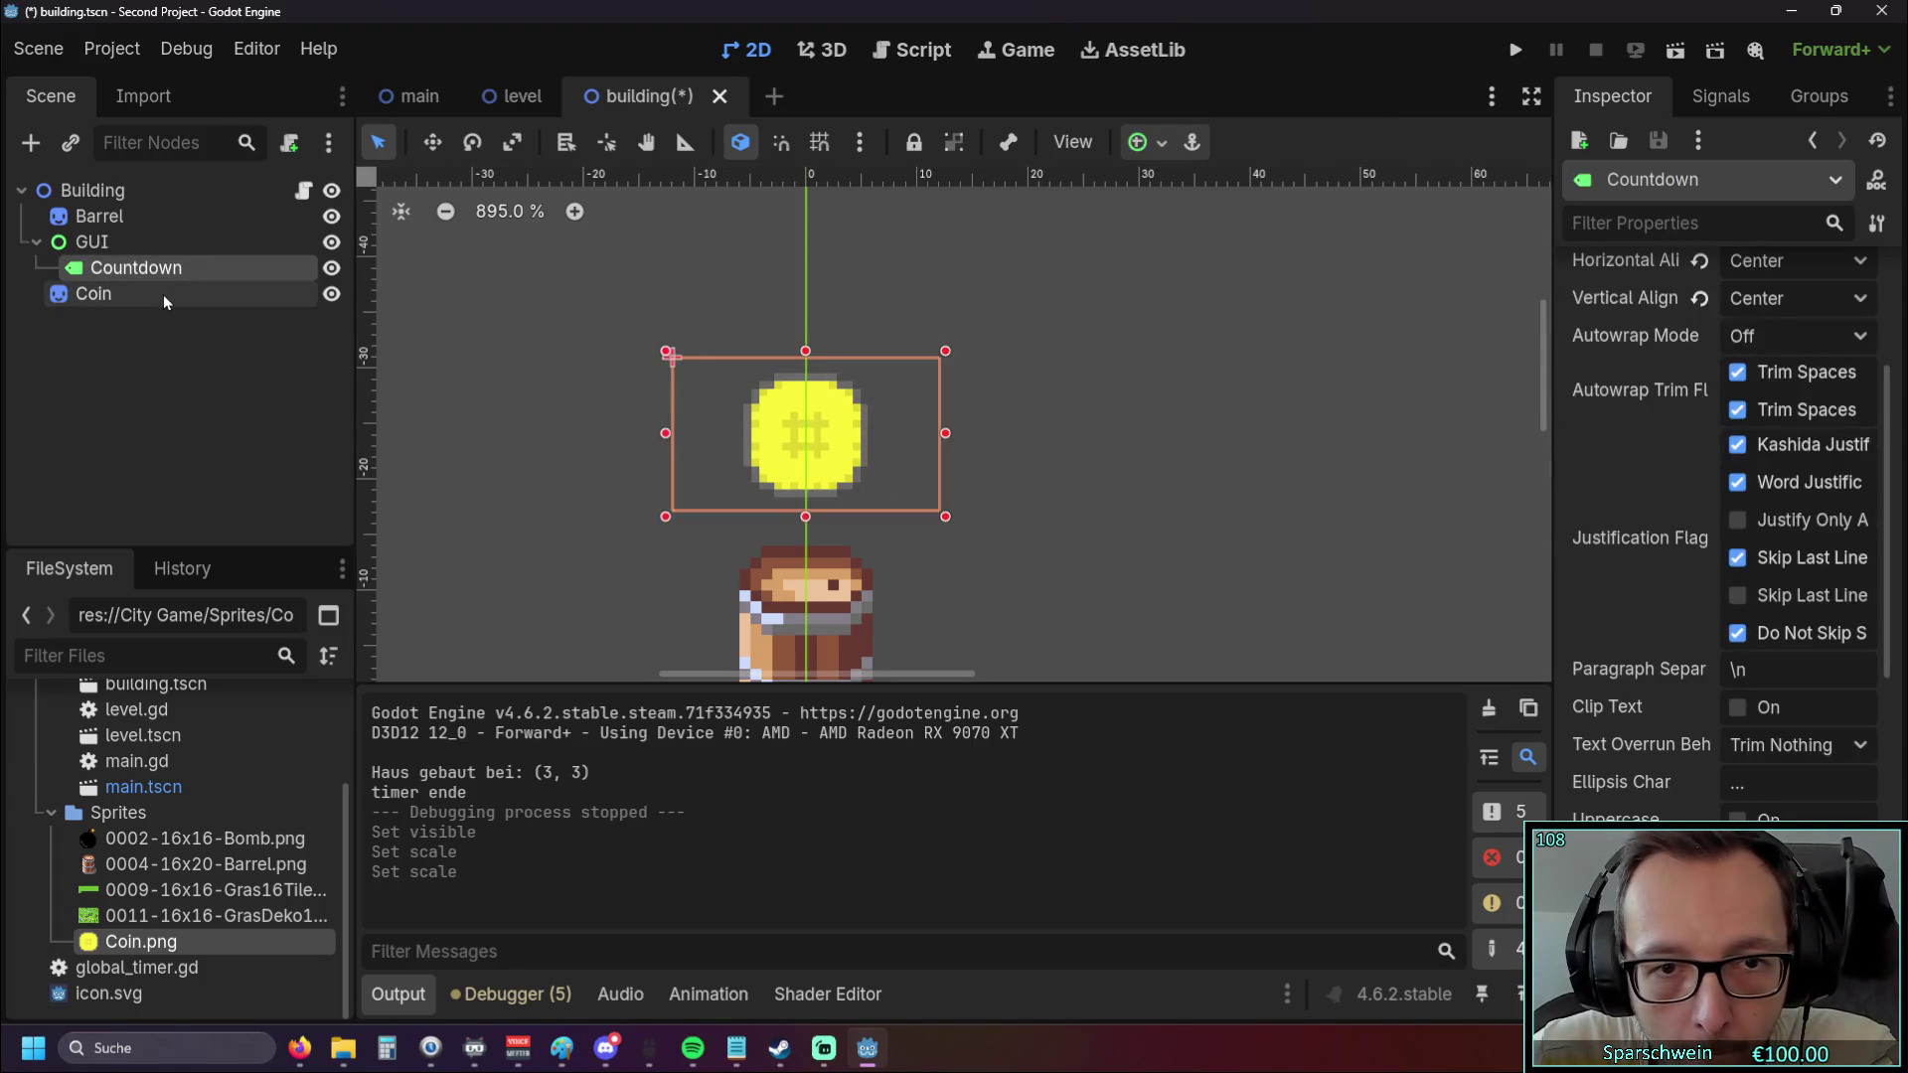
left_click(161, 294)
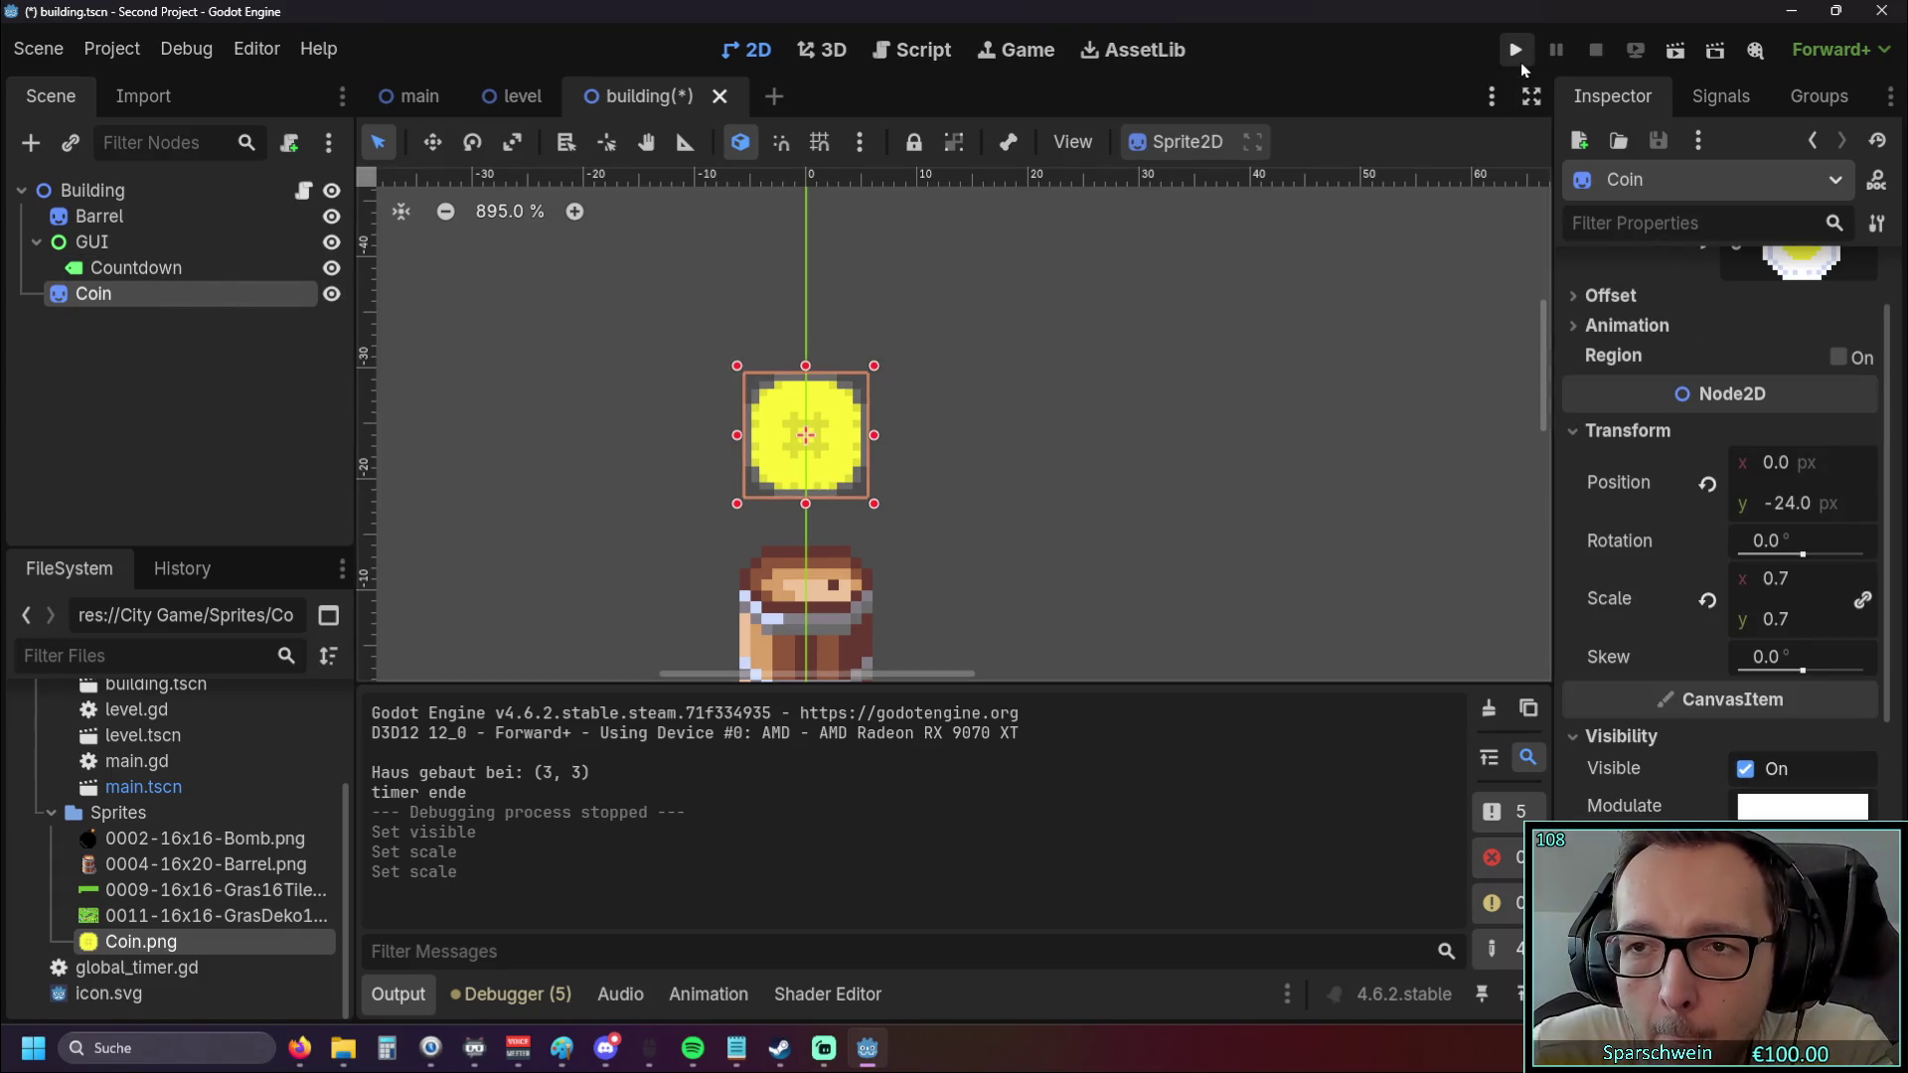
scroll(1632, 440, "up", 2)
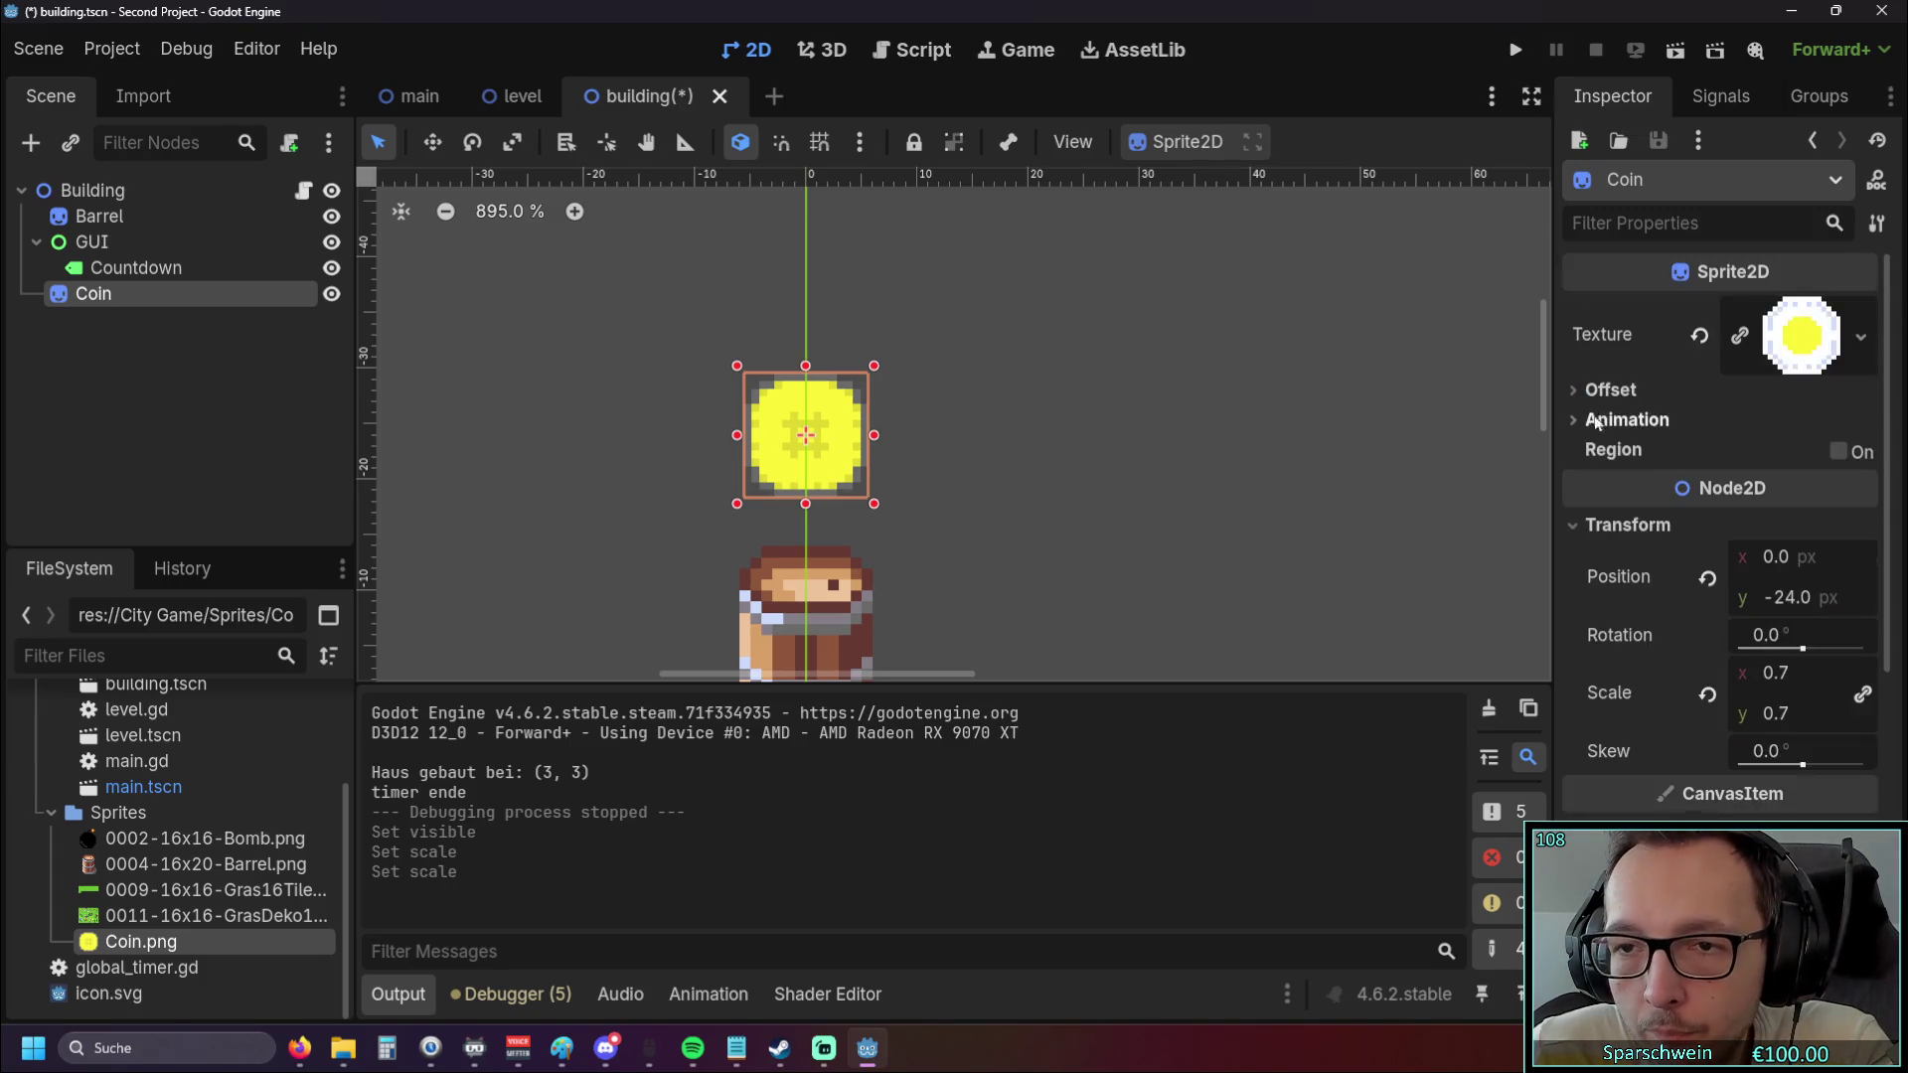
left_click(332, 294)
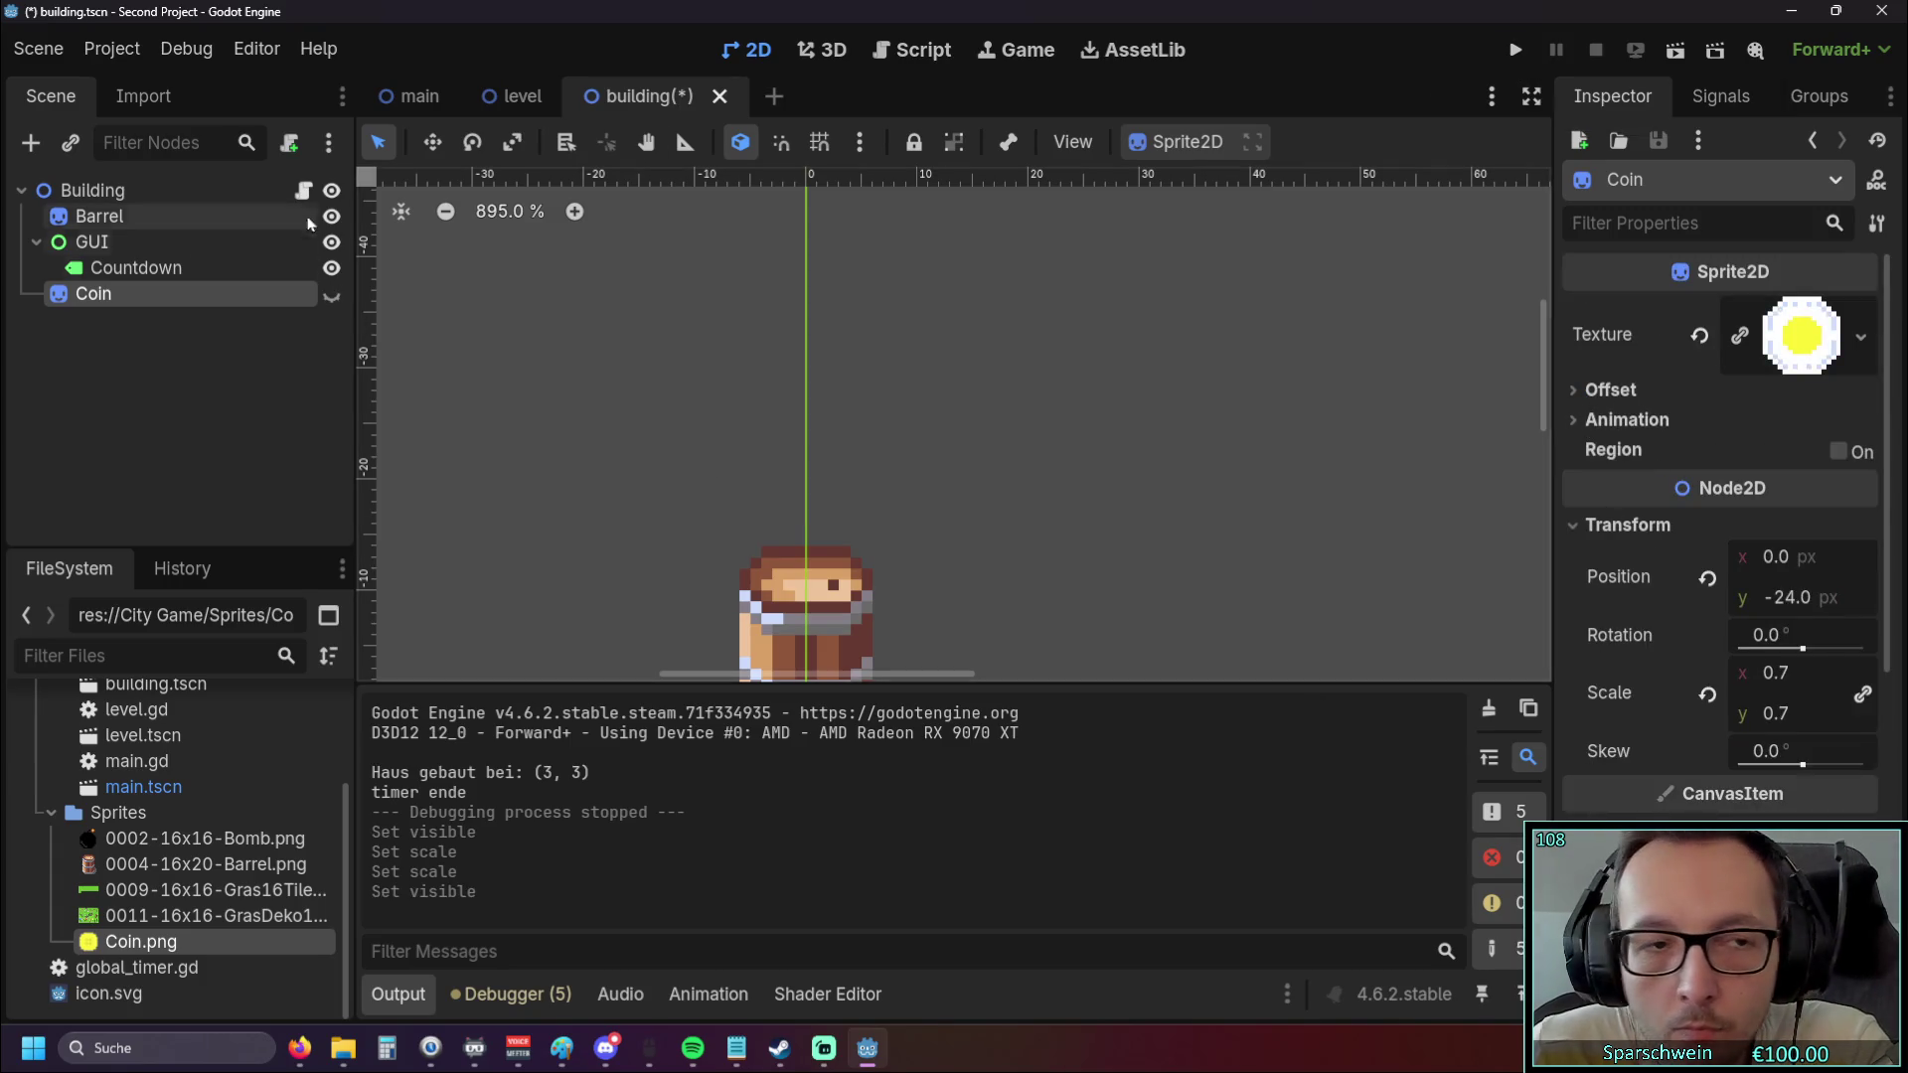
Open building.gd, run the game, place a barrel on grass, and watch the 0.7-scale coin appear.
left_click(889, 51)
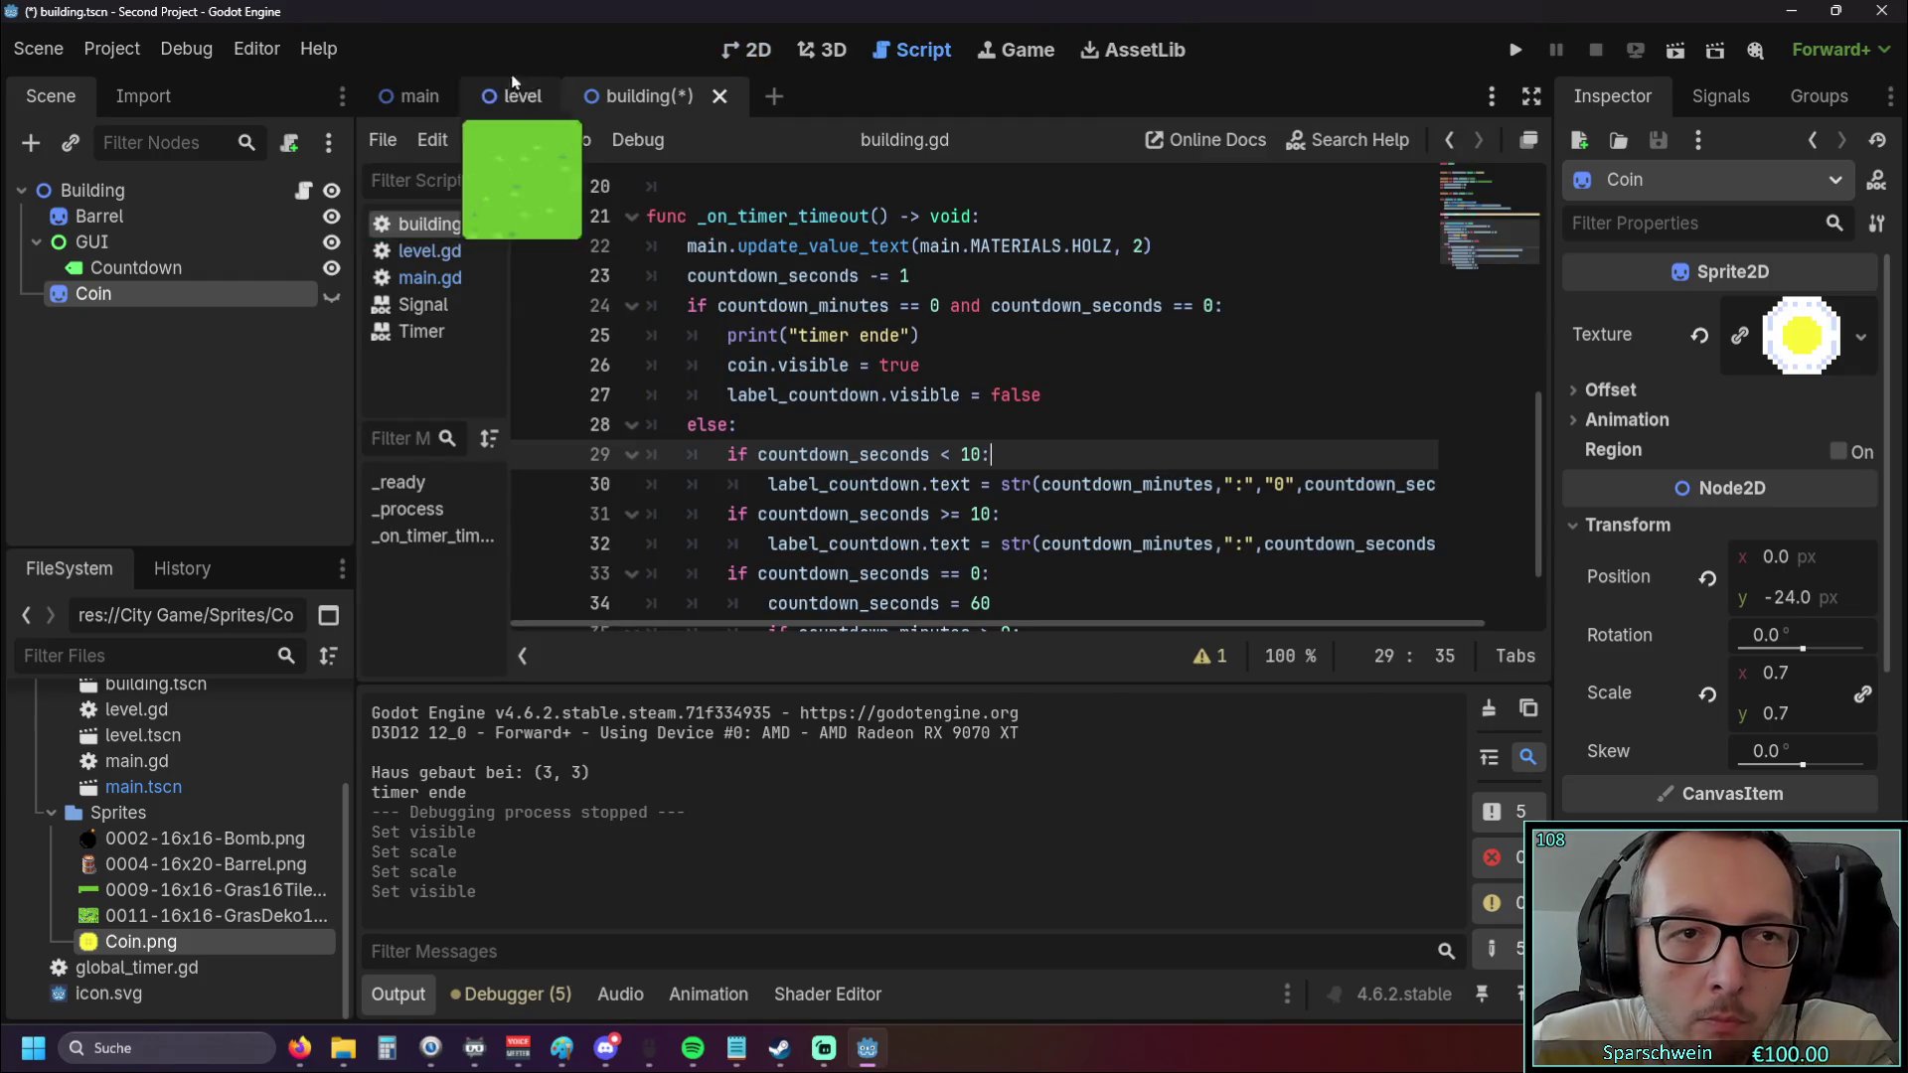
left_click(1005, 50)
left_click(752, 49)
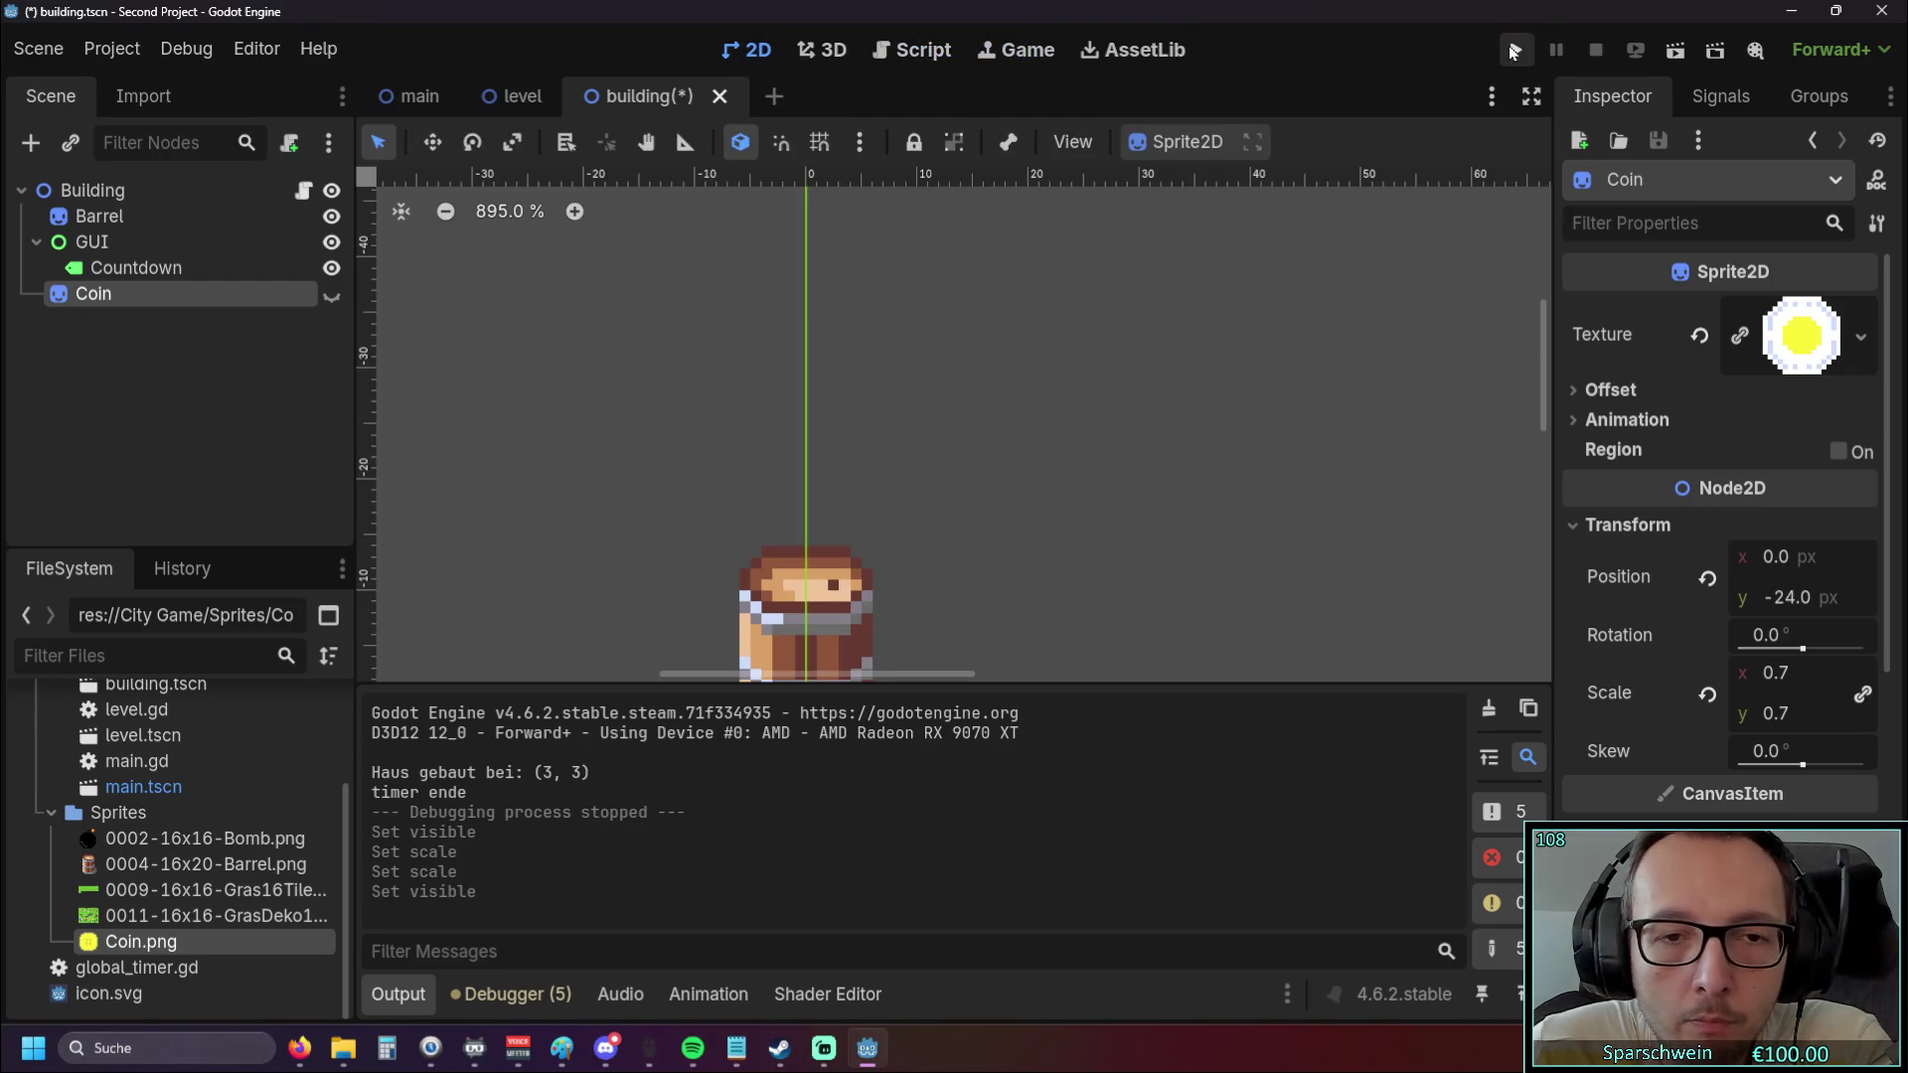
mouse_move(486, 103)
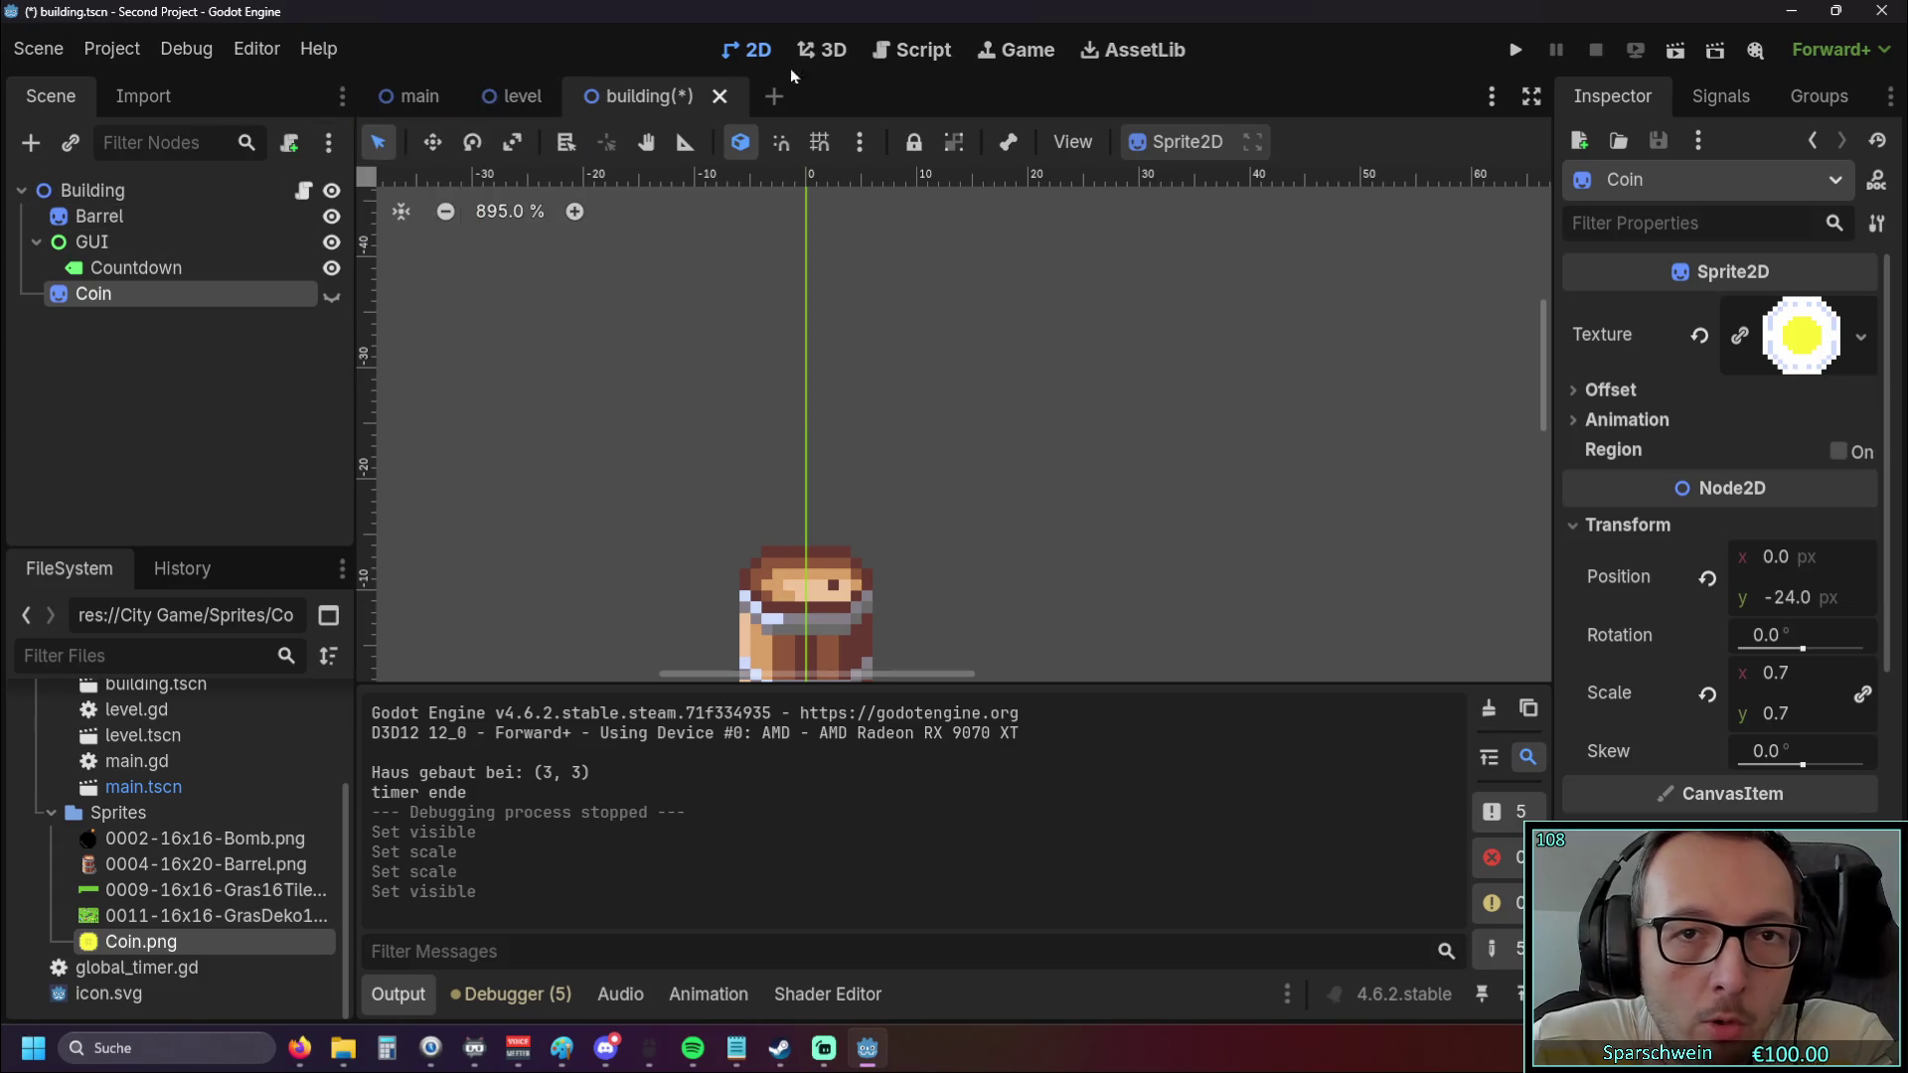
left_click(904, 50)
left_click(1516, 51)
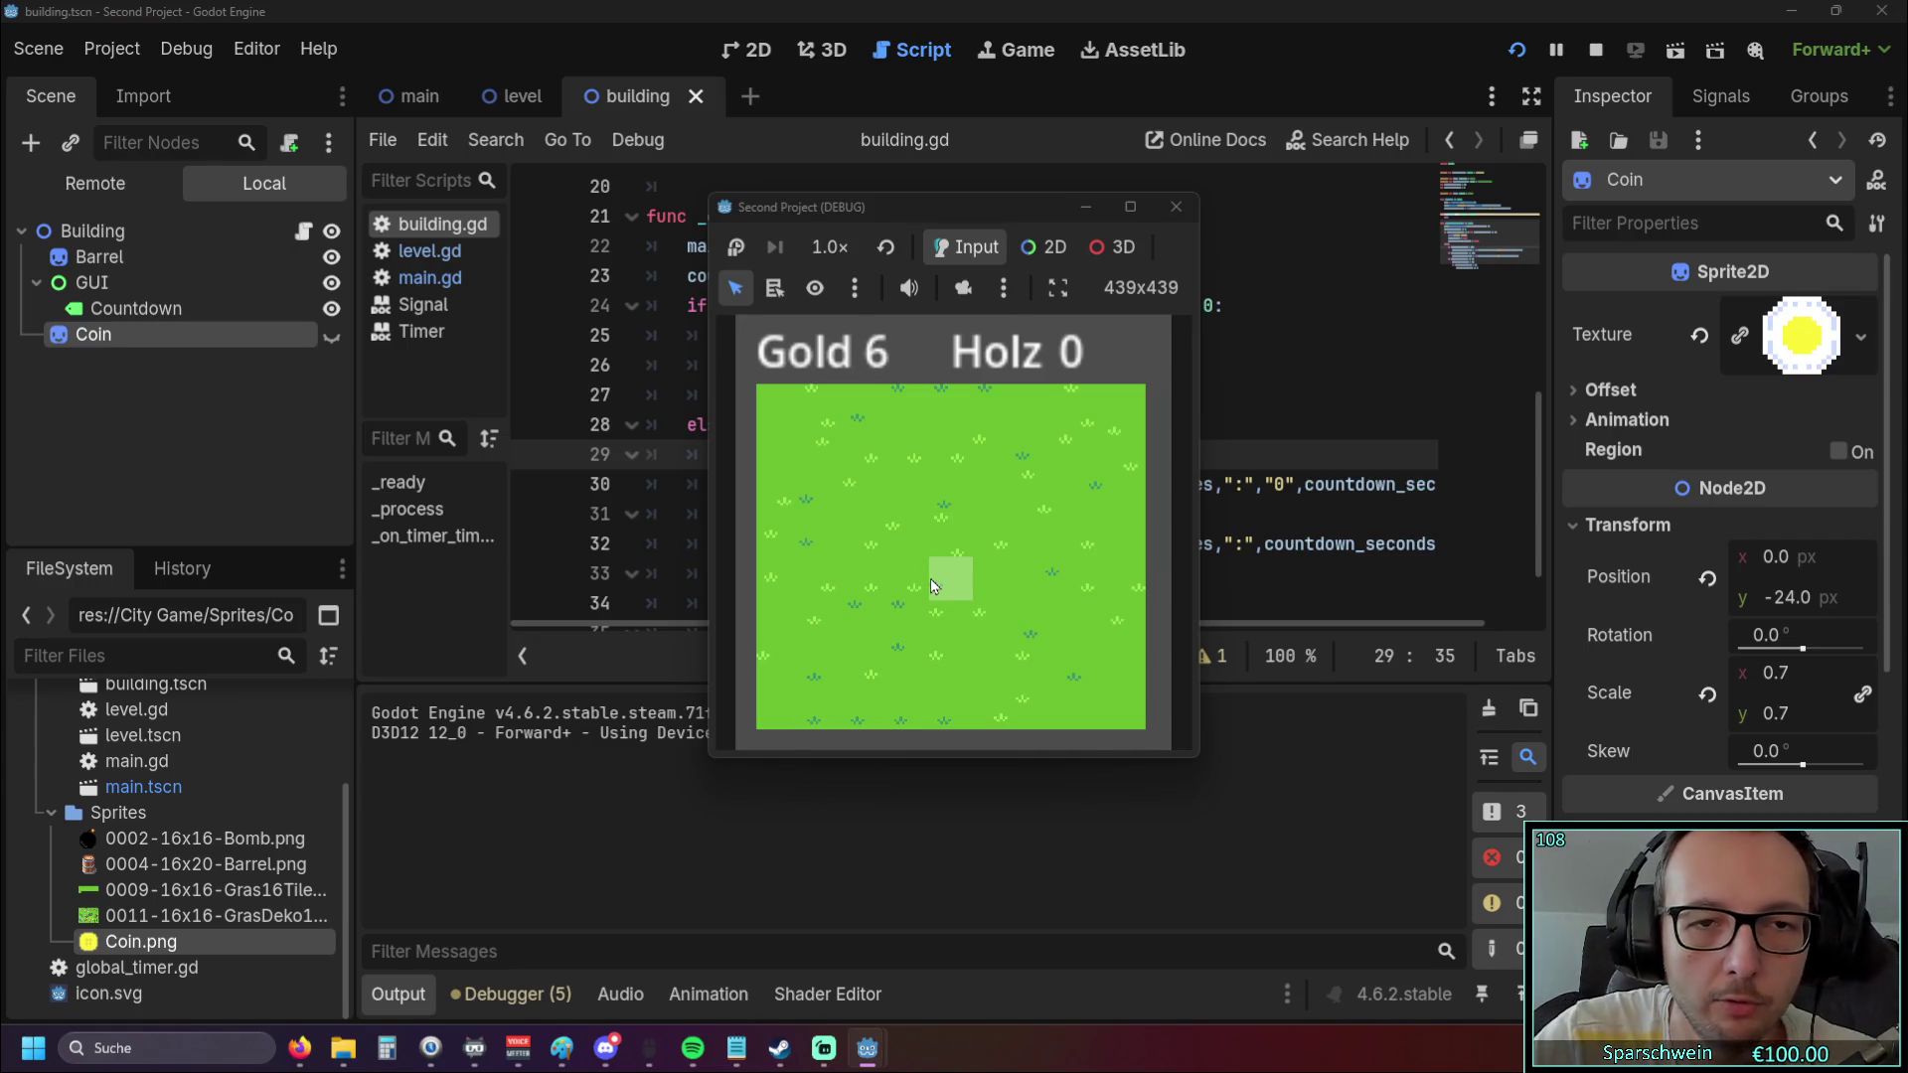
mouse_move(910, 212)
left_mouse_down()
mouse_move(1379, 189)
mouse_move(1357, 180)
left_mouse_up()
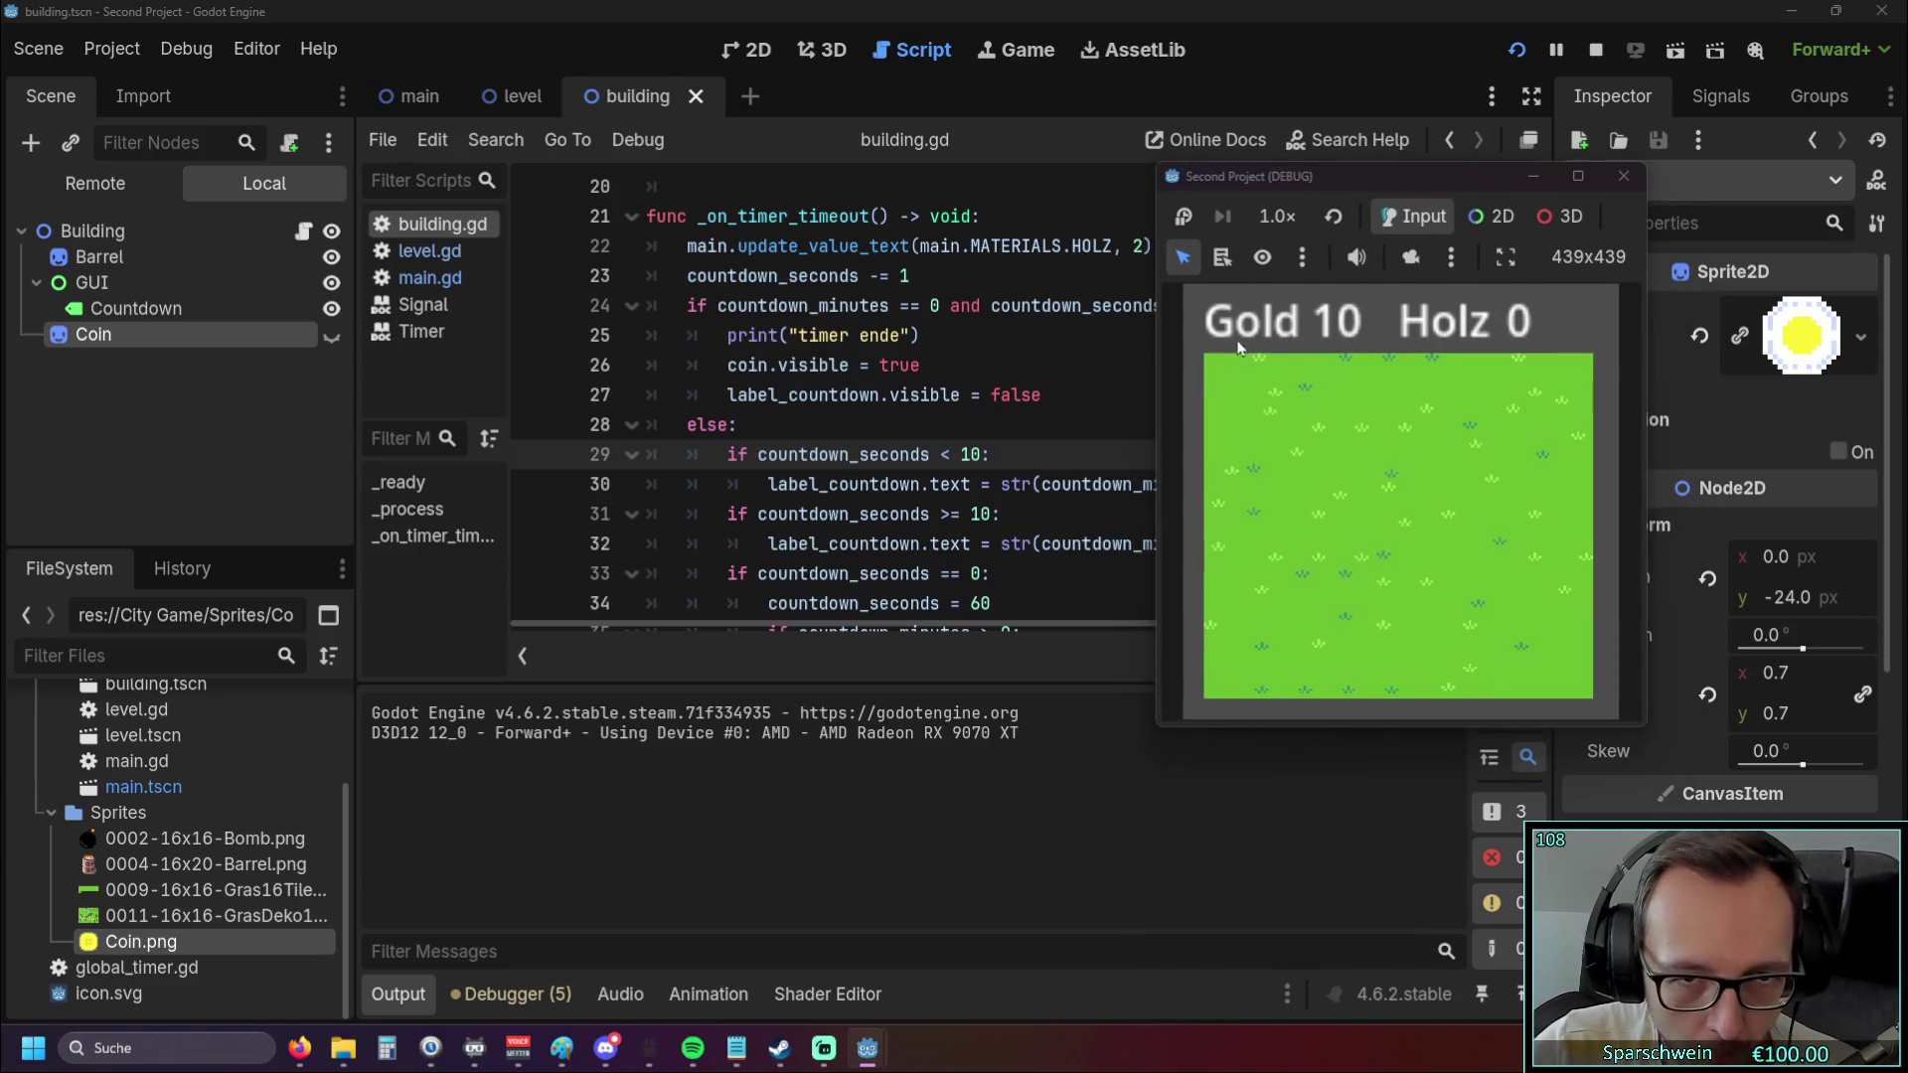
left_click(1357, 501)
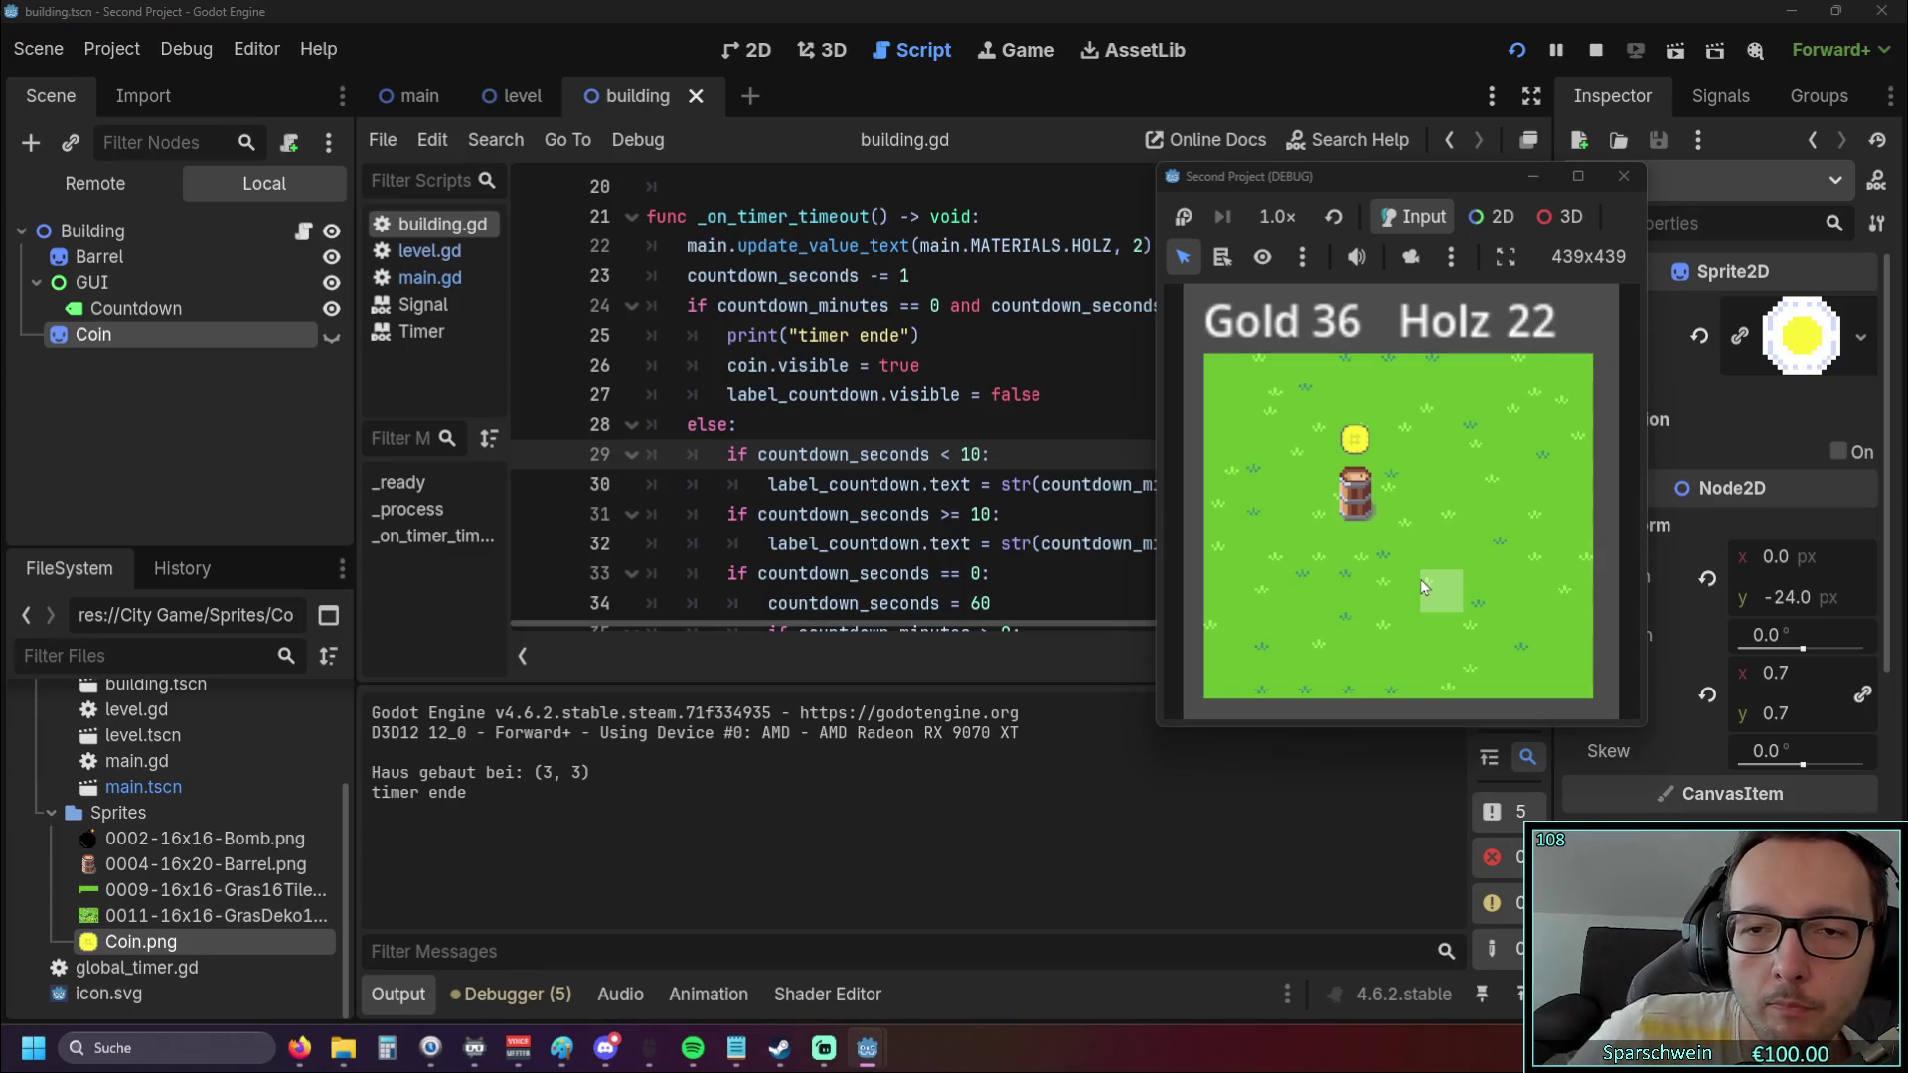
left_click(1623, 176)
scroll(924, 468, "down", 1)
scroll(919, 471, "up", 2)
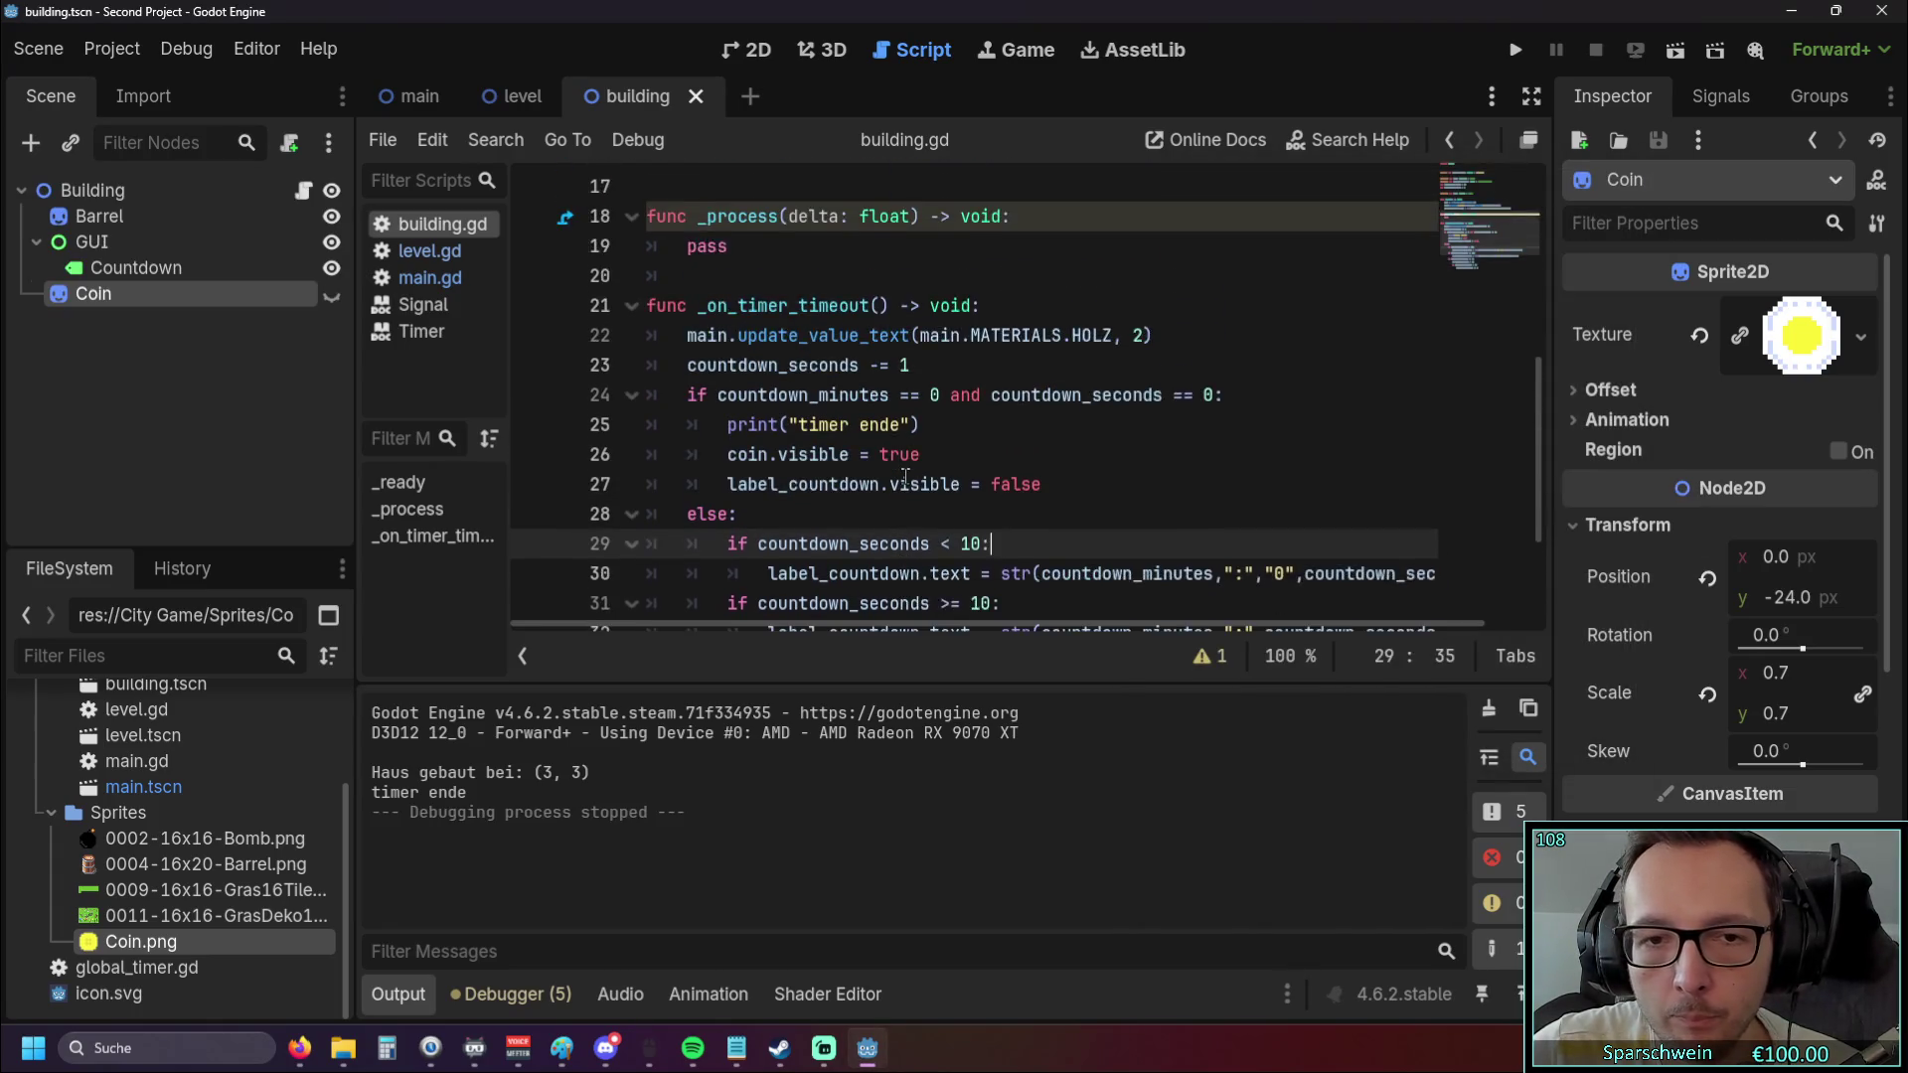
scroll(905, 477, "down", 1)
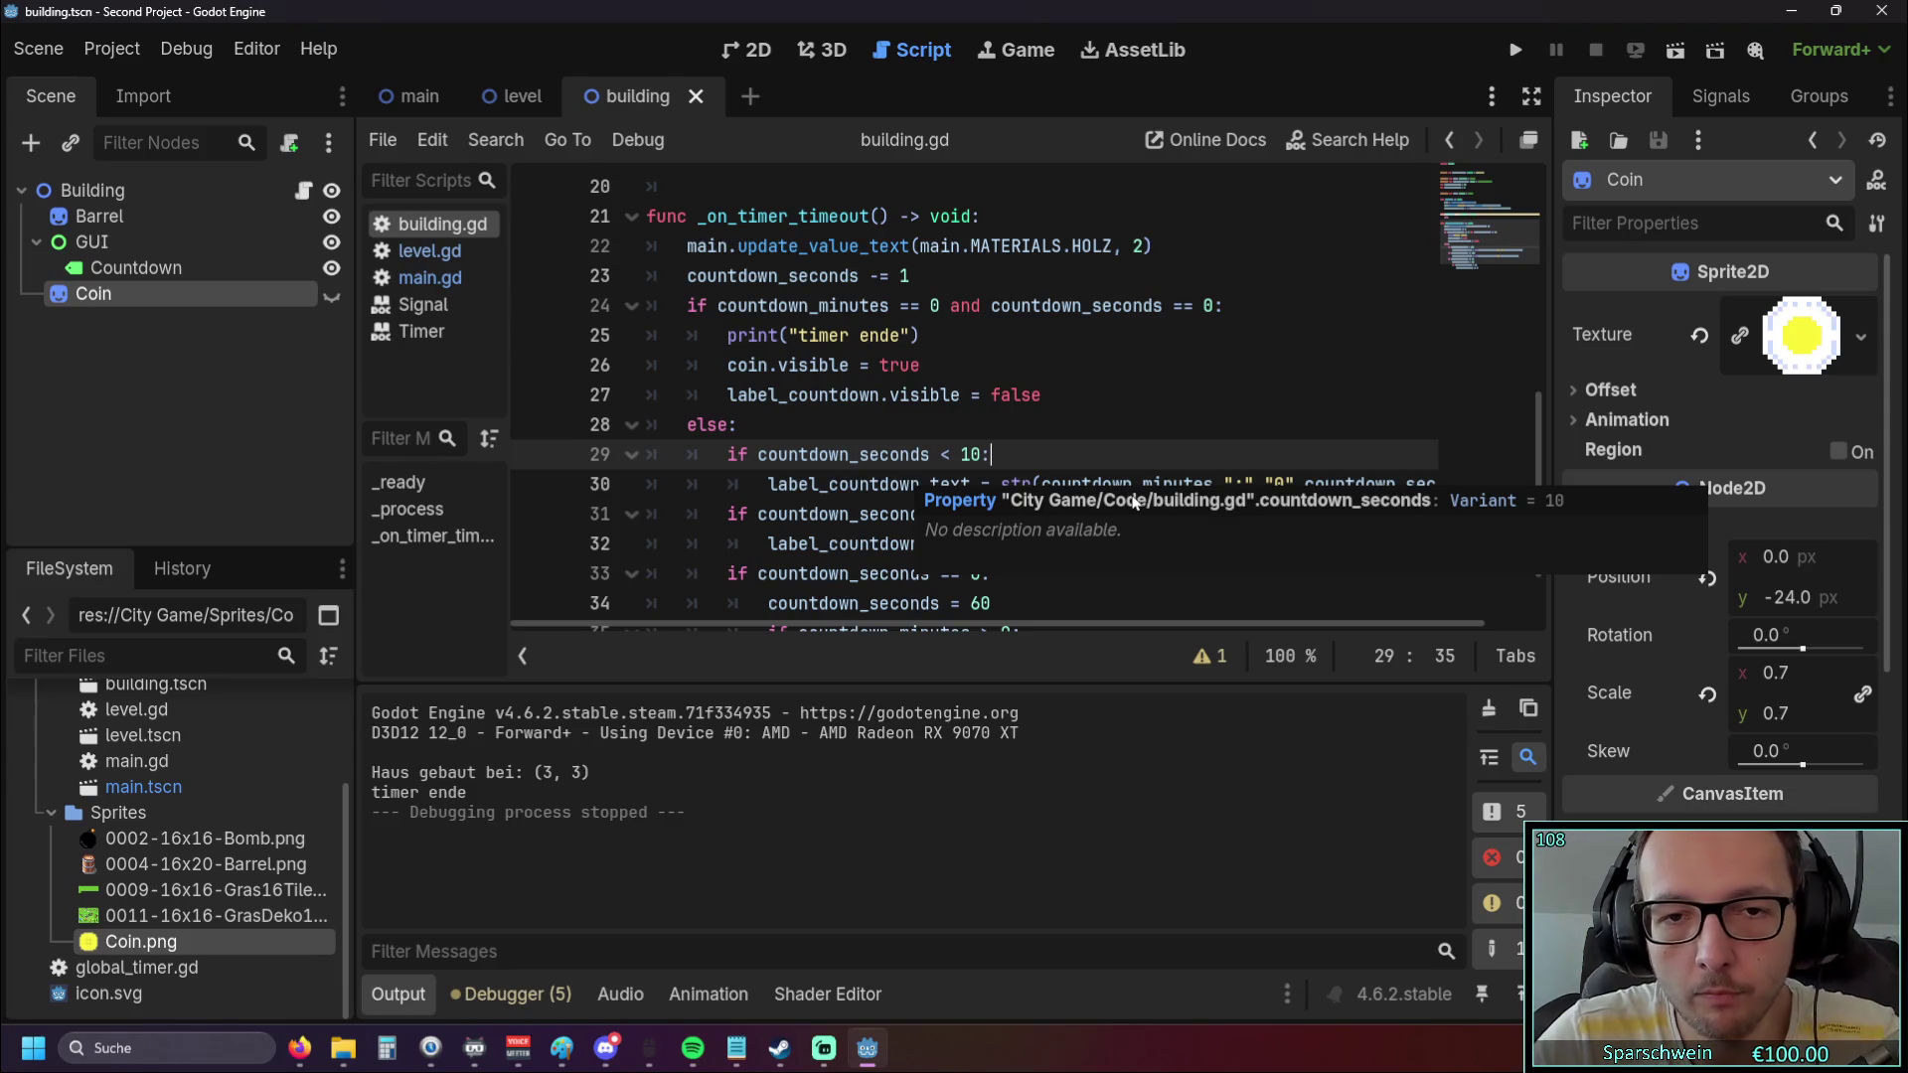
scroll(1191, 275, "down", 1)
scroll(1069, 316, "up", 1)
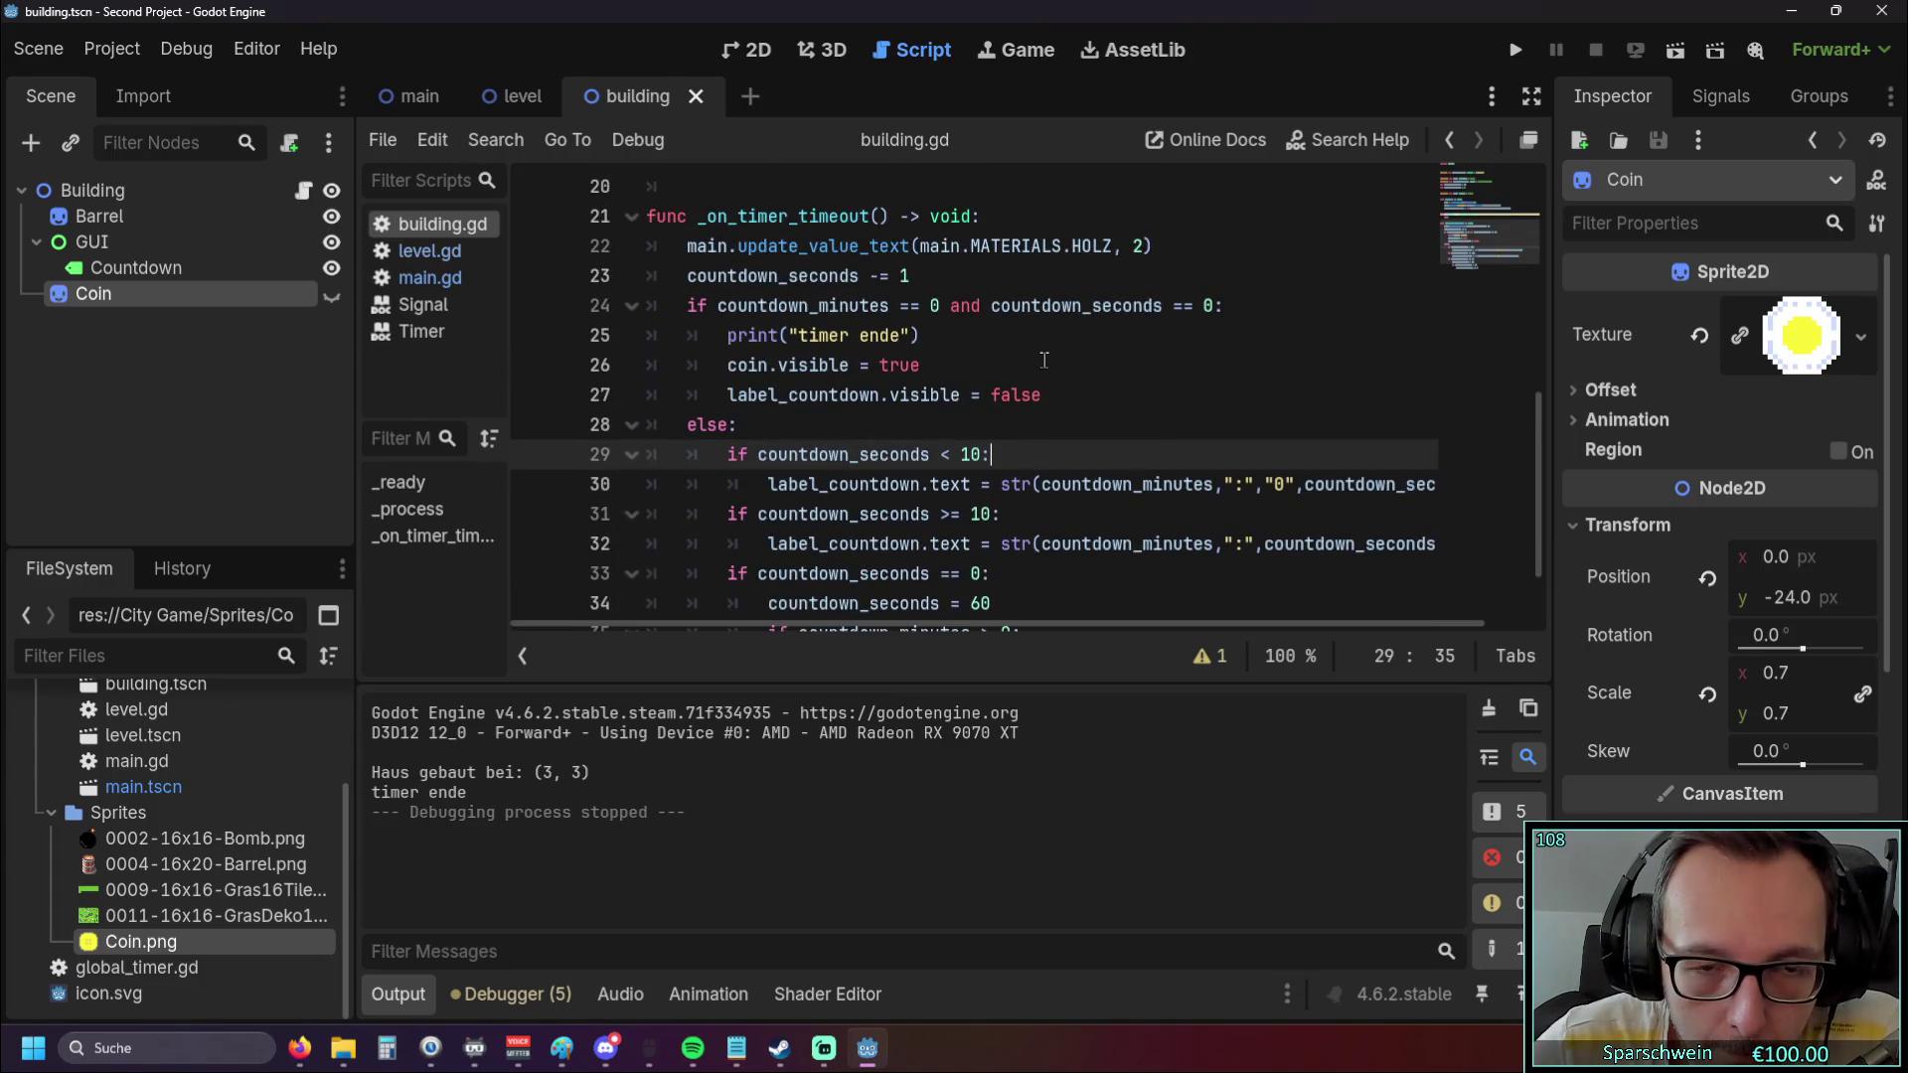
scroll(1040, 366, "down", 1)
scroll(1040, 373, "up", 1)
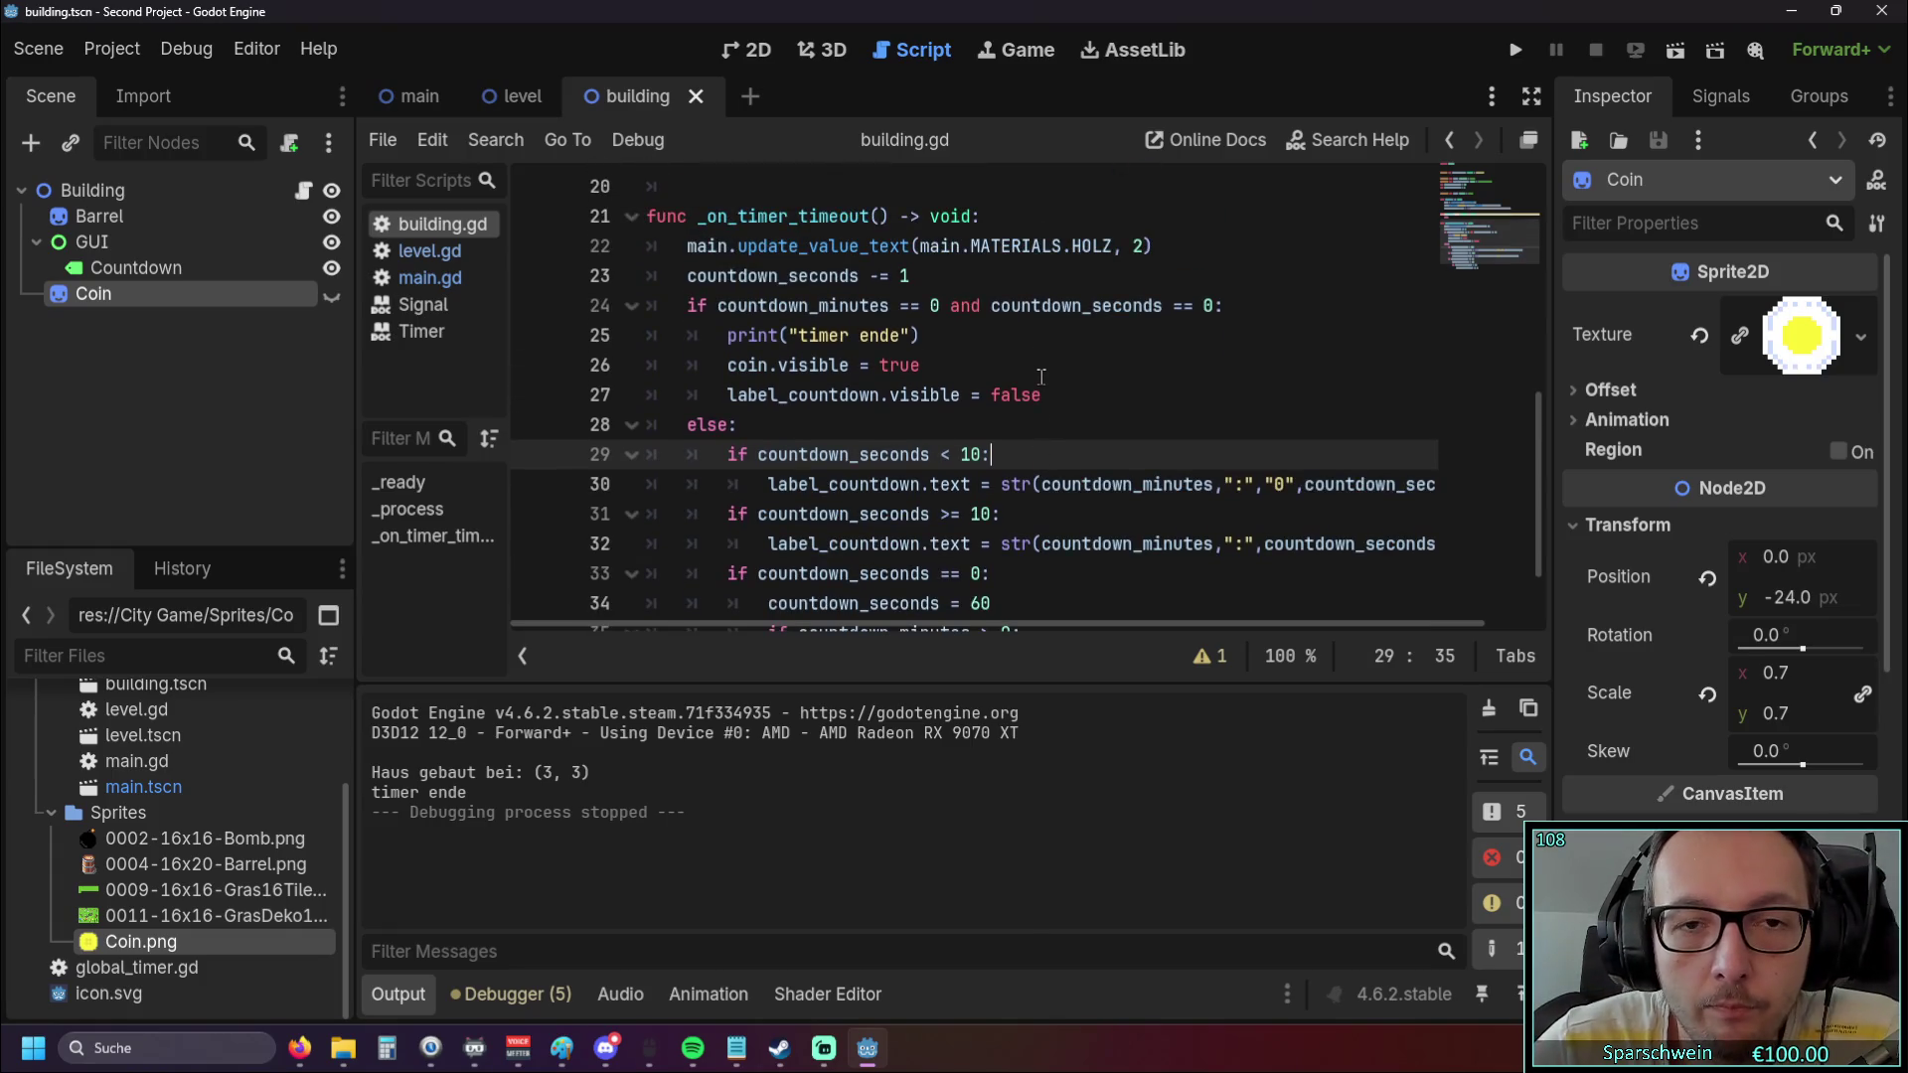
scroll(1036, 369, "up", 3)
scroll(1082, 368, "down", 4)
scroll(1141, 367, "up", 1)
scroll(1141, 367, "down", 1)
scroll(1142, 366, "up", 1)
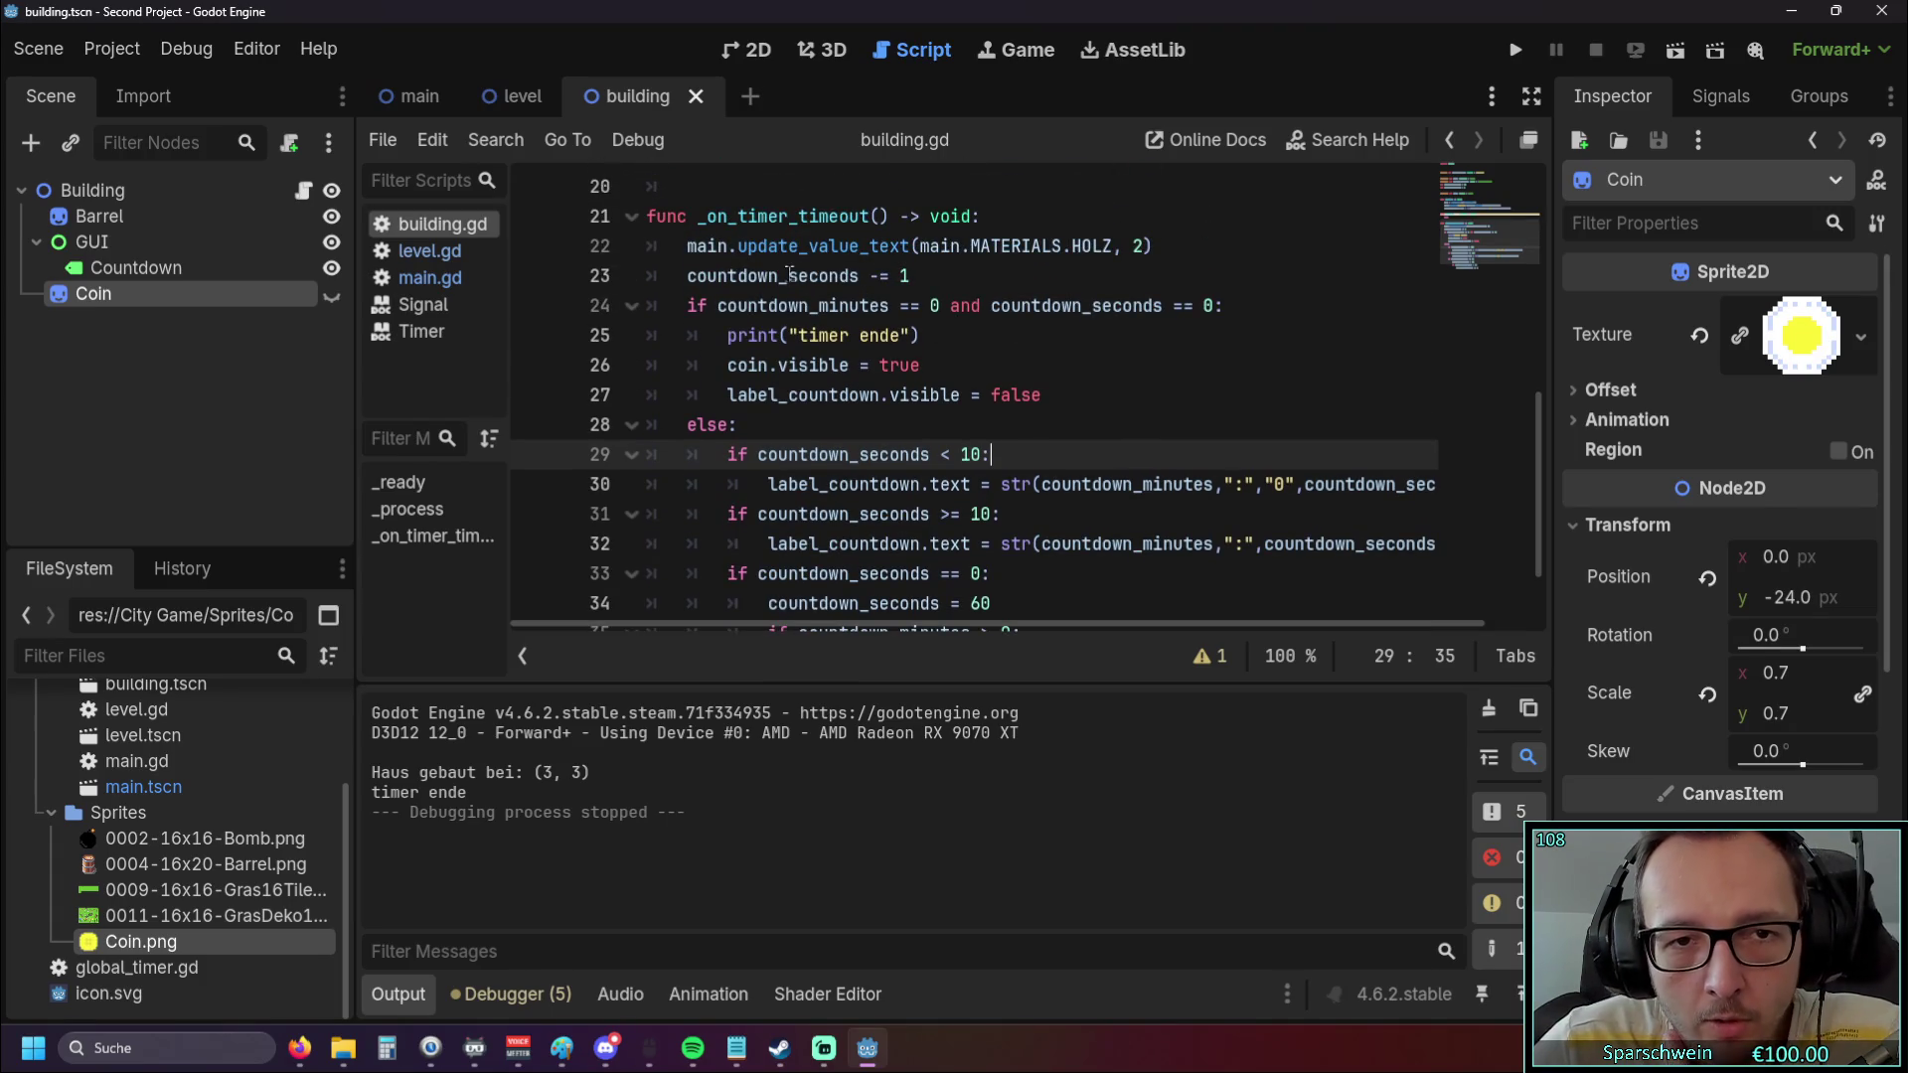
left_click_drag(692, 277, 968, 288)
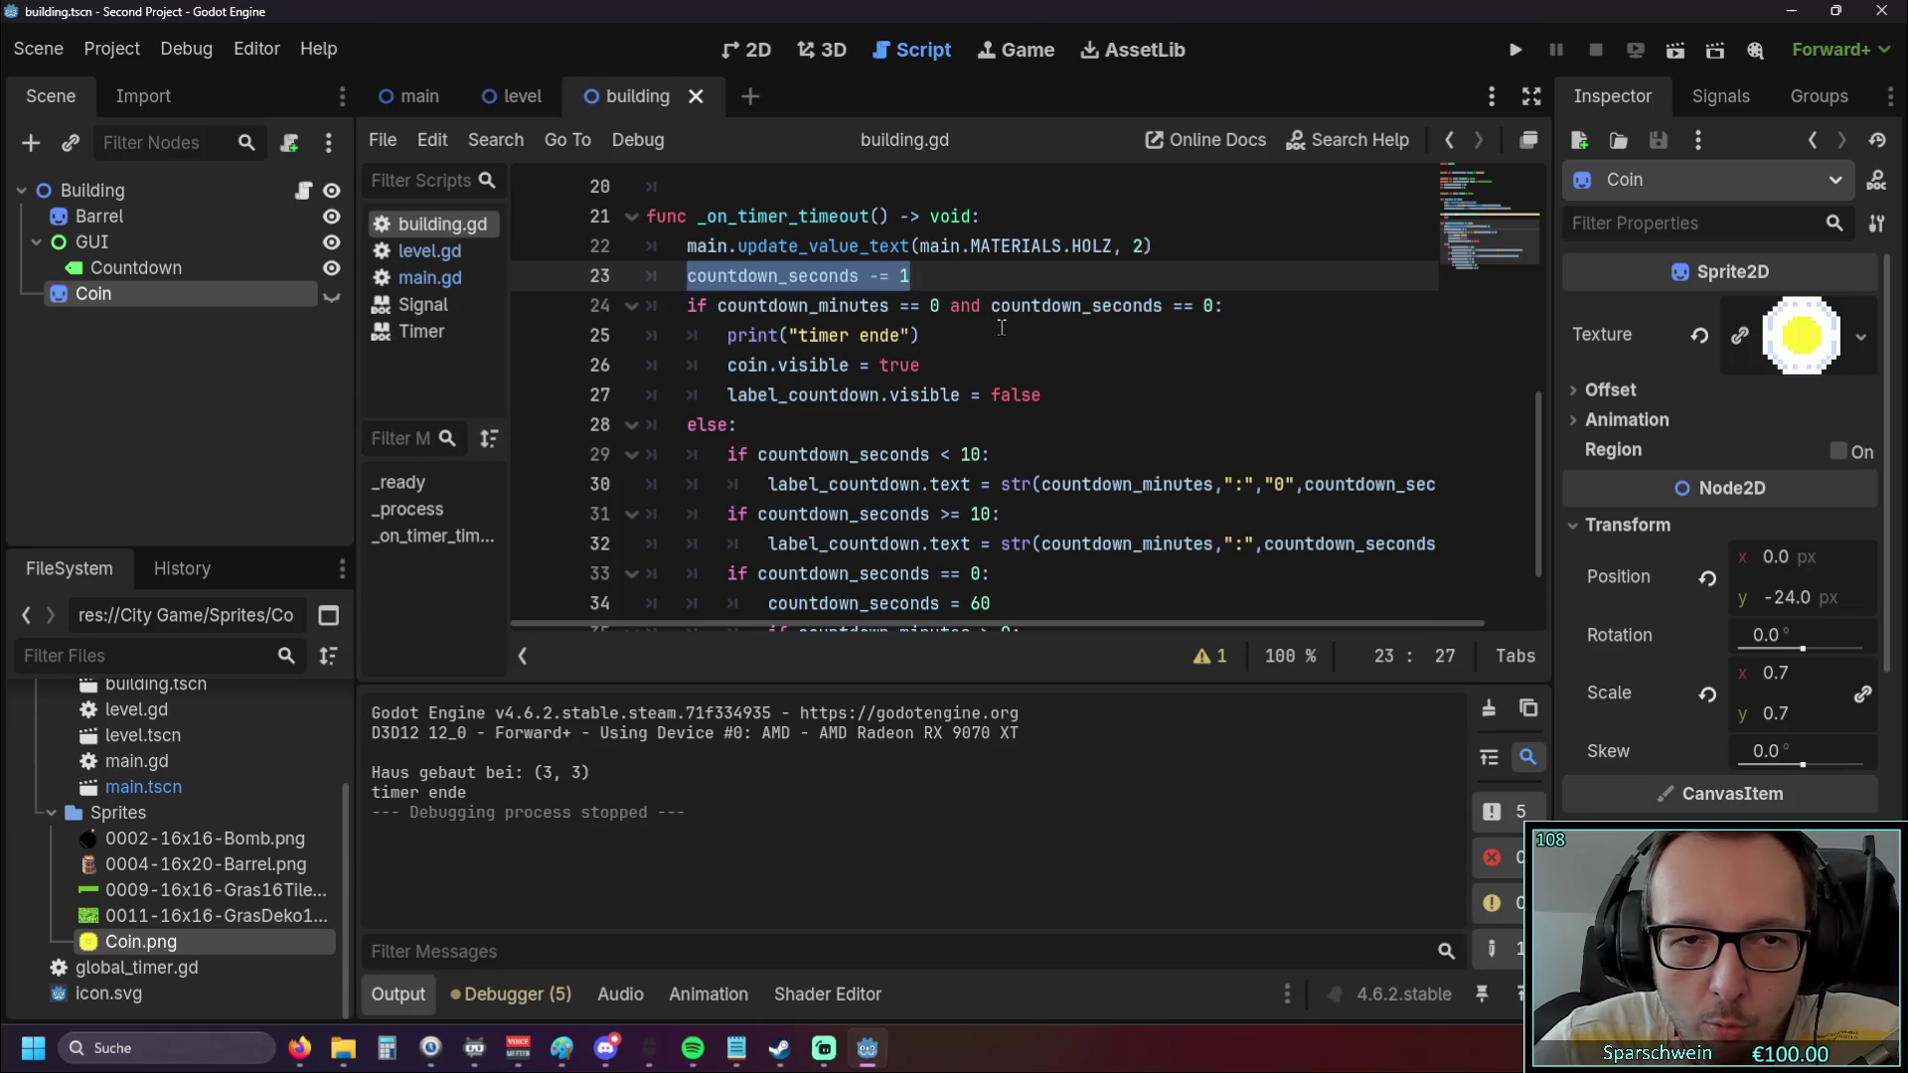
left_click(906, 306)
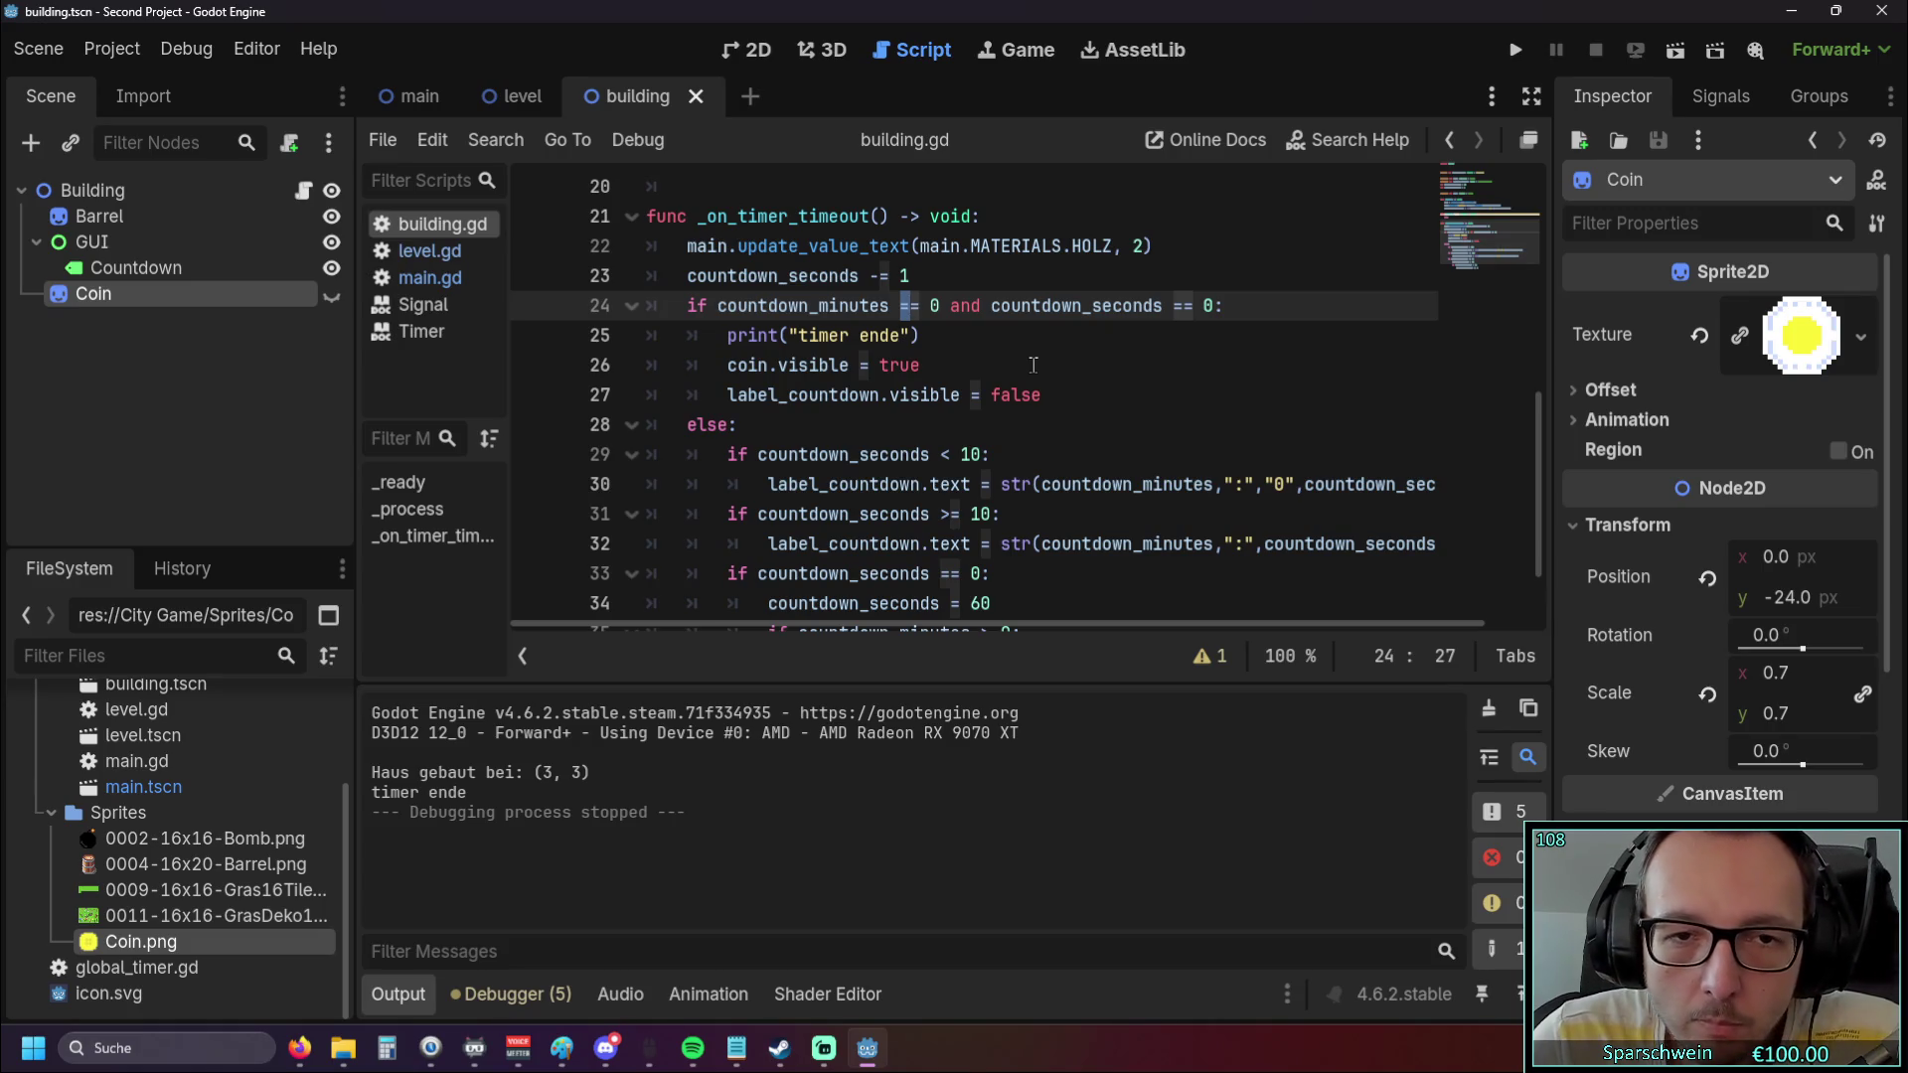
left_click(924, 328)
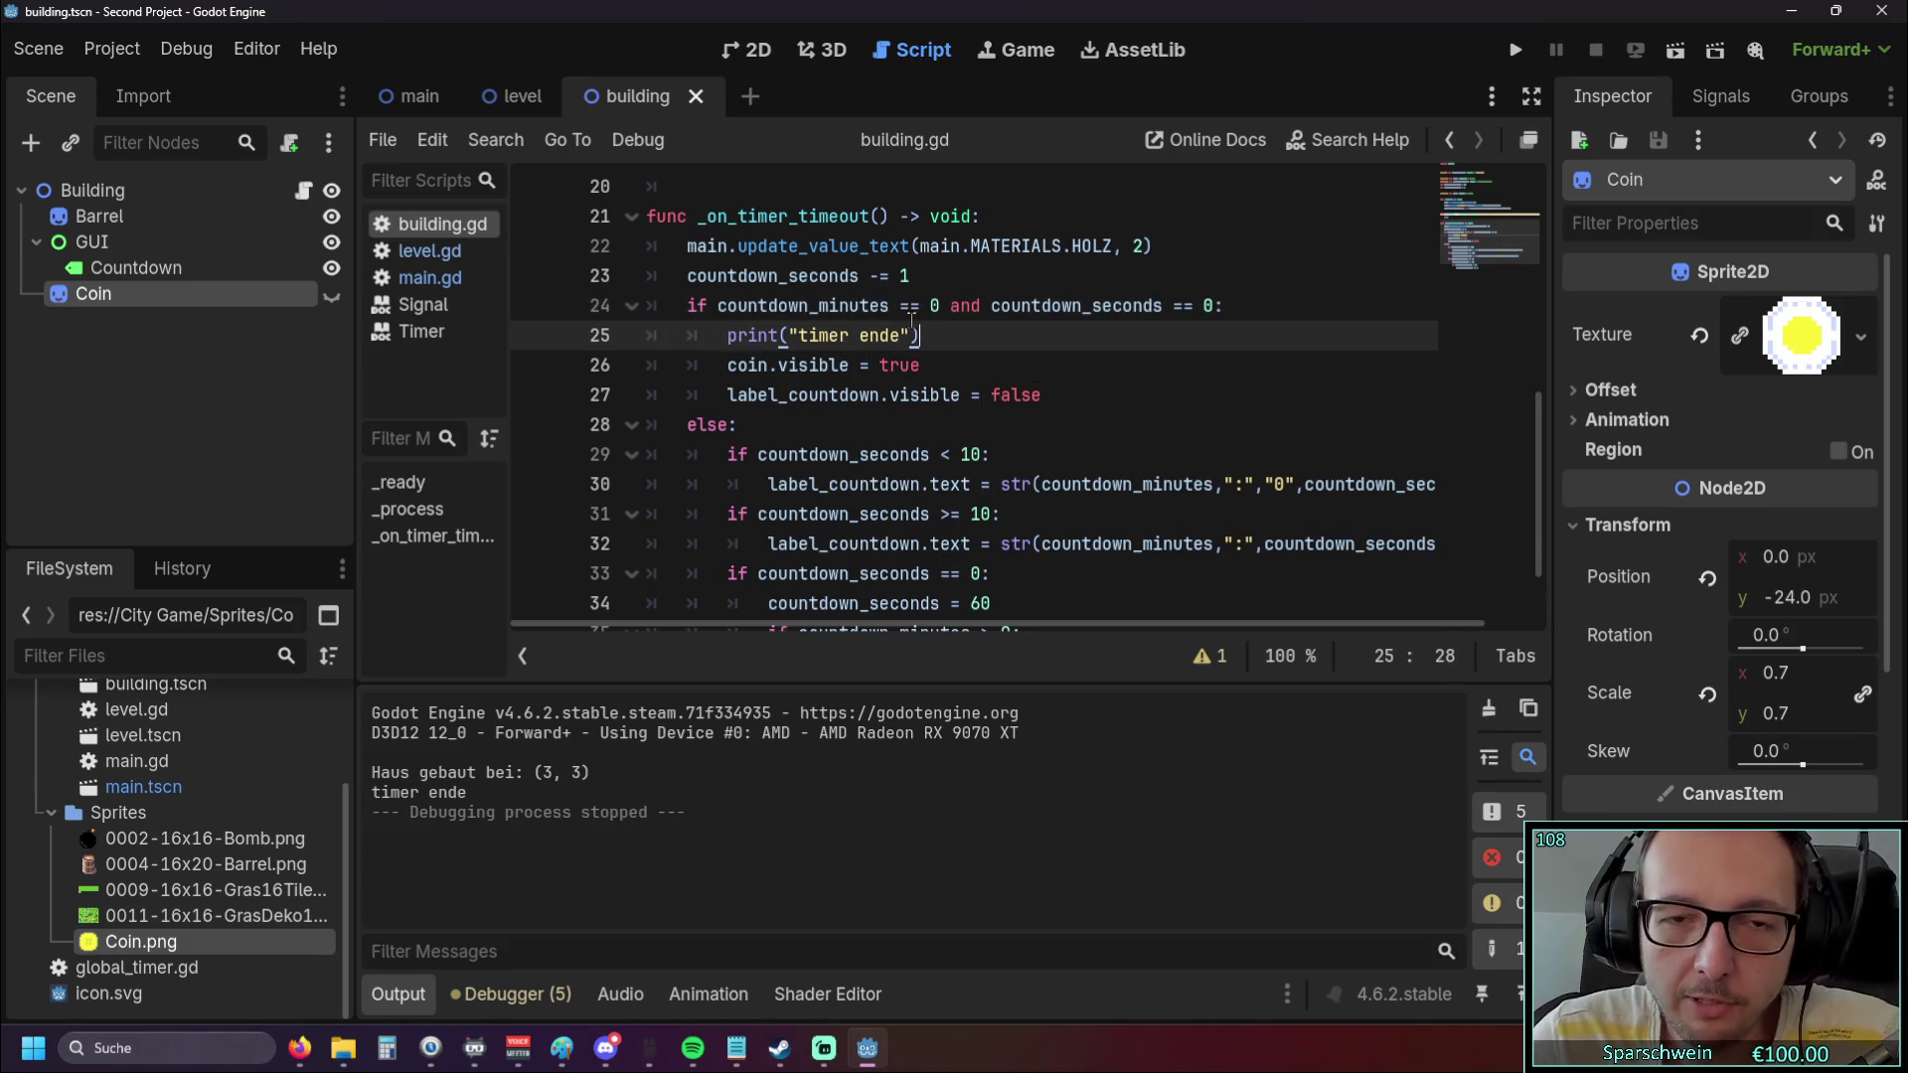
left_click_drag(901, 308, 928, 308)
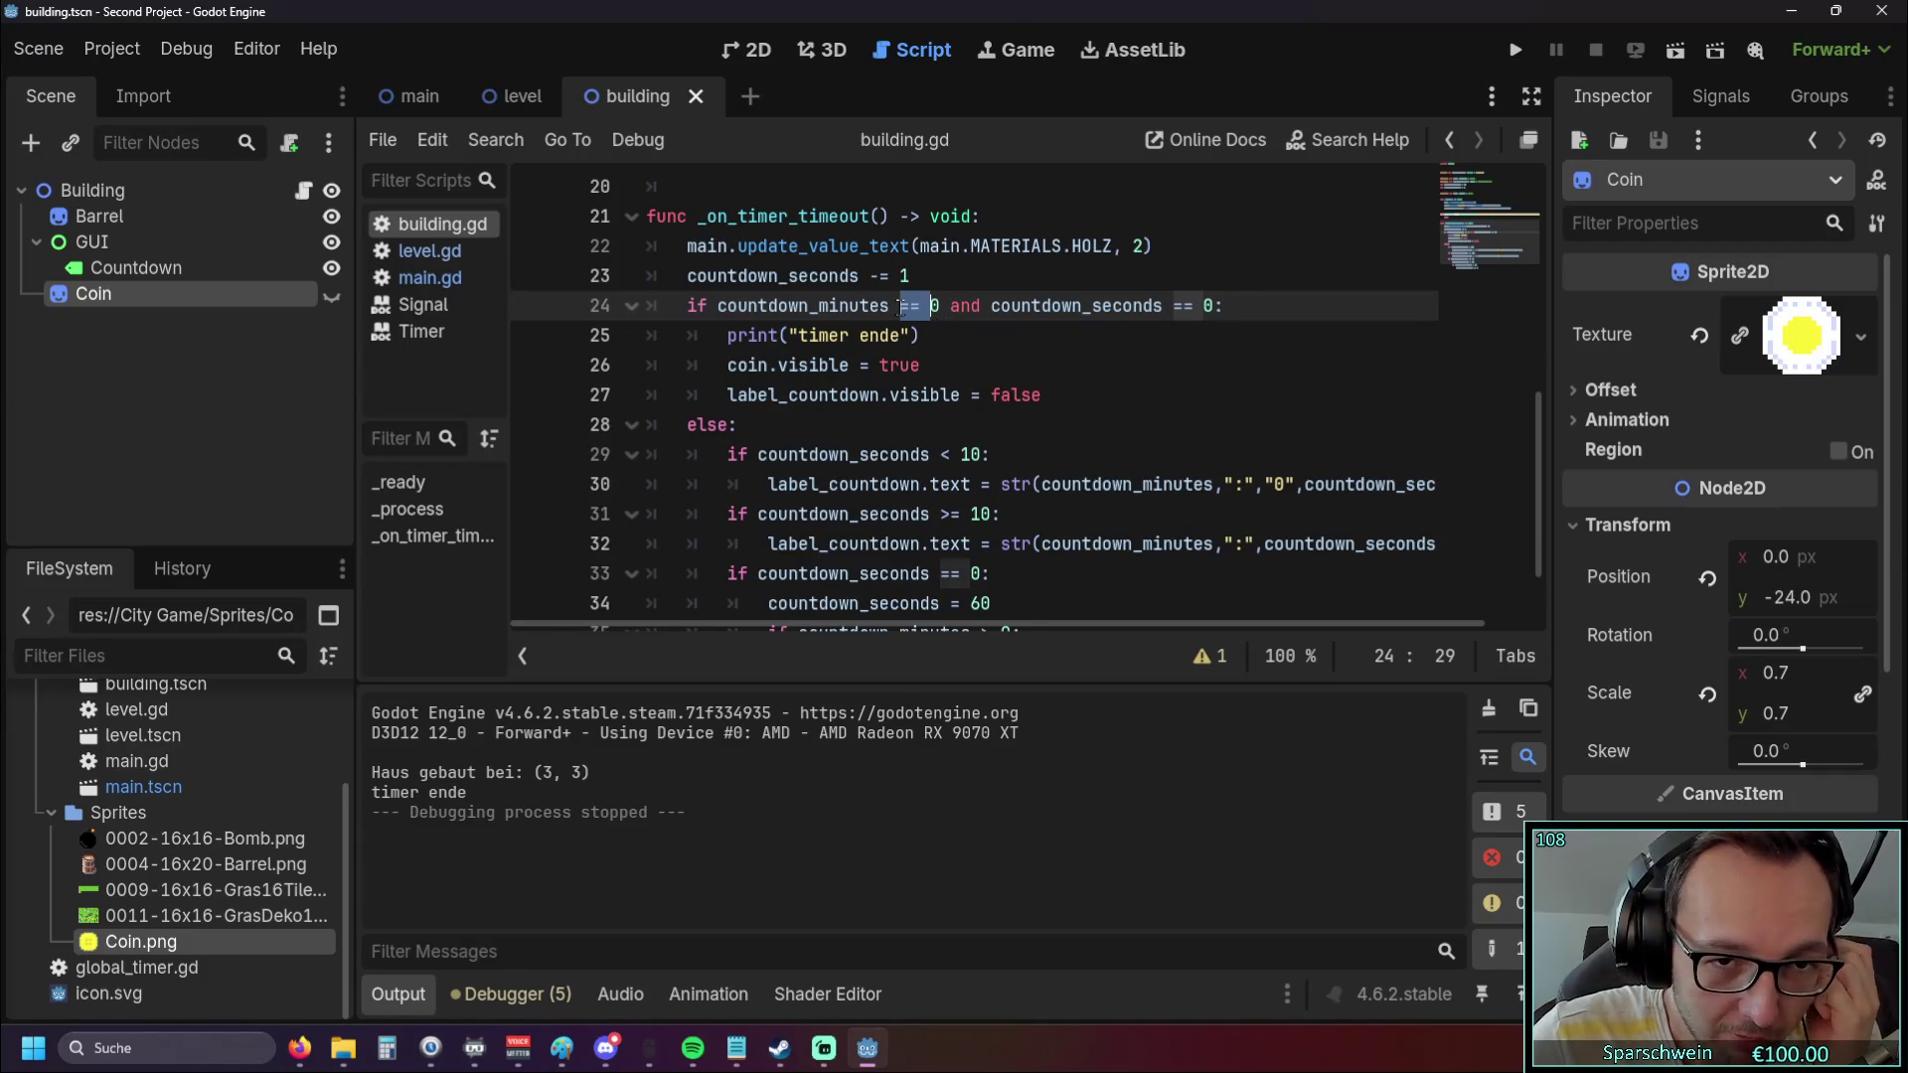
mouse_move(1033, 394)
left_mouse_down()
mouse_move(728, 335)
mouse_move(1004, 395)
mouse_move(780, 334)
left_mouse_up()
left_click_drag(700, 219, 875, 216)
left_click(1062, 394)
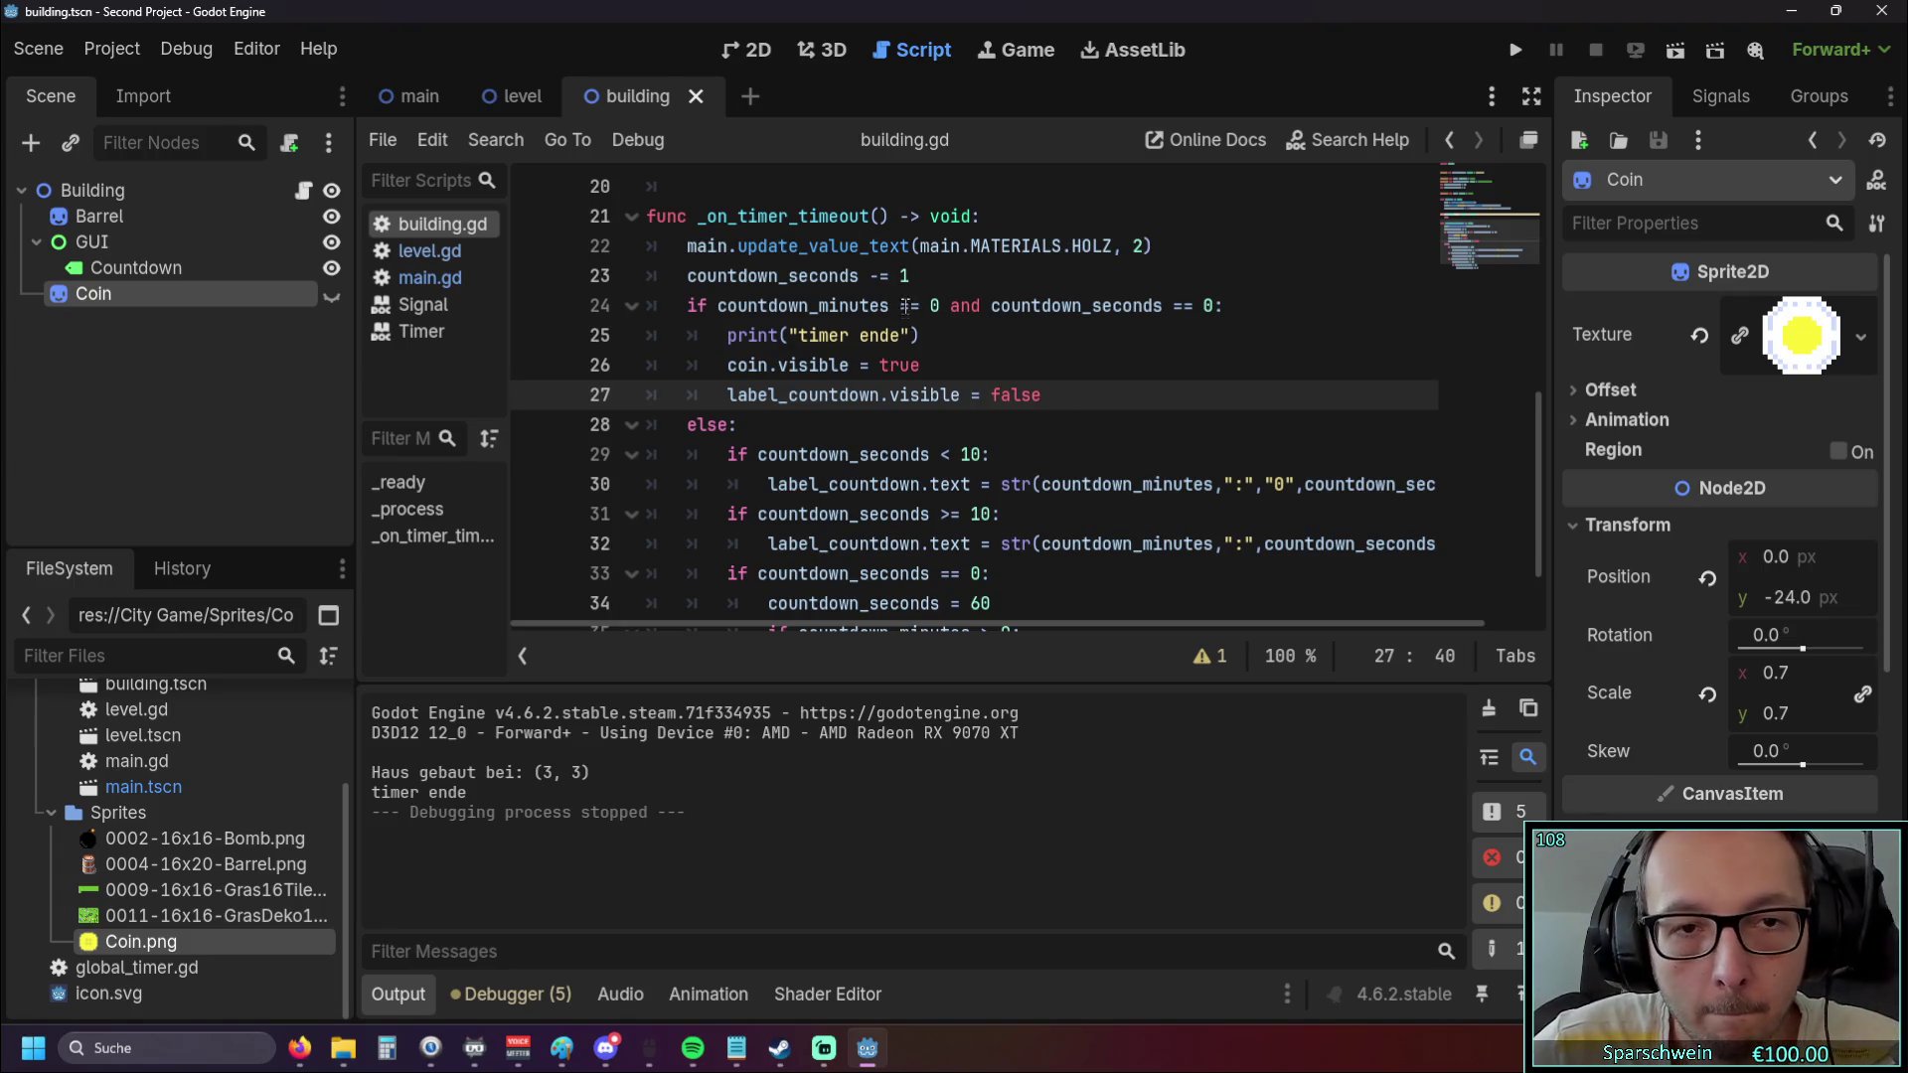
left_click_drag(922, 280, 607, 281)
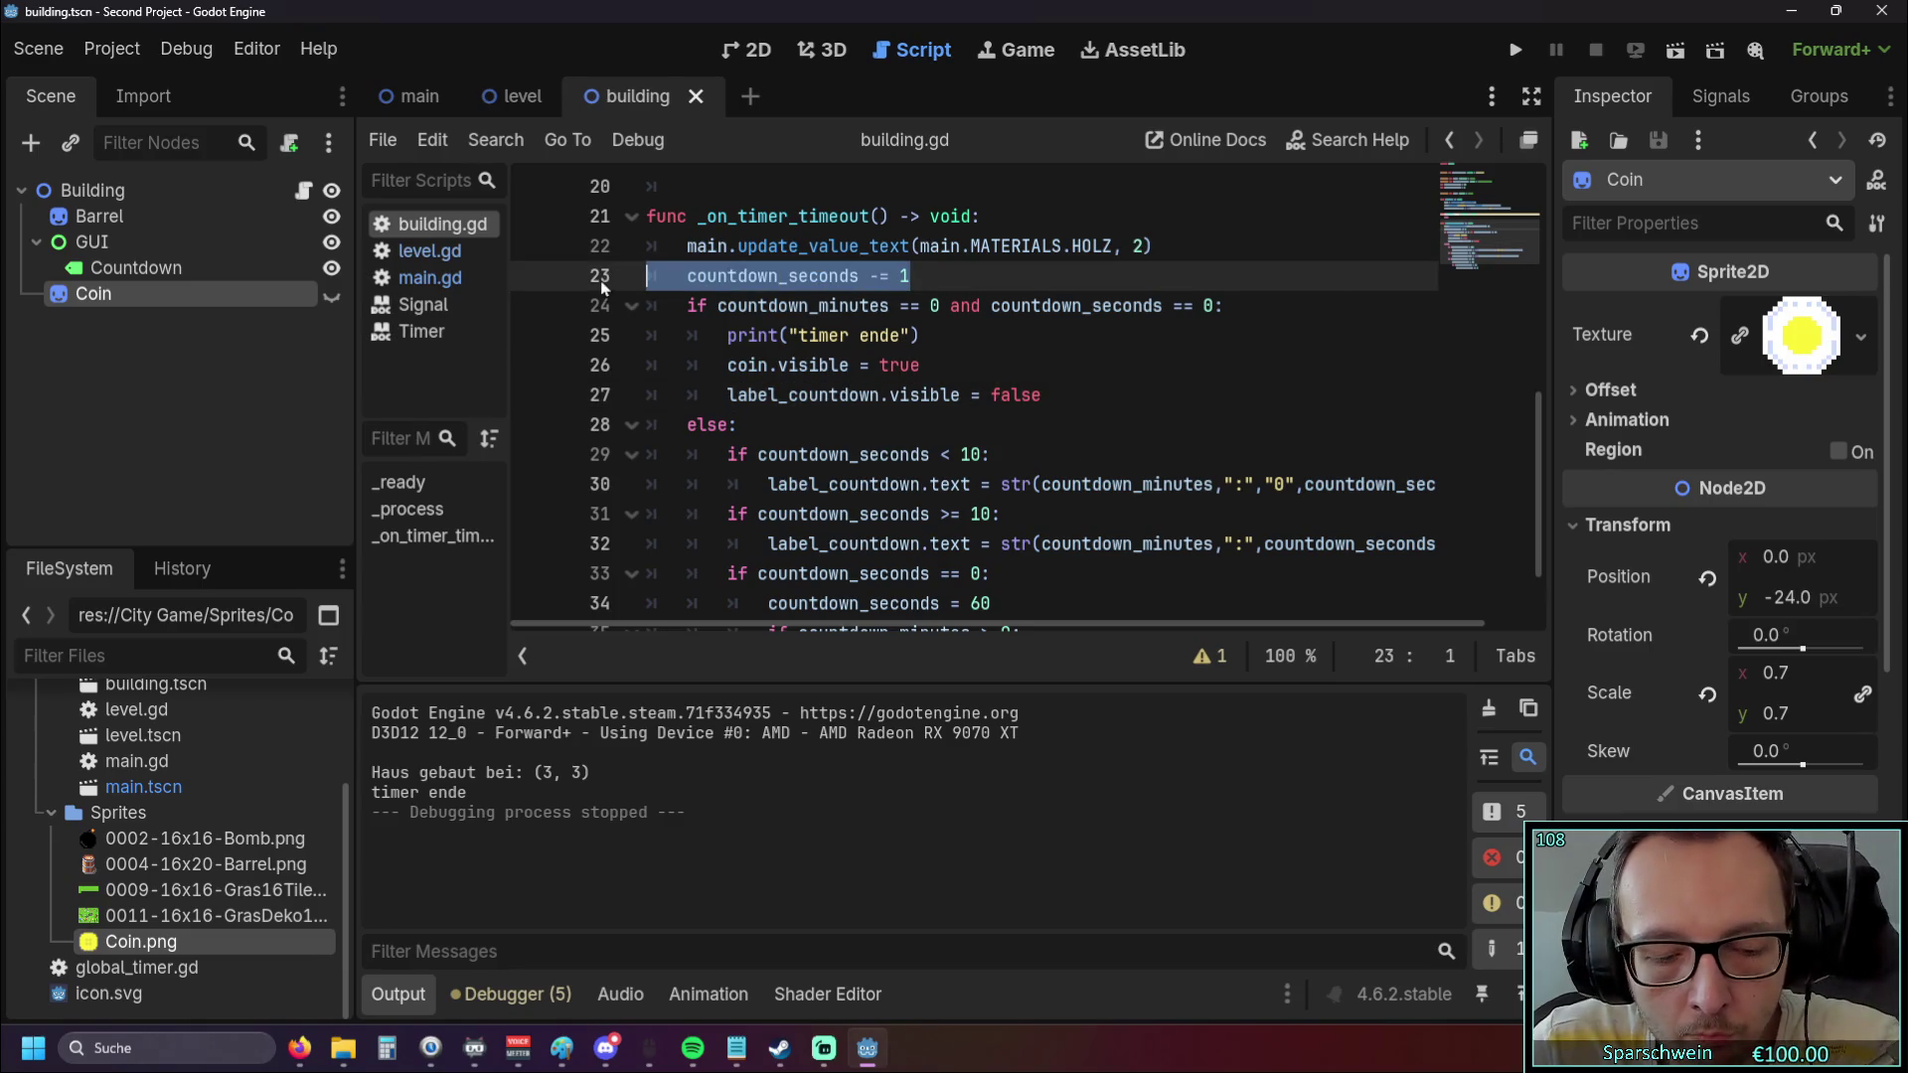
Add an 'if' line above the decrement, pasting the end-of-timer condition after it.
left_click(832, 428)
left_click(1150, 250)
key("Return")
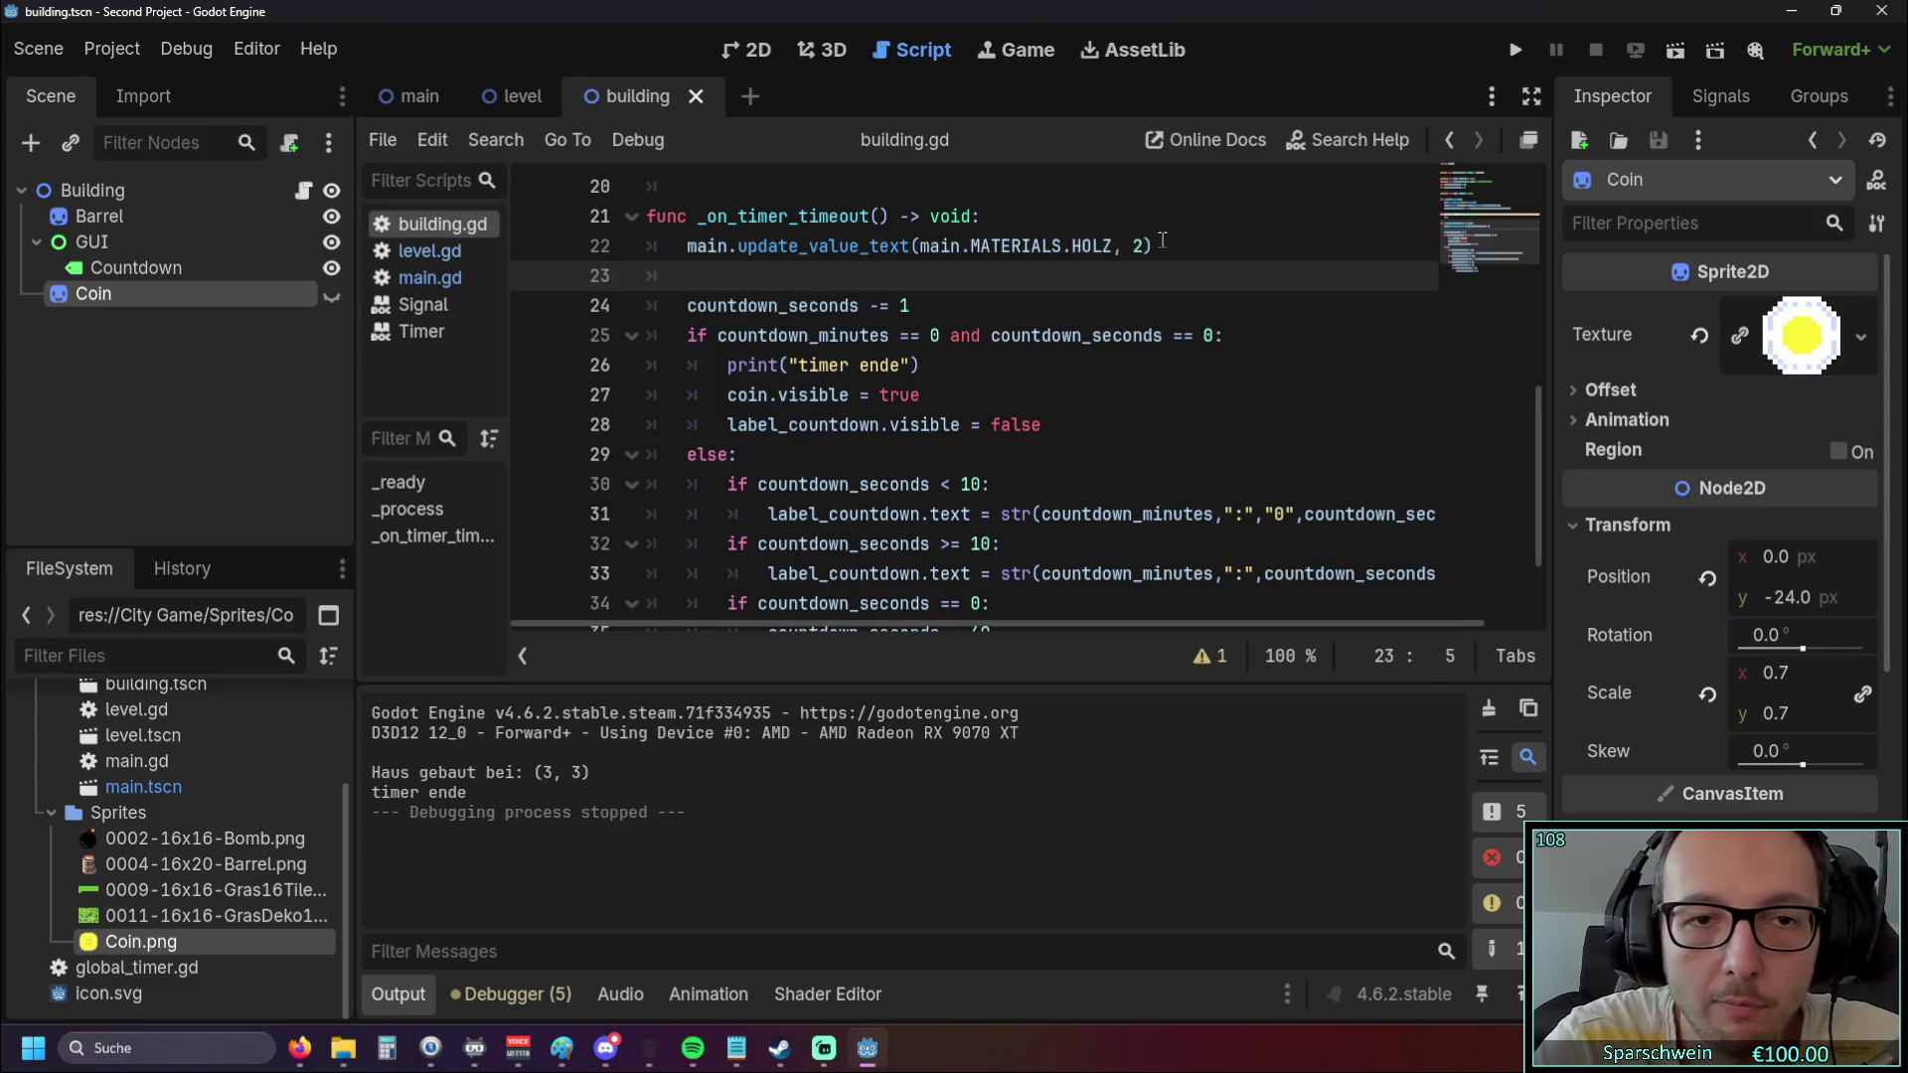
type("if")
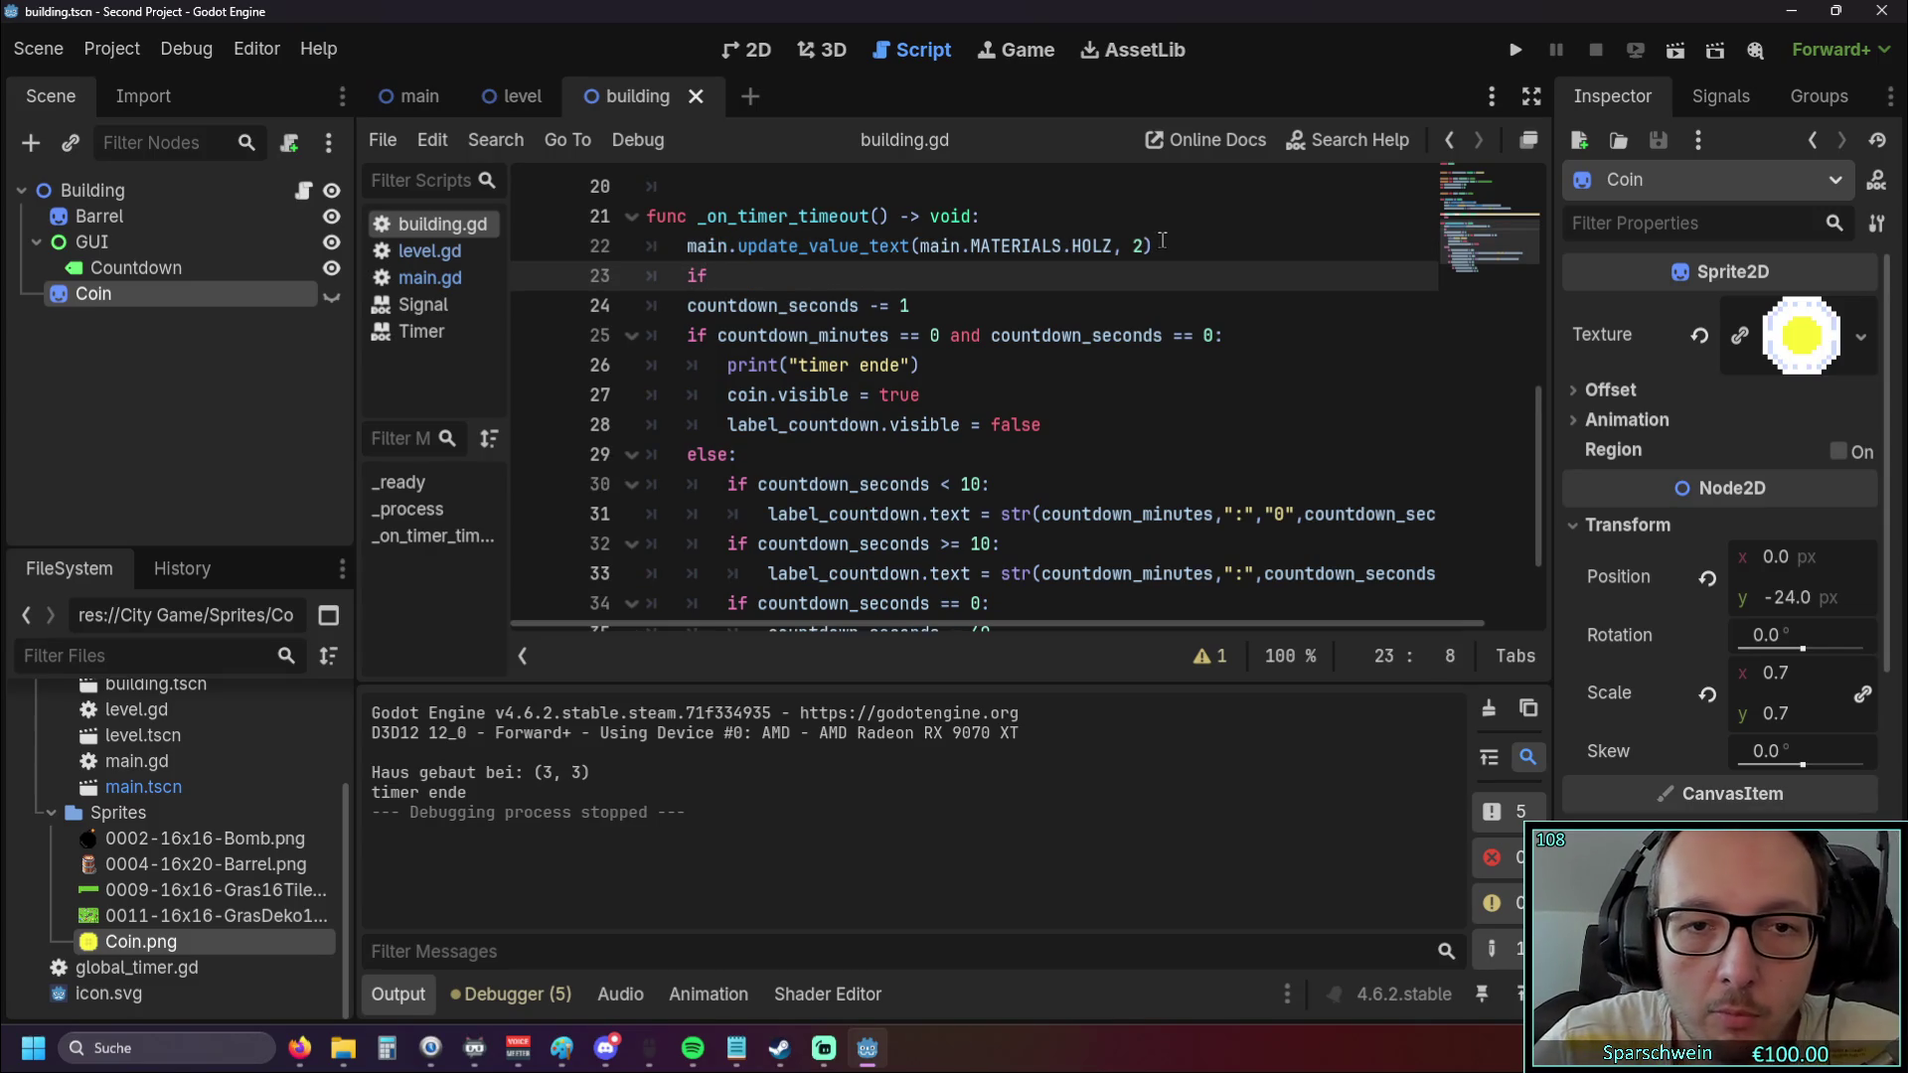
left_click_drag(721, 336, 1224, 336)
key("ctrl+c")
key("Up")
key("Up")
key("ctrl+v")
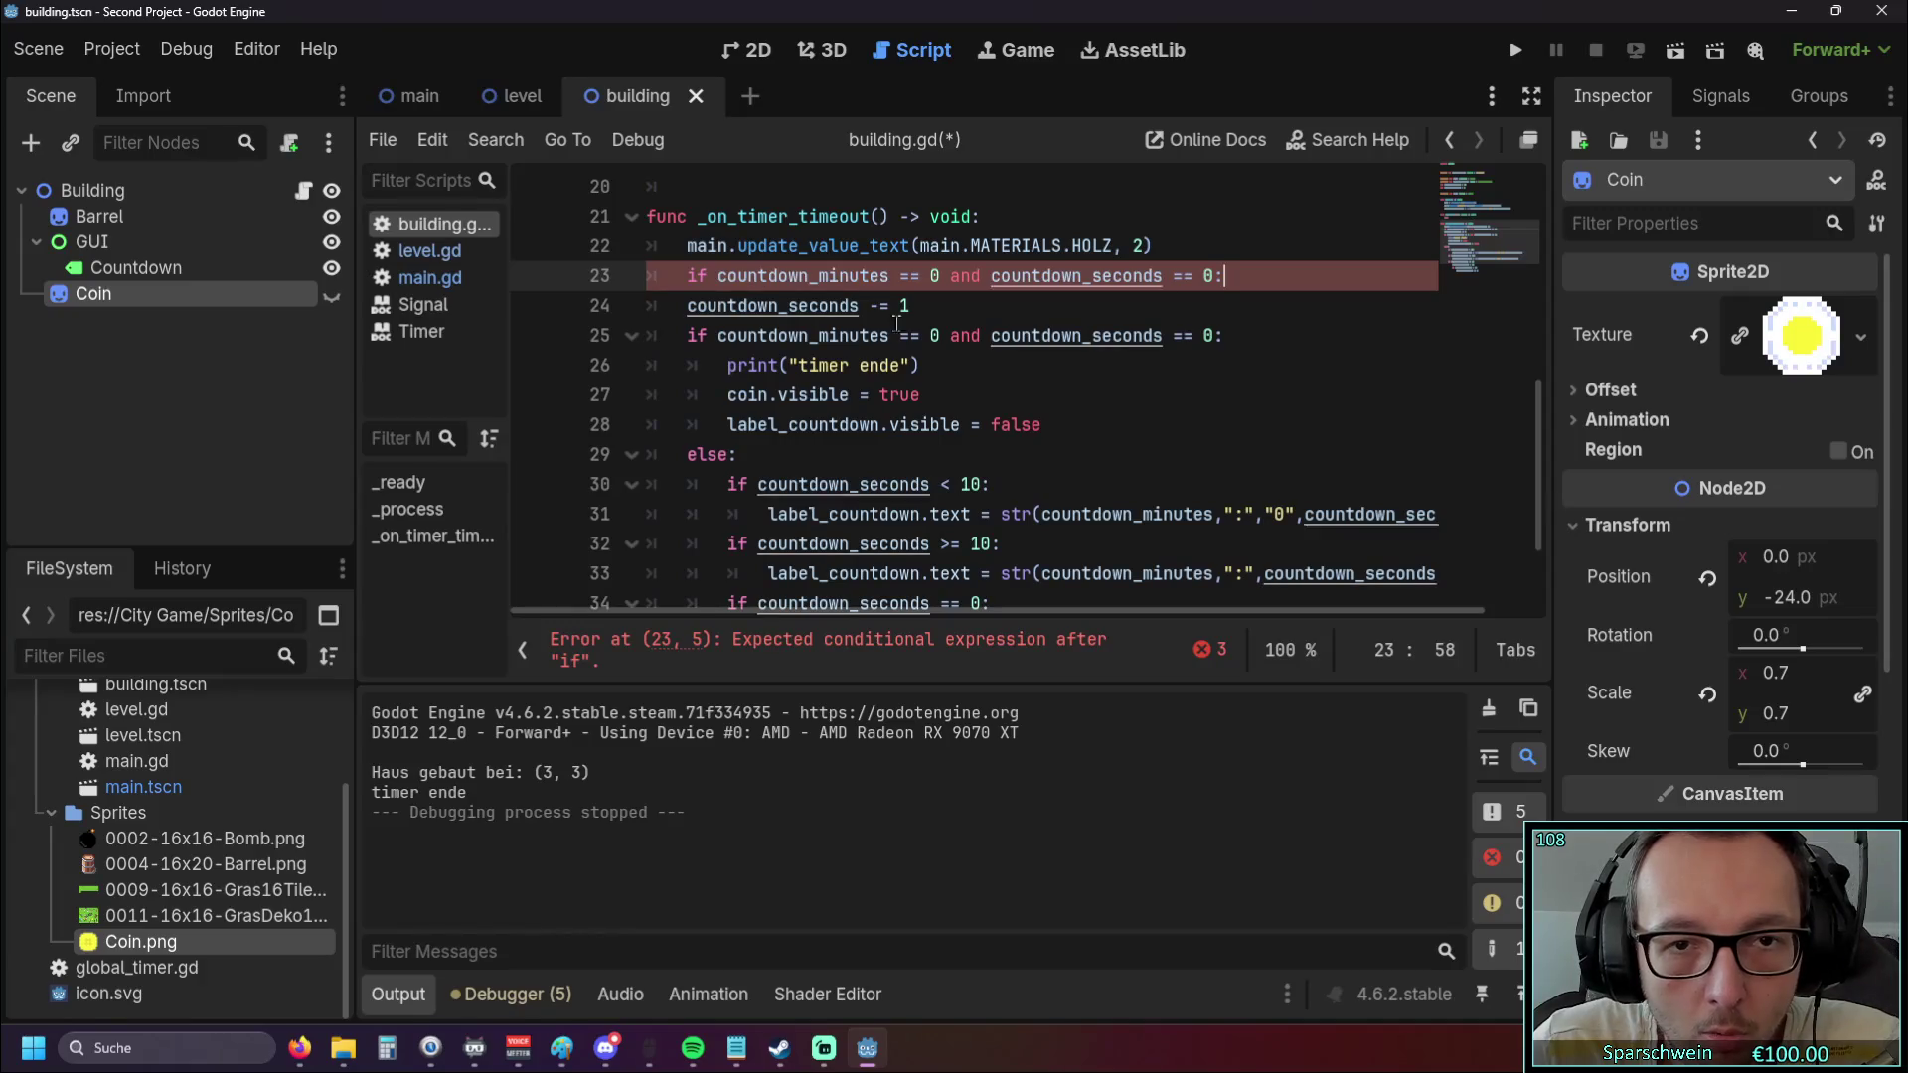
Change both comparisons to >= and indent the seconds decrement under the new if.
left_click(908, 276)
type(">")
left_click_drag(1172, 277, 1183, 276)
type(">")
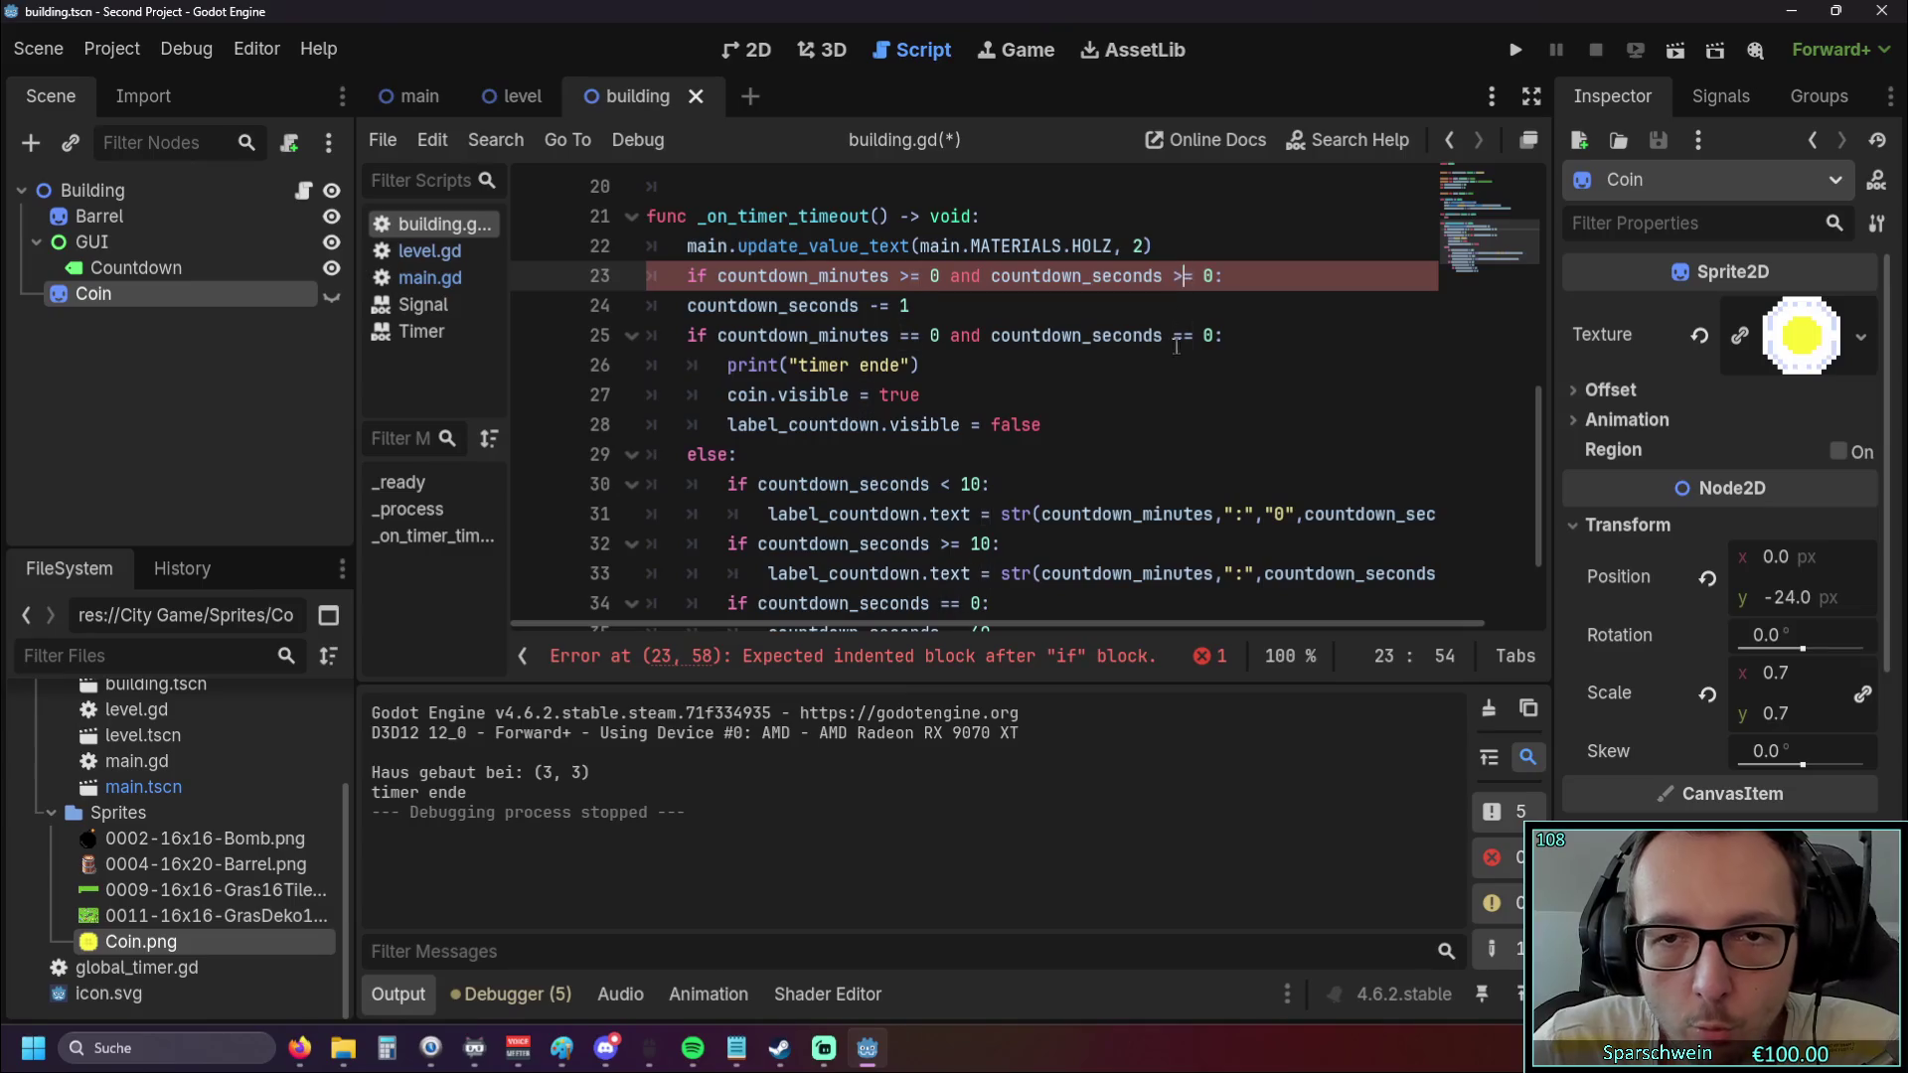
left_click(1117, 419)
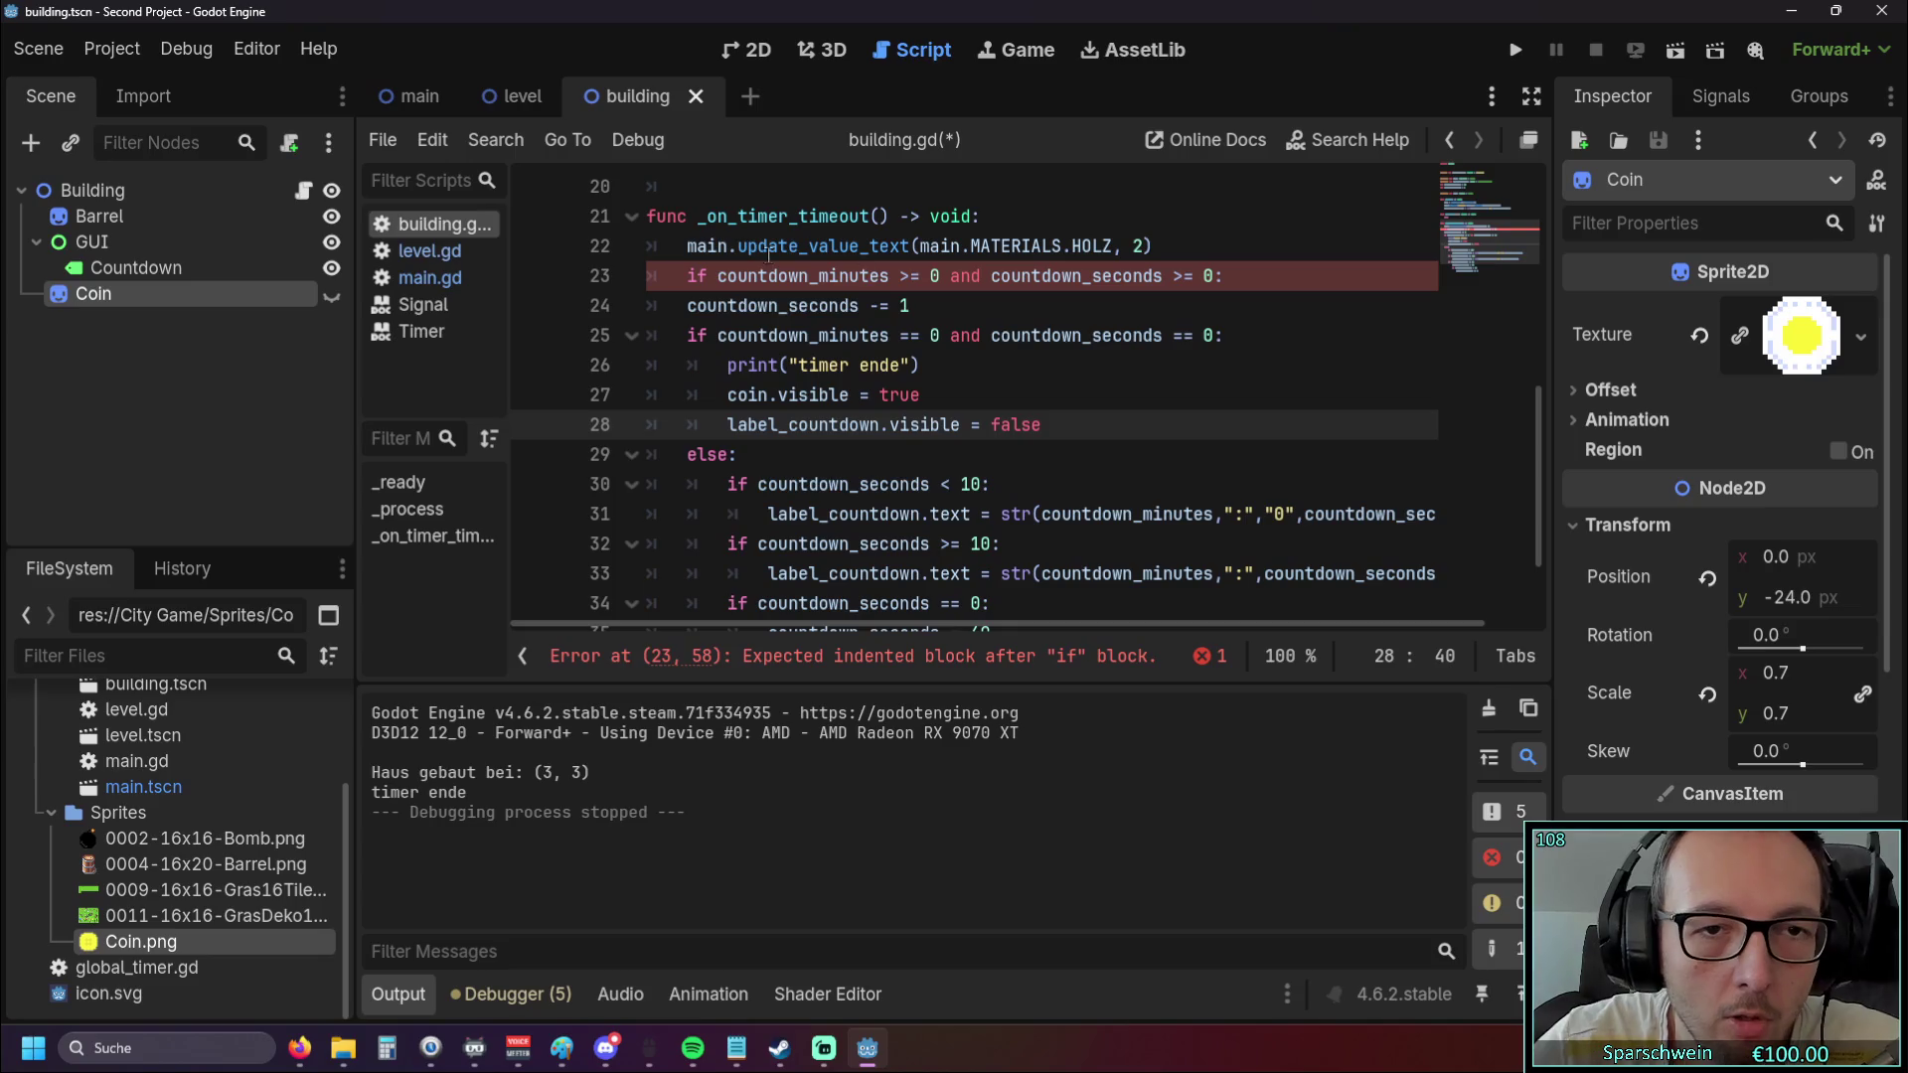
left_click(680, 305)
key("Tab")
left_click(1123, 514)
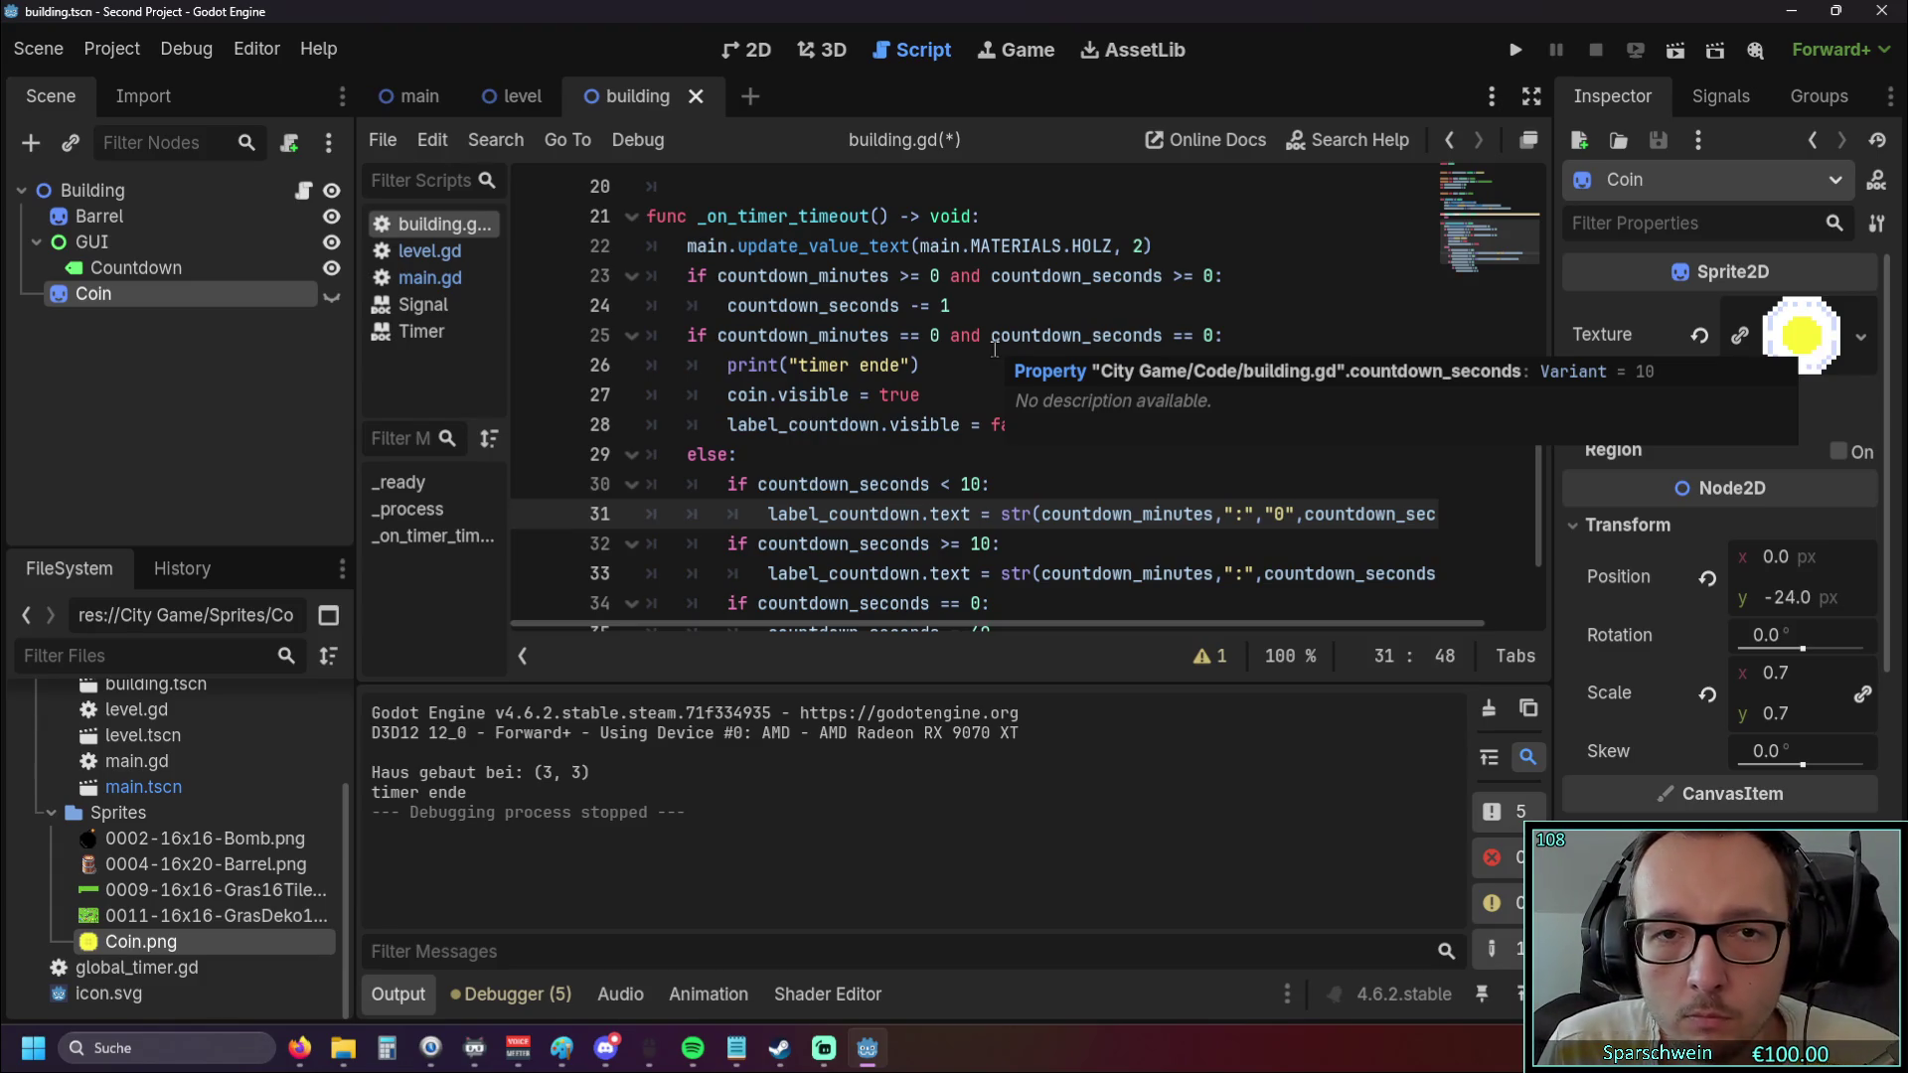
Replace 'and' with 'or' in the condition, then bring up the python.txt notes.
double_click(968, 277)
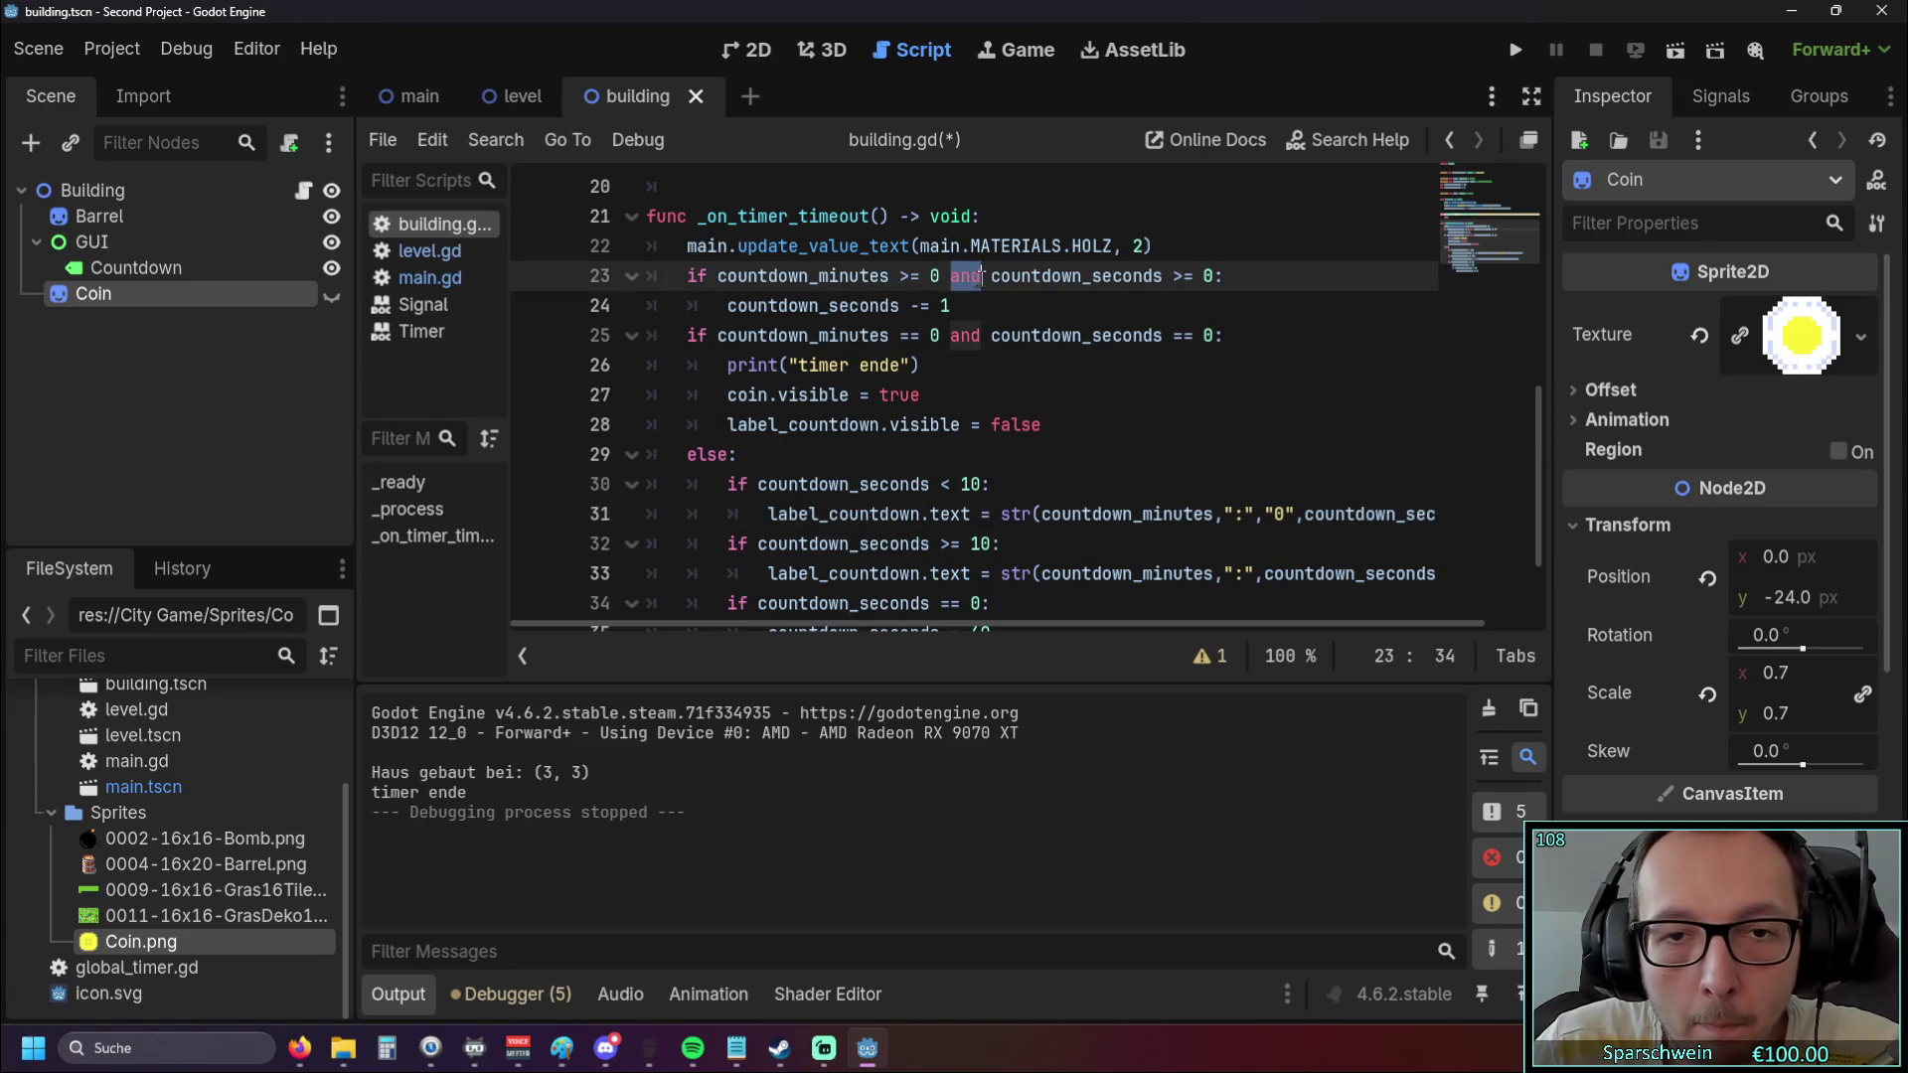
type("or")
left_click(861, 305)
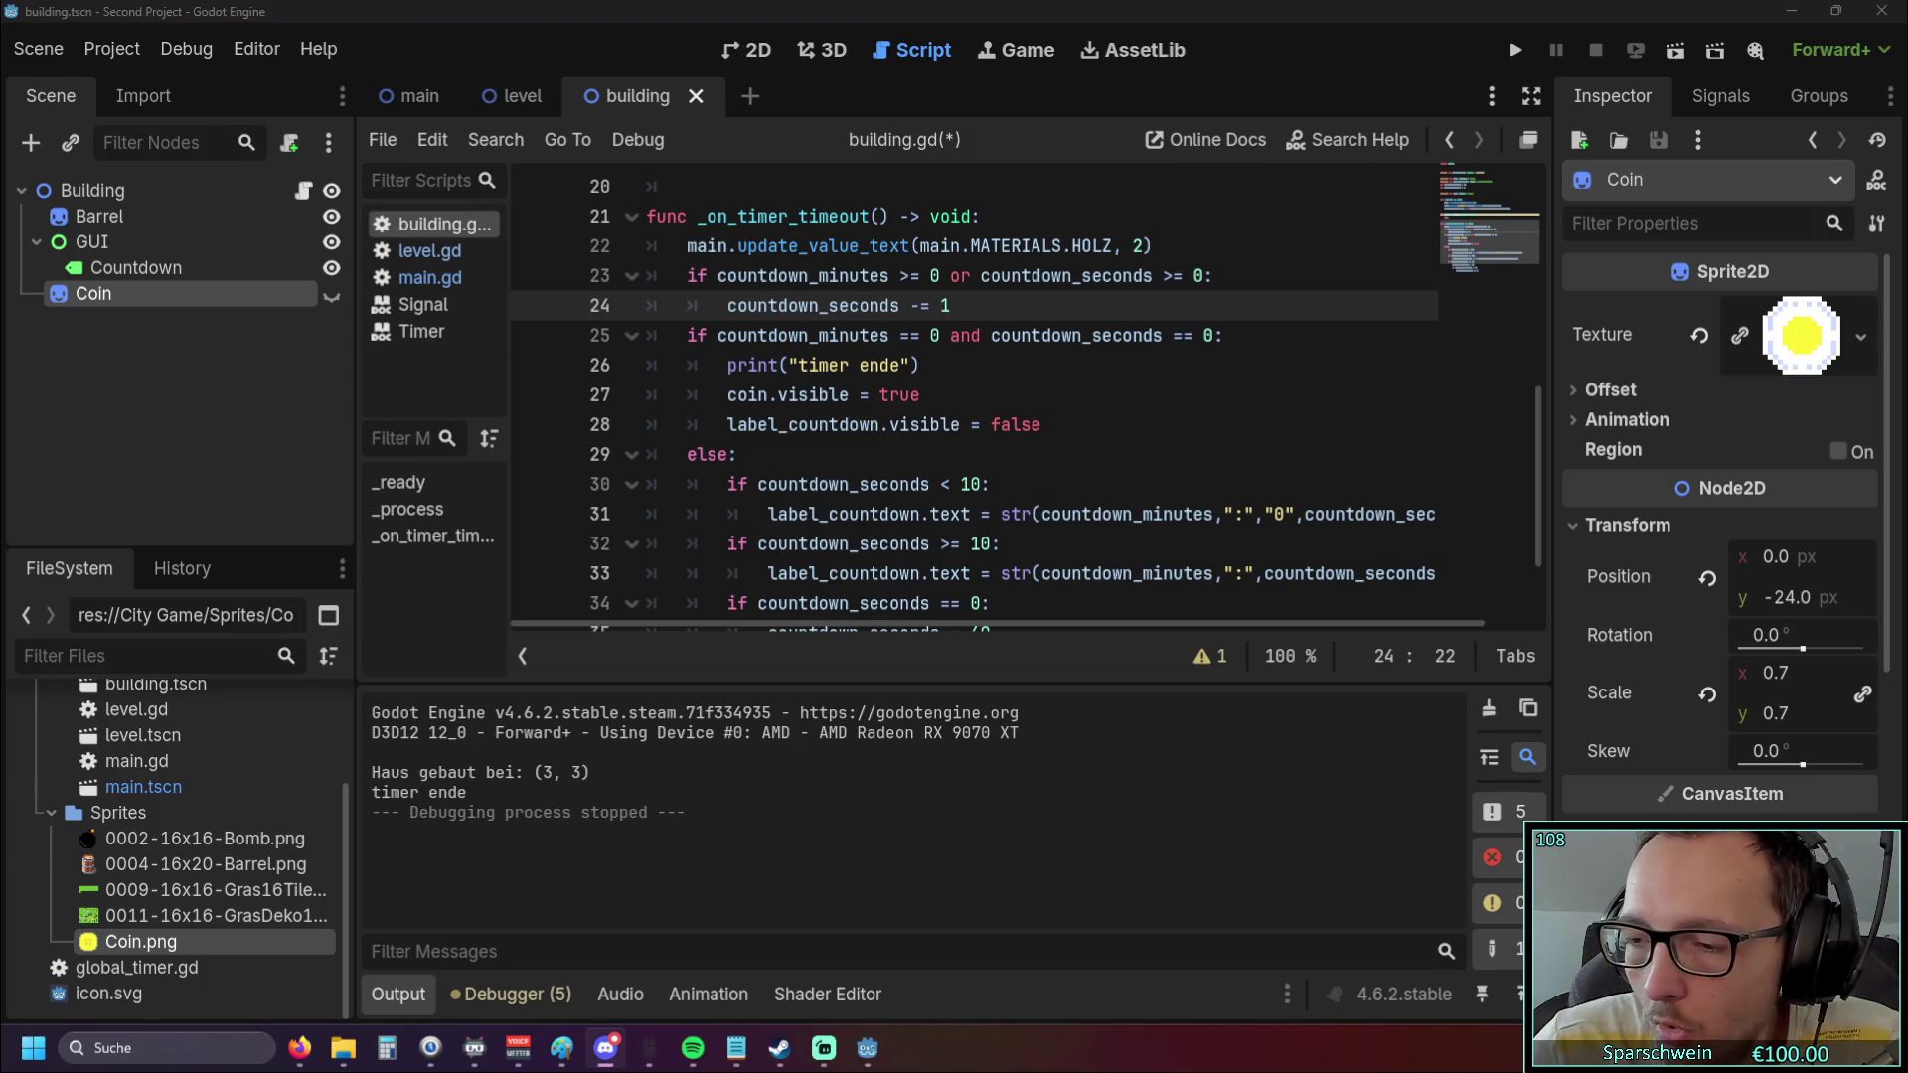
left_click(736, 1047)
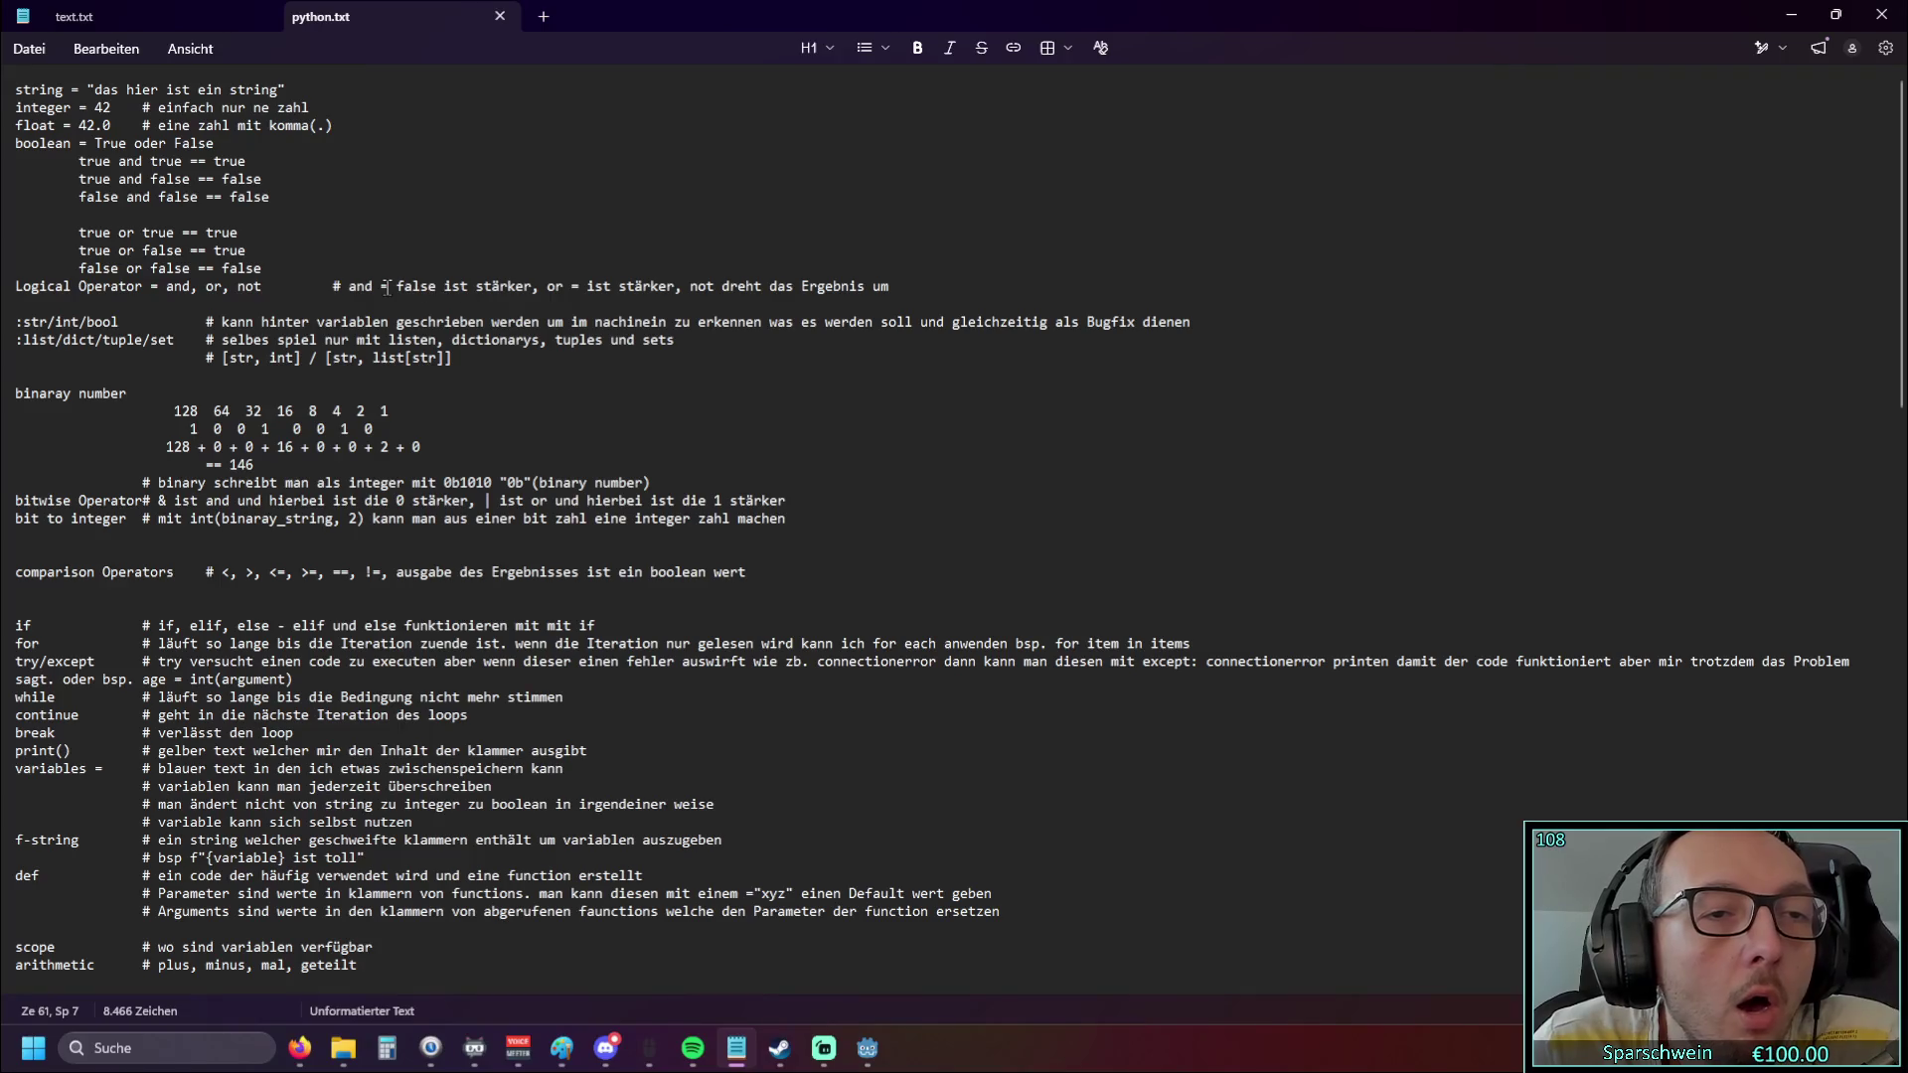
Insert 'true' after 'ist' so the or note reads 'or = ist true stärker'.
left_click_drag(349, 286, 618, 288)
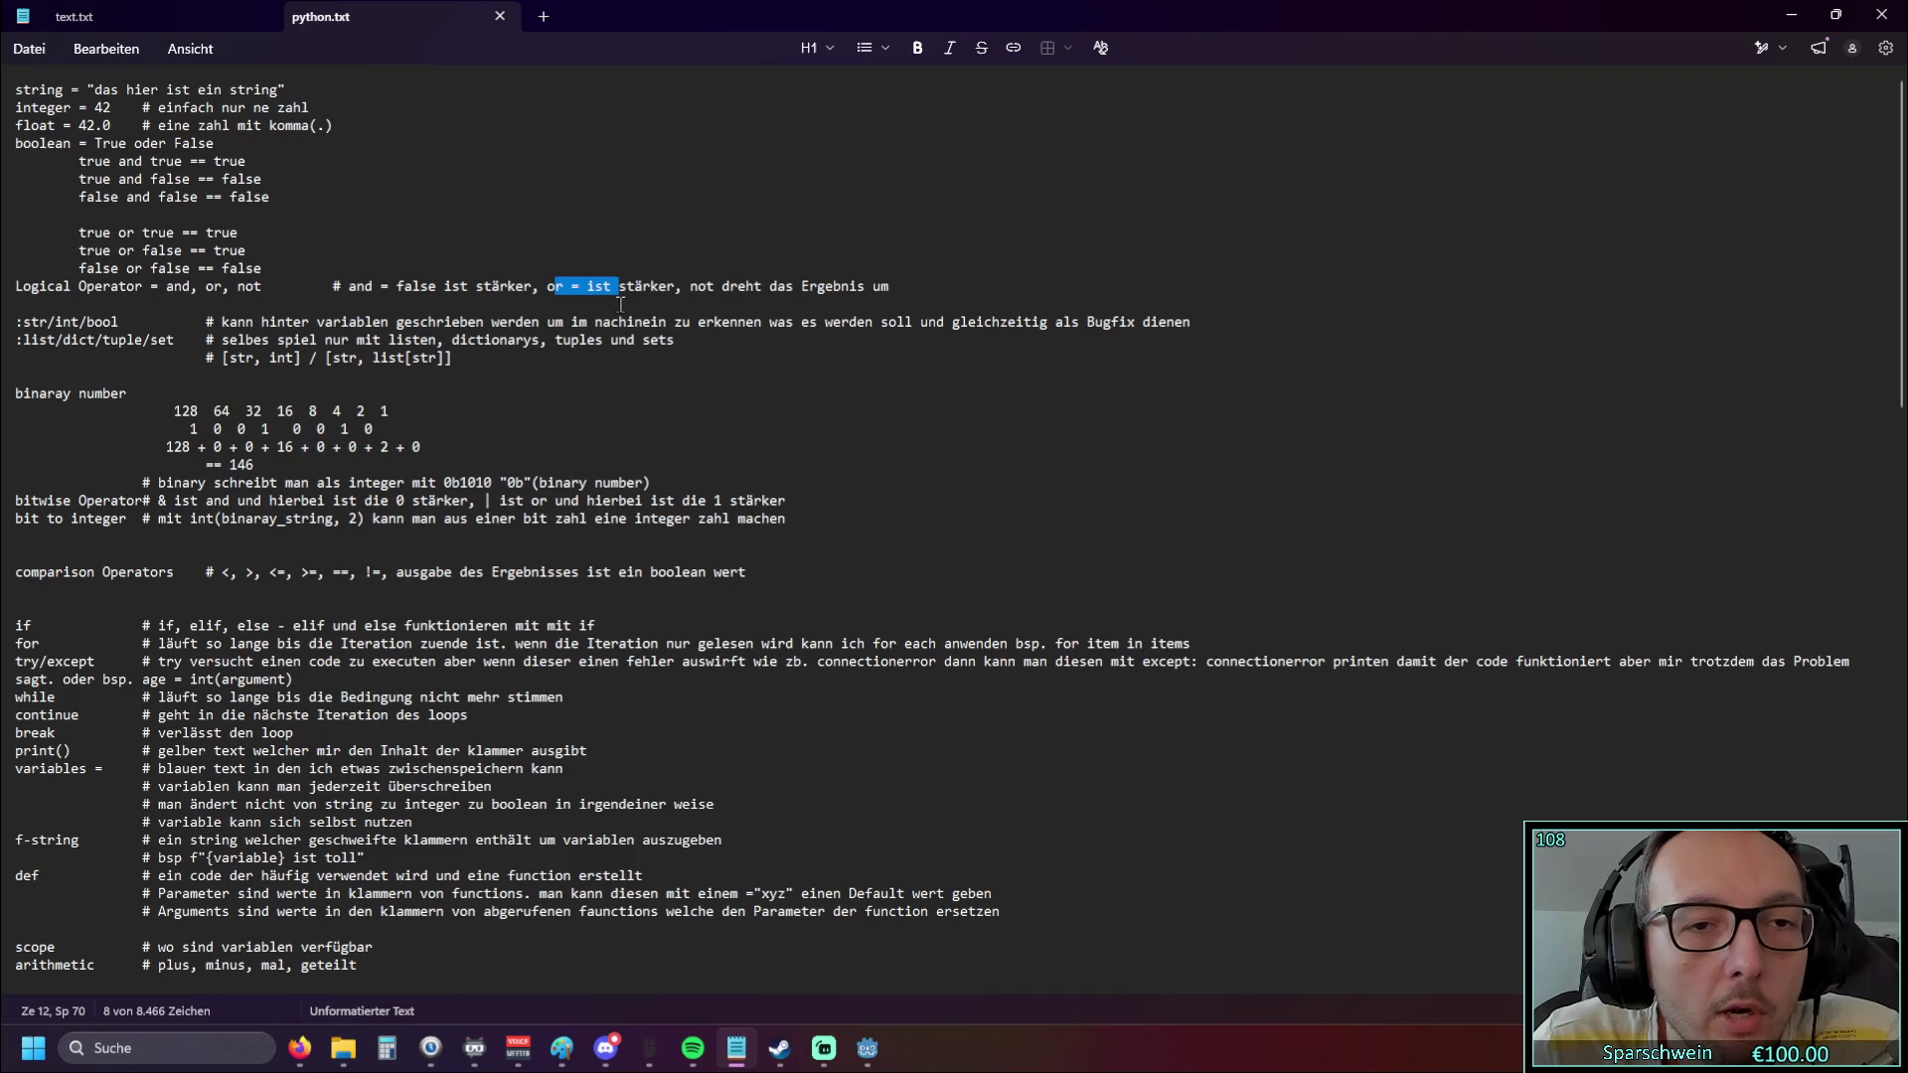
left_click(621, 304)
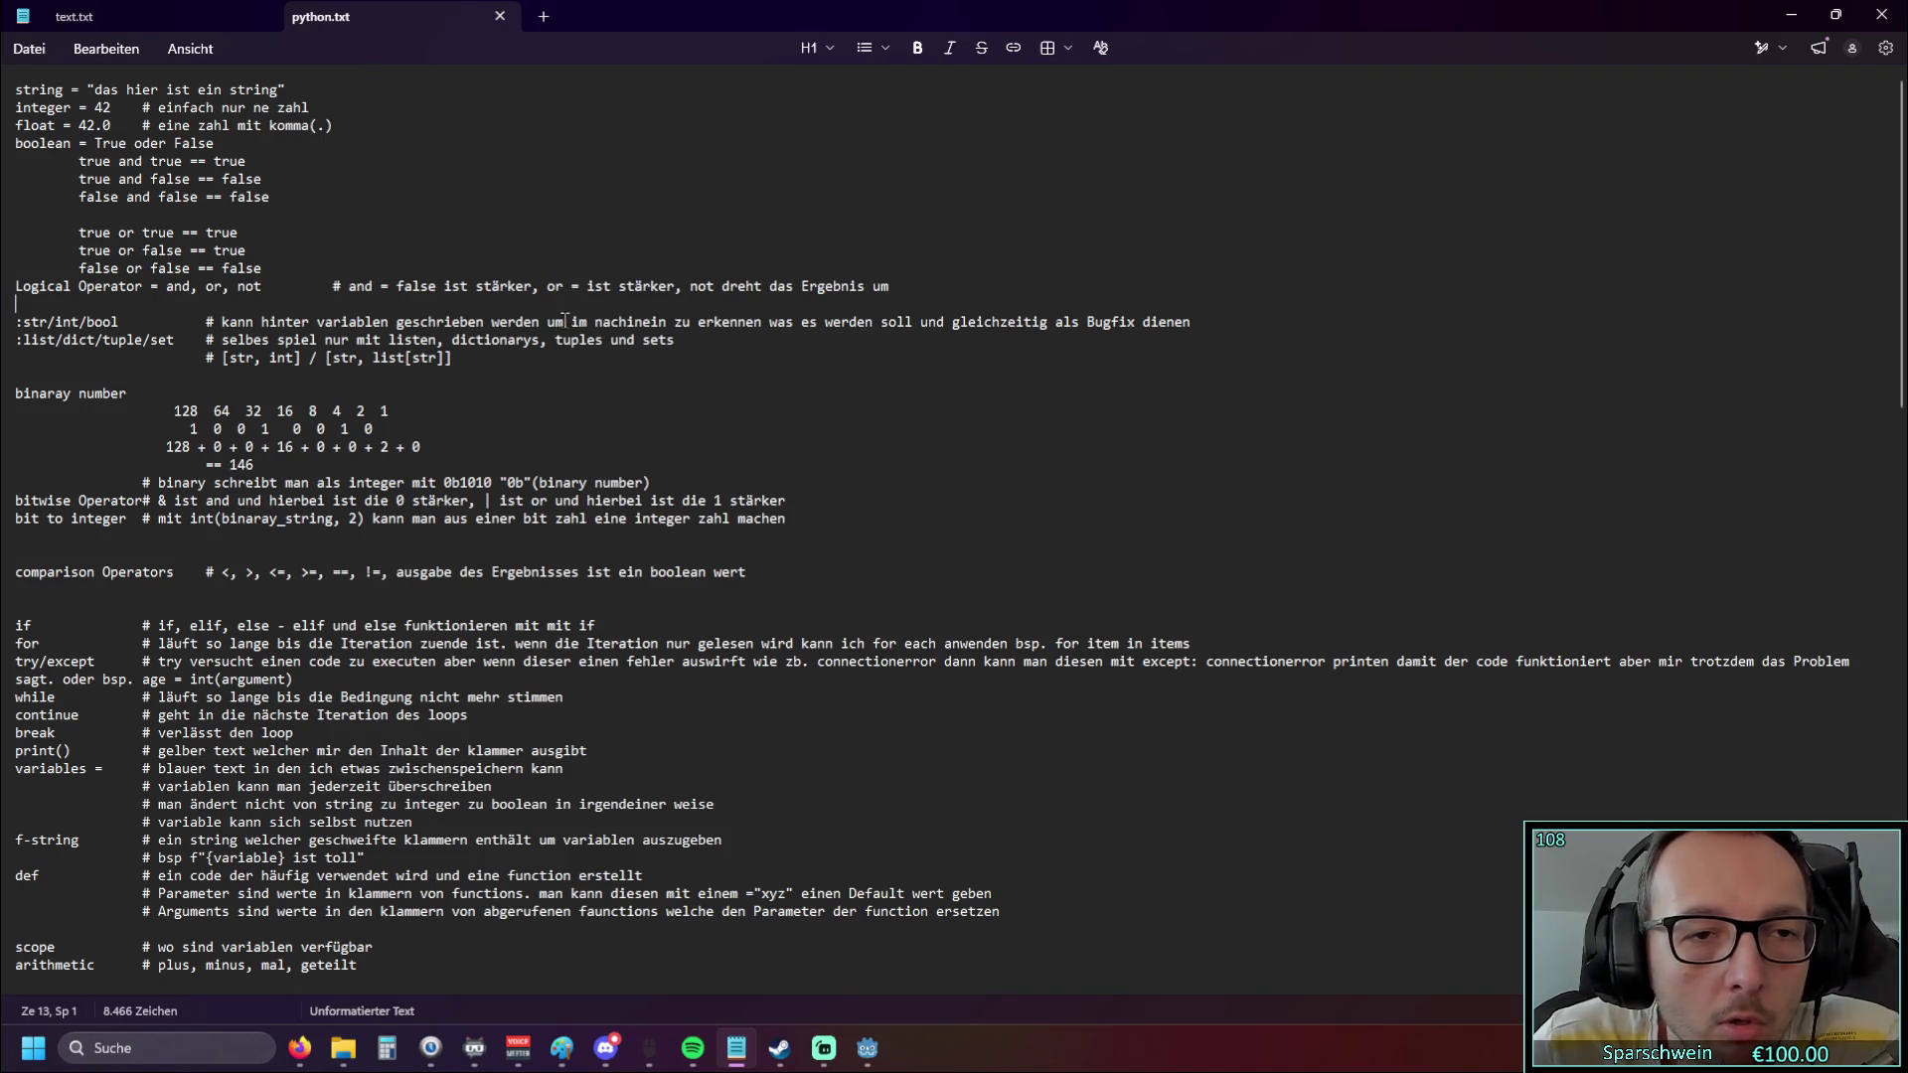
left_click(617, 287)
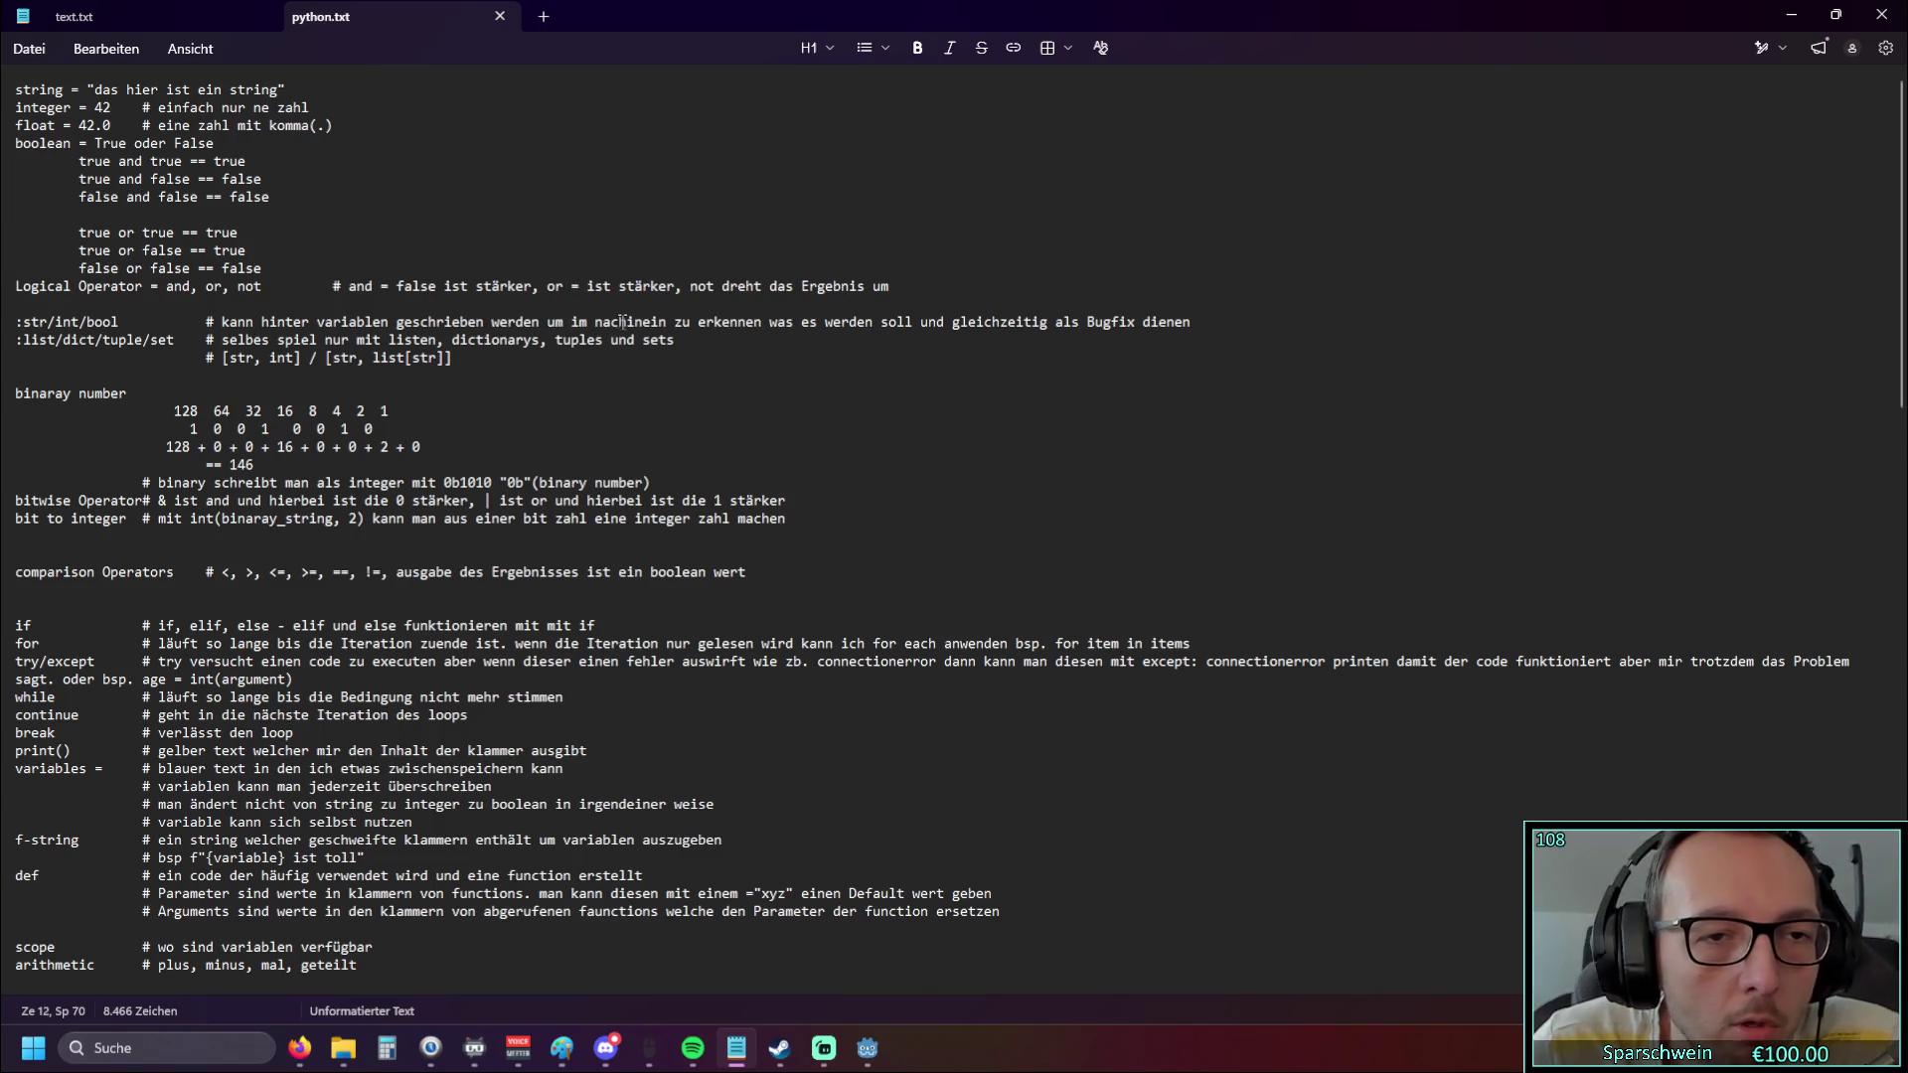
type("true")
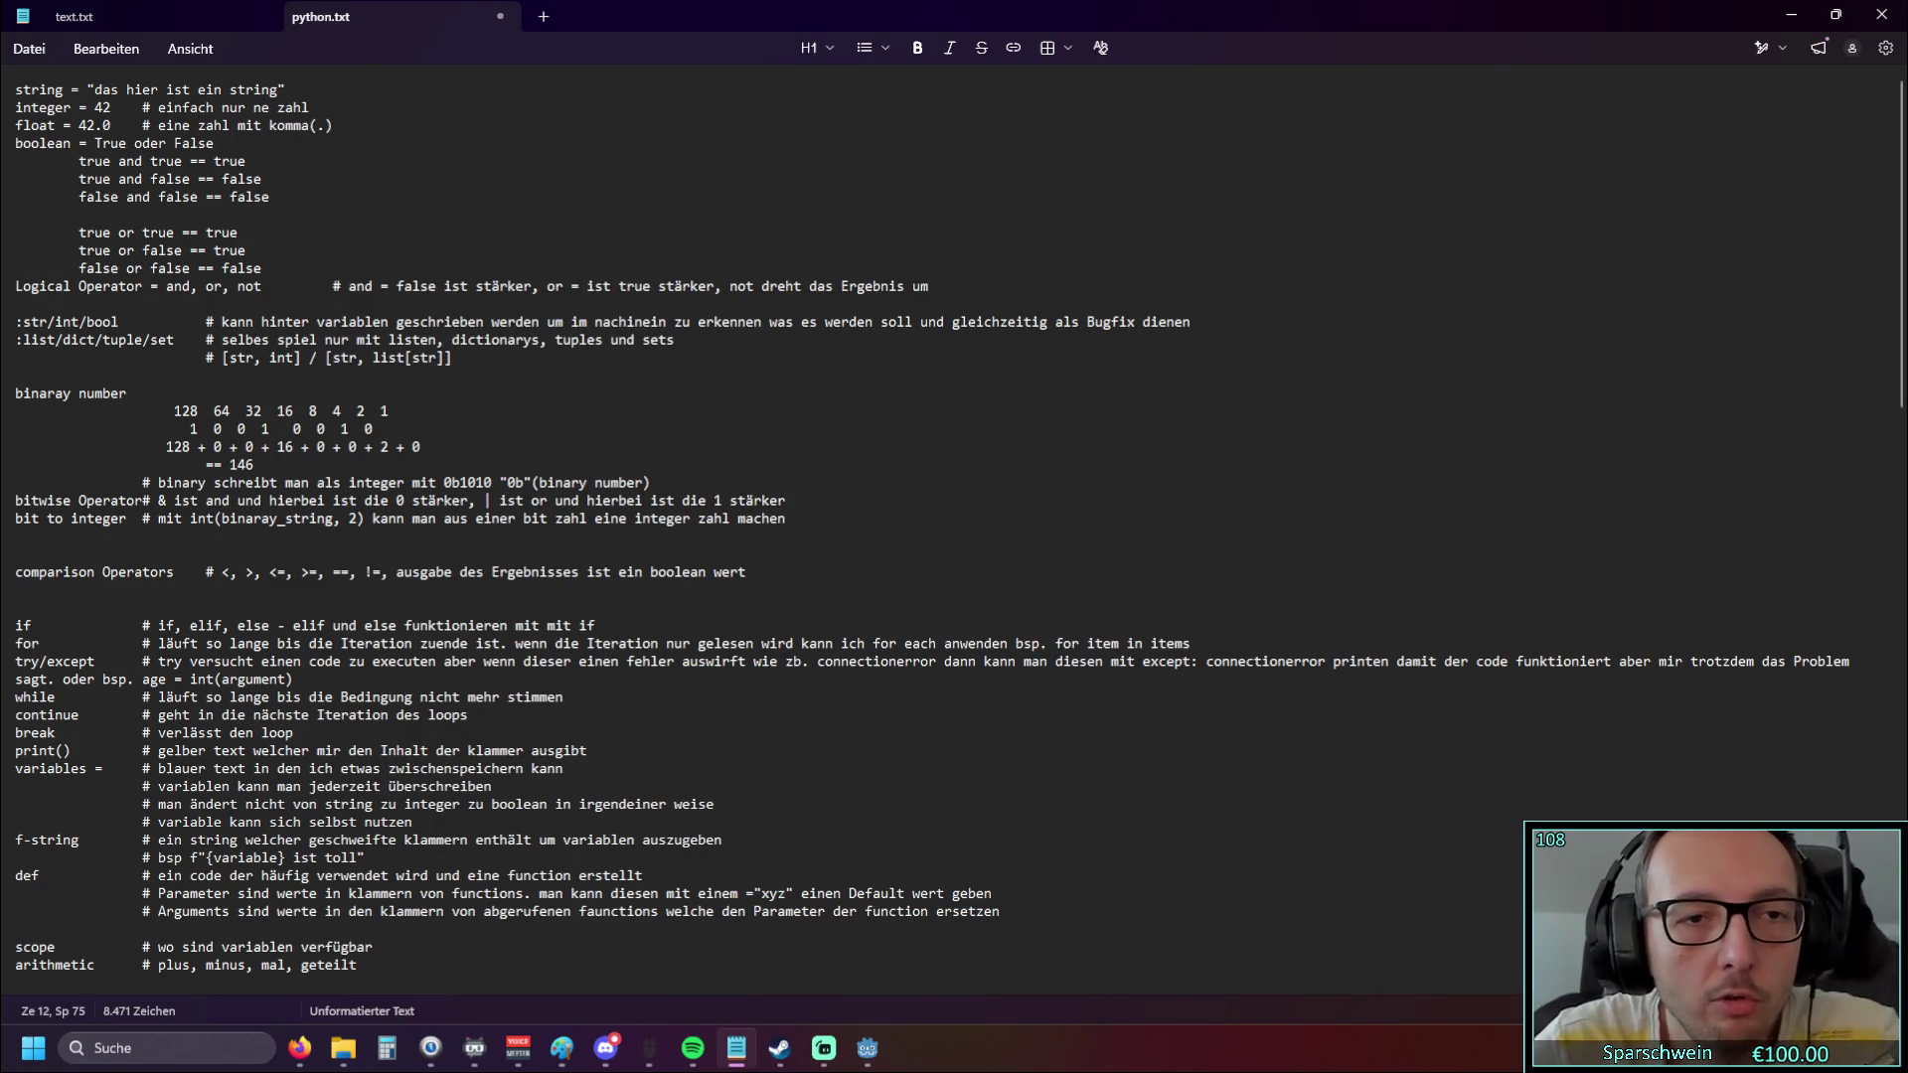
left_click(594, 394)
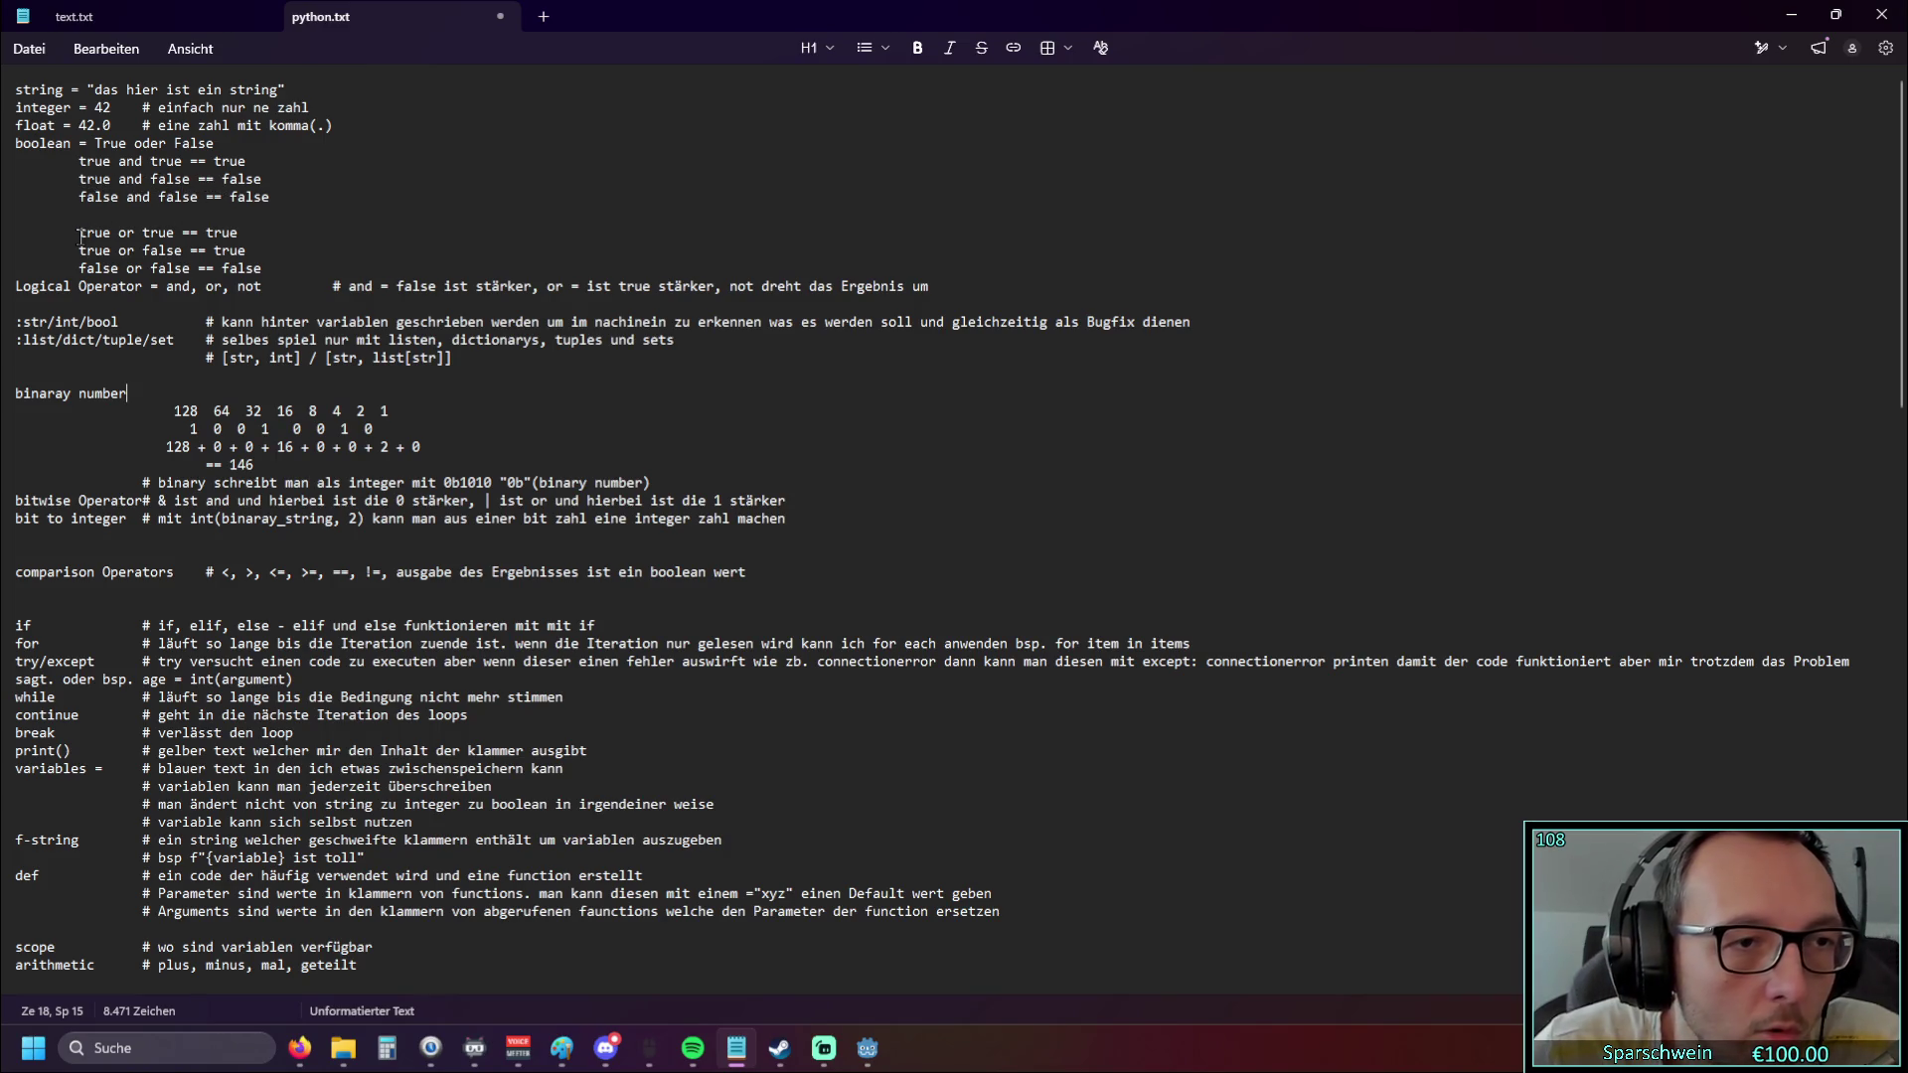
left_click_drag(79, 250, 249, 250)
left_click(311, 238)
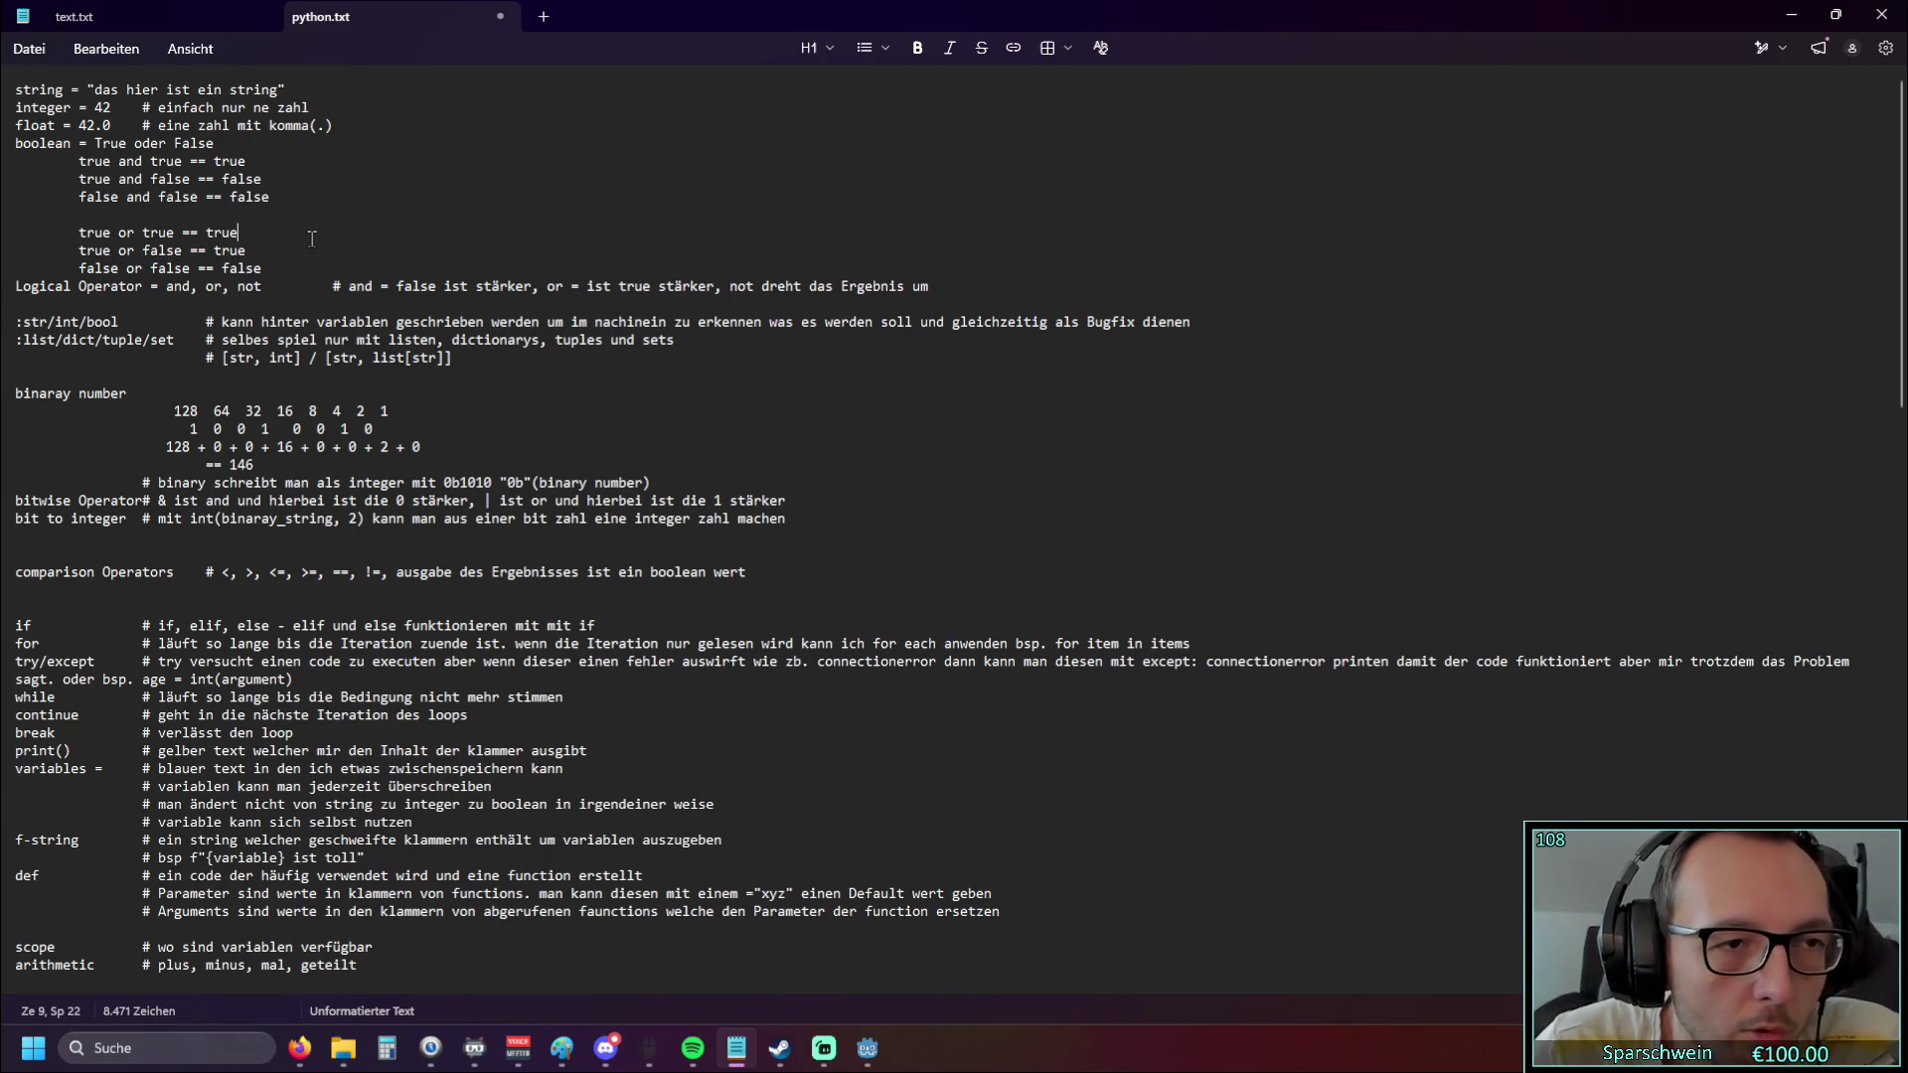
left_click(1791, 17)
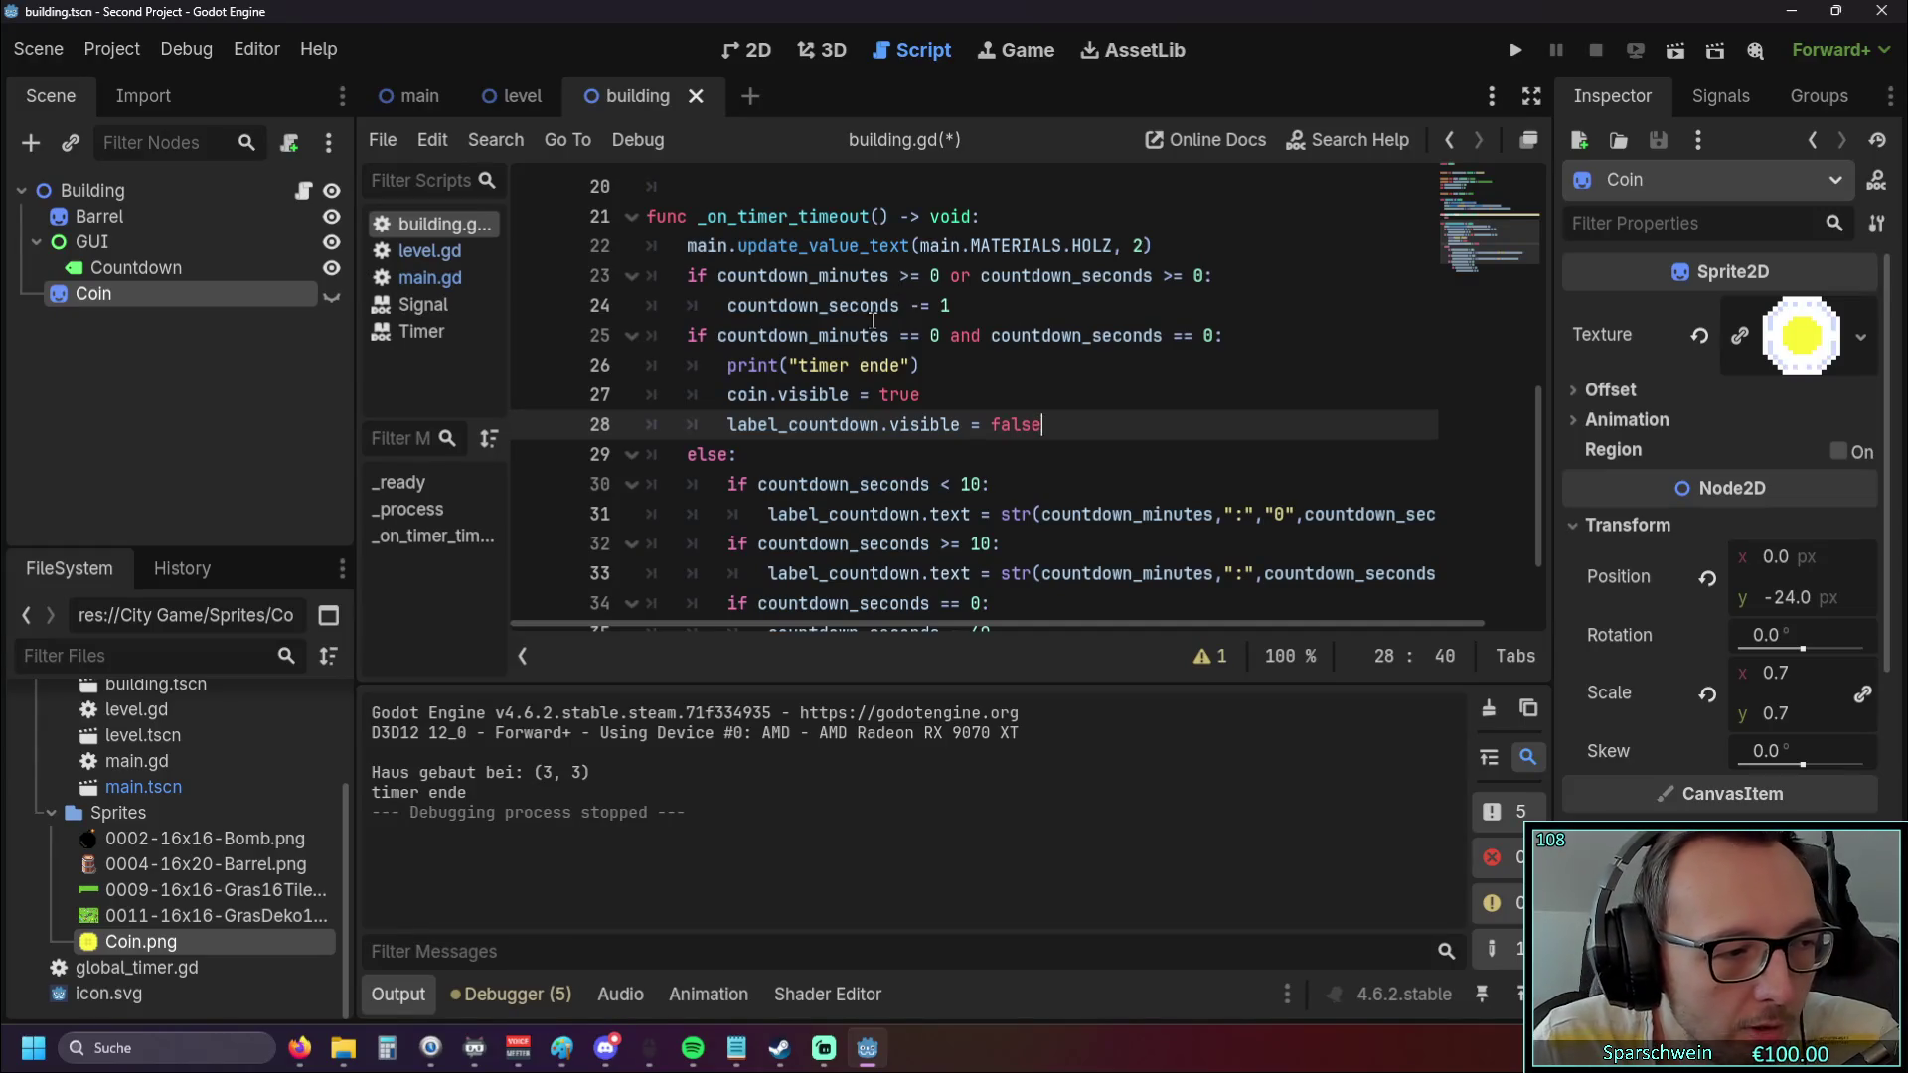
mouse_move(718, 275)
left_mouse_down()
mouse_move(1253, 288)
mouse_move(1001, 282)
left_mouse_up()
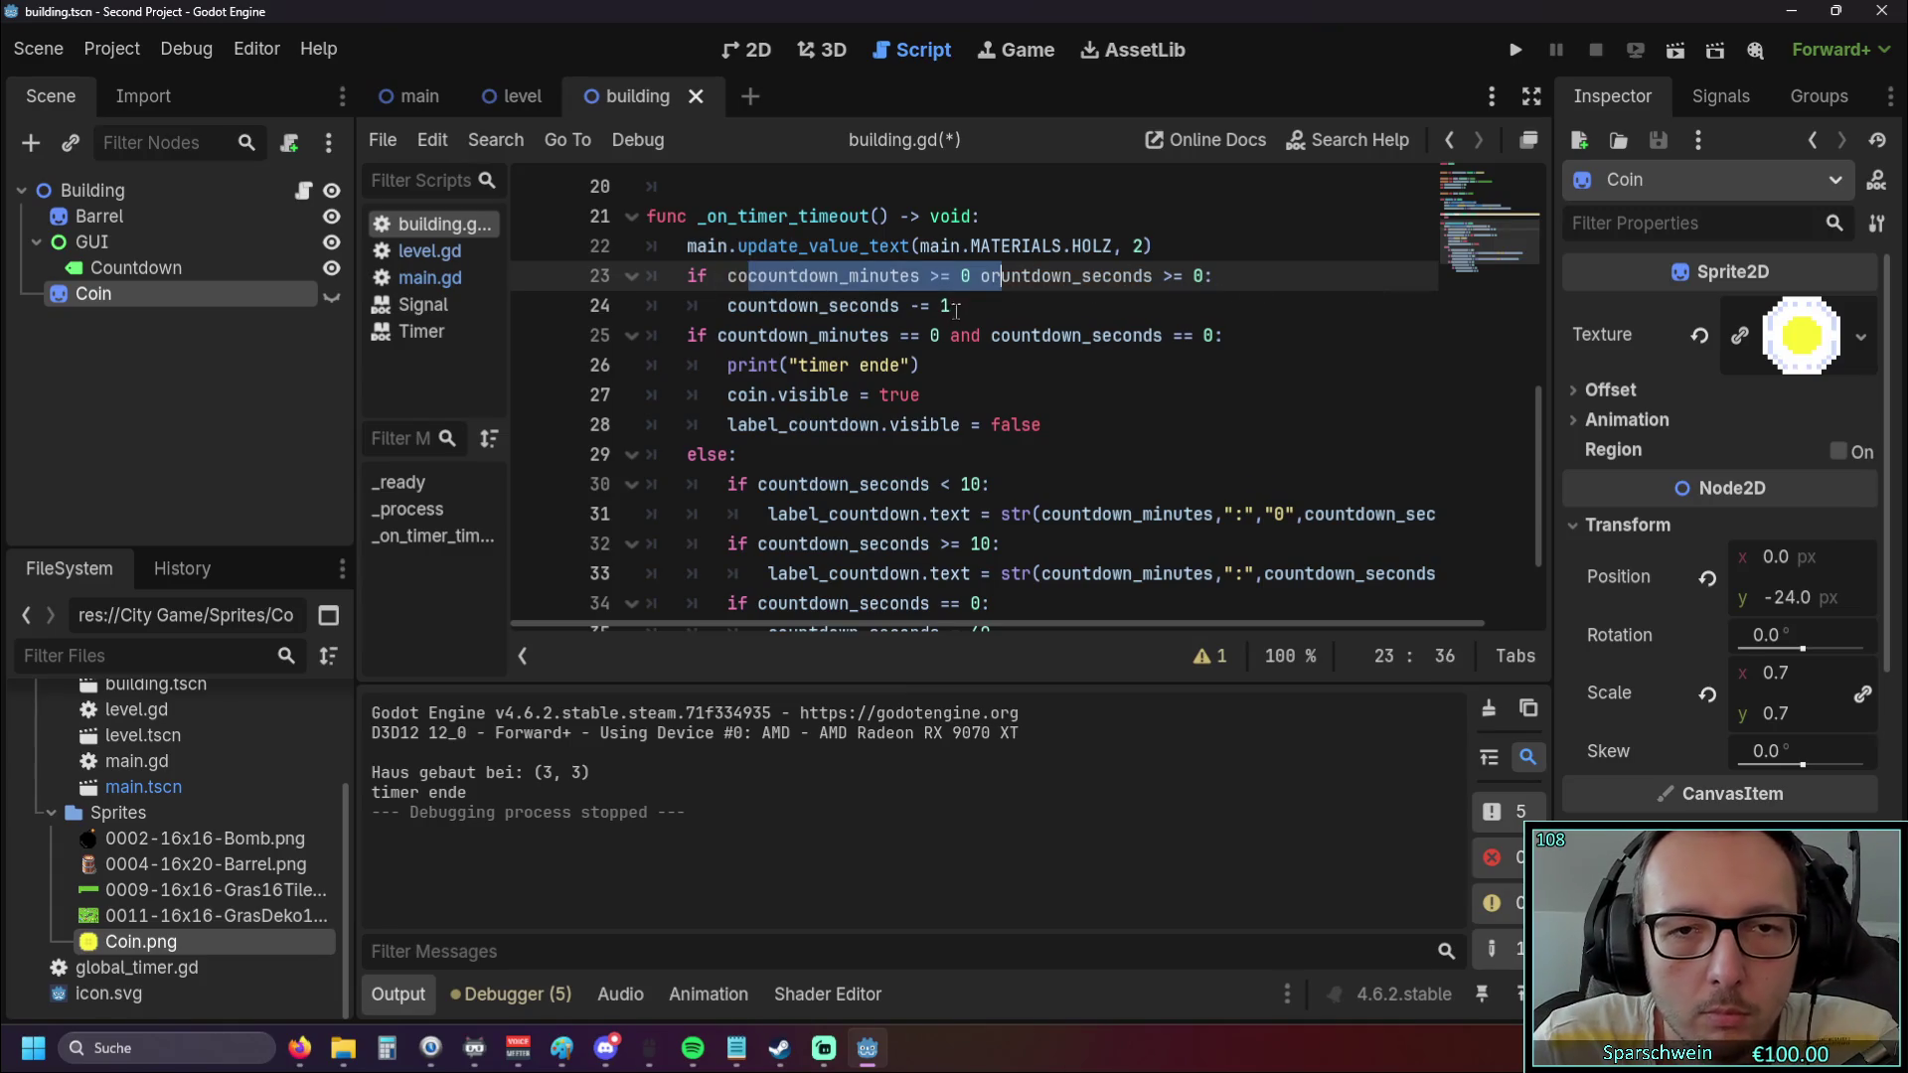
key("ctrl+z")
left_click(1050, 318)
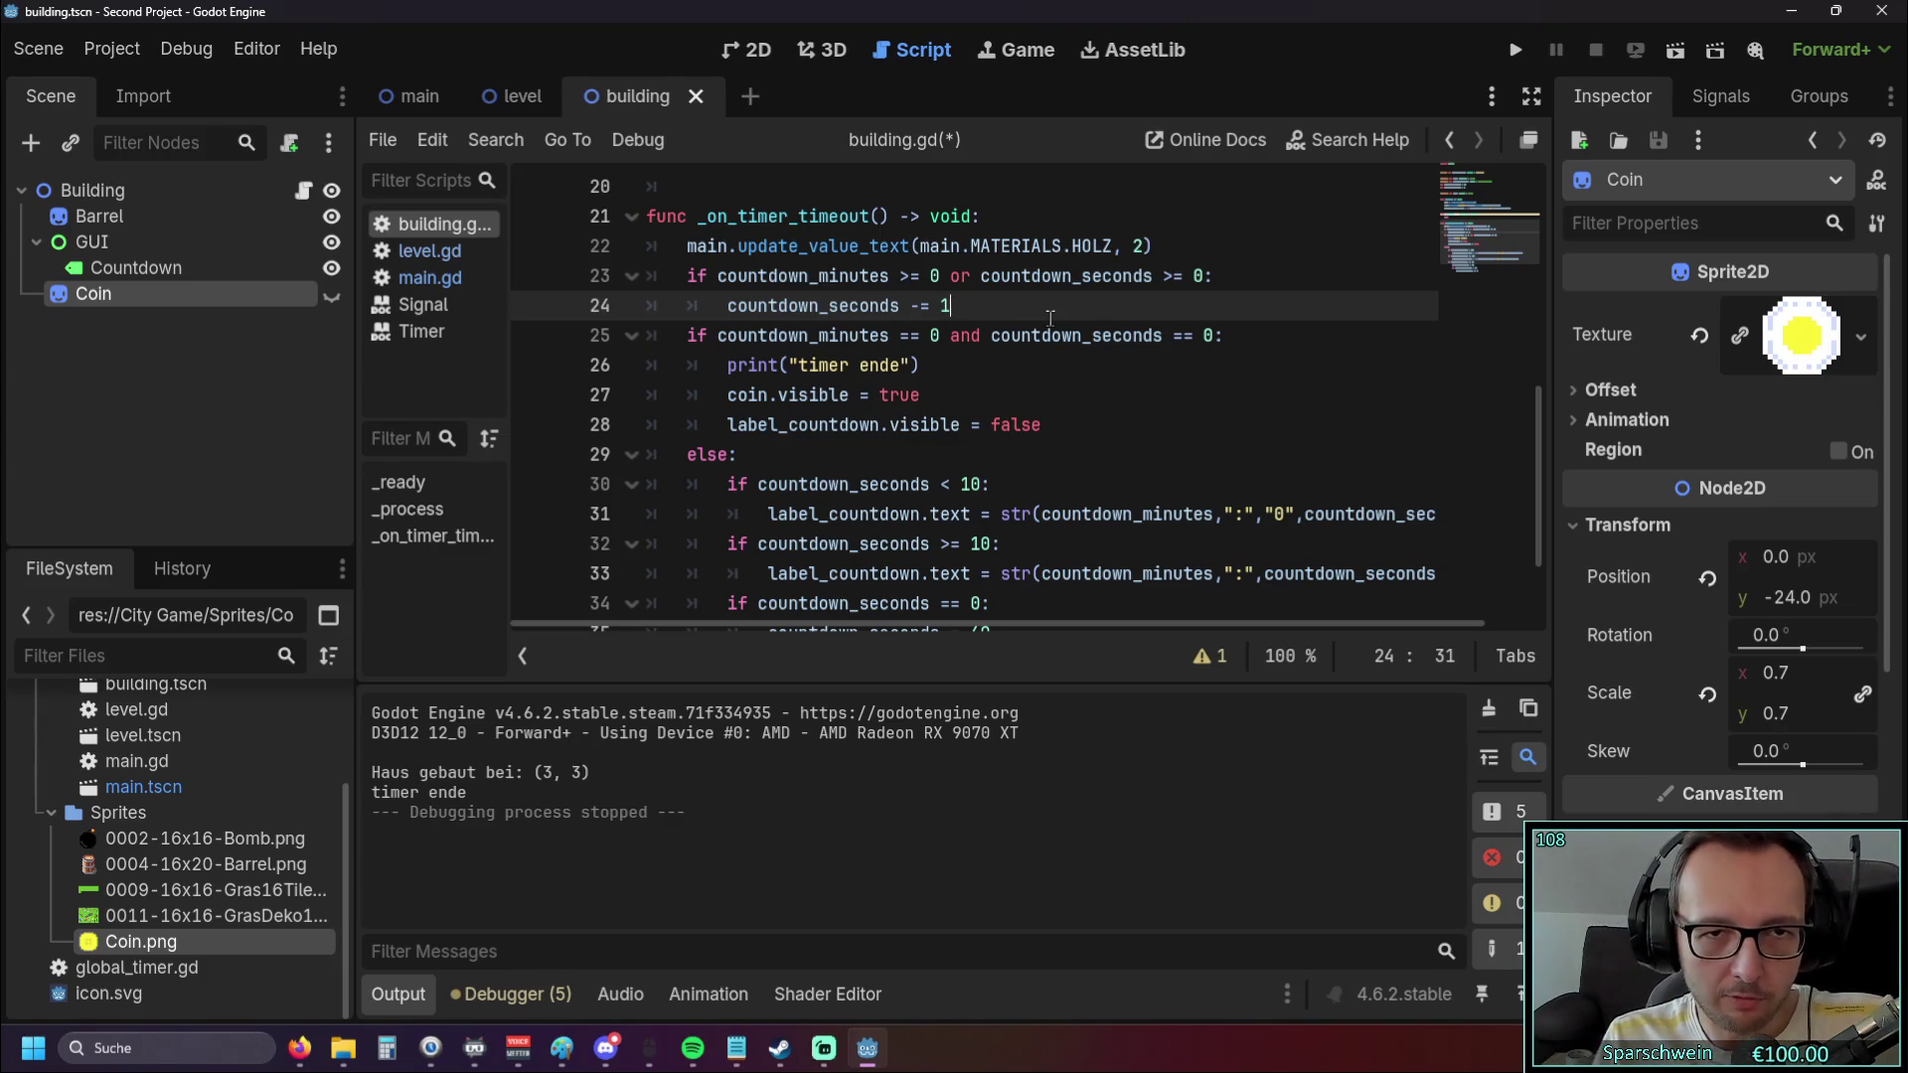
Review the update_value_text call and the _on_timer_timeout function in building.gd.
scroll(1050, 318, "up", 1)
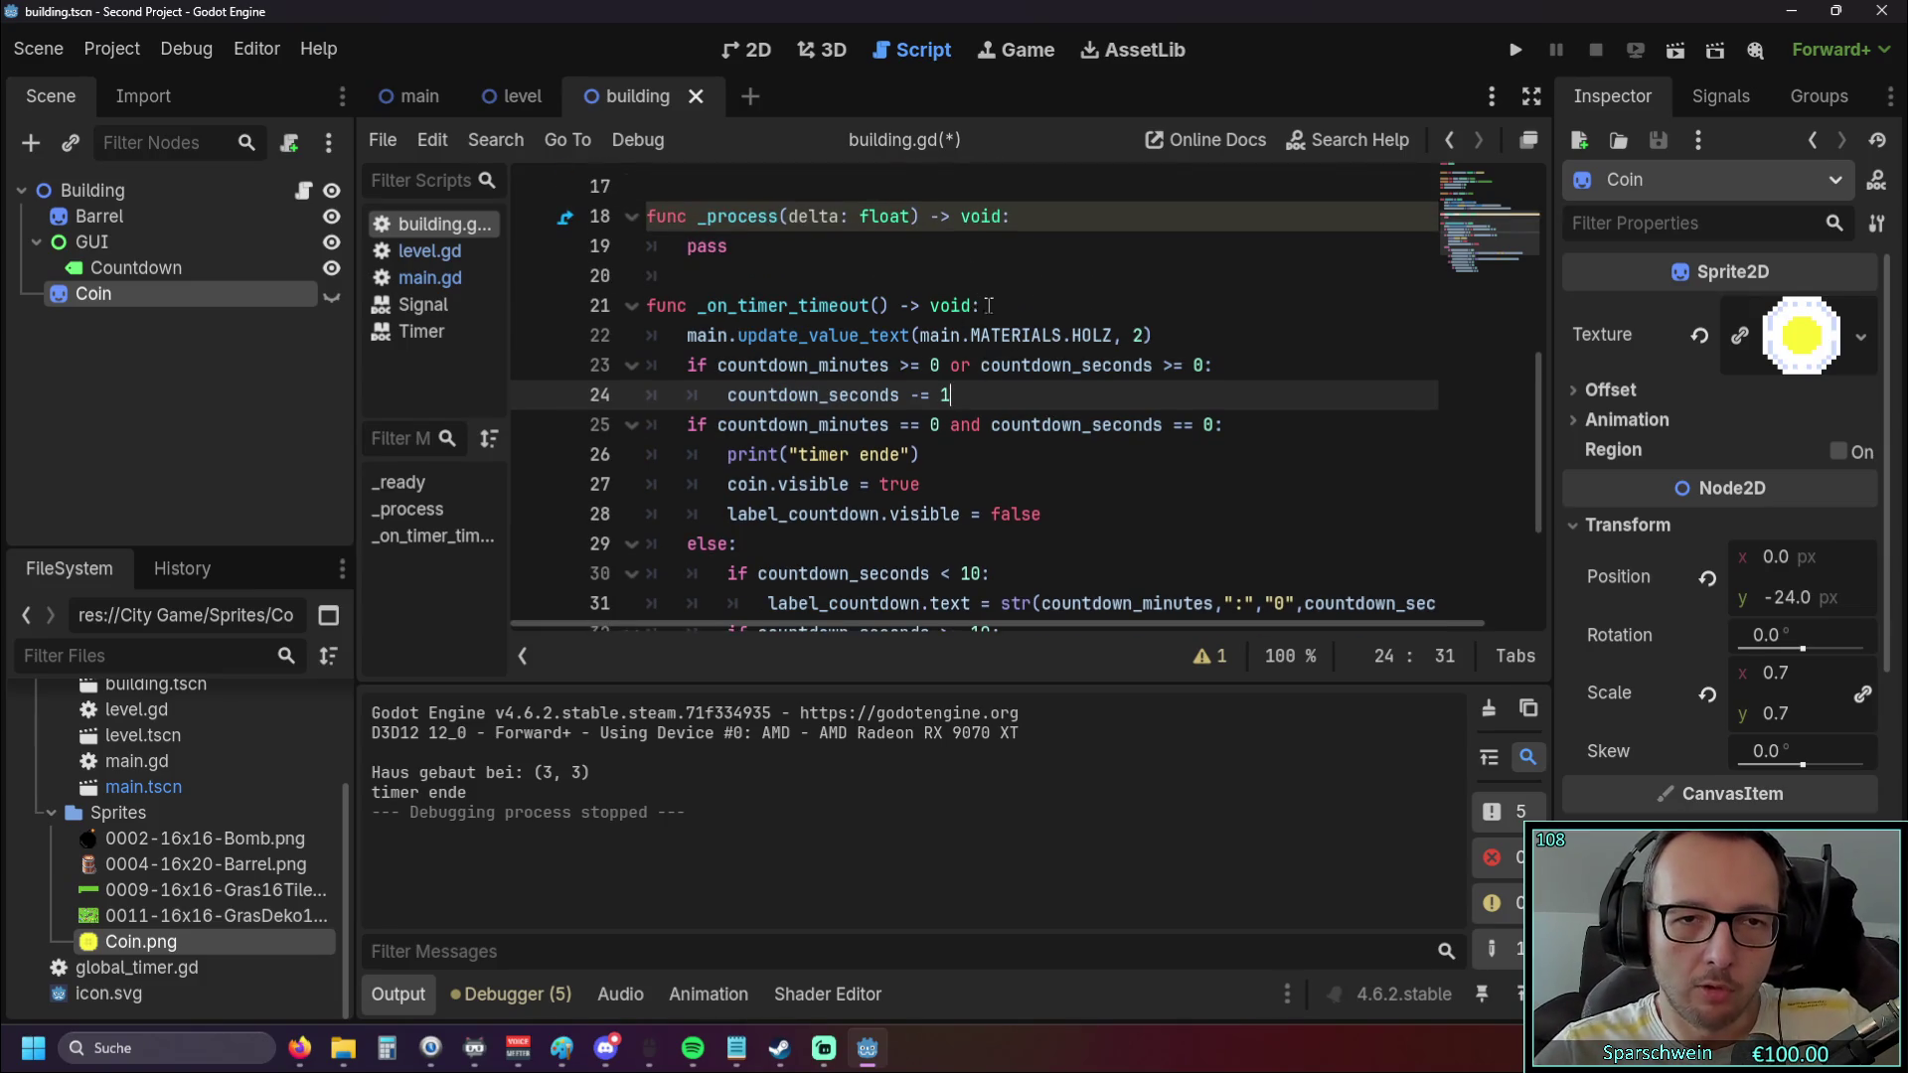
left_click_drag(983, 305, 703, 314)
left_click(917, 335)
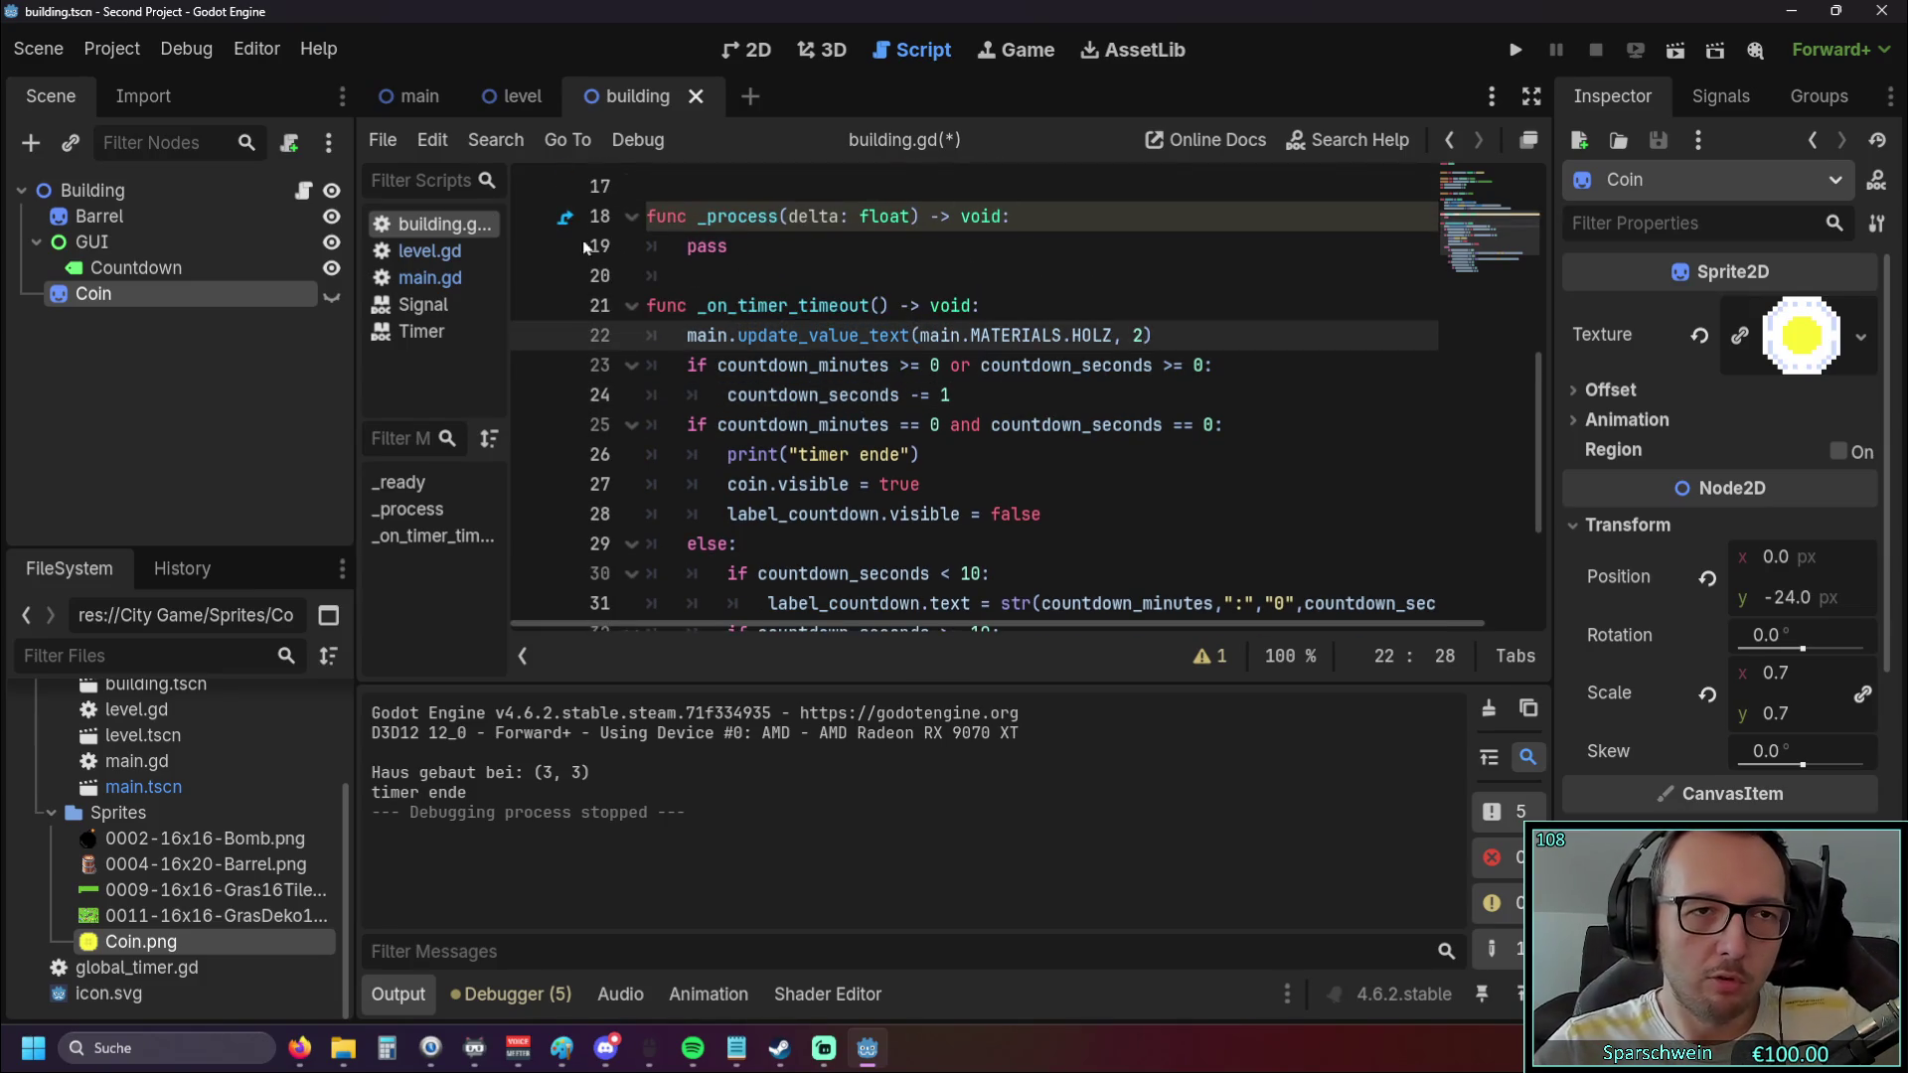
left_click(1004, 298)
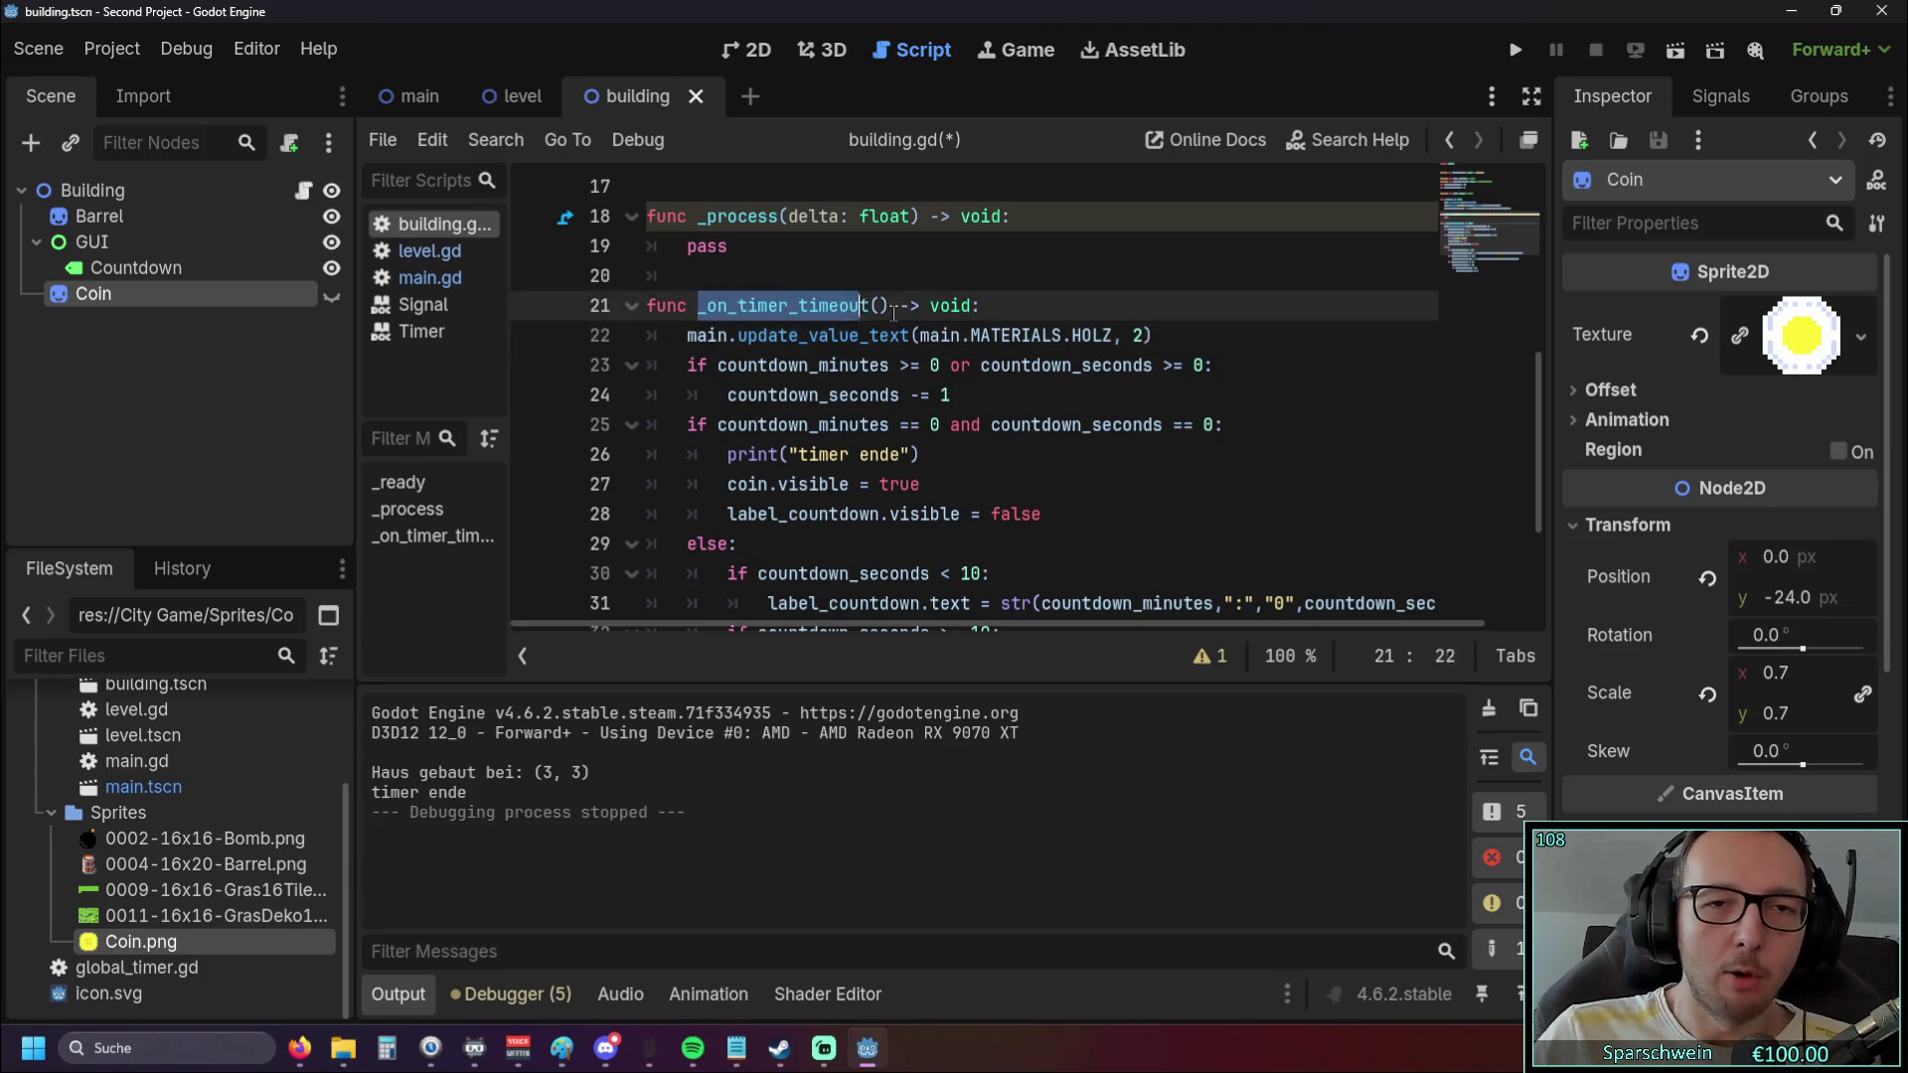
Switch to the main scene tab and scroll through the timer countdown code.
left_click(413, 96)
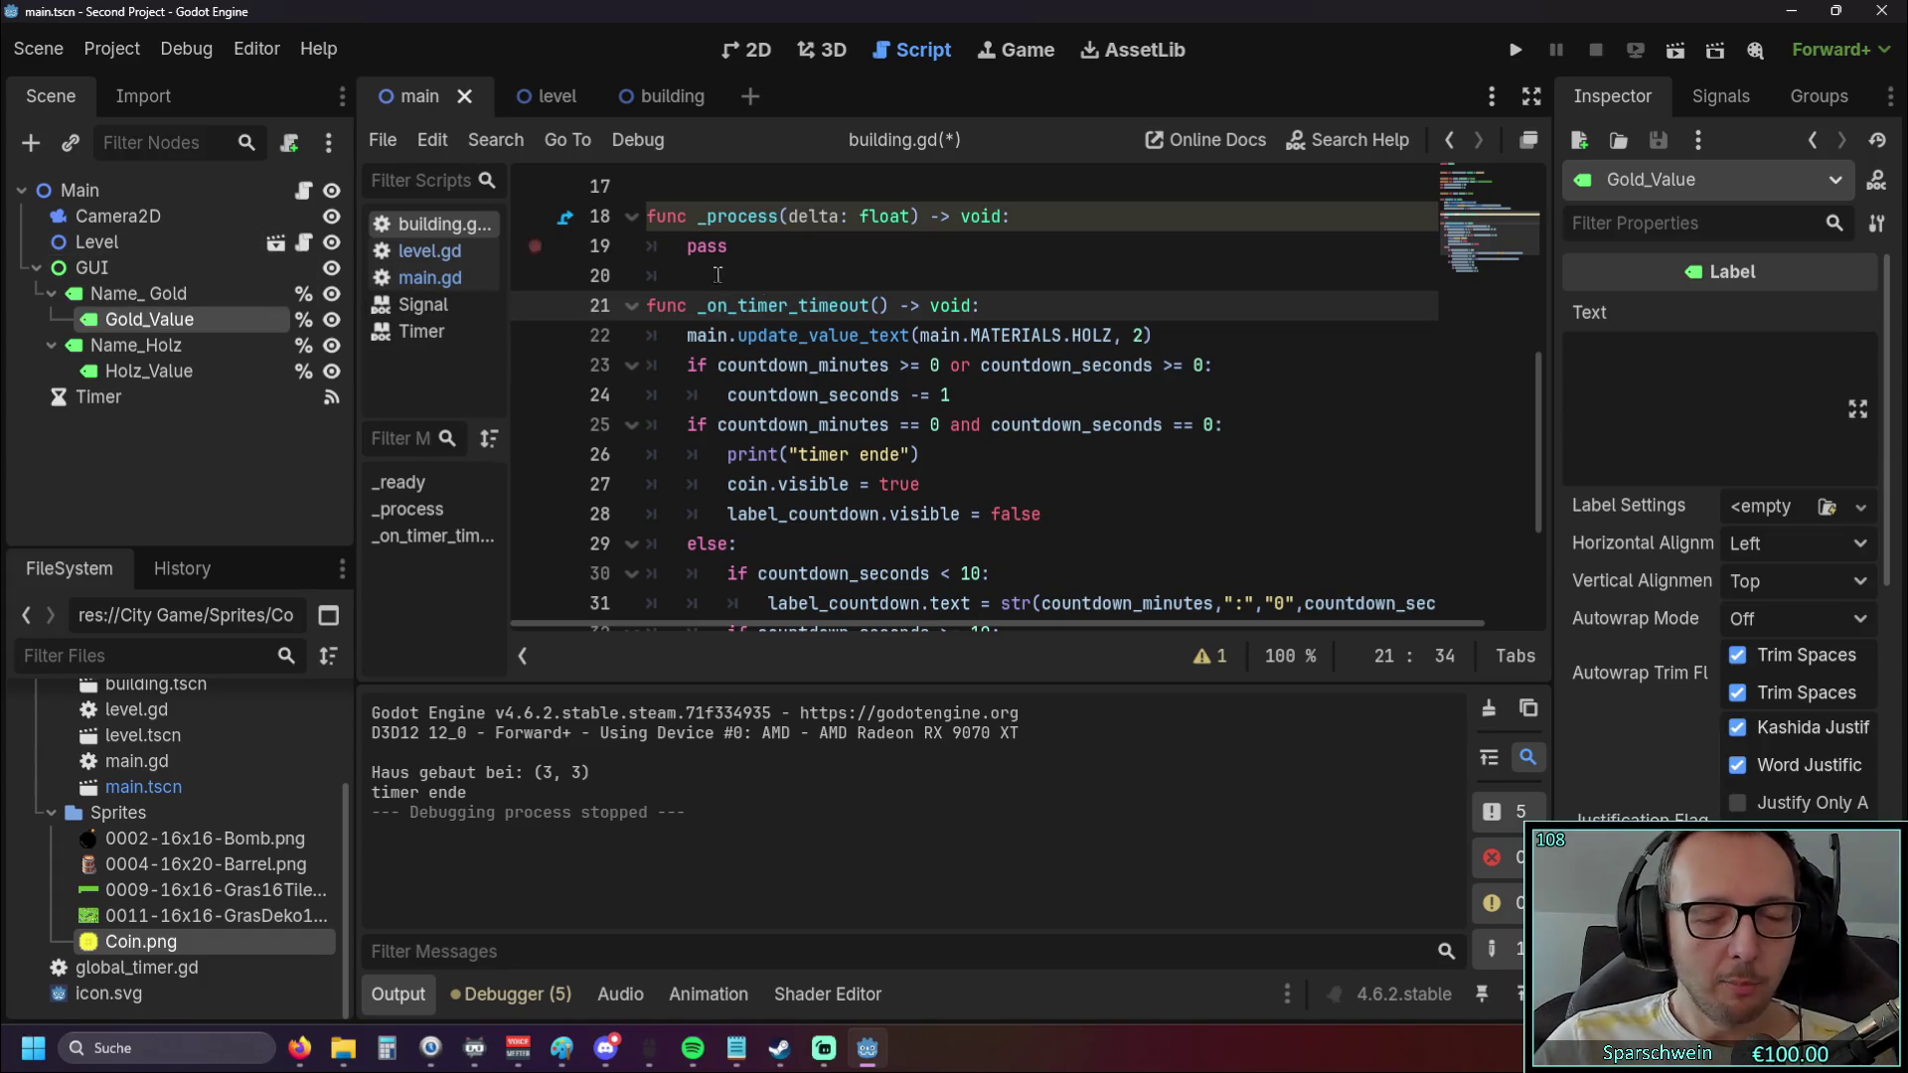
scroll(855, 339, "up", 2)
scroll(854, 339, "down", 1)
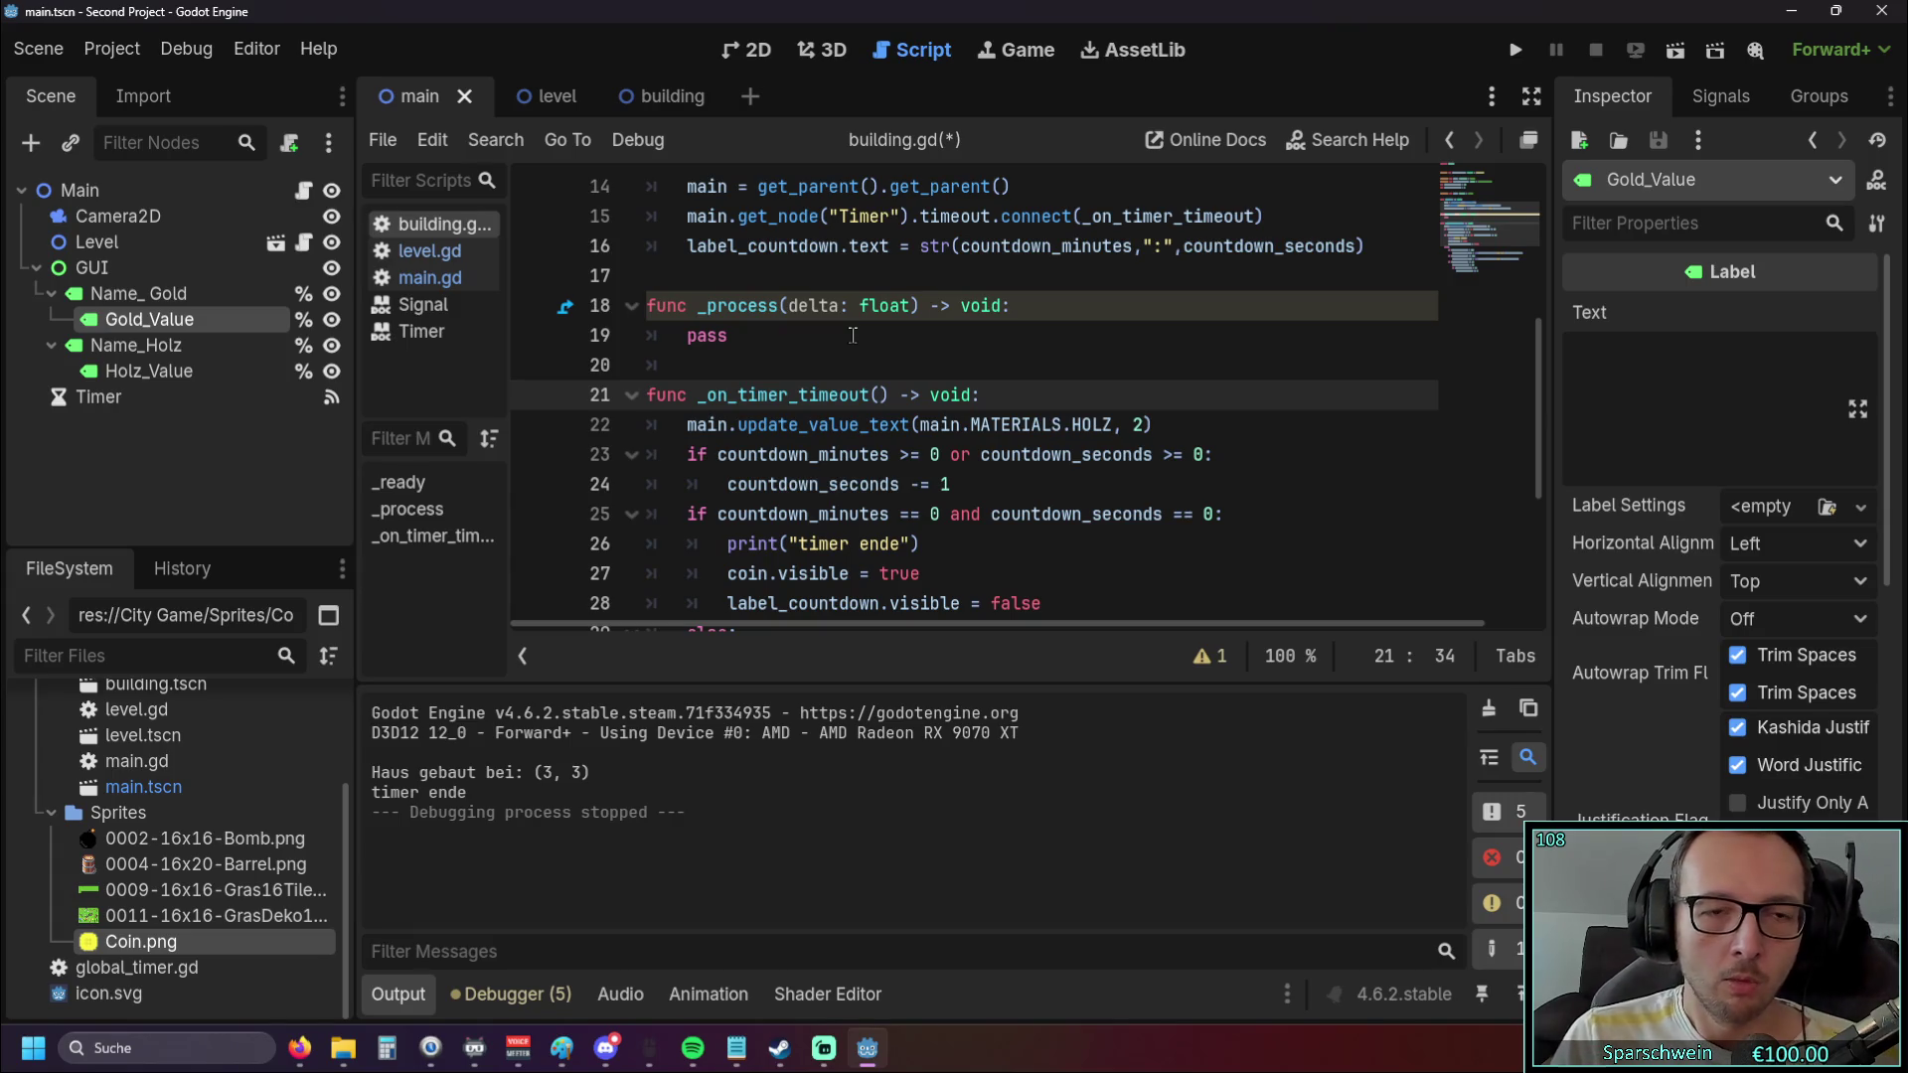
scroll(852, 335, "down", 3)
left_click_drag(1059, 552, 843, 358)
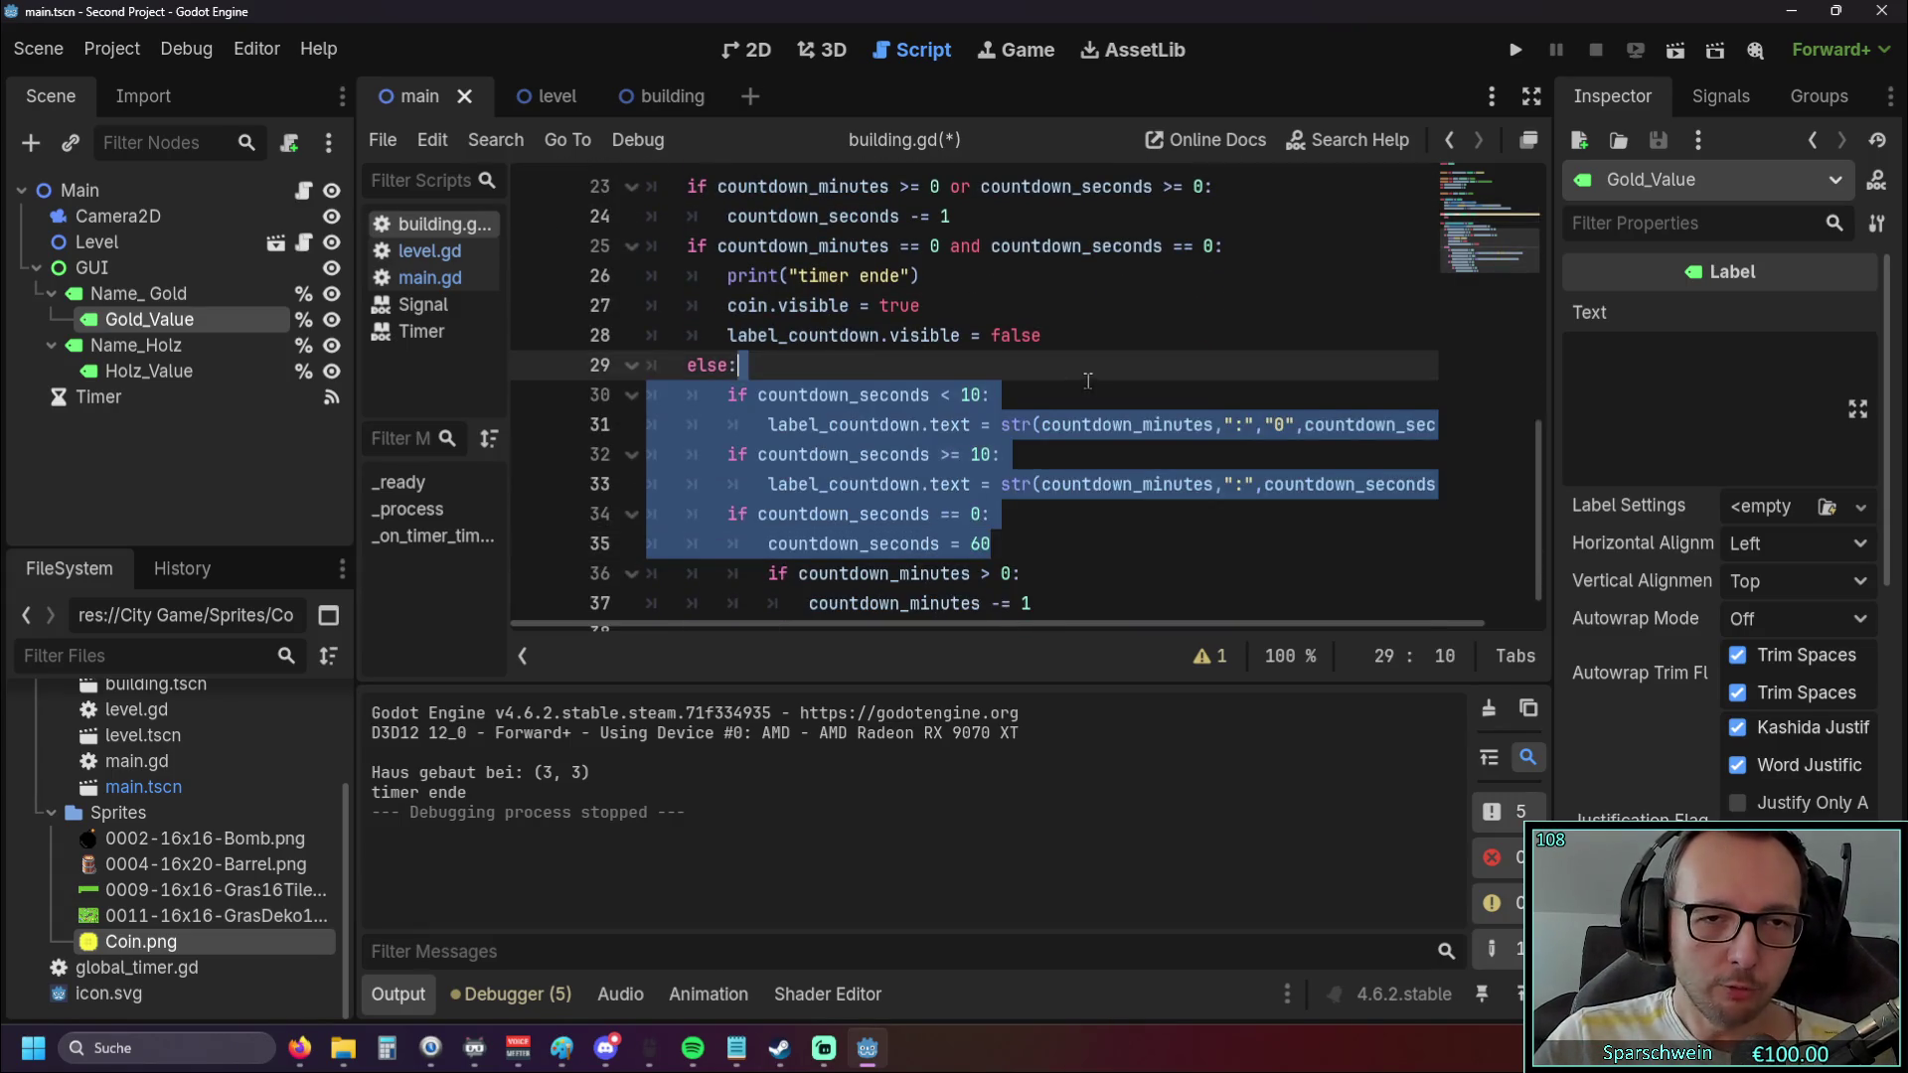
scroll(1087, 383, "up", 1)
scroll(1086, 386, "up", 1)
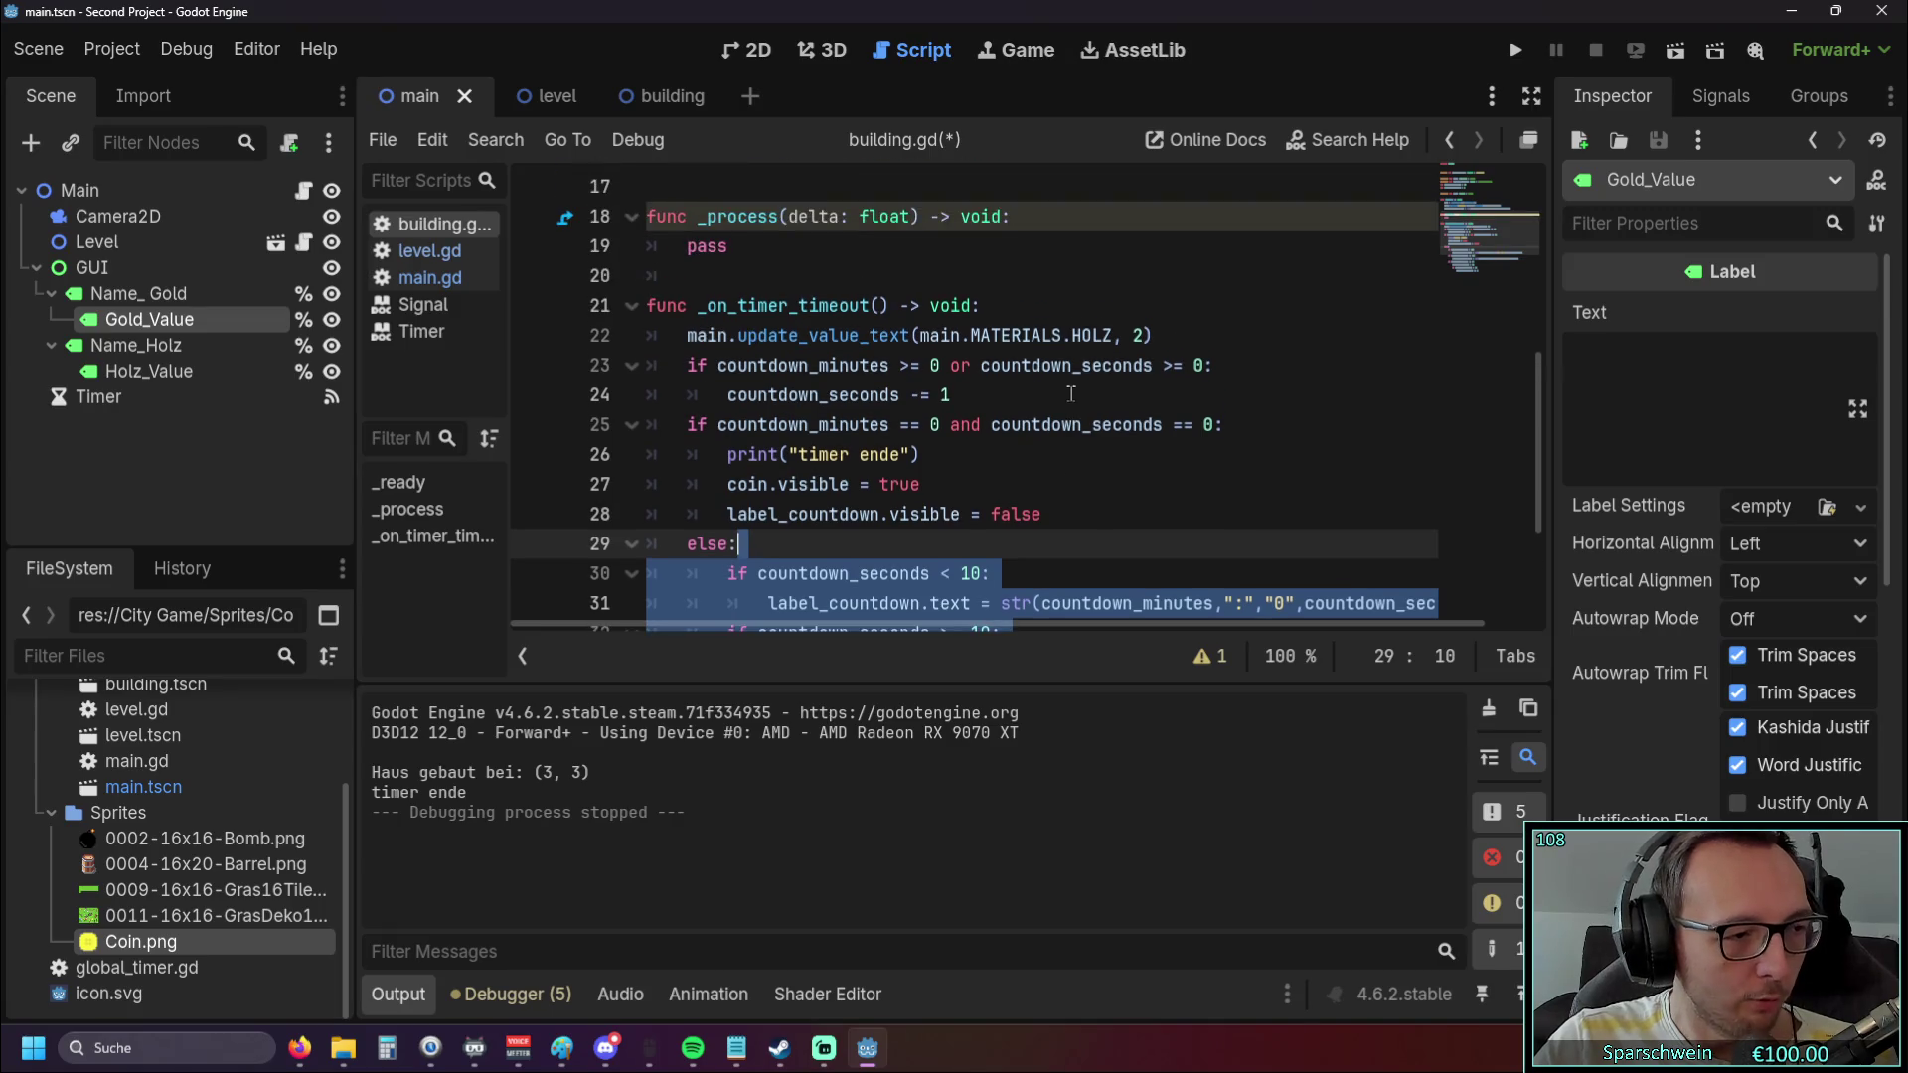
left_click(980, 459)
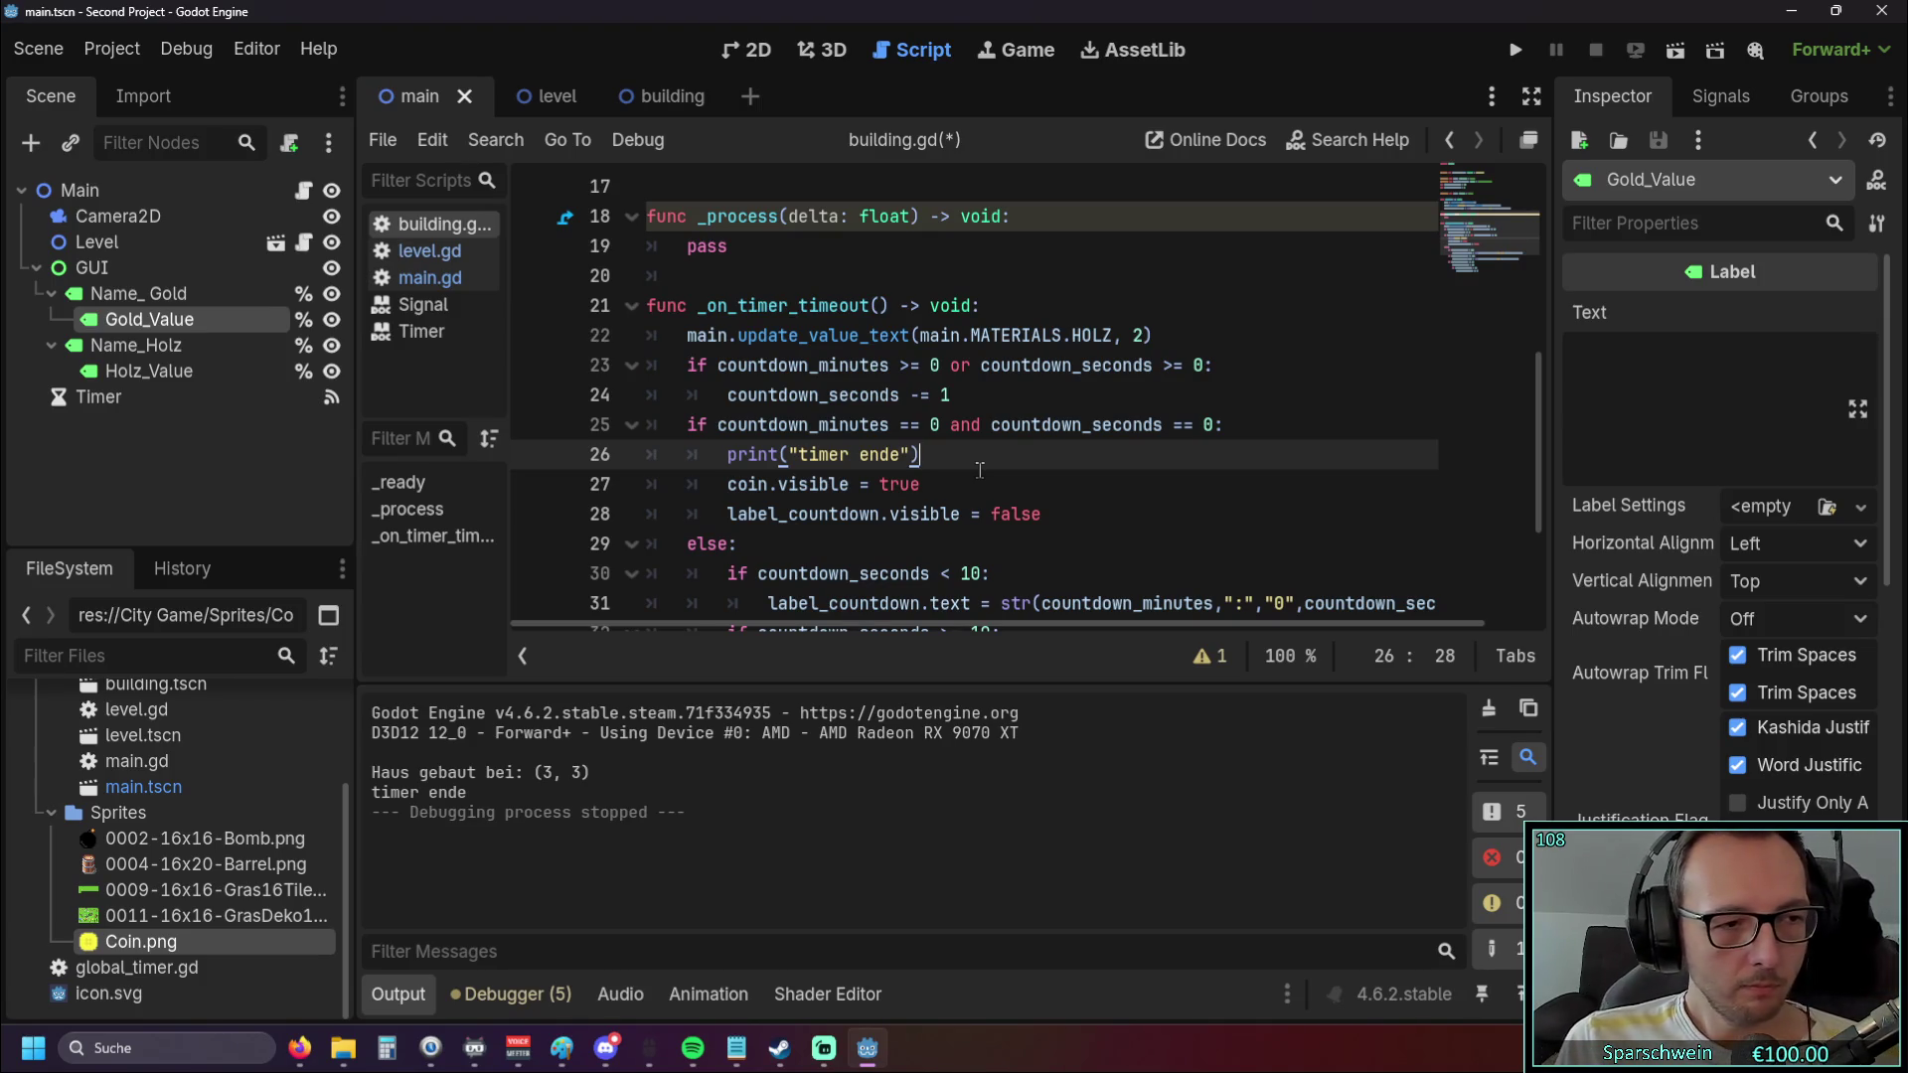
scroll(853, 360, "down", 2)
scroll(853, 359, "up", 1)
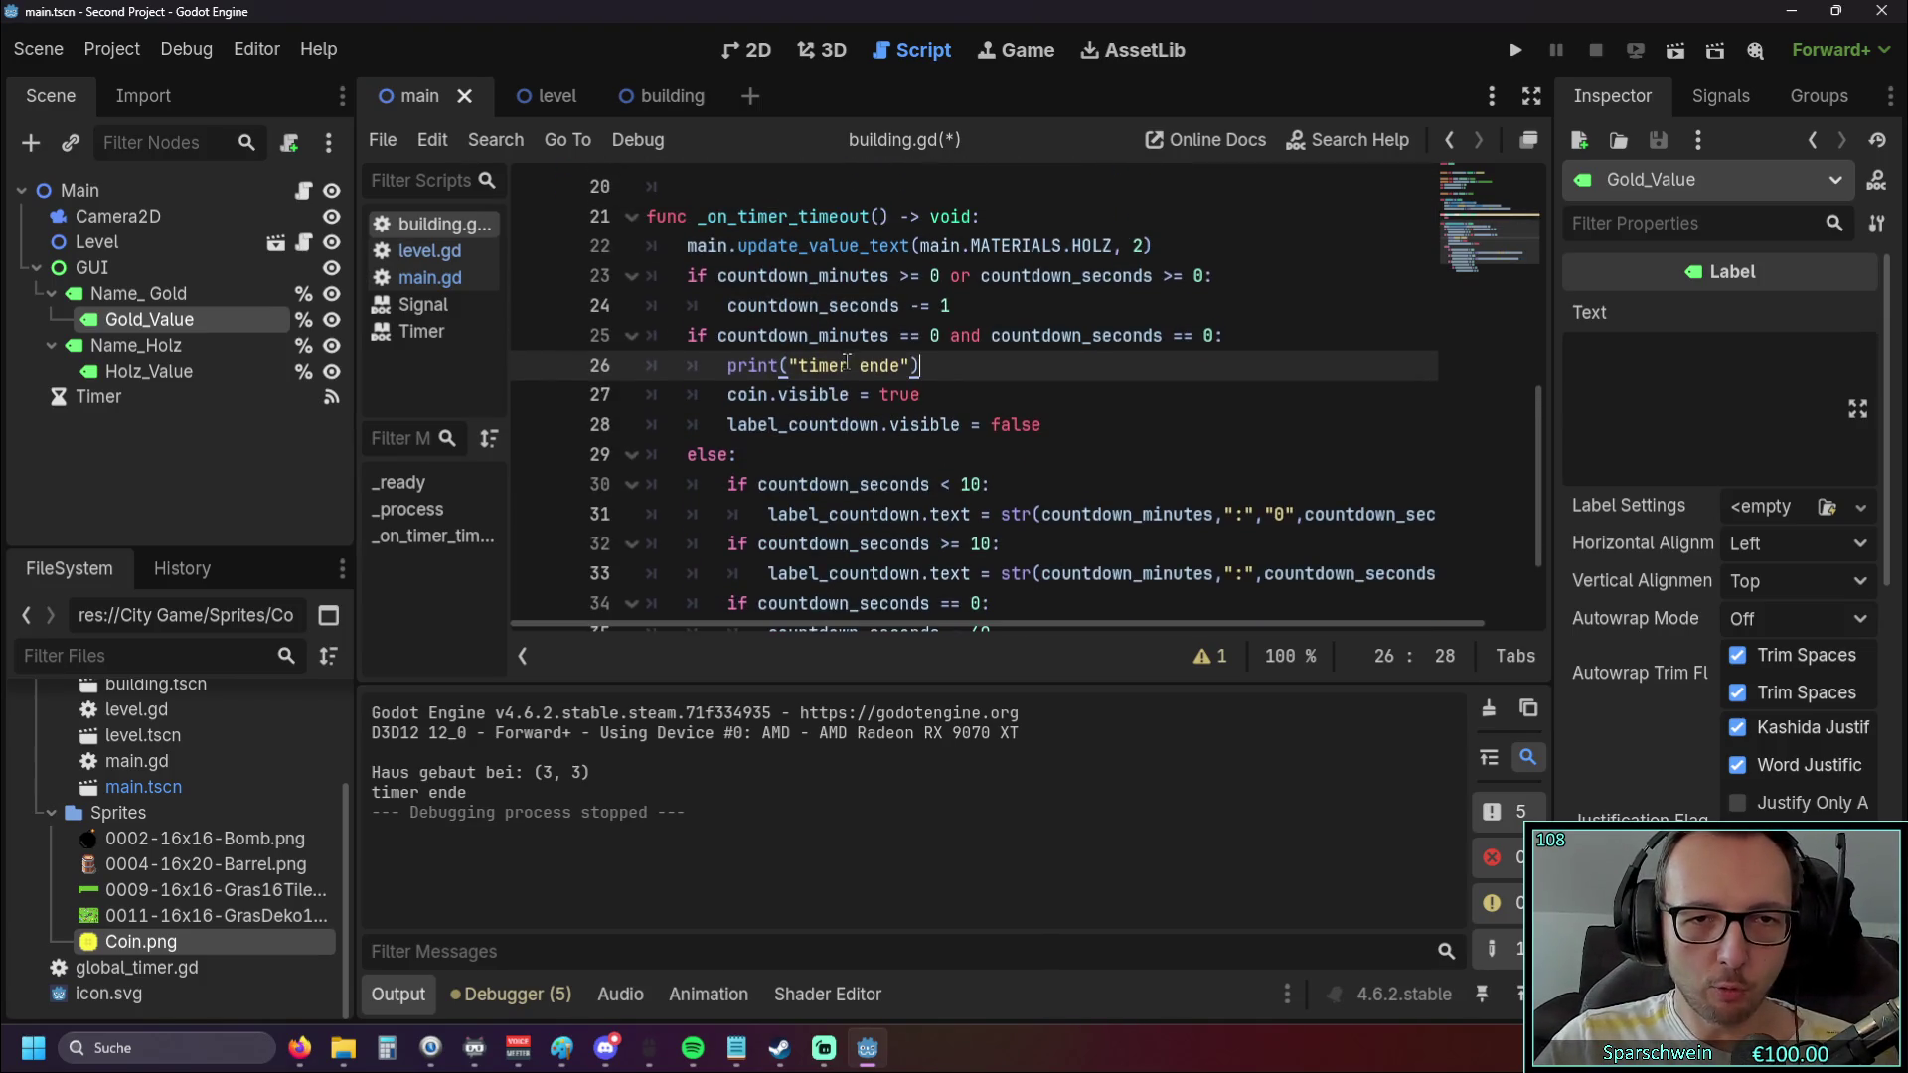
left_click_drag(703, 260, 994, 514)
left_click(983, 394)
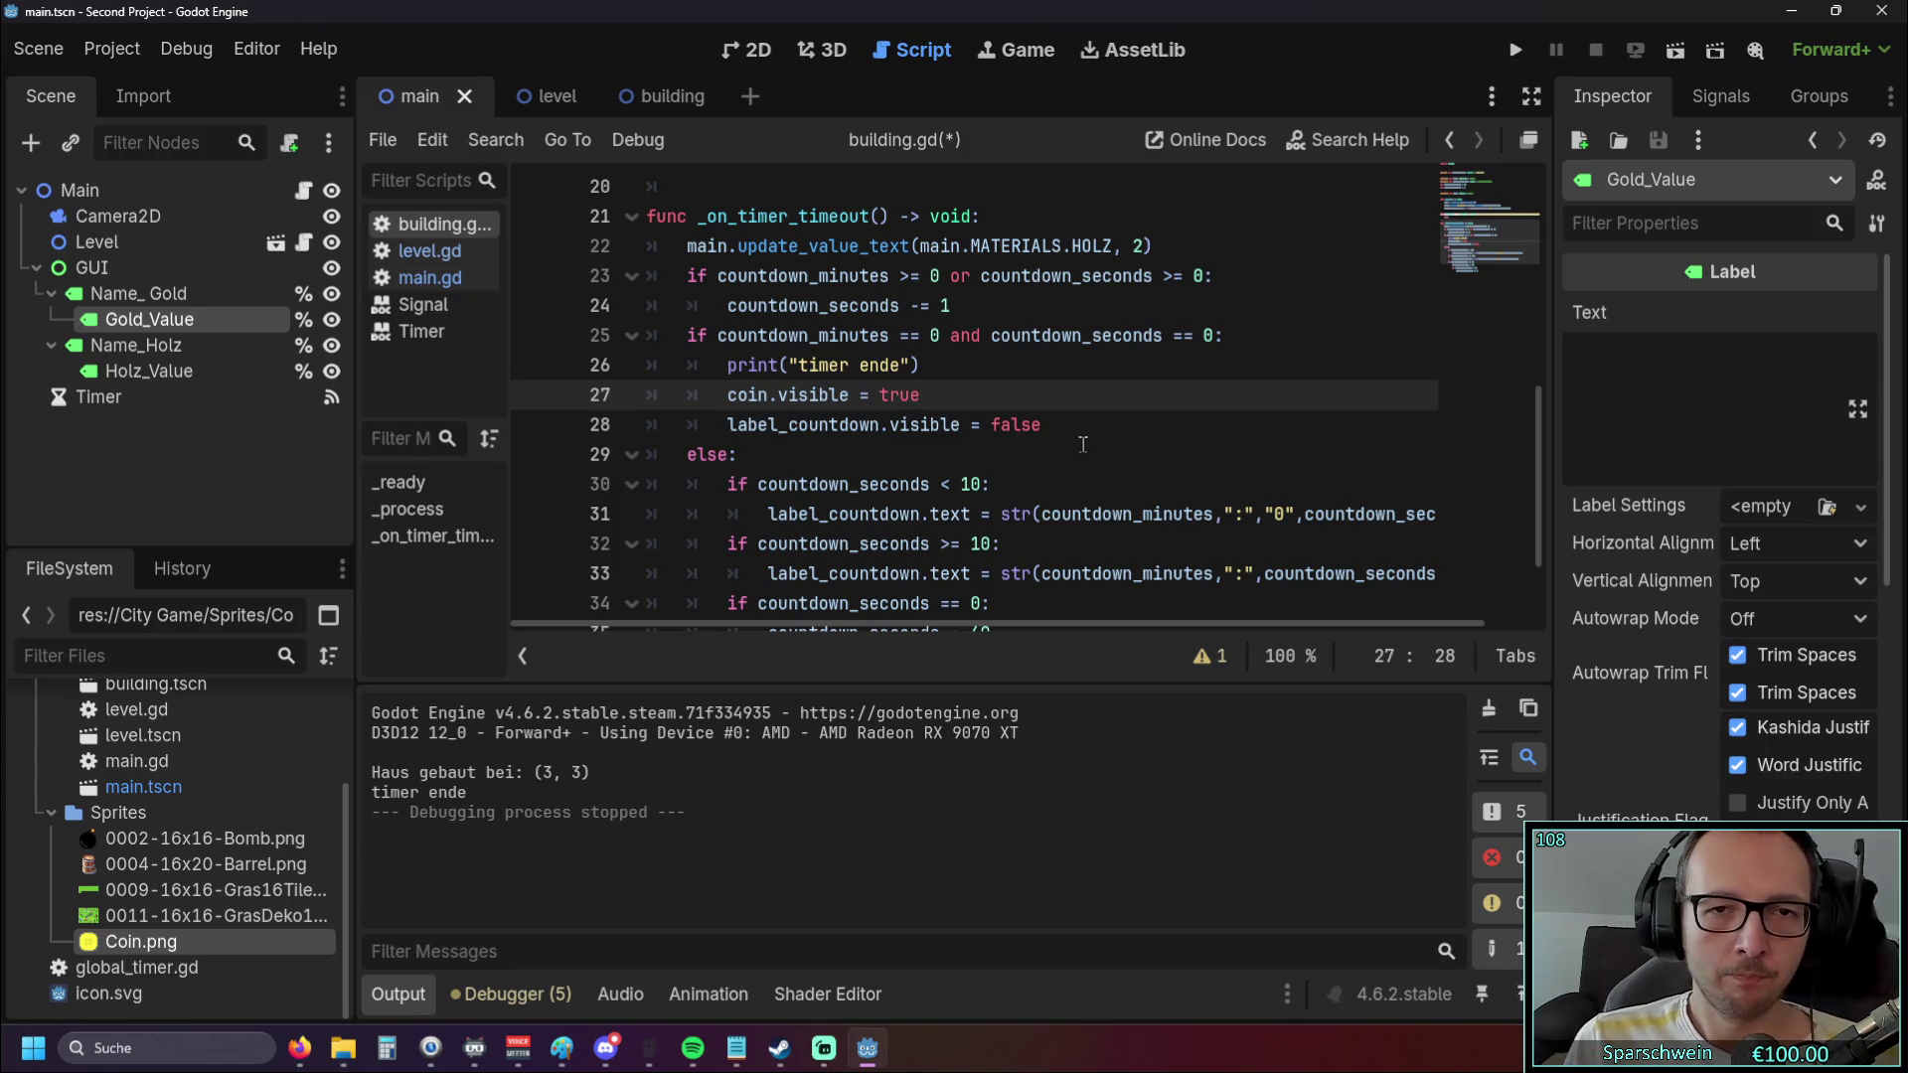
scroll(1083, 444, "down", 2)
scroll(1023, 487, "up", 3)
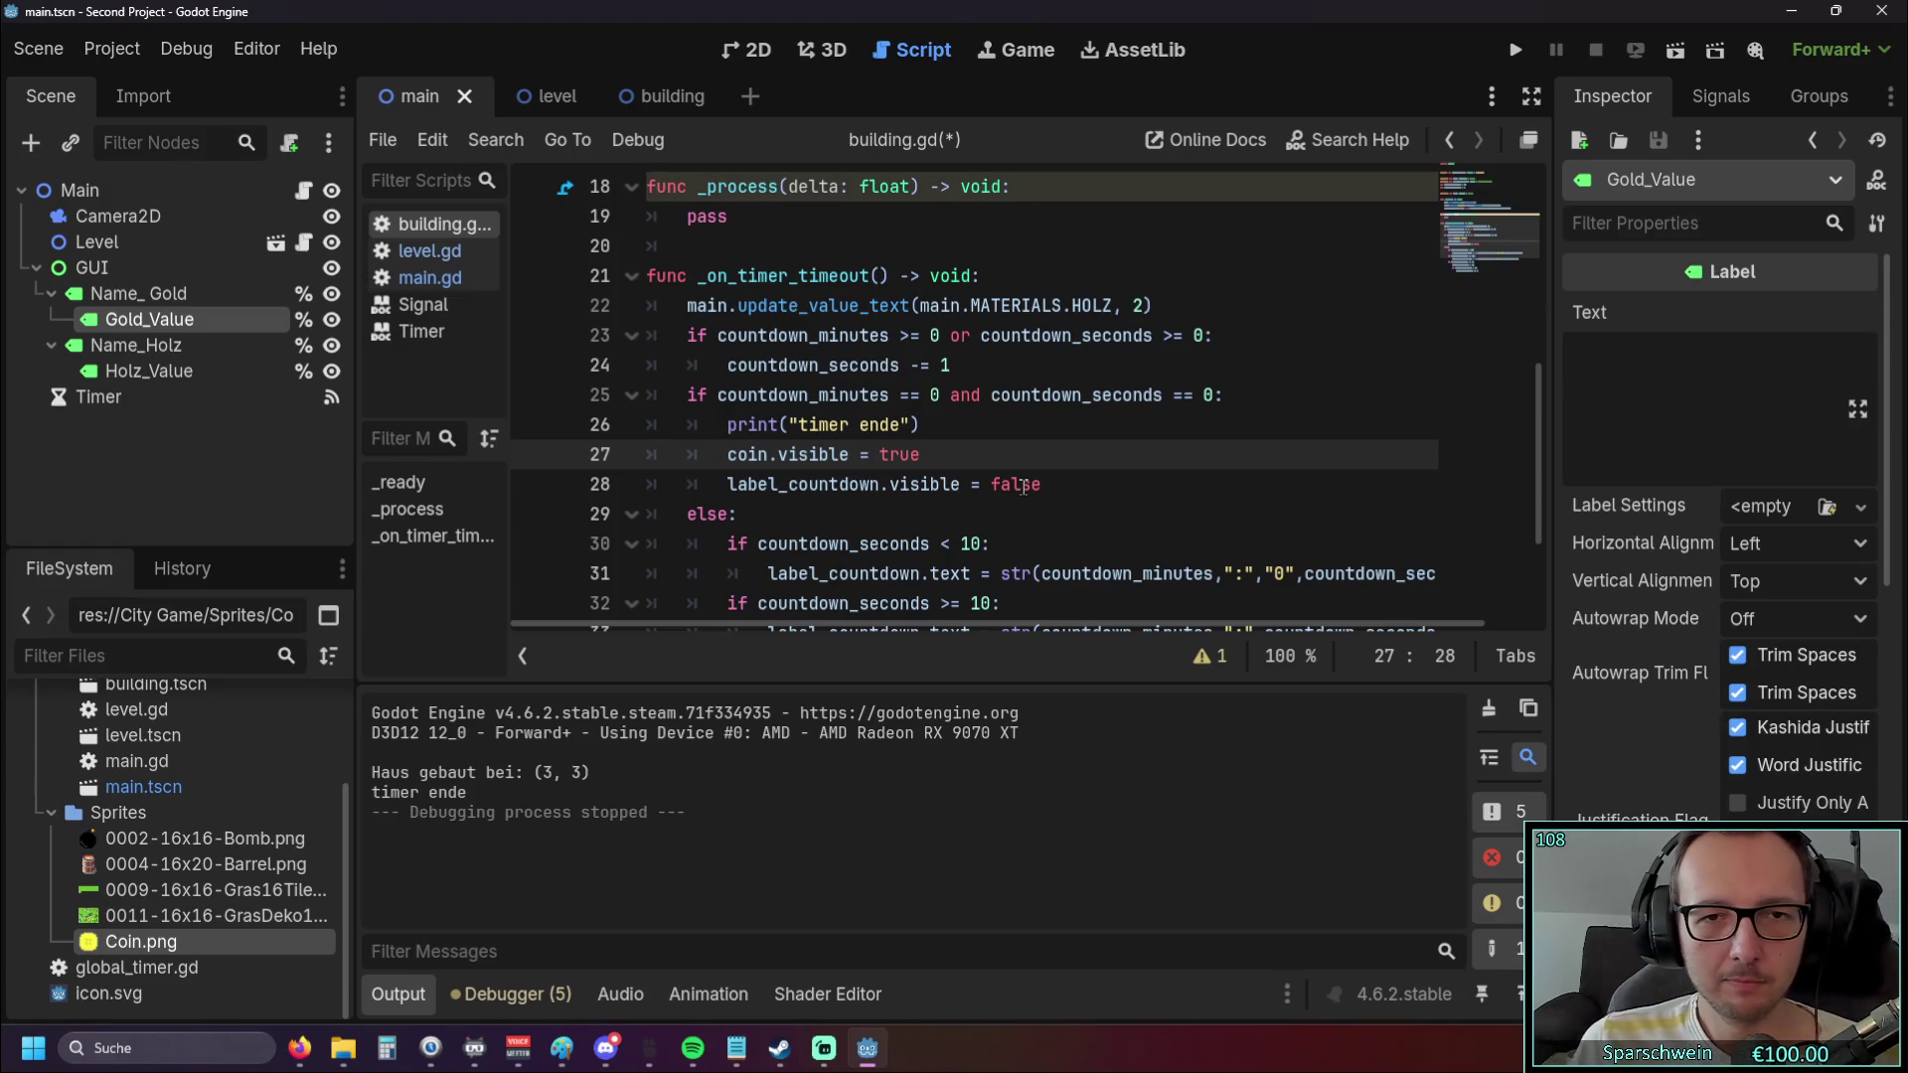
Review the minutes and seconds checks at the end of building.gd, then run the project.
scroll(1022, 487, "down", 2)
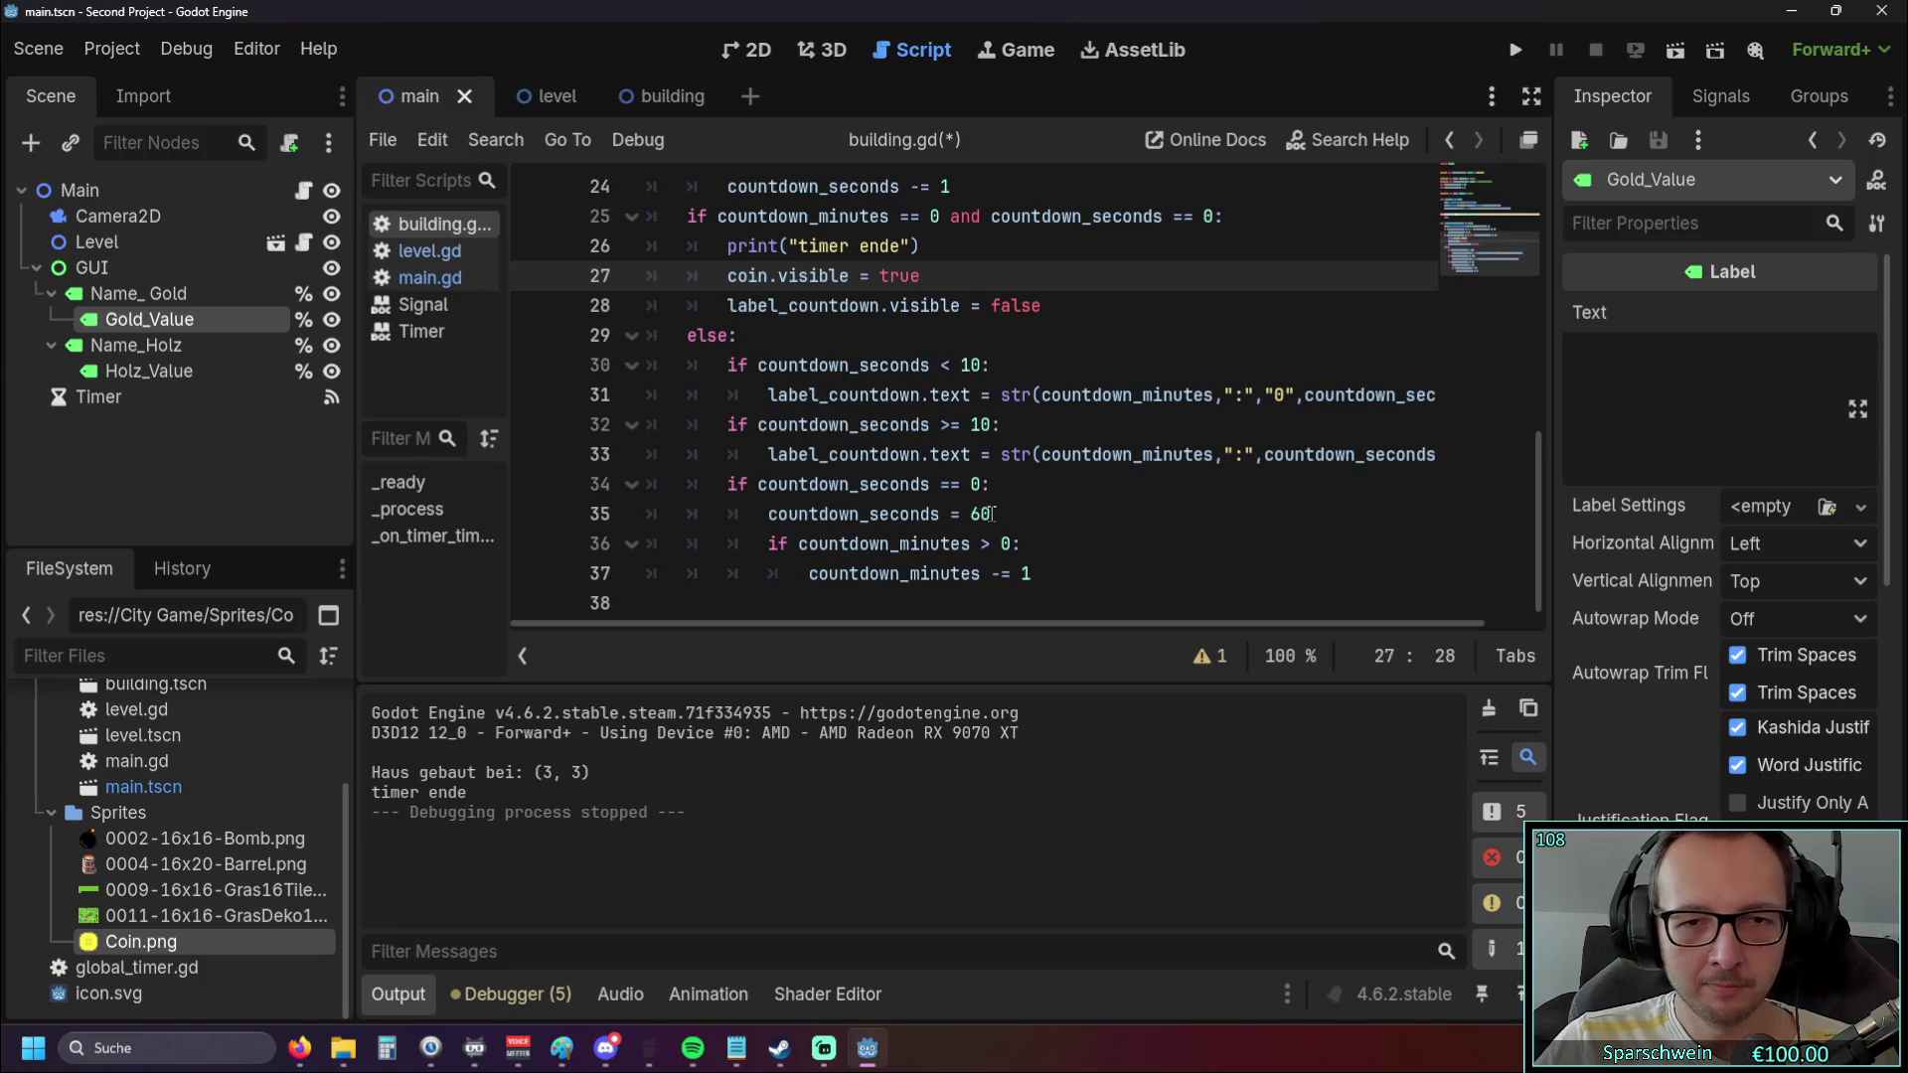
scroll(1068, 516, "up", 2)
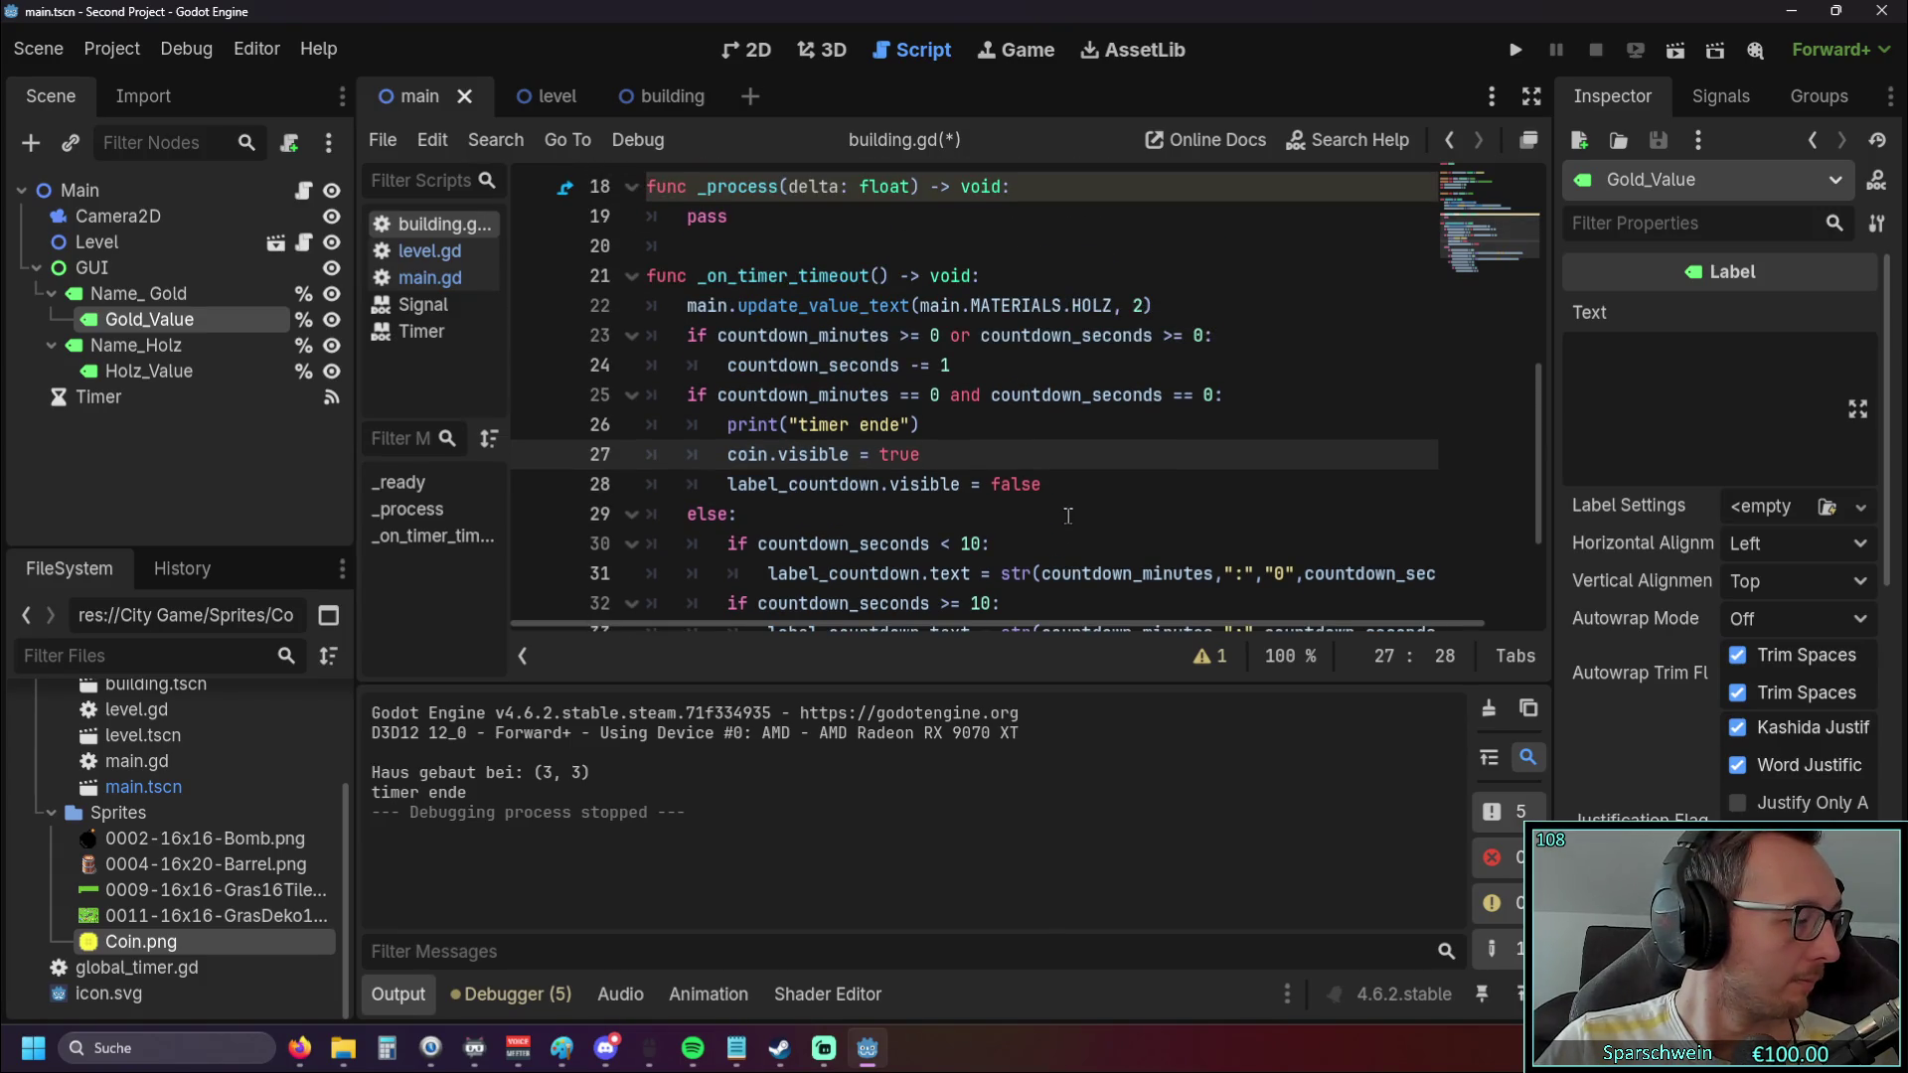
scroll(1068, 516, "down", 2)
left_click(1059, 576)
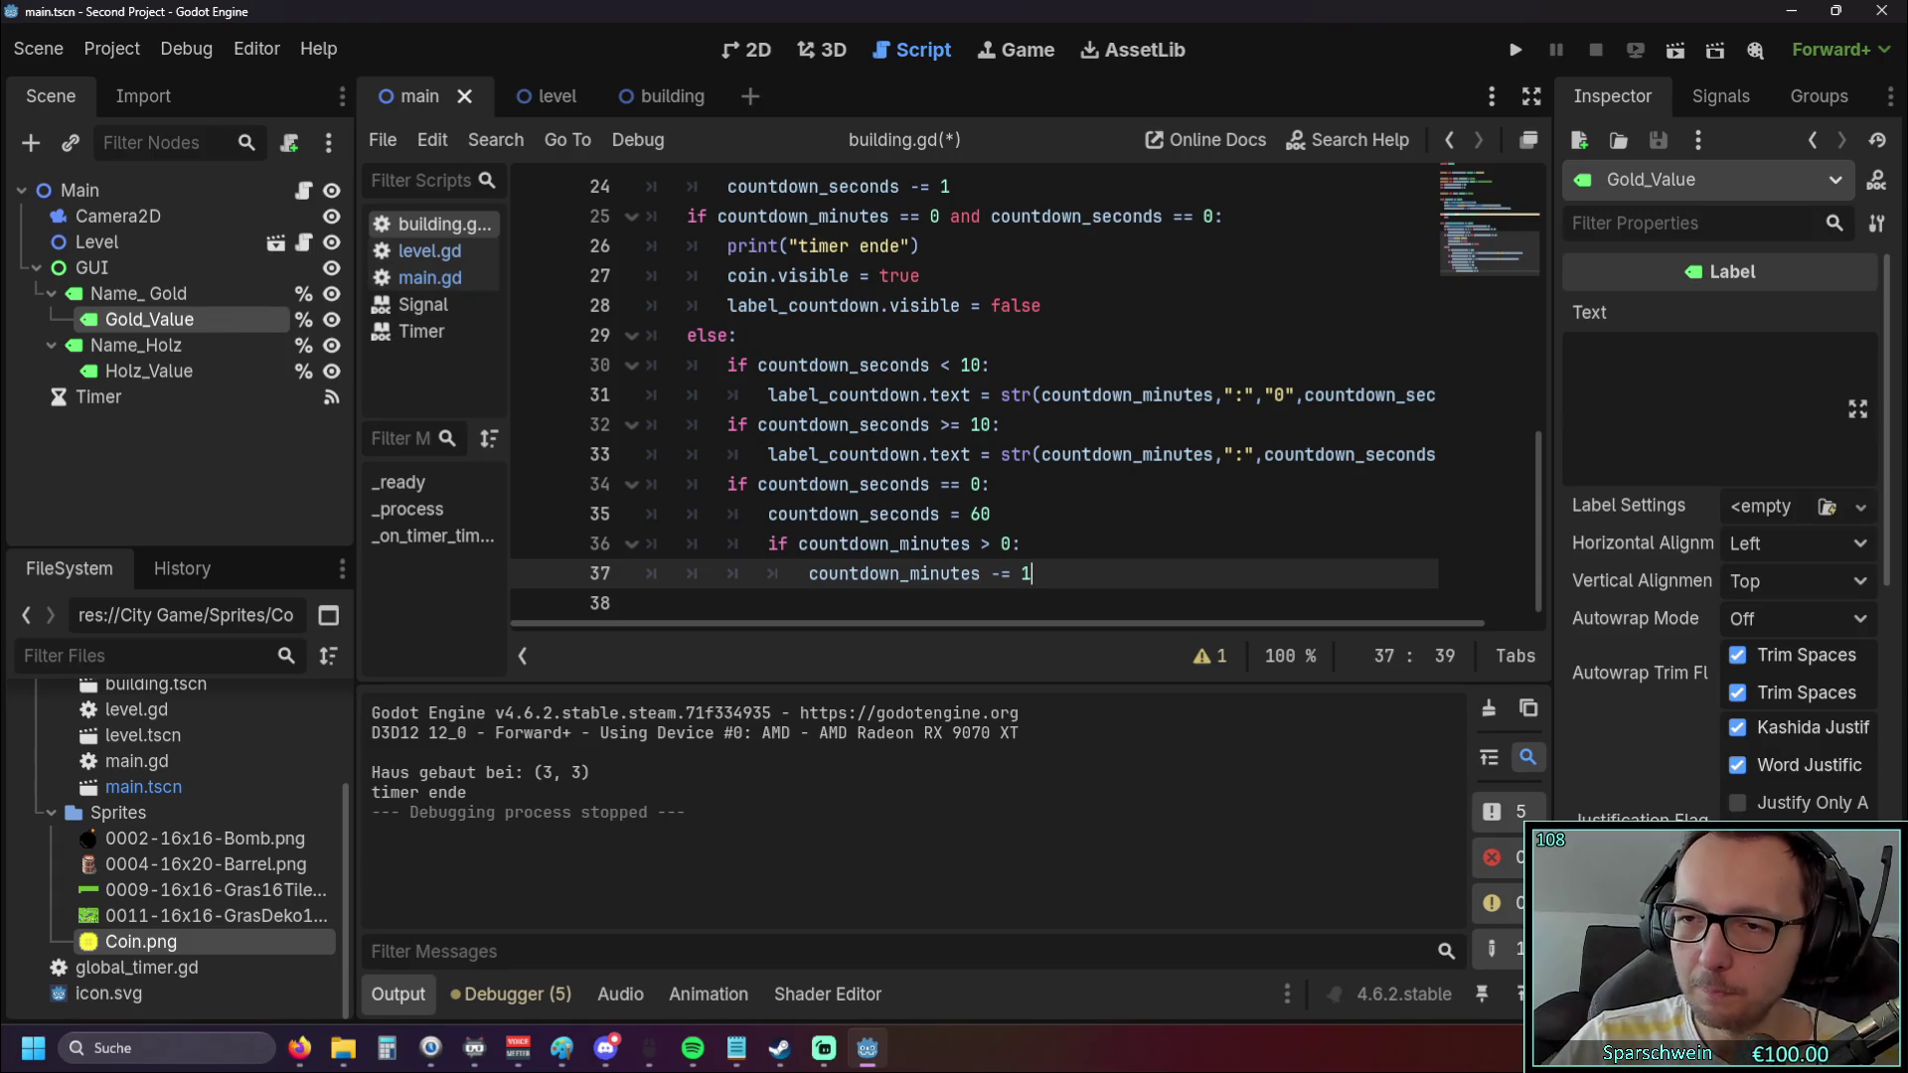
scroll(1048, 455, "up", 8)
scroll(1049, 455, "down", 8)
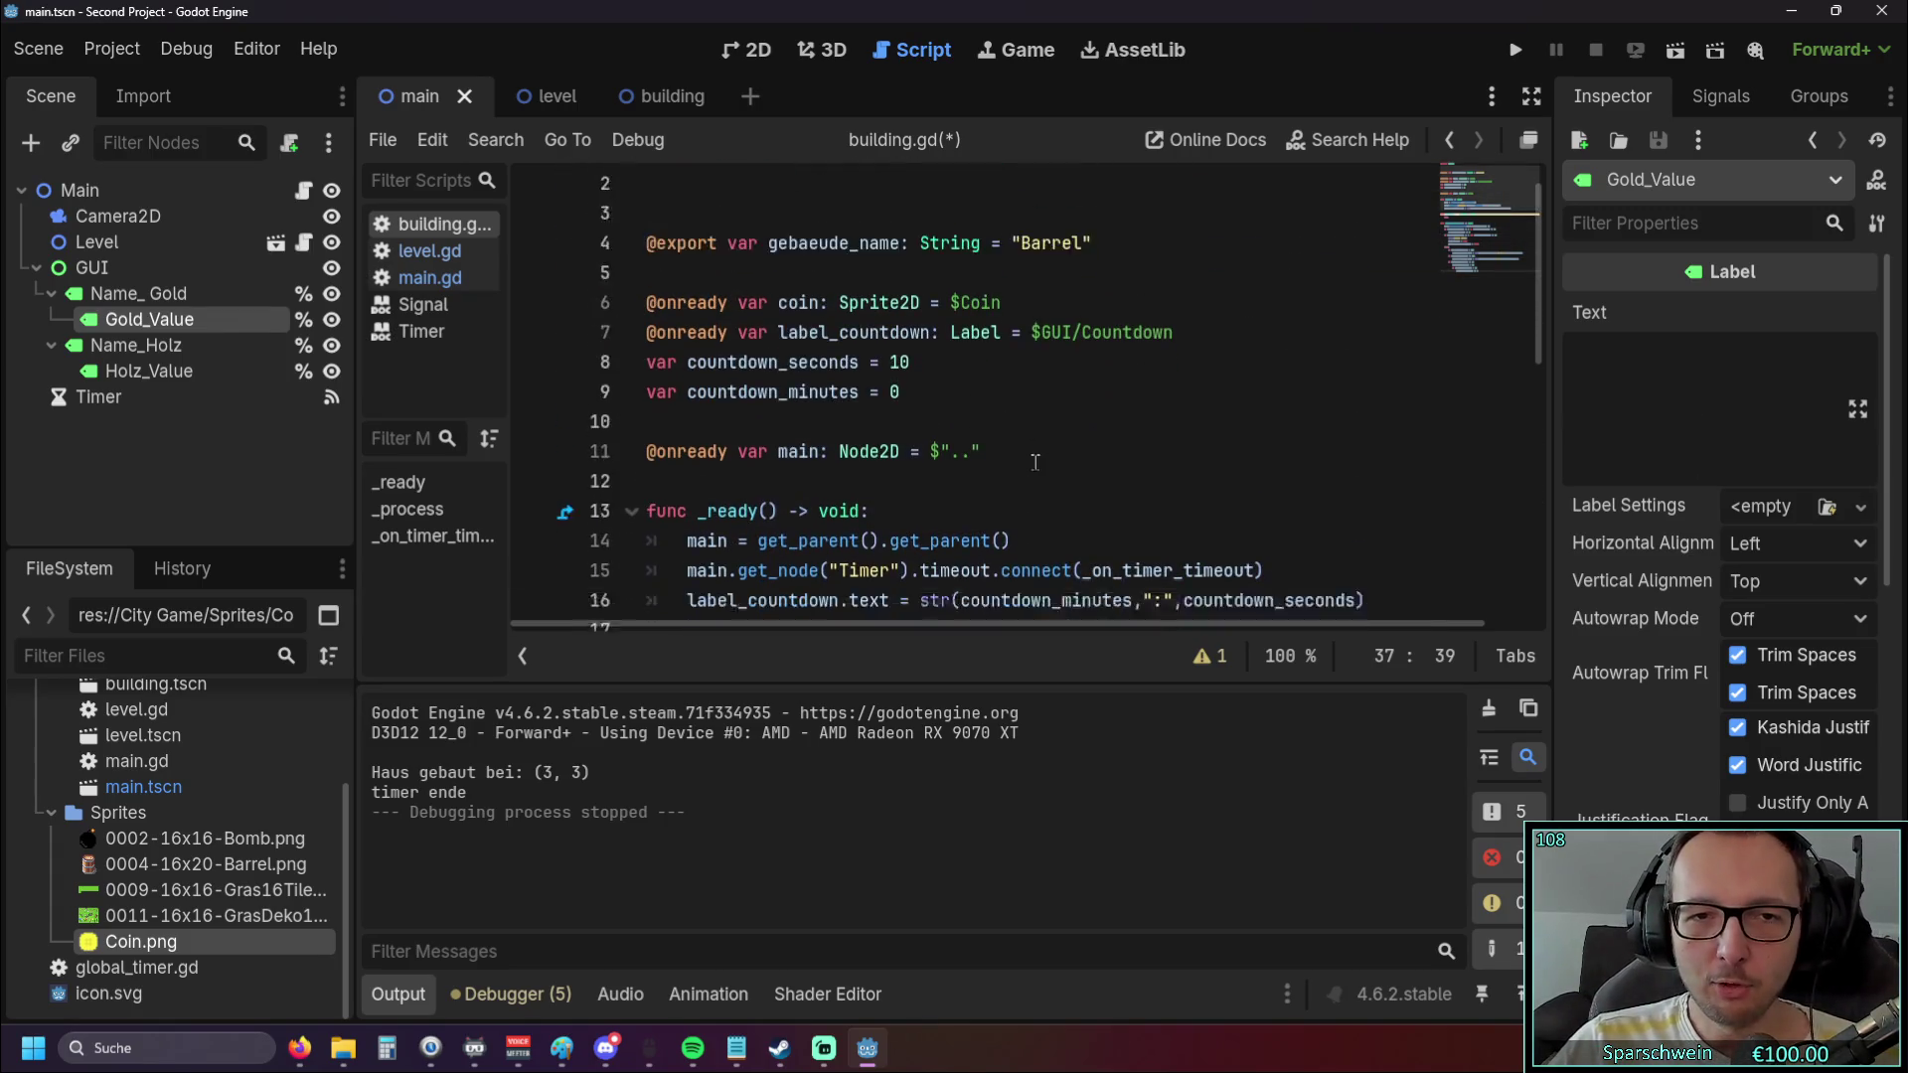
left_click(1034, 425)
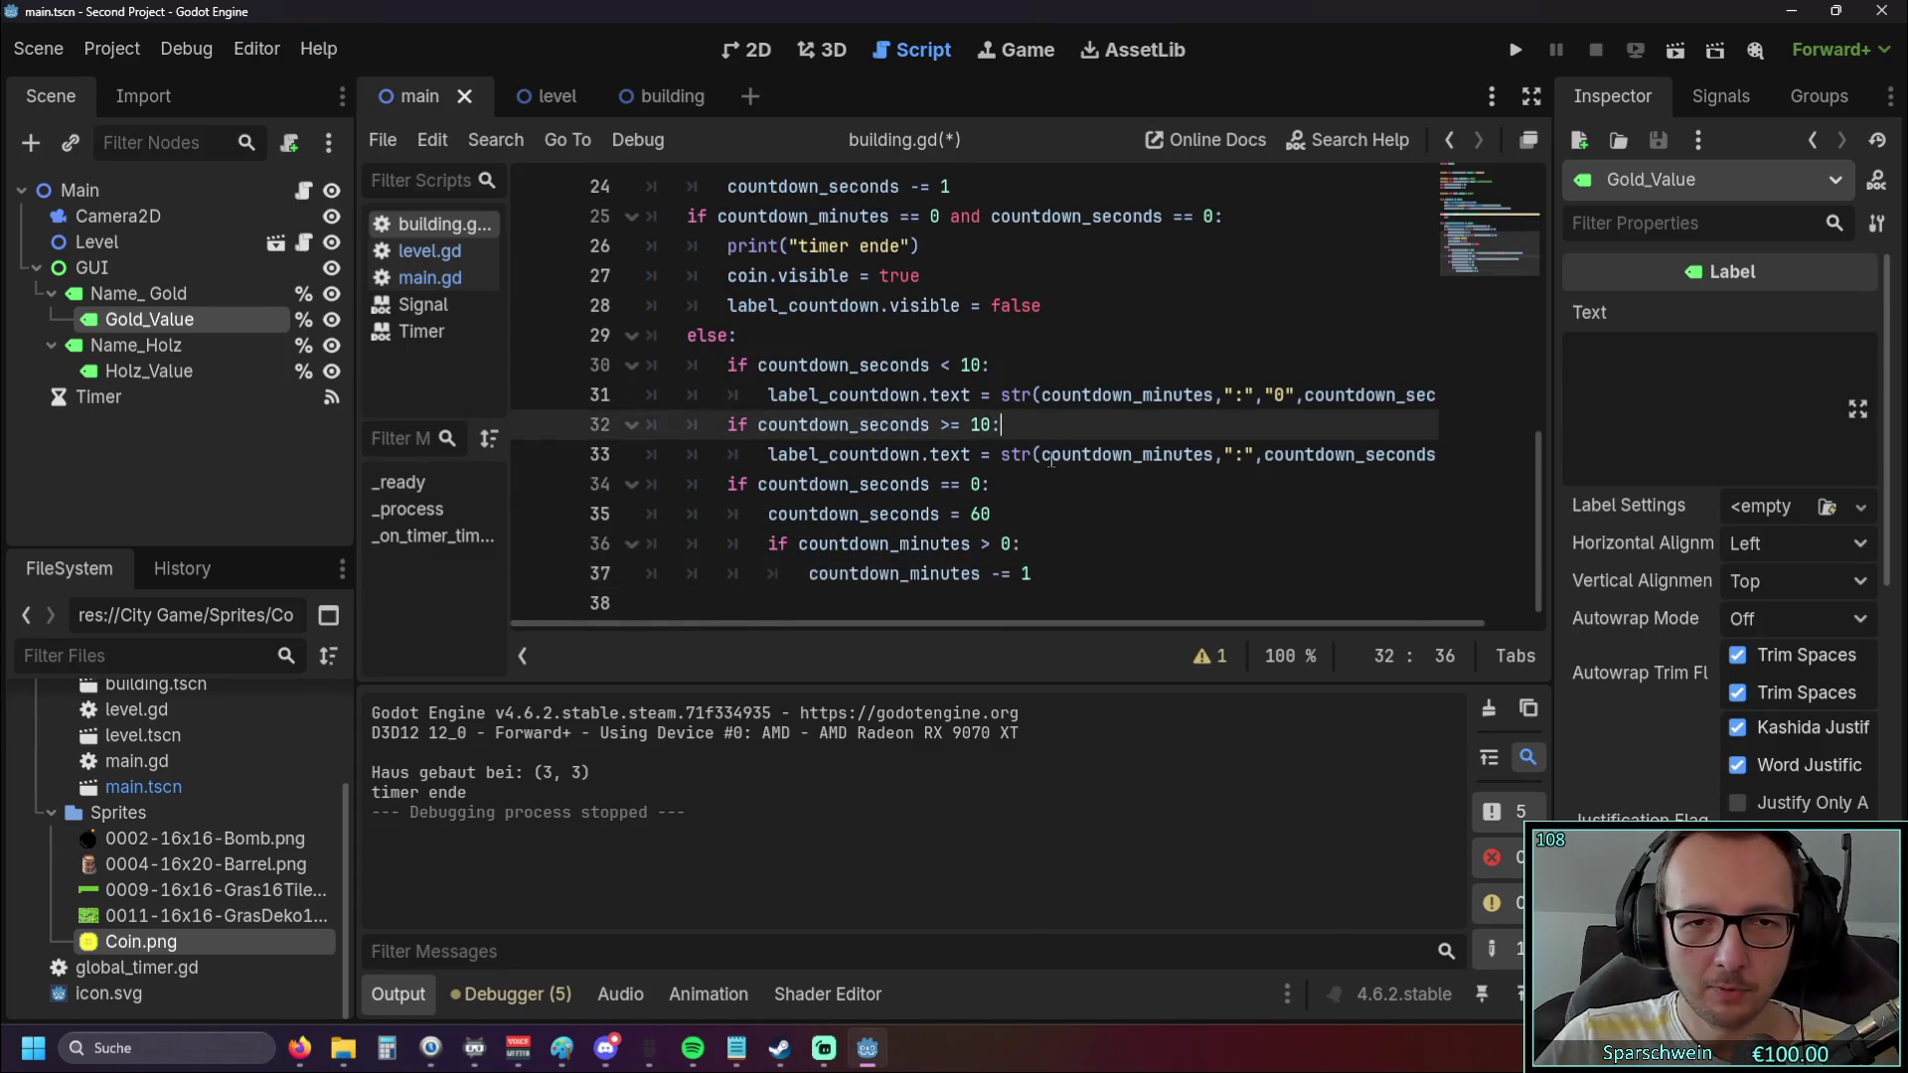
scroll(1059, 471, "up", 2)
left_click(1515, 49)
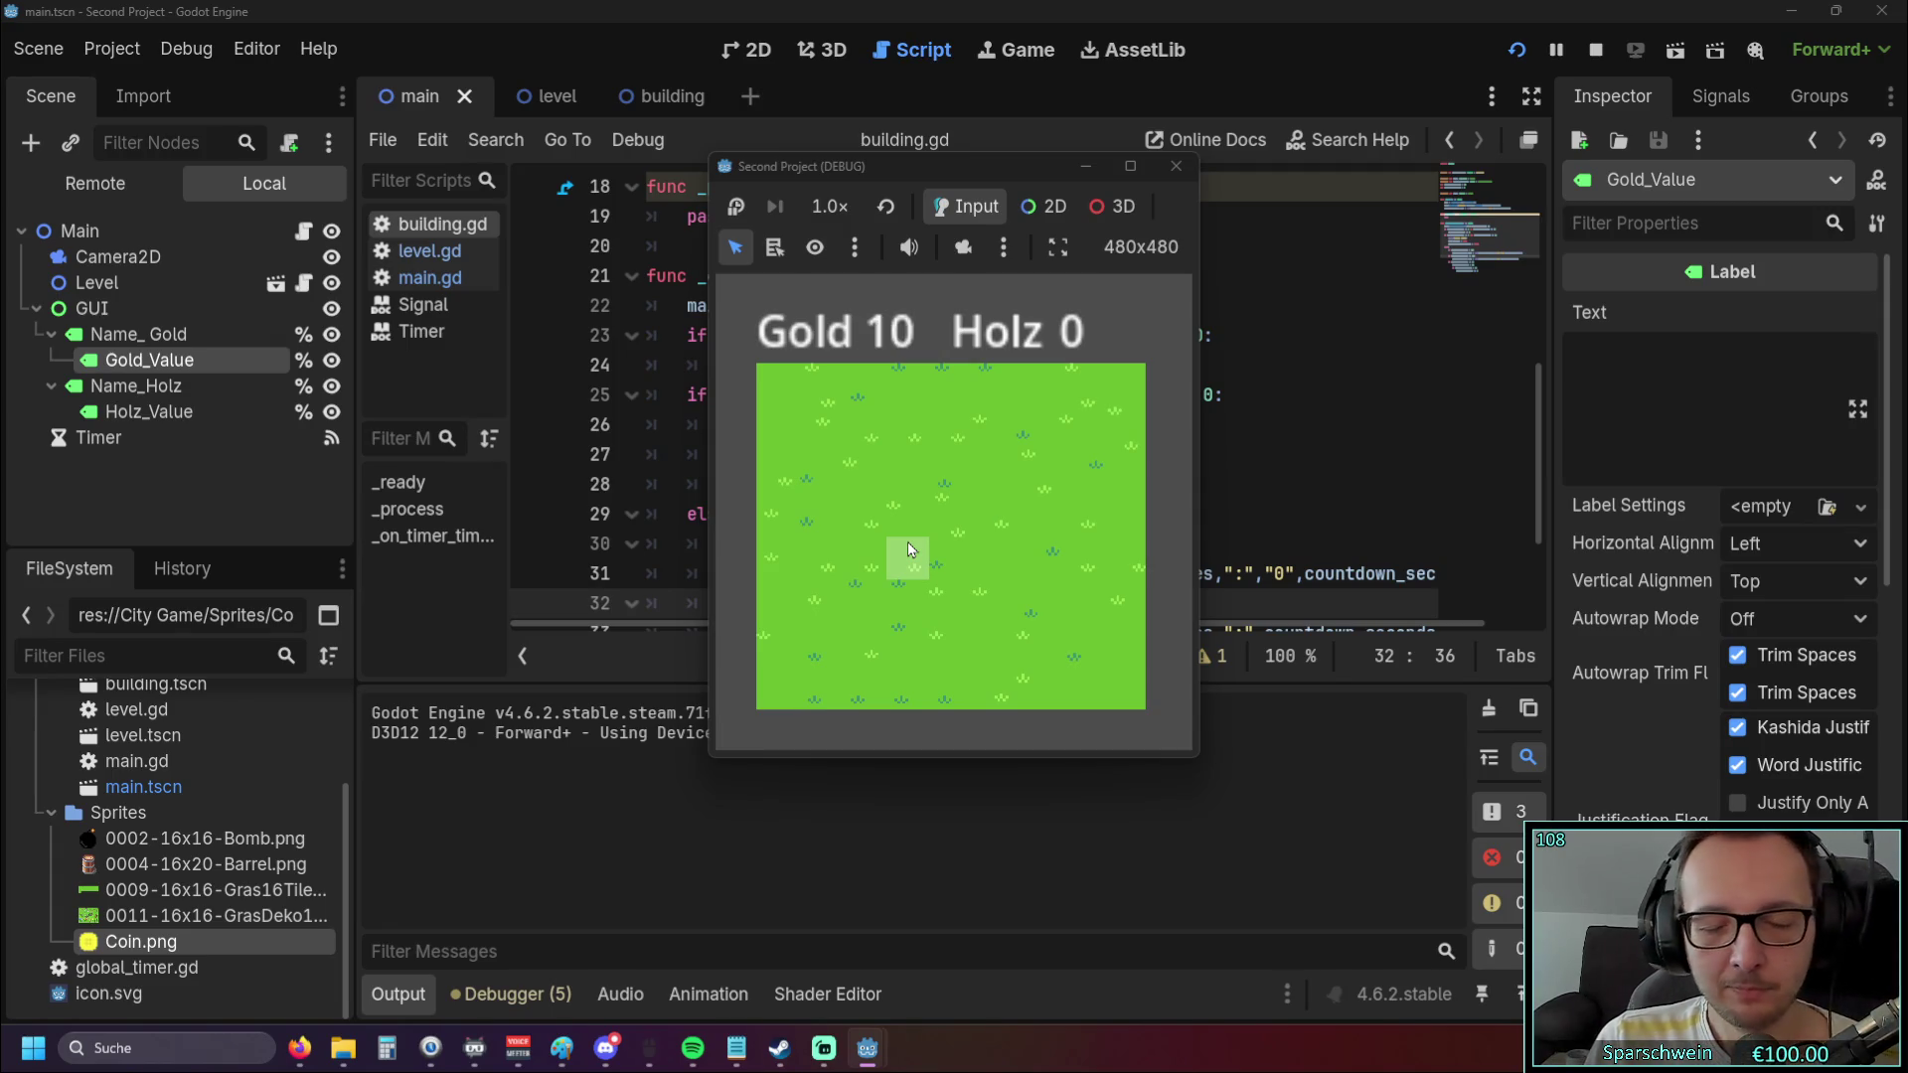
Build a barrel near the map centre, wait for its timer to end, then stop the game.
left_click(910, 546)
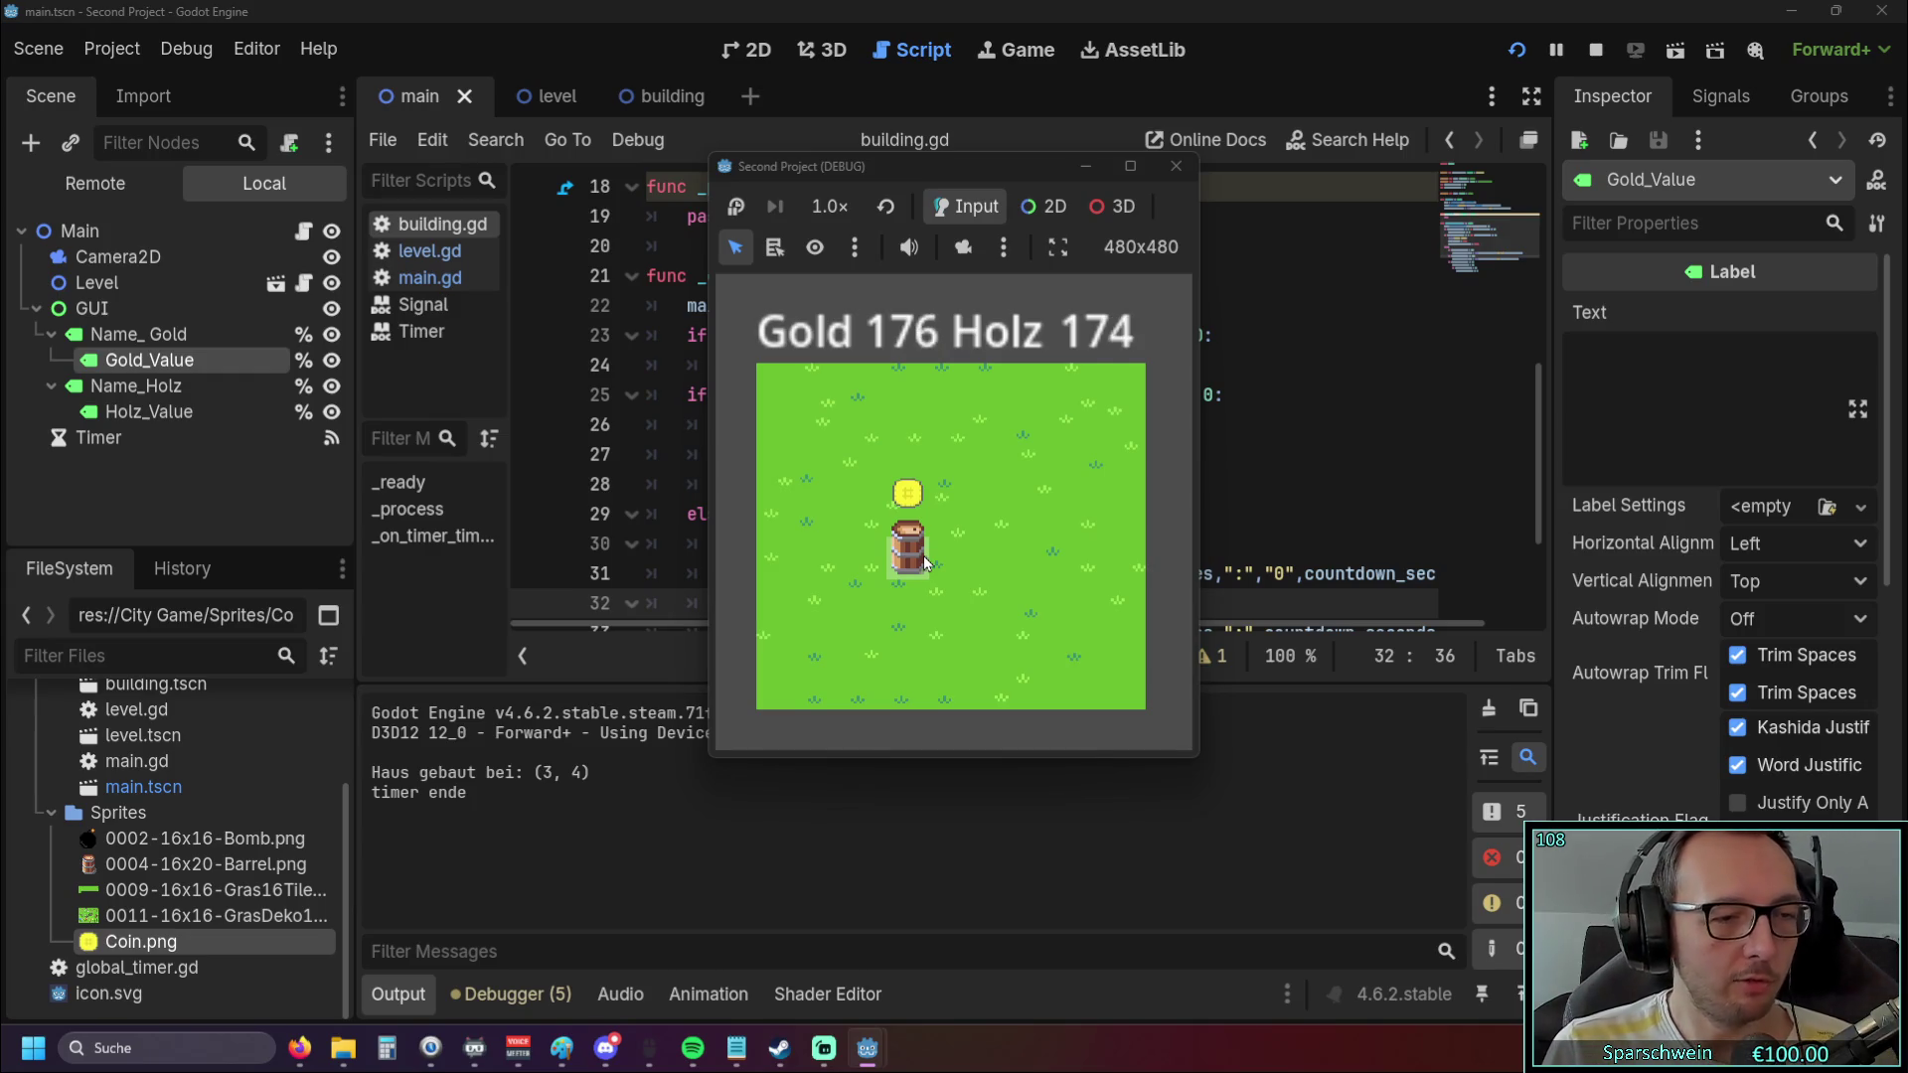
left_click(1175, 166)
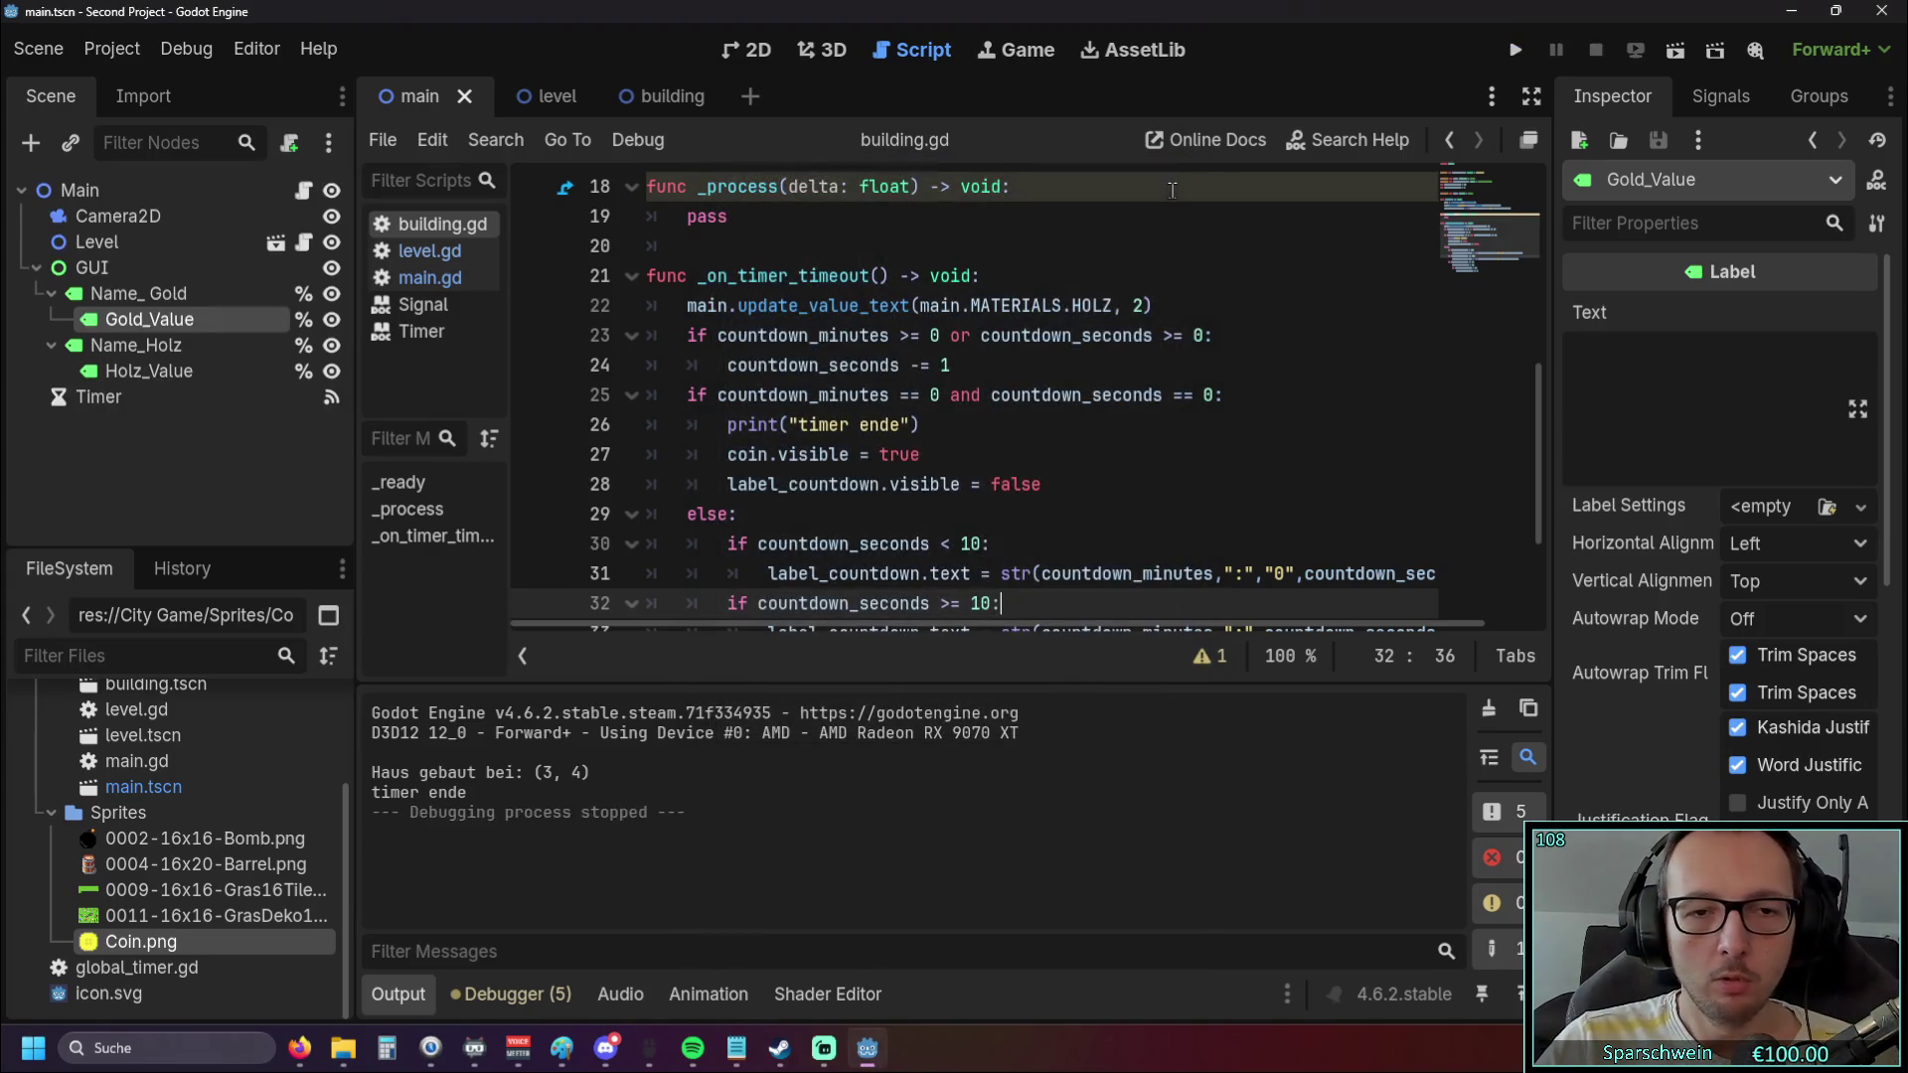
After the seconds decrement in _on_timer_timeout, add the minutes countdown and label_countdown.text update.
scroll(900, 485, "down", 1)
scroll(900, 485, "up", 1)
mouse_move(953, 366)
left_mouse_down()
mouse_move(722, 366)
mouse_move(1003, 370)
left_mouse_up()
left_click(891, 430)
left_click(1008, 375)
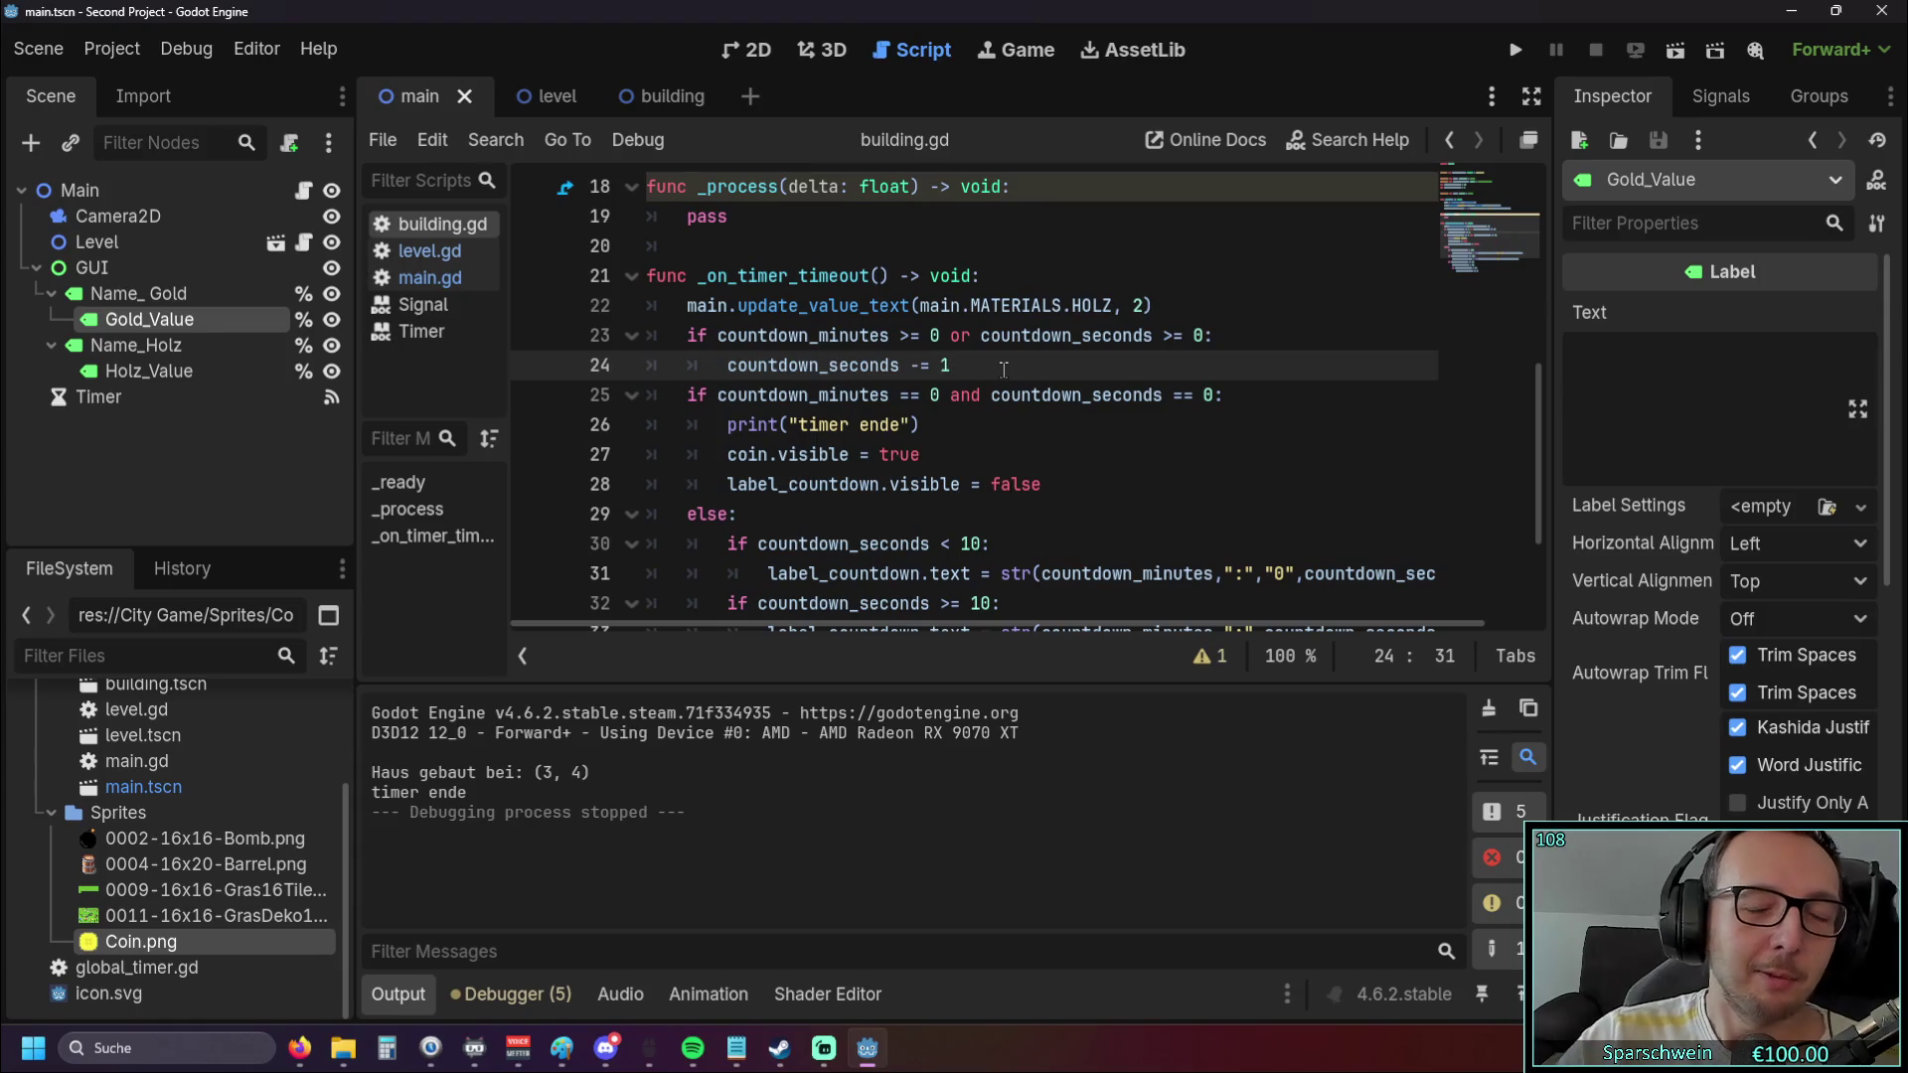
Review the finished _on_timer_timeout body, then run the game to test the countdown.
scroll(1003, 369, "up", 1)
scroll(1002, 370, "down", 1)
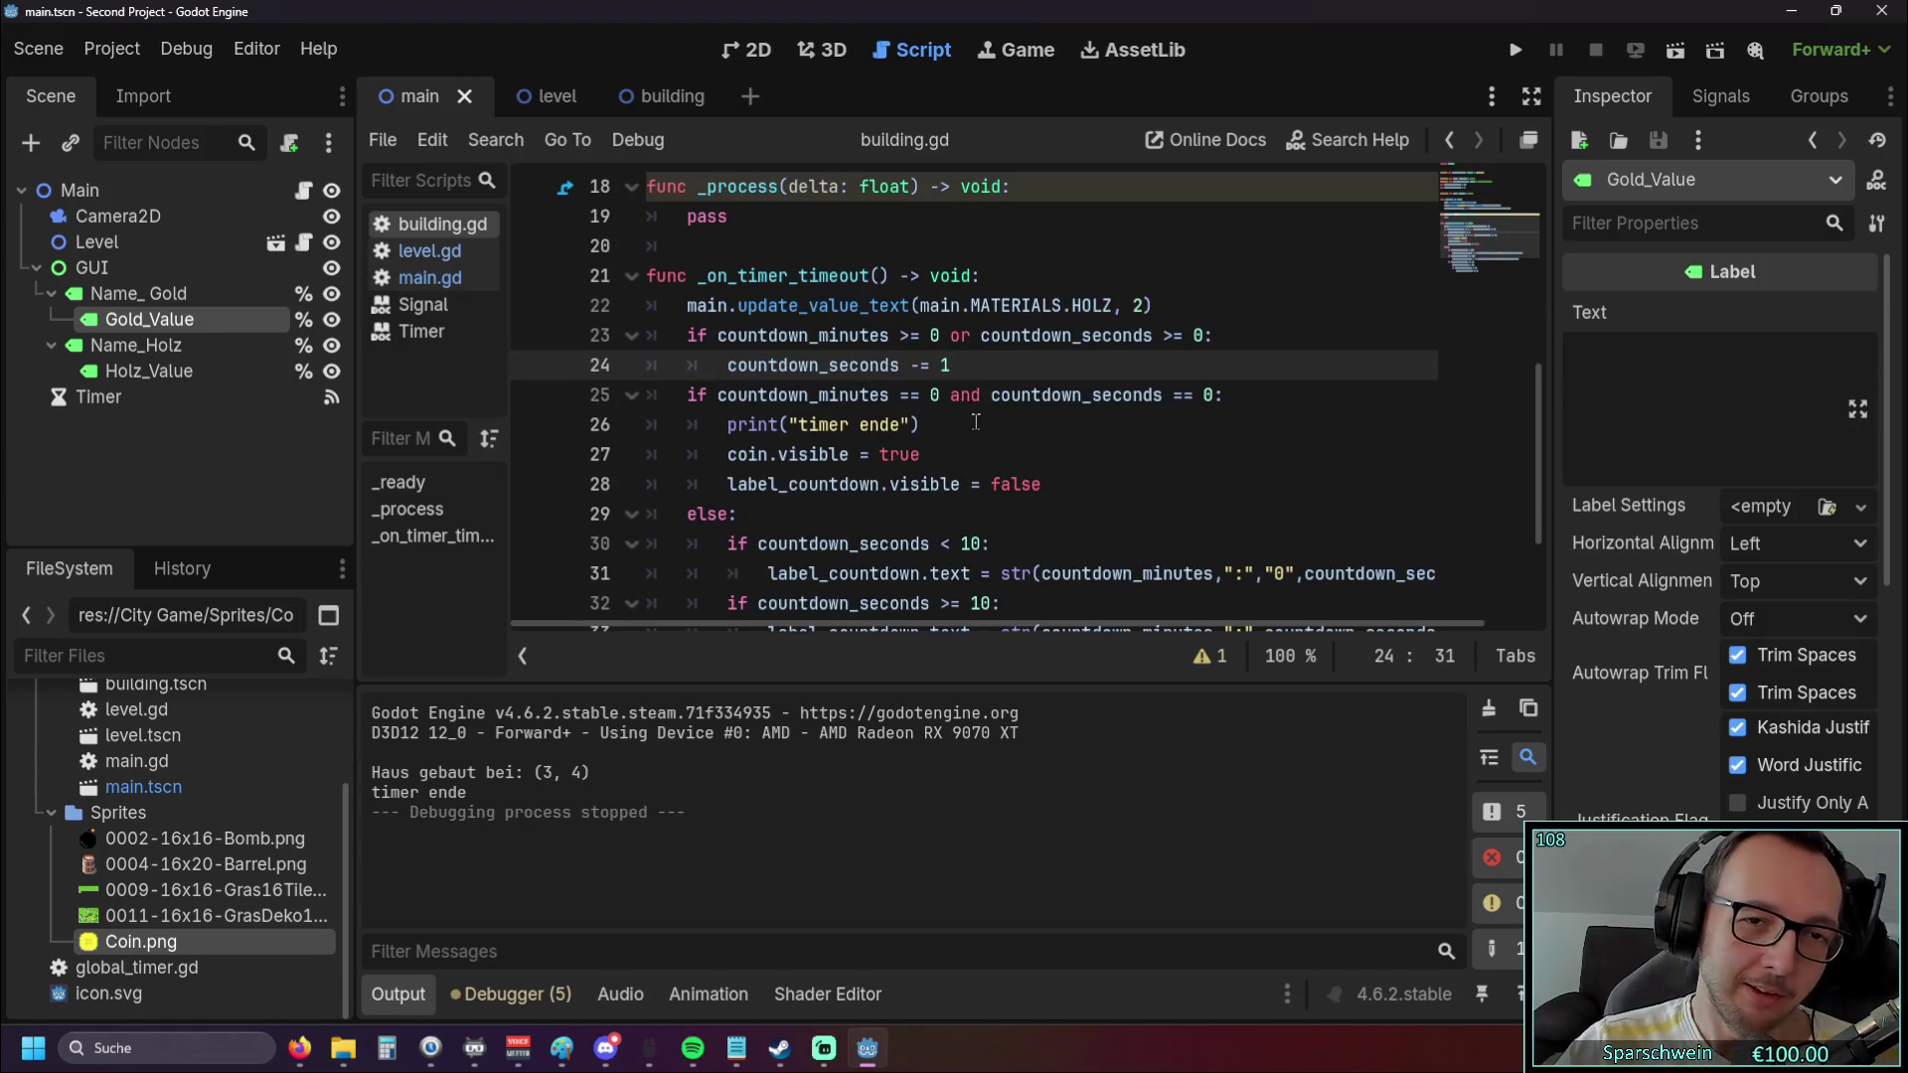
mouse_move(698, 275)
left_mouse_down()
mouse_move(887, 277)
mouse_move(703, 275)
mouse_move(696, 316)
mouse_move(1097, 544)
left_mouse_up()
left_click(924, 410)
left_click(870, 455)
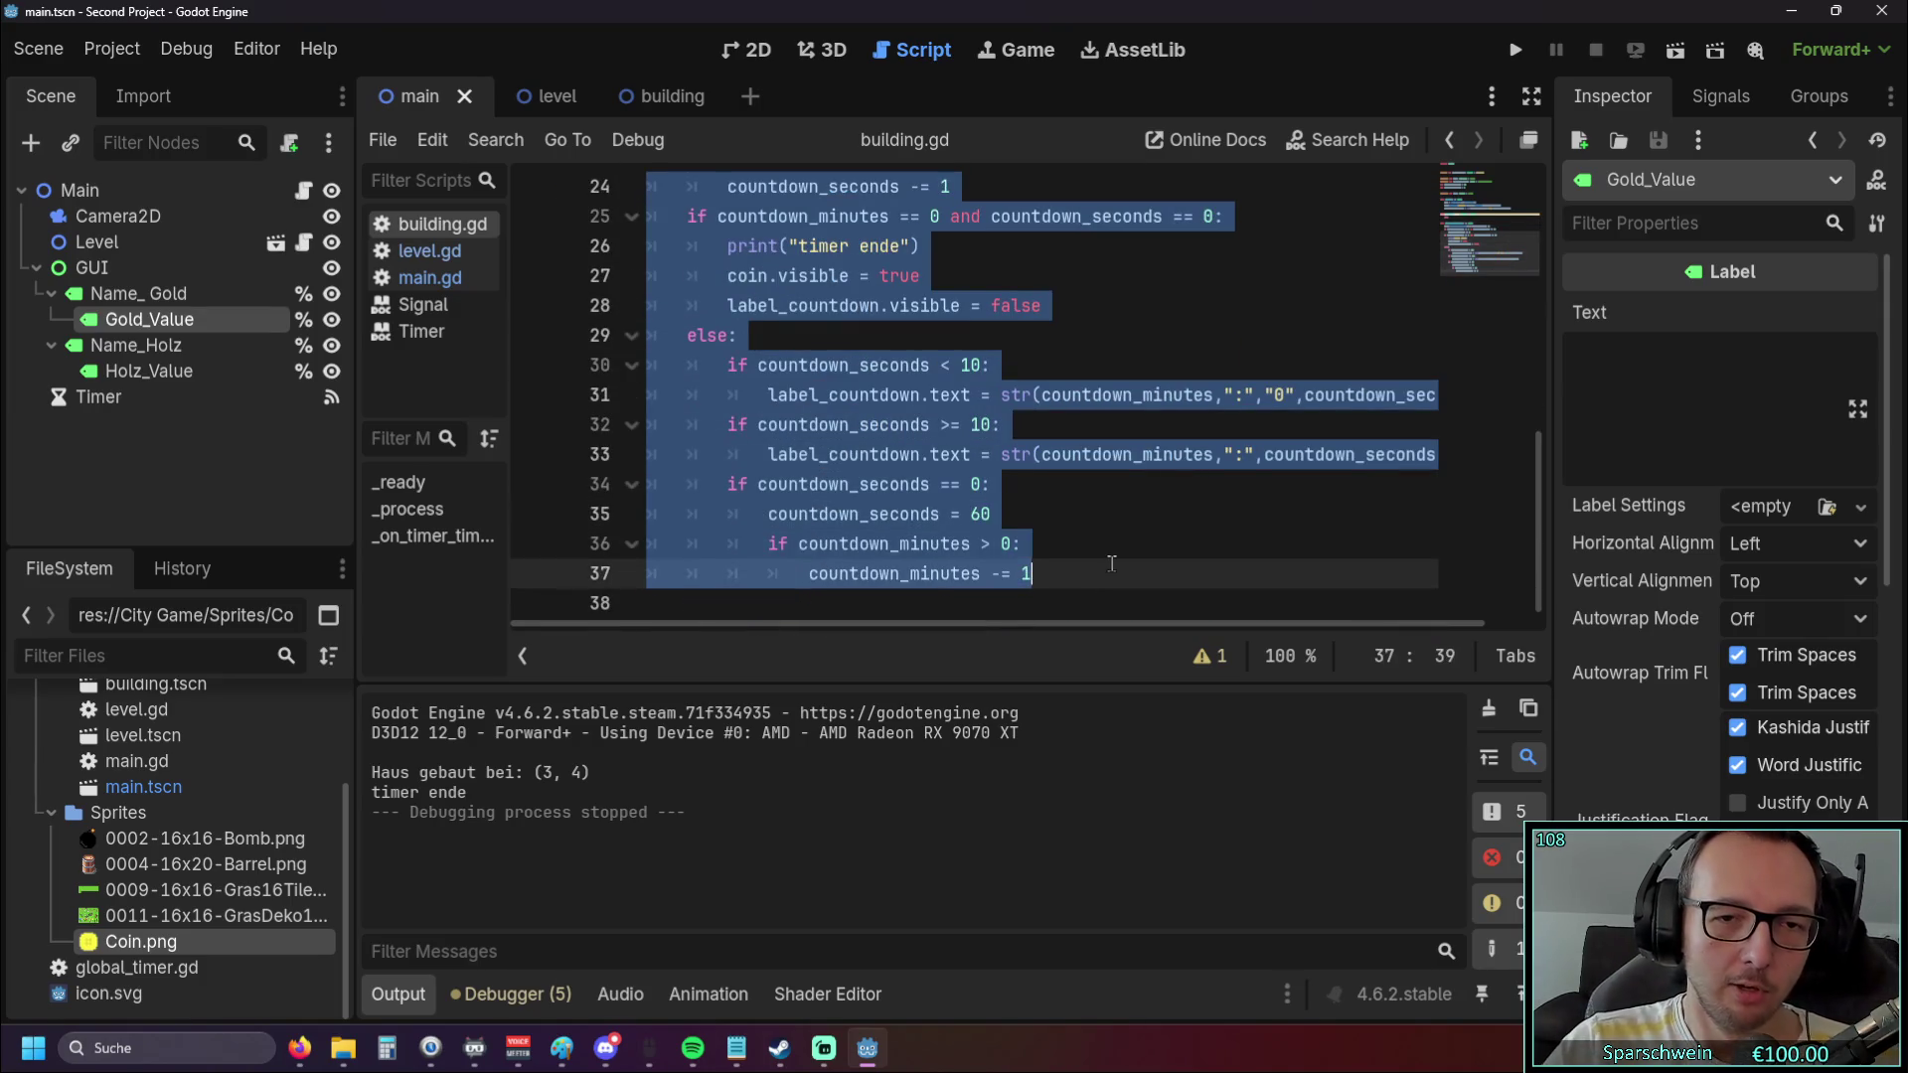
scroll(1080, 519, "up", 1)
left_click(1206, 362)
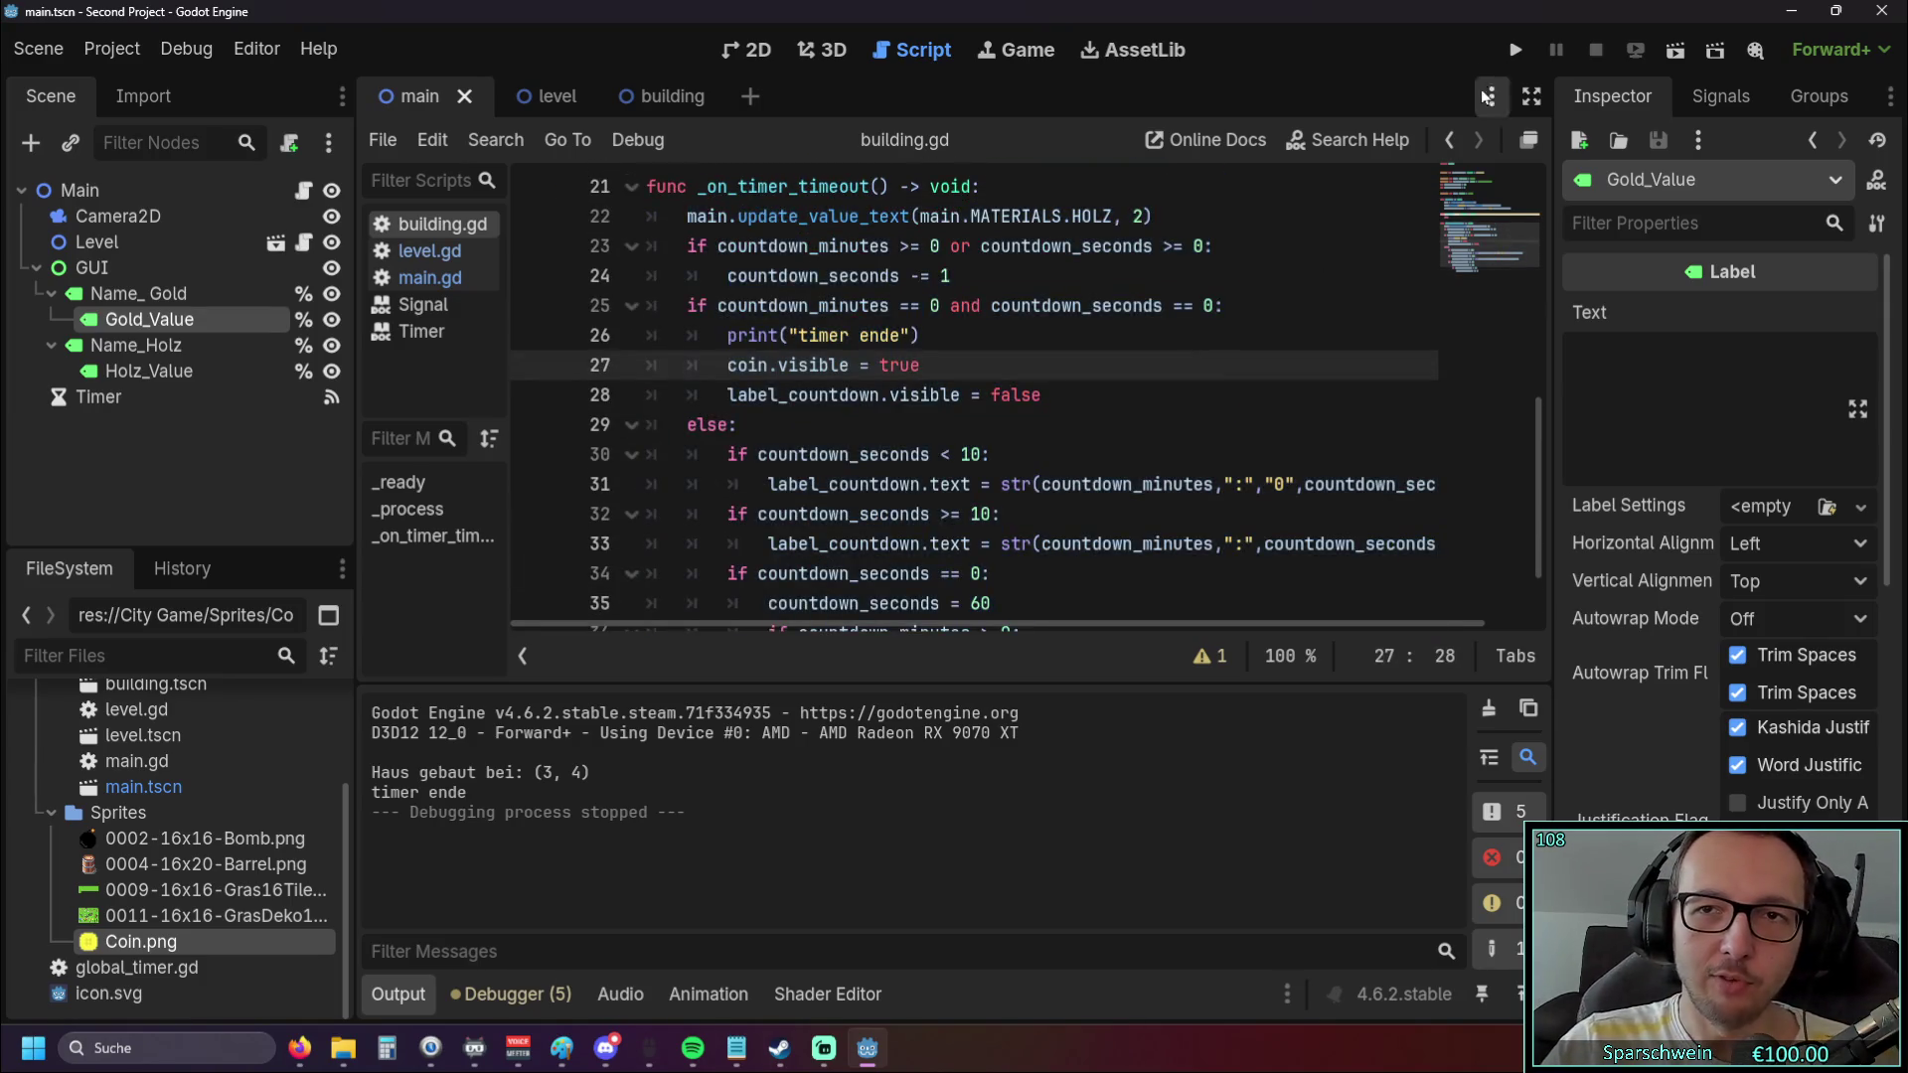
left_click(1513, 51)
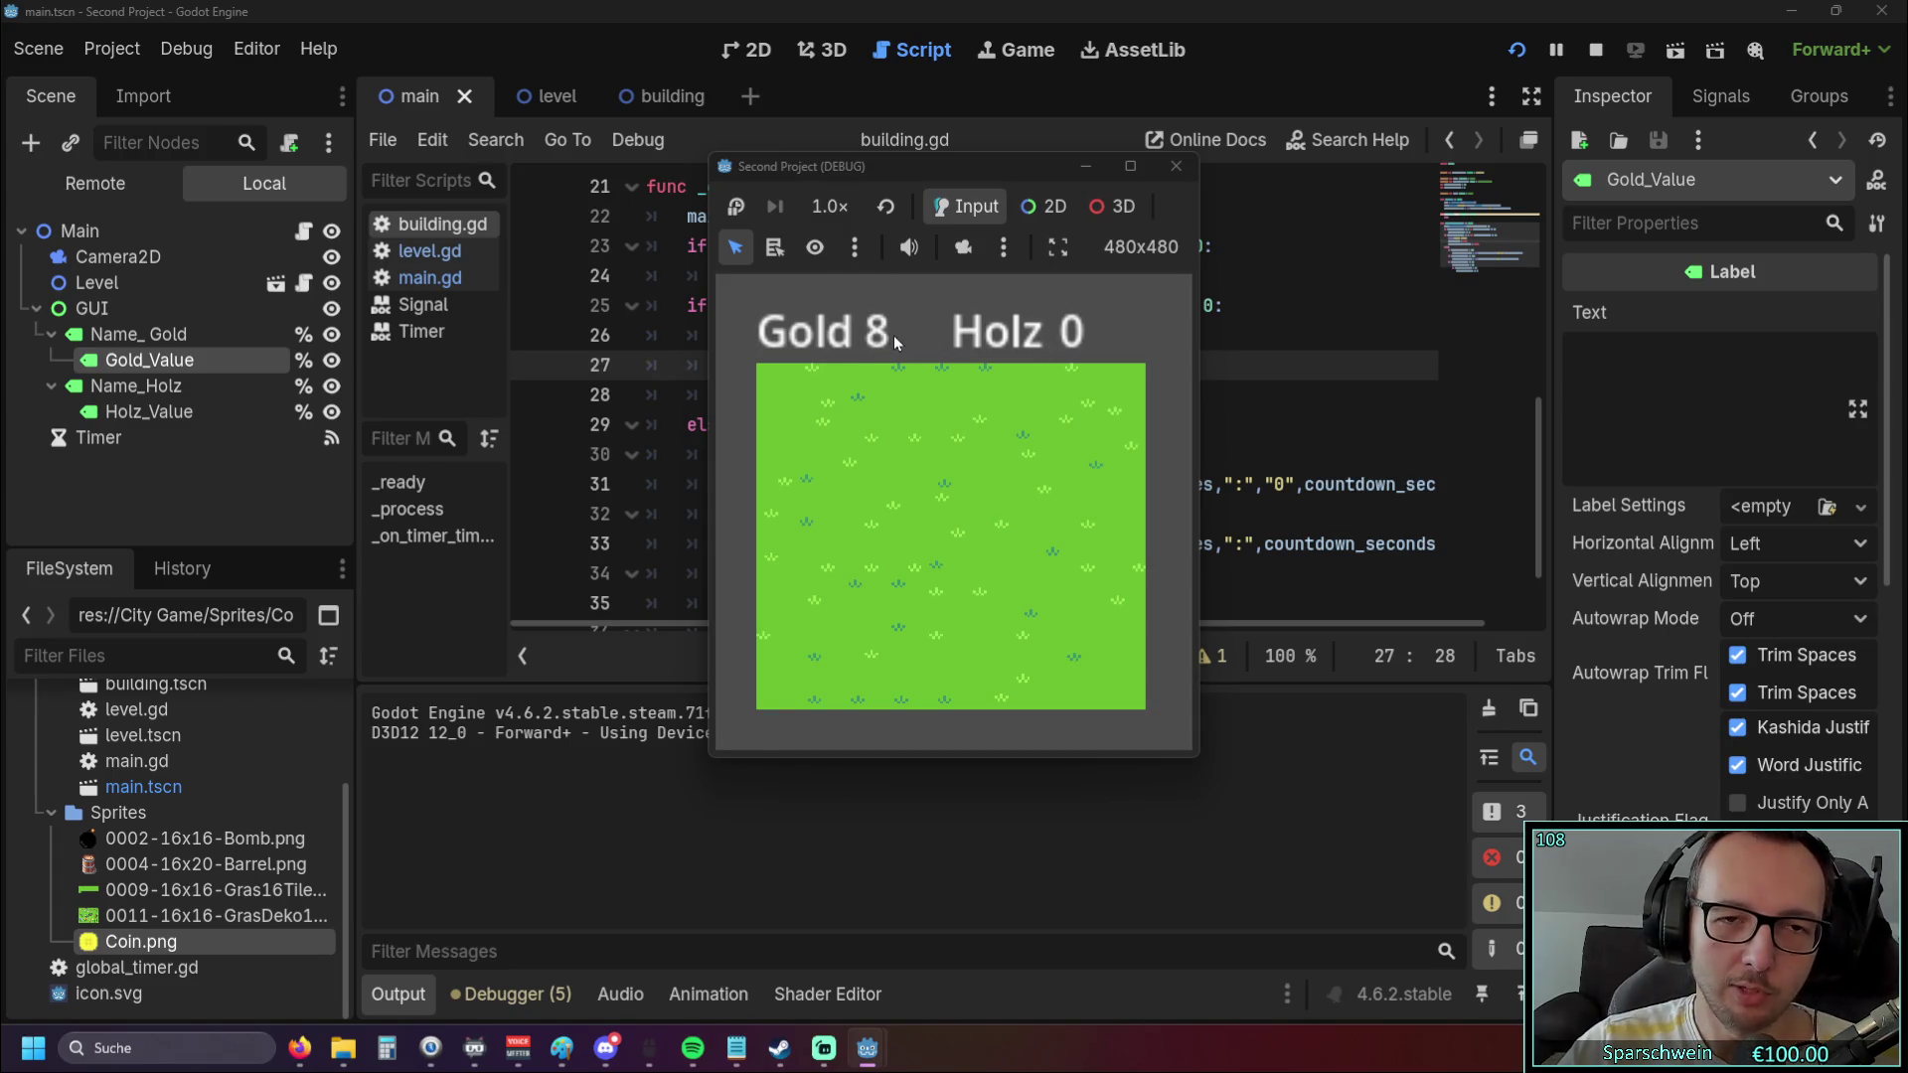
Build a house on the grass, wait for its coin to appear, then stop the game.
left_click(906, 513)
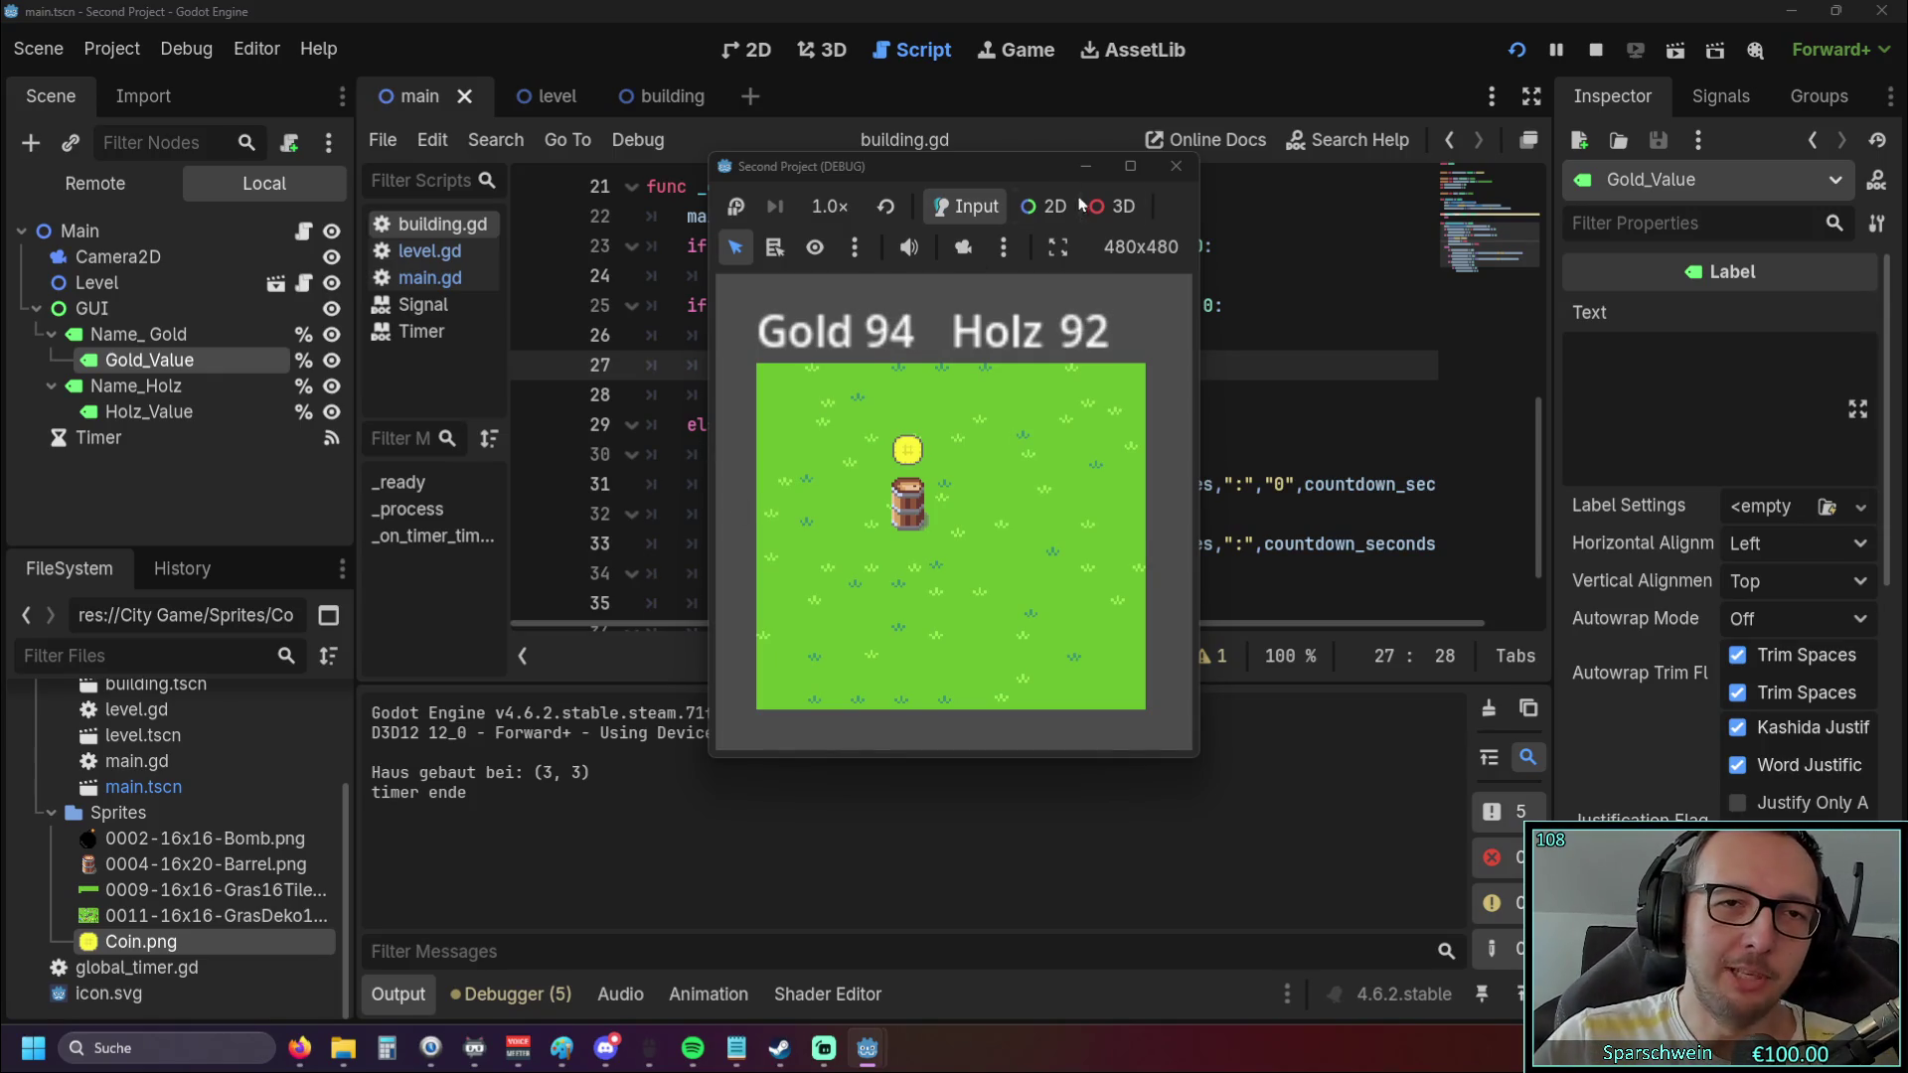
left_click(1175, 166)
At line 36, add the zero check that prints 'timer ende', shows the coin, hides label_countdown.
scroll(938, 426, "up", 2)
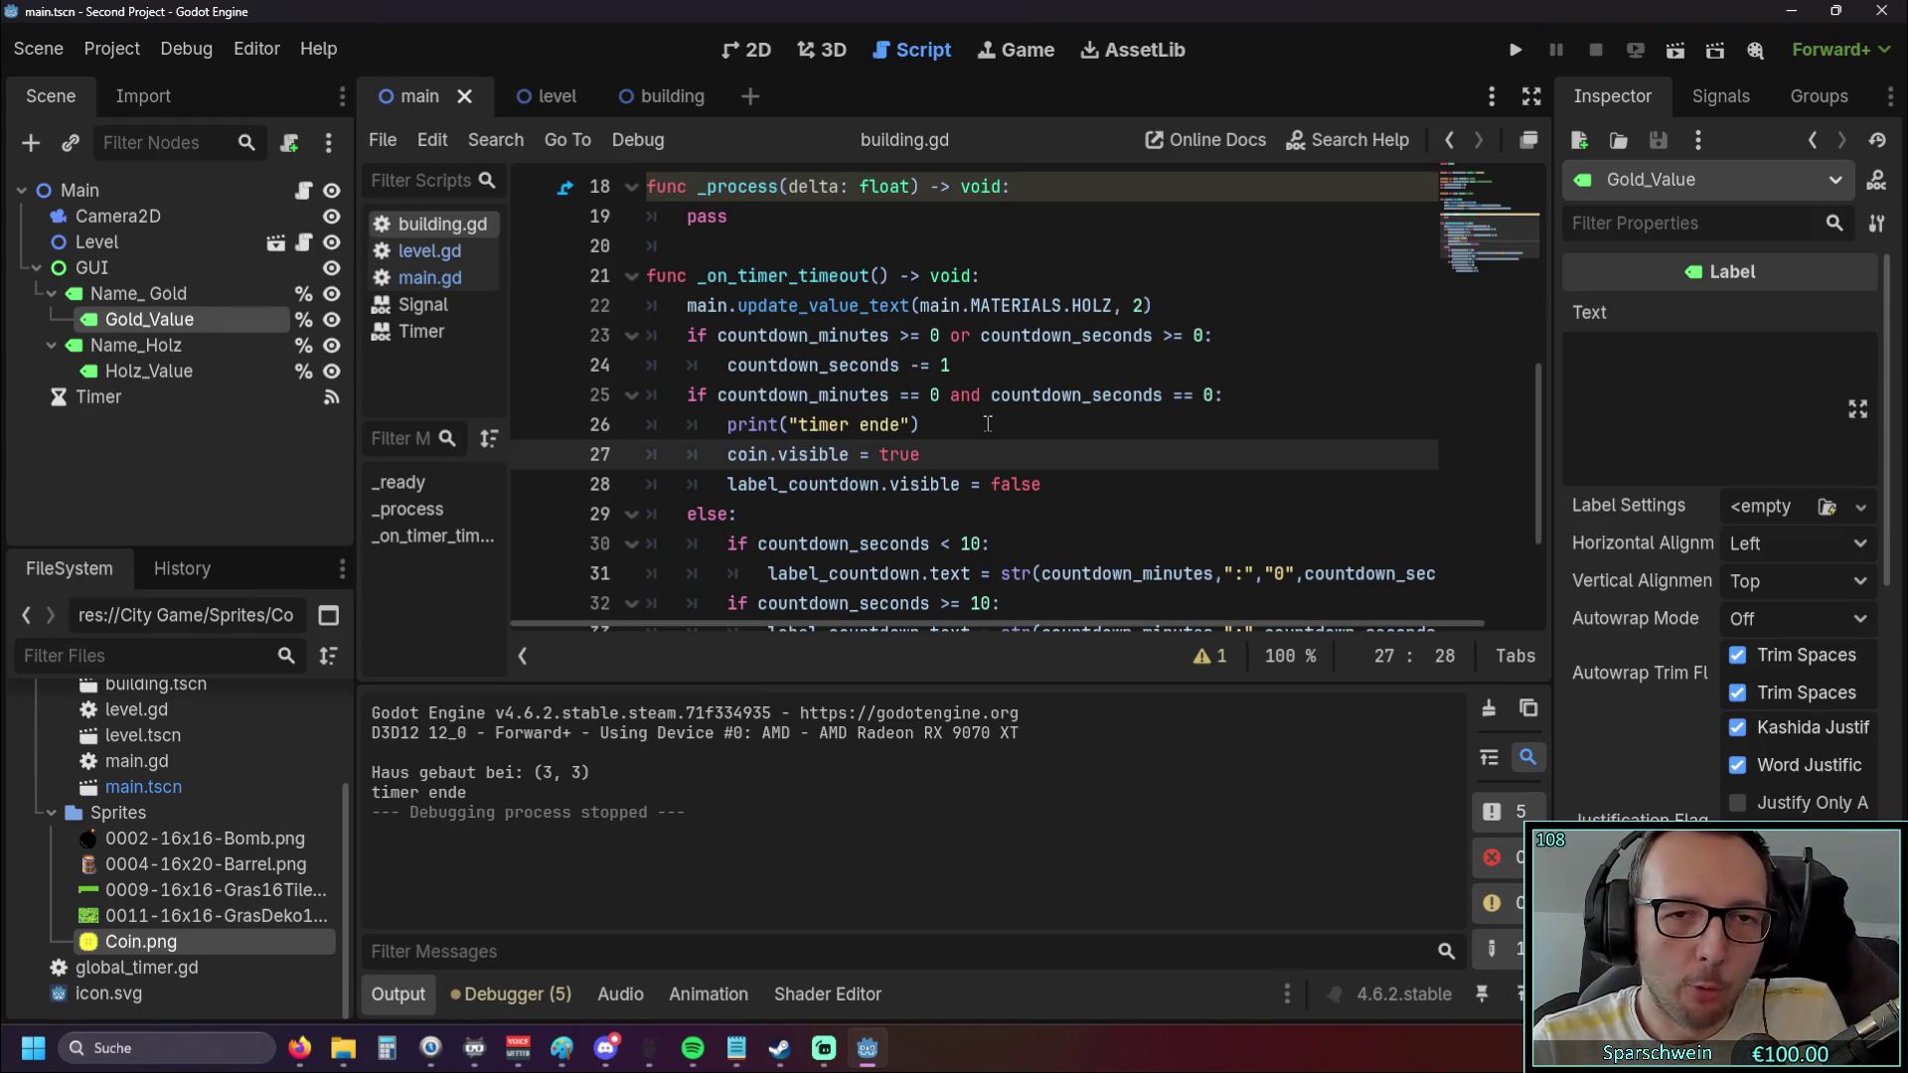
scroll(988, 425, "down", 3)
left_click(1098, 558)
scroll(1093, 557, "up", 2)
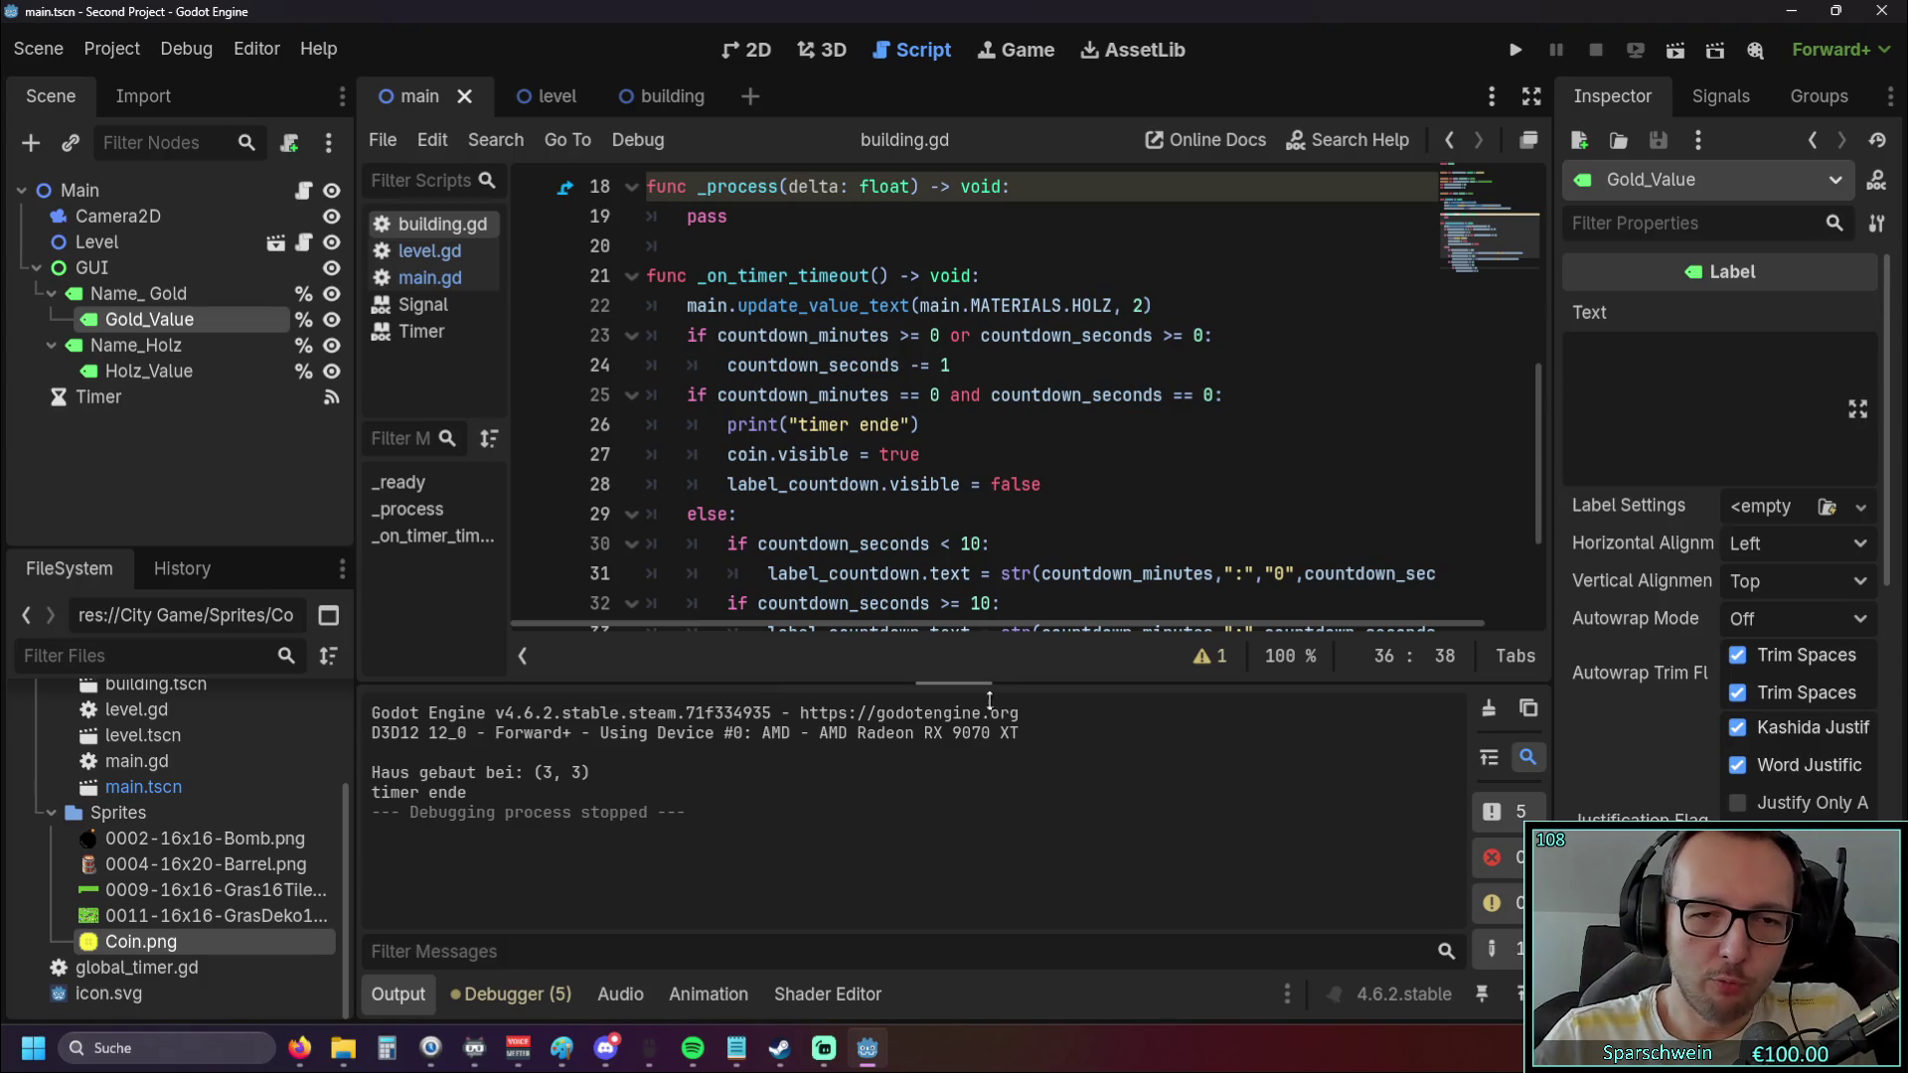
Review the countdown and coin lines, then run the project to test the timer.
scroll(894, 447, "up", 1)
scroll(894, 447, "down", 3)
mouse_move(1046, 566)
left_mouse_down()
mouse_move(841, 365)
mouse_move(948, 365)
mouse_move(613, 335)
left_mouse_up()
scroll(842, 364, "up", 2)
left_click(1048, 365)
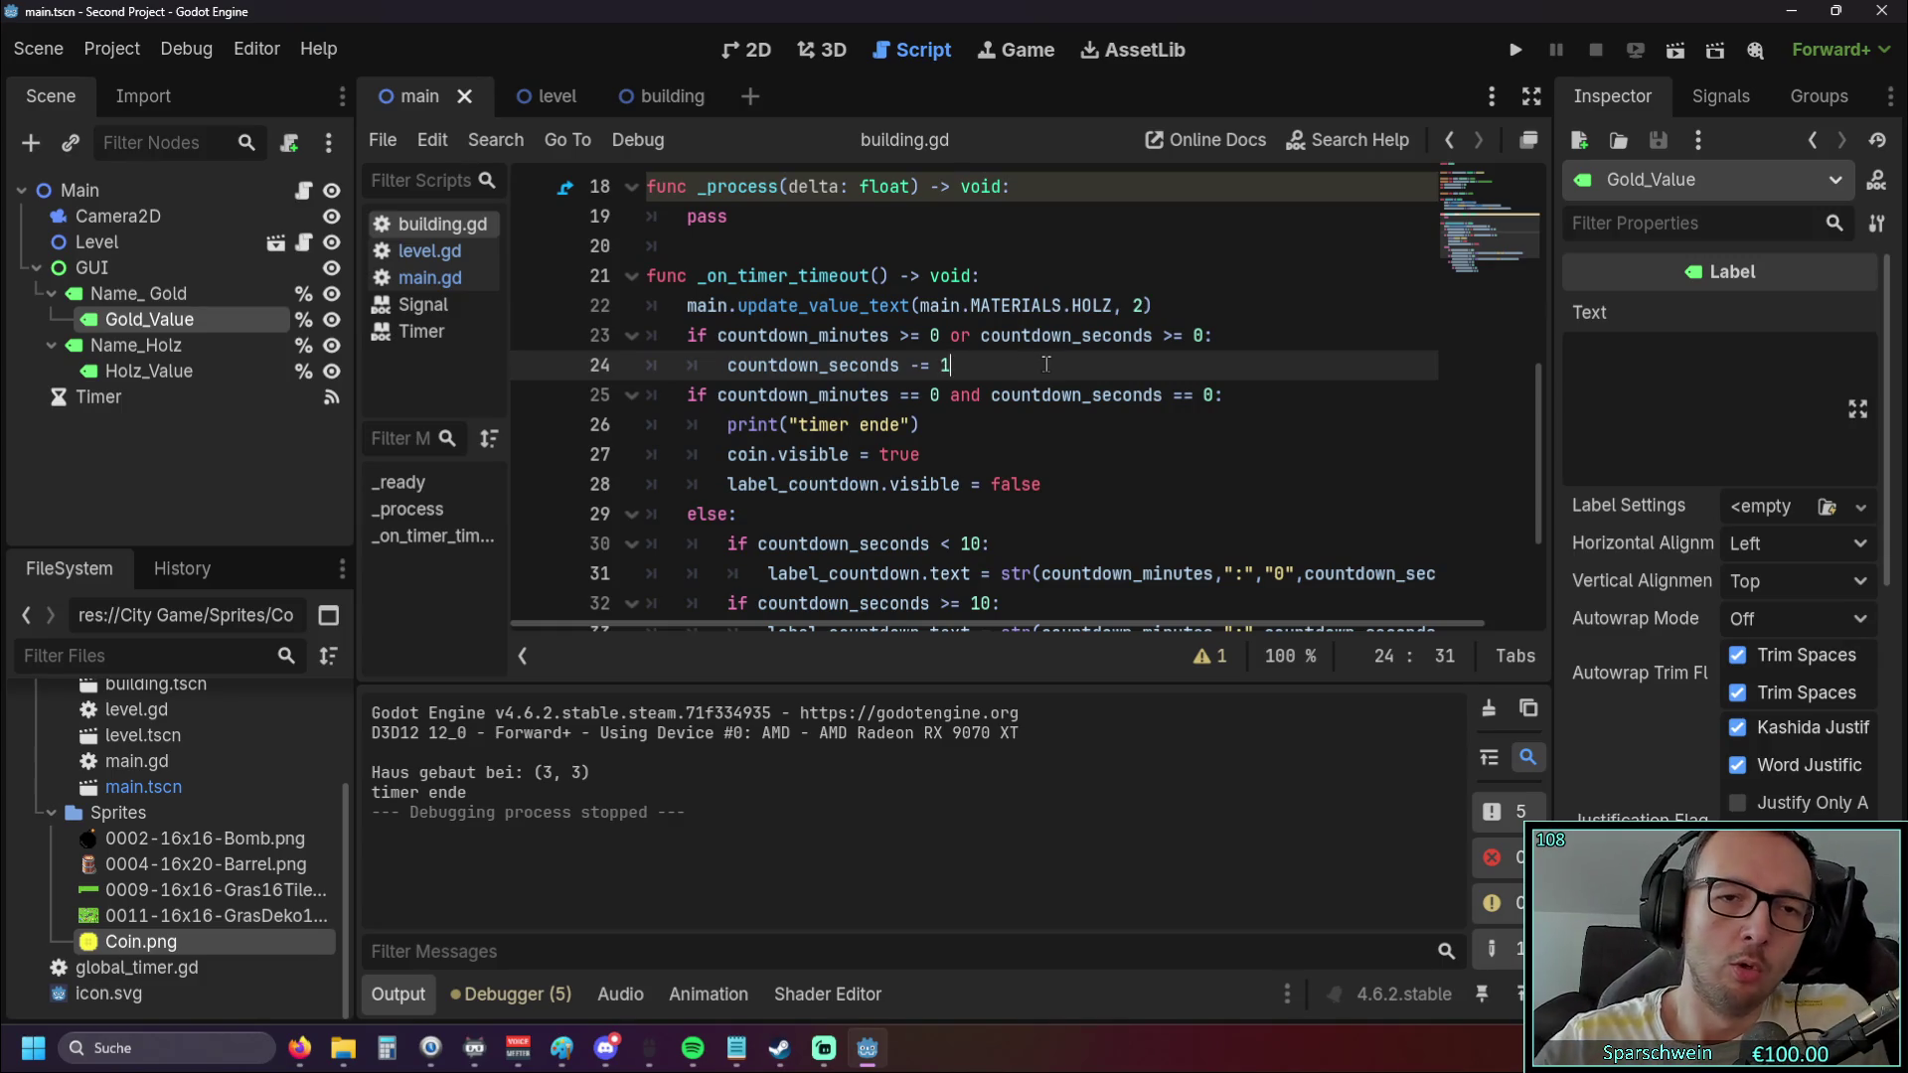
left_click_drag(920, 454, 712, 420)
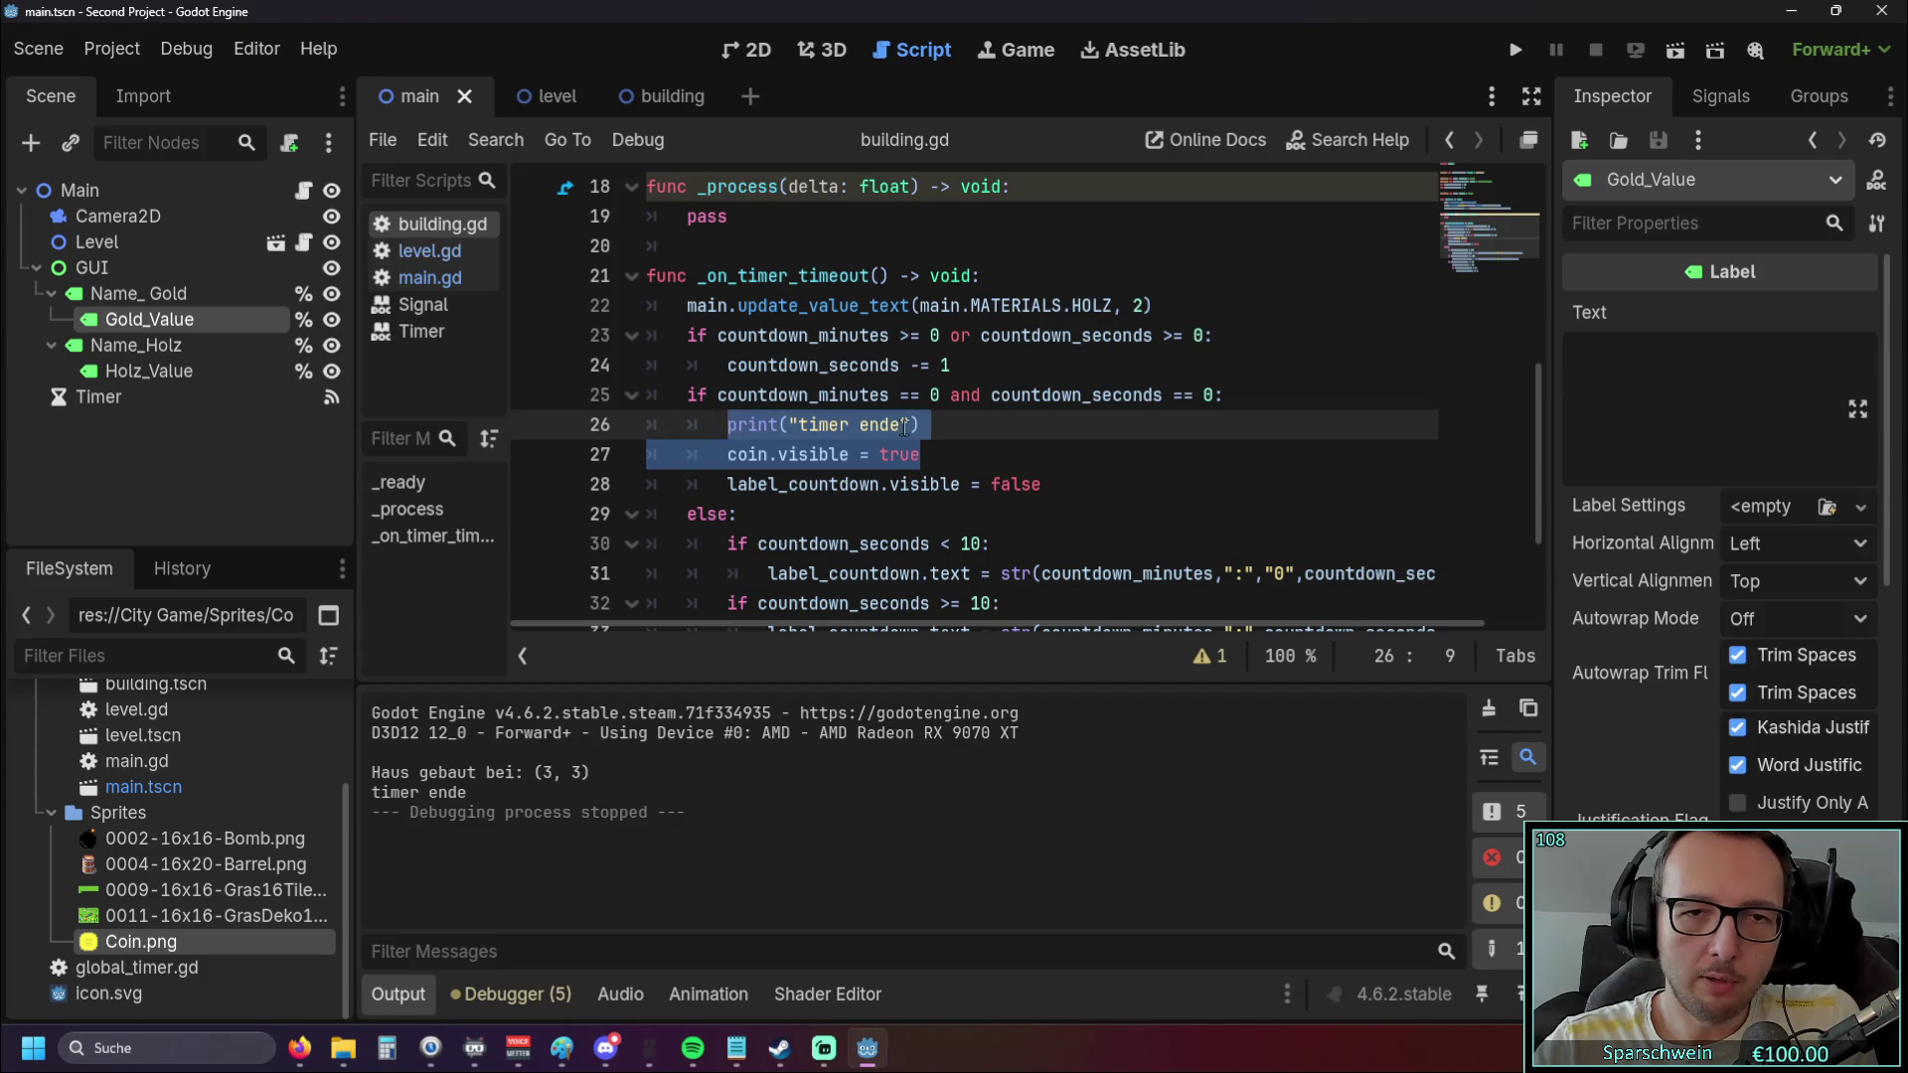
left_click(934, 424)
left_click(1518, 50)
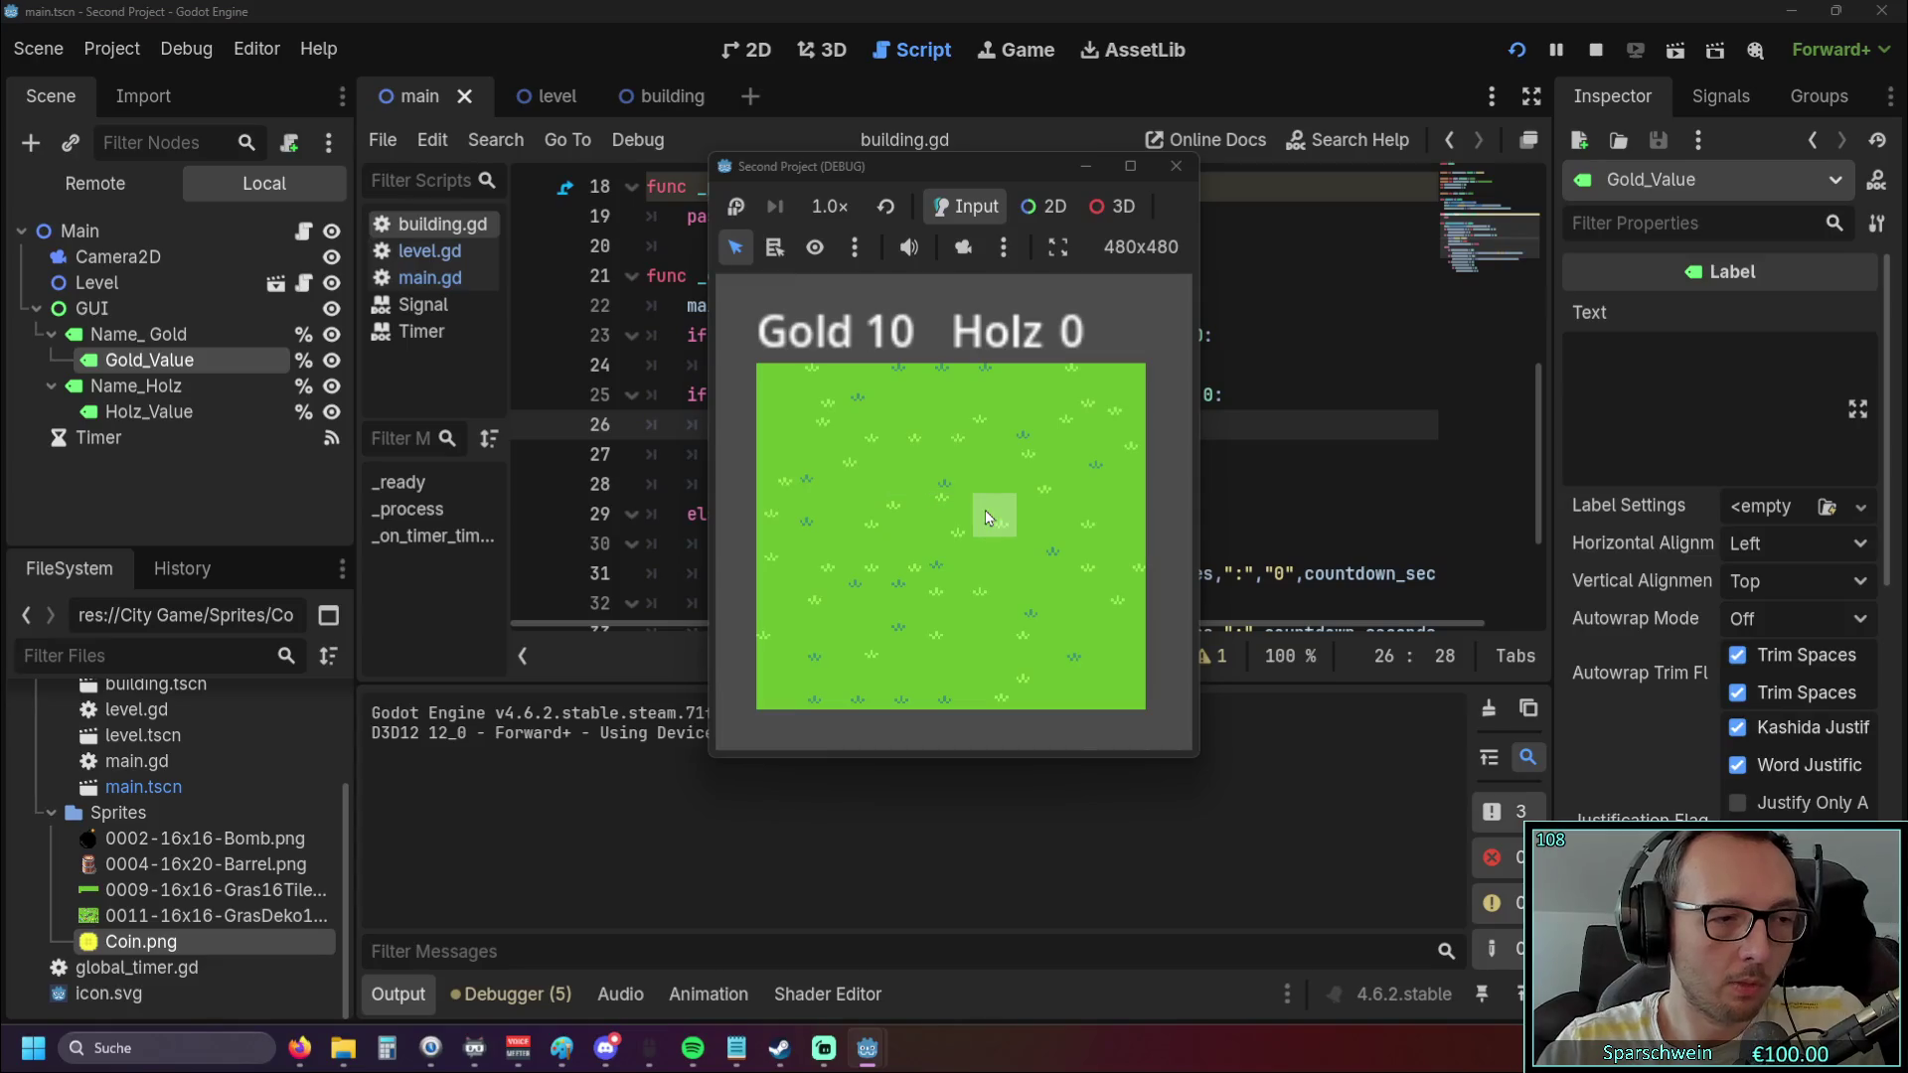
Place a barrel on a grass tile, wait for its timer to end, then stop the game.
left_click(960, 513)
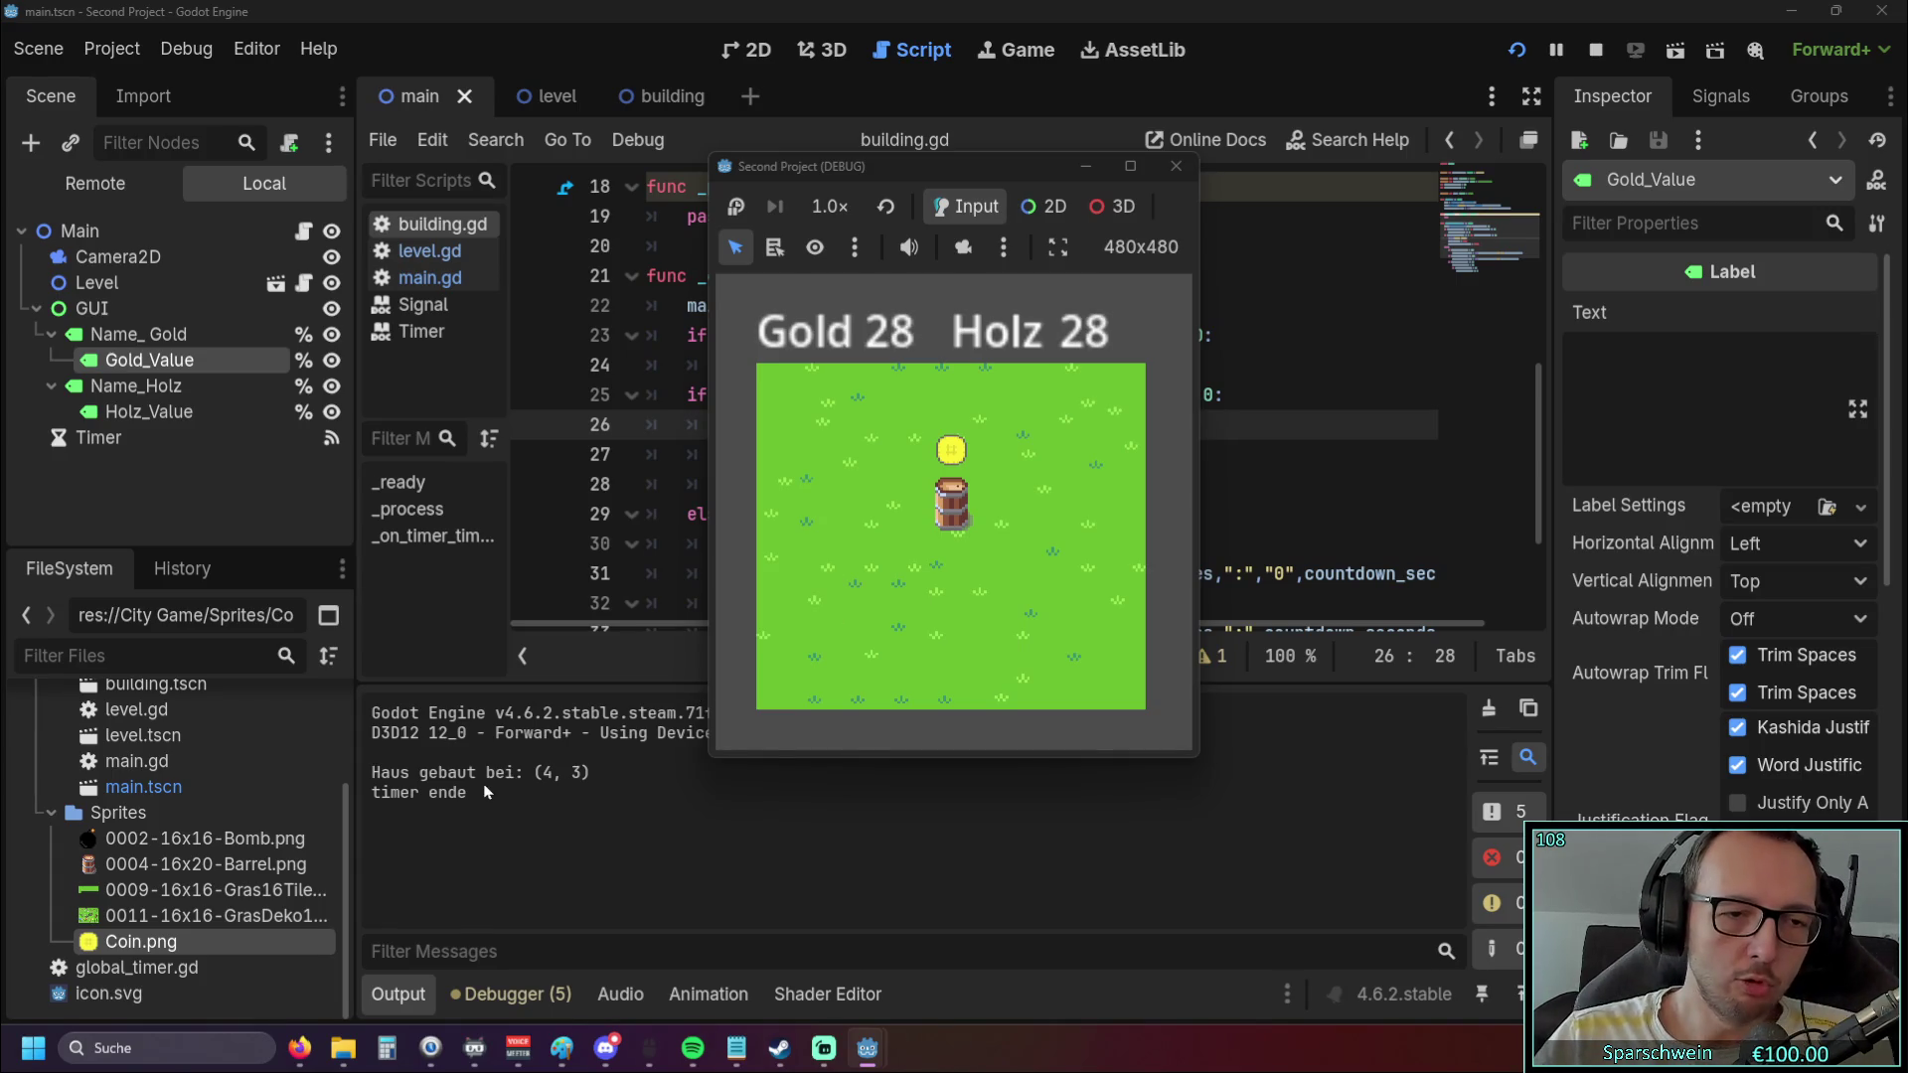
left_click(1175, 166)
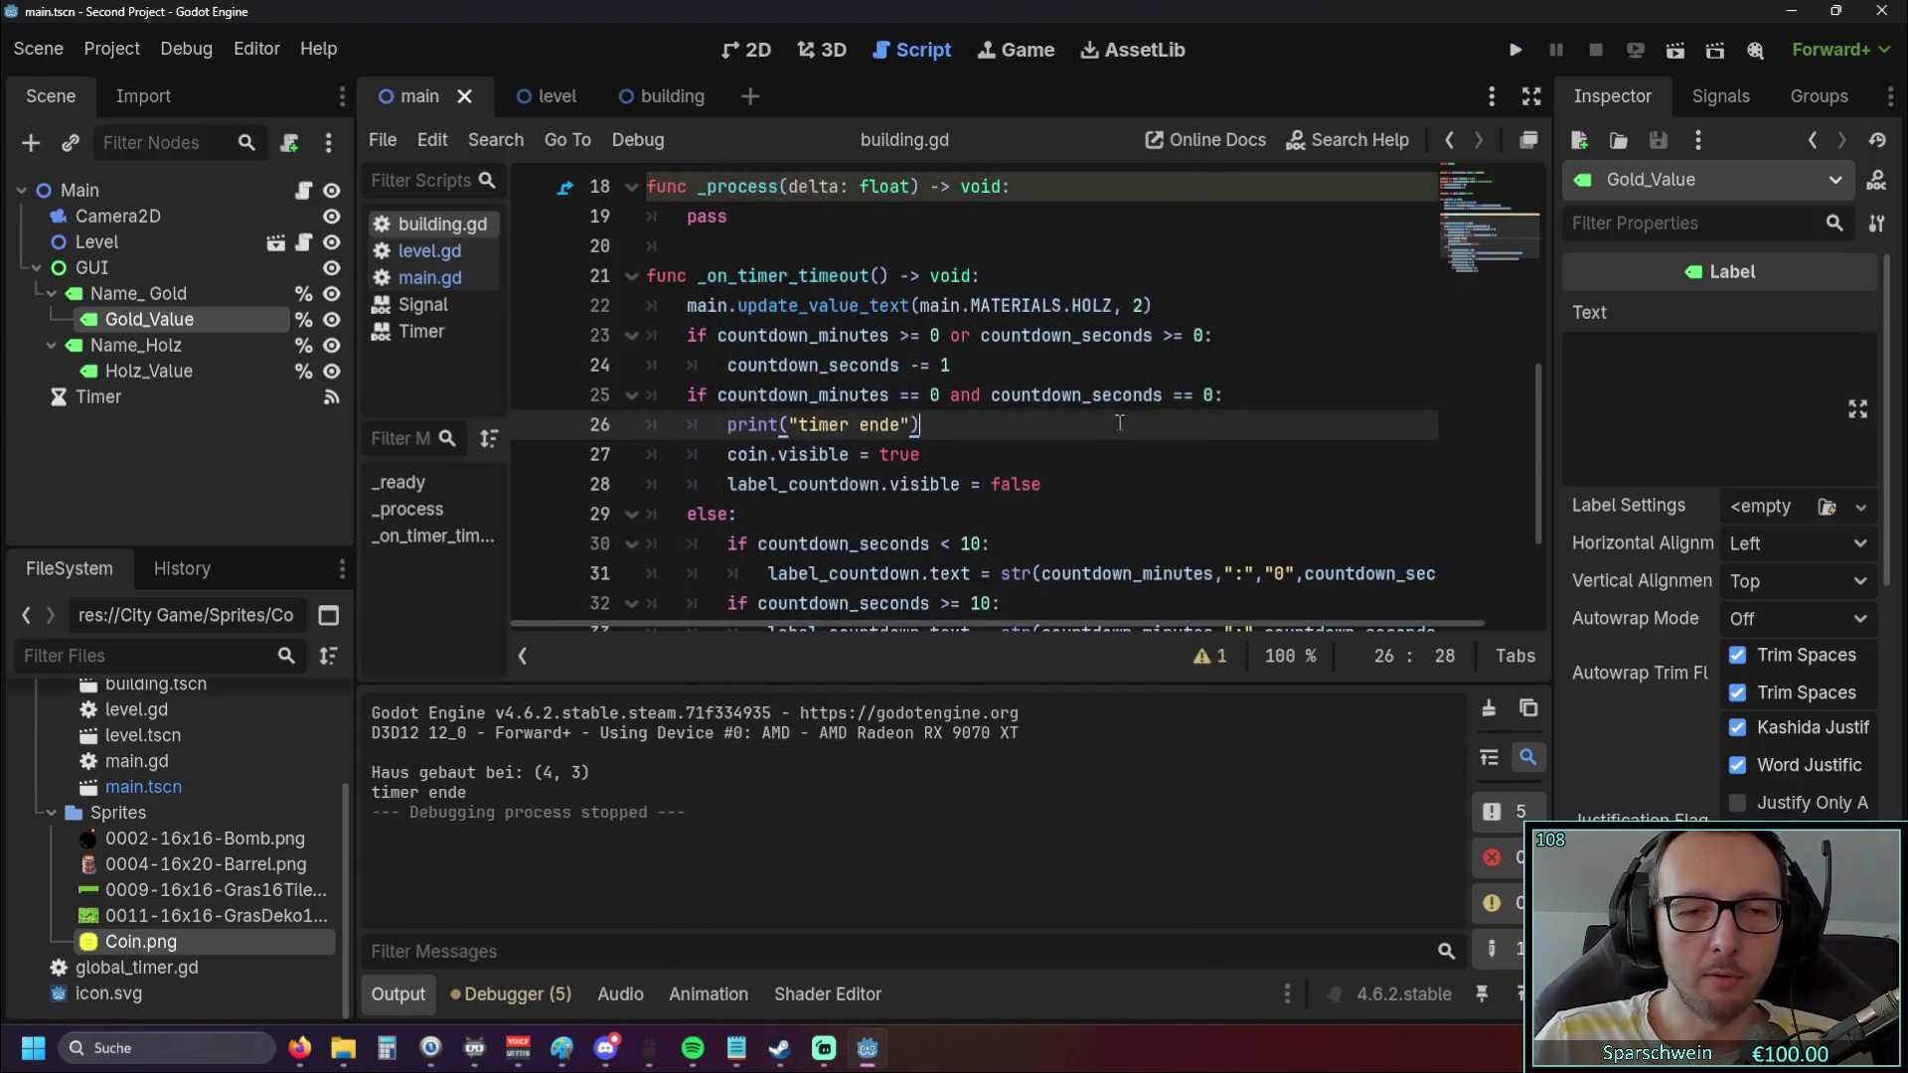
Scroll through building.gd, then switch to main.gd to see its holz and gold variables.
scroll(1096, 424, "down", 2)
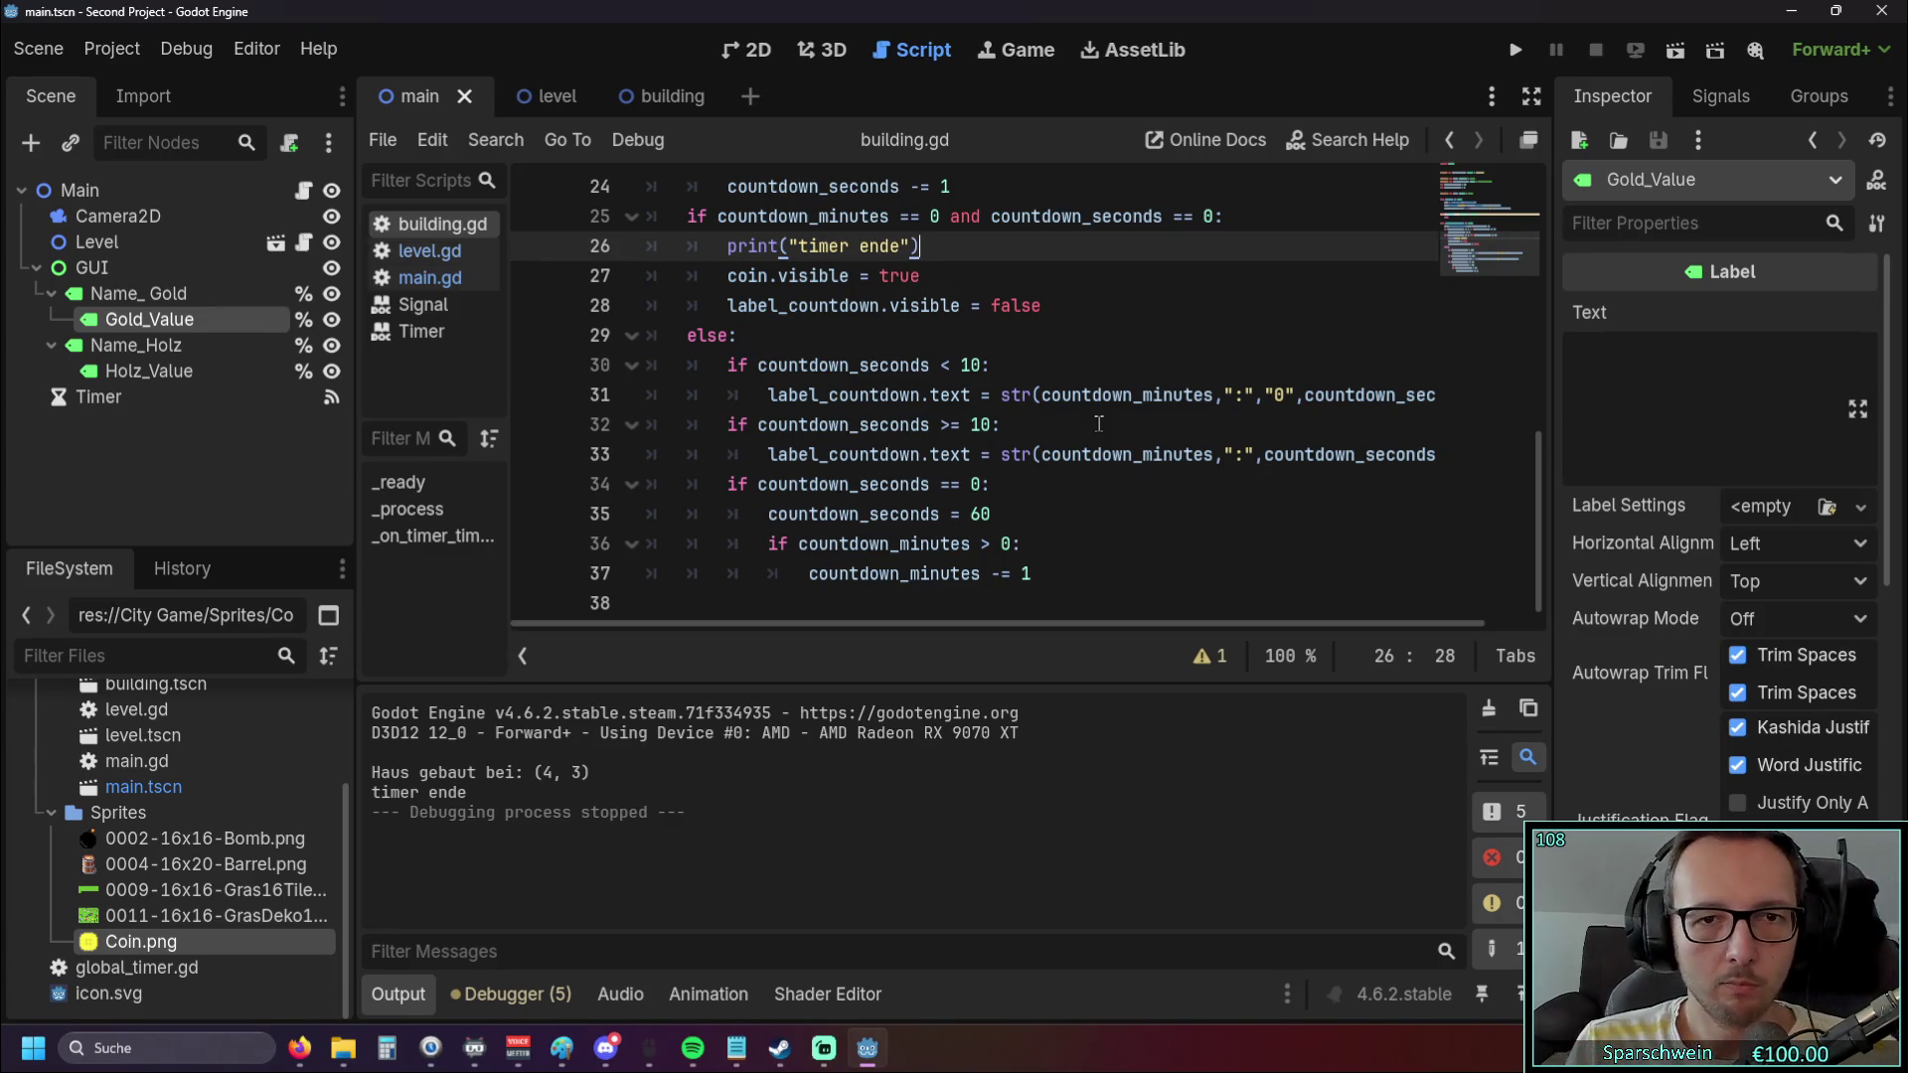
scroll(1097, 423, "up", 8)
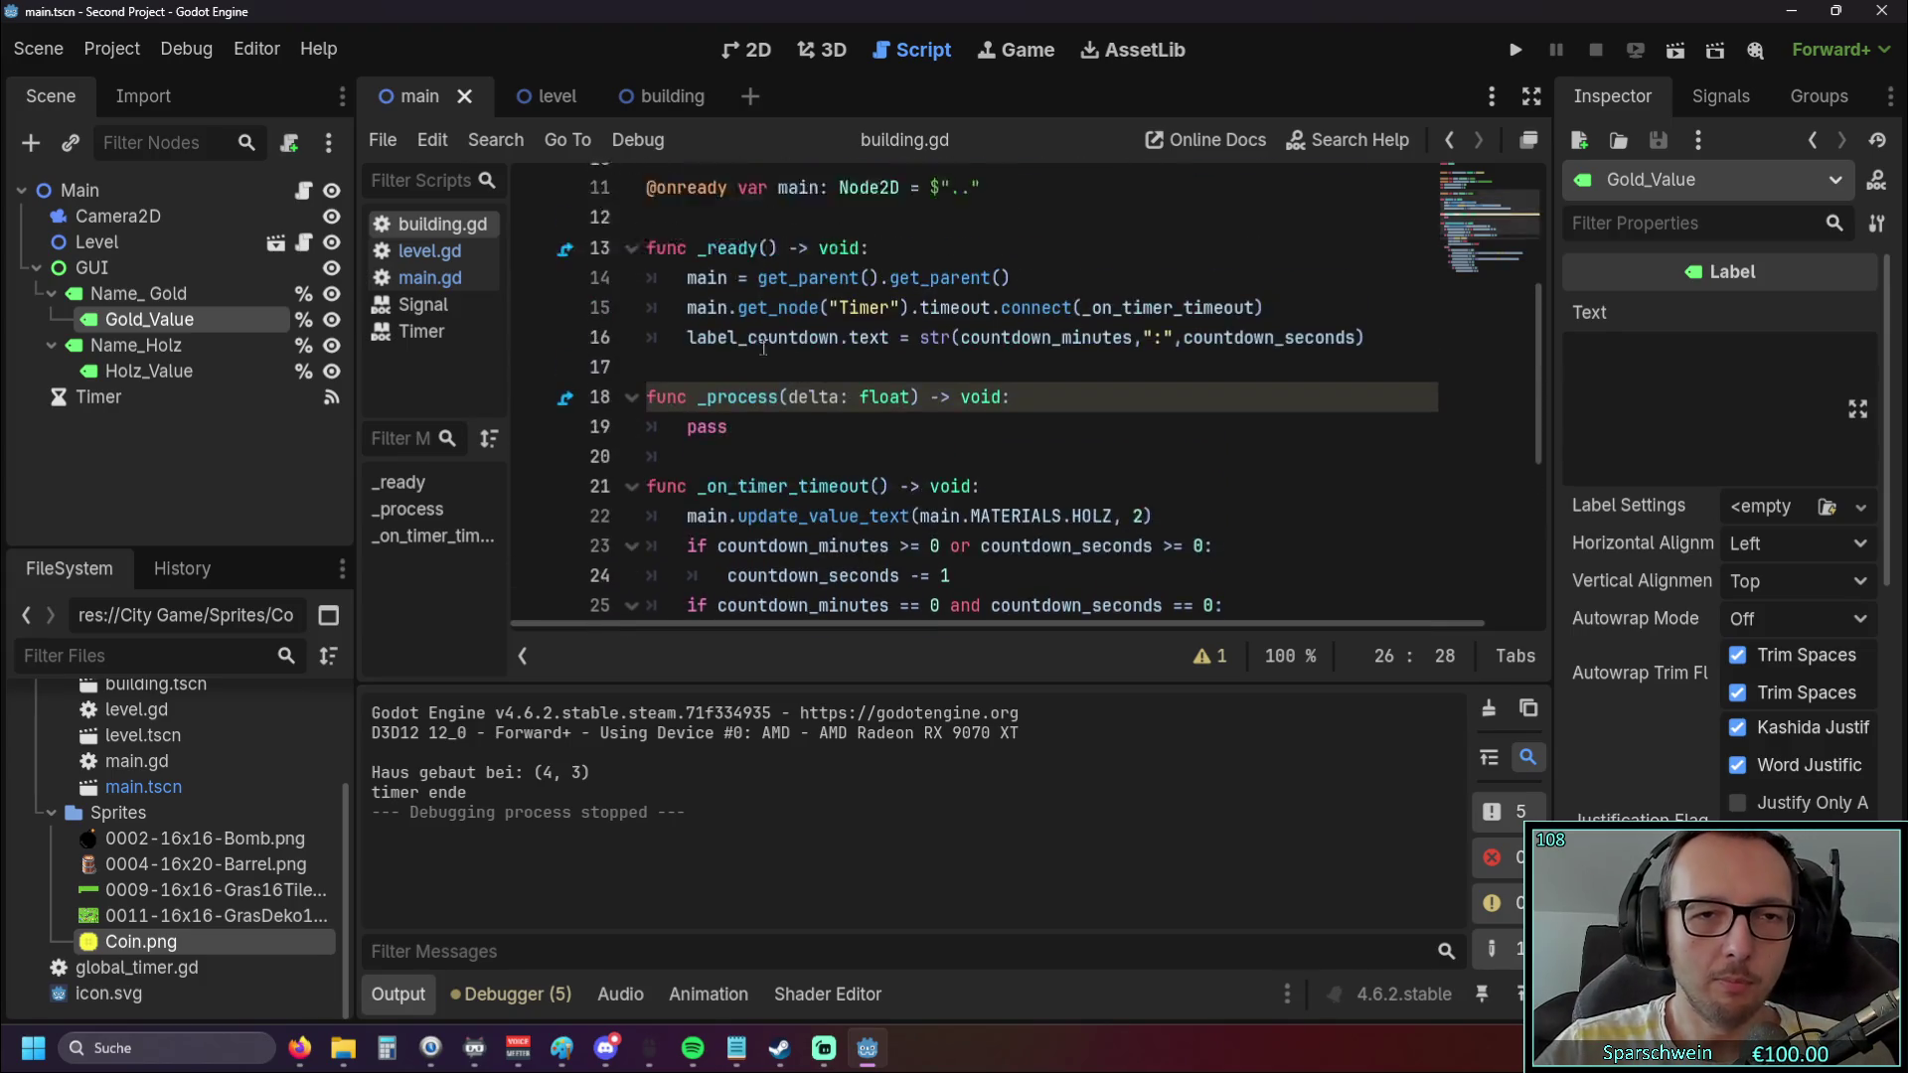
left_click(416, 277)
scroll(650, 417, "up", 3)
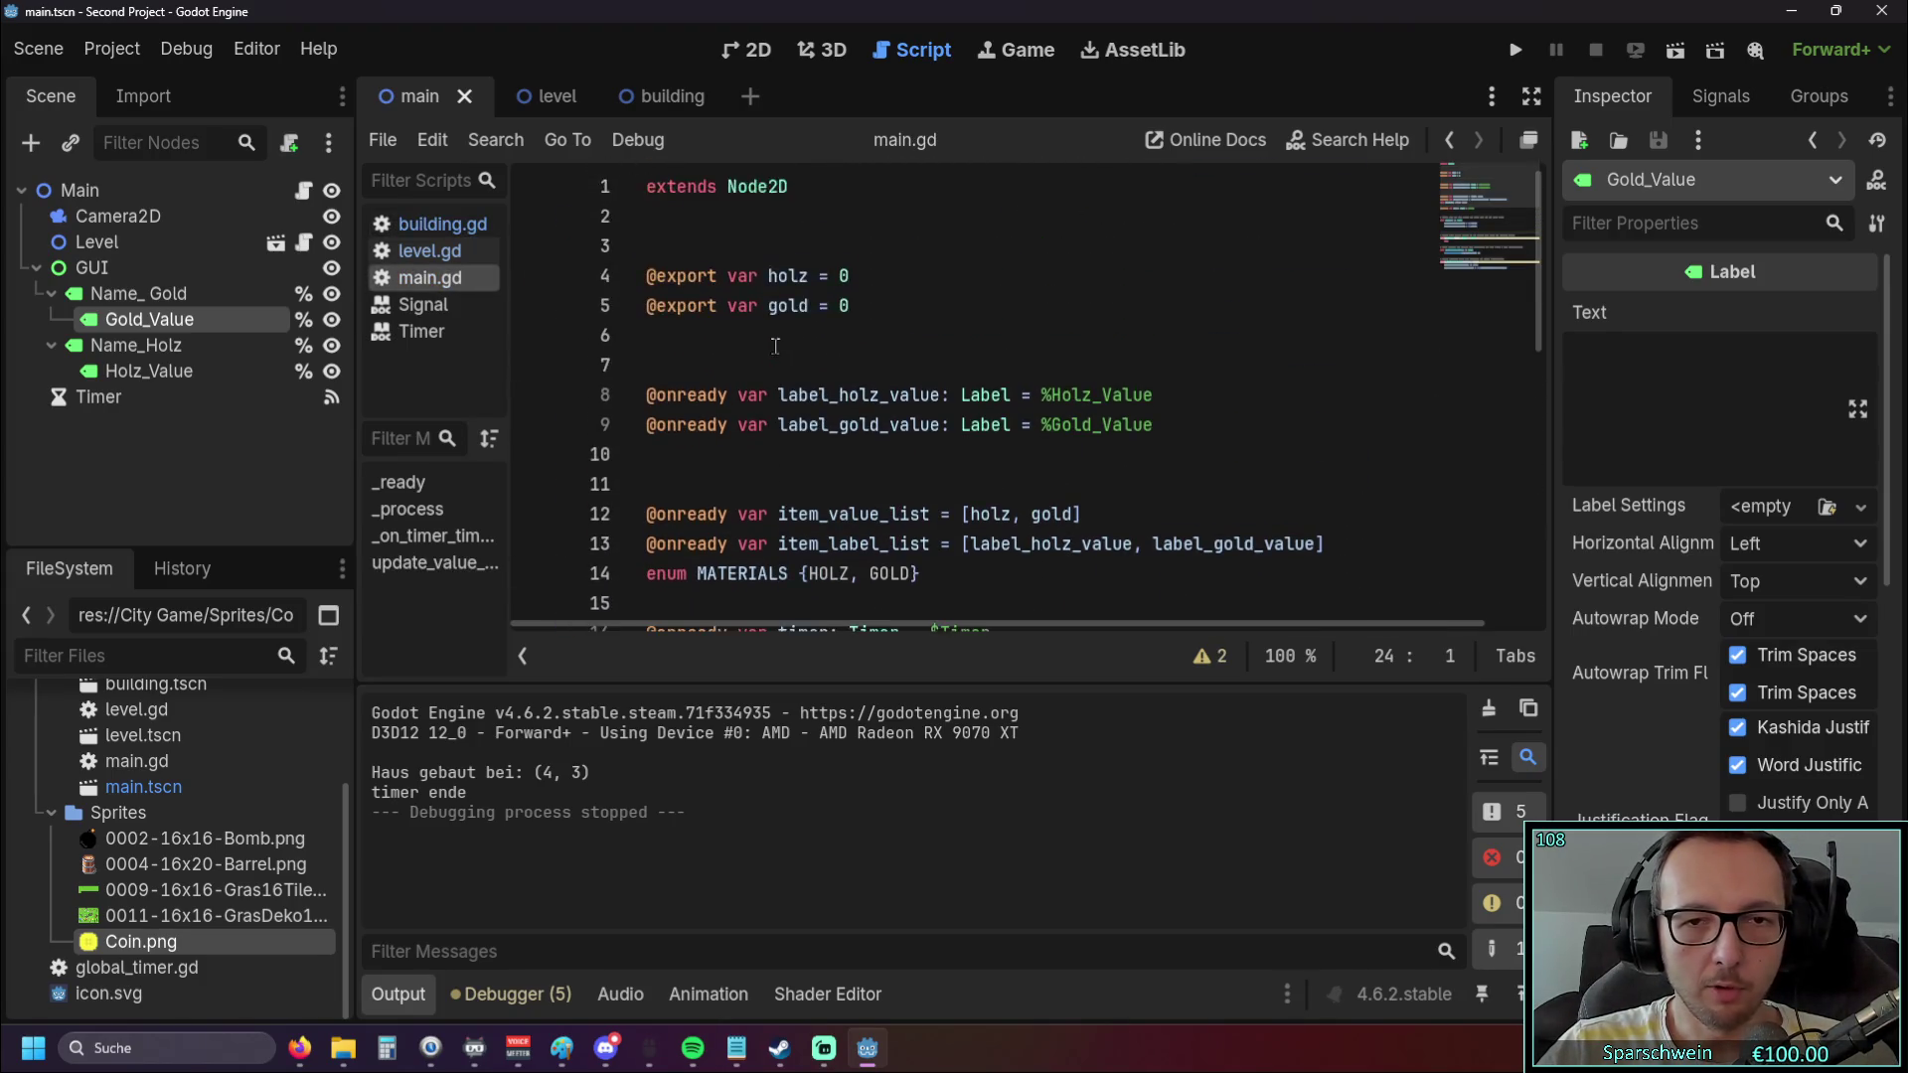
Inspect the label list and MATERIALS enum declarations in main.gd.
scroll(650, 418, "down", 1)
mouse_move(649, 418)
left_mouse_down()
mouse_move(914, 454)
mouse_move(924, 484)
left_mouse_up()
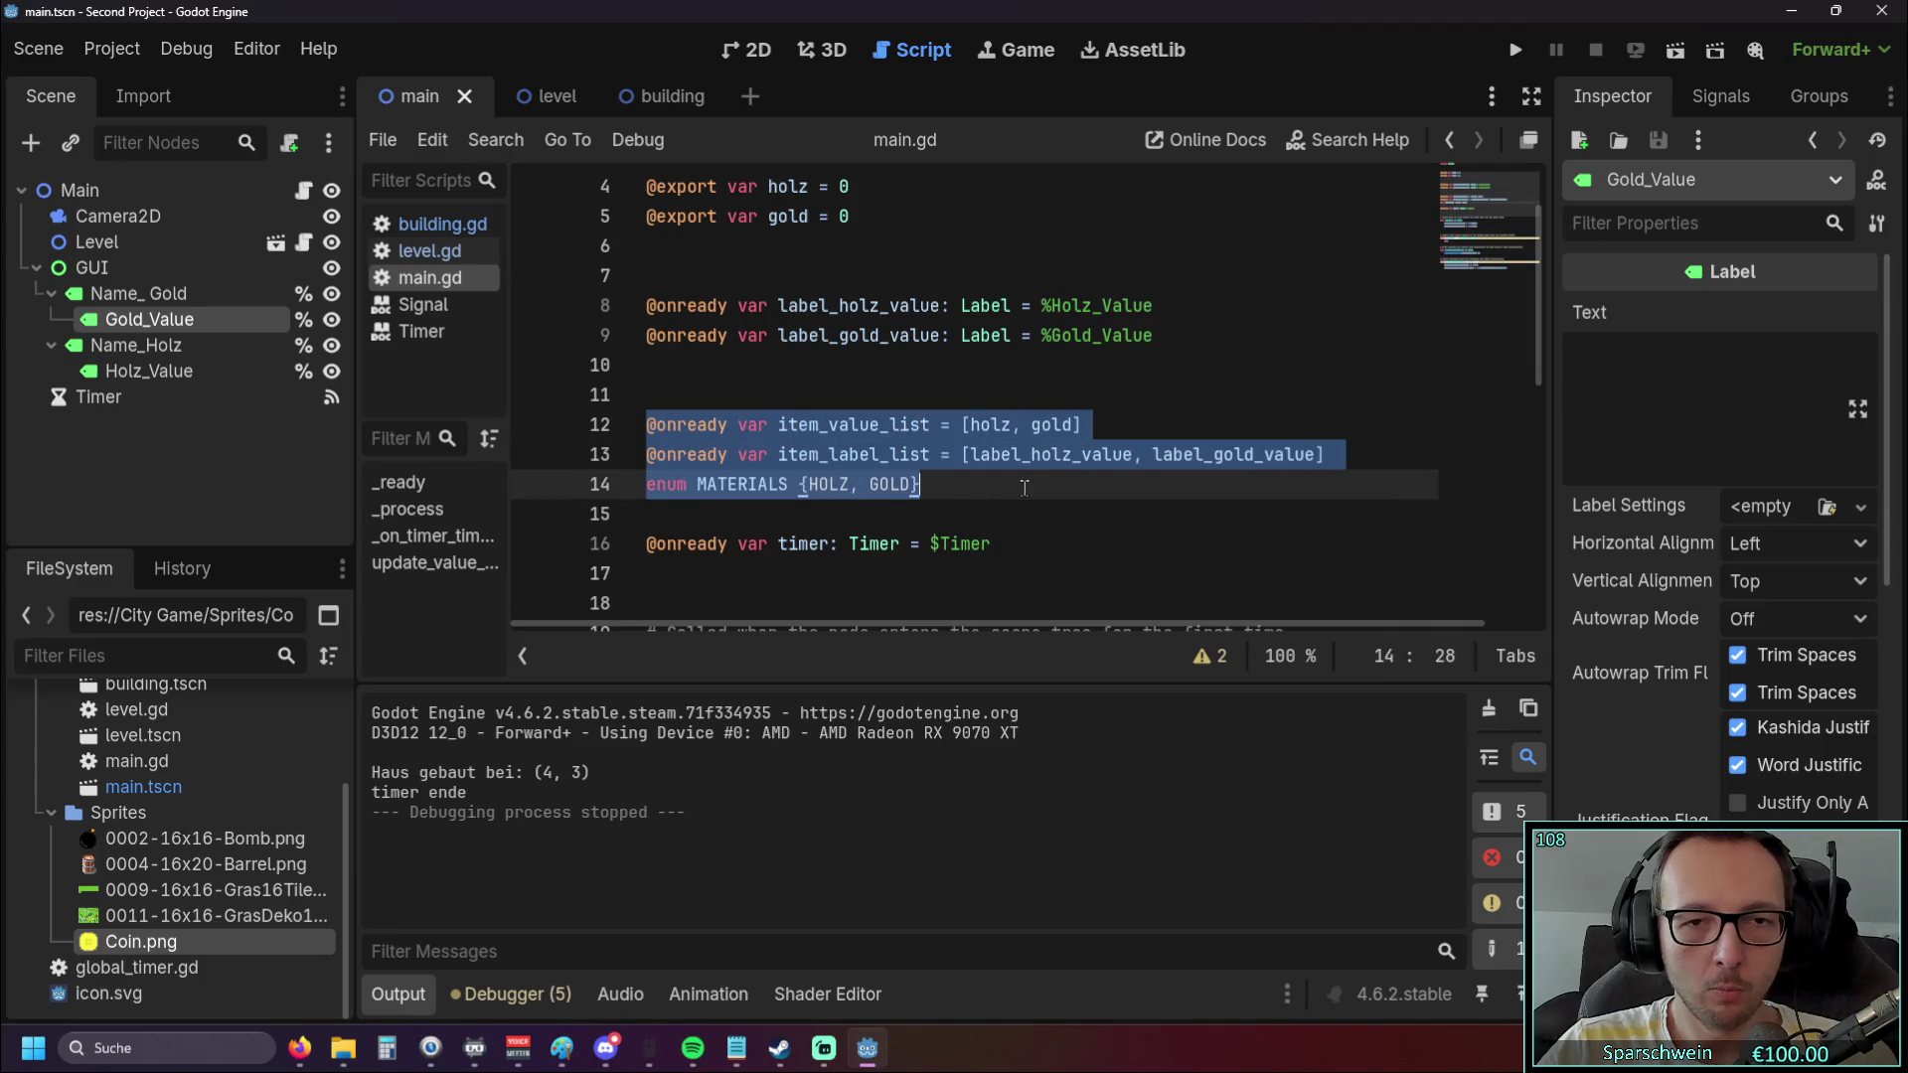
scroll(924, 484, "down", 3)
left_click(937, 398)
left_click_drag(937, 399, 646, 364)
left_click(1074, 417)
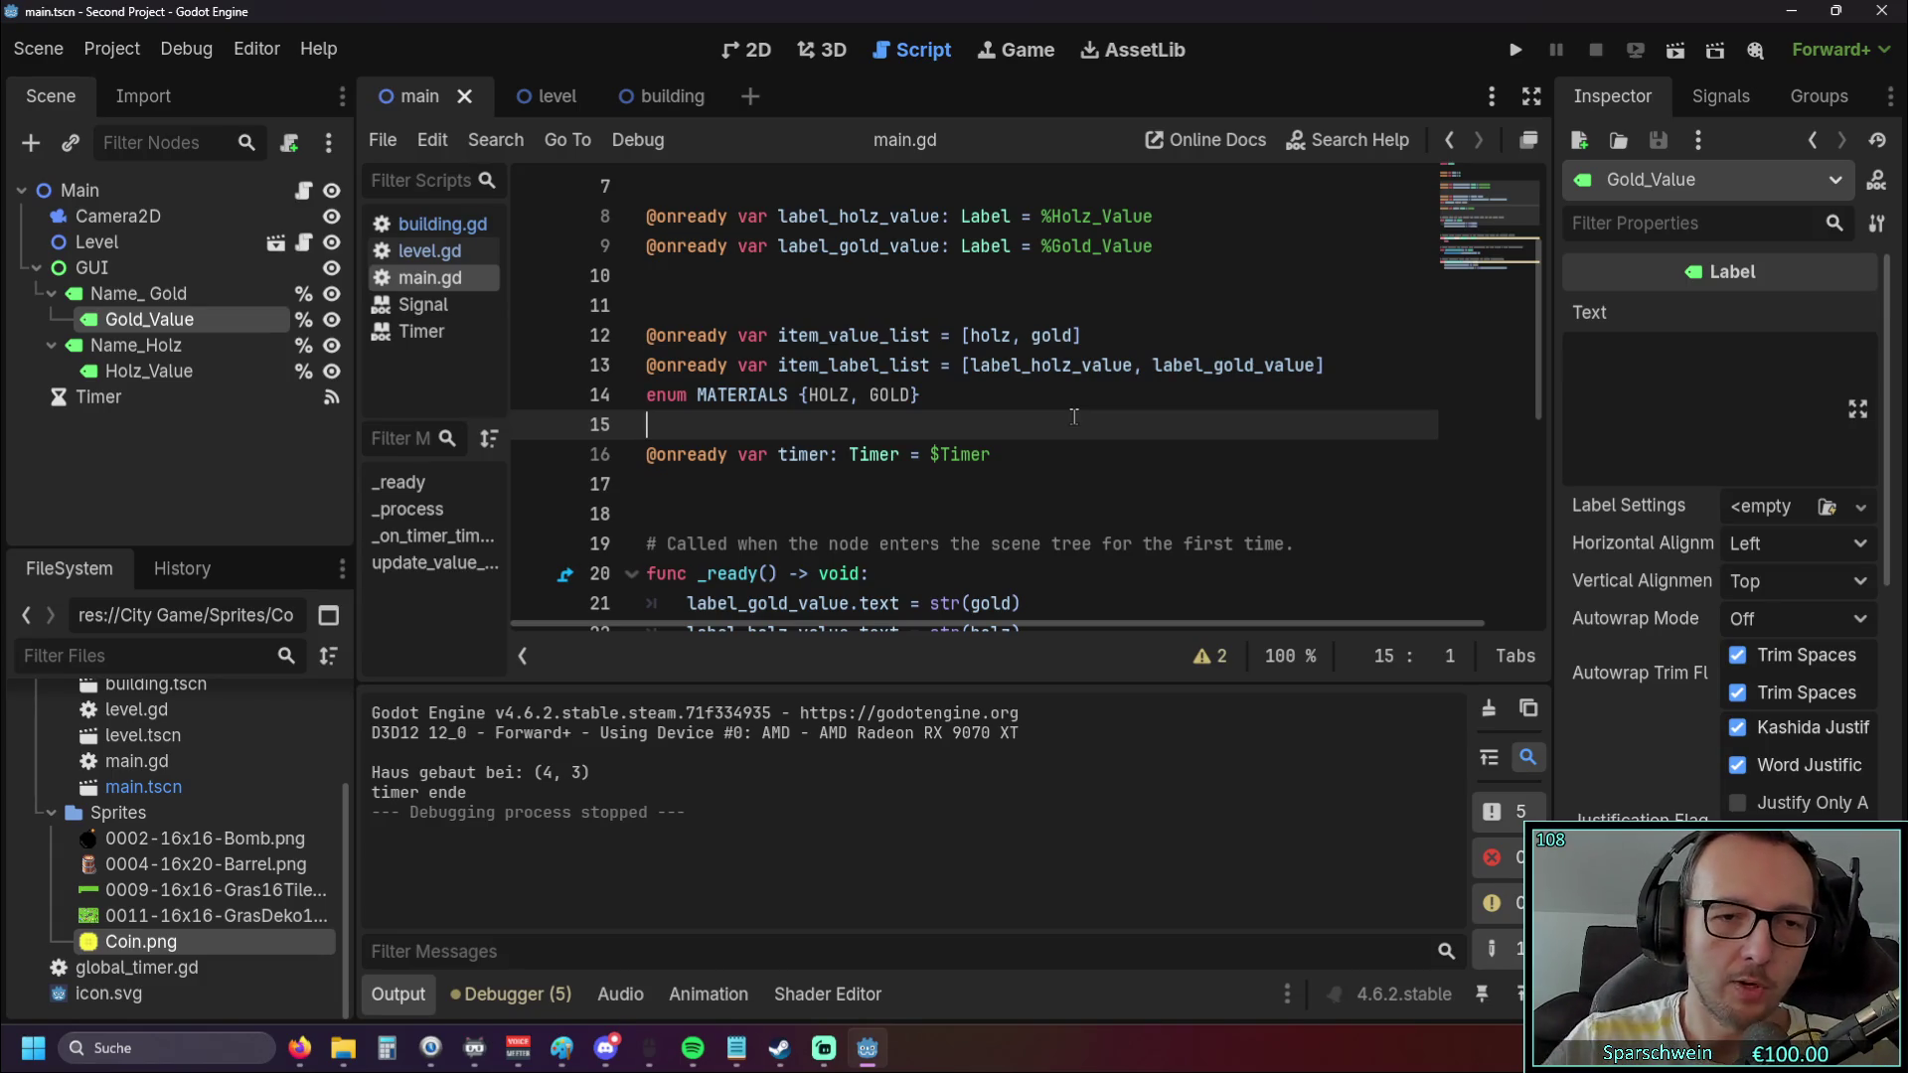
Inspect the main scene's 2D layout, selecting the Level node and the Holz value label.
left_click(641, 97)
left_click(416, 96)
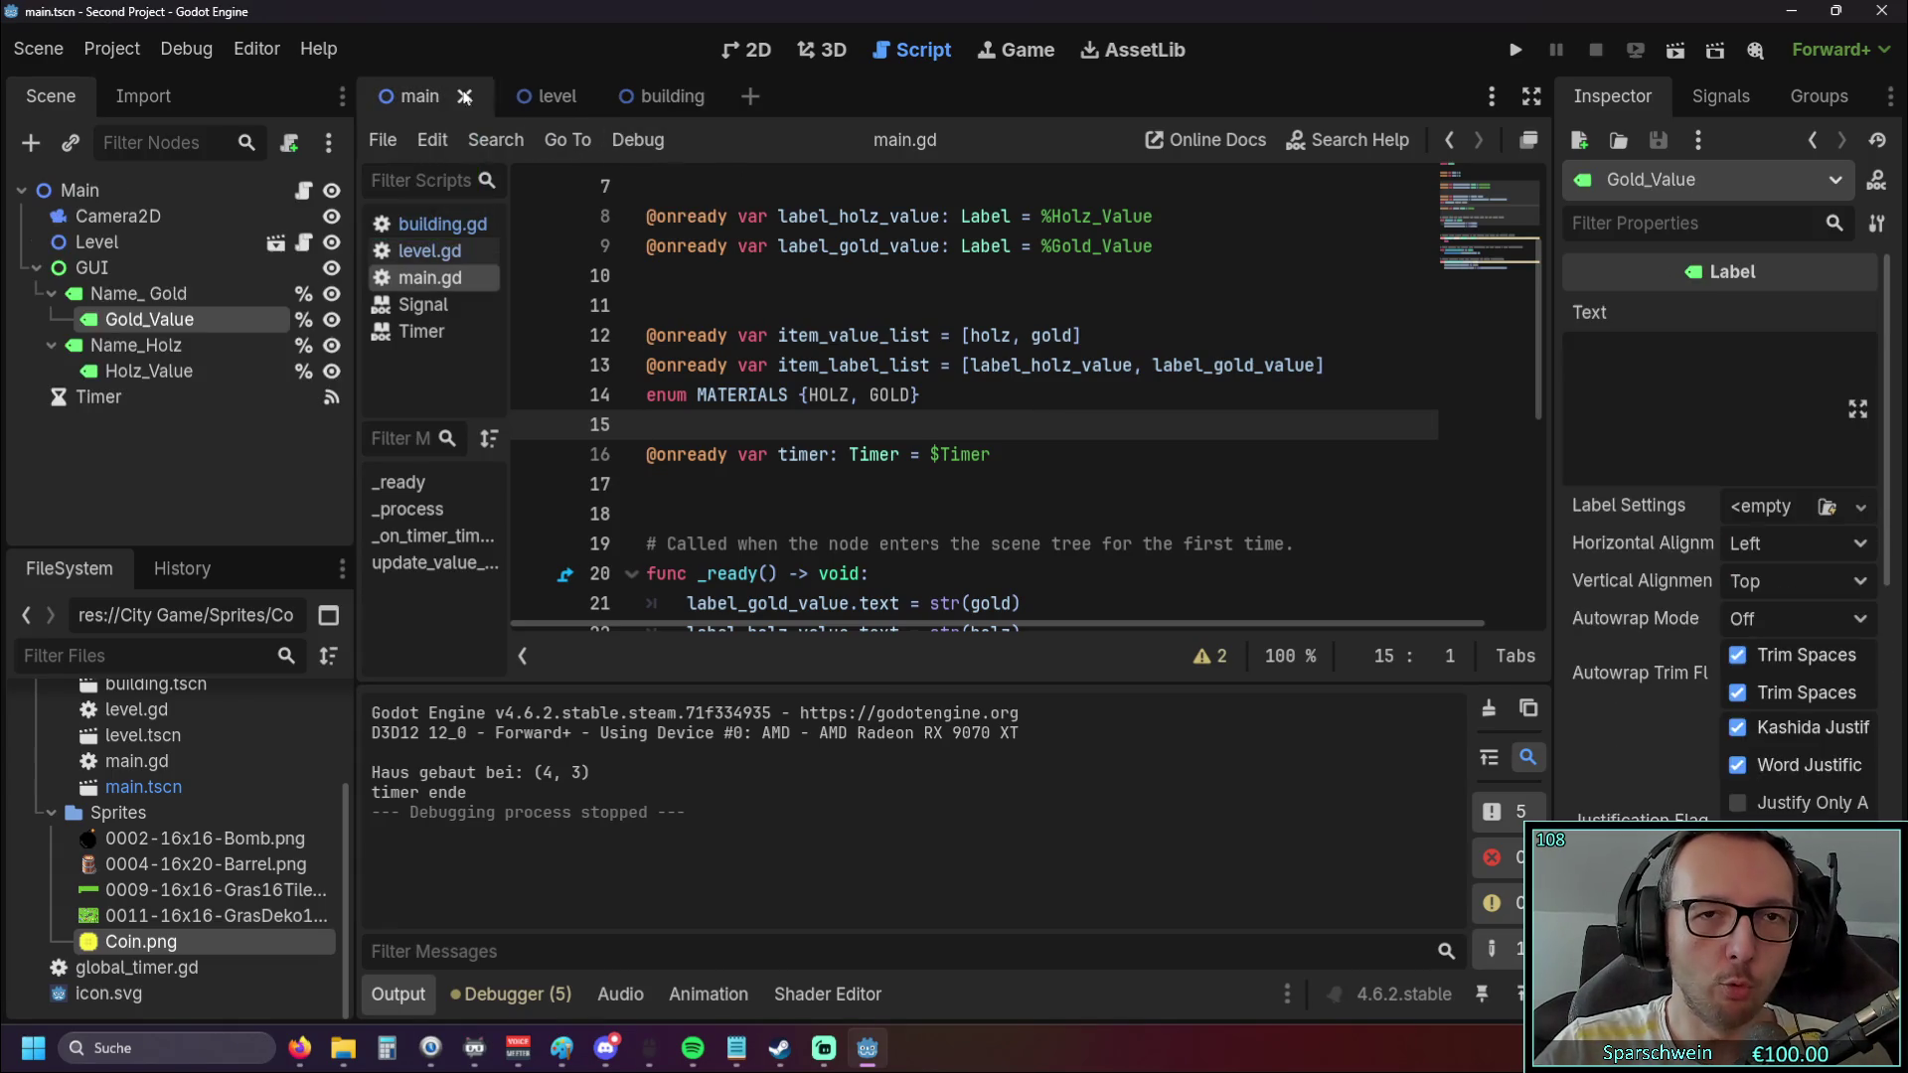
left_click(752, 54)
scroll(920, 433, "down", 1)
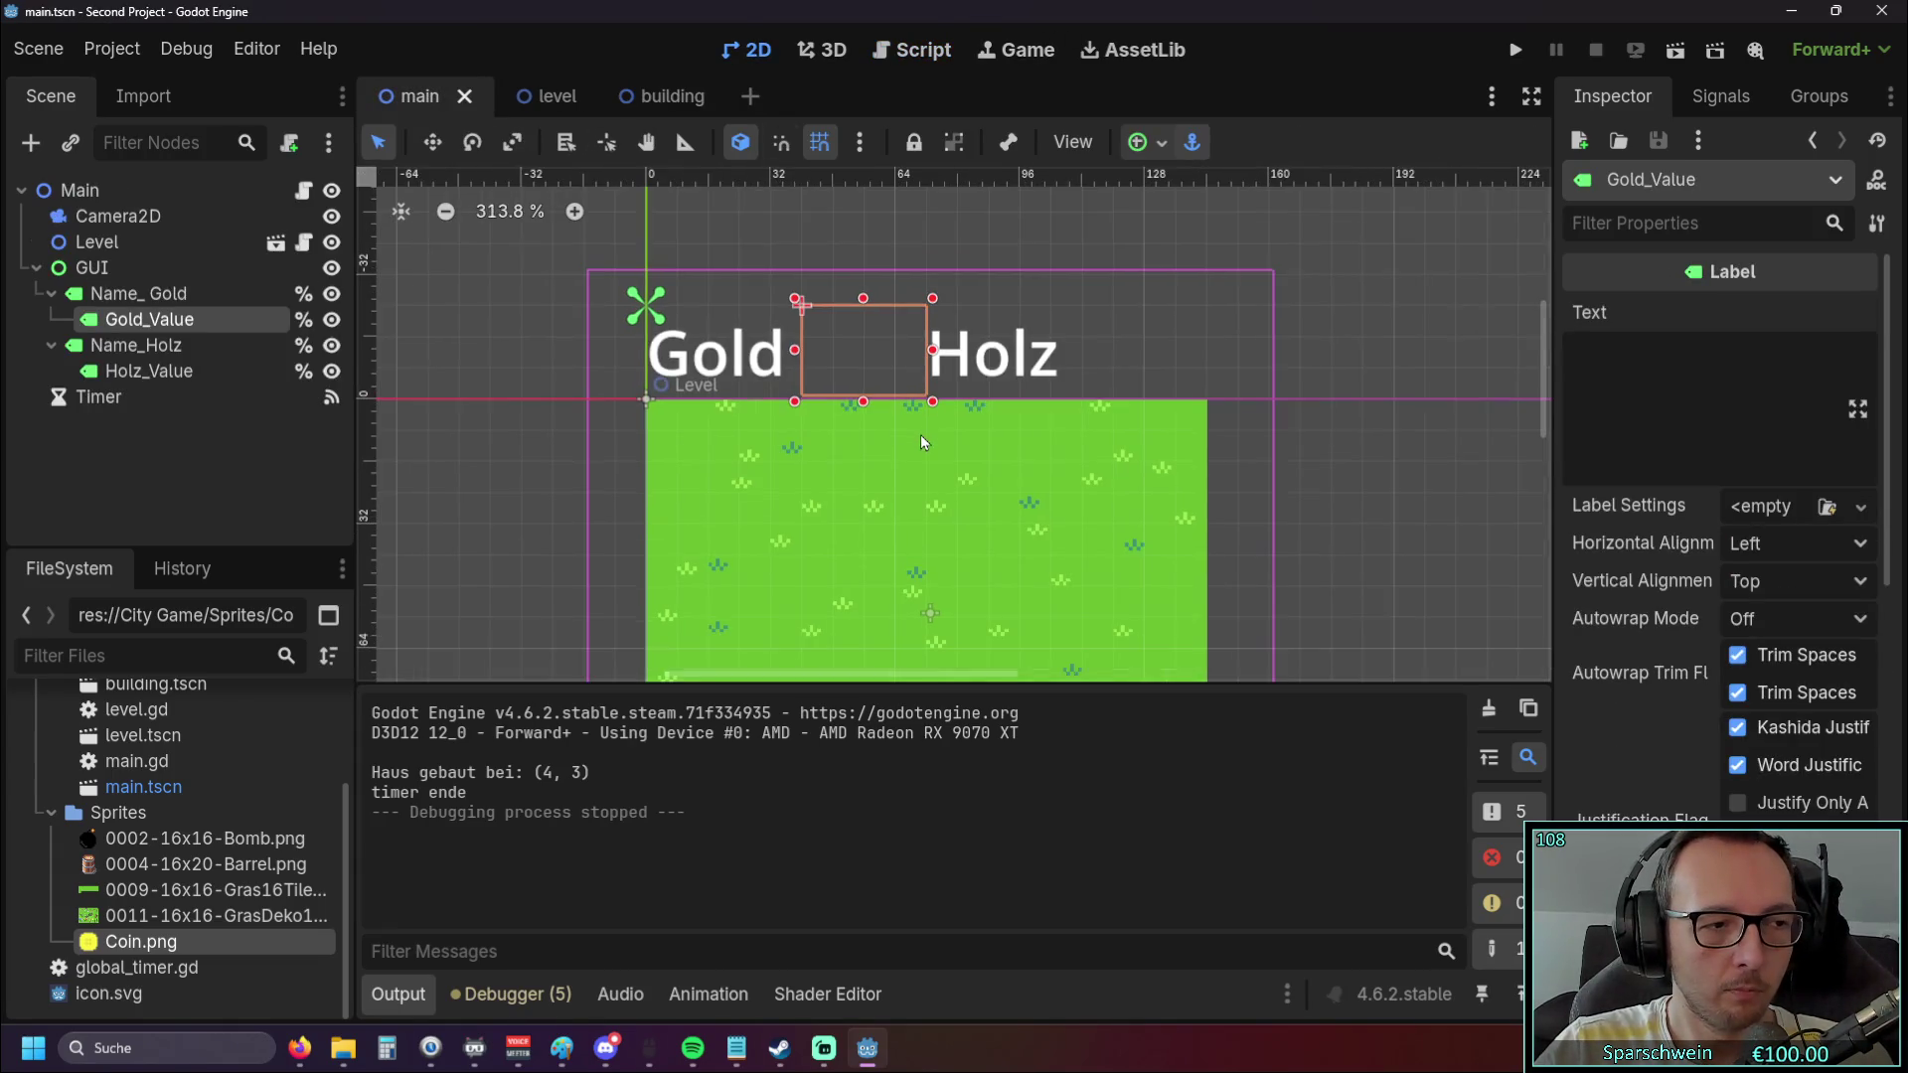
scroll(941, 500, "up", 1)
mouse_move(948, 511)
left_mouse_down()
mouse_move(948, 469)
mouse_move(950, 509)
left_mouse_up()
left_click(1135, 389)
left_click(1363, 290)
scroll(1281, 297, "down", 2)
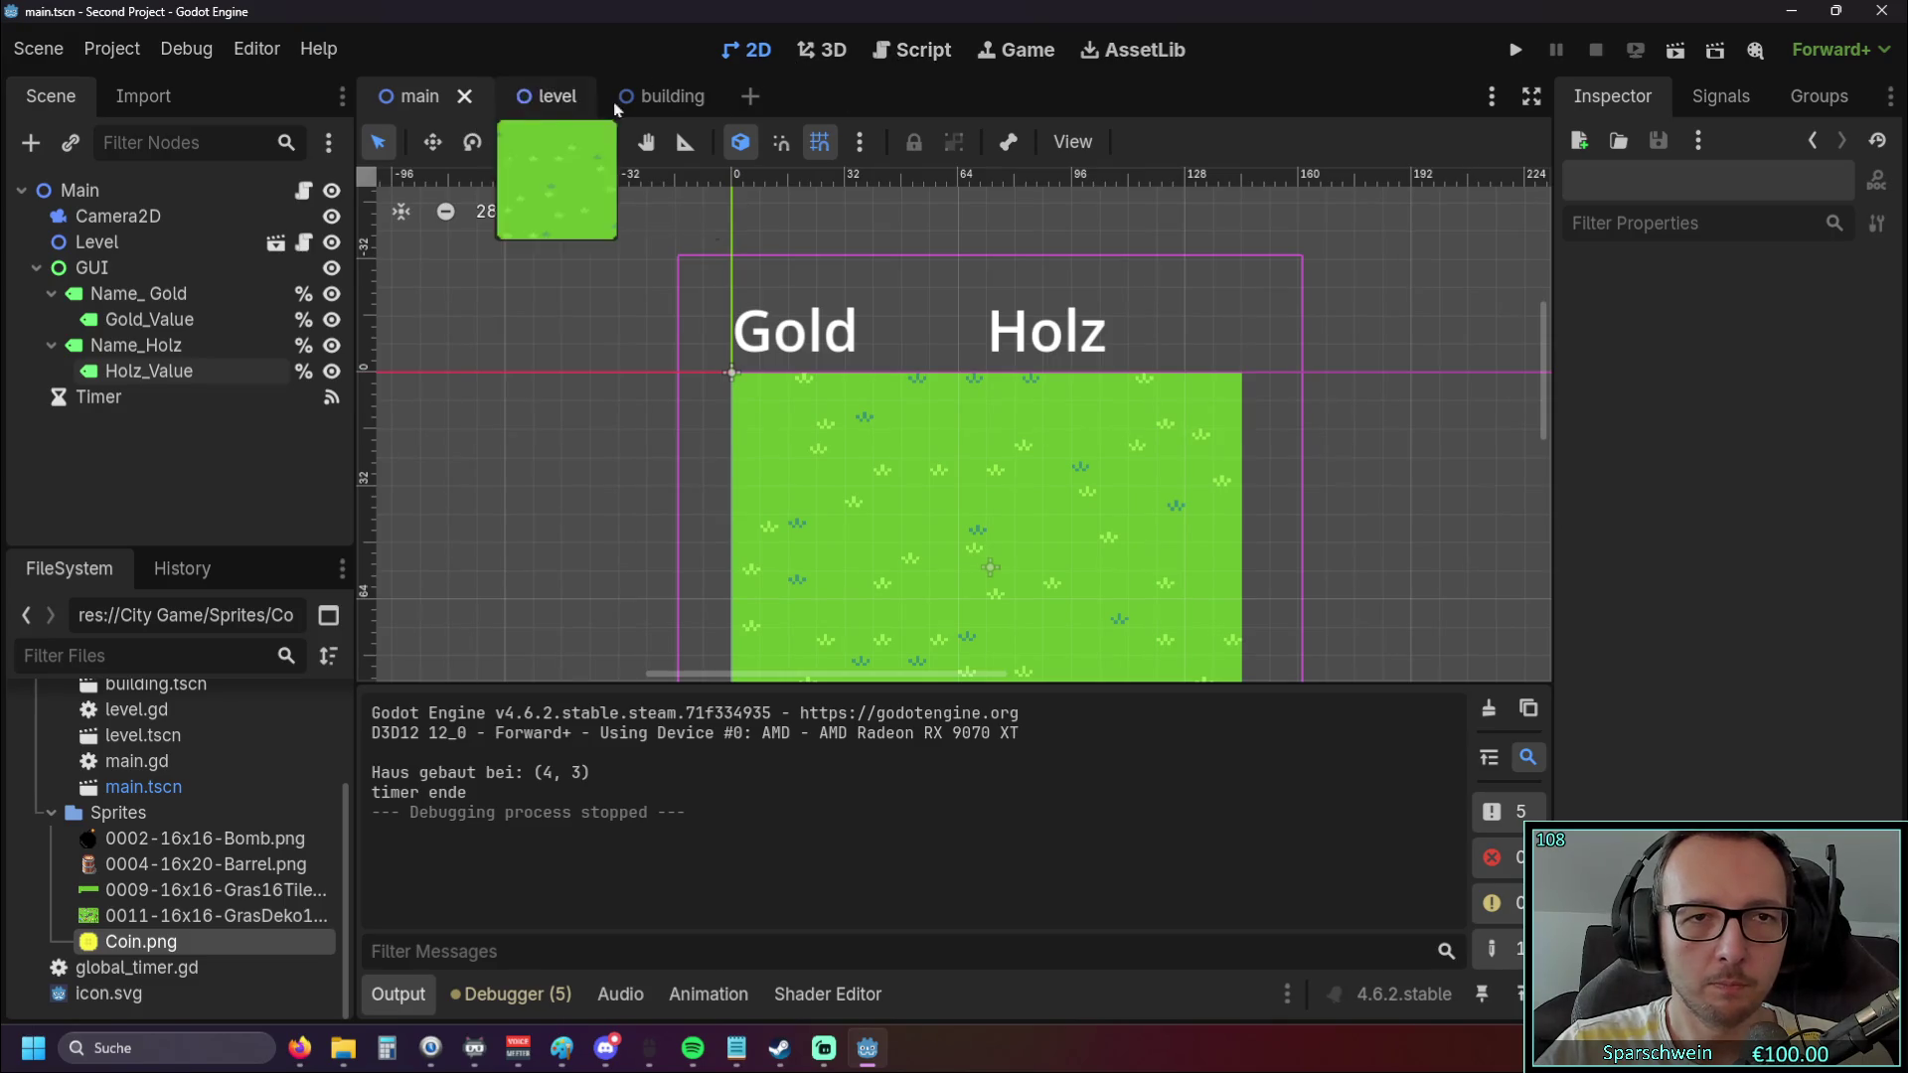
Return to the script editor and review the timer handler in building.gd.
left_click(903, 54)
left_click(898, 390)
scroll(898, 390, "down", 5)
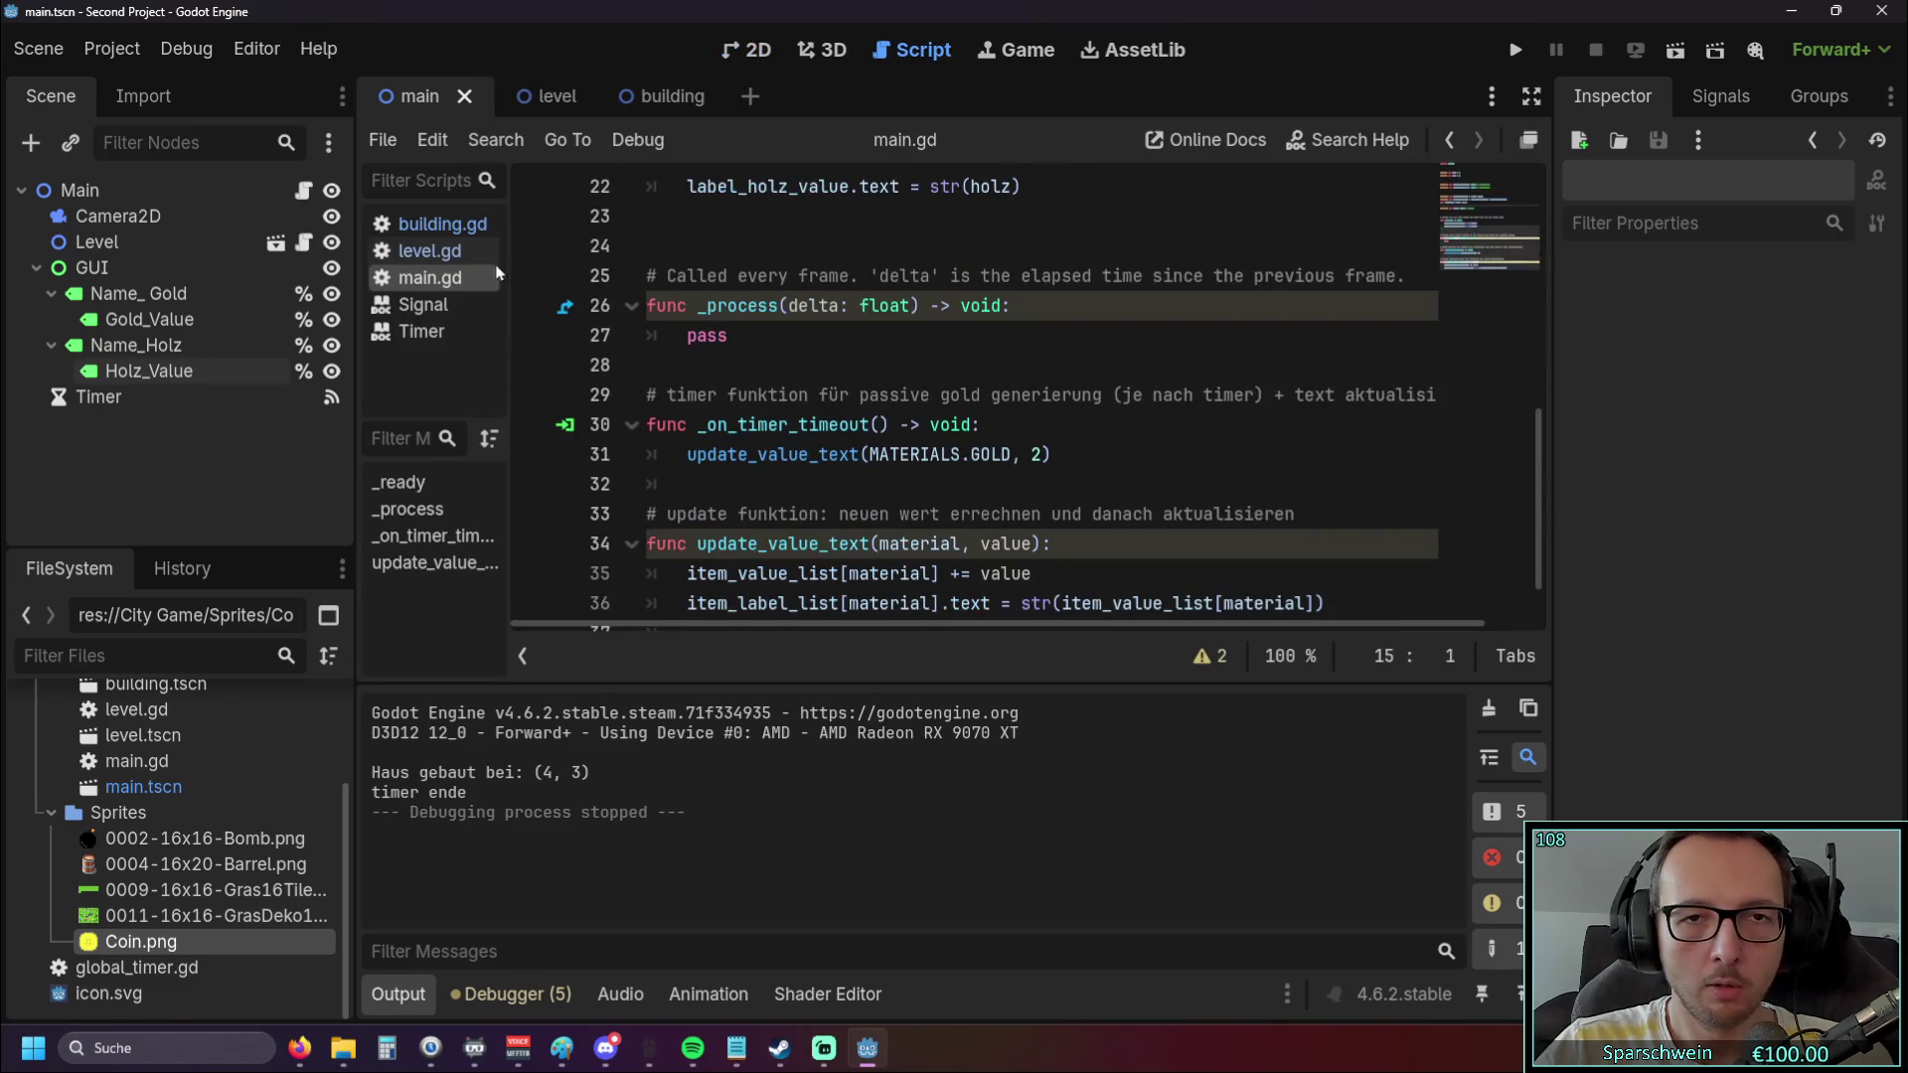
left_click(442, 223)
scroll(1018, 441, "down", 2)
scroll(927, 481, "up", 3)
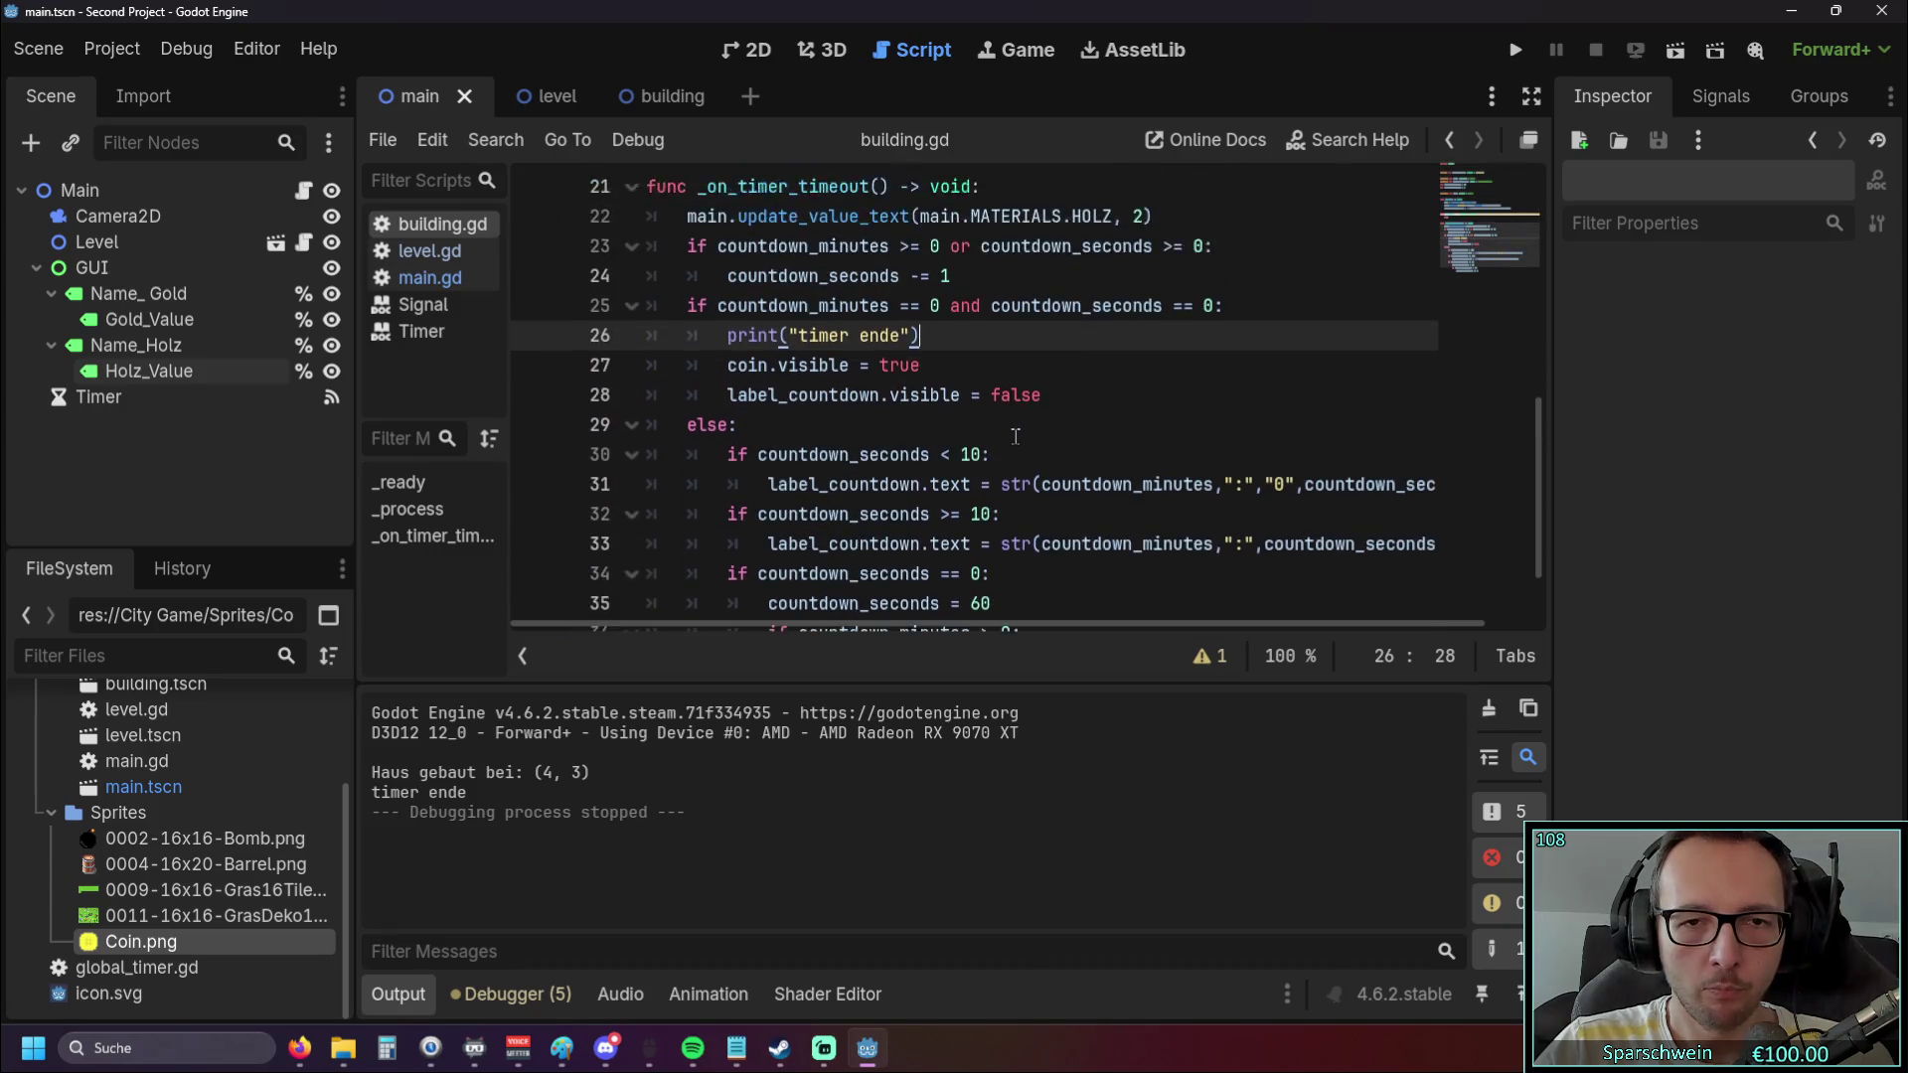
scroll(927, 481, "down", 1)
mouse_move(1043, 484)
left_mouse_down()
mouse_move(727, 424)
mouse_move(696, 484)
mouse_move(603, 484)
left_mouse_up()
left_click(951, 498)
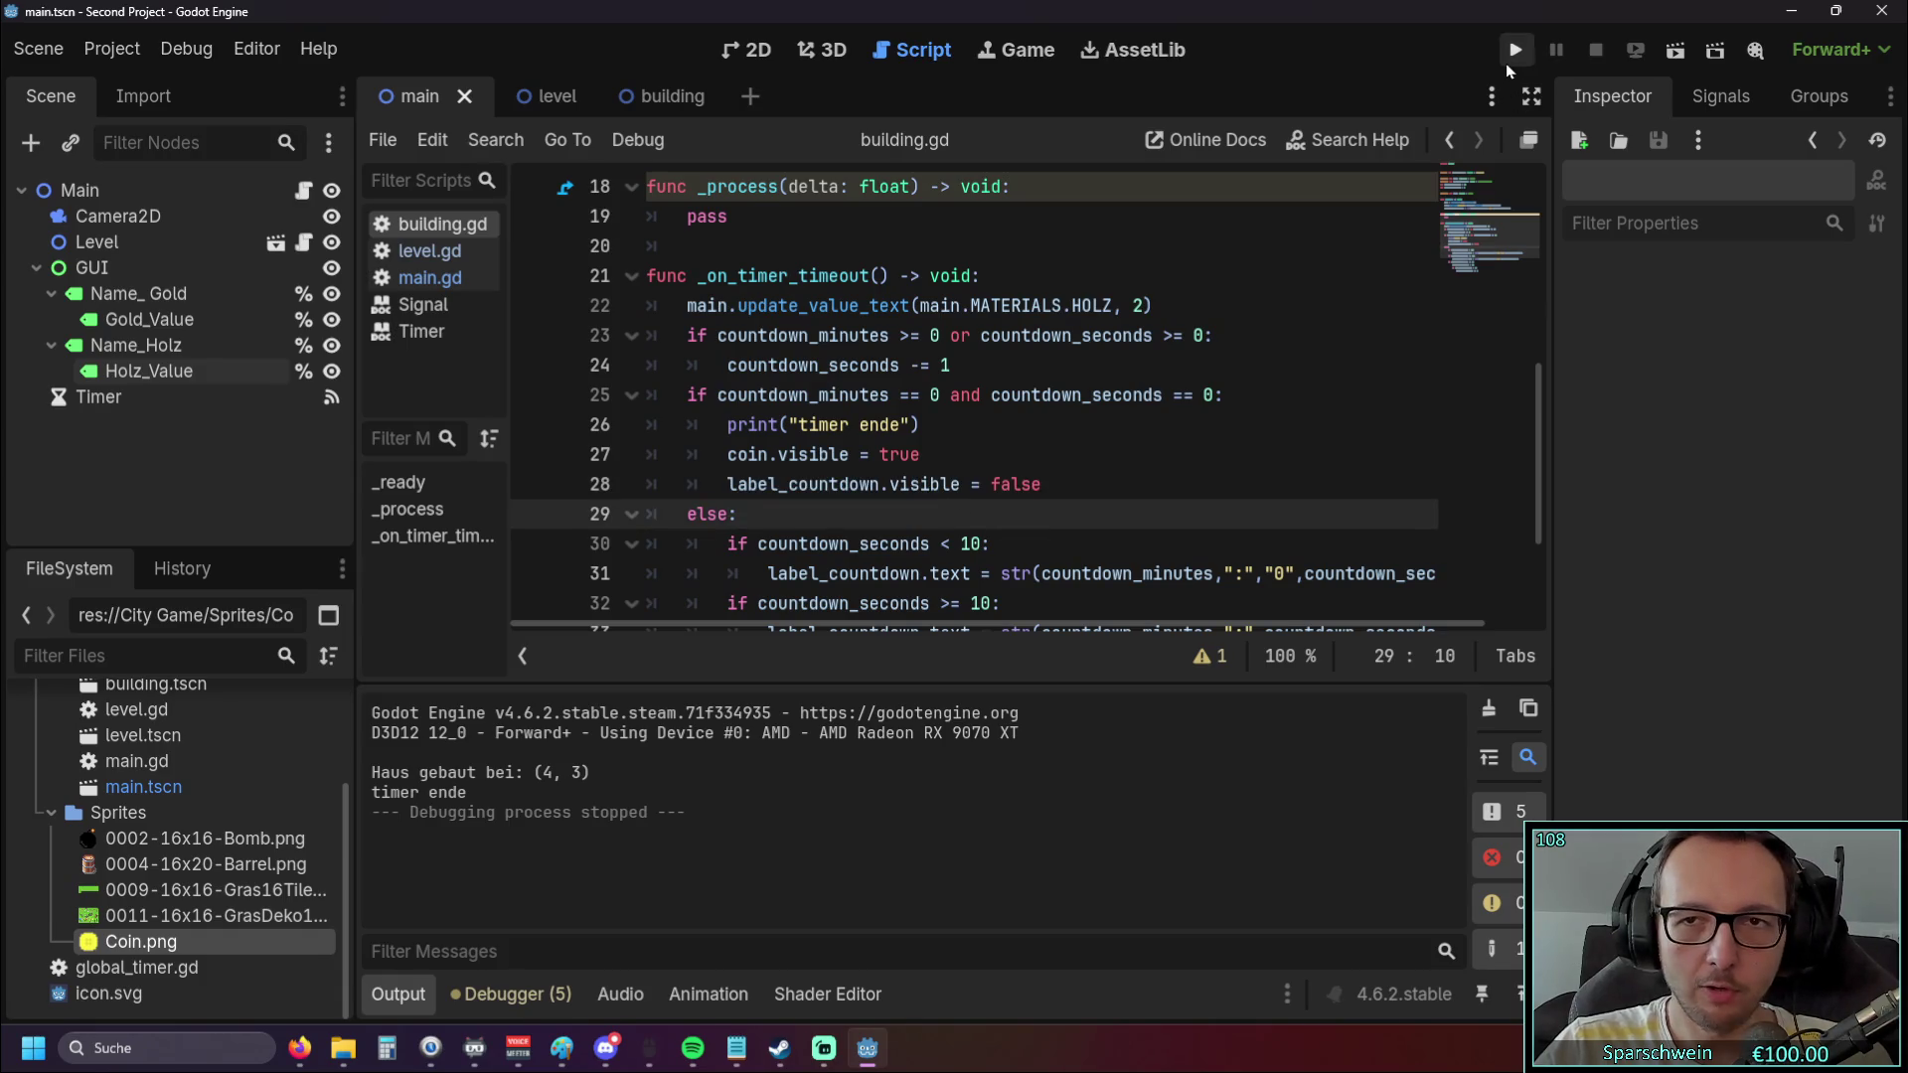
Run the project, build barrels on tiles (3, 3) and (6, 3), then demolish the second.
left_click(1508, 56)
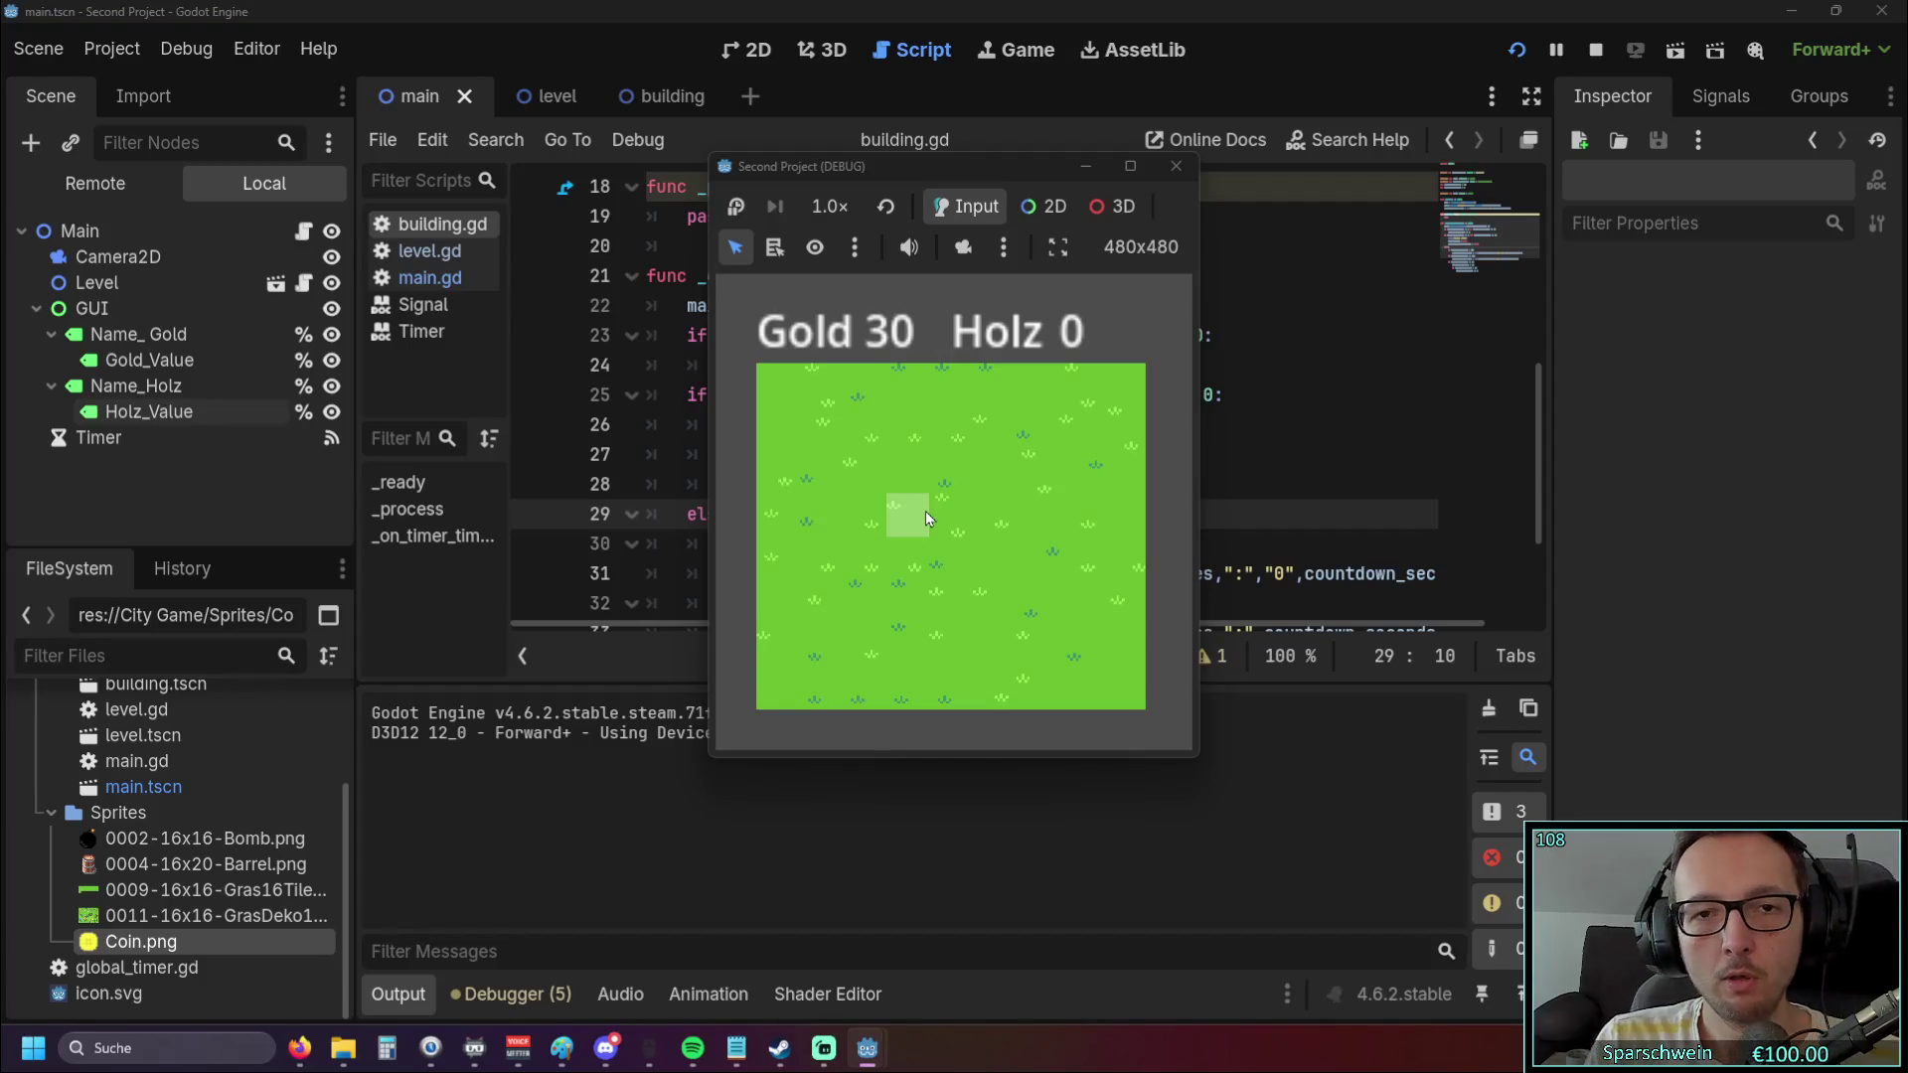
left_click(926, 511)
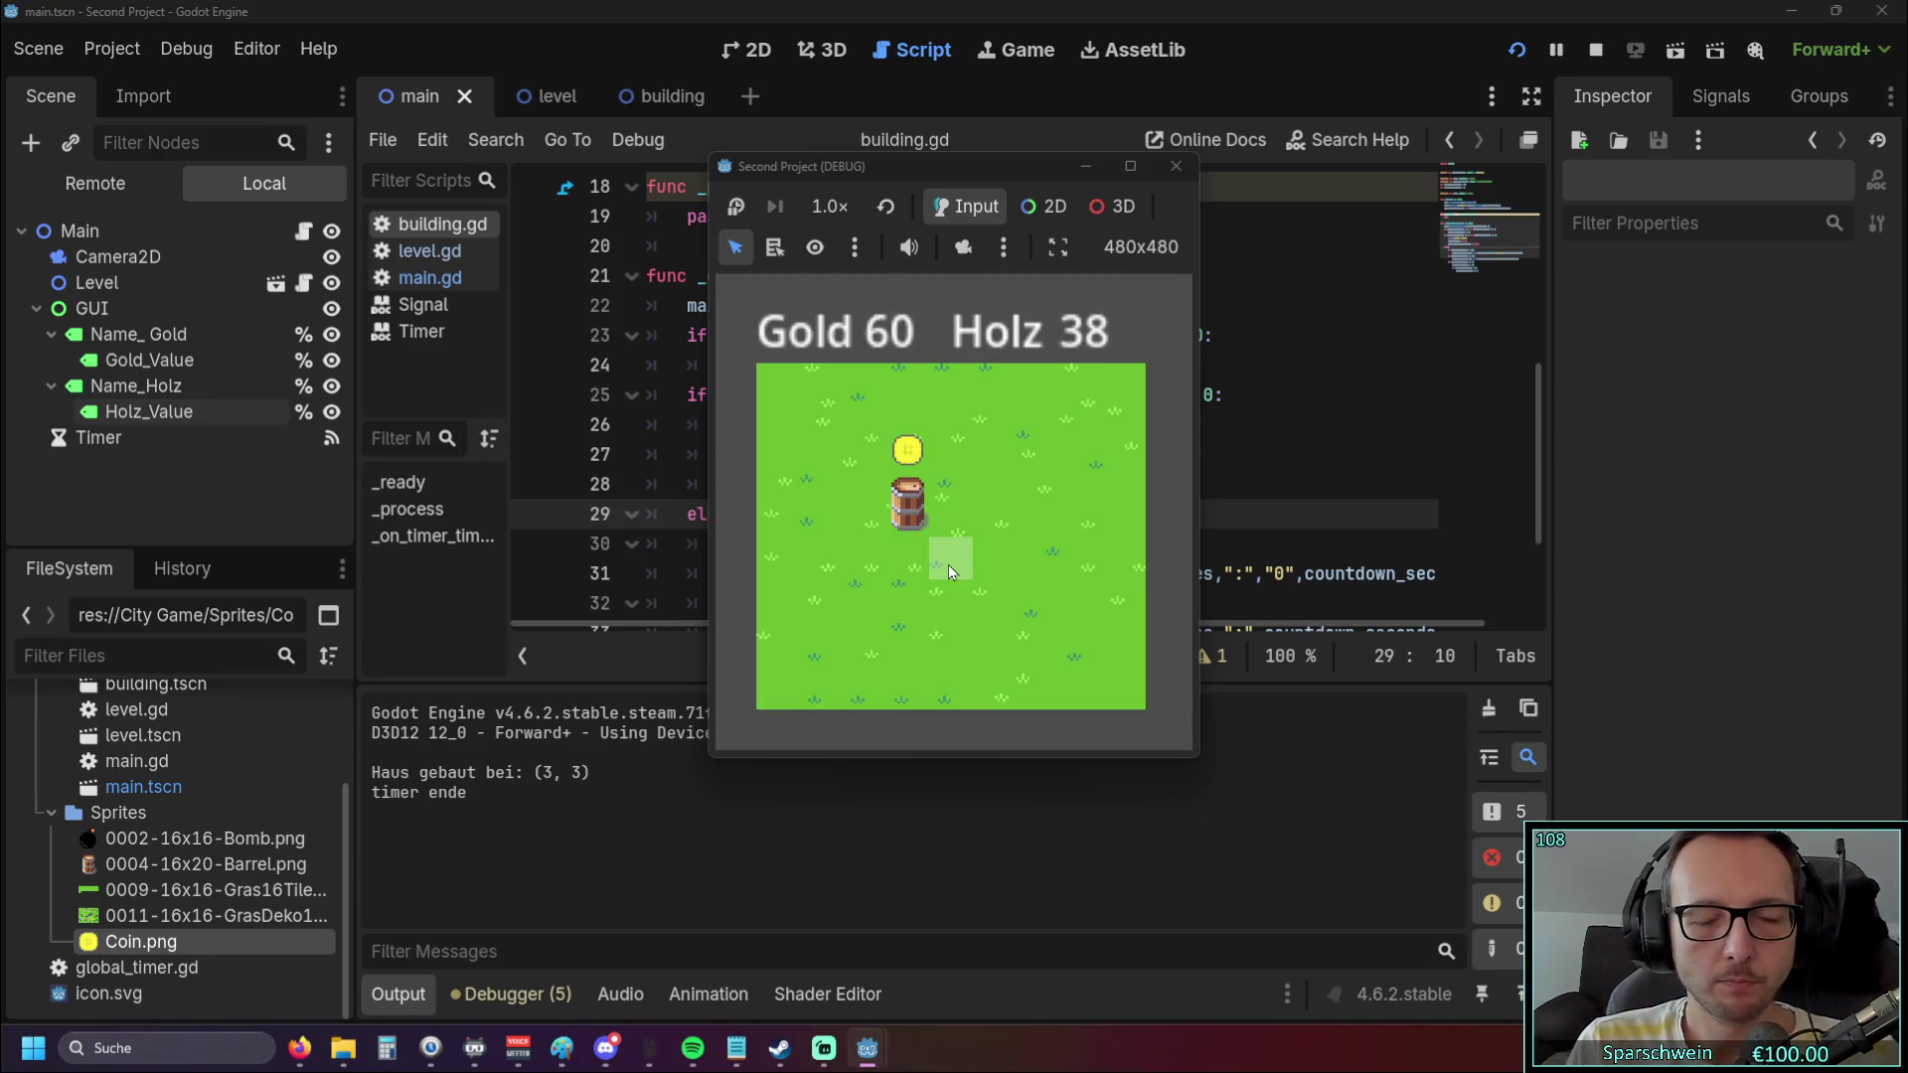
left_click(1020, 524)
right_click(1032, 518)
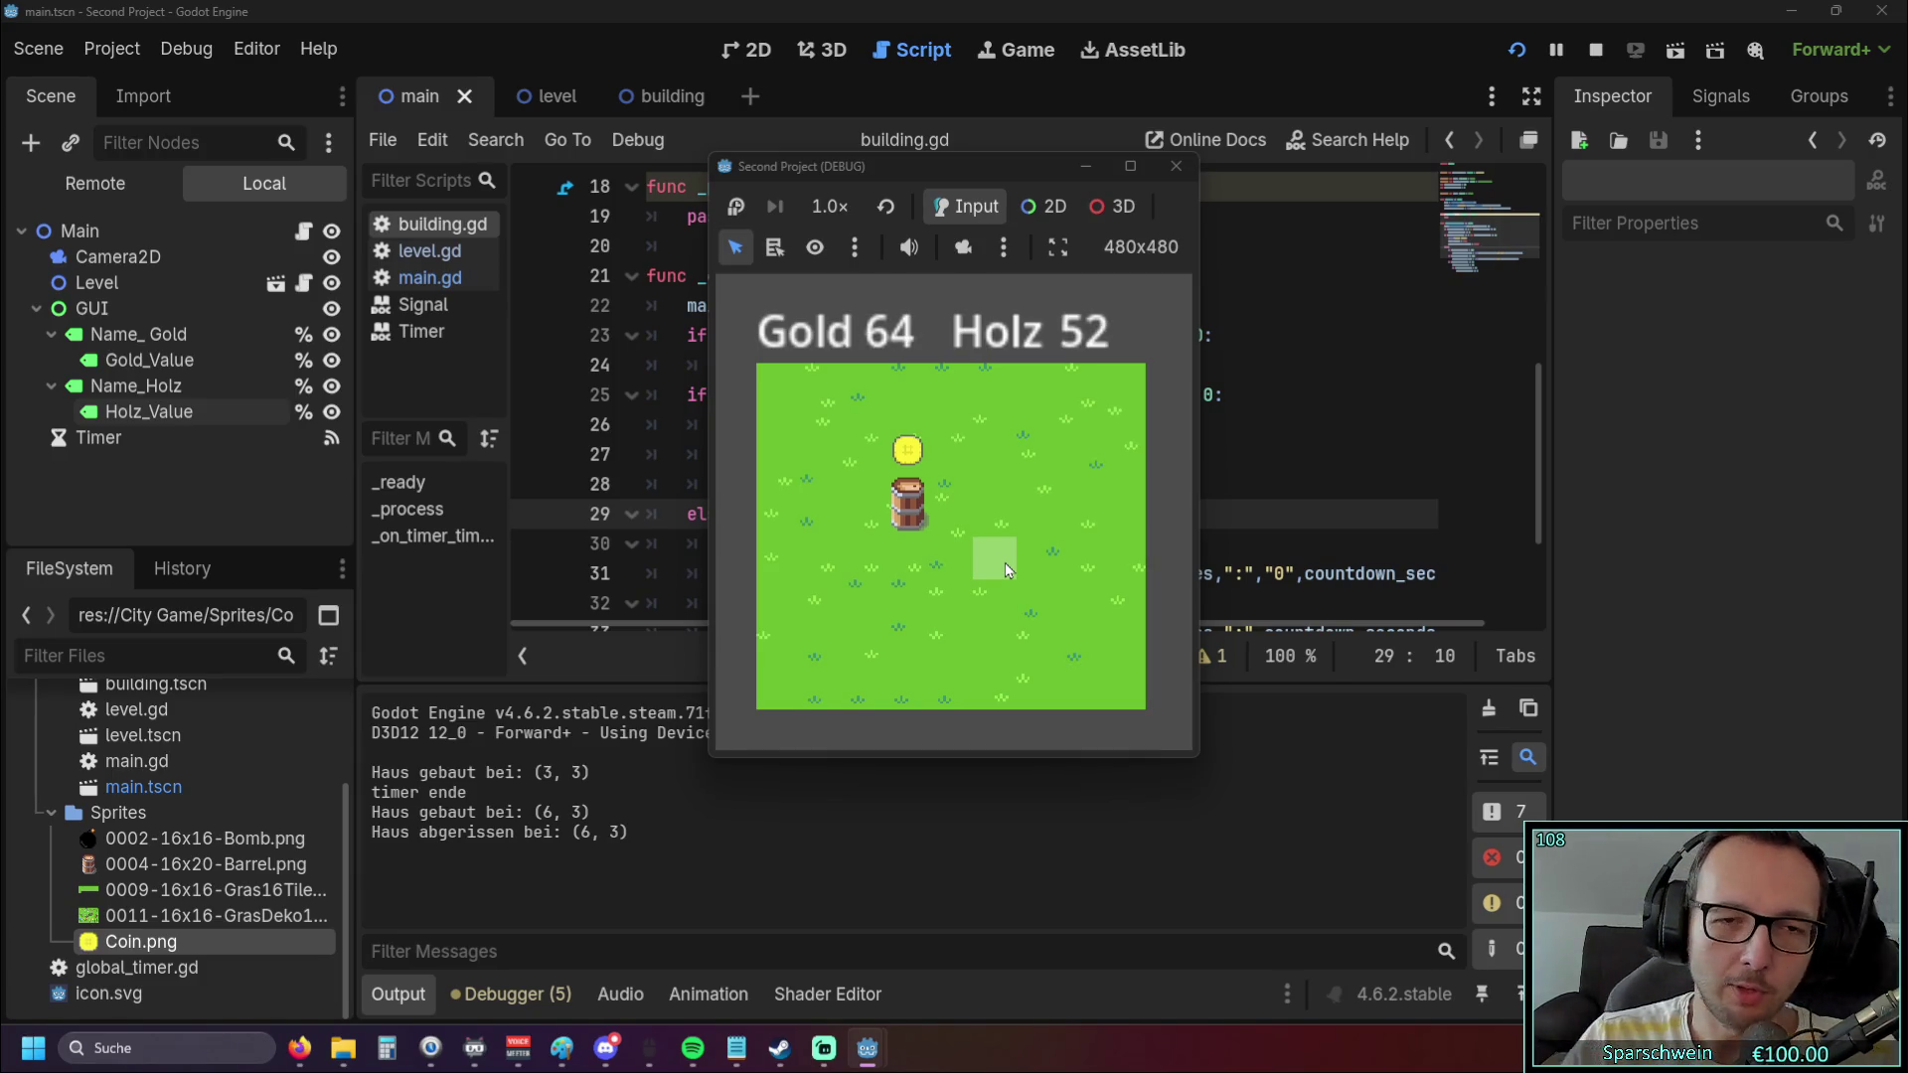
Try building twice on the occupied tile, then move the game window aside and stop it.
left_click(915, 518)
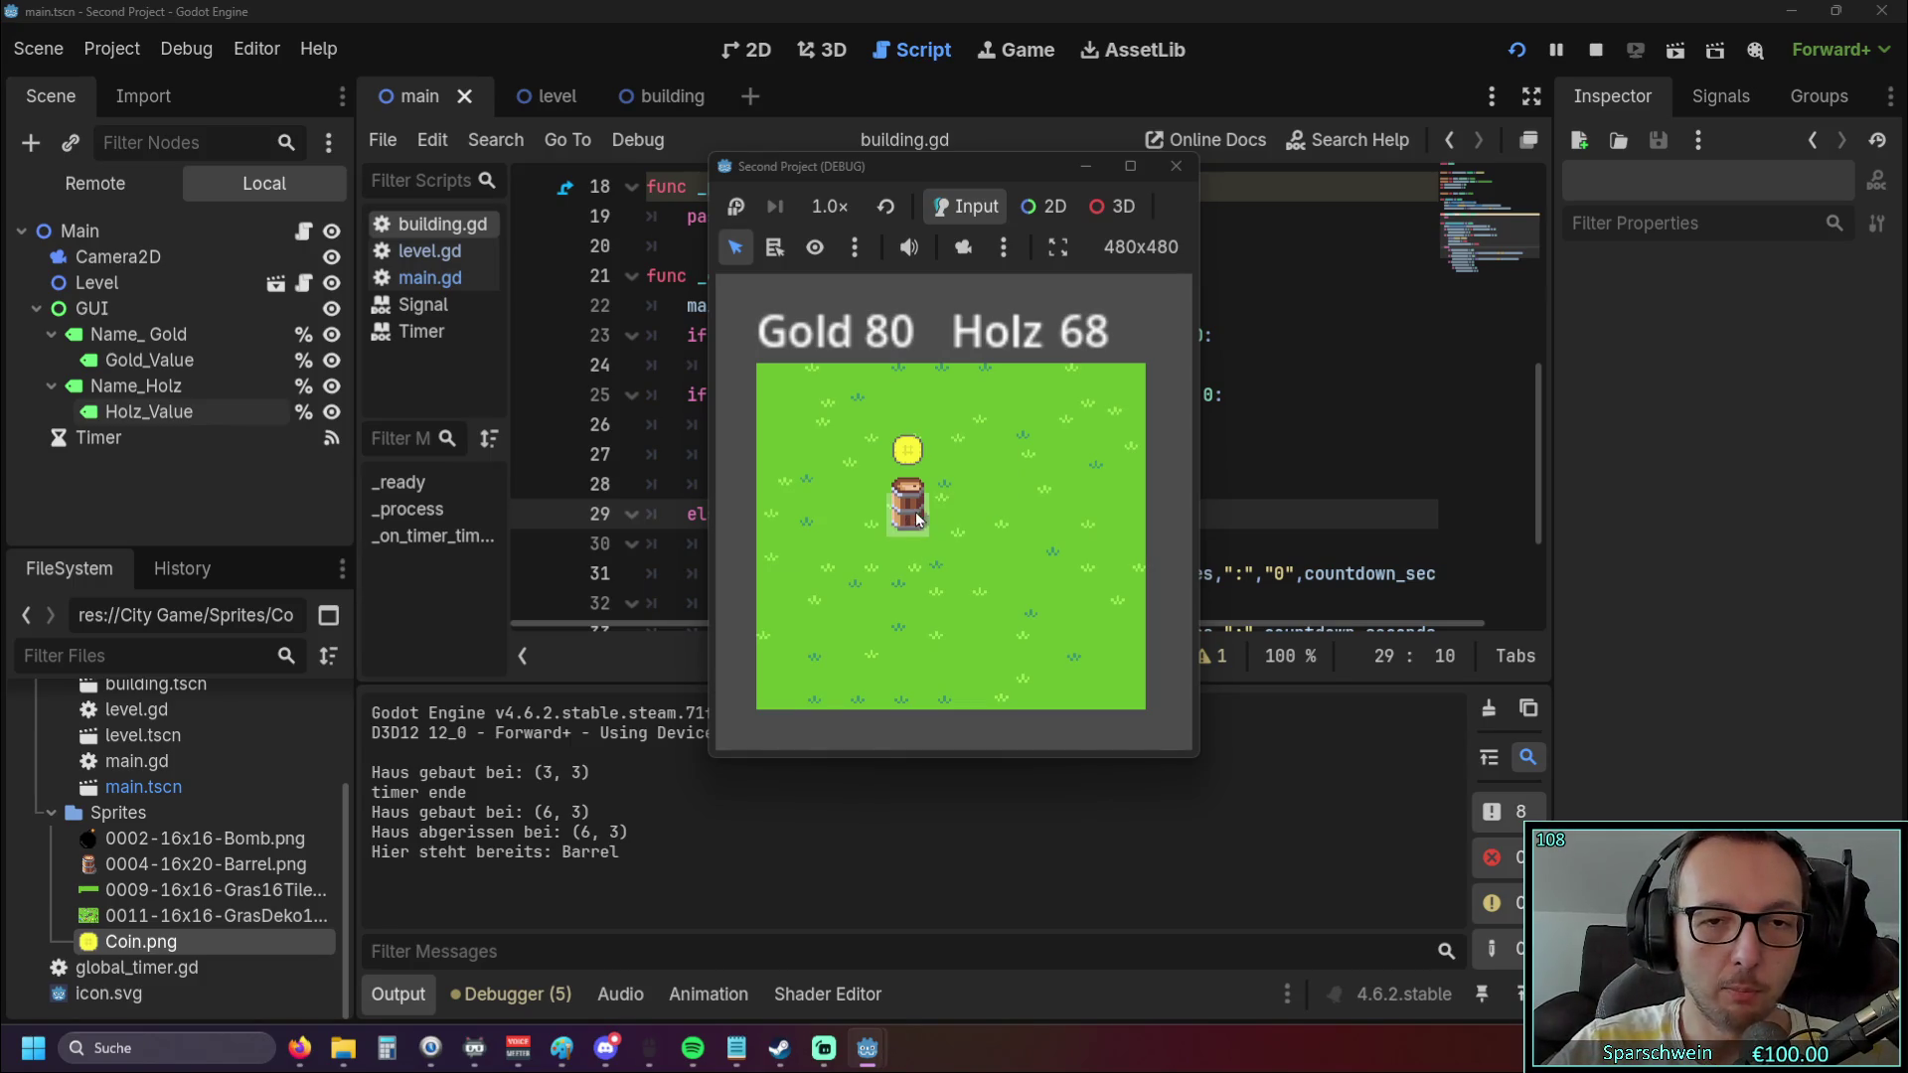
left_click(915, 519)
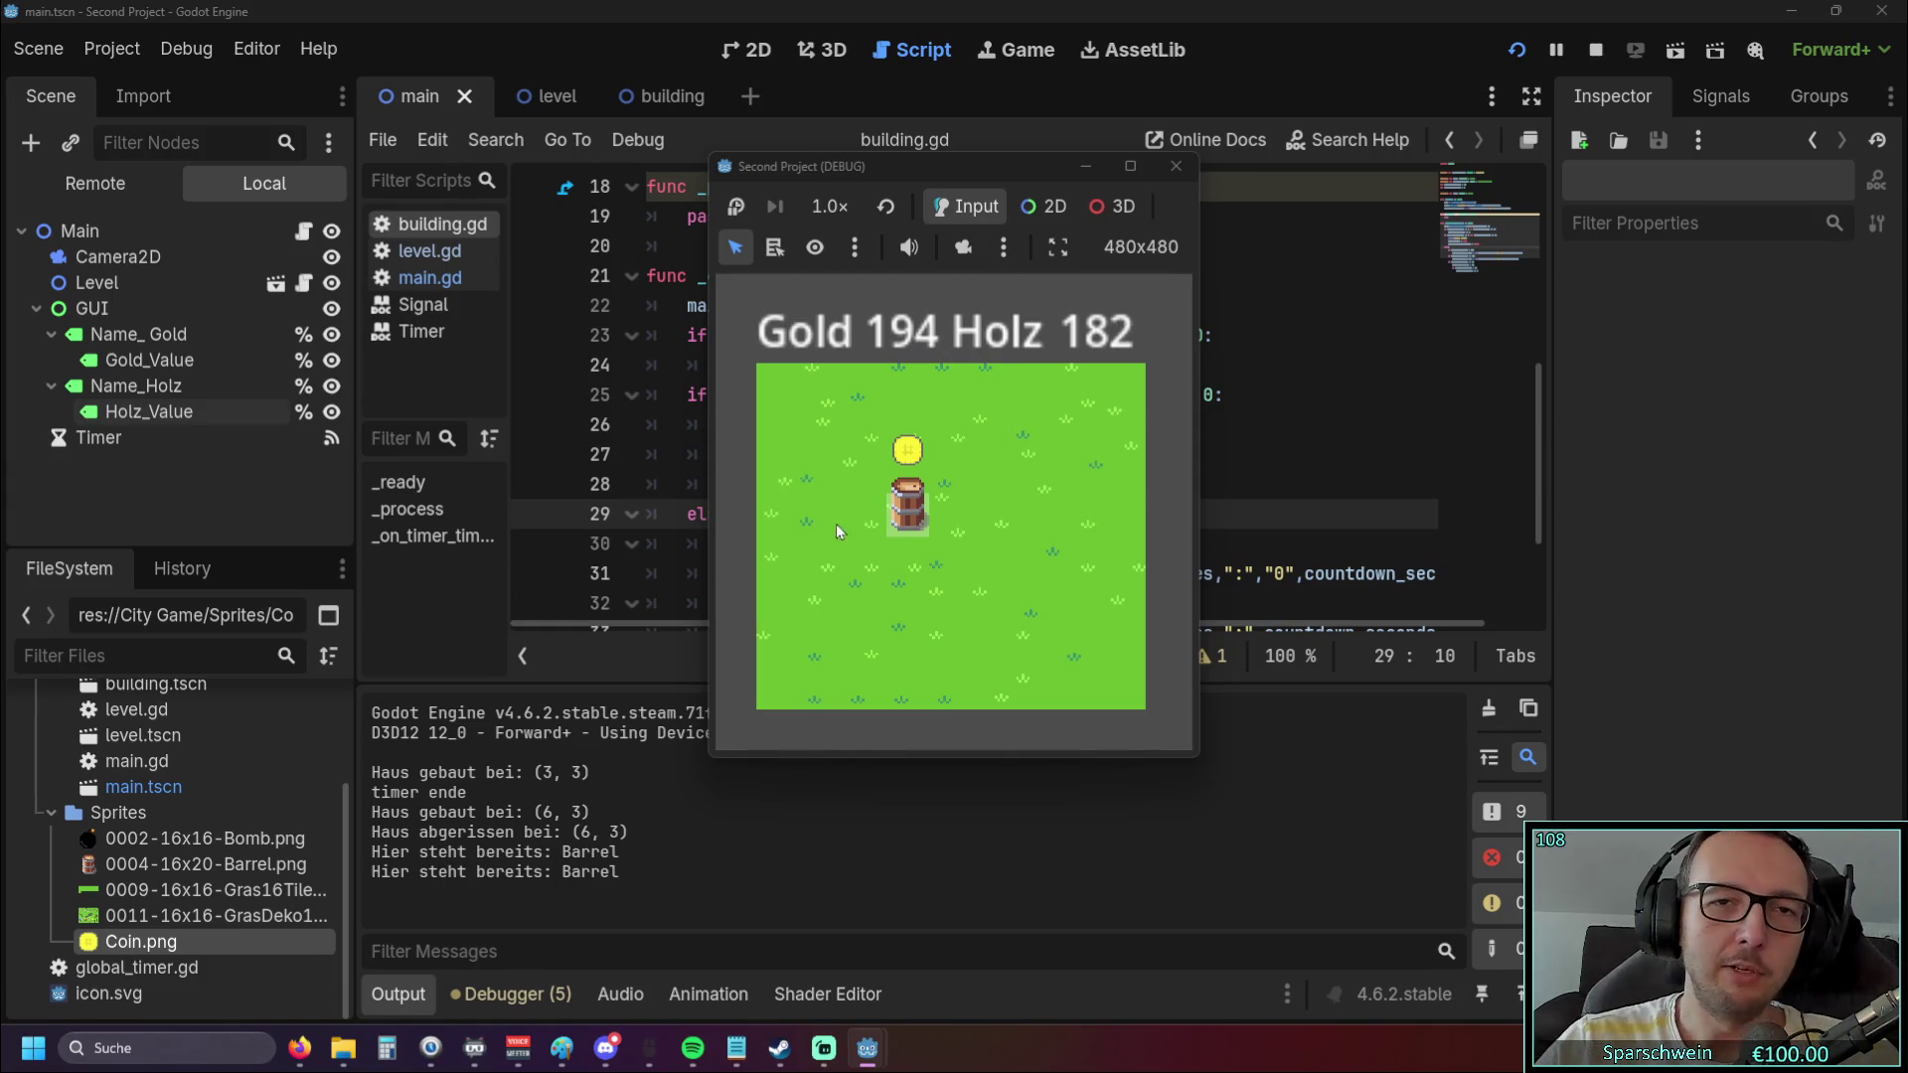
mouse_move(940, 171)
left_mouse_down()
mouse_move(1565, 95)
mouse_move(1643, 131)
left_mouse_up()
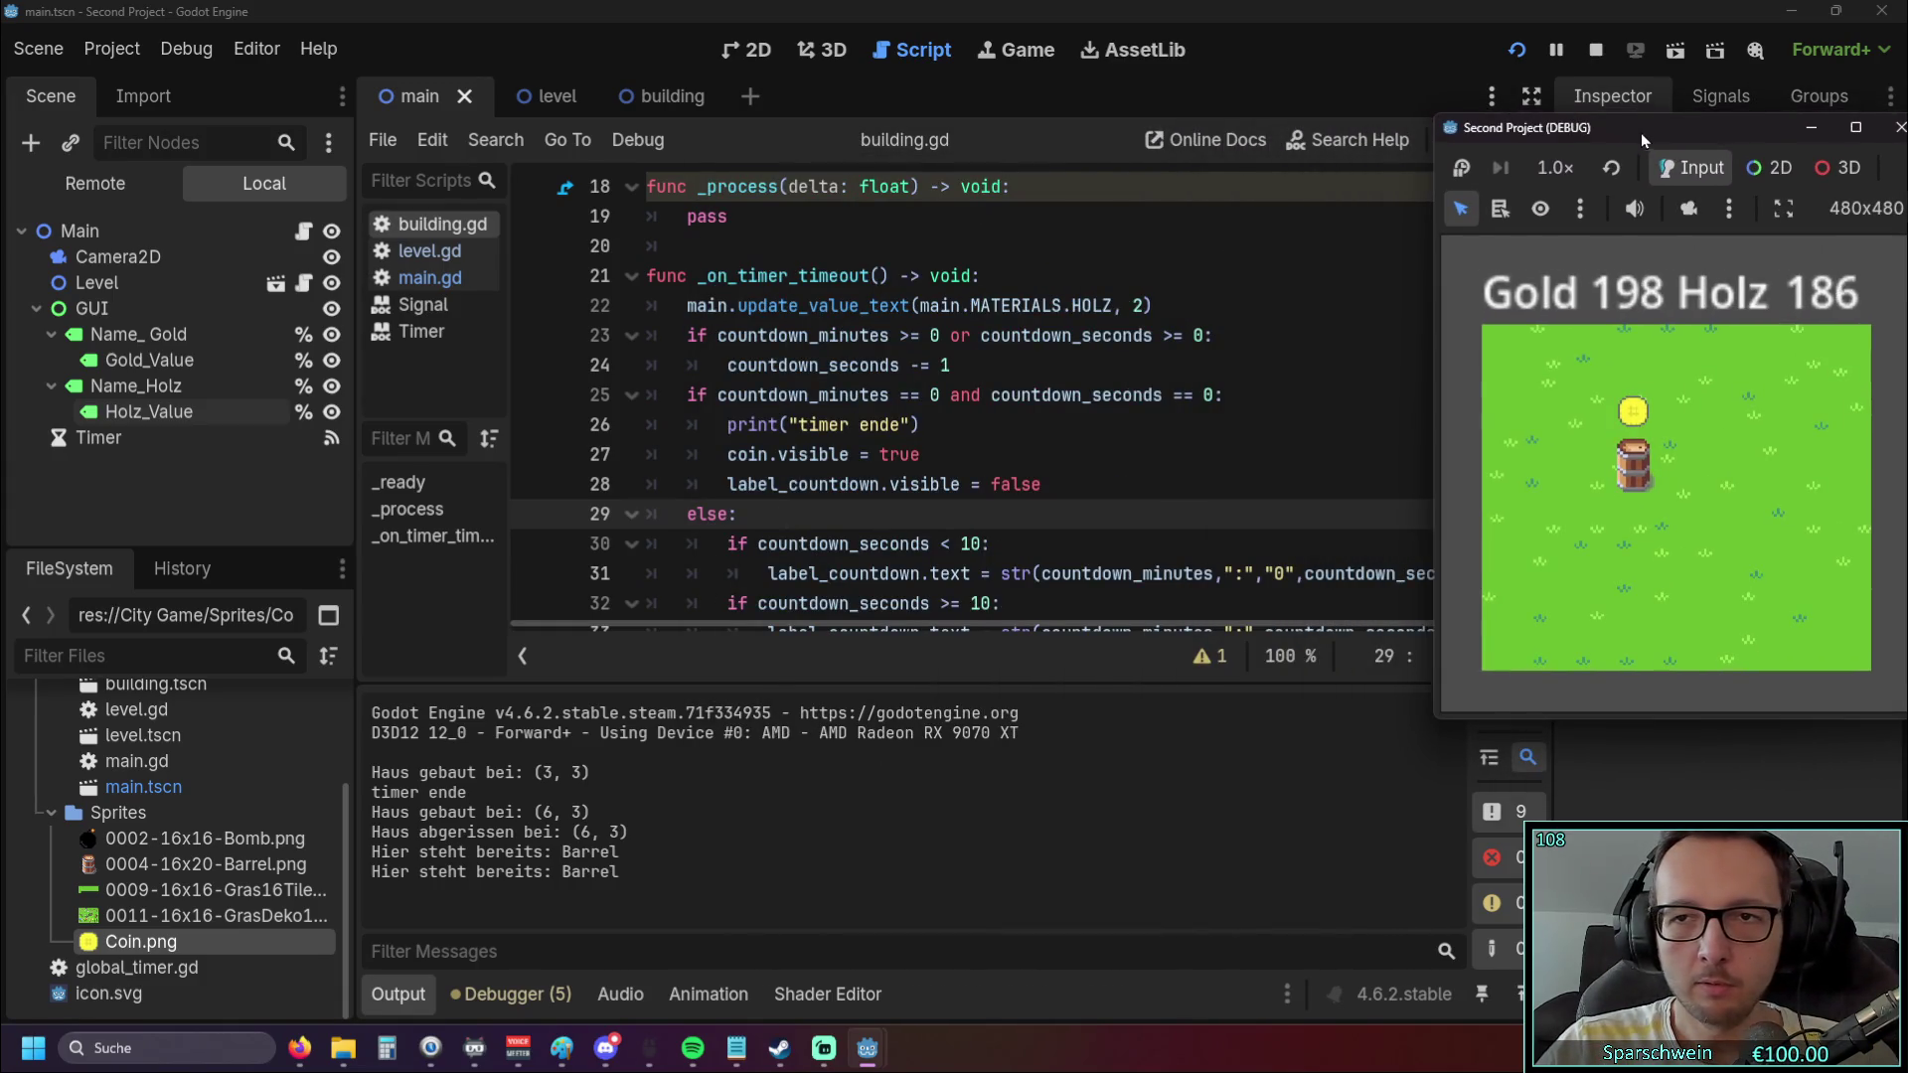
left_click(1893, 118)
scroll(1106, 329, "down", 2)
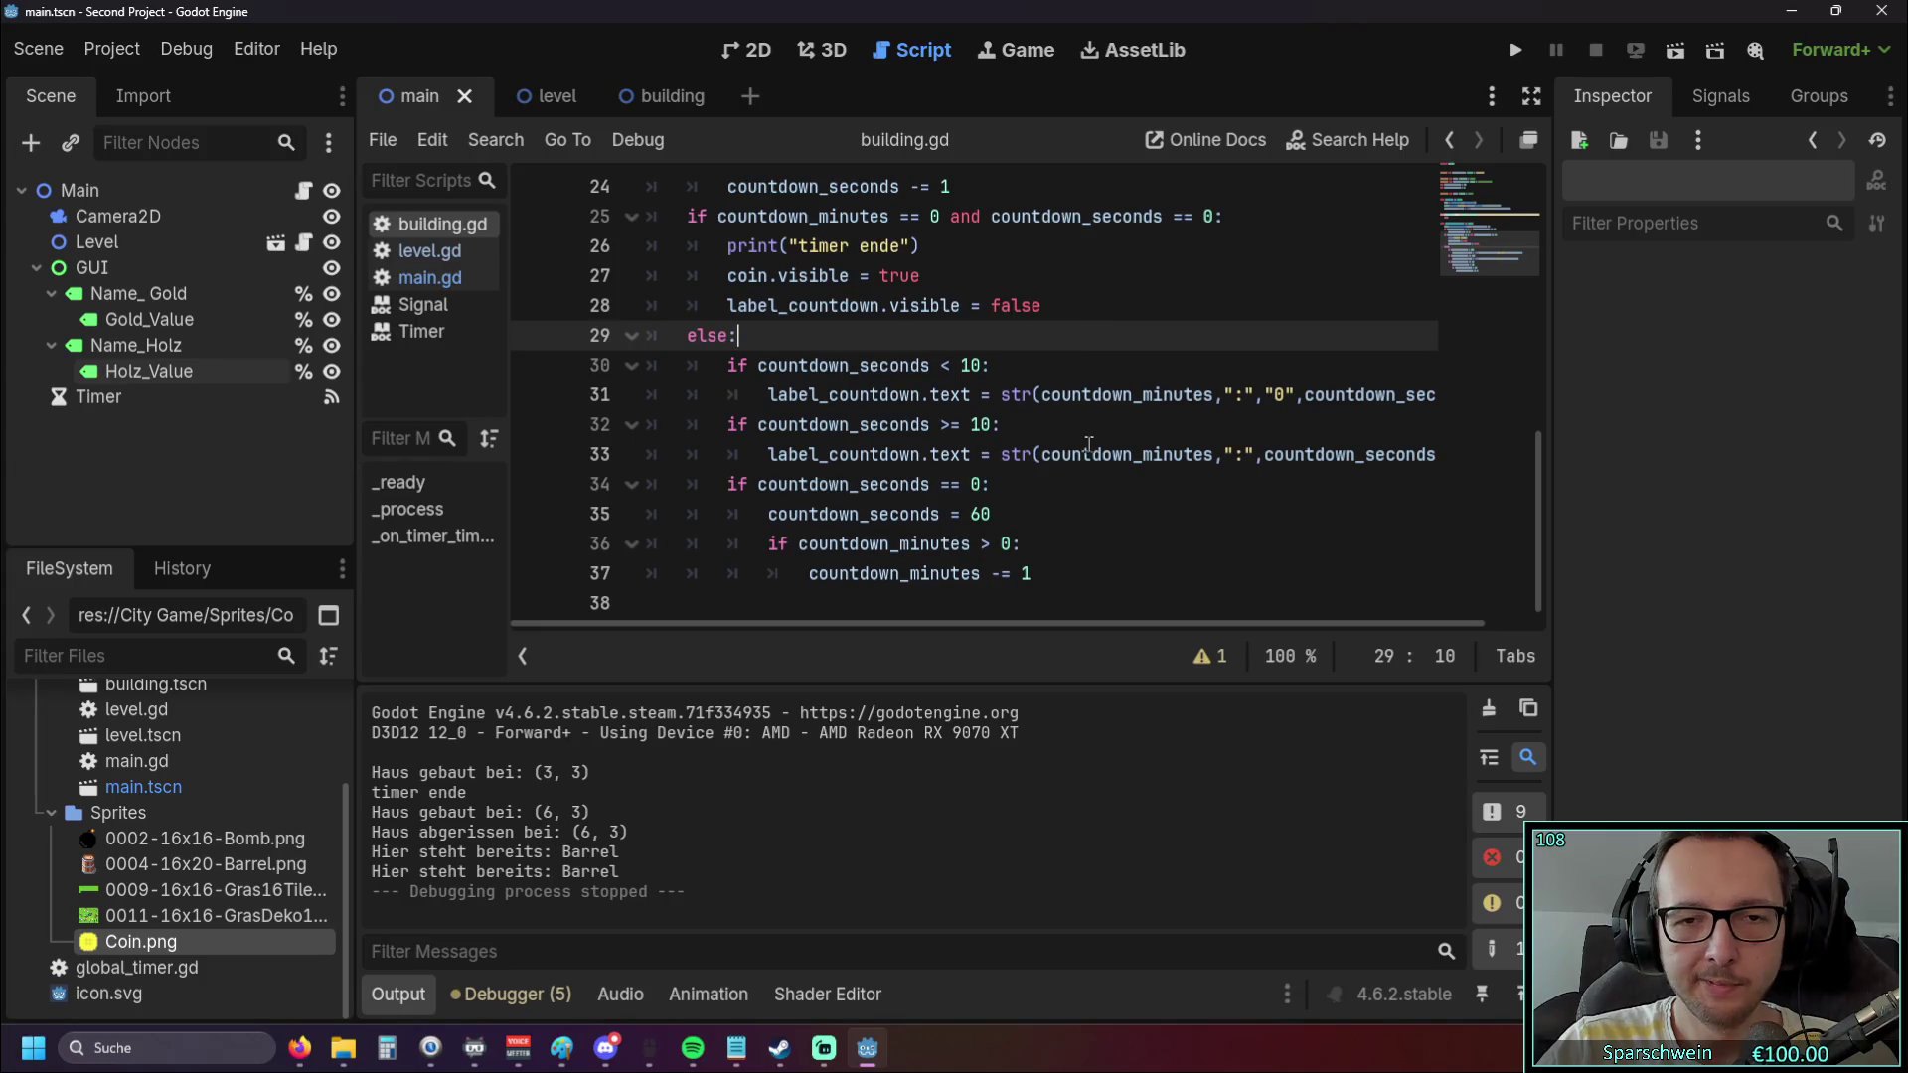
left_click_drag(1078, 474, 1144, 460)
scroll(1144, 460, "down", 2)
left_click(1160, 505)
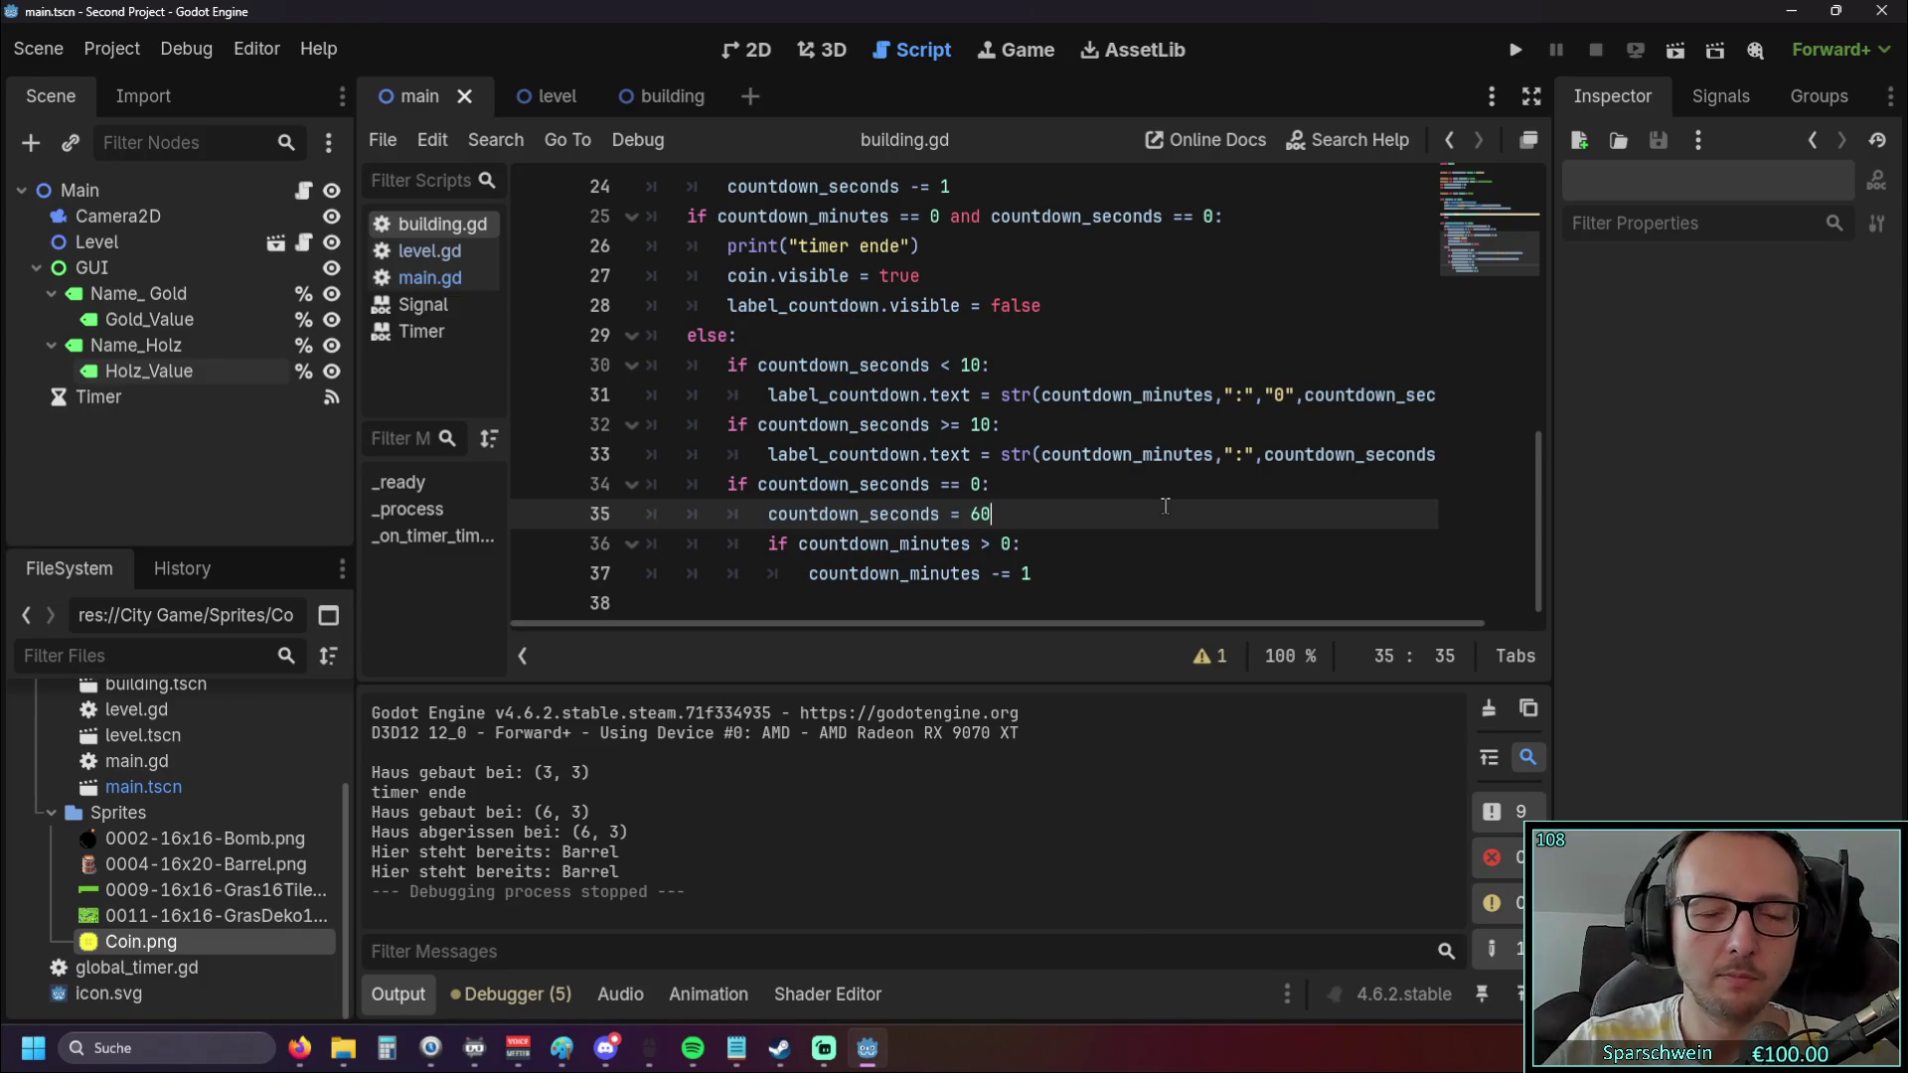
scroll(1123, 487, "up", 2)
scroll(1021, 430, "down", 2)
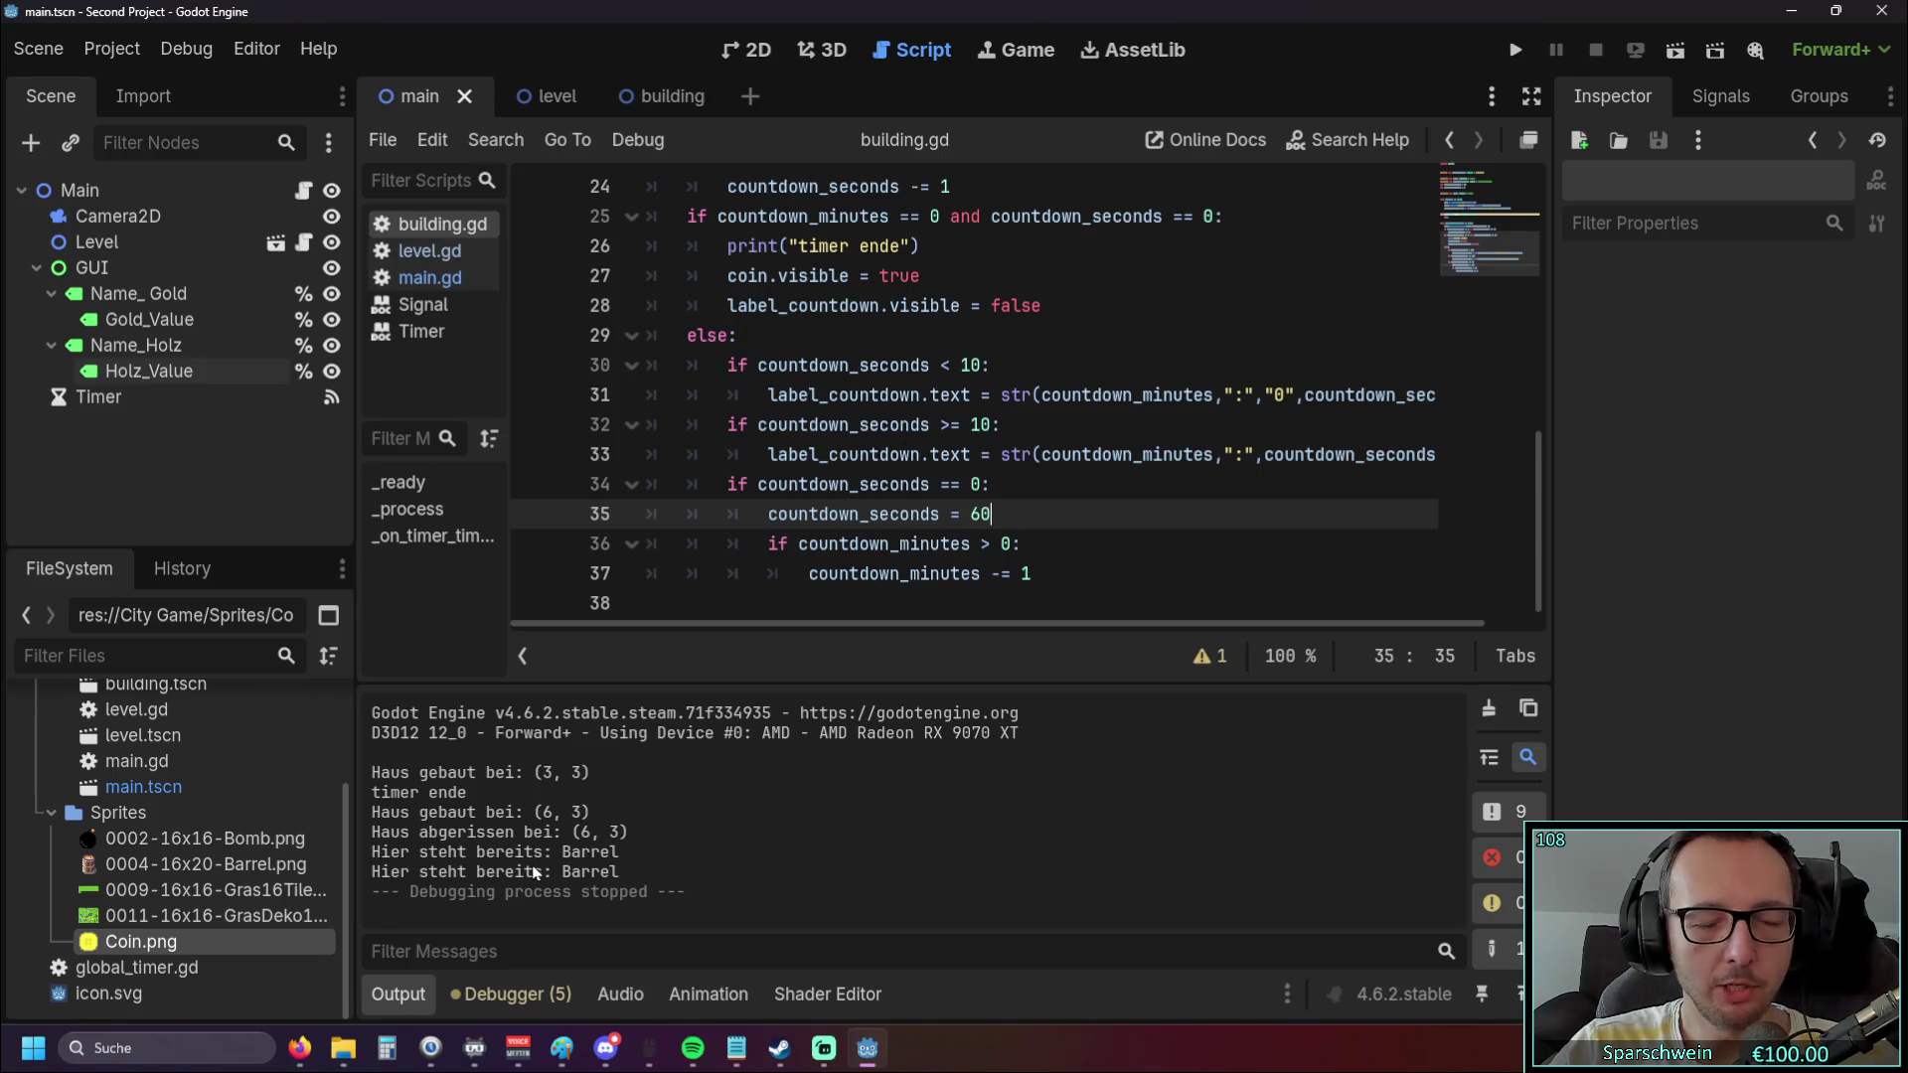
left_click(438, 253)
scroll(897, 409, "down", 7)
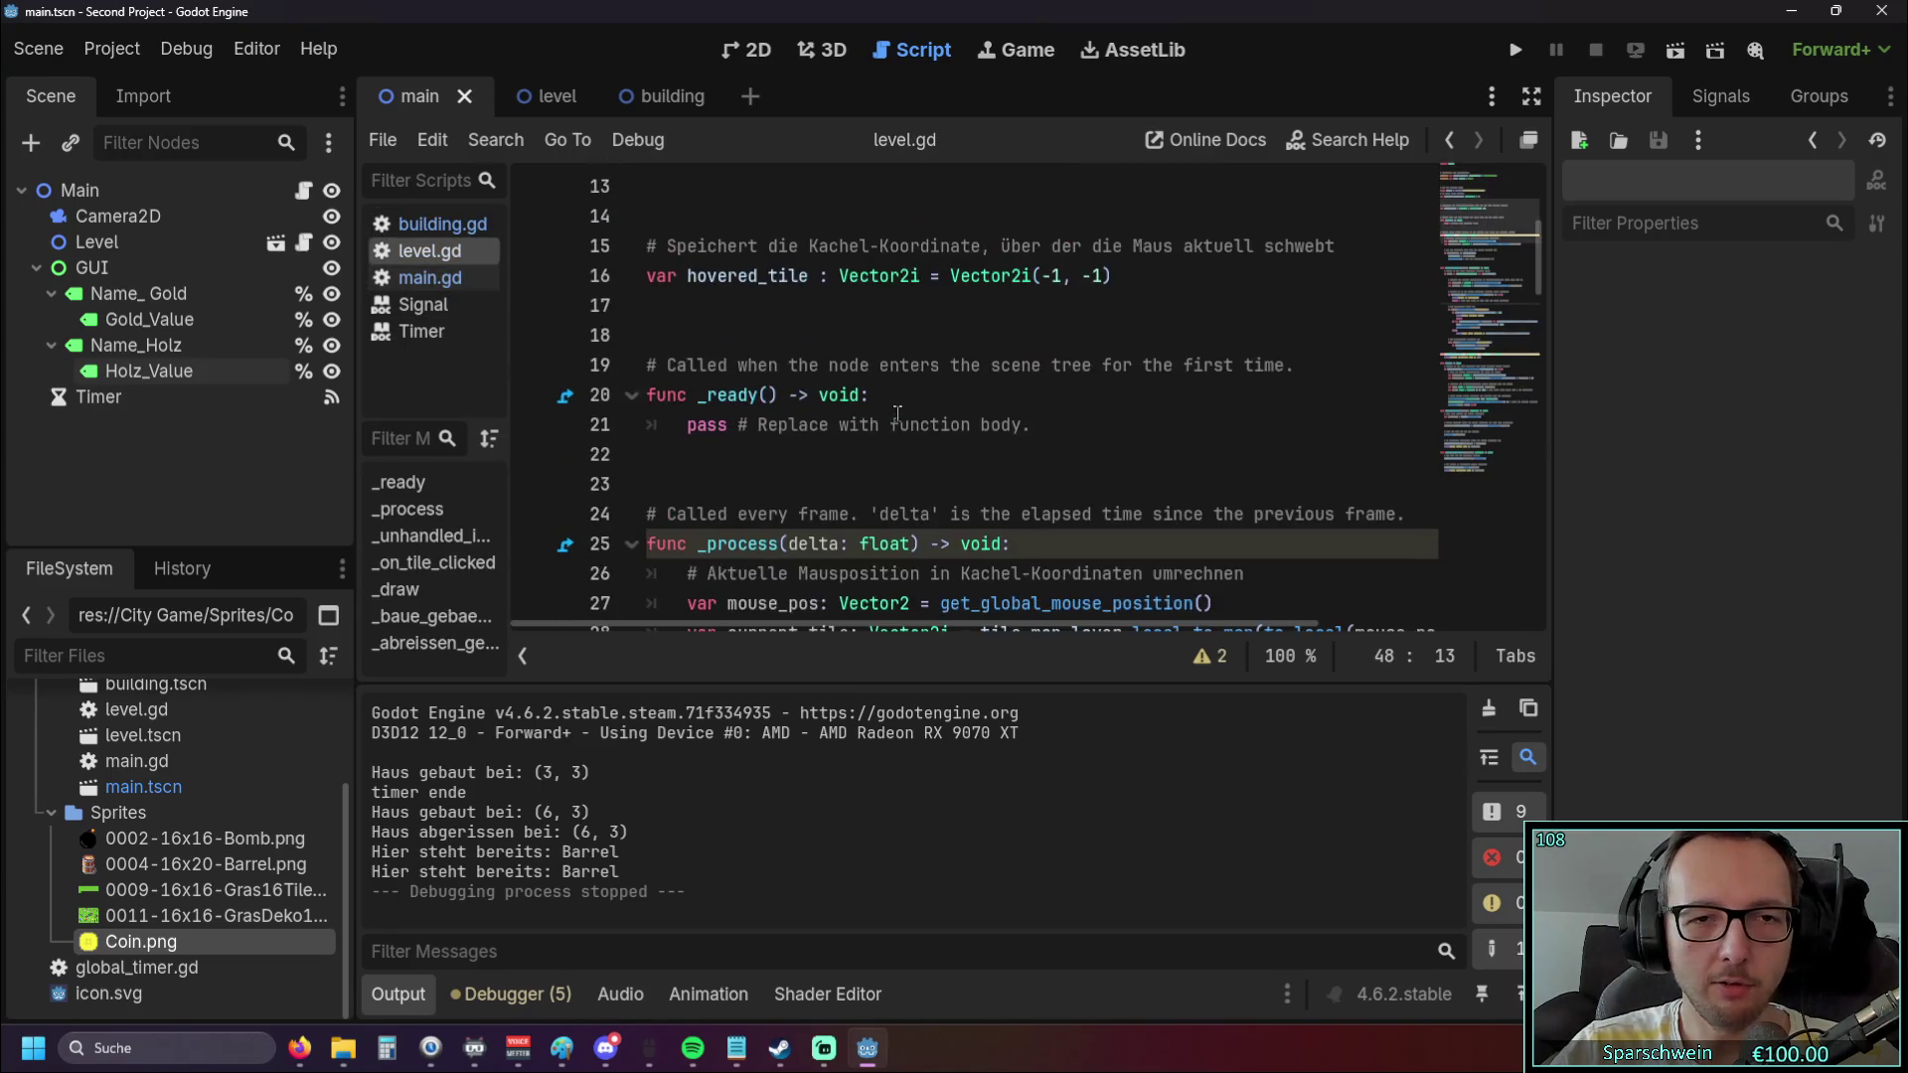
scroll(897, 409, "down", 4)
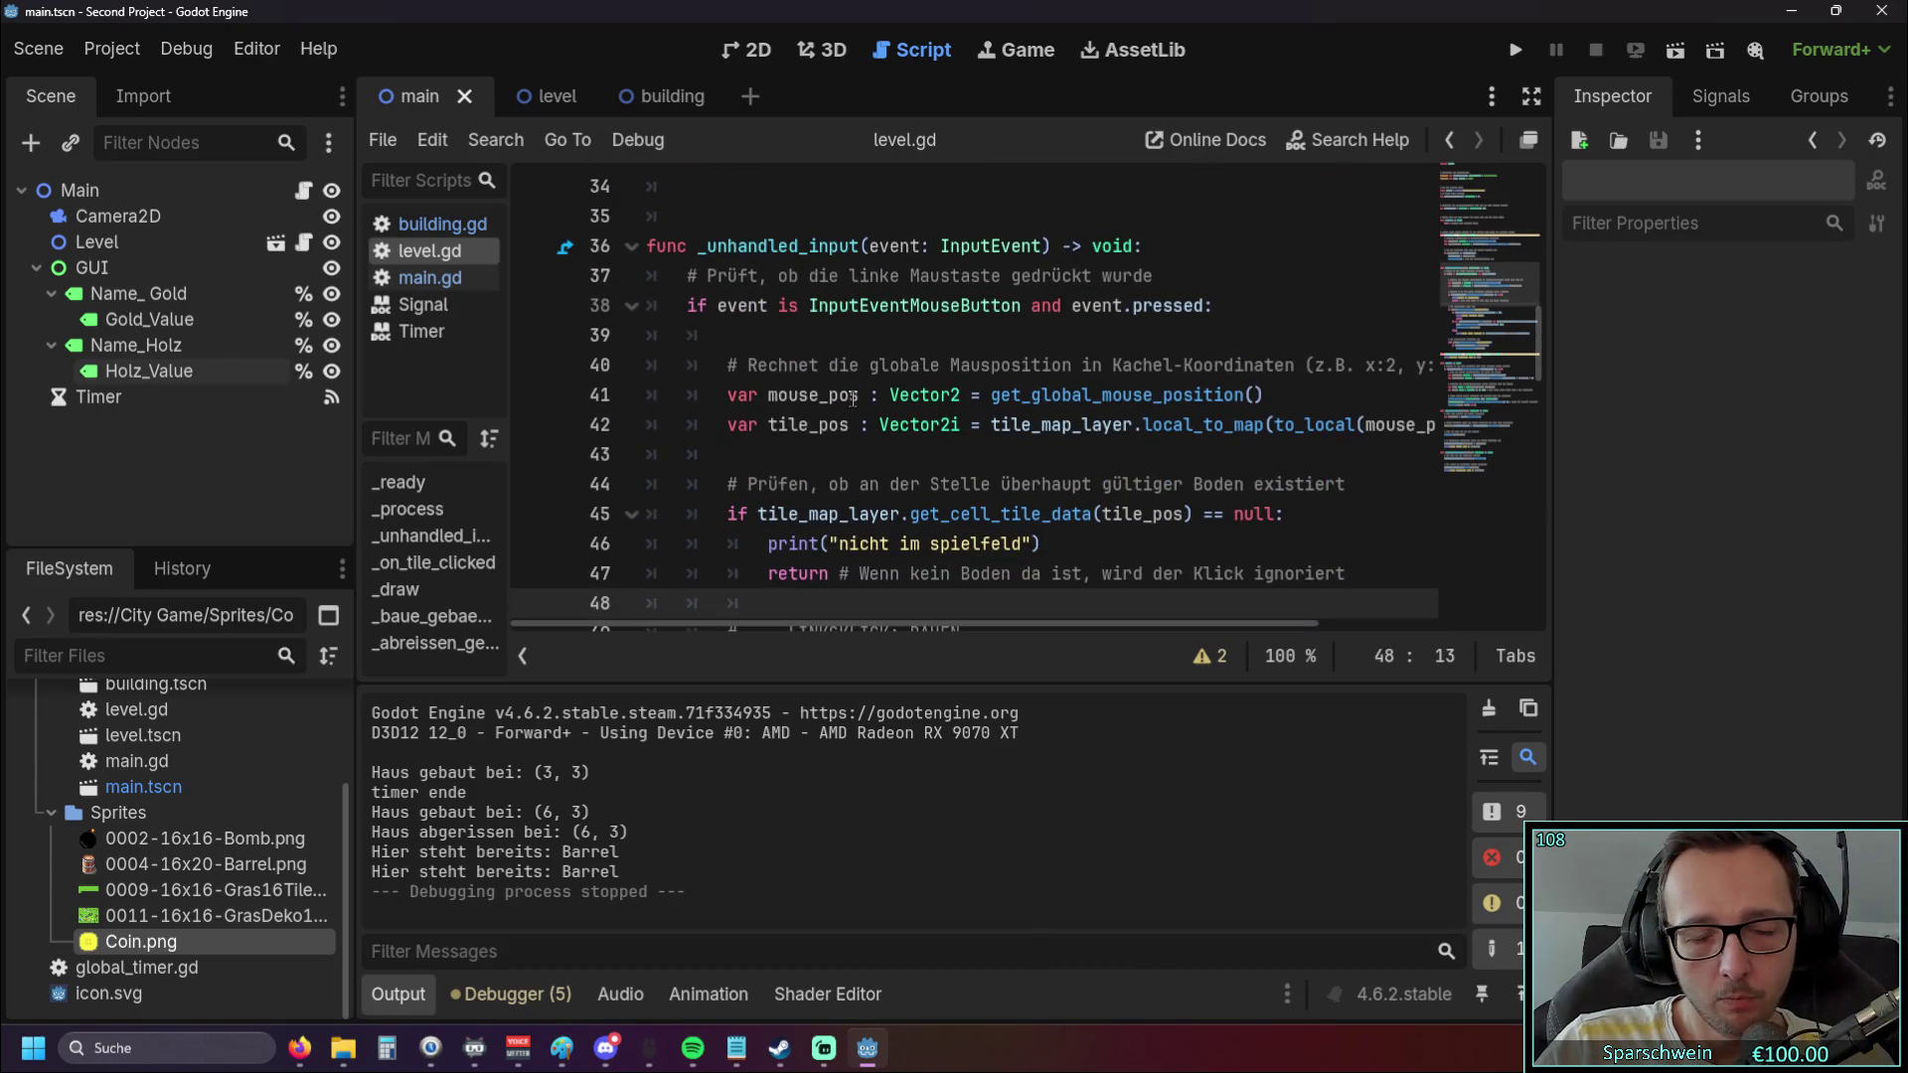
scroll(853, 399, "down", 1)
scroll(853, 398, "up", 1)
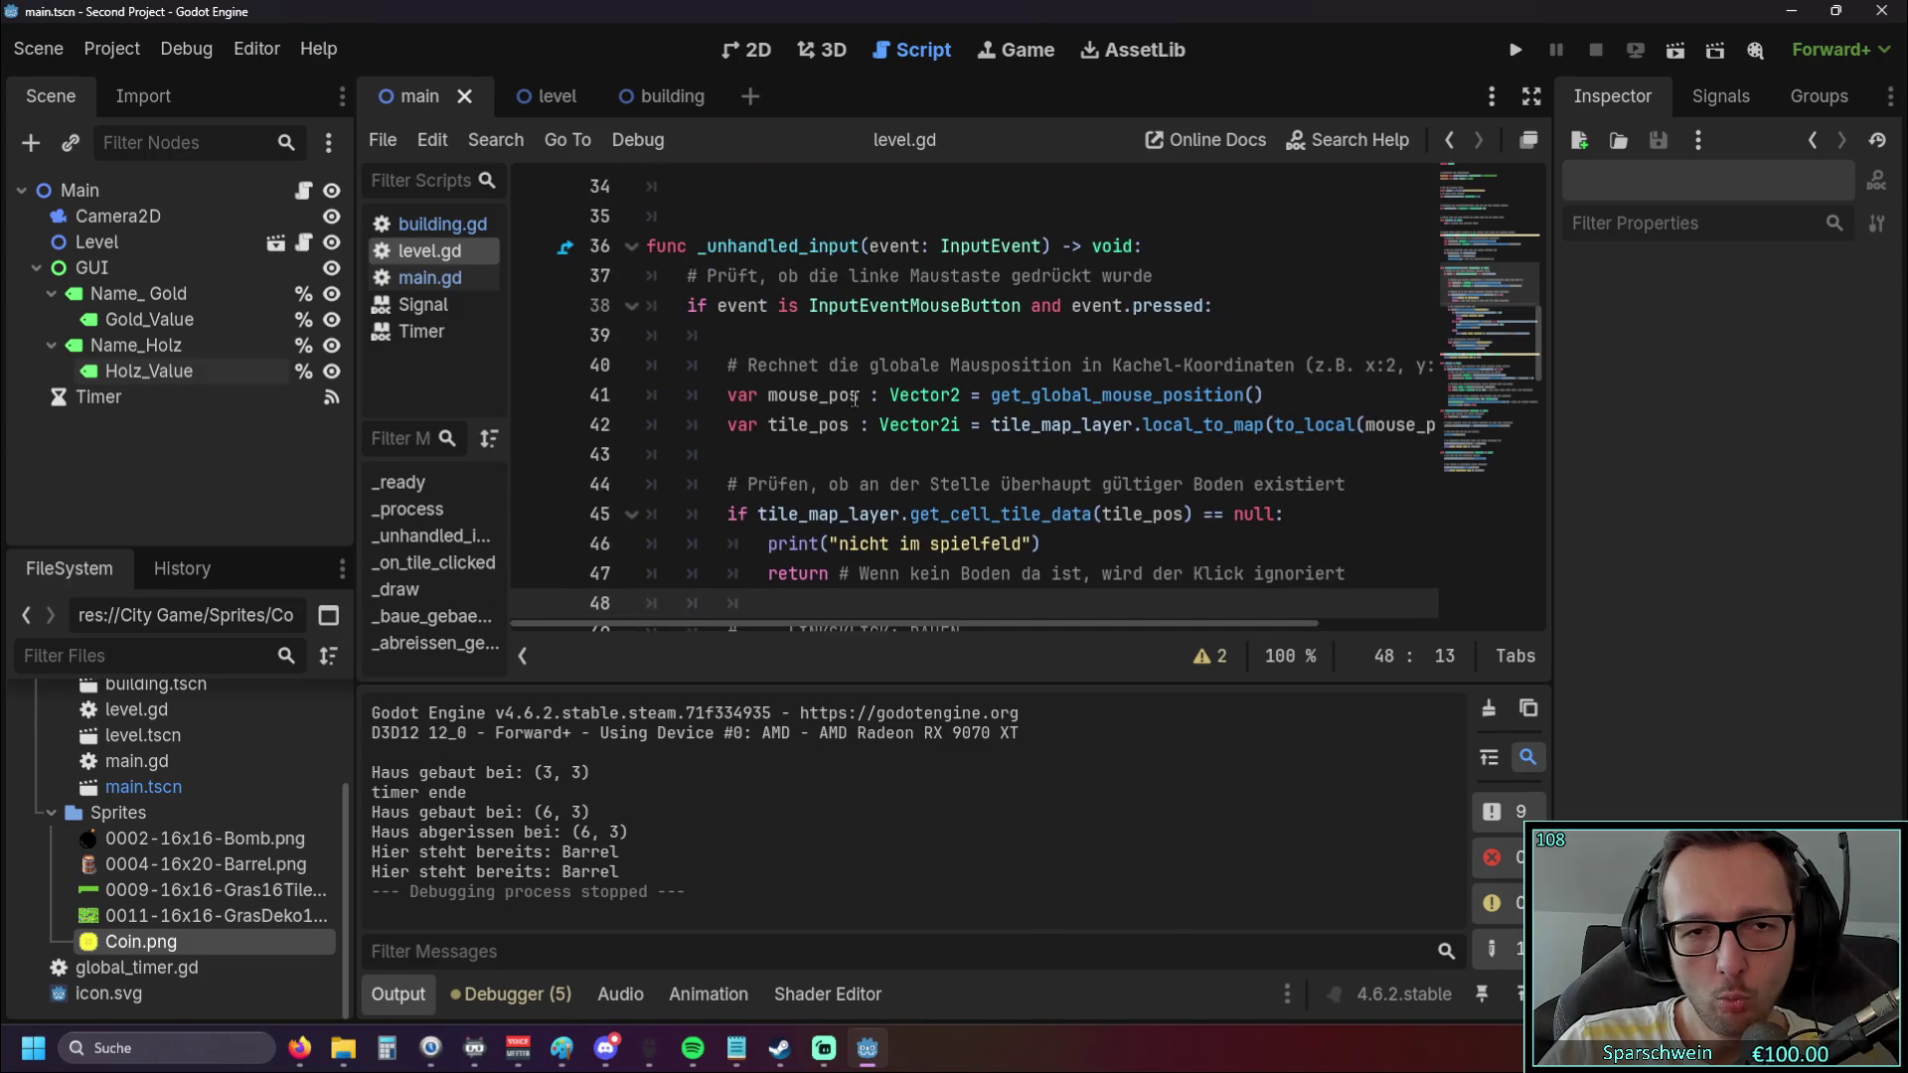
scroll(854, 399, "down", 4)
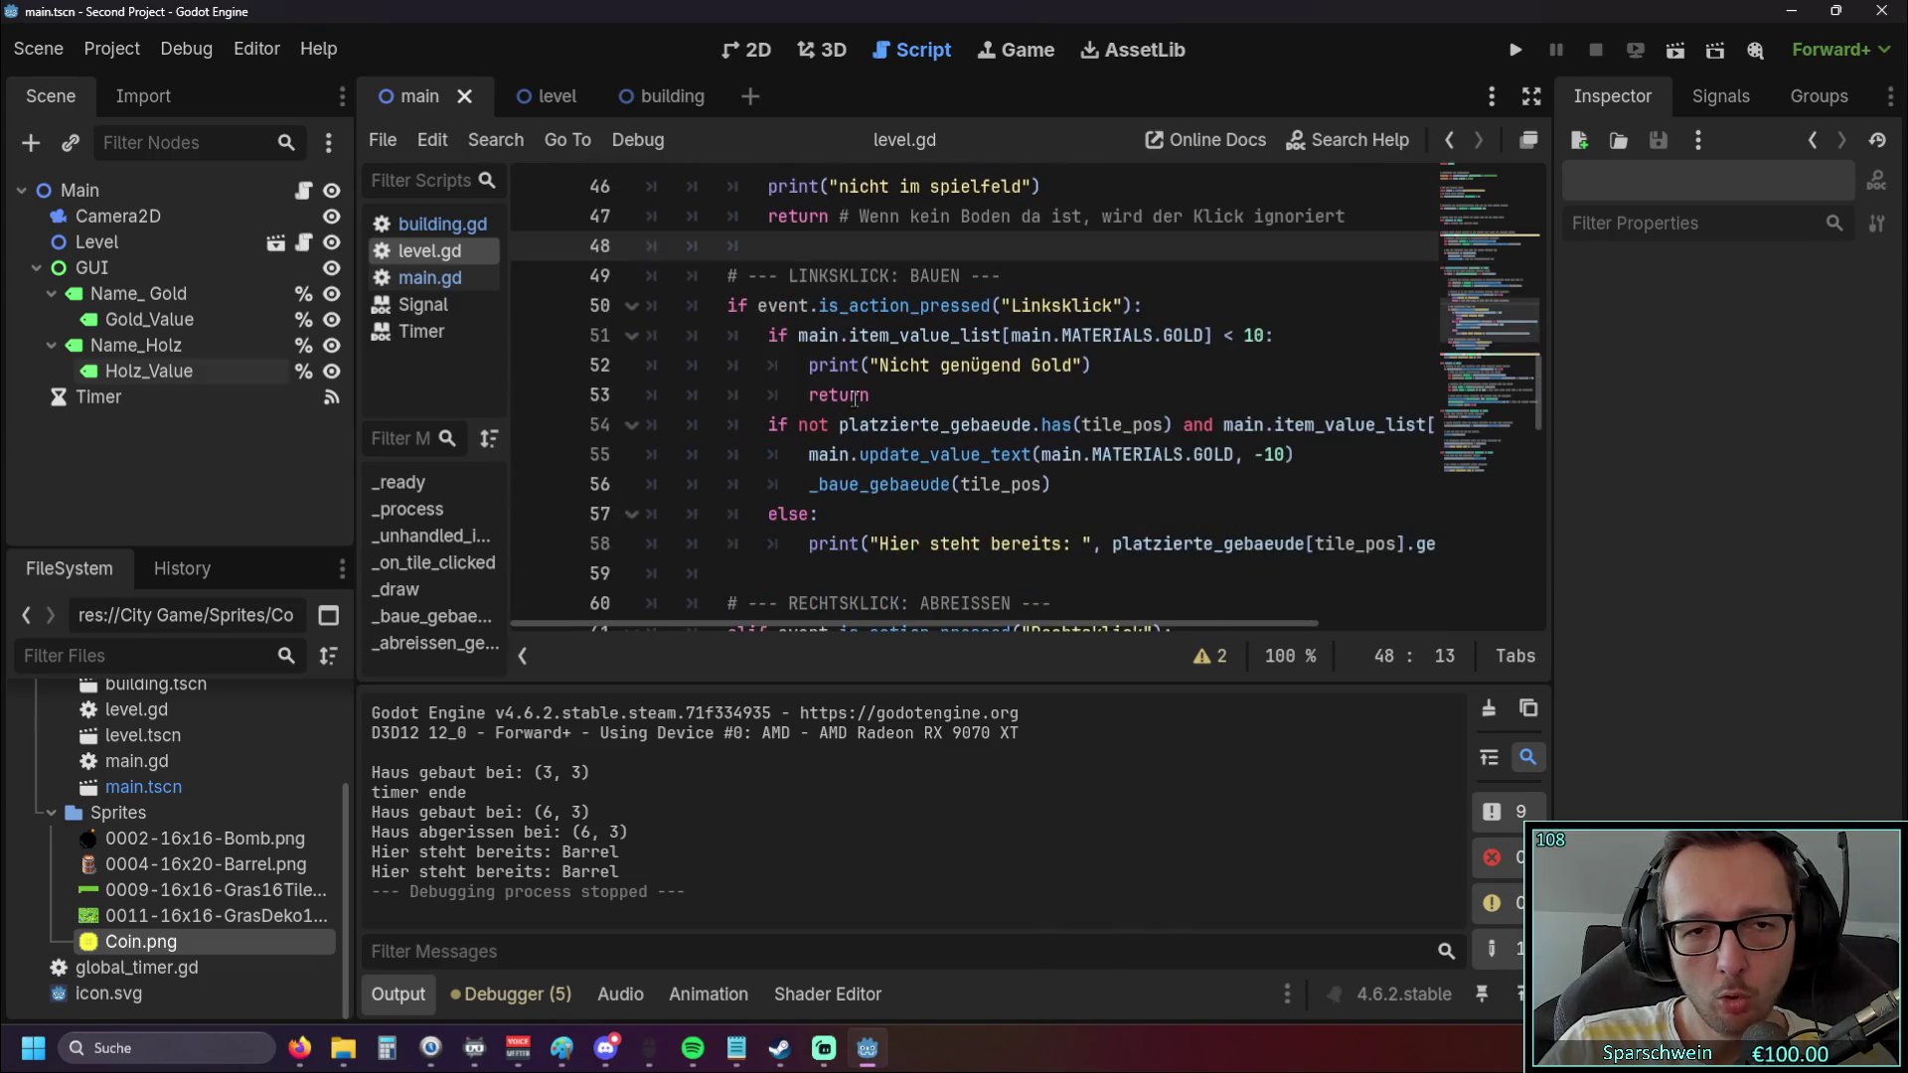
scroll(854, 398, "up", 5)
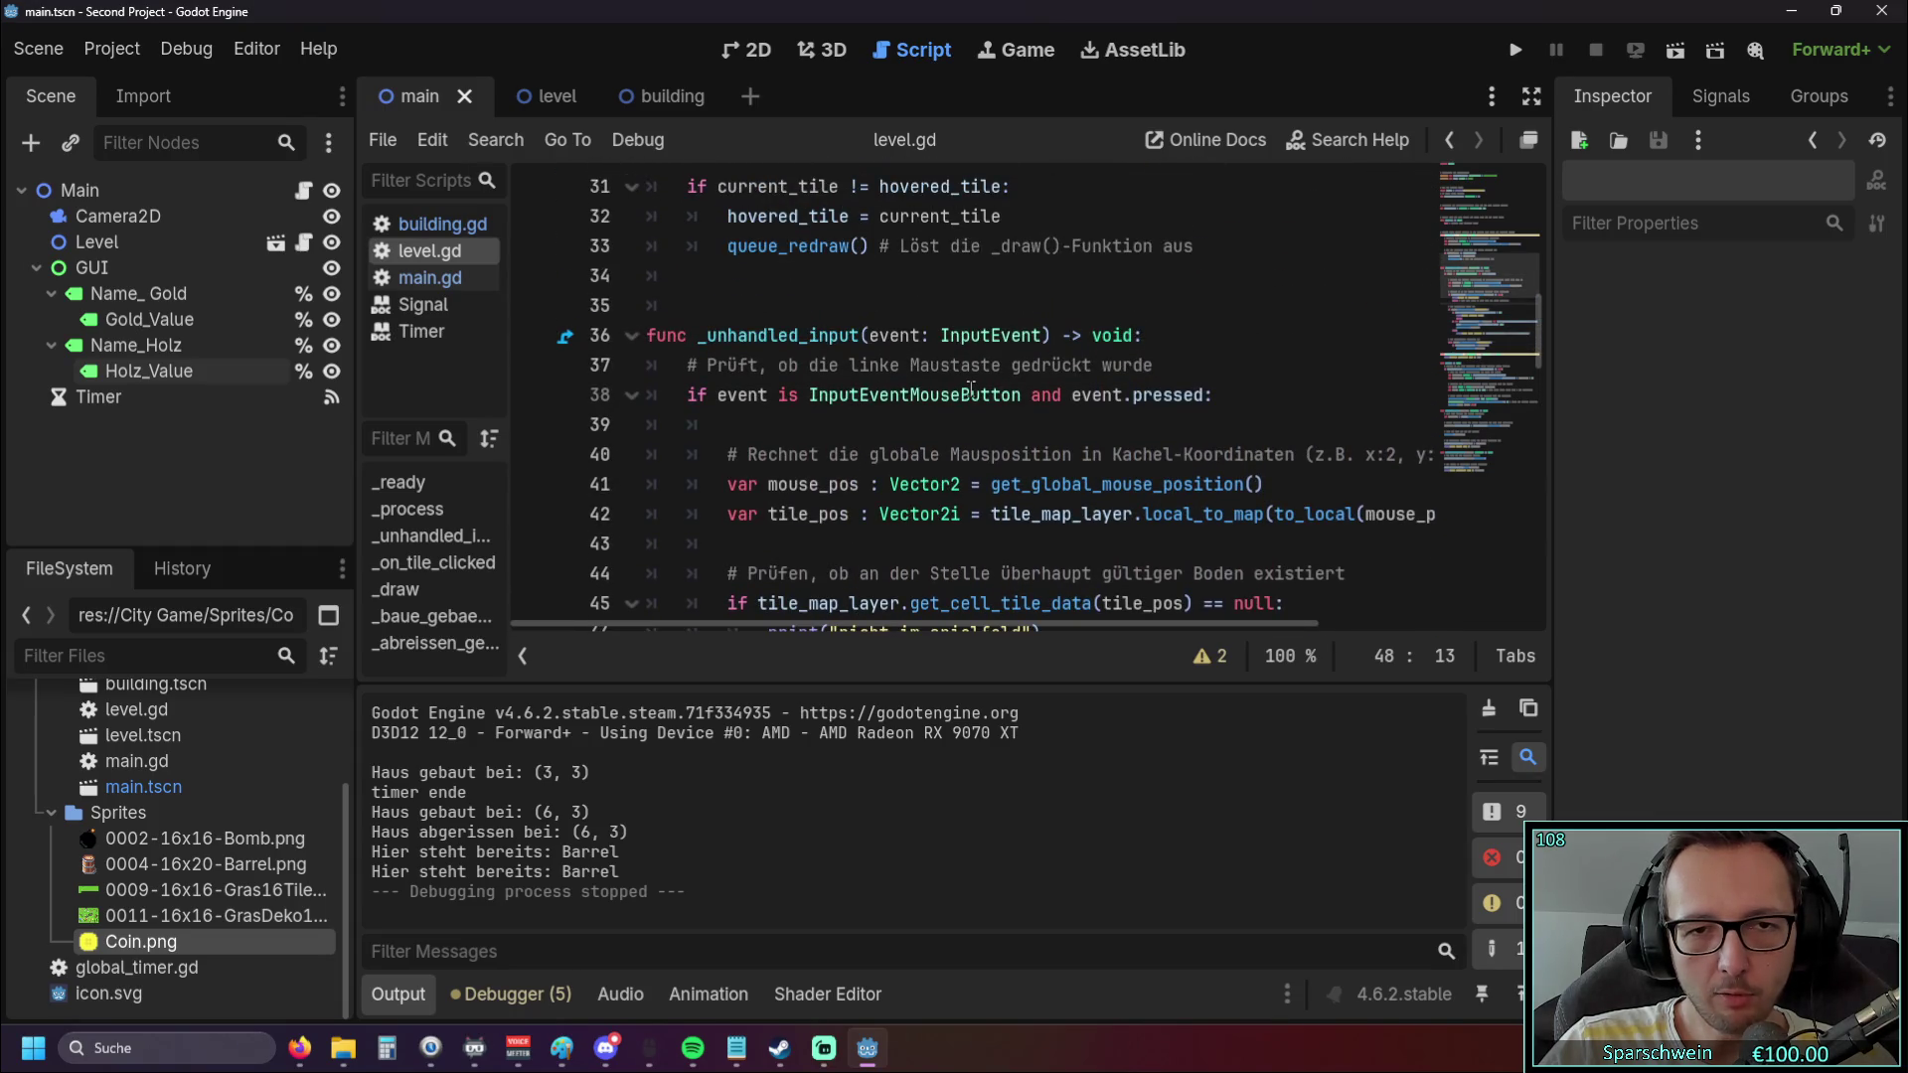
scroll(964, 391, "down", 1)
scroll(964, 392, "down", 1)
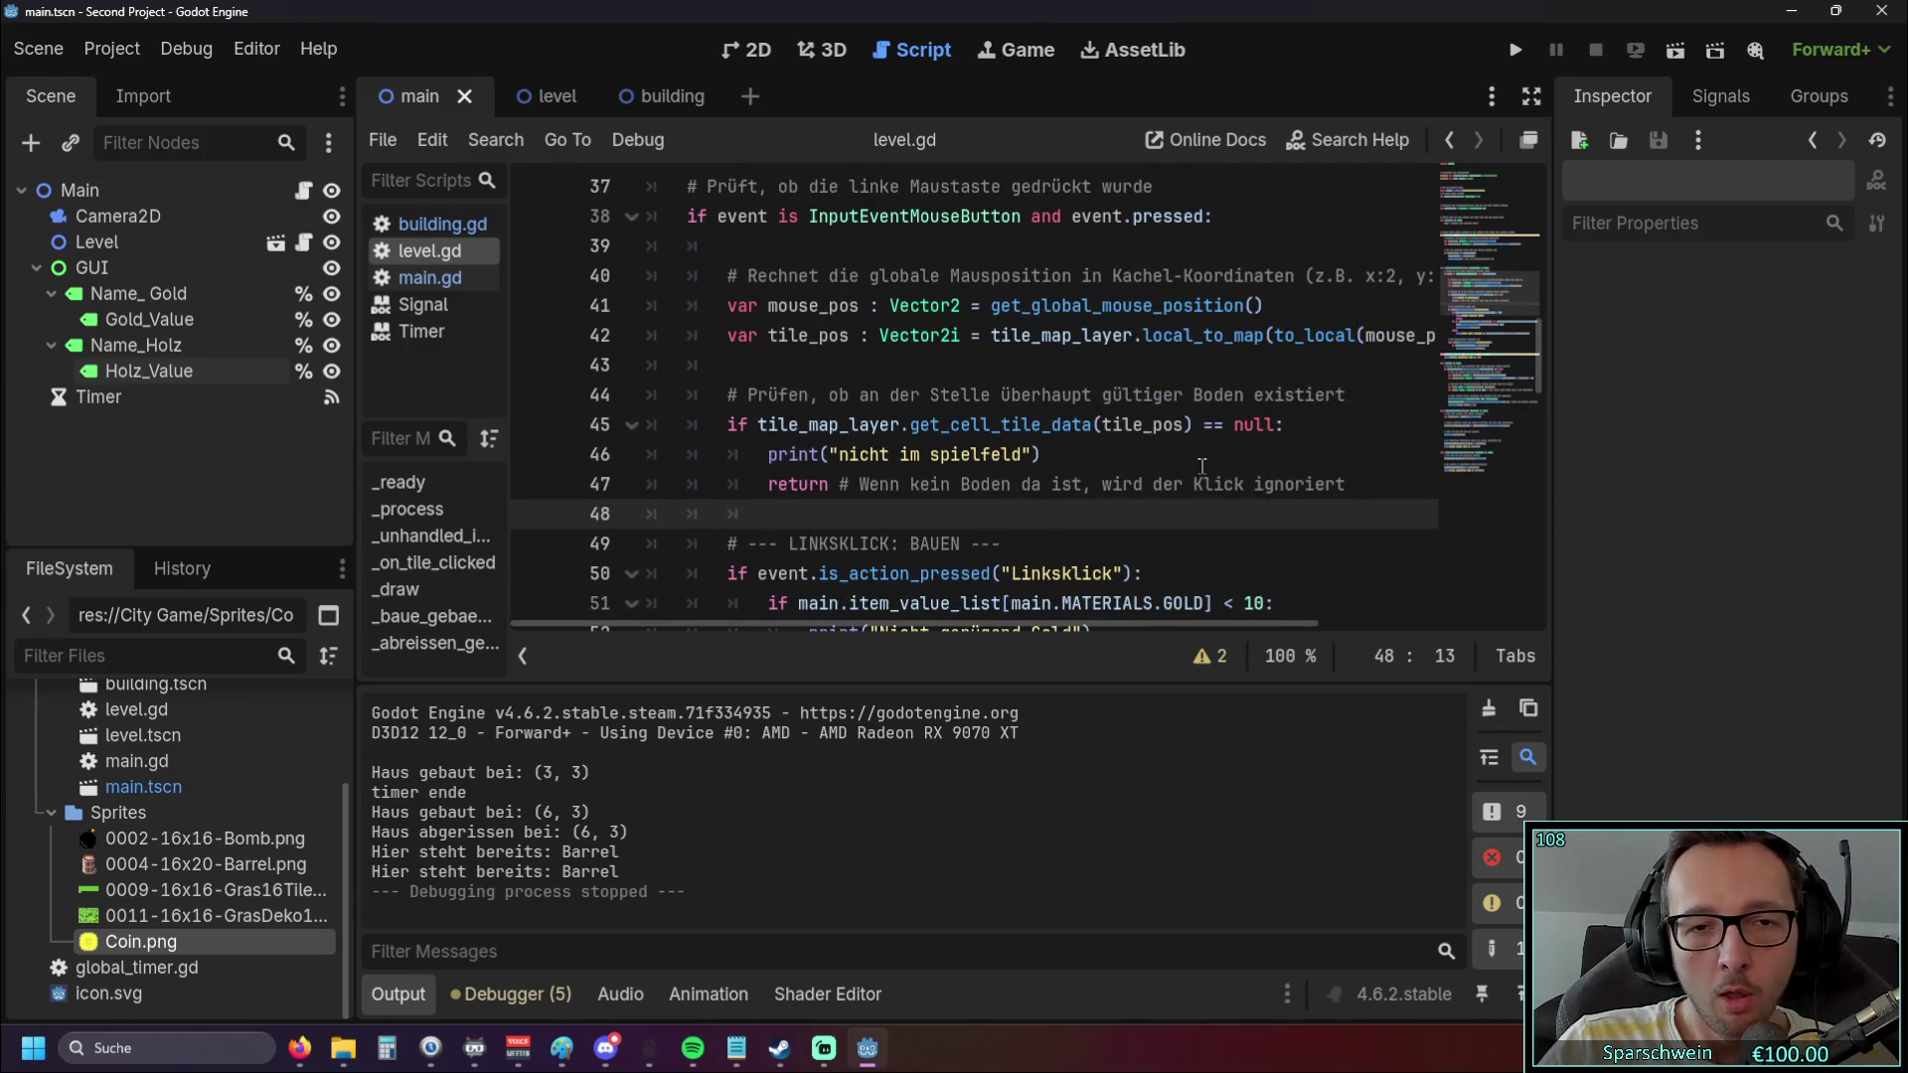
scroll(1182, 465, "down", 2)
scroll(1158, 464, "down", 1)
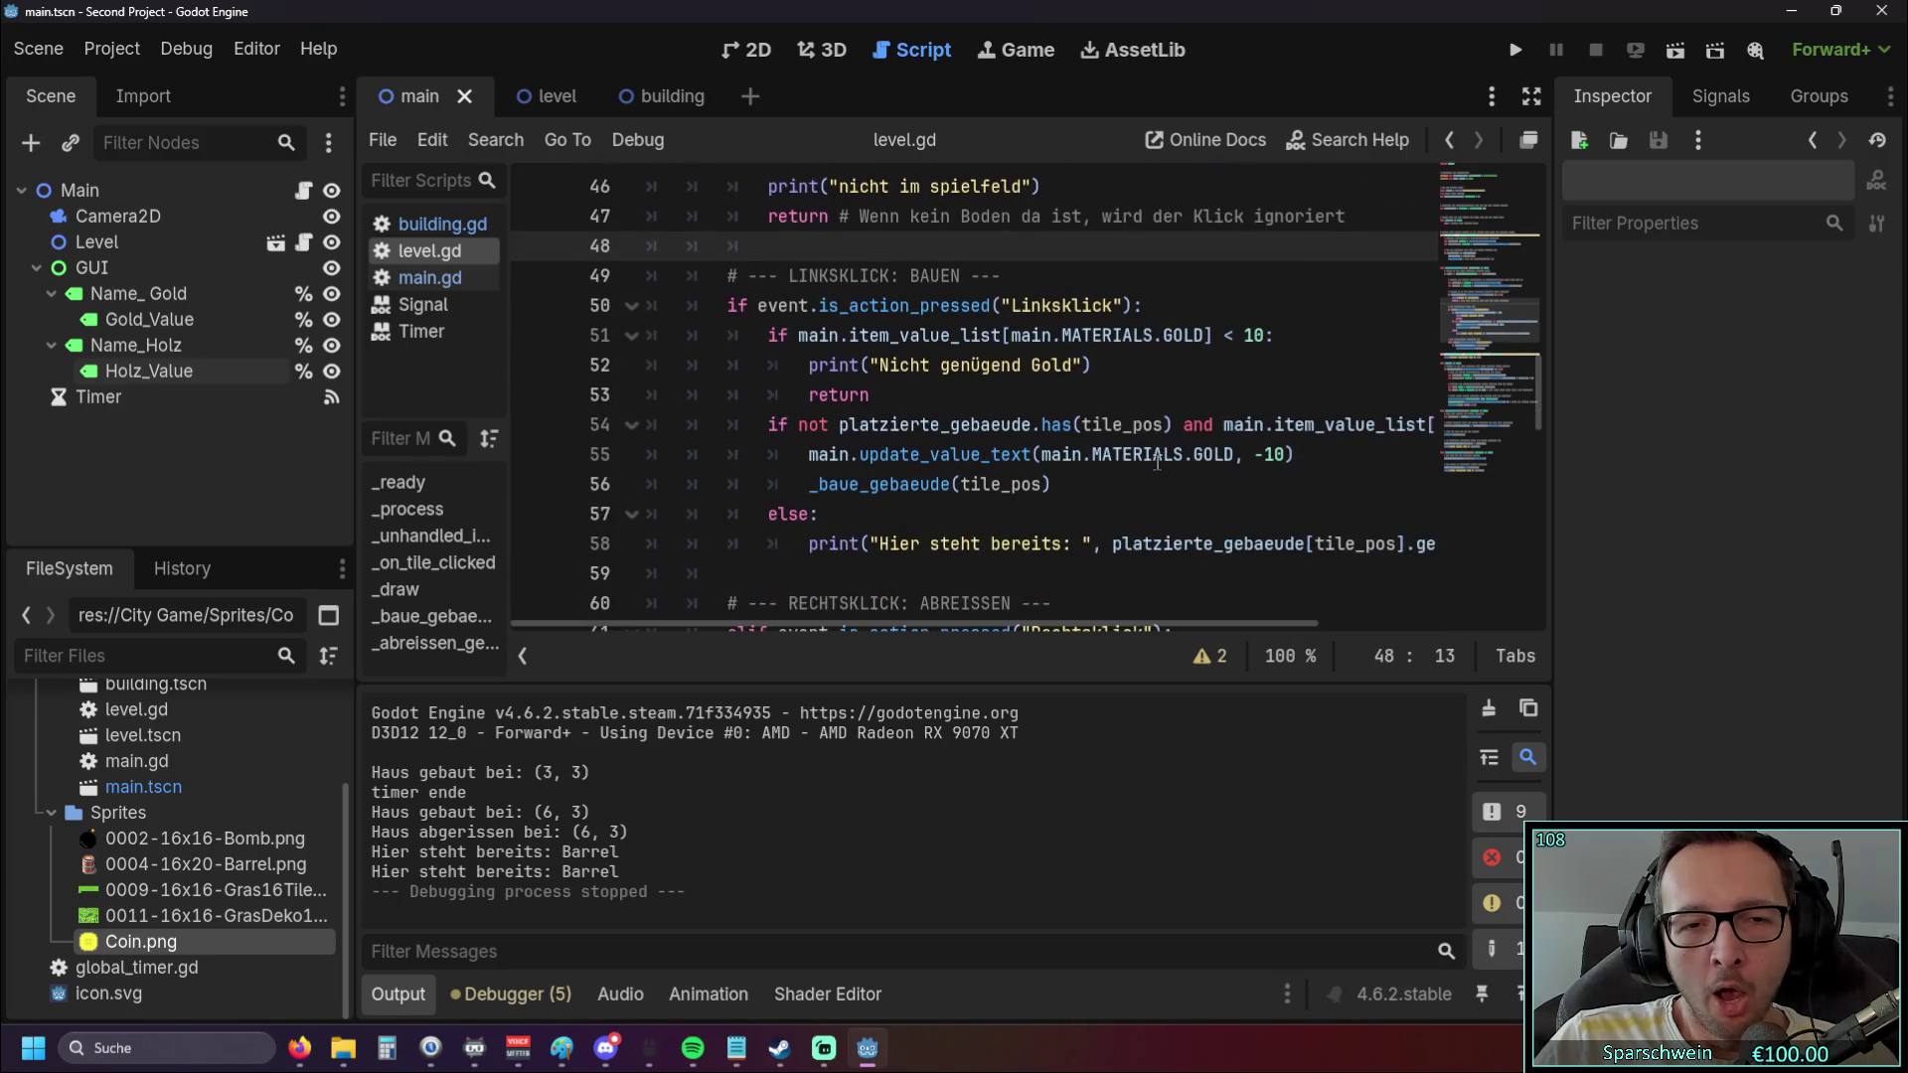
scroll(1157, 462, "down", 1)
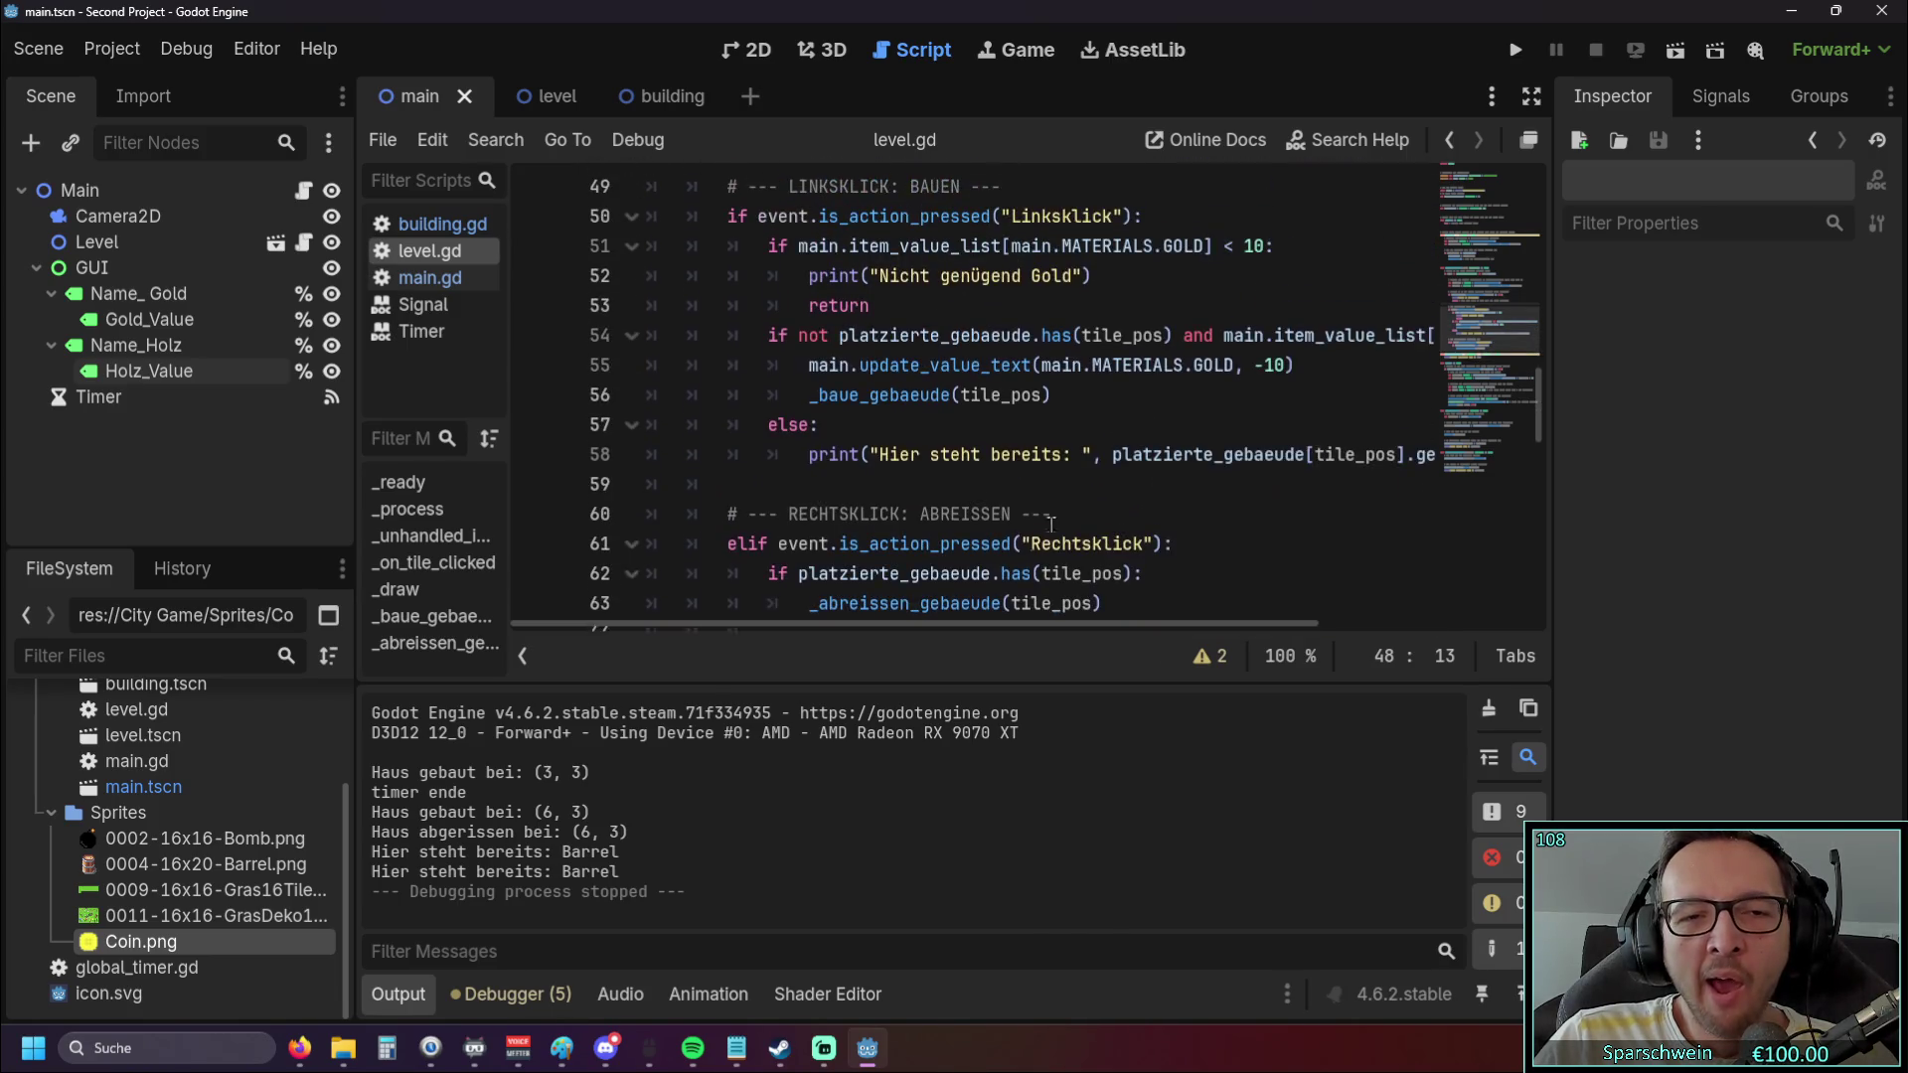
mouse_move(846, 628)
left_mouse_down()
mouse_move(948, 618)
mouse_move(890, 624)
left_mouse_up()
scroll(948, 618, "down", 1)
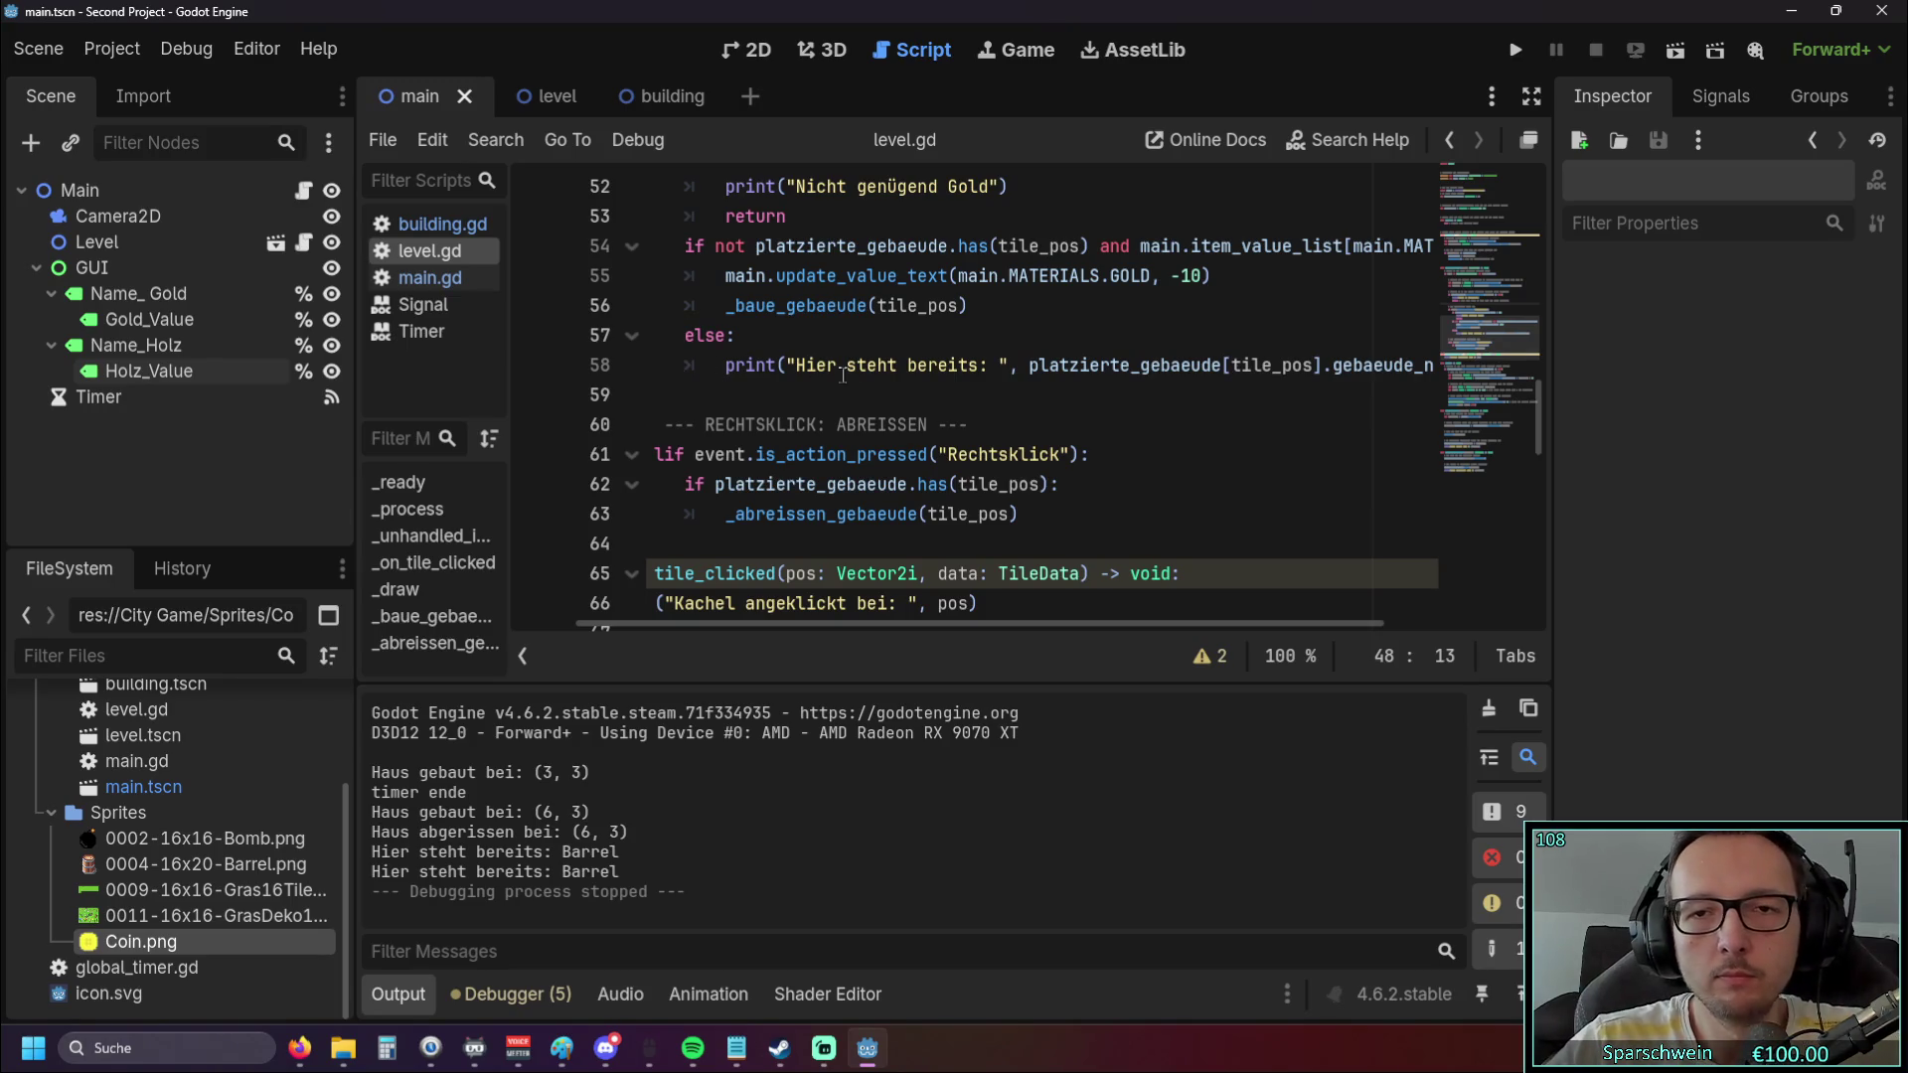
scroll(723, 393, "up", 1)
mouse_move(928, 624)
left_mouse_down()
mouse_move(1150, 626)
mouse_move(847, 617)
mouse_move(926, 618)
left_mouse_up()
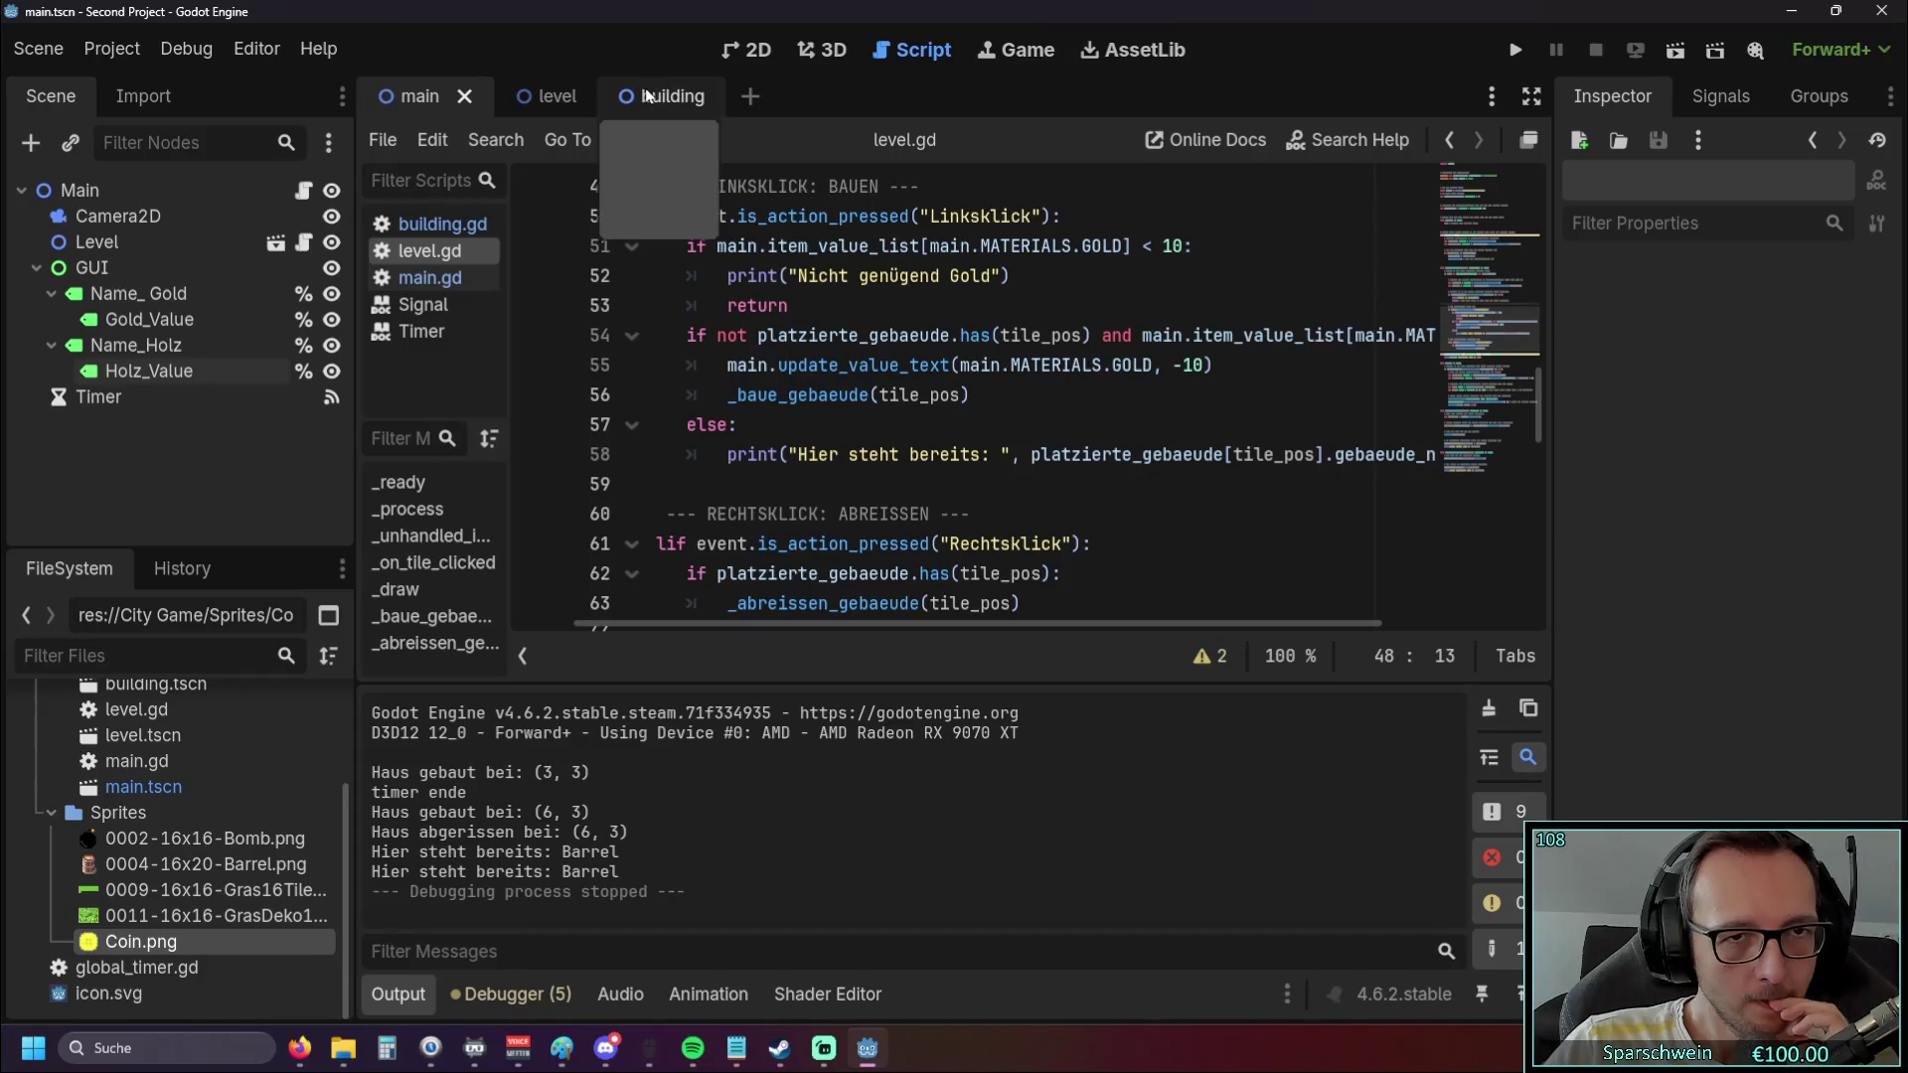
Flip between the level, building and main scenes, ending on the main scene's 2D canvas.
left_click(549, 96)
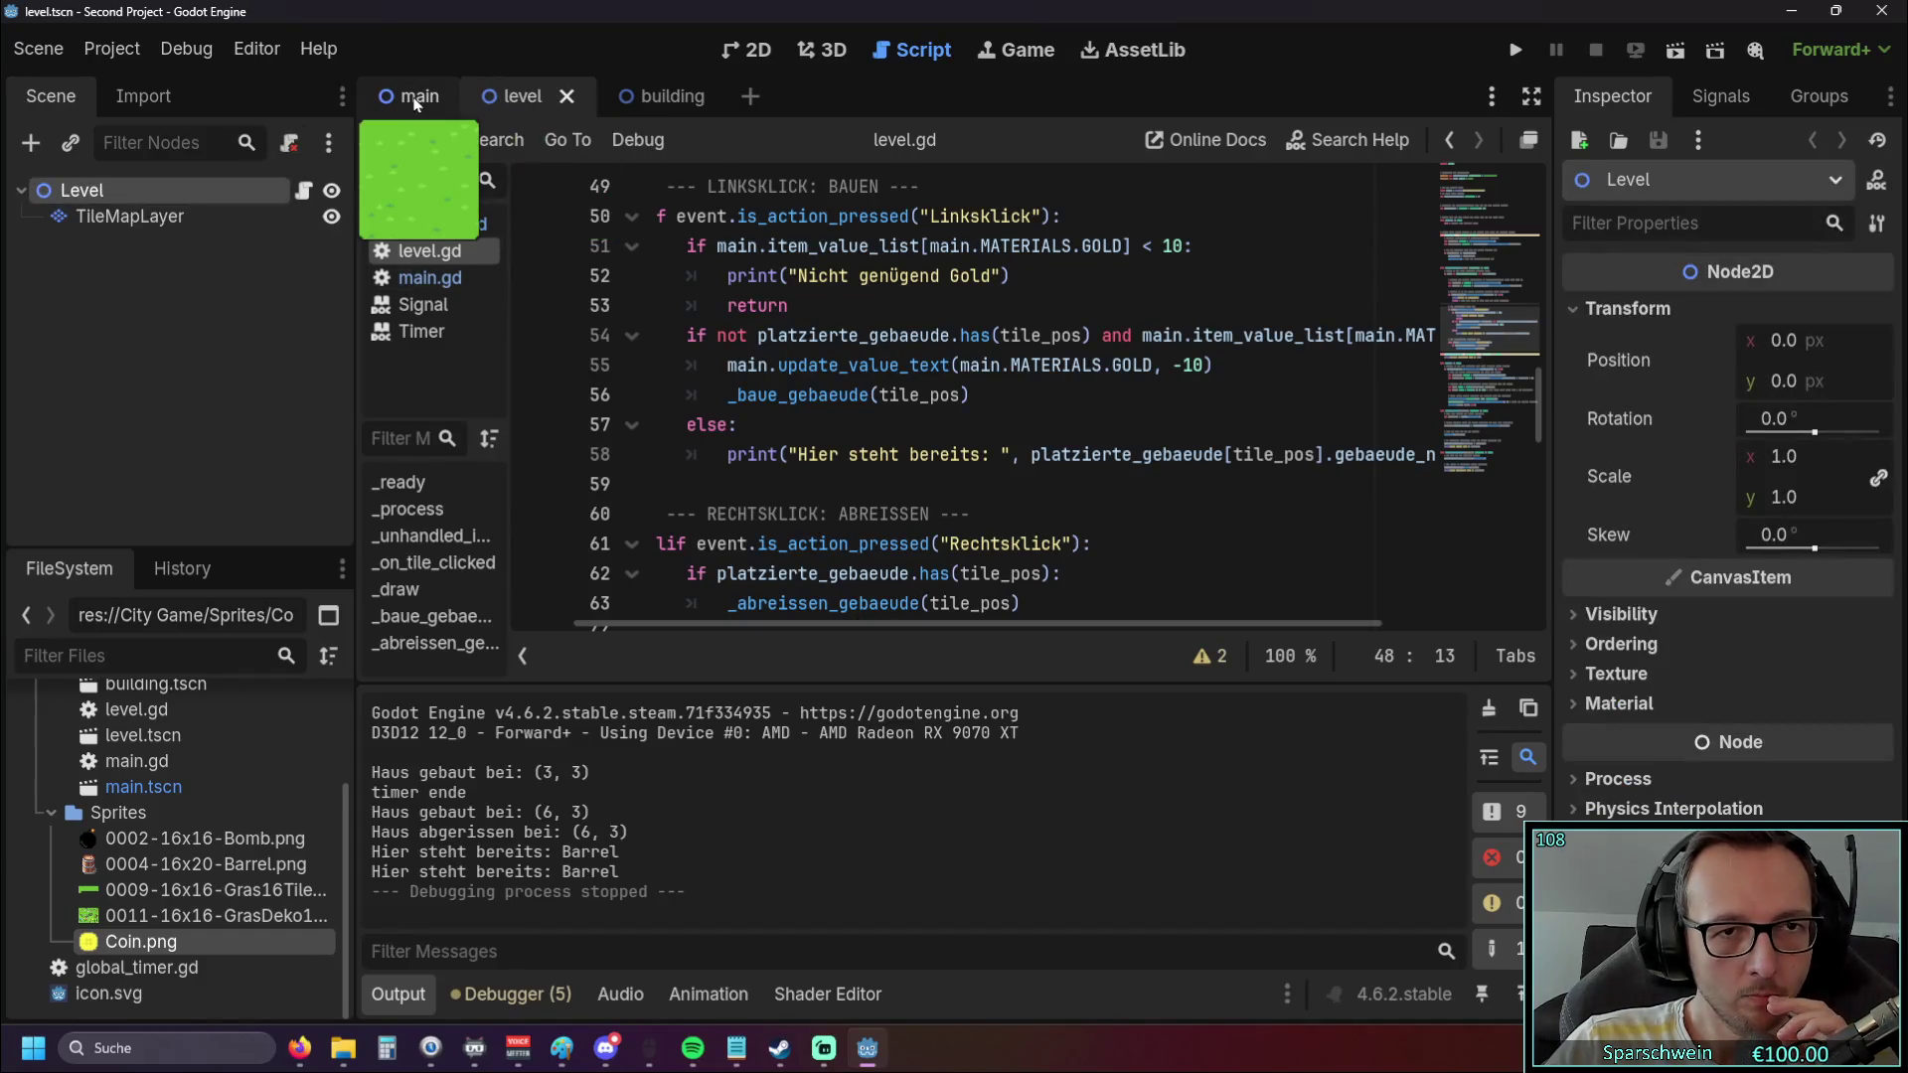
left_click(415, 96)
mouse_move(863, 623)
left_mouse_down()
mouse_move(1014, 623)
mouse_move(713, 624)
mouse_move(933, 618)
mouse_move(790, 626)
left_mouse_up()
left_click(656, 96)
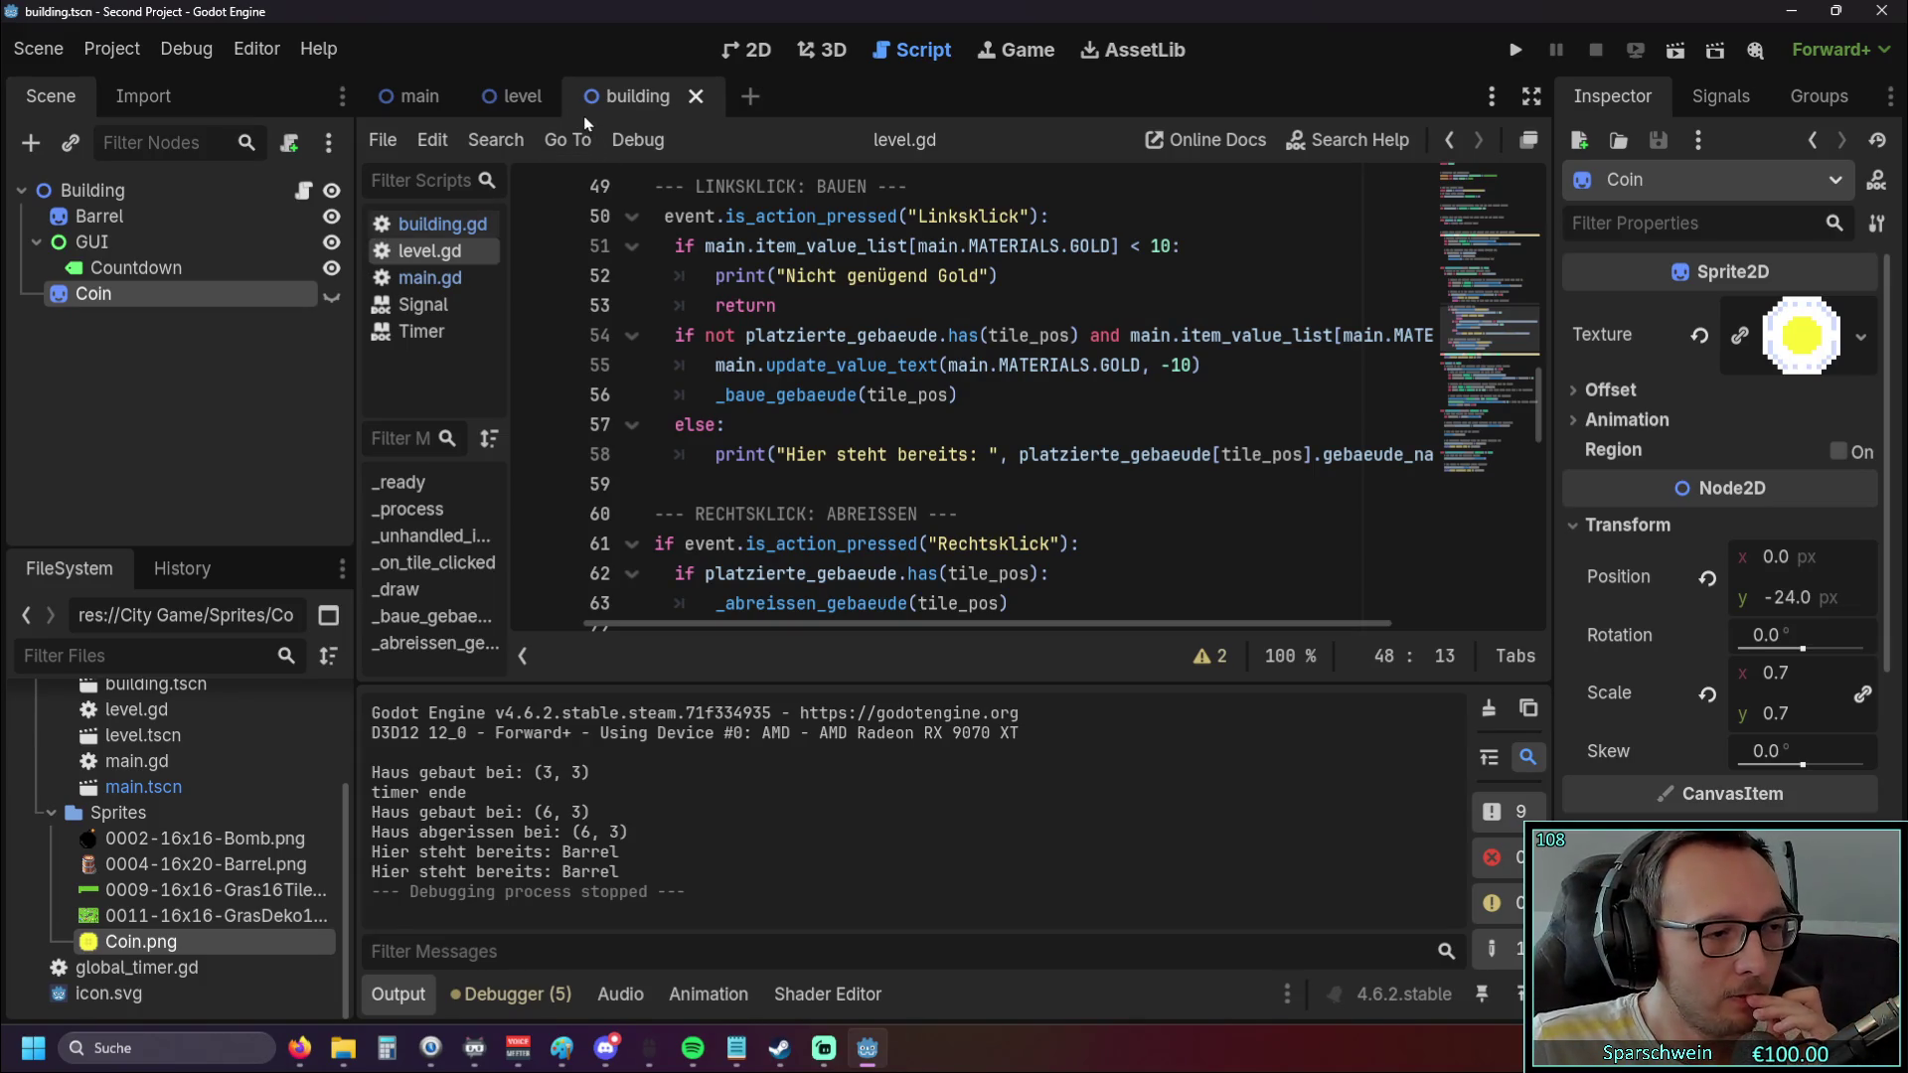
scroll(875, 409, "down", 3)
scroll(876, 409, "down", 3)
scroll(875, 409, "up", 3)
left_click(521, 100)
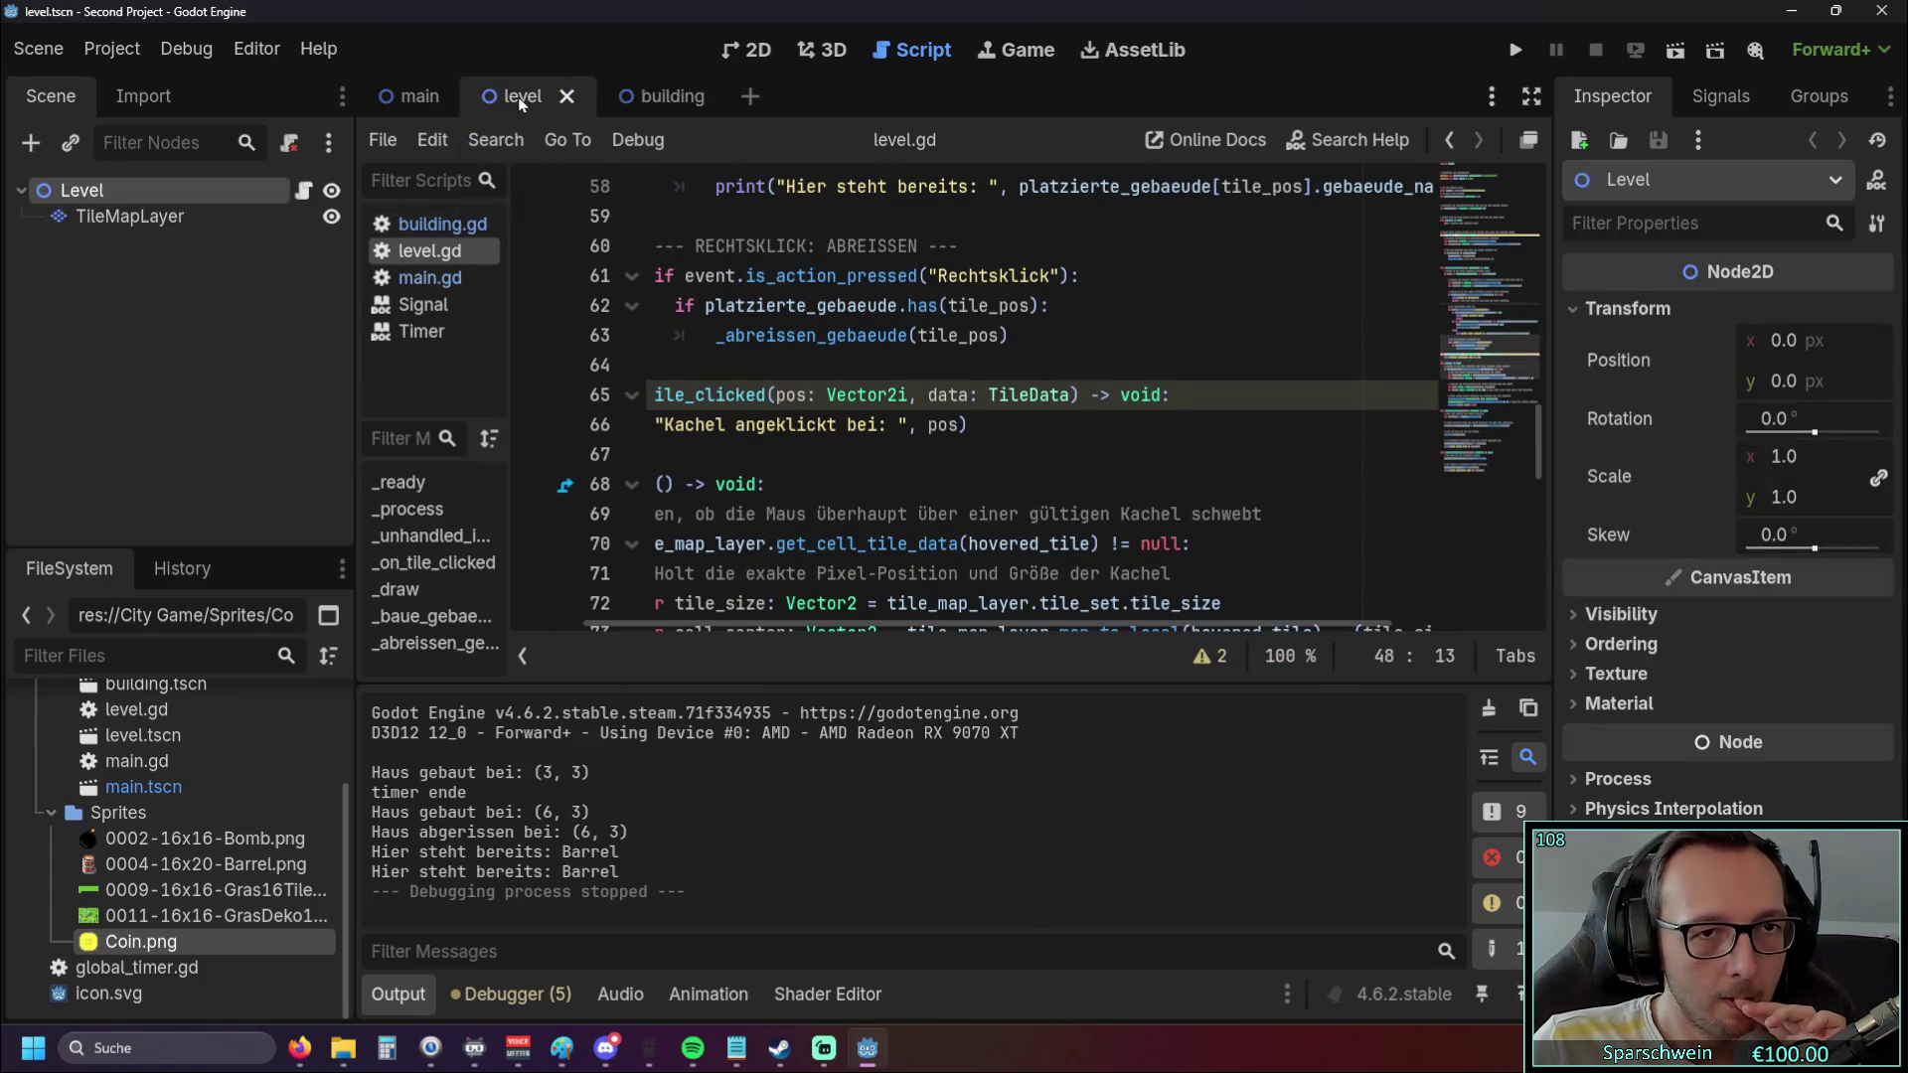
left_click(647, 99)
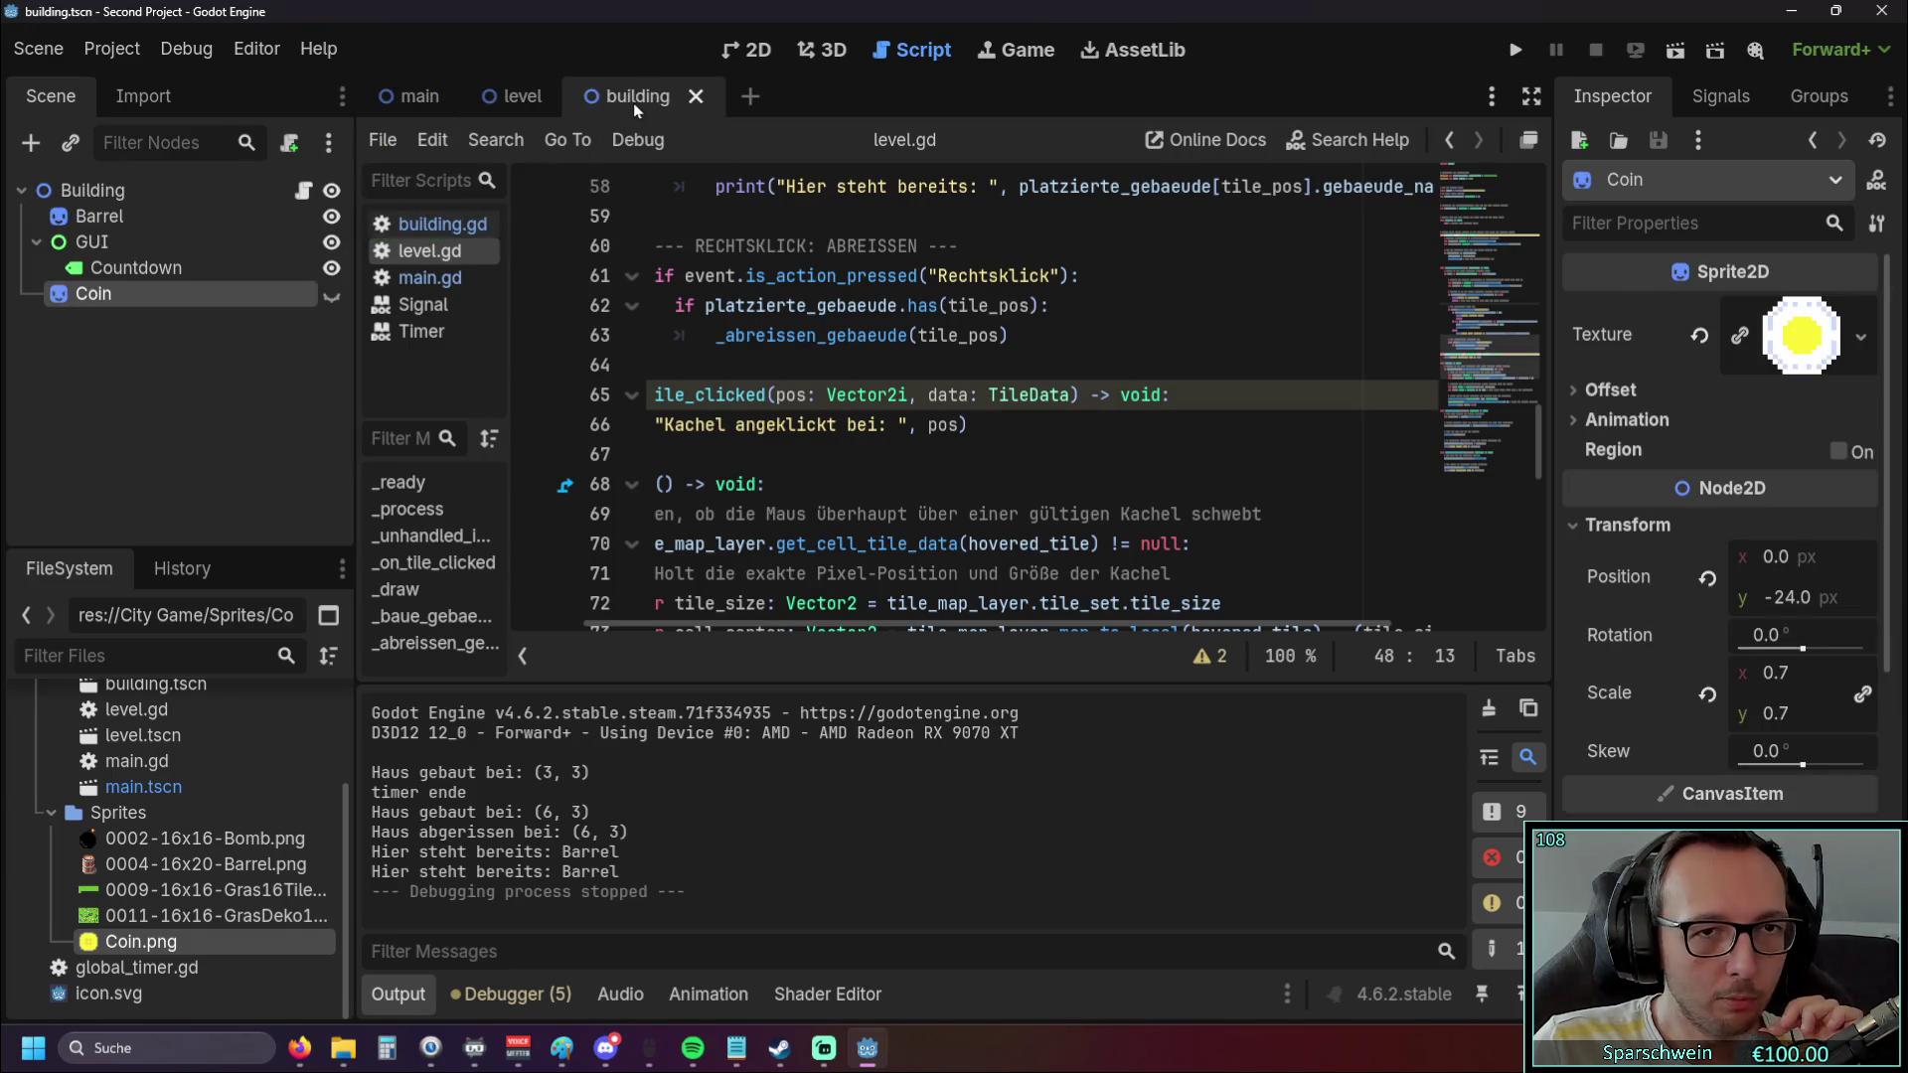
left_click(747, 57)
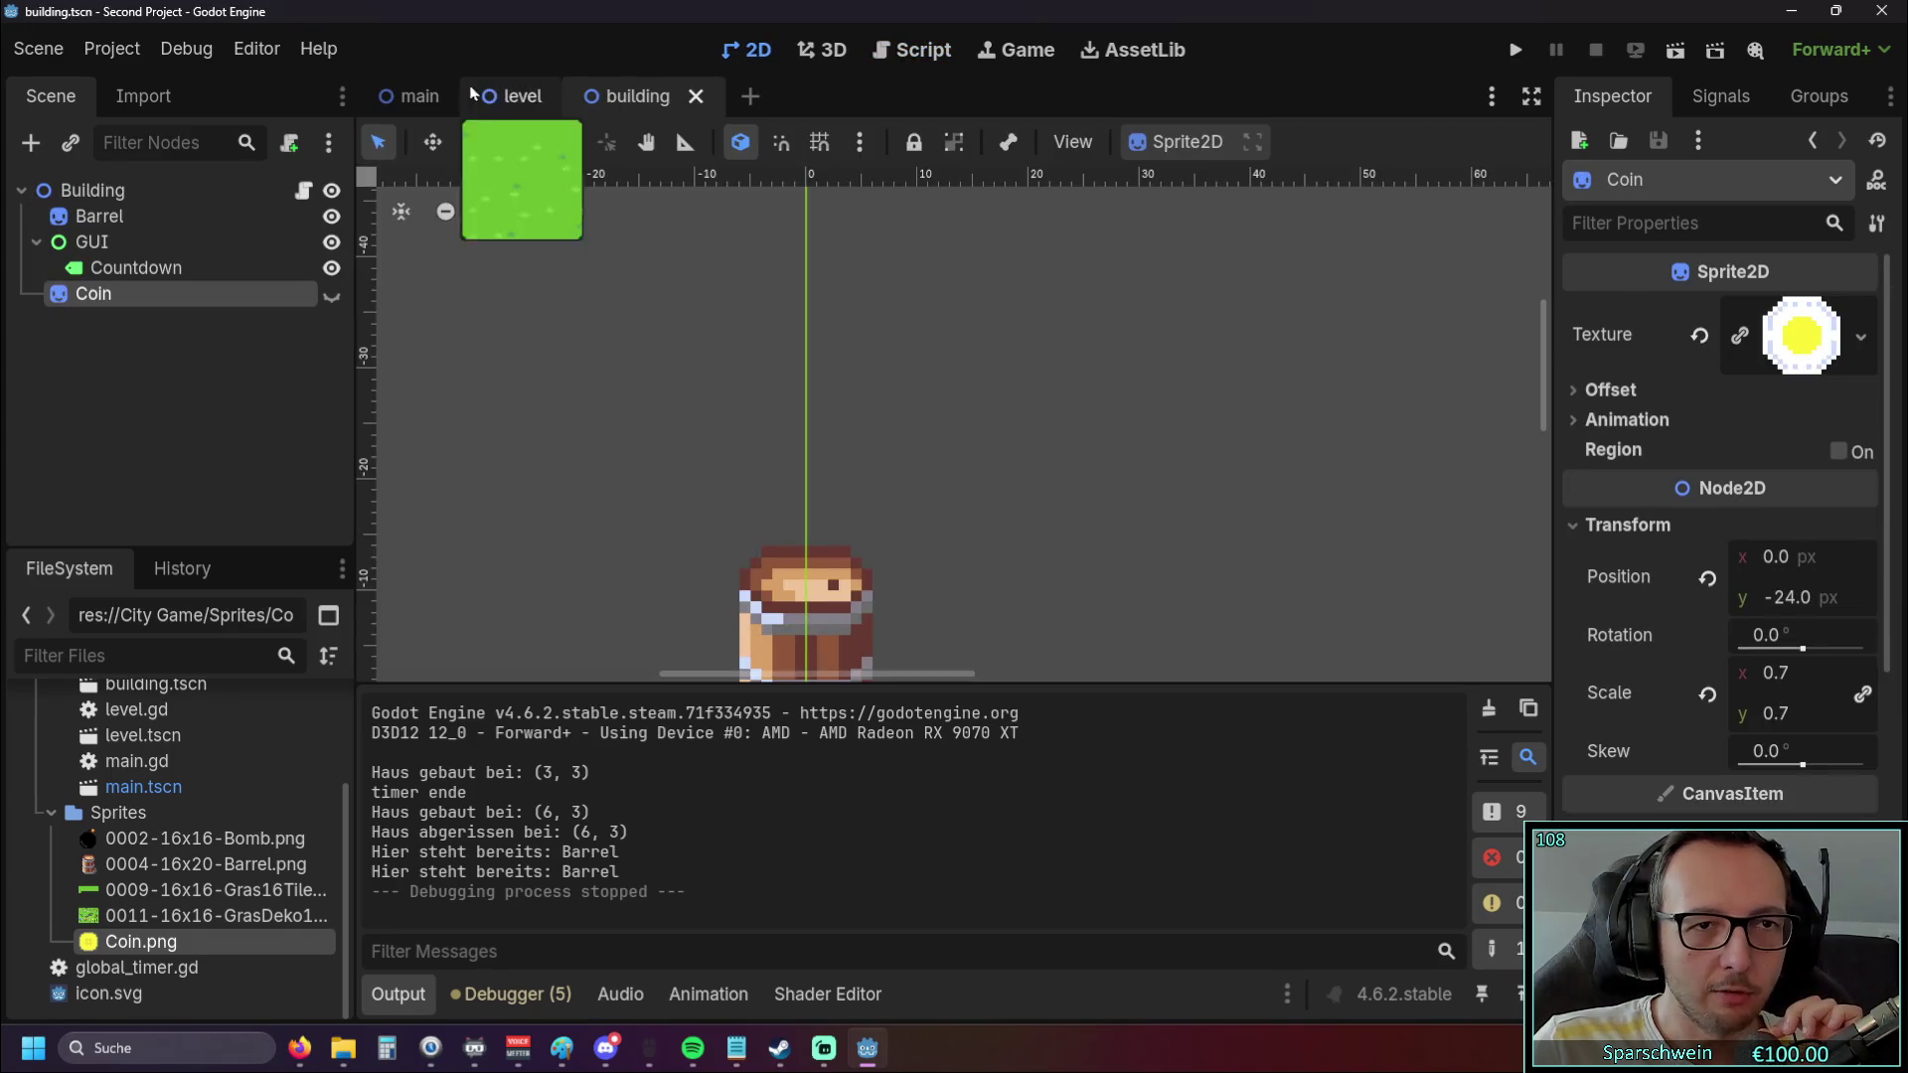
left_click(427, 96)
scroll(685, 298, "up", 1)
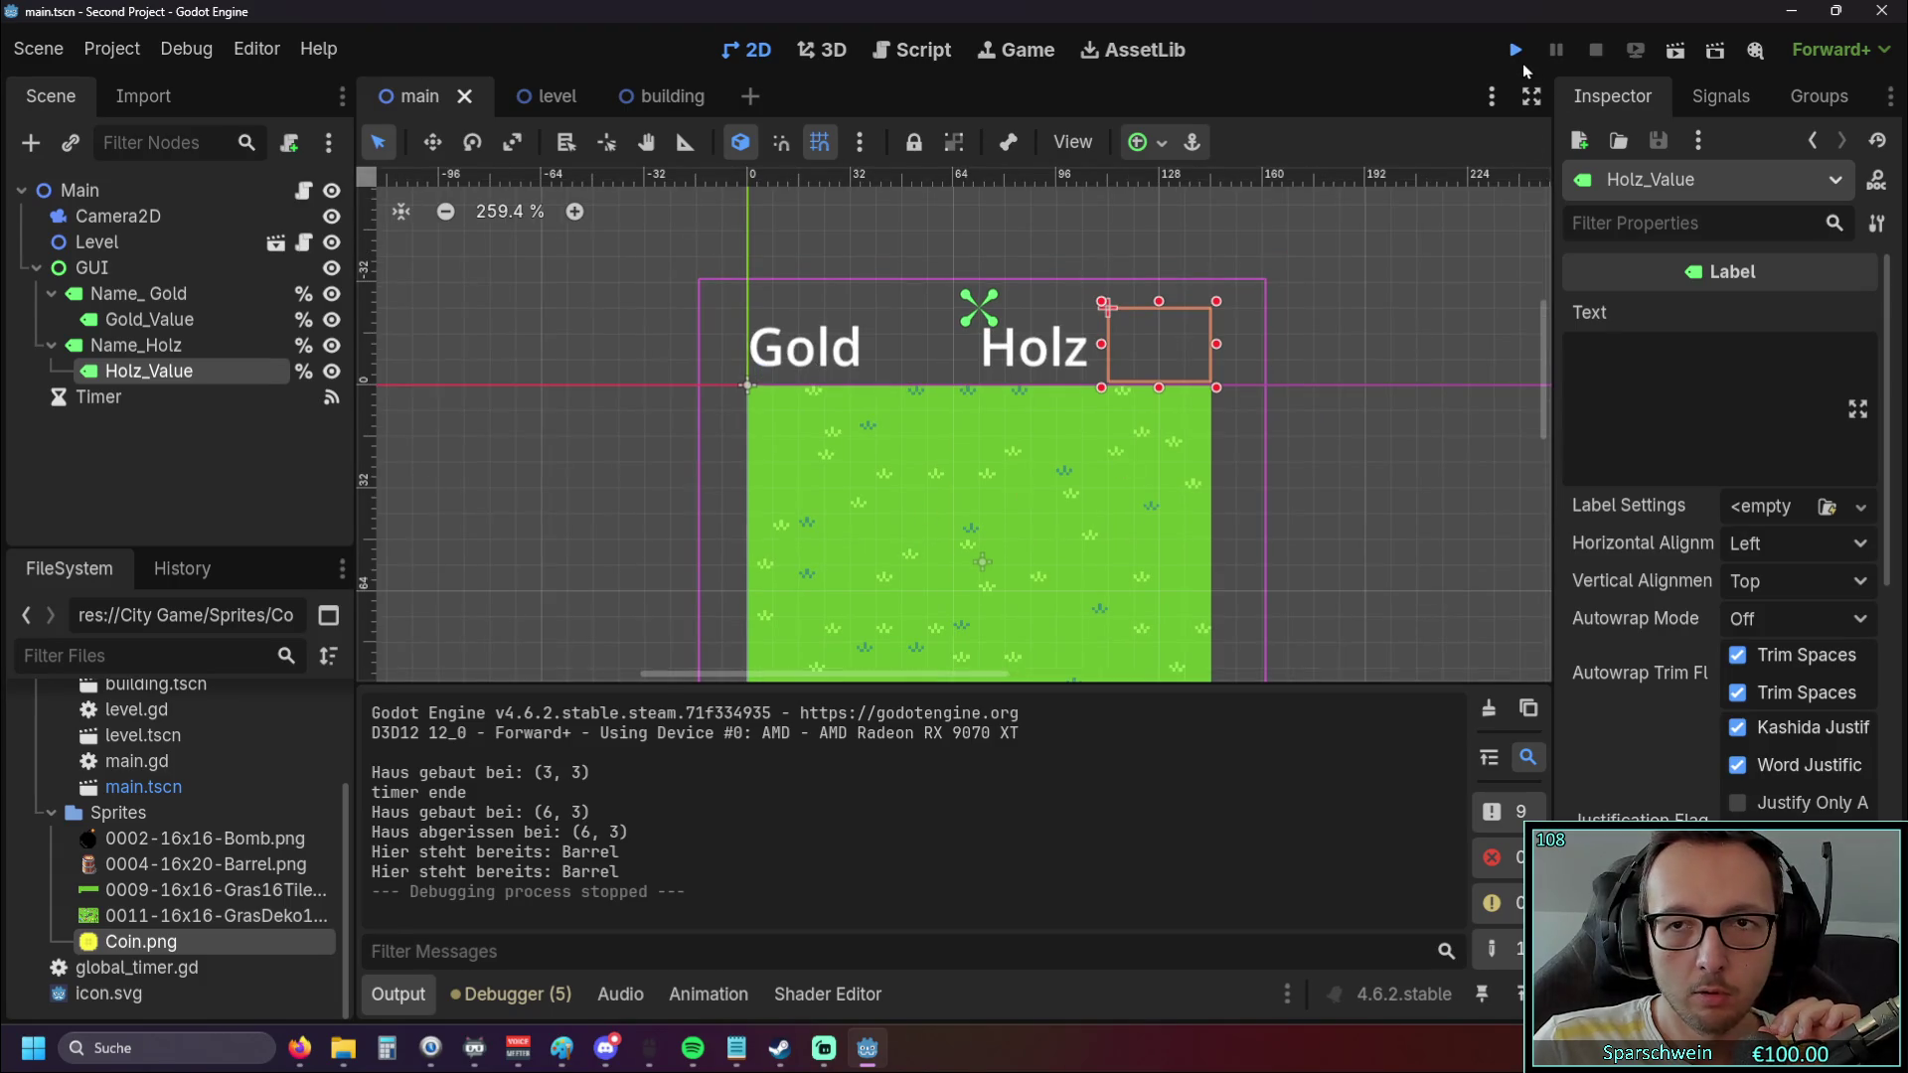
Test-run the game with barrels on tiles (2, 2), (4, 3) and (6, 2), then stop once coins appear.
left_click(1515, 50)
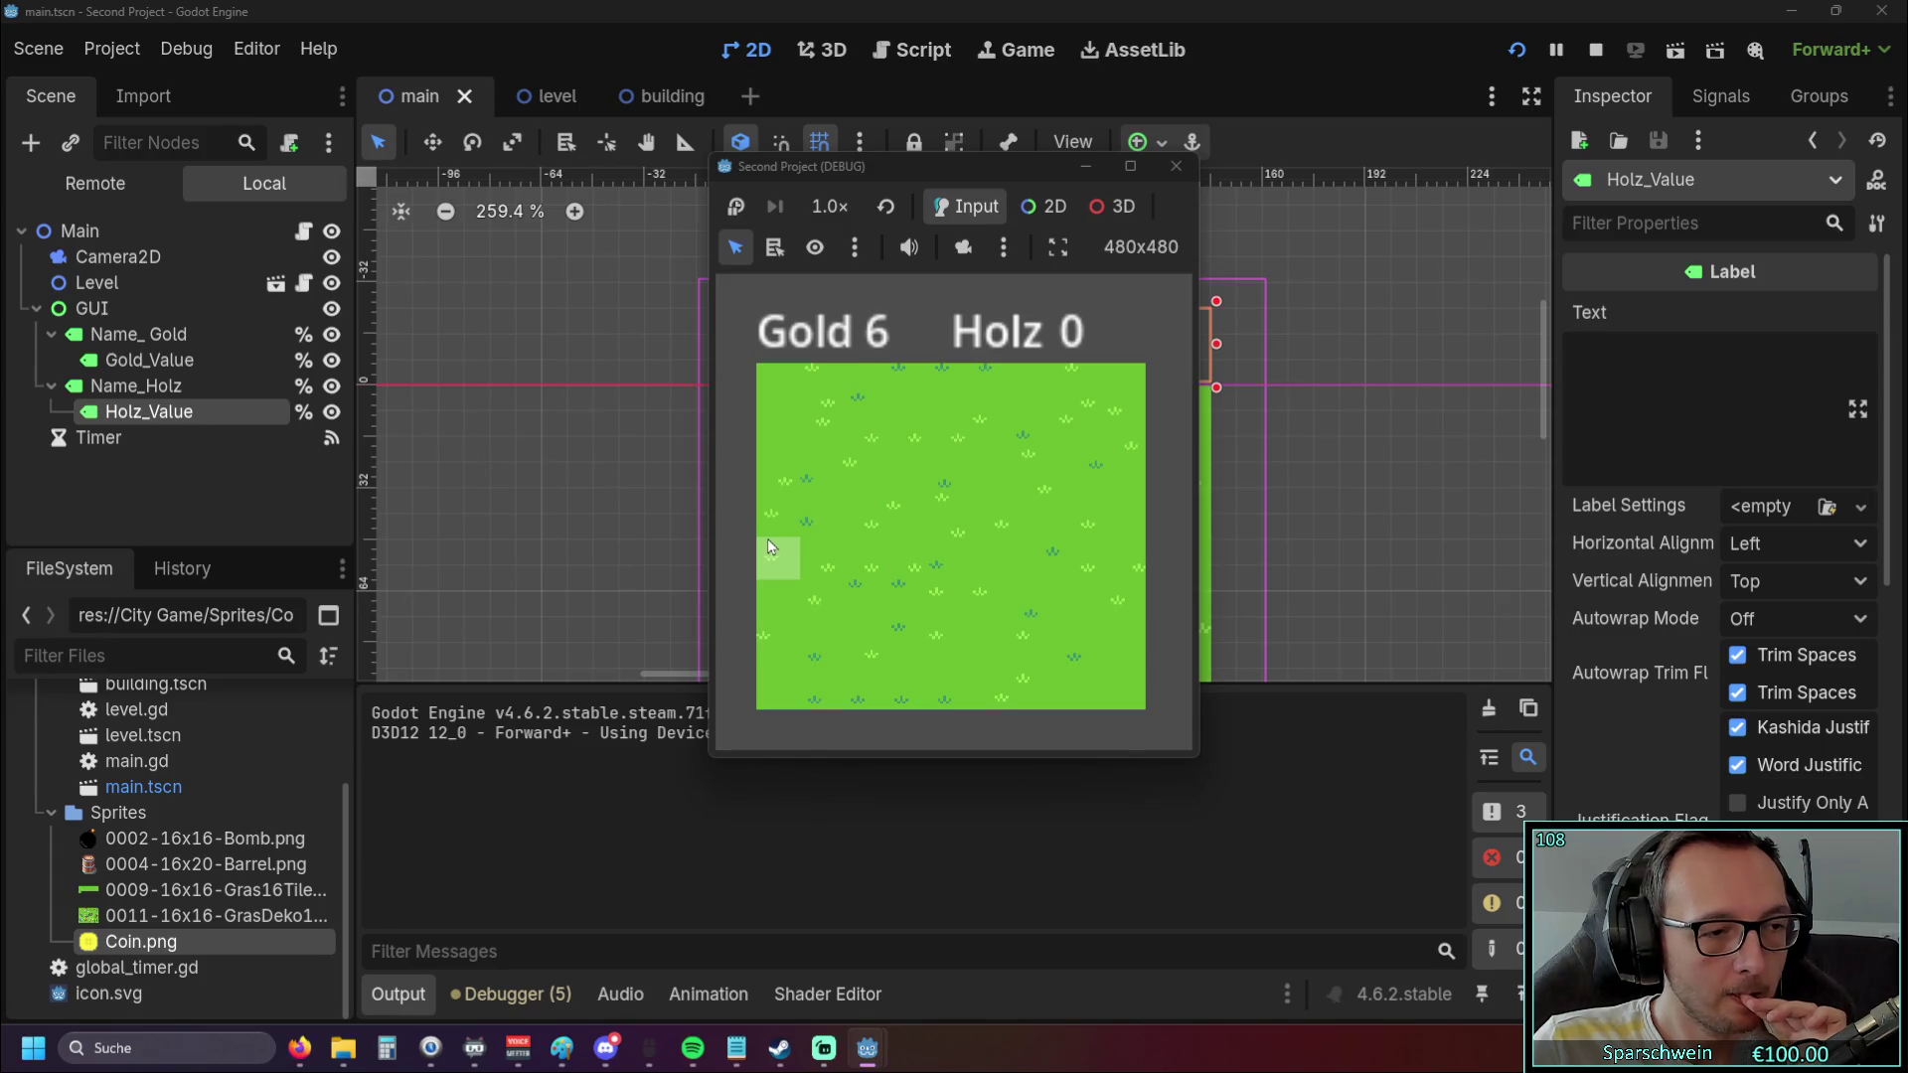
left_click(872, 473)
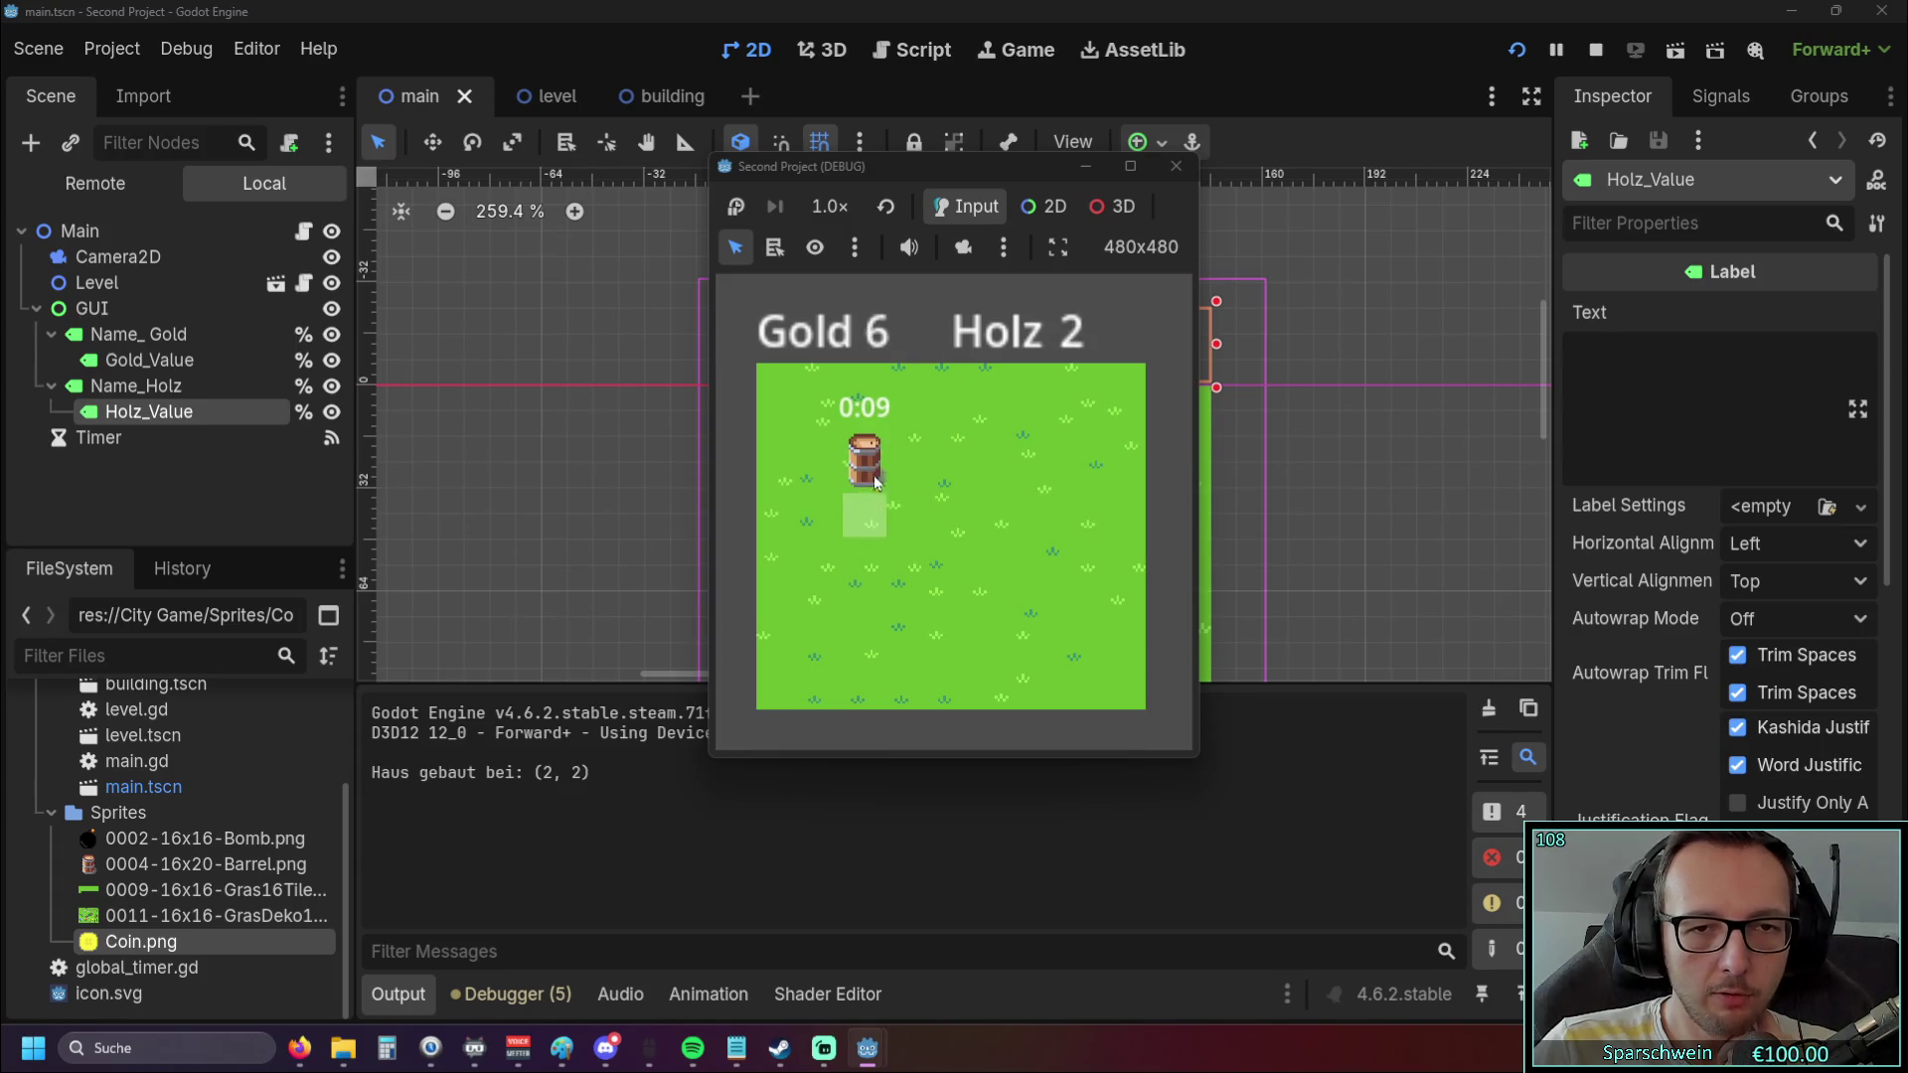
left_click(945, 513)
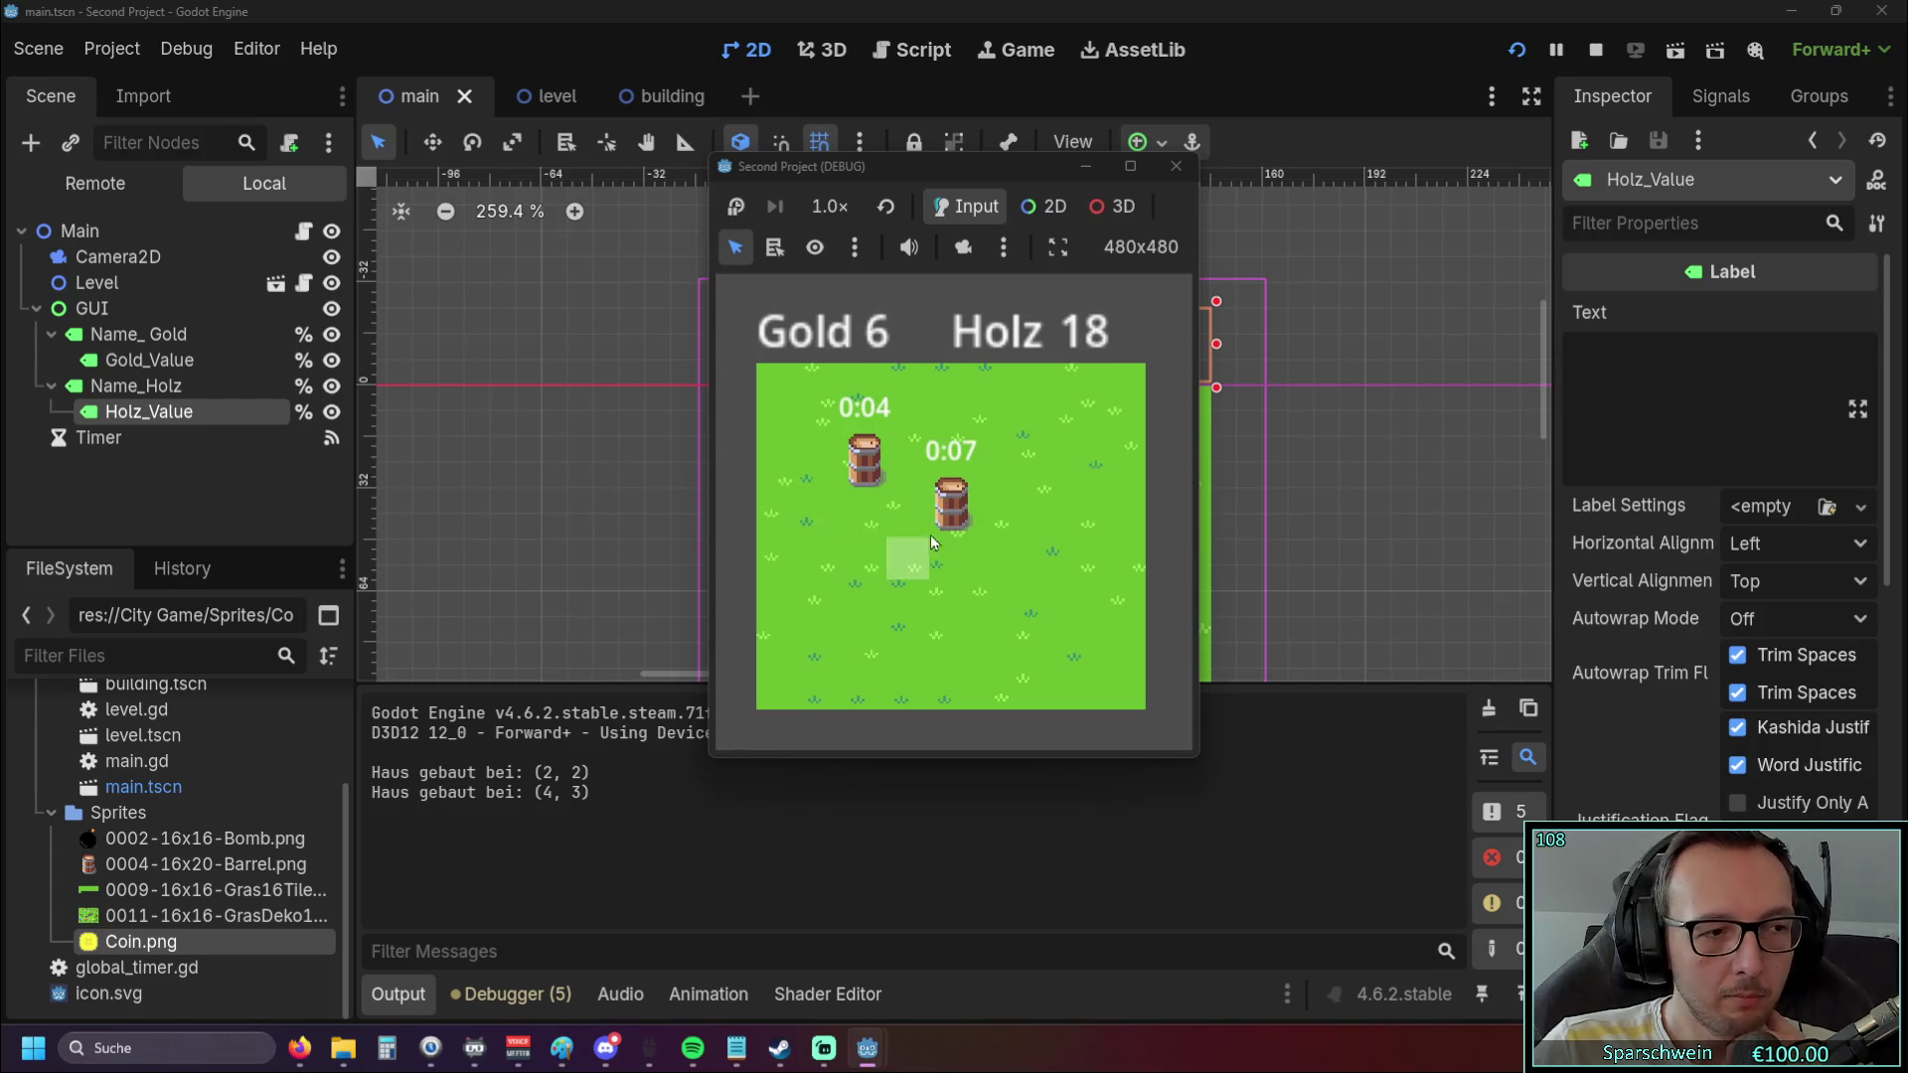
left_click(1041, 481)
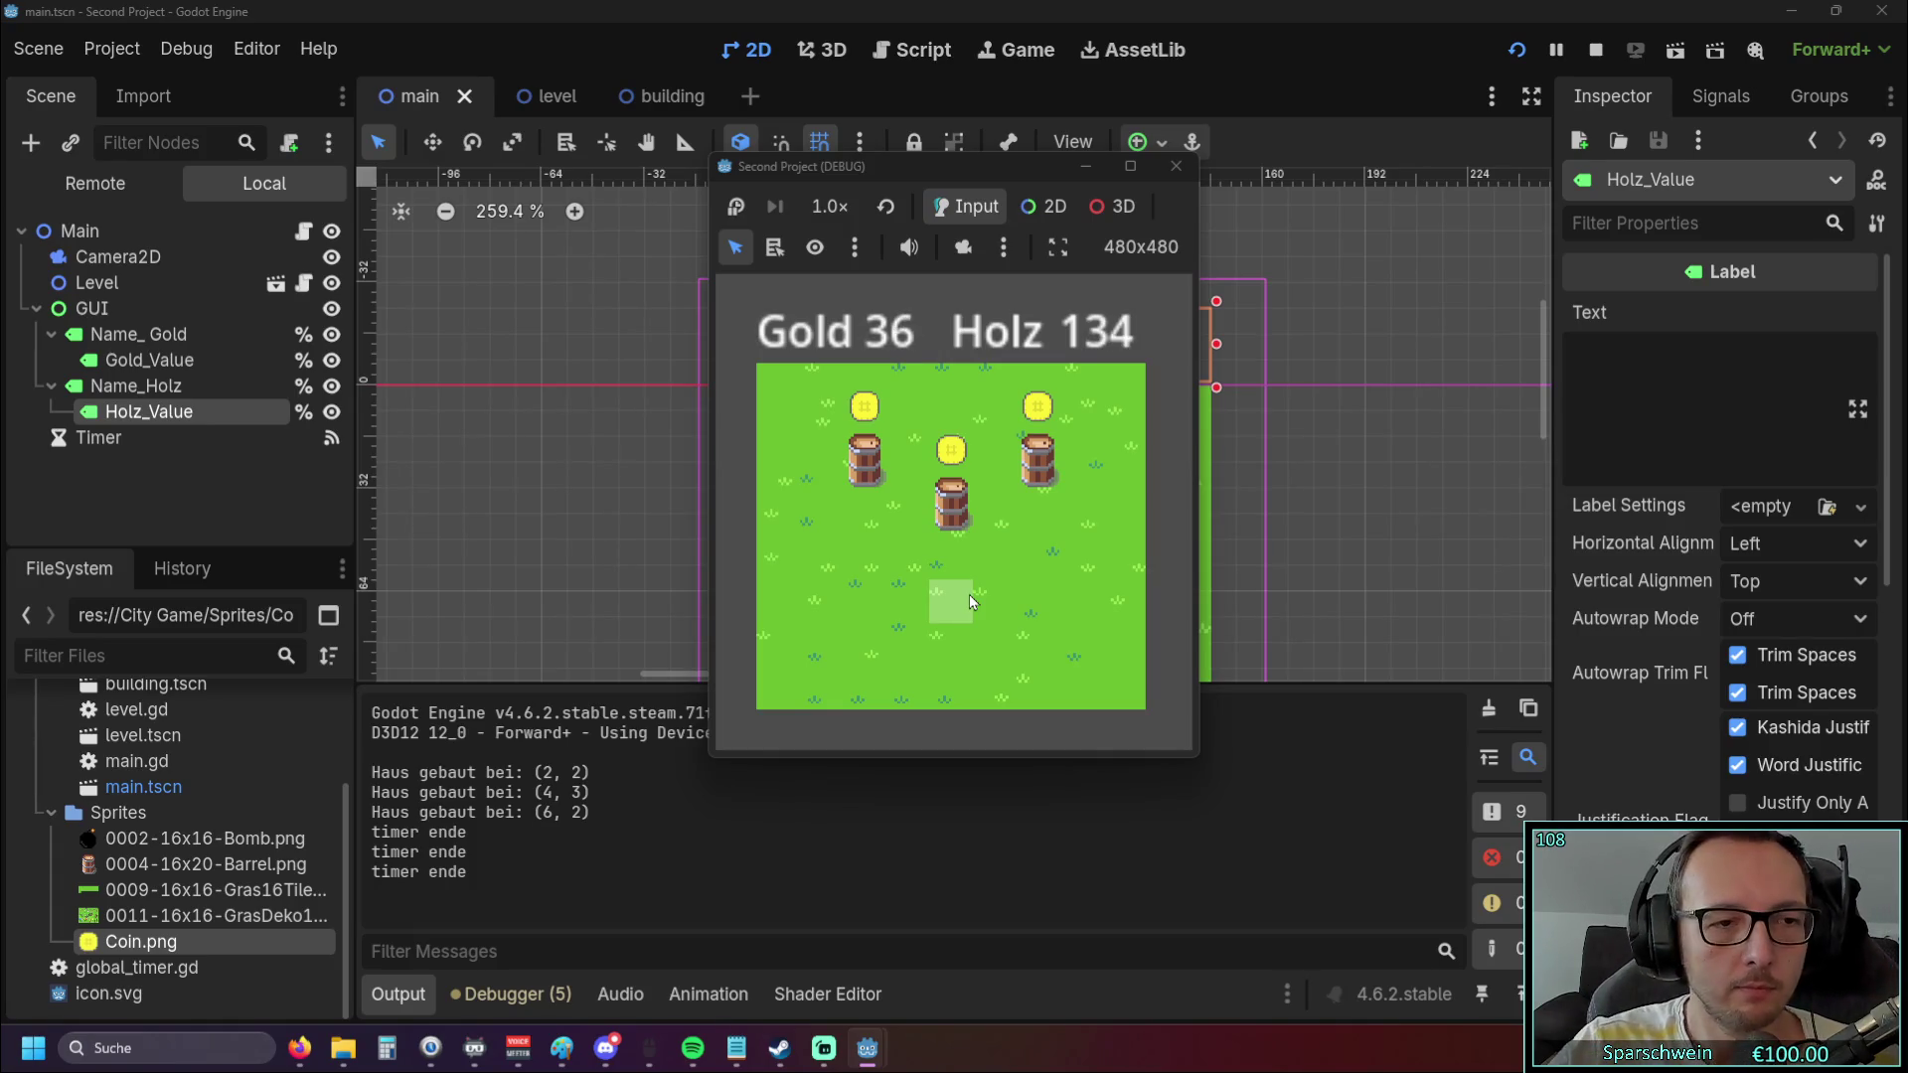
left_click(1175, 166)
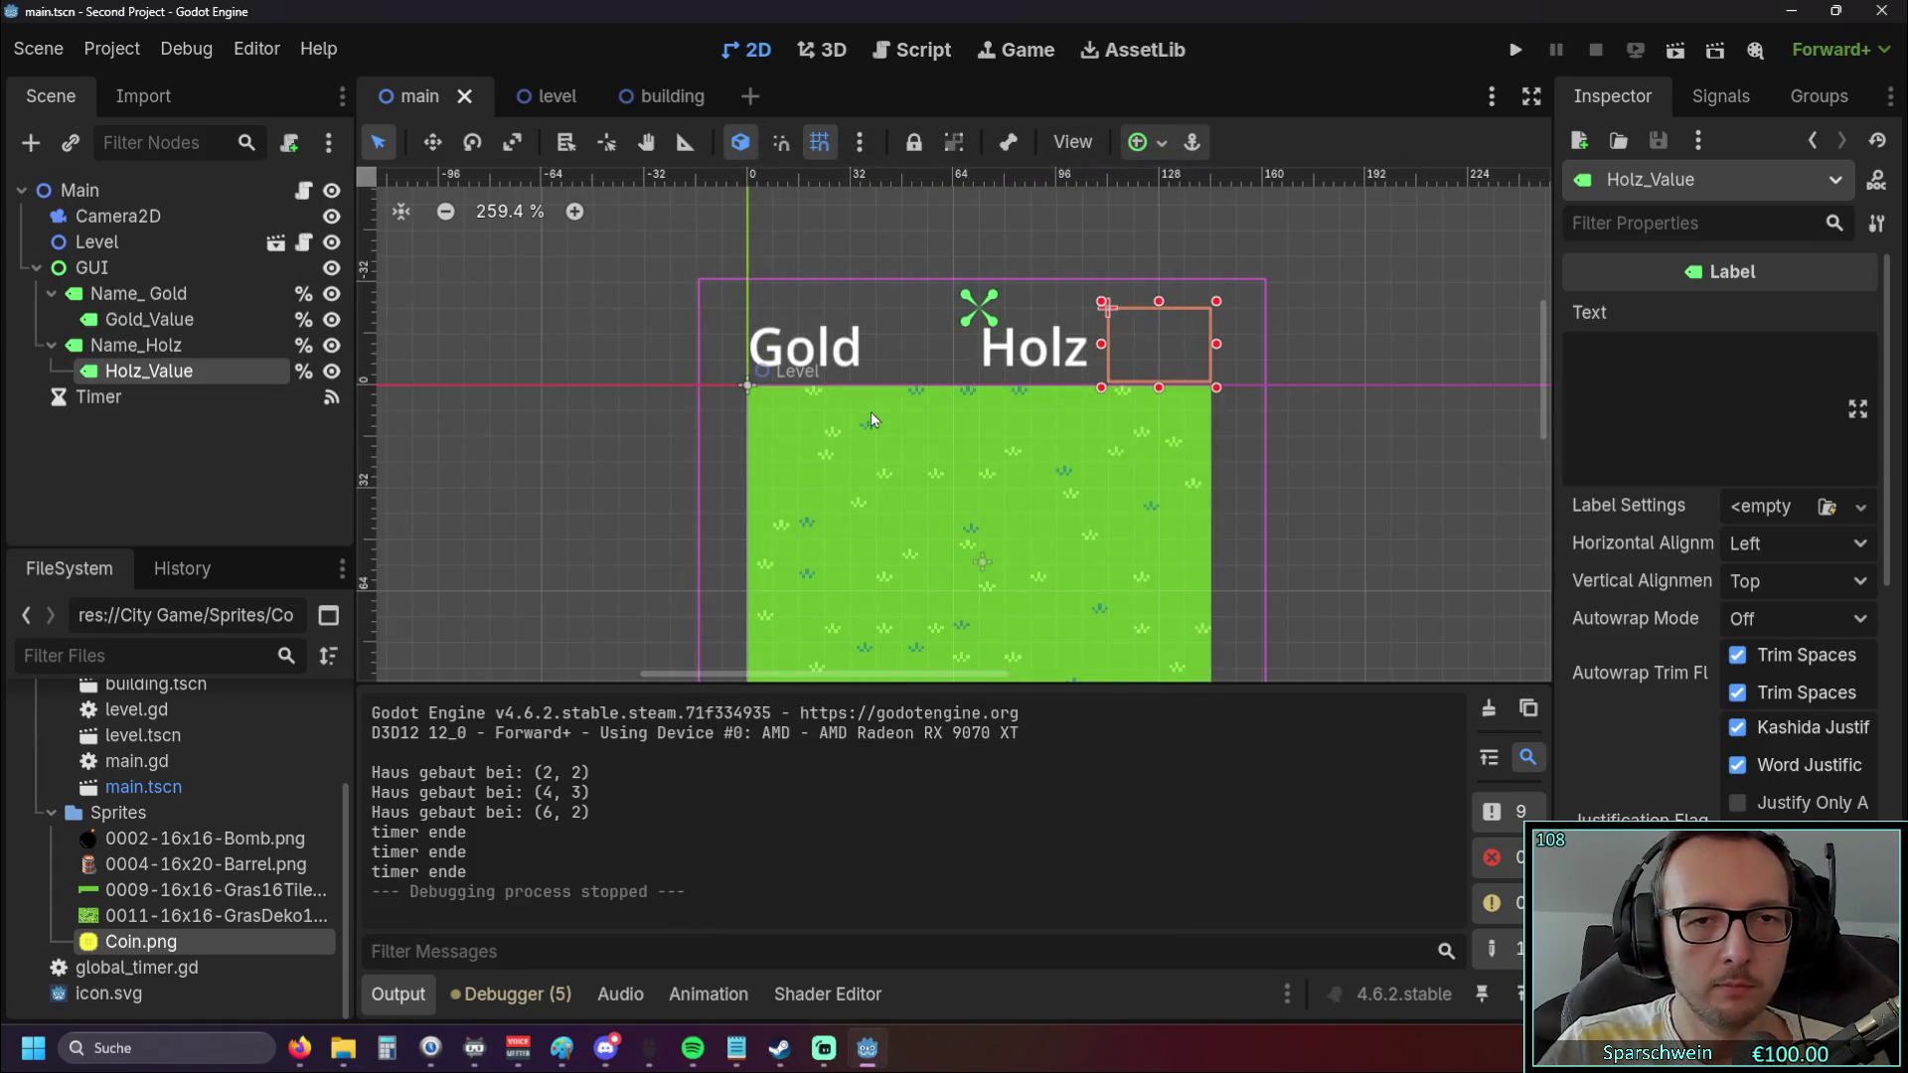
In level.gd, insert a blank line after line 58's 'Hier steht bereits' print in the else branch.
left_click(910, 49)
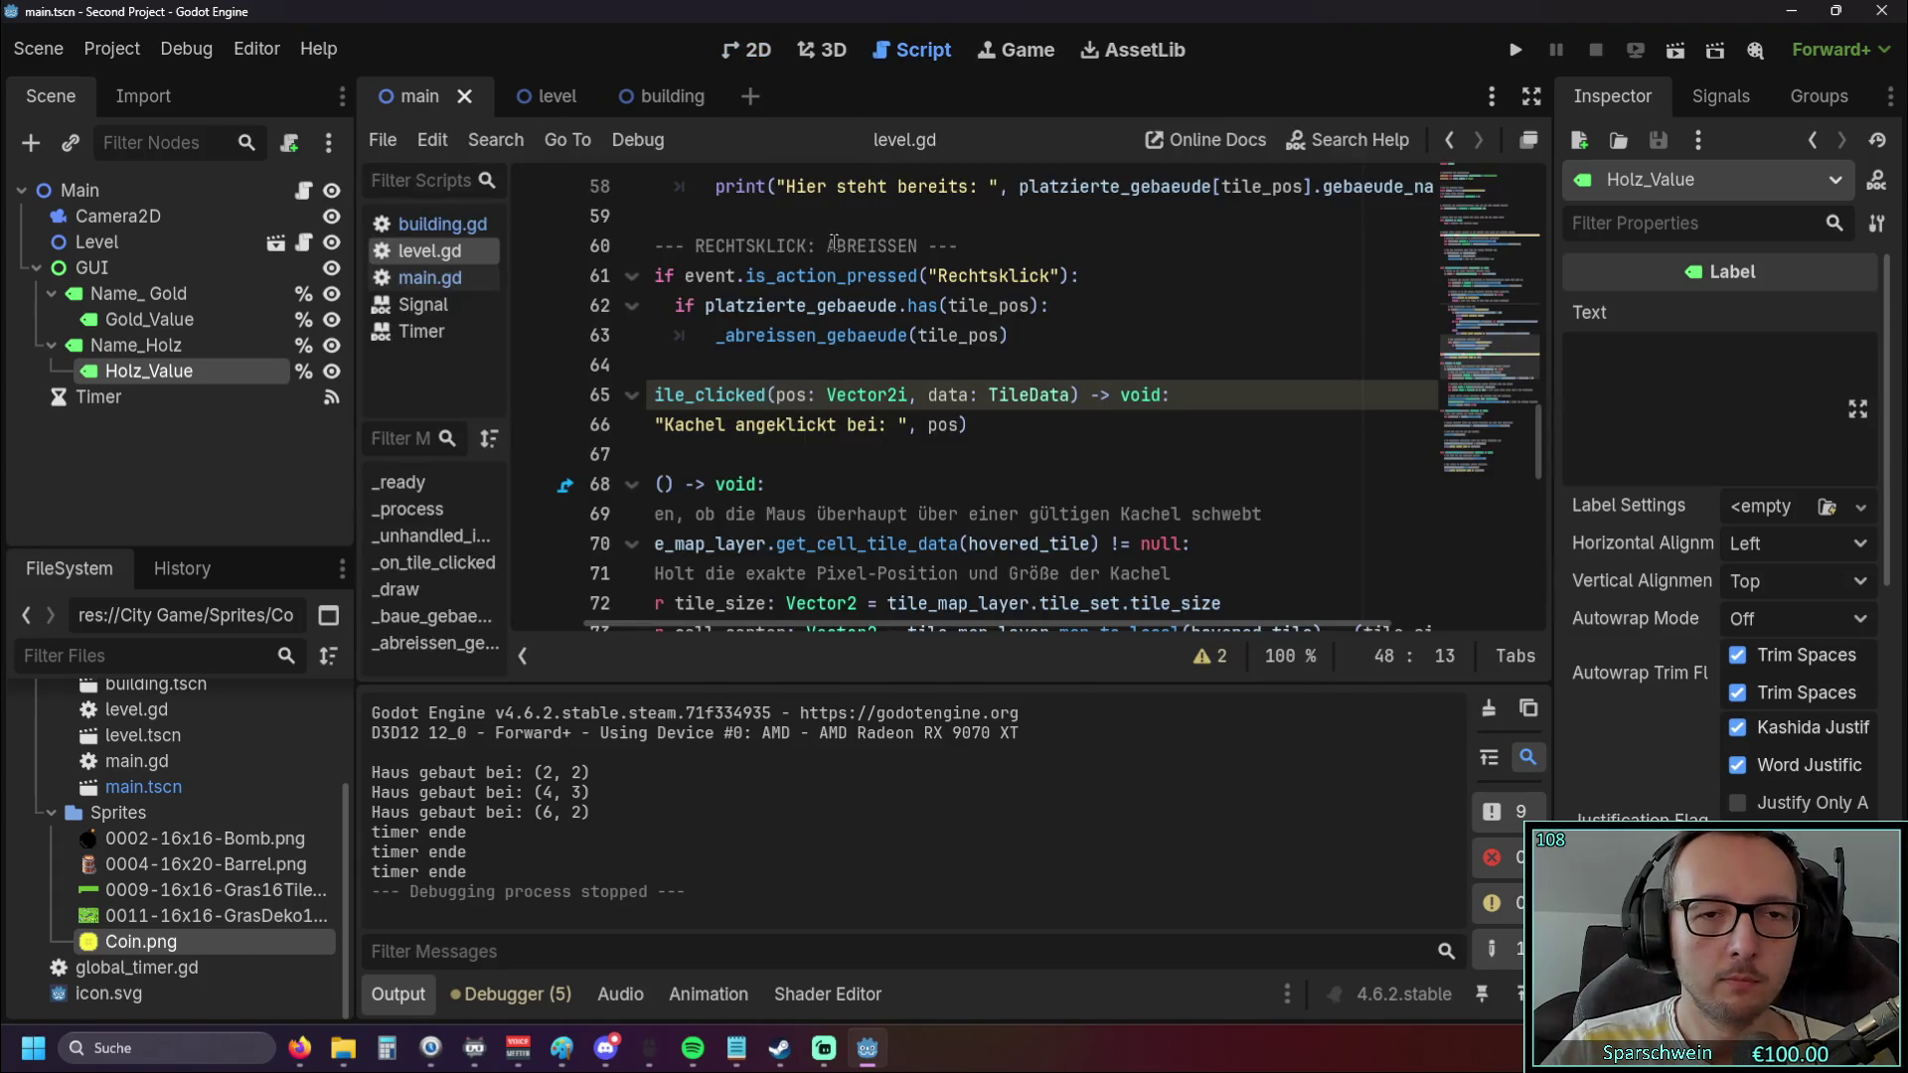
left_click_drag(954, 626, 769, 614)
left_click(1056, 424)
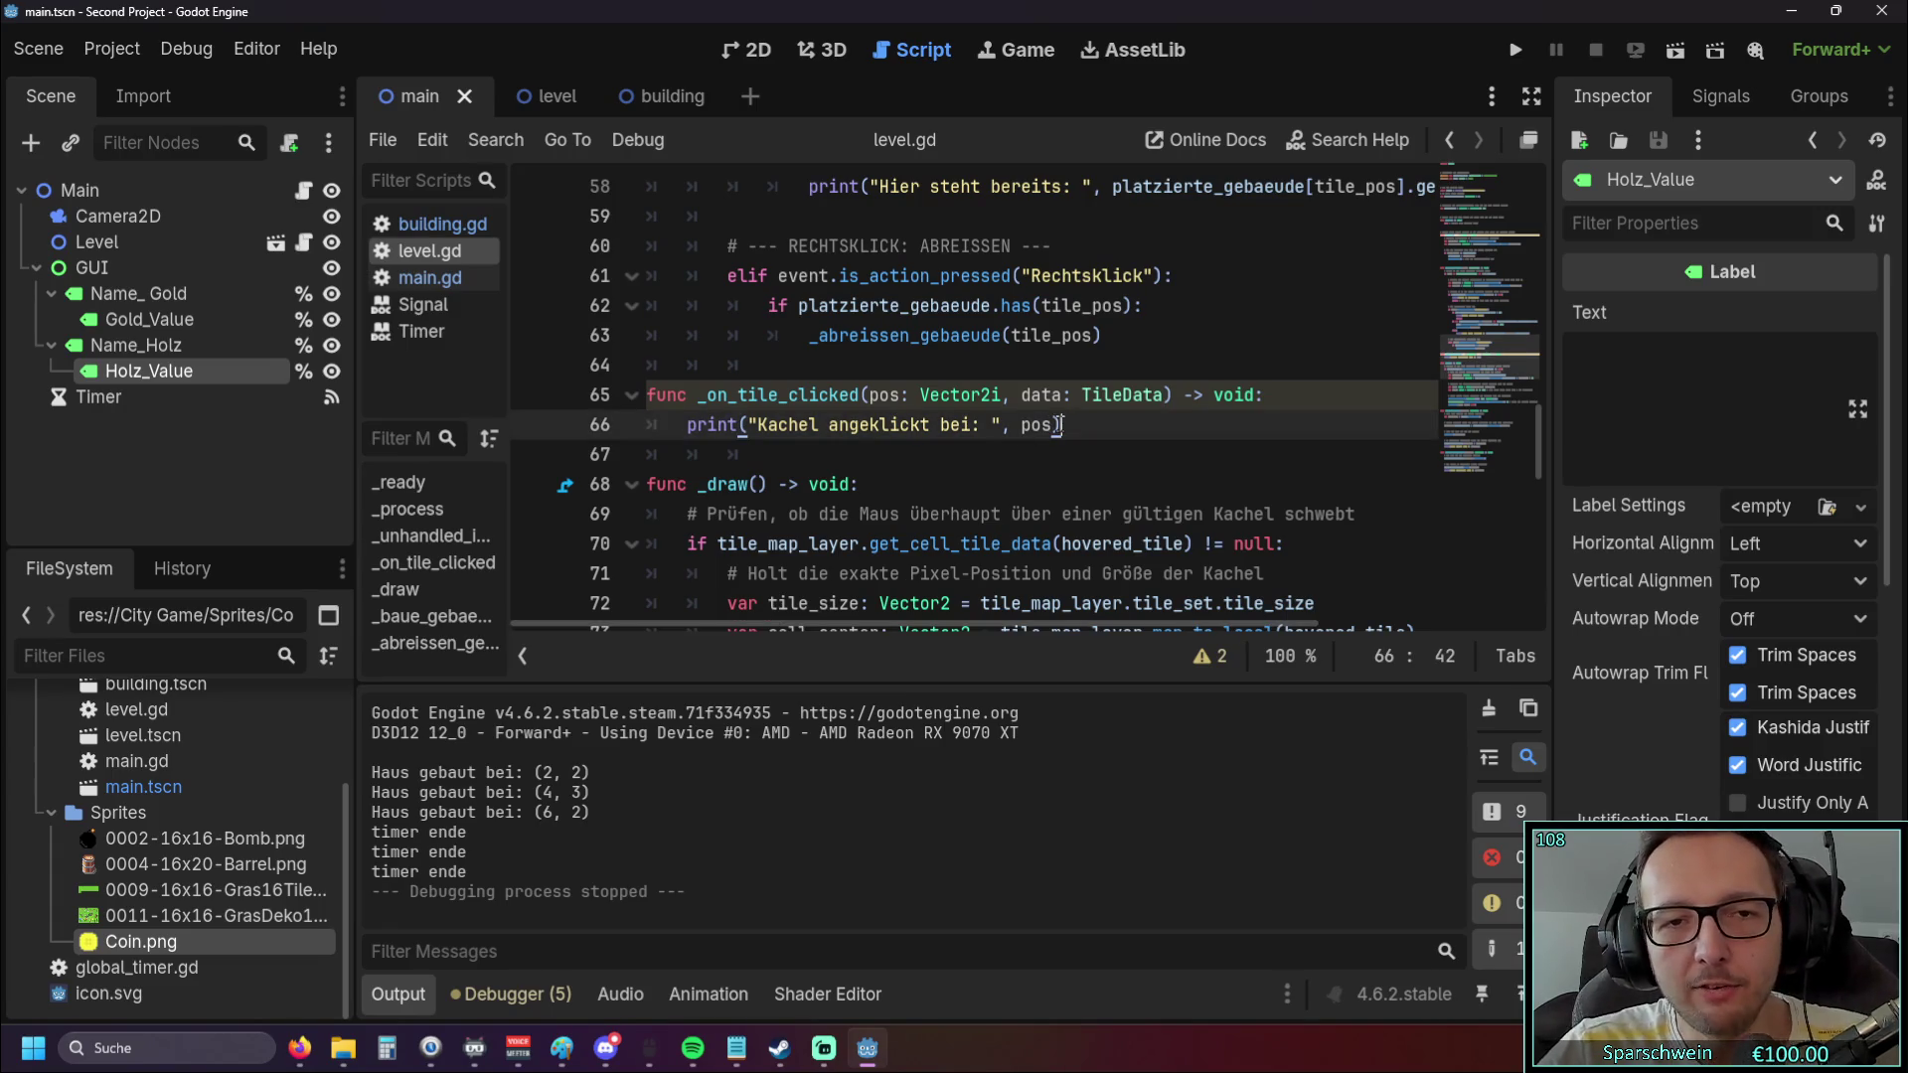
scroll(1112, 489, "up", 3)
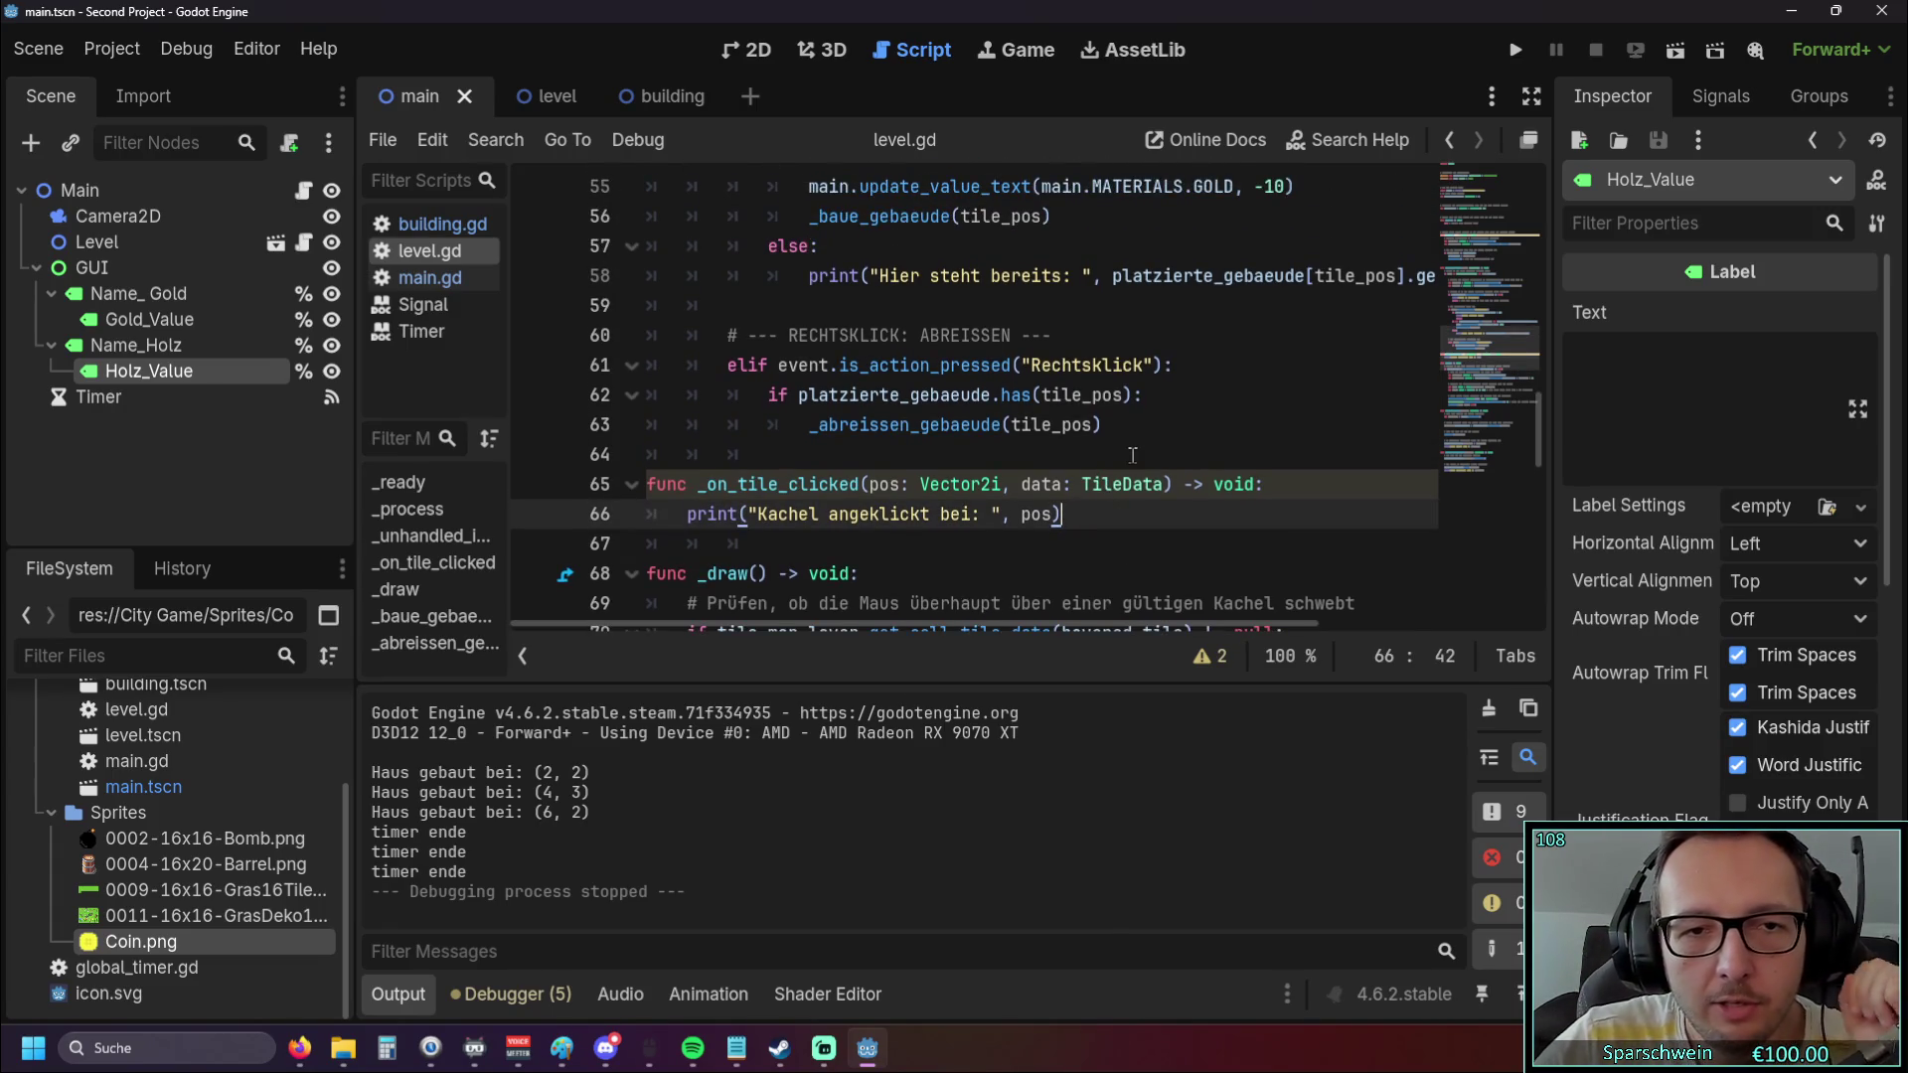
left_click_drag(874, 628, 1088, 626)
left_click(1309, 465)
key("Return")
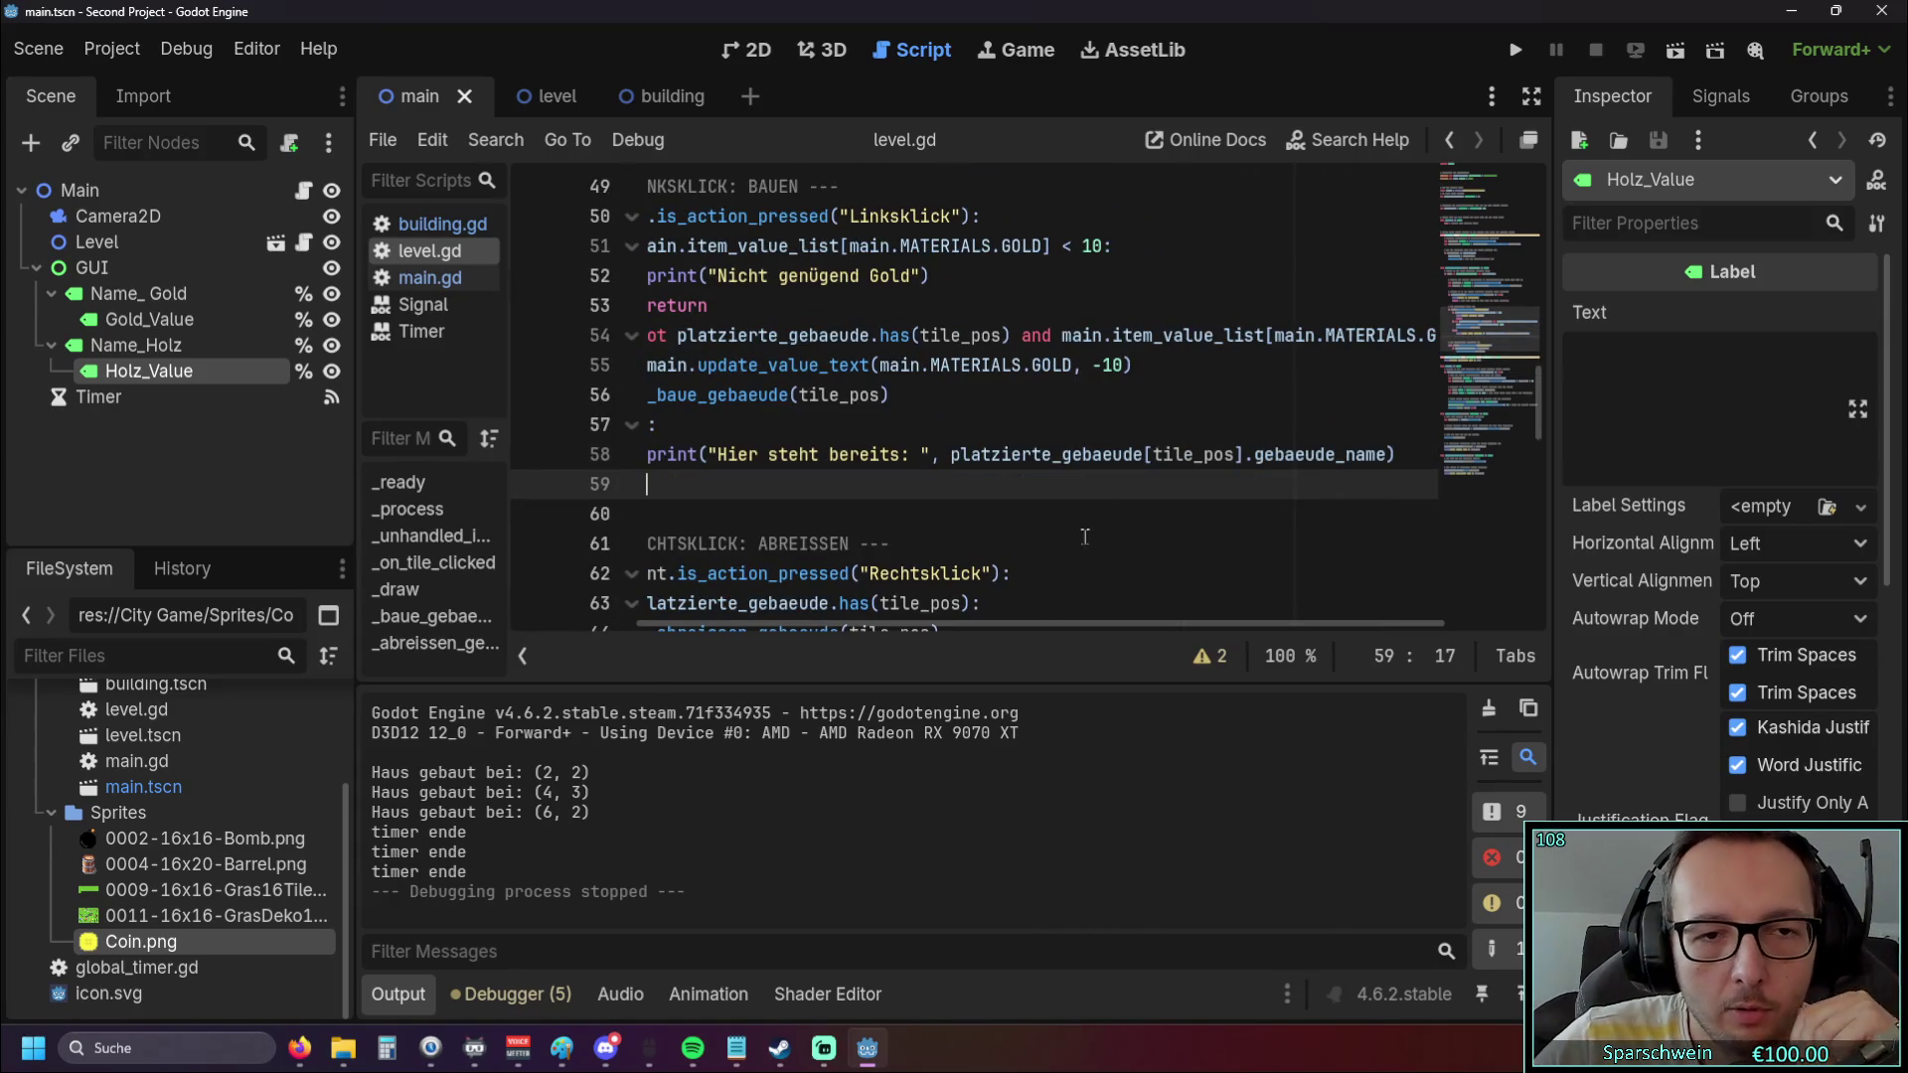
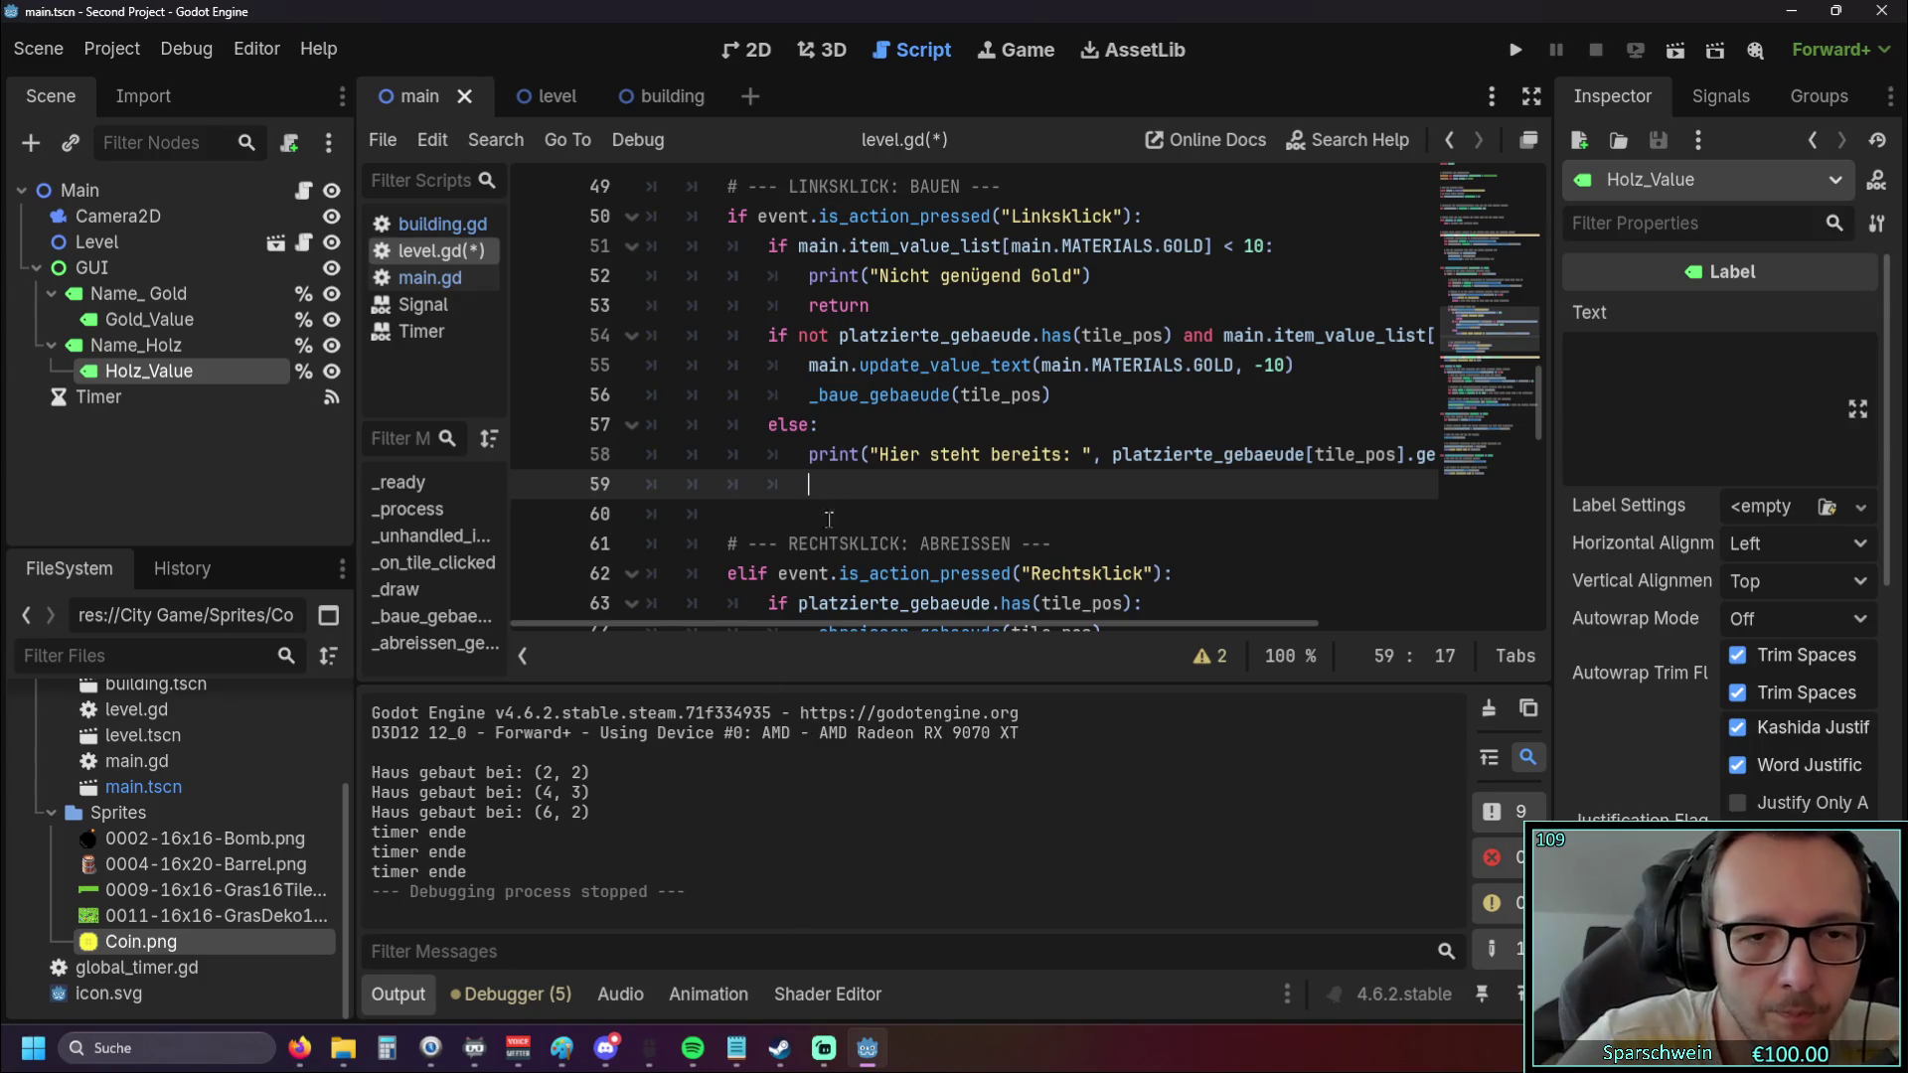
Try typing a get call in level.gd, browse the suggestions, then erase it.
type("getter")
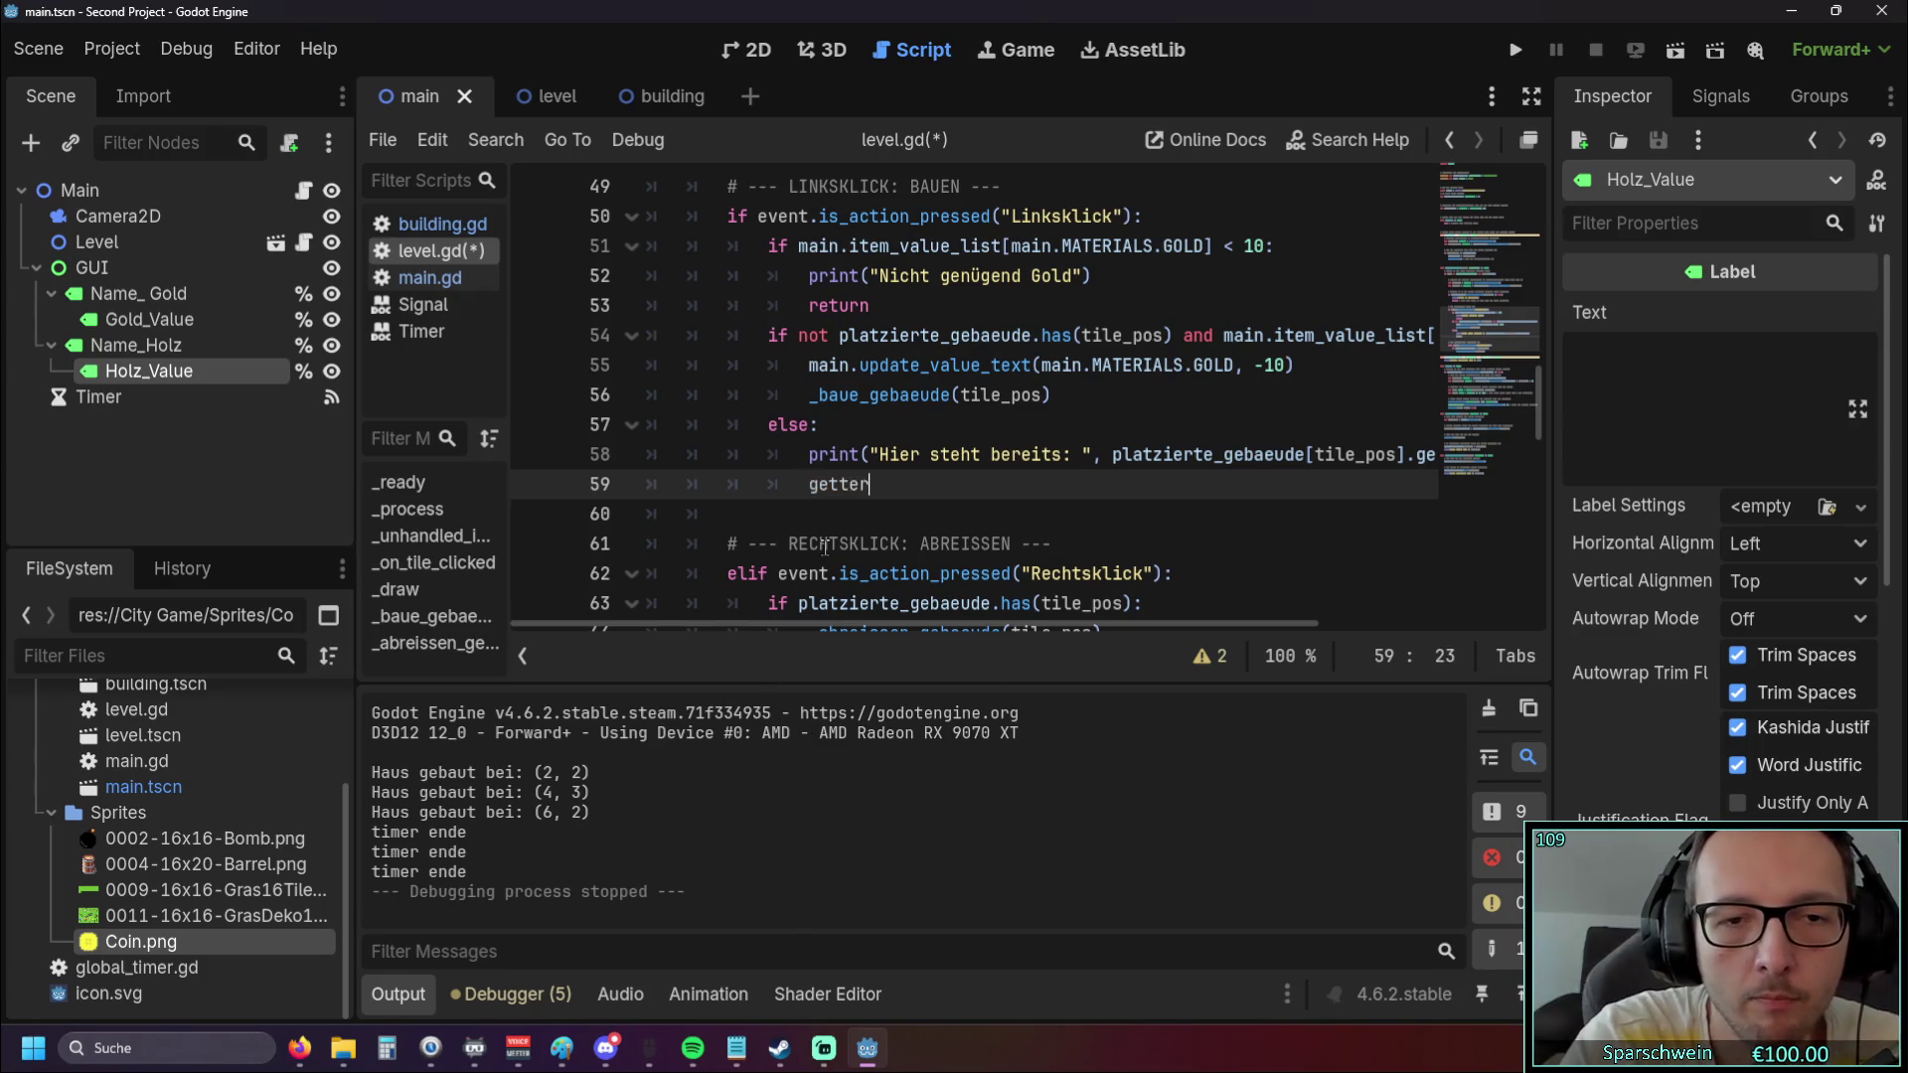
key("BackSpace")
key("BackSpace")
key("BackSpace")
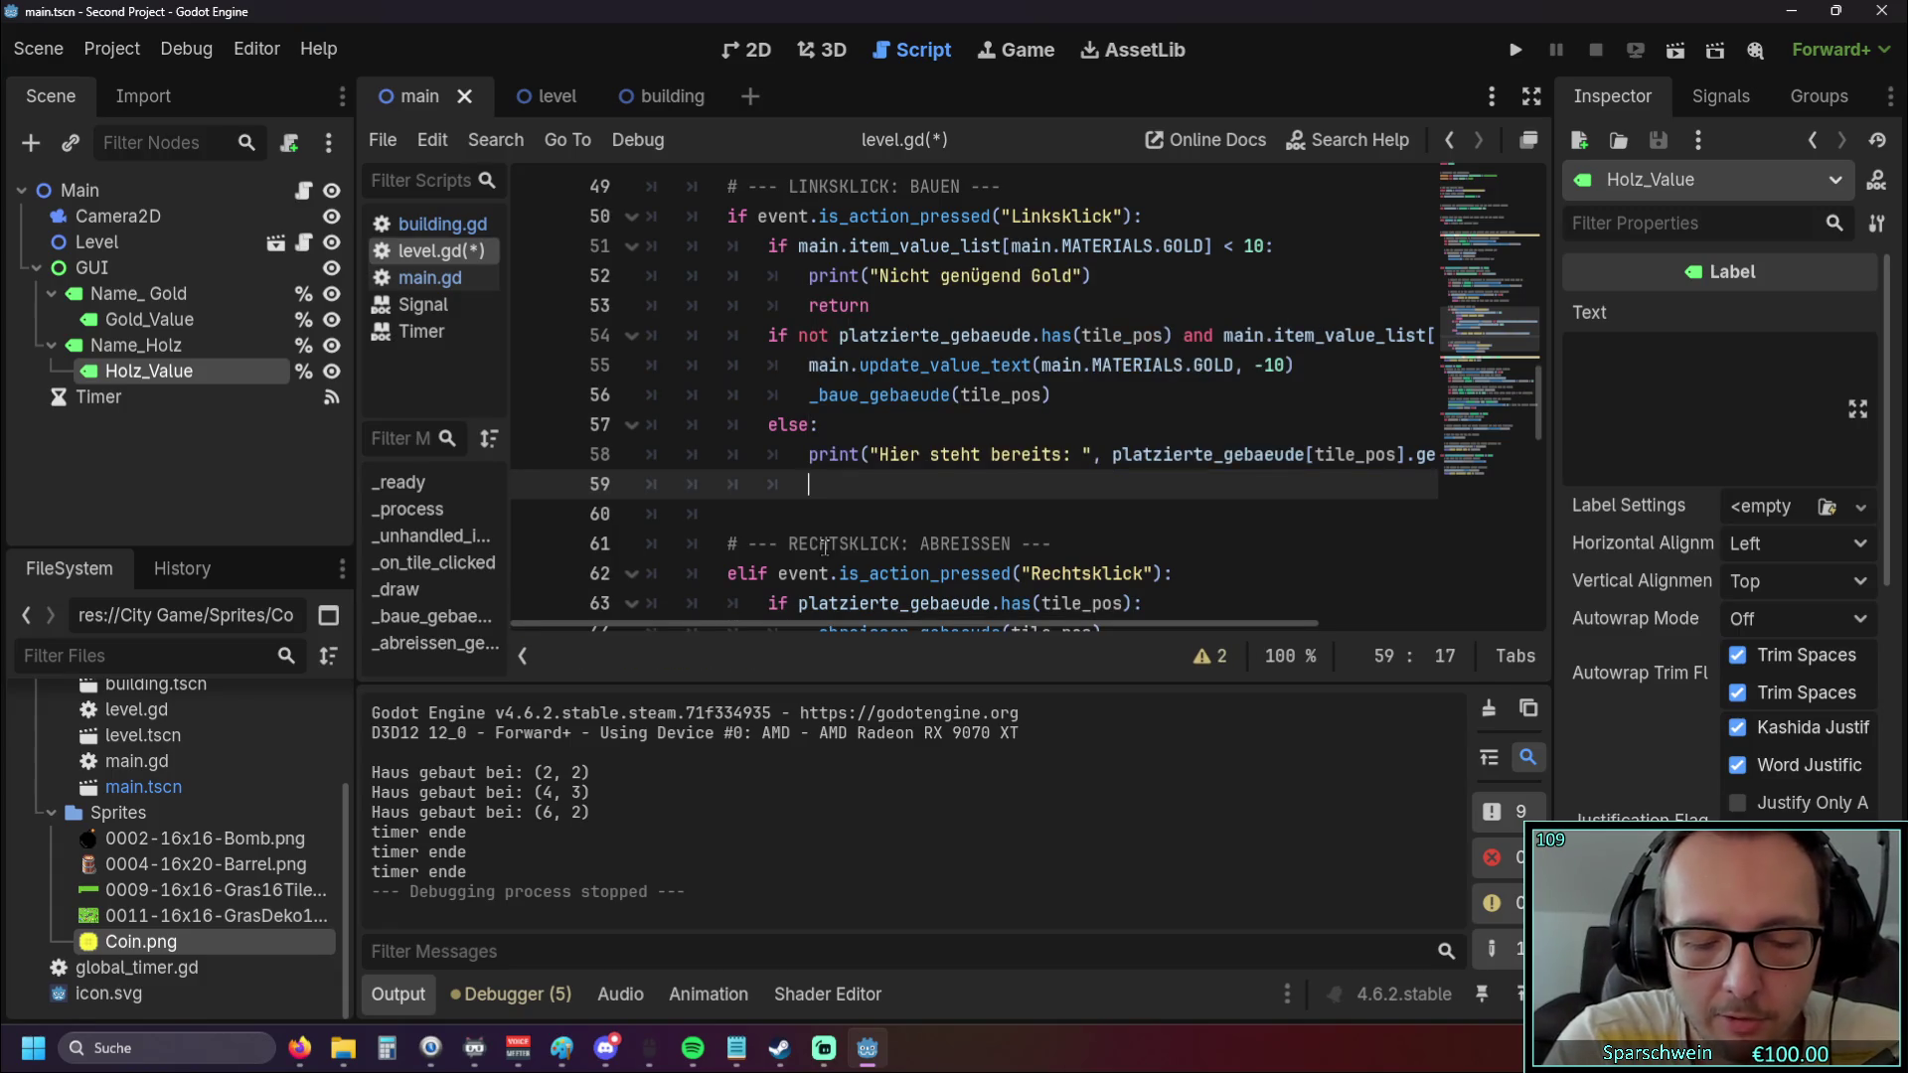
type("get")
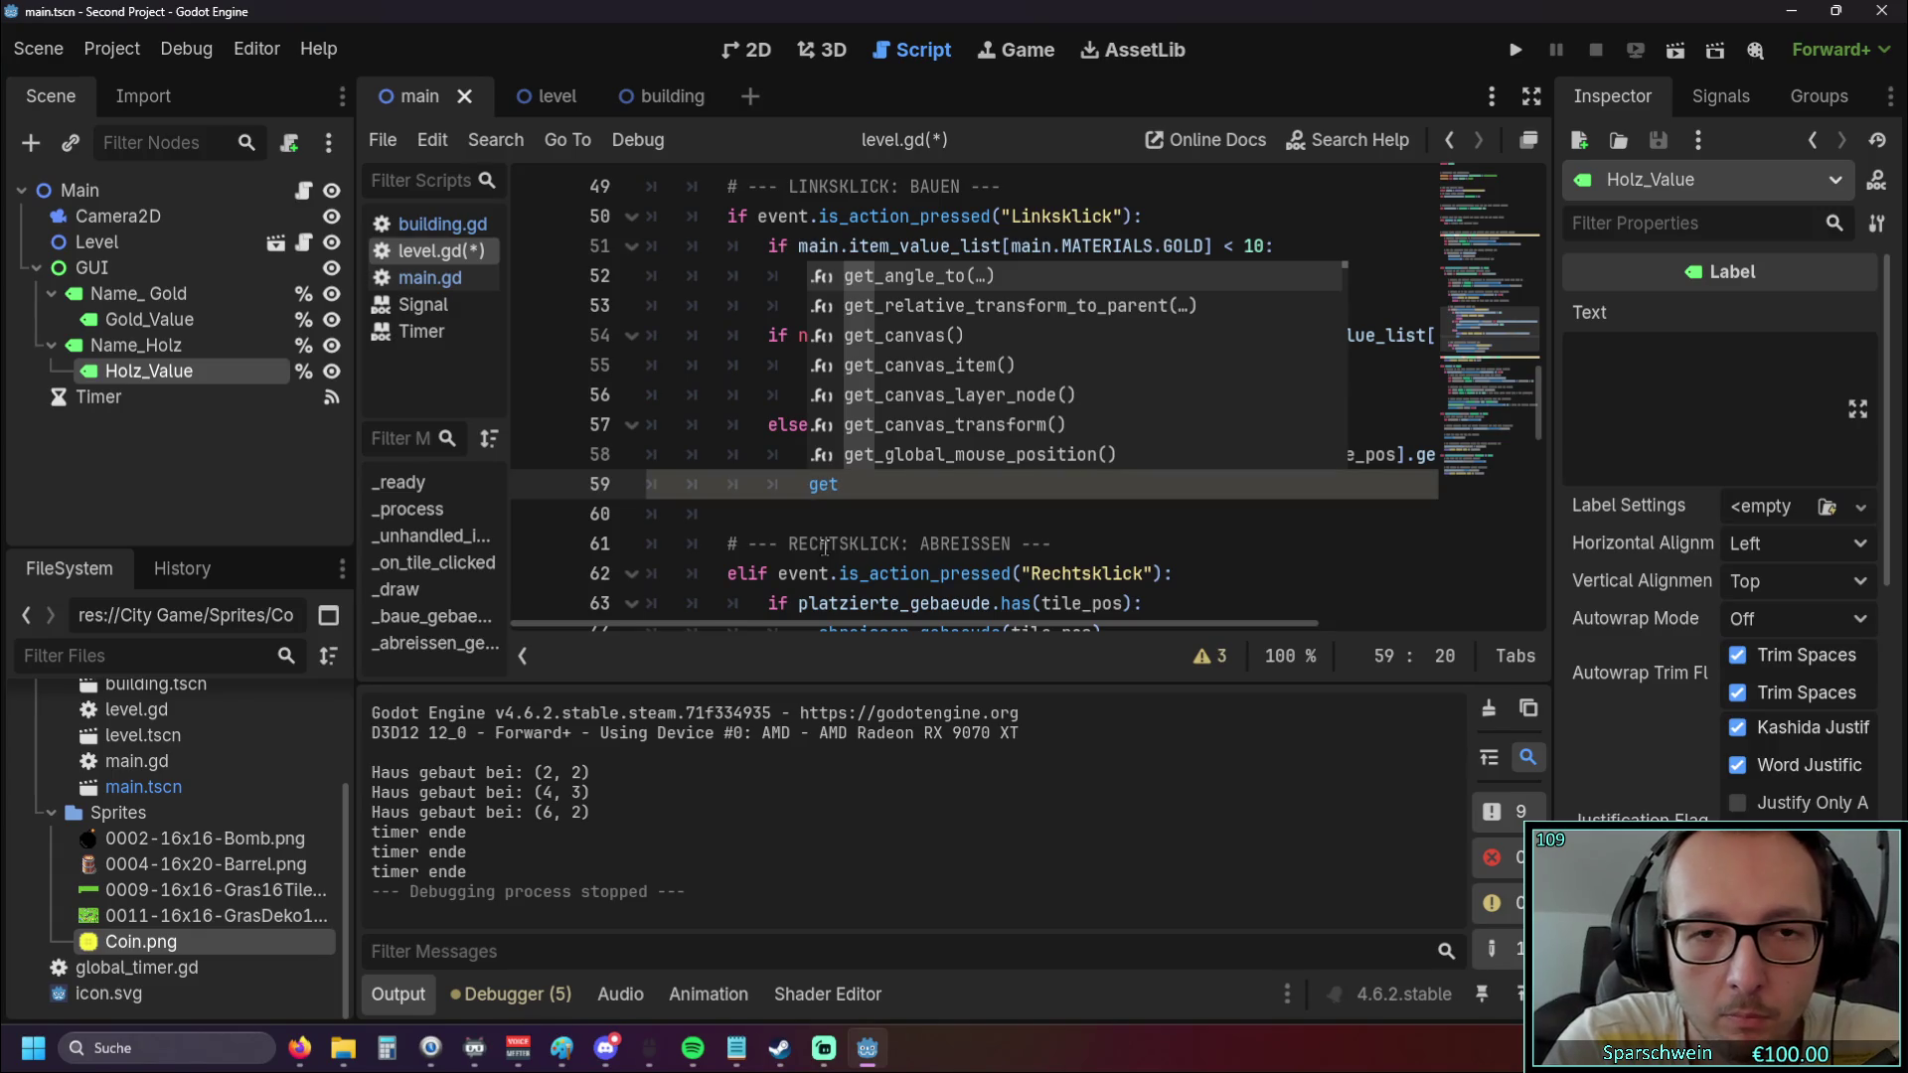
scroll(1010, 379, "down", 3)
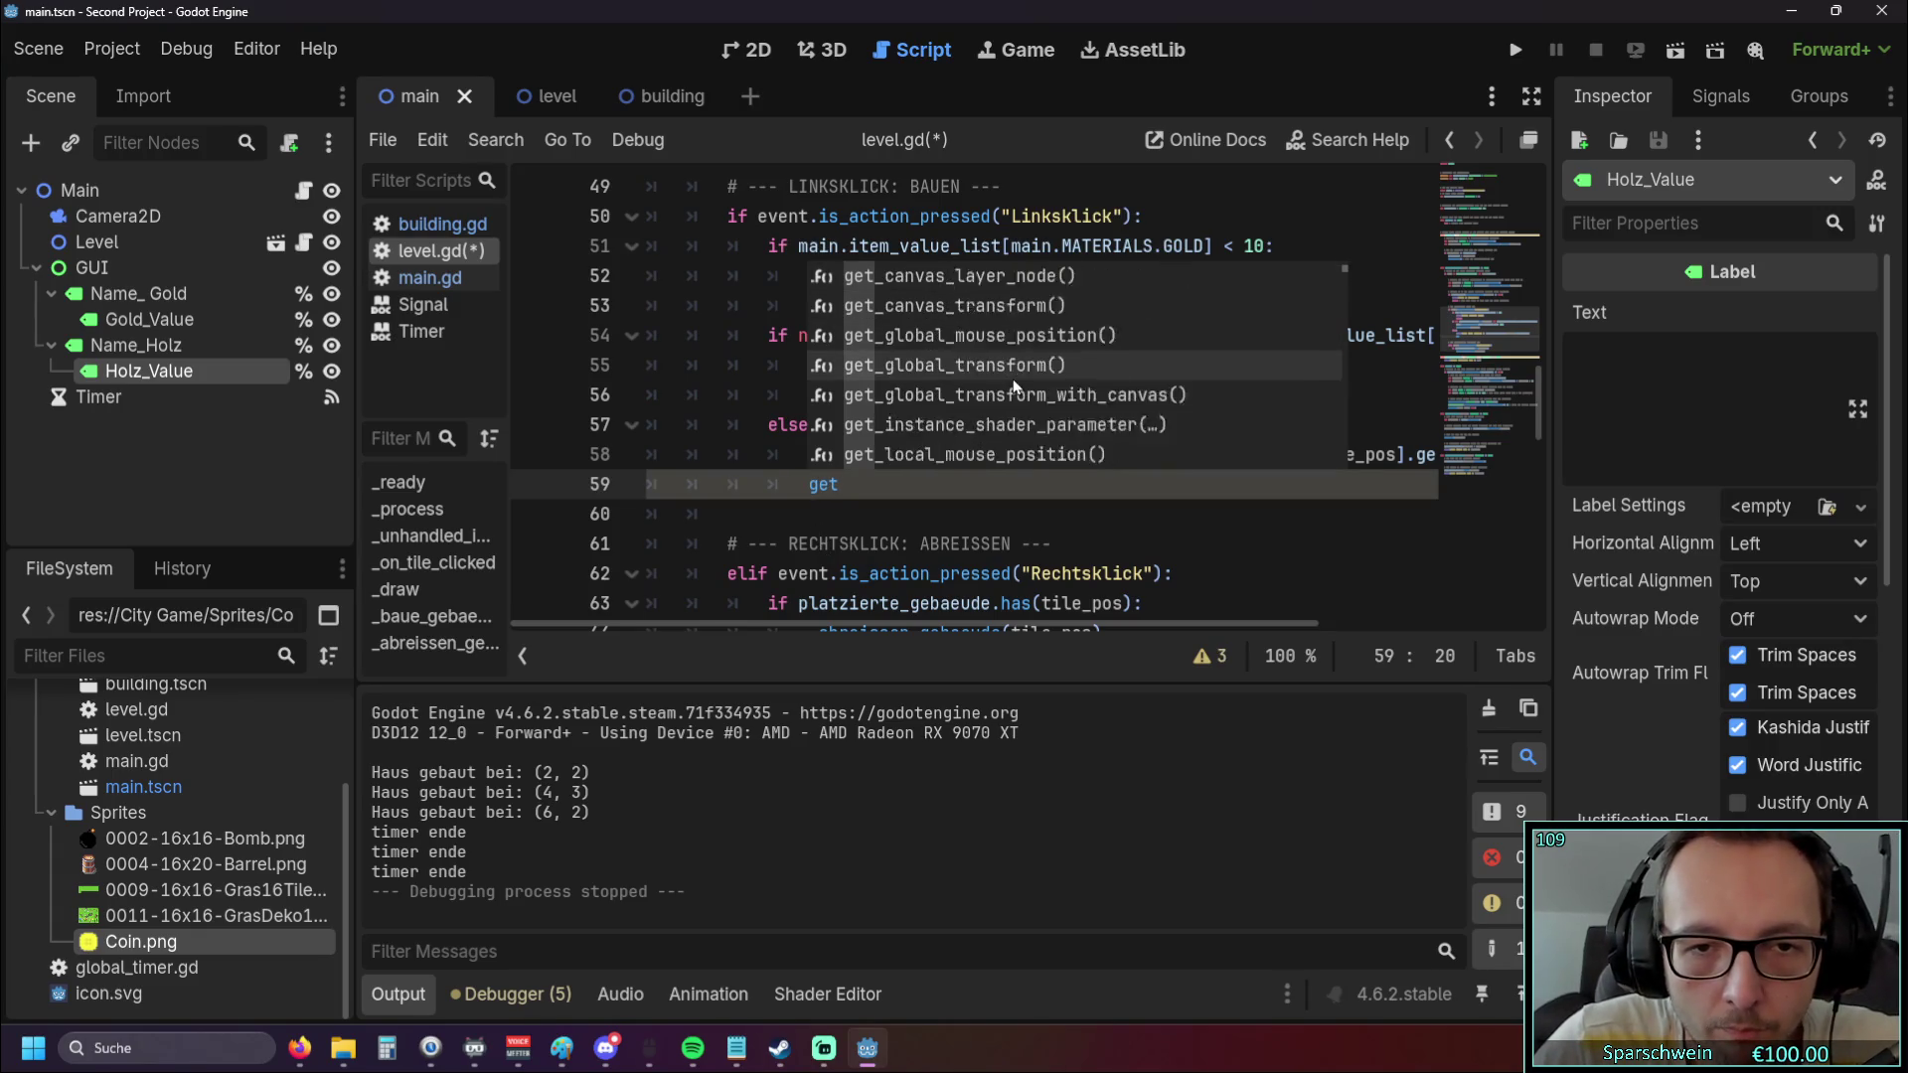
scroll(1010, 379, "up", 1)
scroll(1009, 379, "down", 2)
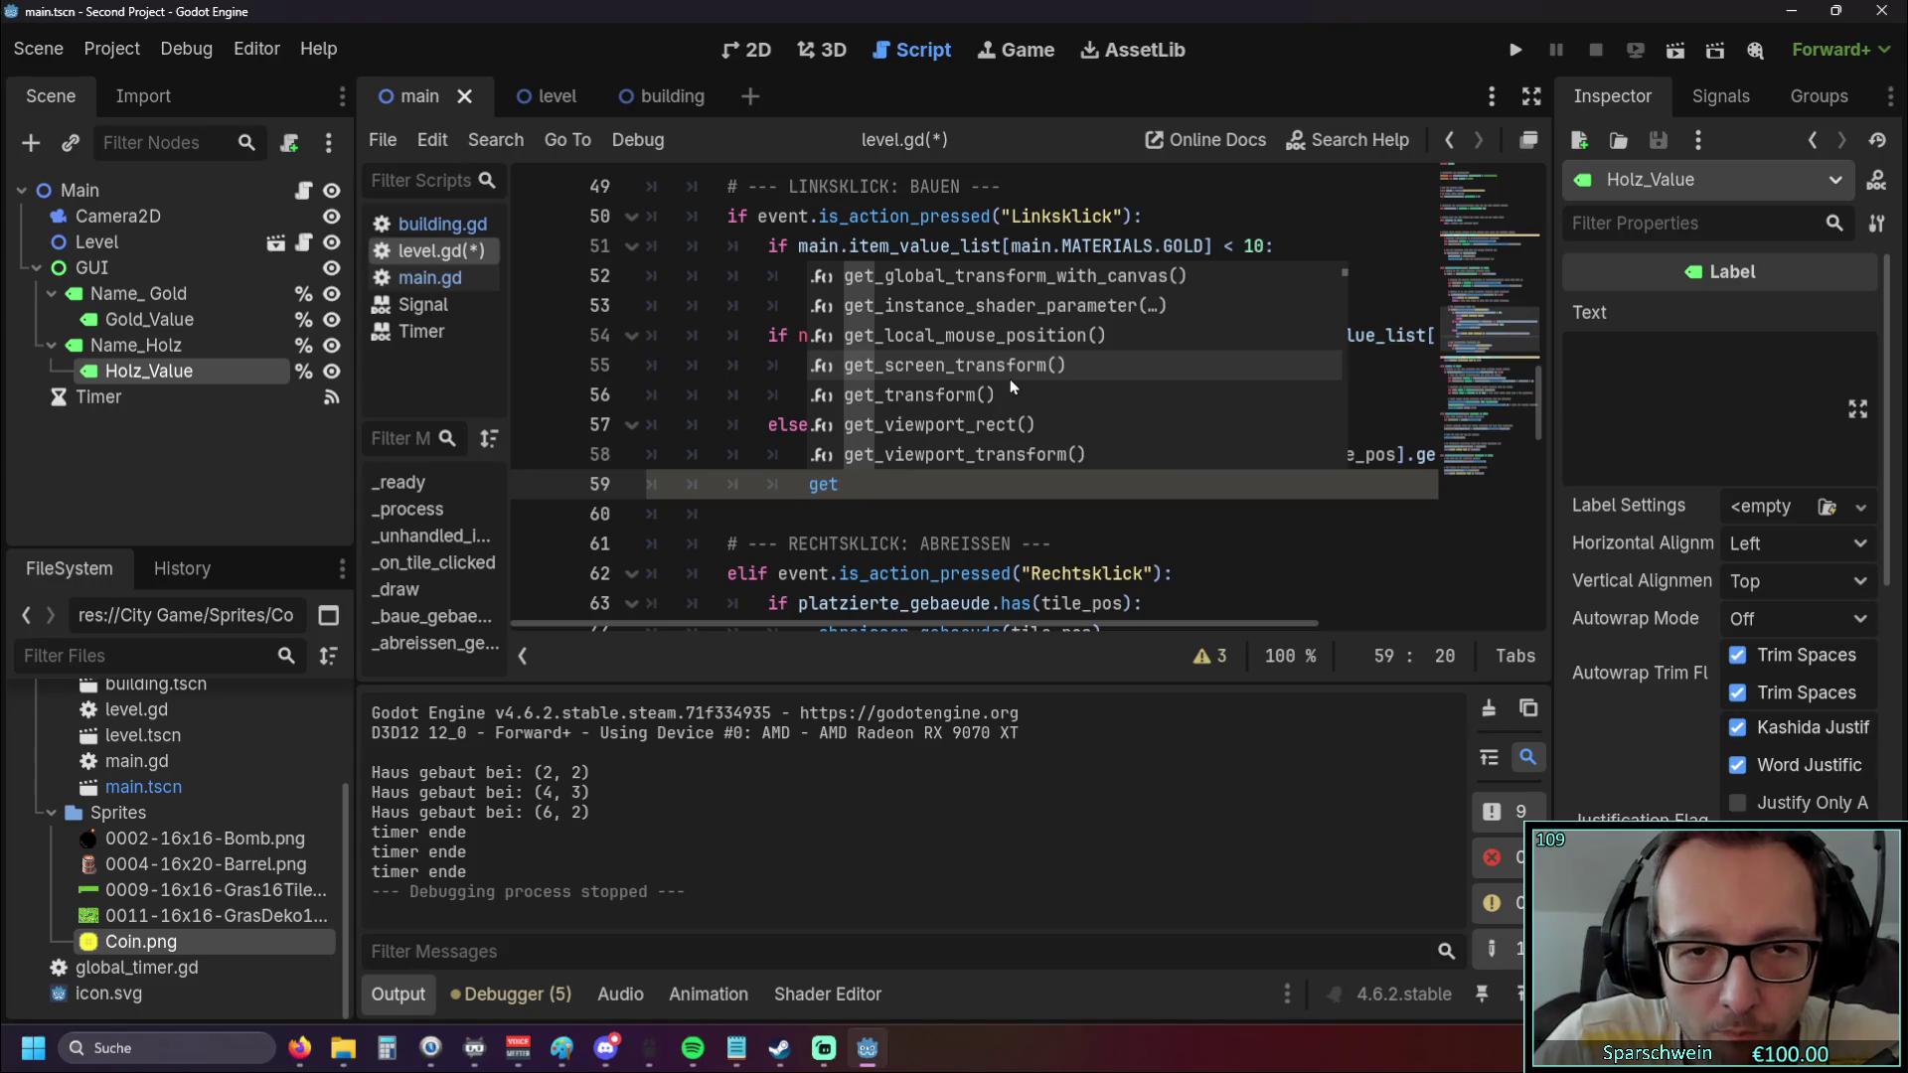
scroll(1010, 378, "down", 2)
scroll(1010, 378, "down", 5)
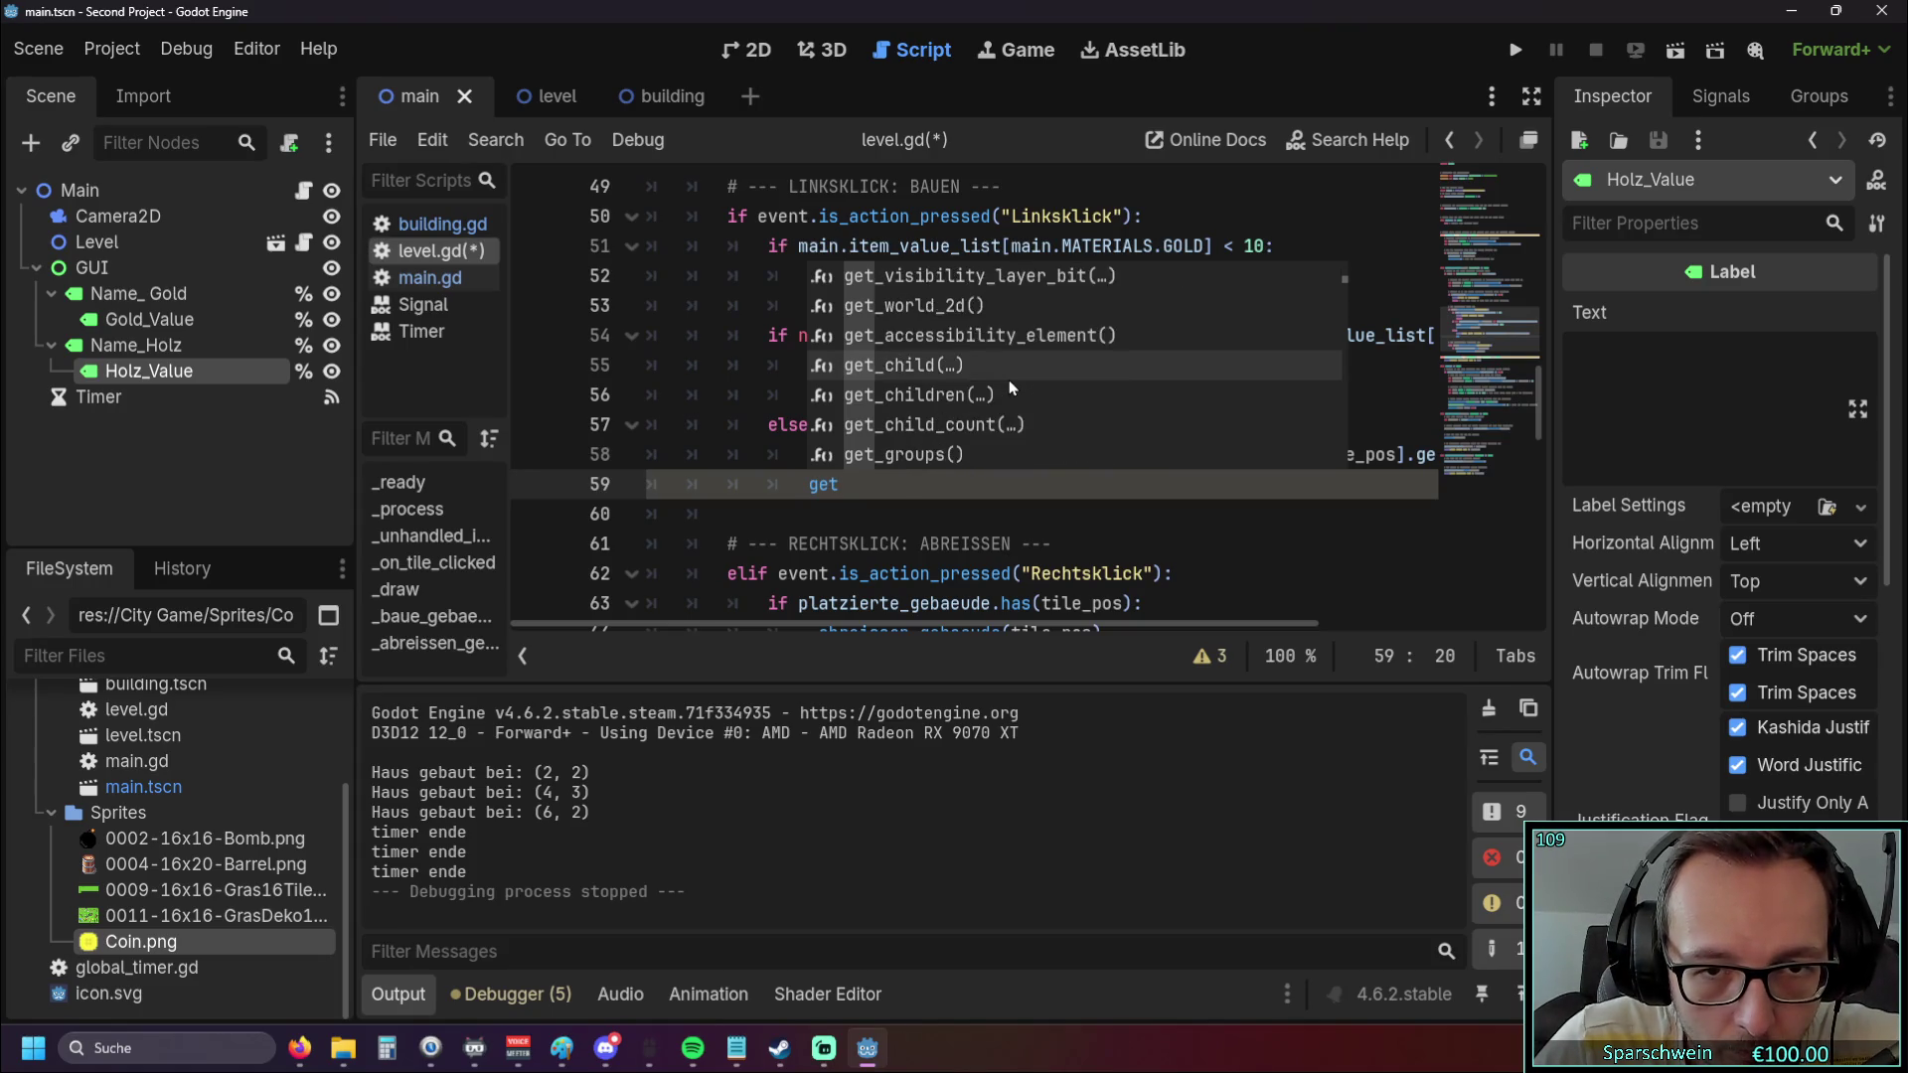
scroll(1012, 398, "down", 1)
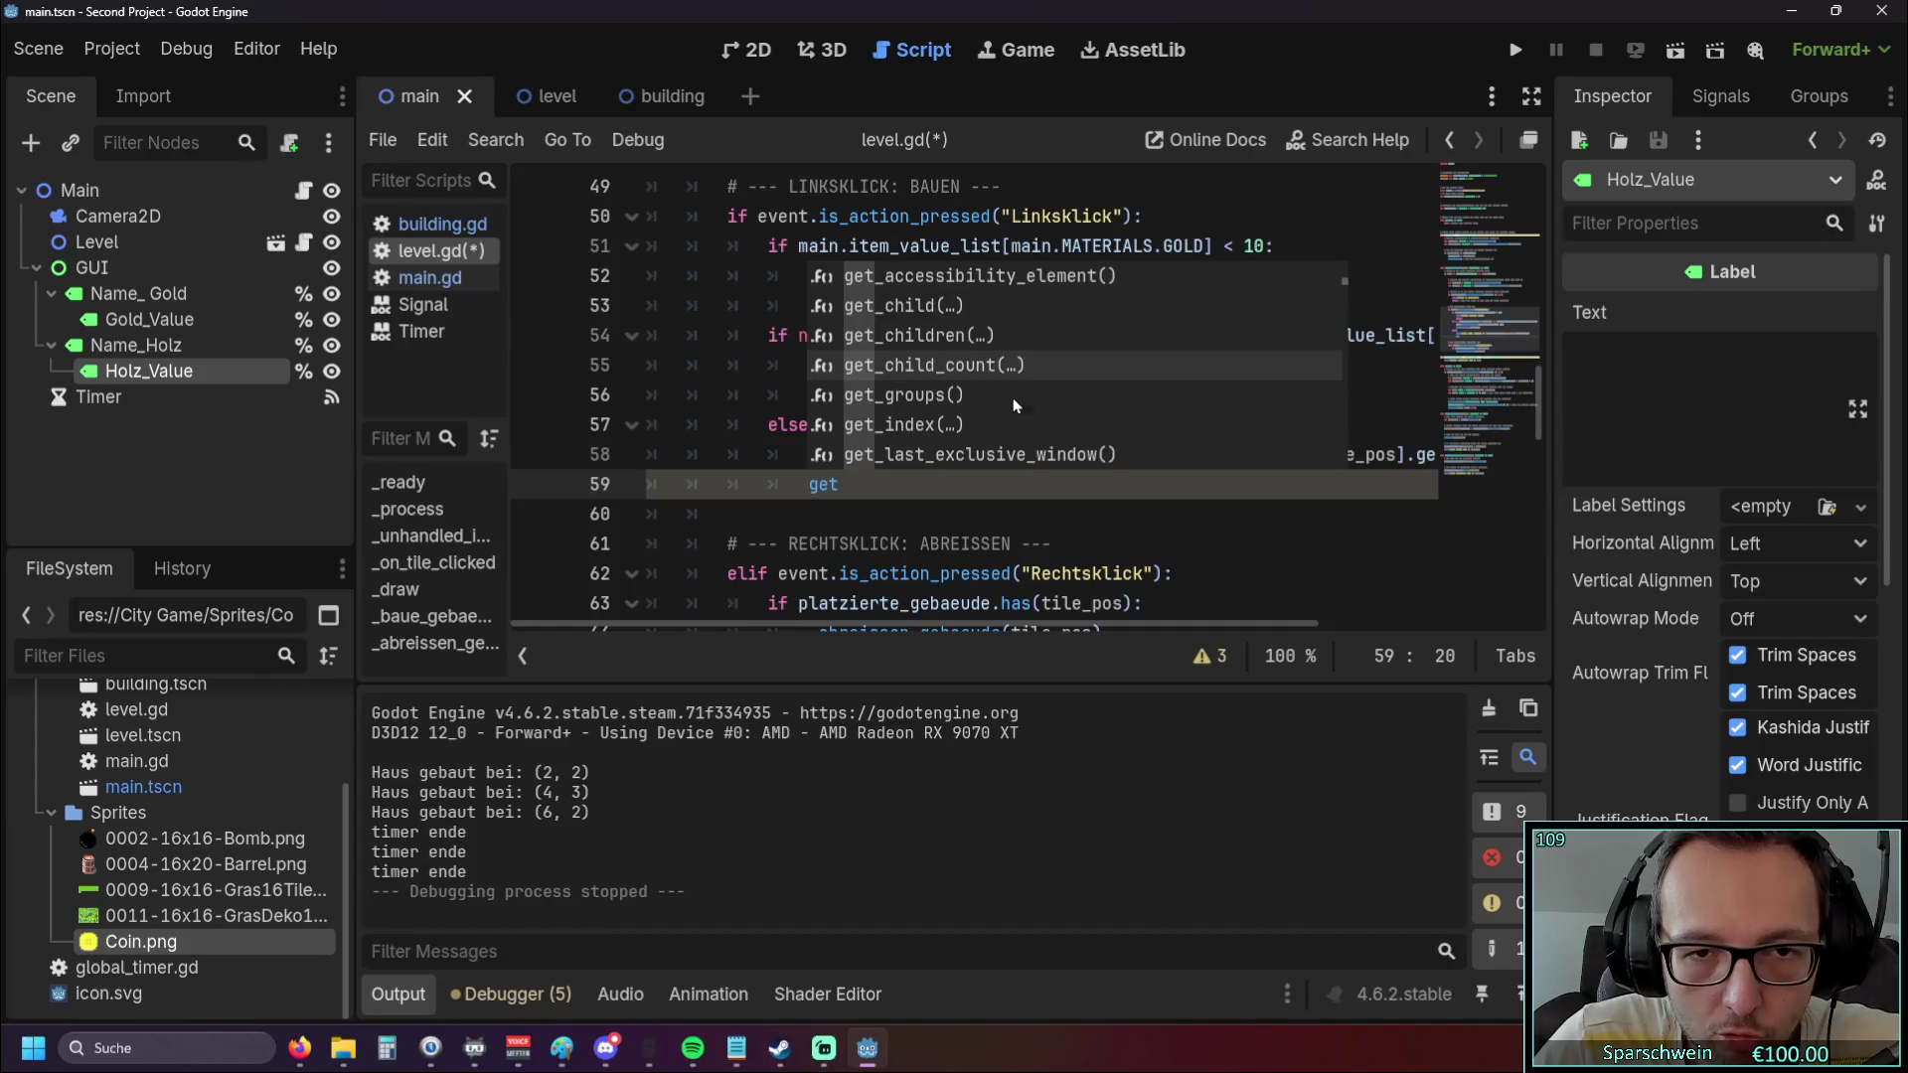
scroll(999, 373, "down", 2)
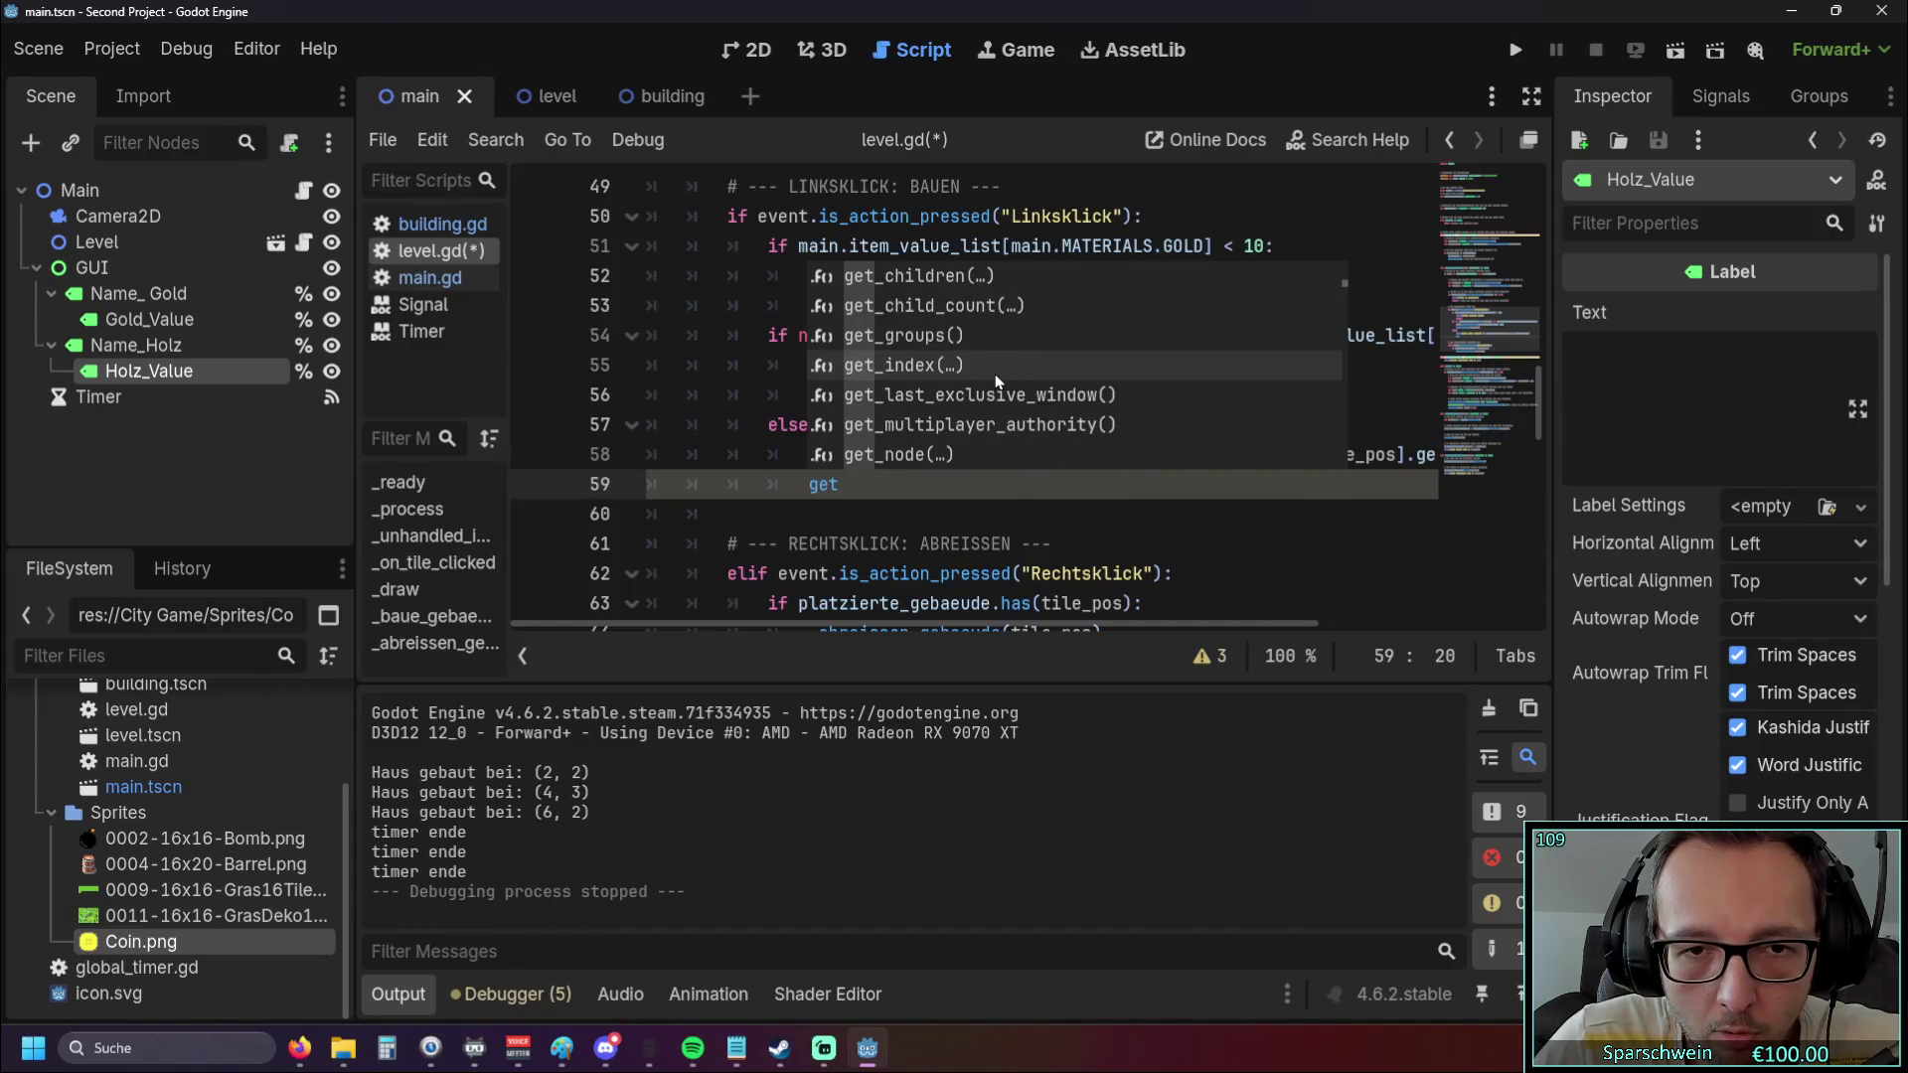
scroll(946, 367, "down", 5)
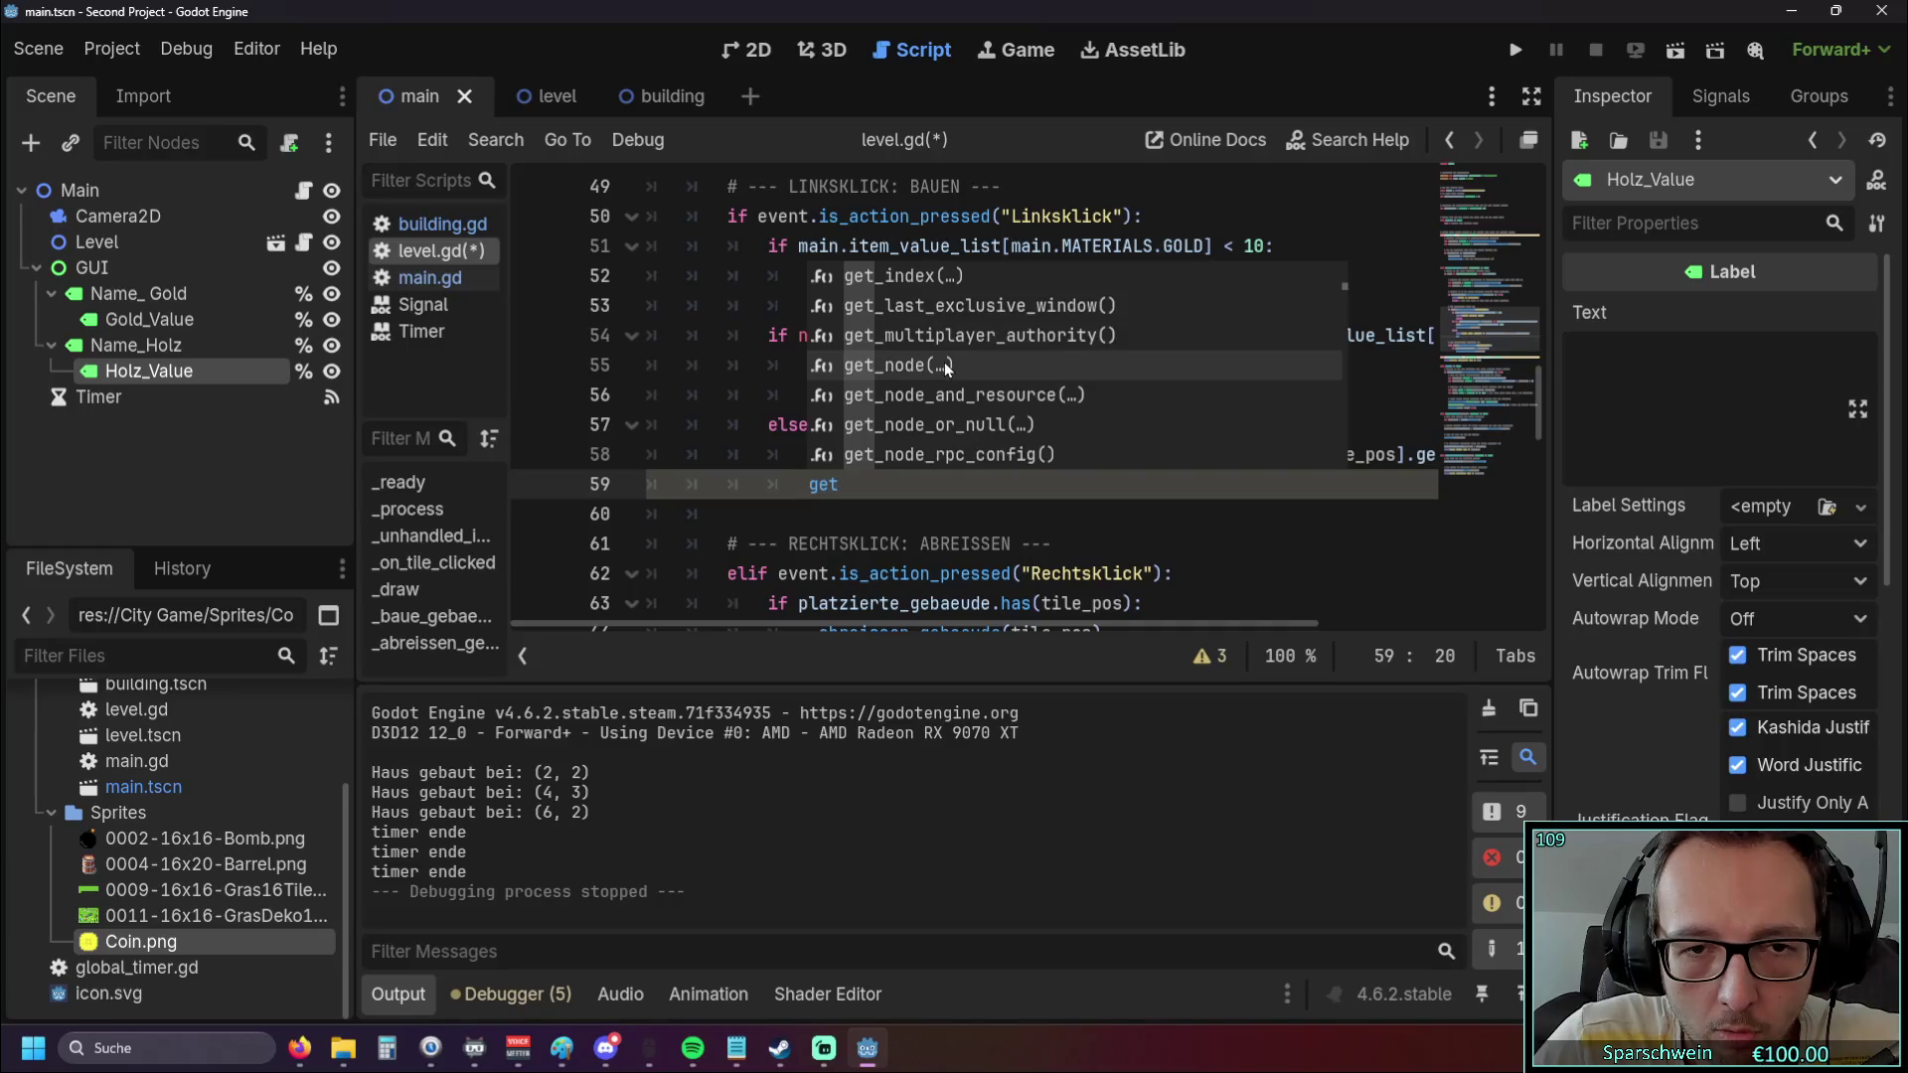
scroll(945, 365, "down", 3)
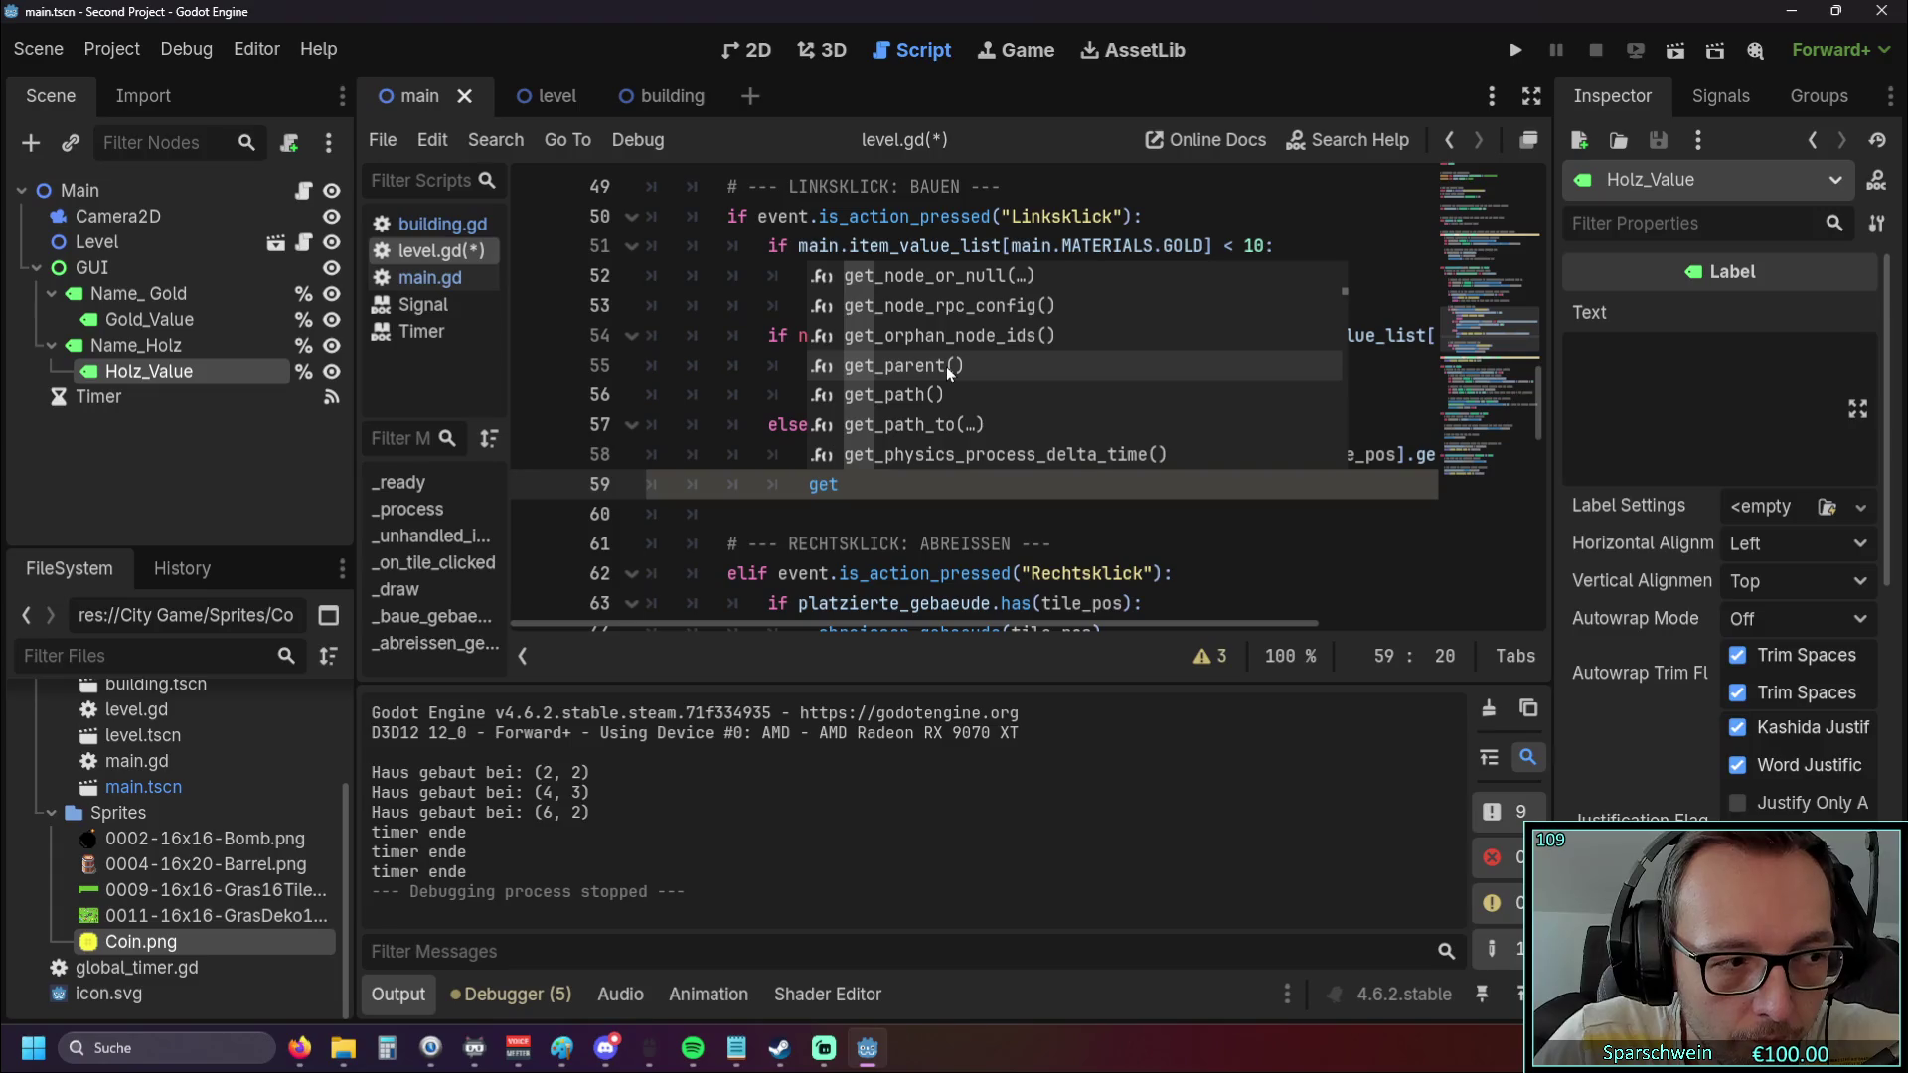
key("Escape")
key("BackSpace")
key("BackSpace")
key("BackSpace")
scroll(840, 493, "up", 15)
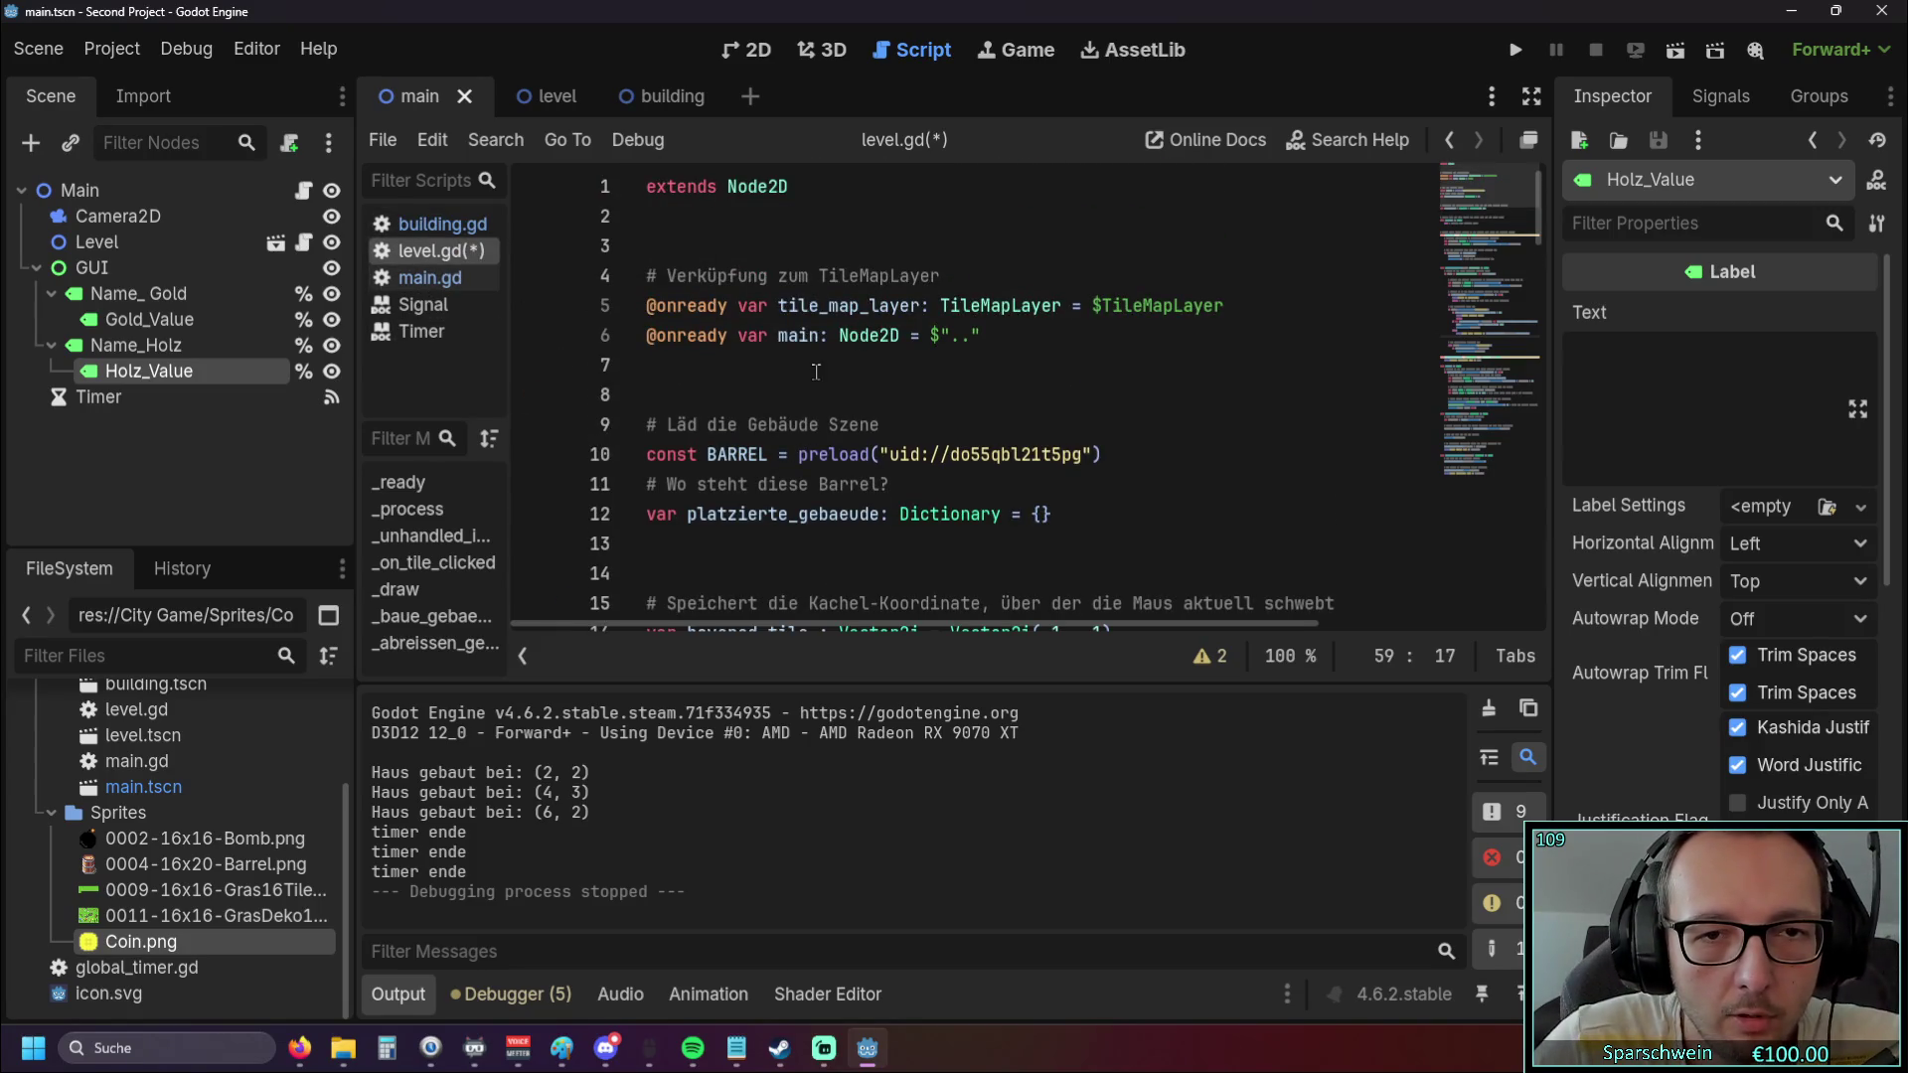
Check the coin variable in building.gd and main.gd, then return to level.gd line 7.
left_click(422, 227)
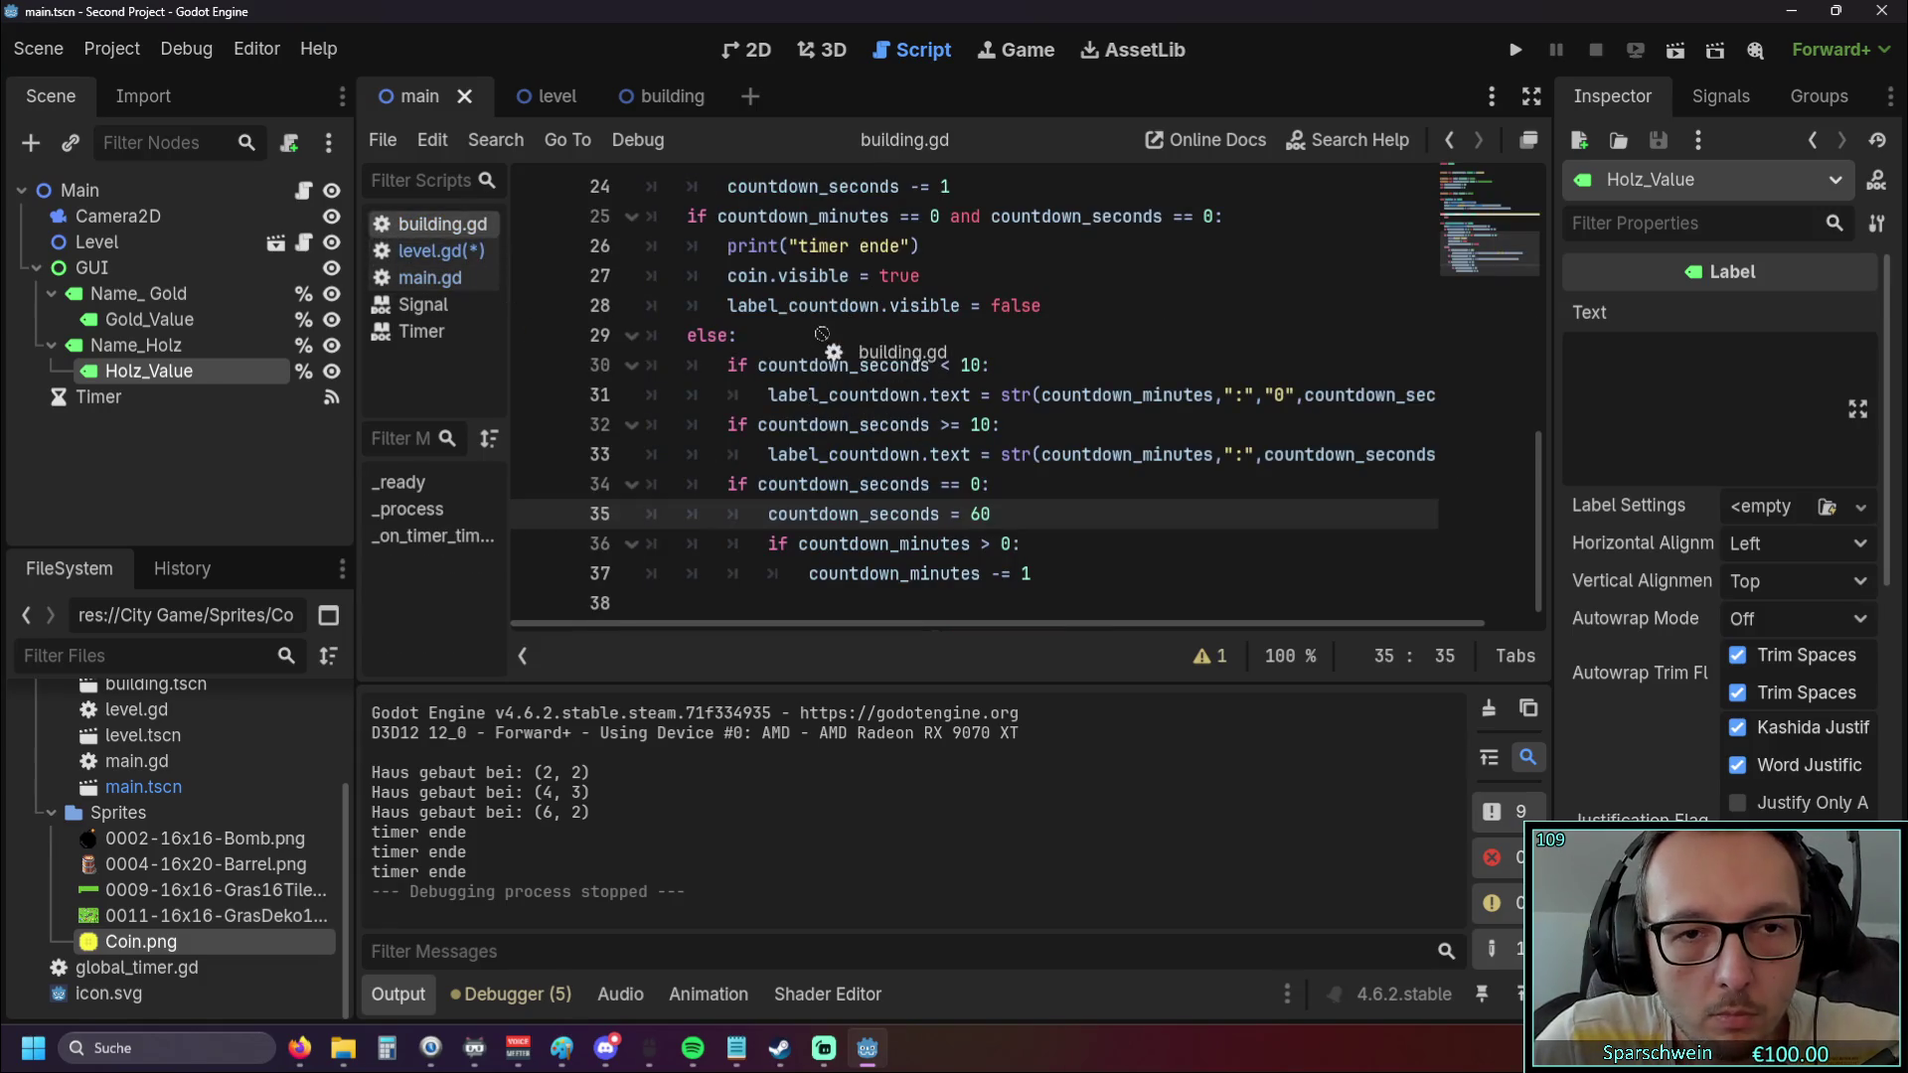
scroll(815, 376, "up", 8)
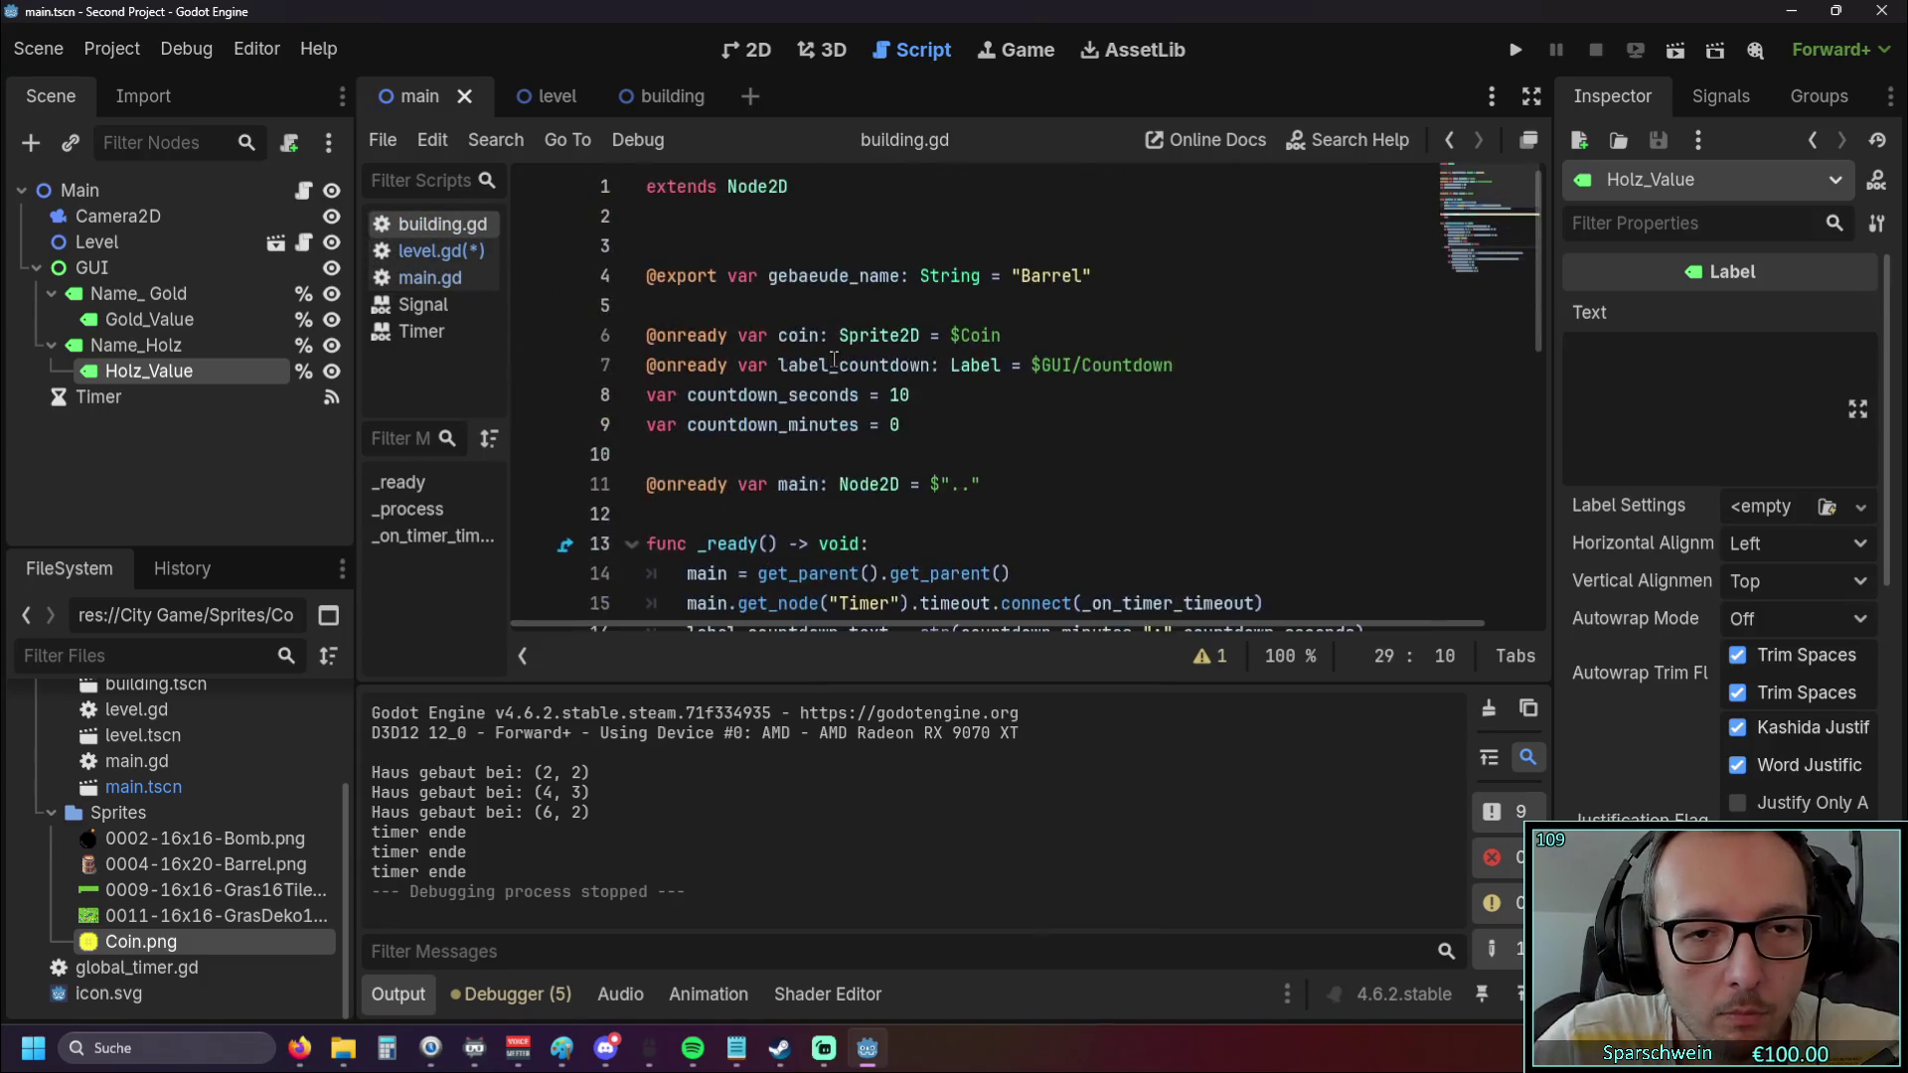
left_click(810, 335)
left_click(430, 277)
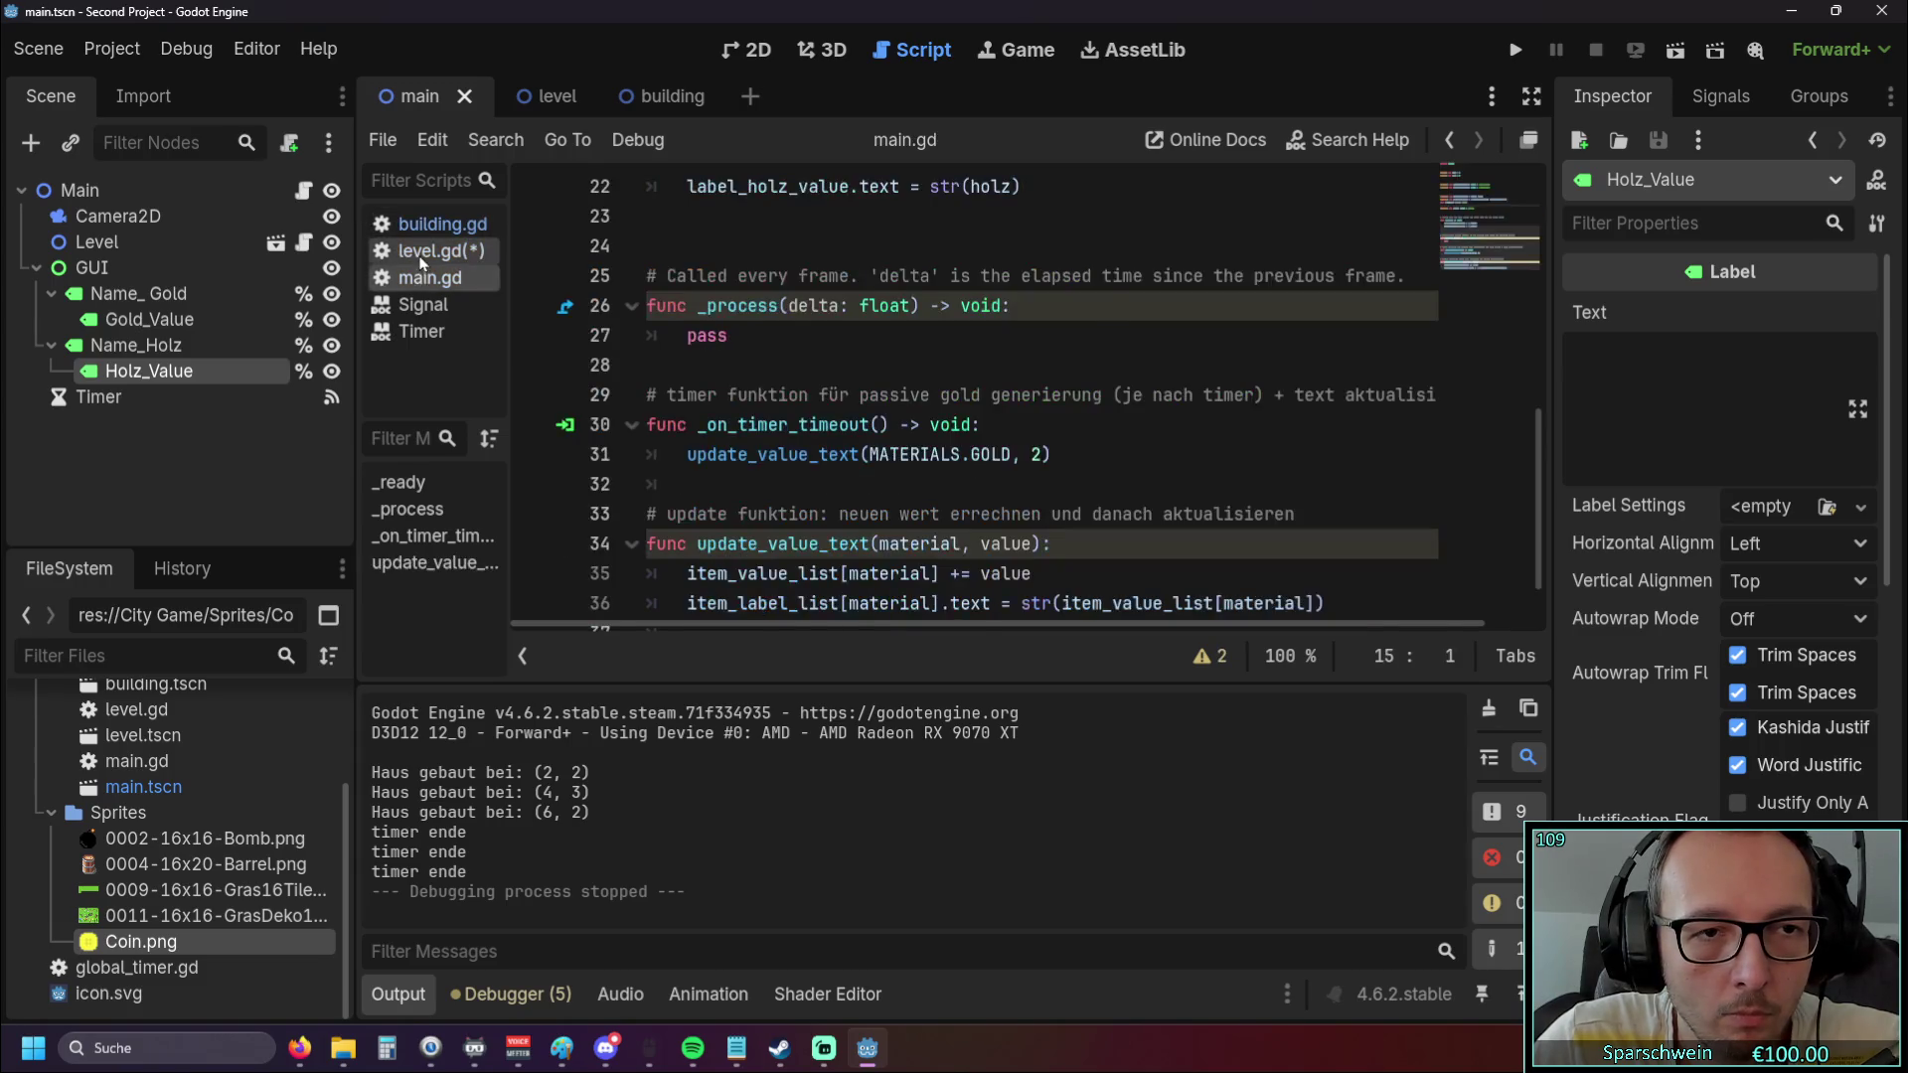
left_click(437, 250)
left_click(701, 365)
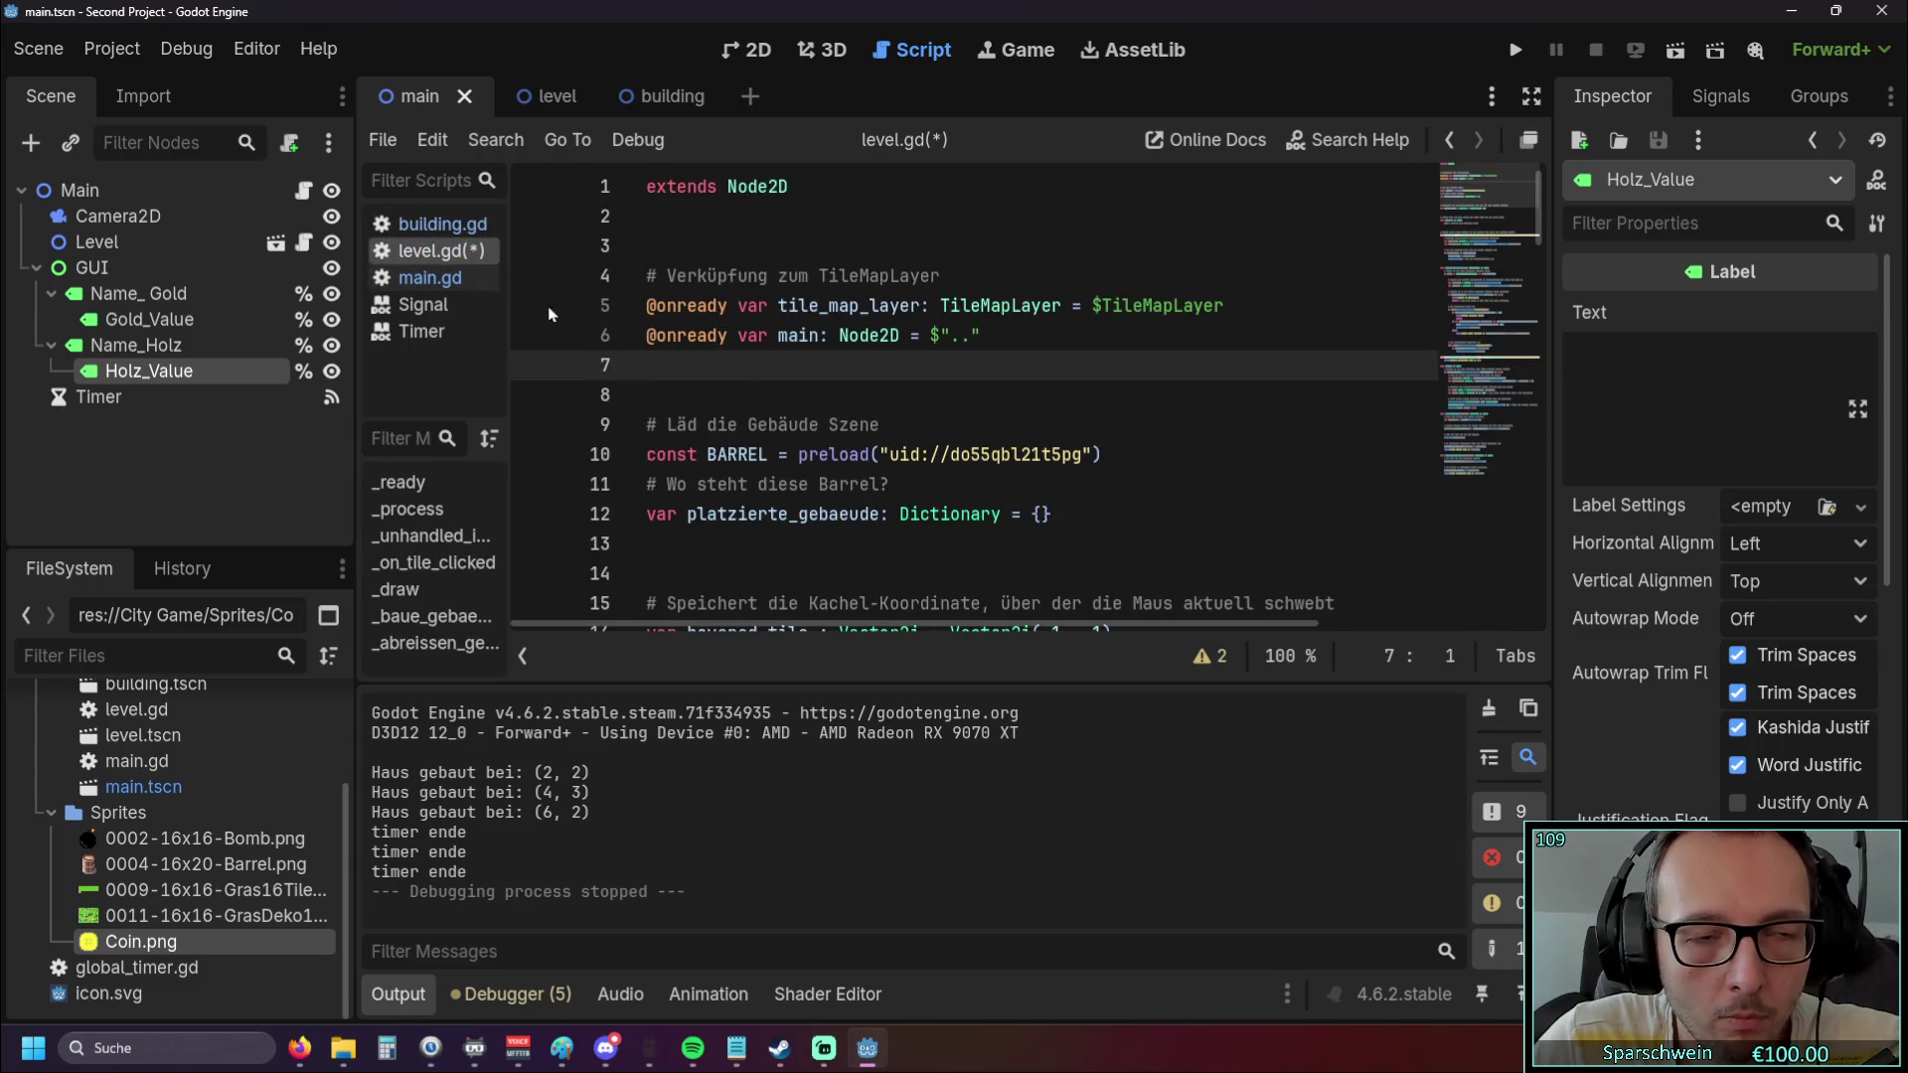
mouse_move(430, 226)
left_mouse_down()
mouse_move(596, 343)
mouse_move(730, 294)
mouse_move(403, 229)
left_mouse_up()
left_click(430, 277)
scroll(534, 301, "up", 7)
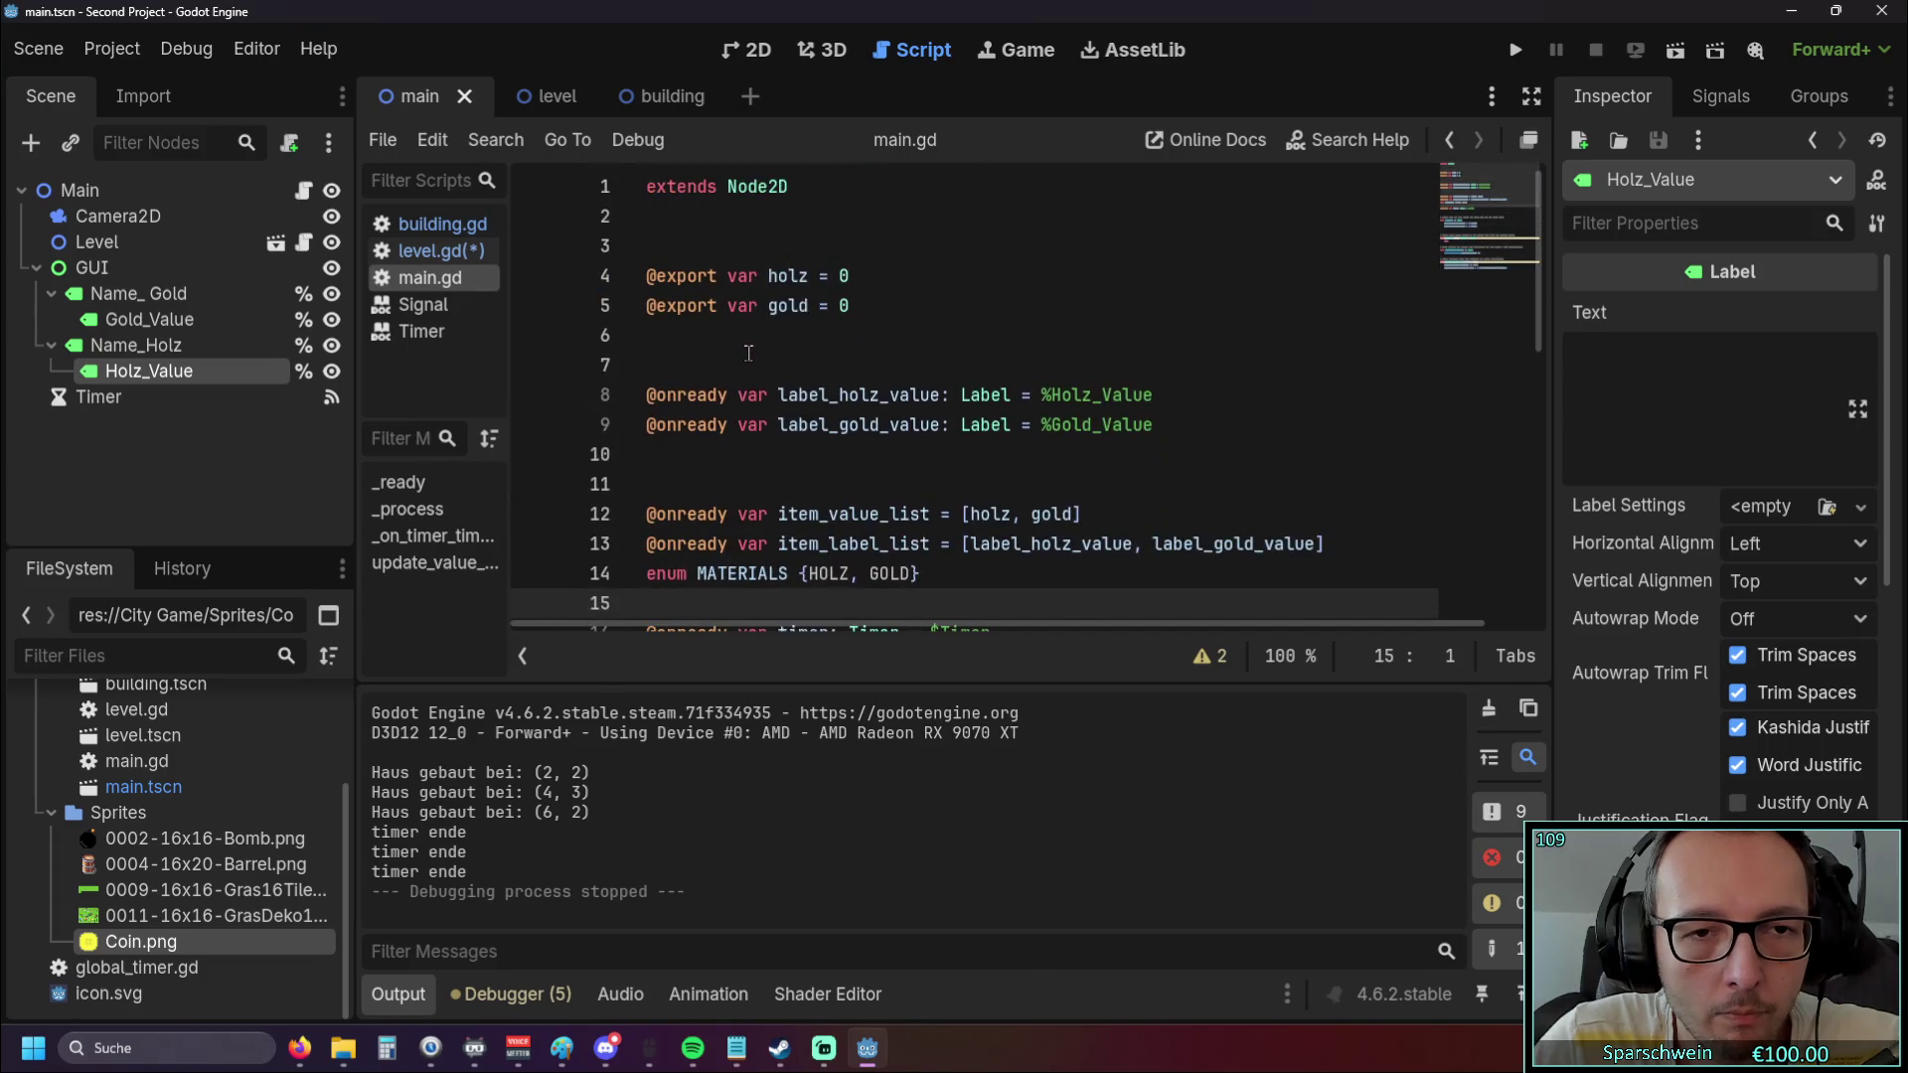
left_click(430, 225)
left_click(430, 252)
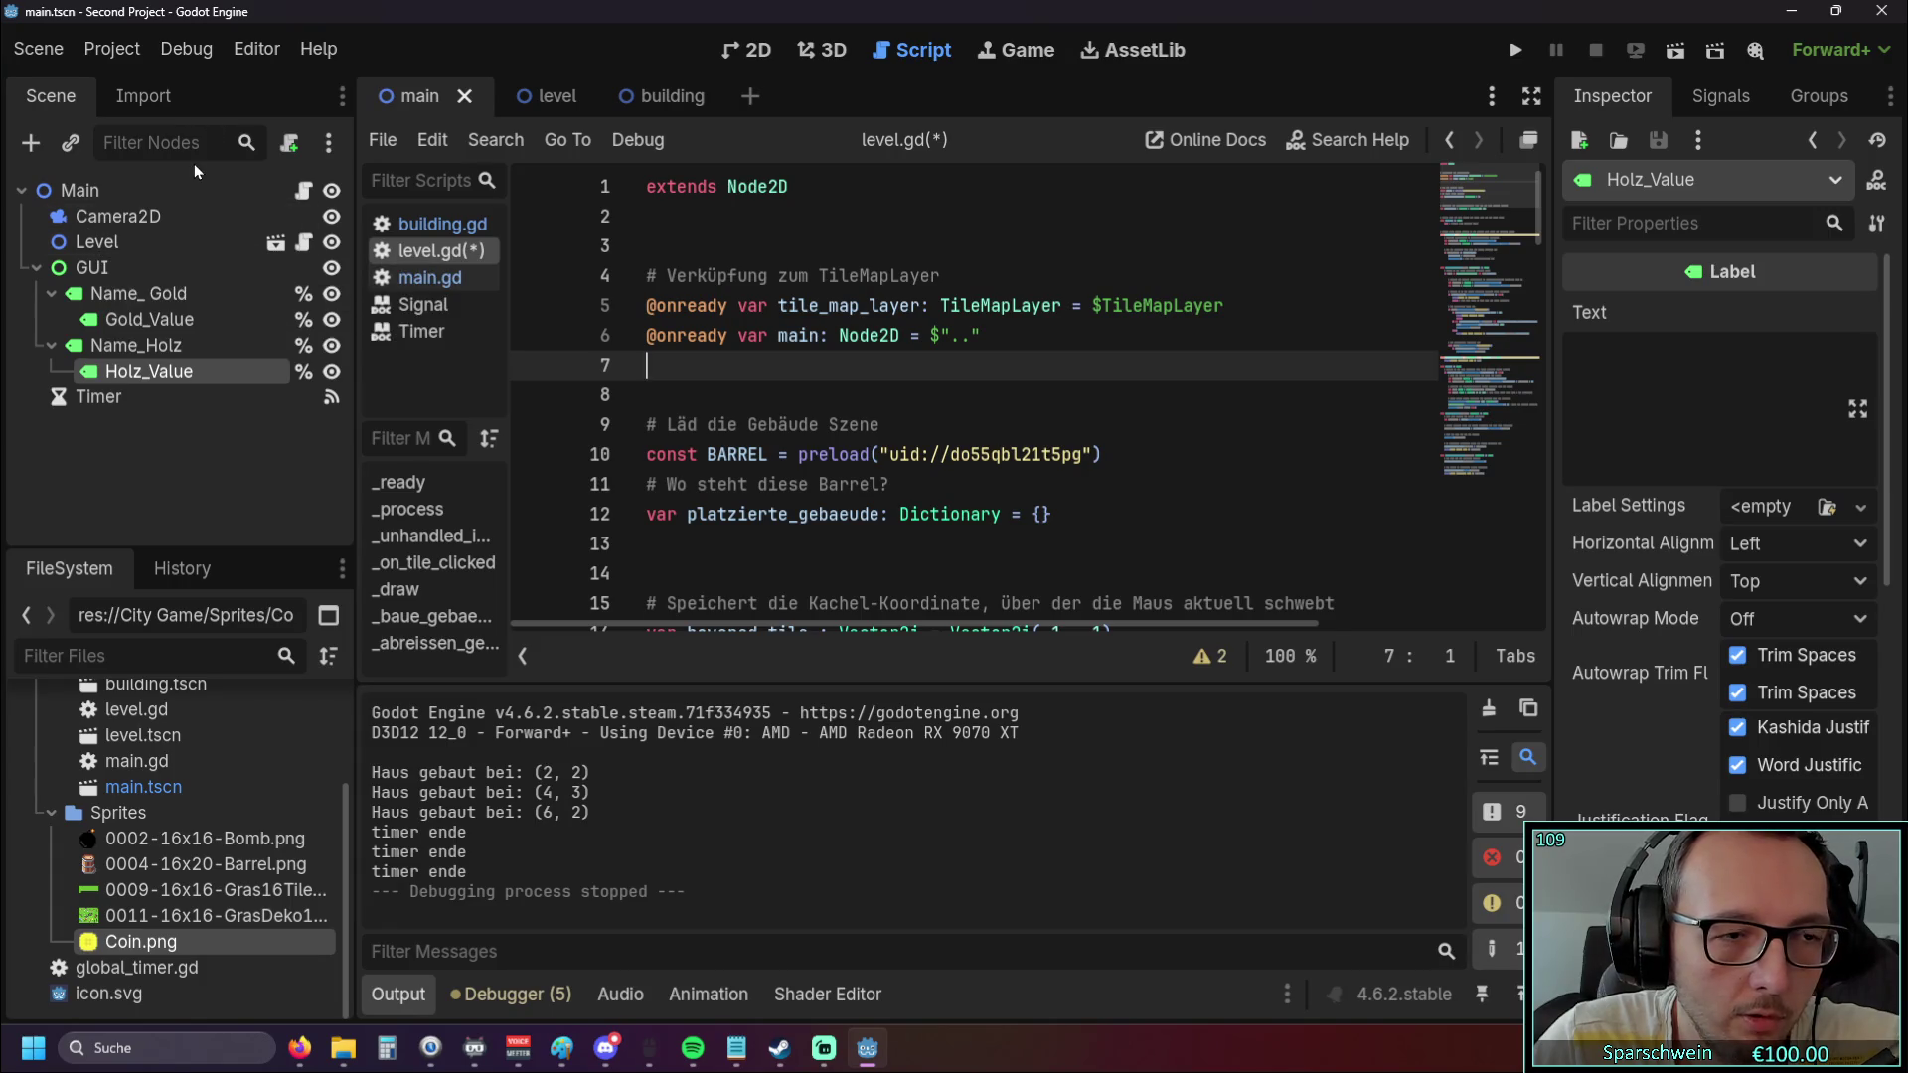
Drag the Building node from the building scene onto level.gd line 7 as an onready reference.
left_click(547, 96)
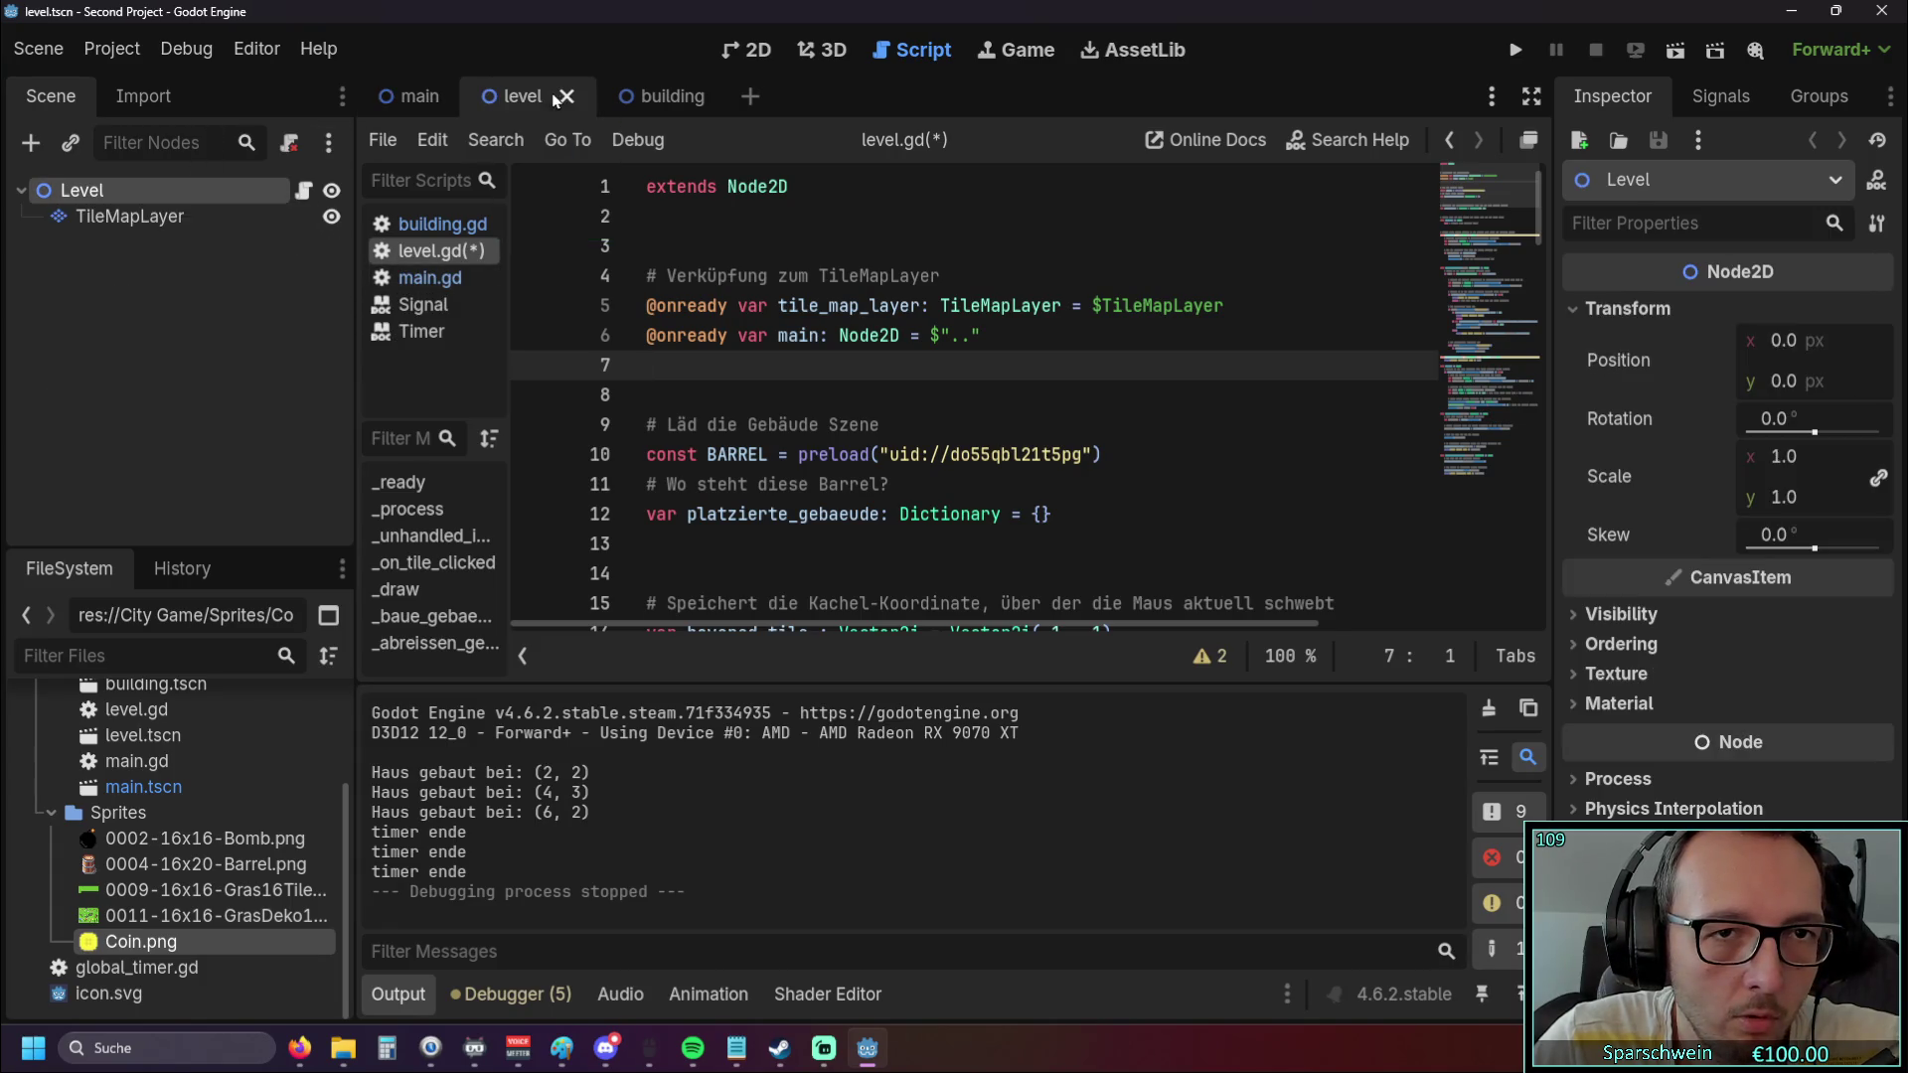
left_click(666, 93)
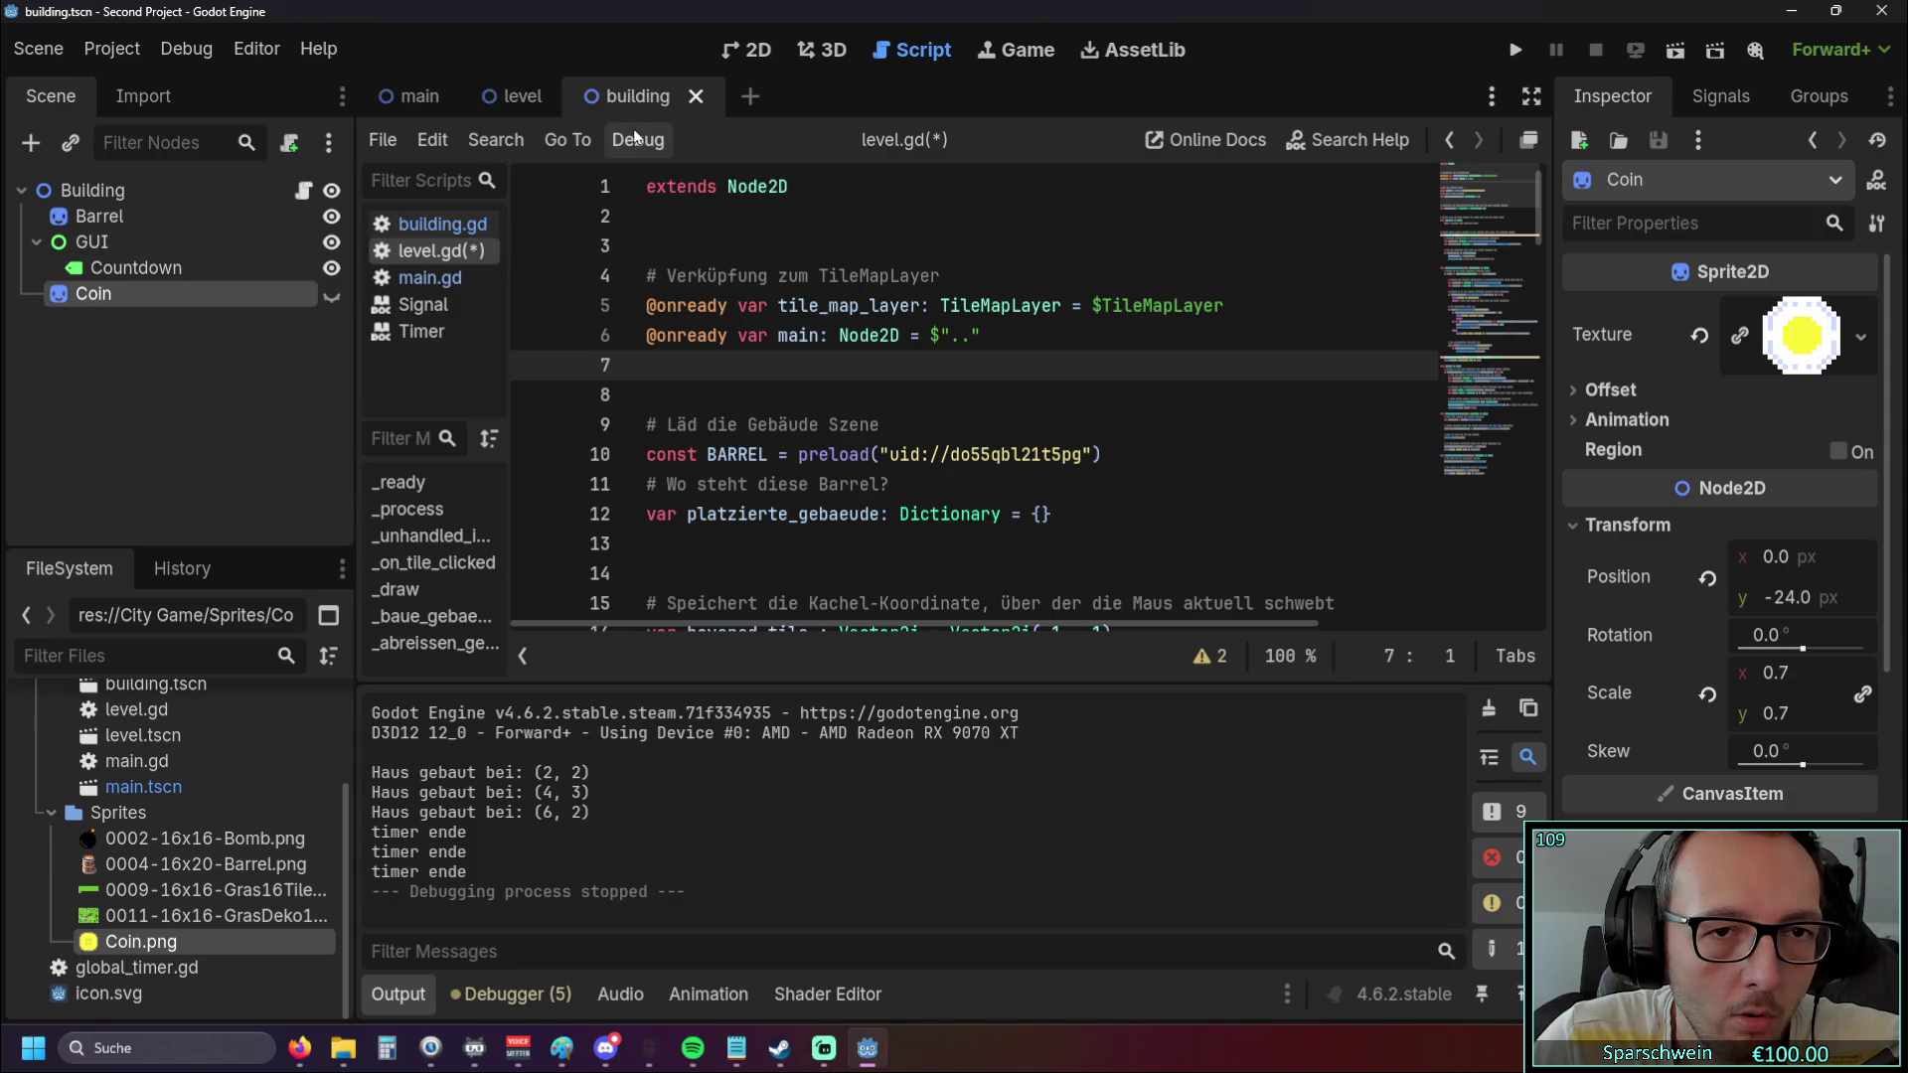
mouse_move(76, 190)
left_mouse_down()
mouse_move(651, 303)
mouse_move(706, 368)
left_mouse_up()
key("Return")
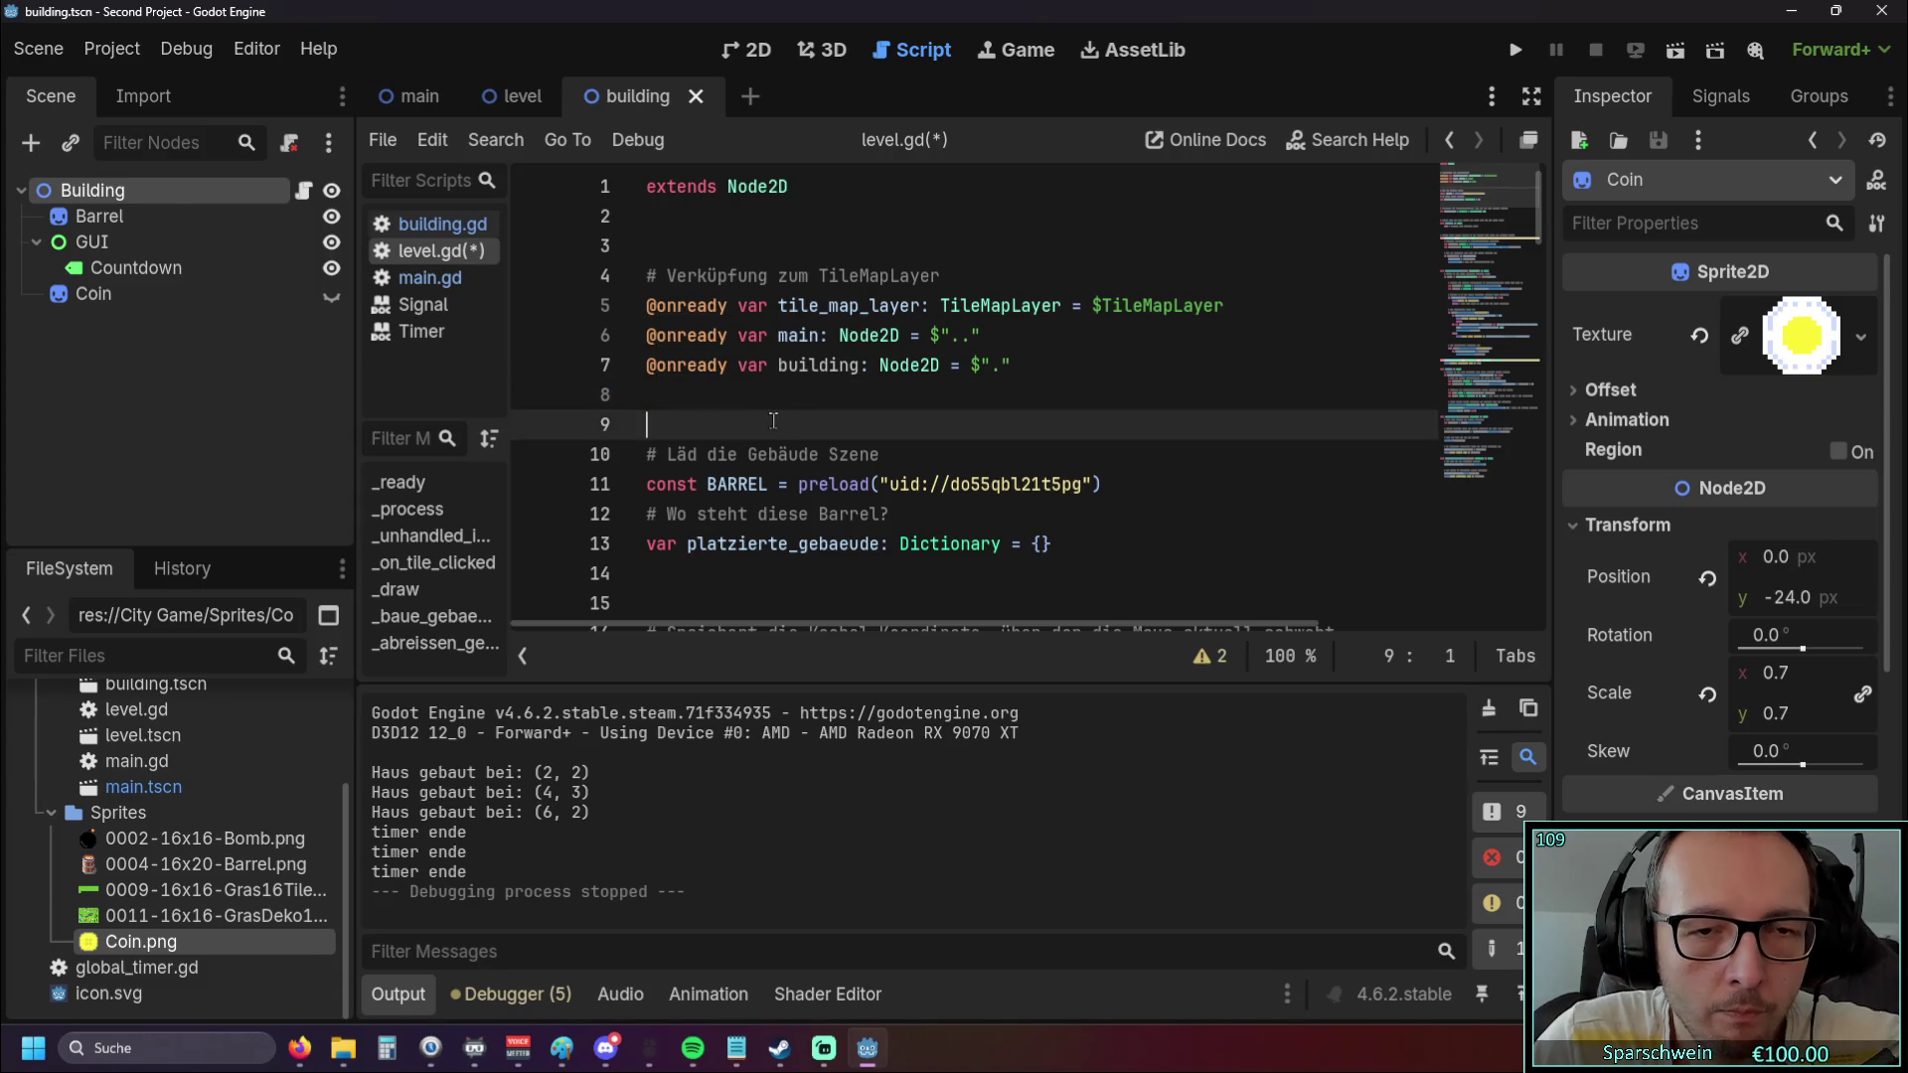
Start empty line 60 of level.gd with 'if building'.
double_click(791, 366)
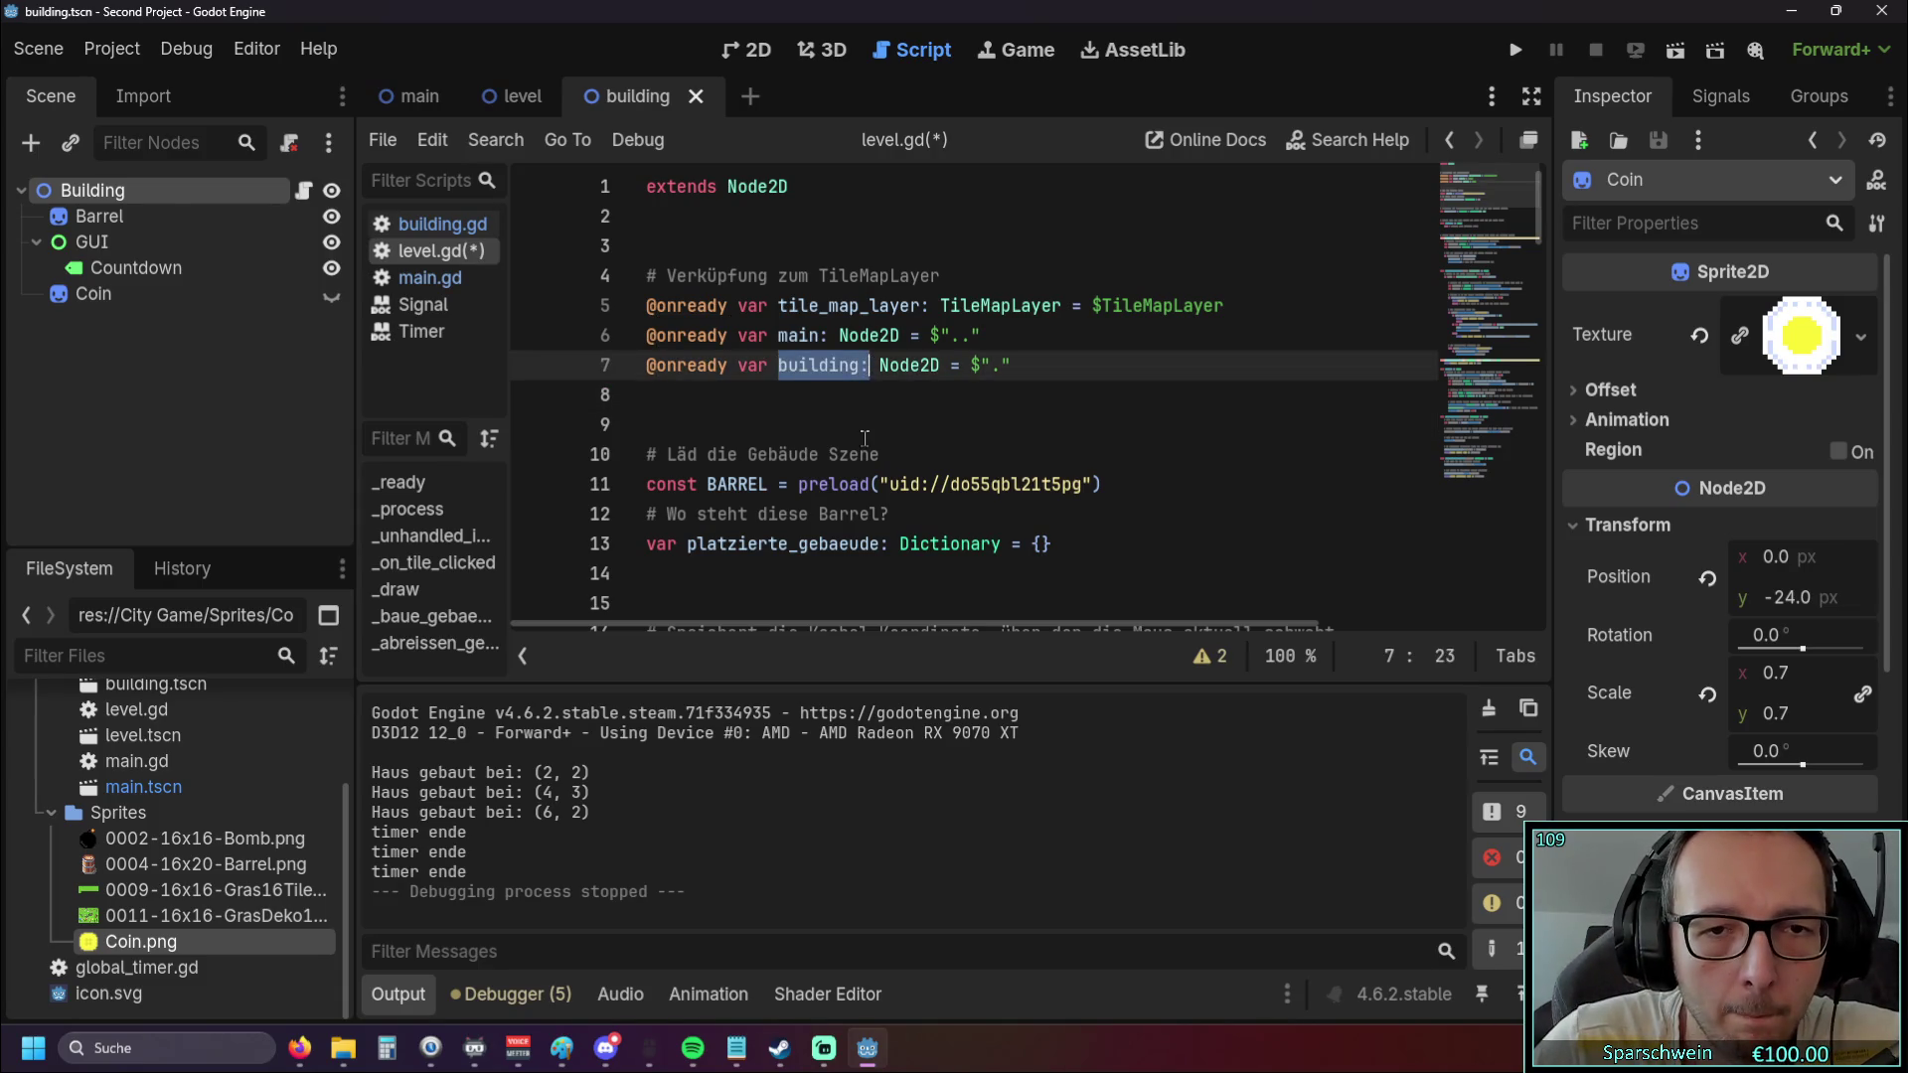
left_click(863, 429)
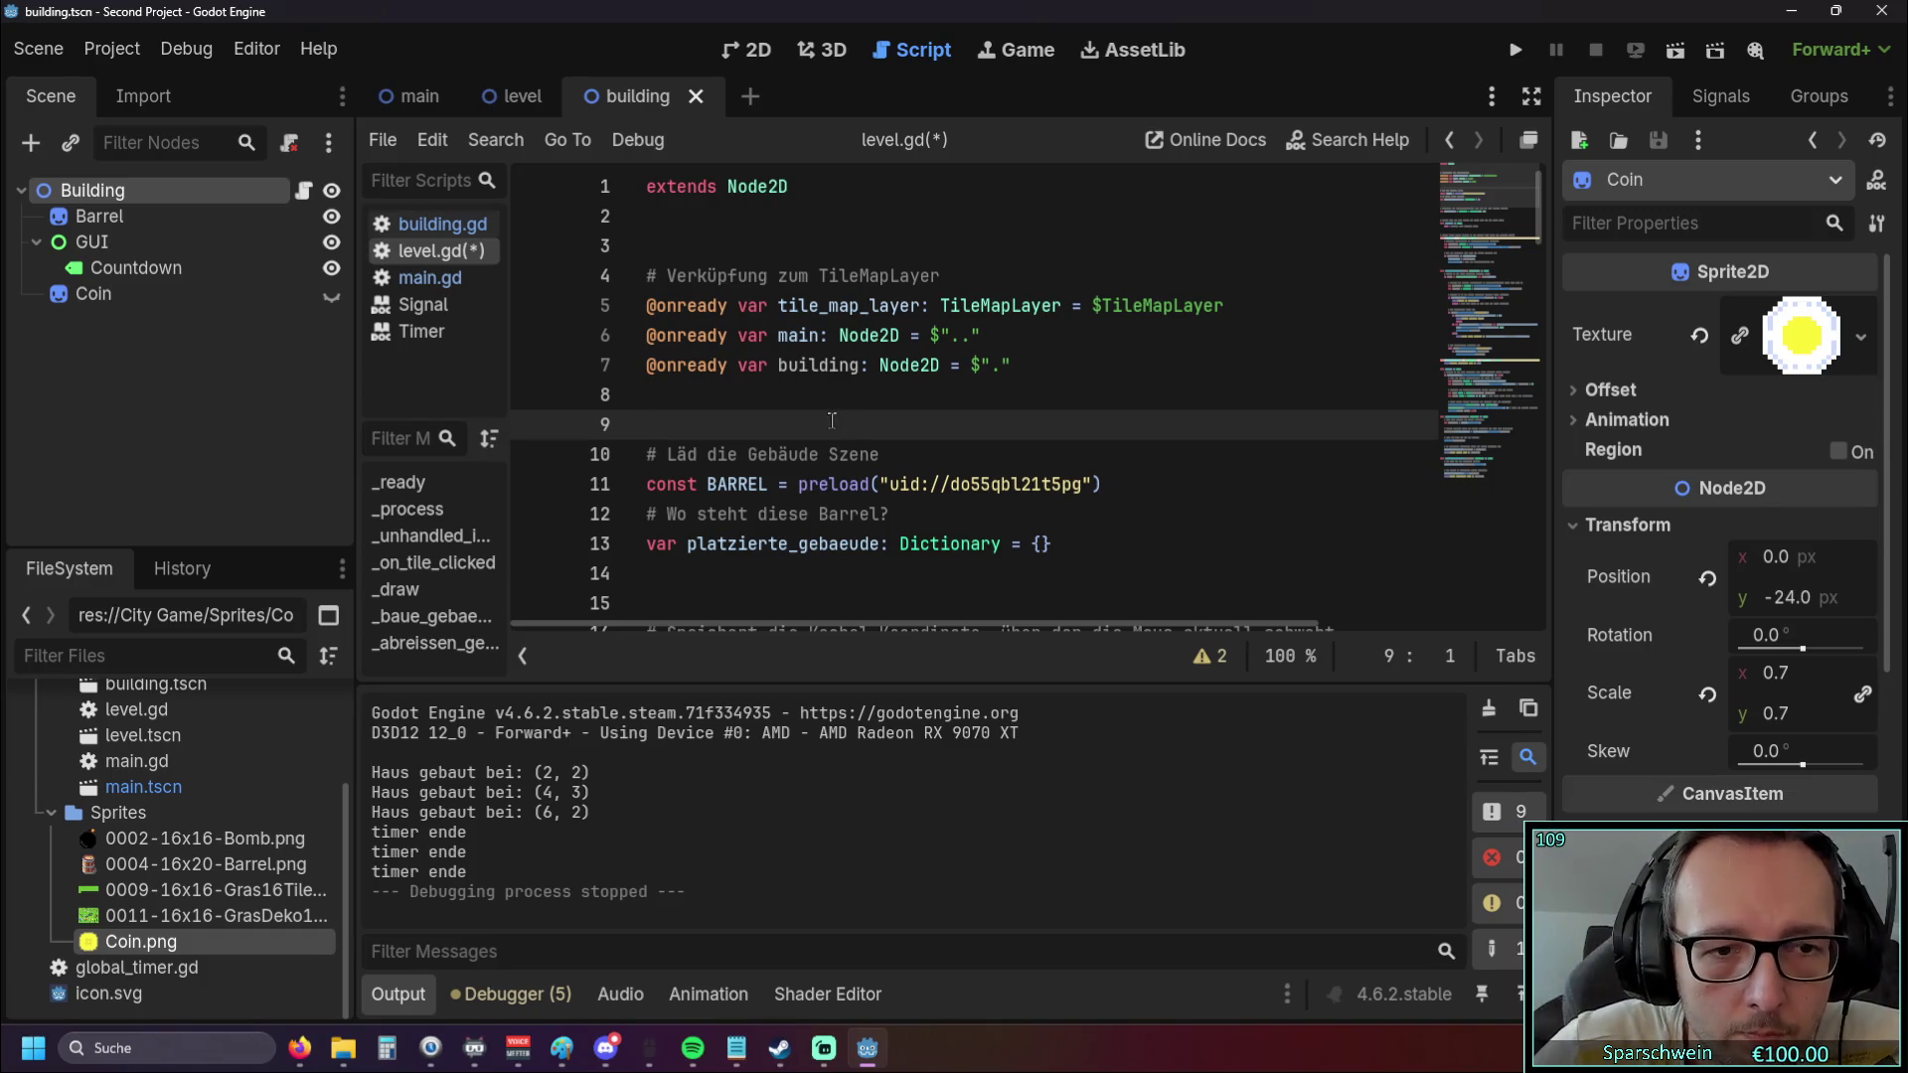
scroll(834, 422, "down", 7)
scroll(826, 418, "down", 9)
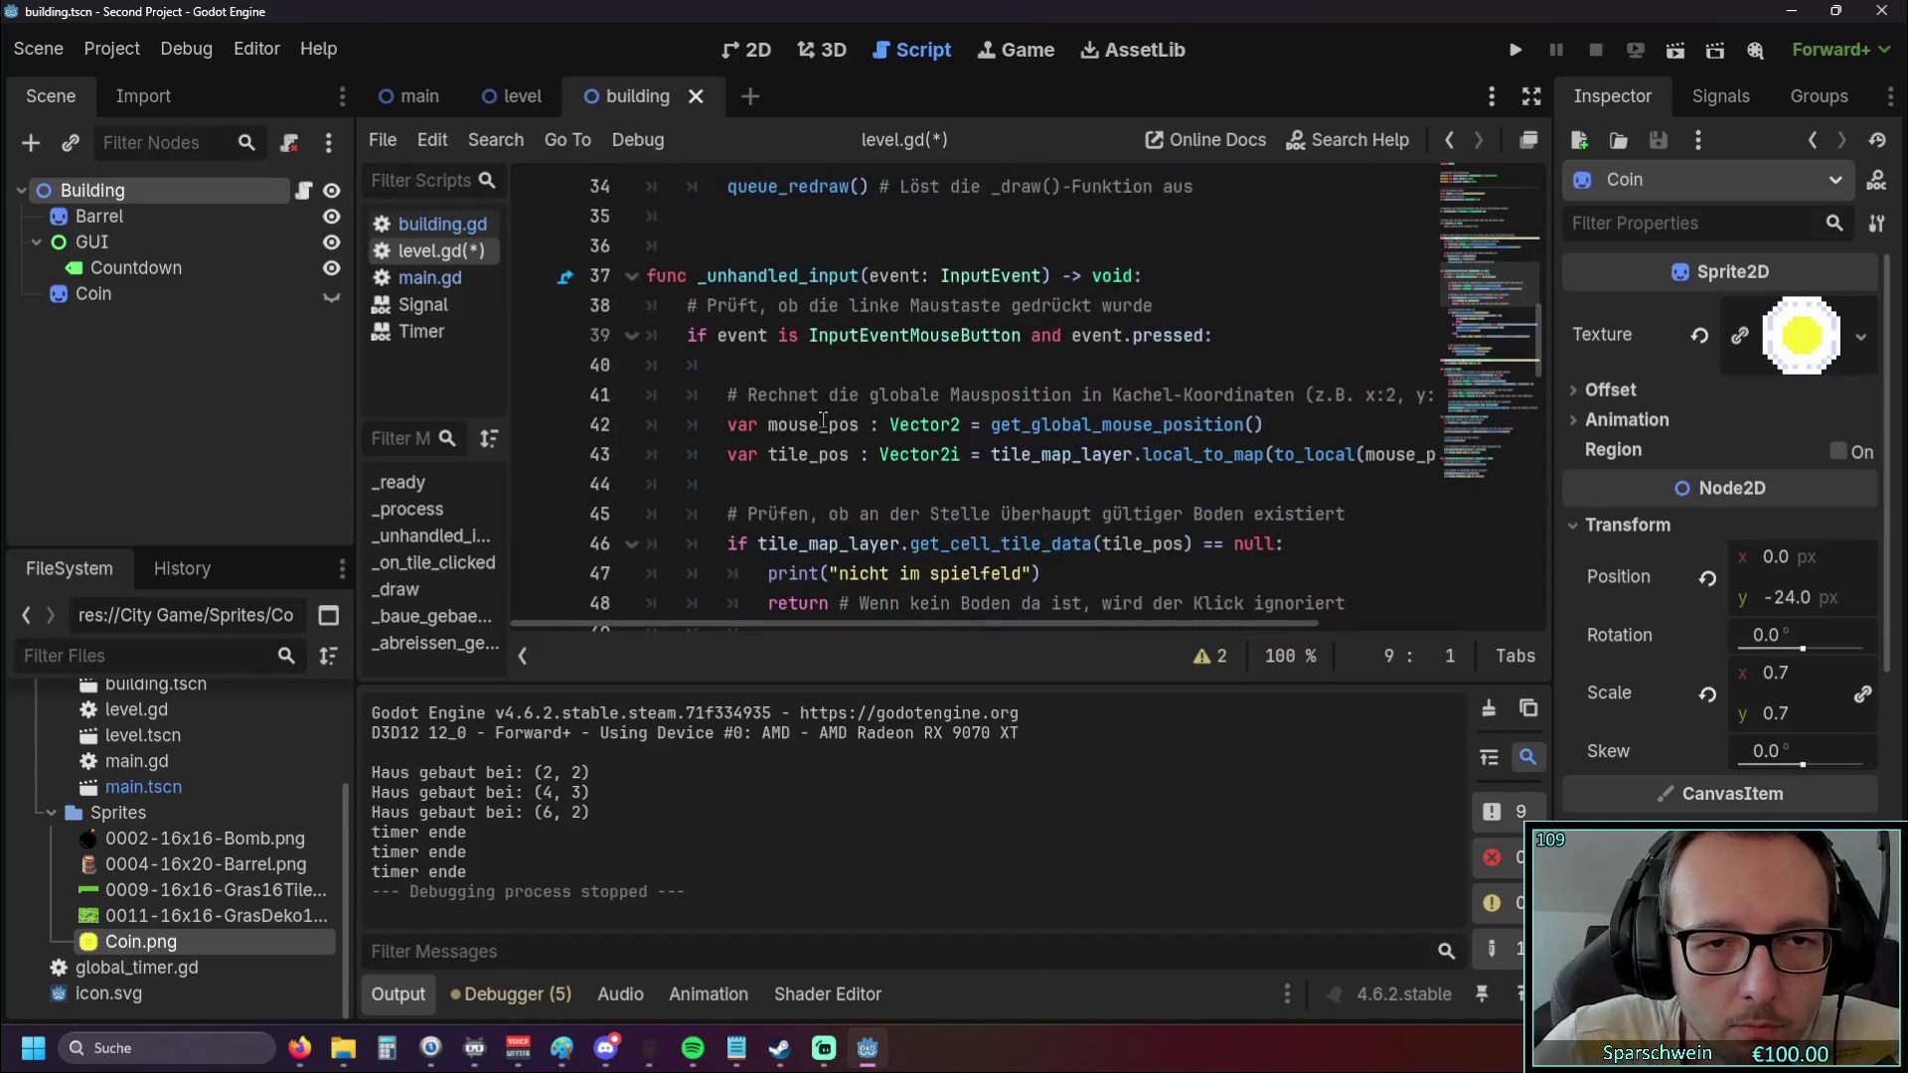
scroll(966, 432, "down", 1)
left_click(833, 427)
type("if ")
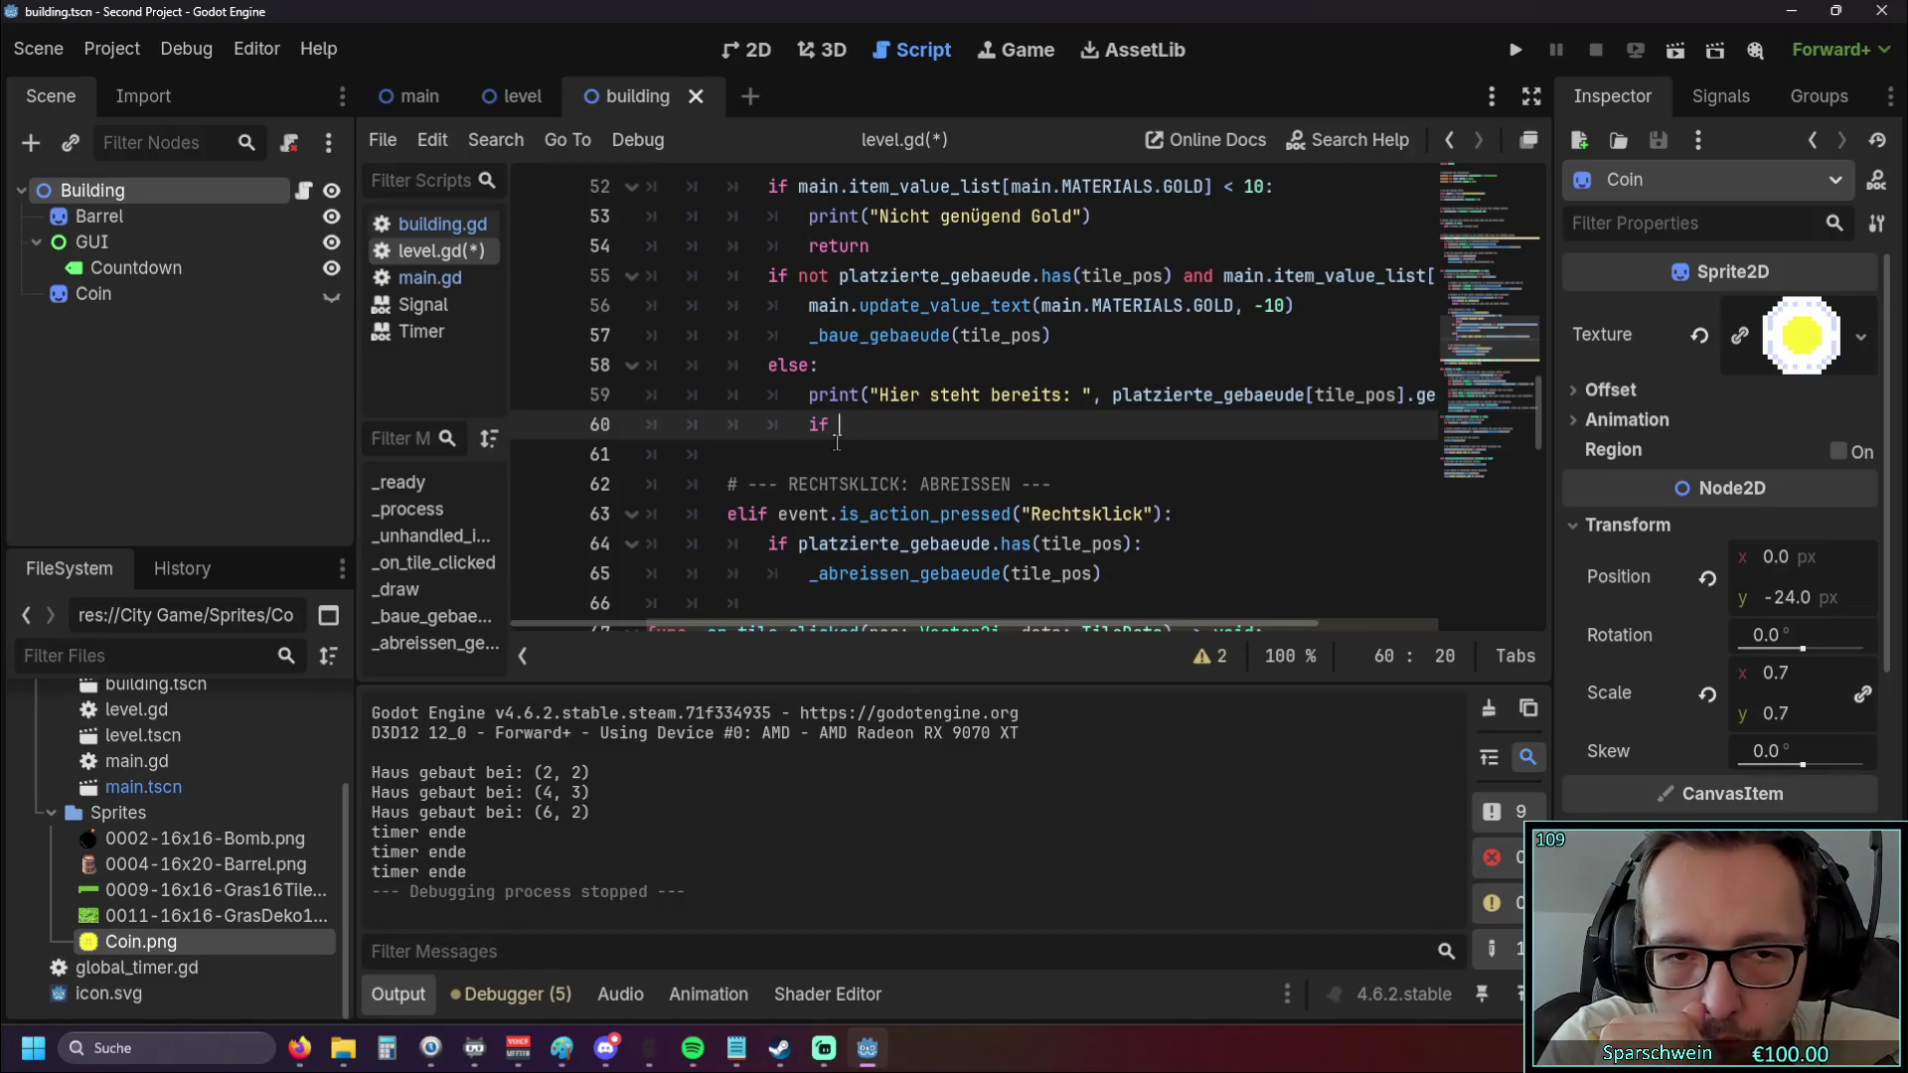
type("building.")
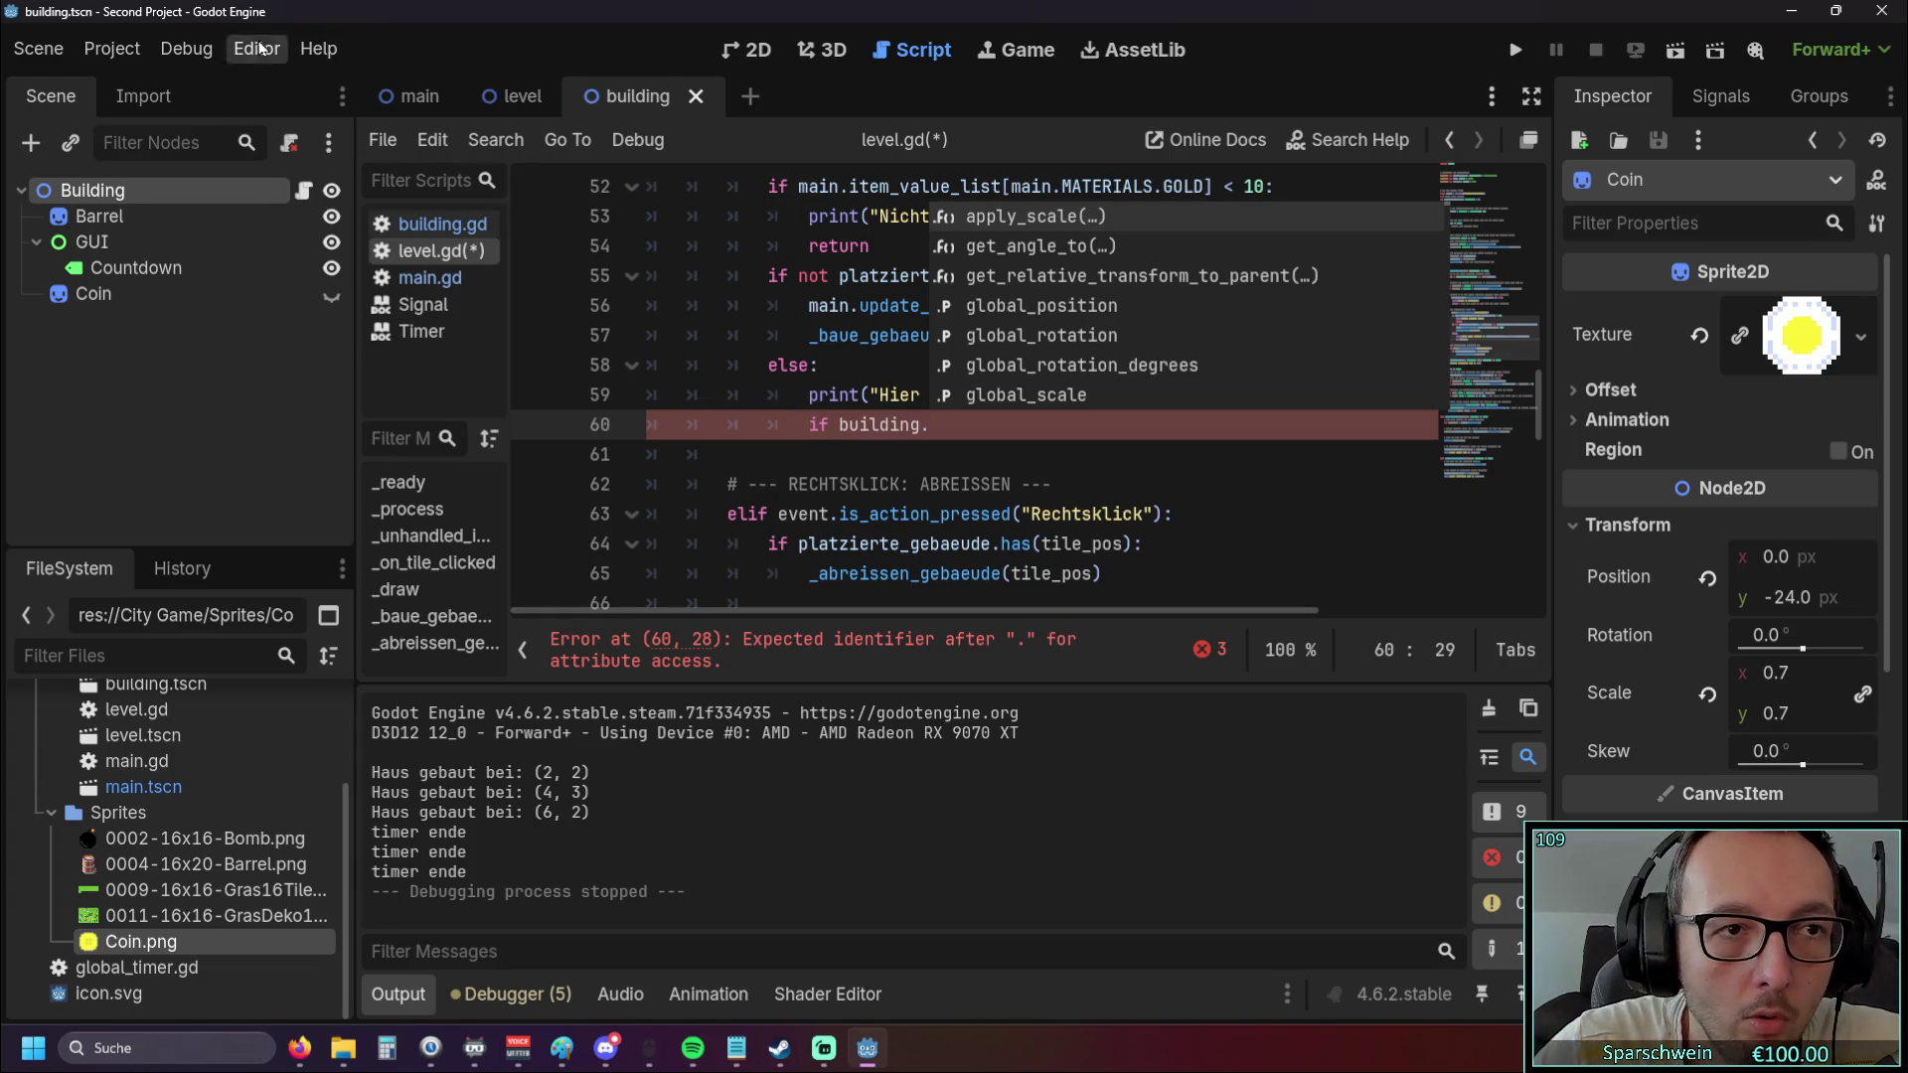
Complete the condition to test countdown_minutes == 0 and countdown_seconds == 0.
left_click(419, 278)
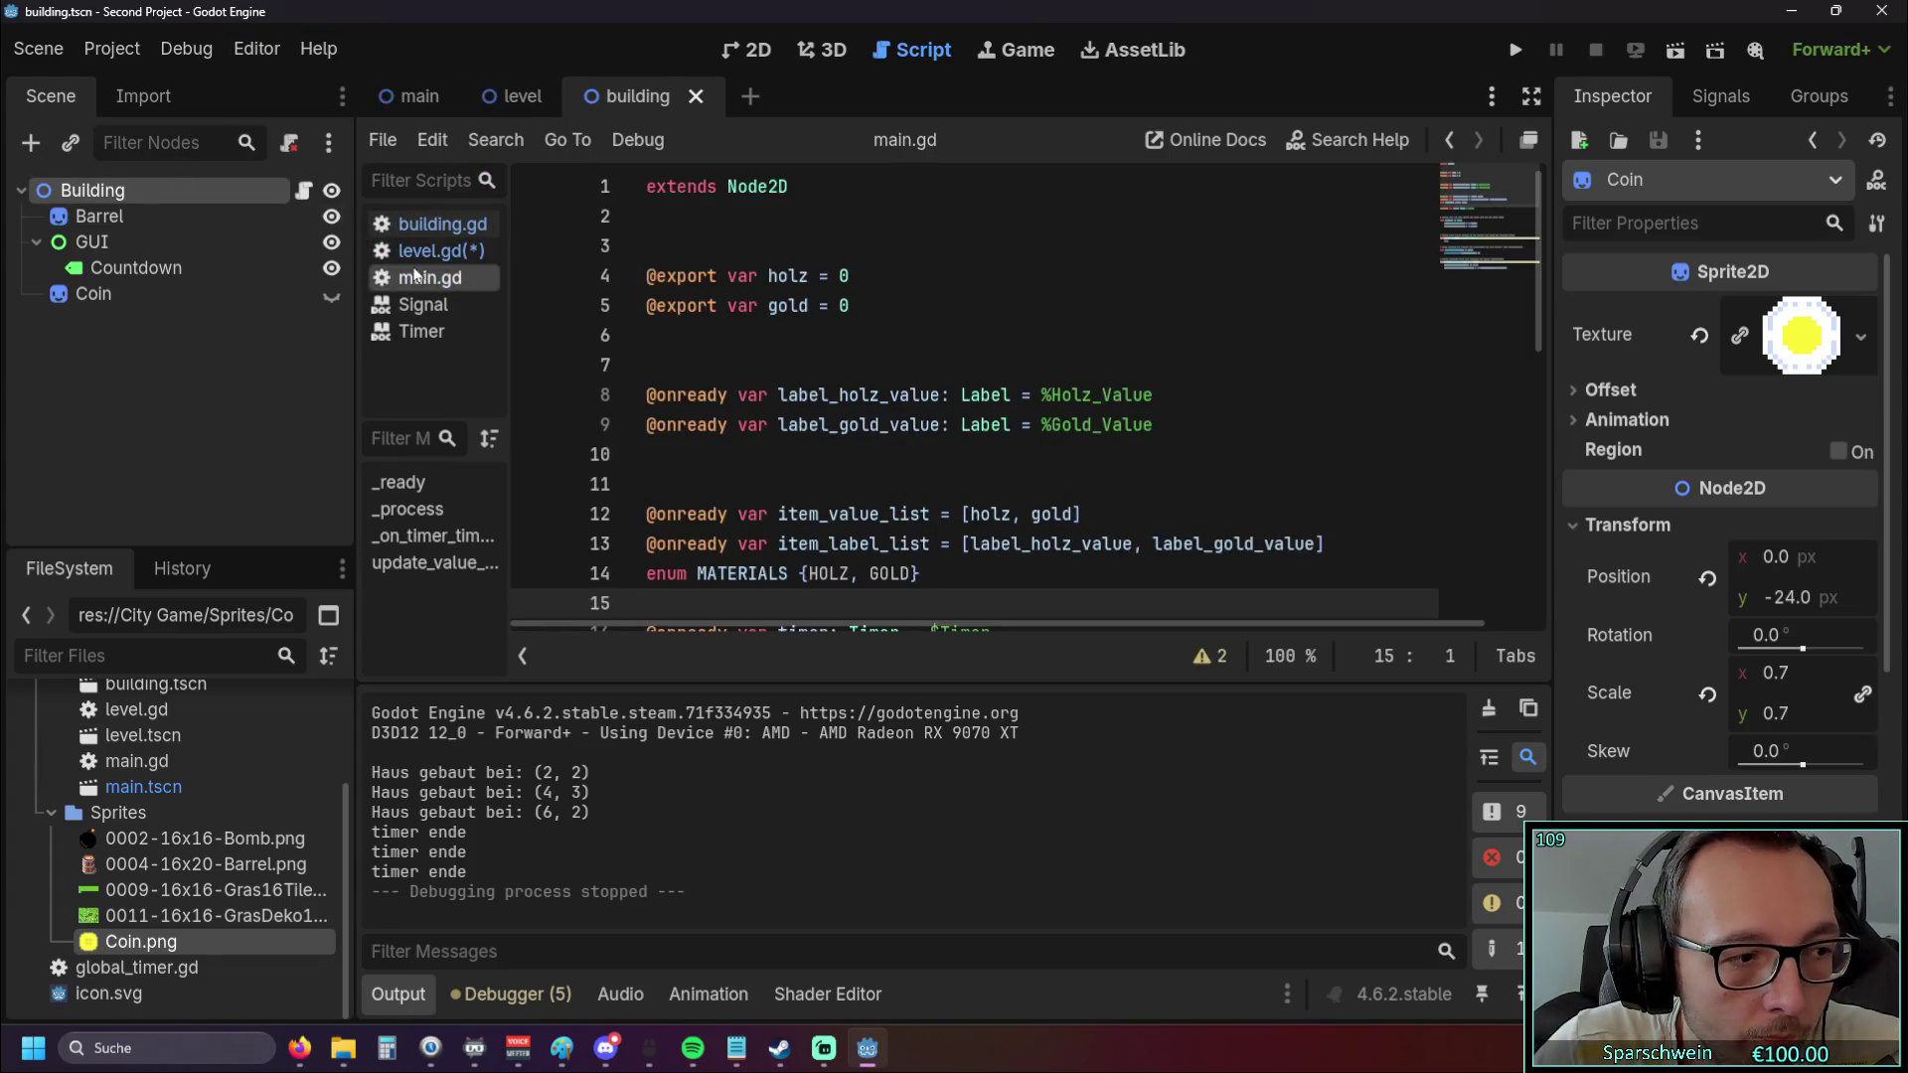
left_click(425, 226)
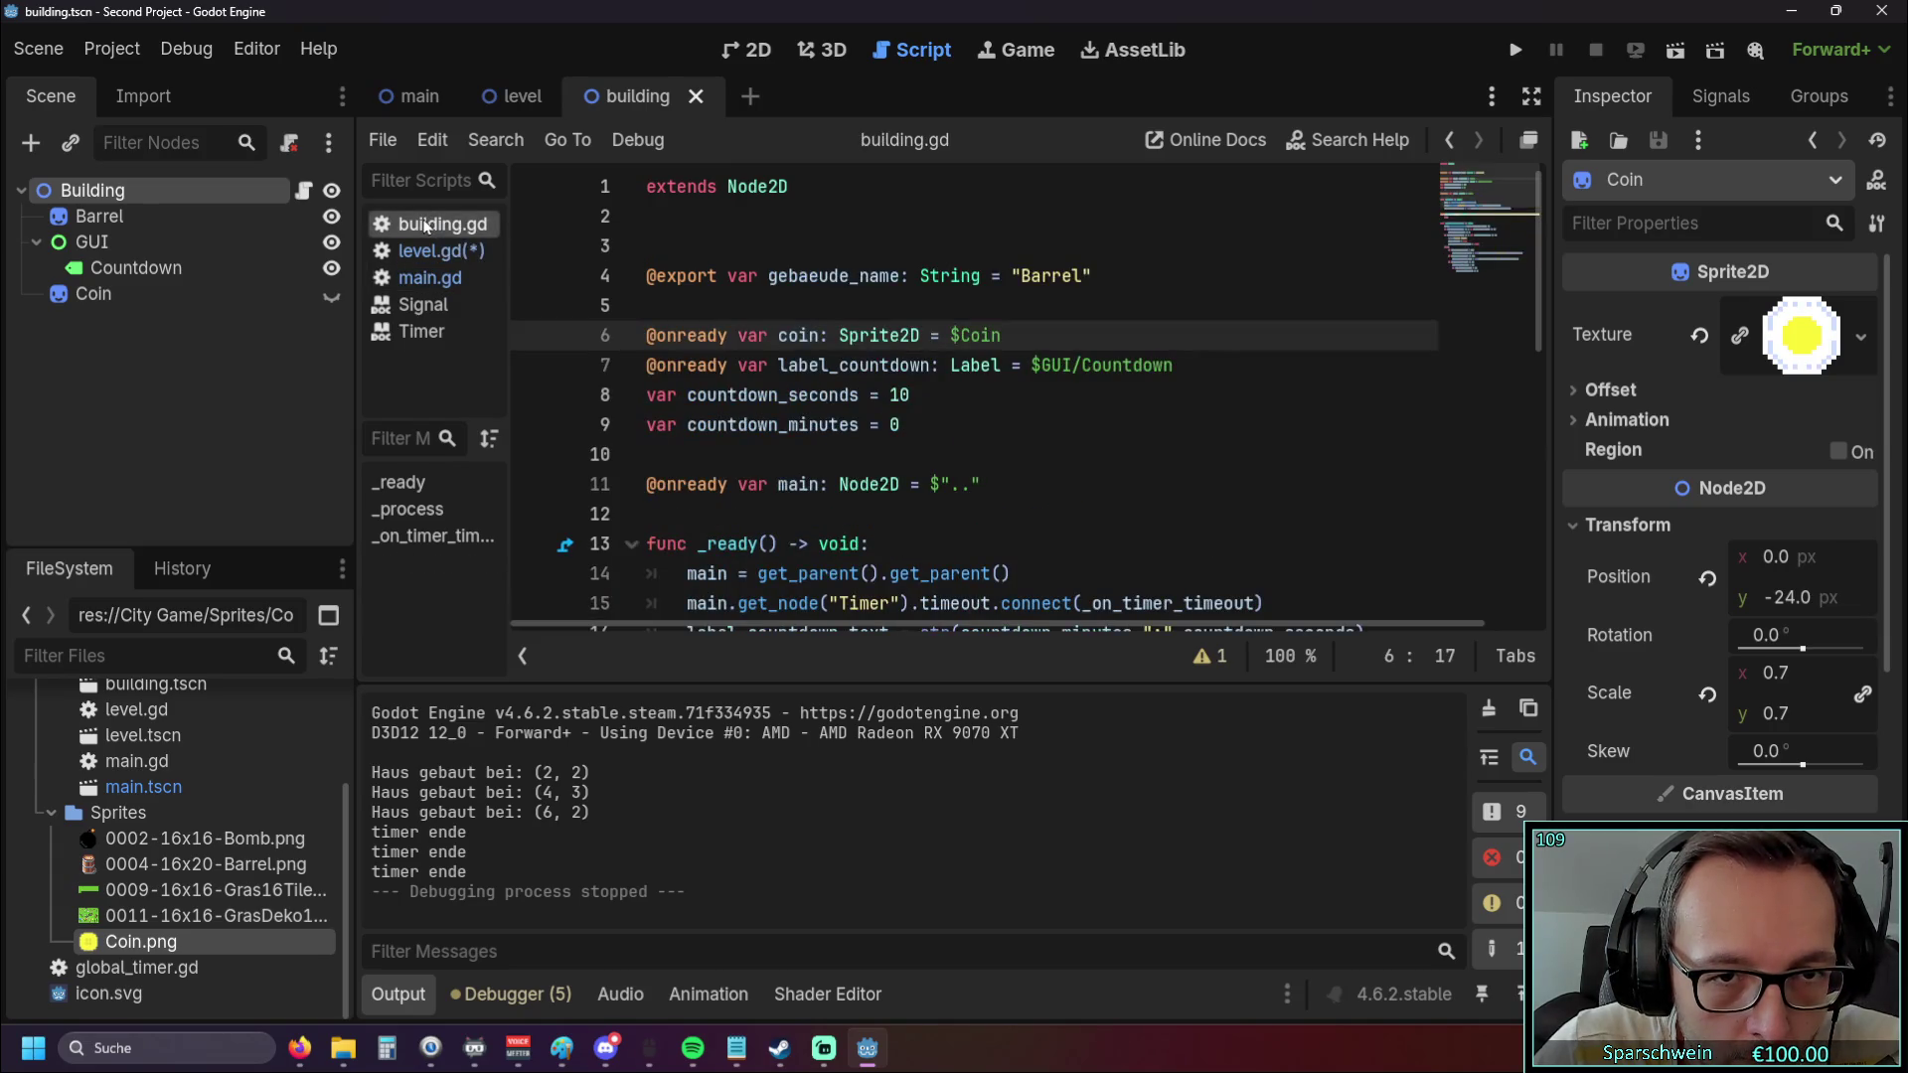
left_click(414, 283)
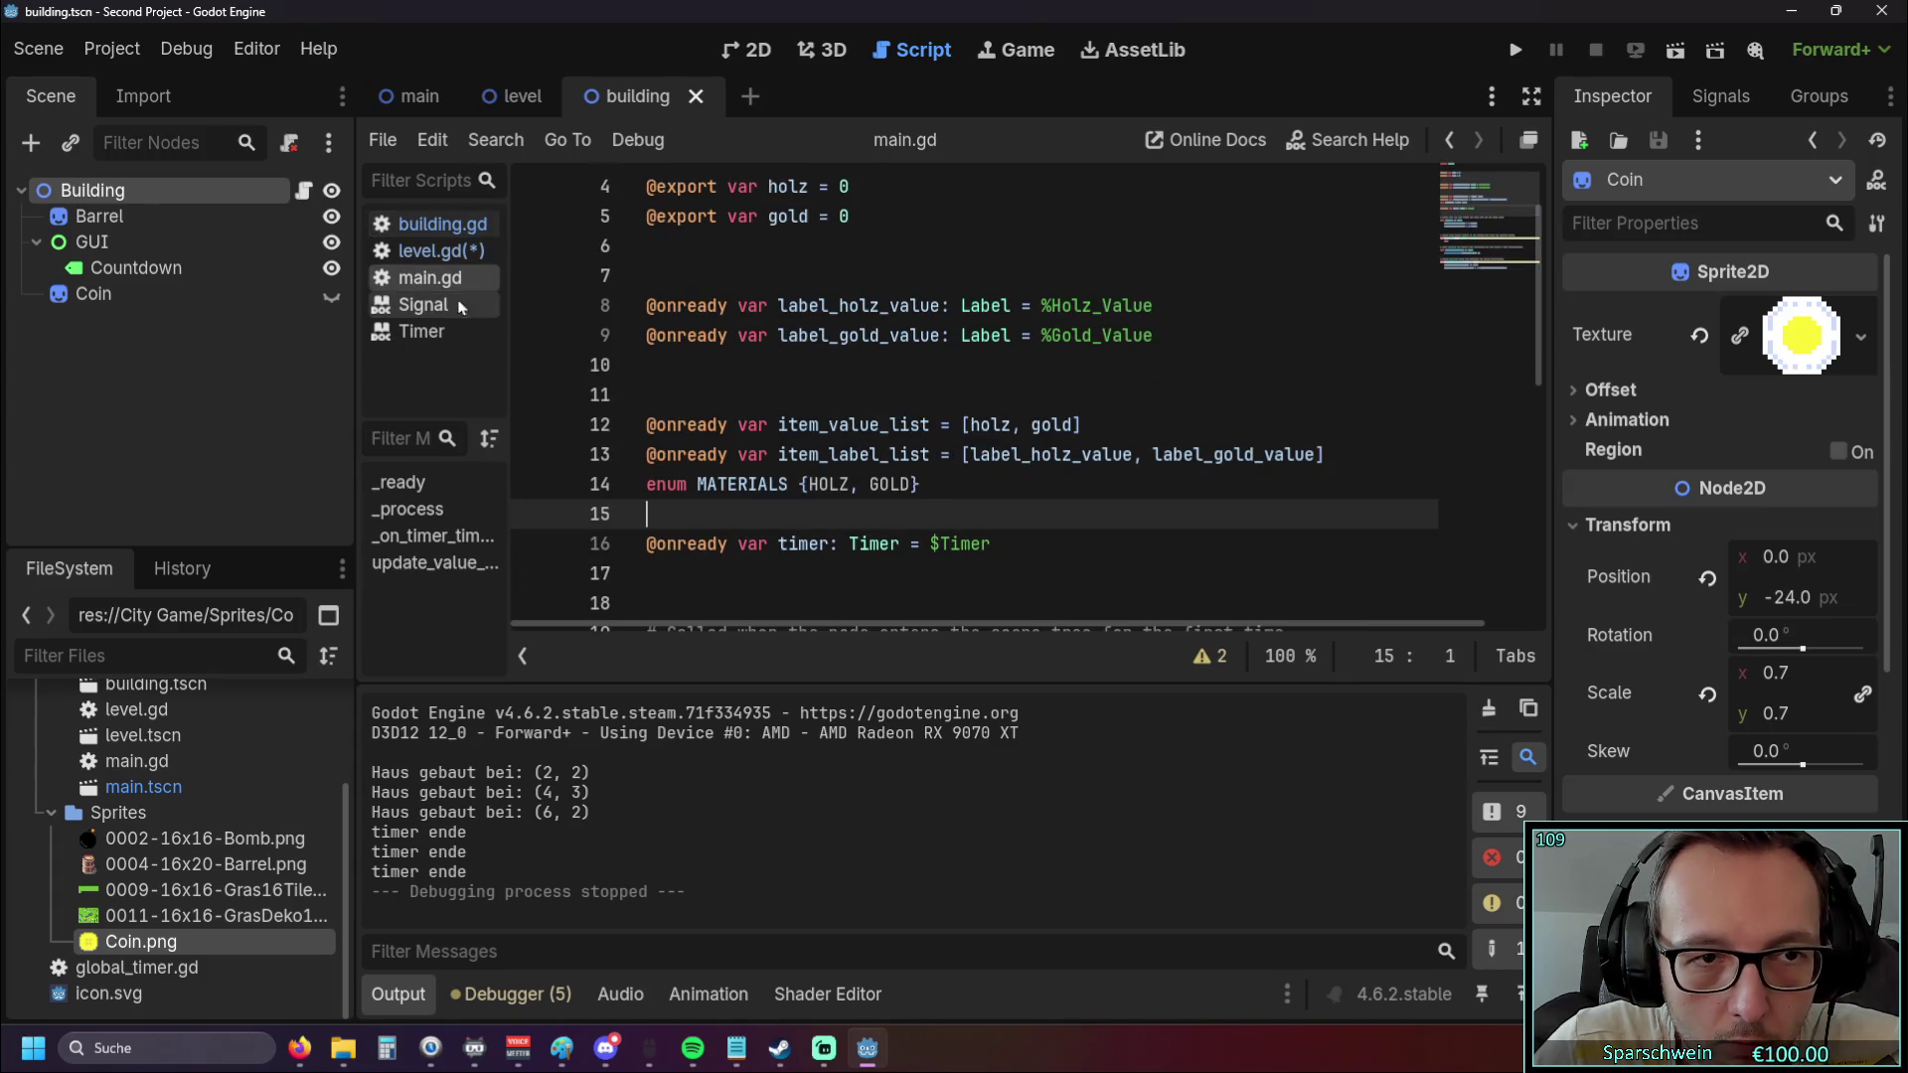
left_click(437, 250)
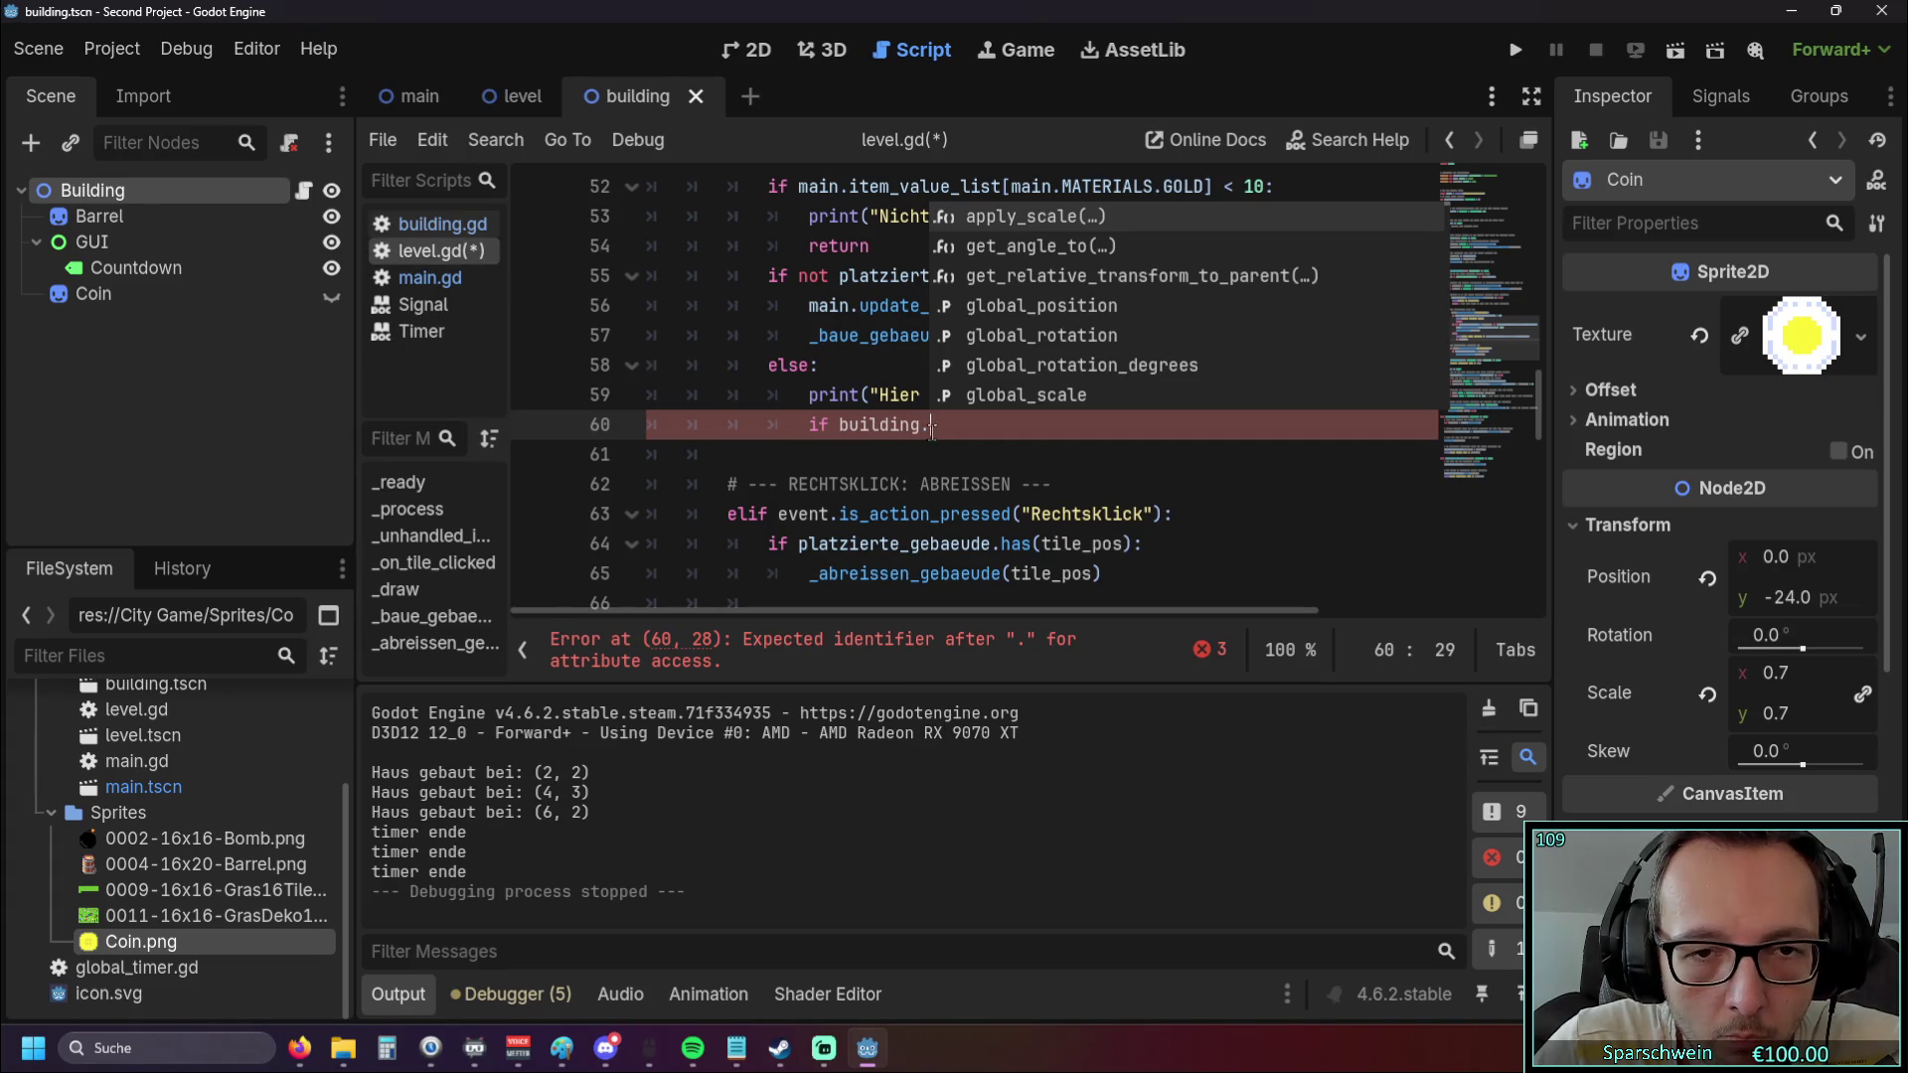
type("countdown_minutes == 0 and countdown_seconds == 0:")
key("Return")
mouse_move(865, 622)
left_mouse_down()
mouse_move(972, 617)
mouse_move(906, 608)
left_mouse_up()
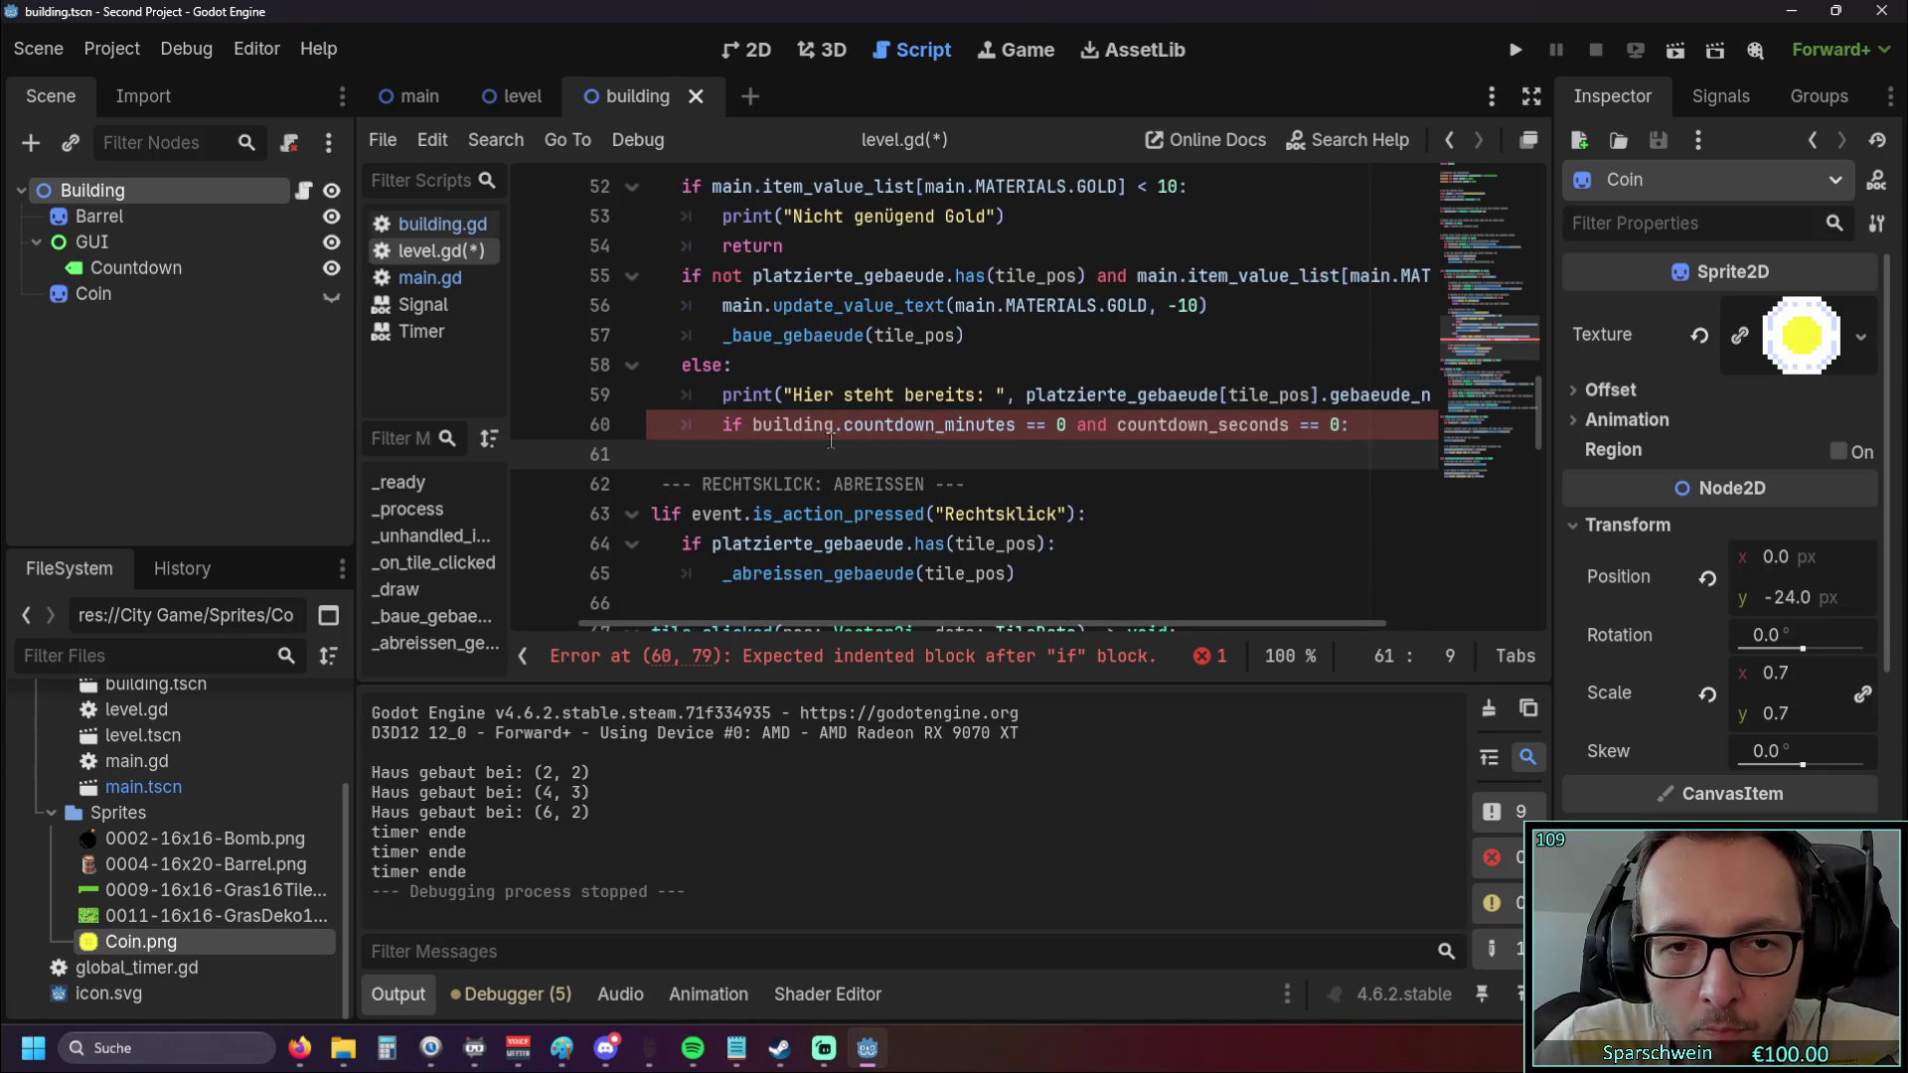
Add a pass body under the line 60 countdown check.
left_click(1010, 425)
left_click(842, 424)
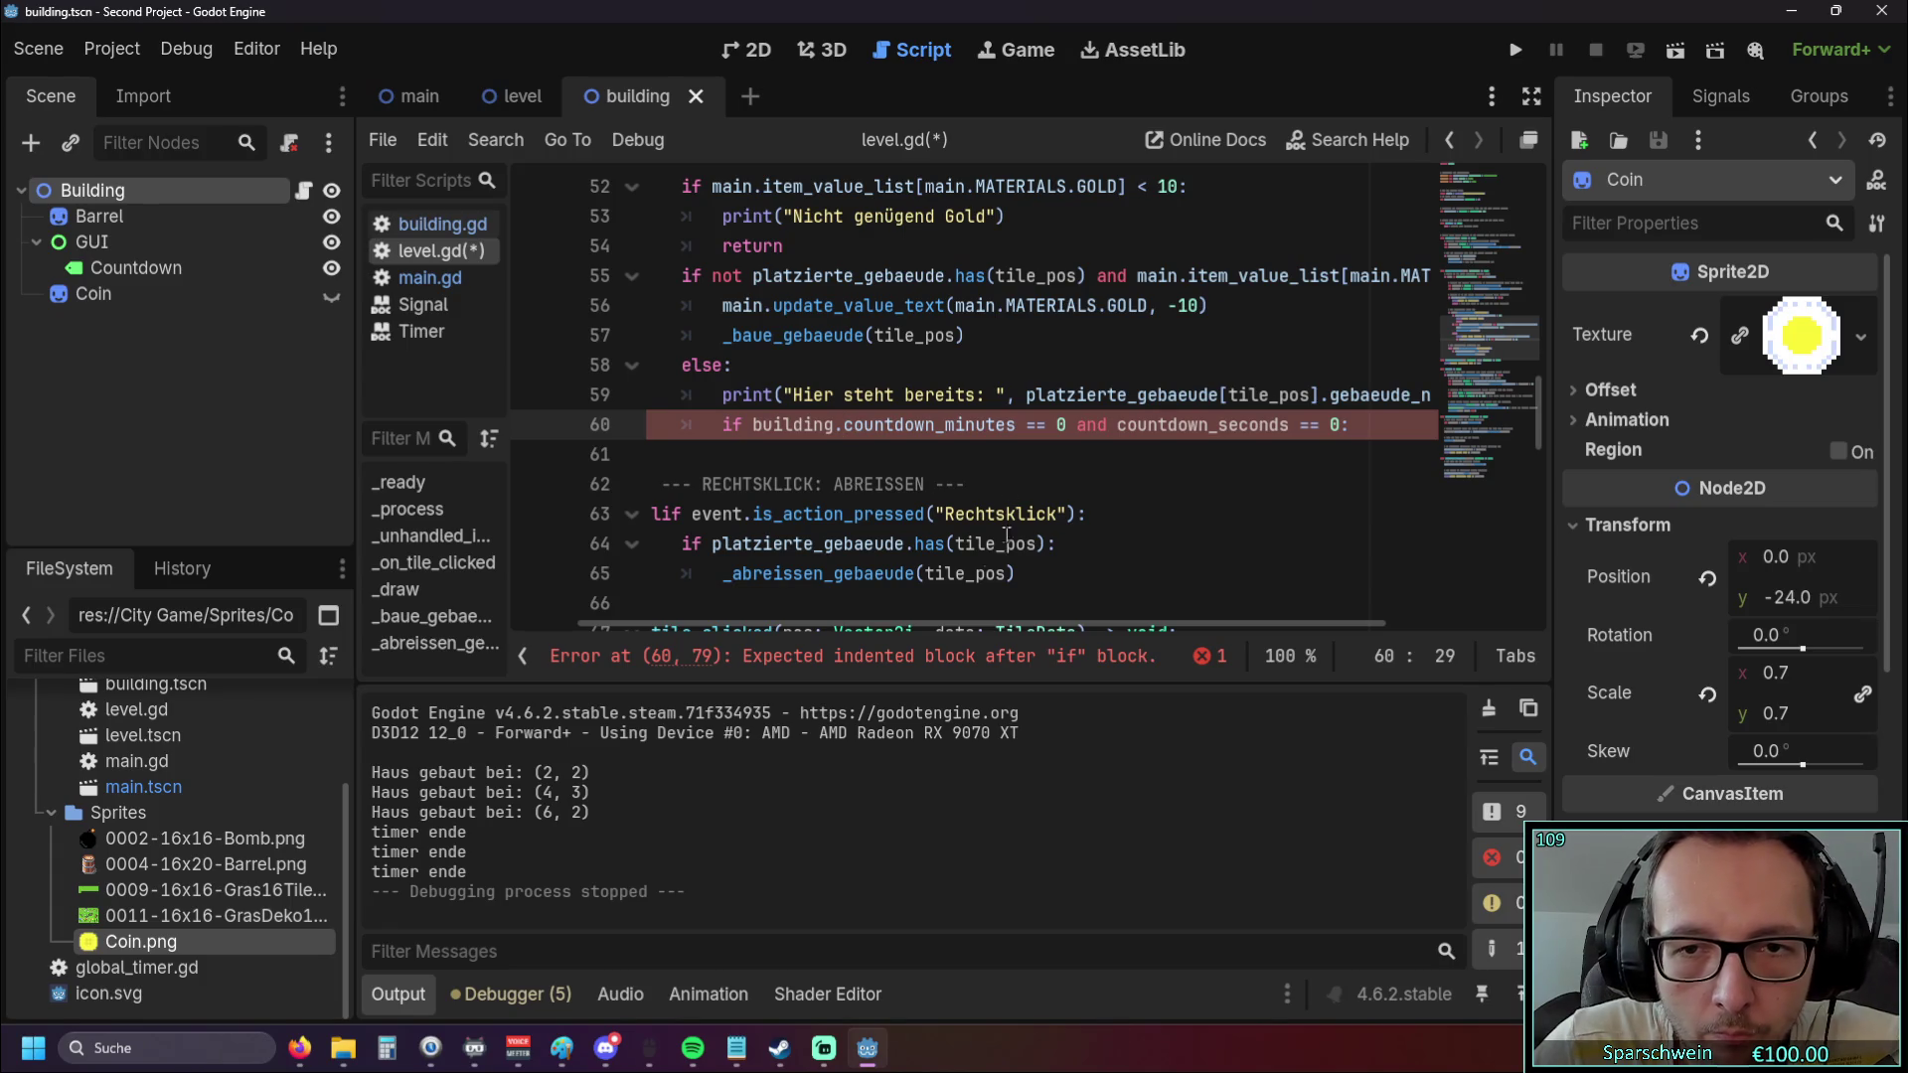
mouse_move(916, 620)
left_mouse_down()
mouse_move(1068, 621)
mouse_move(878, 612)
mouse_move(1056, 624)
left_mouse_up()
left_click(1285, 421)
key("Return")
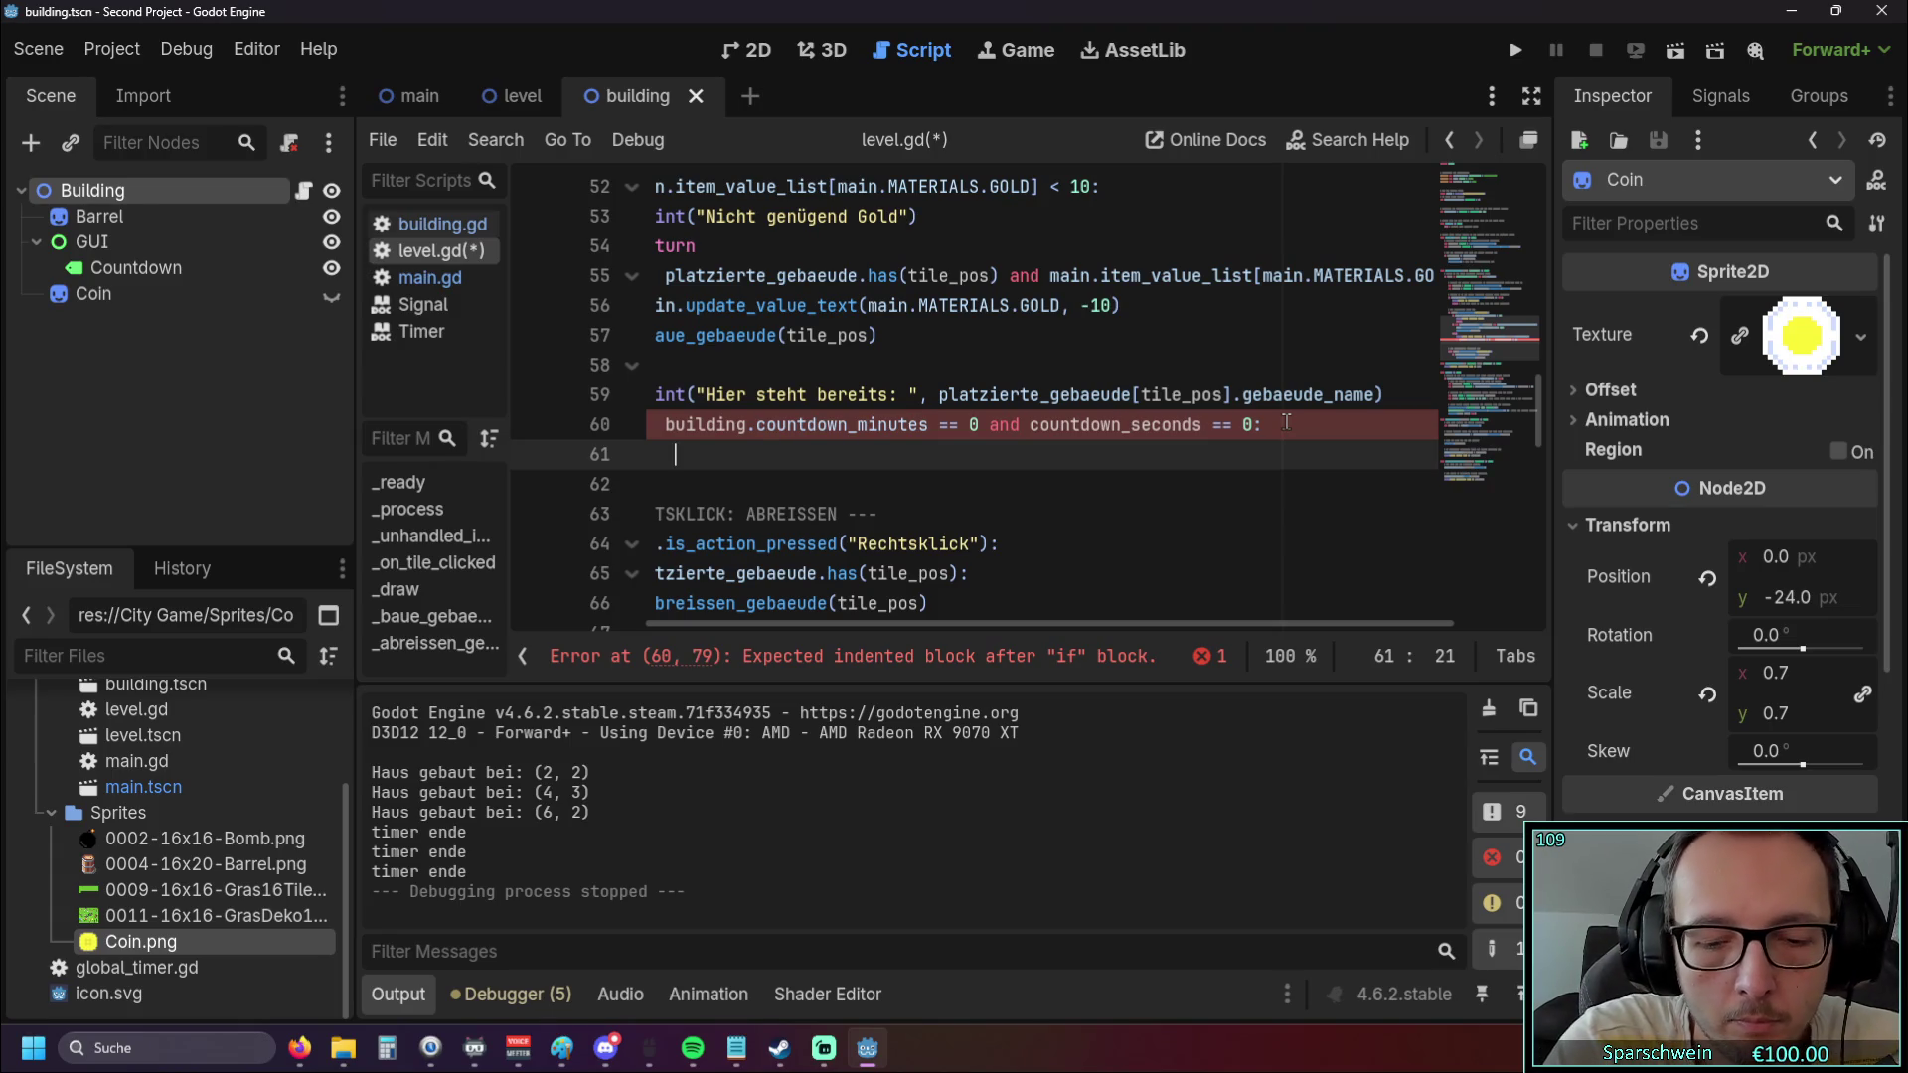
type("pass")
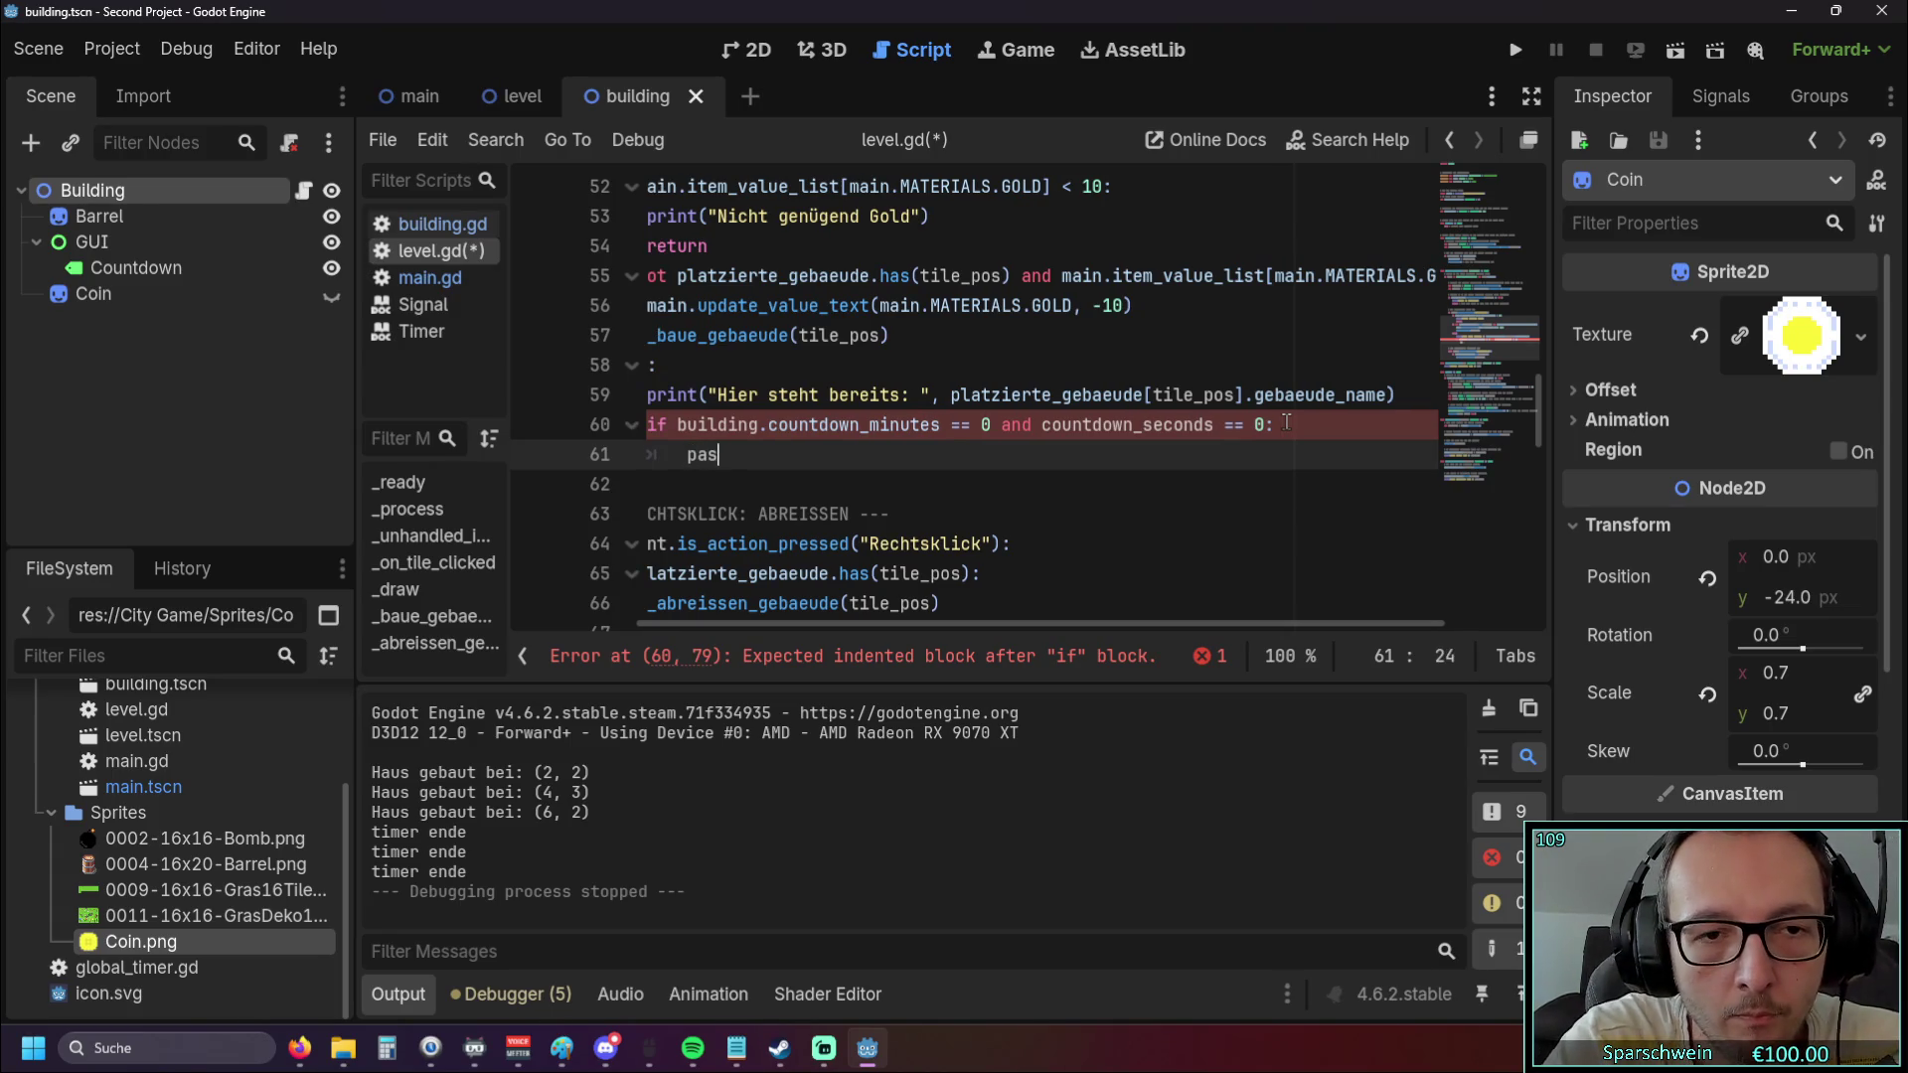
left_click(906, 502)
Try a .ge suffix on line 60, remove it, and place the caret after 'building'.
left_click_drag(856, 610, 799, 610)
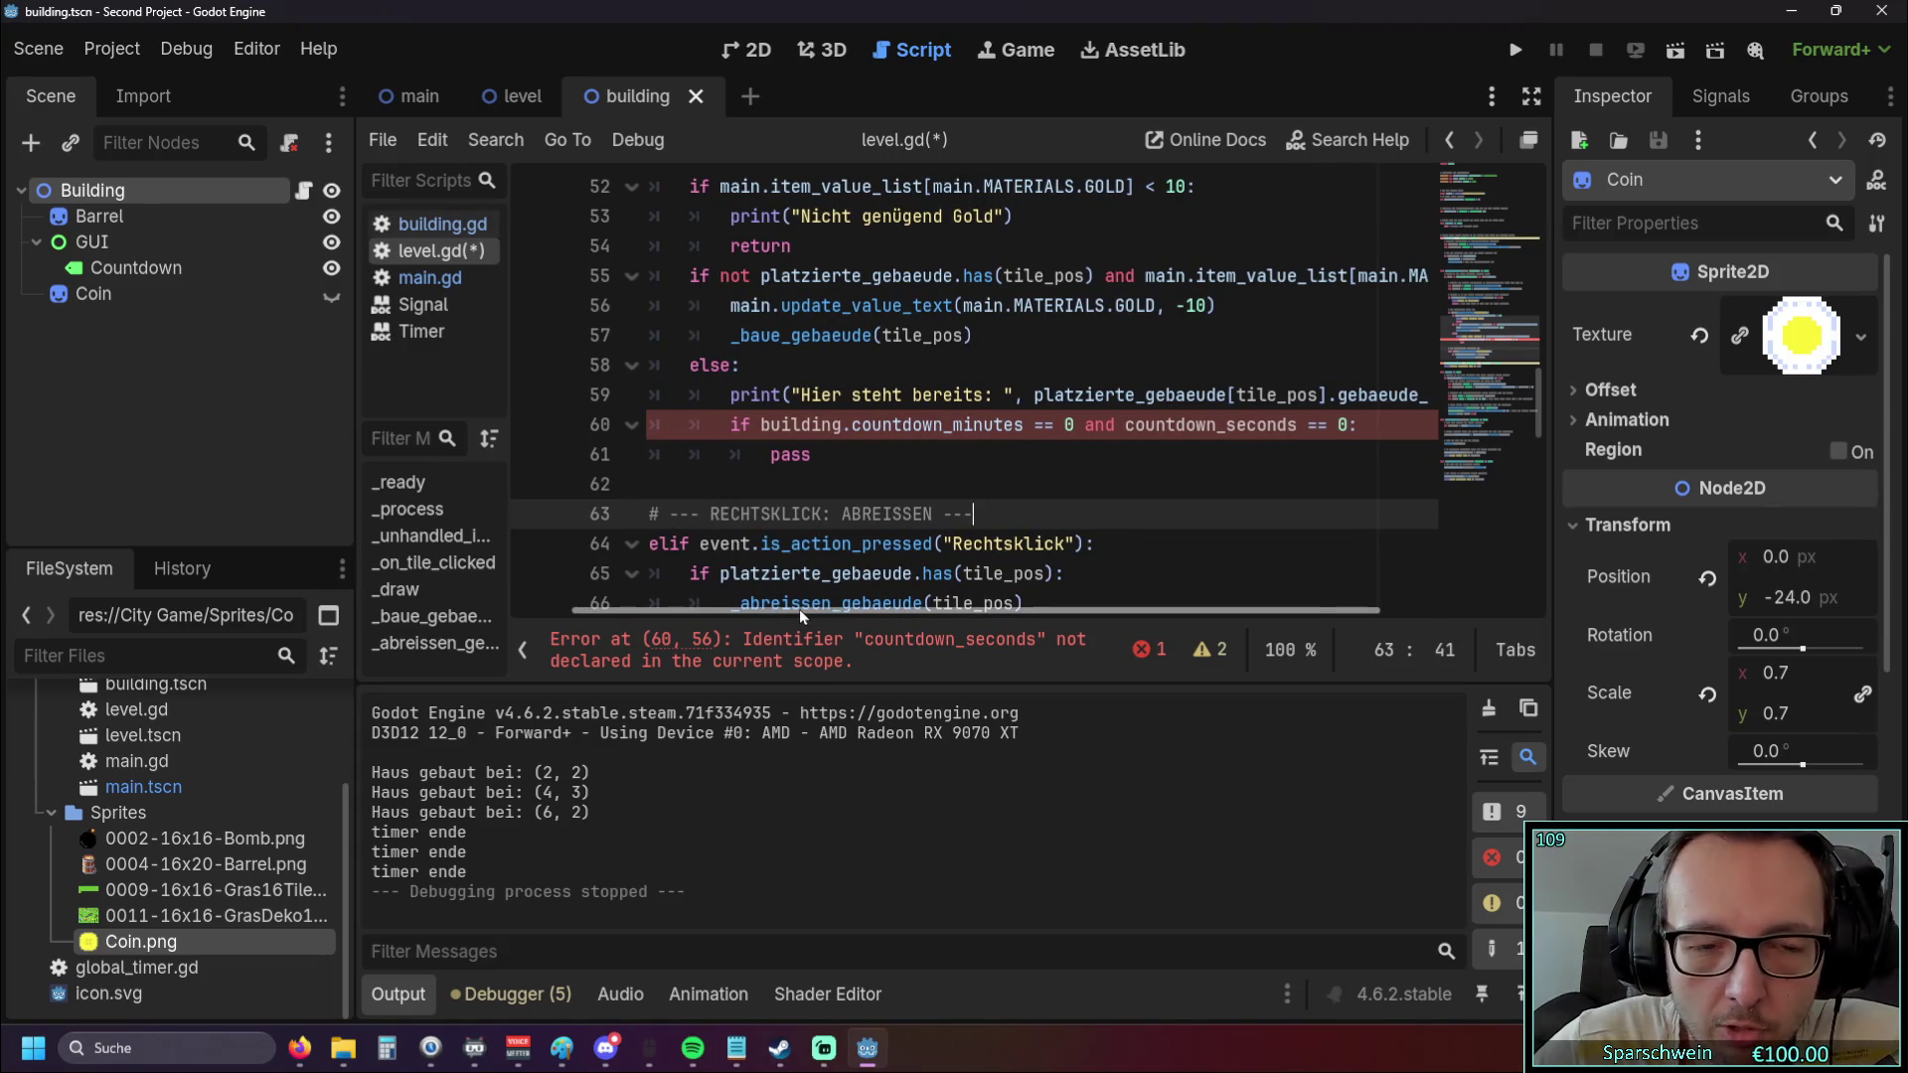
mouse_move(877, 612)
left_mouse_down()
mouse_move(838, 610)
mouse_move(902, 600)
left_mouse_up()
left_click(990, 424)
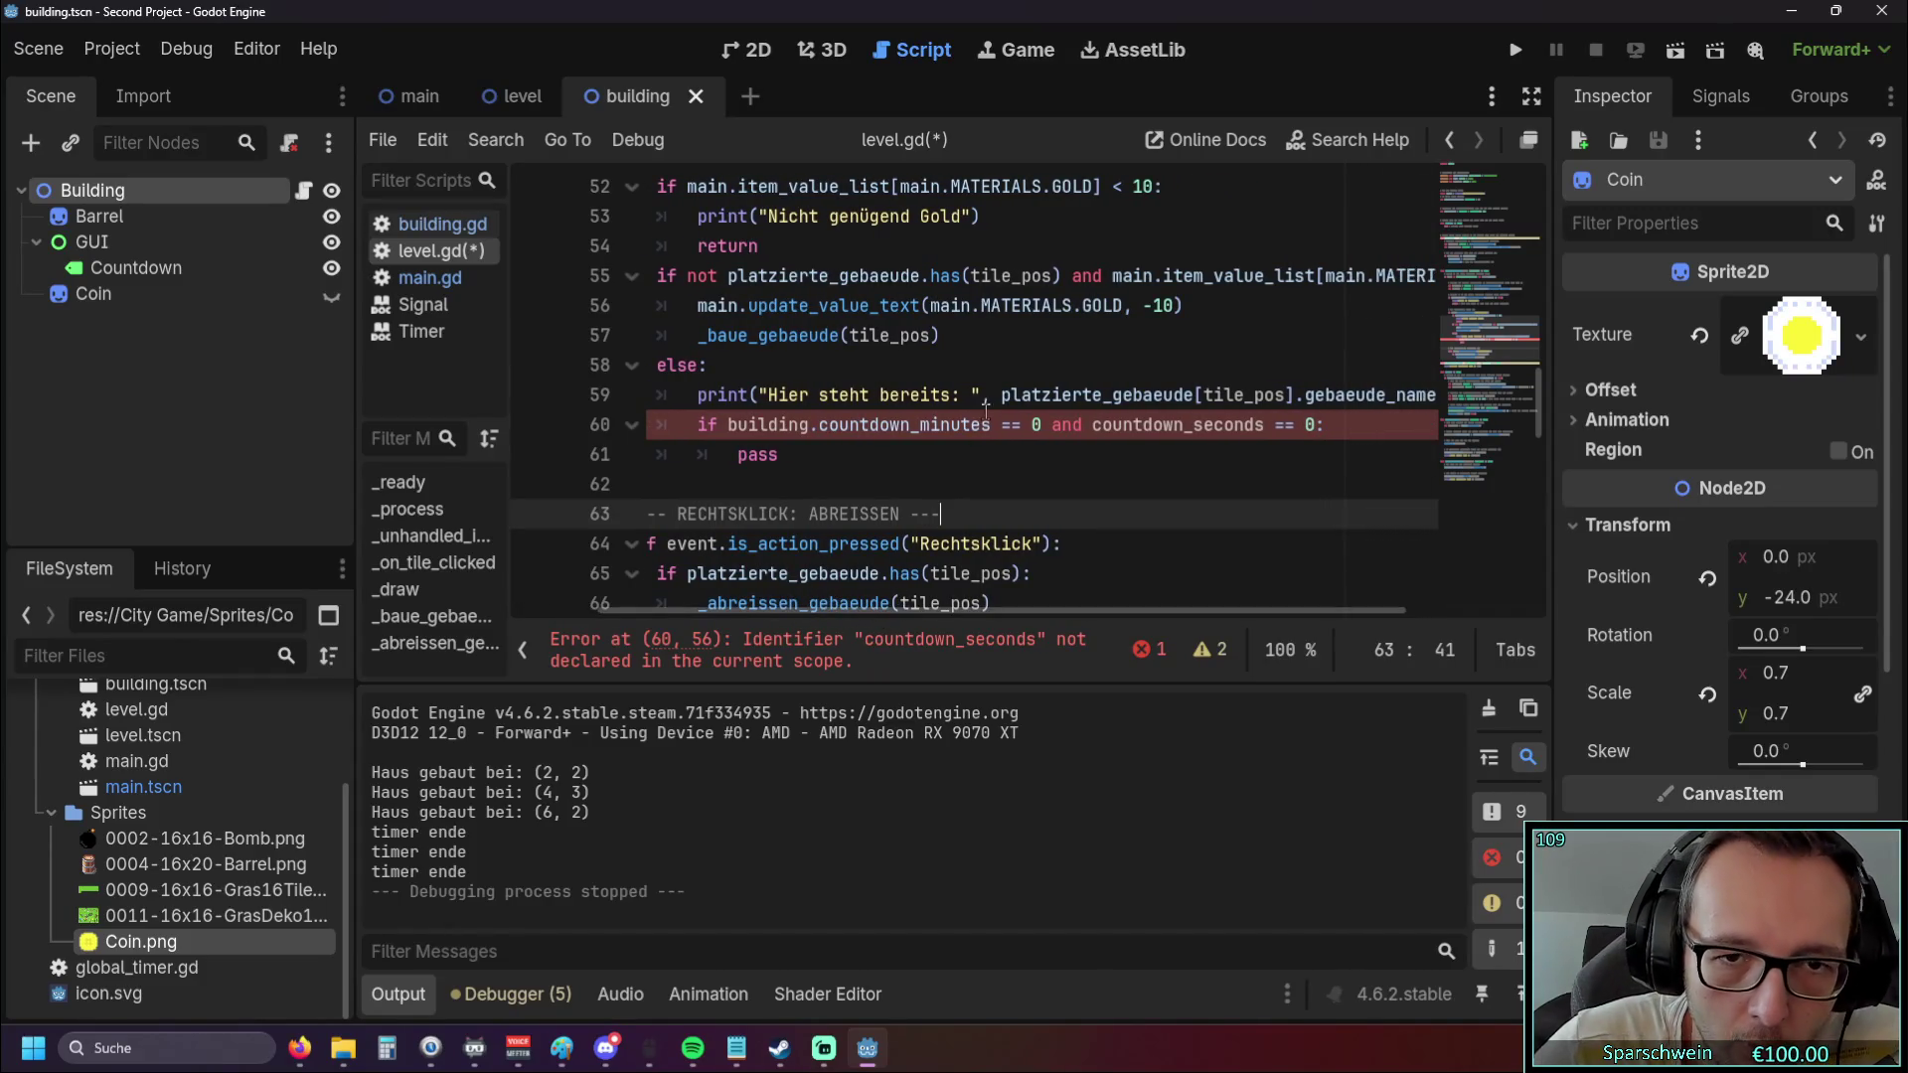
type(".ge")
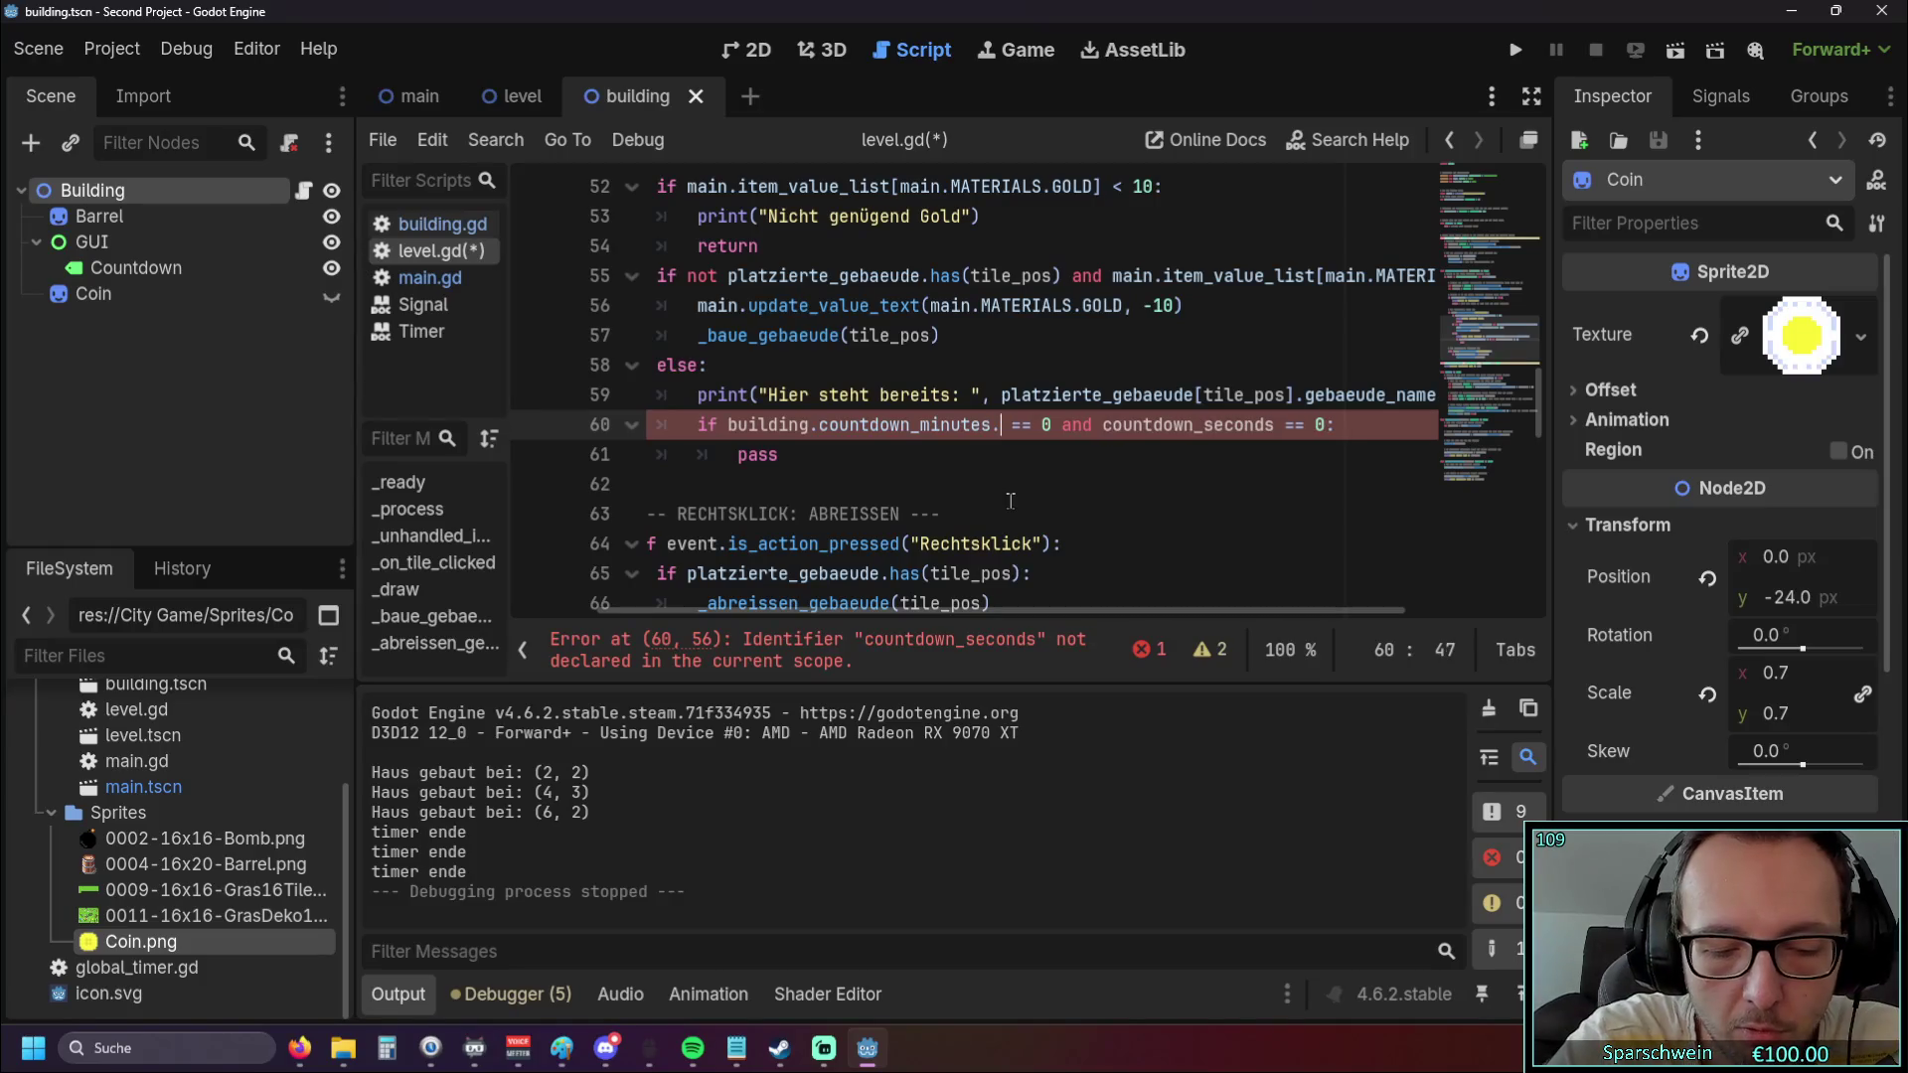
key("BackSpace")
key("BackSpace")
key("BackSpace")
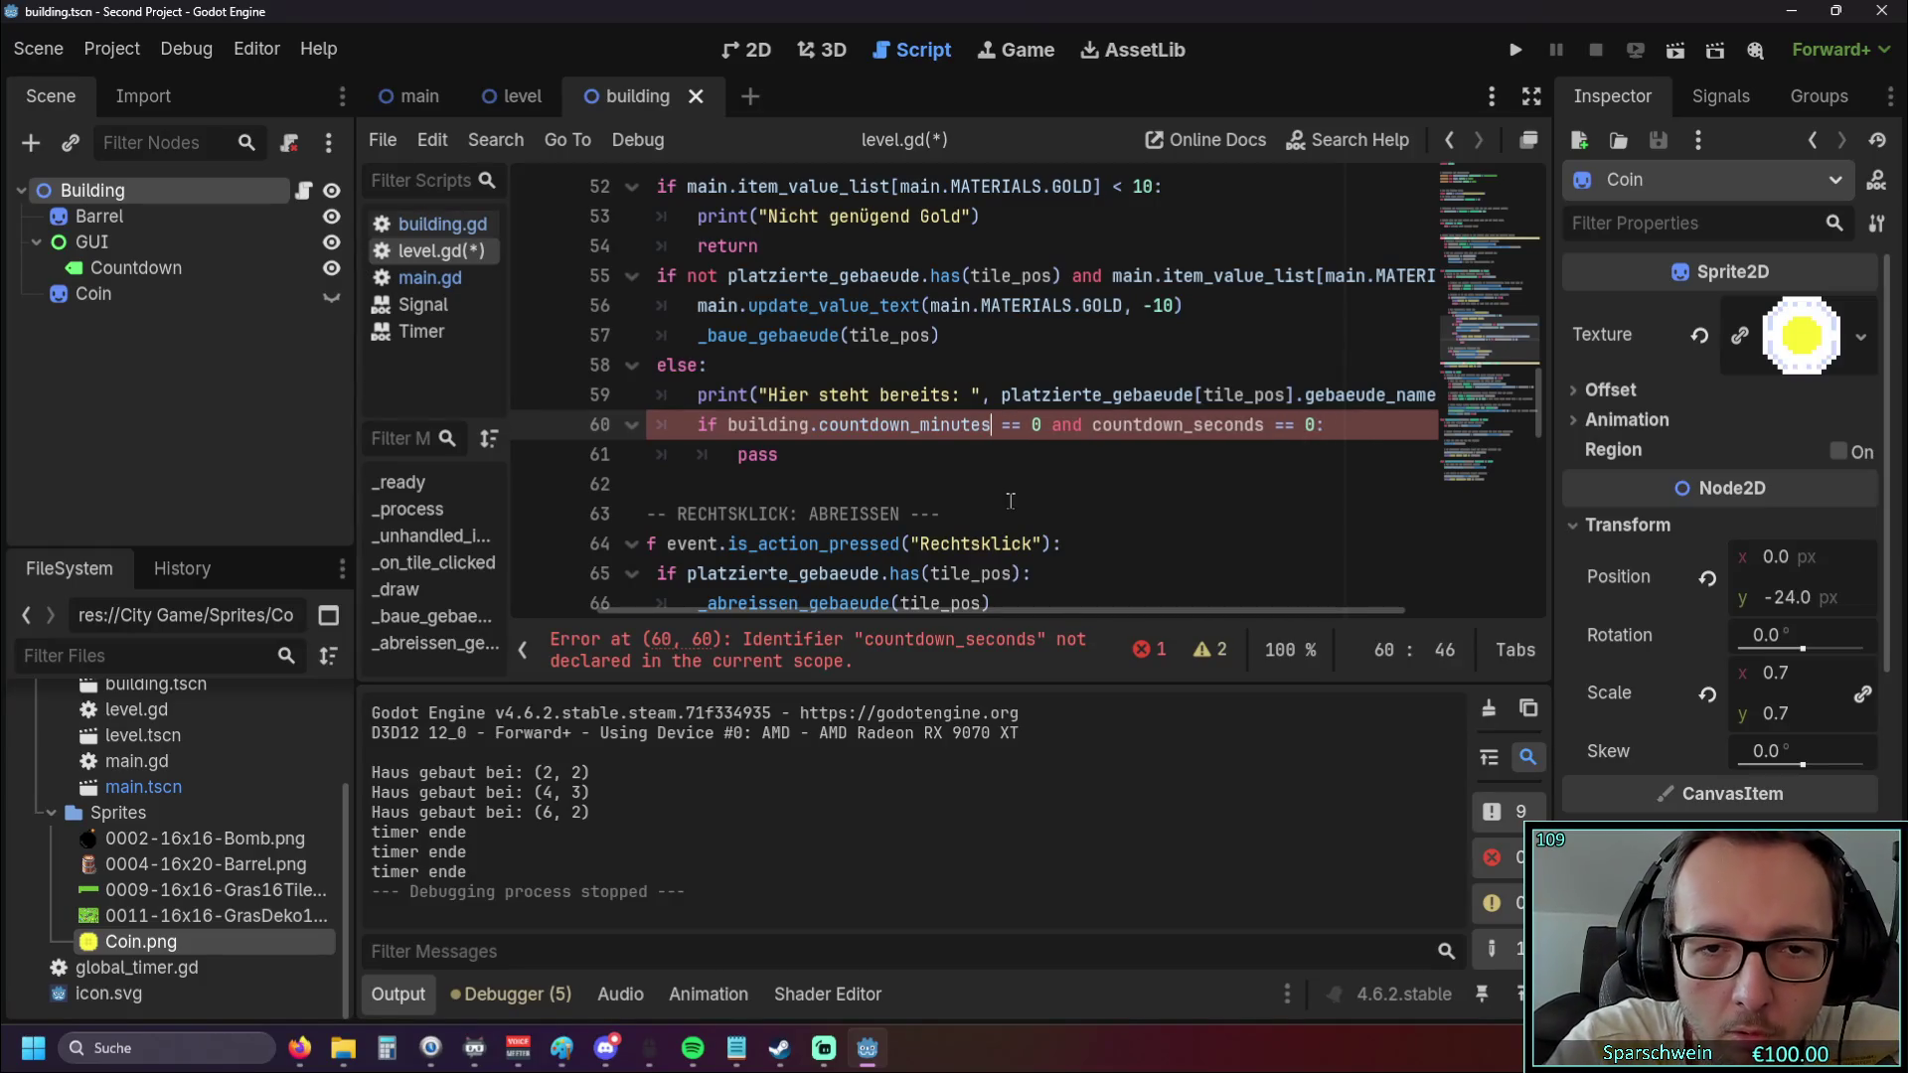
left_click(812, 424)
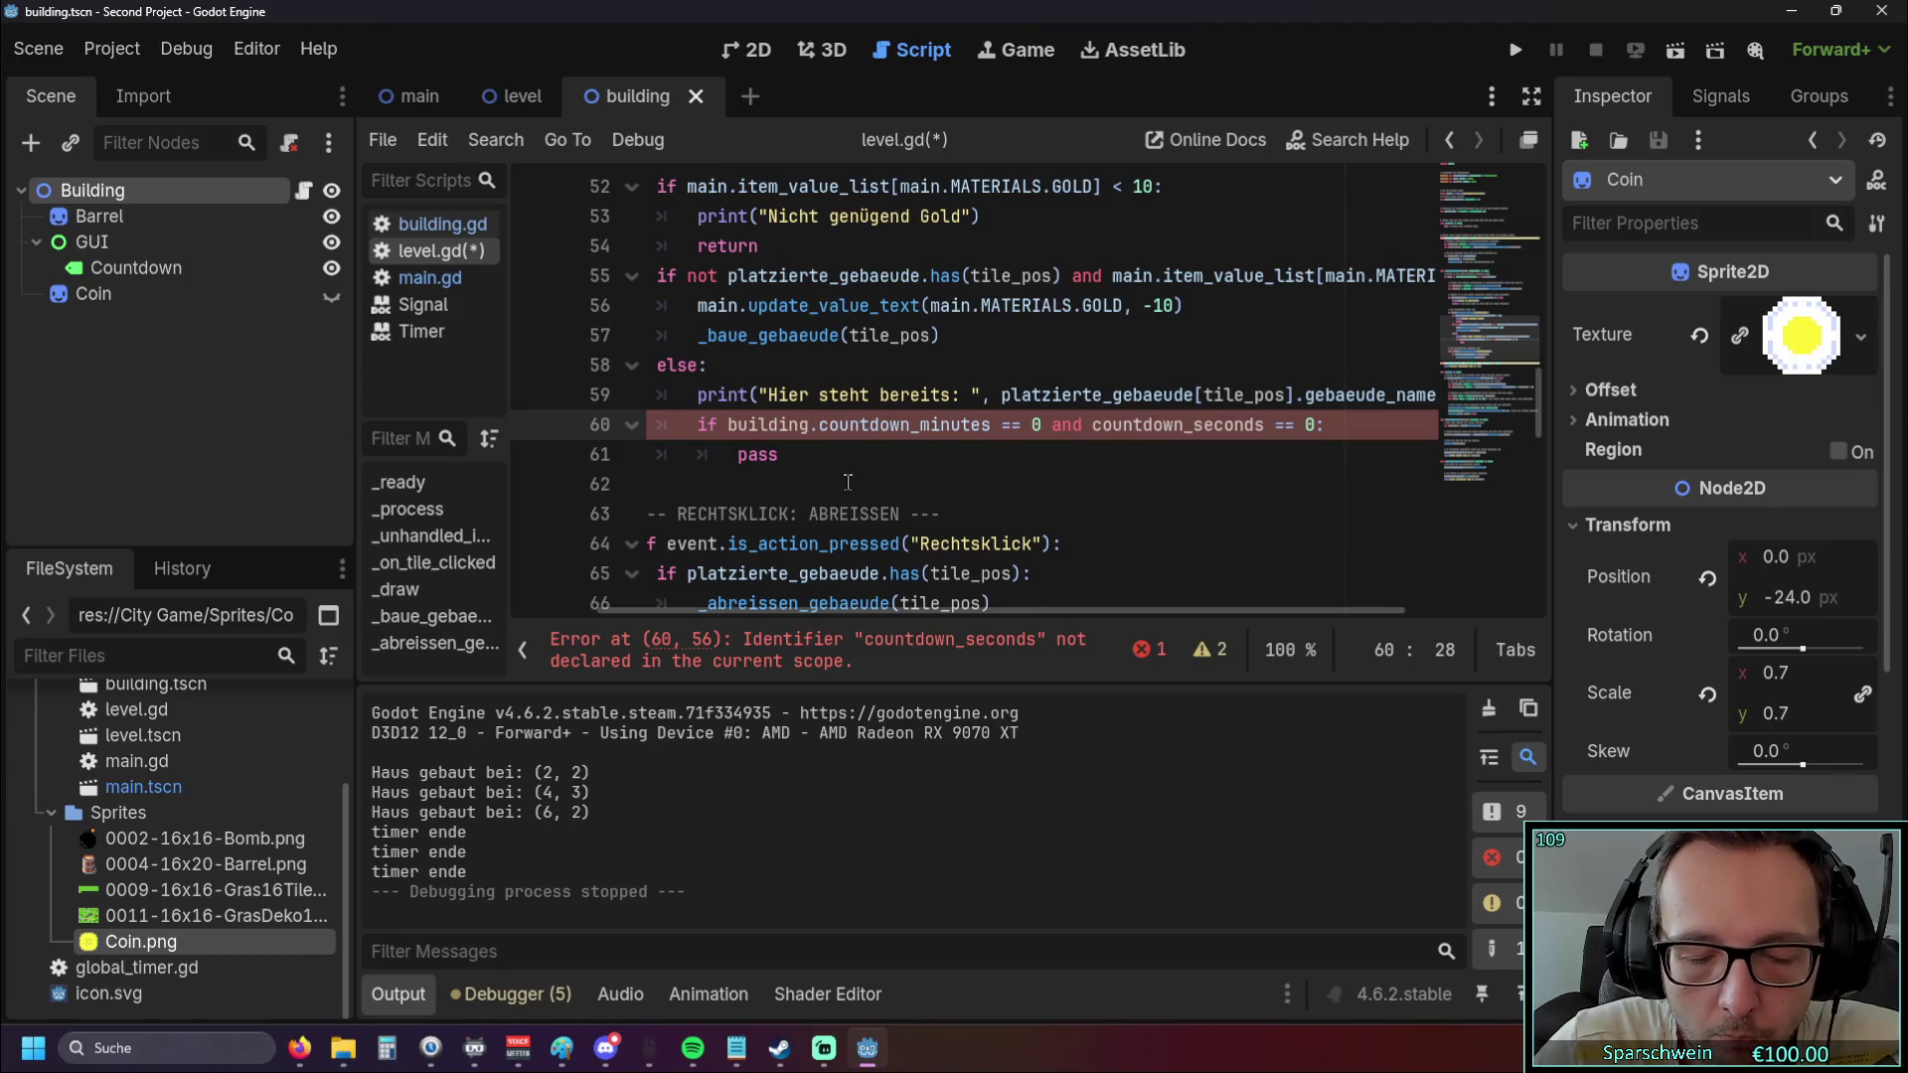
Insert .get_parent() after building on line 60 from the autocomplete list.
type(".get")
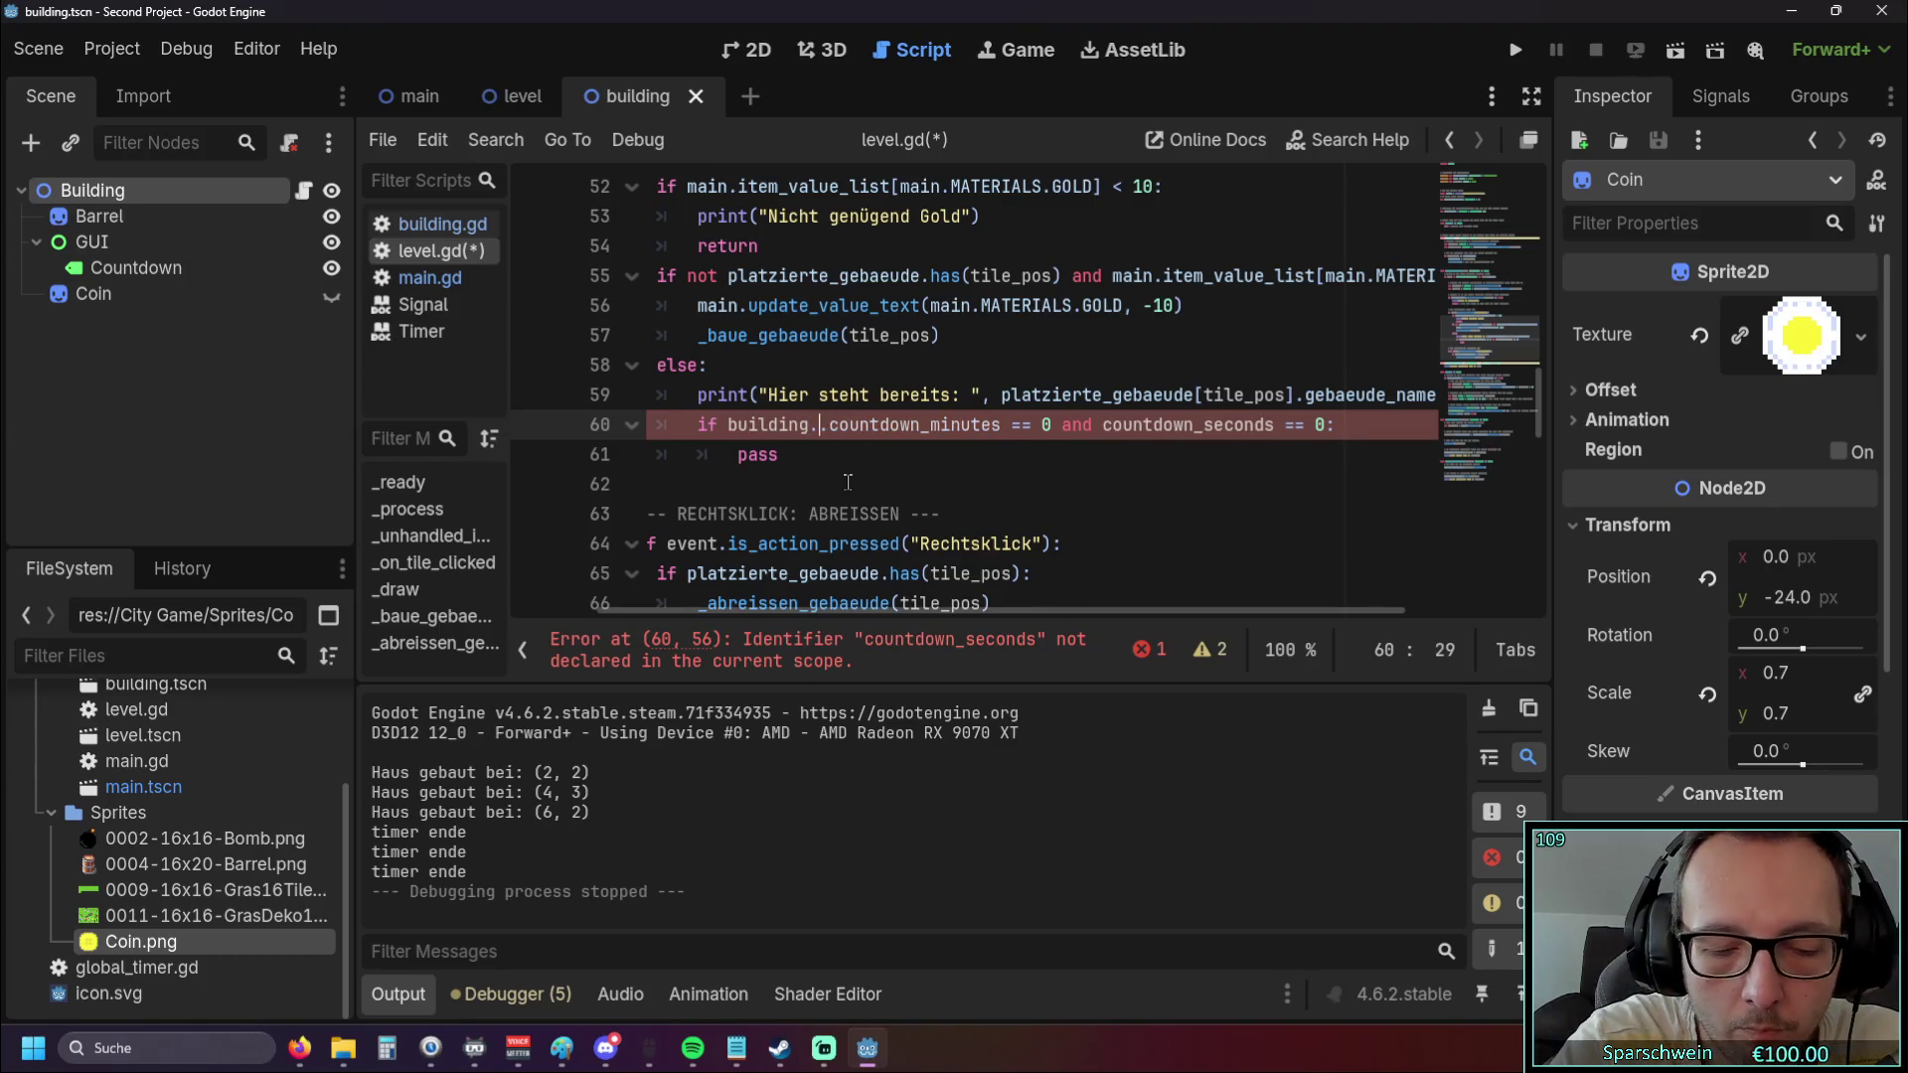
scroll(1023, 334, "down", 6)
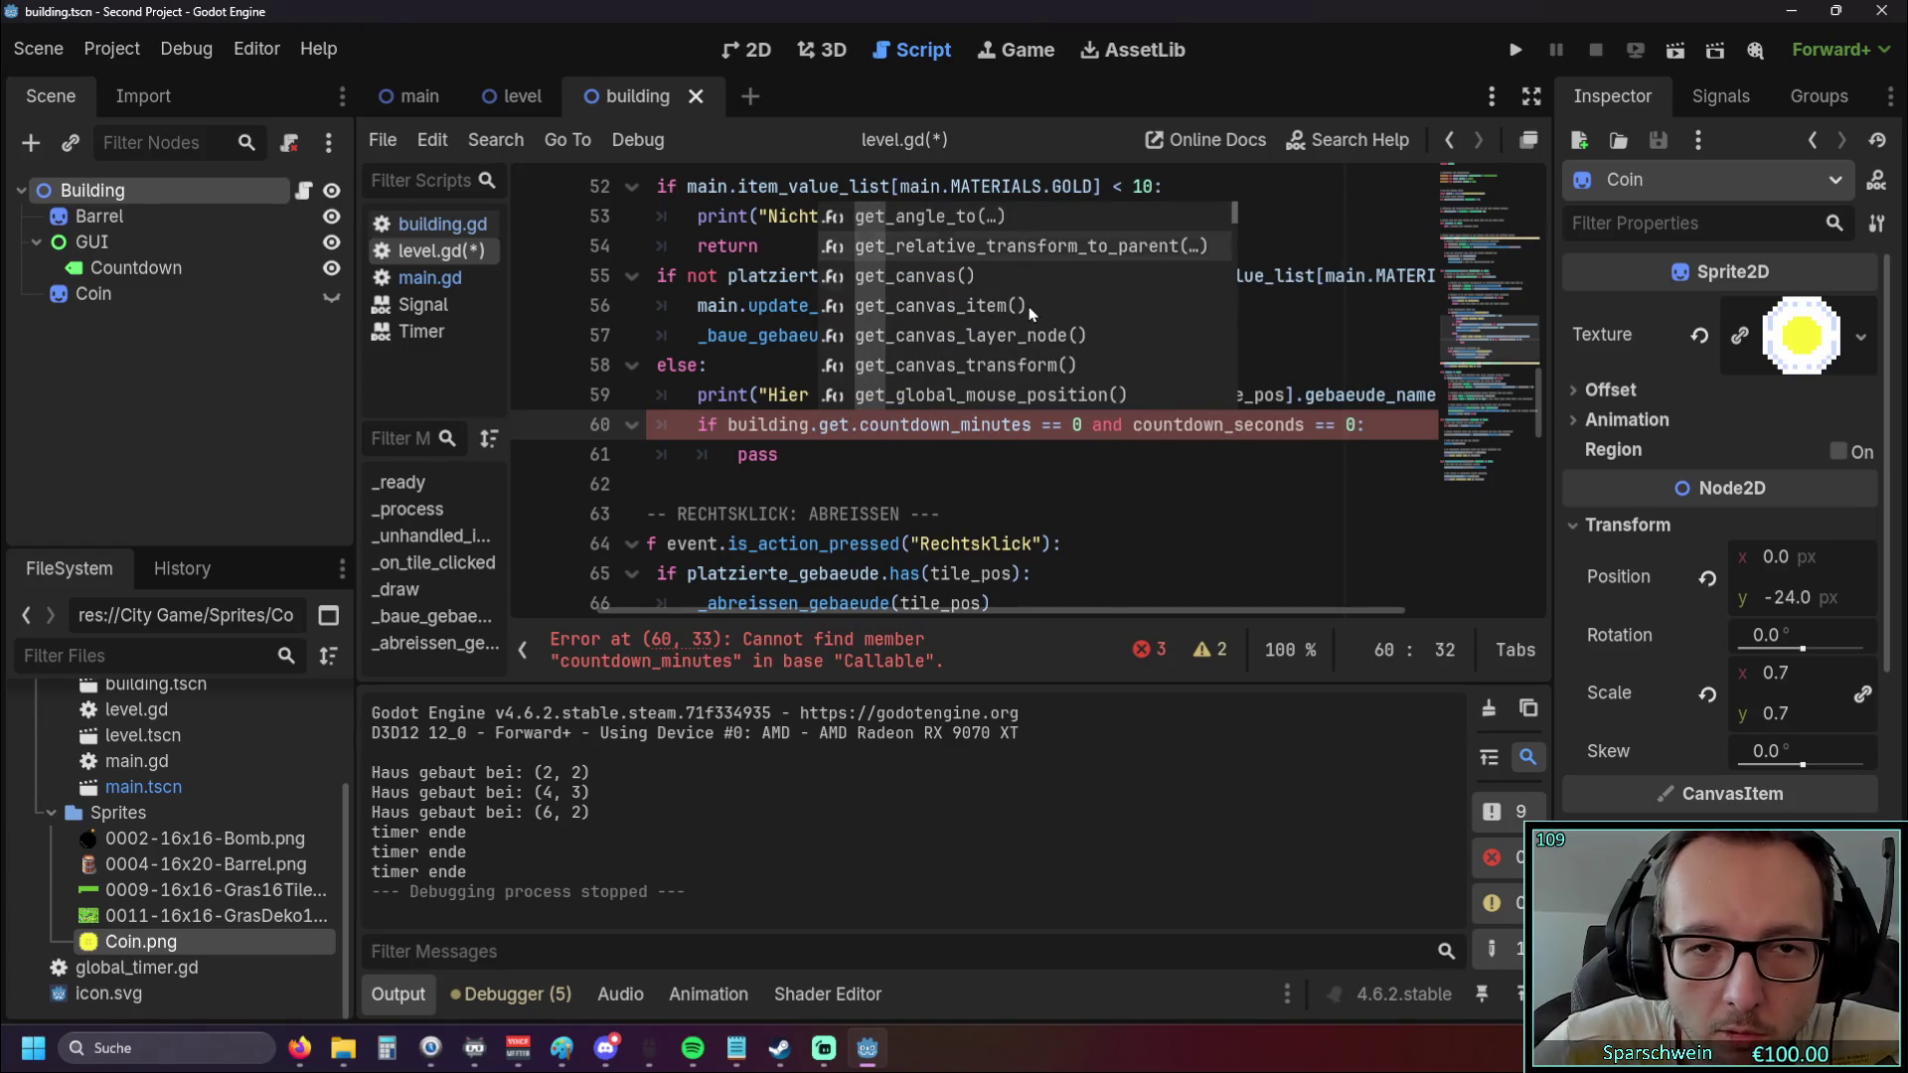
scroll(1036, 328, "down", 5)
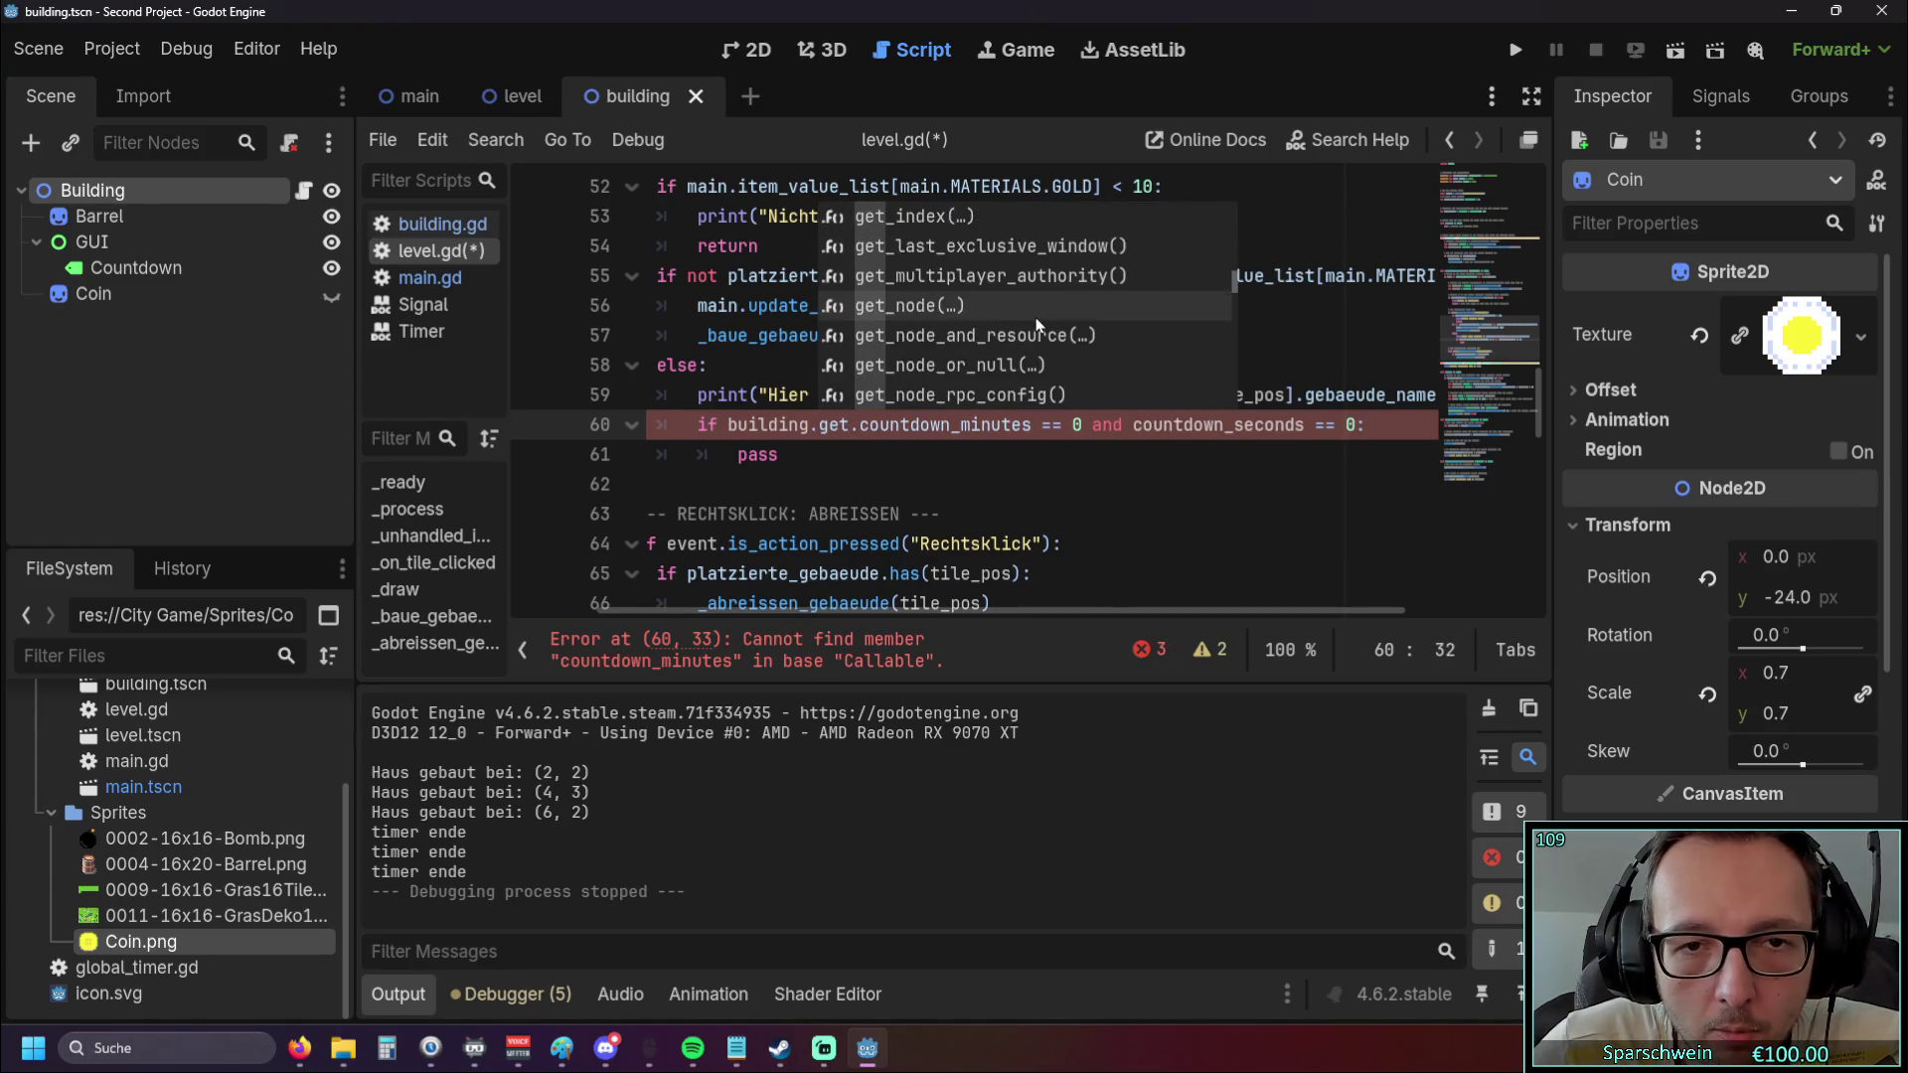
scroll(1036, 322, "down", 2)
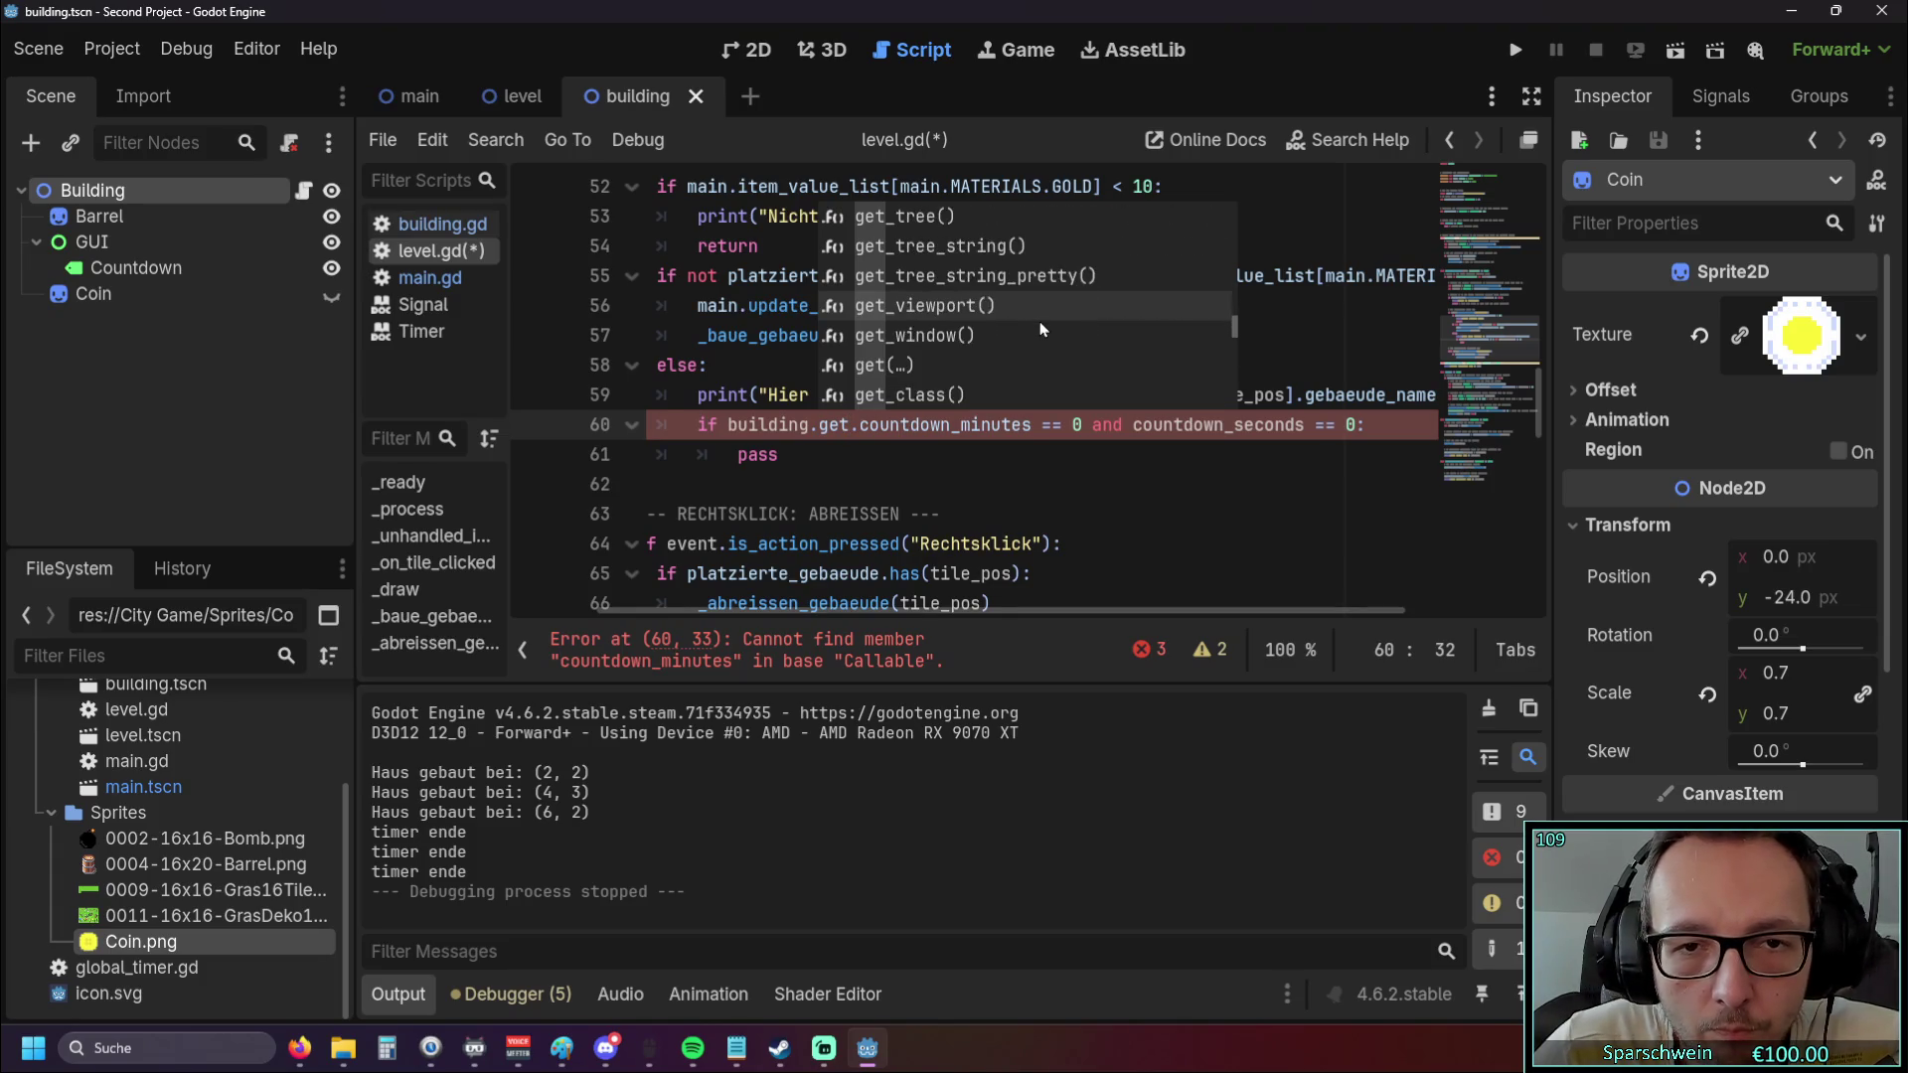
scroll(1025, 310, "down", 2)
scroll(1023, 310, "down", 5)
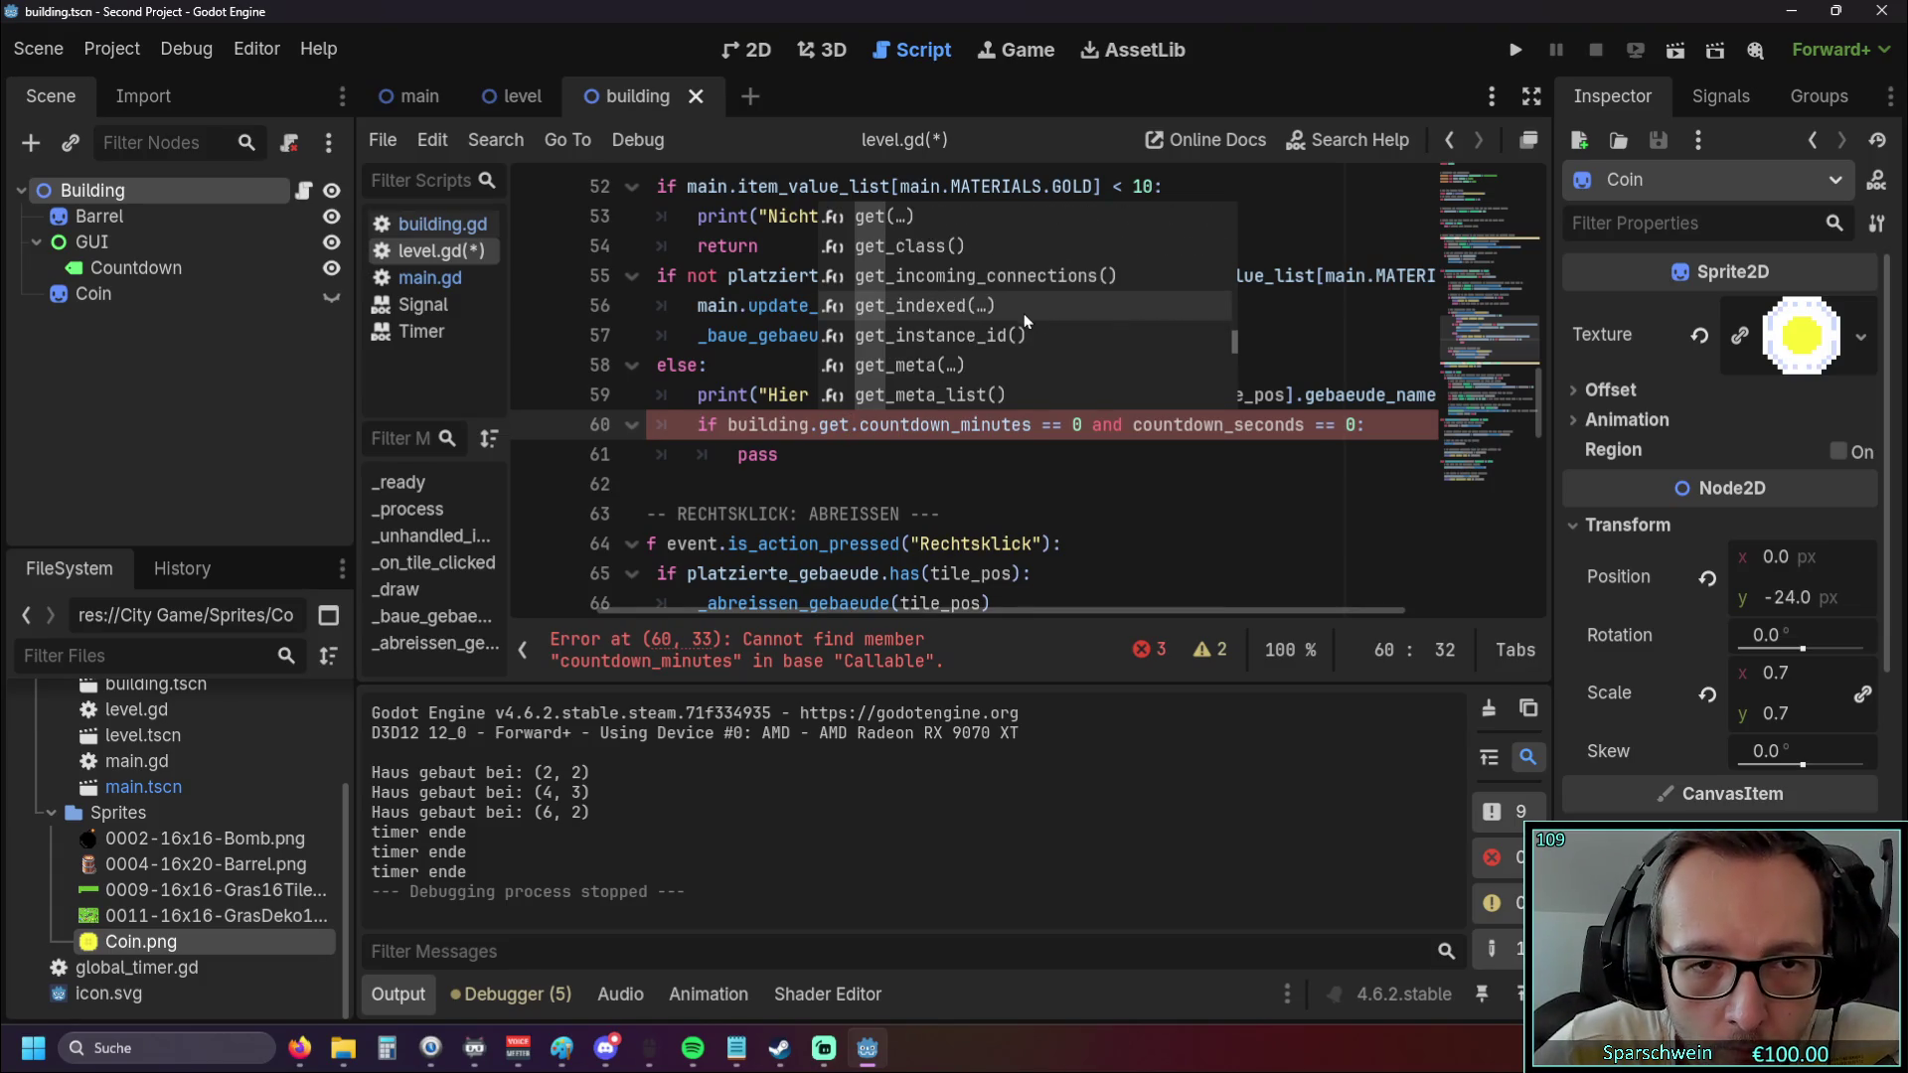
scroll(1019, 308, "up", 5)
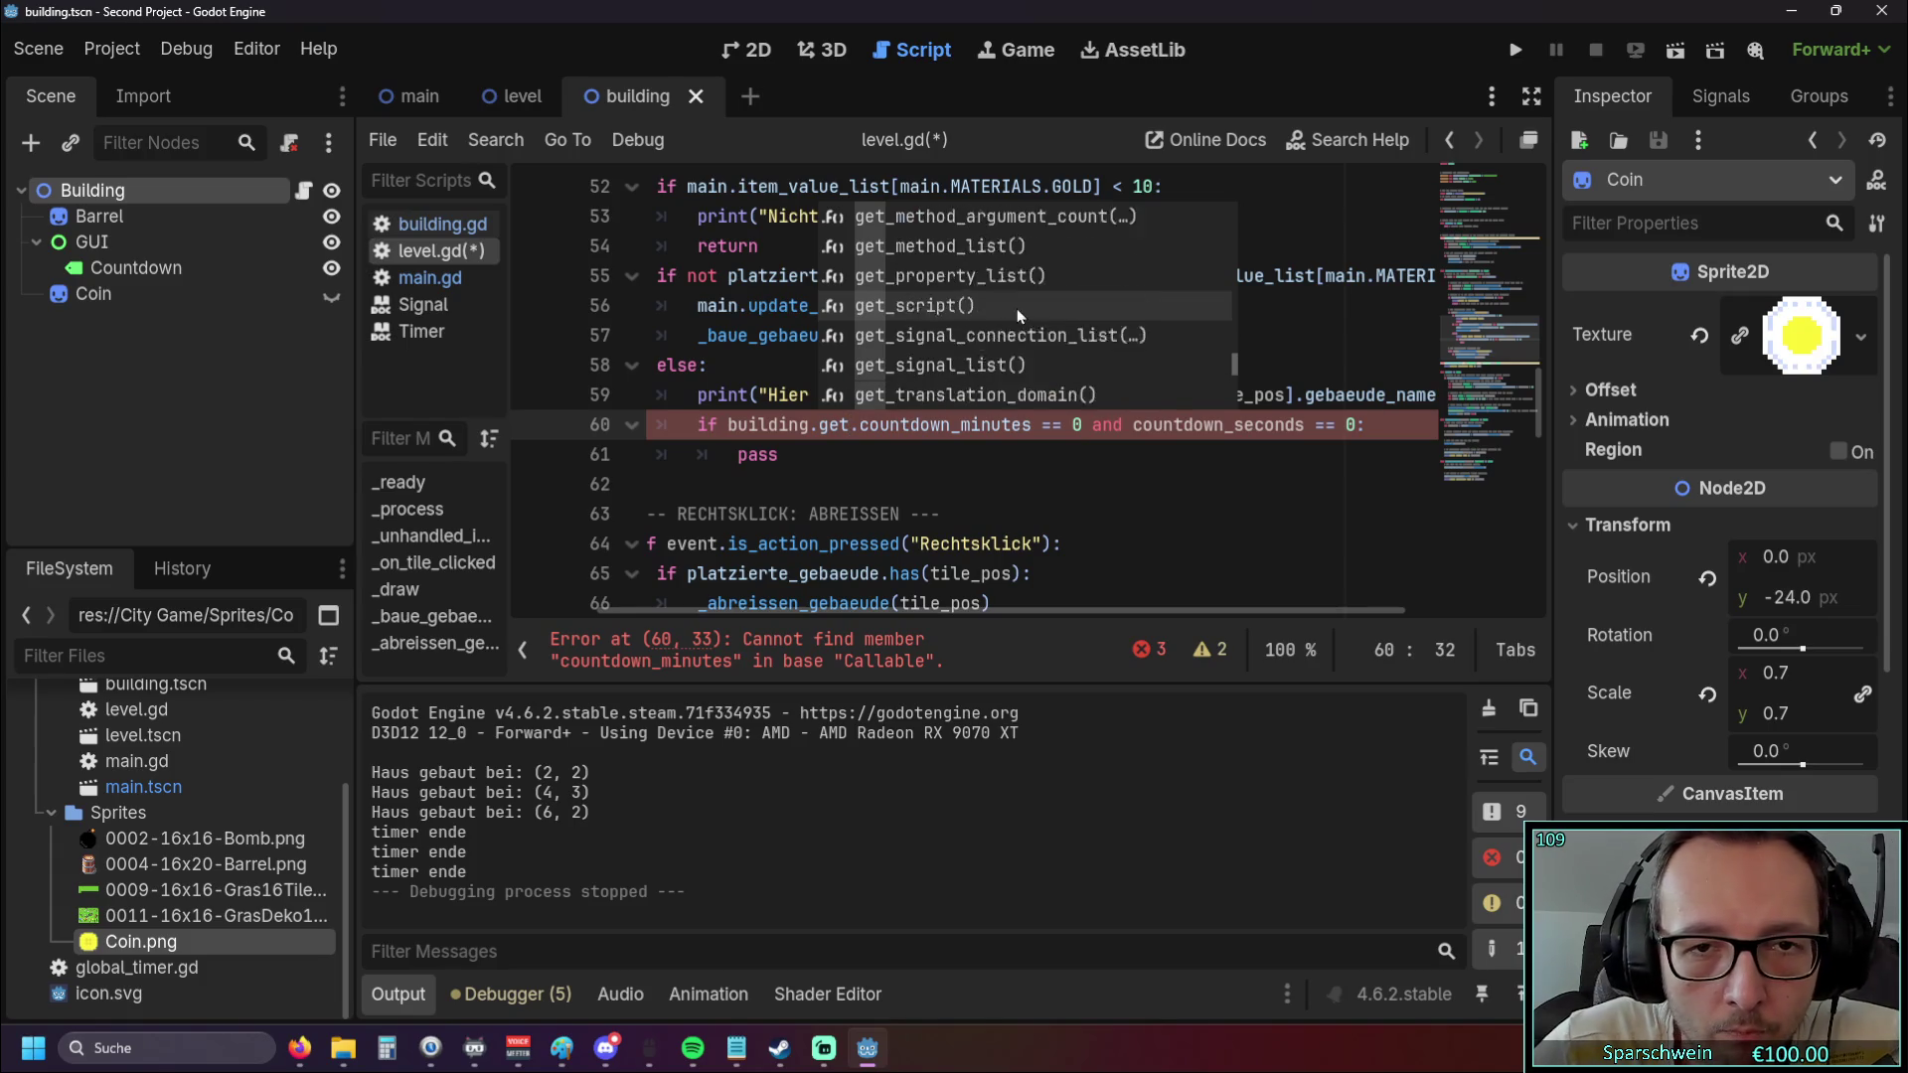
scroll(1017, 308, "up", 6)
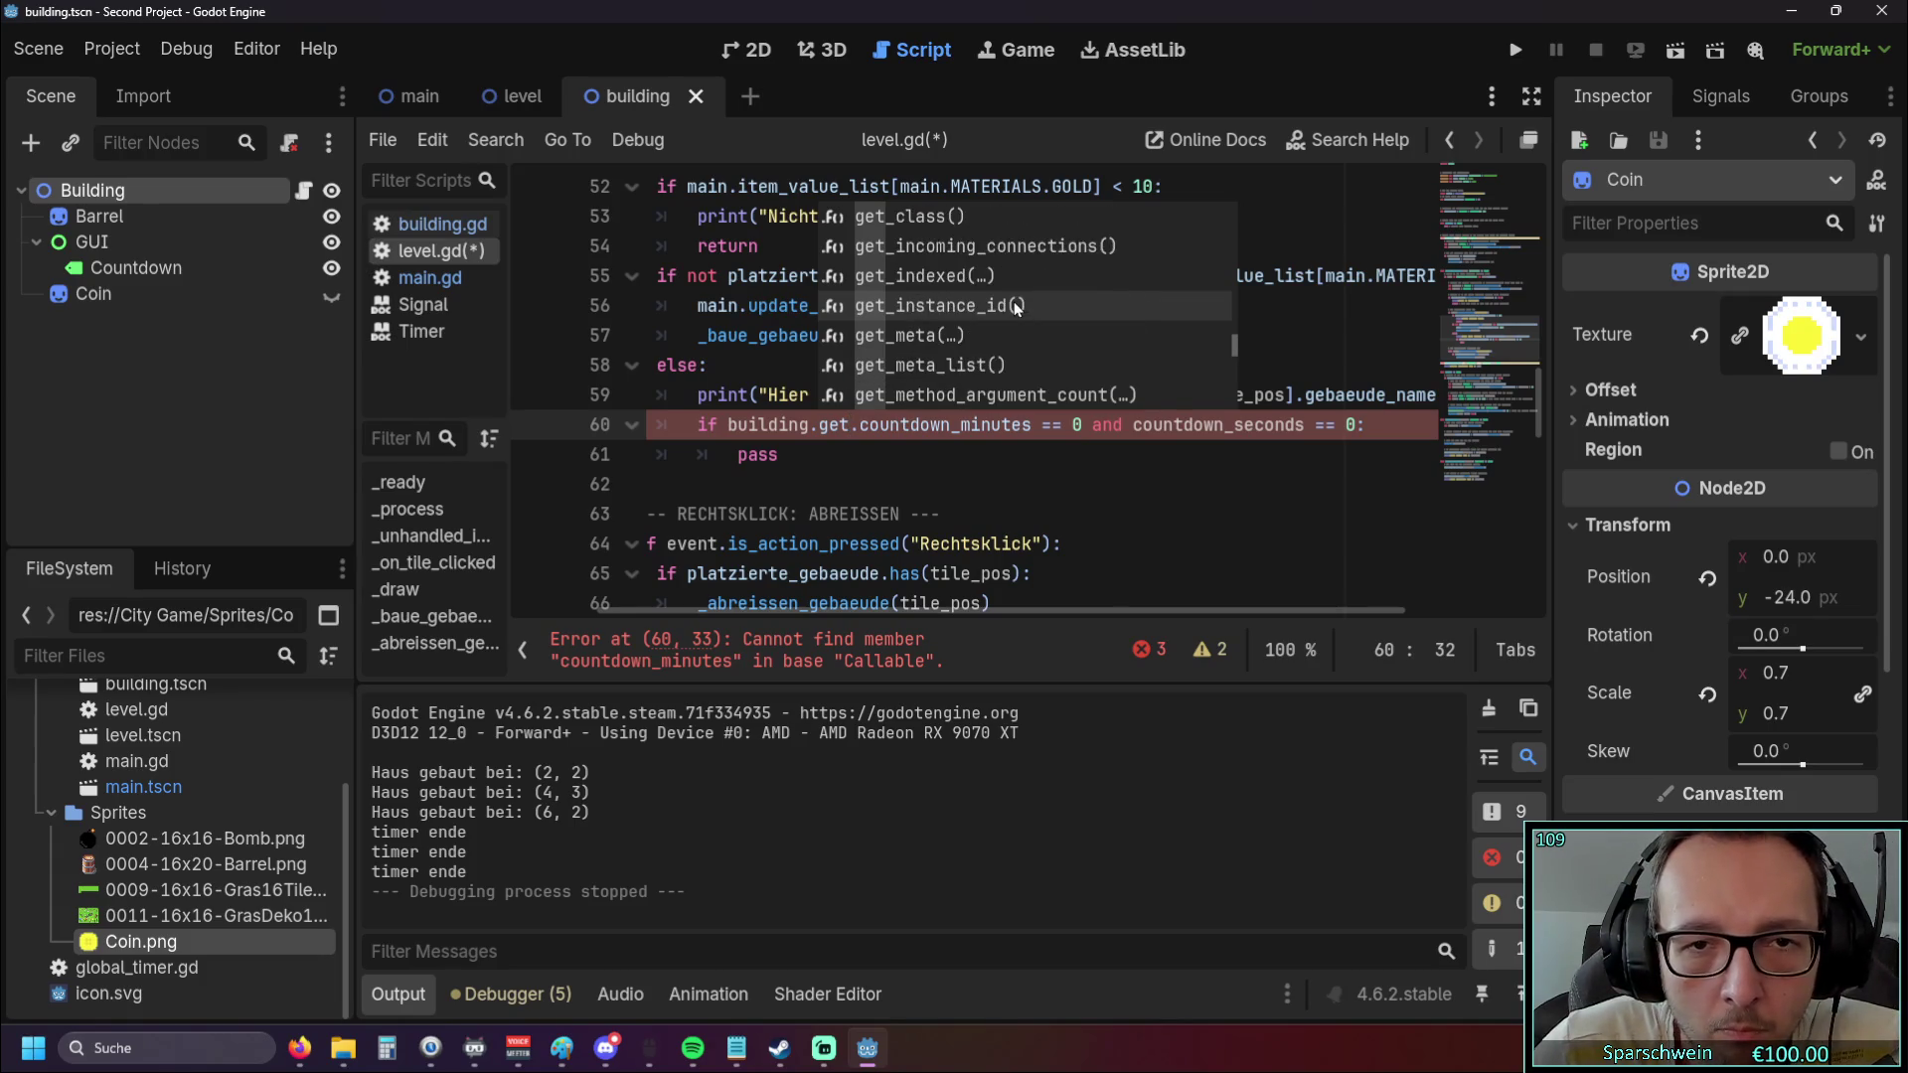
scroll(1009, 302, "up", 5)
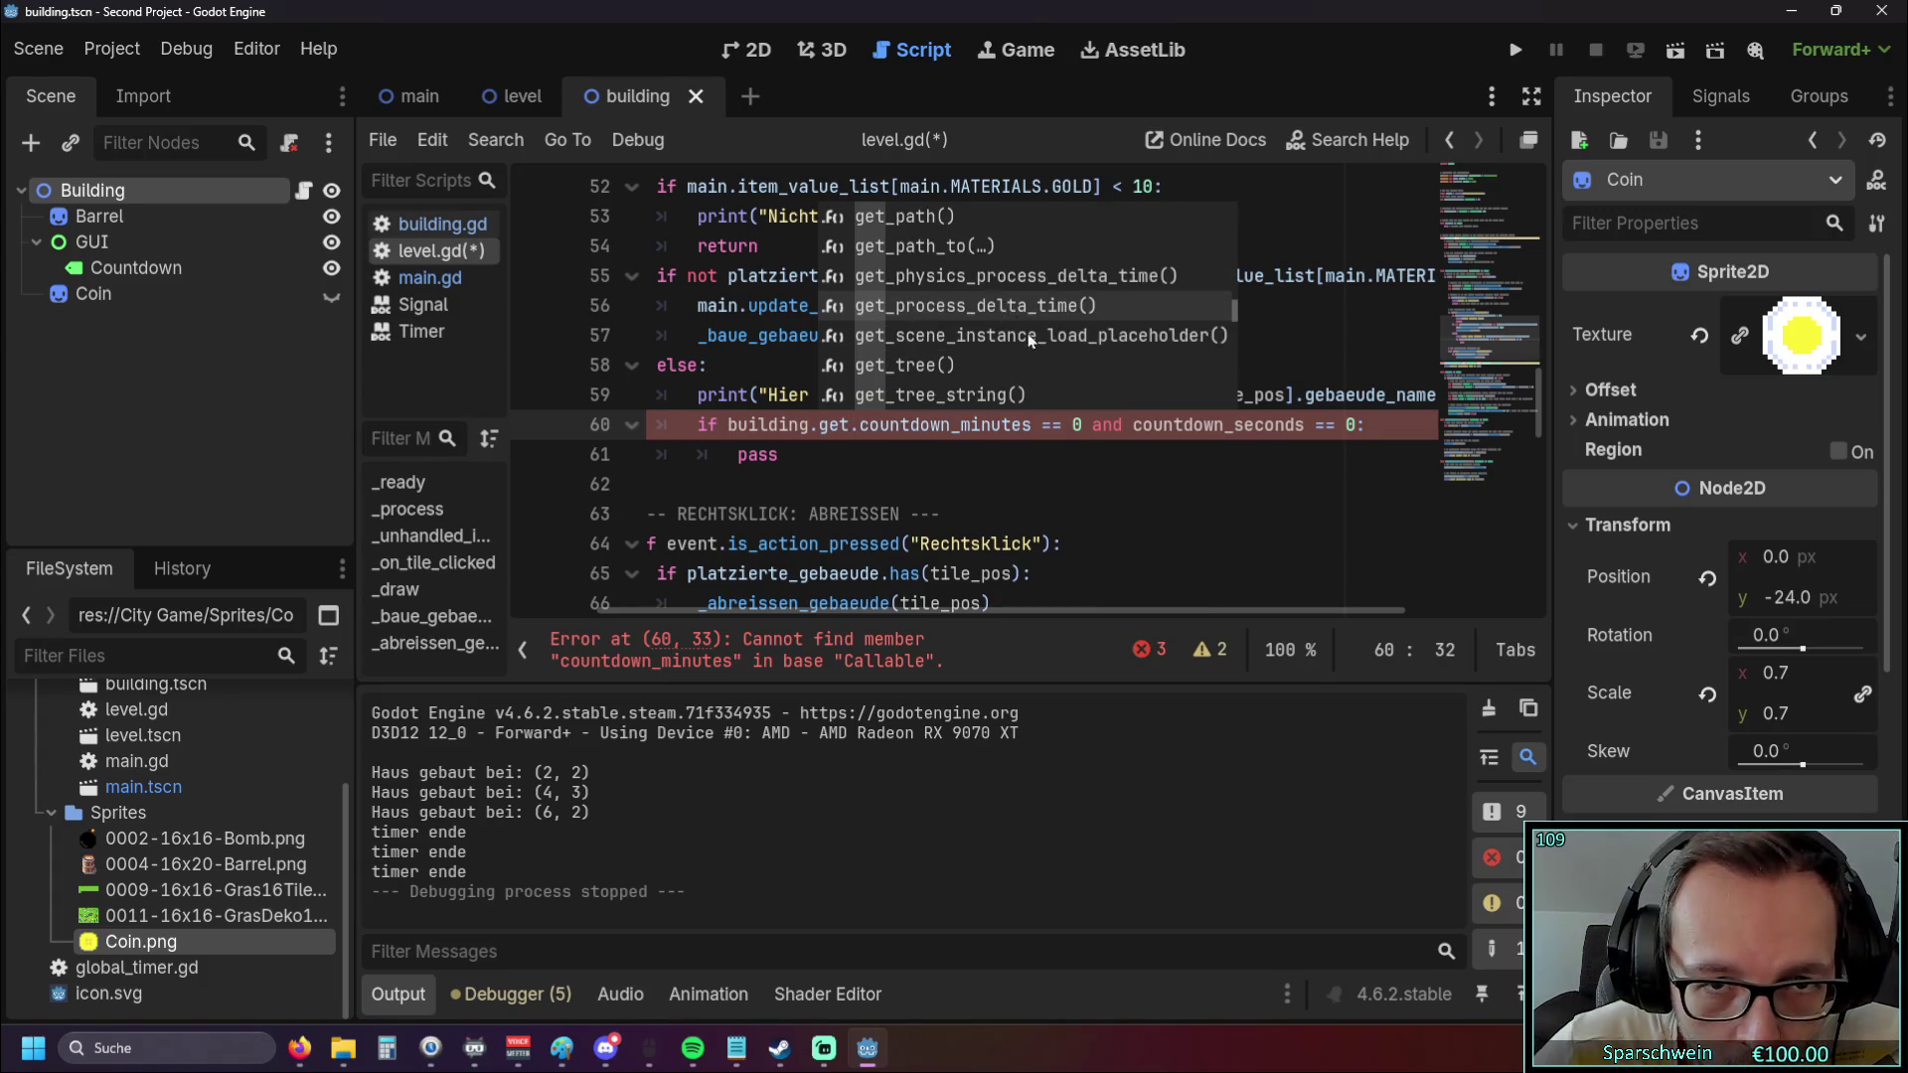
scroll(1029, 342, "up", 3)
scroll(1029, 343, "up", 1)
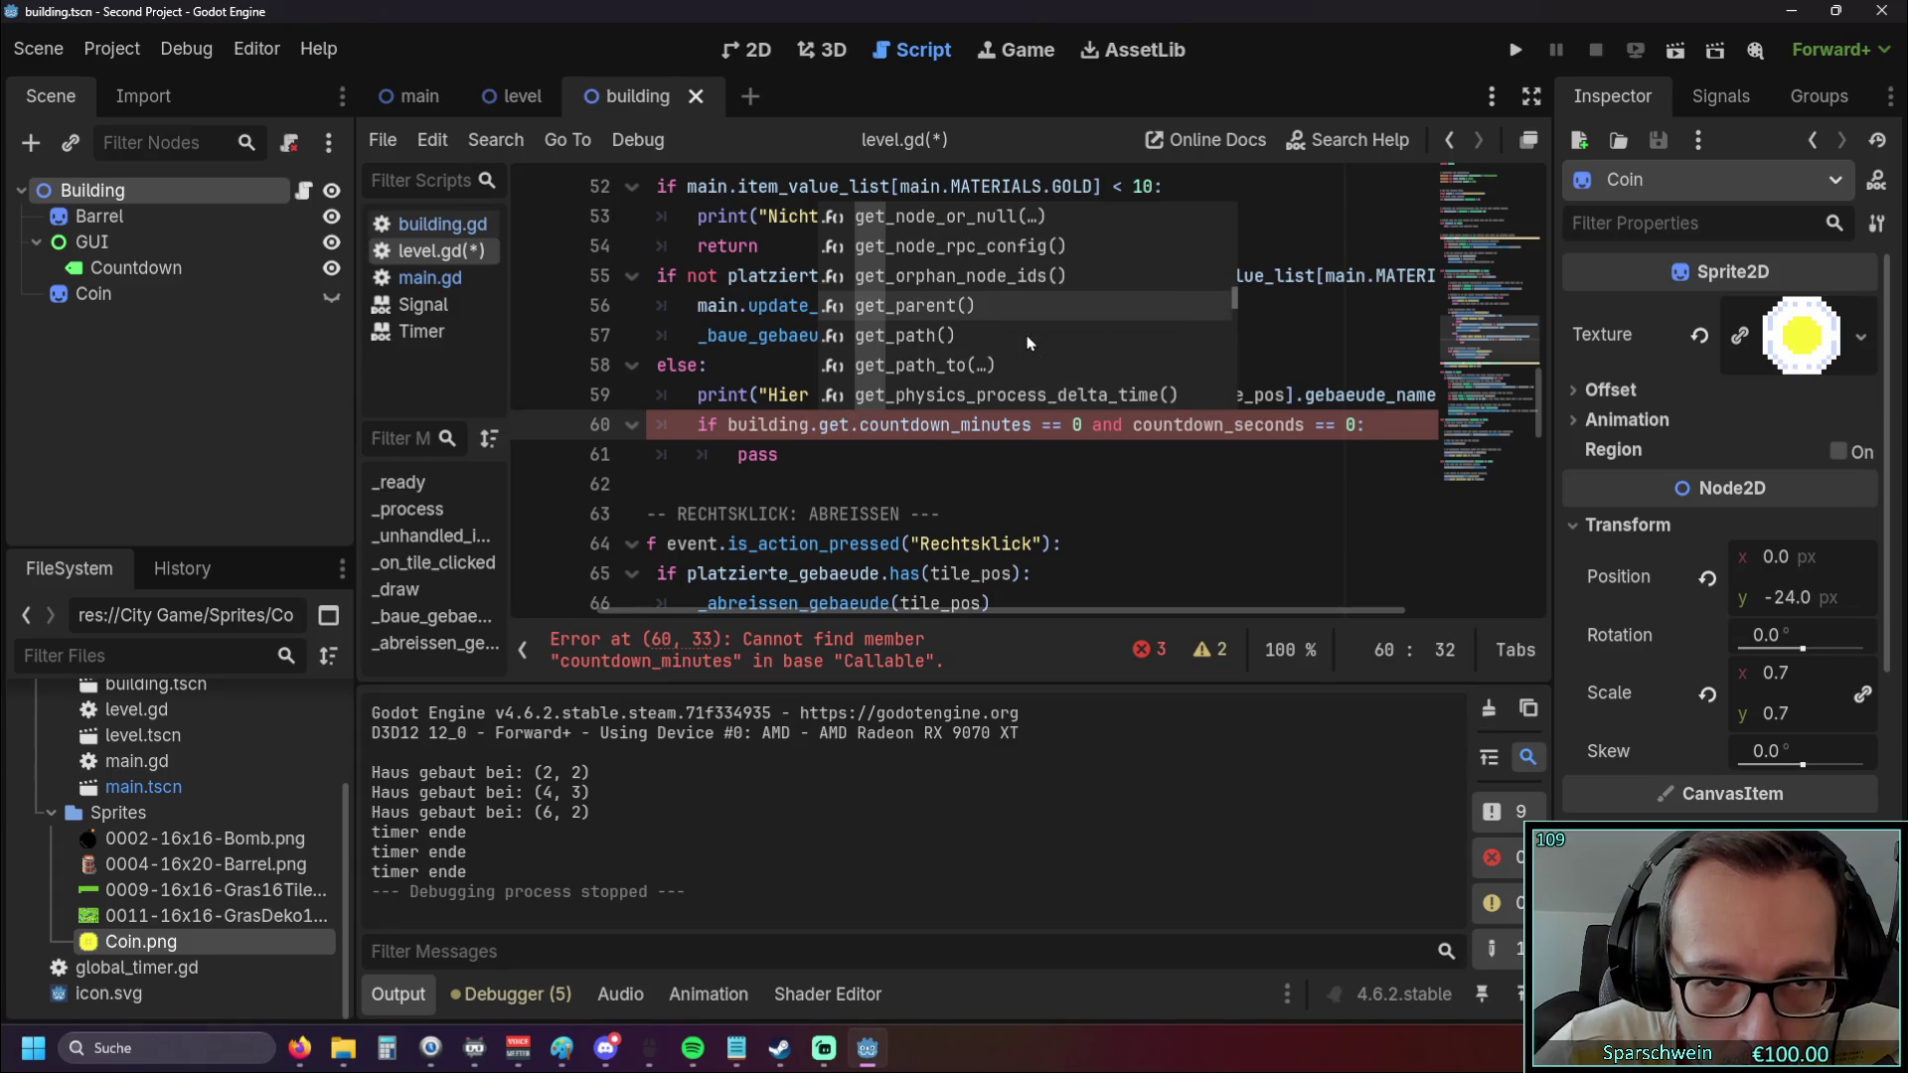
scroll(984, 334, "up", 1)
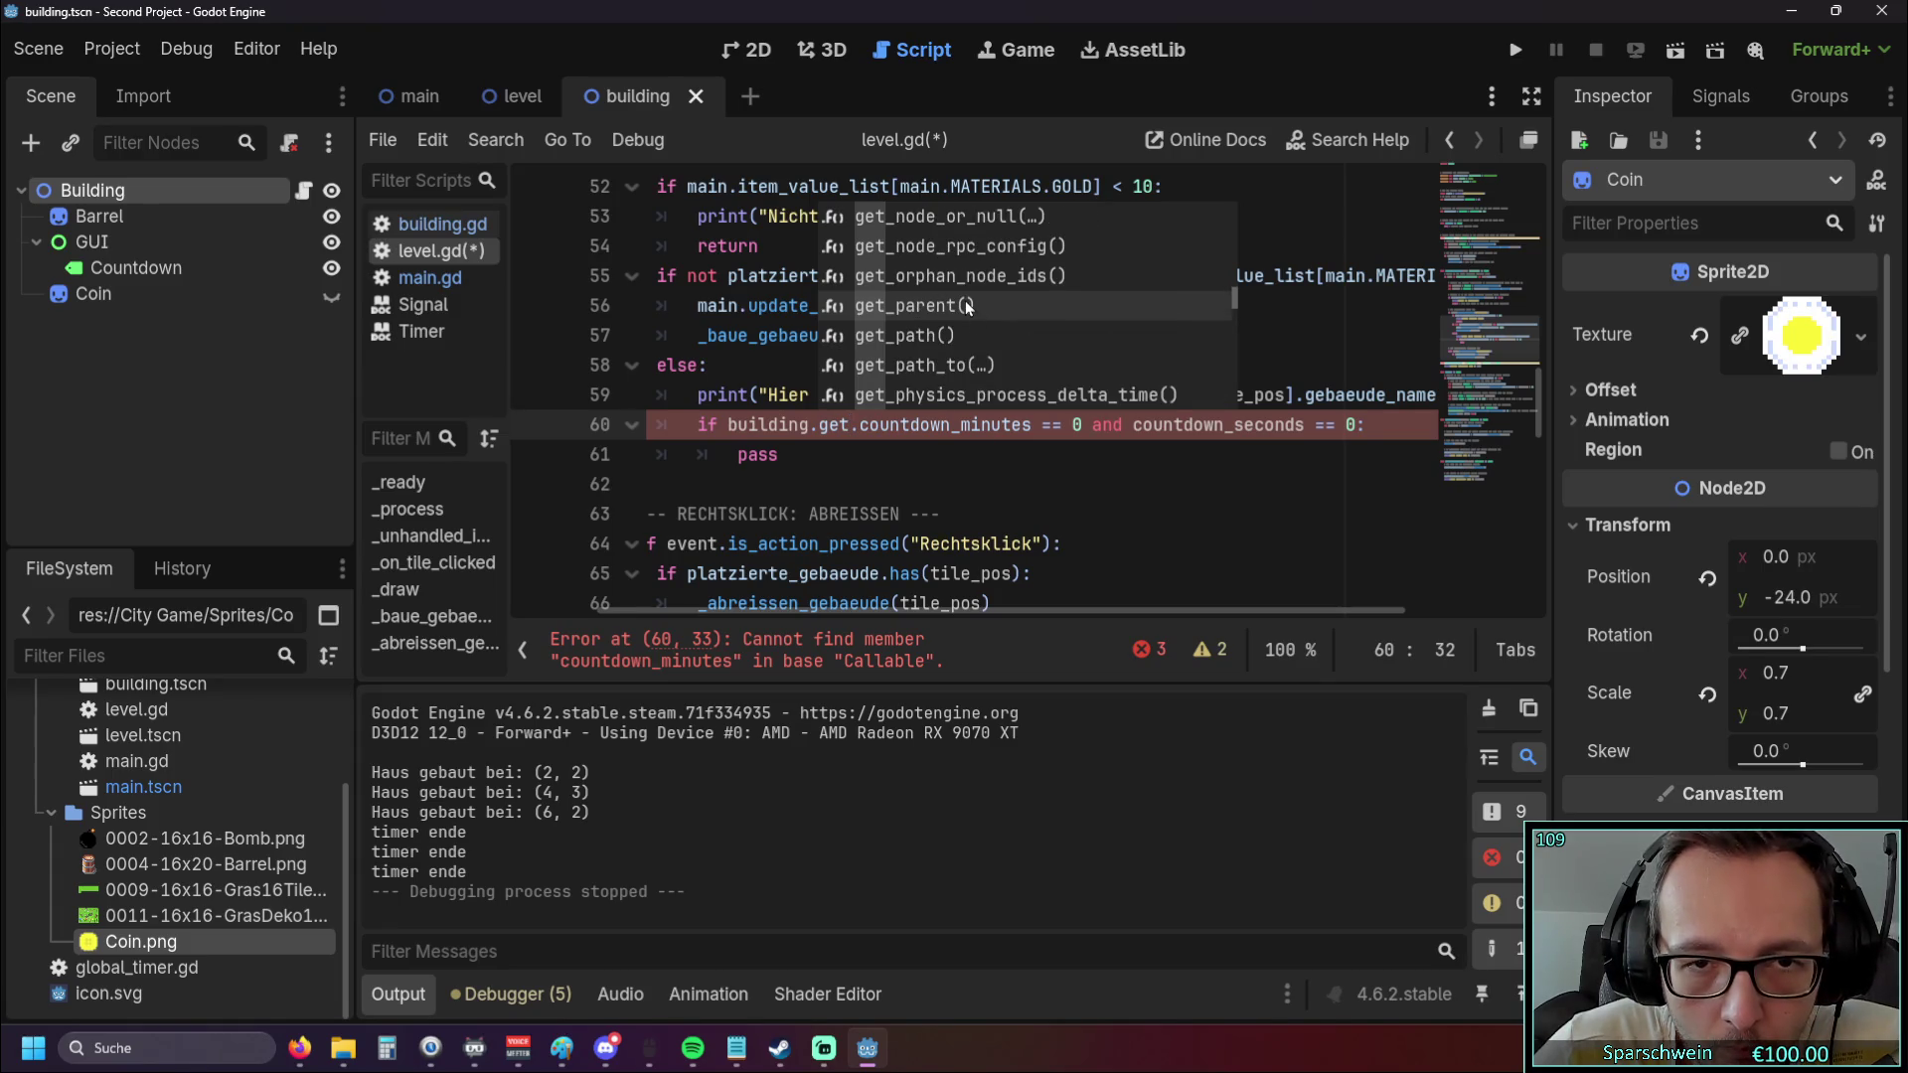
key("Return")
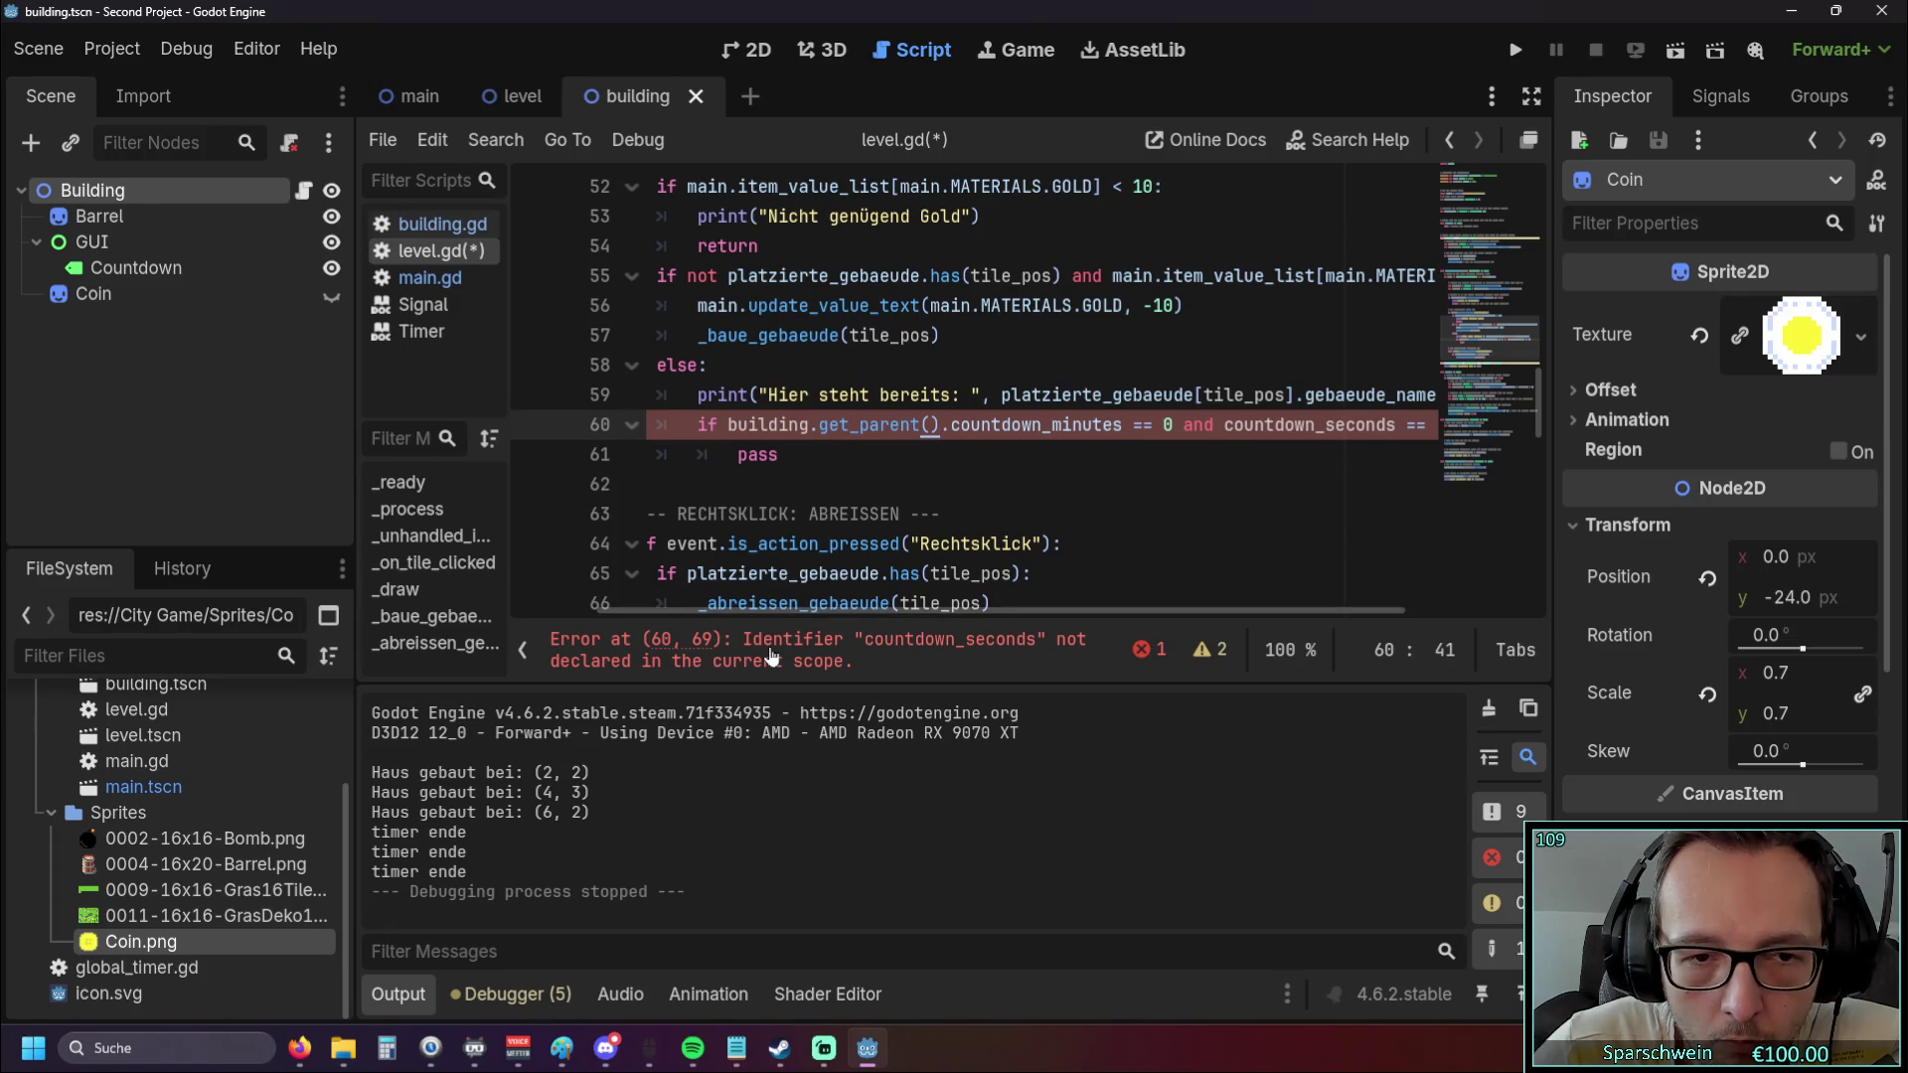
Copy 'building.get_parent().' in front of countdown_seconds too.
left_click(934, 477)
mouse_move(888, 611)
left_mouse_down()
mouse_move(1059, 616)
mouse_move(835, 610)
left_mouse_up()
left_click(1235, 425)
left_click(755, 424)
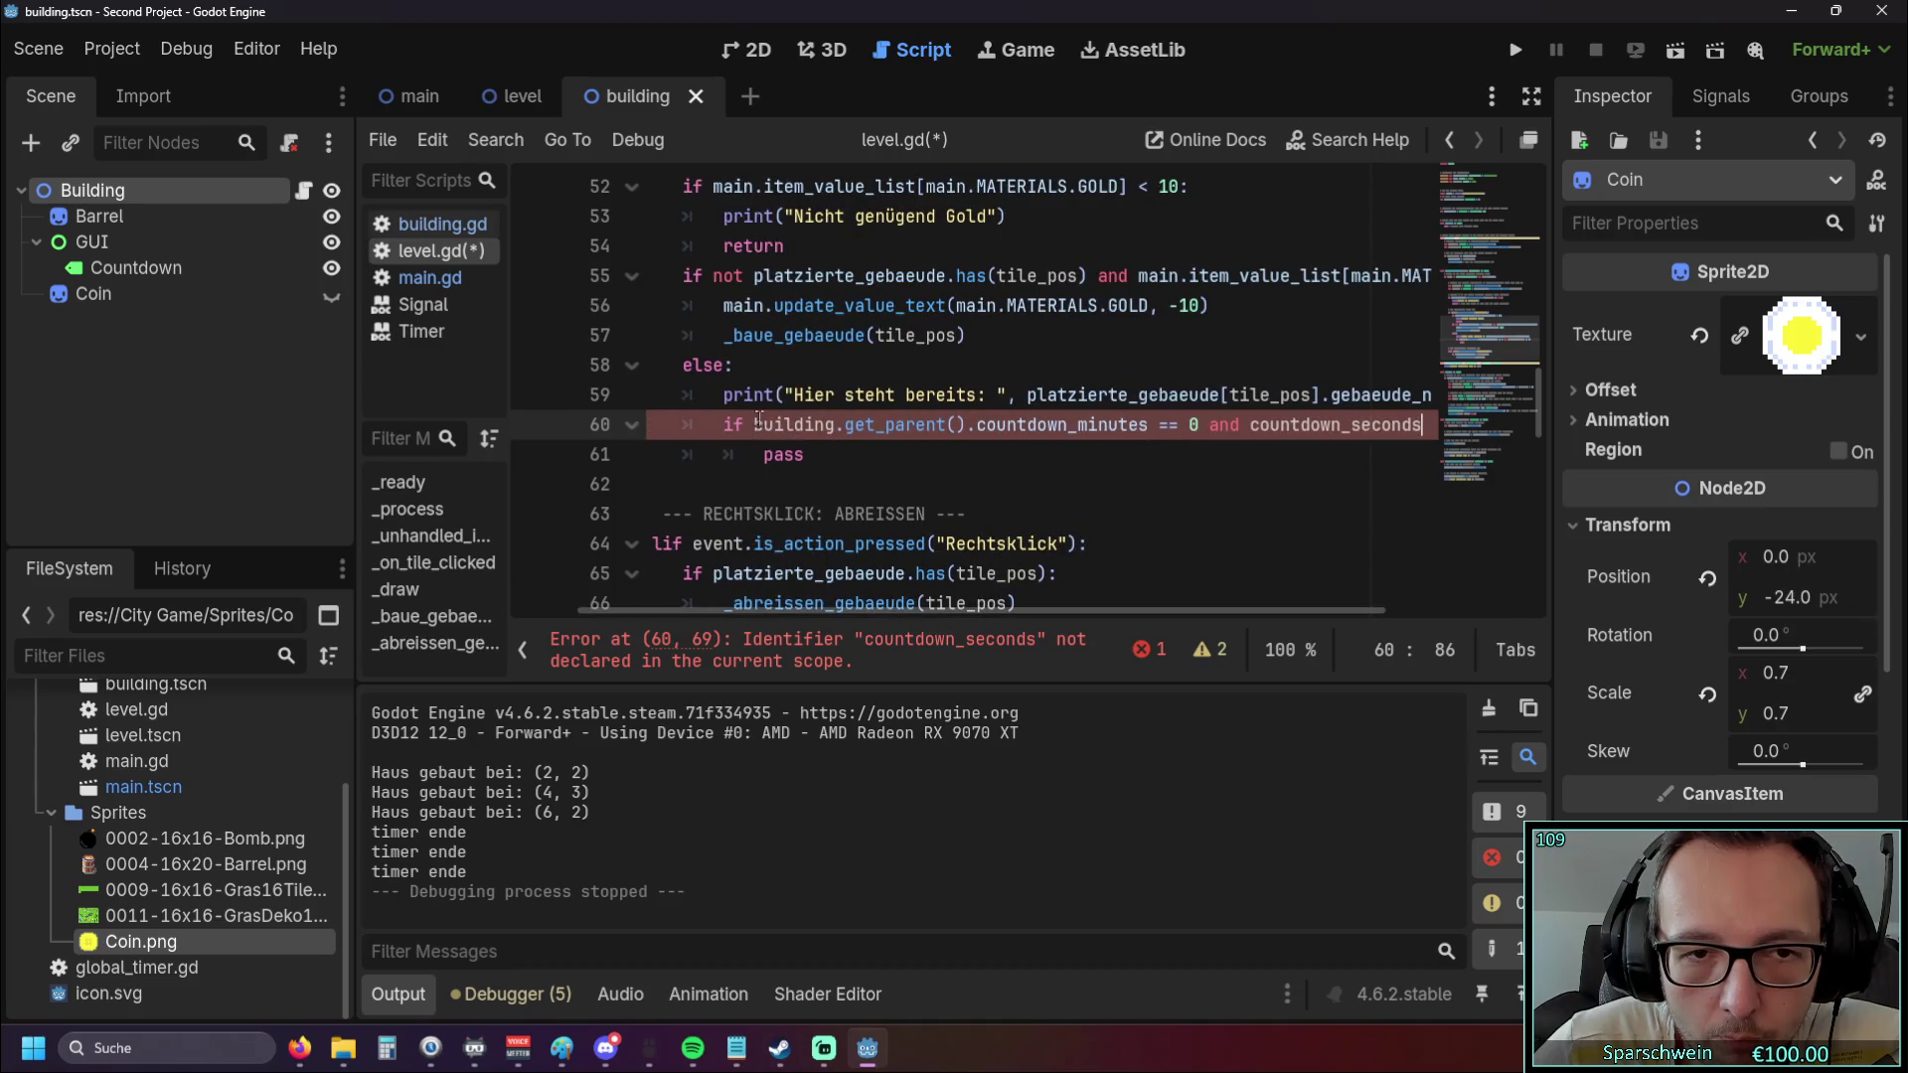
left_click_drag(755, 425, 975, 424)
key("ctrl+c")
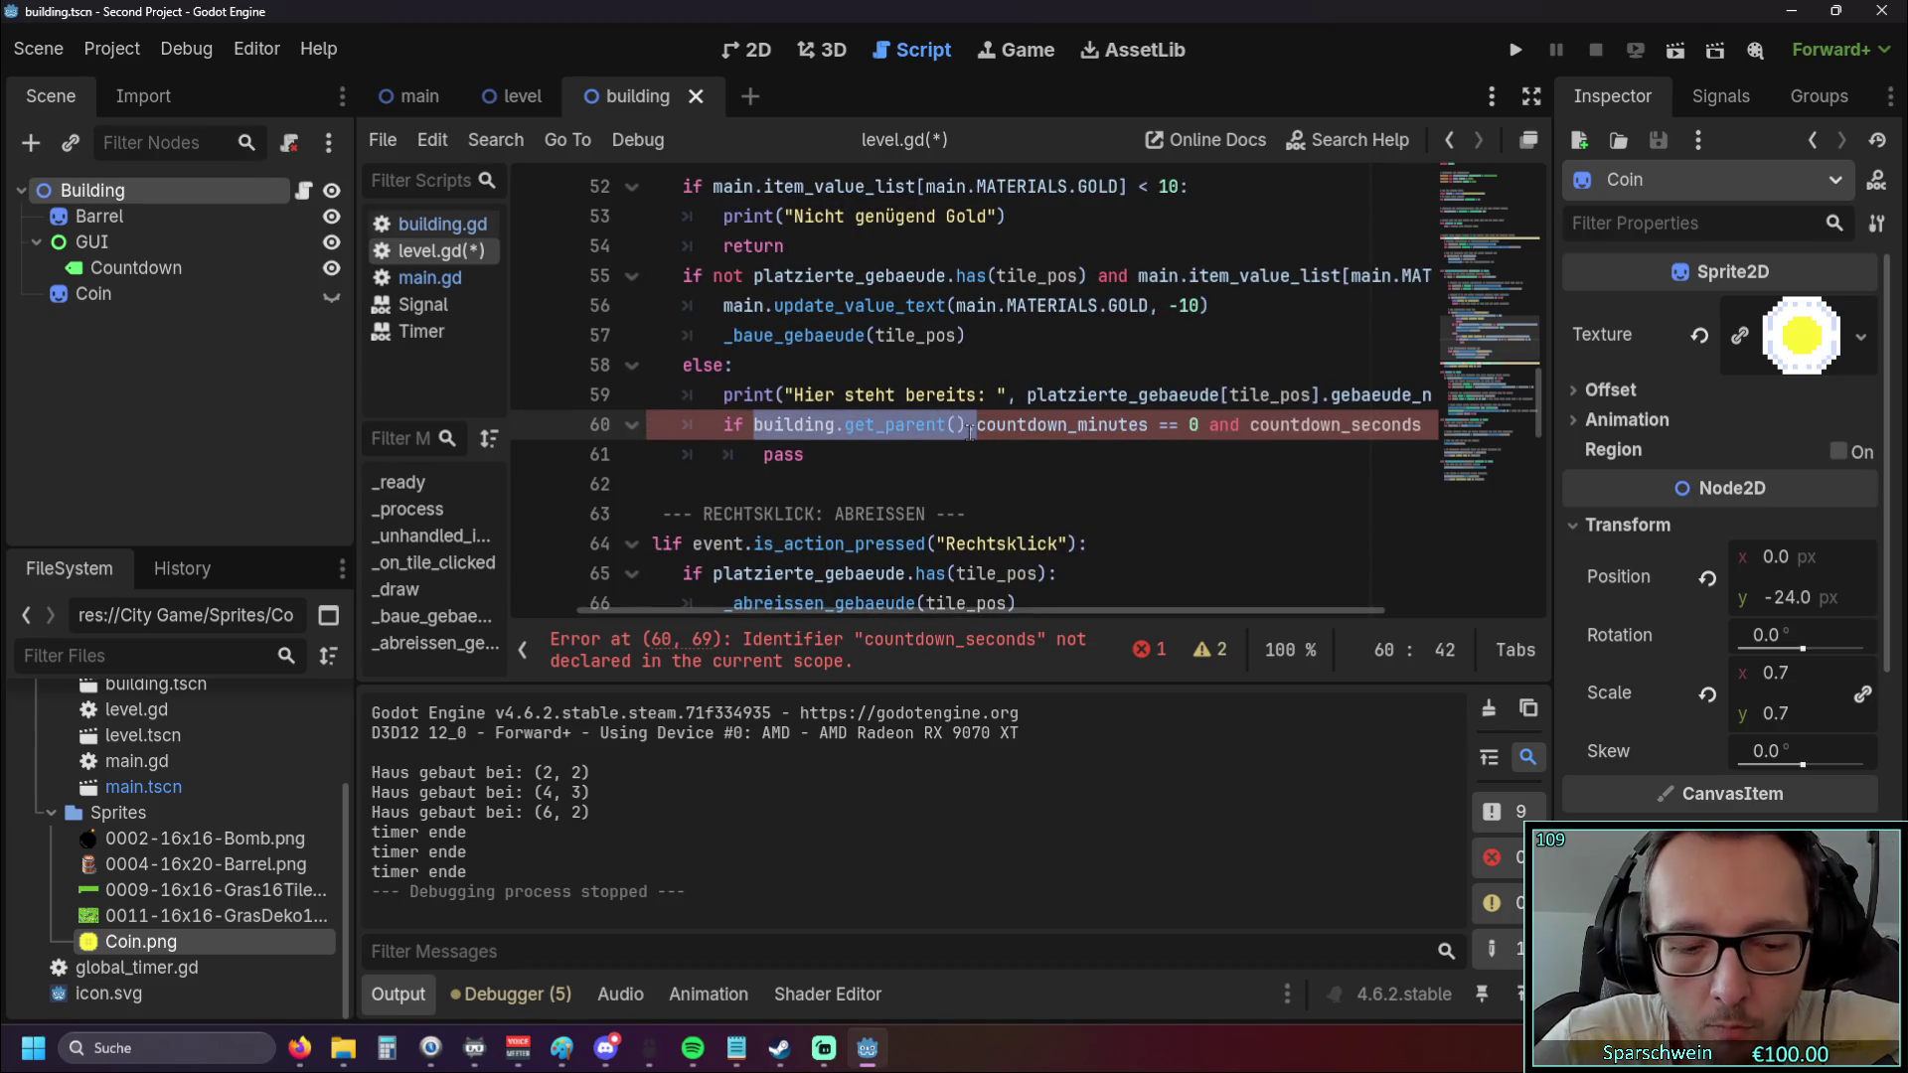
left_click(1117, 424)
mouse_move(971, 610)
left_mouse_down()
mouse_move(1113, 626)
mouse_move(831, 600)
mouse_move(1108, 556)
mouse_move(1413, 455)
left_mouse_up()
key("ctrl+v")
left_click(1053, 513)
Add a print(" klick klick klick") line inside the if block and run the game.
left_click(1430, 427)
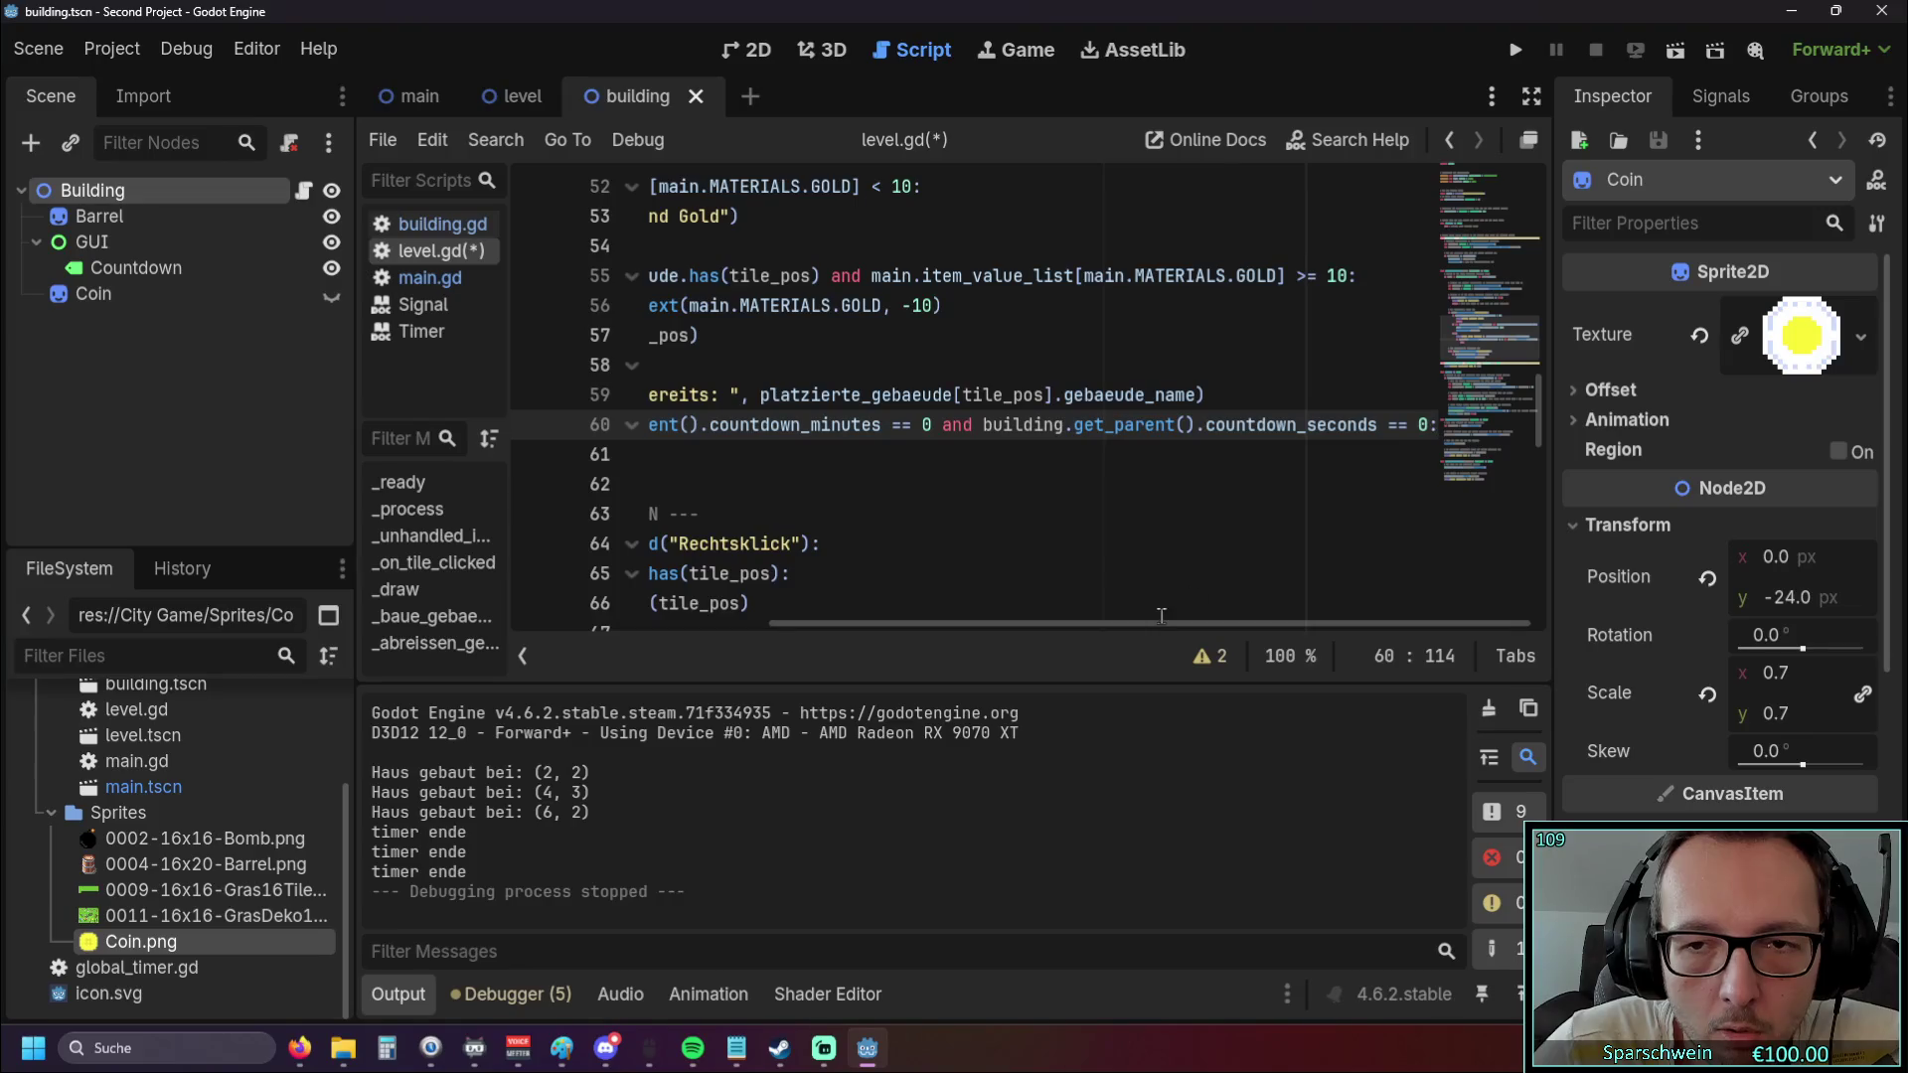
key("Down")
type("klick K")
key("BackSpace")
key("BackSpace")
key("BackSpace")
type("print(\" kl")
type("ick")
type(" klick kli")
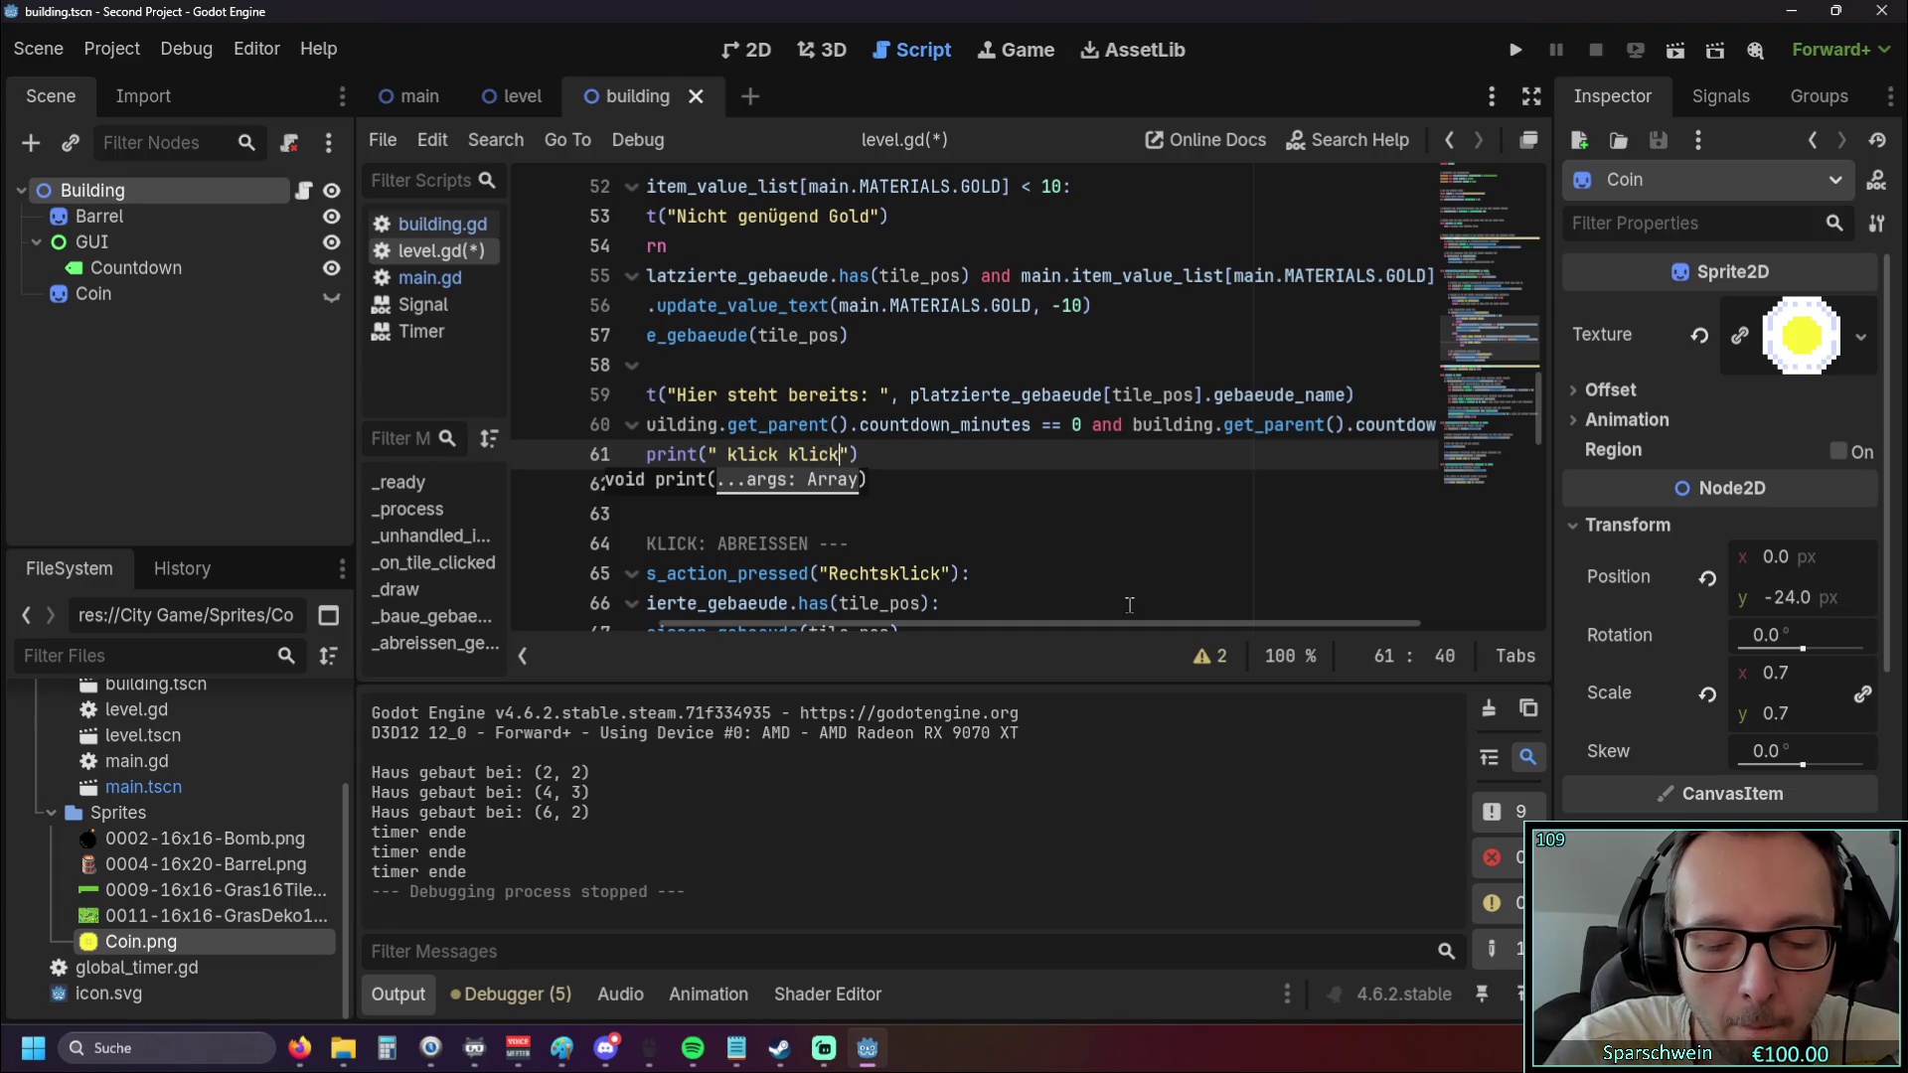
type("ck")
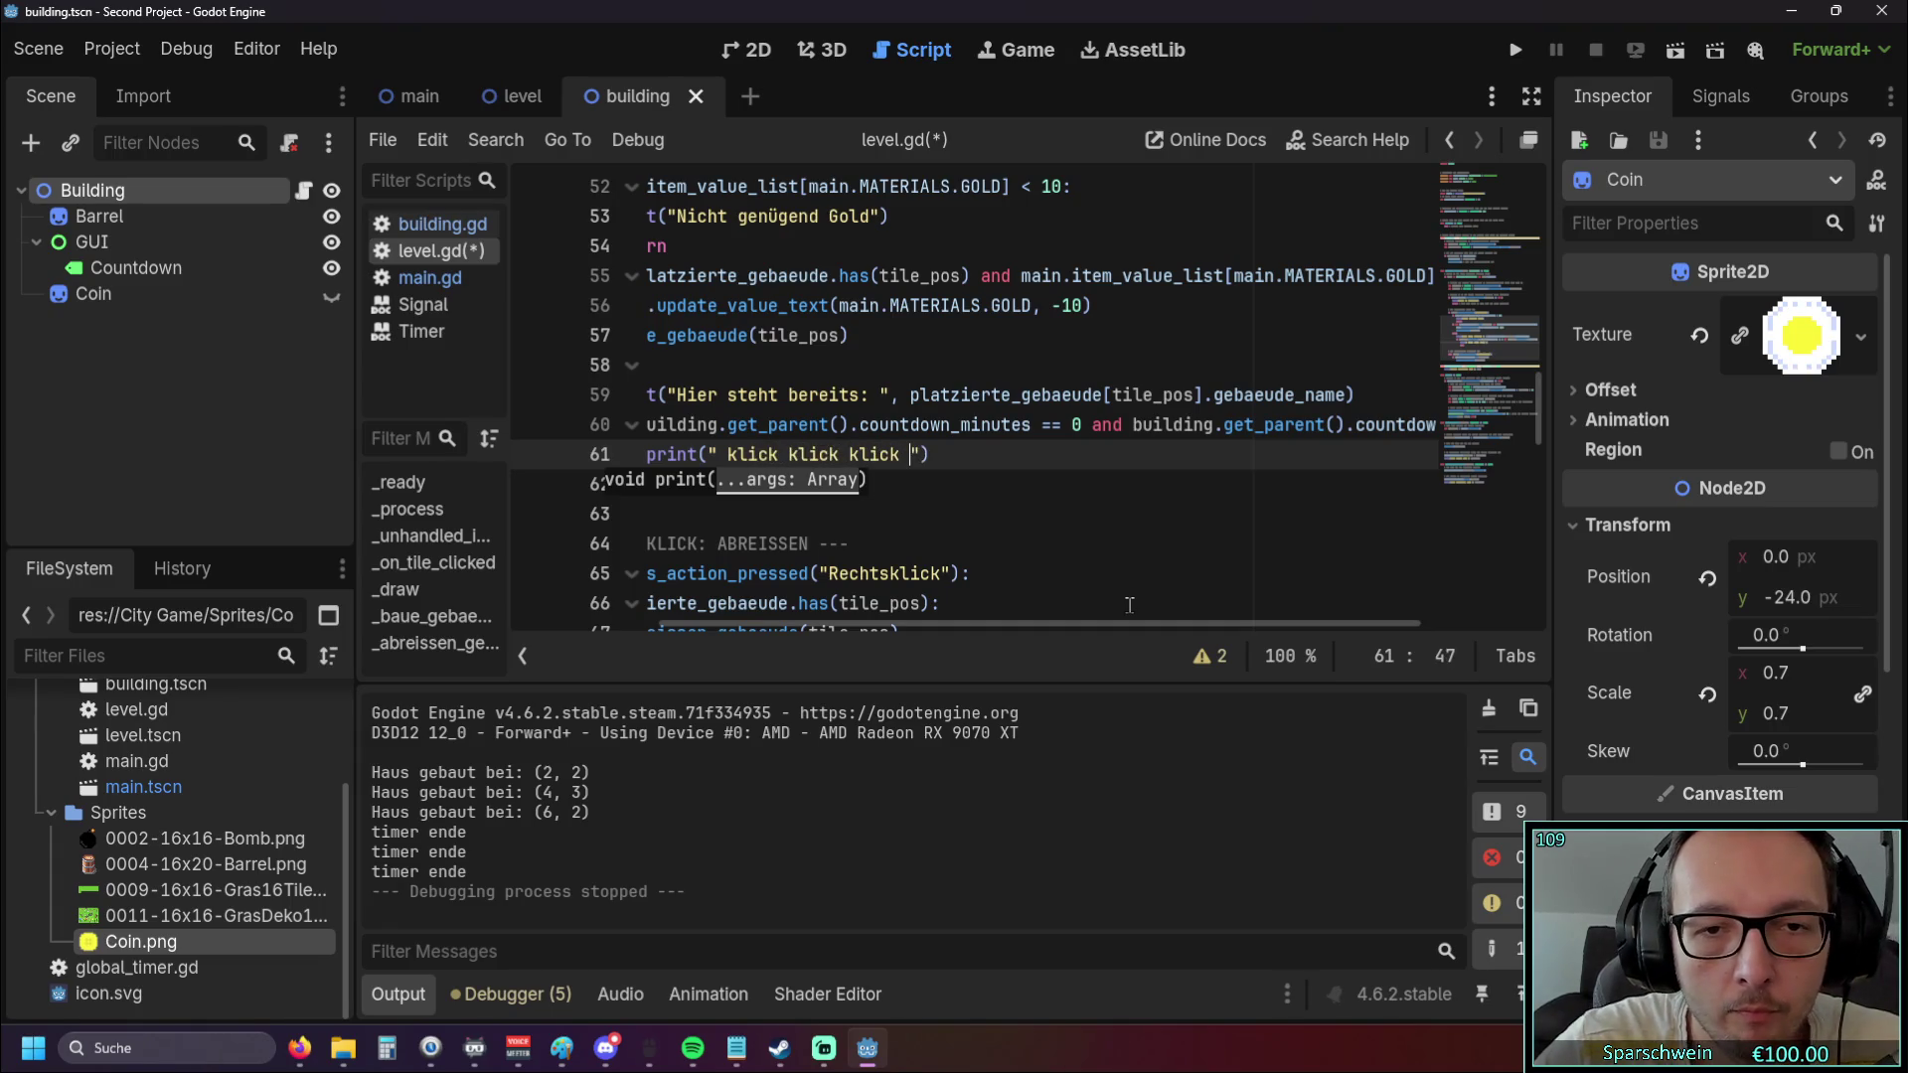
left_click(1514, 50)
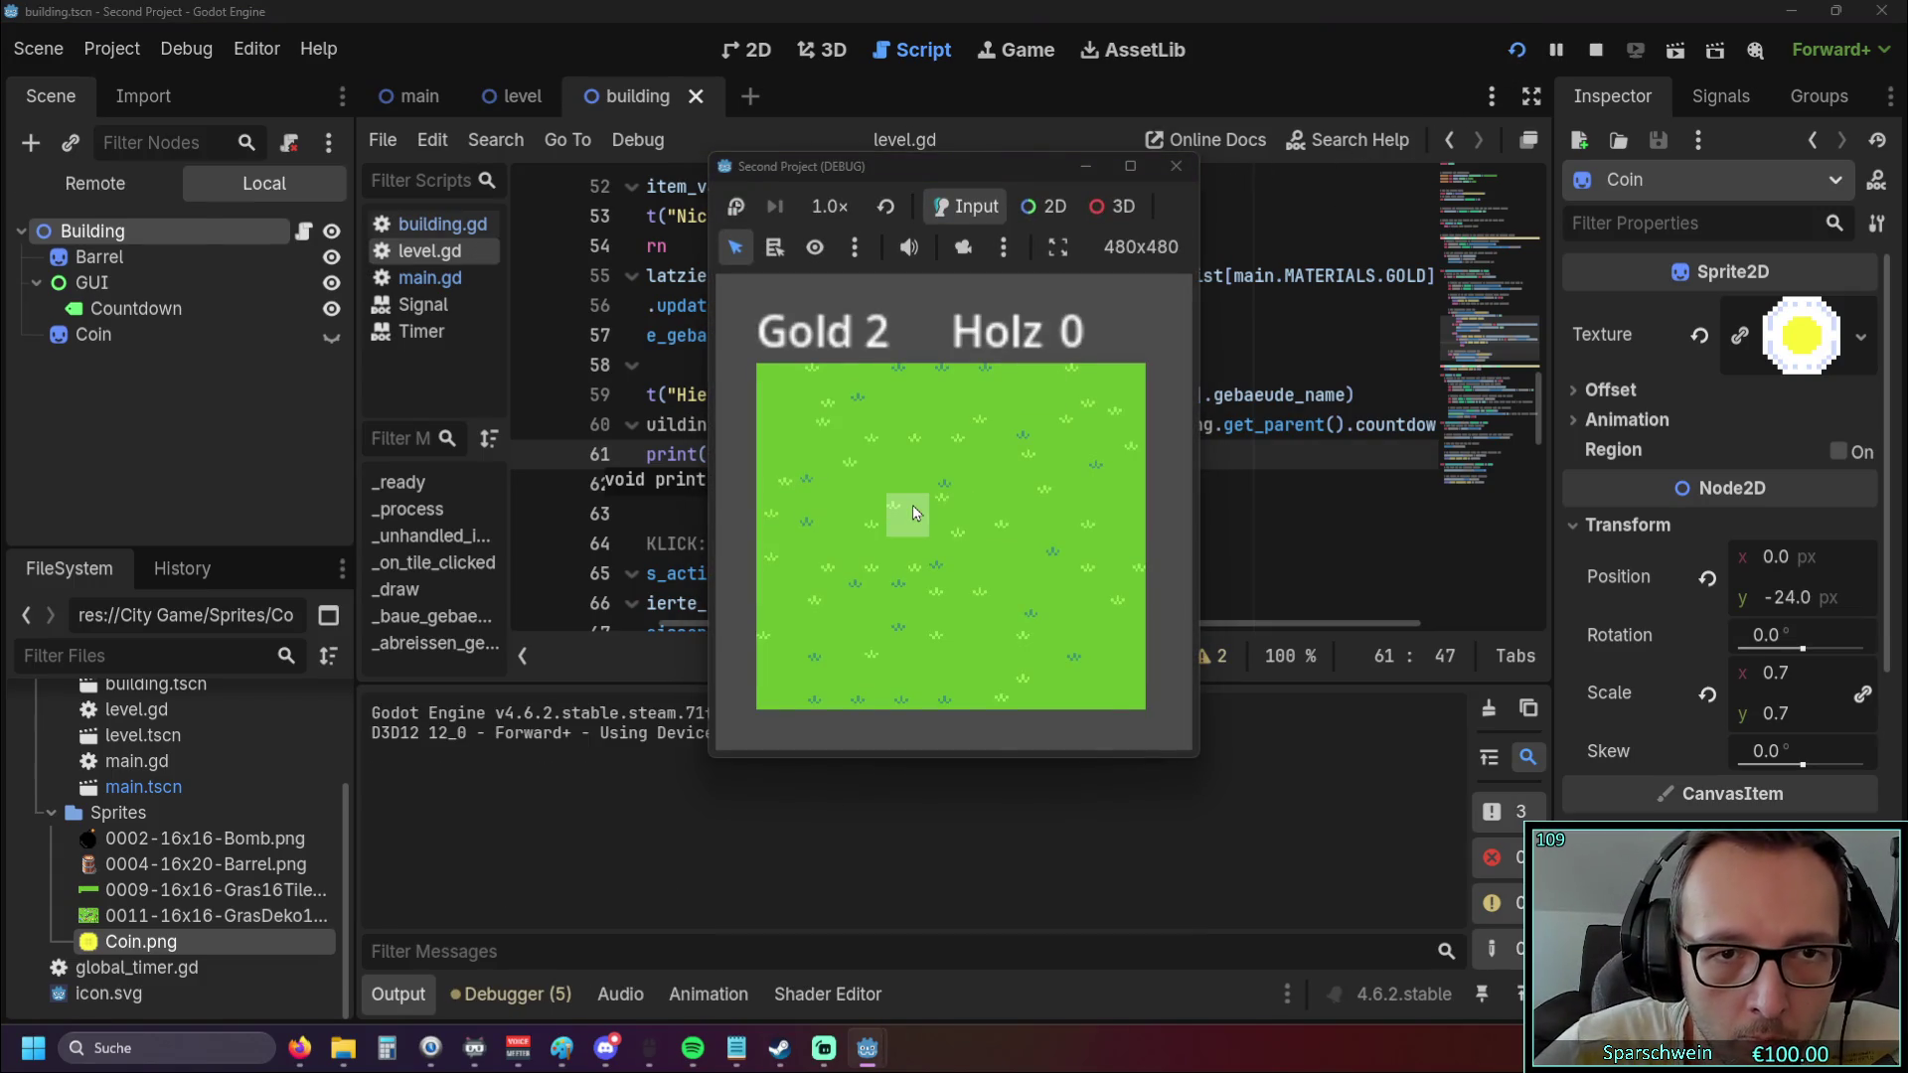
Build a barrel on tile (4,2), click it to trigger the countdown_minutes error, then stop the game.
left_click(914, 507)
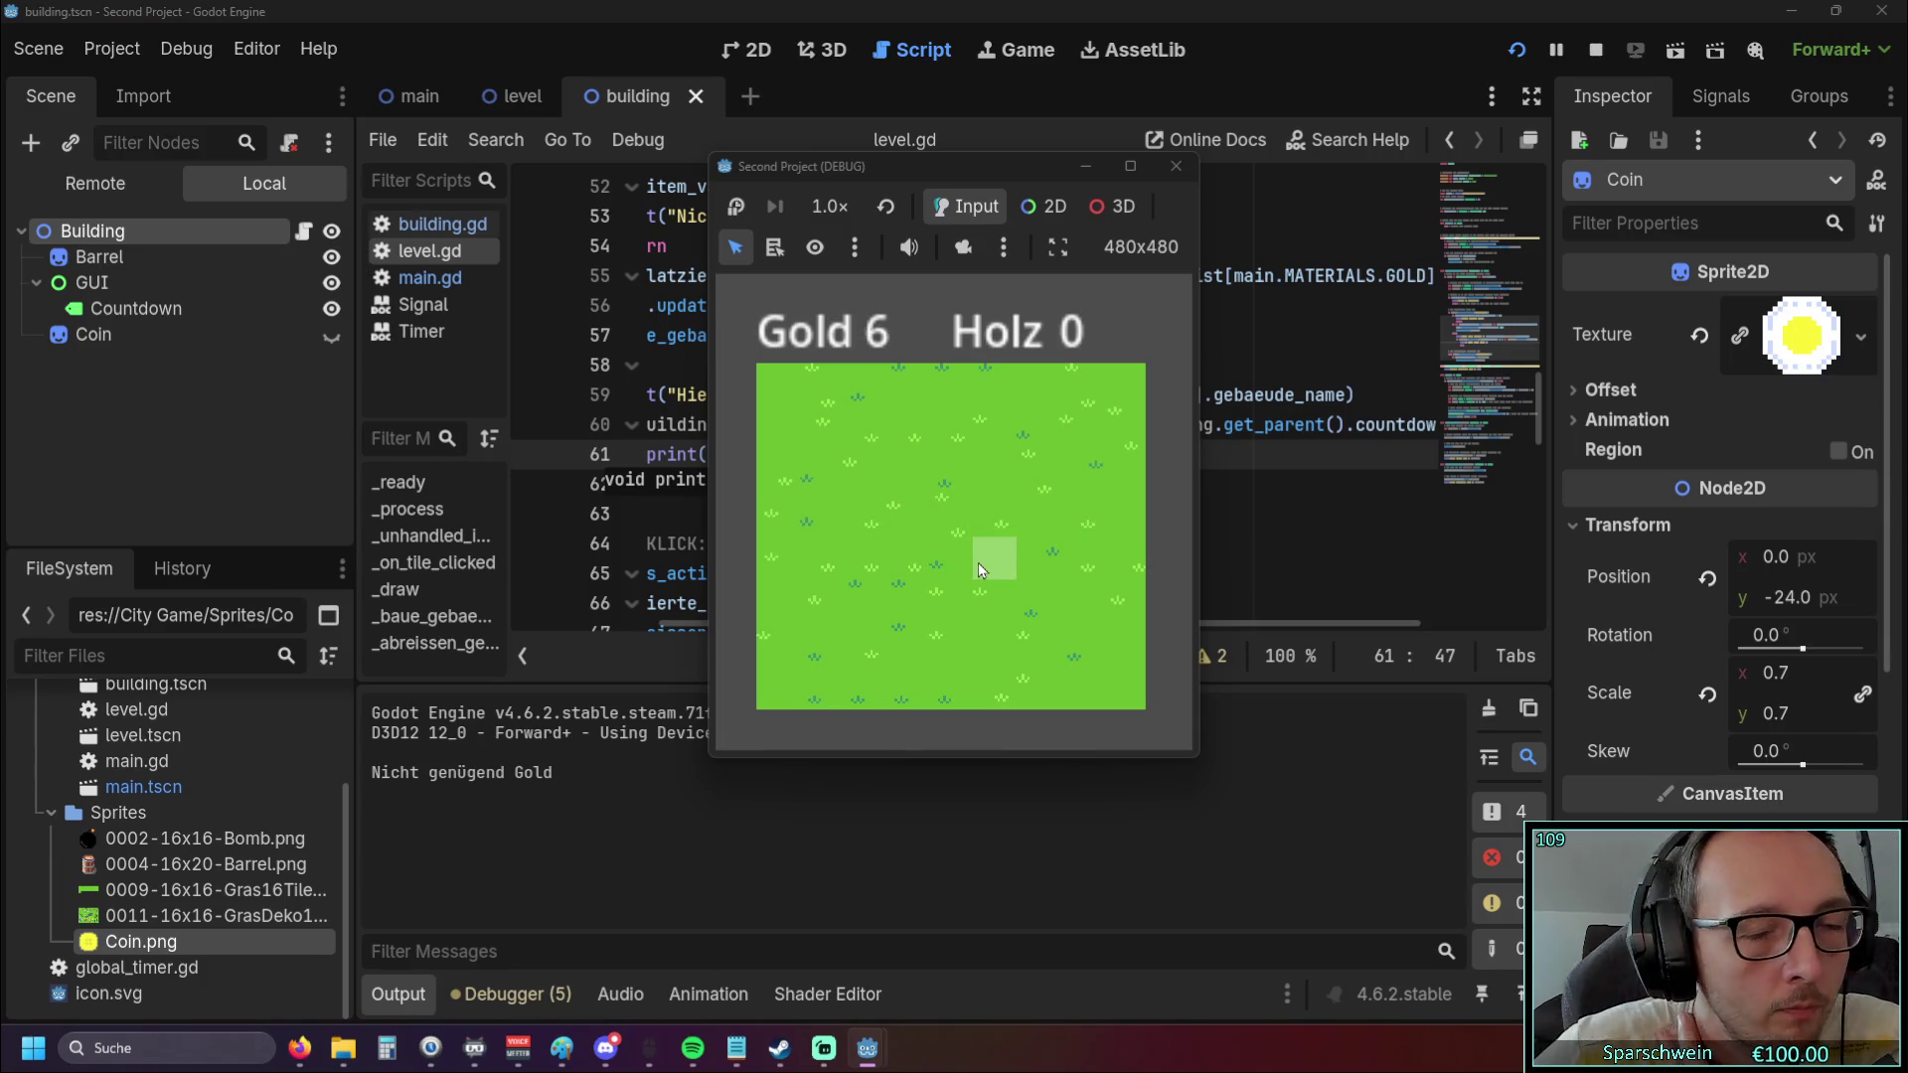
mouse_move(933, 179)
left_mouse_down()
mouse_move(498, 127)
mouse_move(797, 130)
left_mouse_up()
left_click(793, 415)
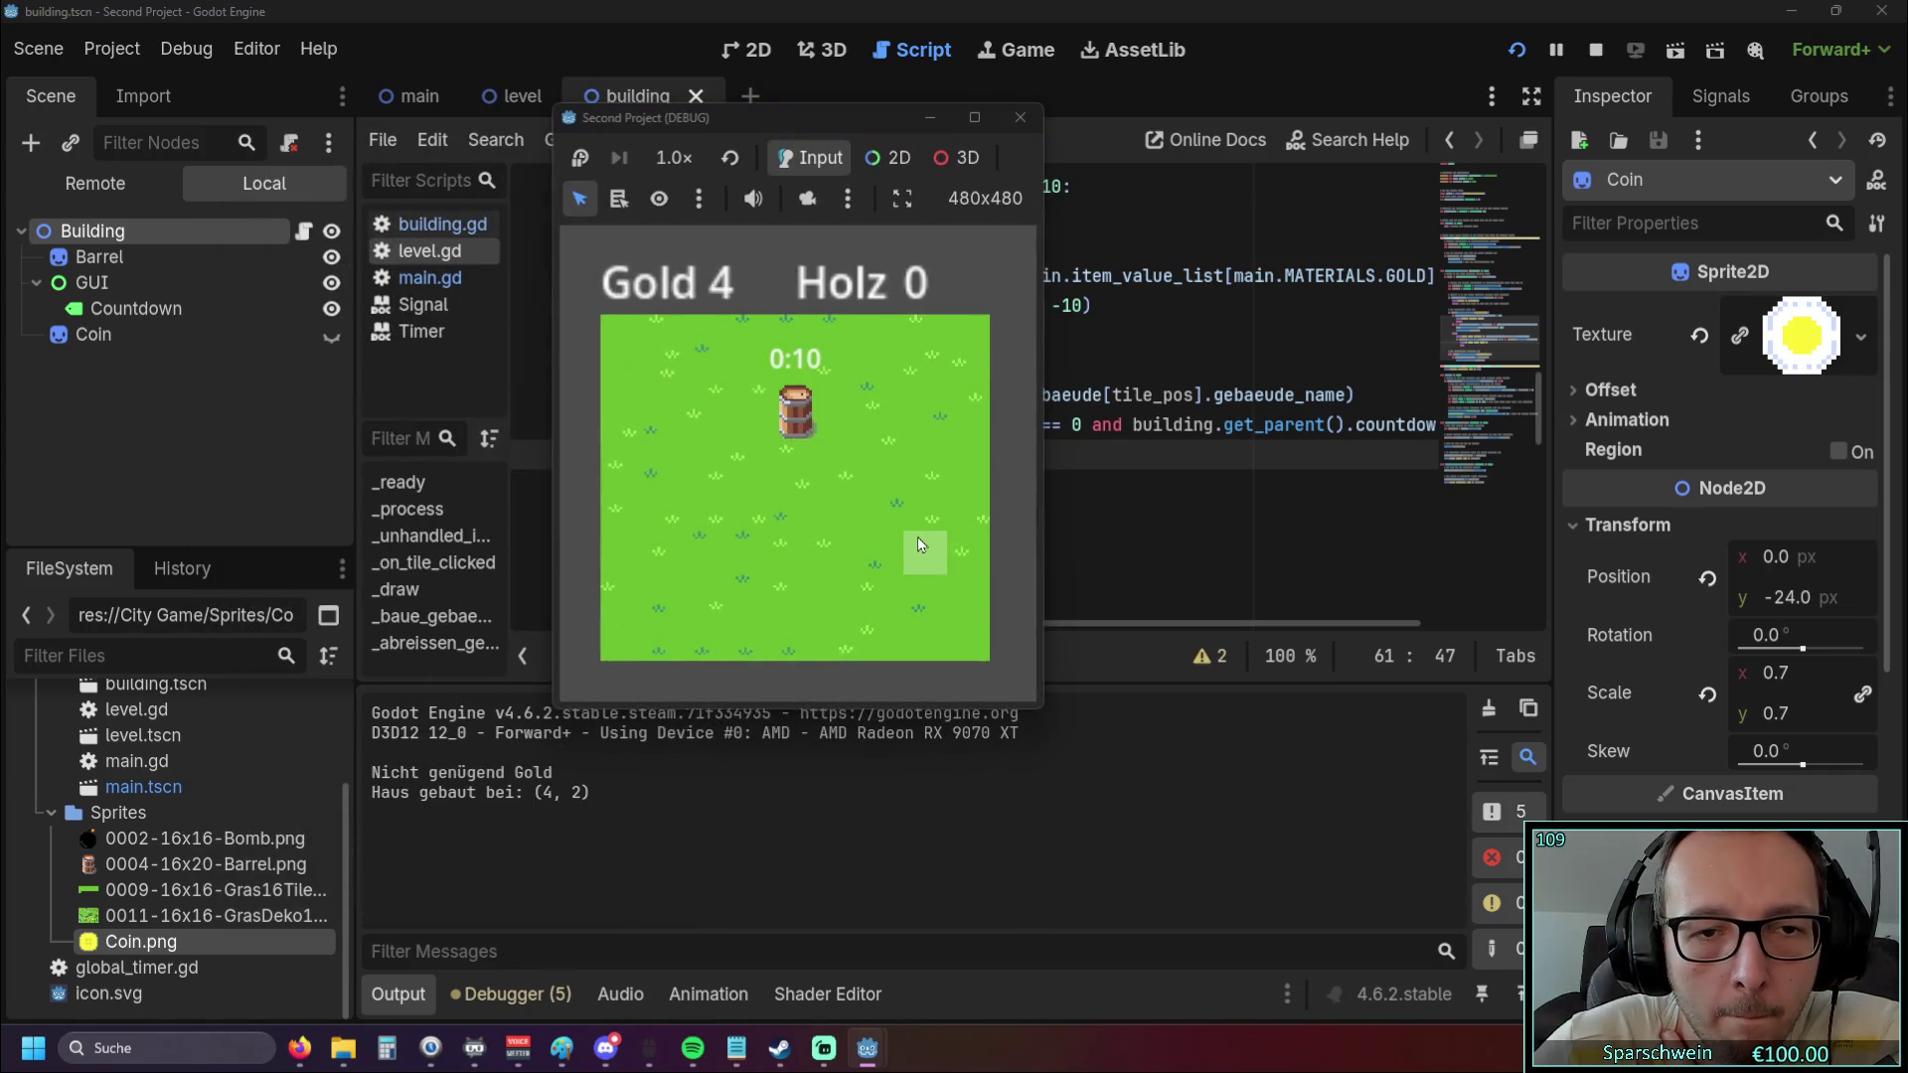
left_click(790, 422)
left_click(791, 421)
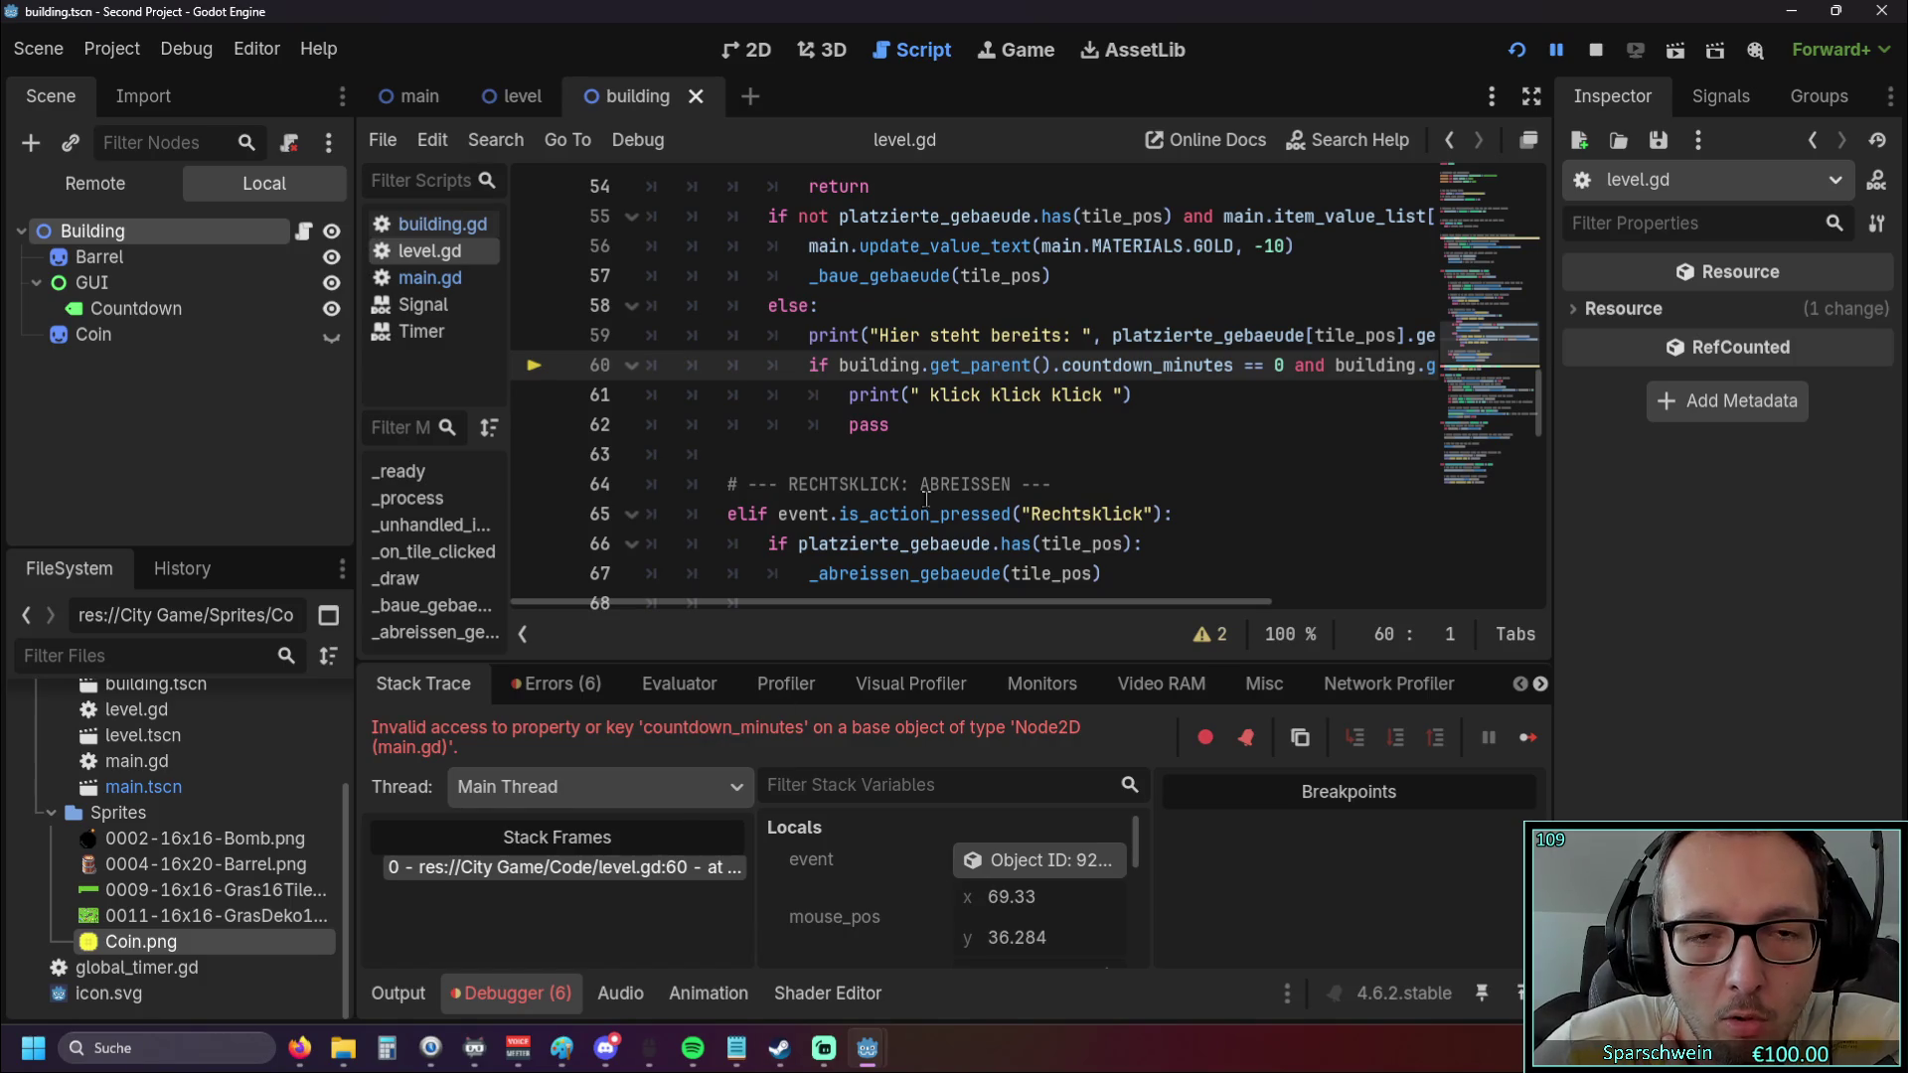
left_click(1523, 61)
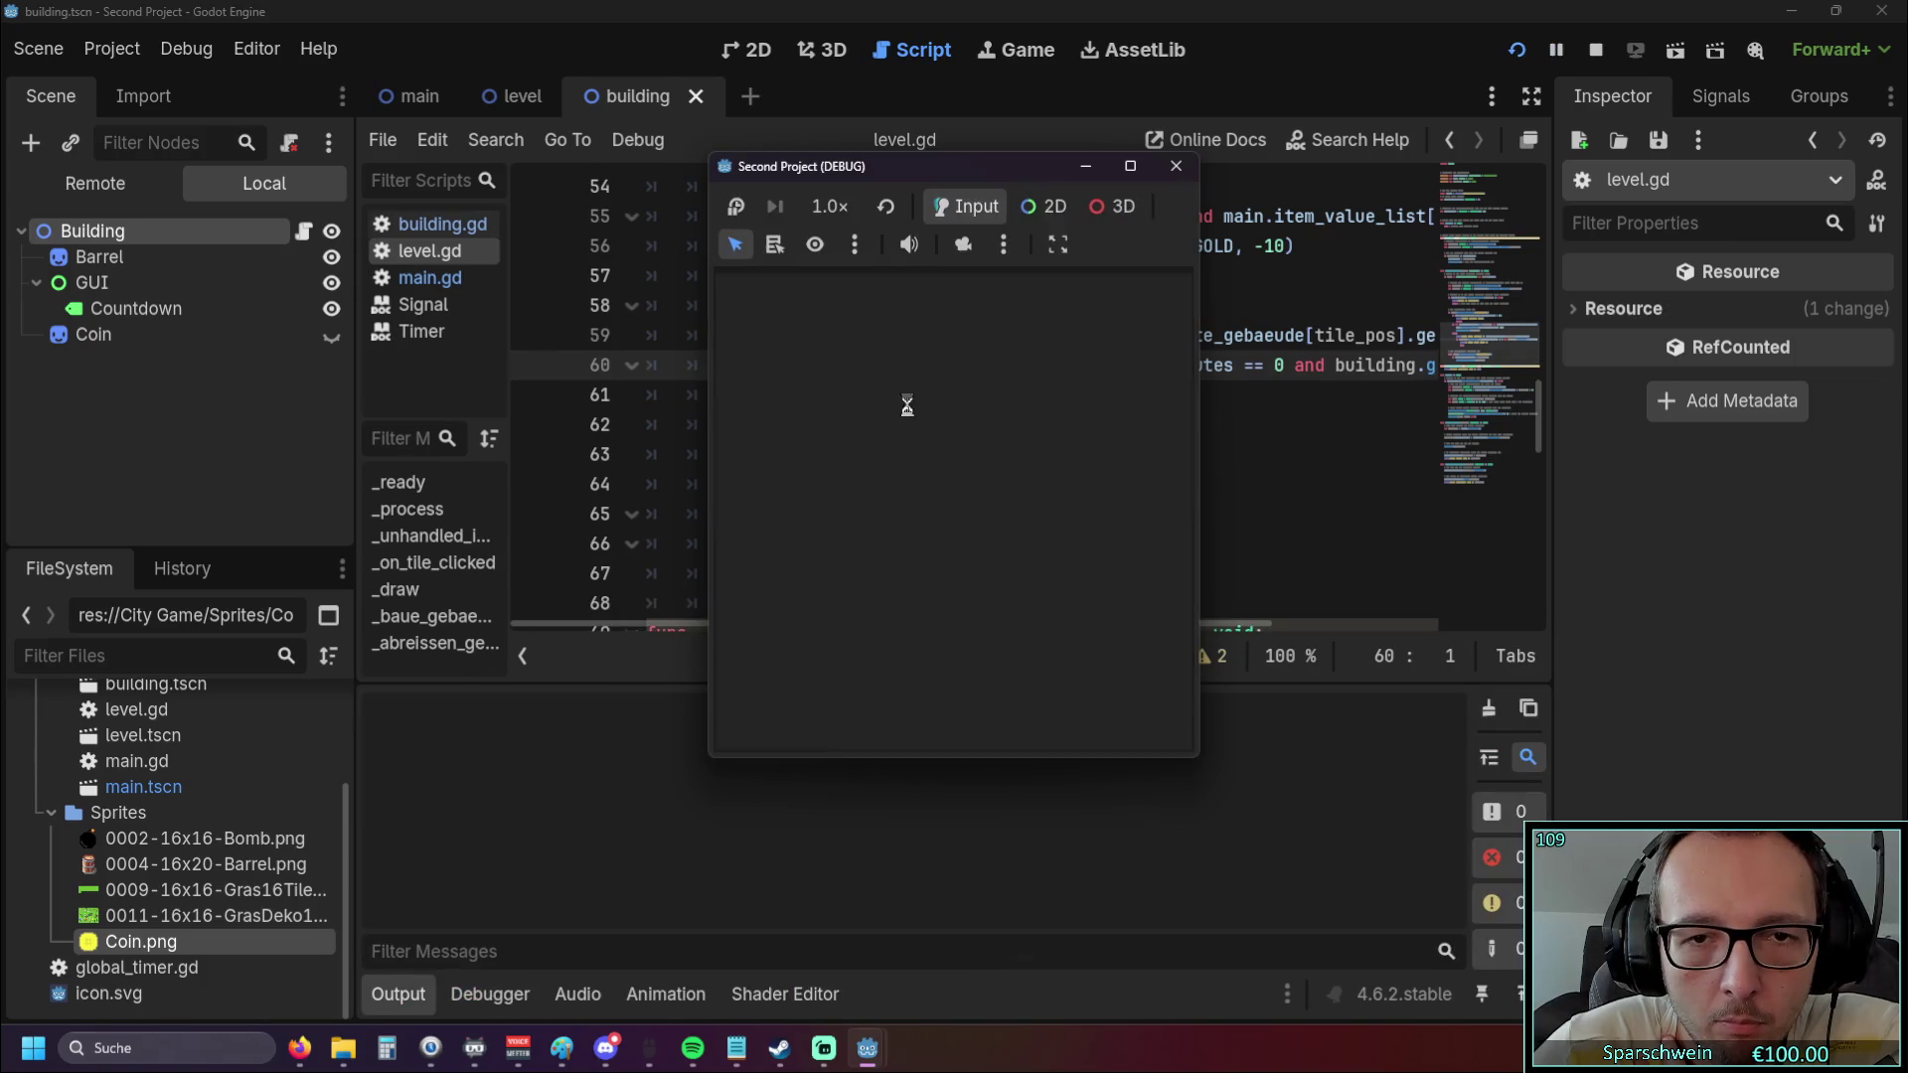
mouse_move(814, 622)
left_mouse_down()
mouse_move(831, 622)
mouse_move(711, 622)
left_mouse_up()
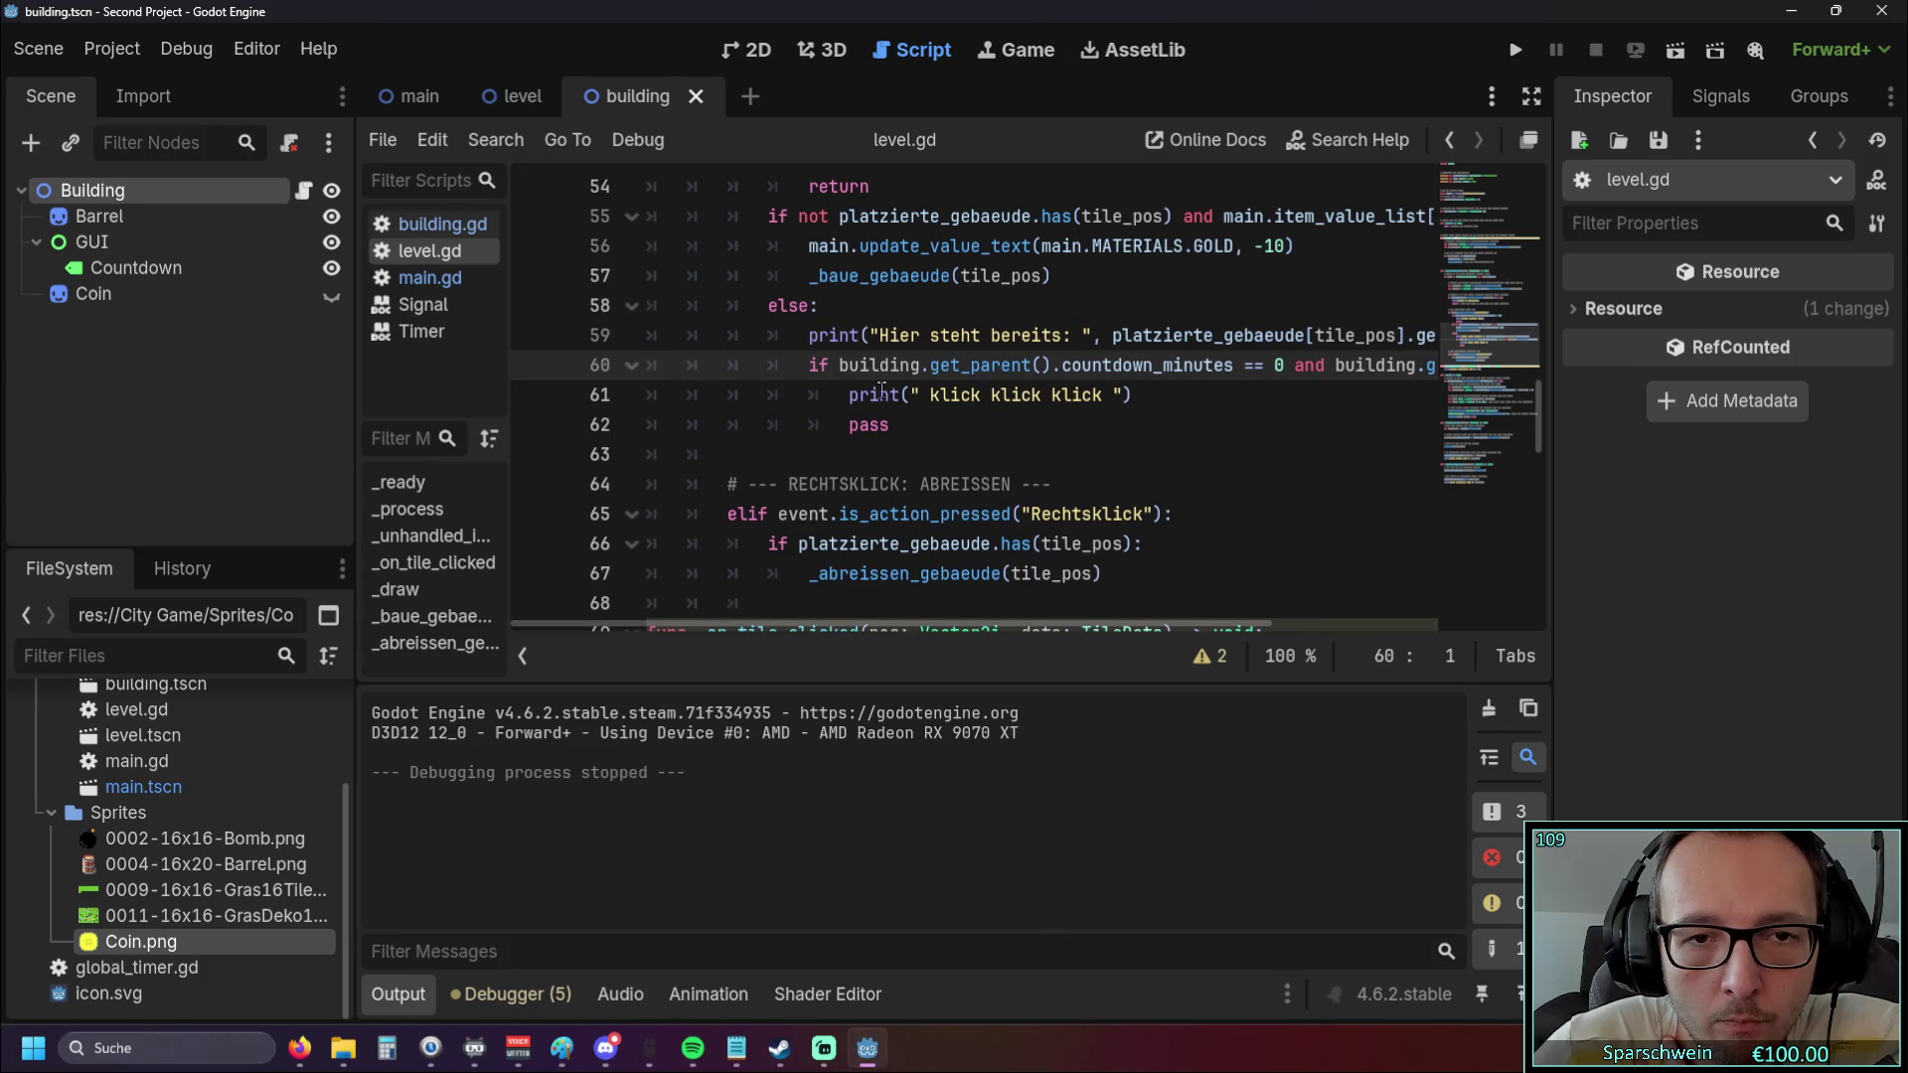
Delete the pass line and change get_parent() to get_child() on line 60.
left_click(904, 427)
left_click_drag(914, 427, 537, 447)
key("BackSpace")
key("BackSpace")
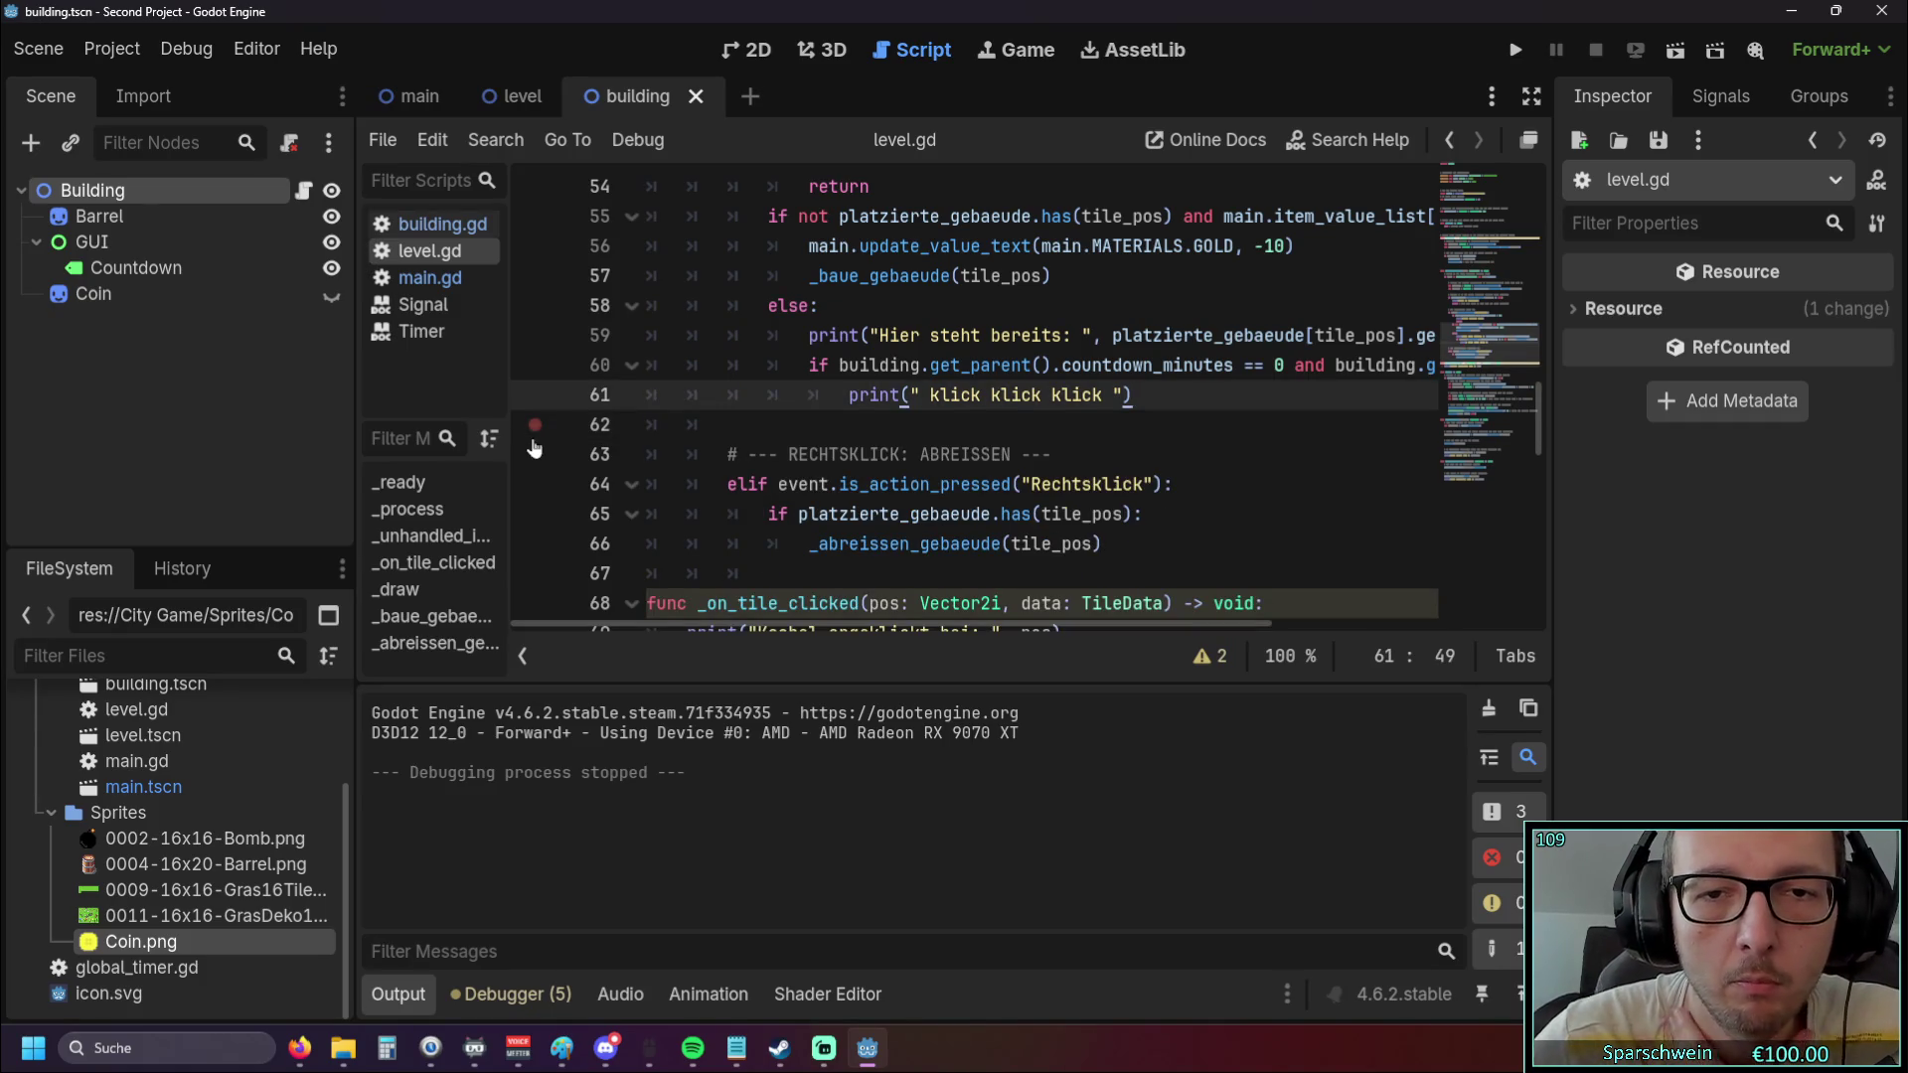
left_click(972, 367)
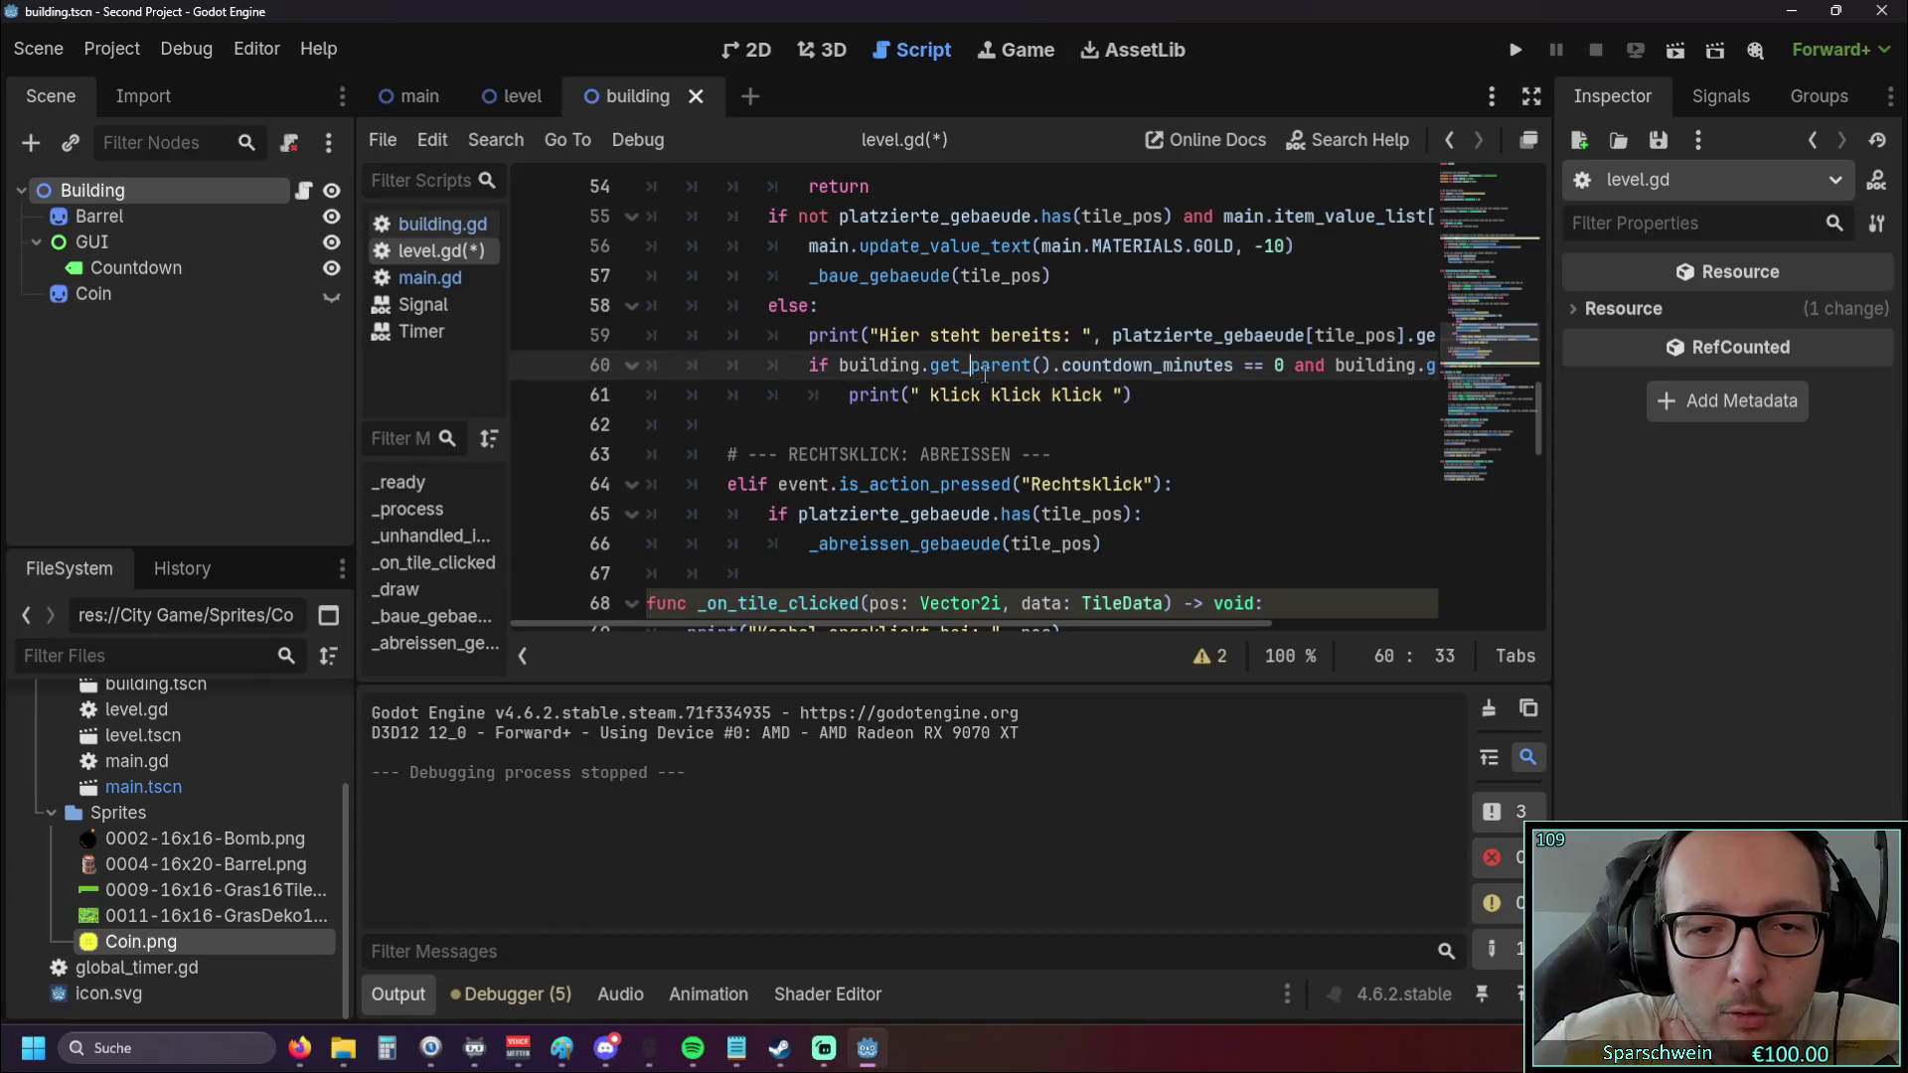
left_click_drag(973, 367, 1030, 367)
type("child")
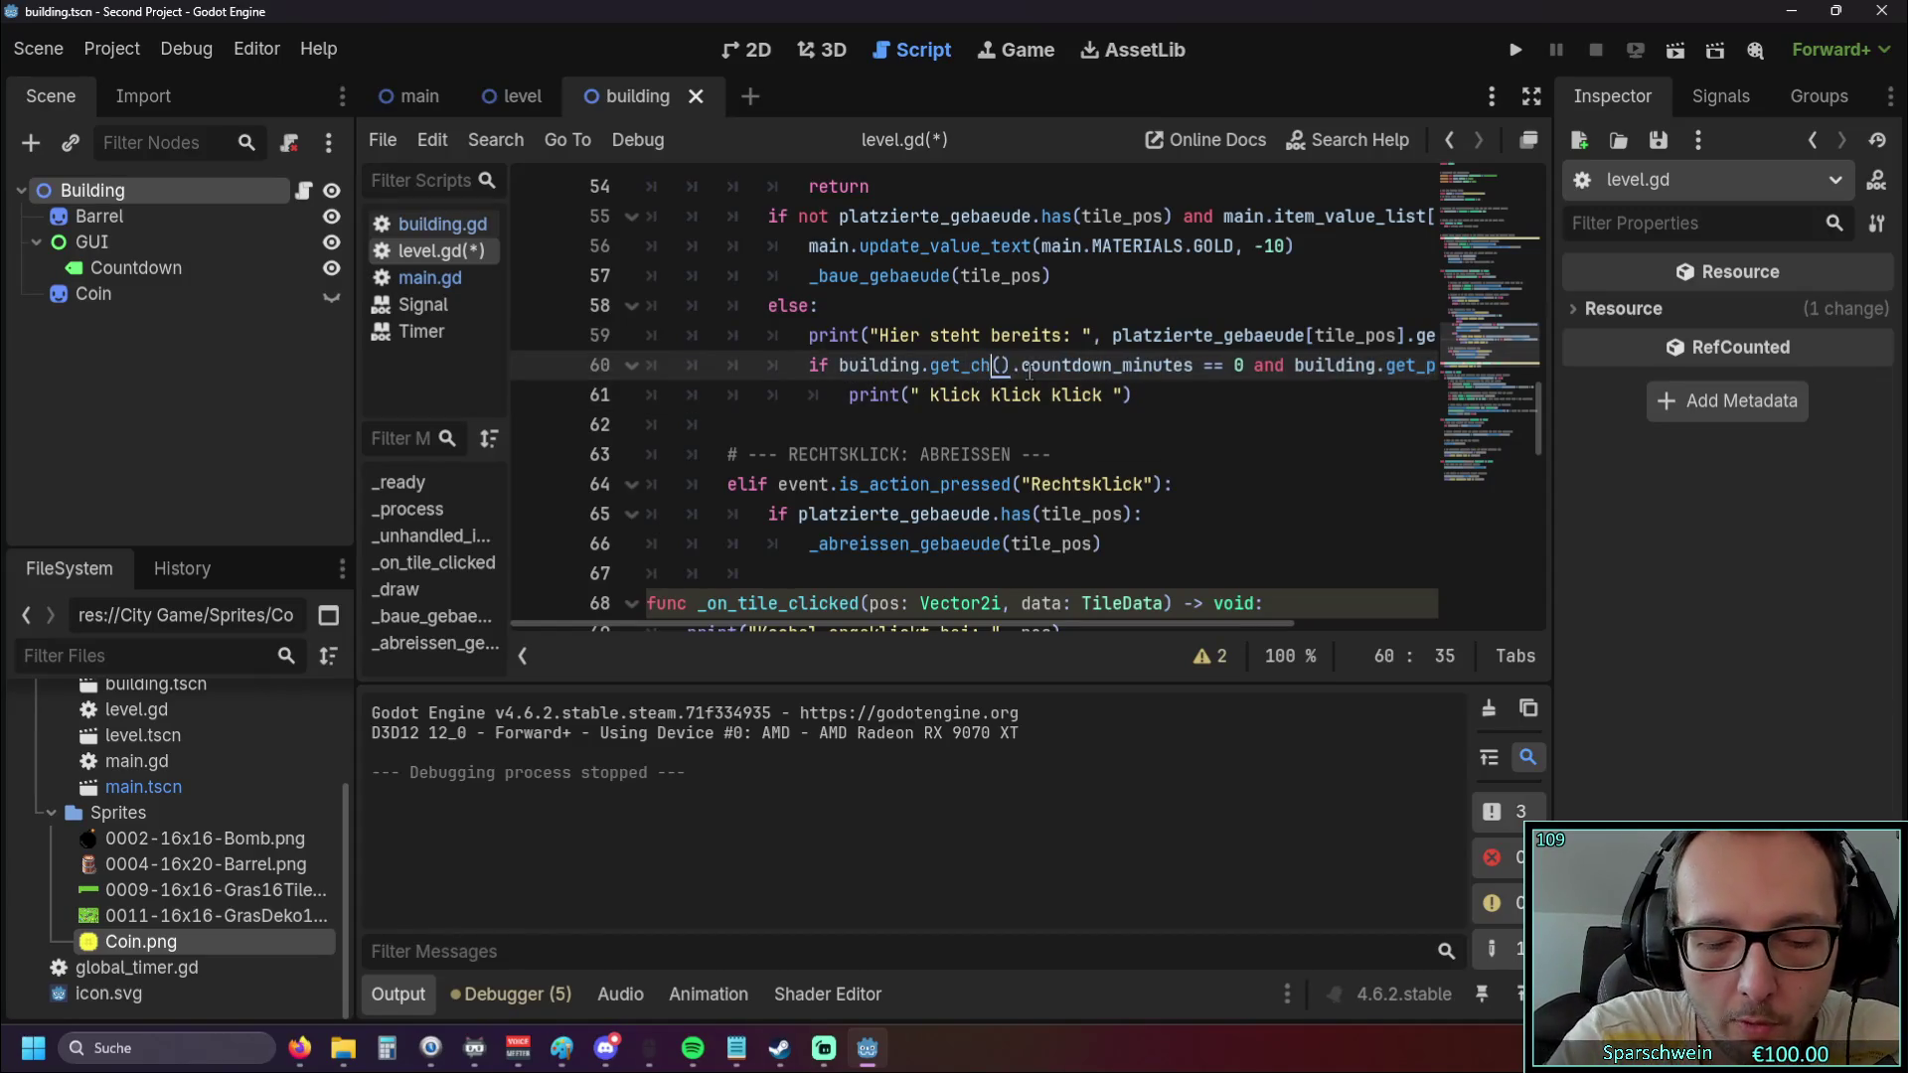
left_click(858, 374)
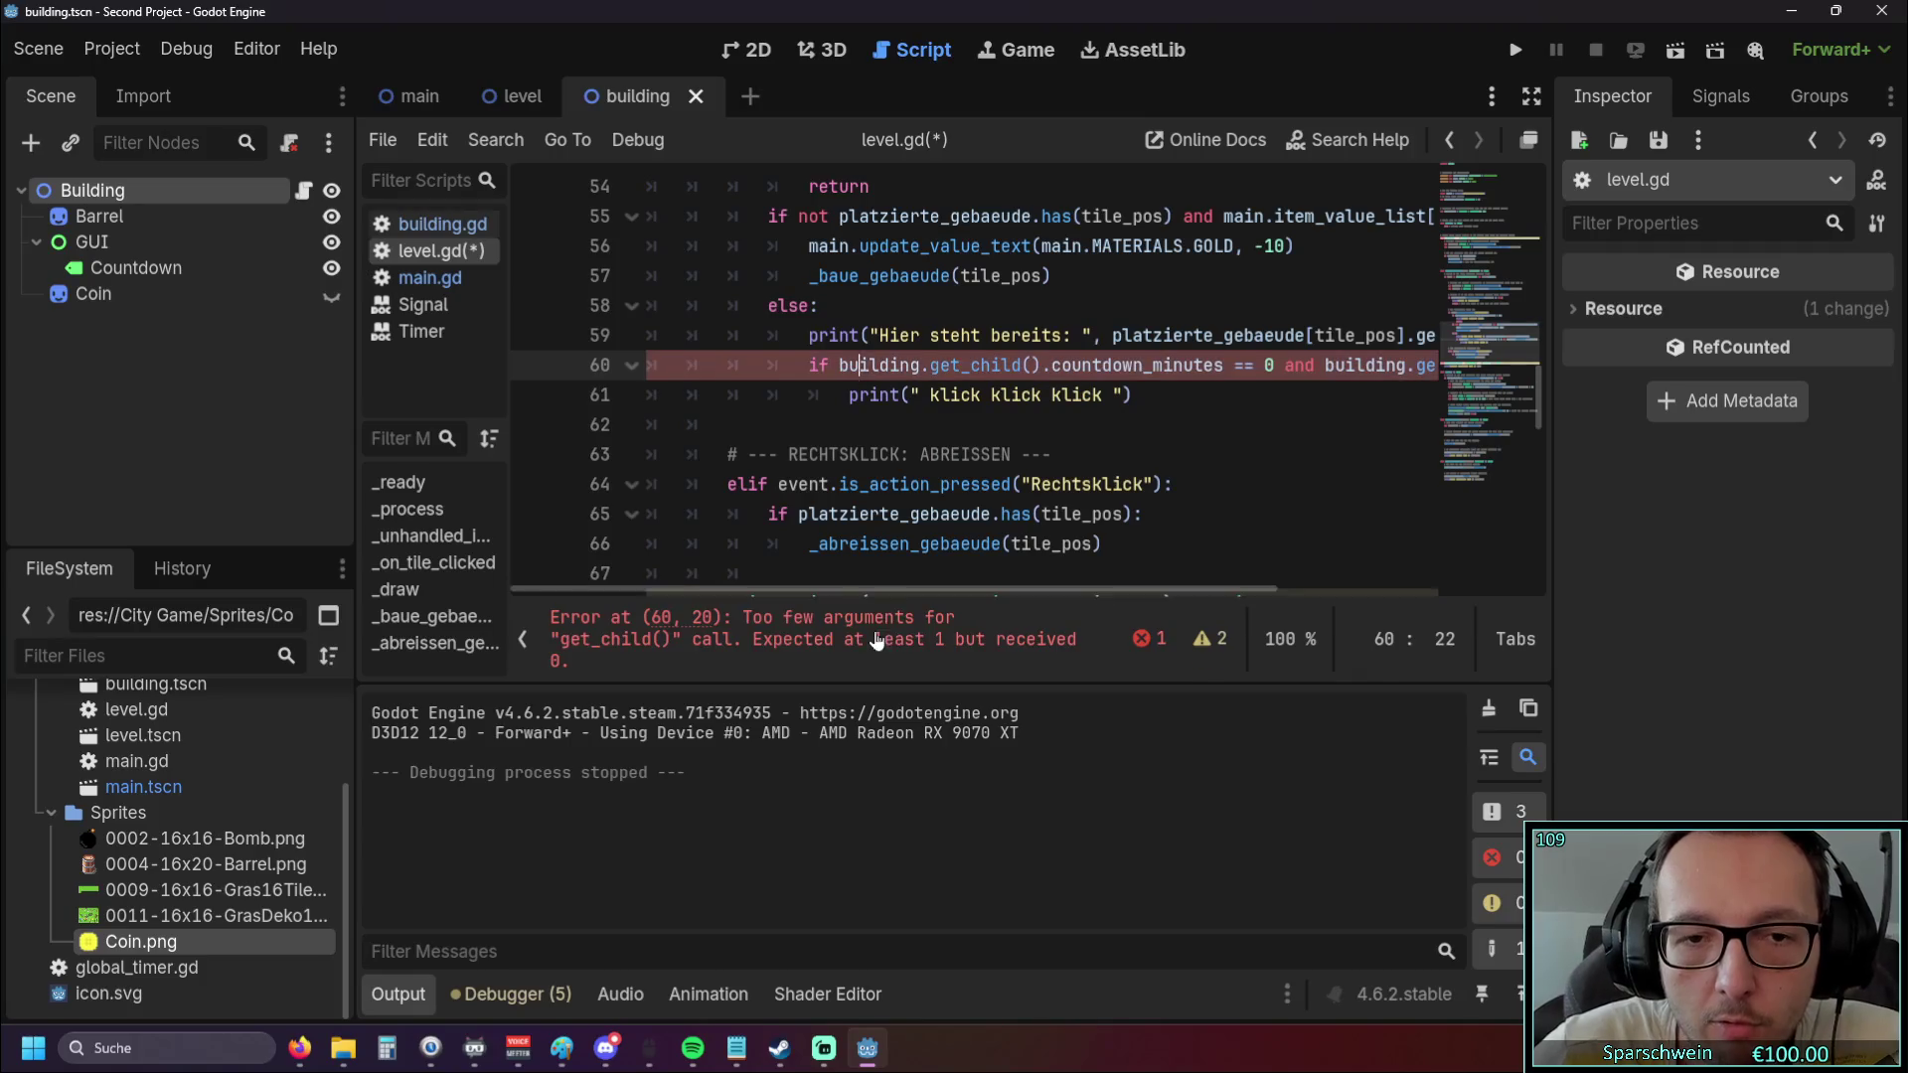
mouse_move(896, 590)
left_mouse_down()
mouse_move(1055, 588)
mouse_move(992, 584)
left_mouse_up()
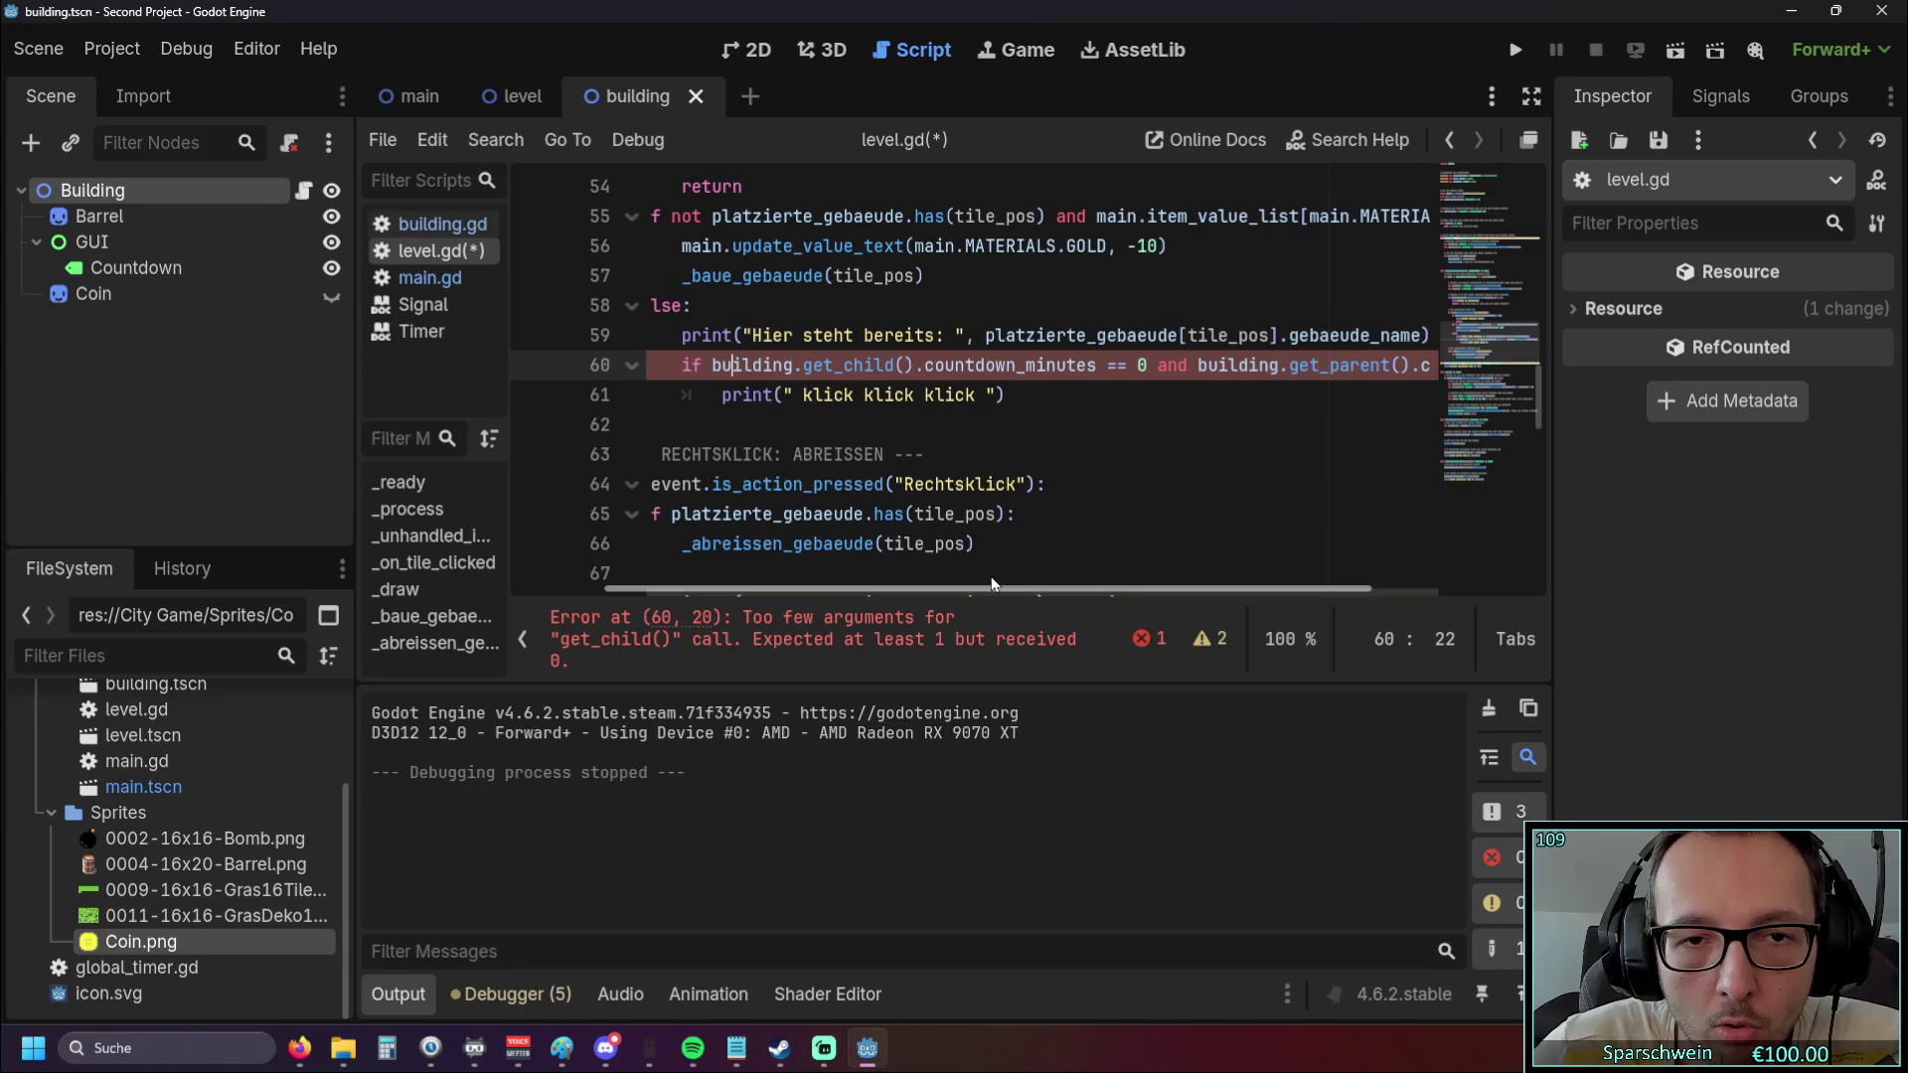
Try countdown_minutes as the get_child() argument, then revert to an empty get_child() call.
left_click(902, 366)
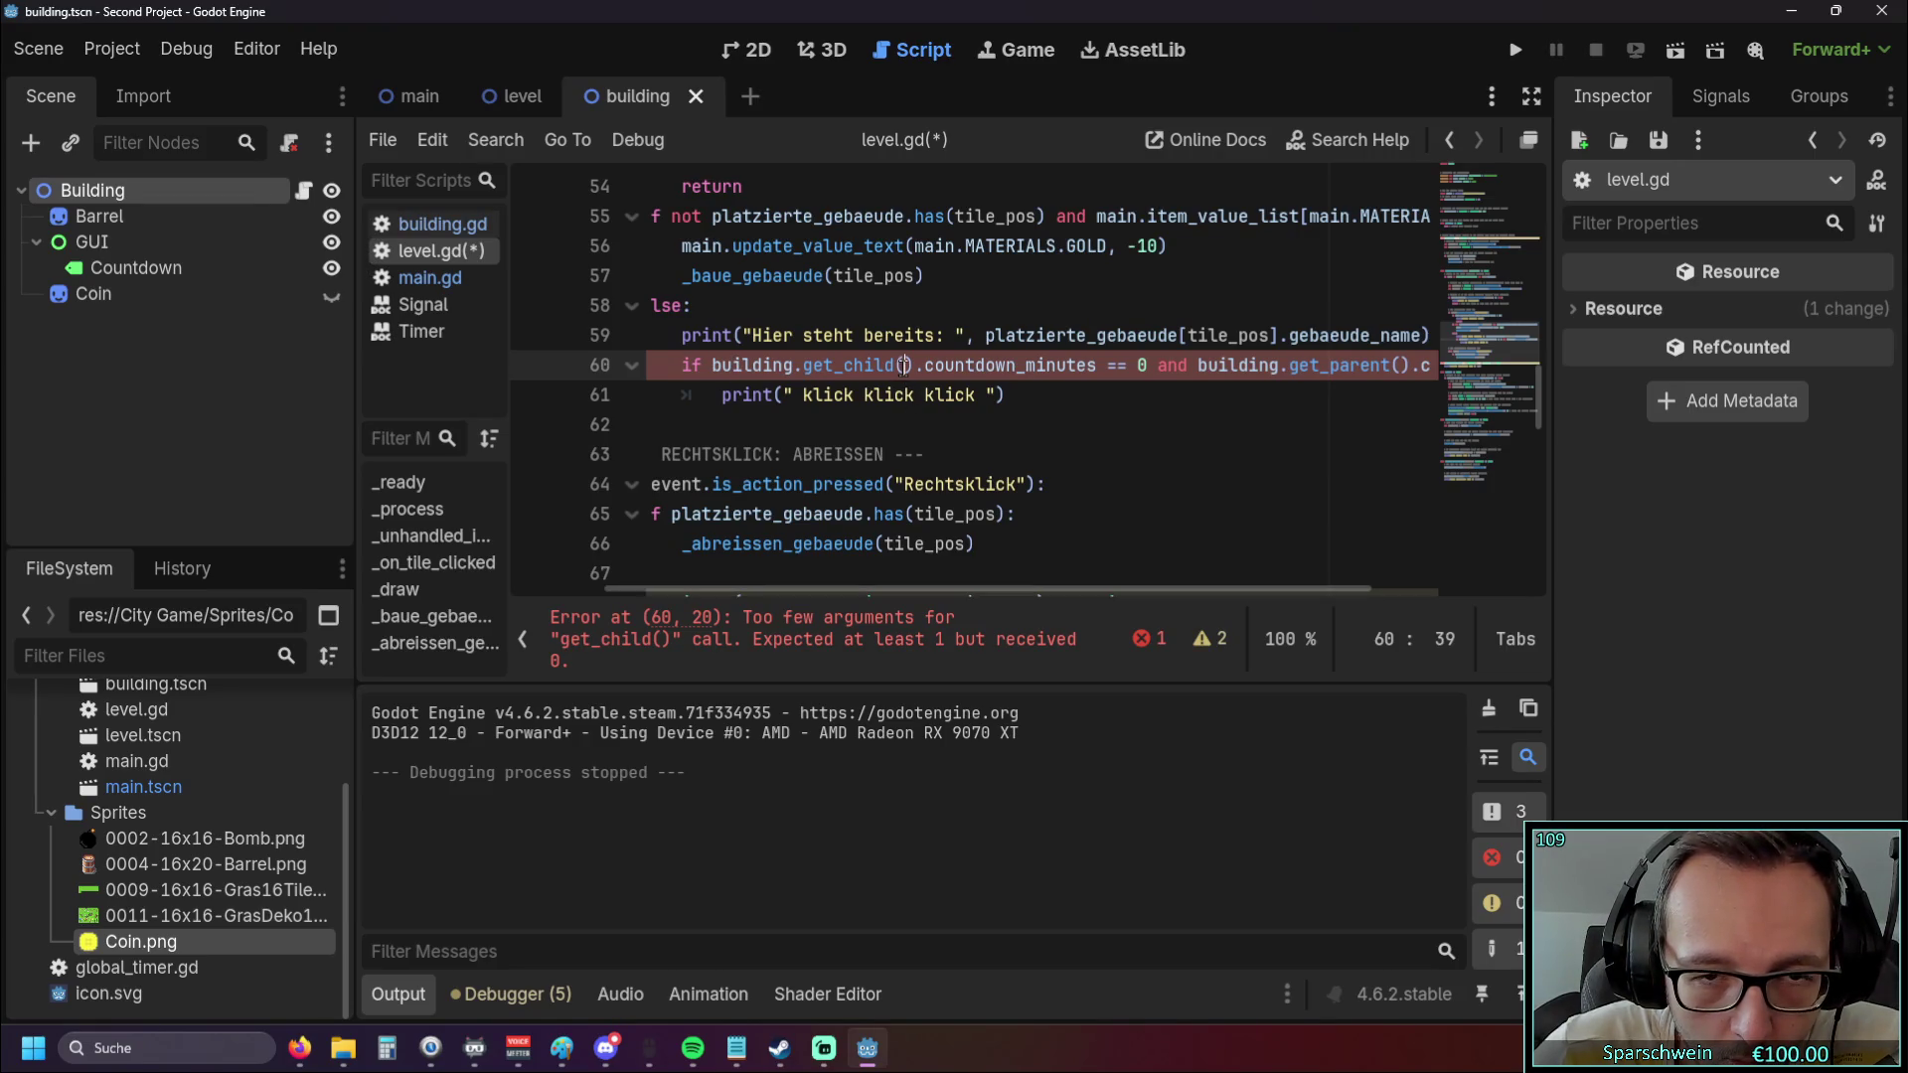
left_click_drag(926, 366, 1100, 368)
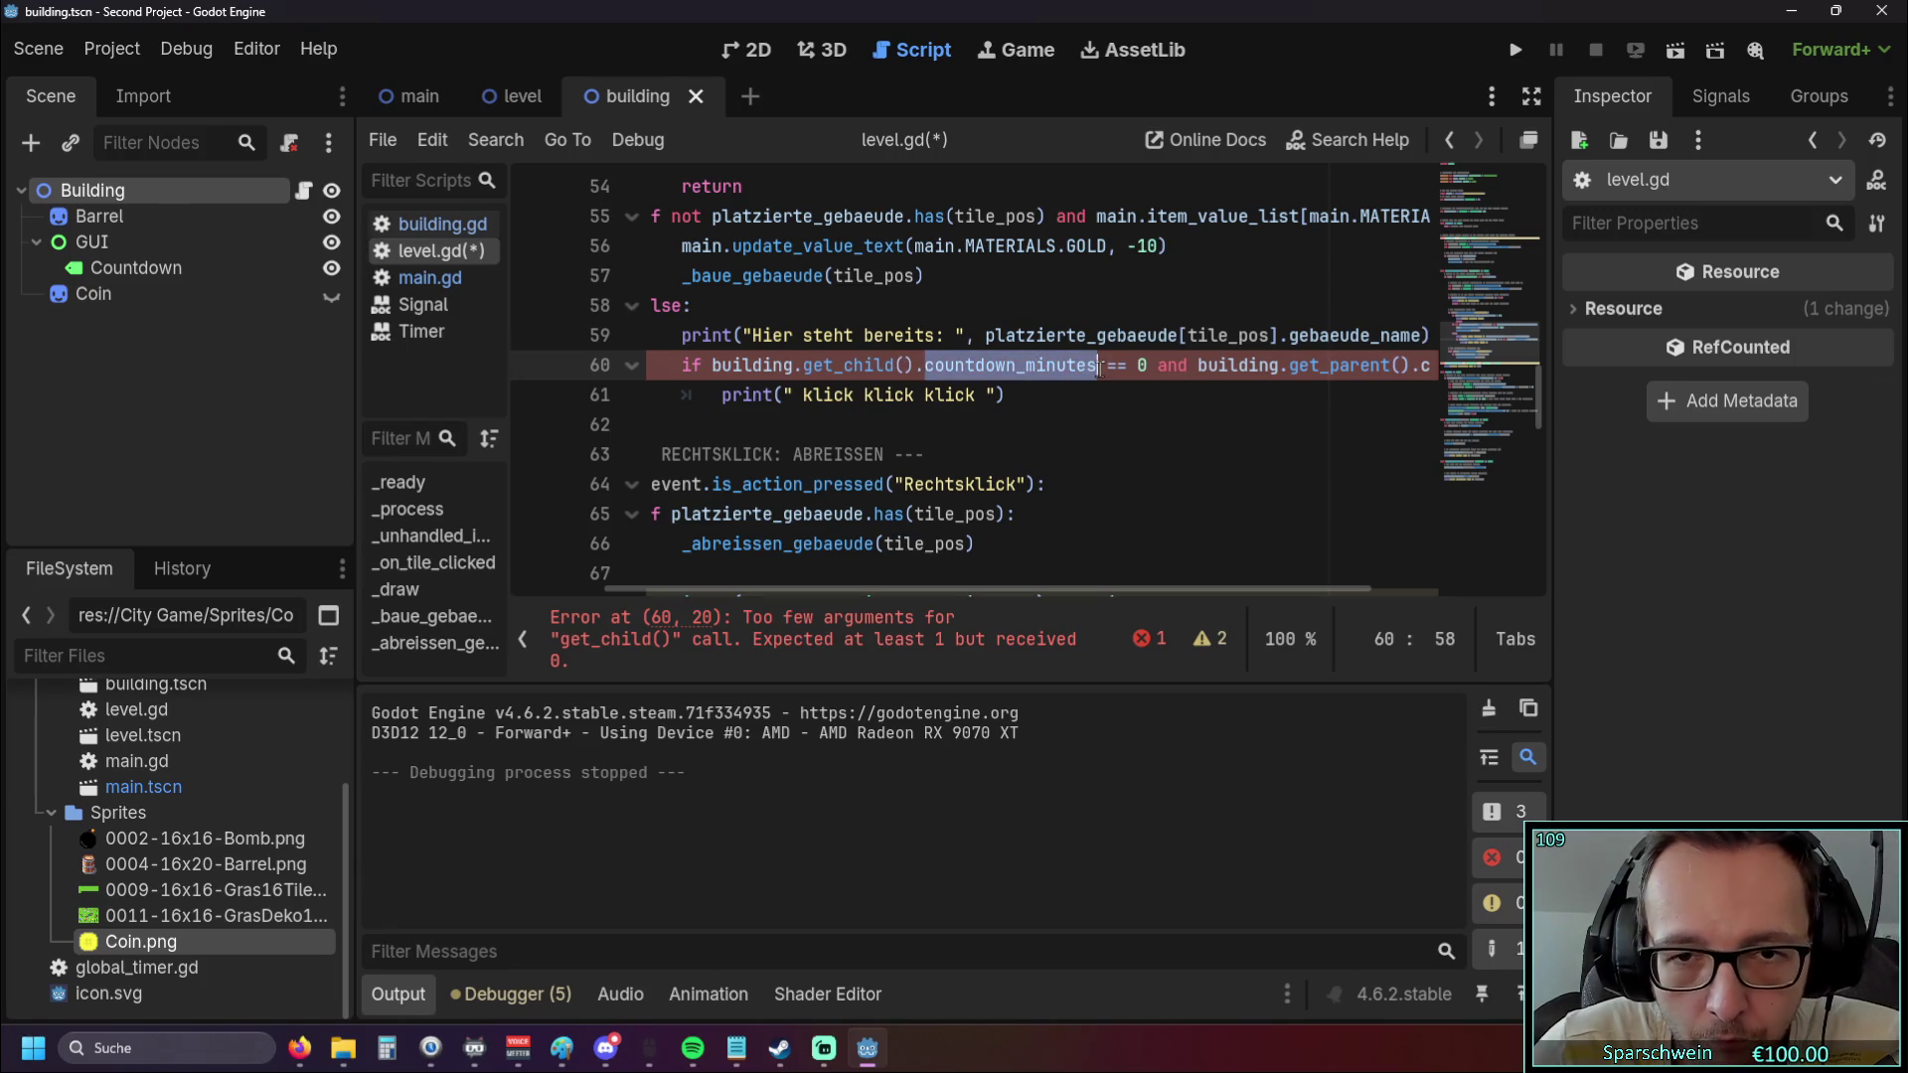
key("ctrl+c")
left_click(908, 365)
key("ctrl+v")
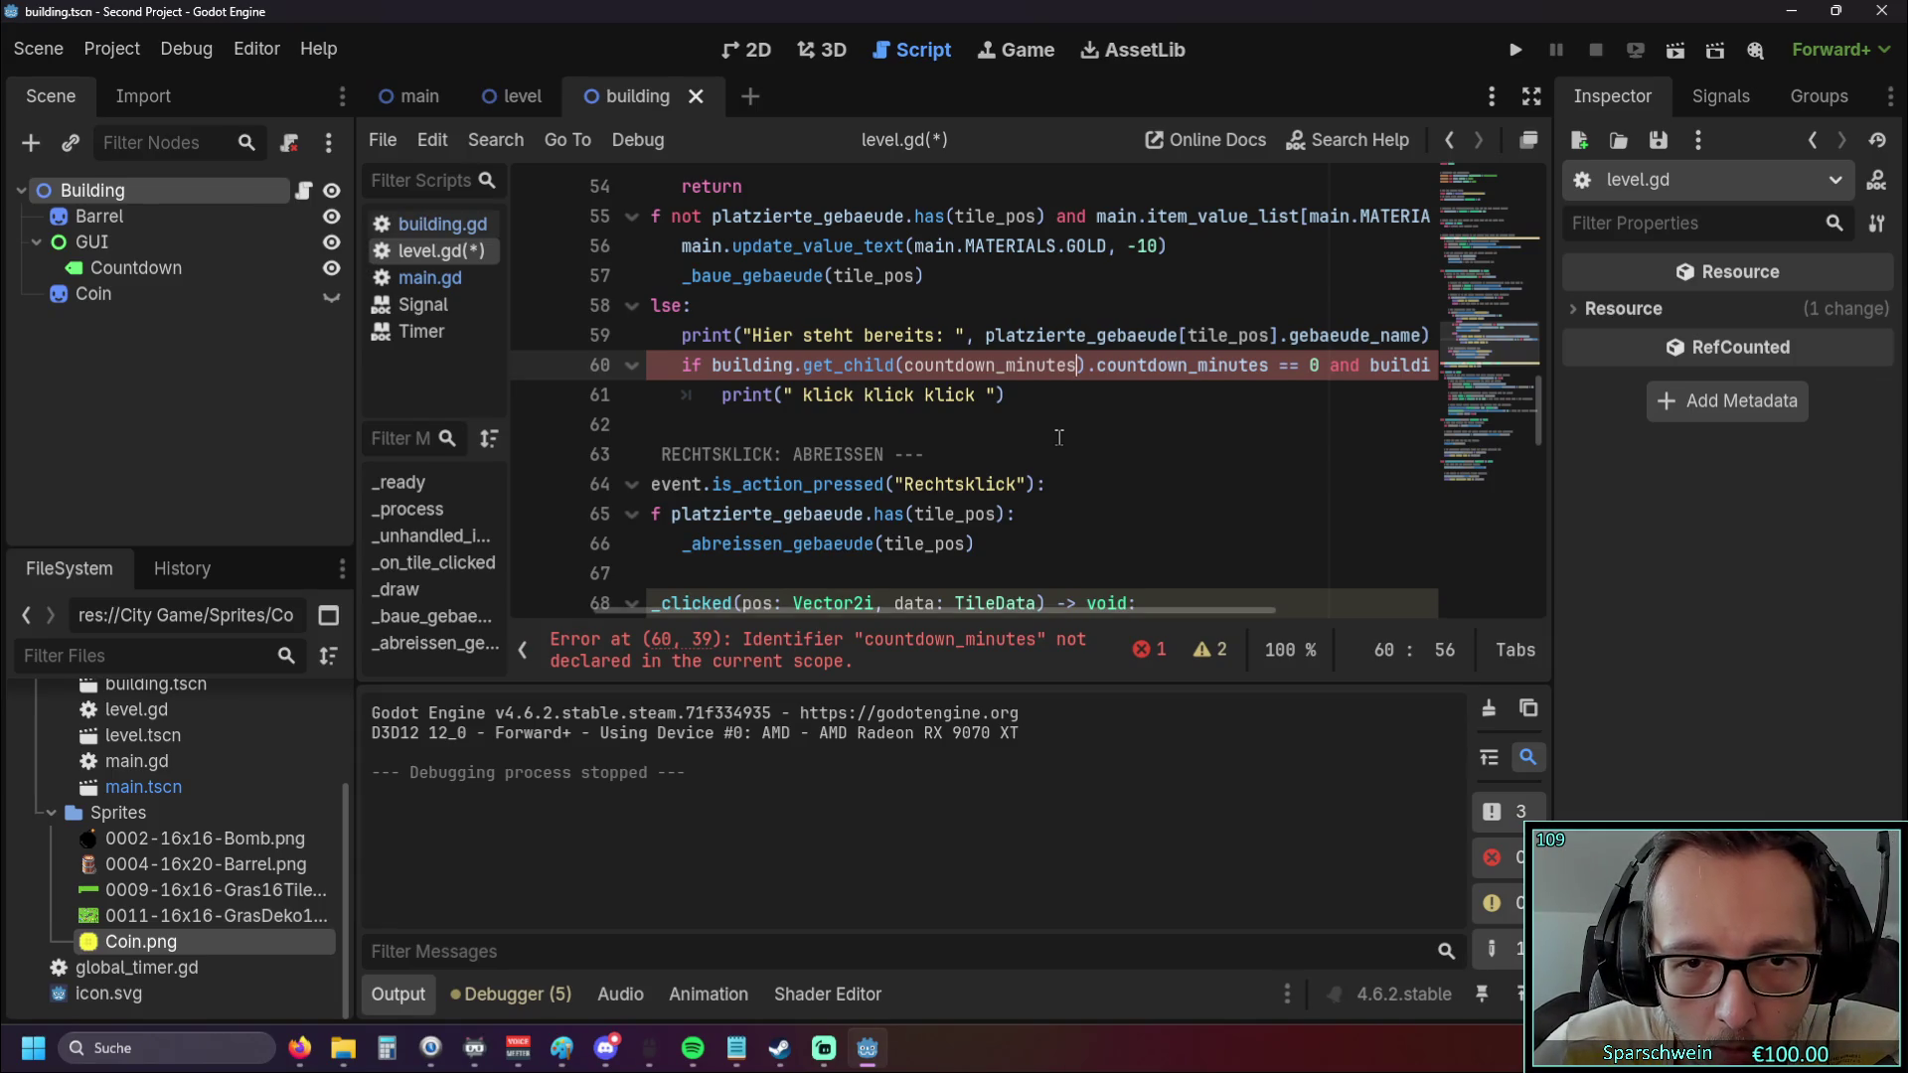
left_click_drag(1086, 365, 1267, 367)
key("BackSpace")
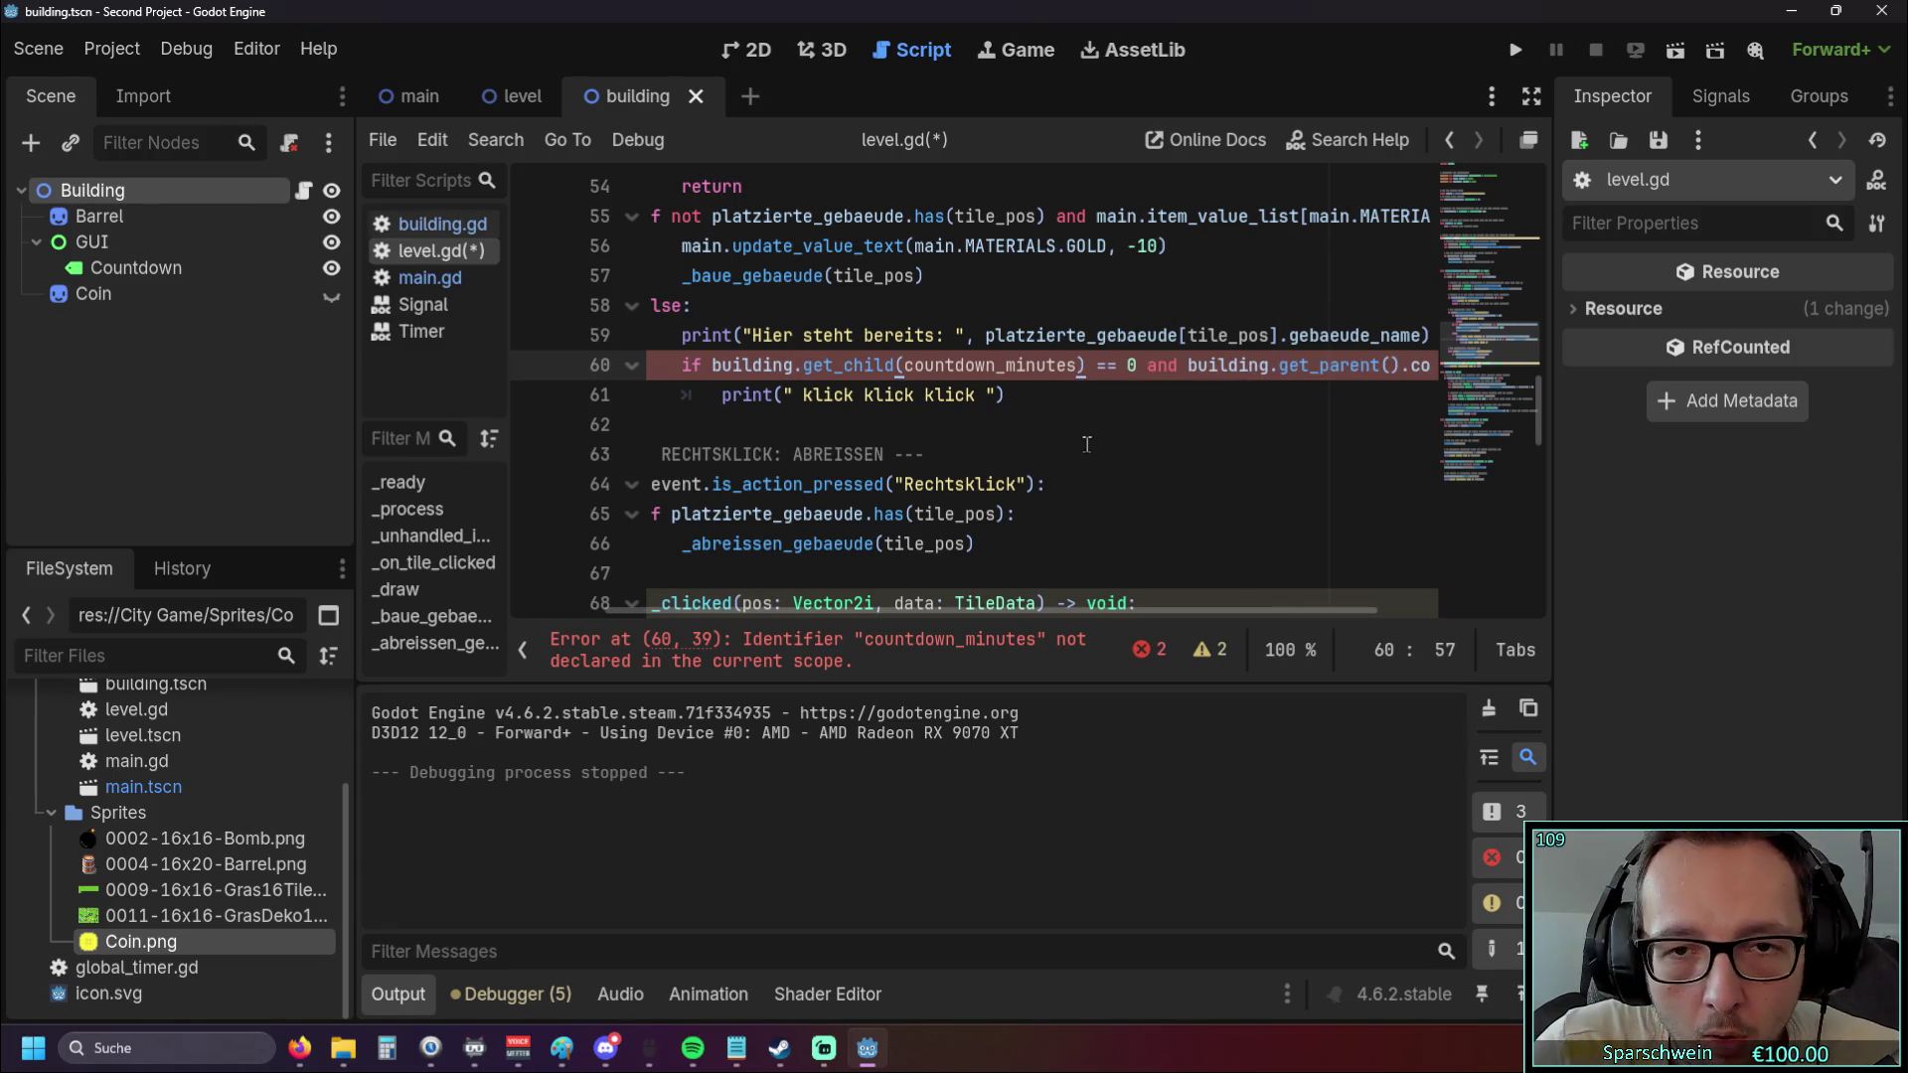
key("ctrl+z")
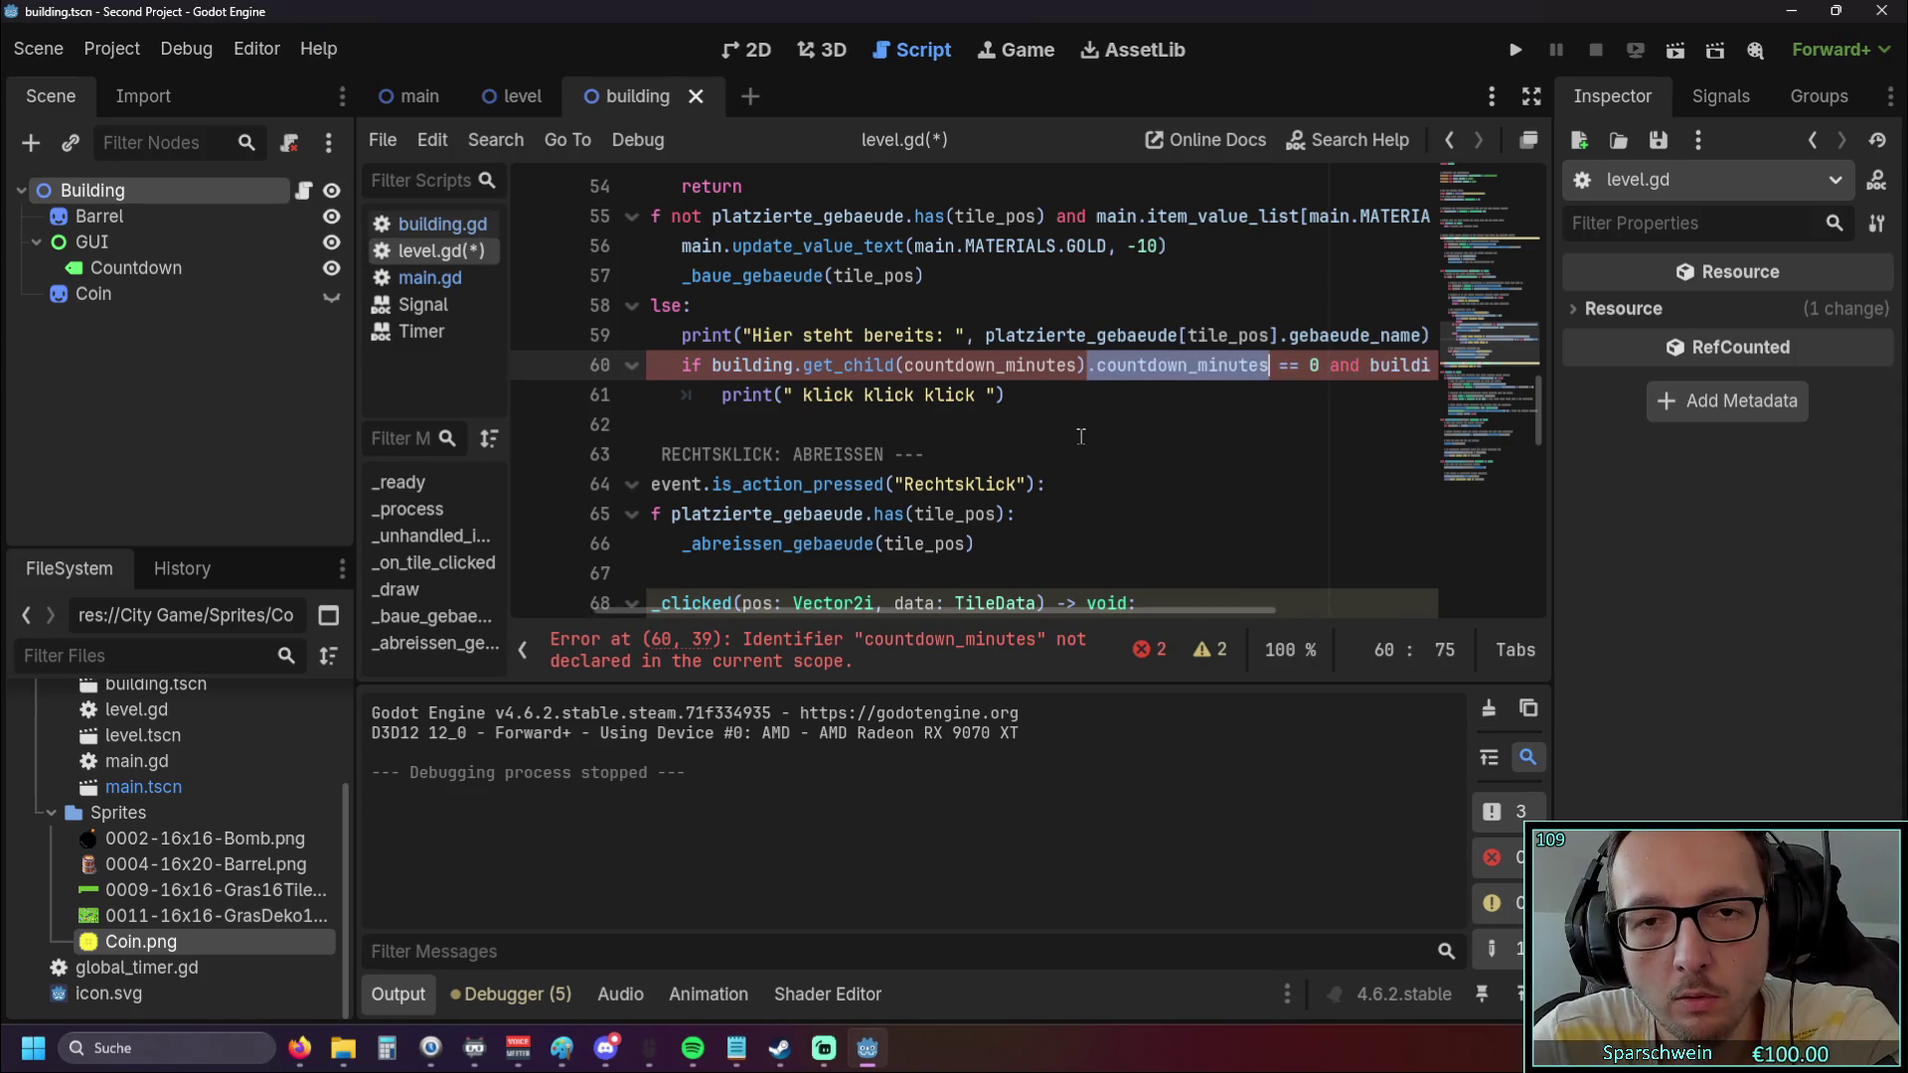
key("Left")
key("BackSpace")
key("BackSpace")
key("BackSpace")
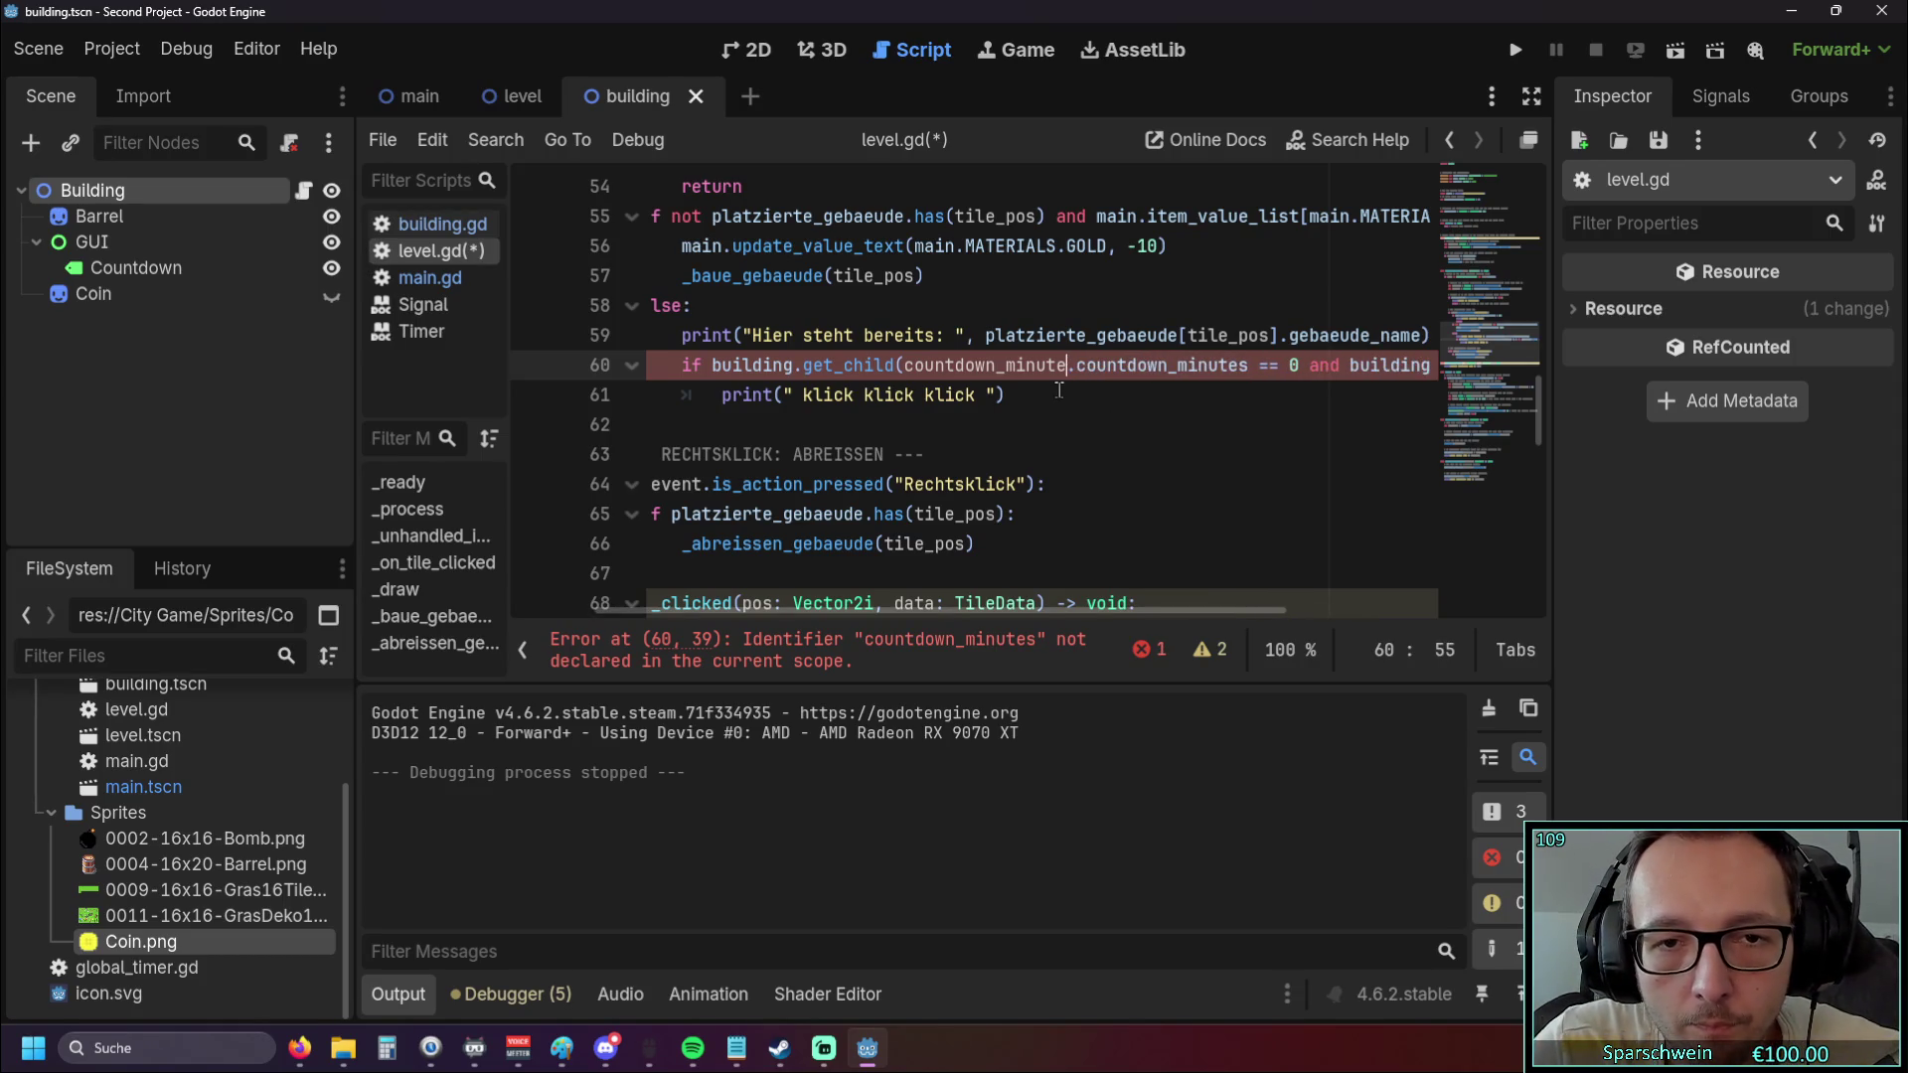
type(")")
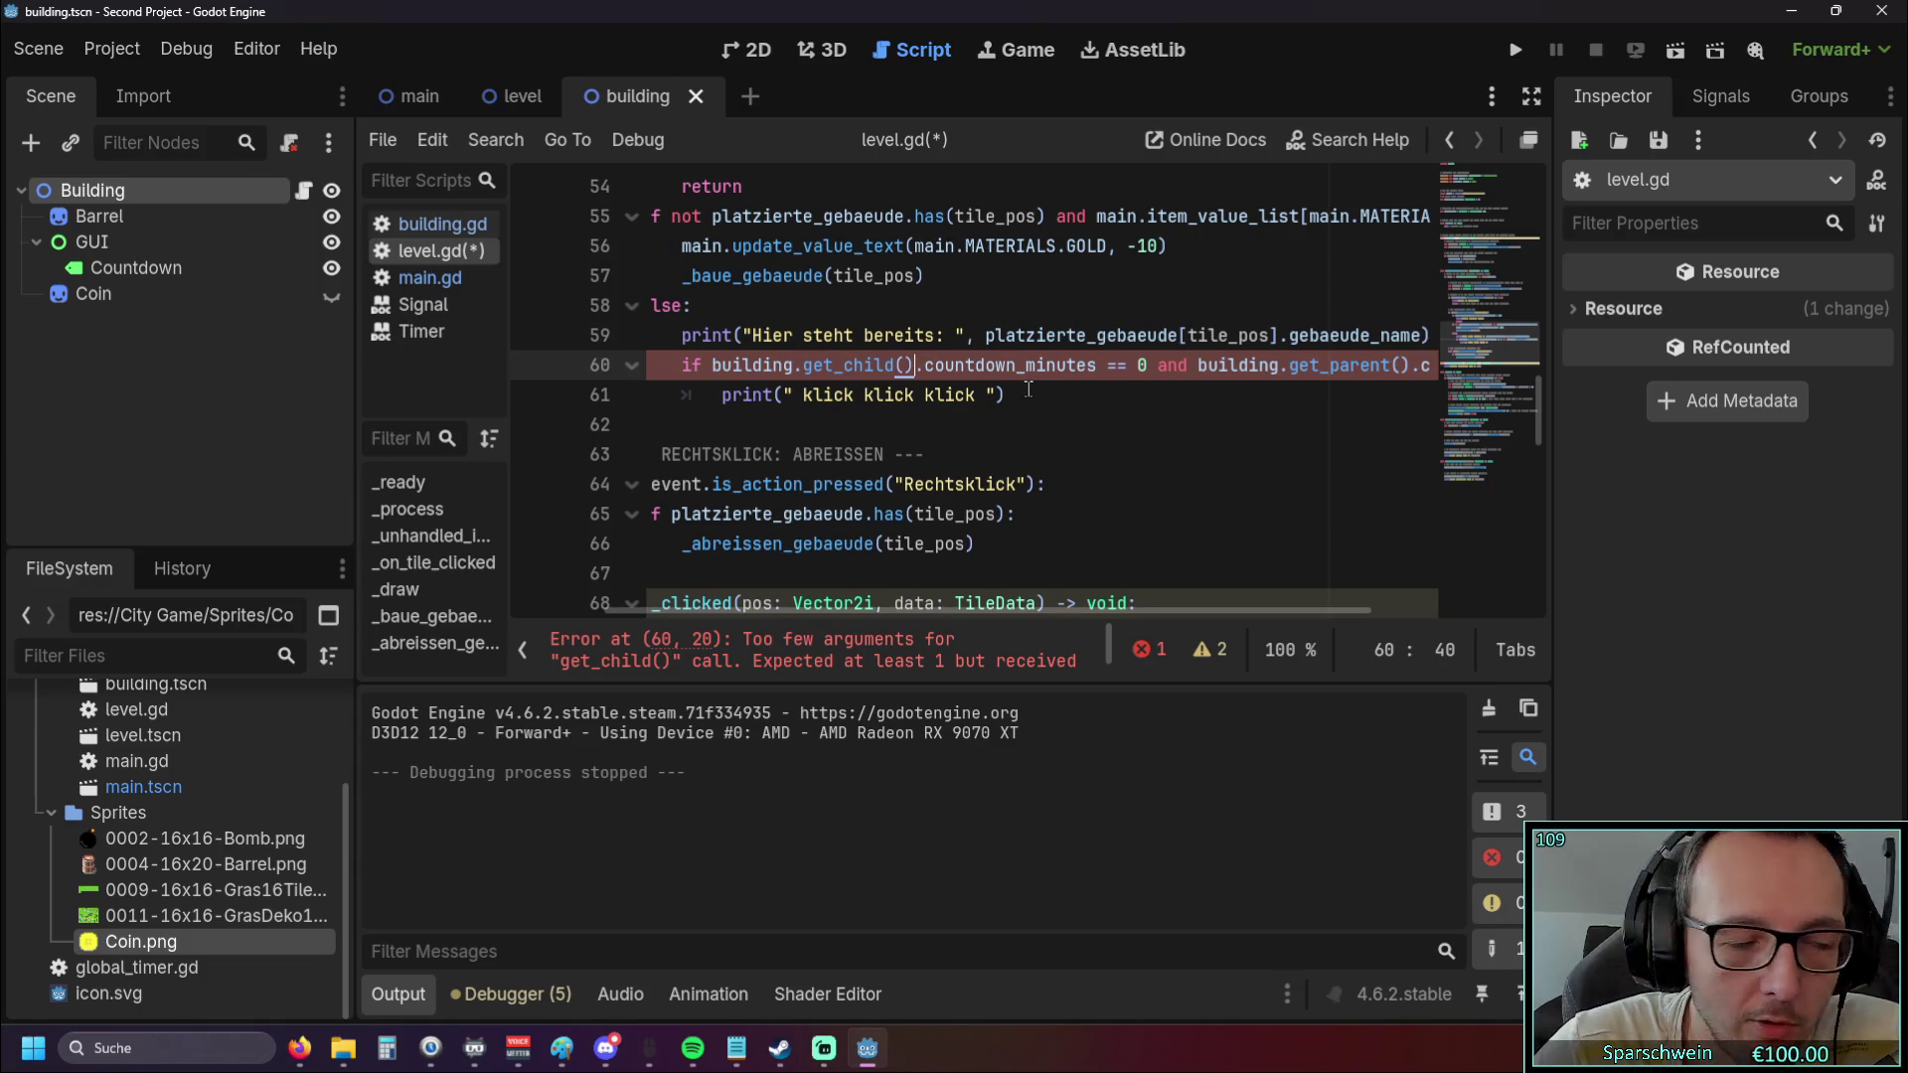
key("alt+Tab")
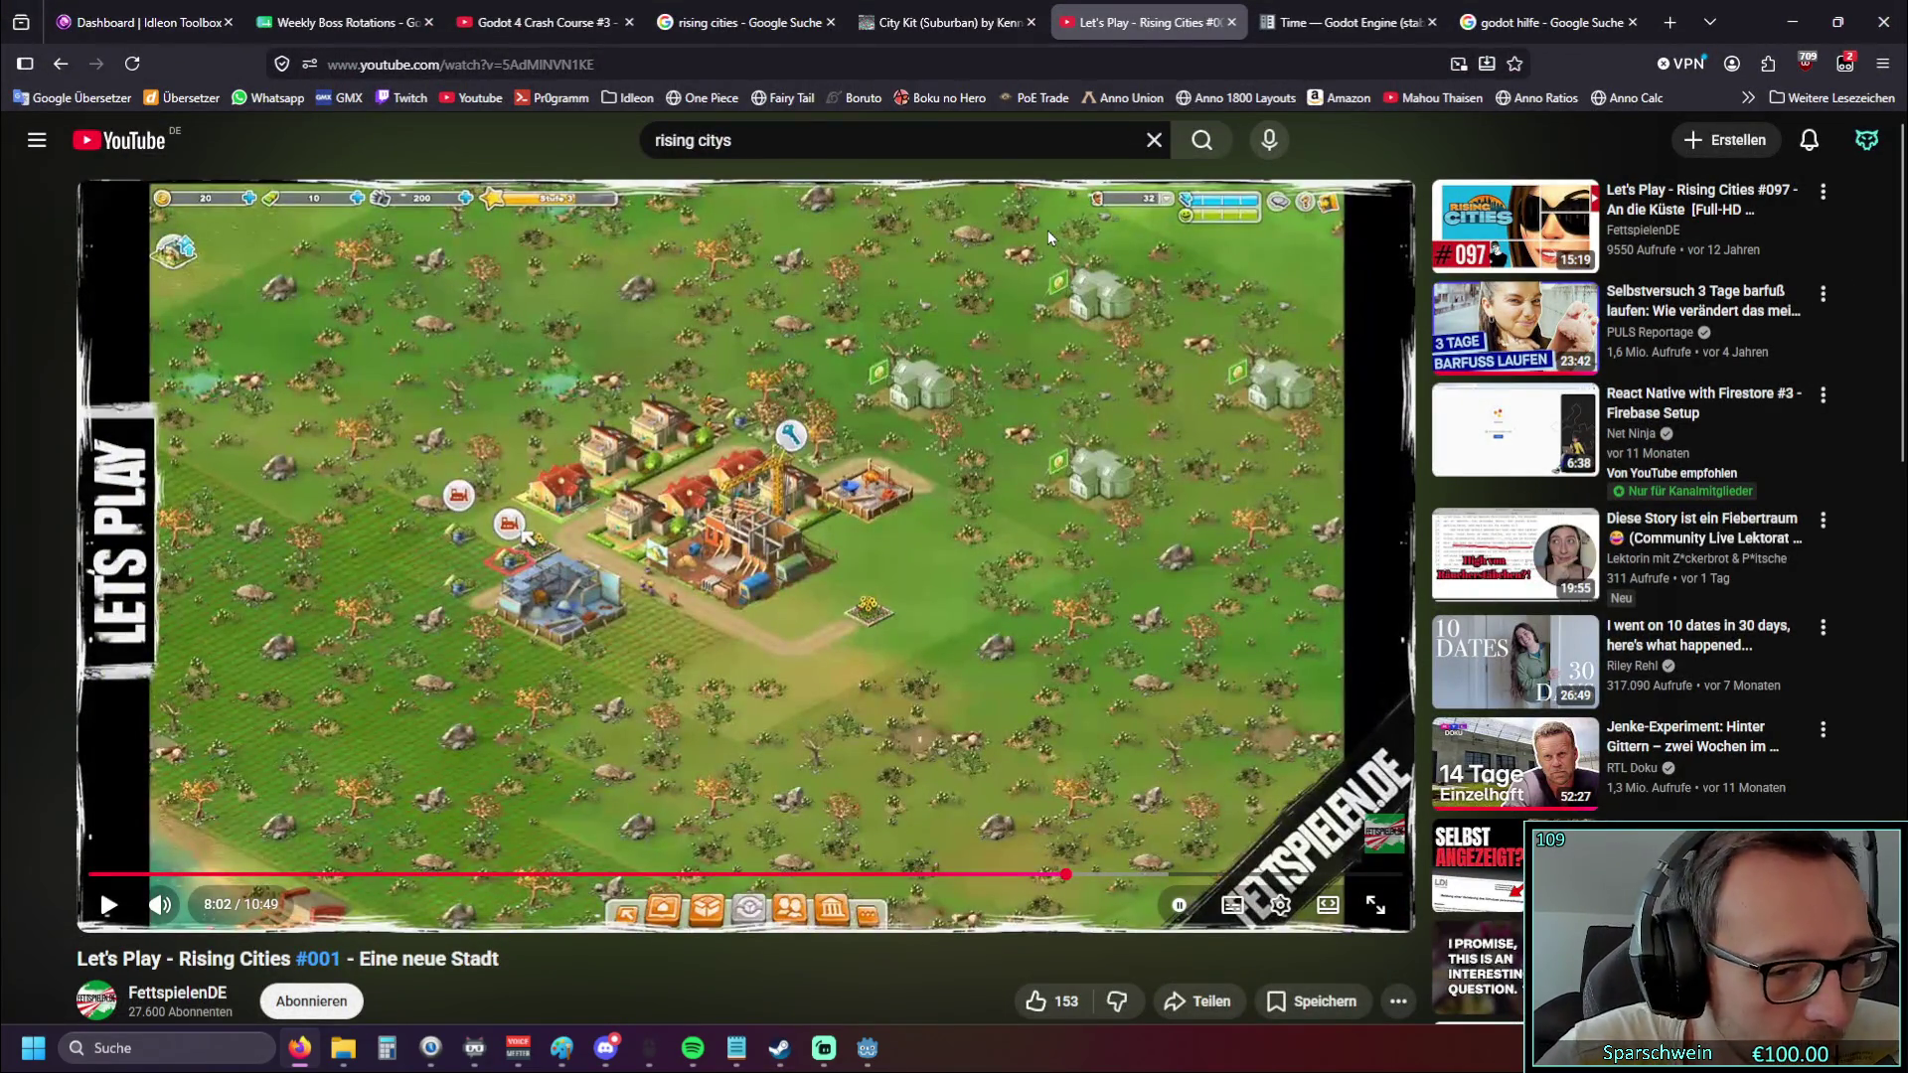
Play the Rising Cities video fullscreen, skip ahead to about 8:23, then return to level.gd.
key("f")
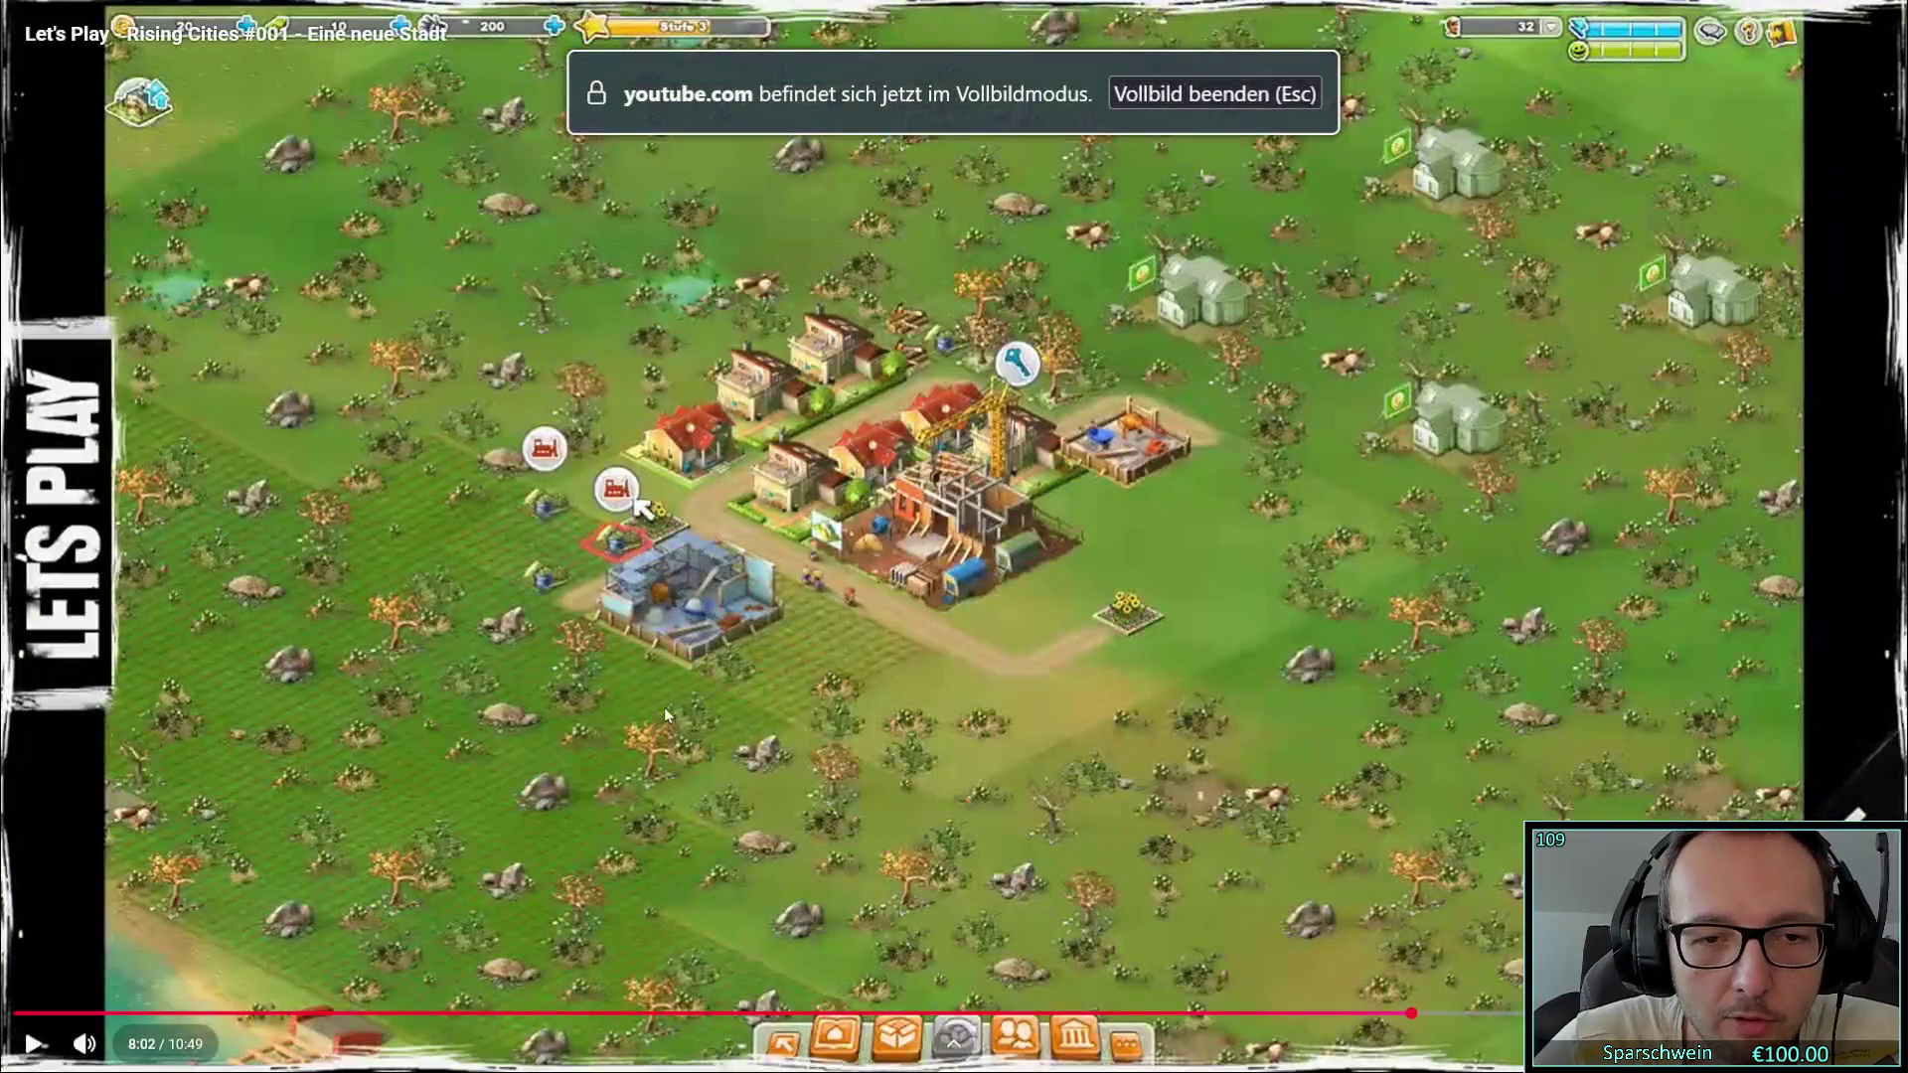
key("space")
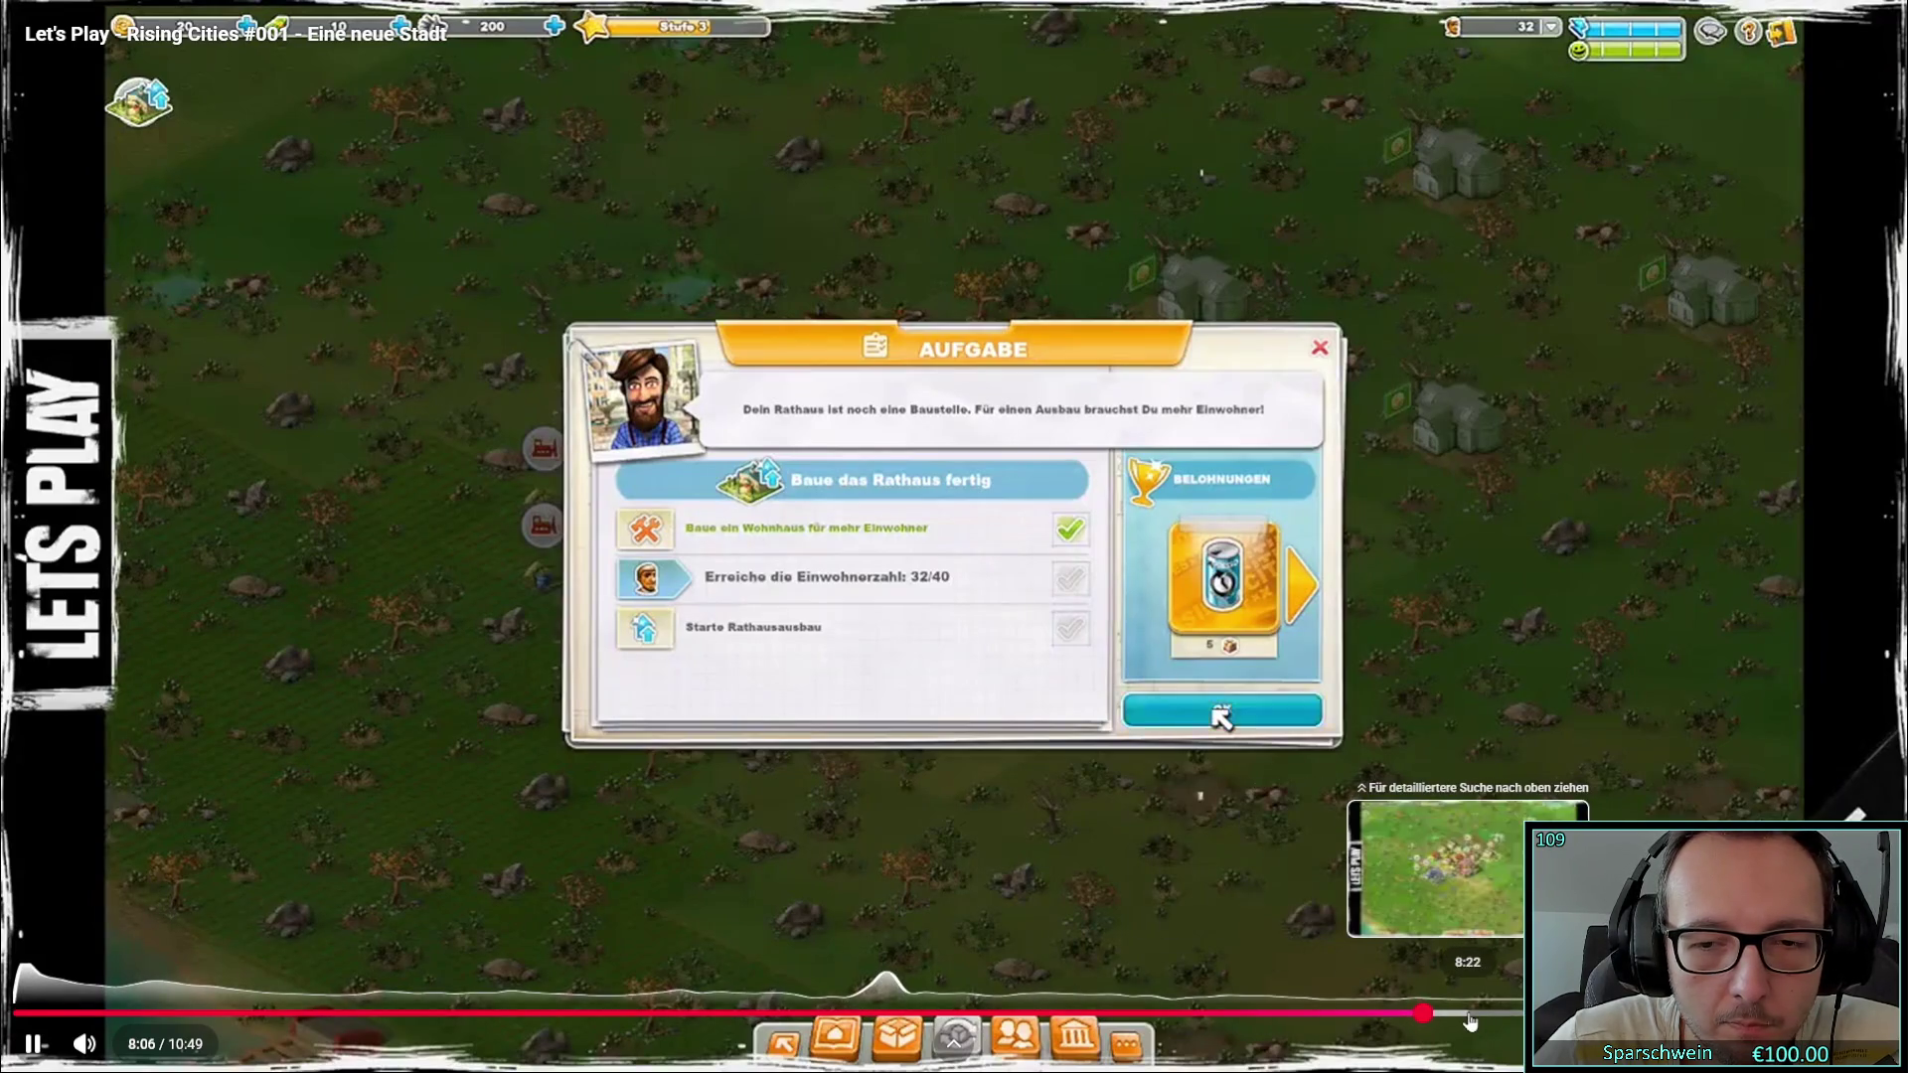
left_click(1474, 1014)
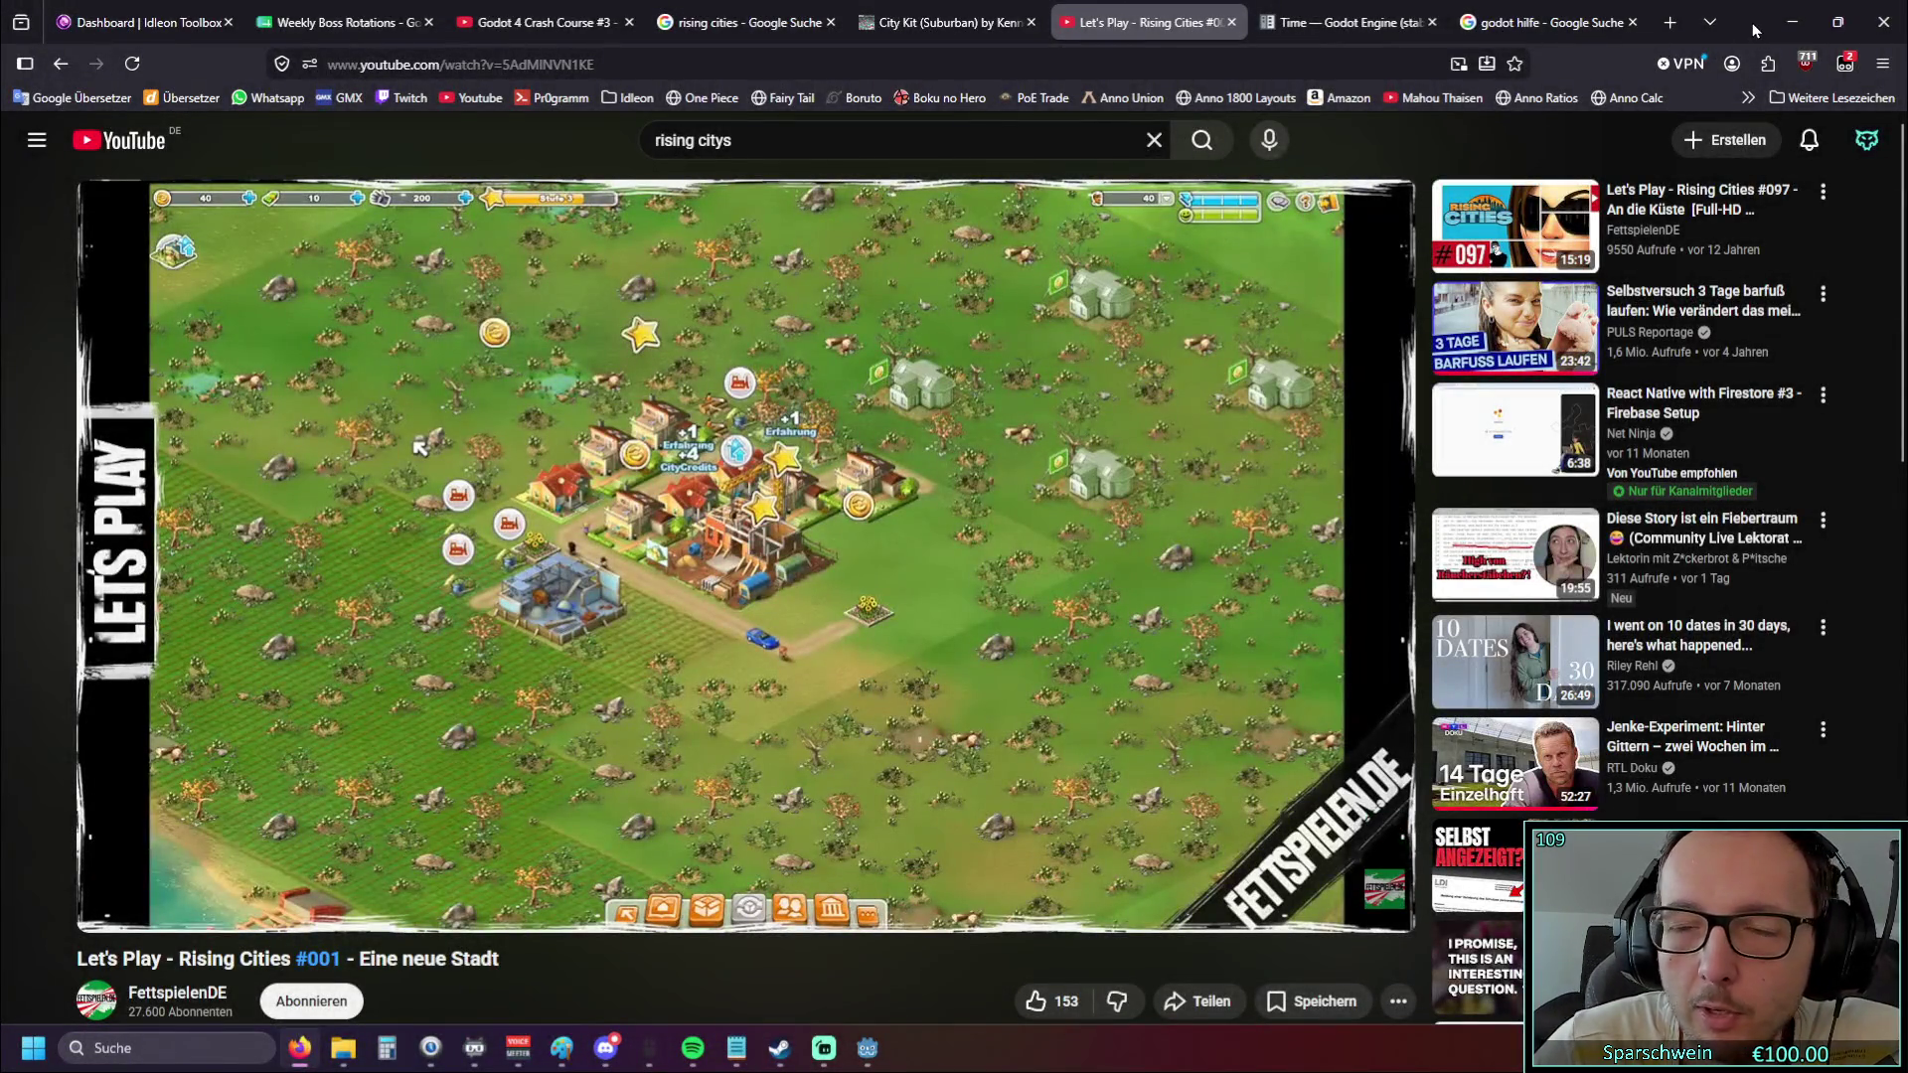
left_click(1751, 22)
left_click(1201, 544)
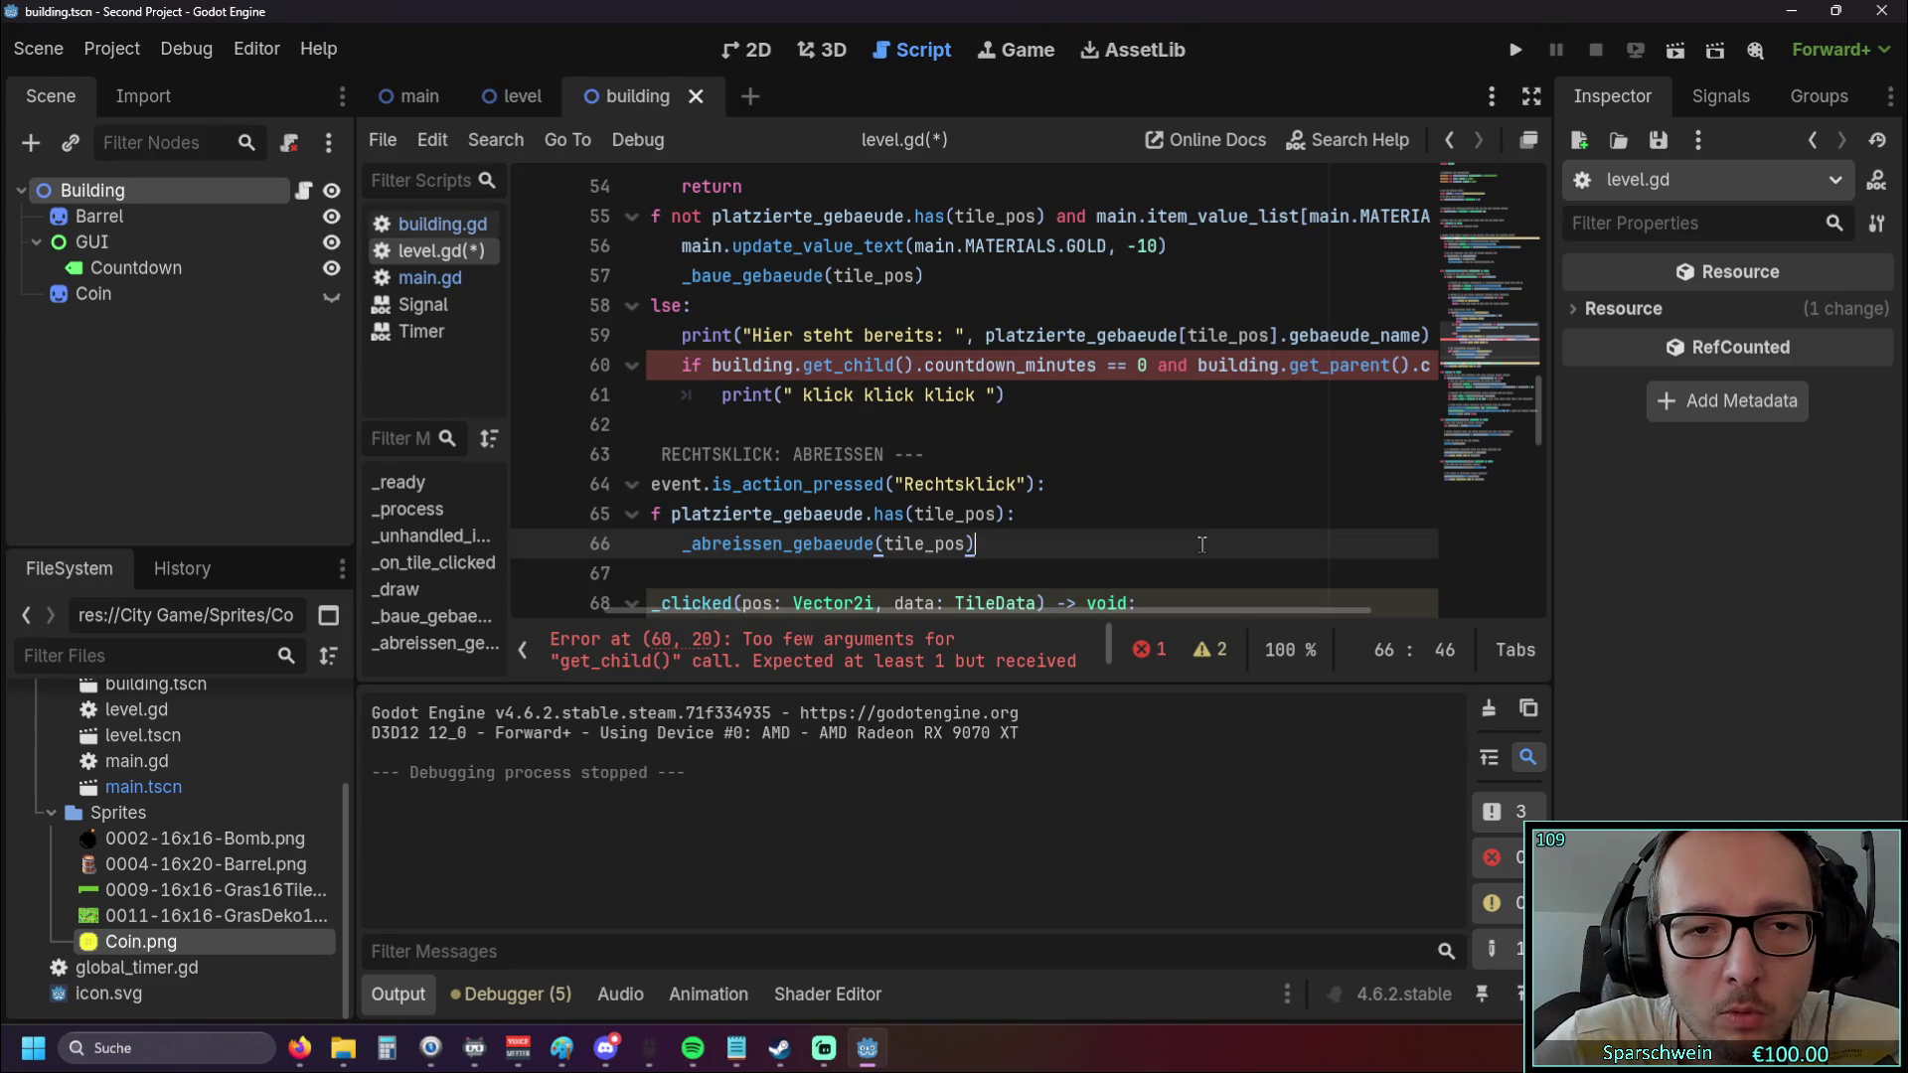
Change get_child() back to get_parent() on line 60 and dismiss autocomplete.
left_click_drag(844, 365, 897, 366)
type("parent")
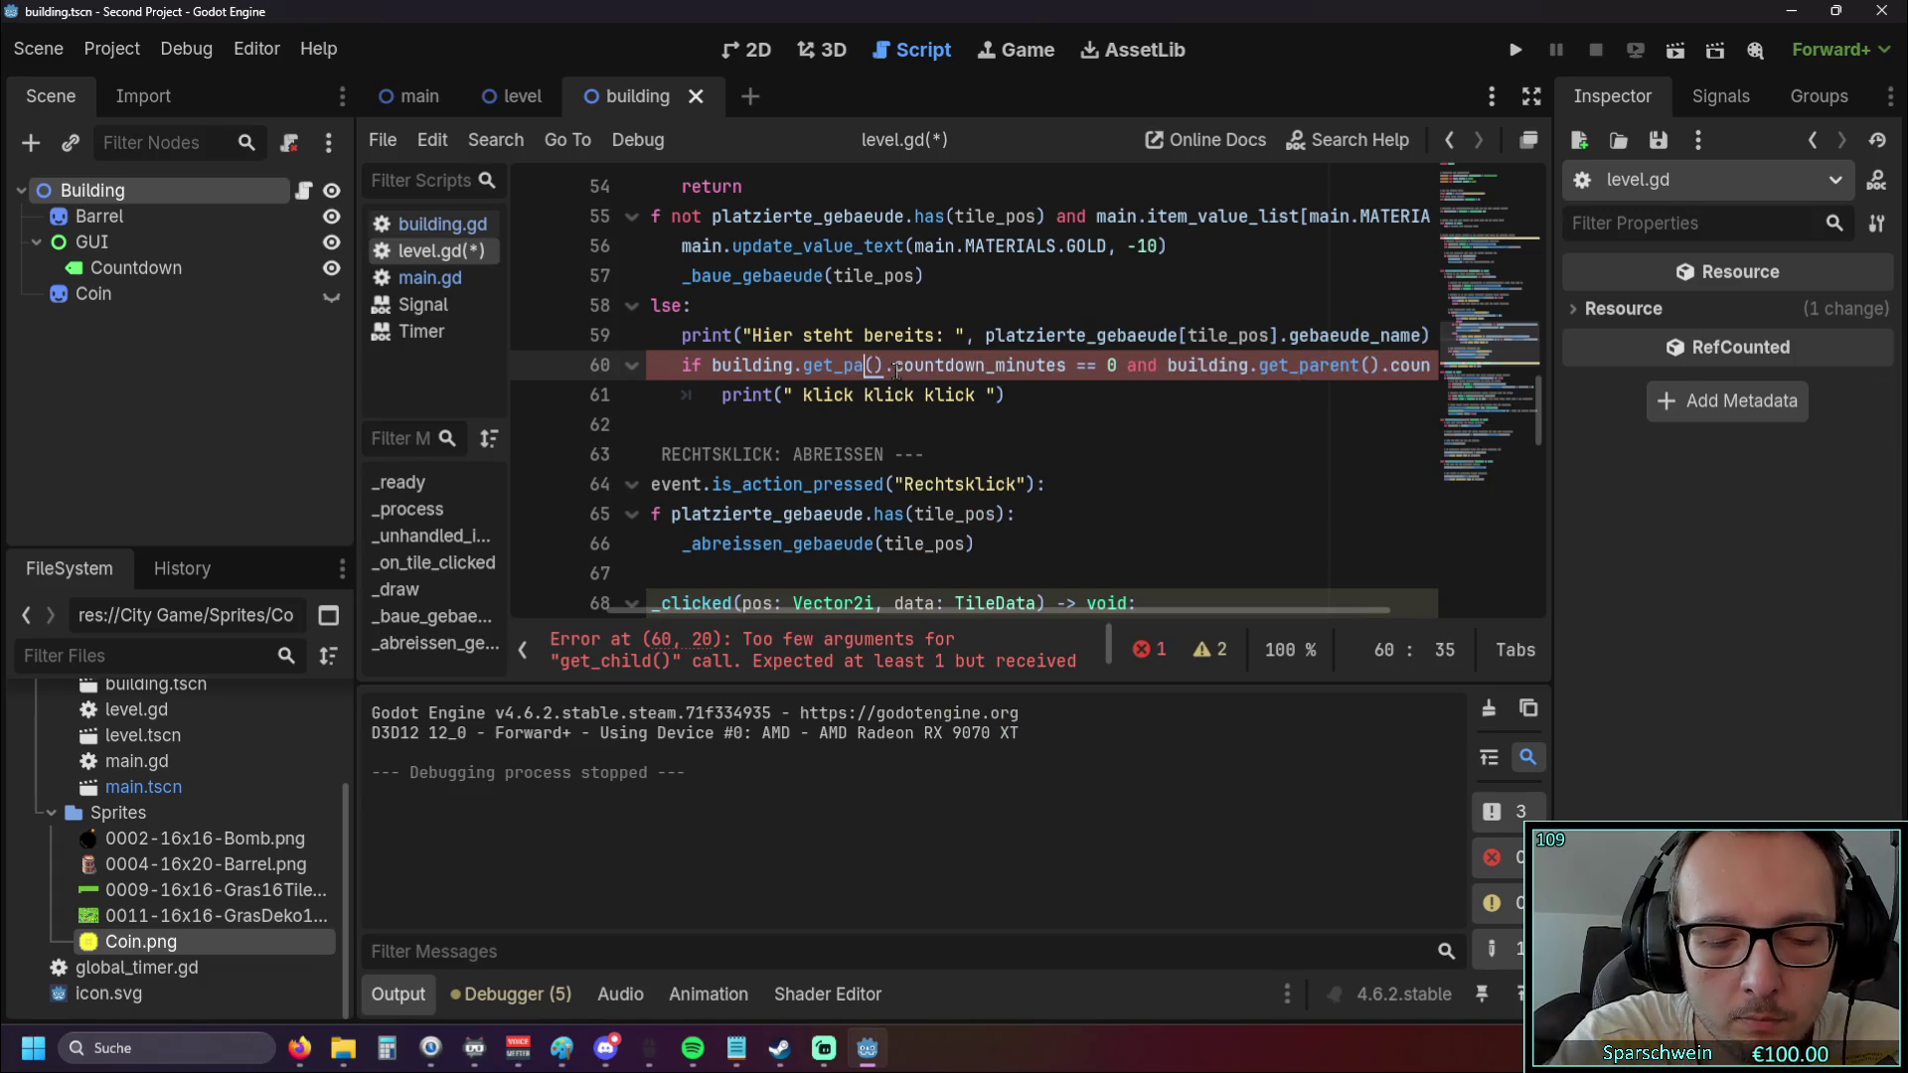
key("Escape")
key("Up")
key("Up")
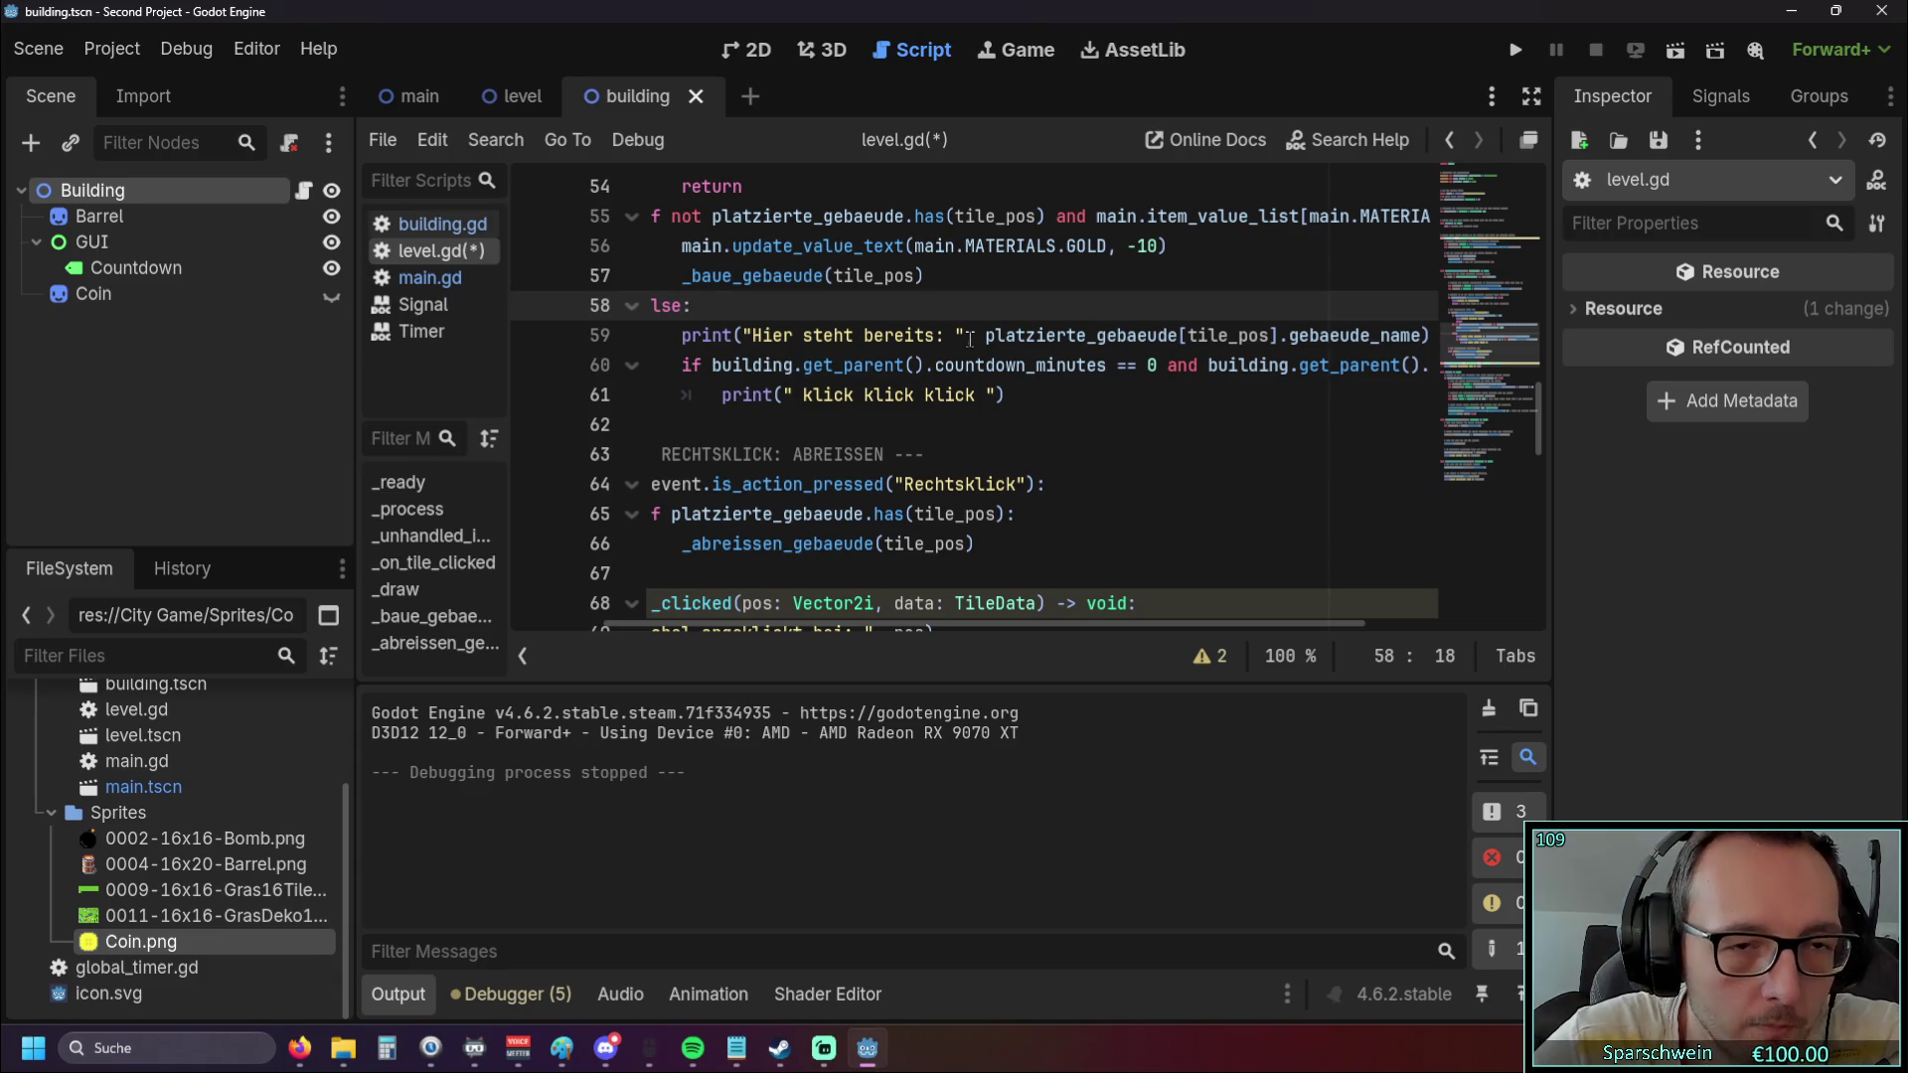
Switch to the main scene and show main.gd in the script editor.
left_click(515, 95)
left_click(636, 95)
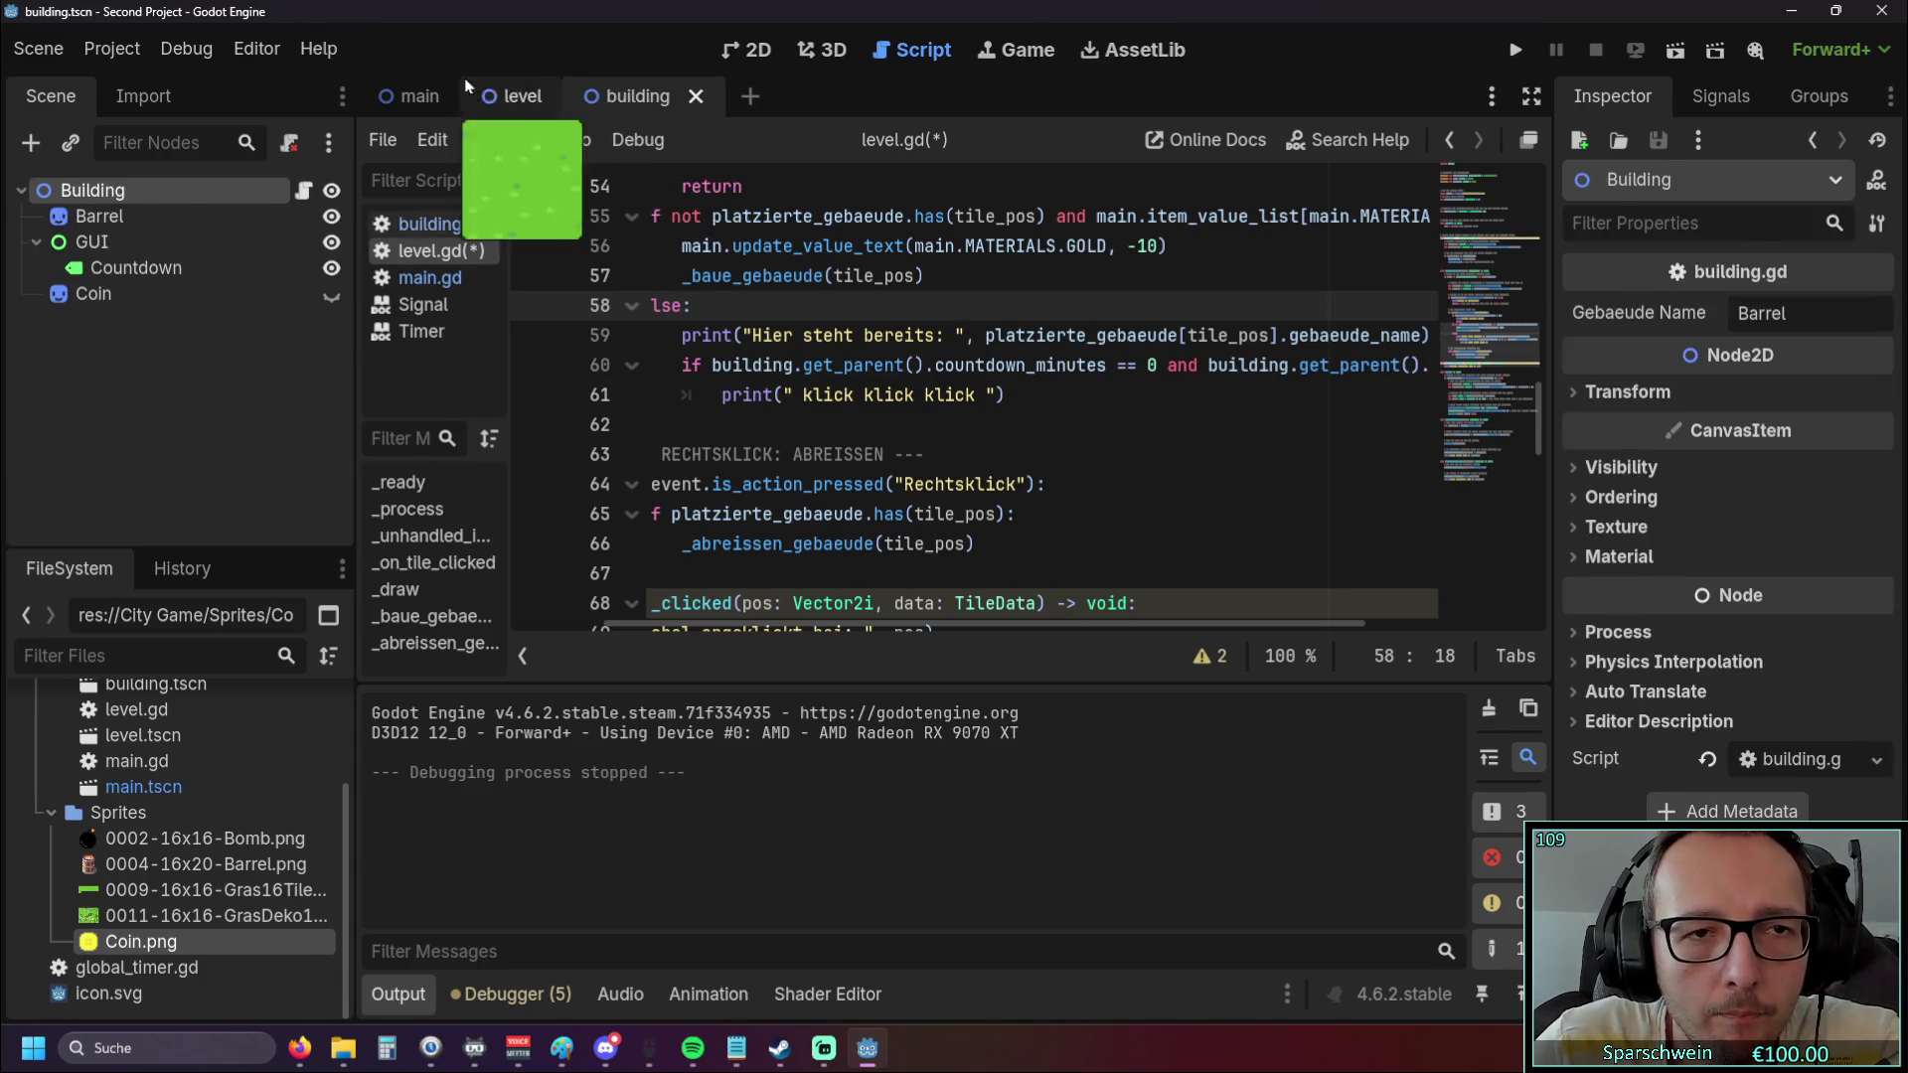
scroll(973, 397, "up", 15)
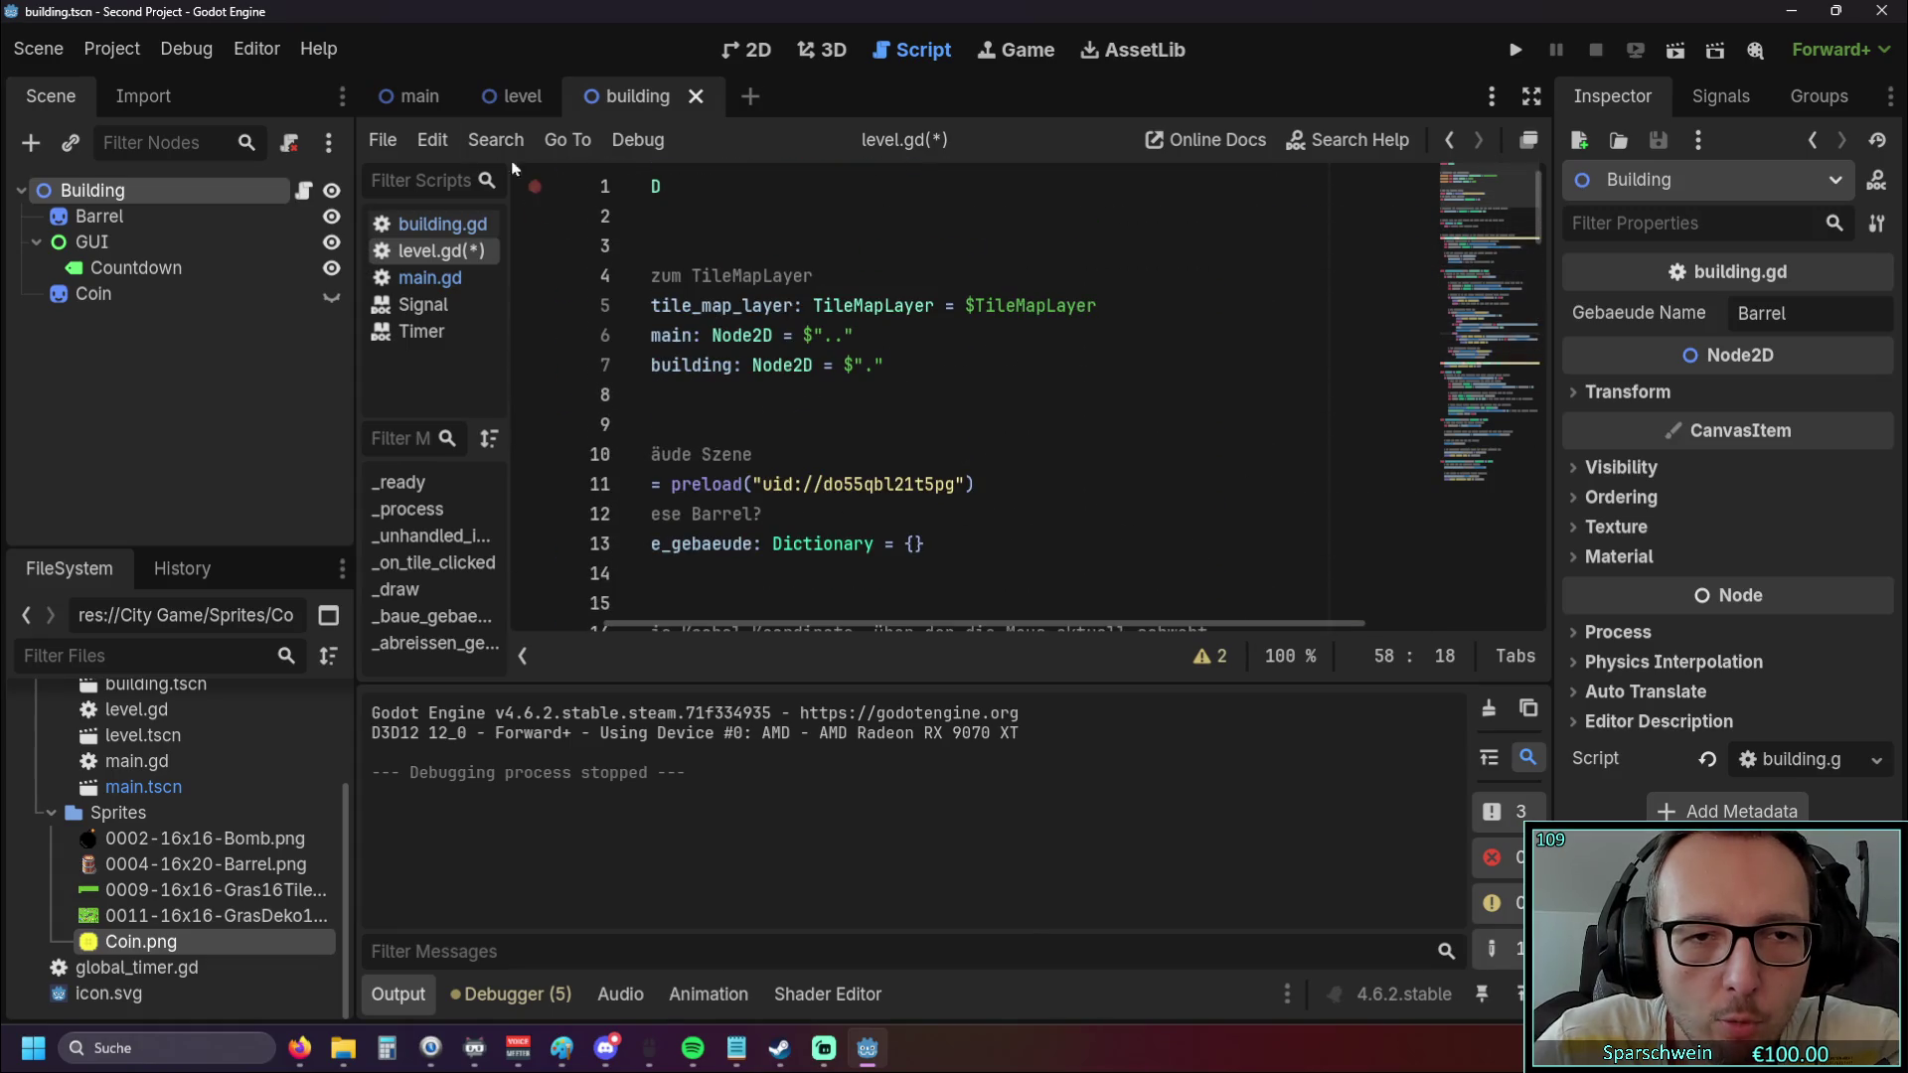
left_click(410, 95)
left_click_drag(838, 624, 610, 624)
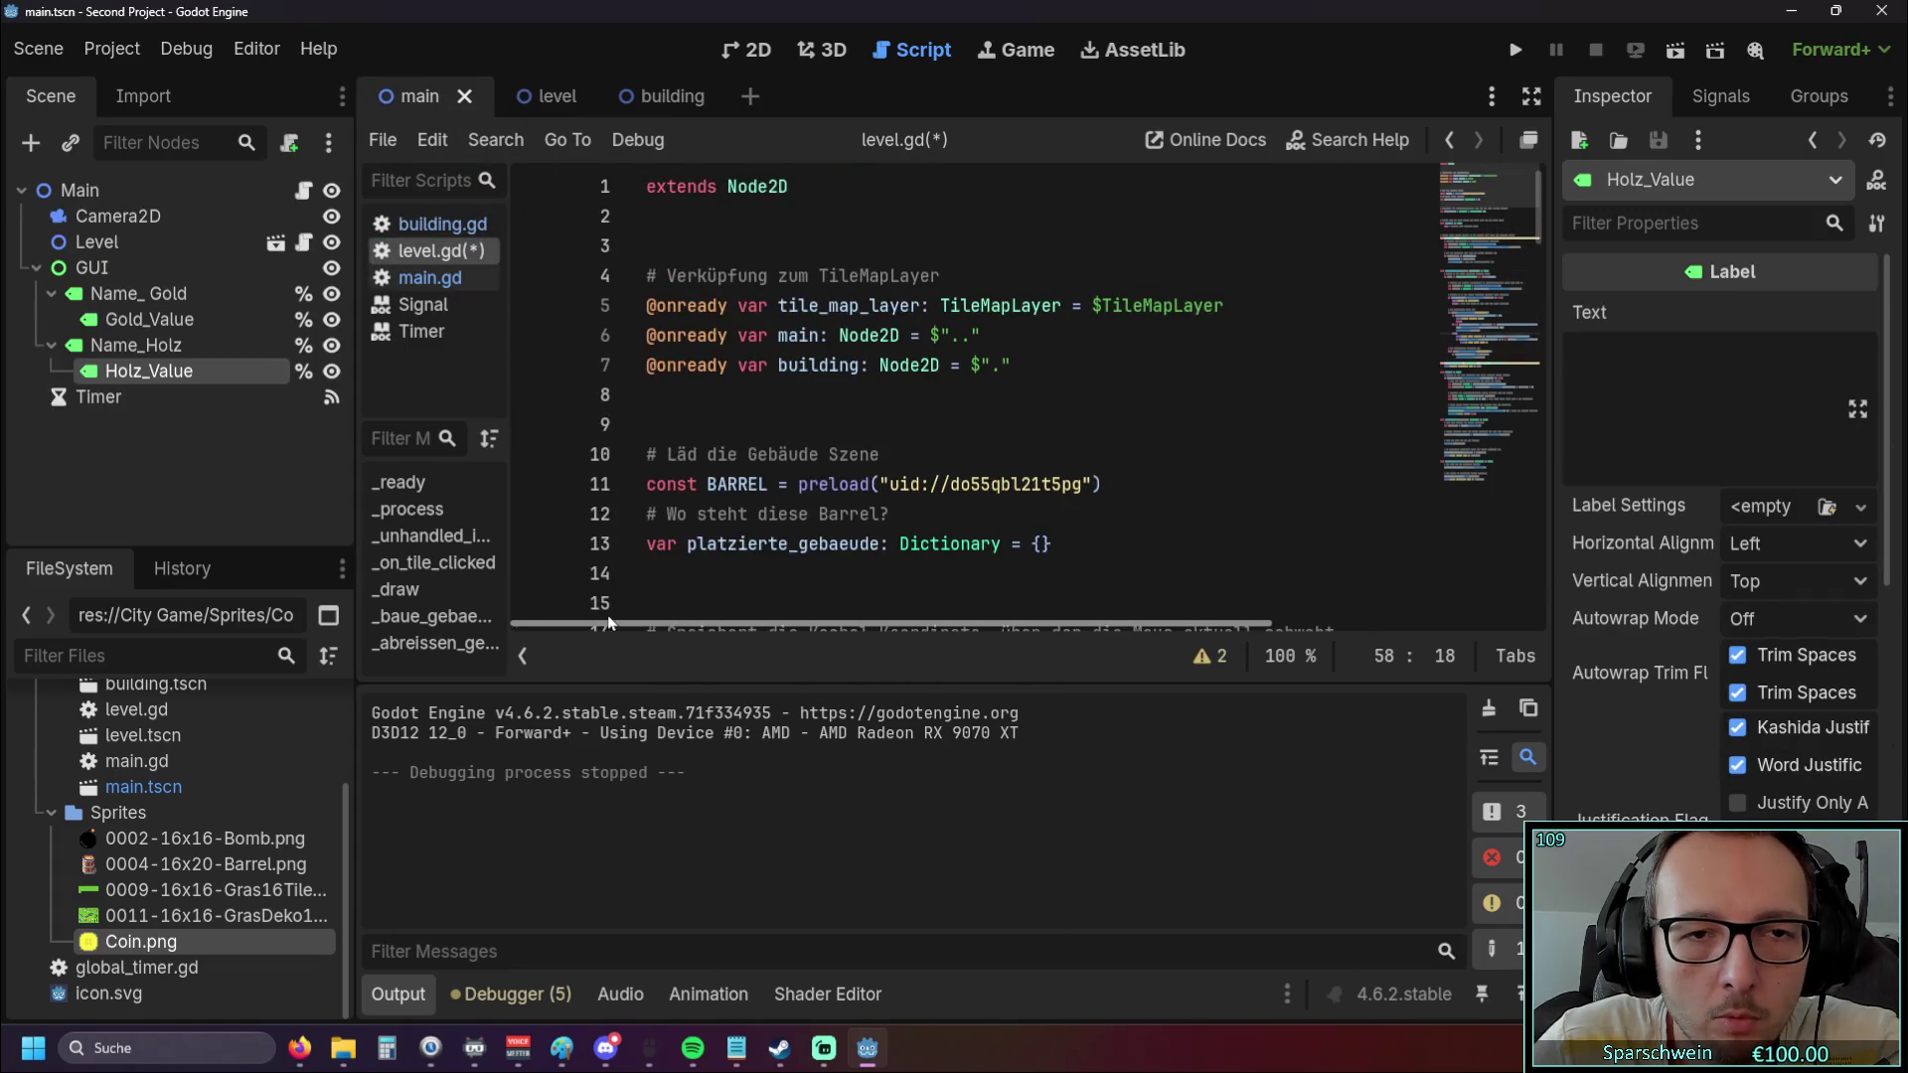
left_click(542, 100)
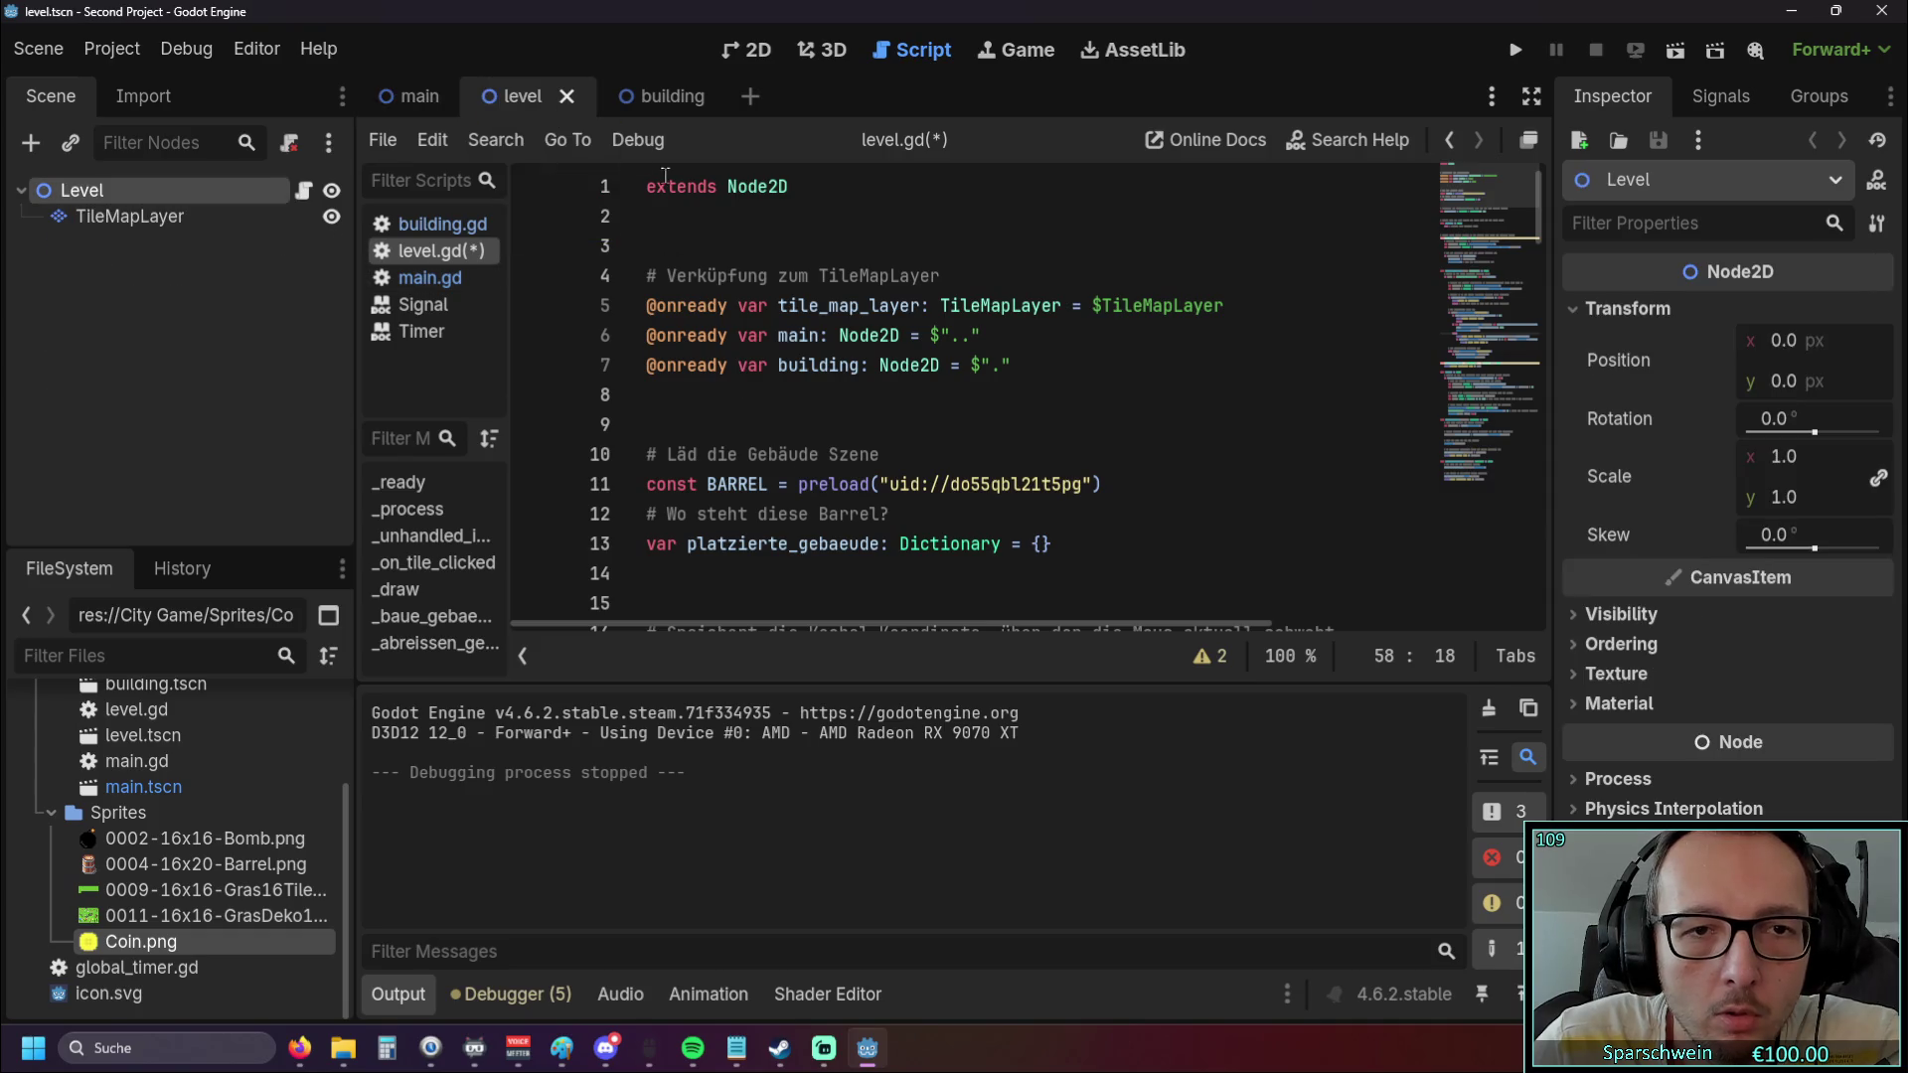
left_click(656, 95)
left_click(409, 95)
left_click(430, 277)
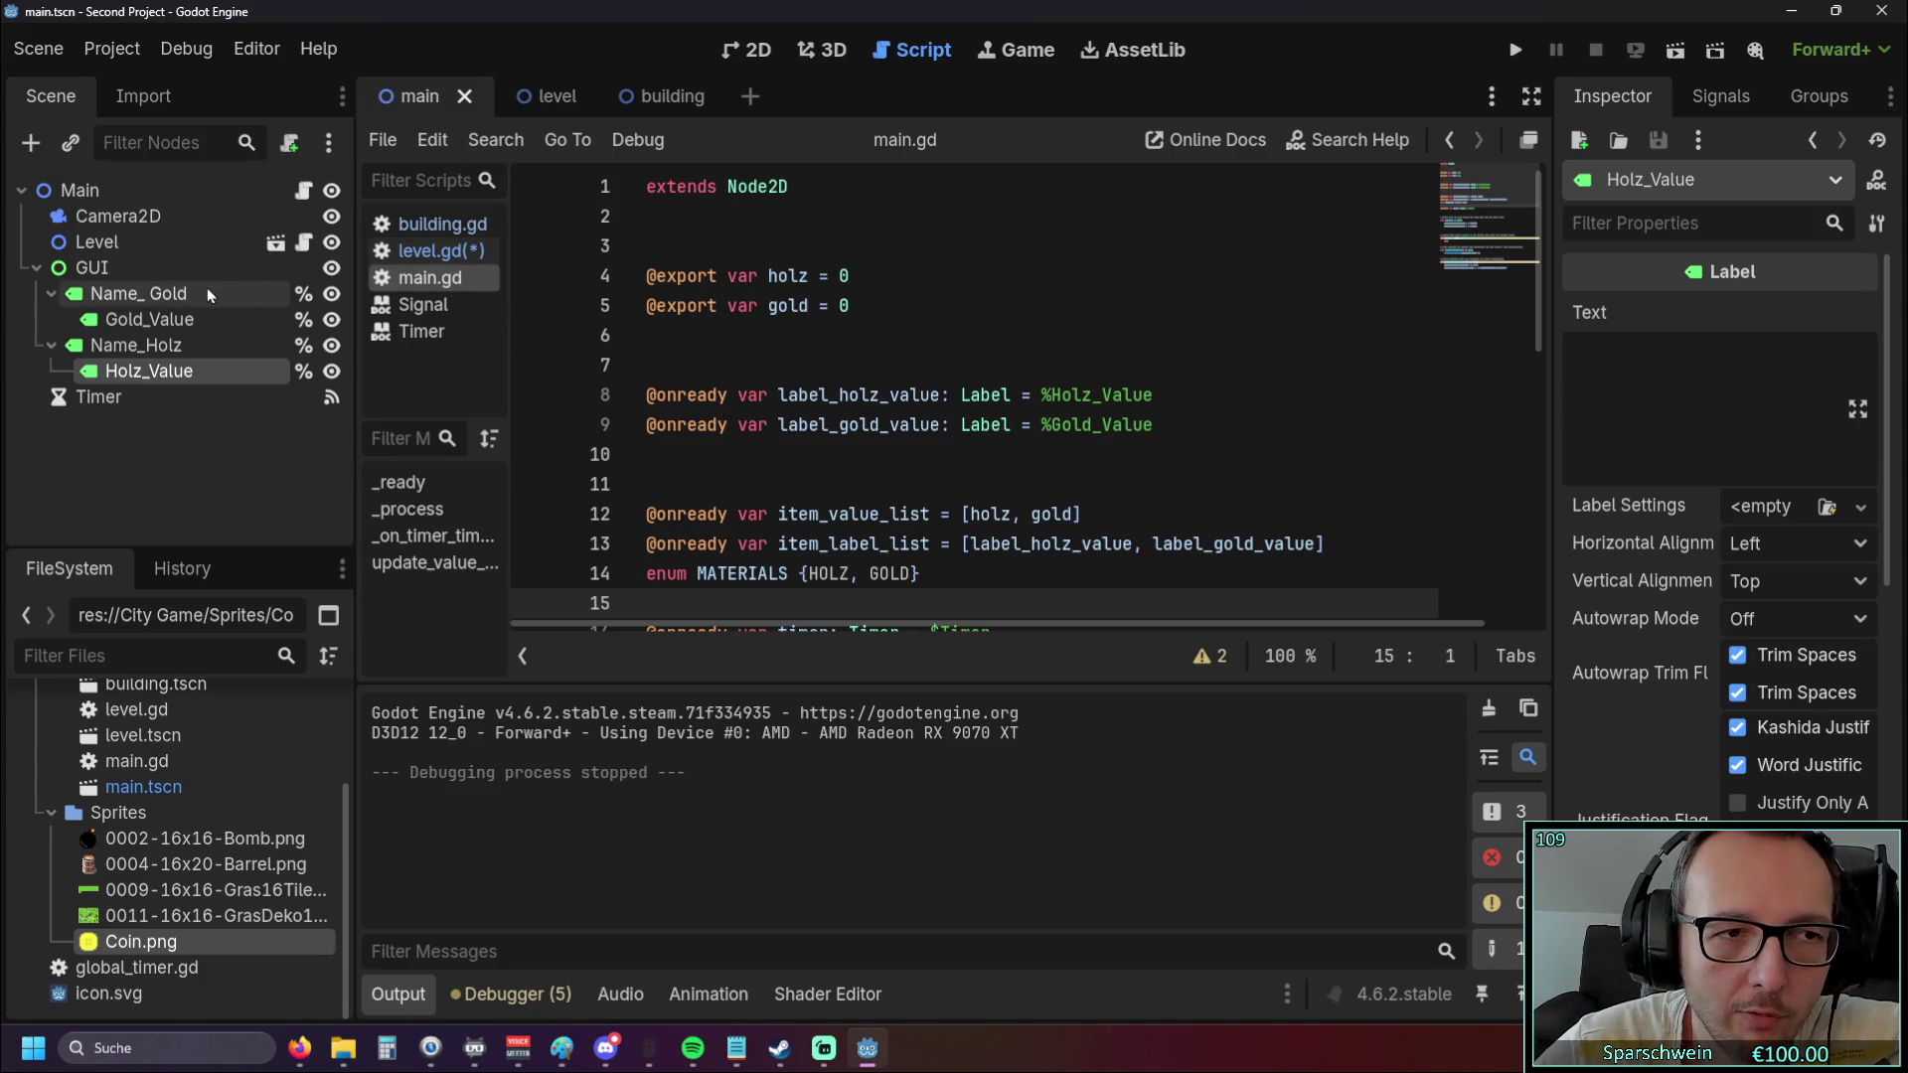
Select the Main node to check its Holz (left at 0) and Gold values.
left_click(143, 191)
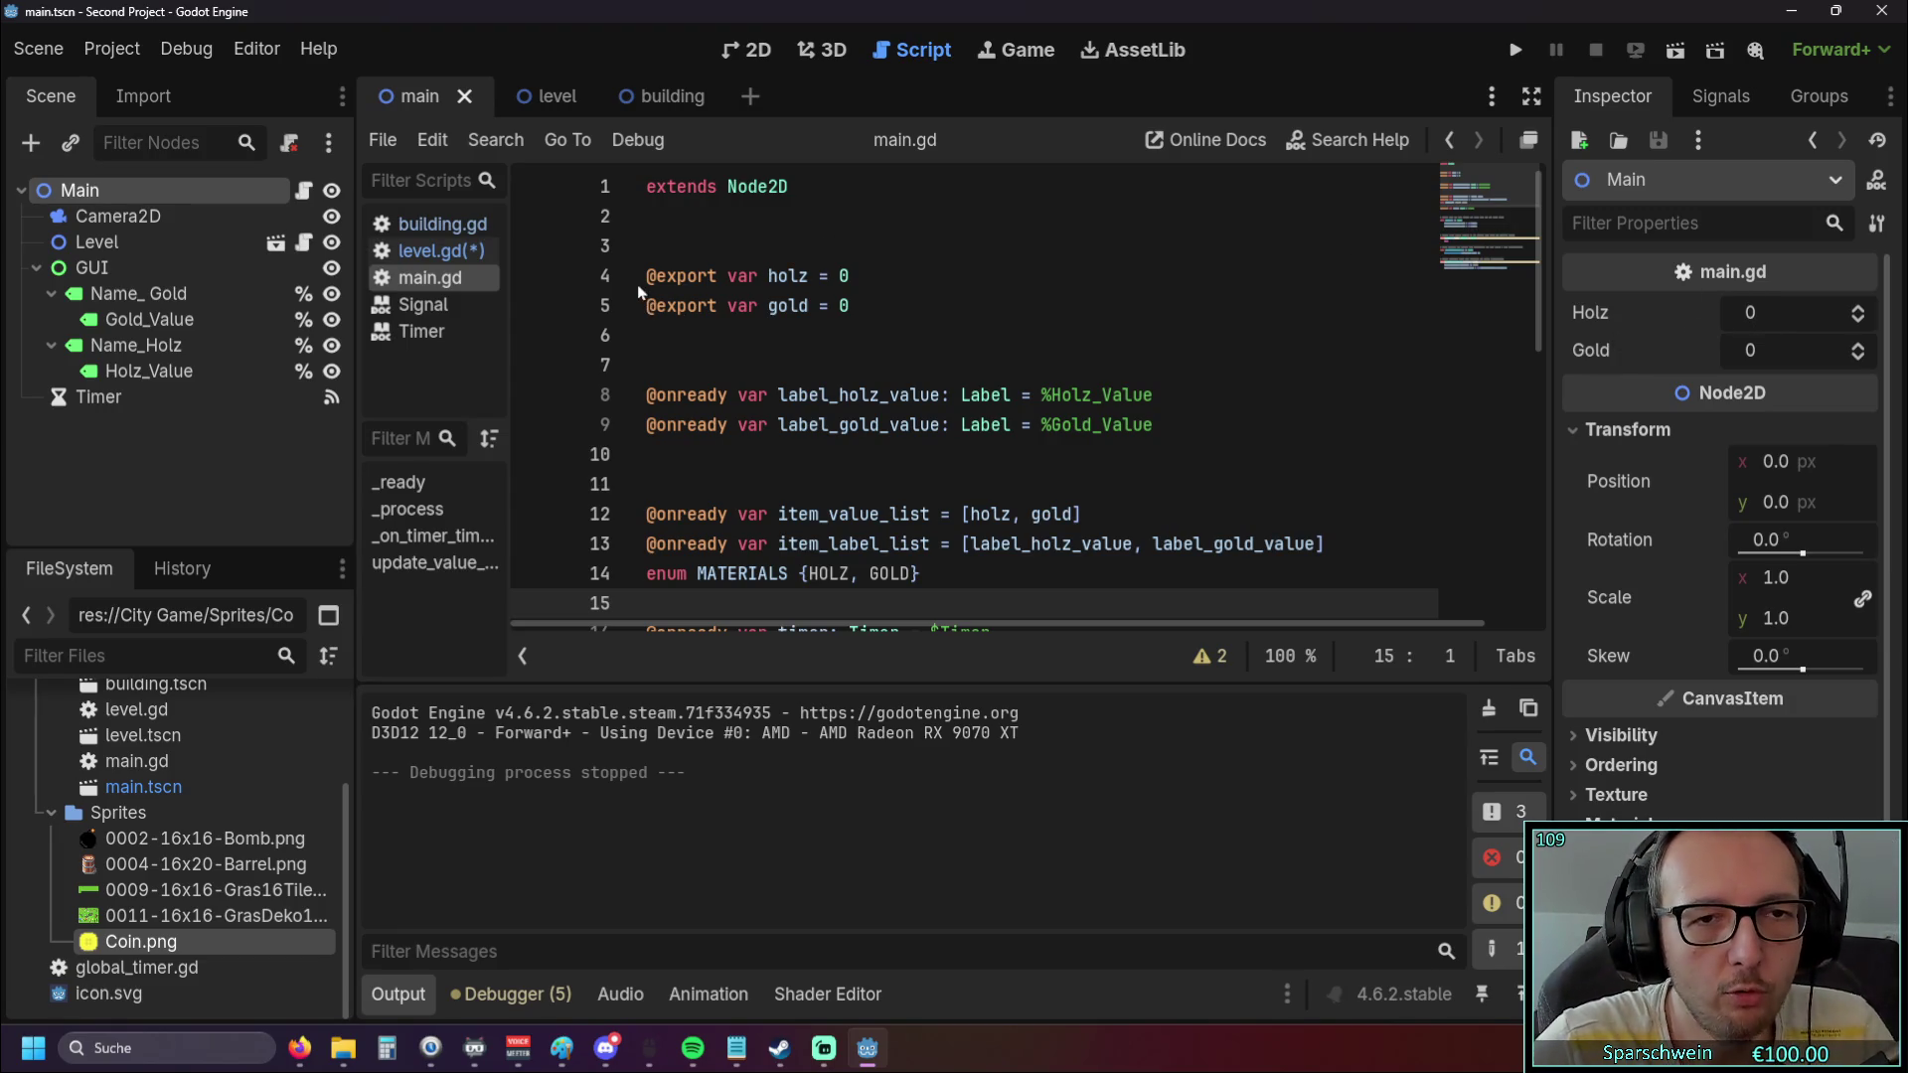
left_click(1750, 316)
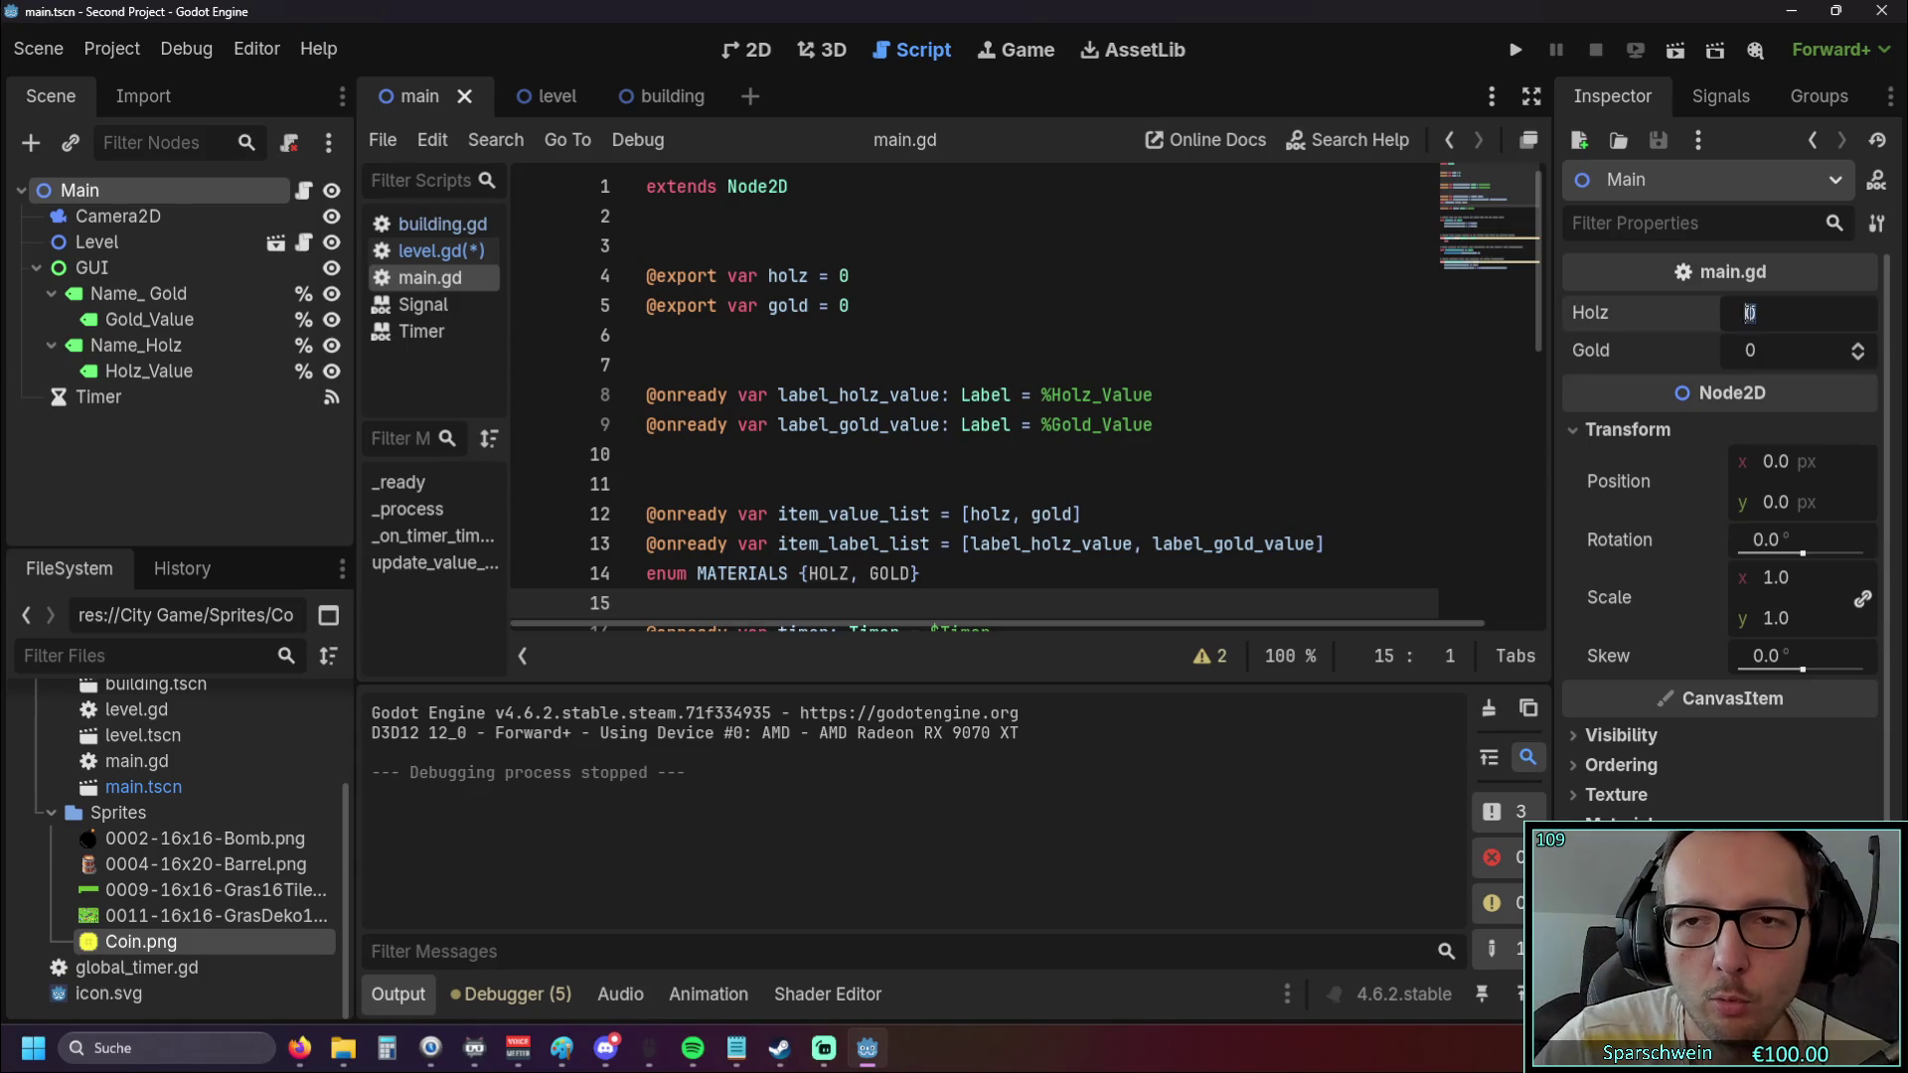
left_click(1749, 316)
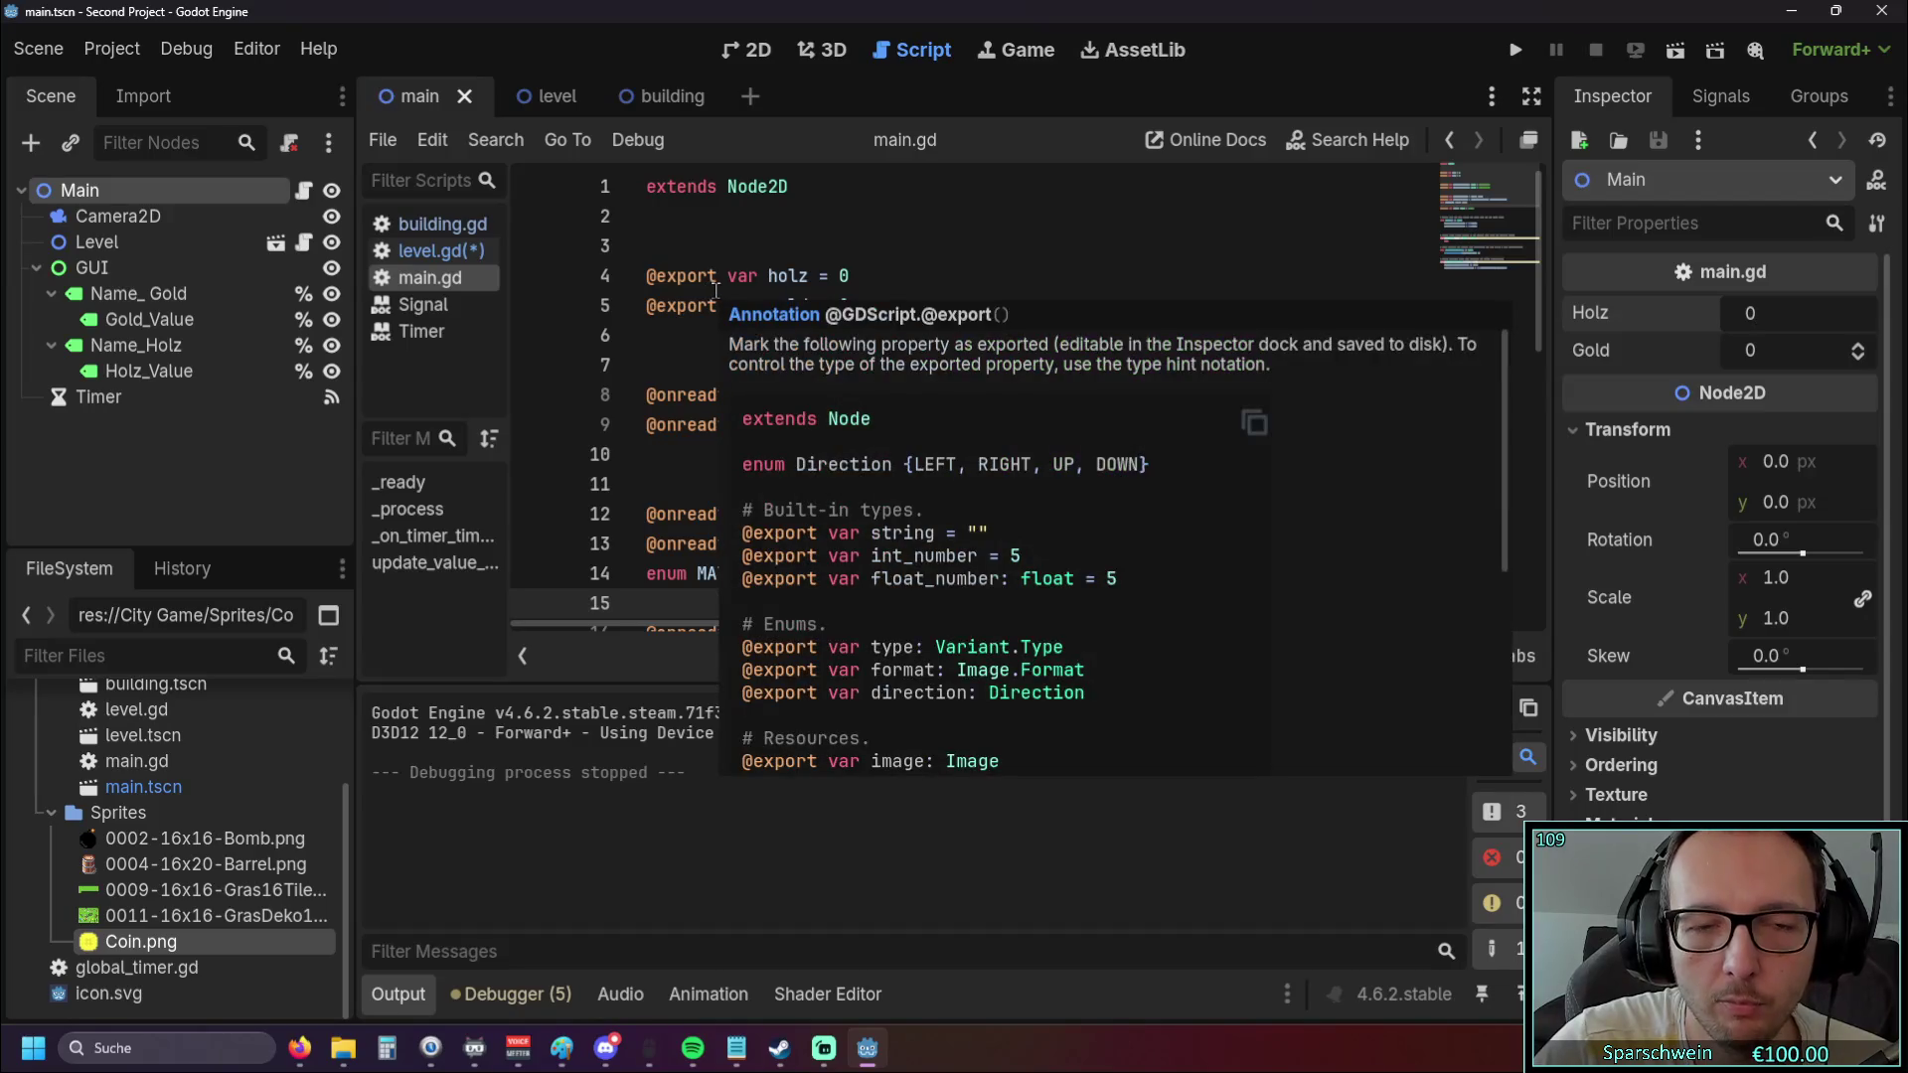
scroll(825, 327, "down", 1)
scroll(826, 327, "up", 1)
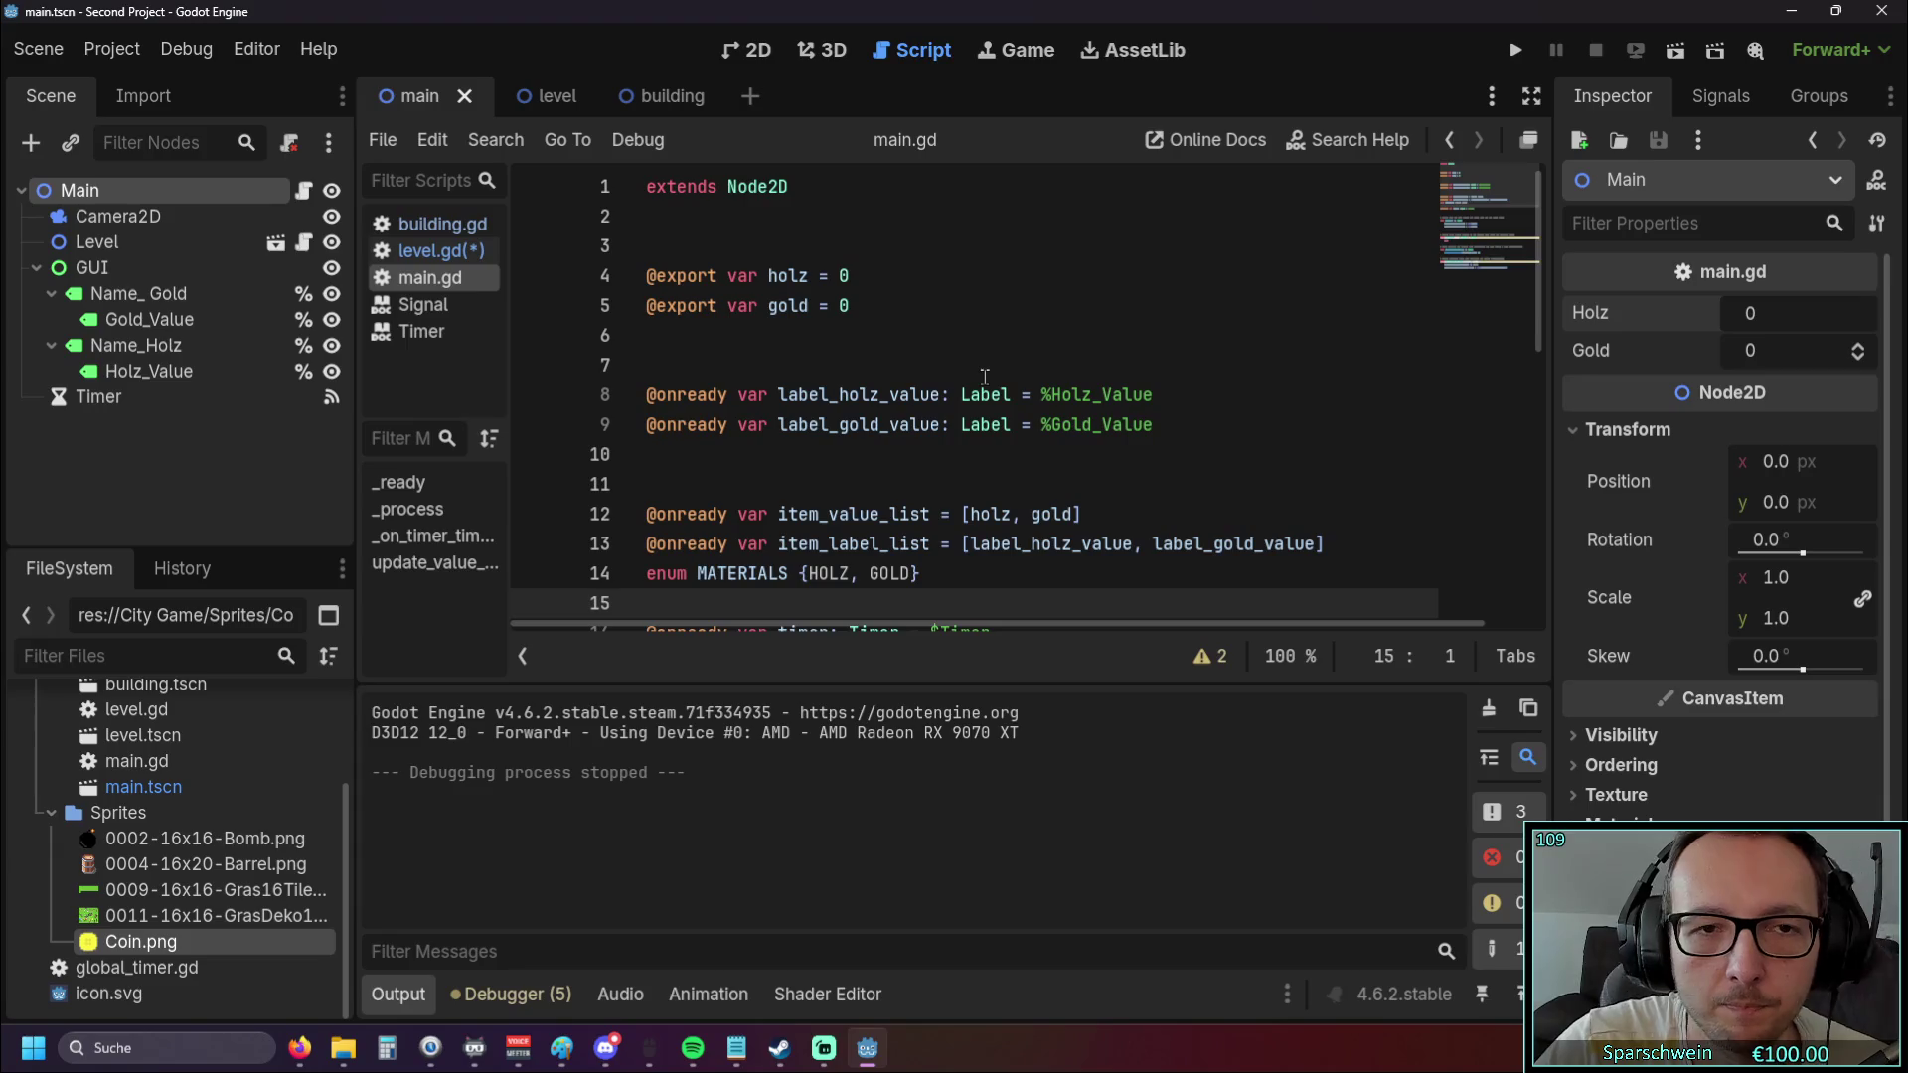
mouse_move(981, 389)
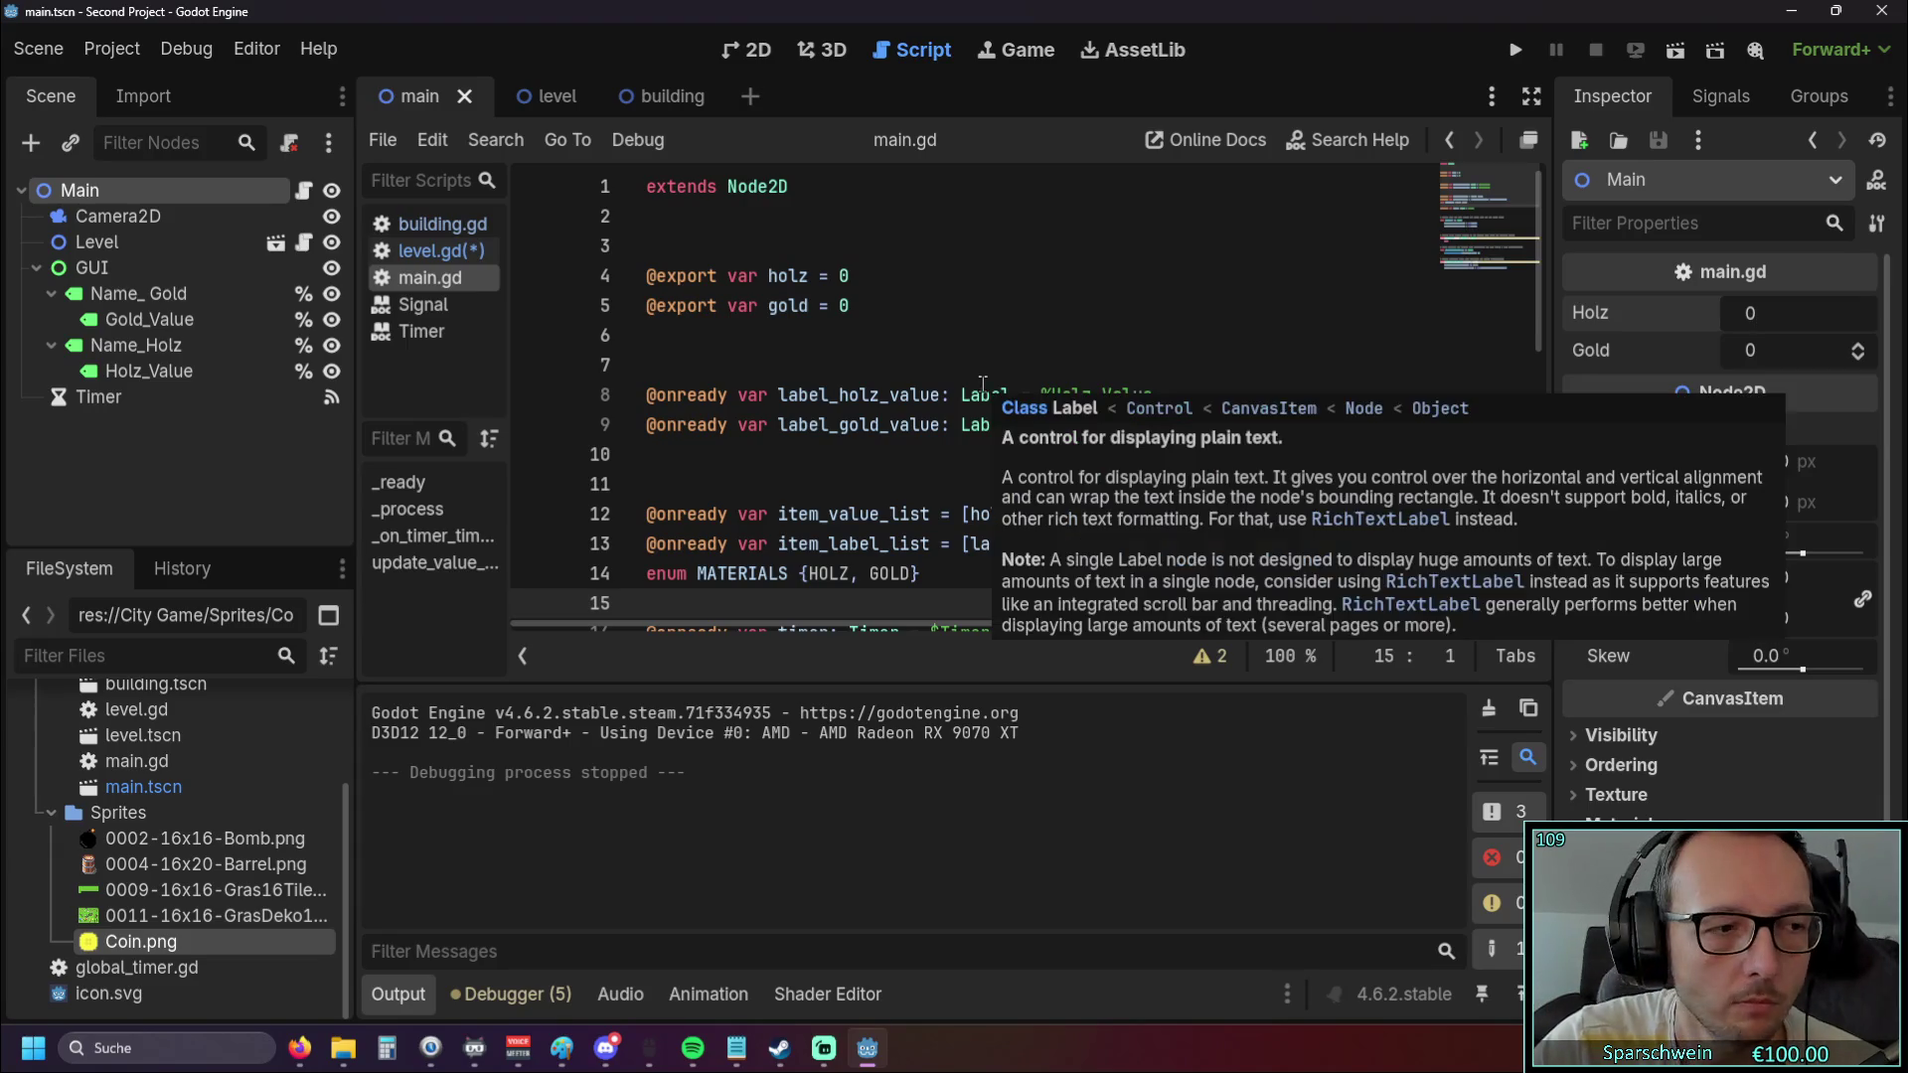
key("alt+Tab")
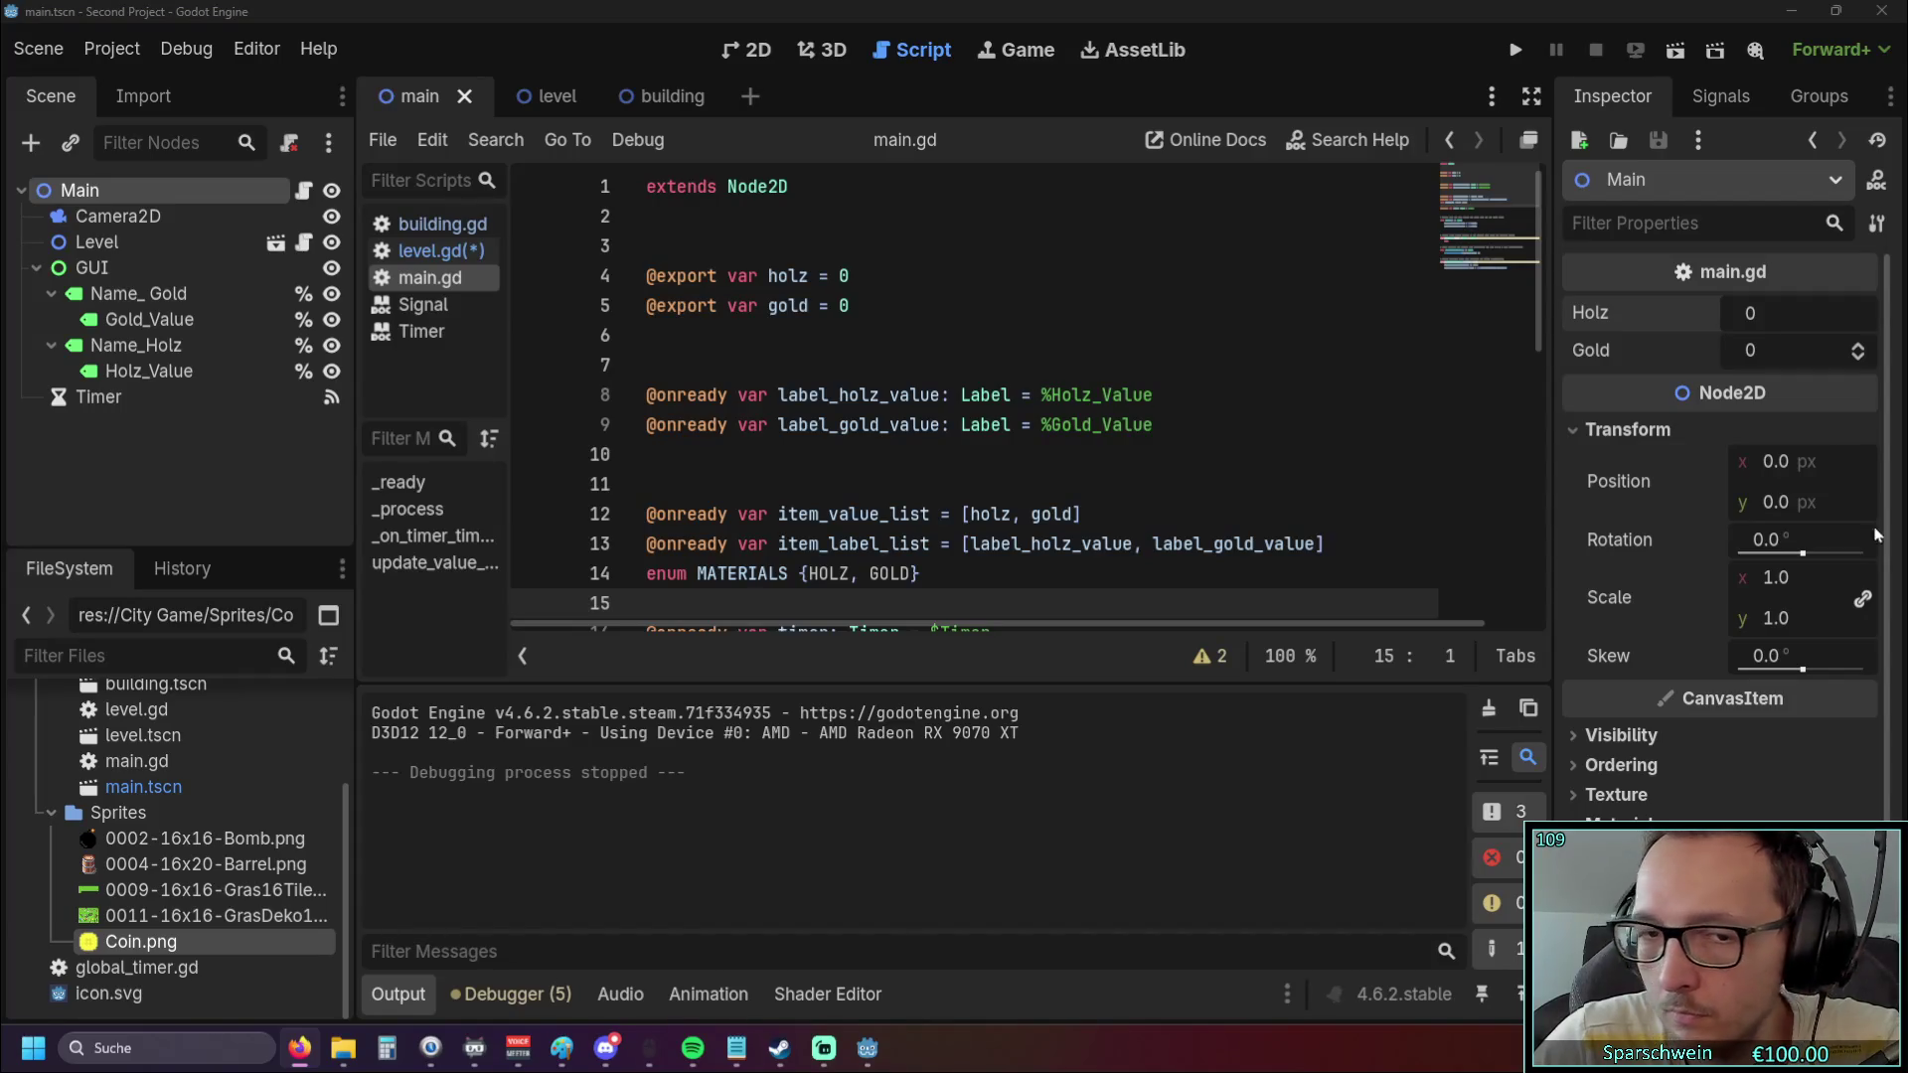
scroll(1013, 532, "down", 7)
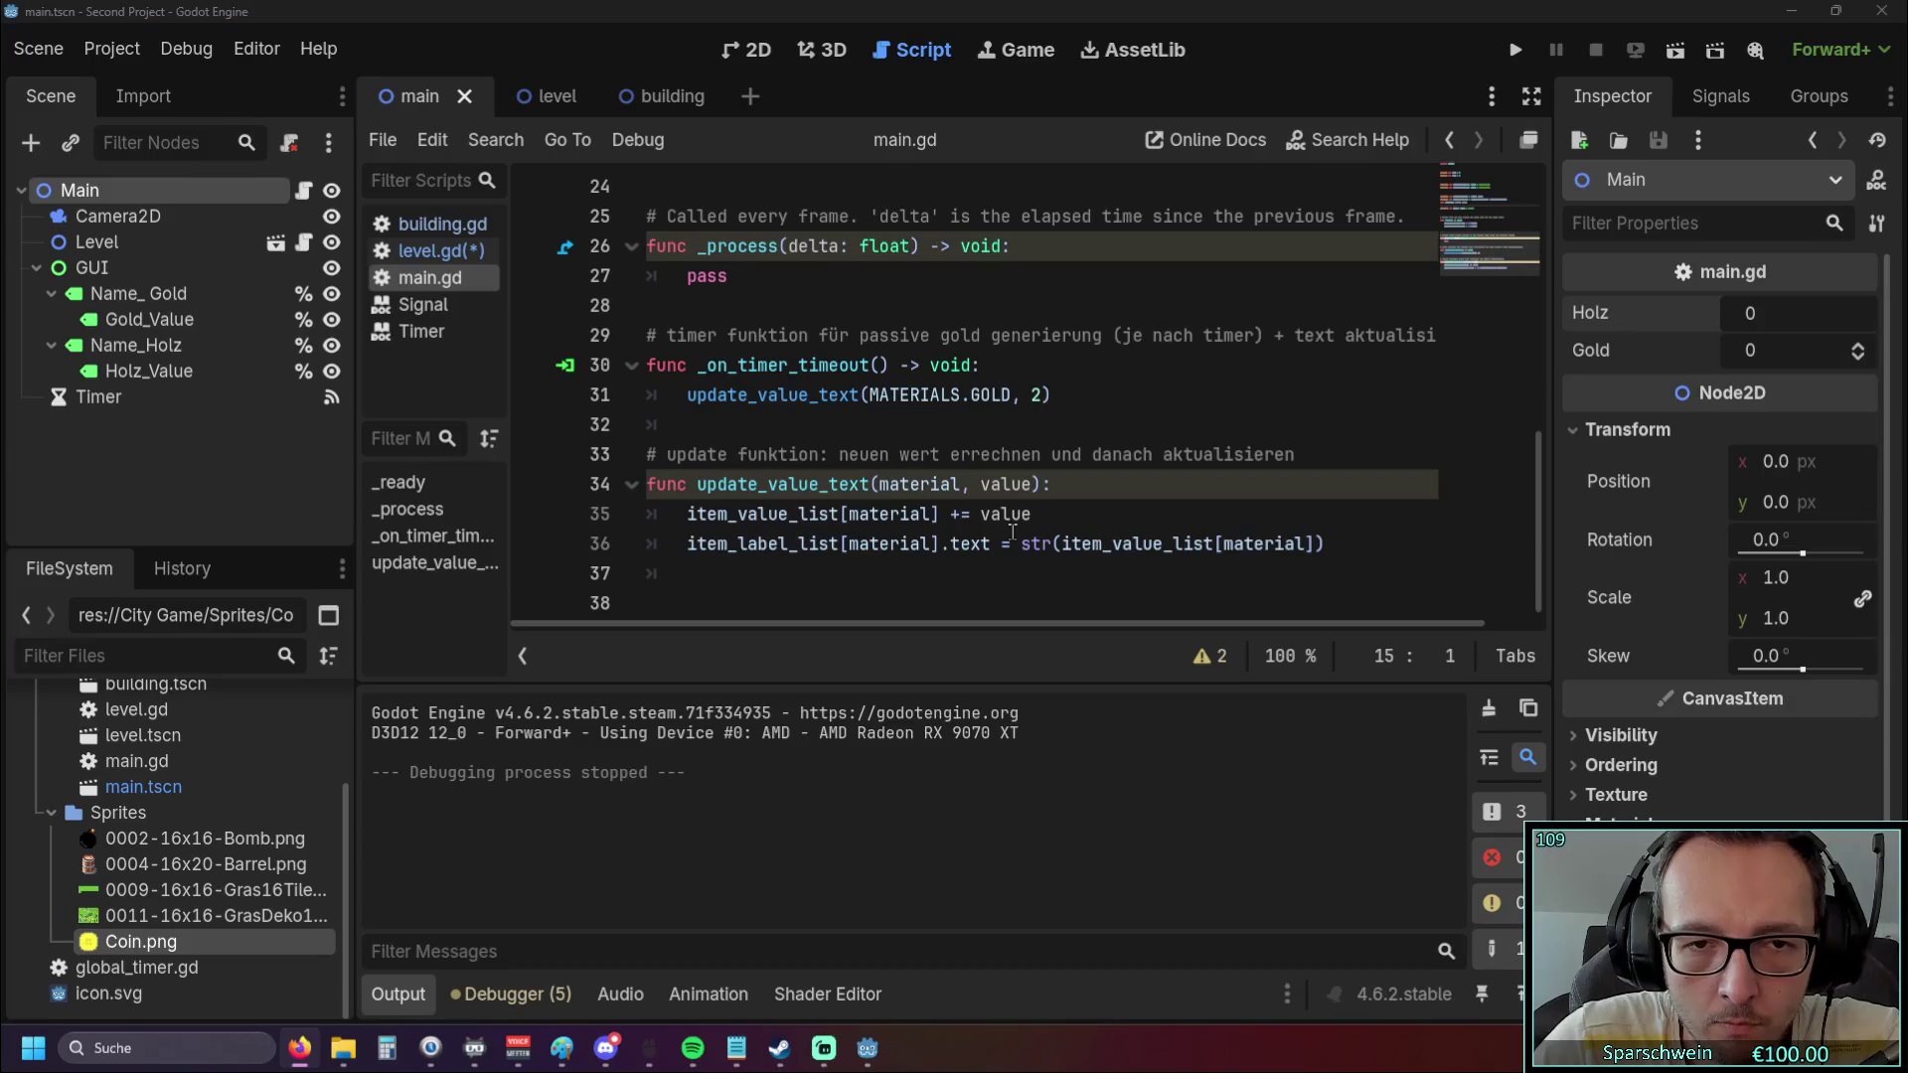
In level.gd, delete the get_parent() call from the line-60 countdown condition.
left_click(437, 224)
left_click(435, 253)
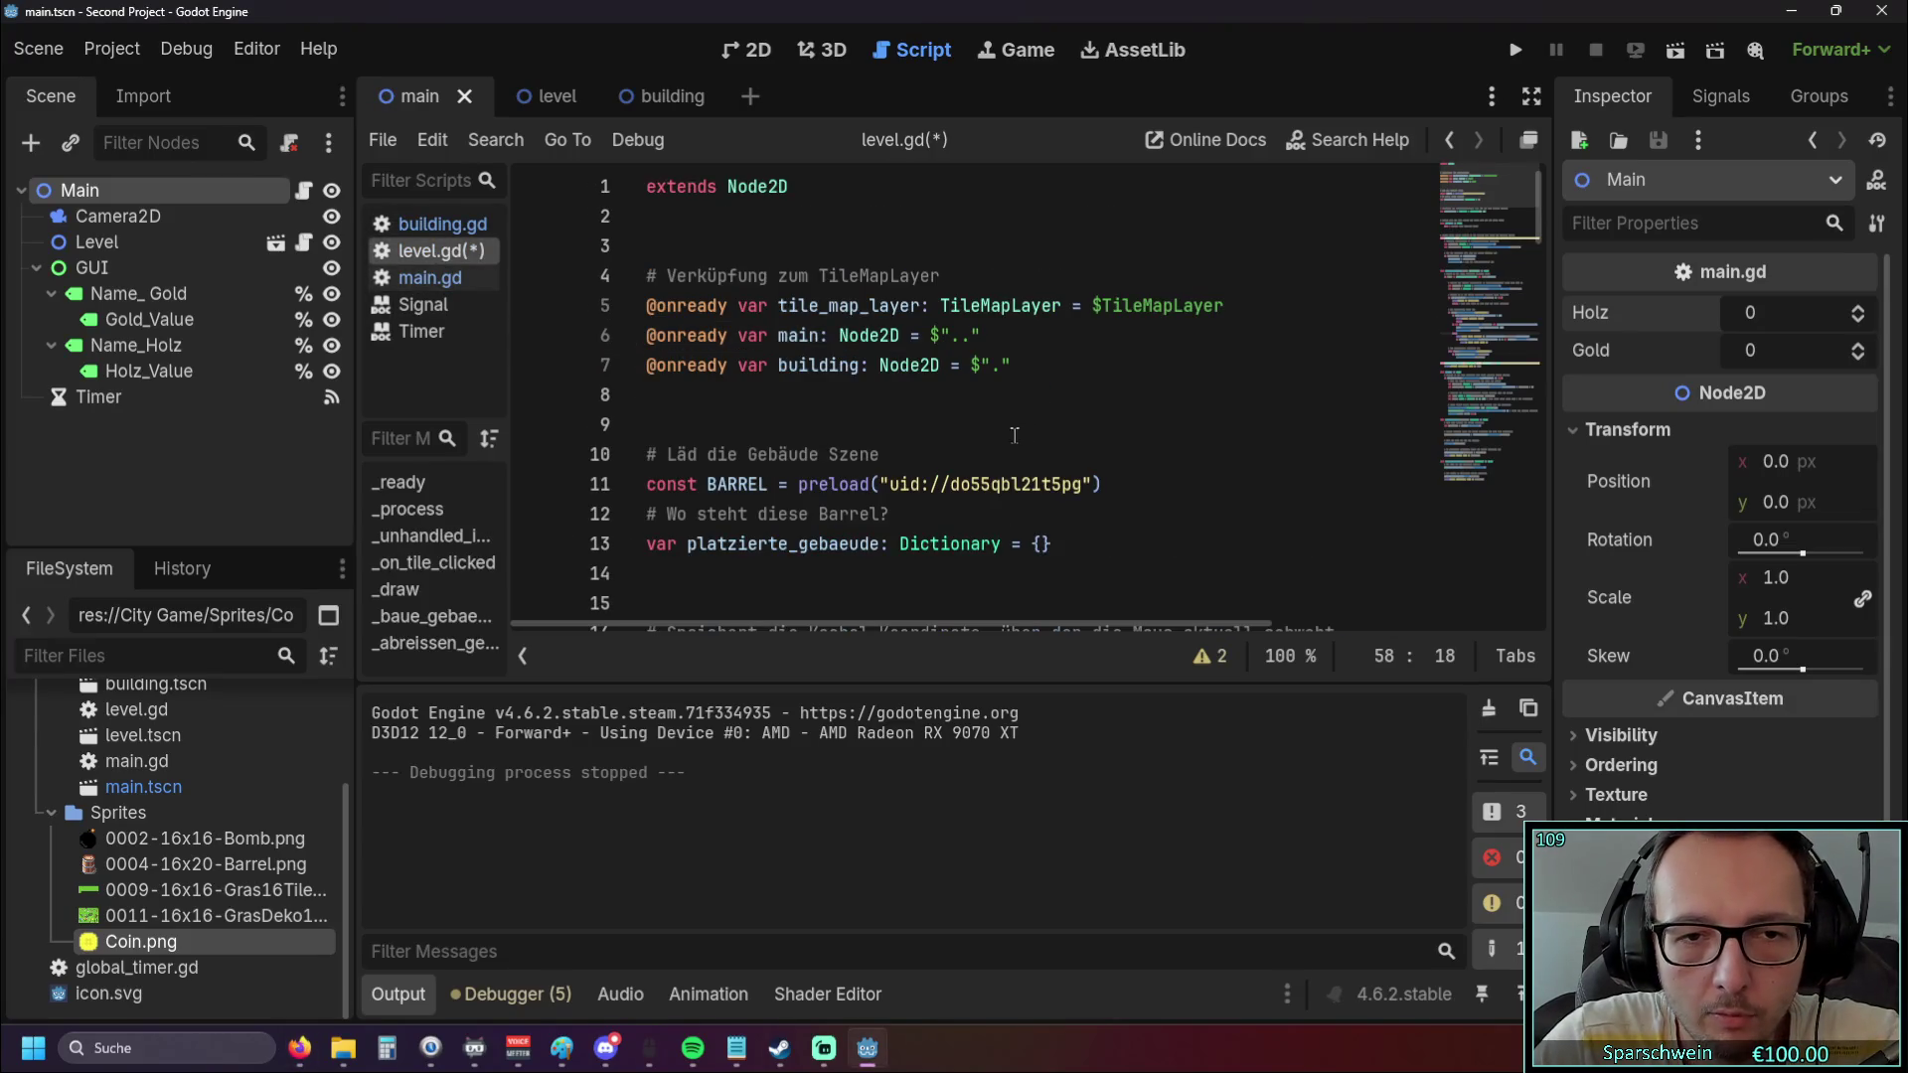
scroll(1064, 419, "down", 5)
scroll(1064, 419, "down", 2)
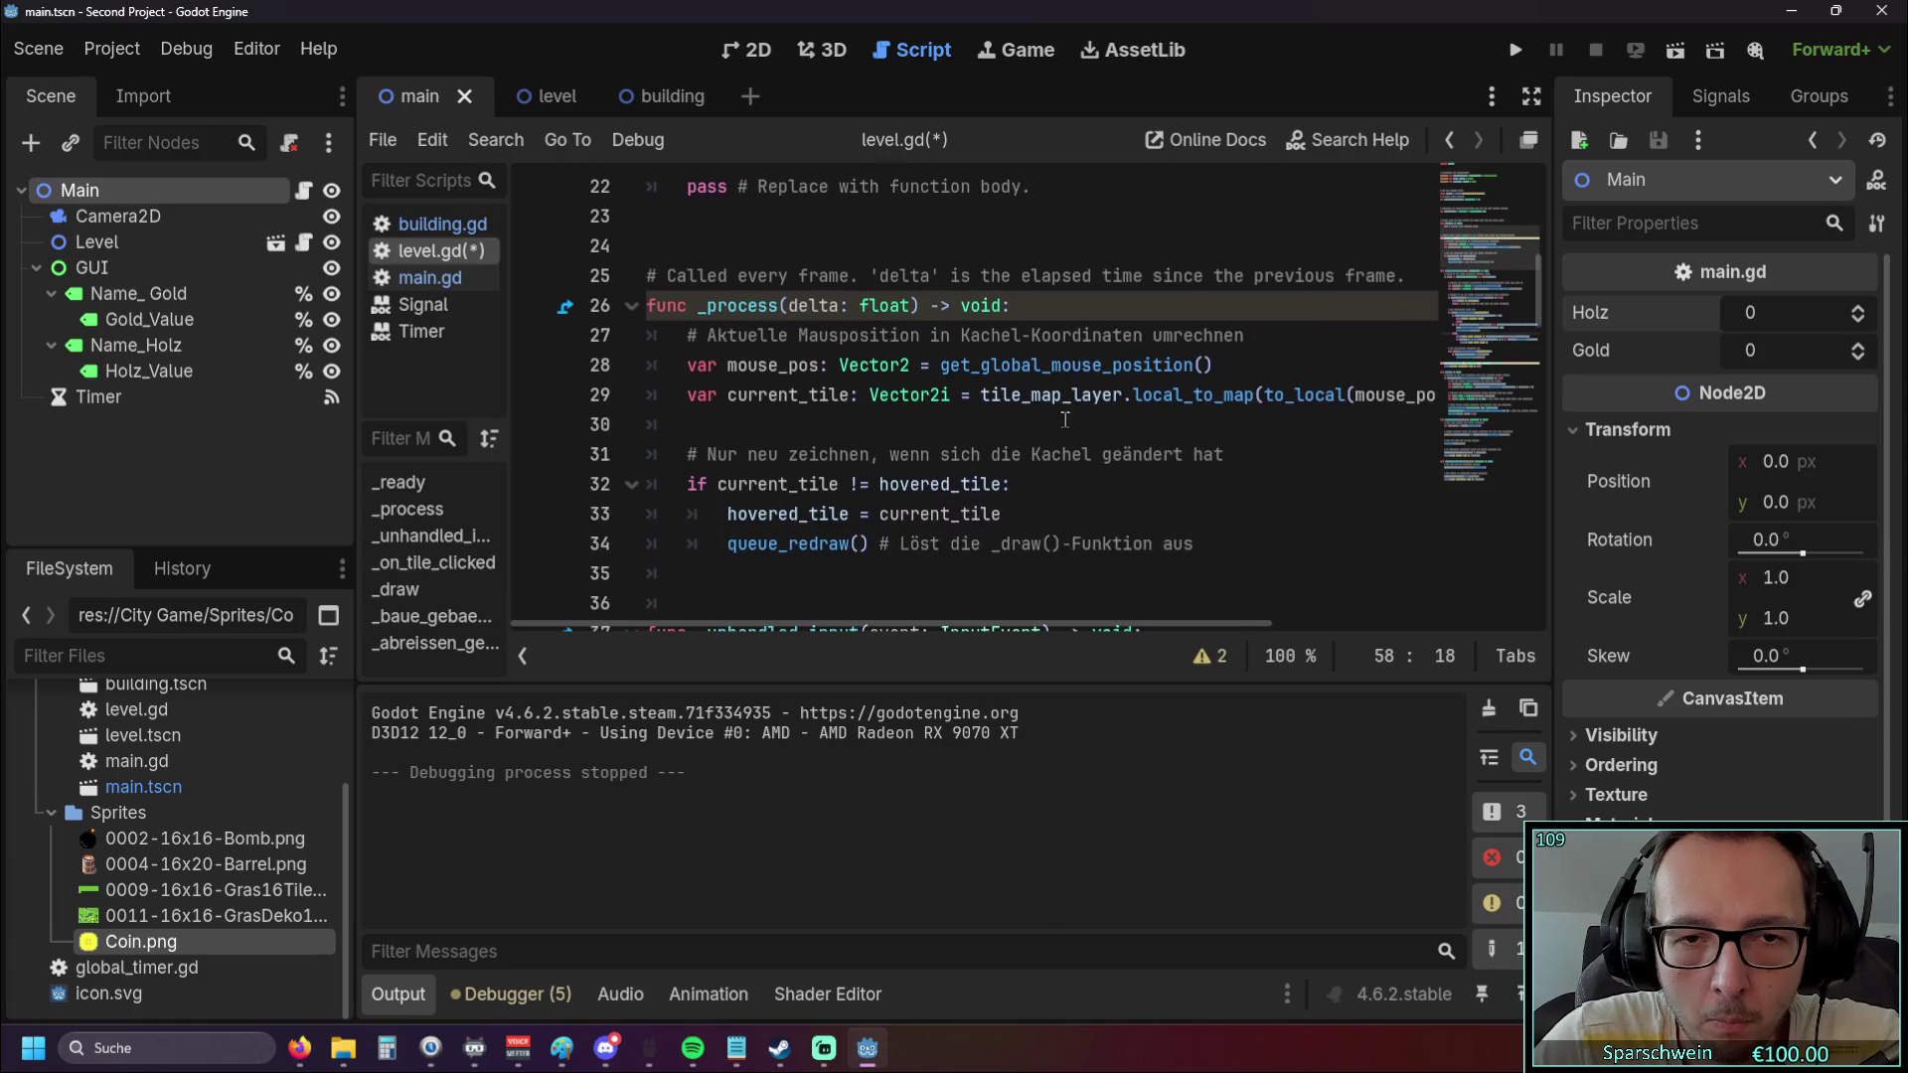
scroll(1062, 422, "down", 1)
scroll(1062, 421, "down", 3)
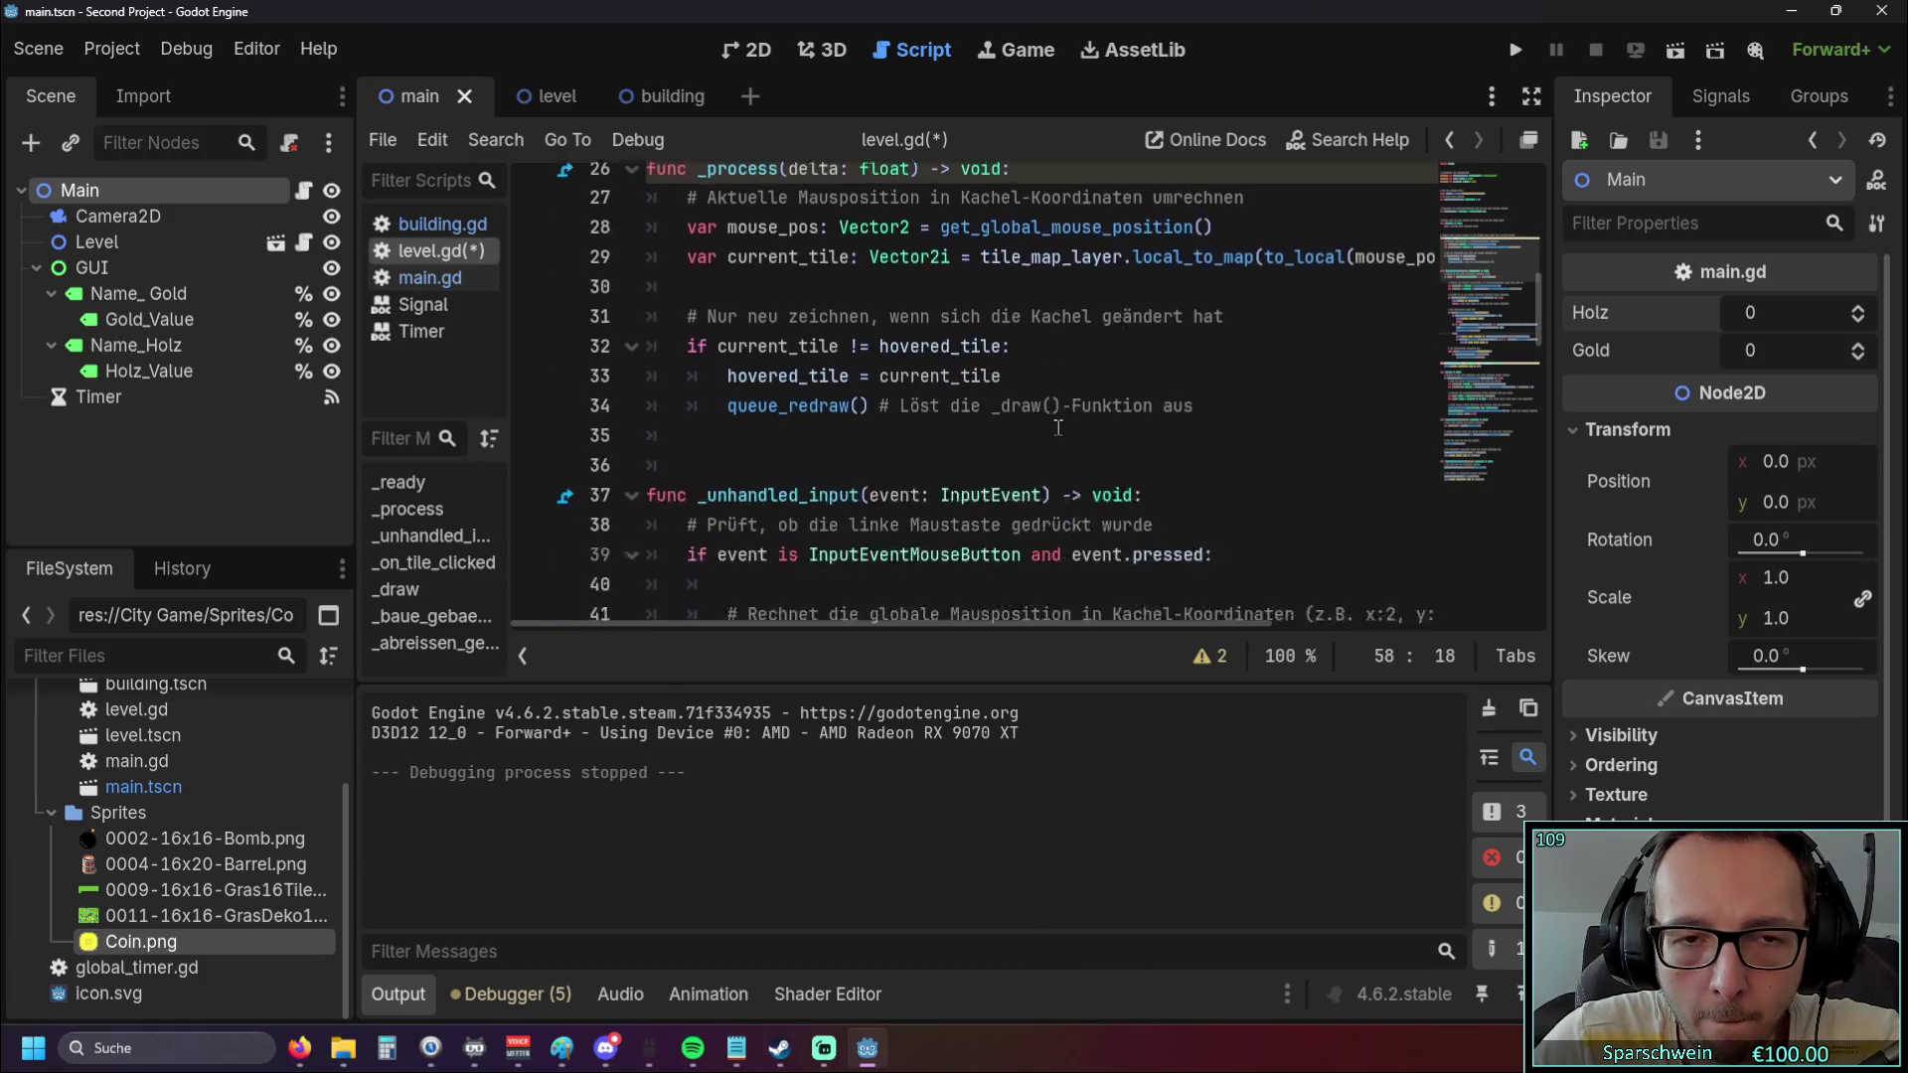
scroll(1048, 440, "down", 6)
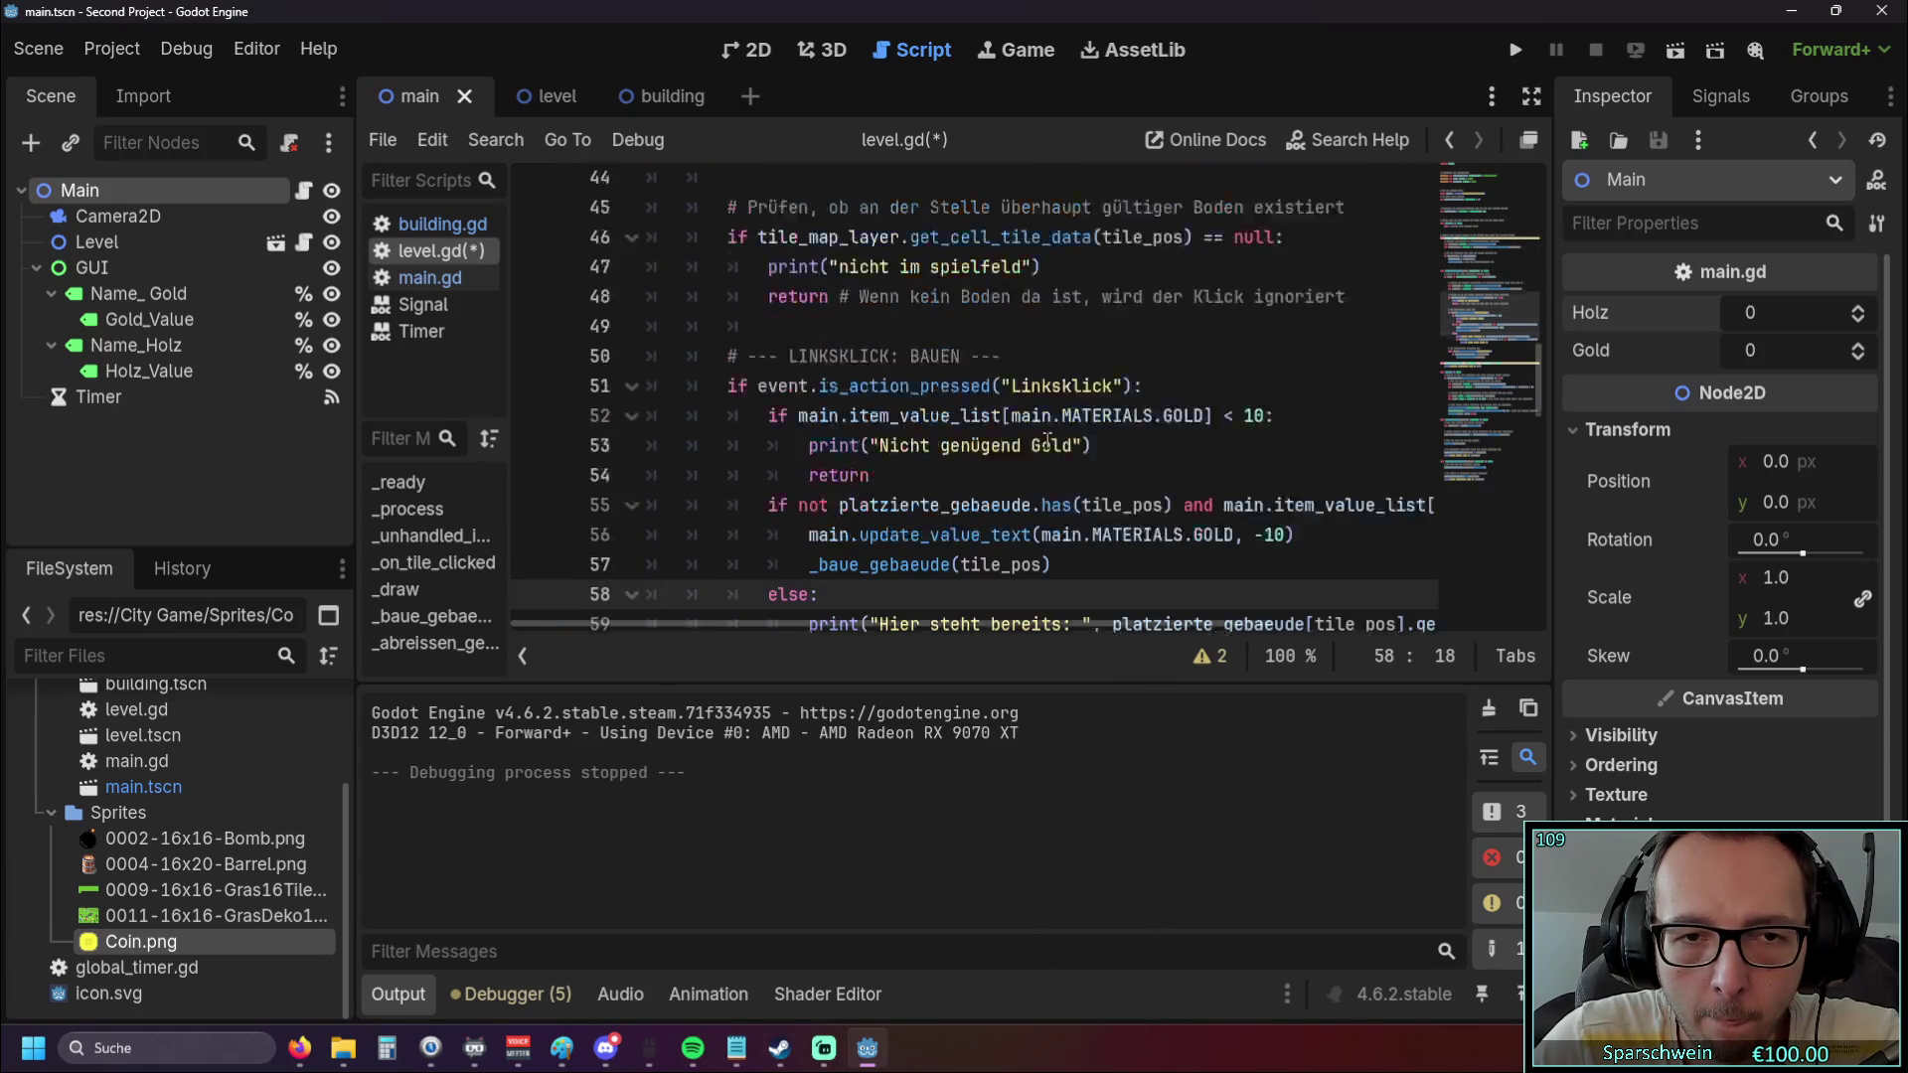
mouse_move(848, 626)
left_mouse_down()
mouse_move(950, 628)
mouse_move(890, 636)
mouse_move(912, 630)
left_mouse_up()
left_click(951, 427)
left_click_drag(959, 425, 879, 426)
key("BackSpace")
left_click(1007, 487)
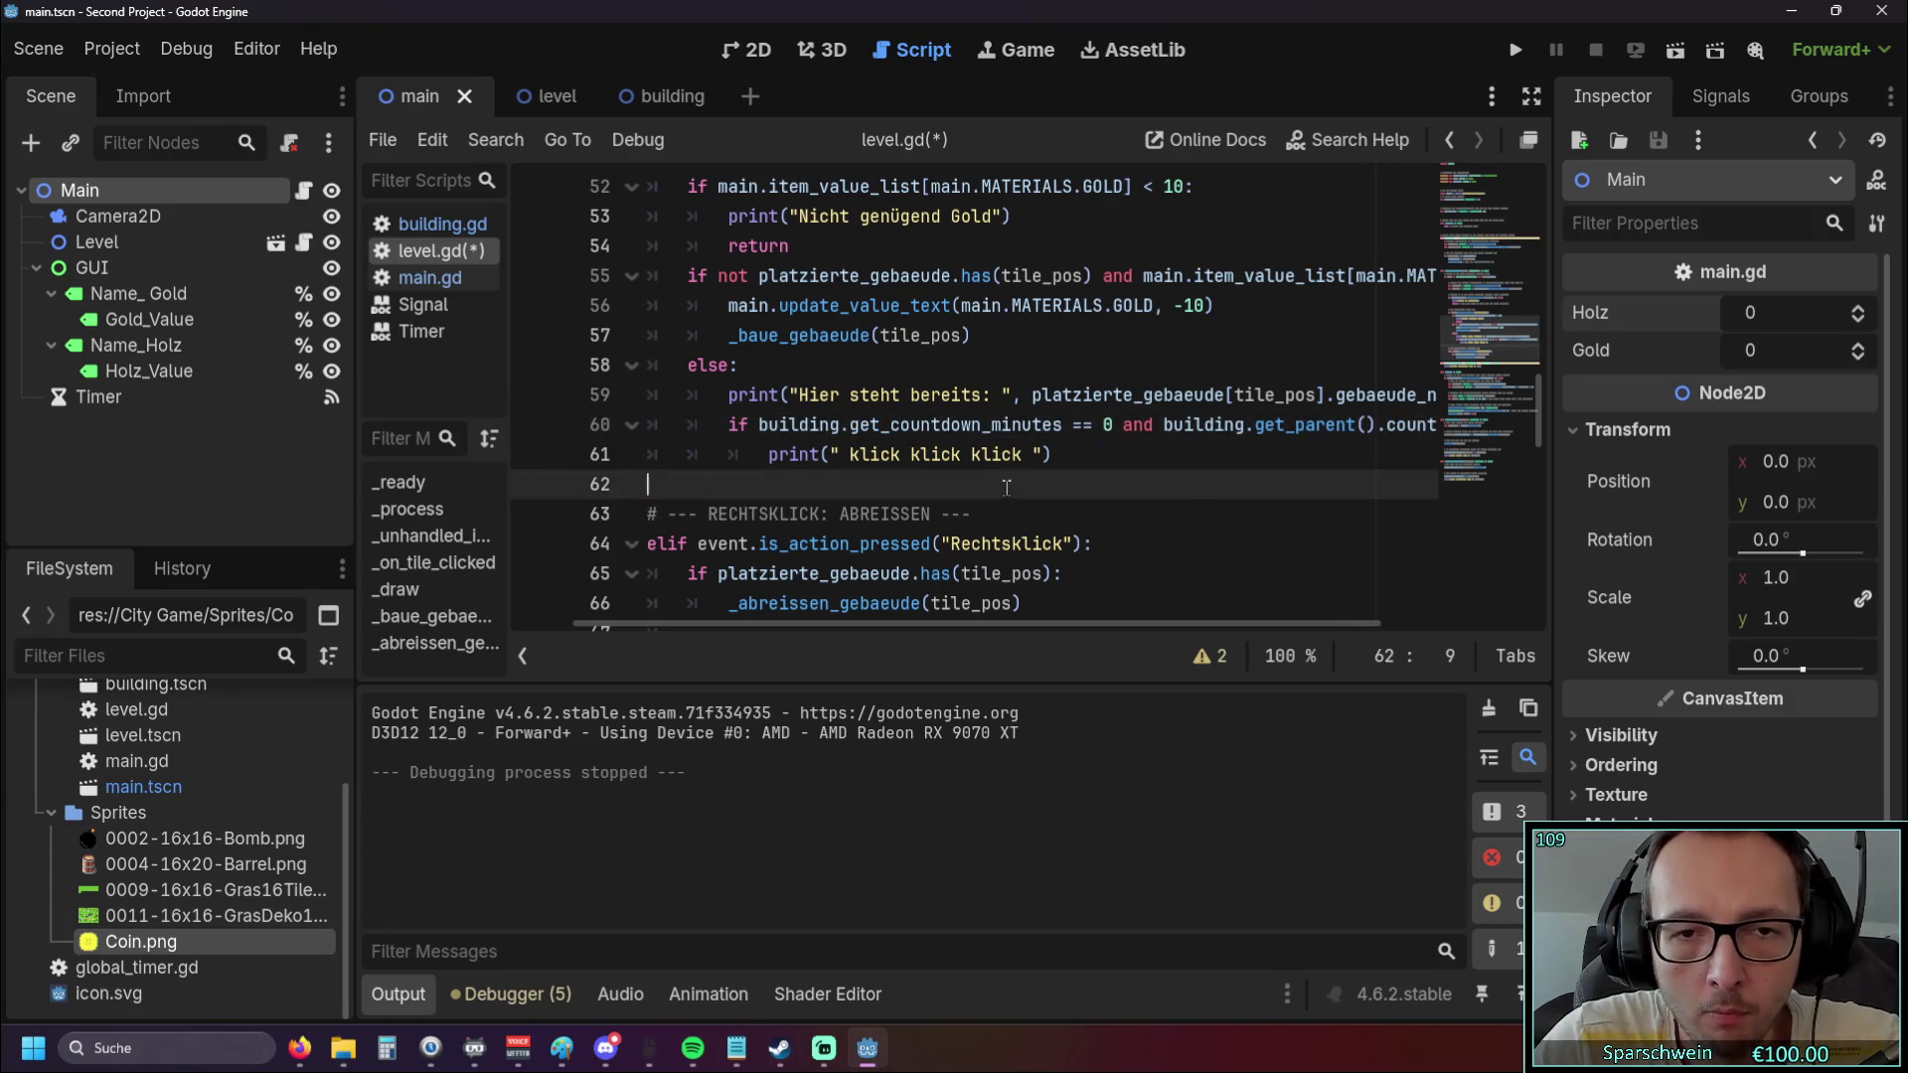
Remove the leftover get_parent() text from line 60.
left_click_drag(892, 632, 1041, 630)
left_click_drag(1194, 424, 1104, 425)
key("BackSpace")
left_click(1106, 484)
left_click_drag(1003, 622, 1005, 622)
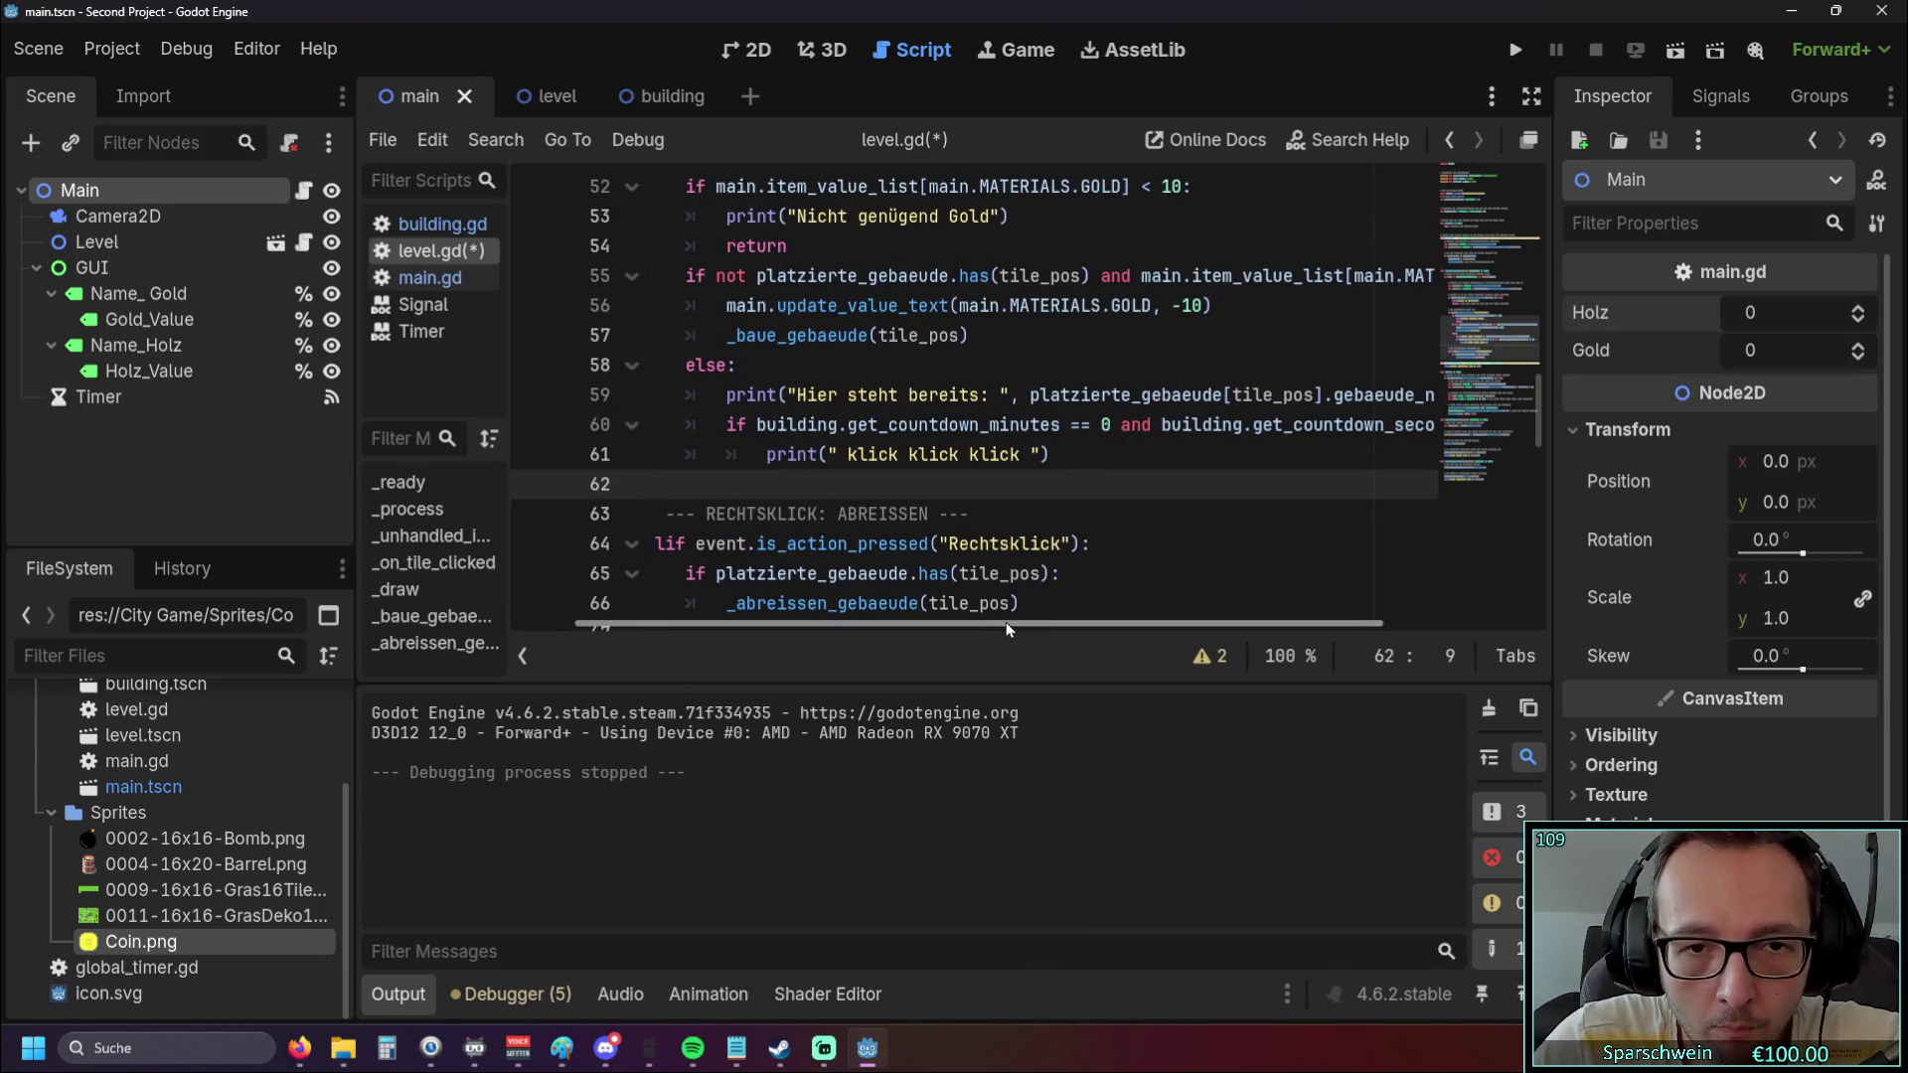
Run the game, build a barrel at (4, 3), and click it until the invalid-access error appears.
left_click(1517, 52)
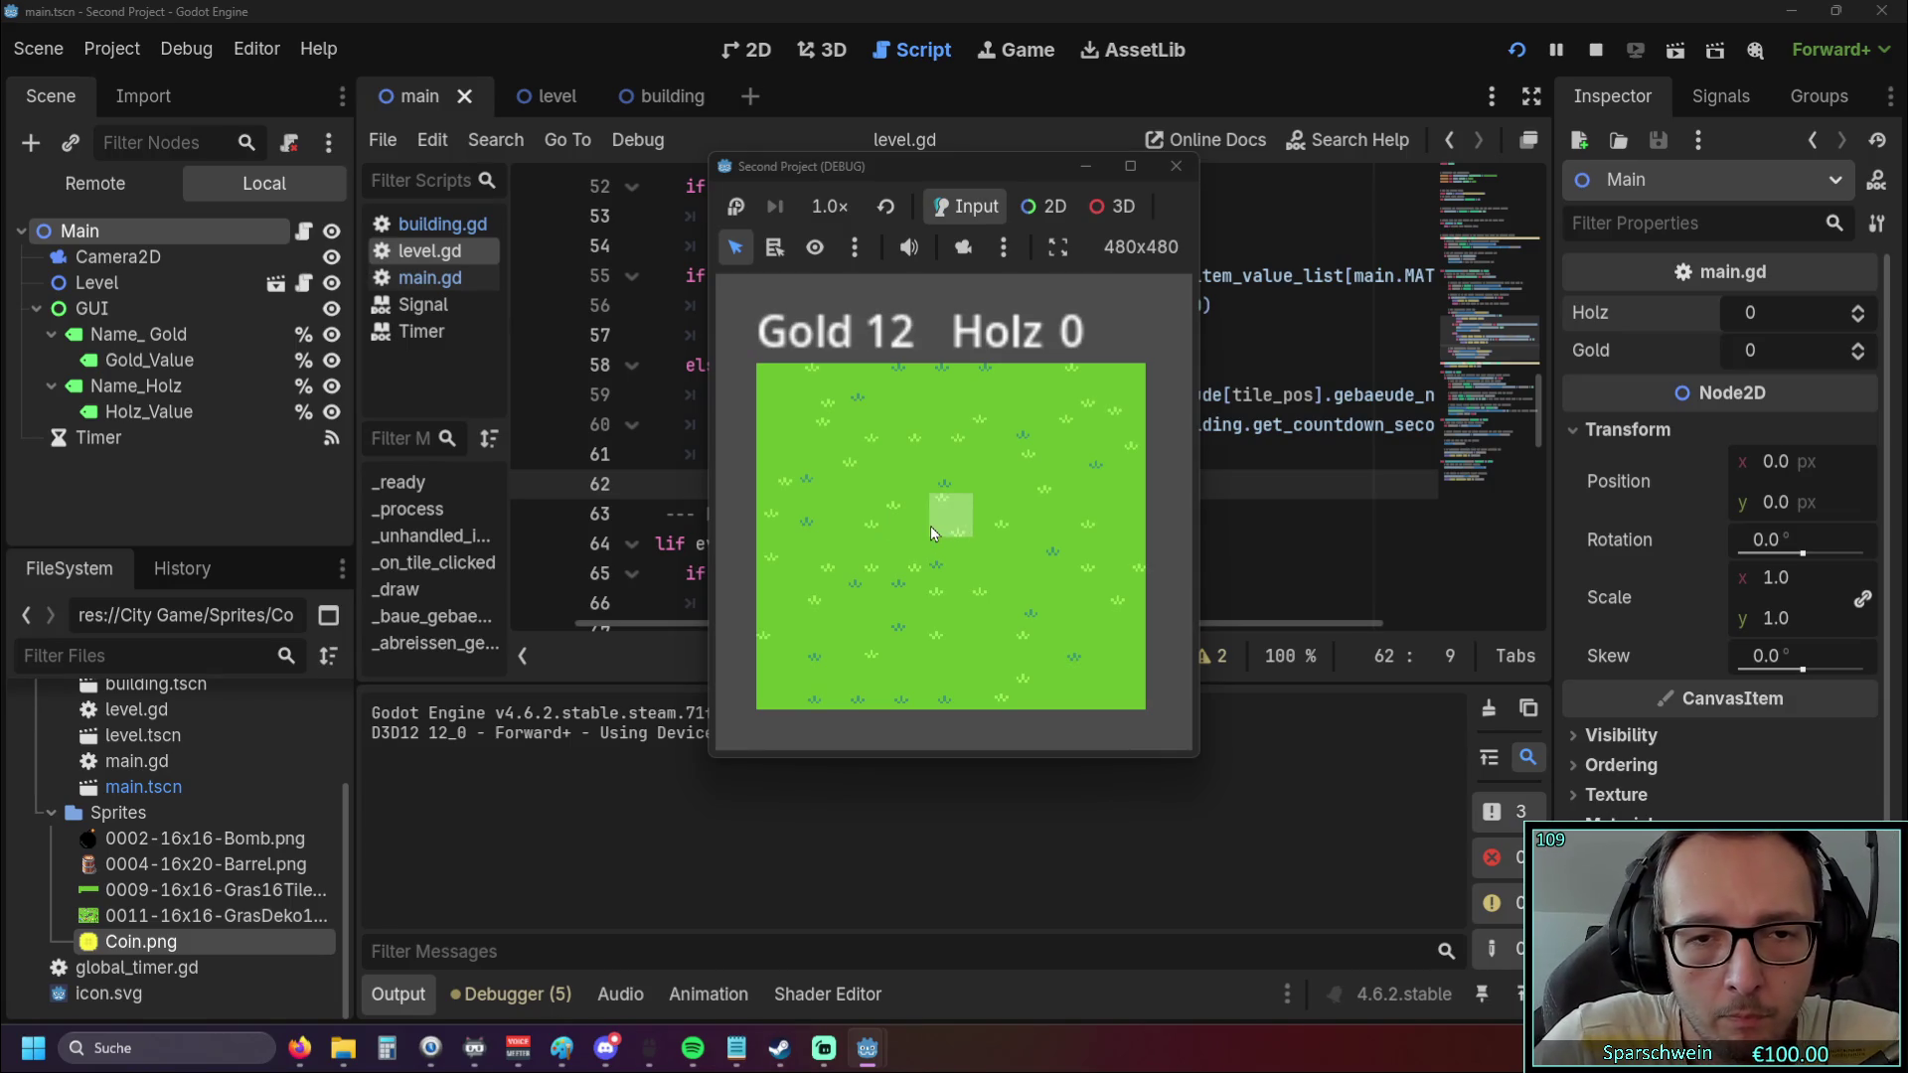
left_click(934, 524)
left_click(942, 524)
left_click(942, 524)
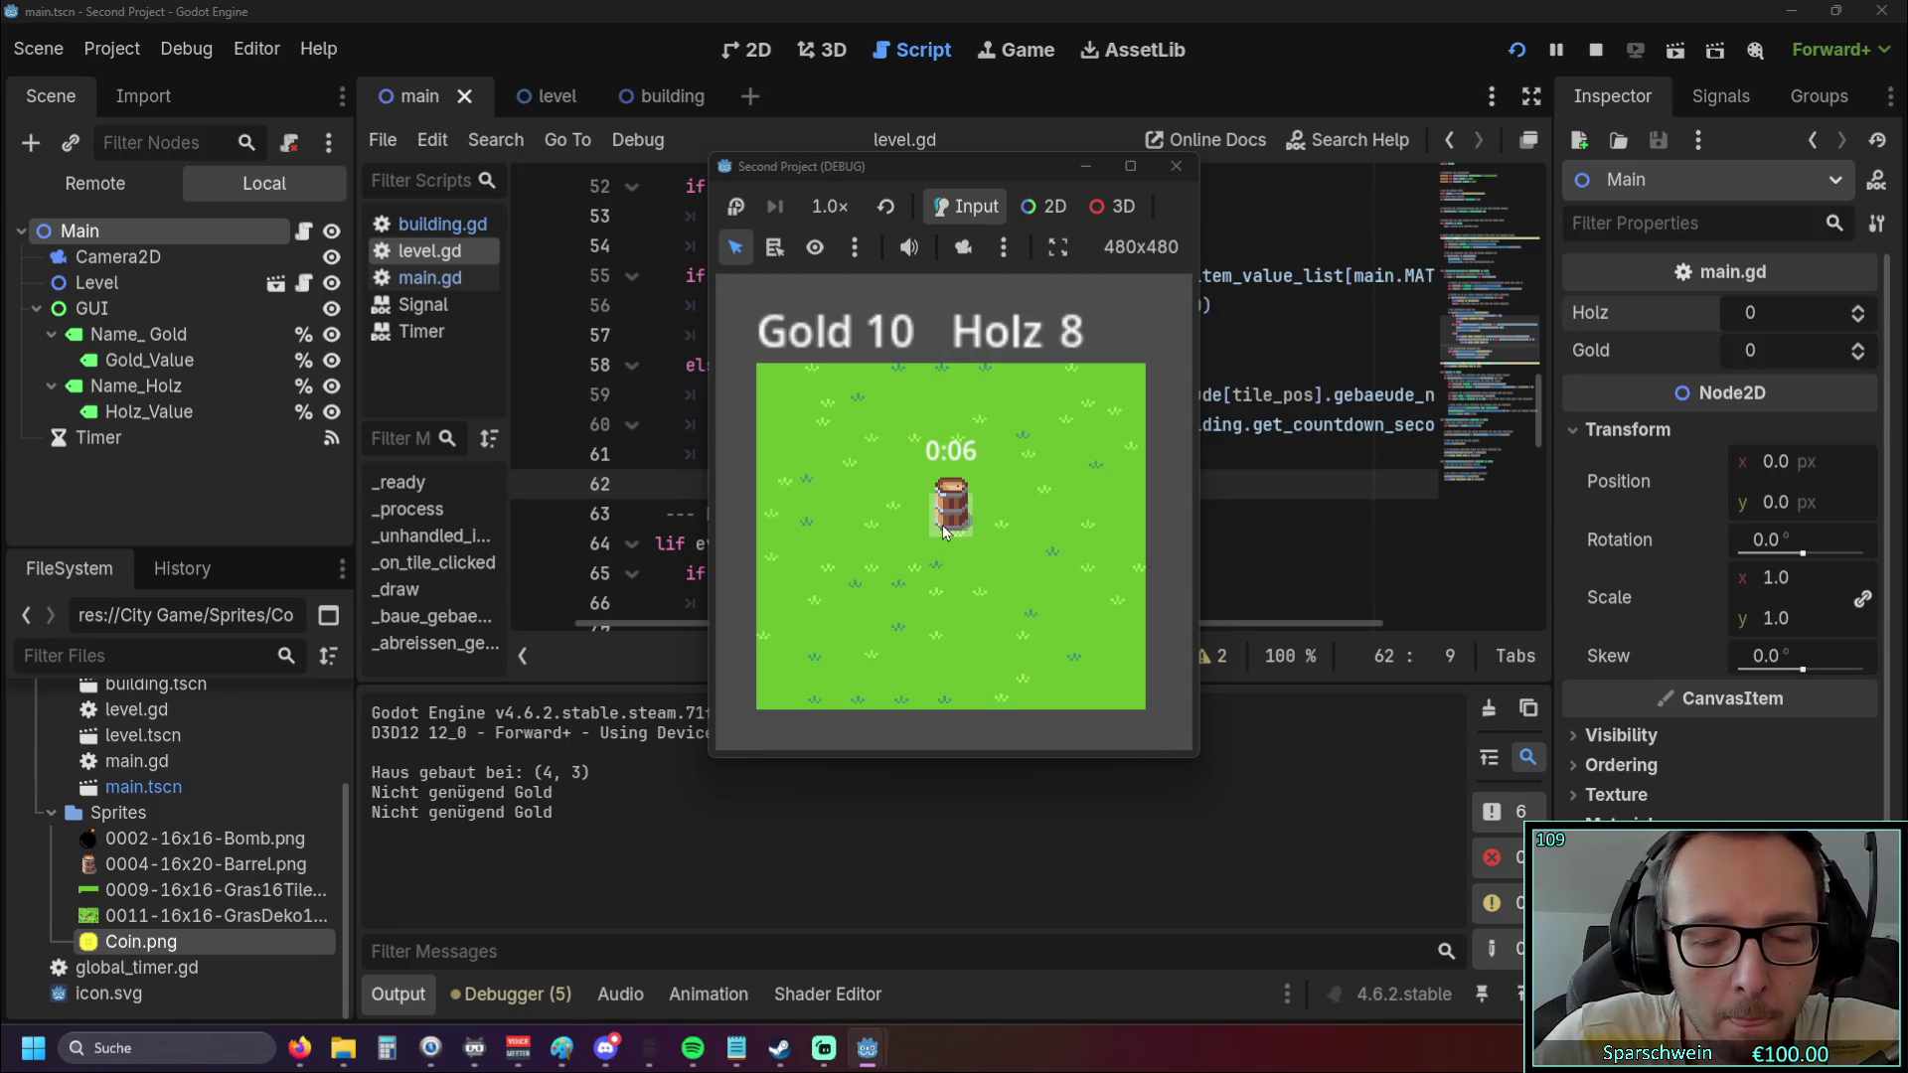
left_click(942, 525)
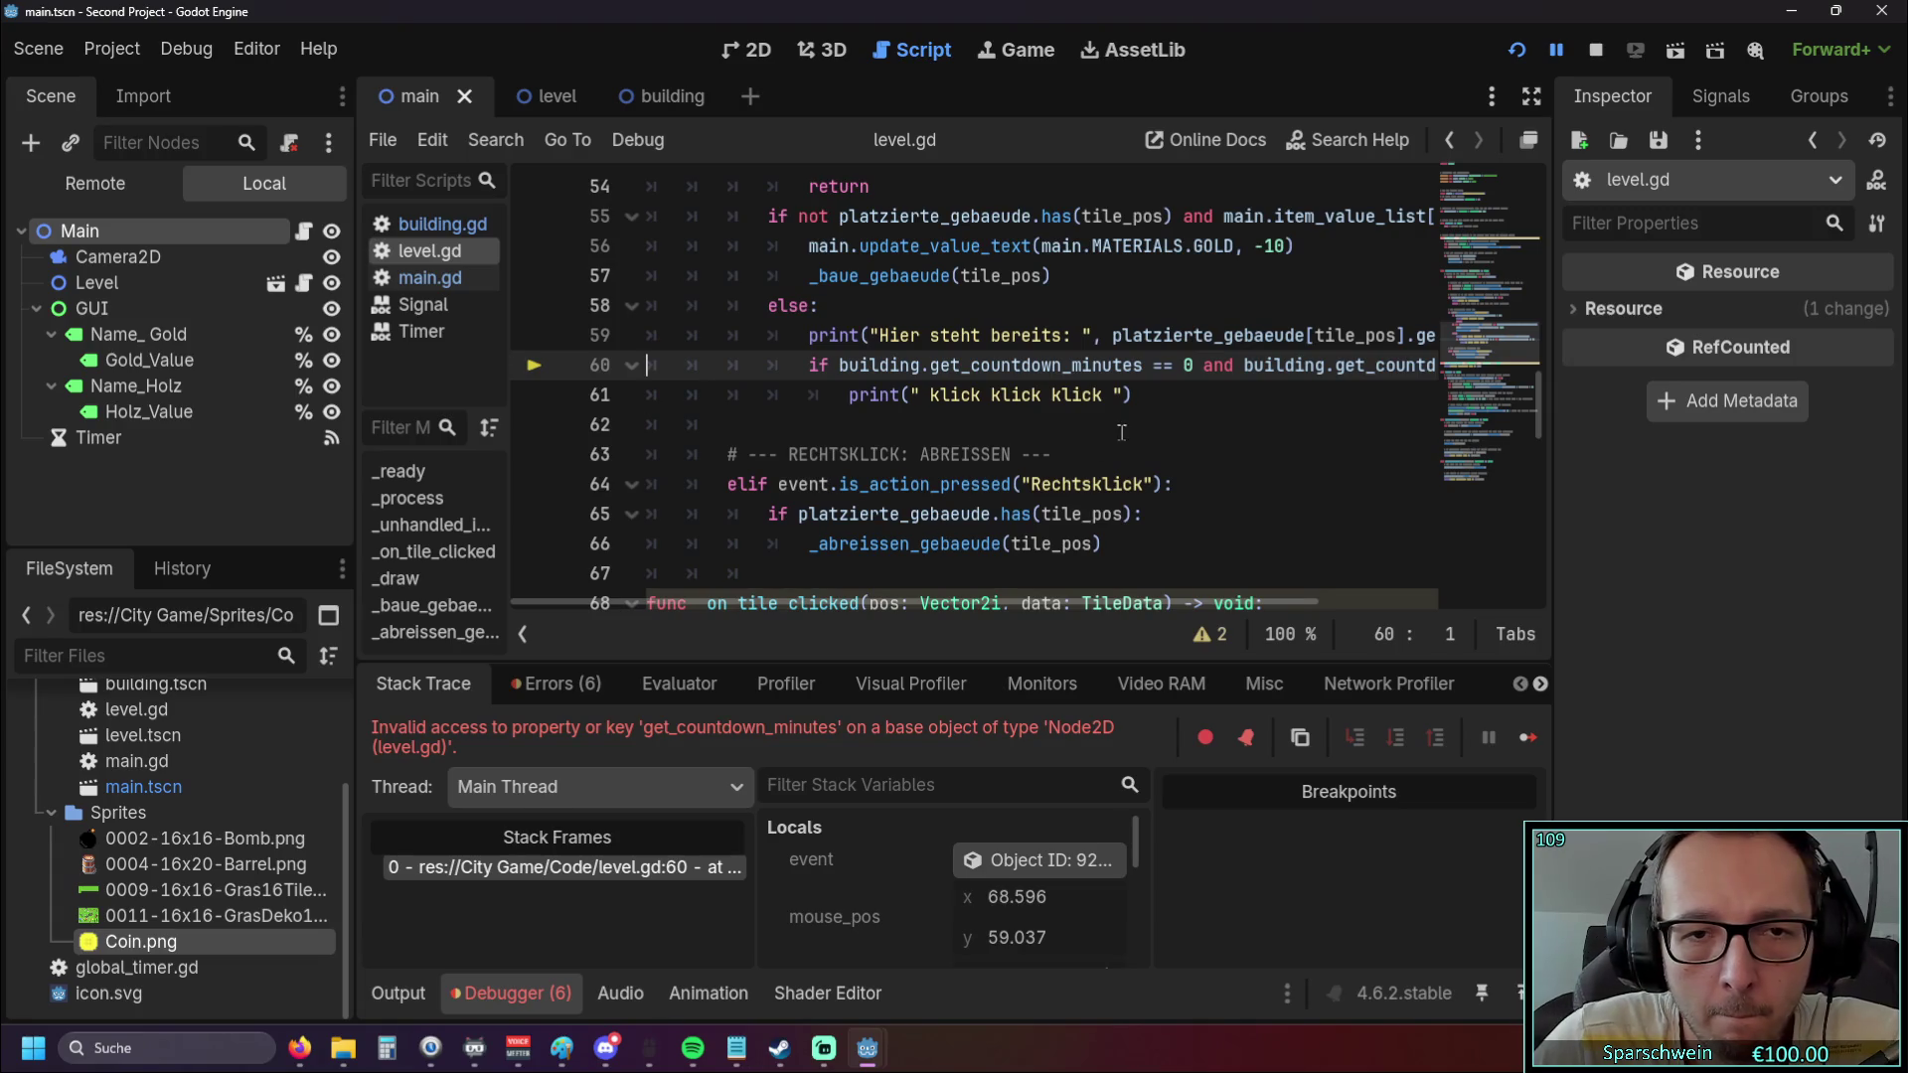
scroll(1179, 497, "up", 1)
left_click_drag(900, 608, 957, 605)
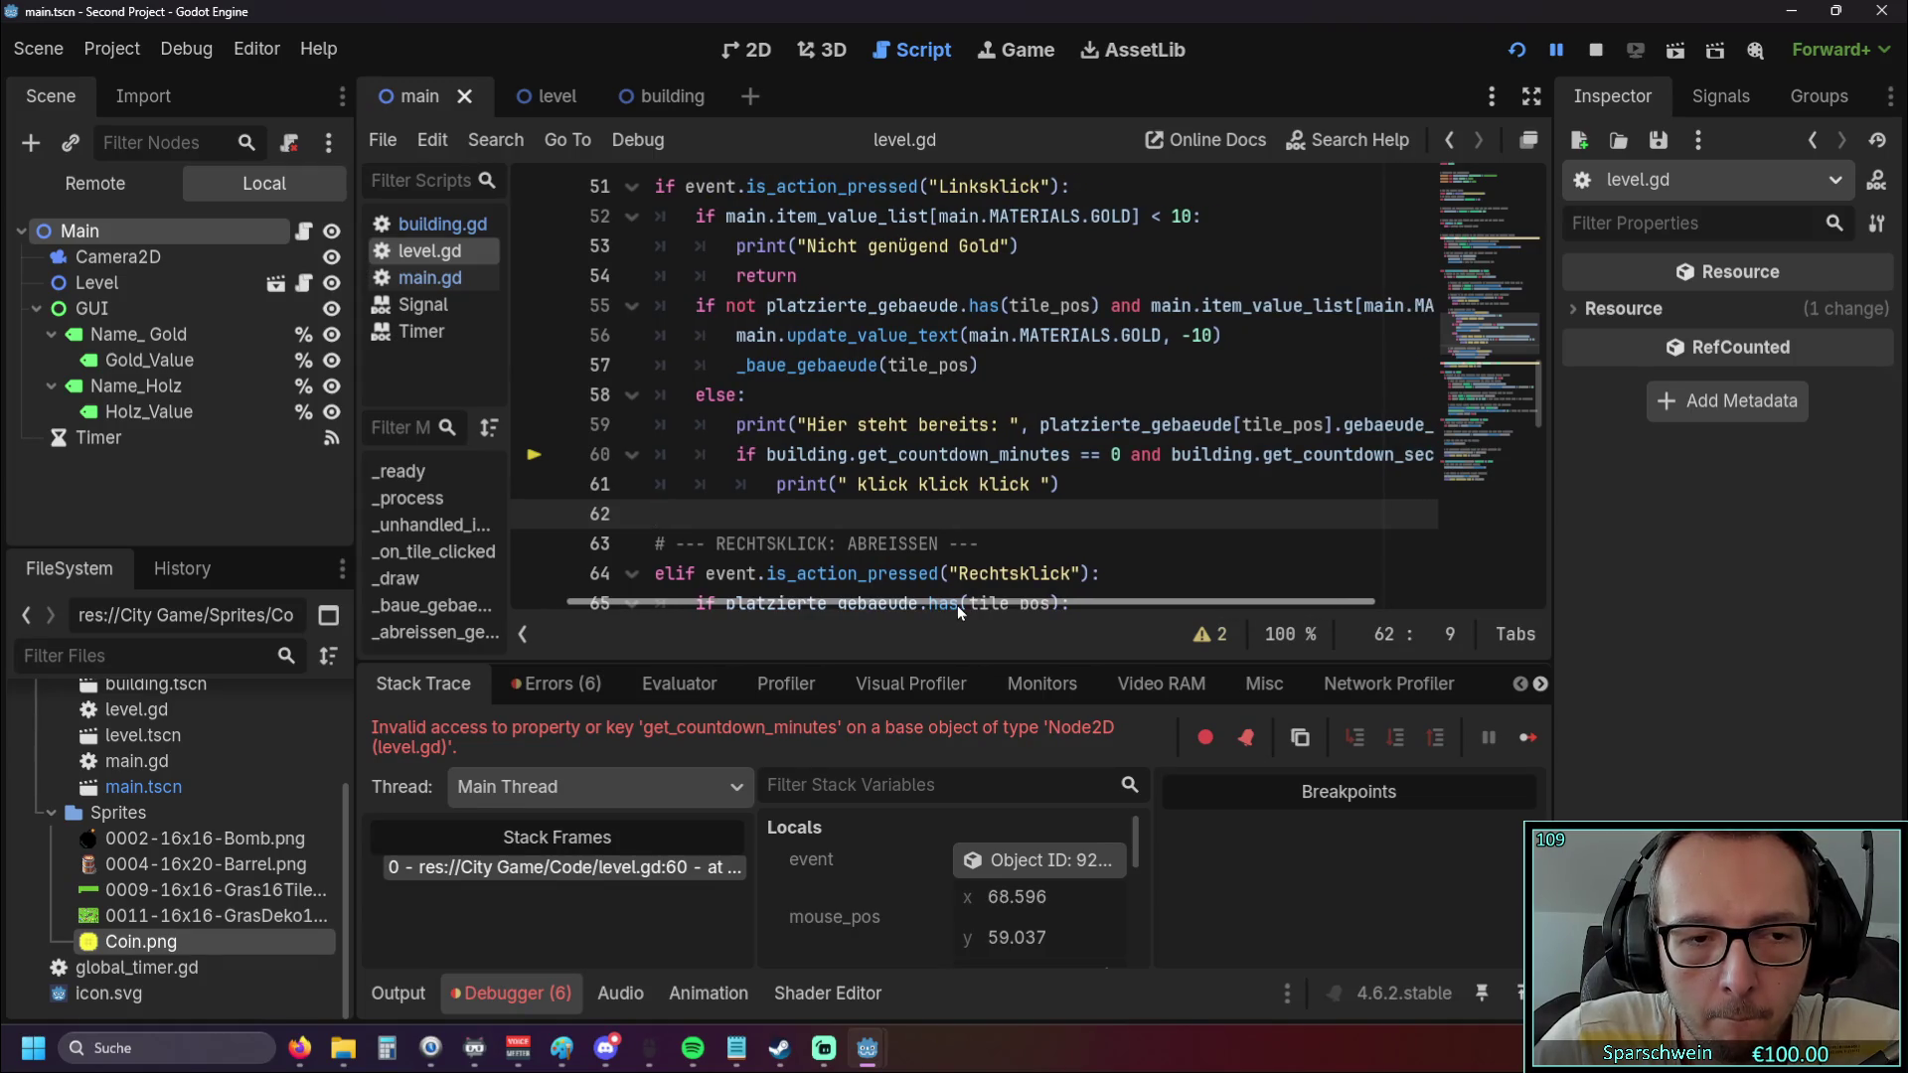
mouse_move(956, 605)
left_mouse_down()
mouse_move(1142, 605)
mouse_move(945, 604)
left_mouse_up()
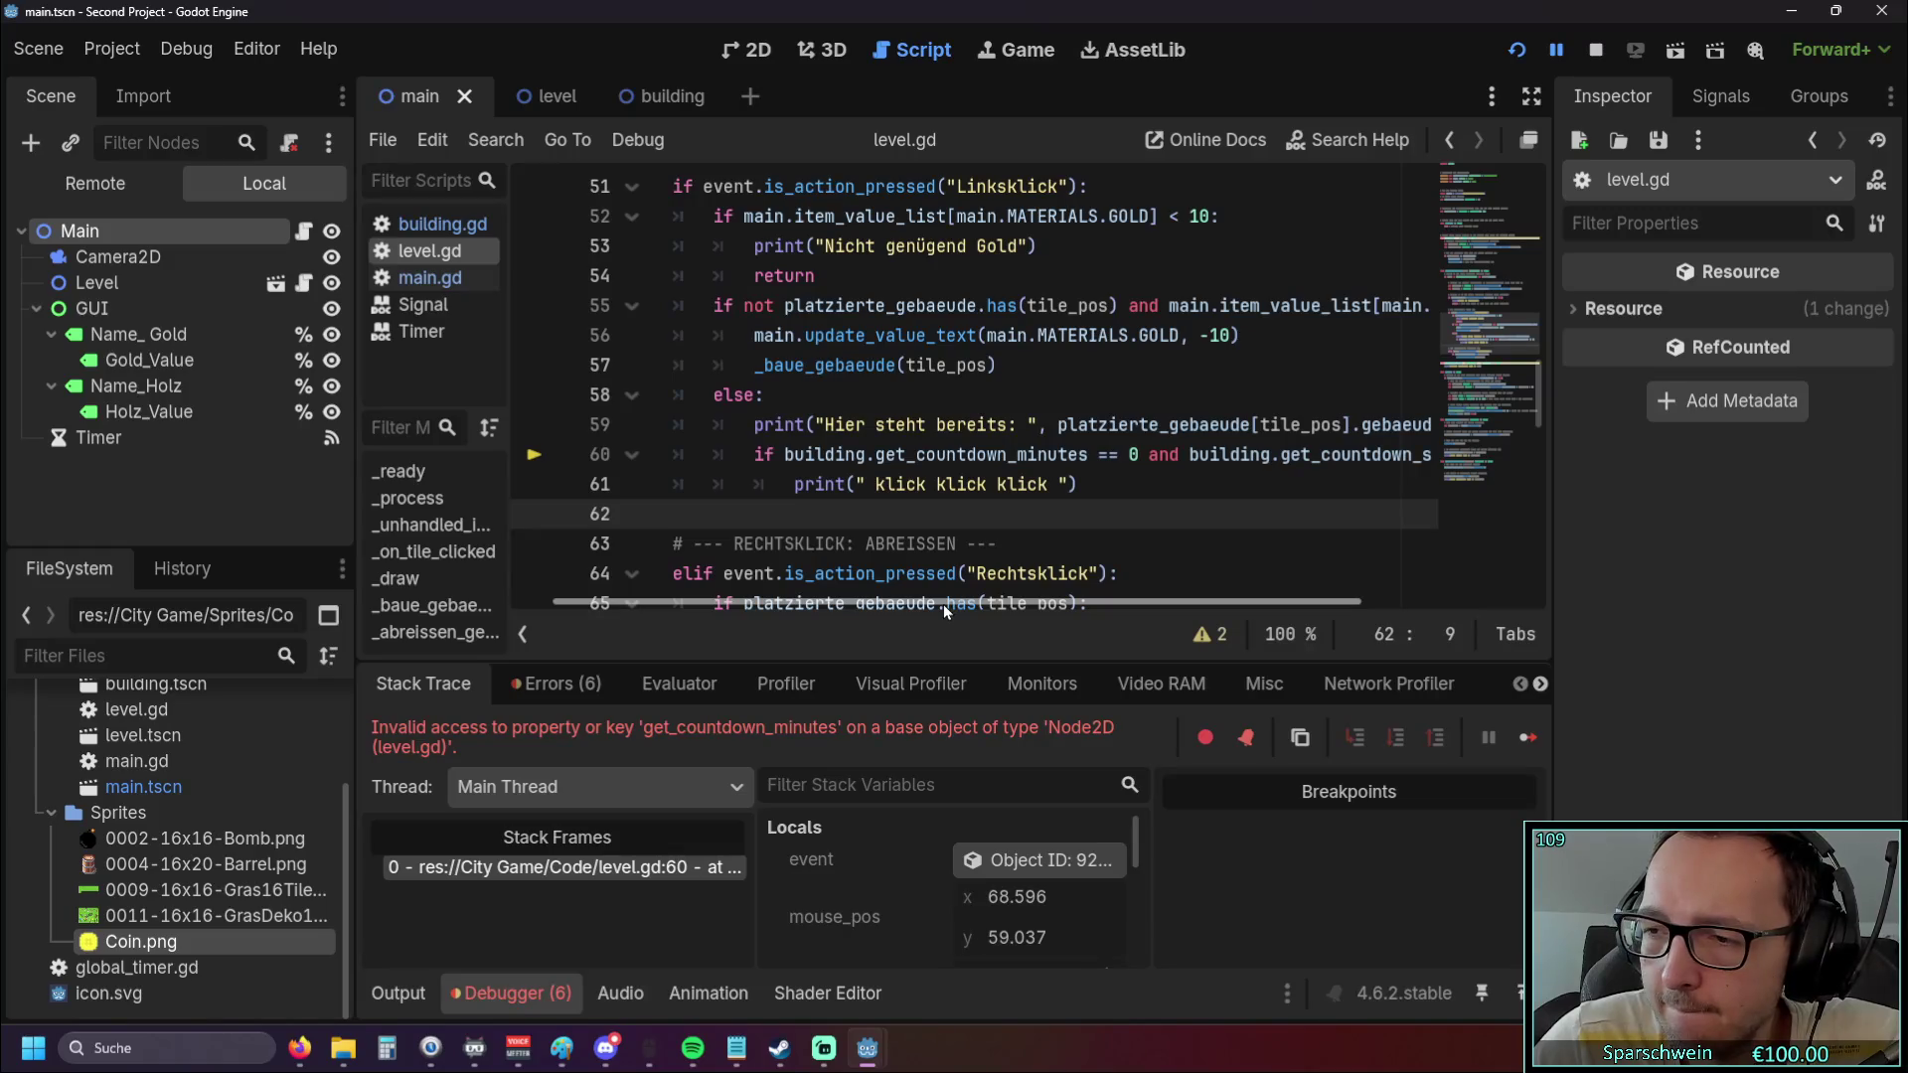
mouse_move(940, 604)
left_mouse_down()
mouse_move(755, 612)
mouse_move(967, 608)
left_mouse_up()
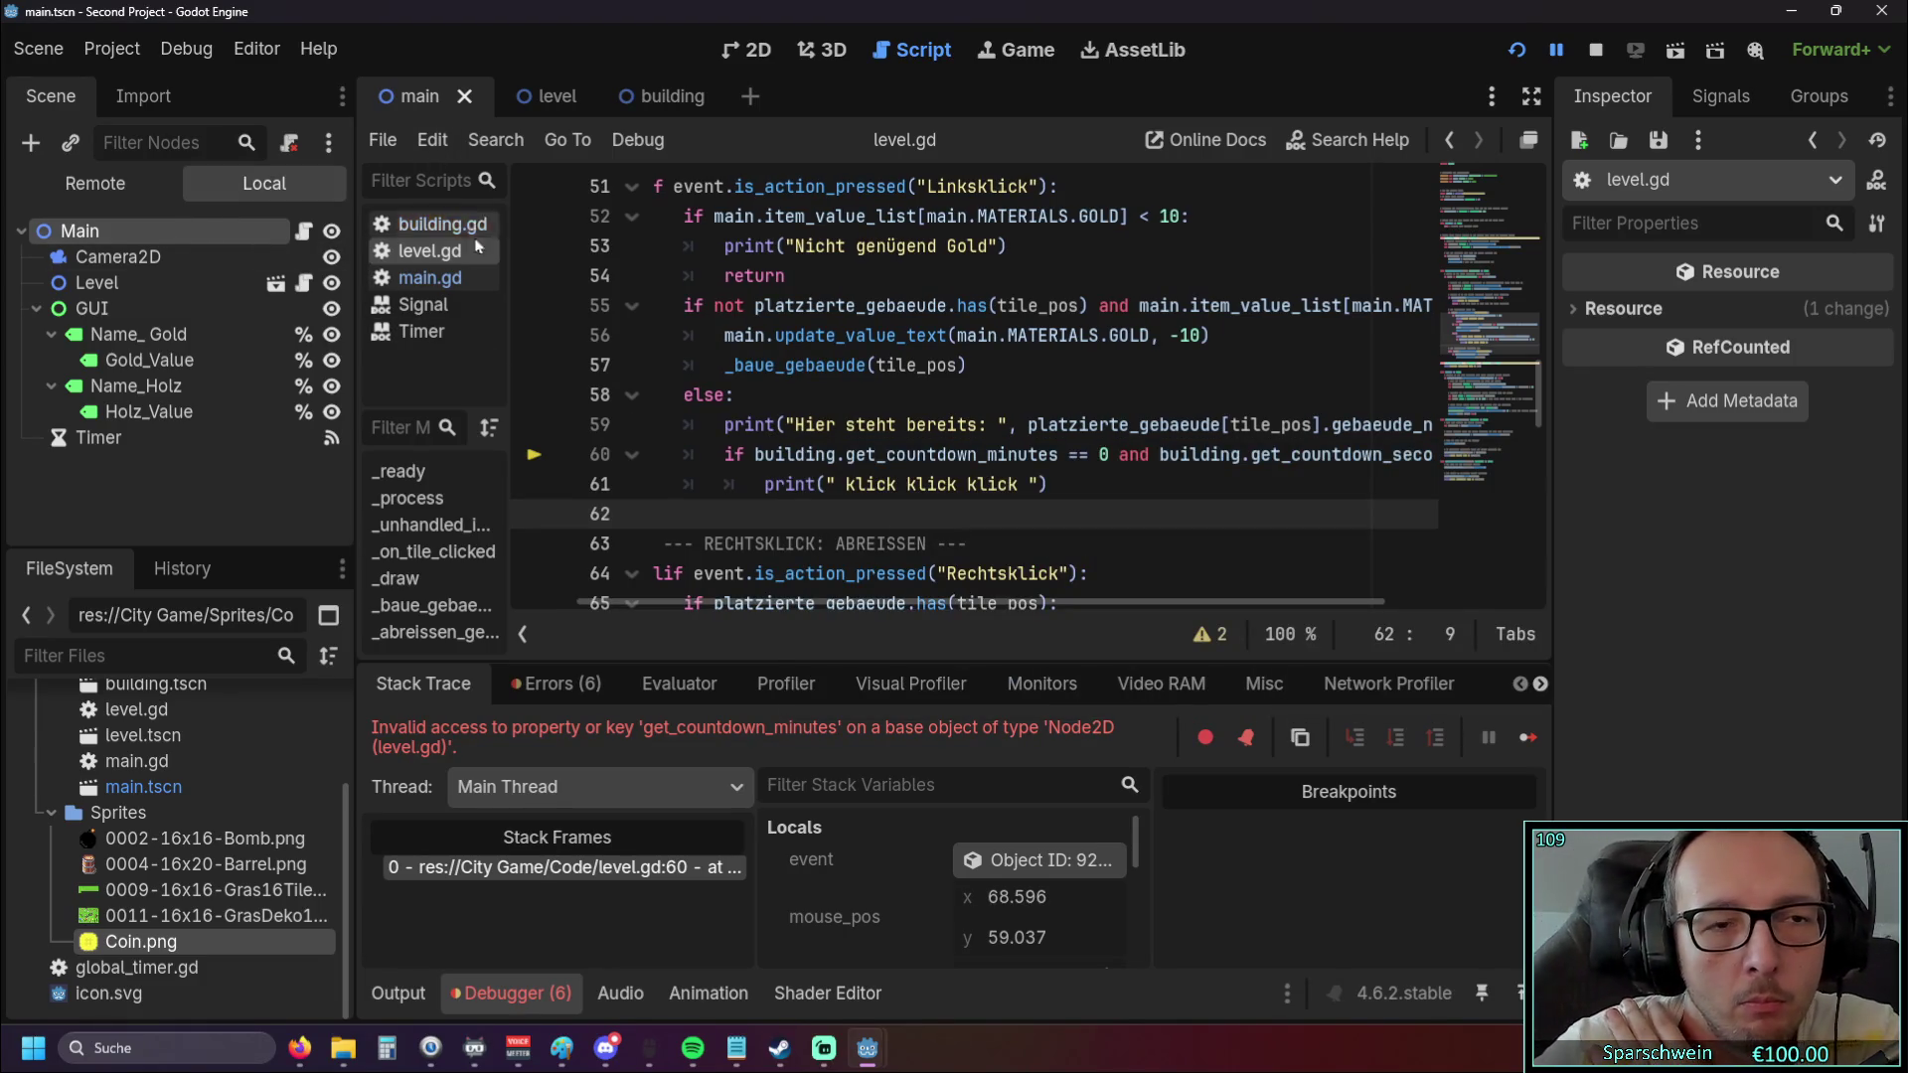
left_click(437, 281)
scroll(695, 398, "up", 2)
scroll(713, 379, "down", 2)
left_click(437, 223)
scroll(829, 397, "down", 5)
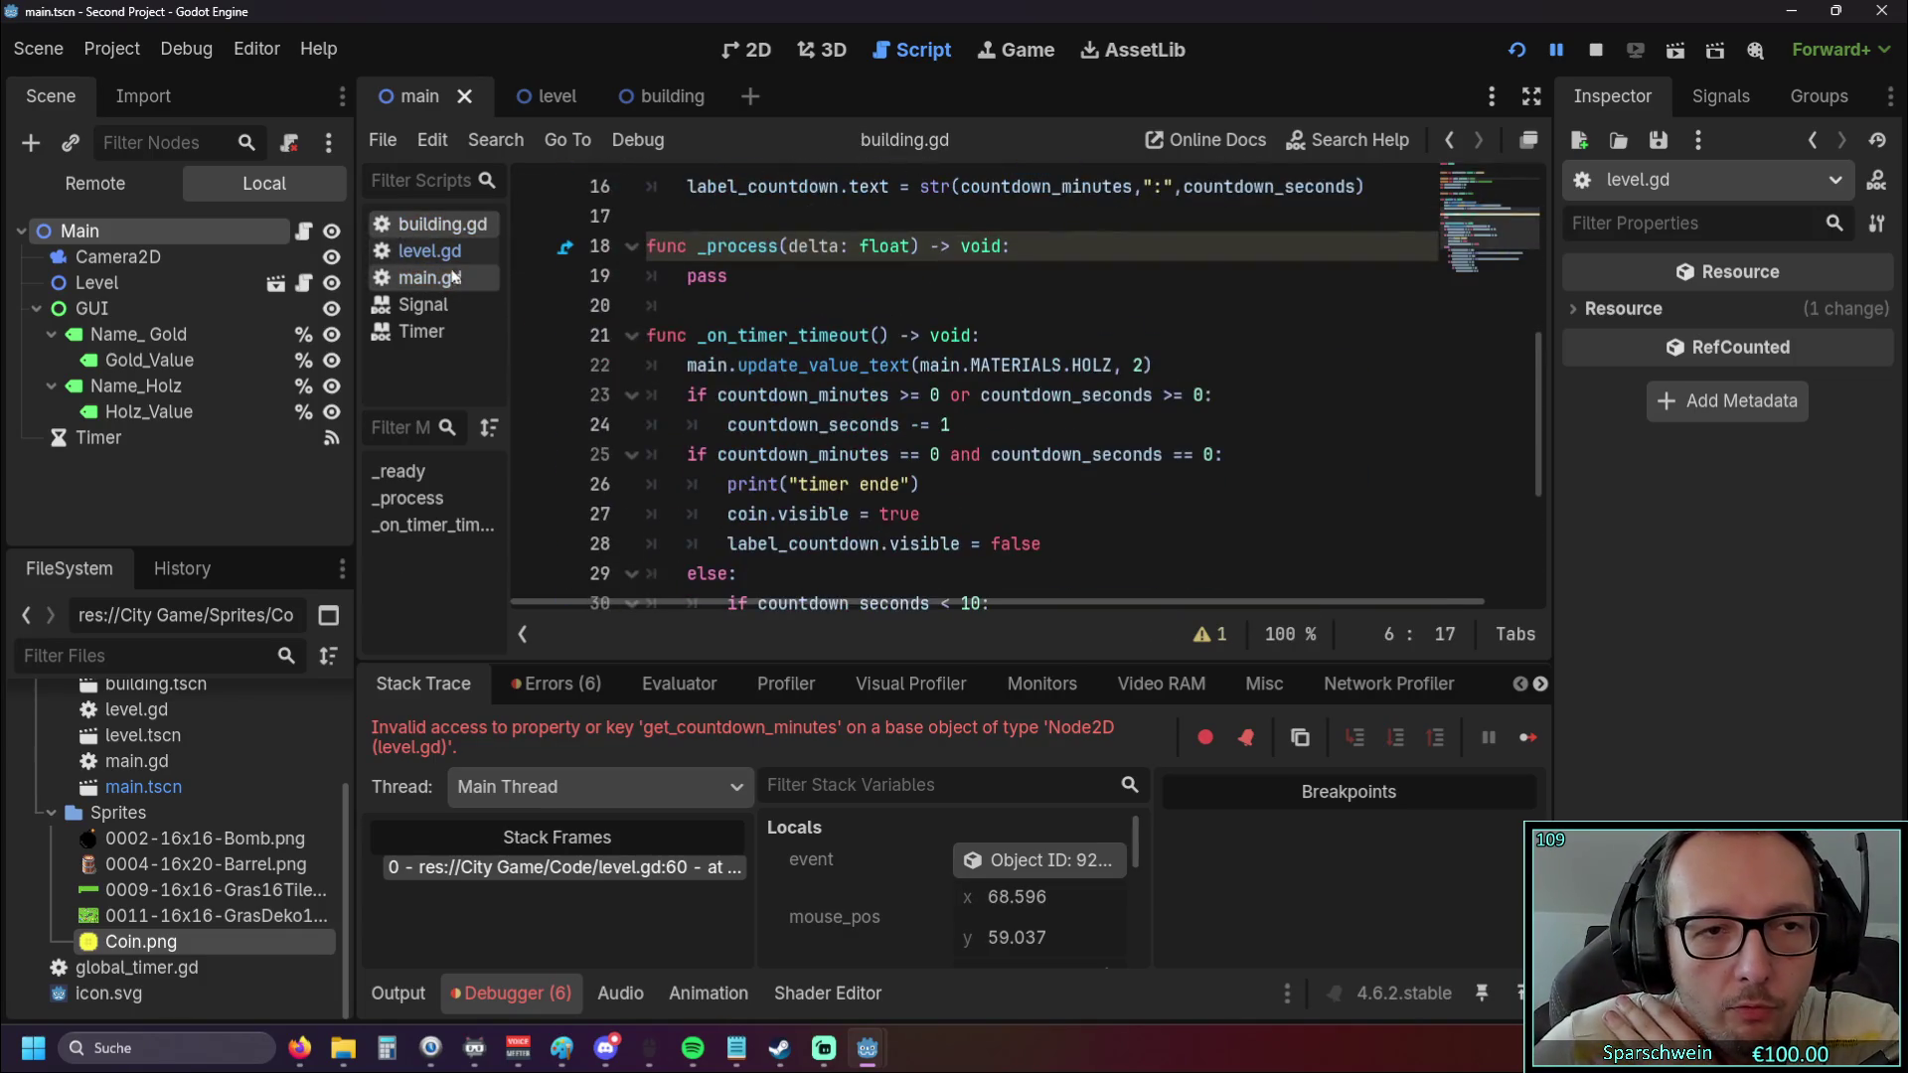
scroll(830, 397, "down", 3)
scroll(824, 398, "up", 3)
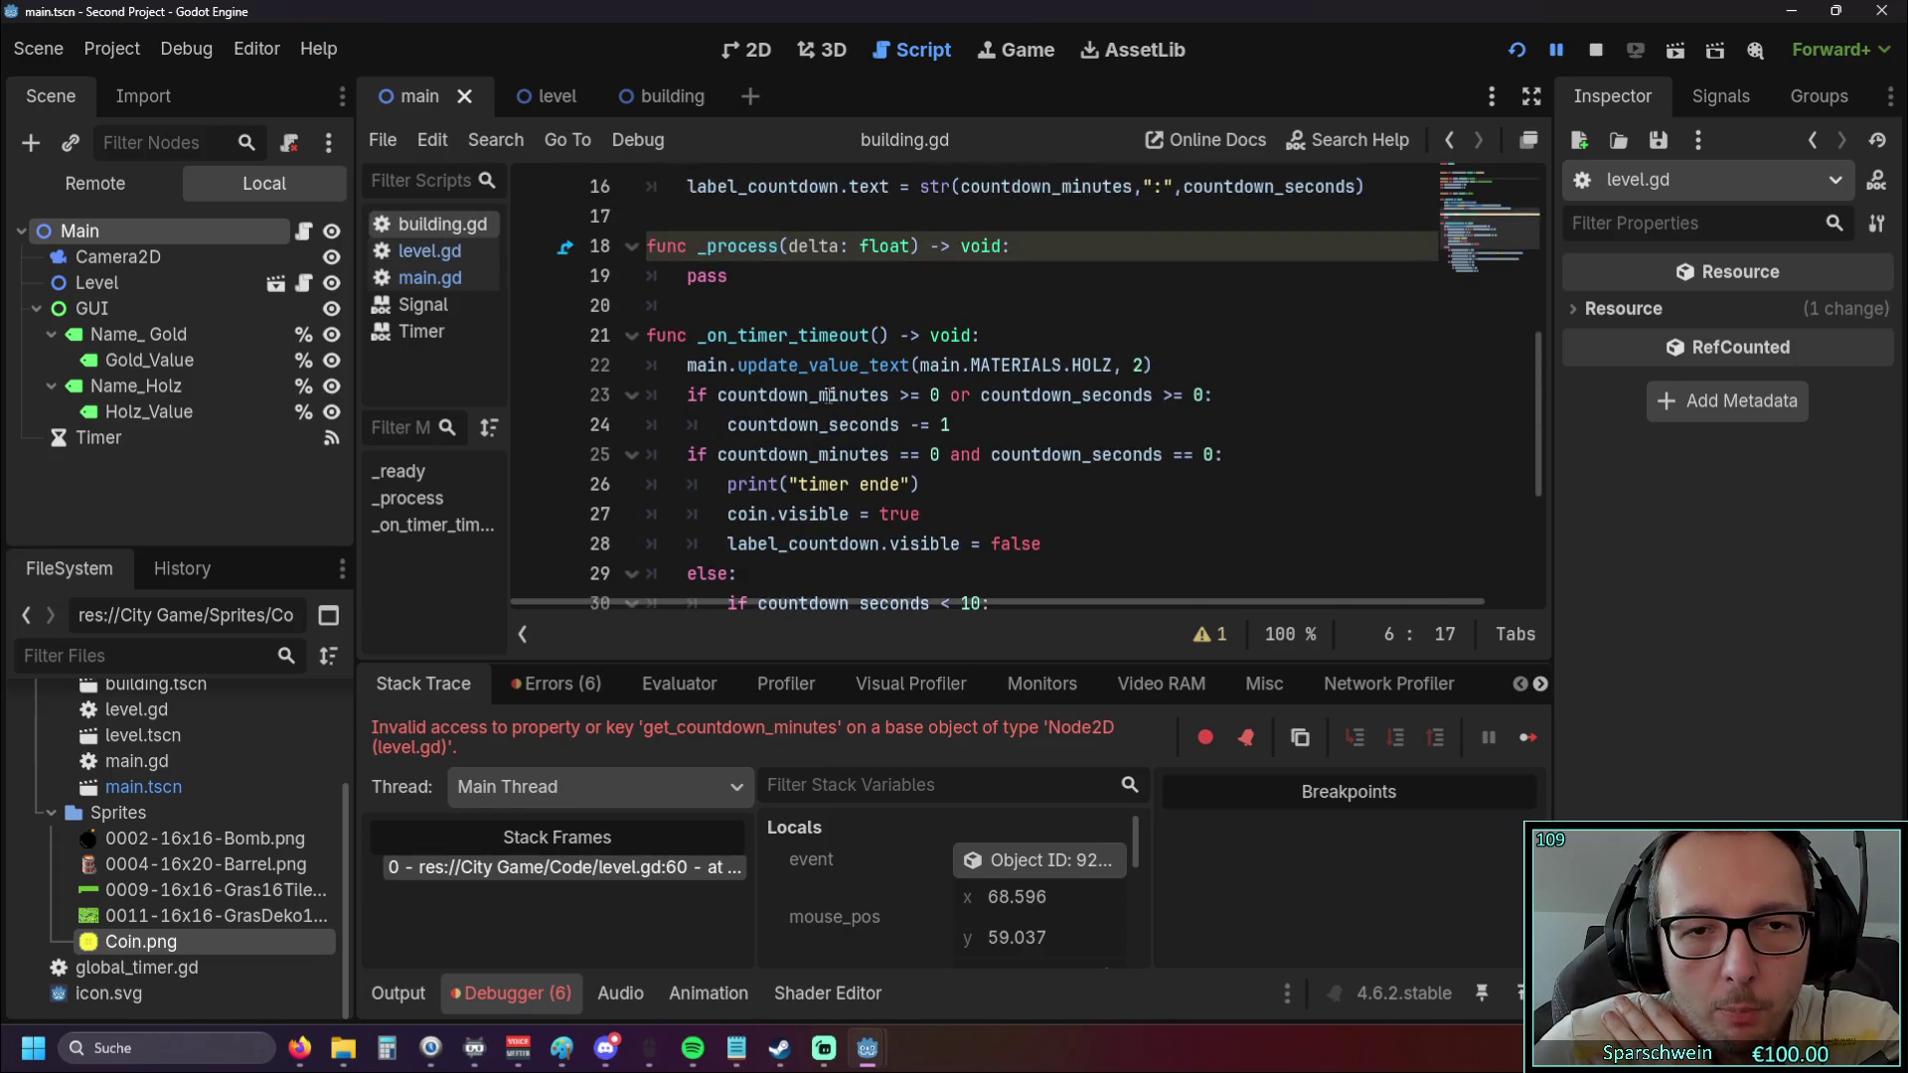
scroll(810, 394, "up", 3)
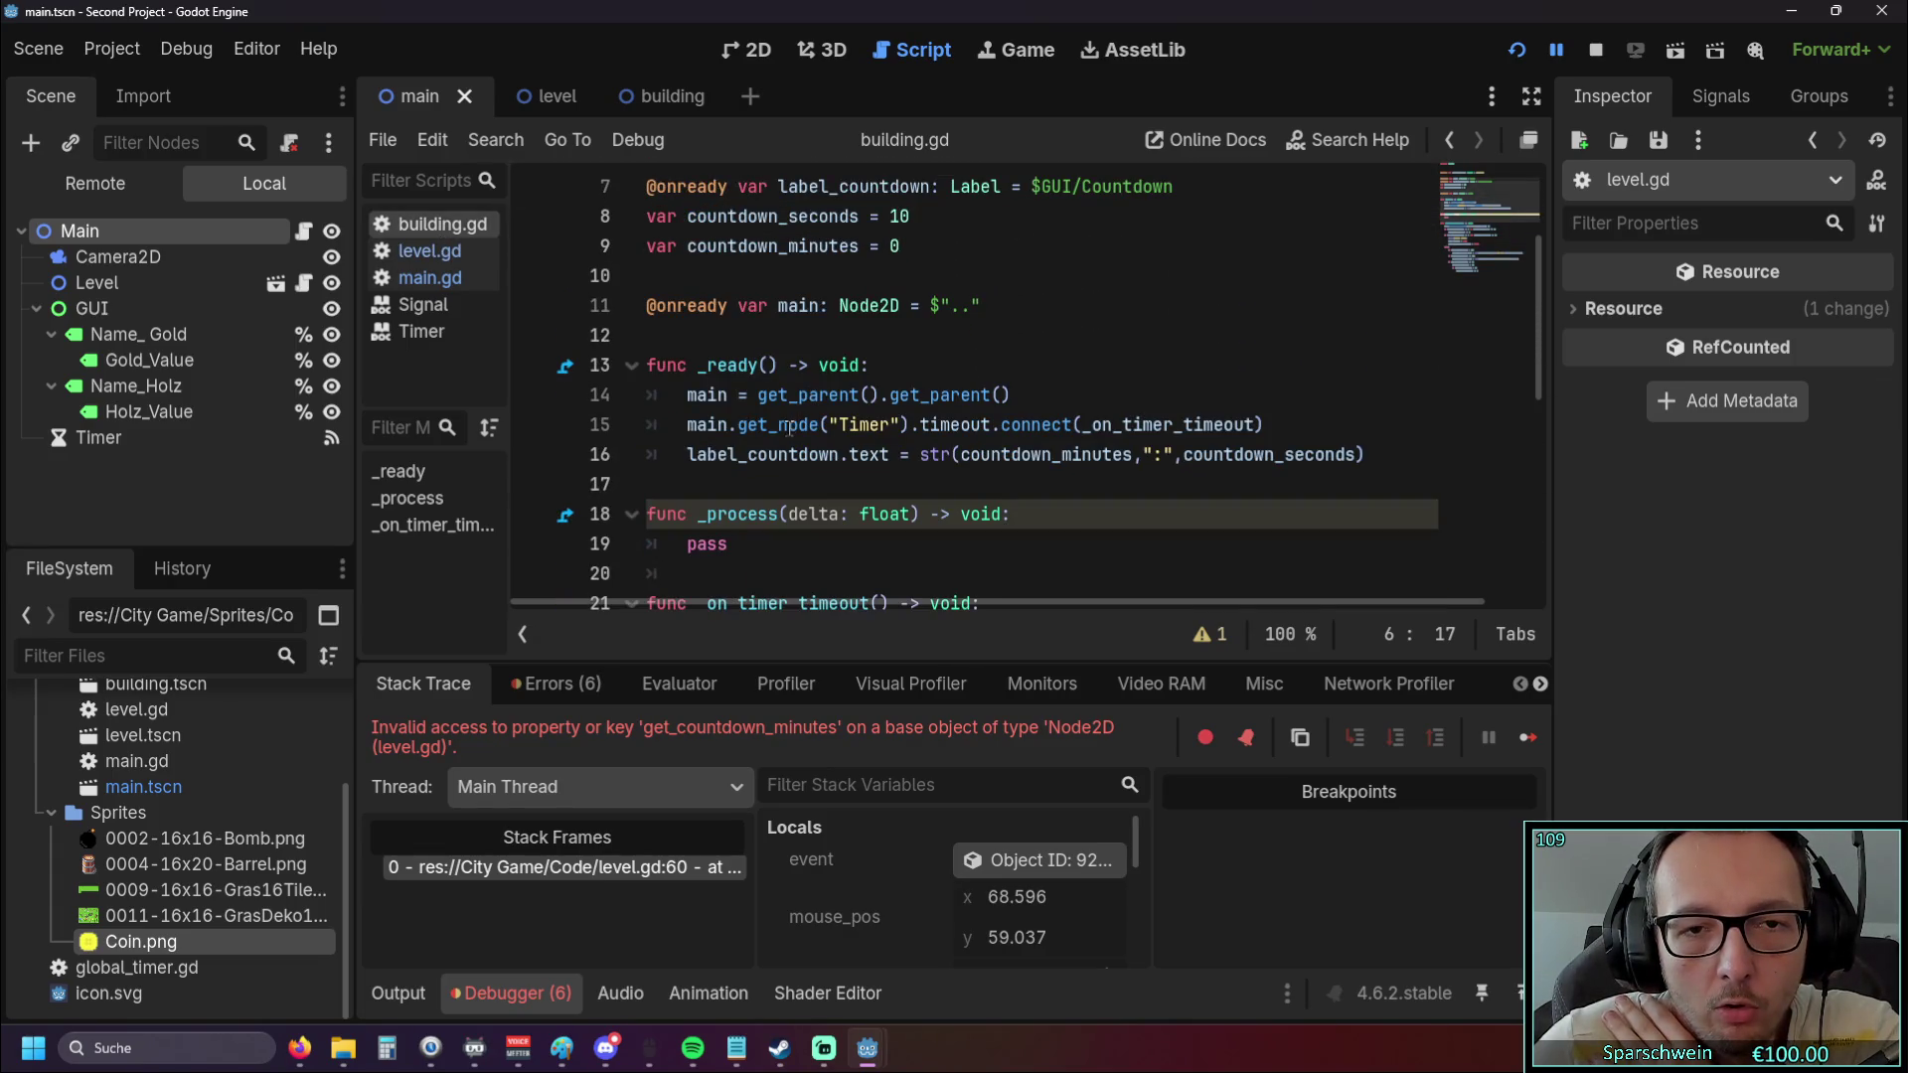
mouse_move(783, 423)
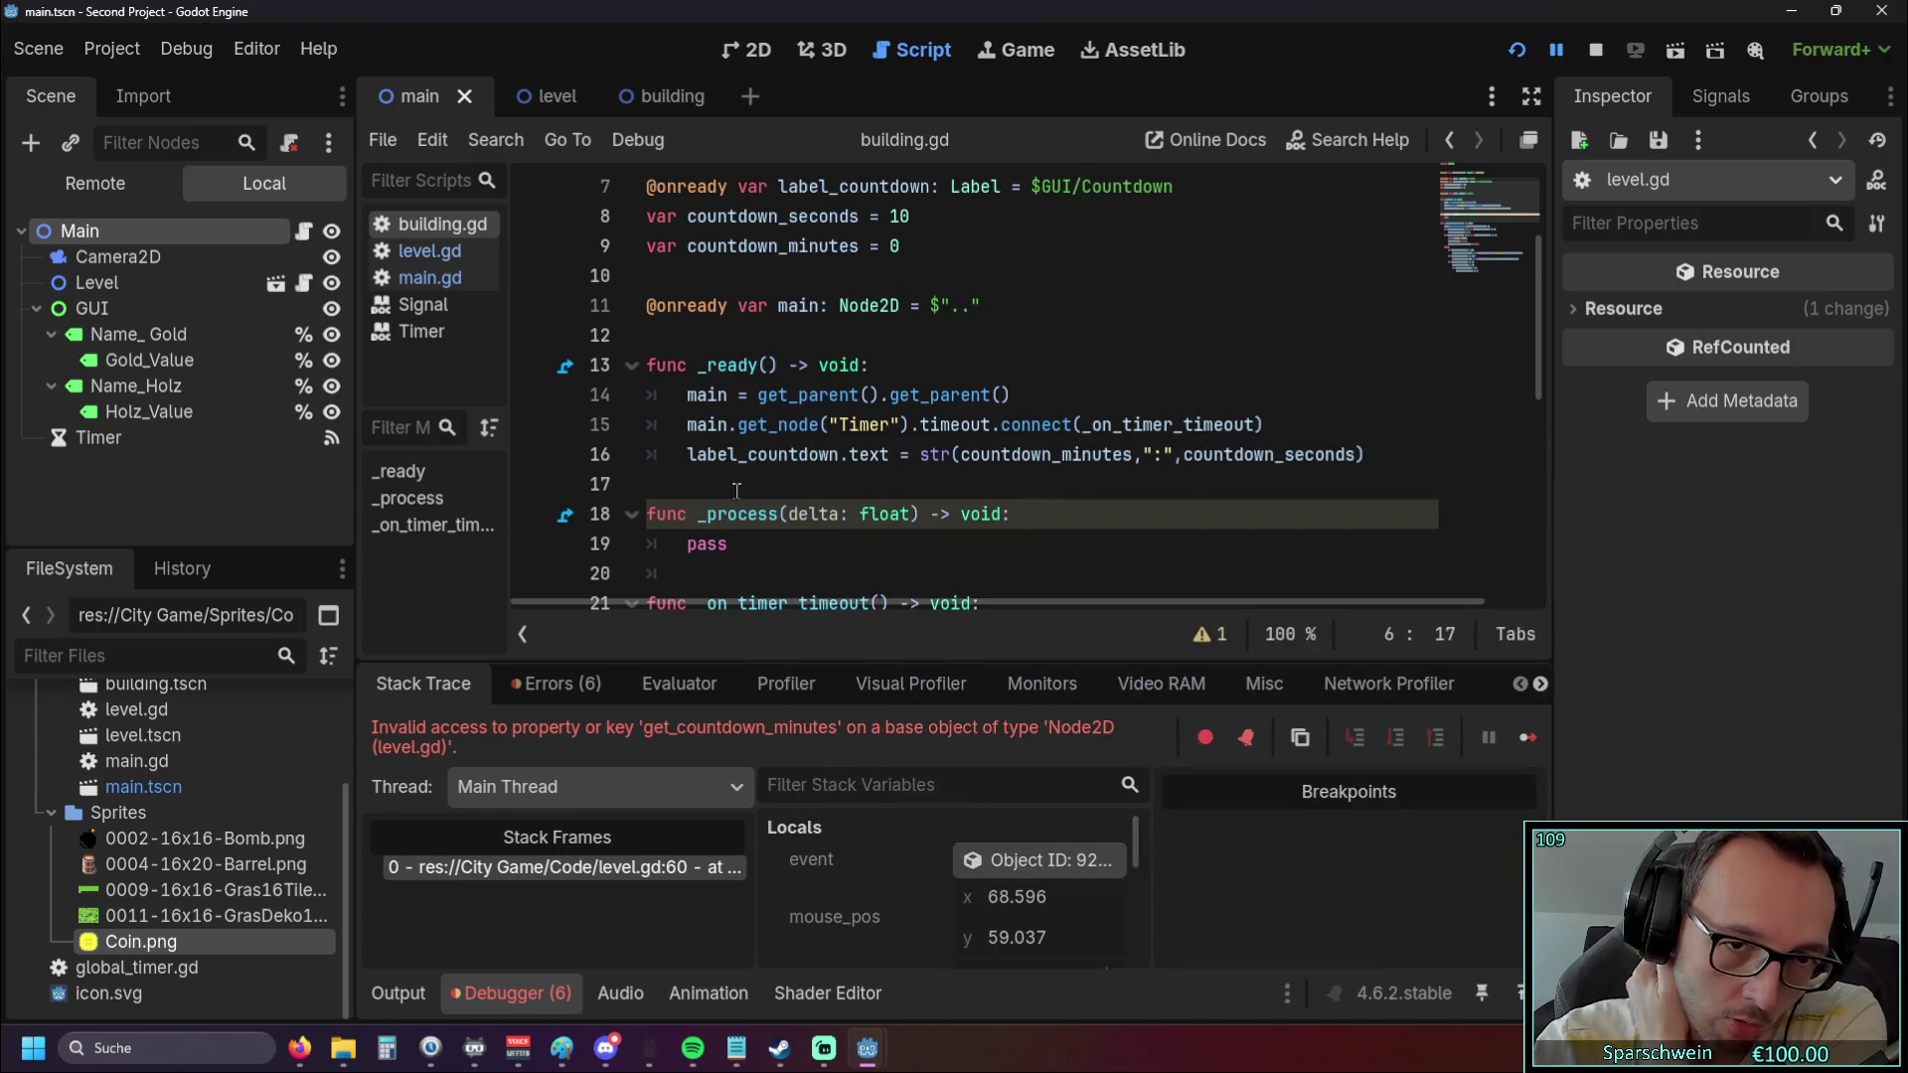
scroll(901, 451, "down", 5)
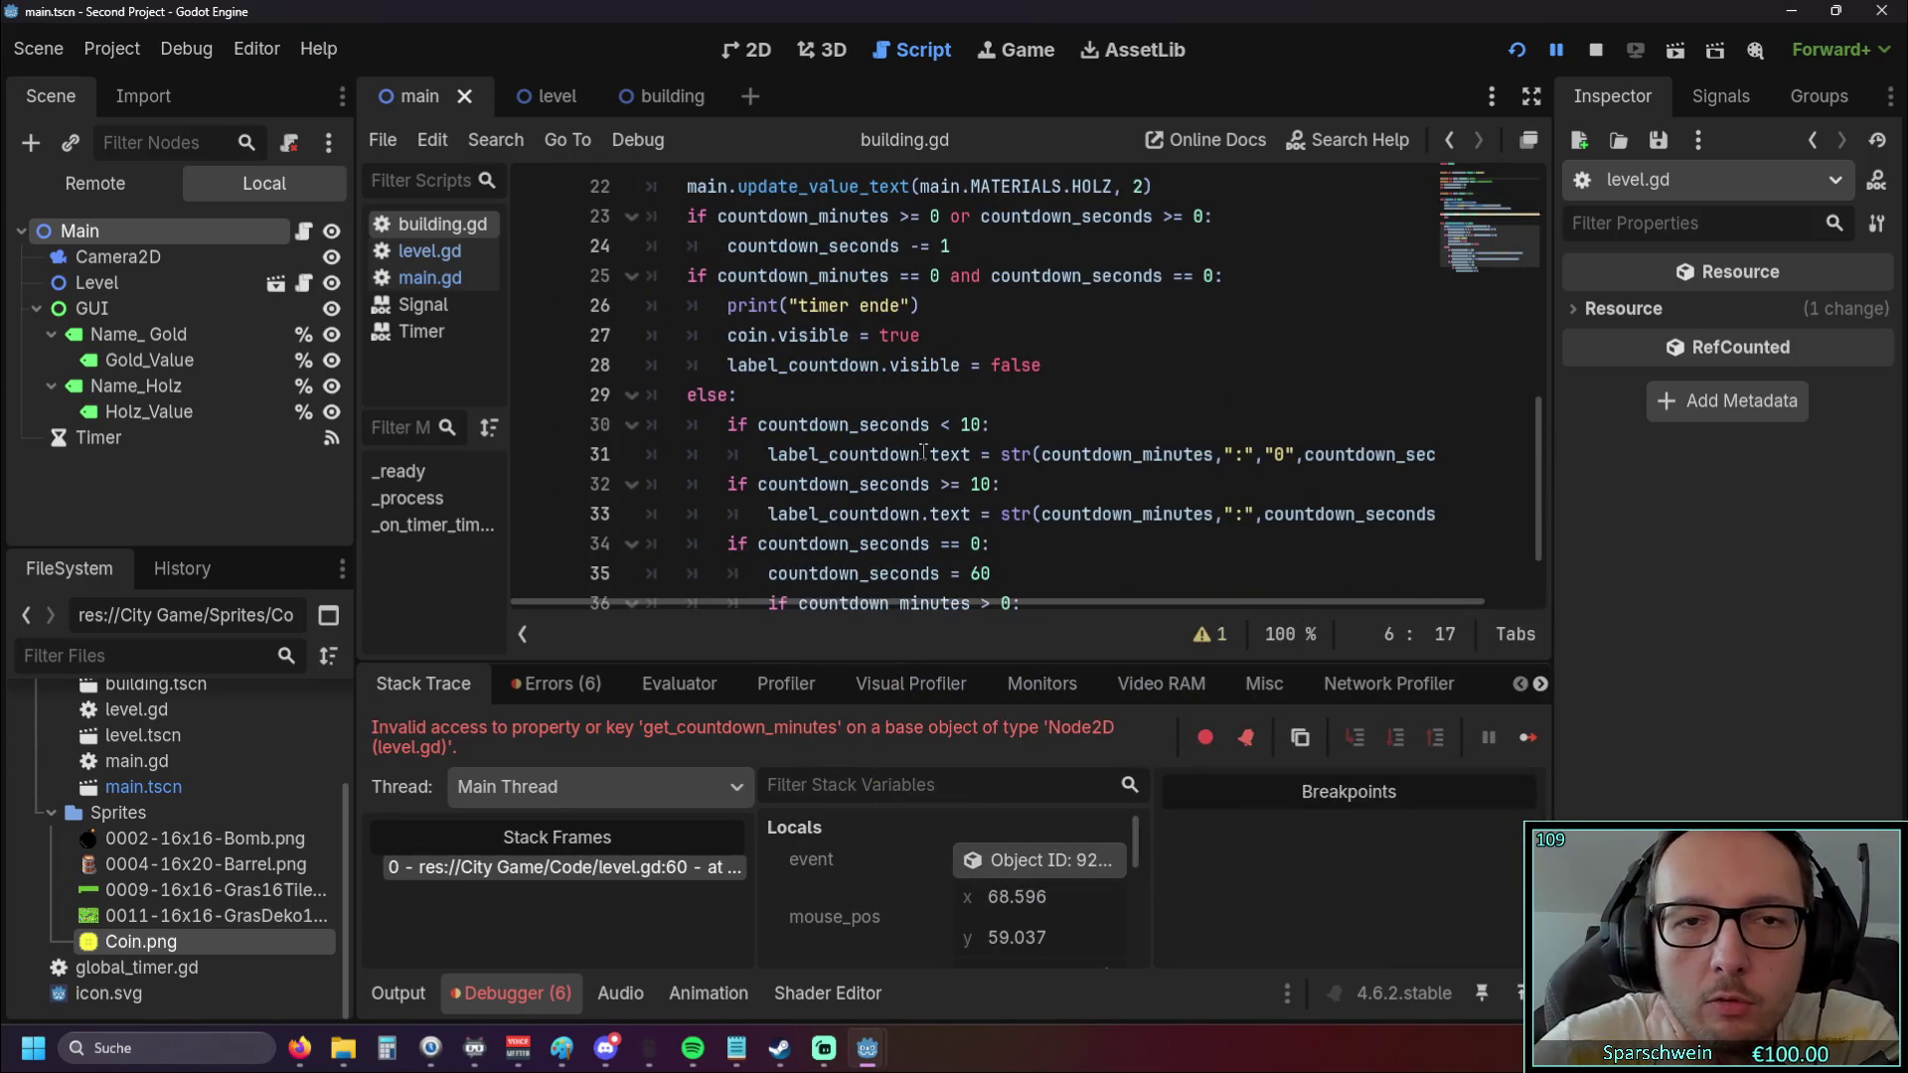
triple_click(731, 341)
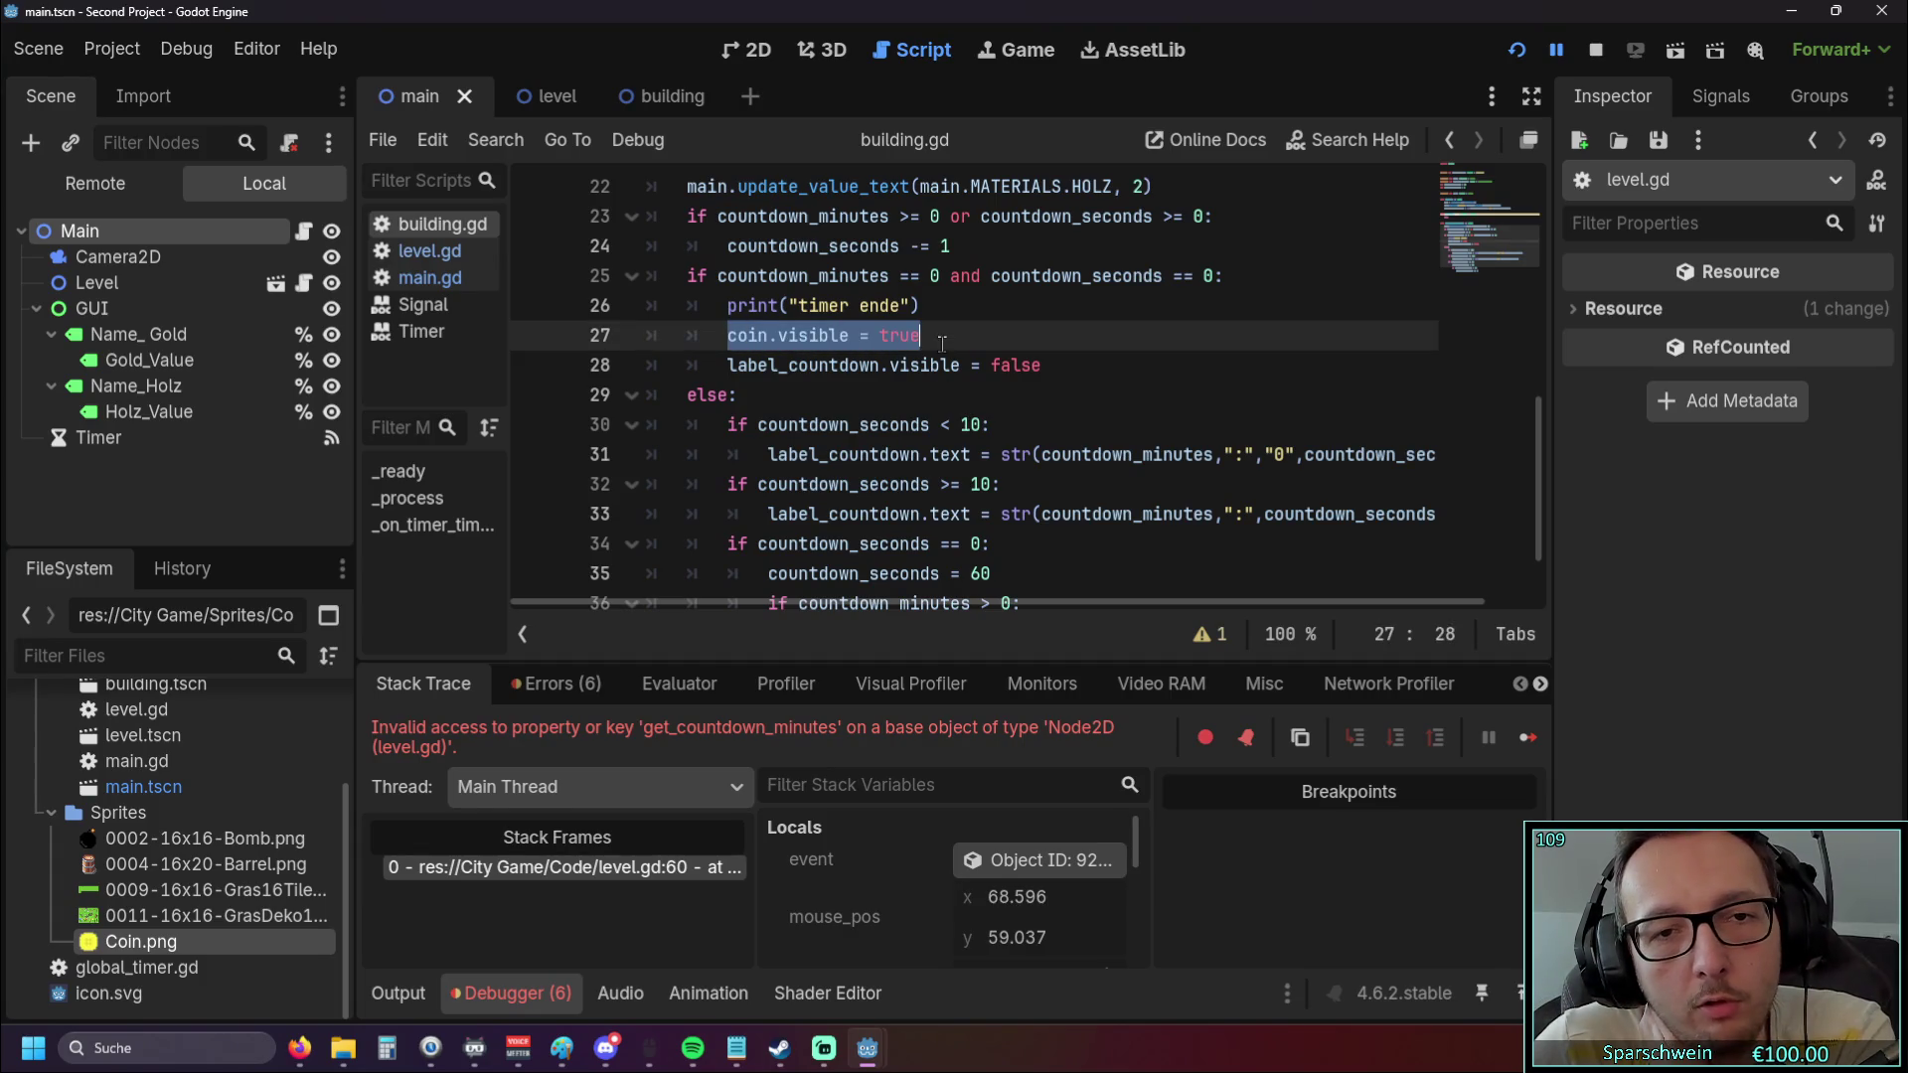
left_click(942, 412)
scroll(944, 411, "up", 1)
left_click_drag(939, 424, 725, 424)
left_click(851, 482)
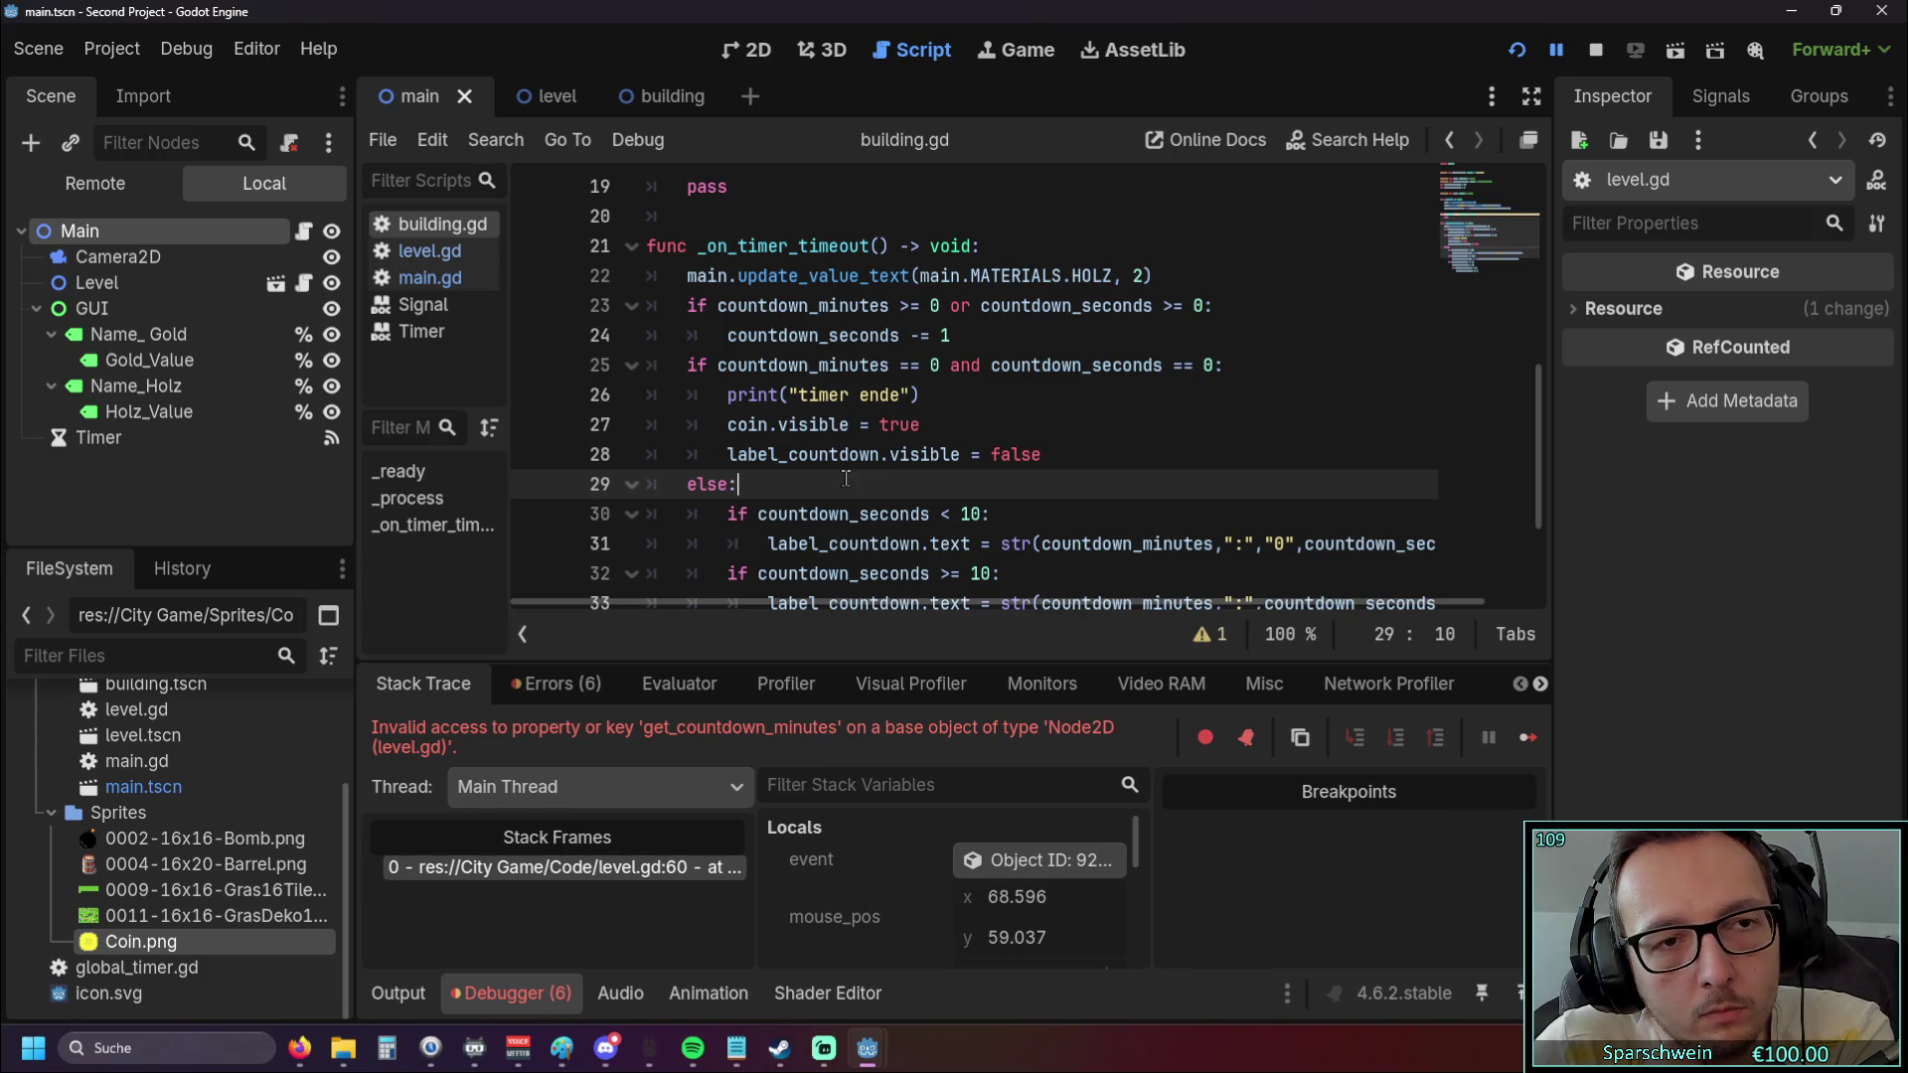
left_click(429, 250)
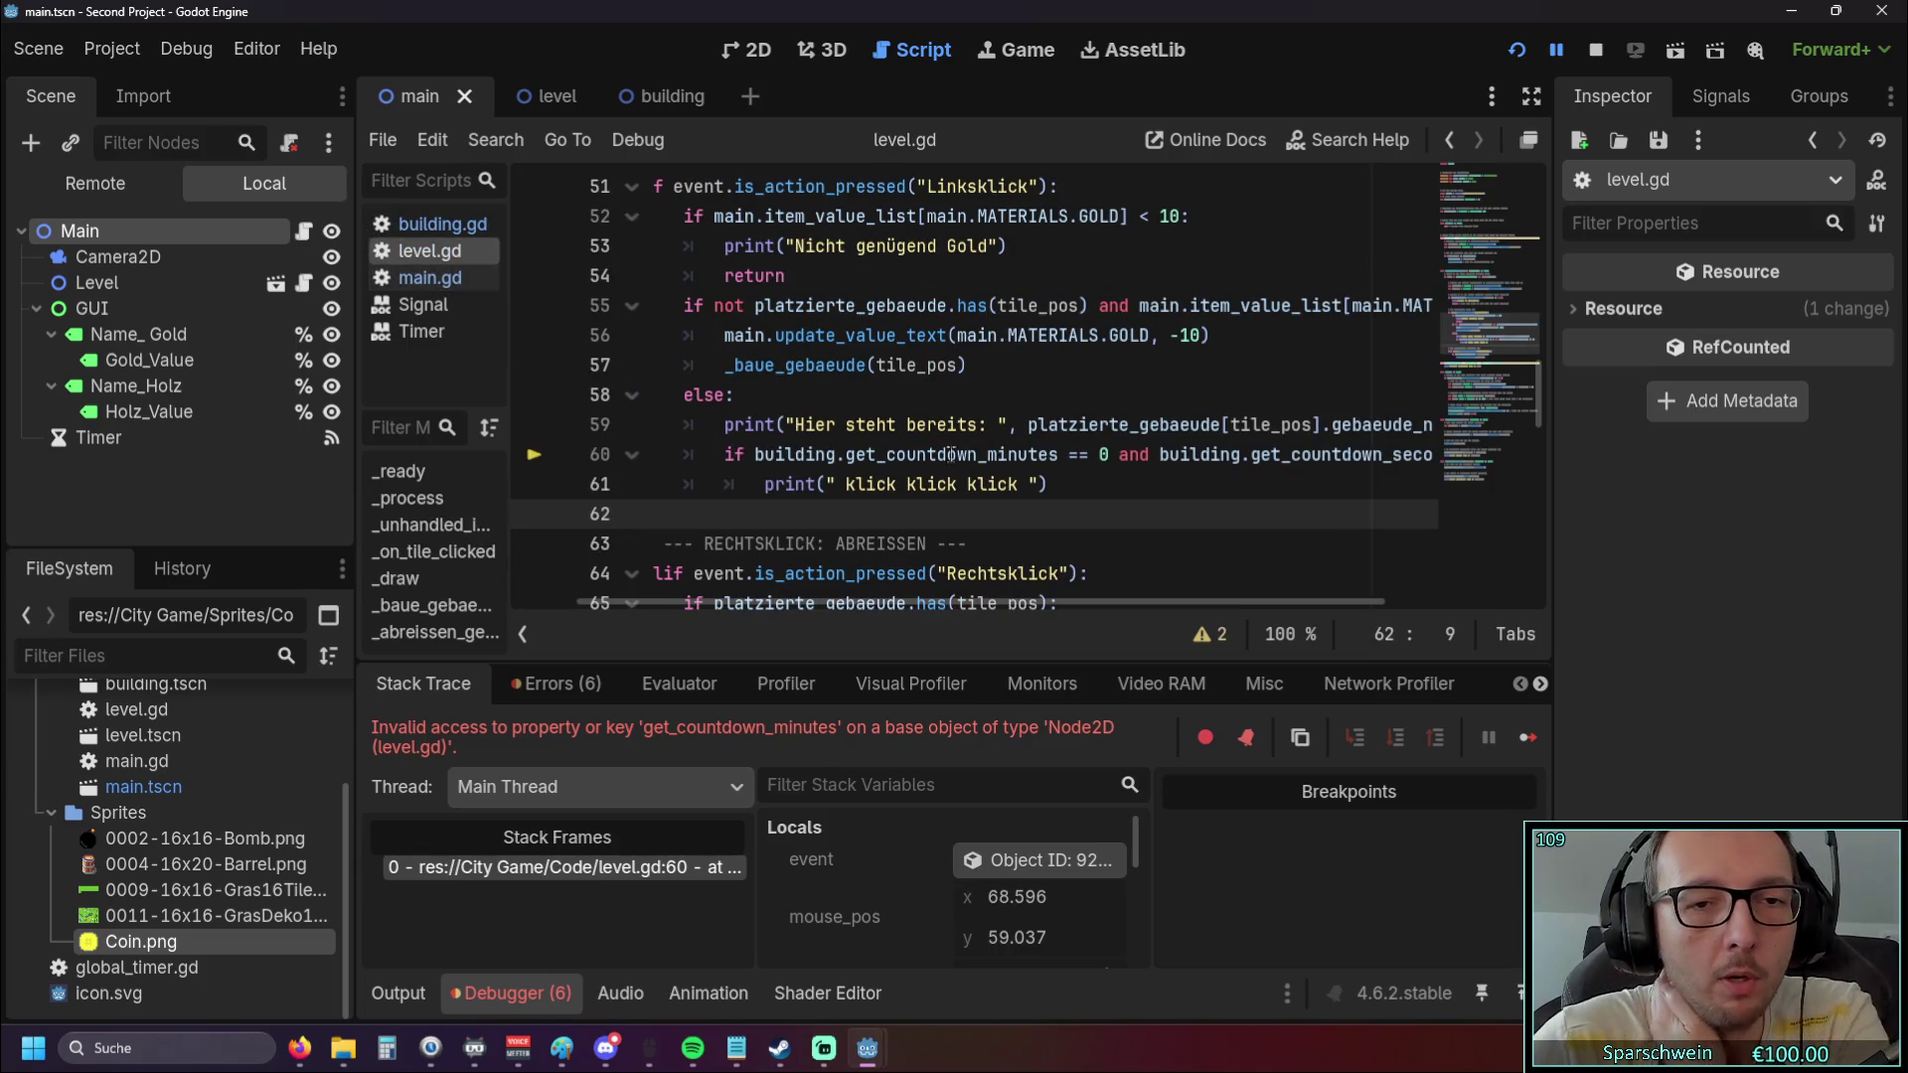
Clear the old line-60 countdown condition and drop a Coin node reference from the Building scene there.
mouse_move(767, 456)
left_mouse_down()
mouse_move(874, 485)
mouse_move(1431, 457)
mouse_move(1407, 456)
left_mouse_up()
key("BackSpace")
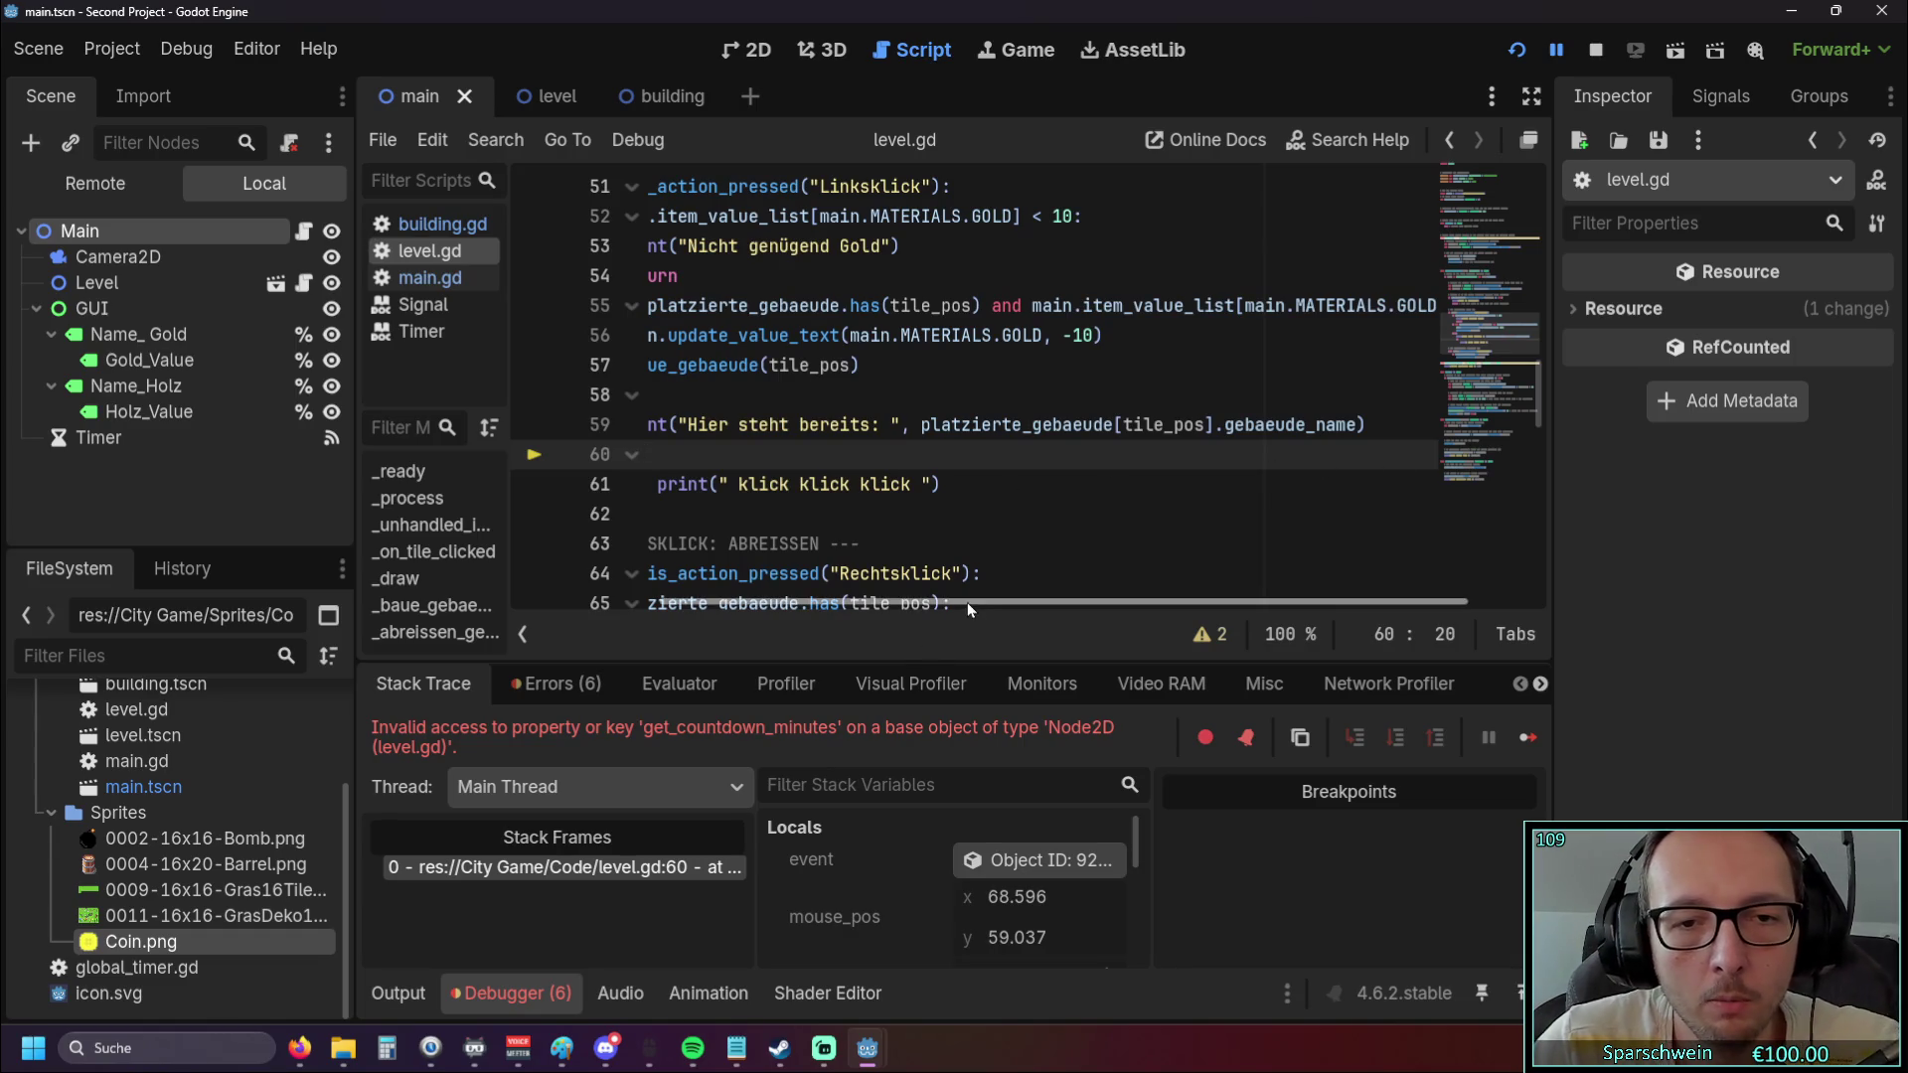
left_click_drag(968, 602, 702, 606)
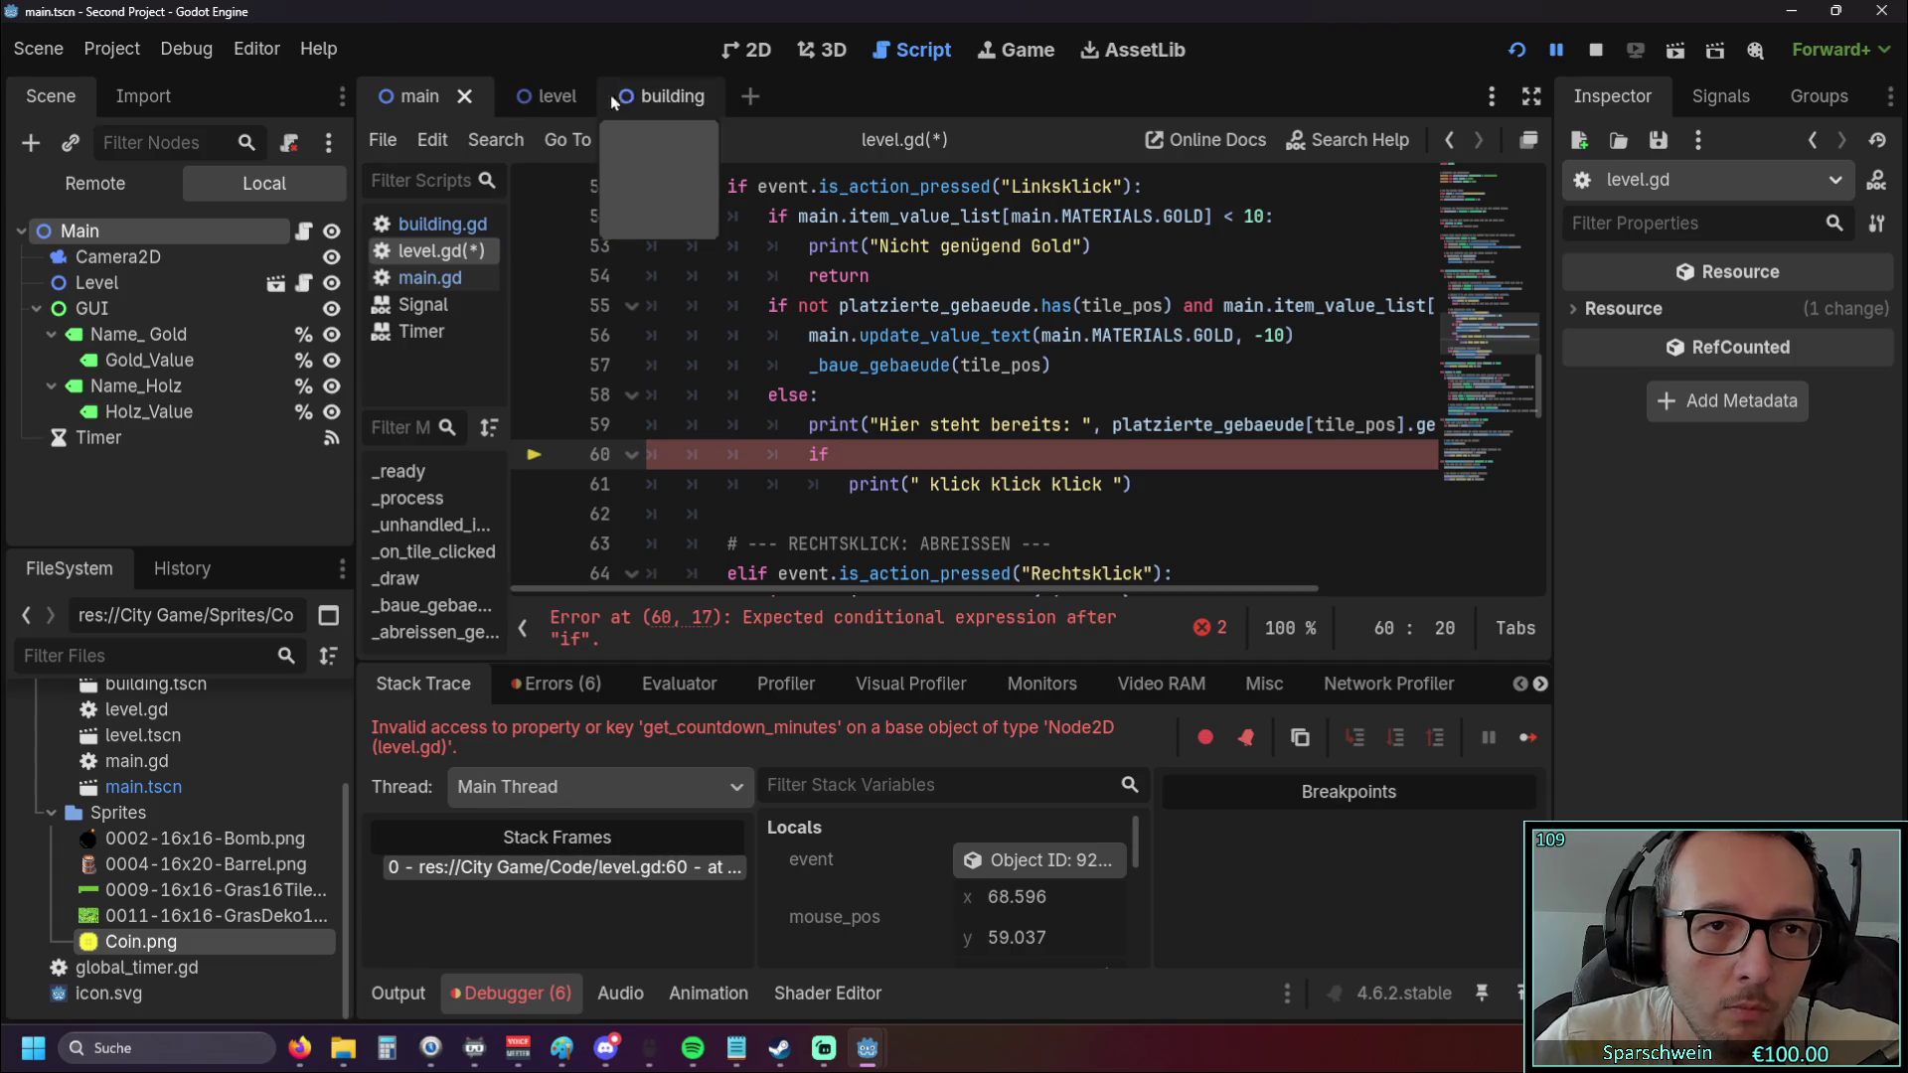
left_click(639, 99)
left_click(97, 334)
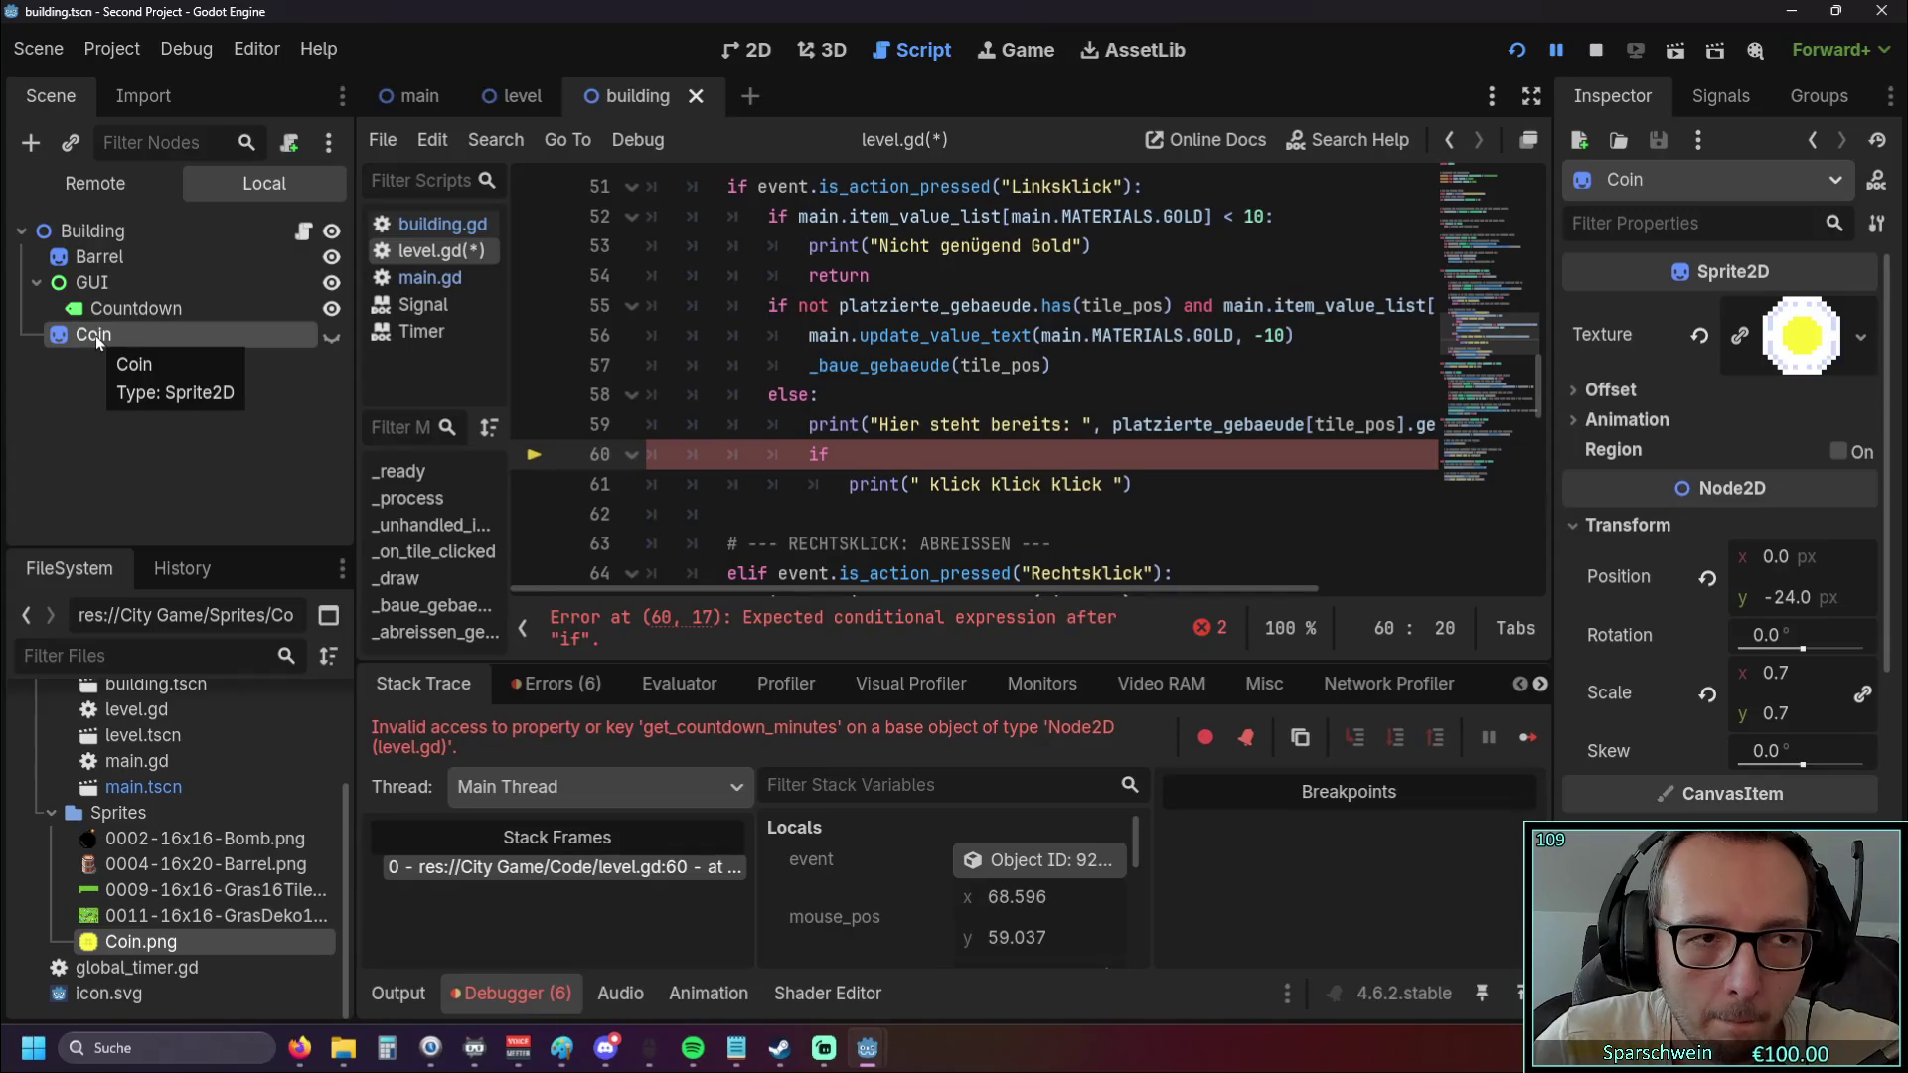
mouse_move(95, 336)
left_mouse_down()
mouse_move(864, 441)
mouse_move(870, 467)
left_mouse_up()
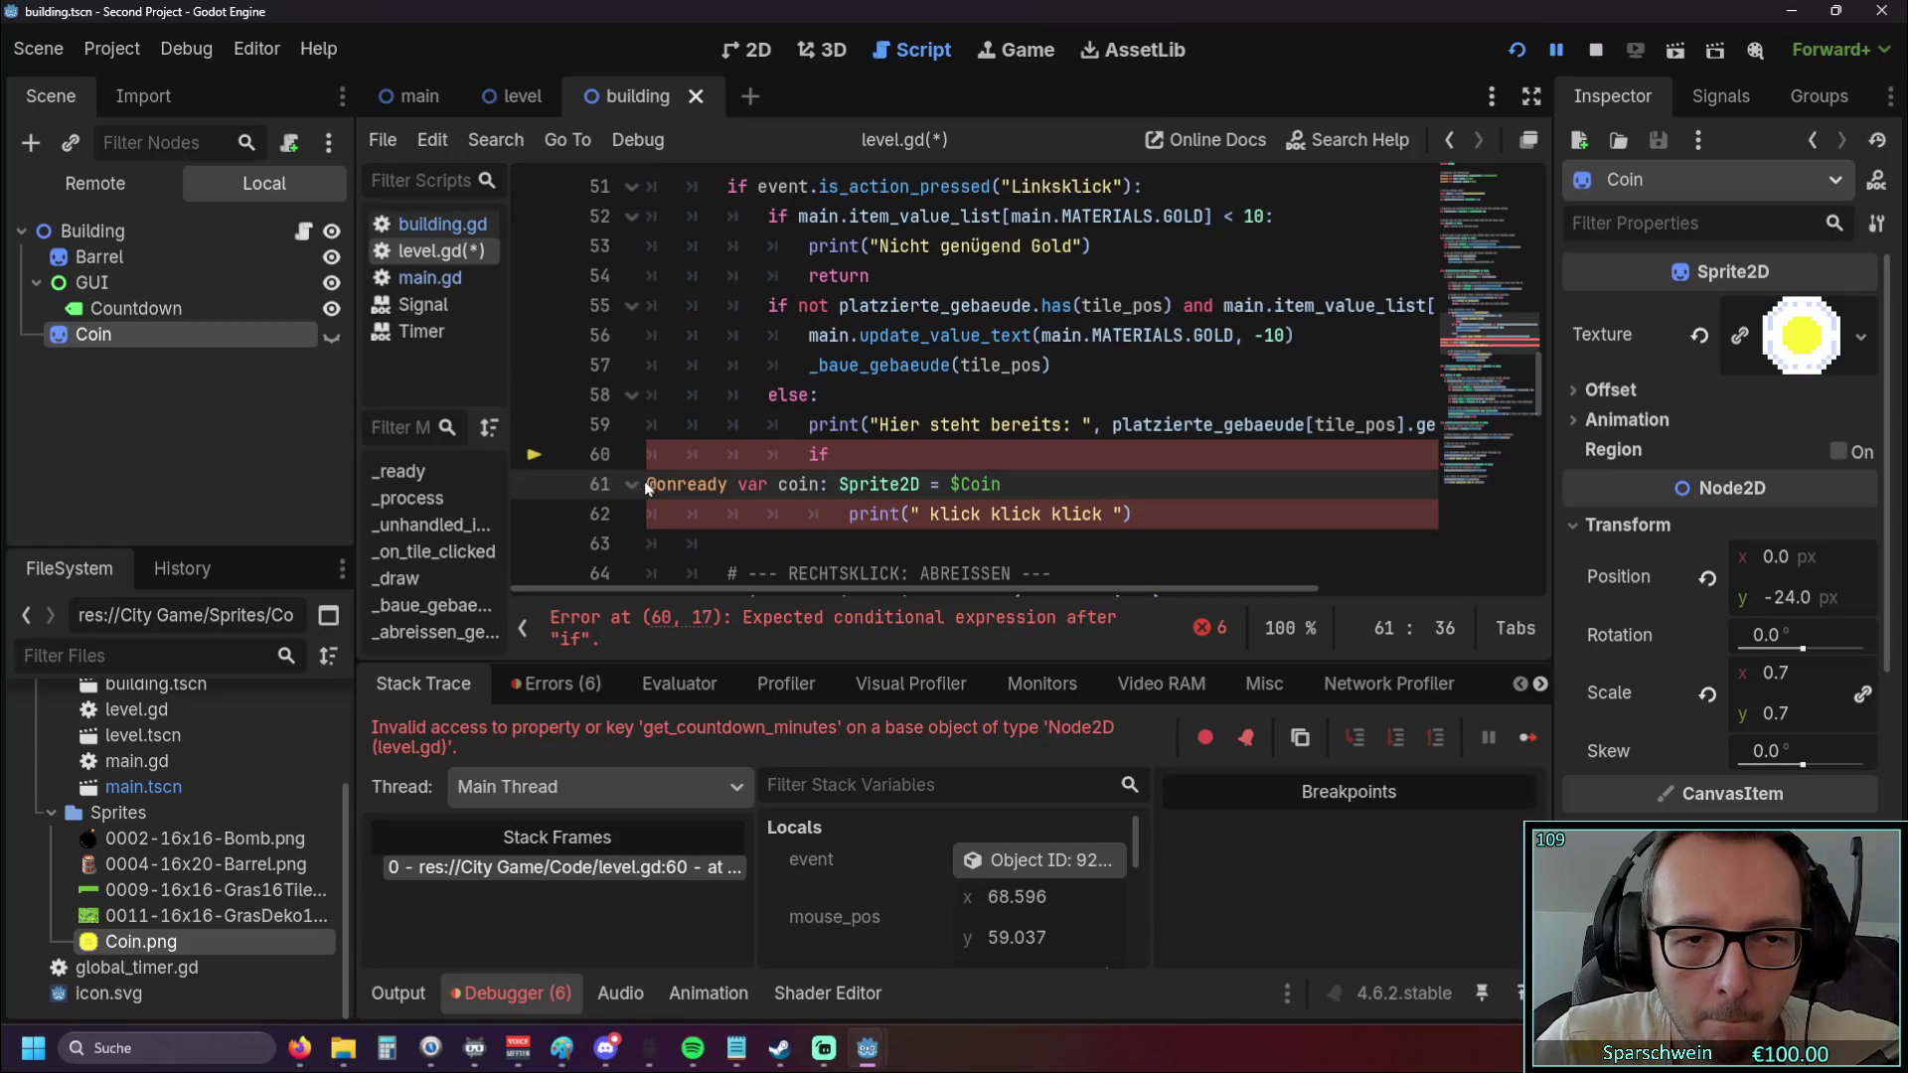
key("BackSpace")
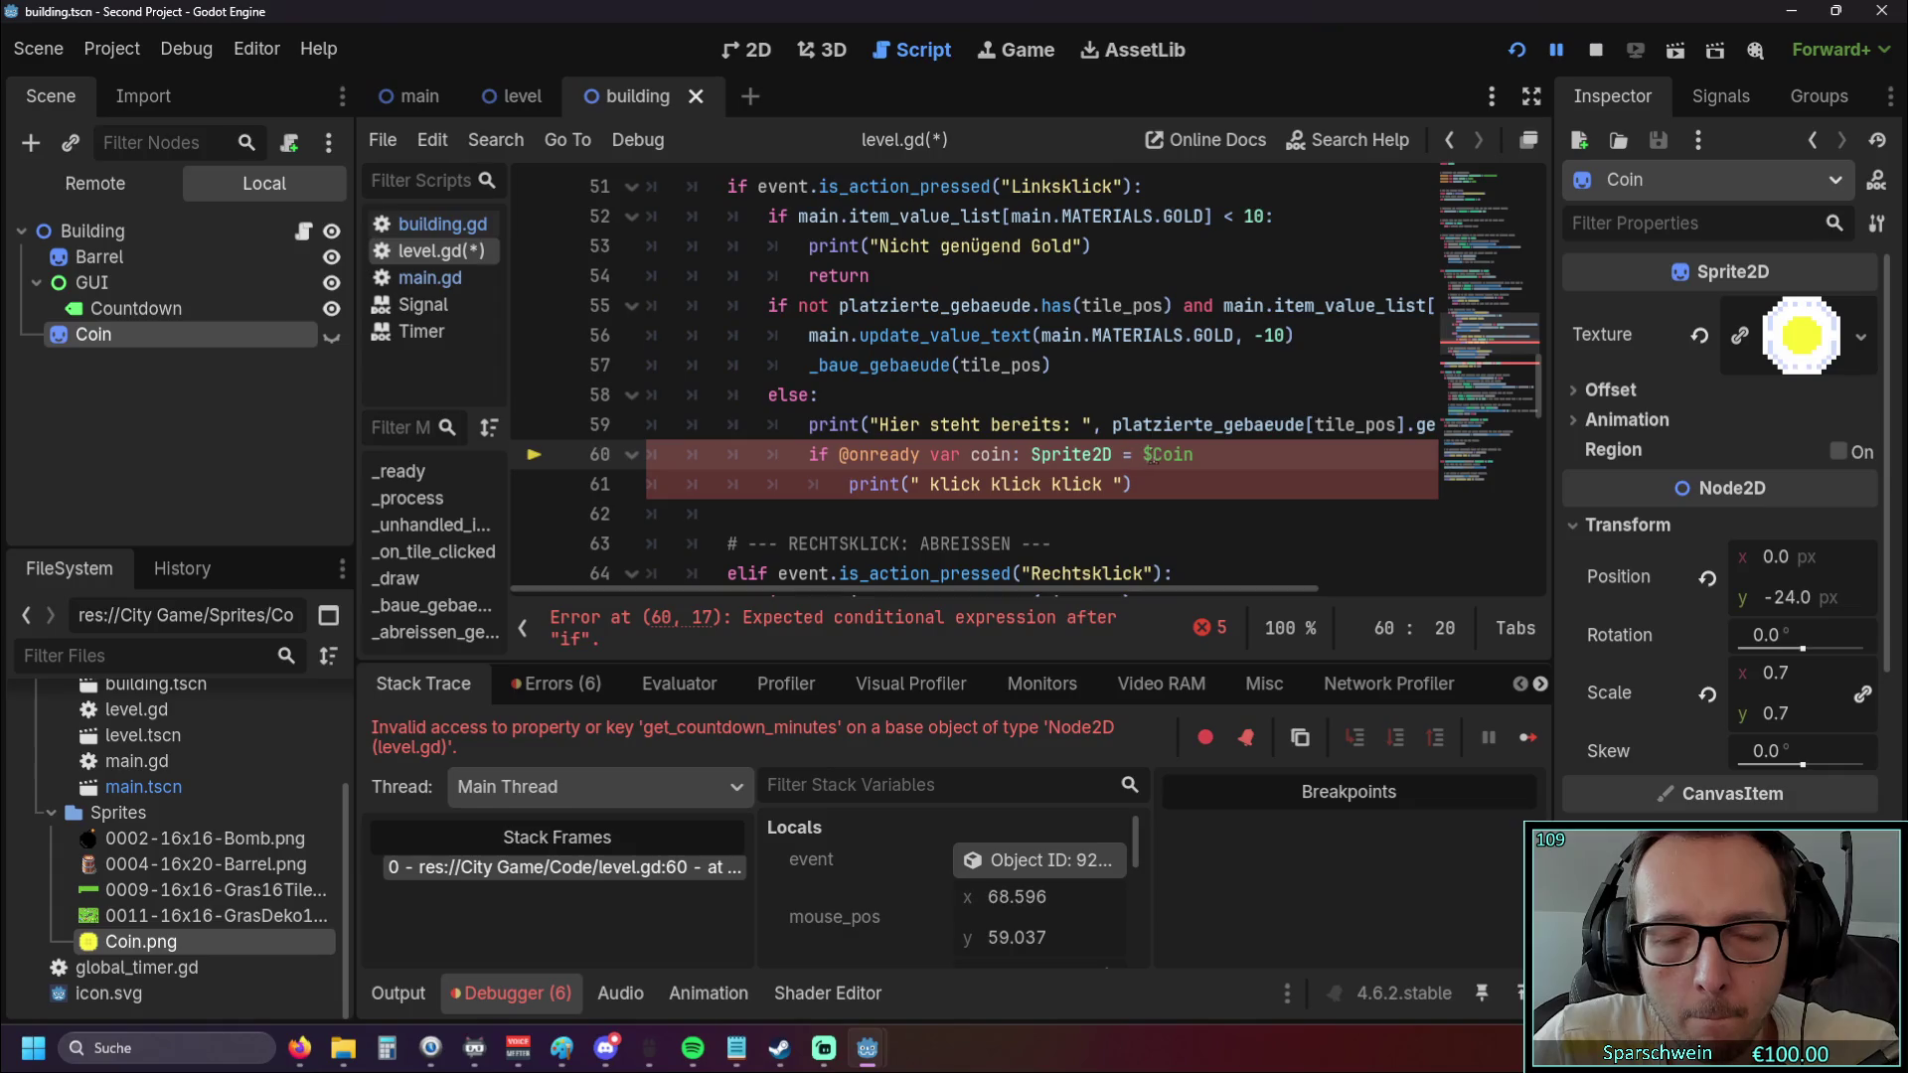
Trim the condition down to 'if $Coin.' and try typing its visible property.
mouse_move(1031, 457)
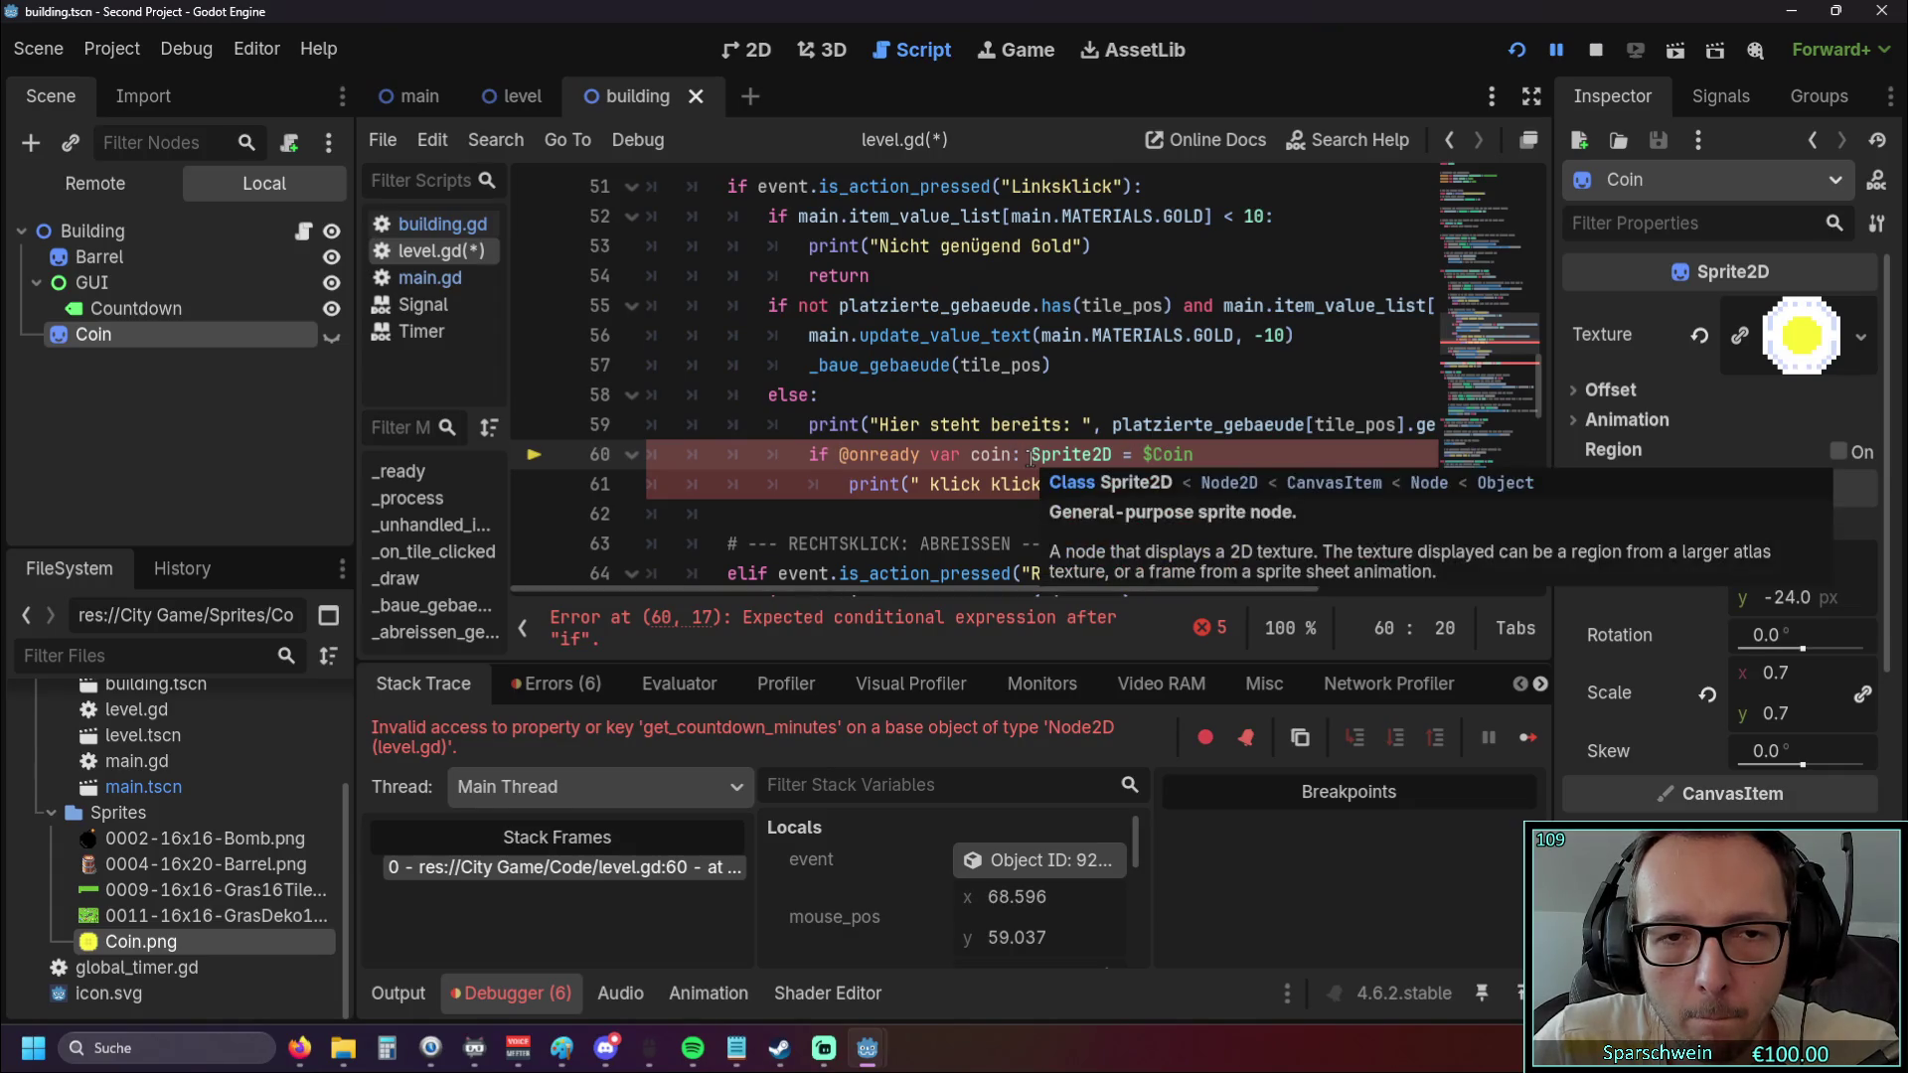
left_click_drag(1142, 454, 840, 454)
key("BackSpace")
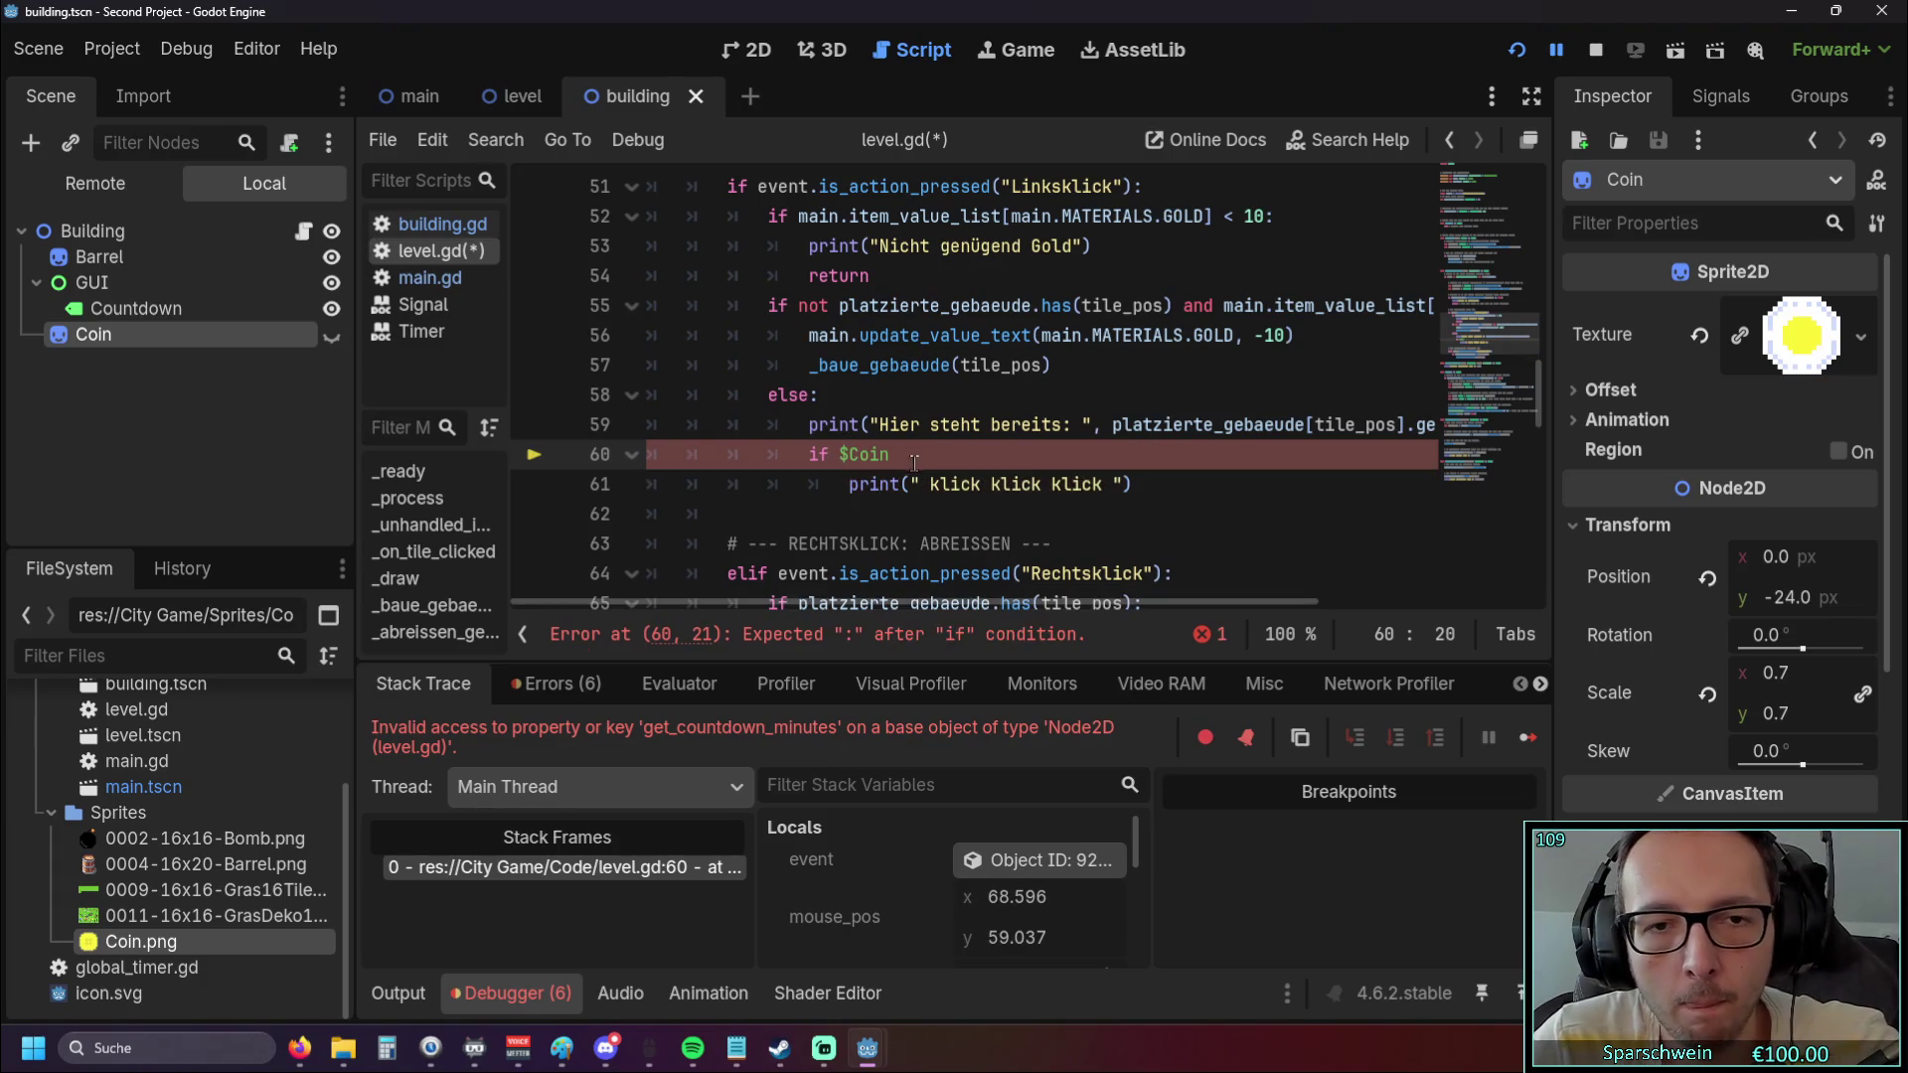
left_click(933, 462)
type("==")
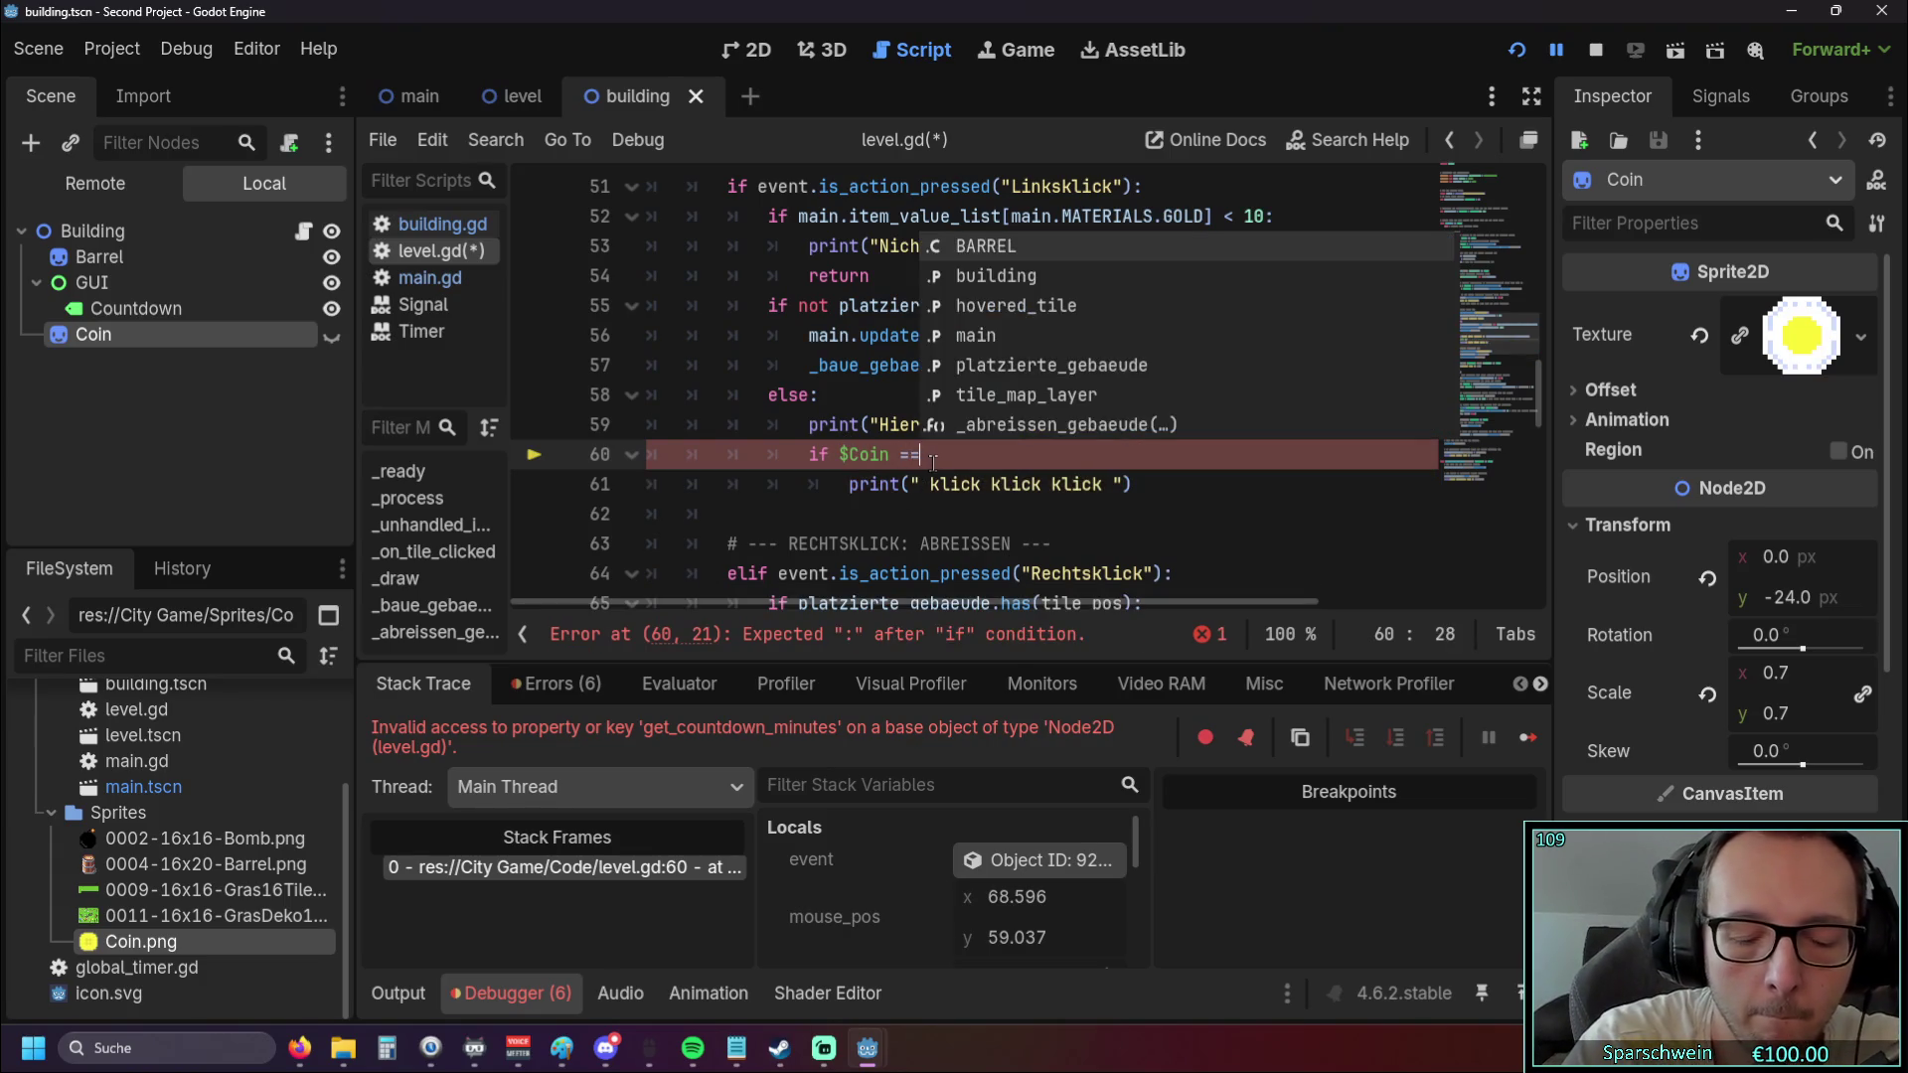
key("BackSpace")
key("BackSpace")
key("BackSpace")
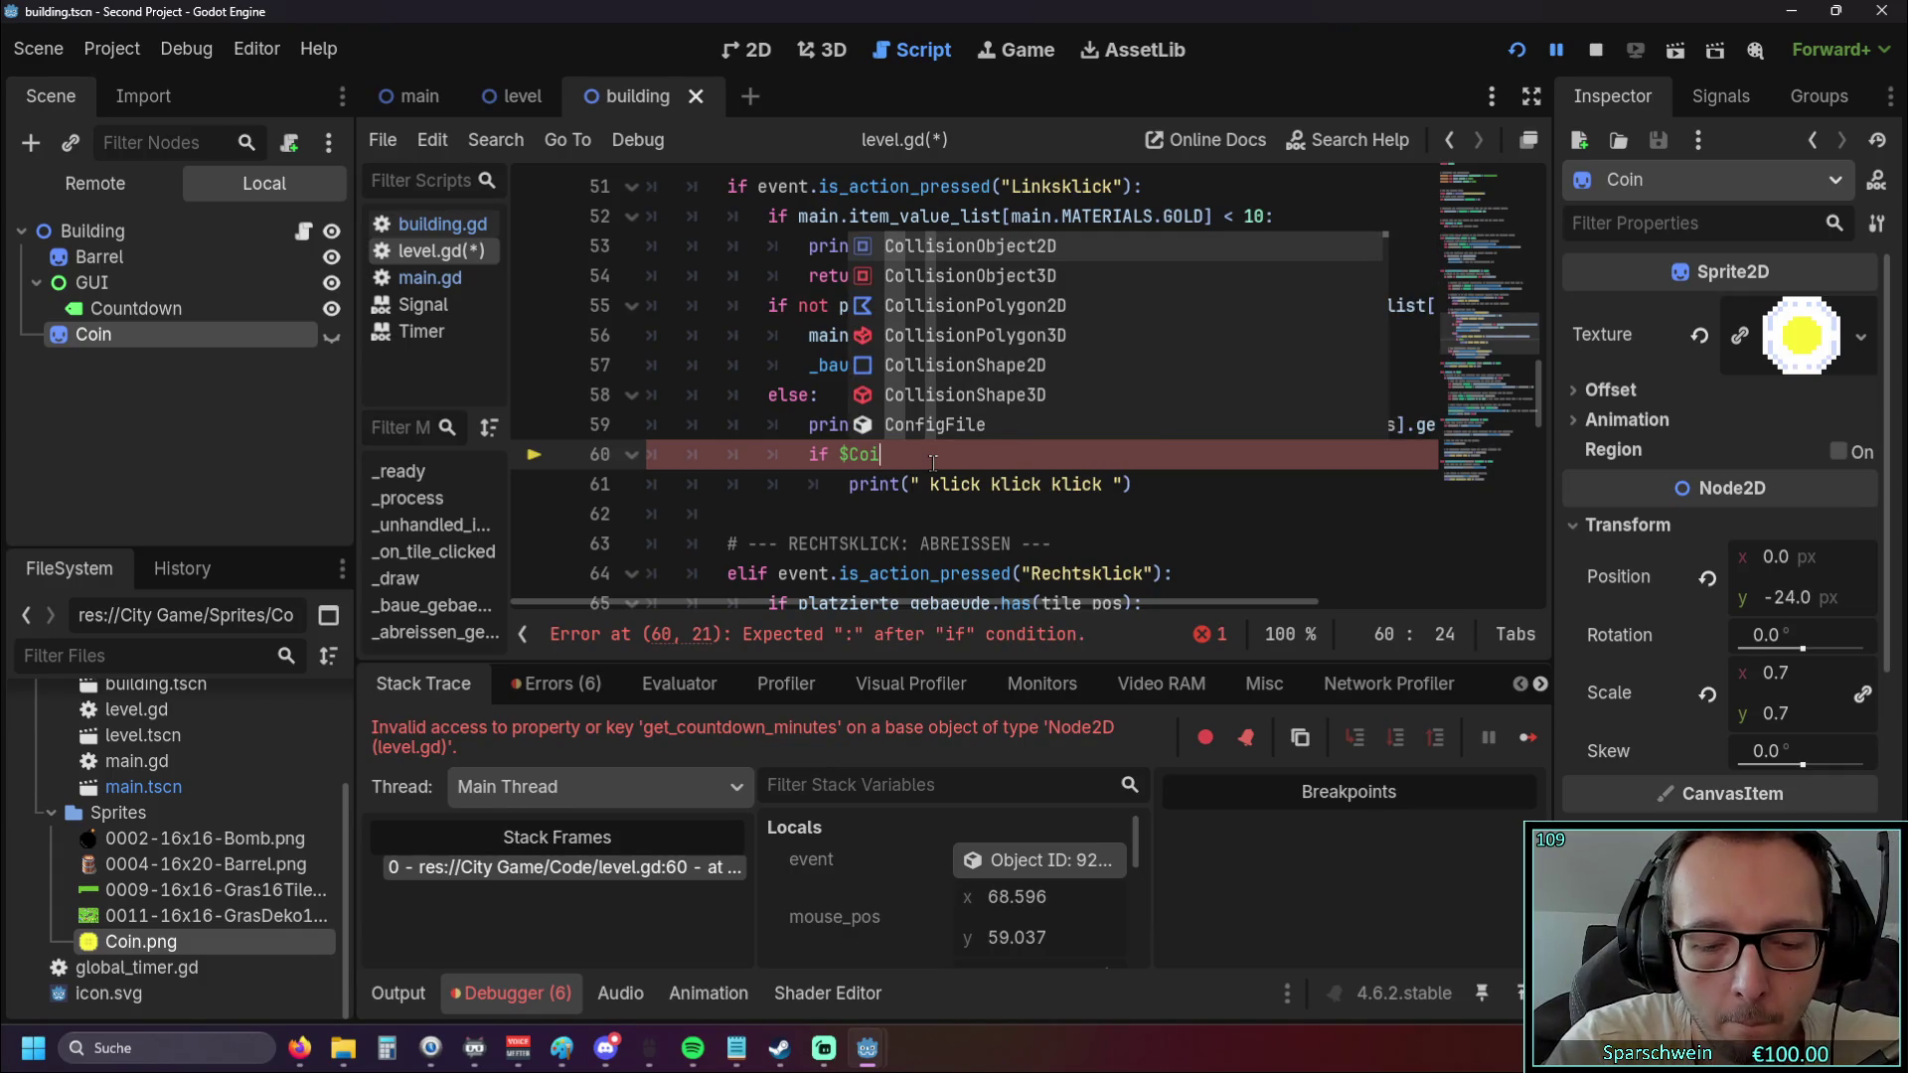
type("n.")
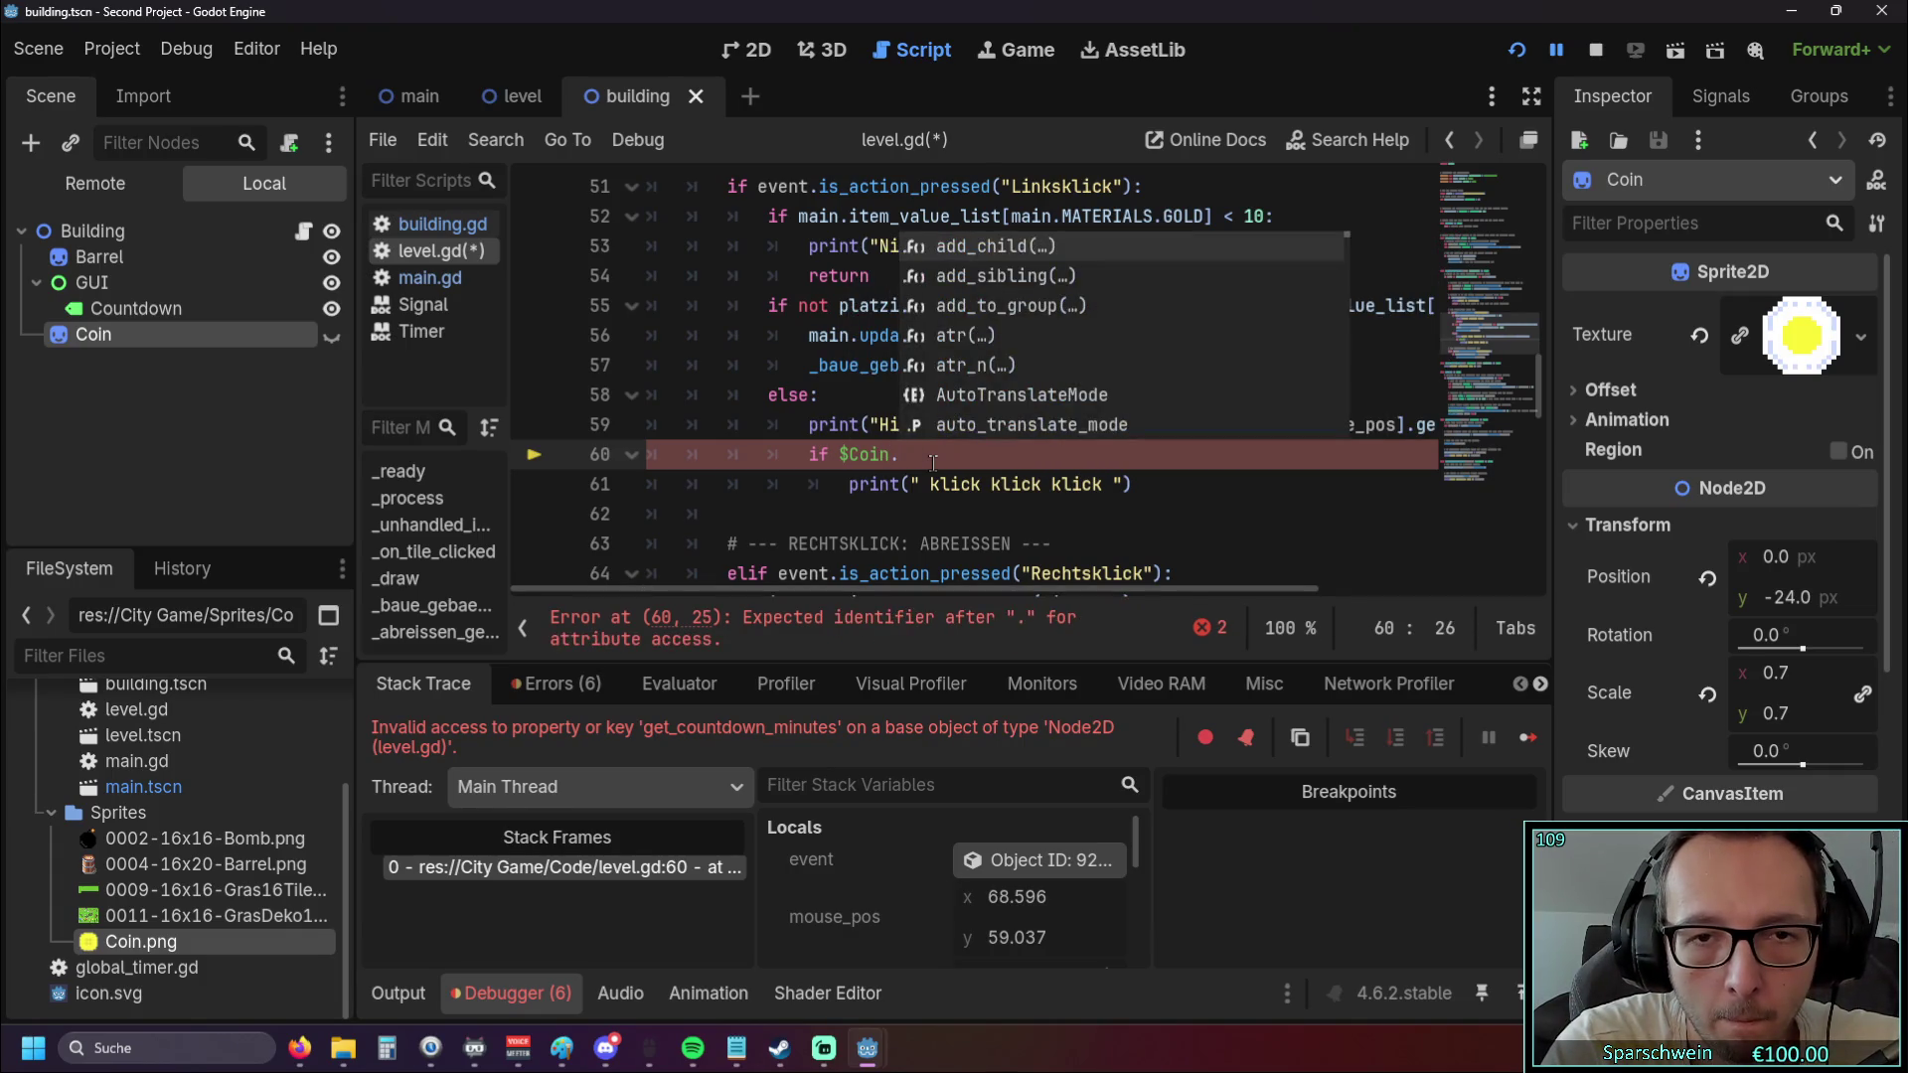
type("sivi")
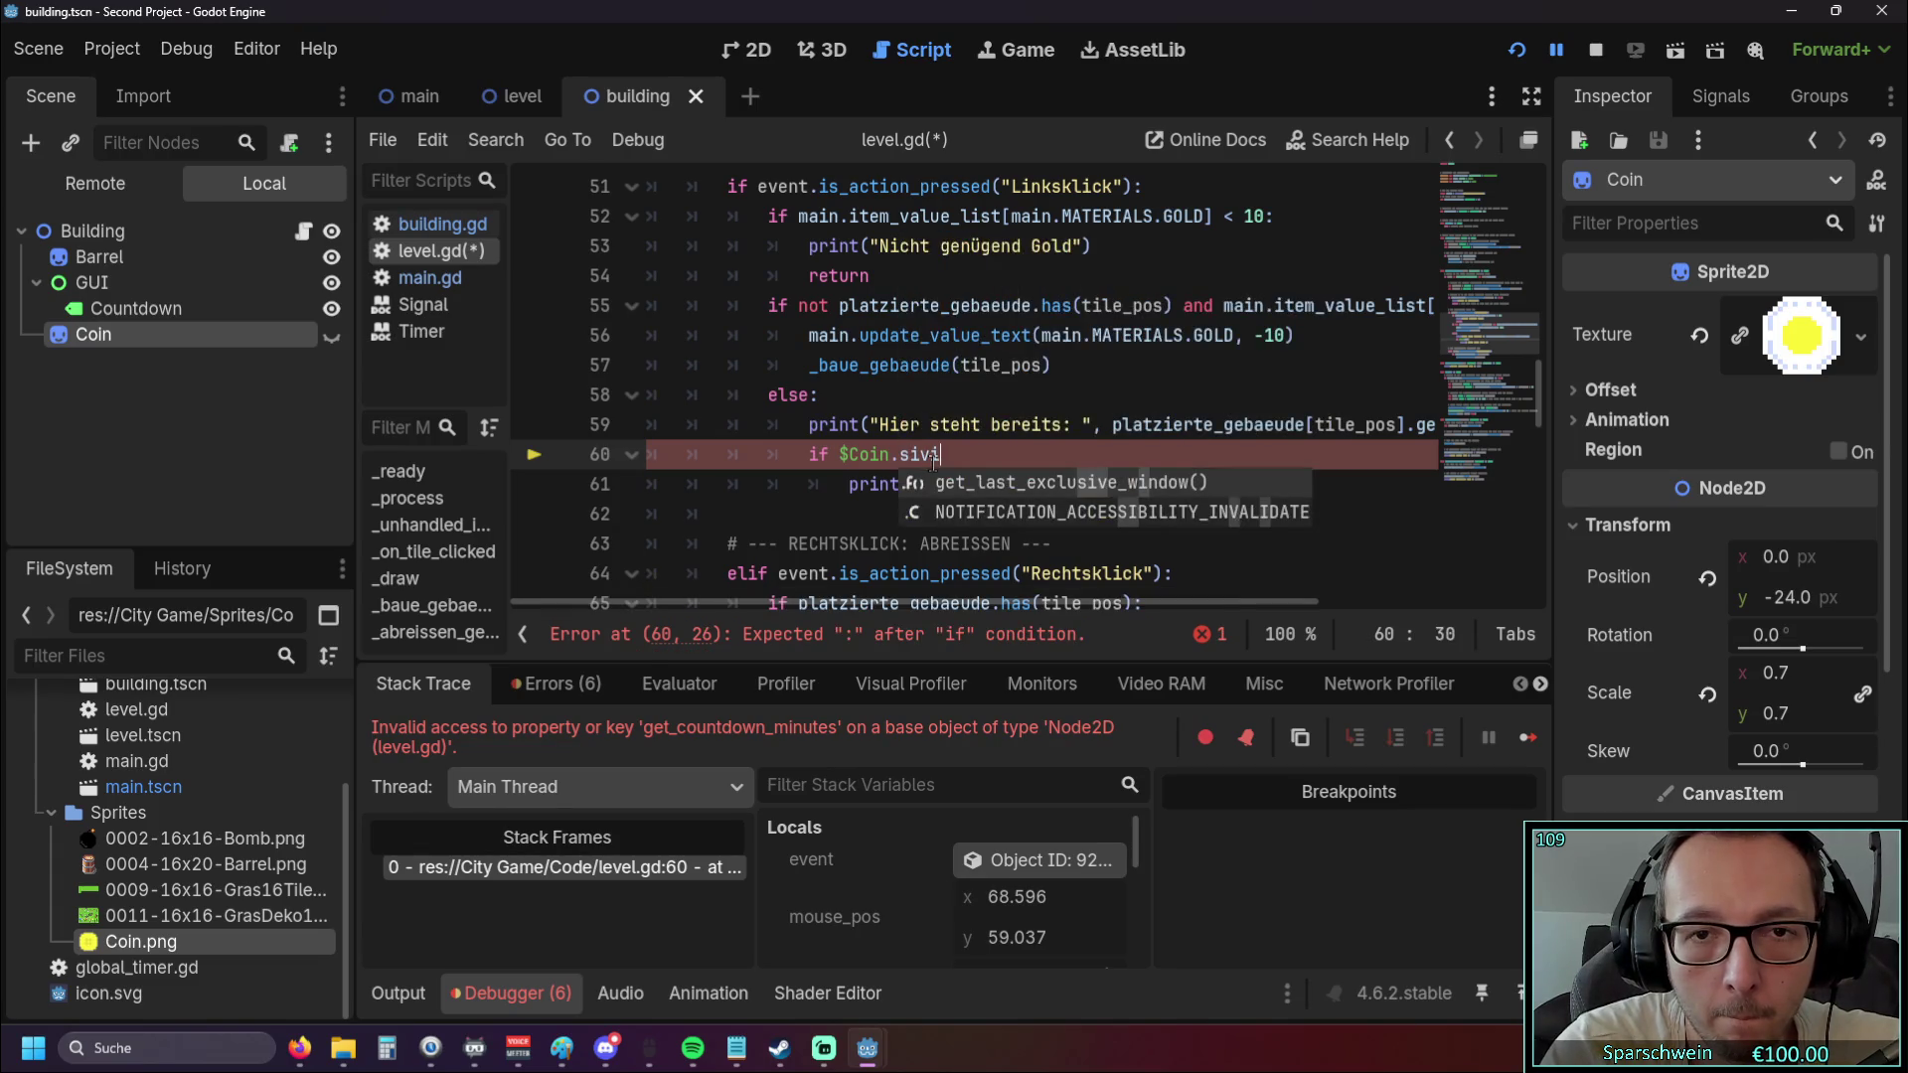
key("BackSpace")
key("BackSpace")
key("BackSpace")
type("vi")
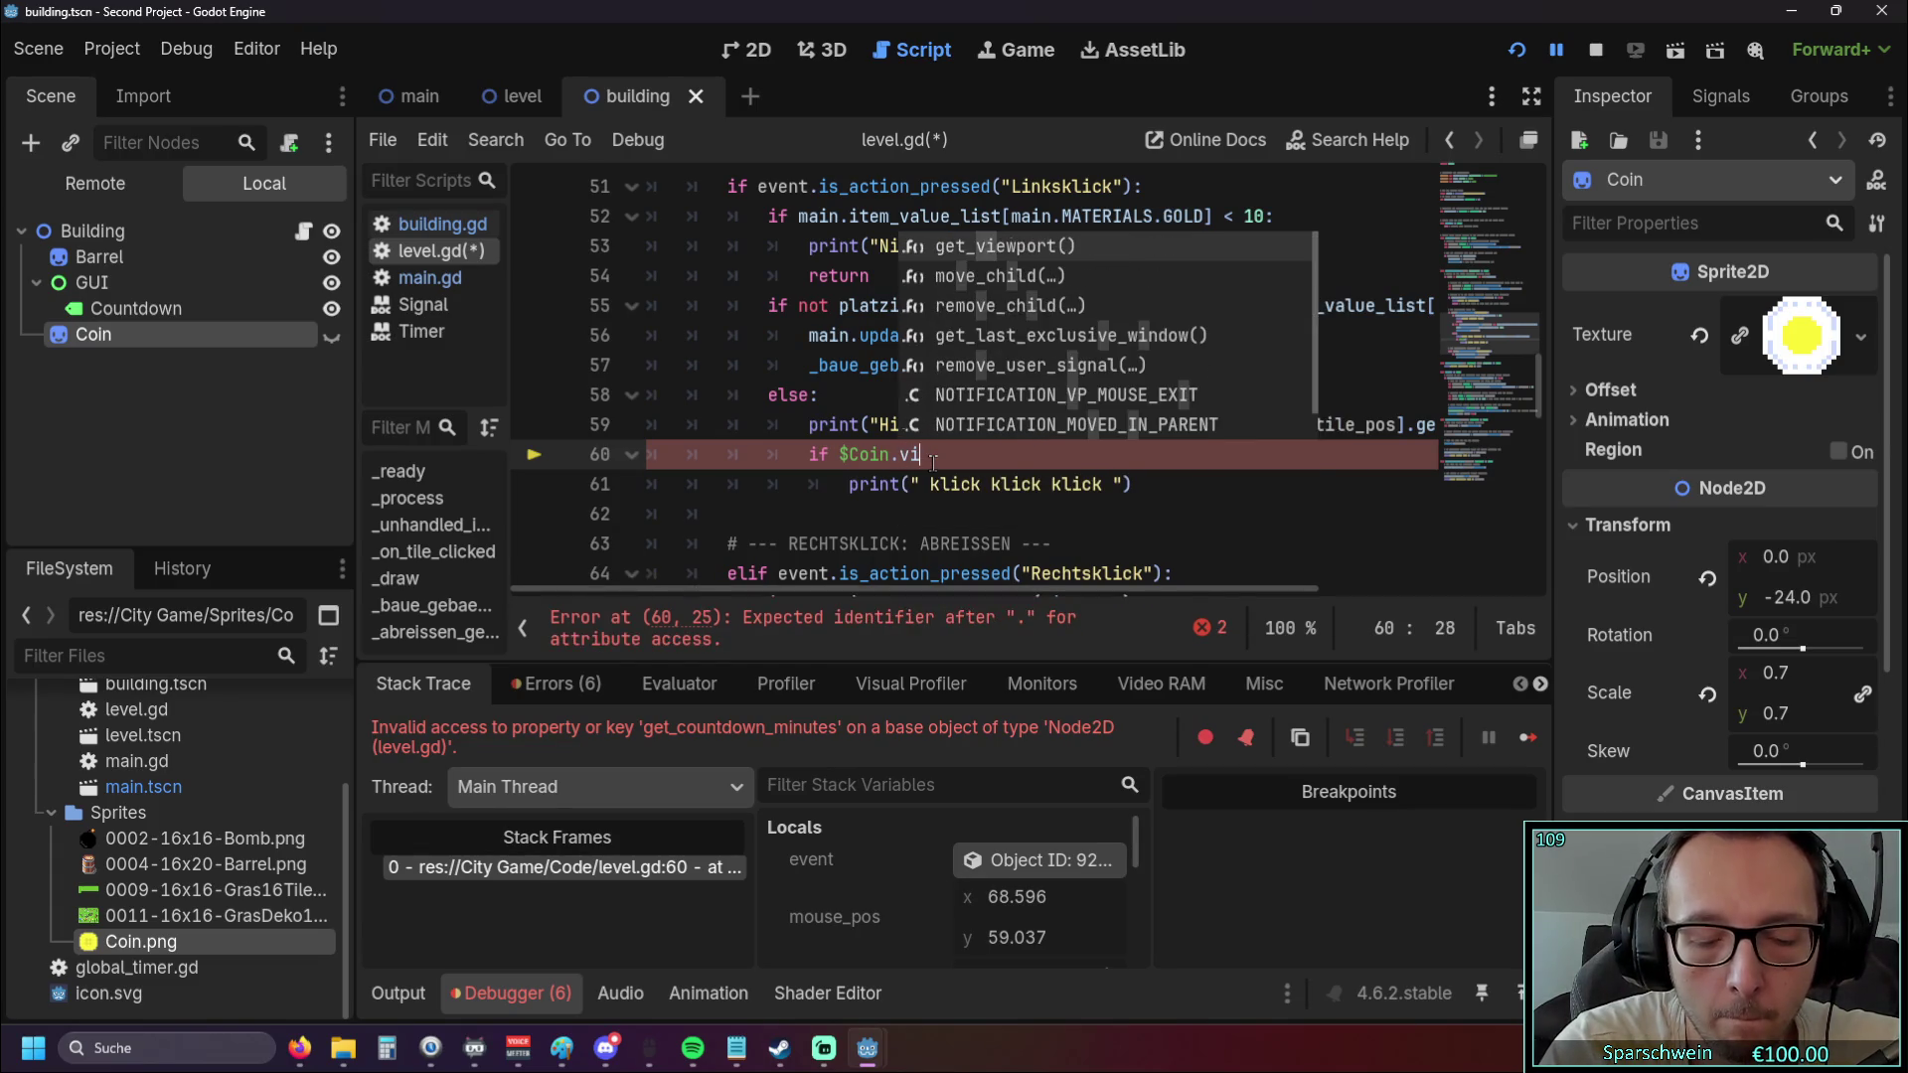
type("s")
key("BackSpace")
key("BackSpace")
key("BackSpace")
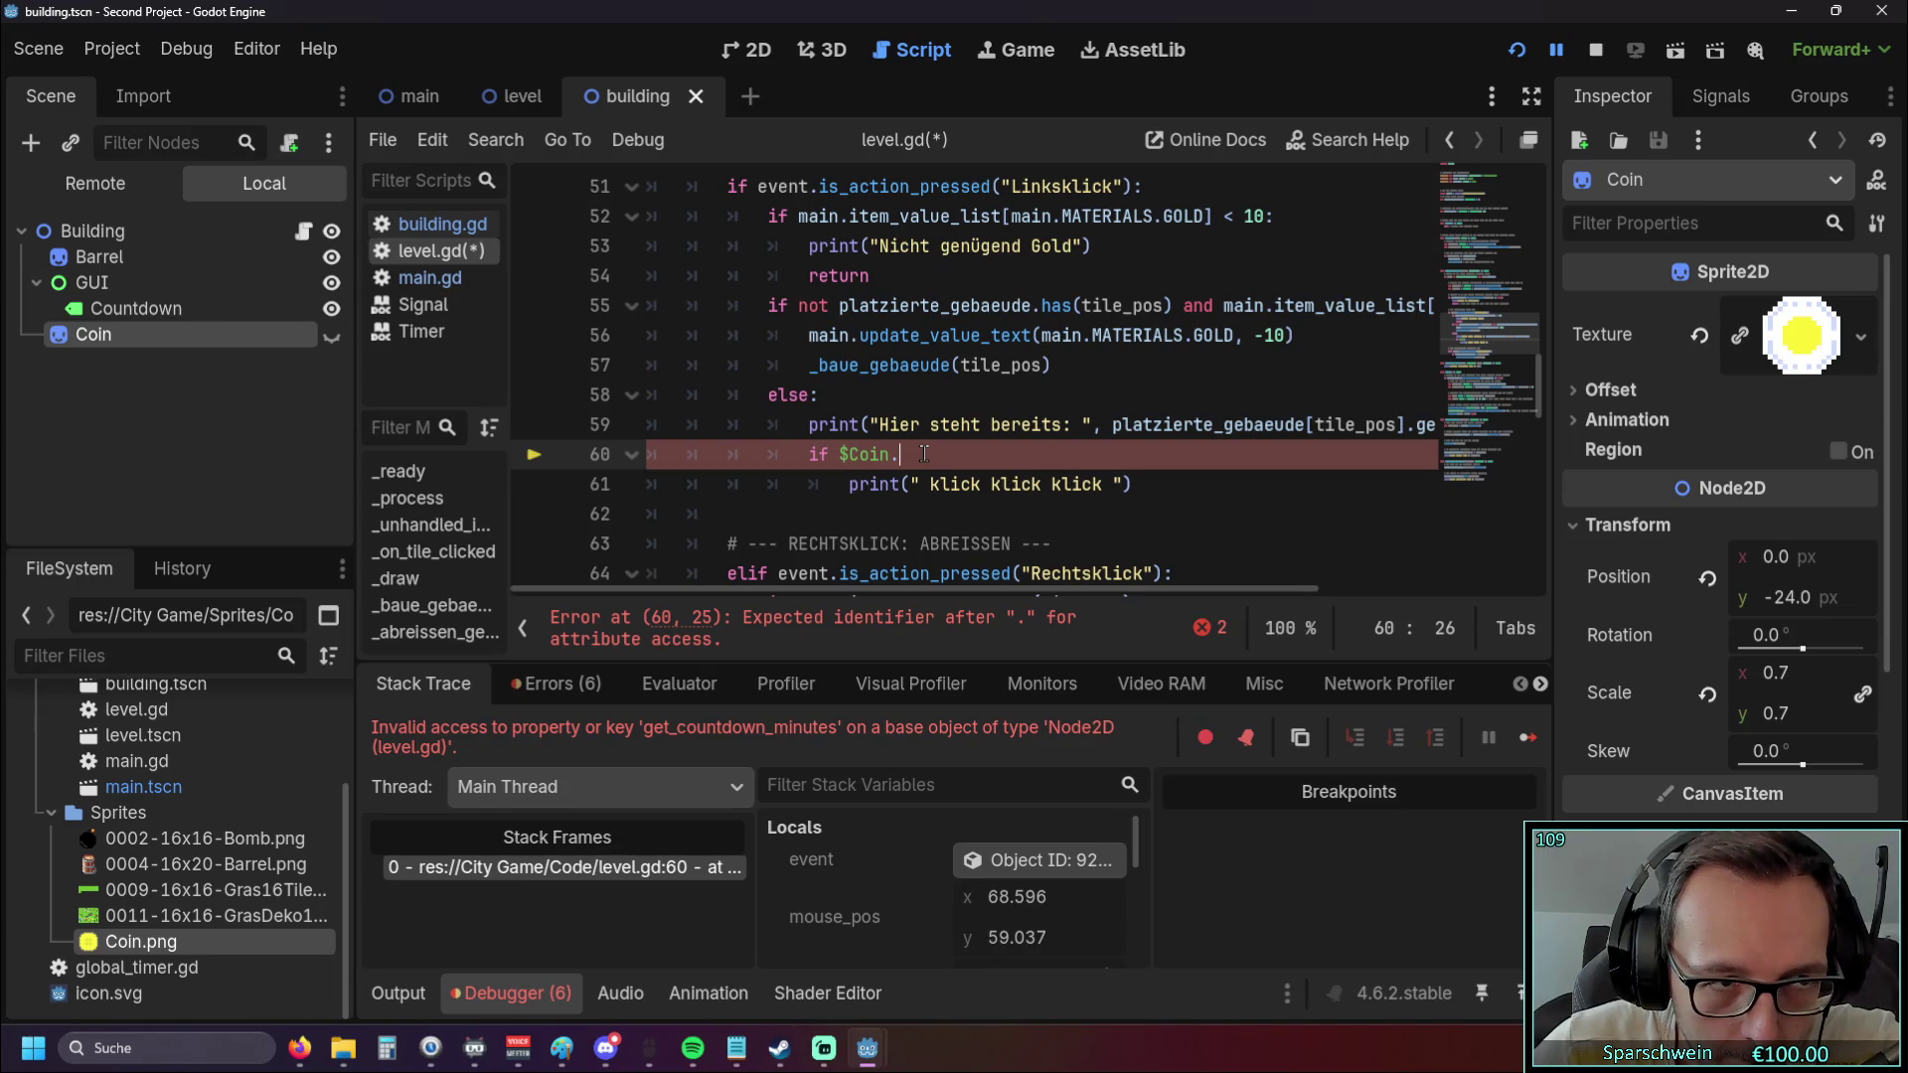
triple_click(924, 453)
Delete the unfinished 'if $Coin.' line and add an onready Sprite2D coin = $Coin variable on line 8.
key("BackSpace")
key("BackSpace")
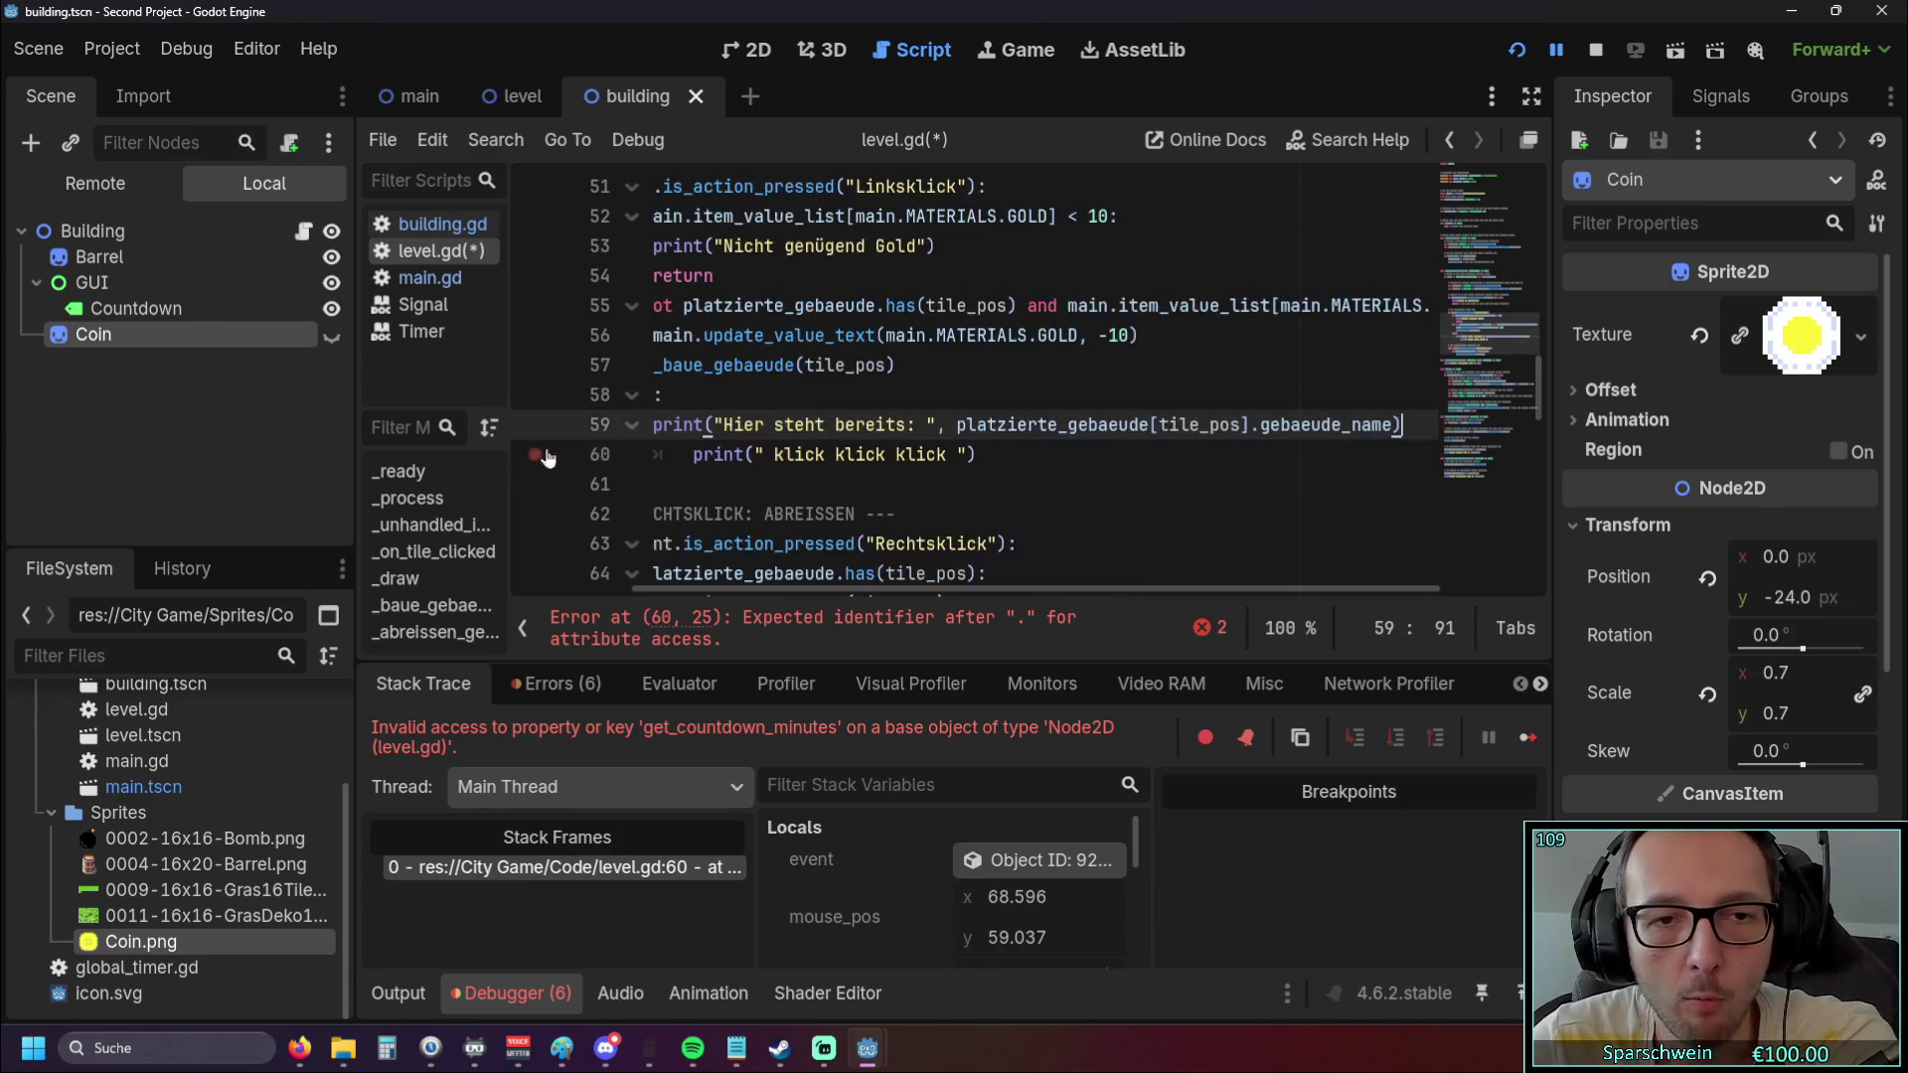
scroll(895, 397, "up", 5)
scroll(895, 398, "up", 12)
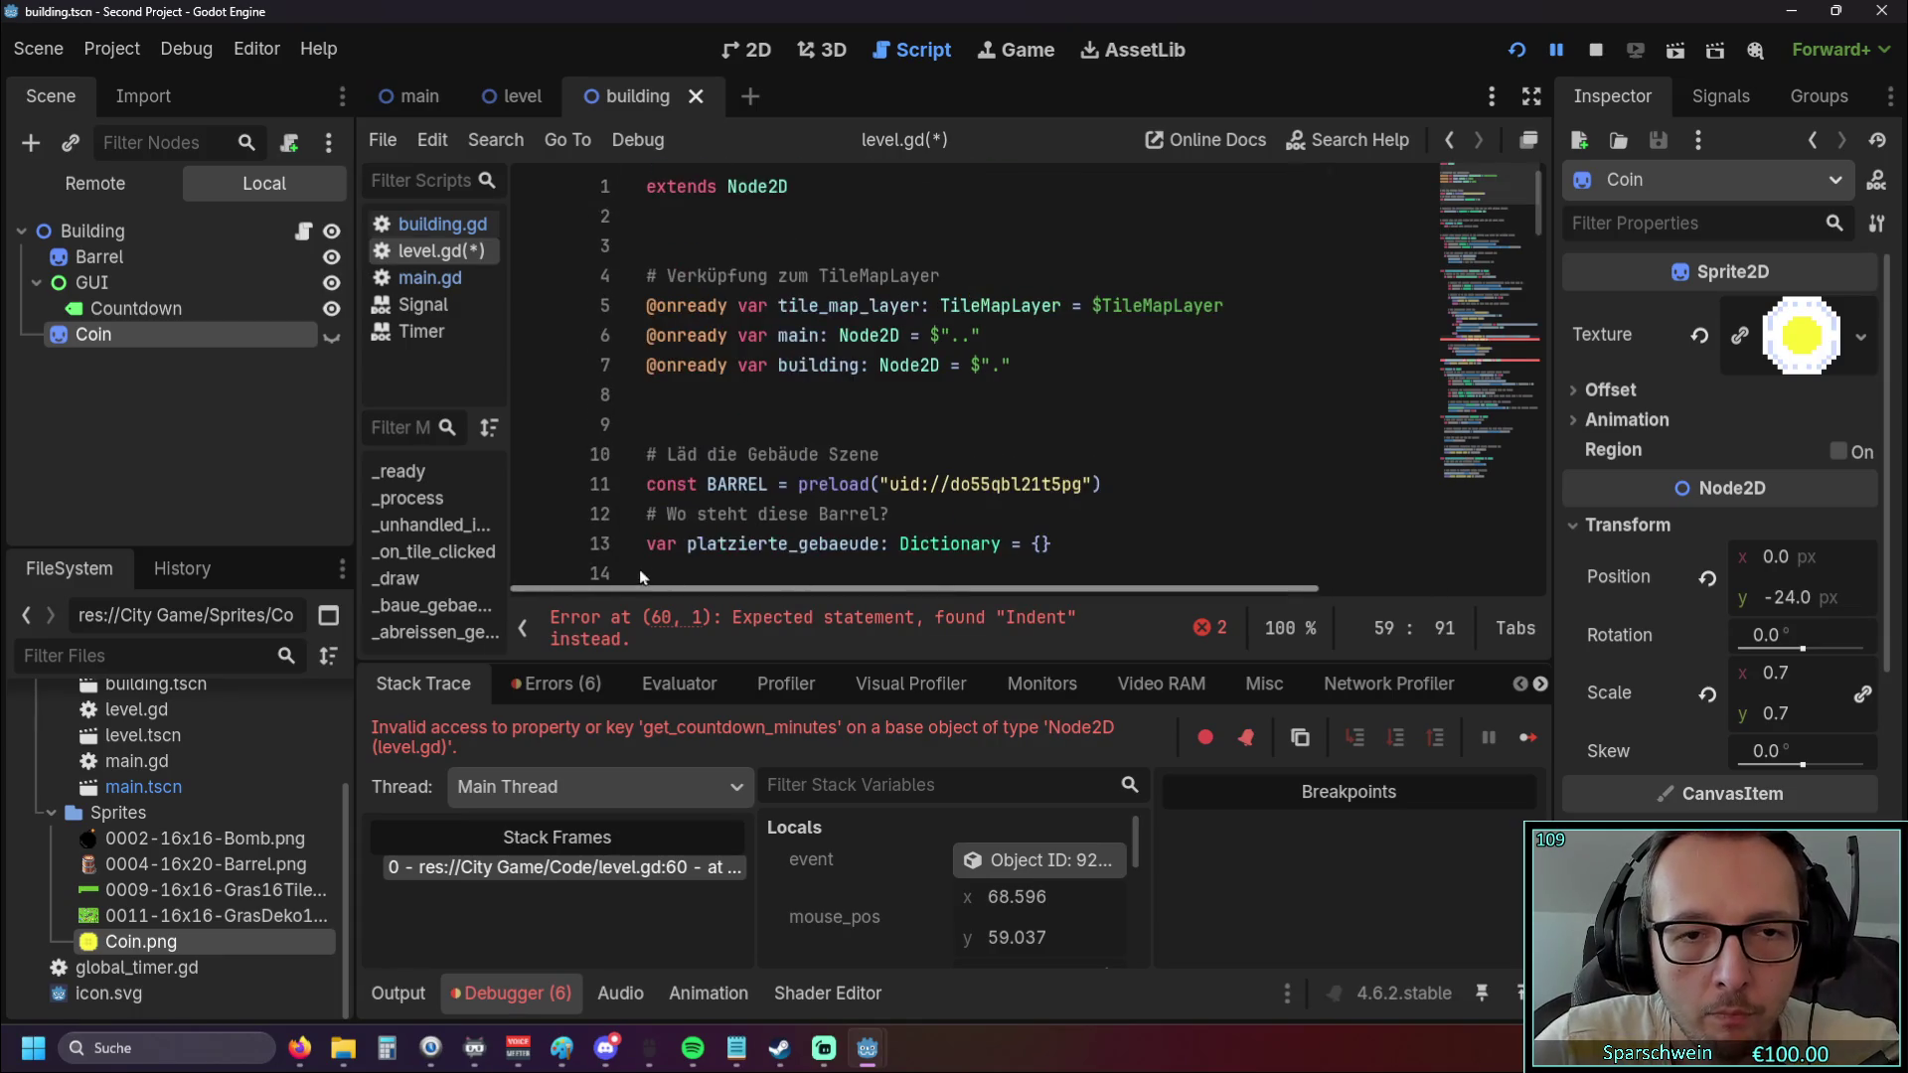
mouse_move(111, 334)
left_mouse_down()
mouse_move(898, 373)
mouse_move(788, 390)
left_mouse_up()
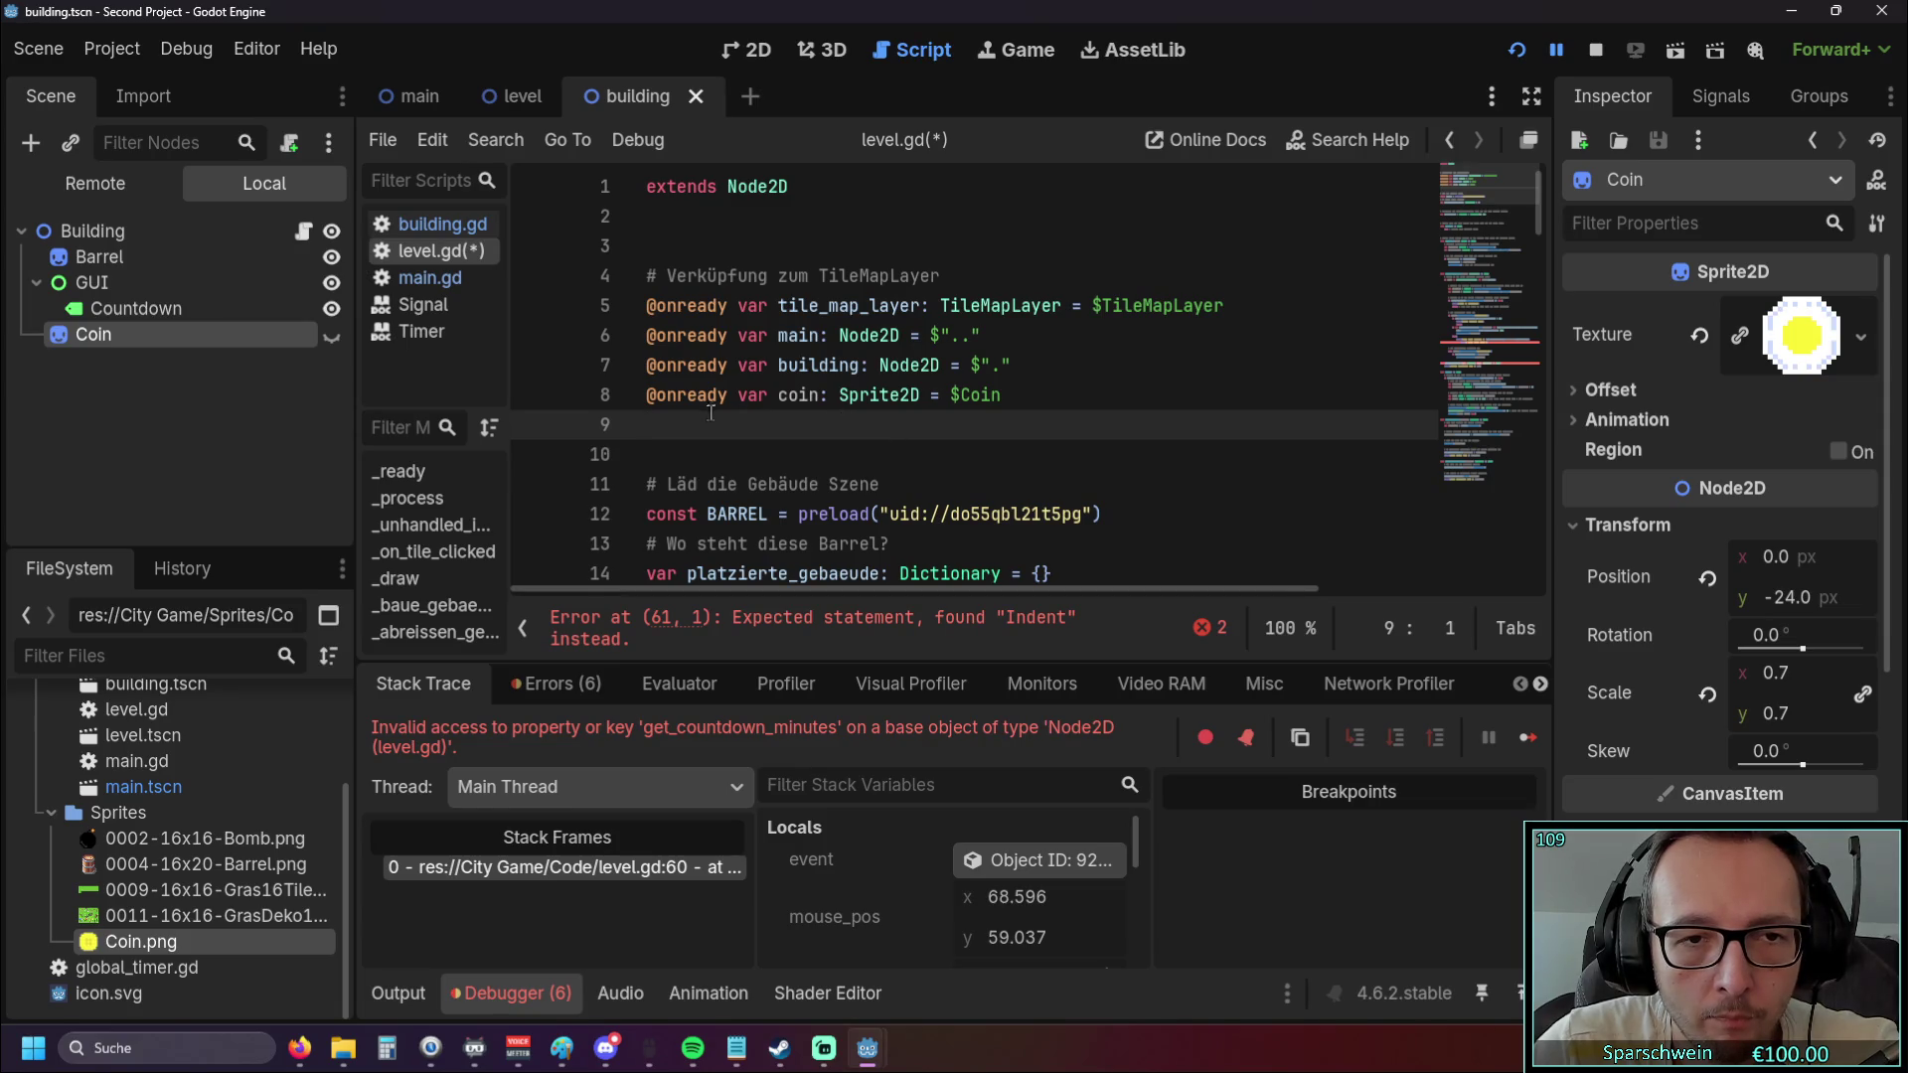
scroll(939, 402, "down", 10)
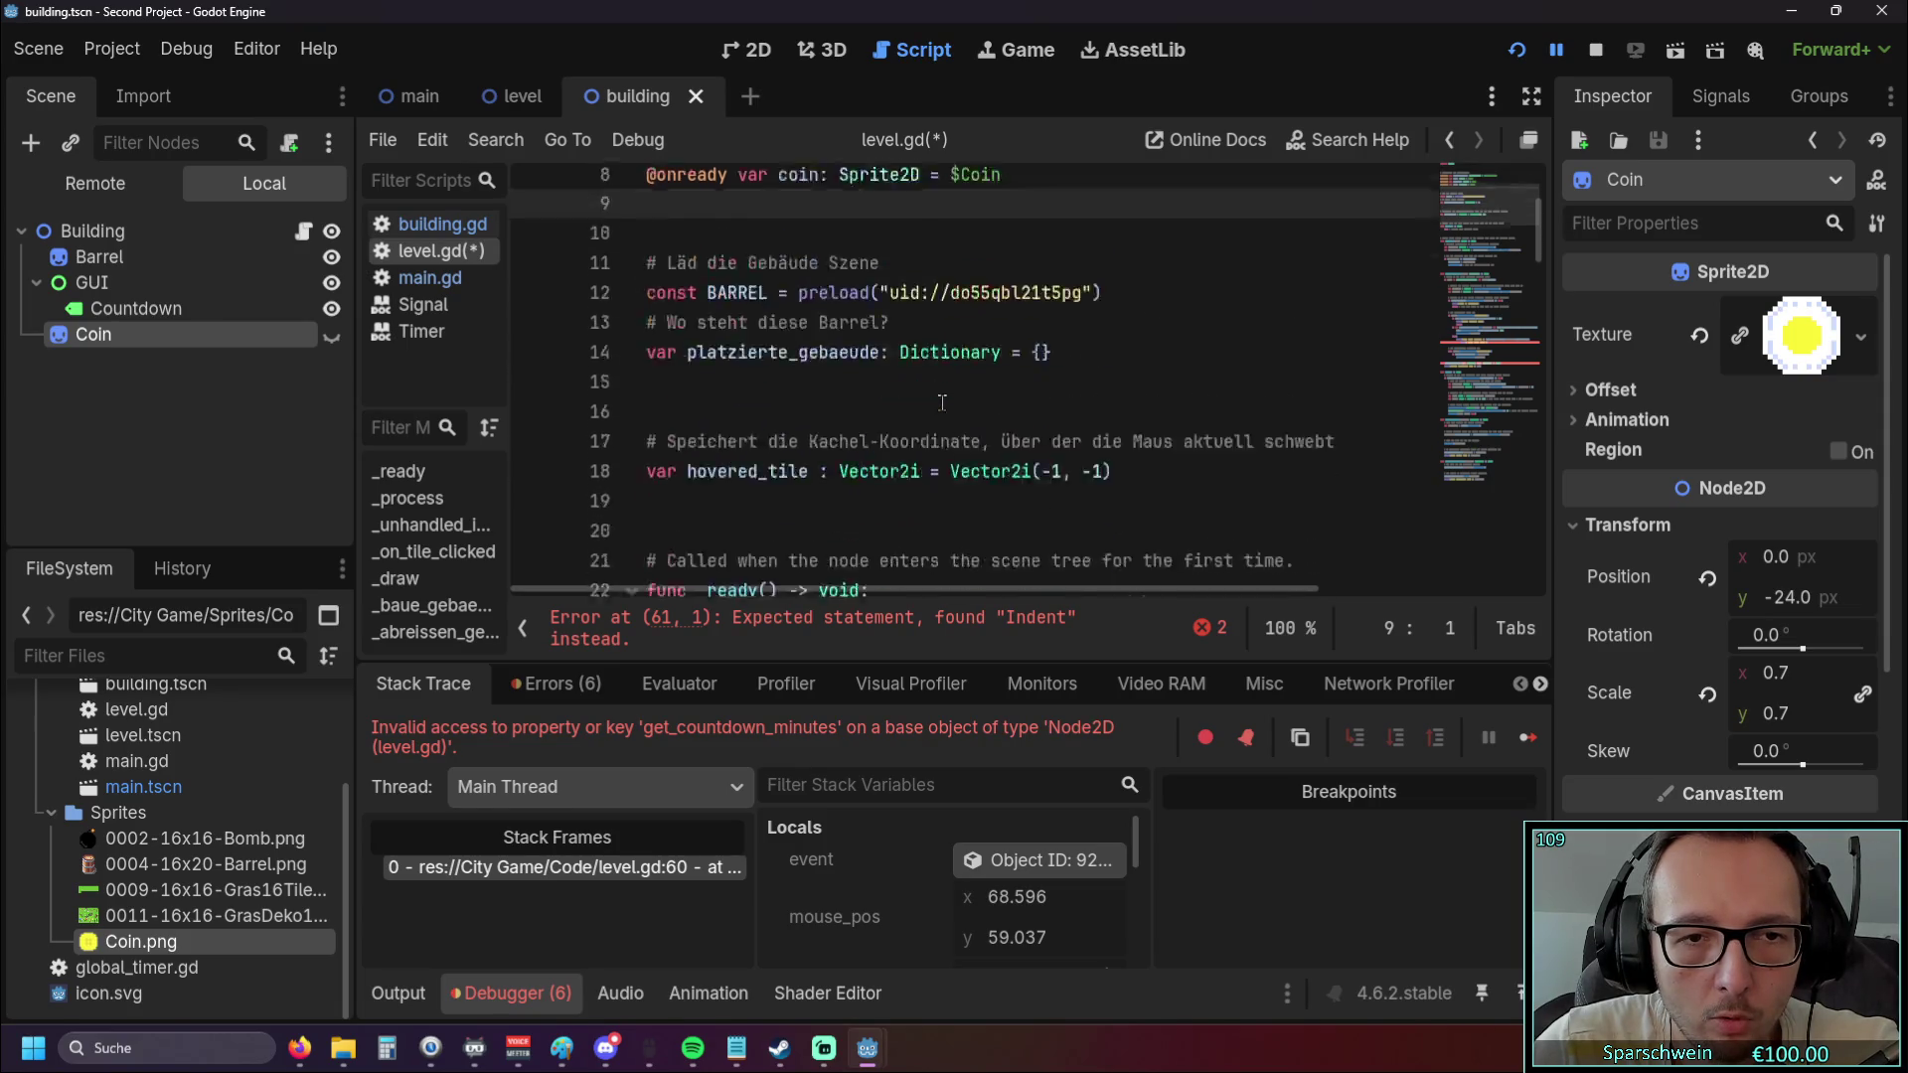
scroll(943, 402, "down", 3)
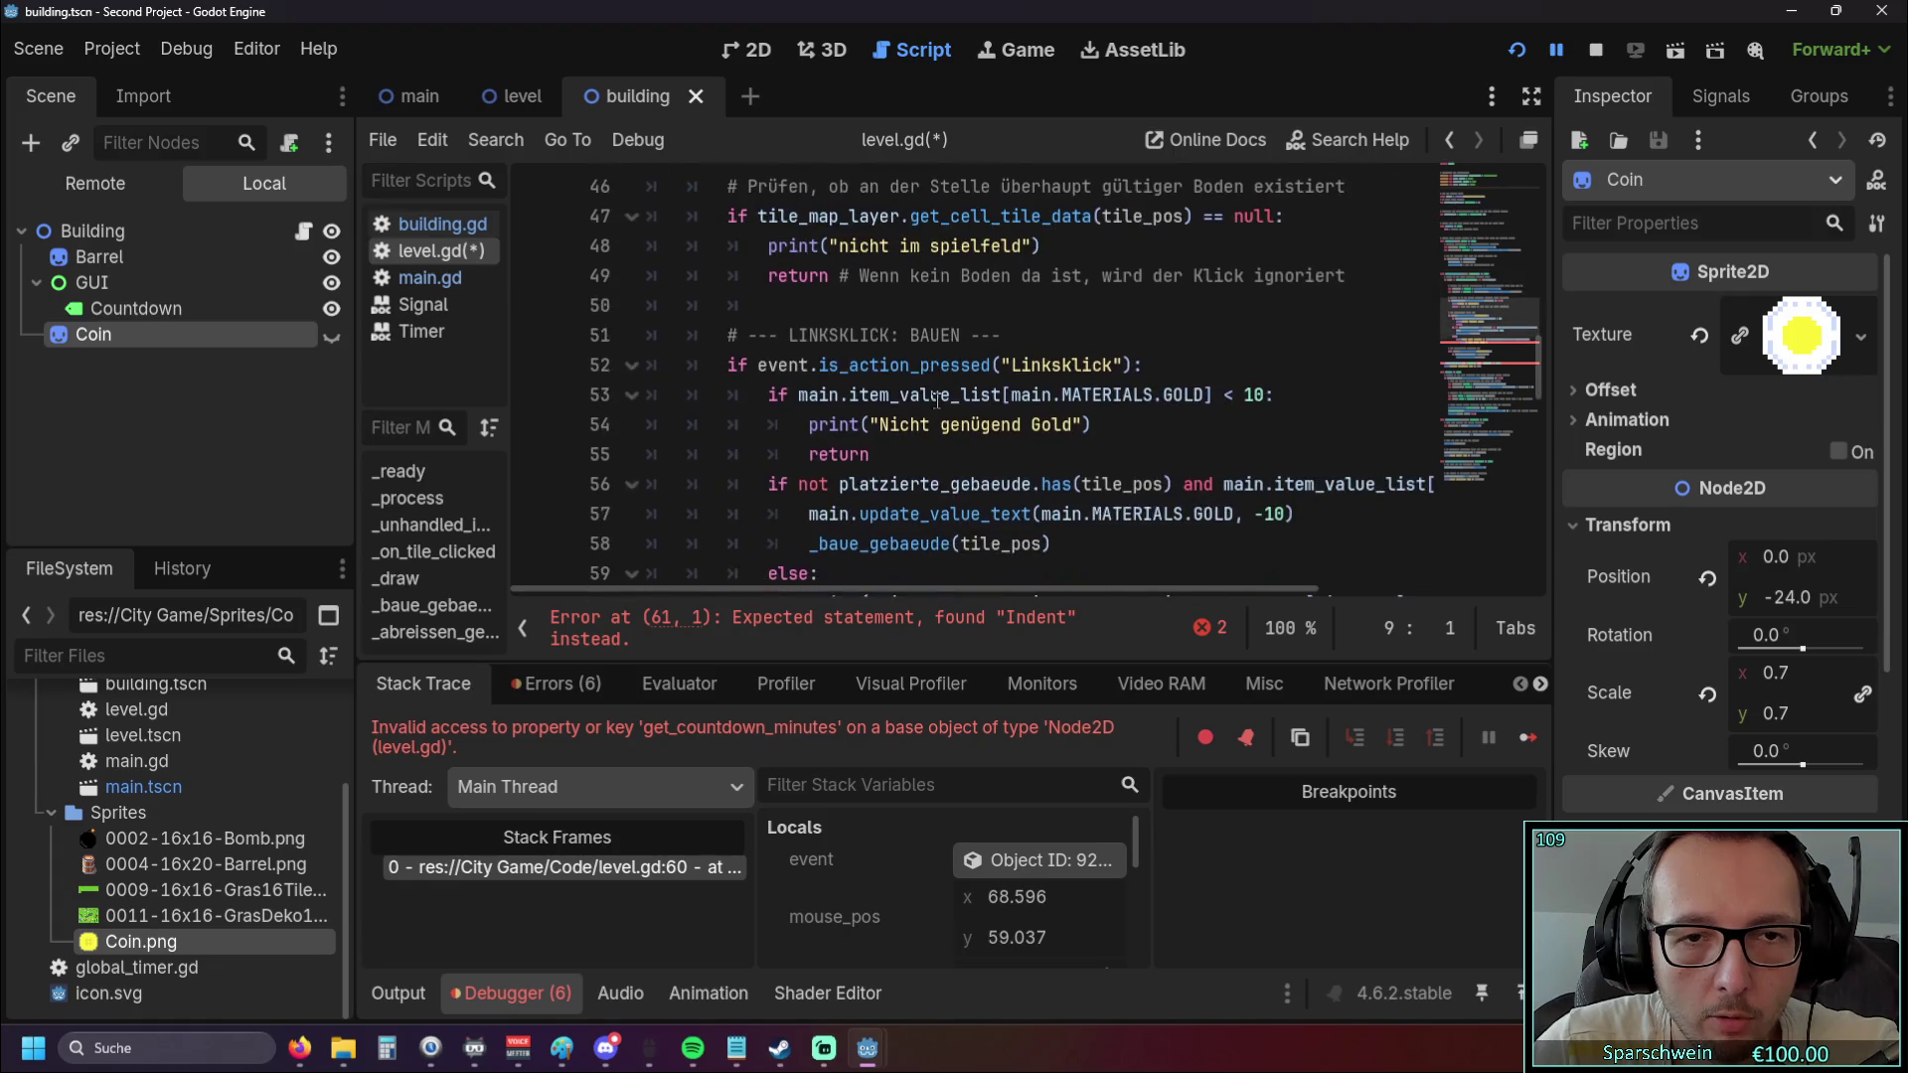
scroll(936, 401, "down", 3)
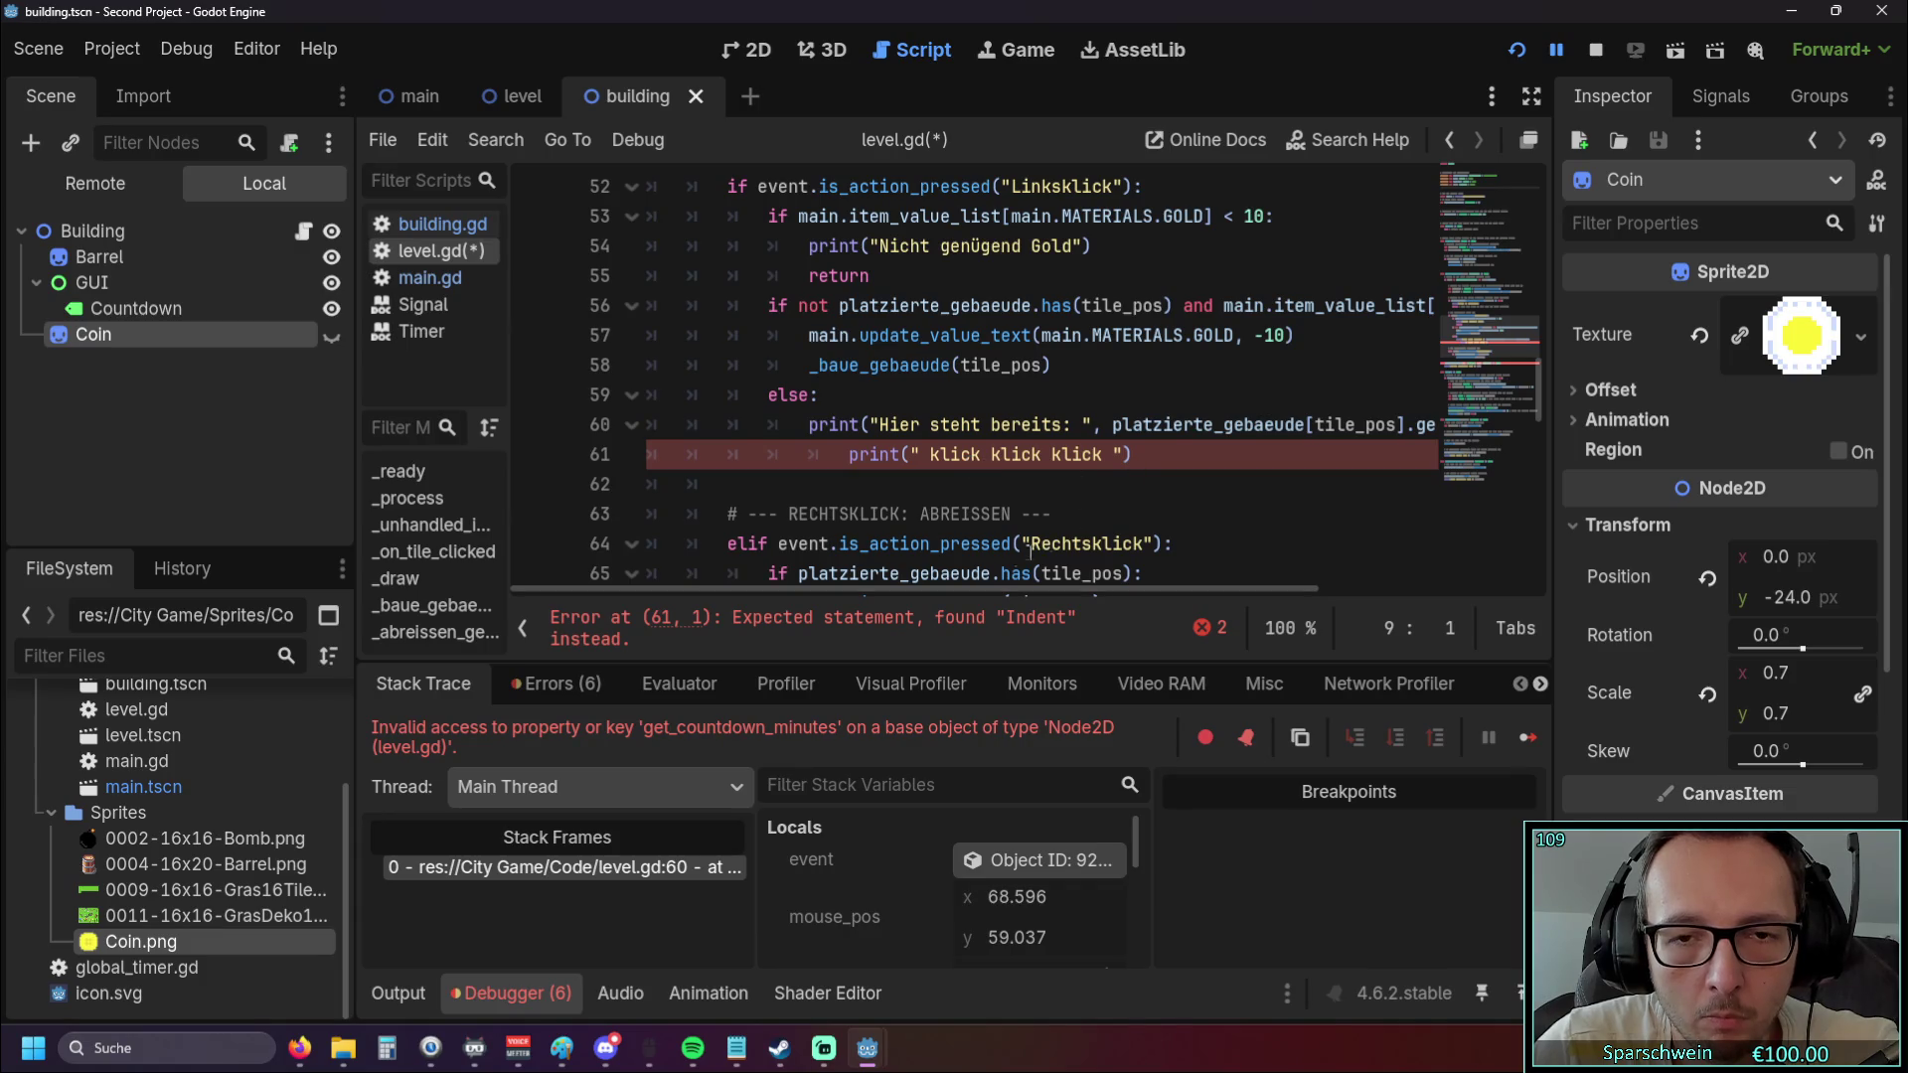
Add a new line after line 60 with the condition 'if coin.visible == true'.
left_click_drag(972, 592, 1098, 592)
left_click(1396, 424)
key("Return")
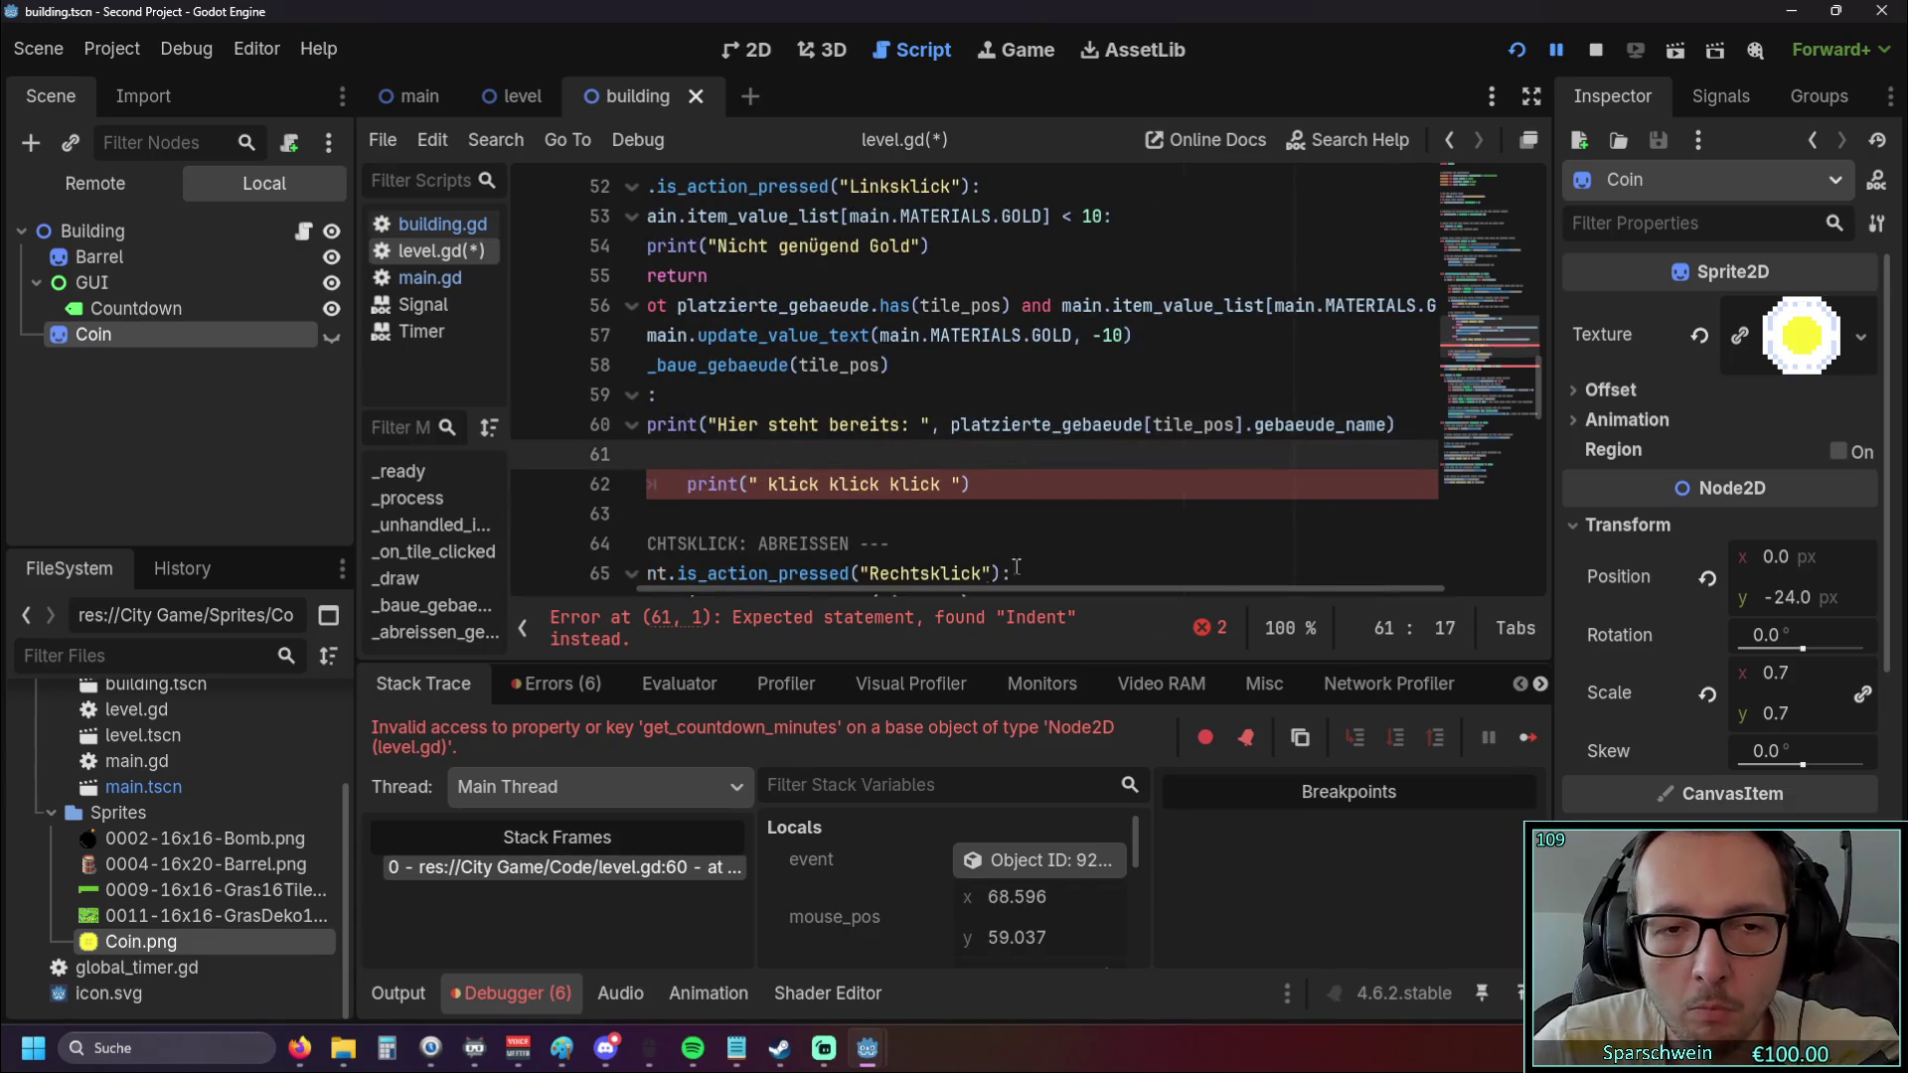
left_click_drag(900, 591, 713, 590)
type("if coin")
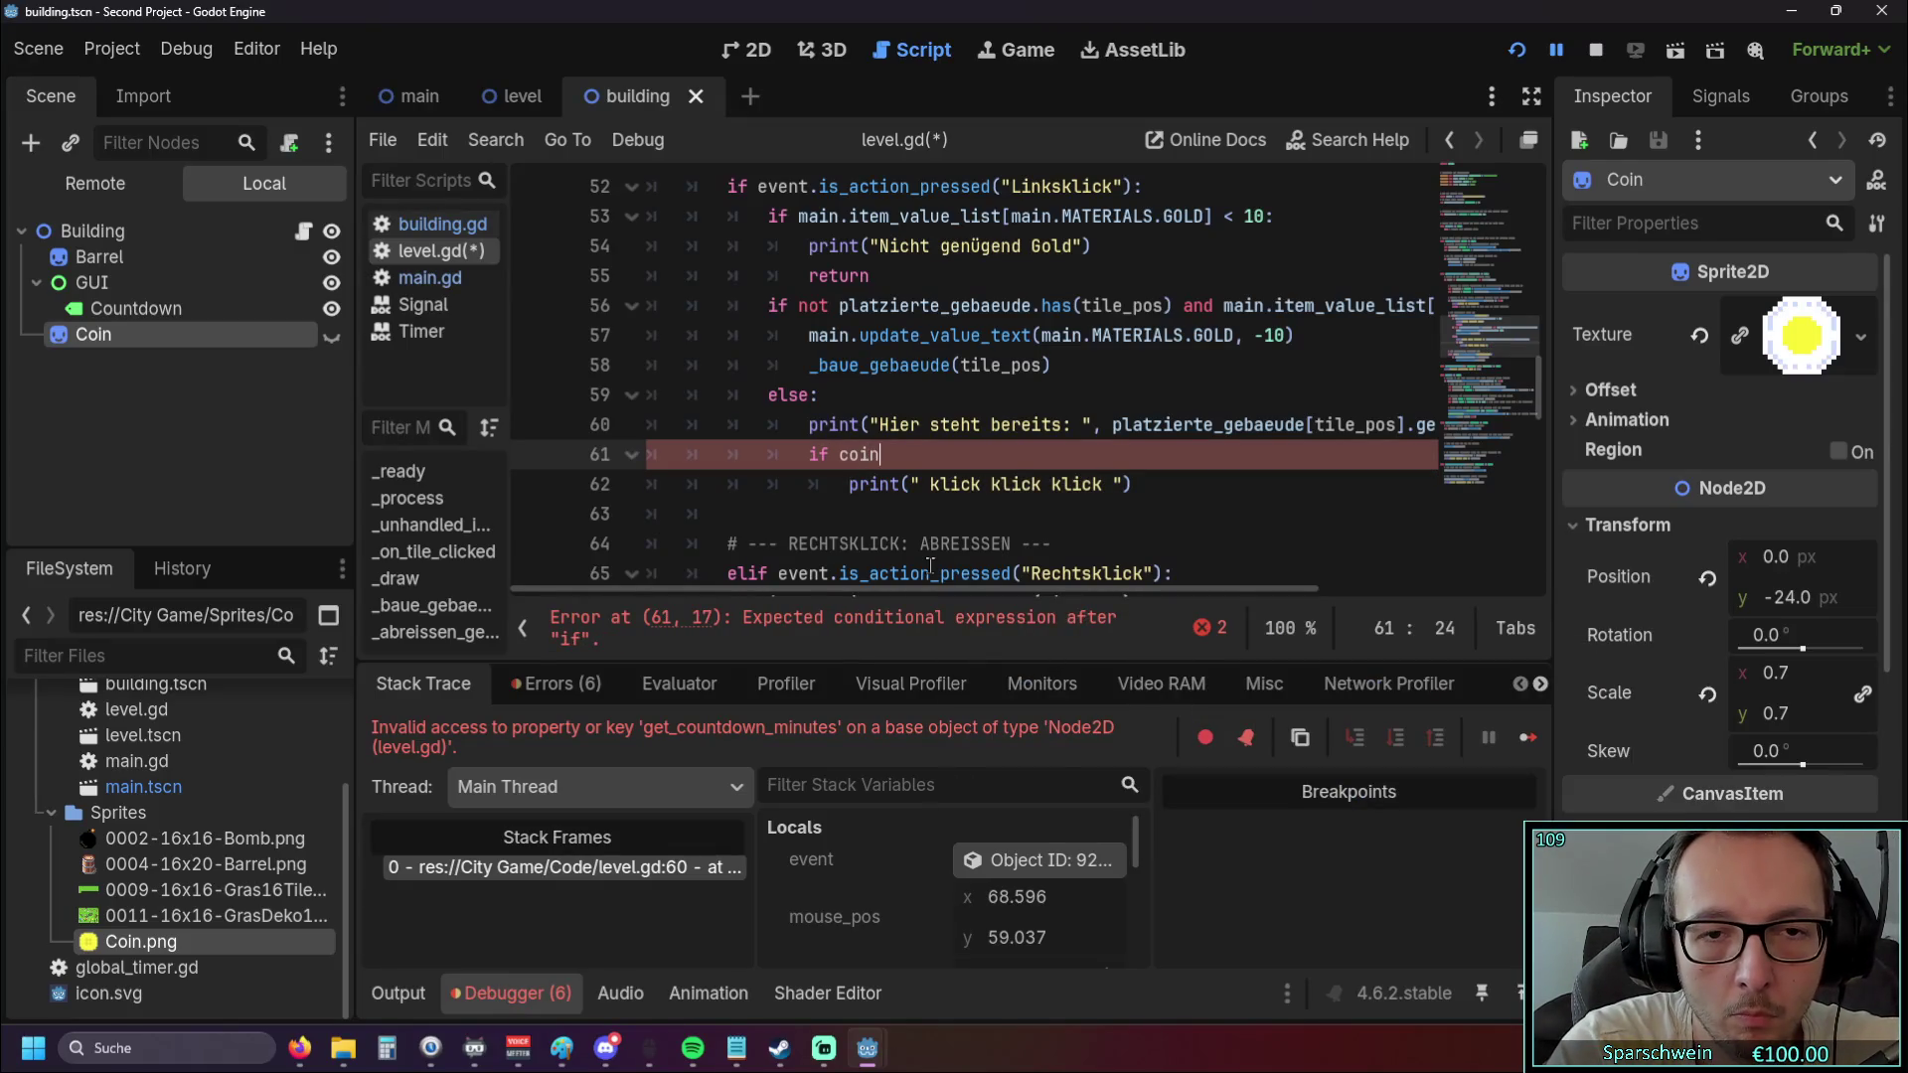
type(".vi")
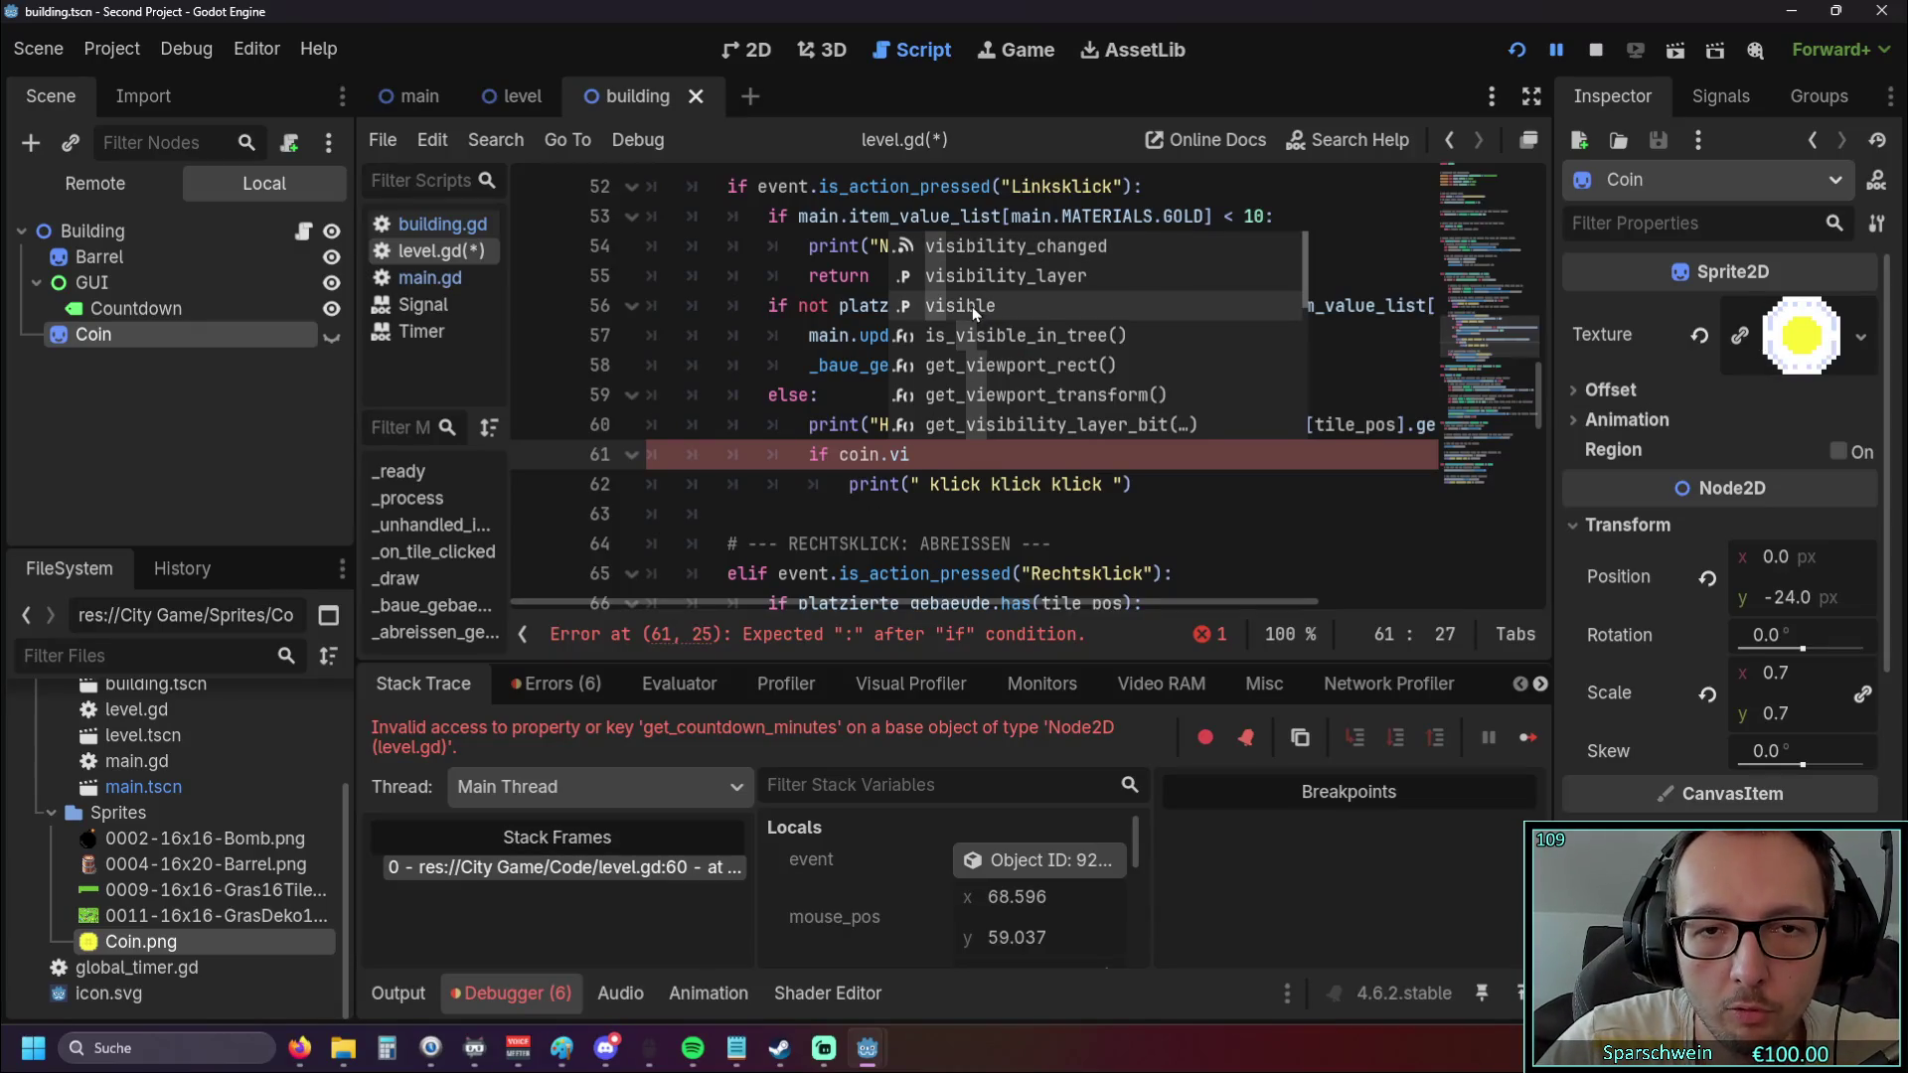
left_click(974, 306)
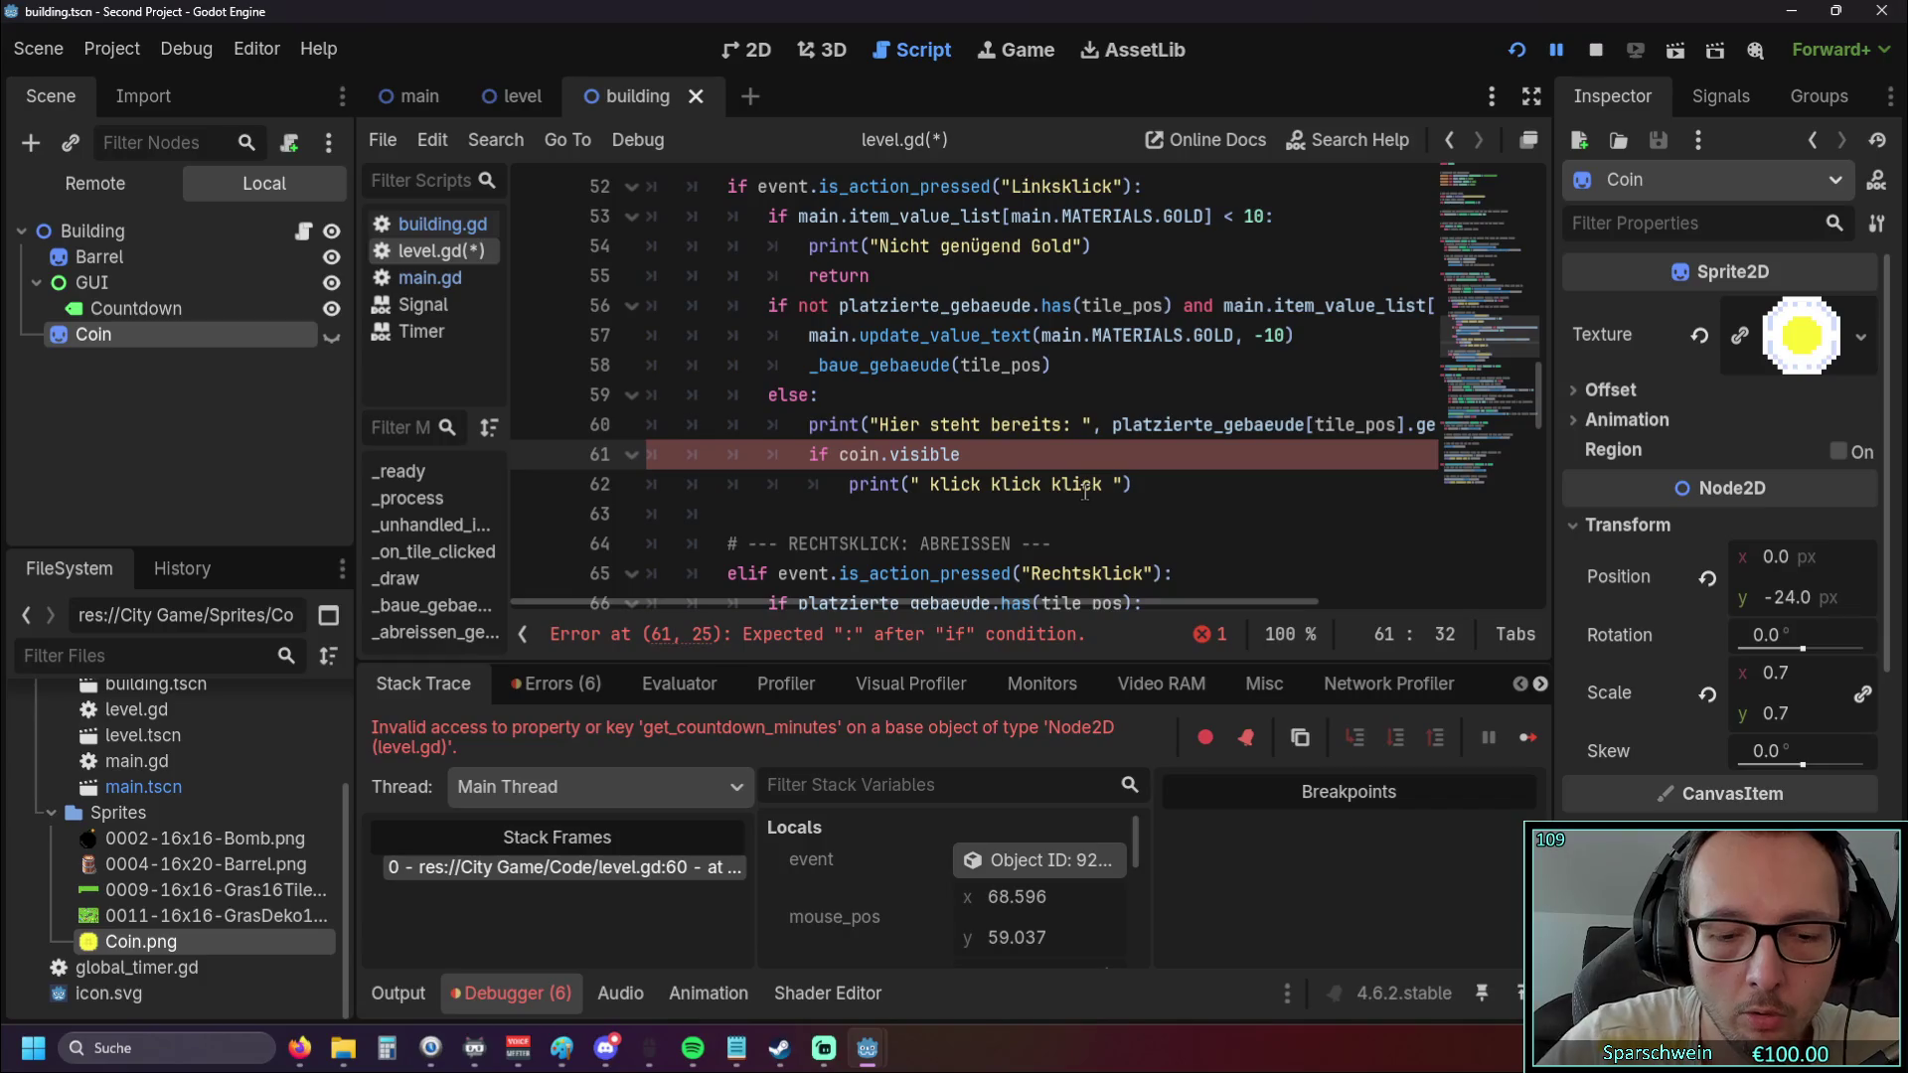
type("== ture")
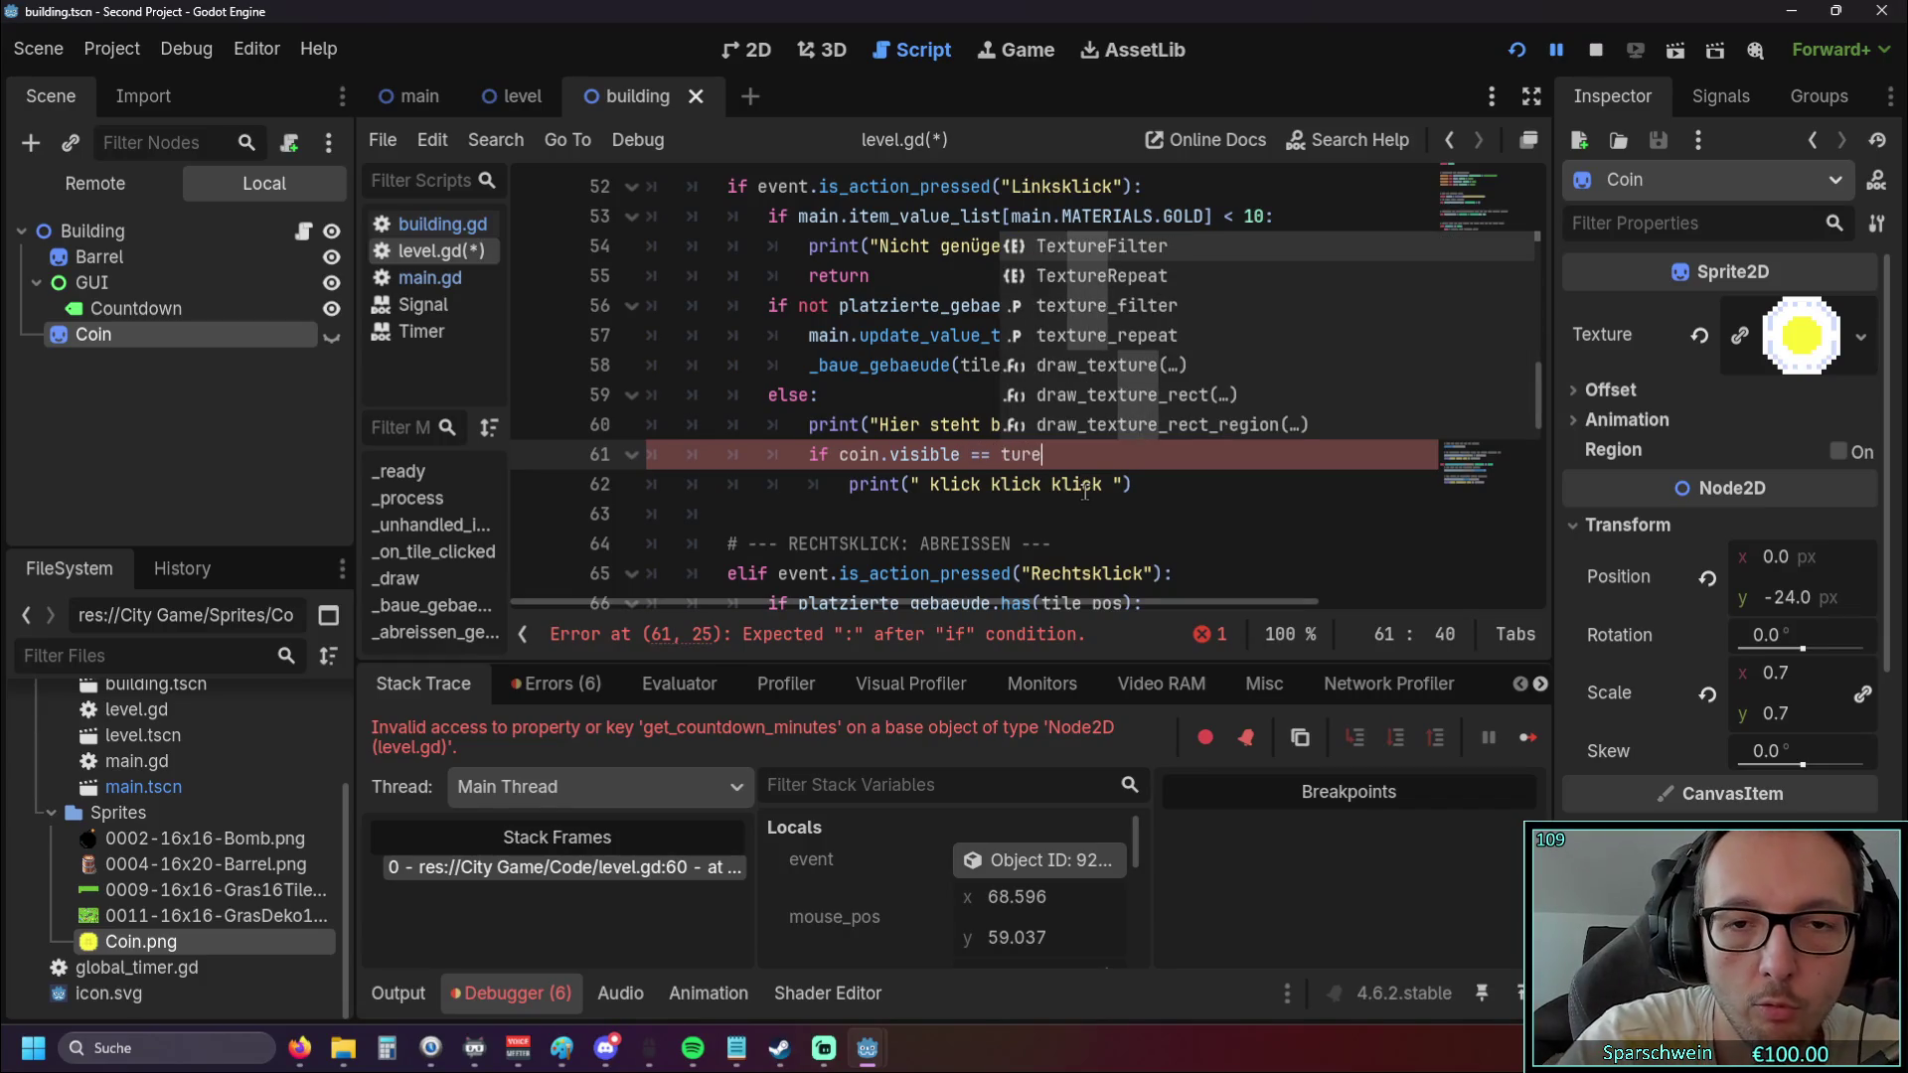
key("Left")
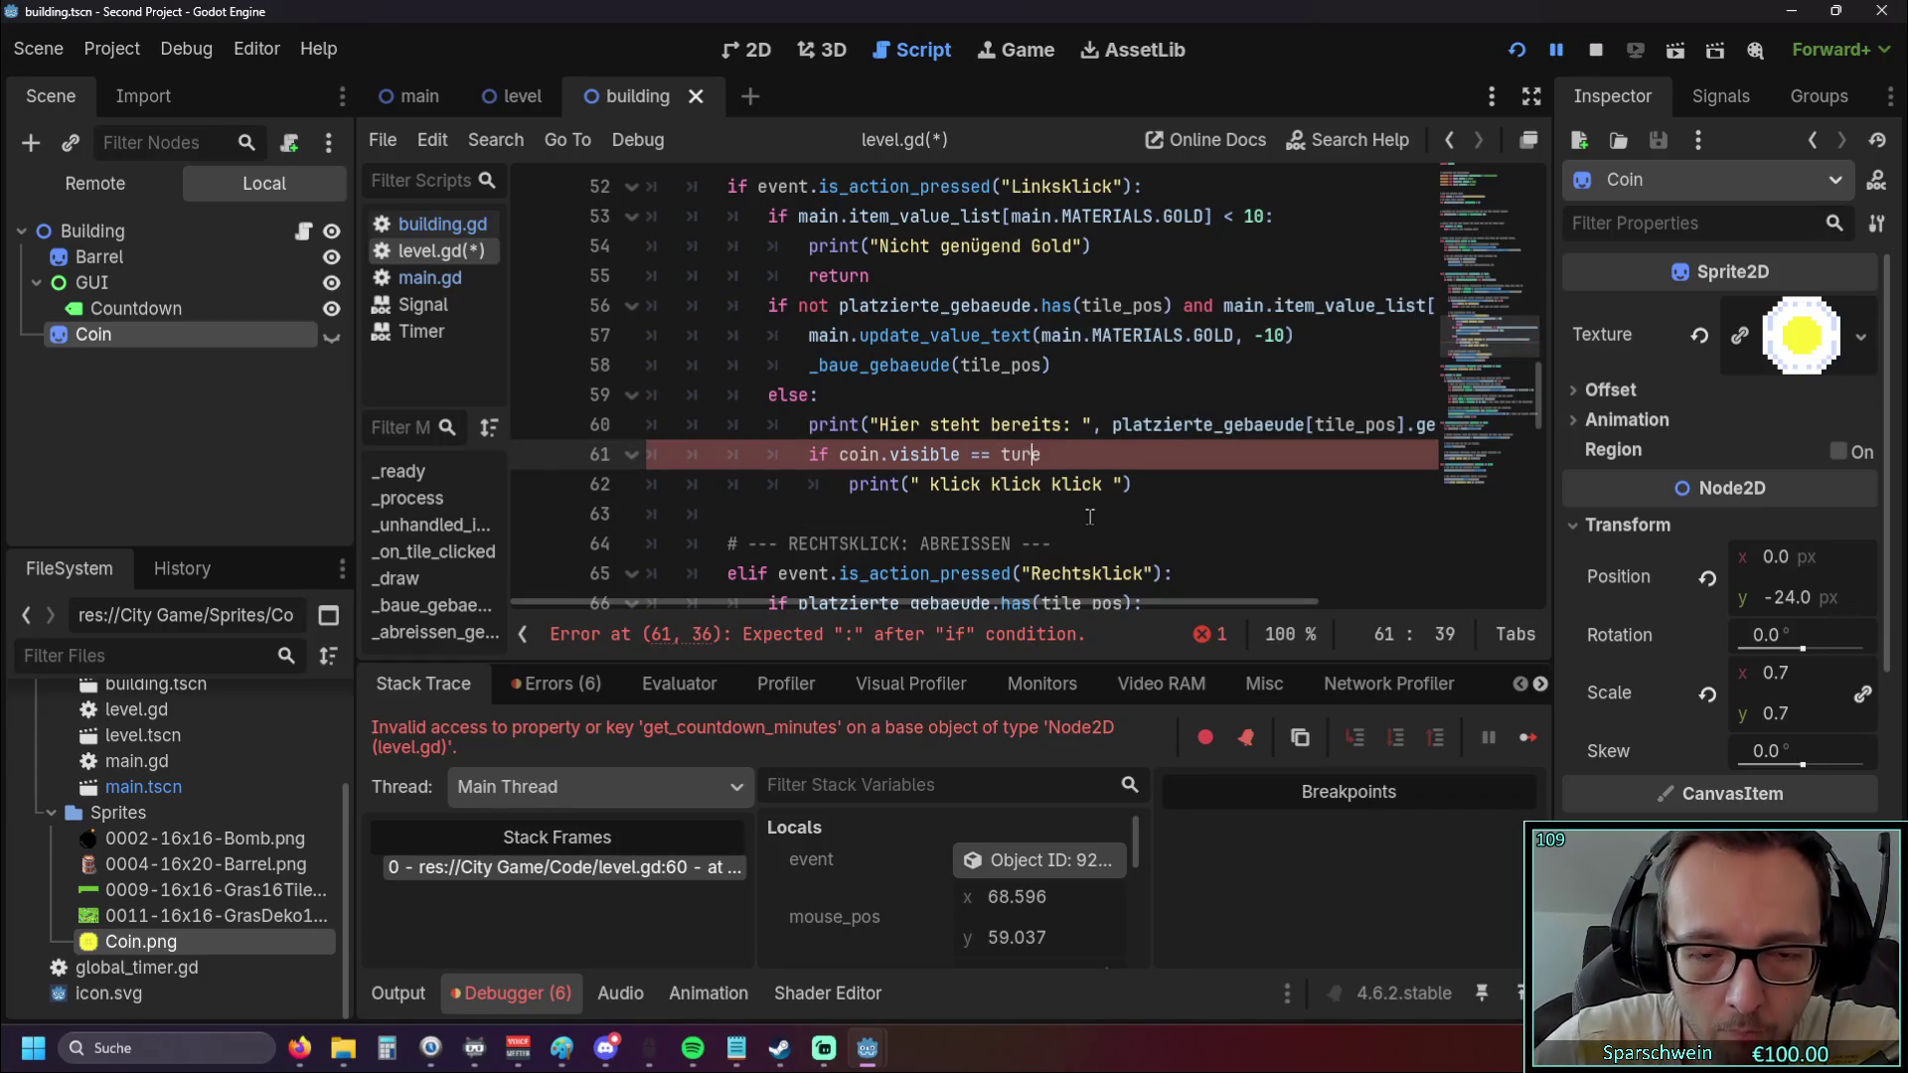
key("BackSpace")
key("BackSpace")
type("r")
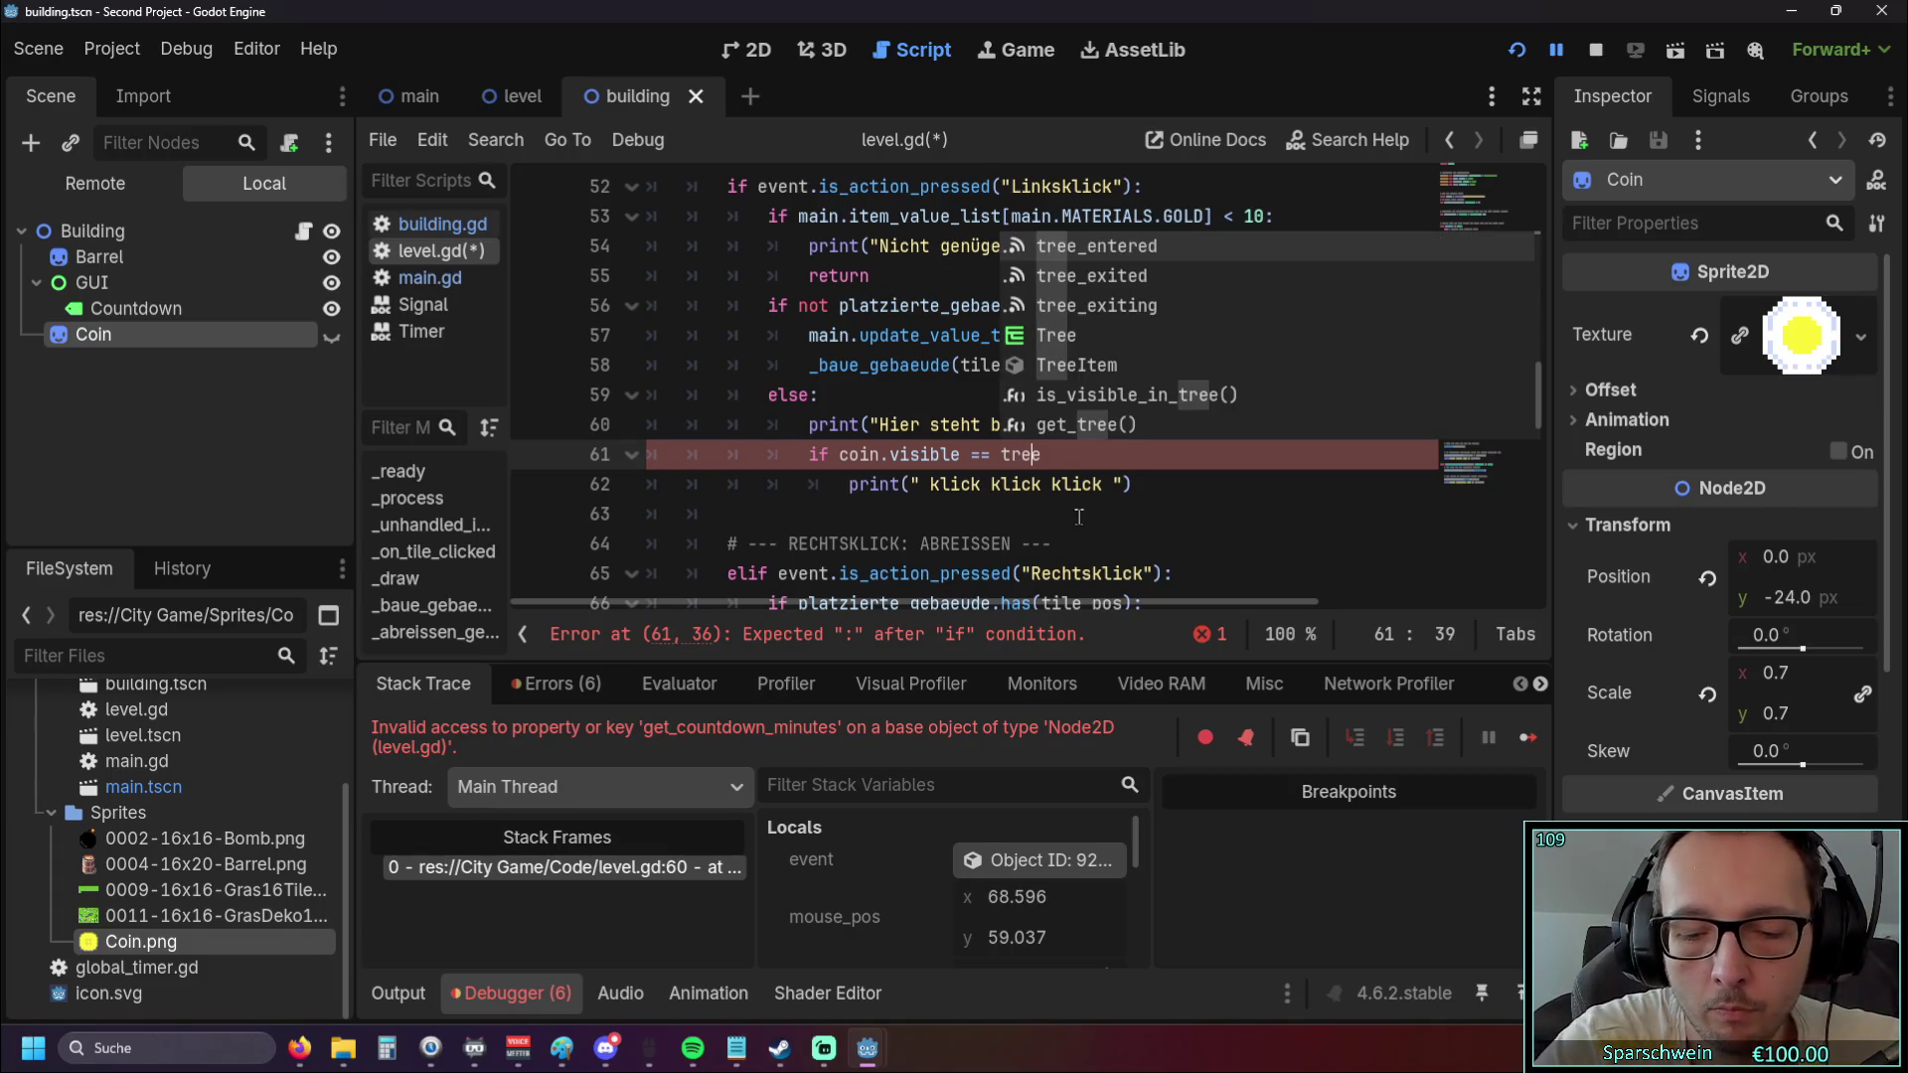
key("Right")
key("Delete")
key("Return")
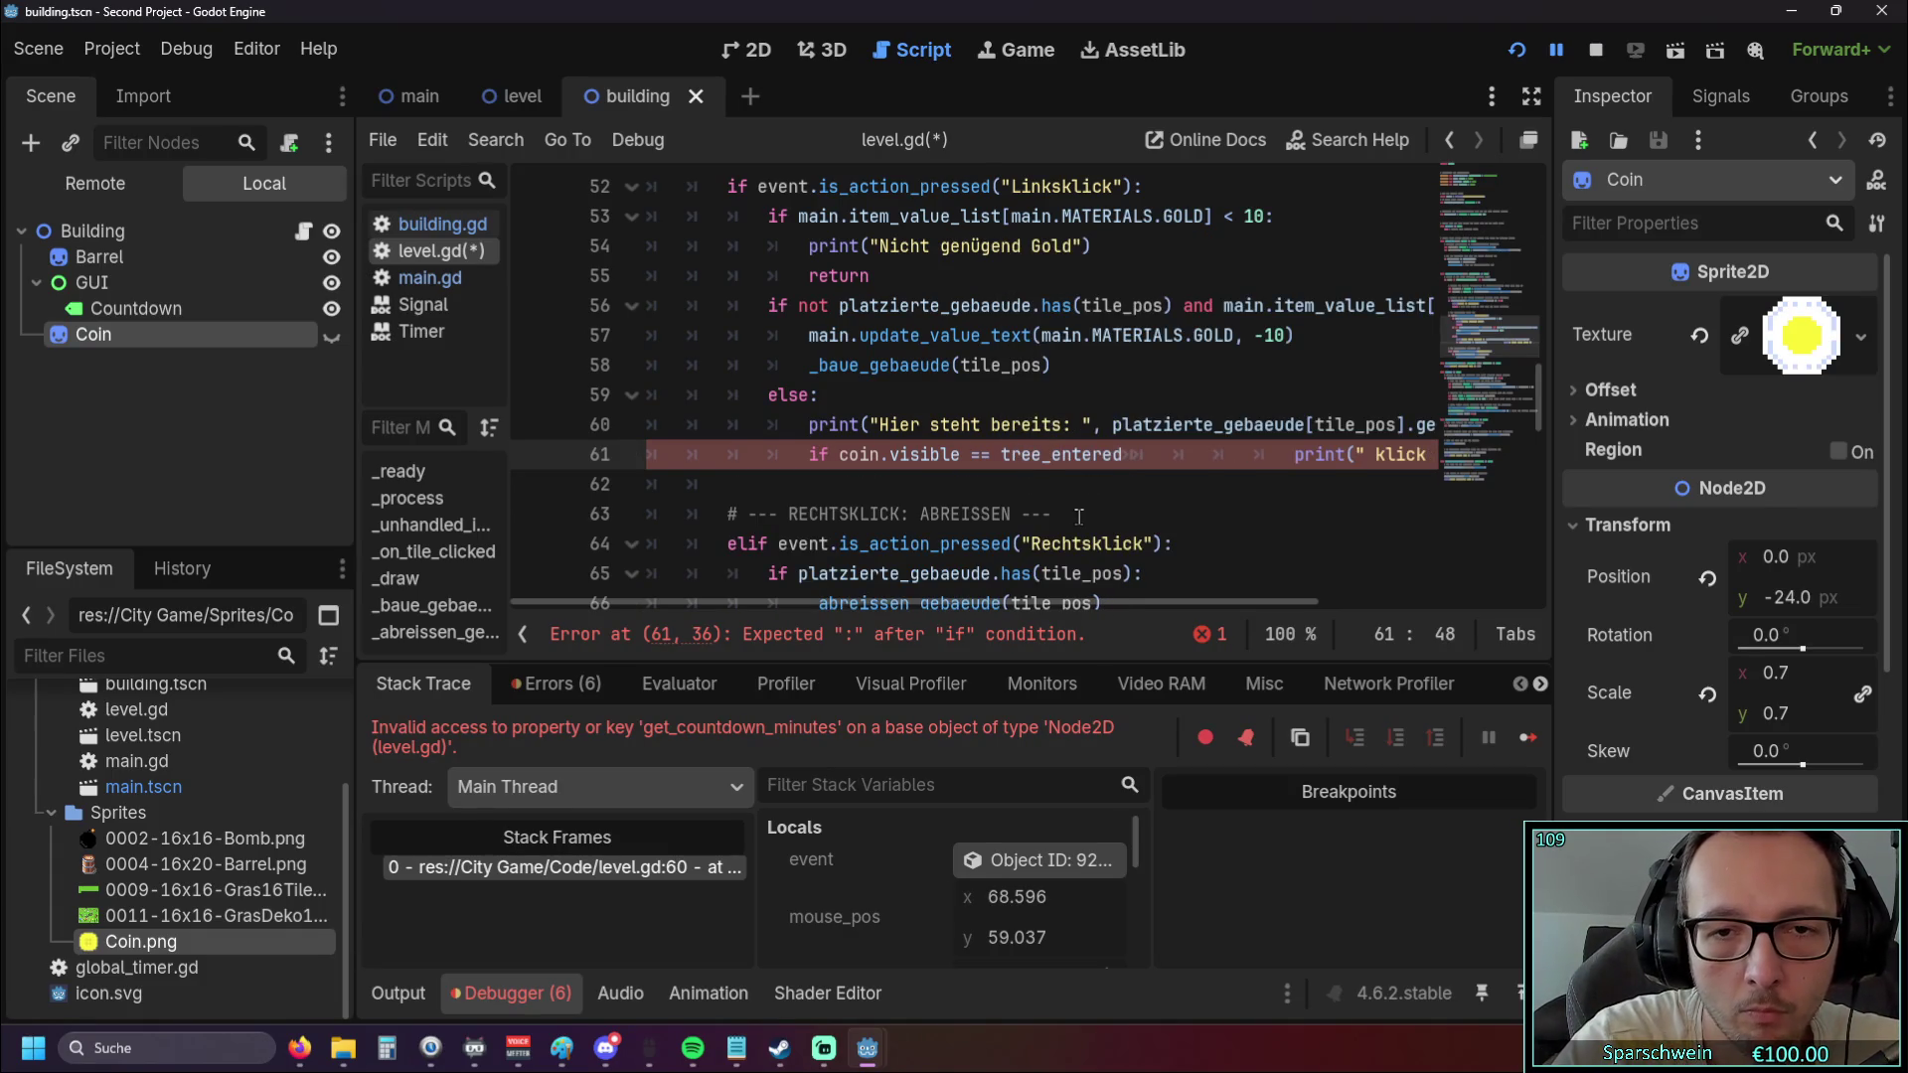
key("Return")
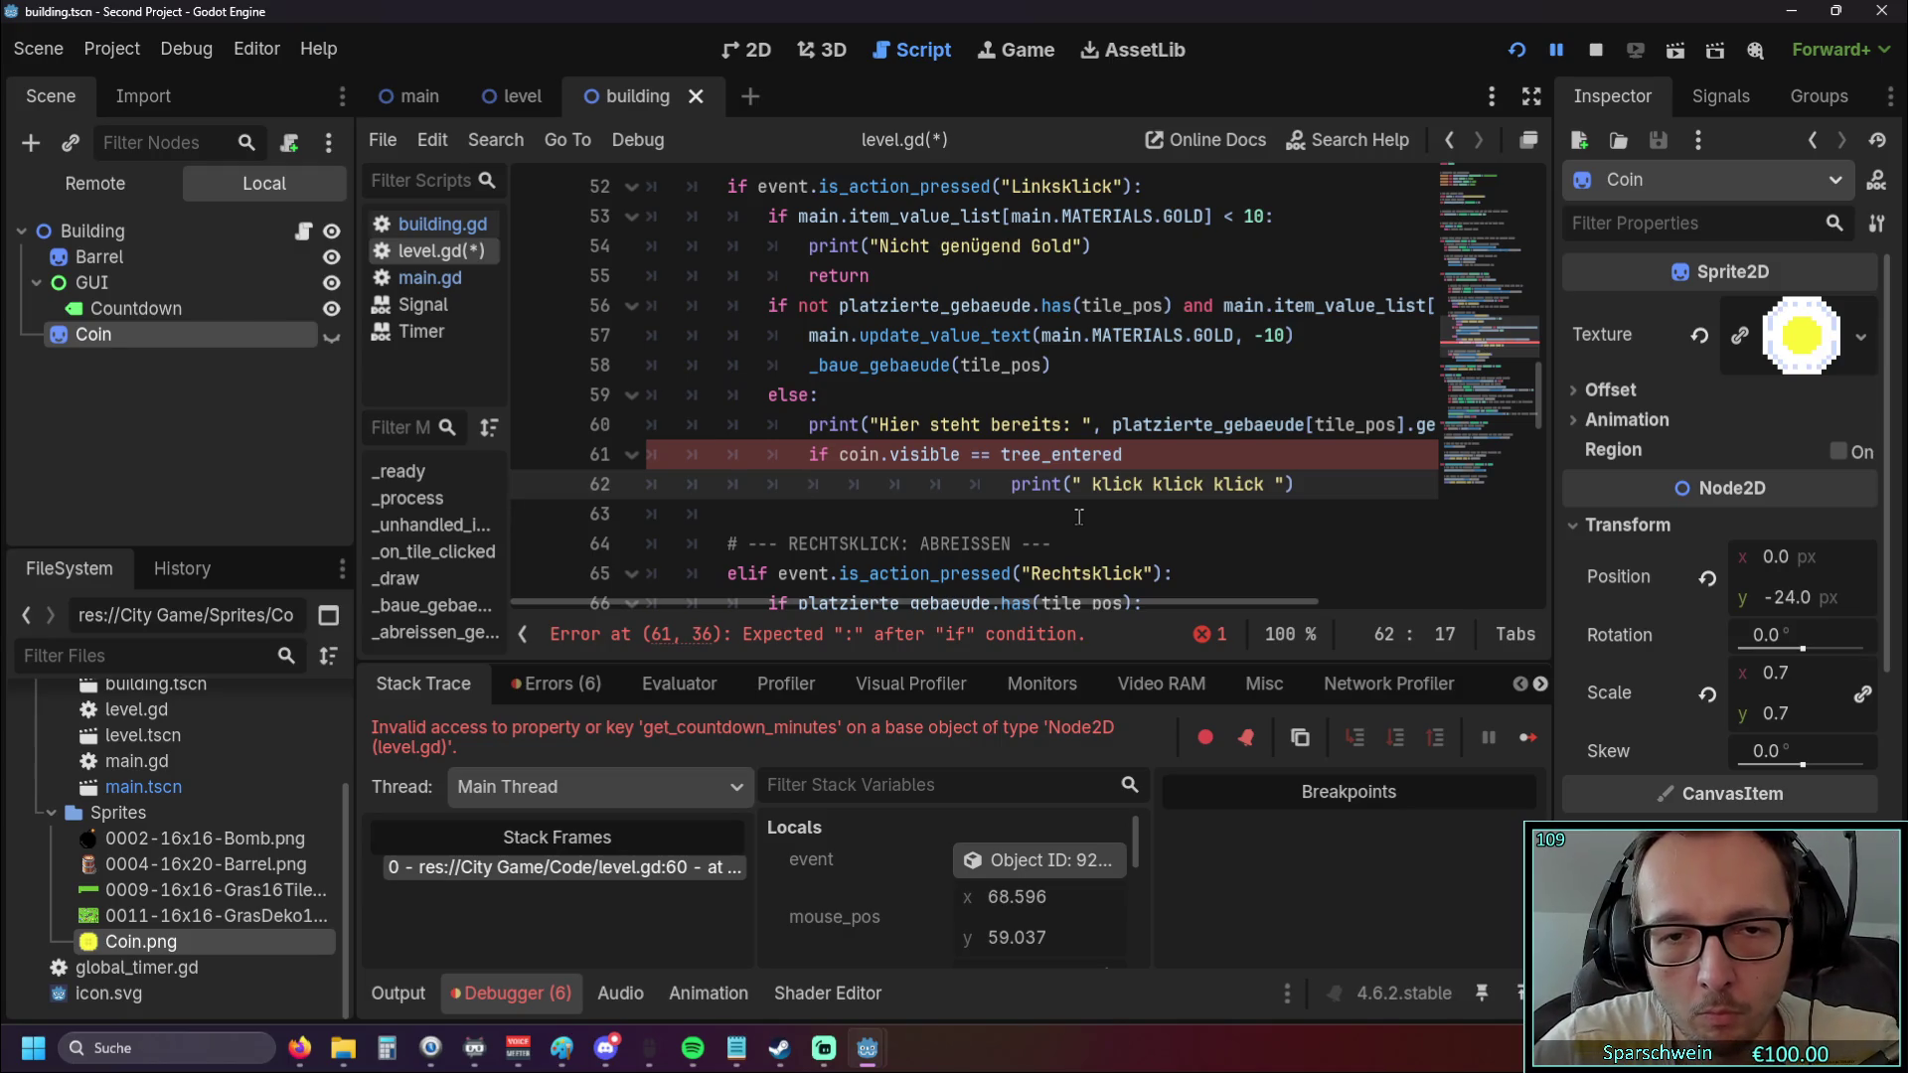
key("BackSpace")
key("BackSpace")
key("BackSpace")
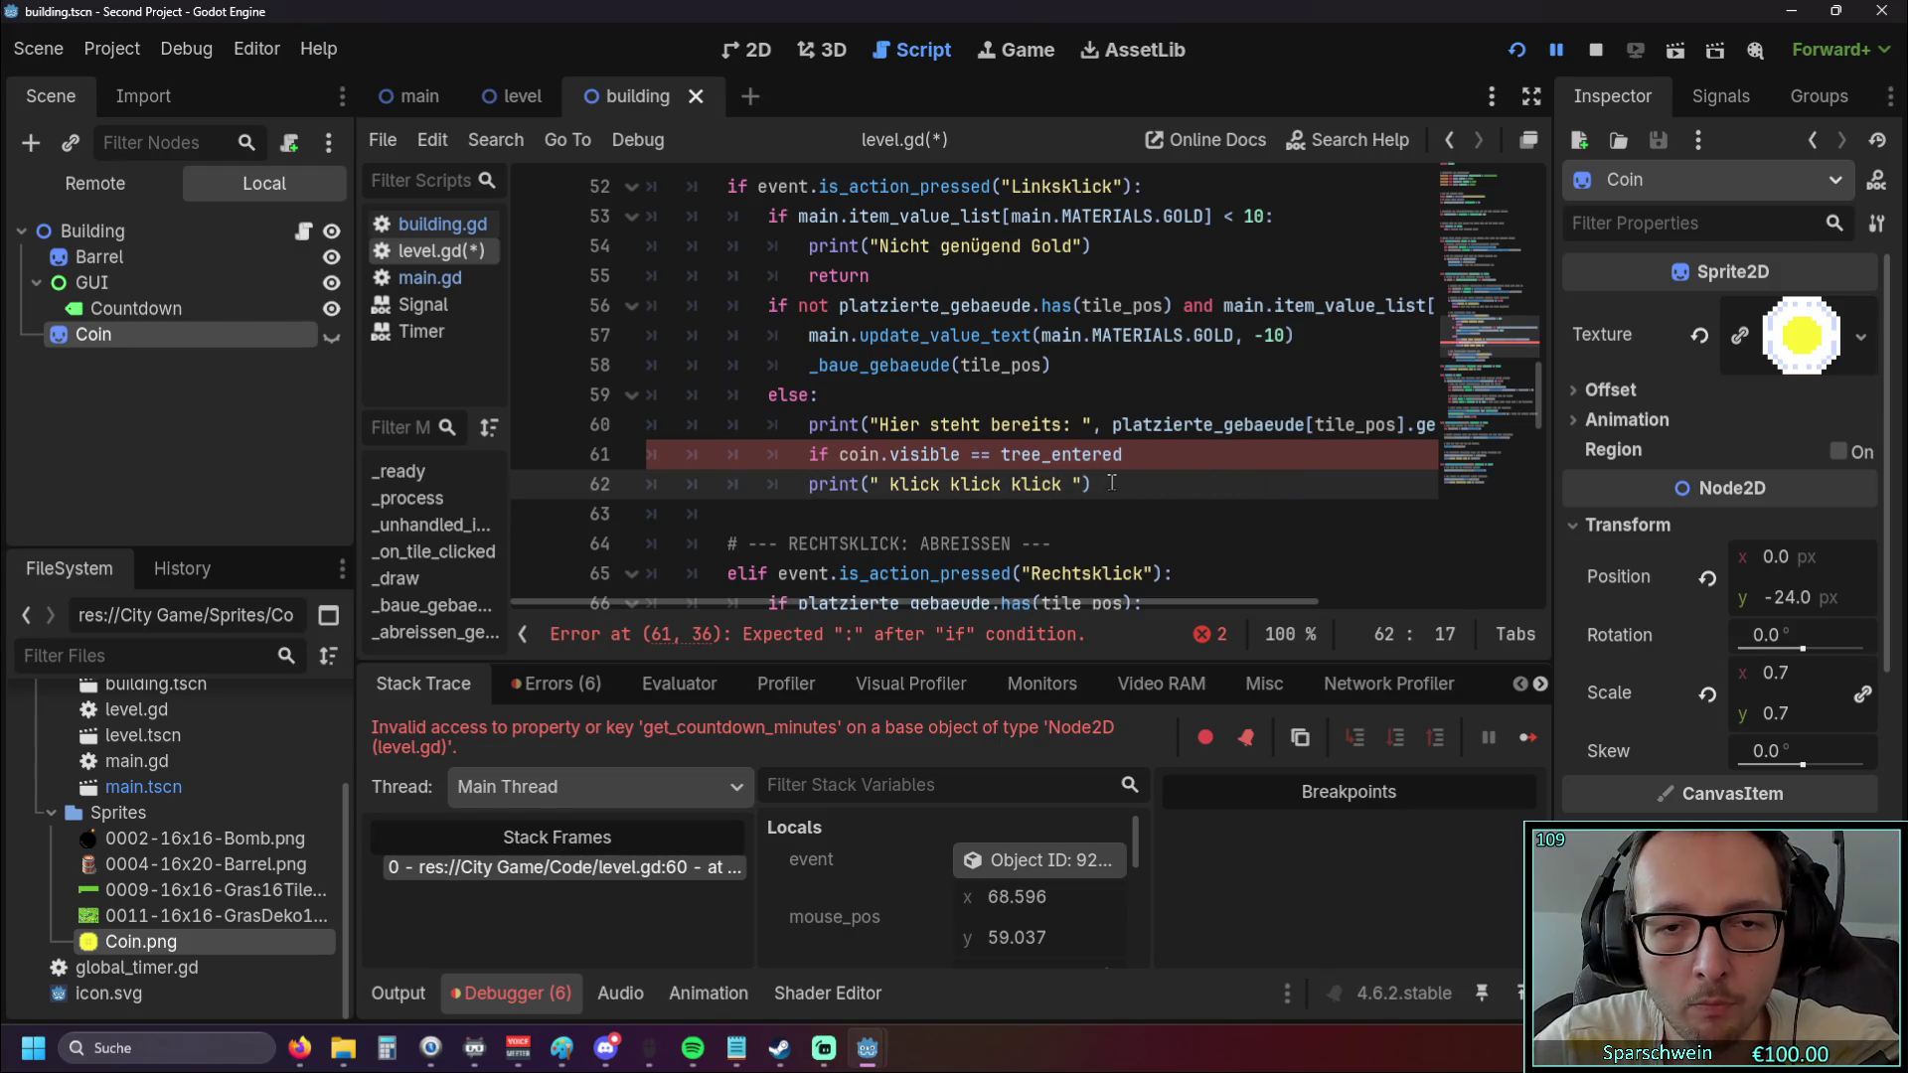
Clean up stray text, add the colon, indent the print under the condition, and run the game.
left_click(1136, 465)
left_click(752, 498)
key("Tab")
left_click(1153, 462)
key("BackSpace")
key("BackSpace")
key("BackSpace")
key("BackSpace")
key("BackSpace")
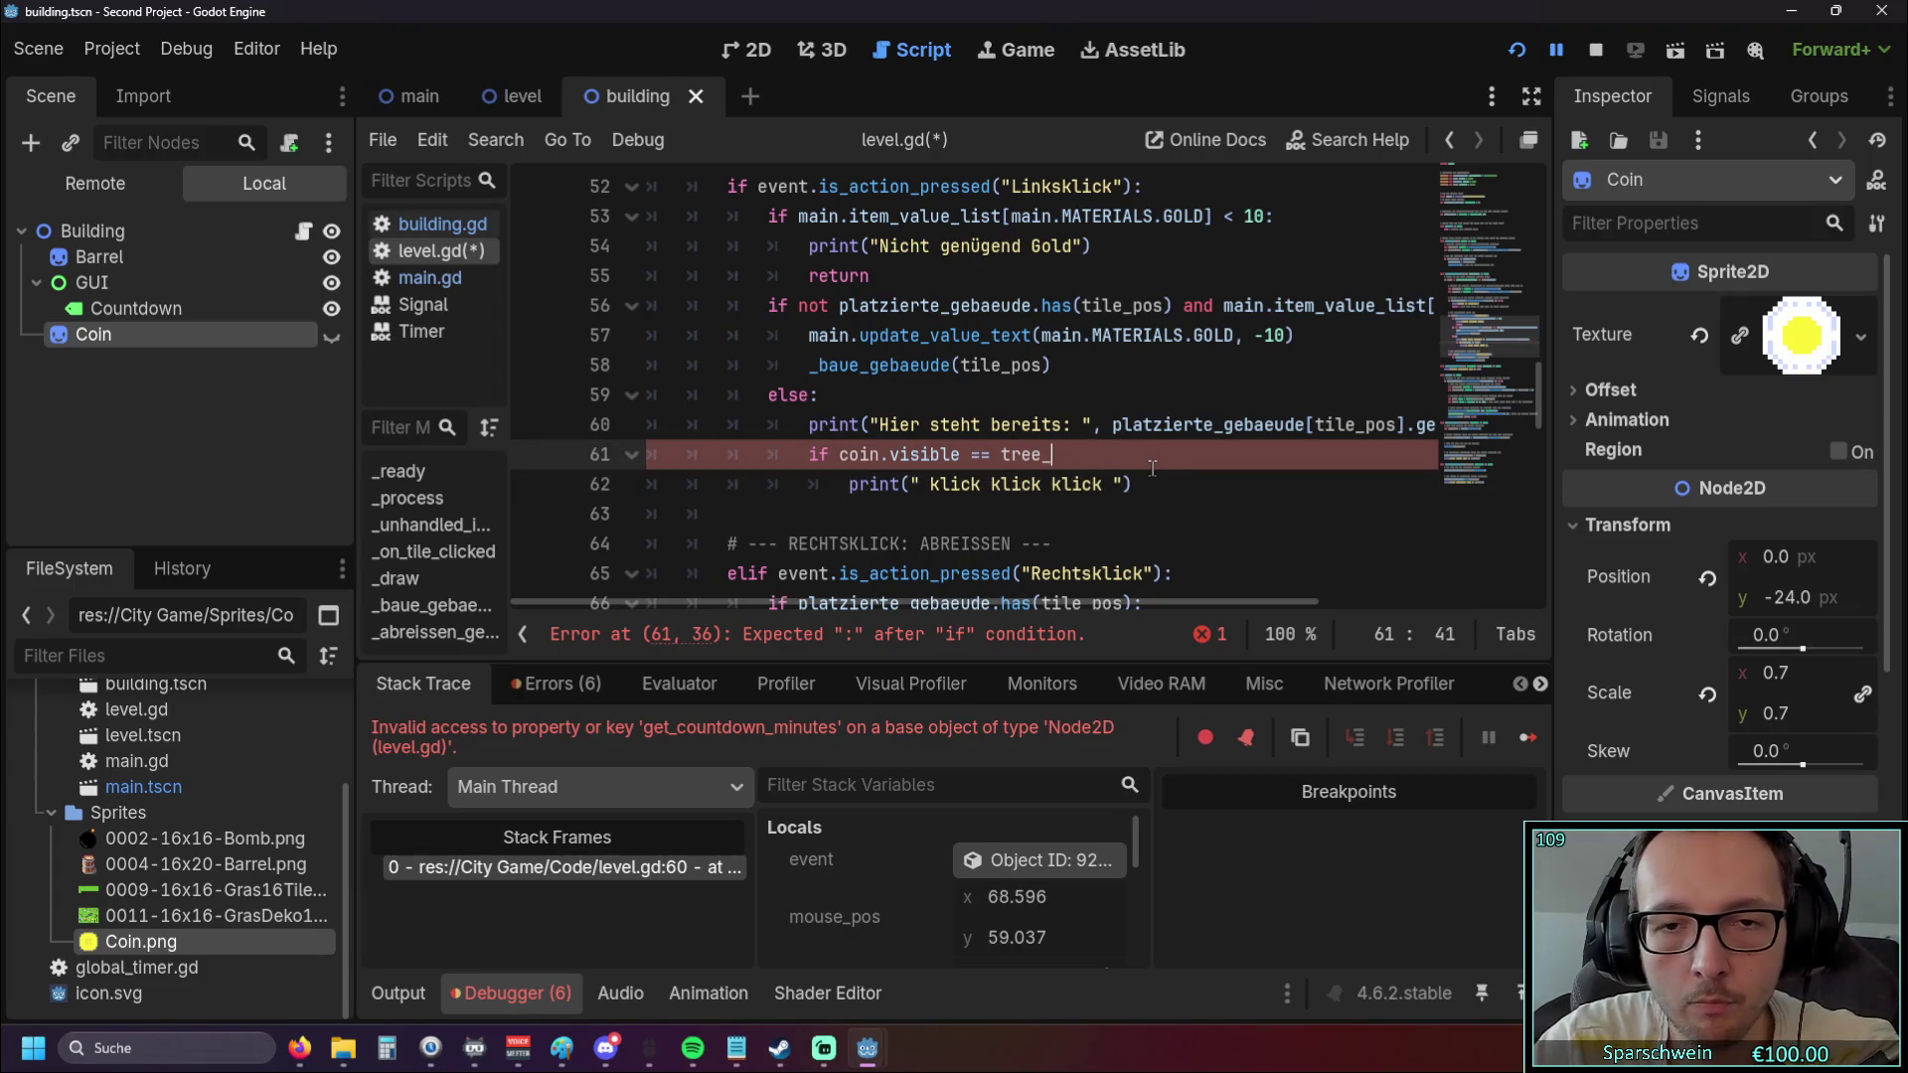
type("true")
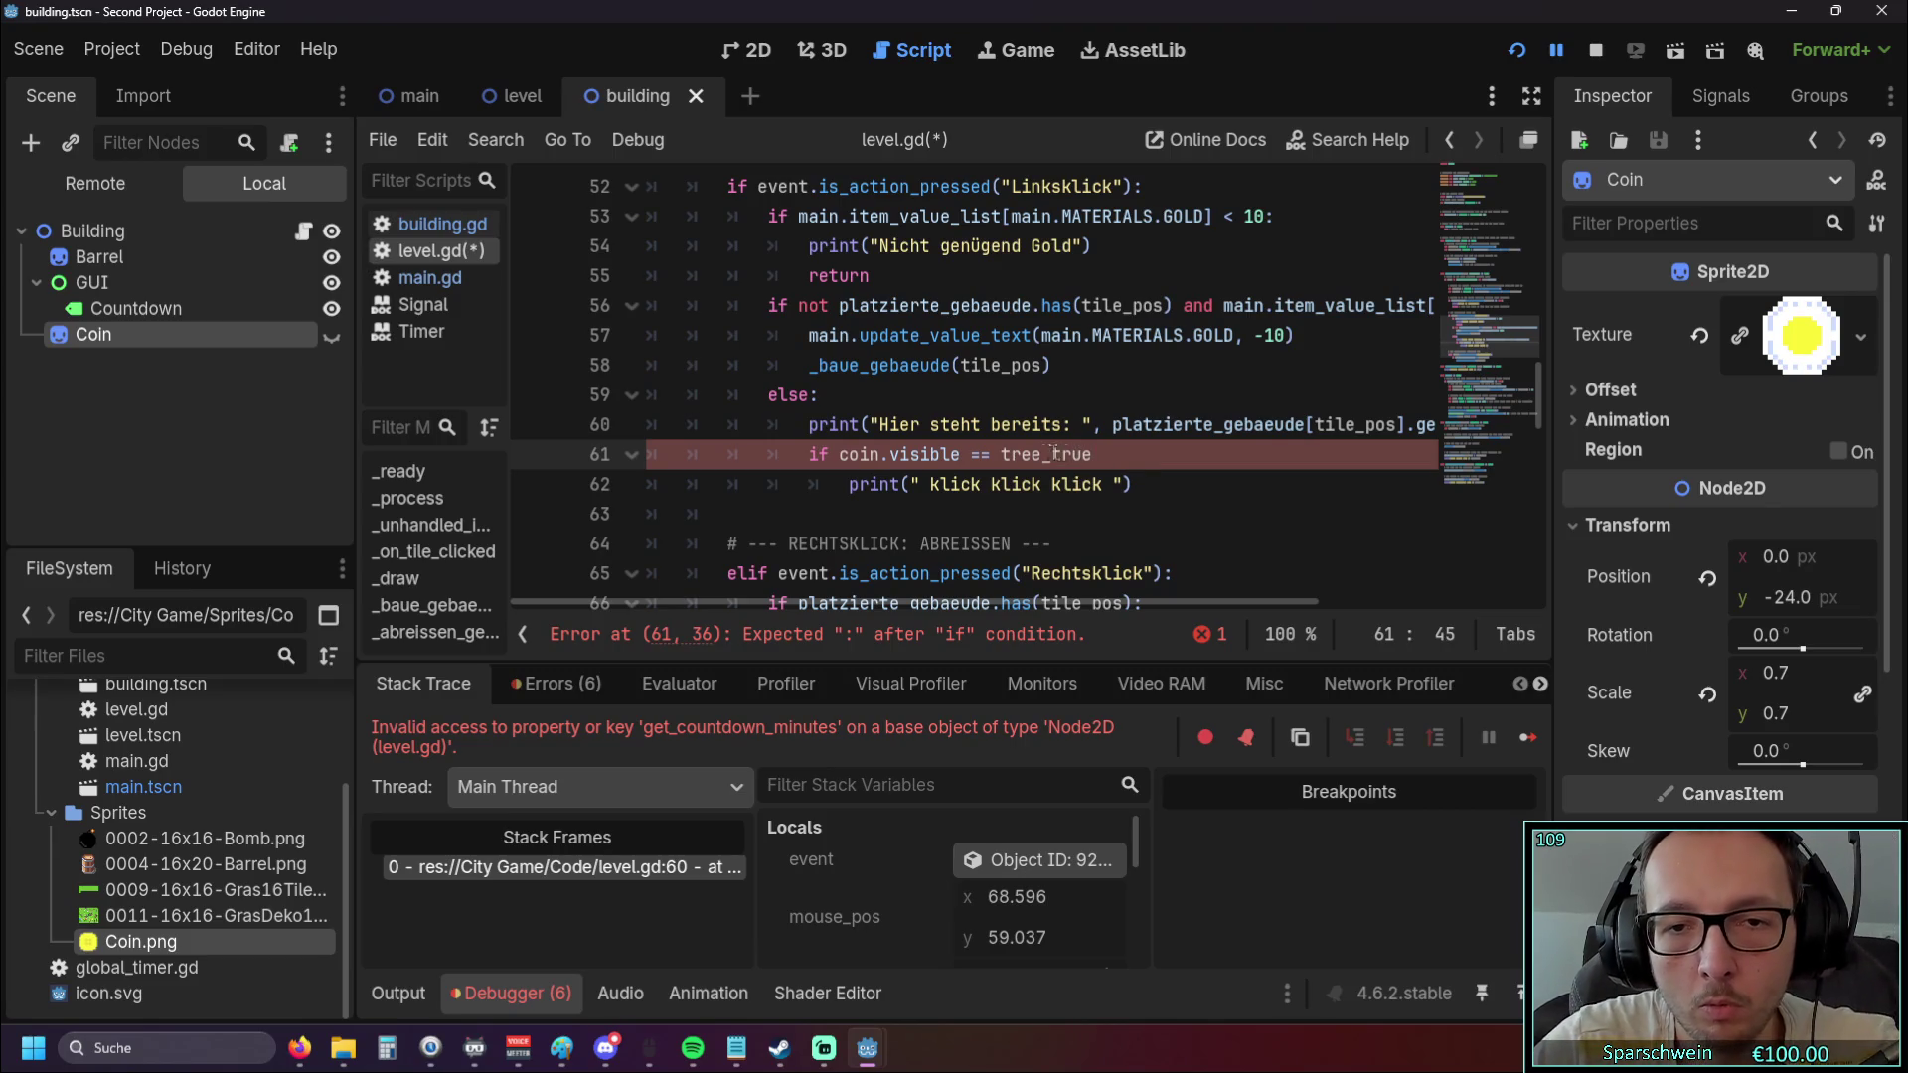
left_click_drag(1052, 454, 999, 454)
key("BackSpace")
left_click(1123, 506)
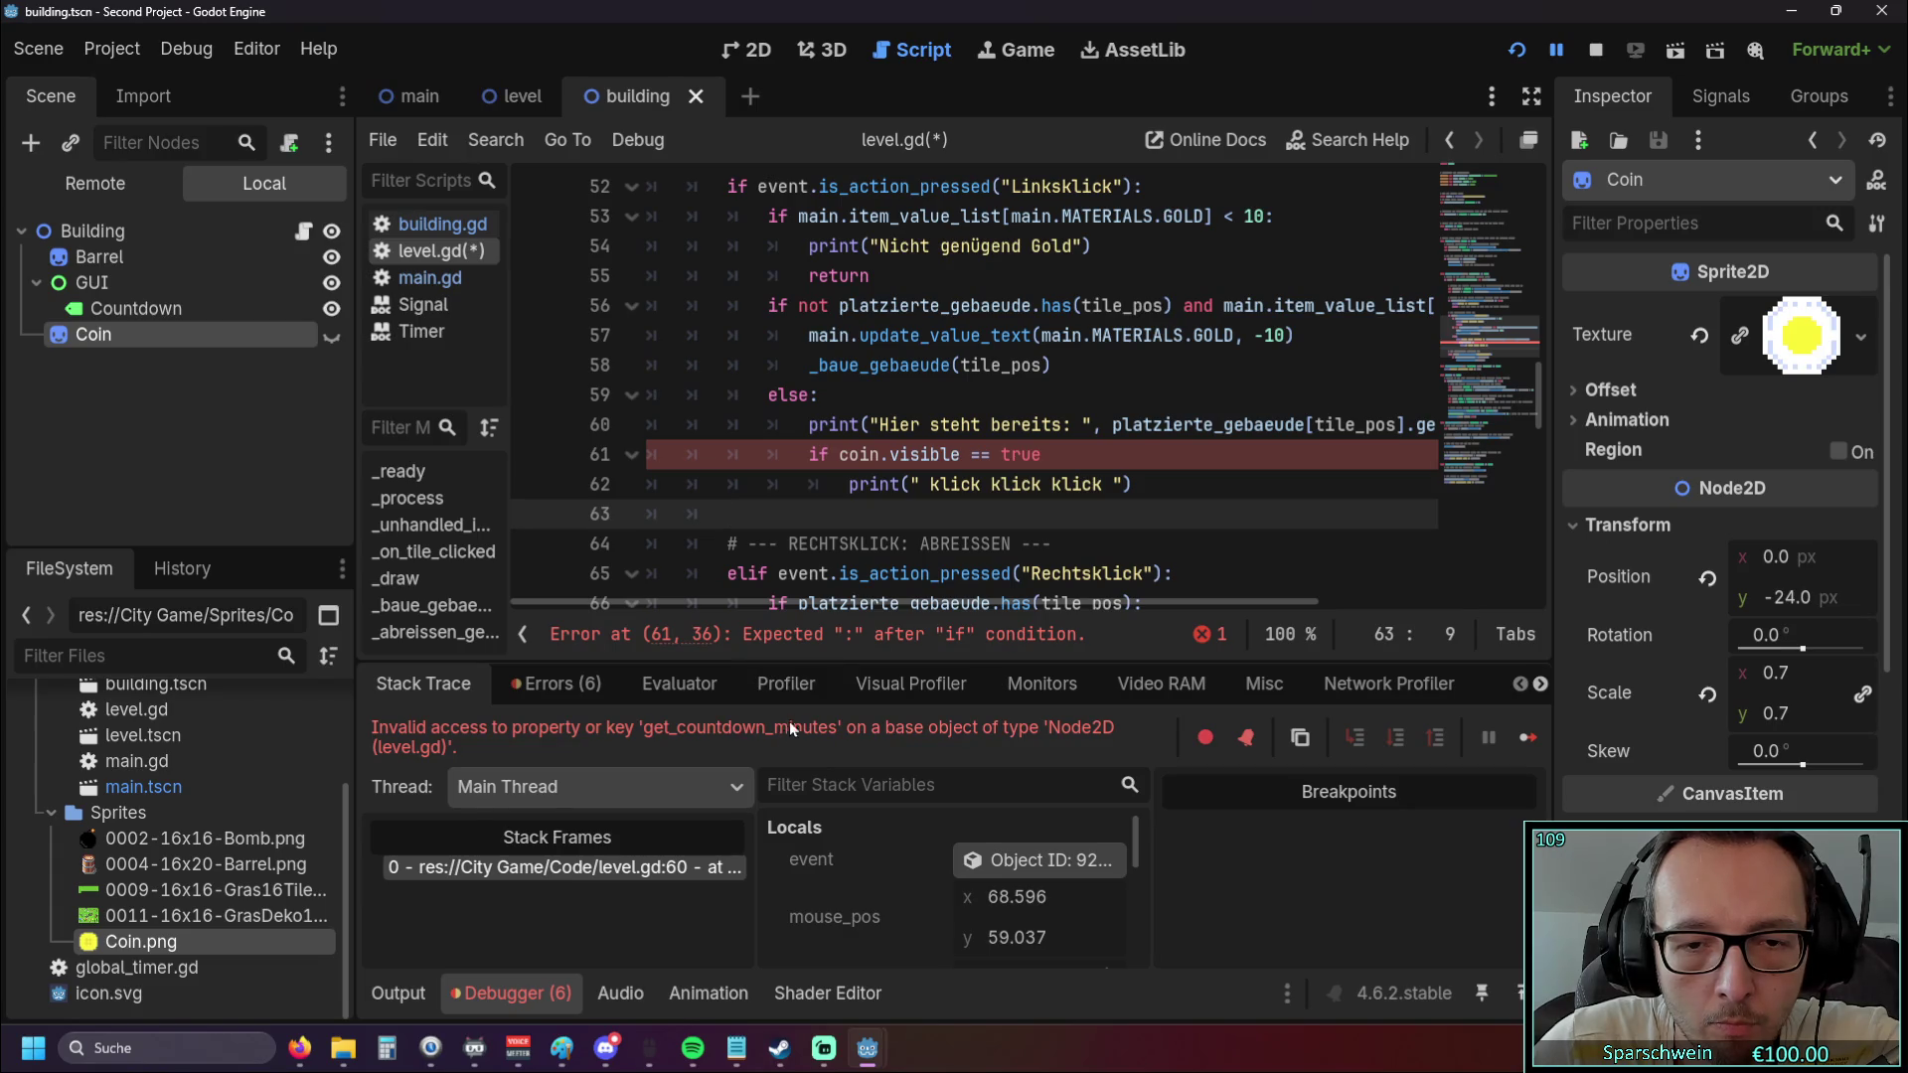
left_click(1071, 456)
type(":")
left_click(1028, 393)
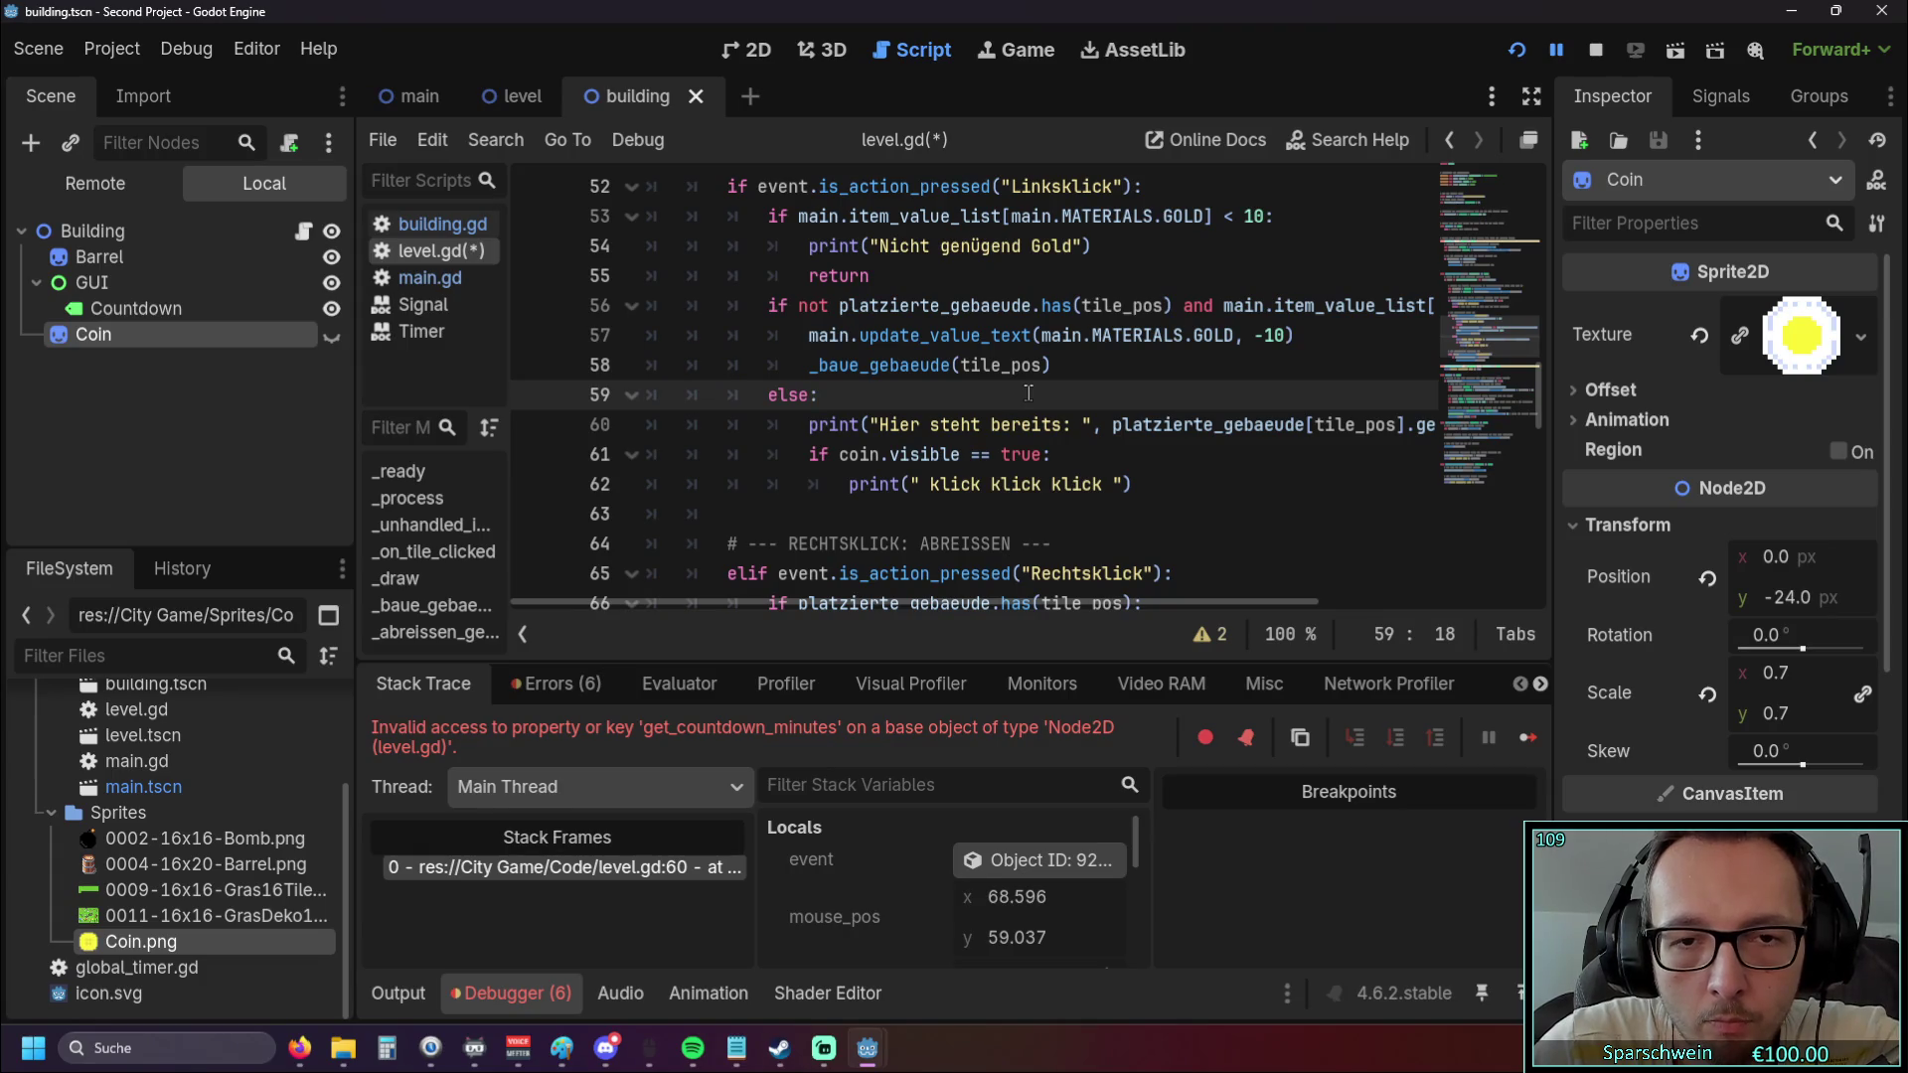
left_click(1522, 47)
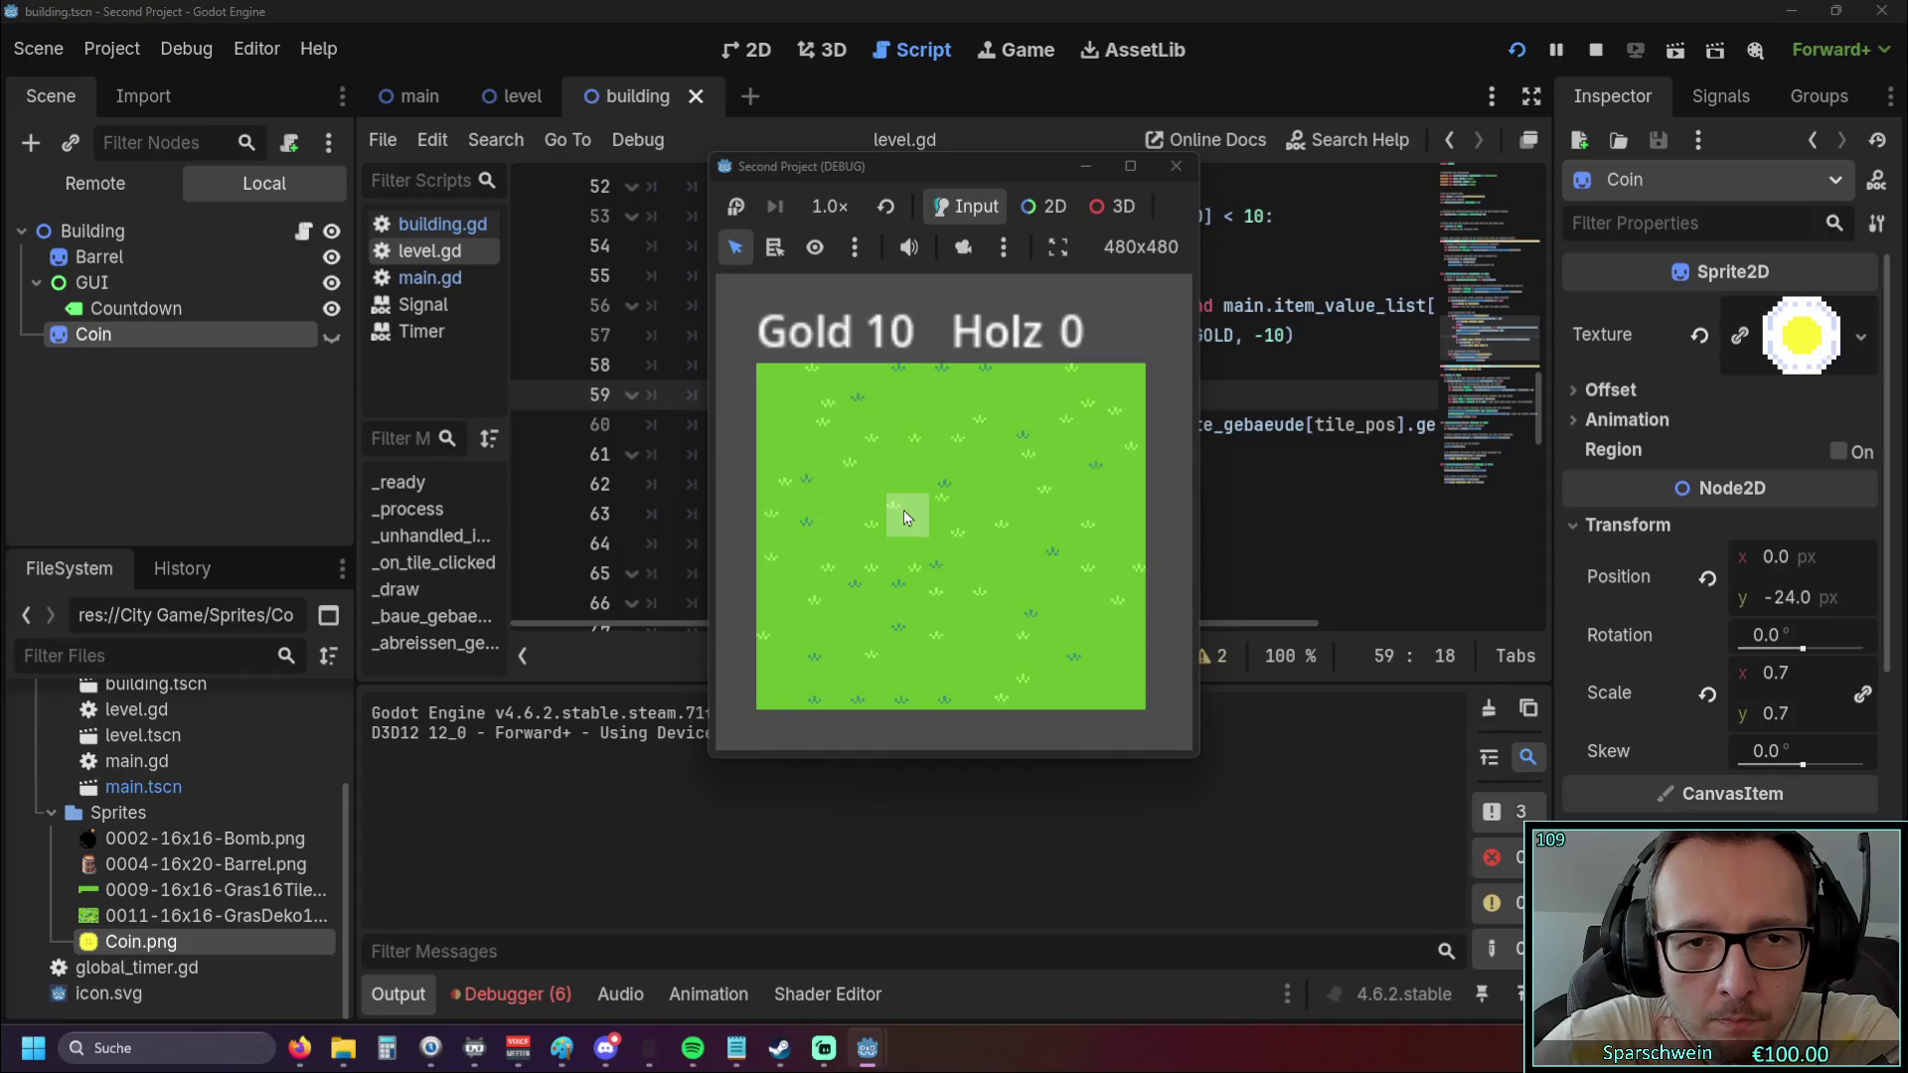
Build a barrel on a grass tile and click it again, hitting the null-instance 'visible' error at line 61.
left_click(903, 509)
left_click(907, 520)
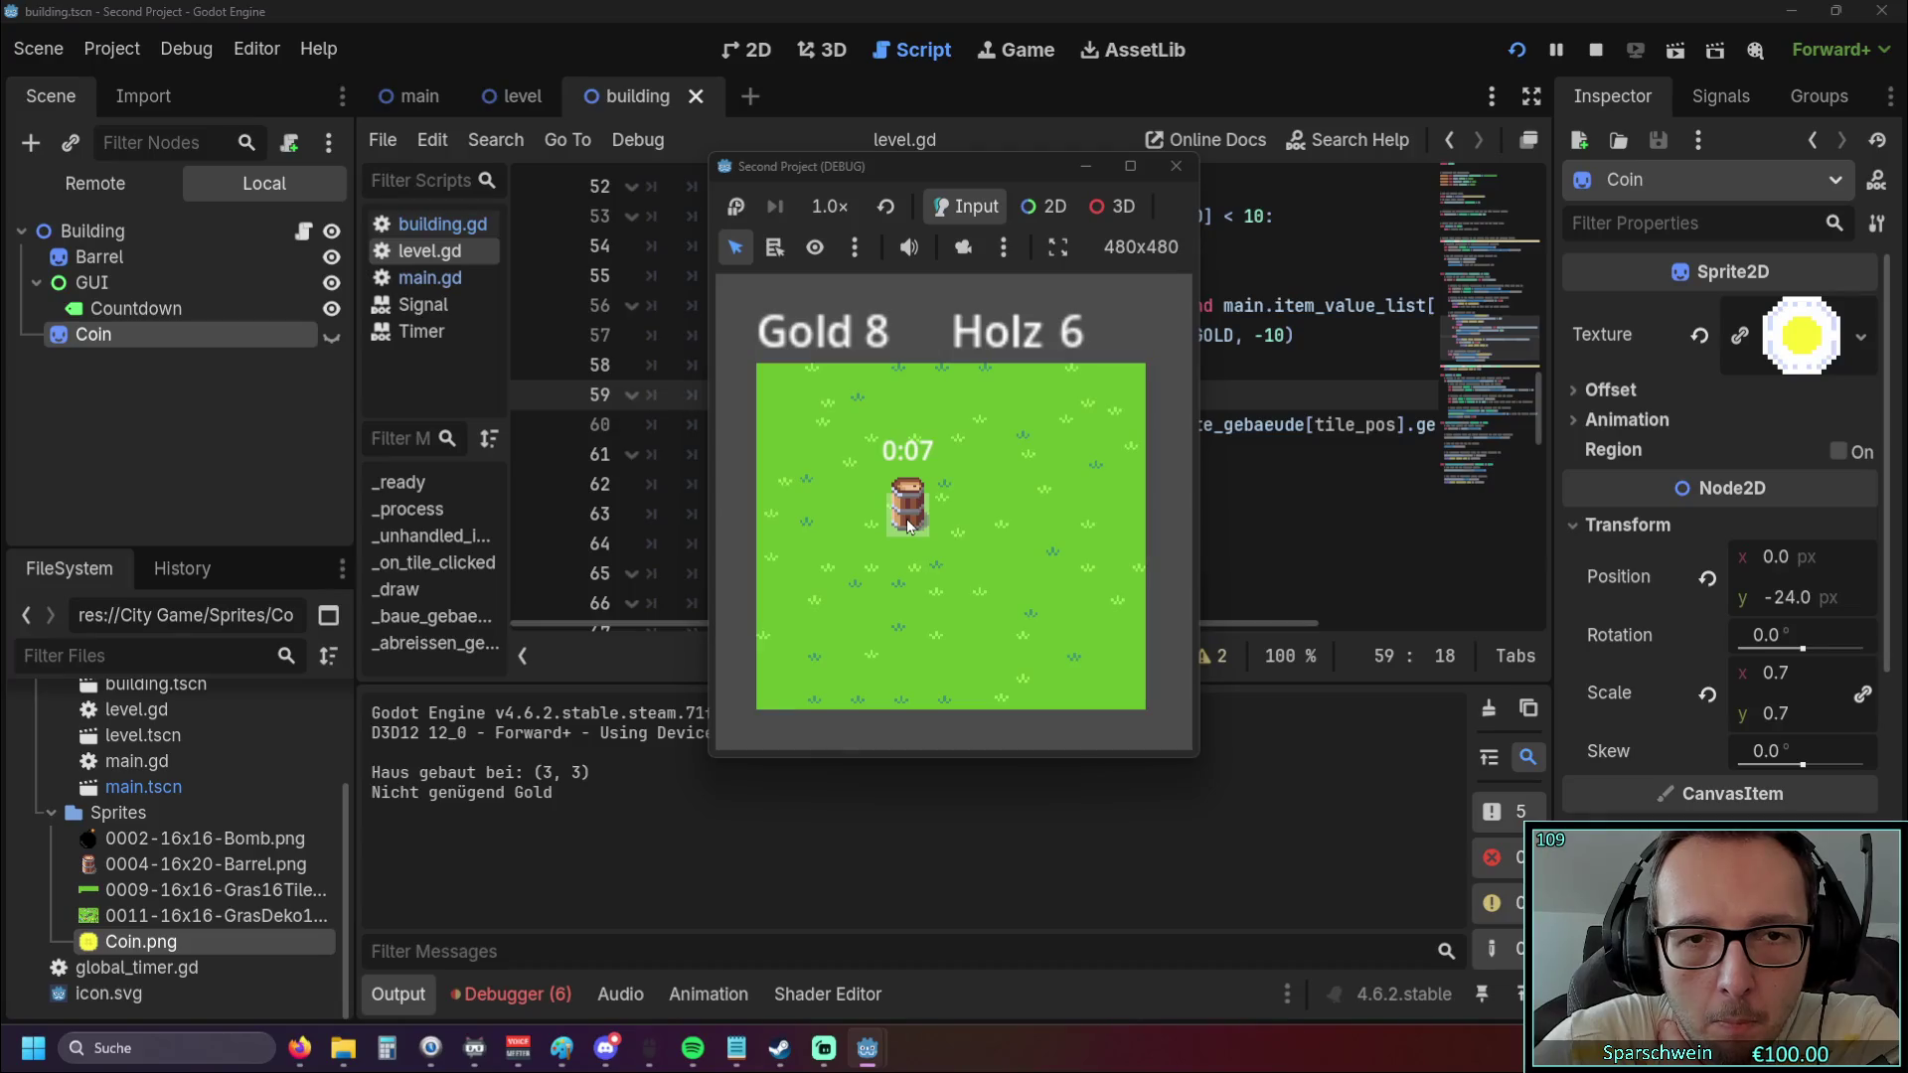
left_click(907, 518)
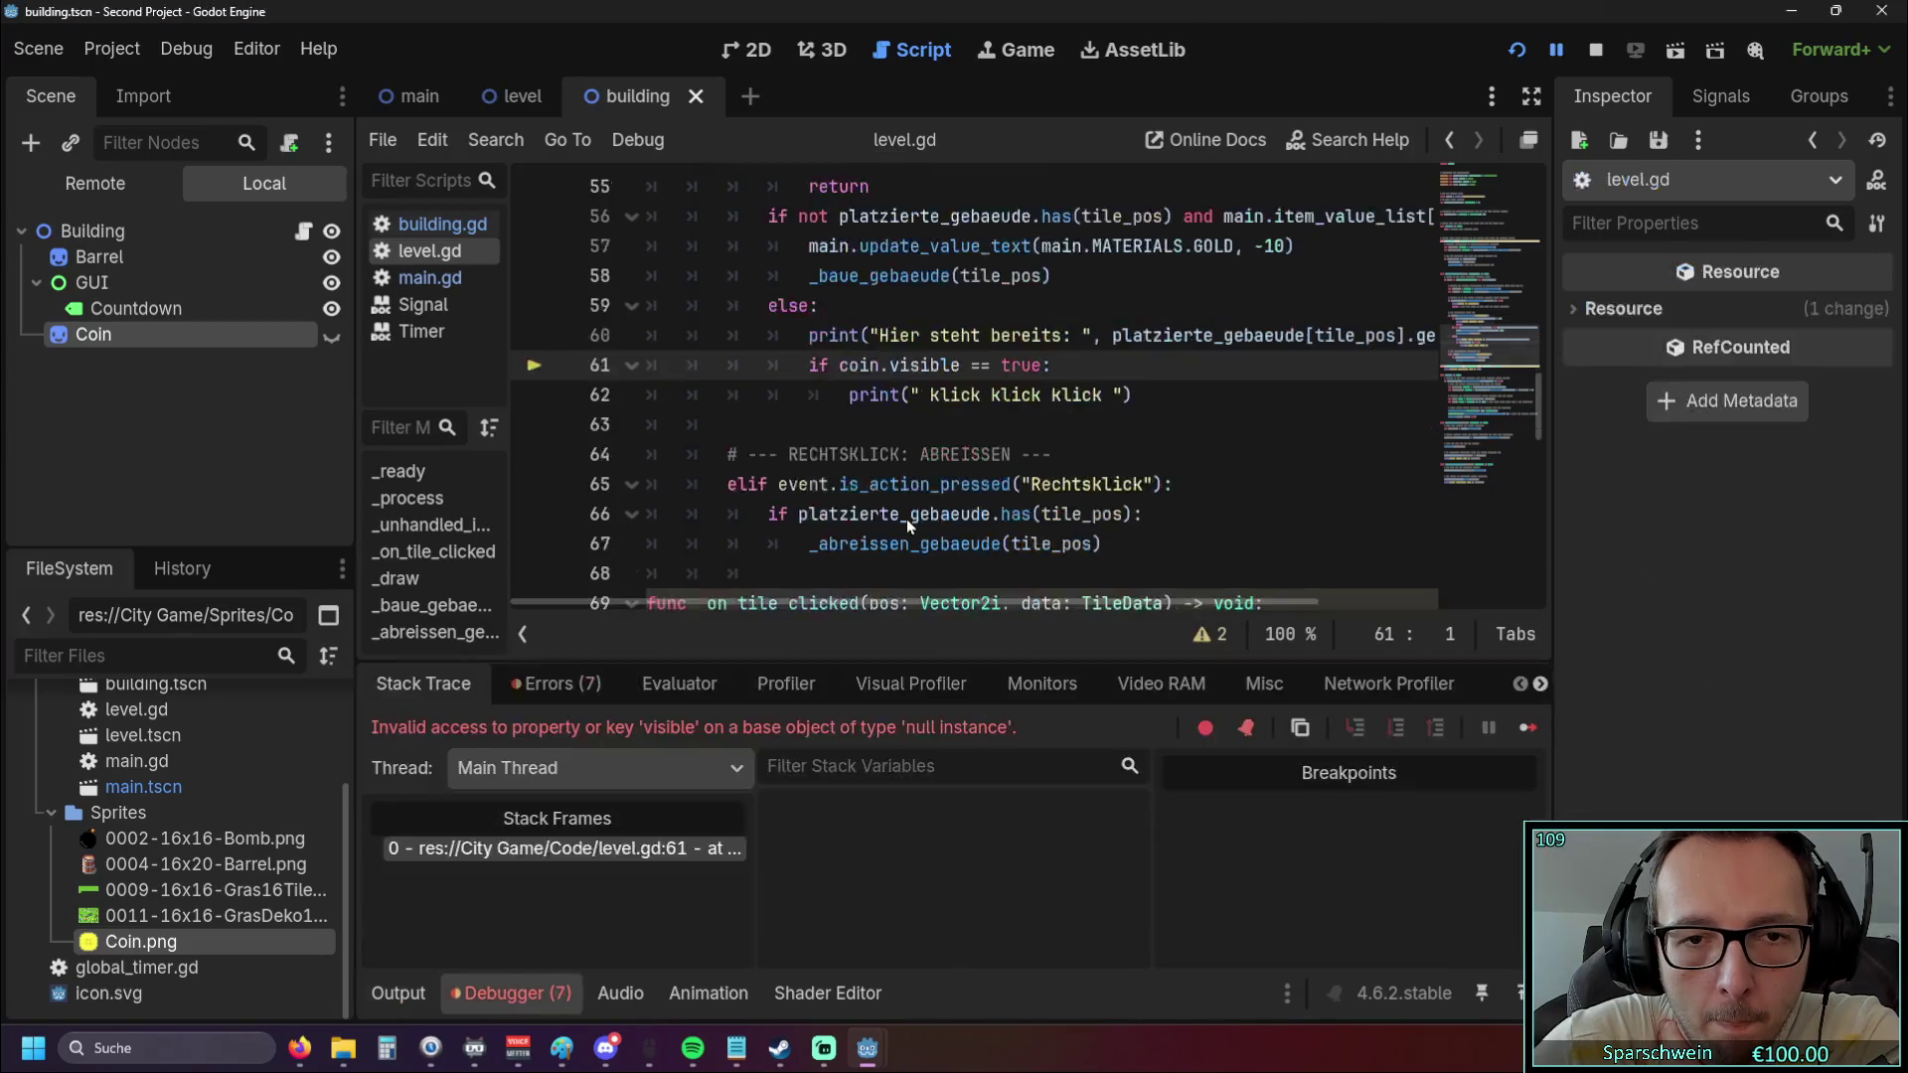
scroll(968, 518, "up", 1)
mouse_move(967, 518)
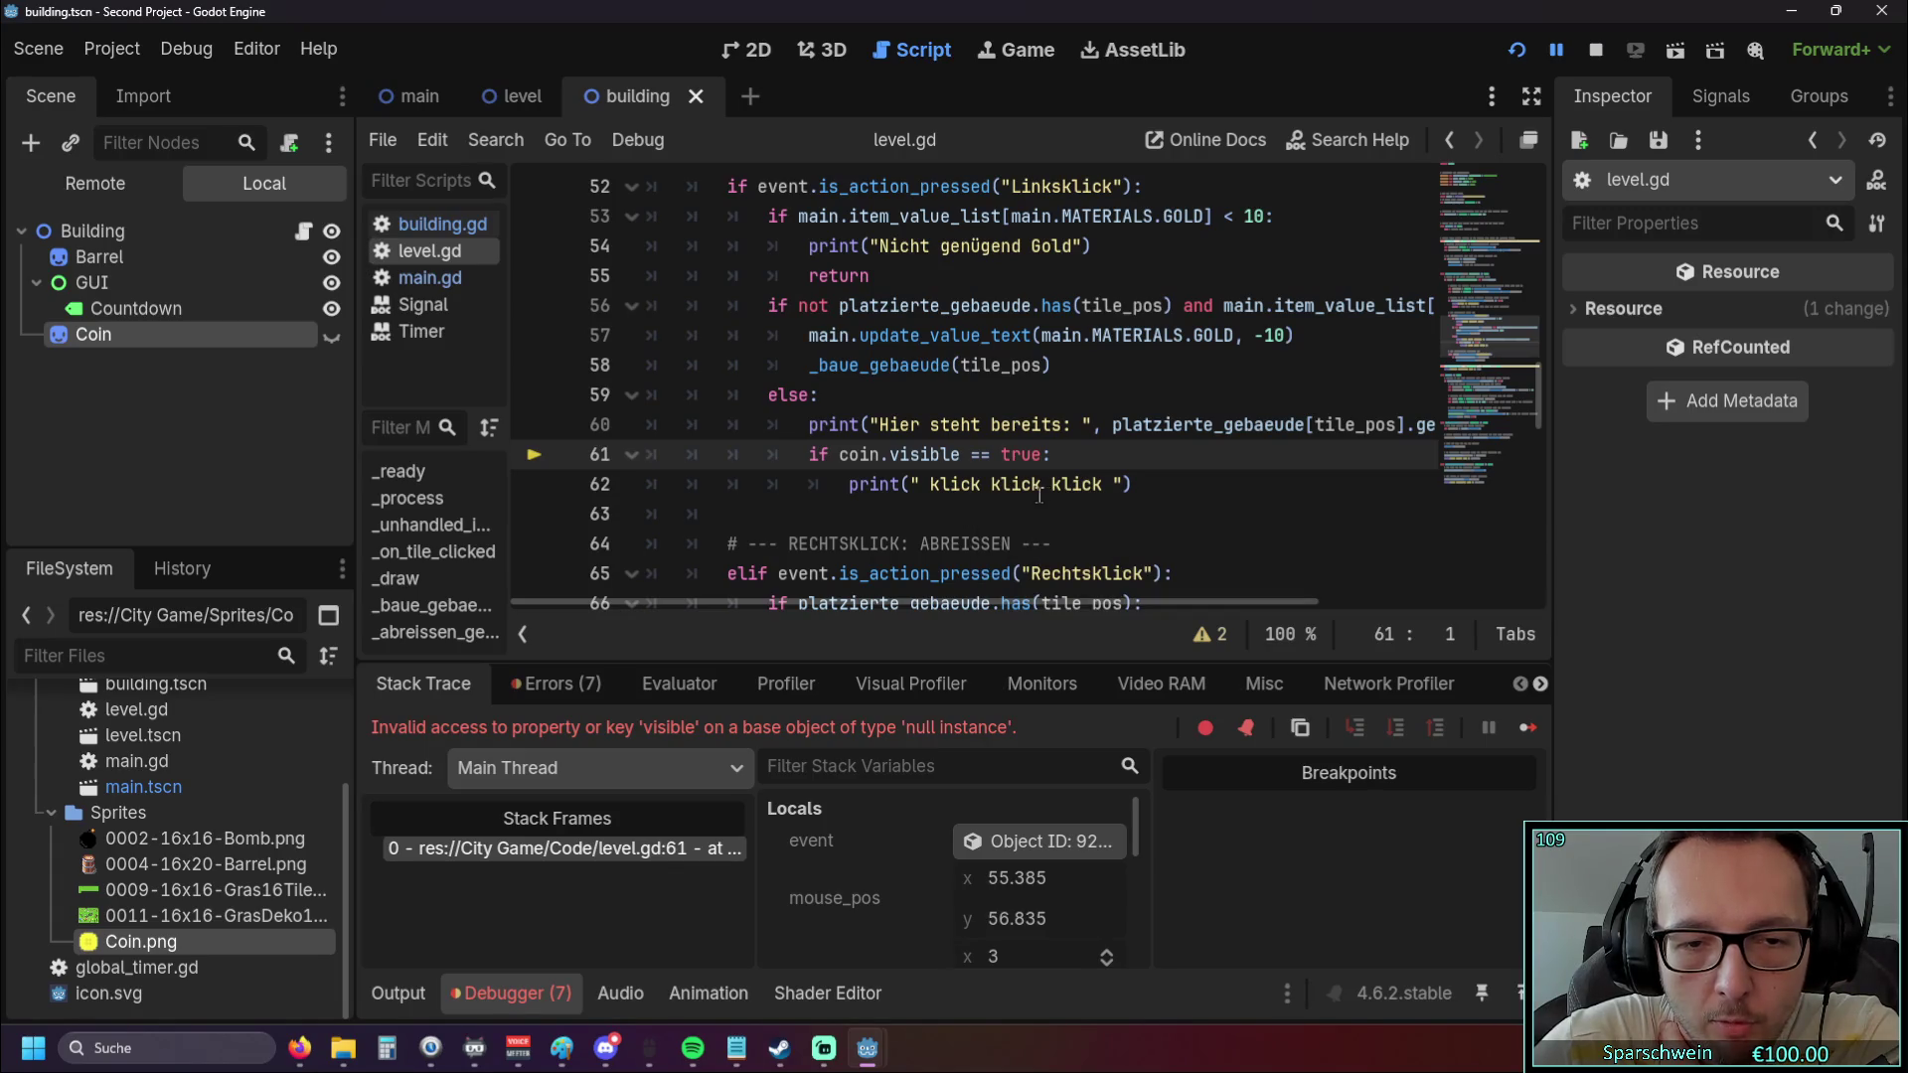
scroll(964, 490, "up", 5)
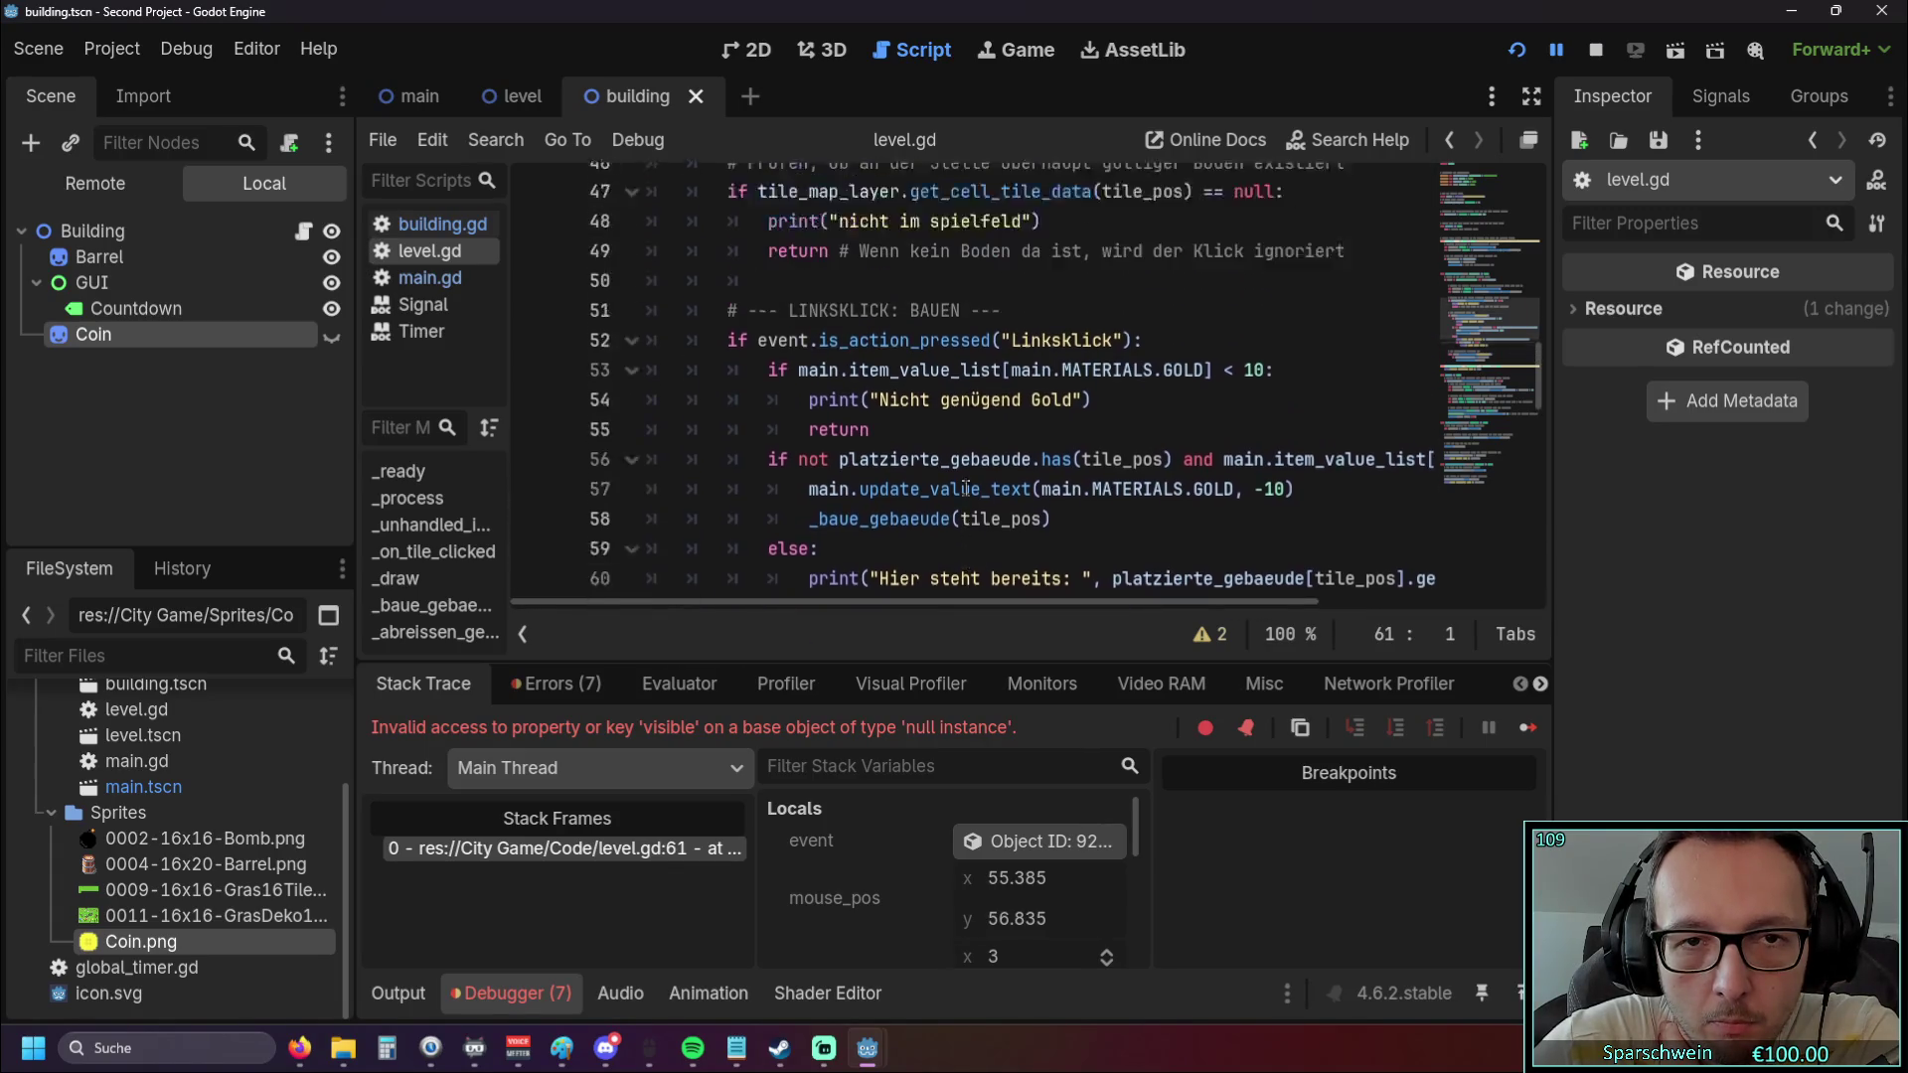
scroll(964, 489, "up", 1)
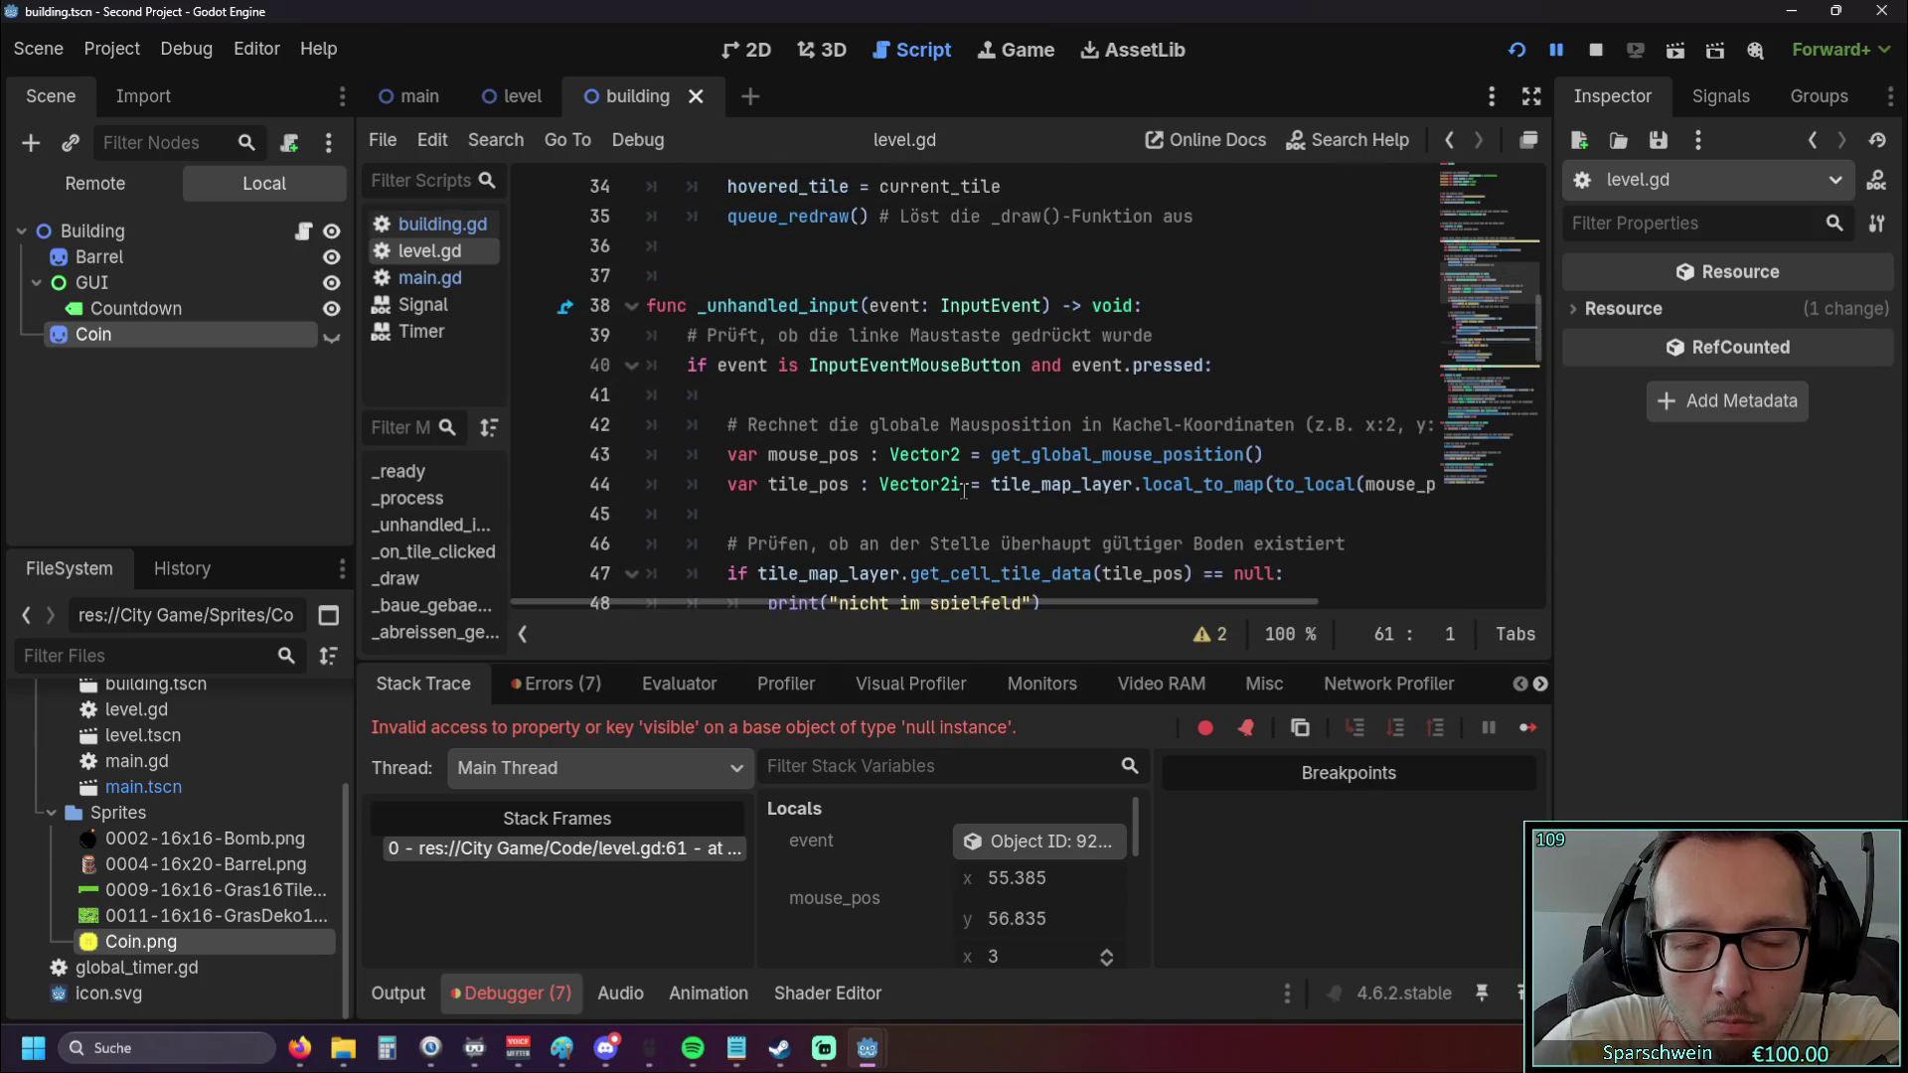
scroll(963, 490, "down", 8)
scroll(882, 584, "up", 2)
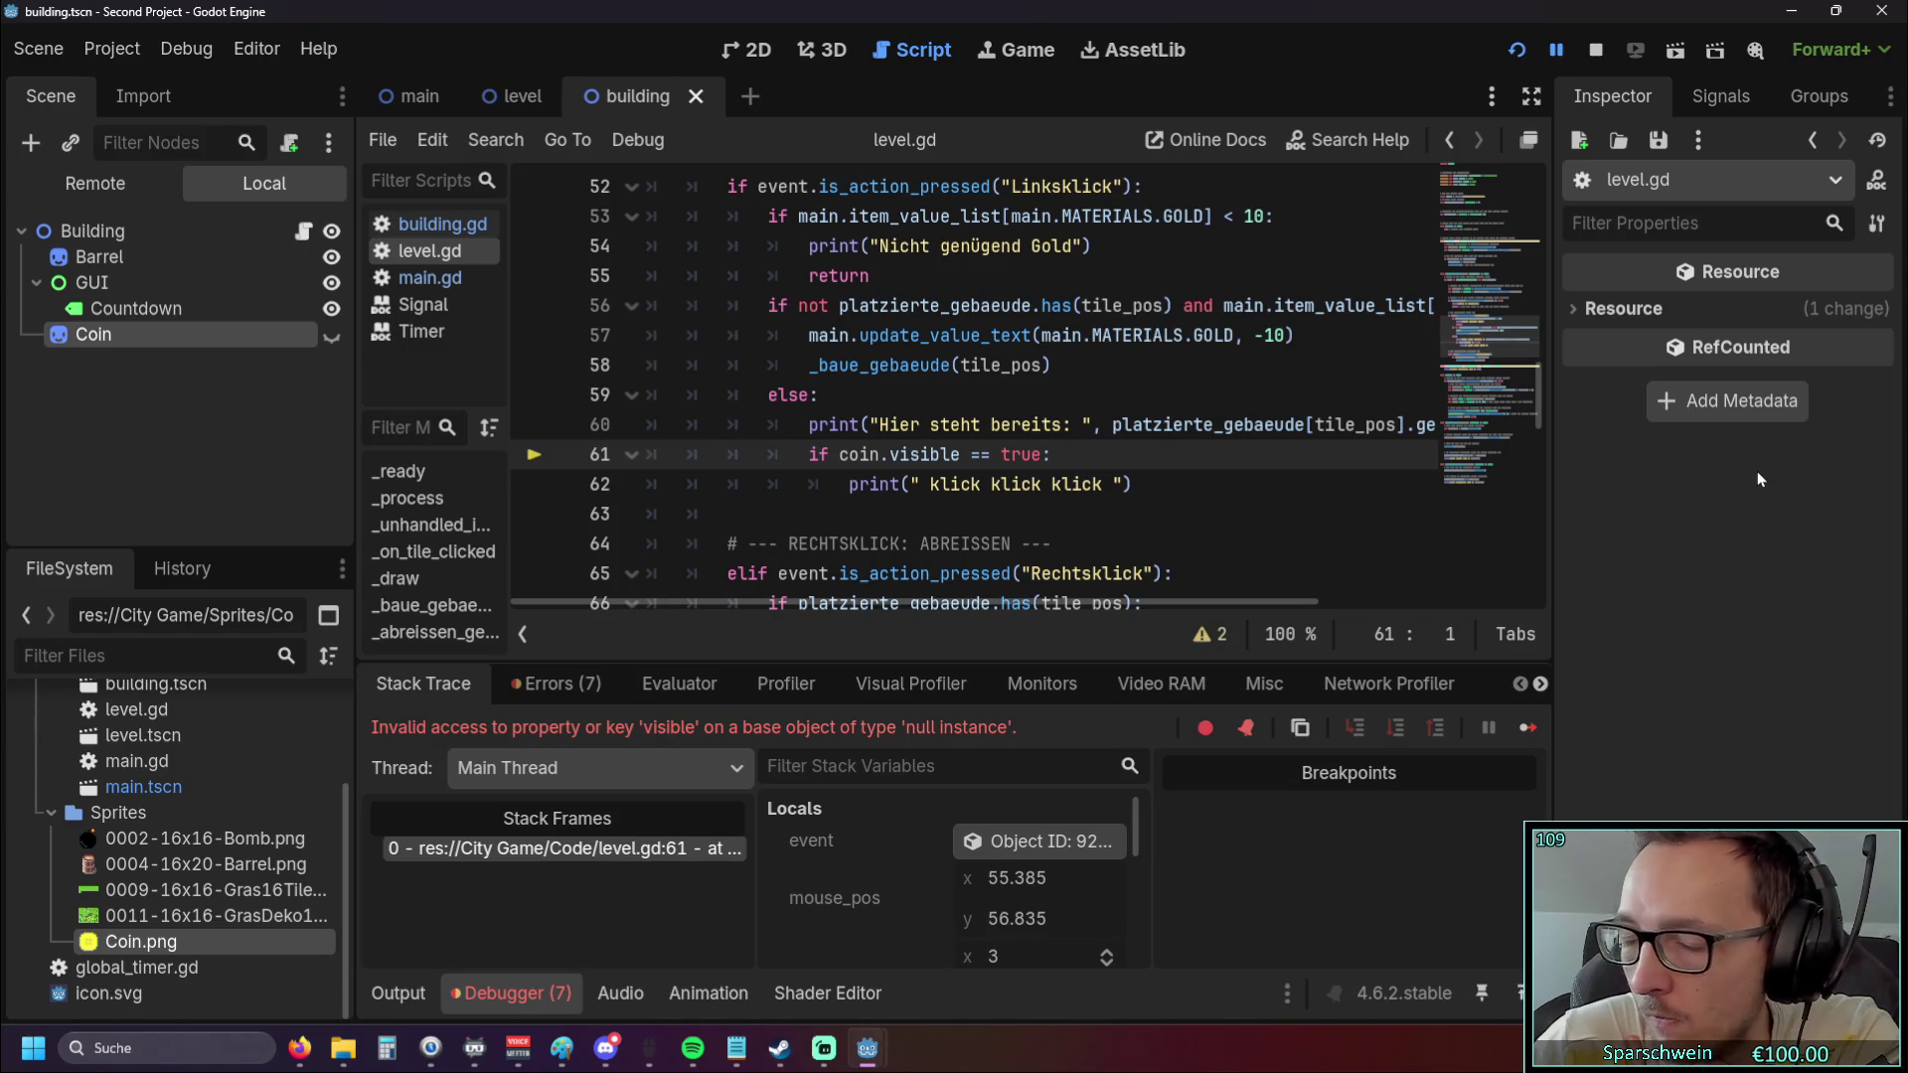
scroll(1083, 432, "up", 15)
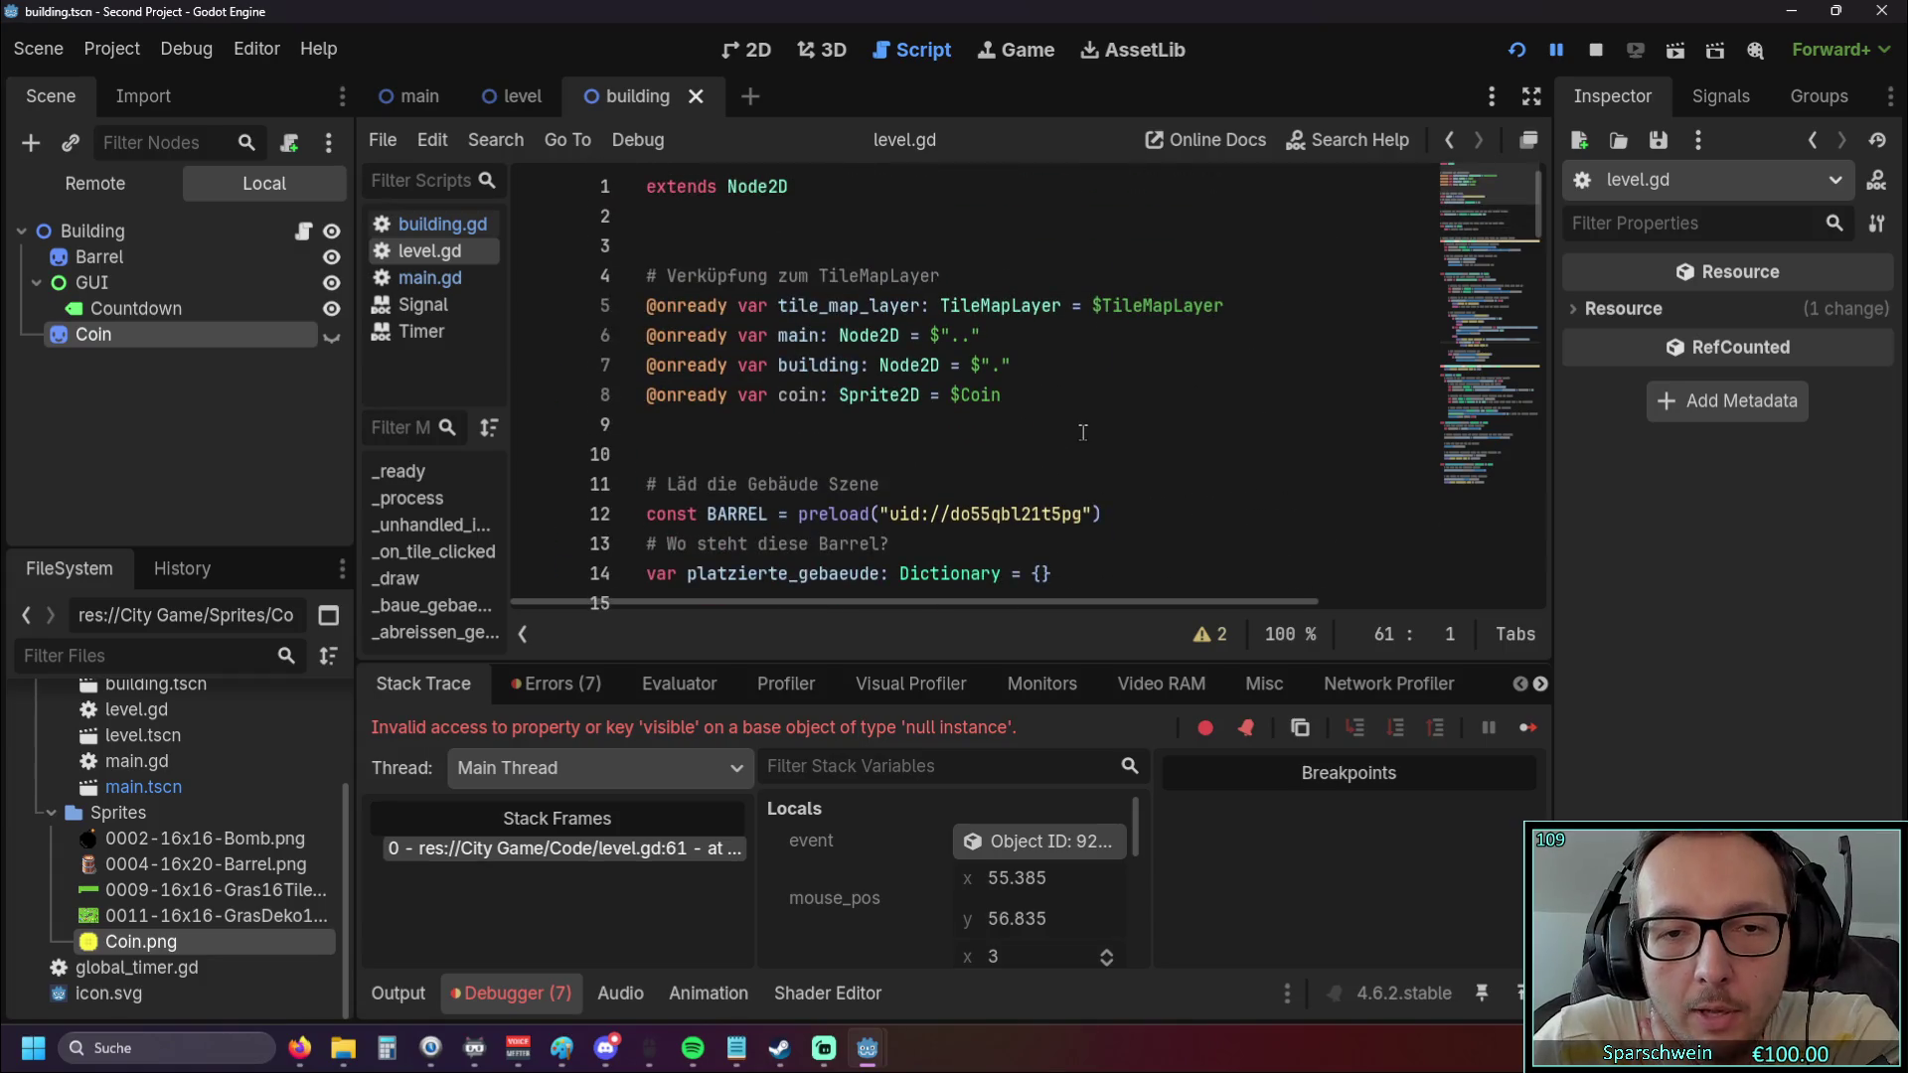
scroll(1083, 433, "down", 1)
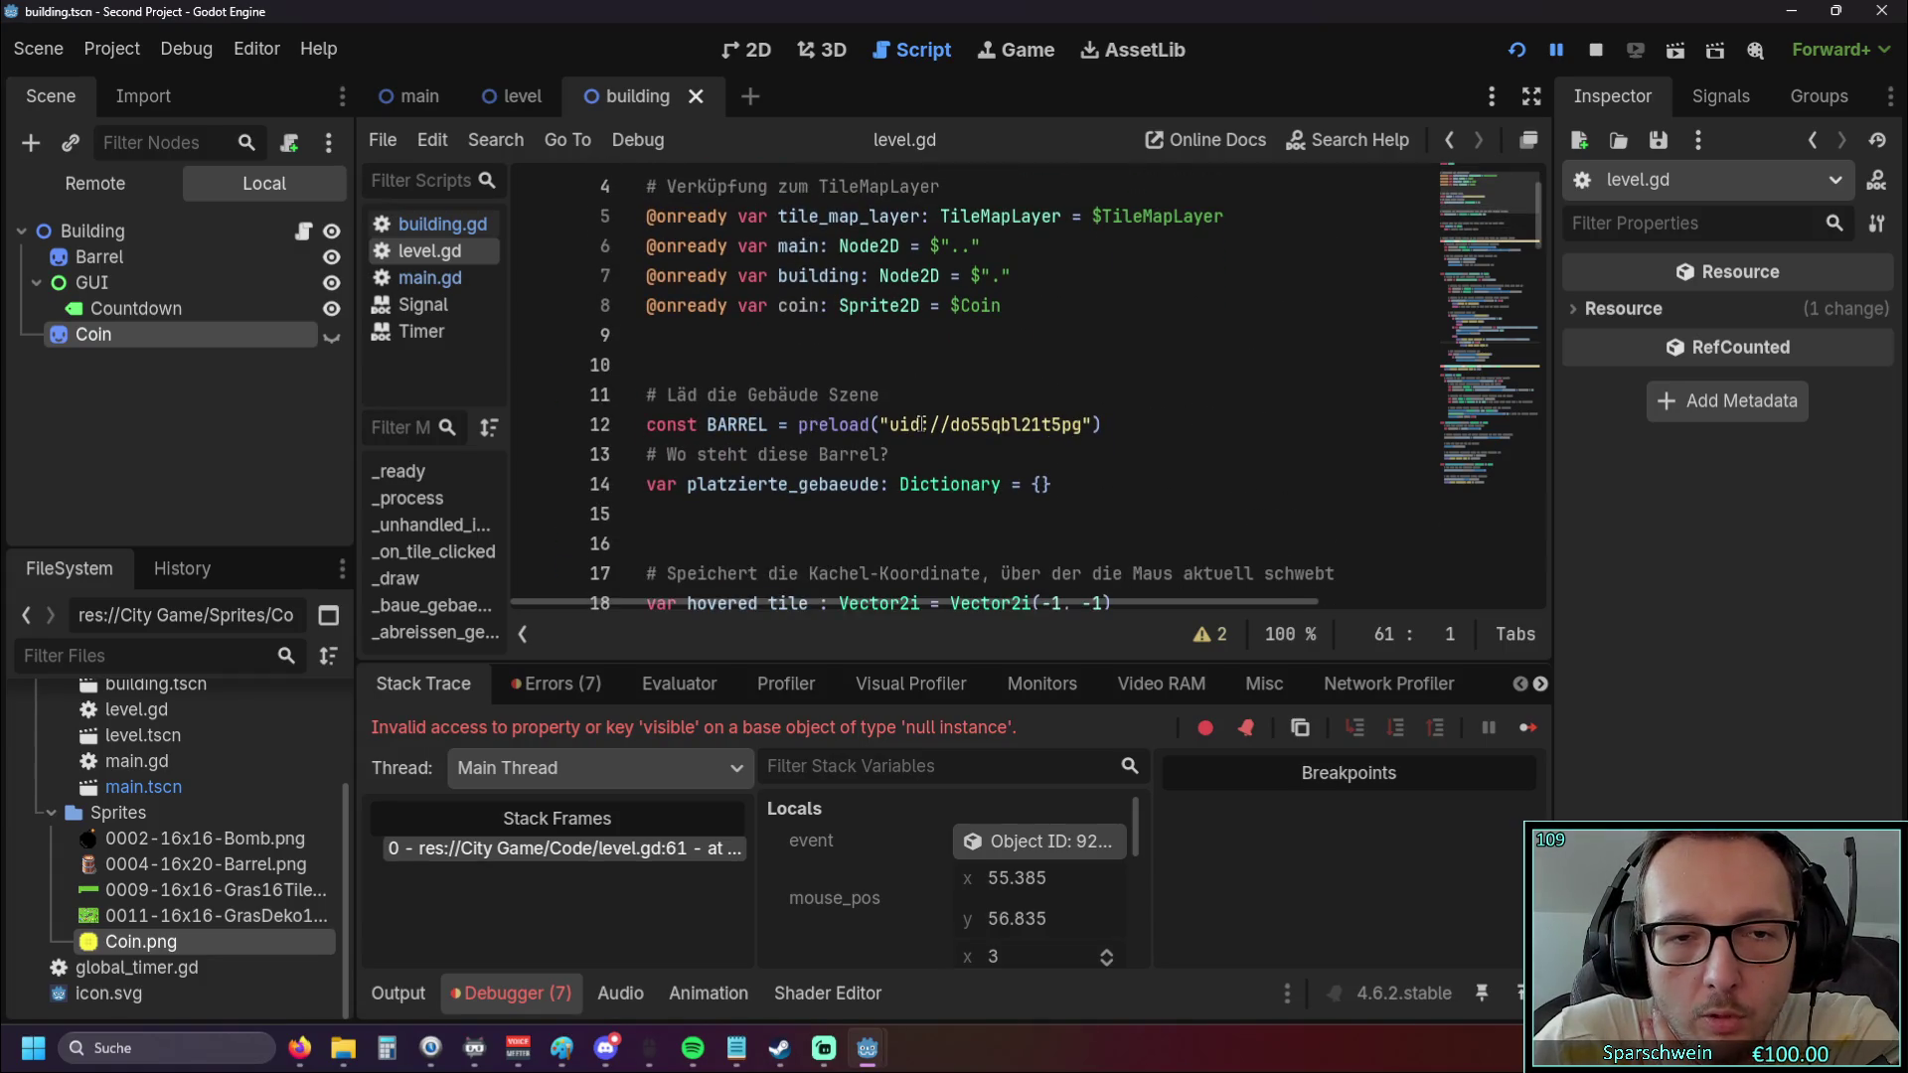
mouse_move(922, 425)
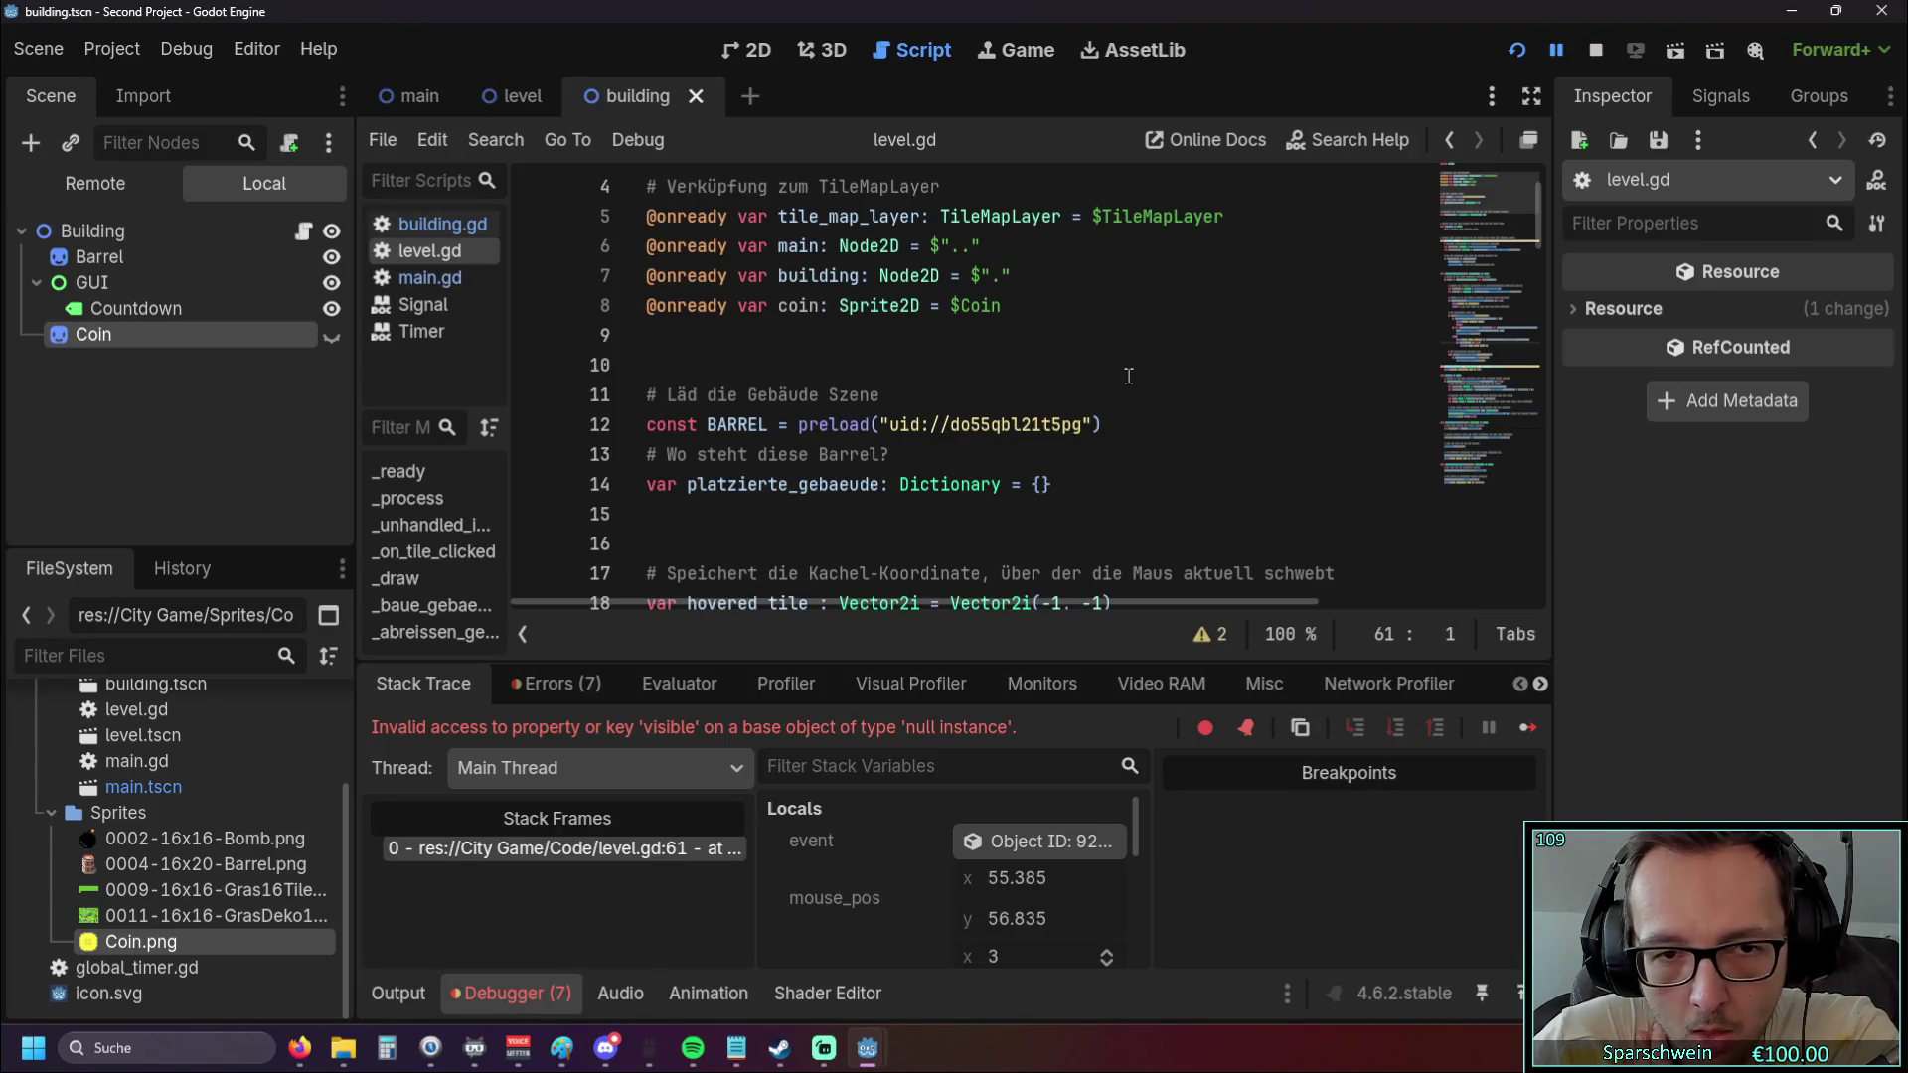
scroll(1107, 384, "down", 1)
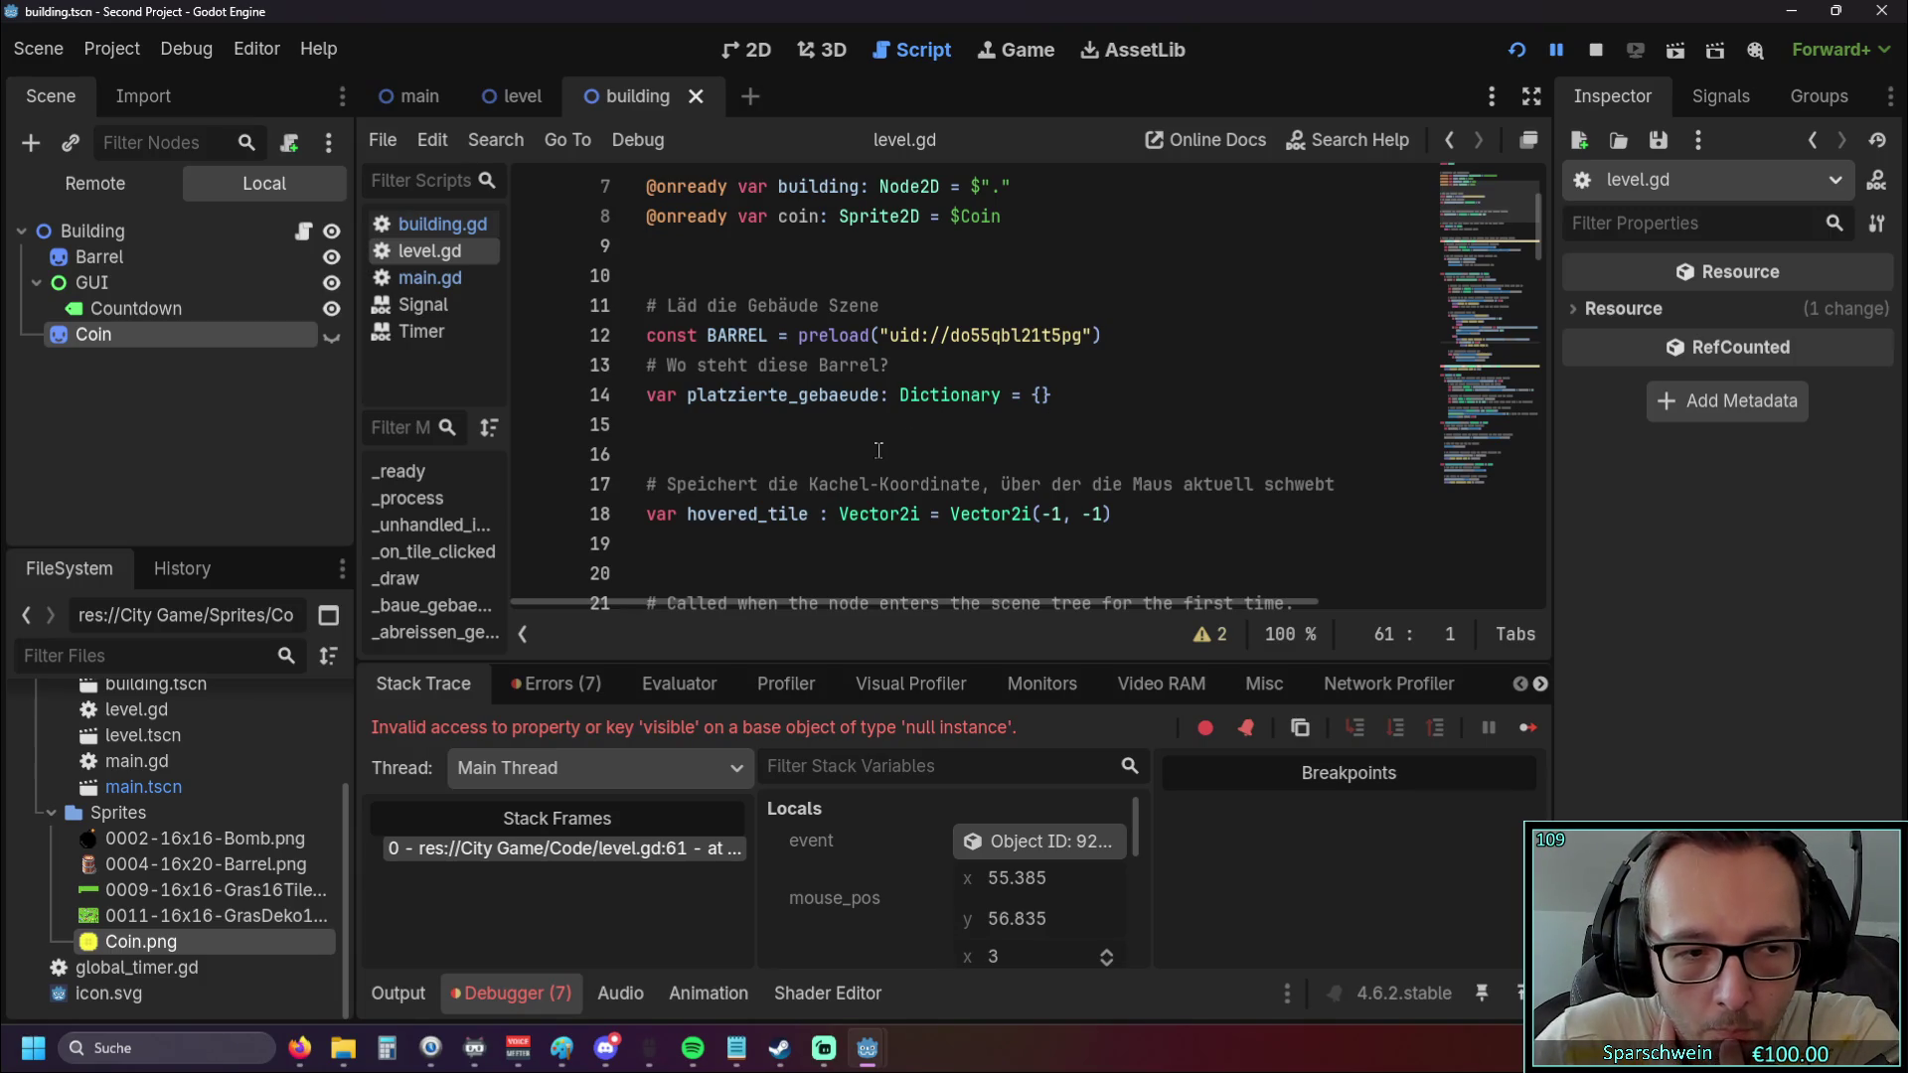
scroll(878, 450, "up", 2)
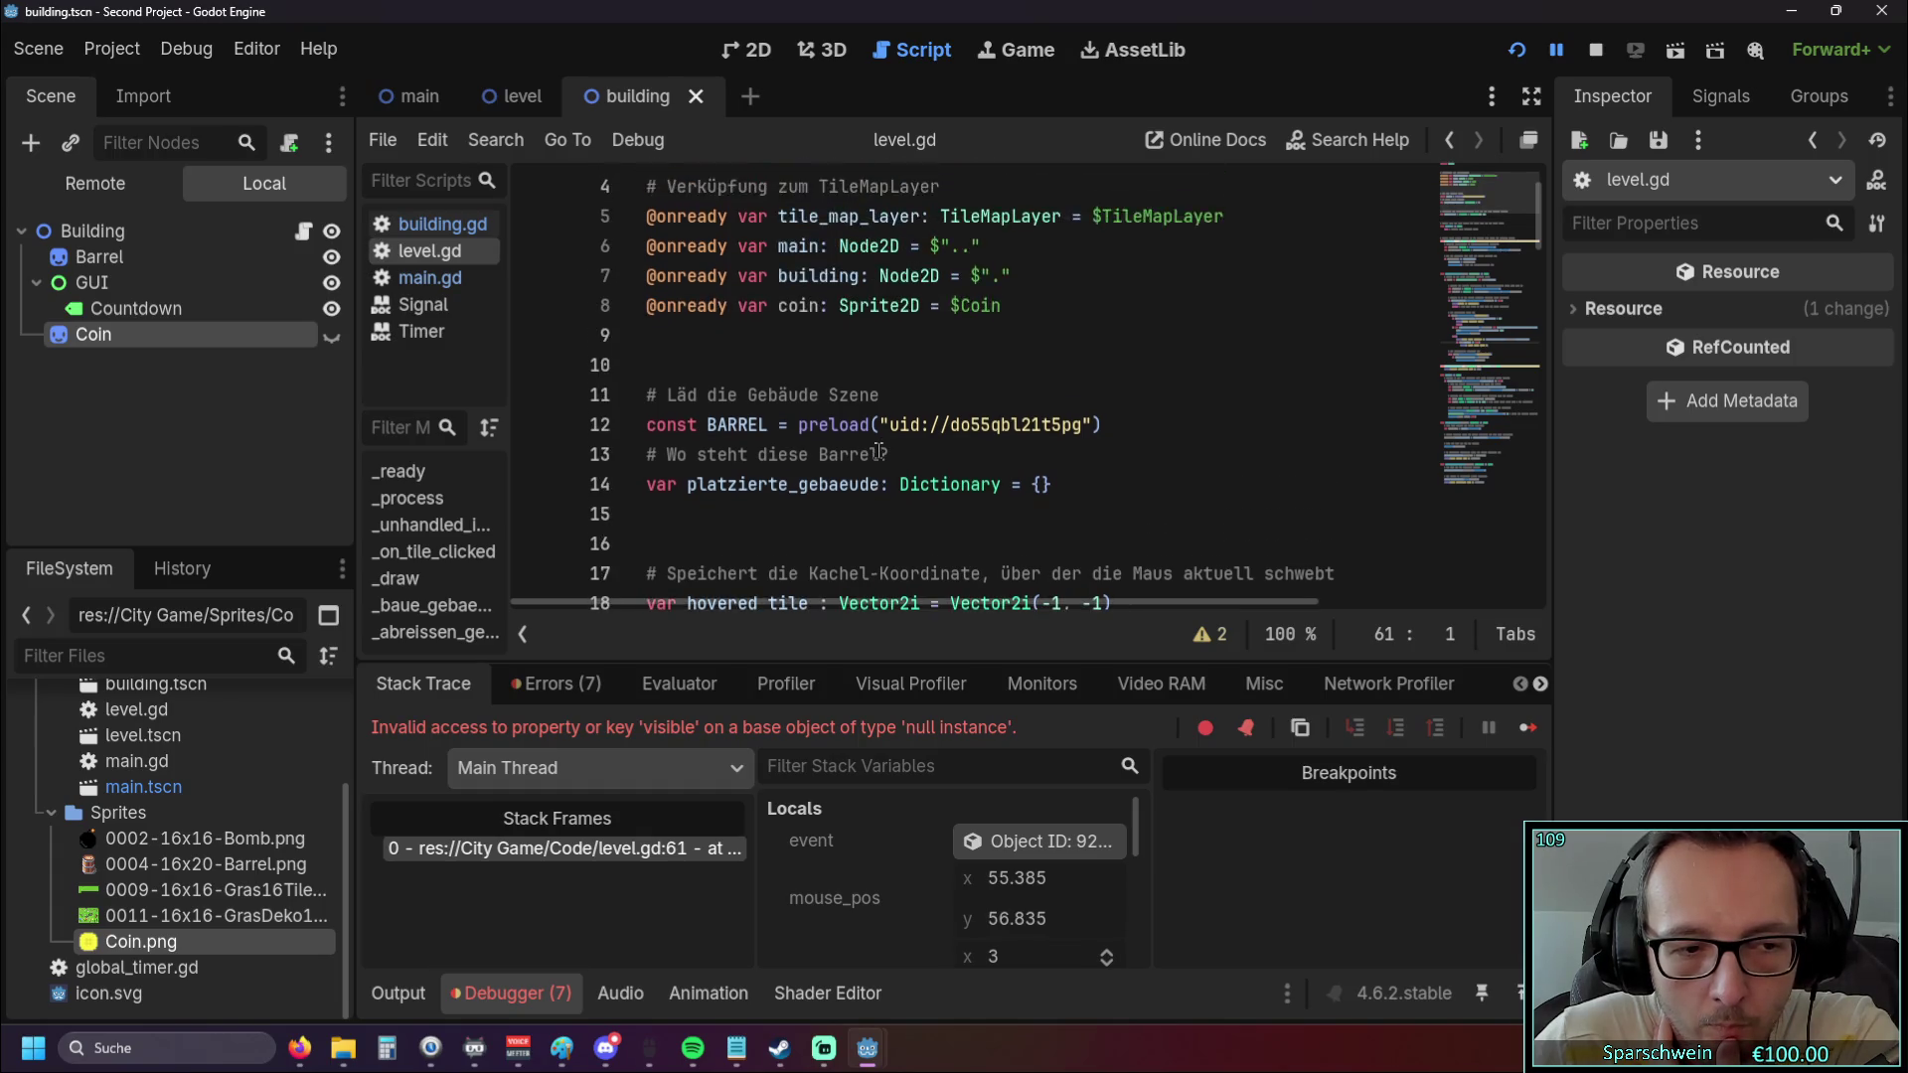
scroll(878, 451, "down", 1)
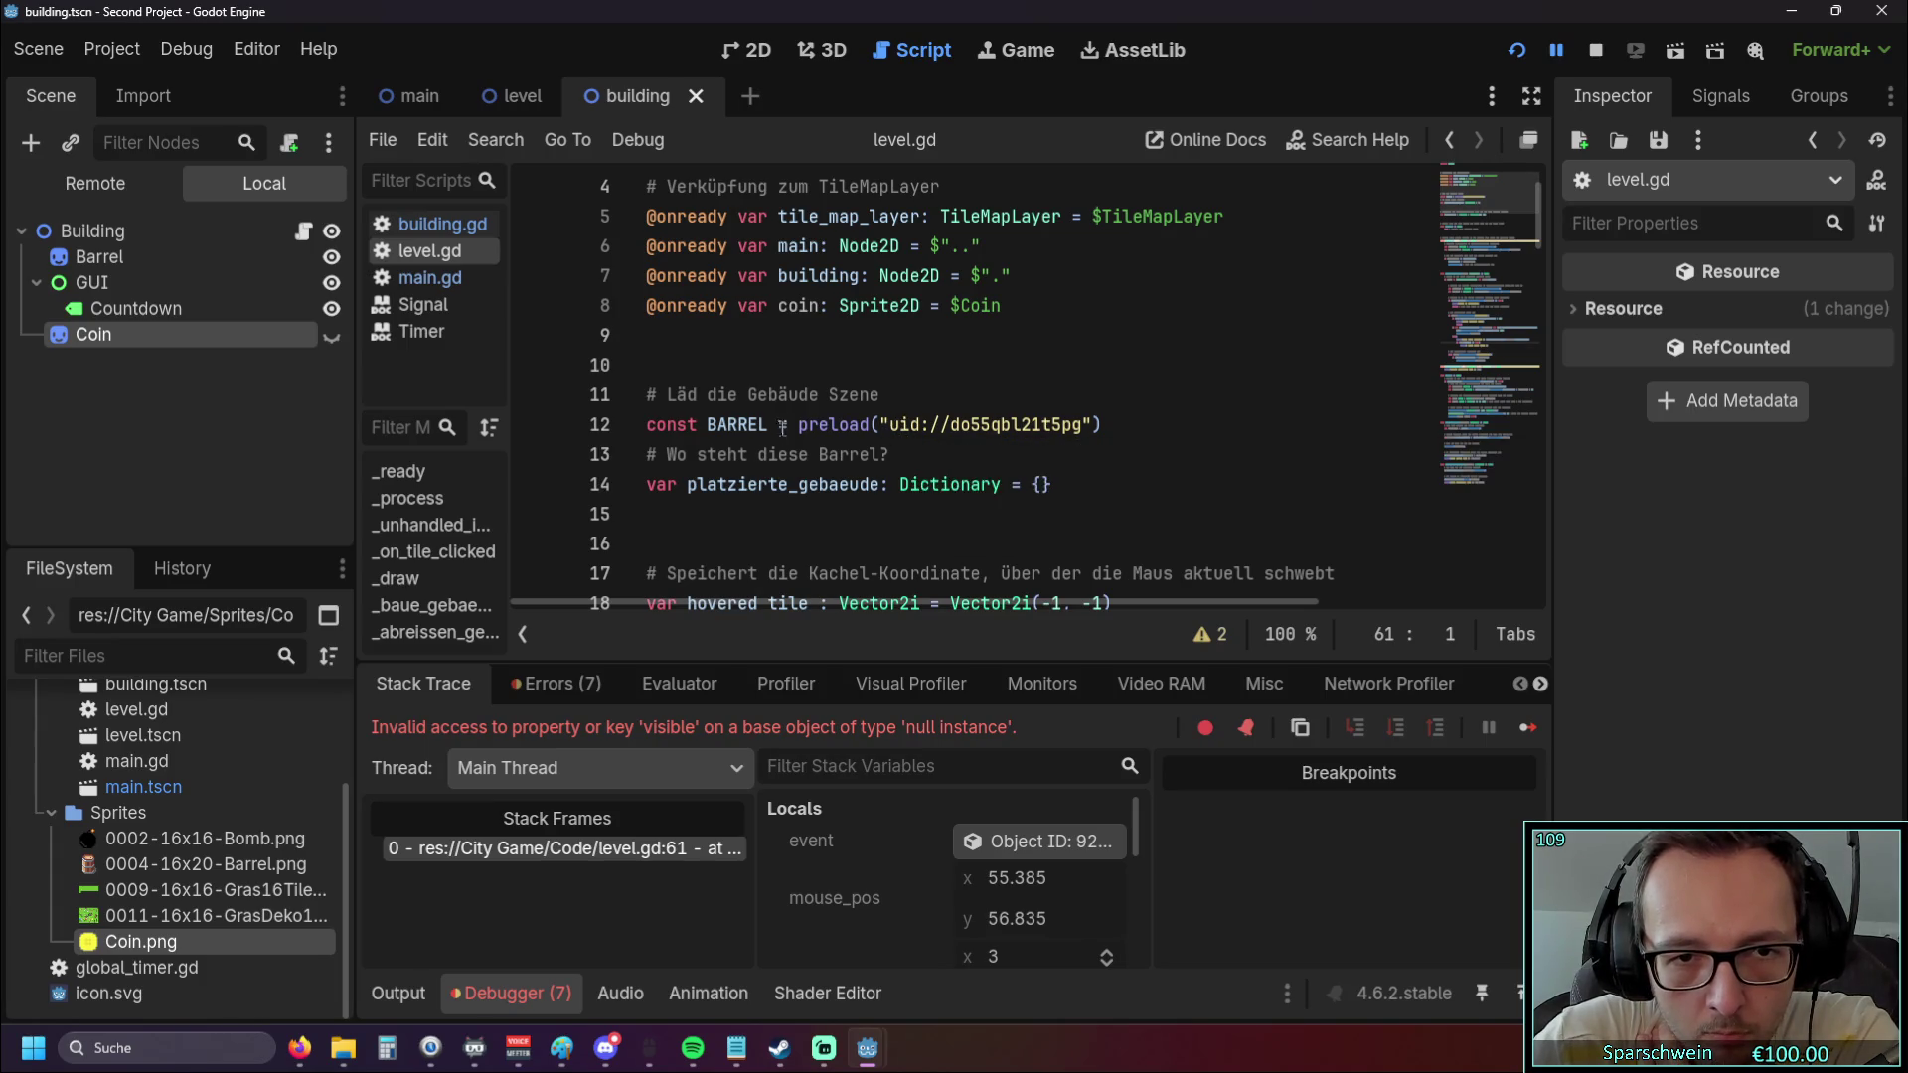
left_click(893, 425)
scroll(187, 753, "up", 1)
scroll(187, 753, "up", 2)
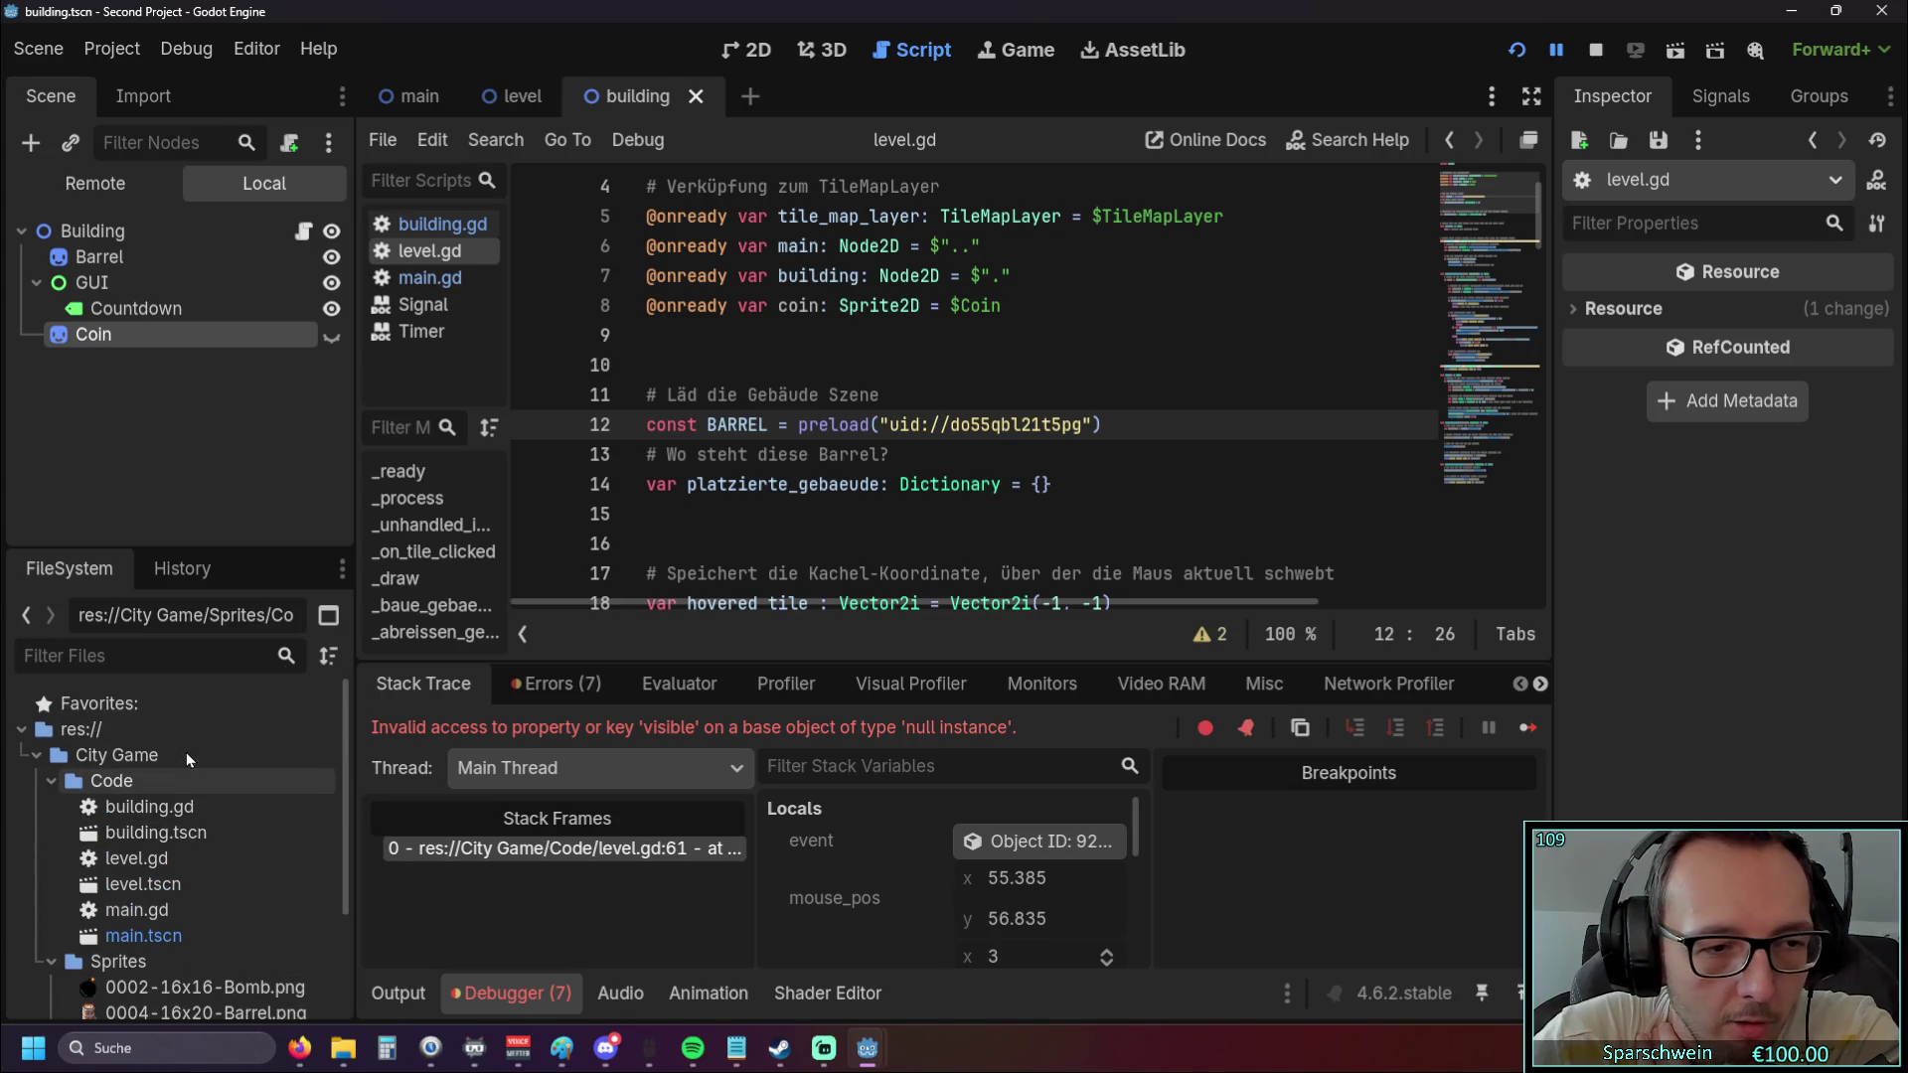
scroll(187, 753, "down", 3)
scroll(187, 749, "up", 1)
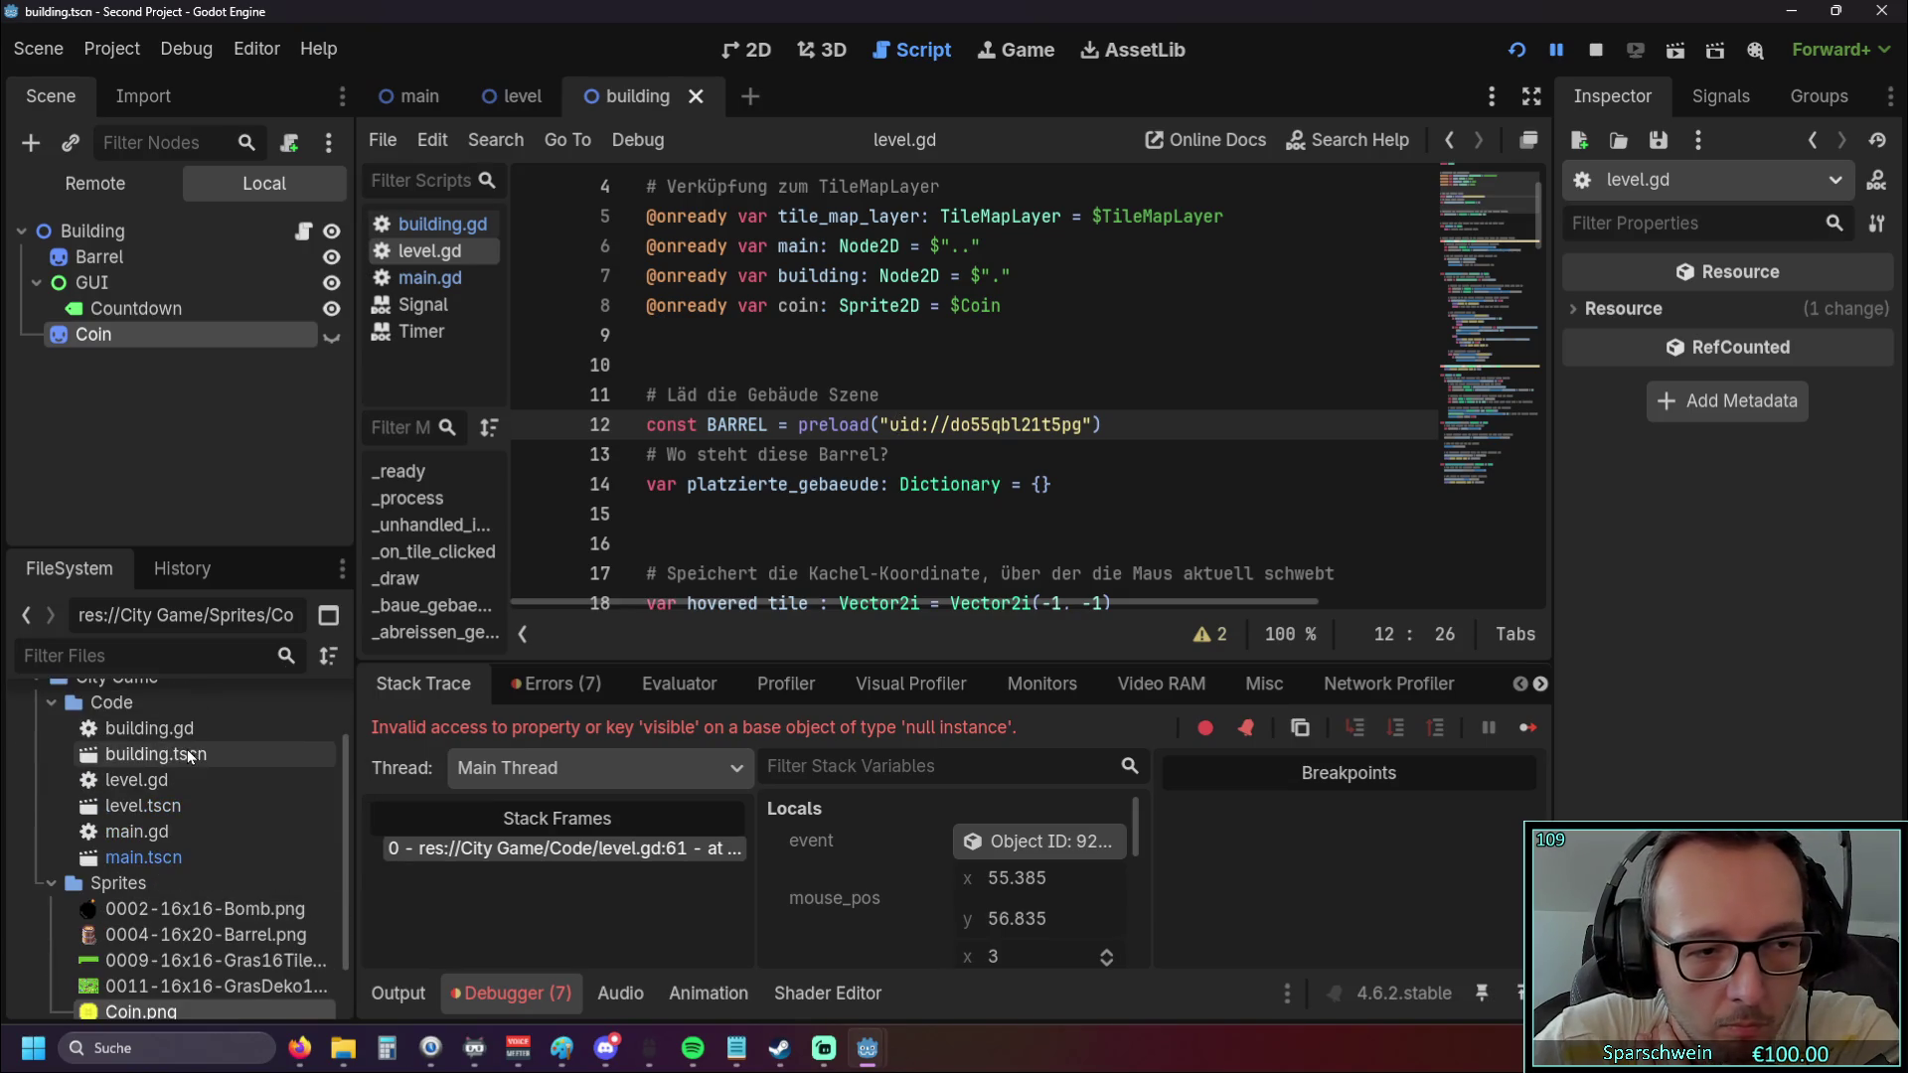
mouse_move(187, 749)
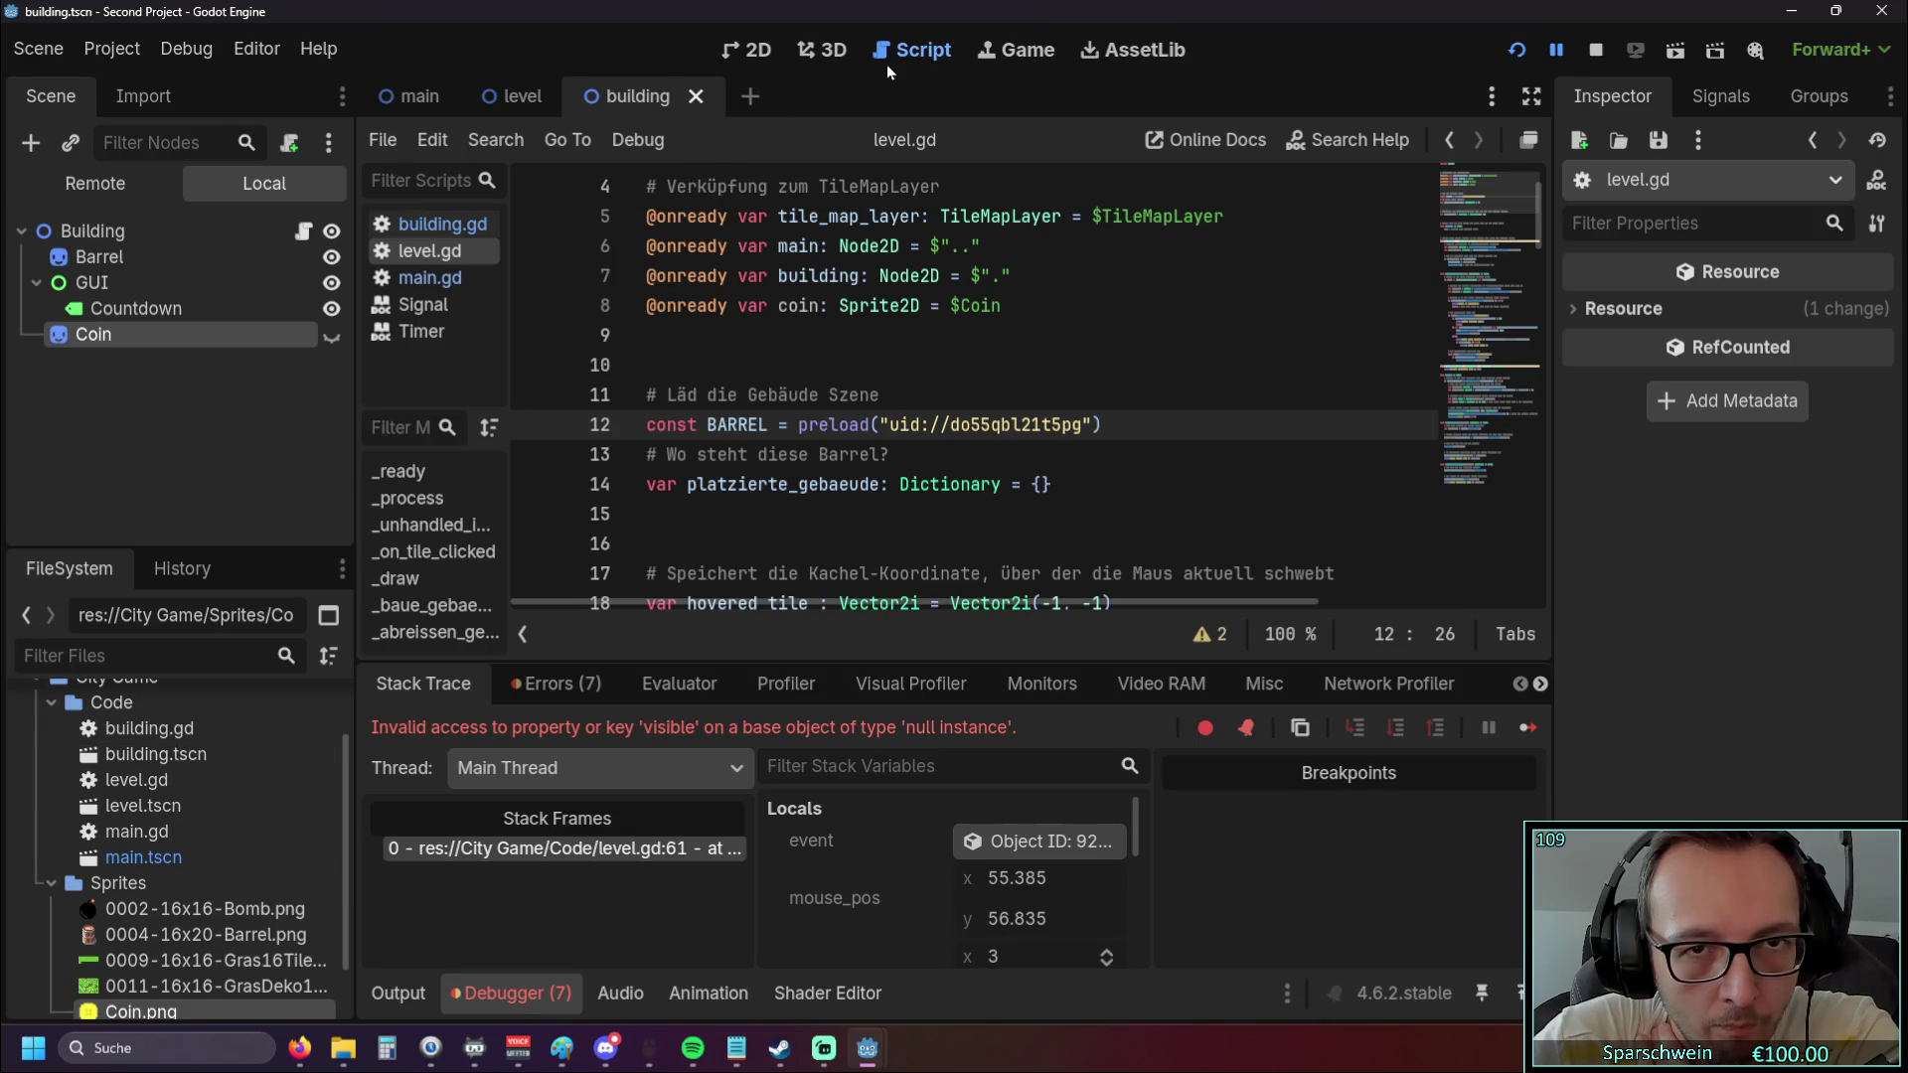
left_click(758, 50)
left_click(924, 52)
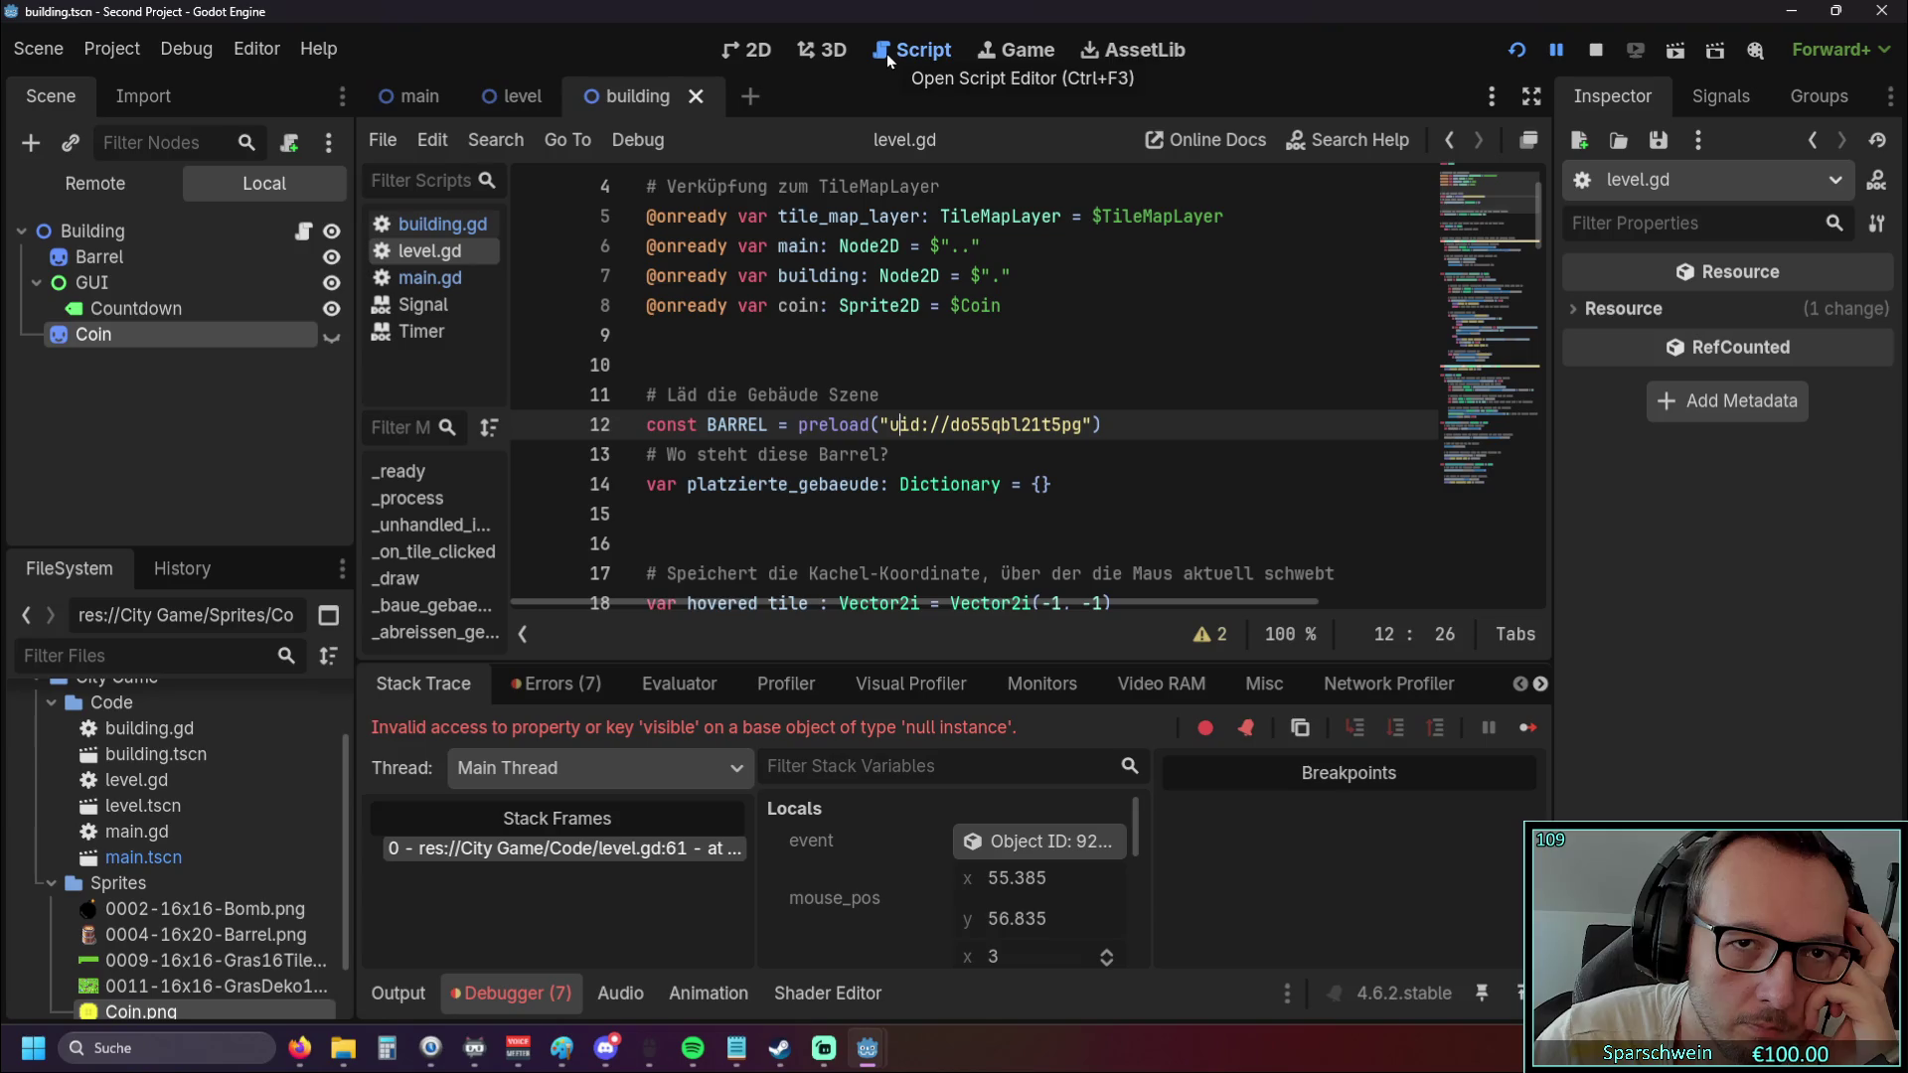
left_click(395, 227)
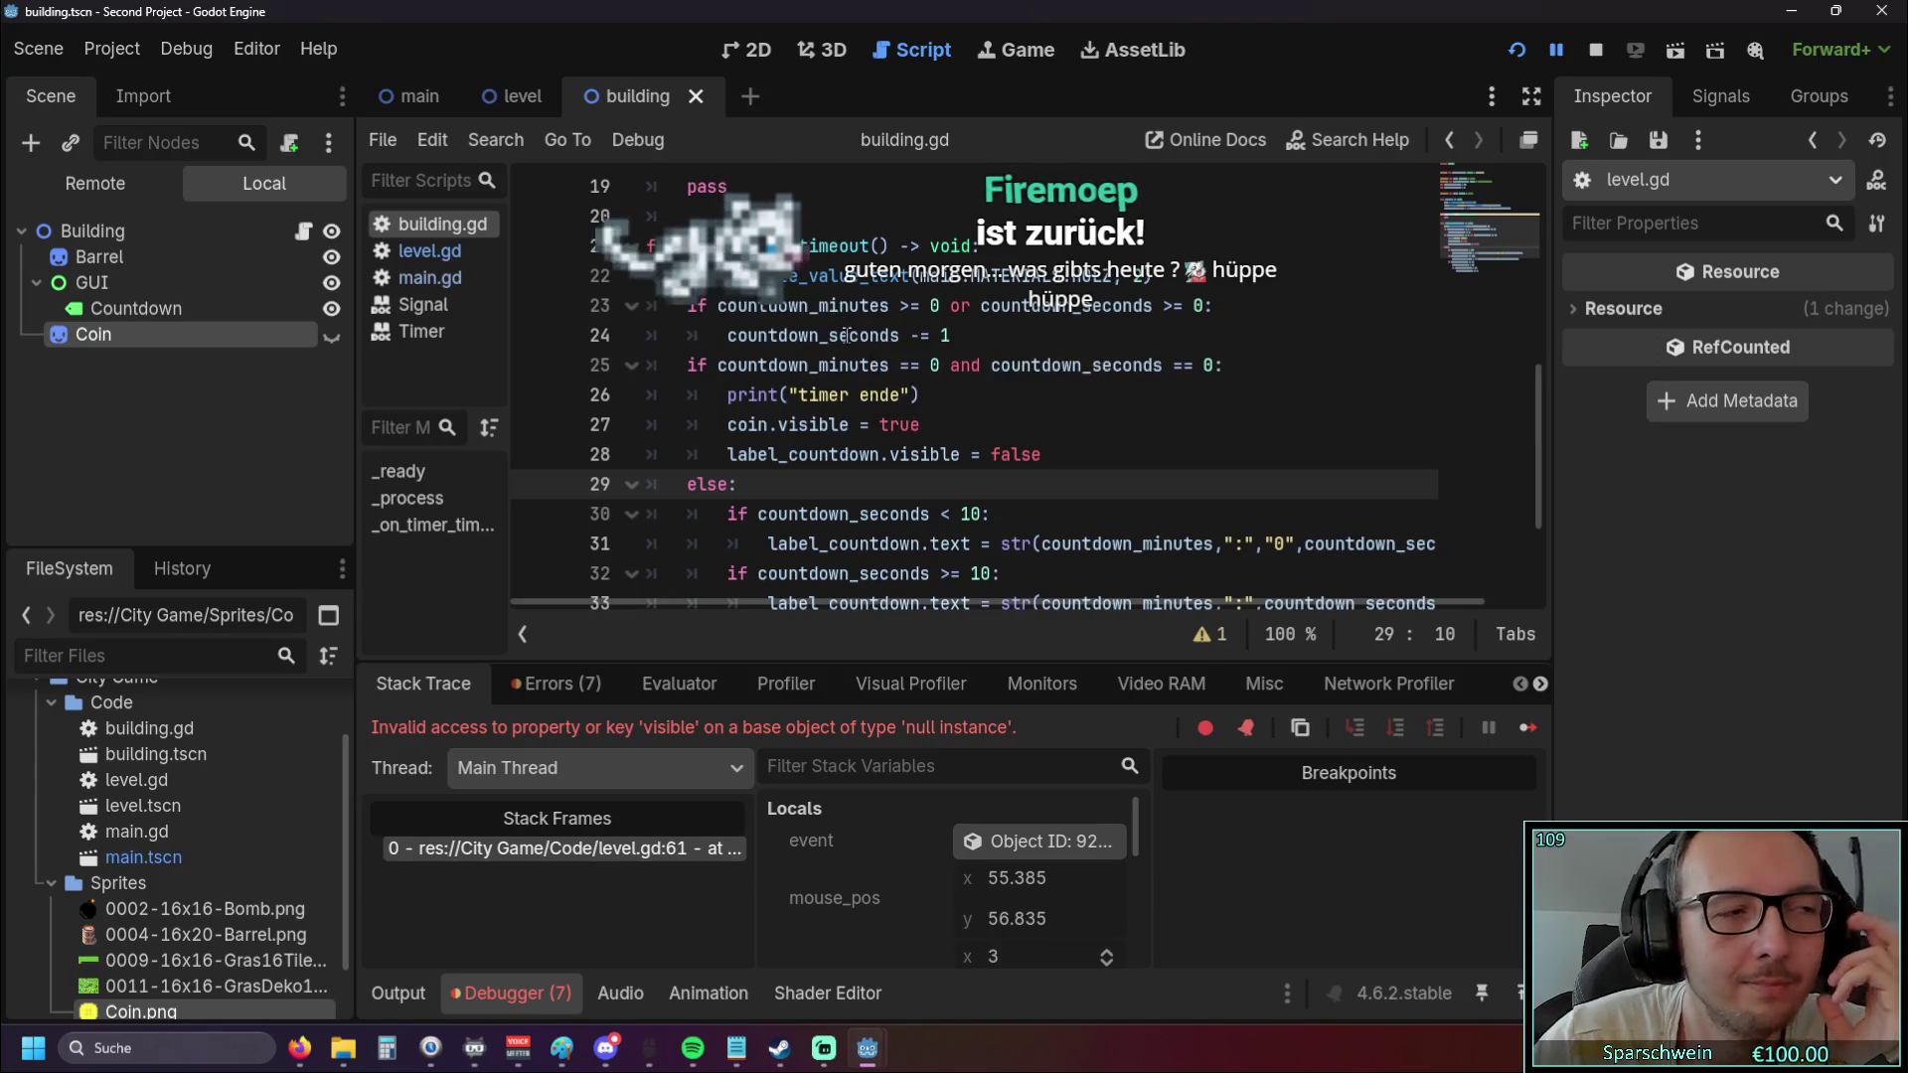
mouse_move(842, 333)
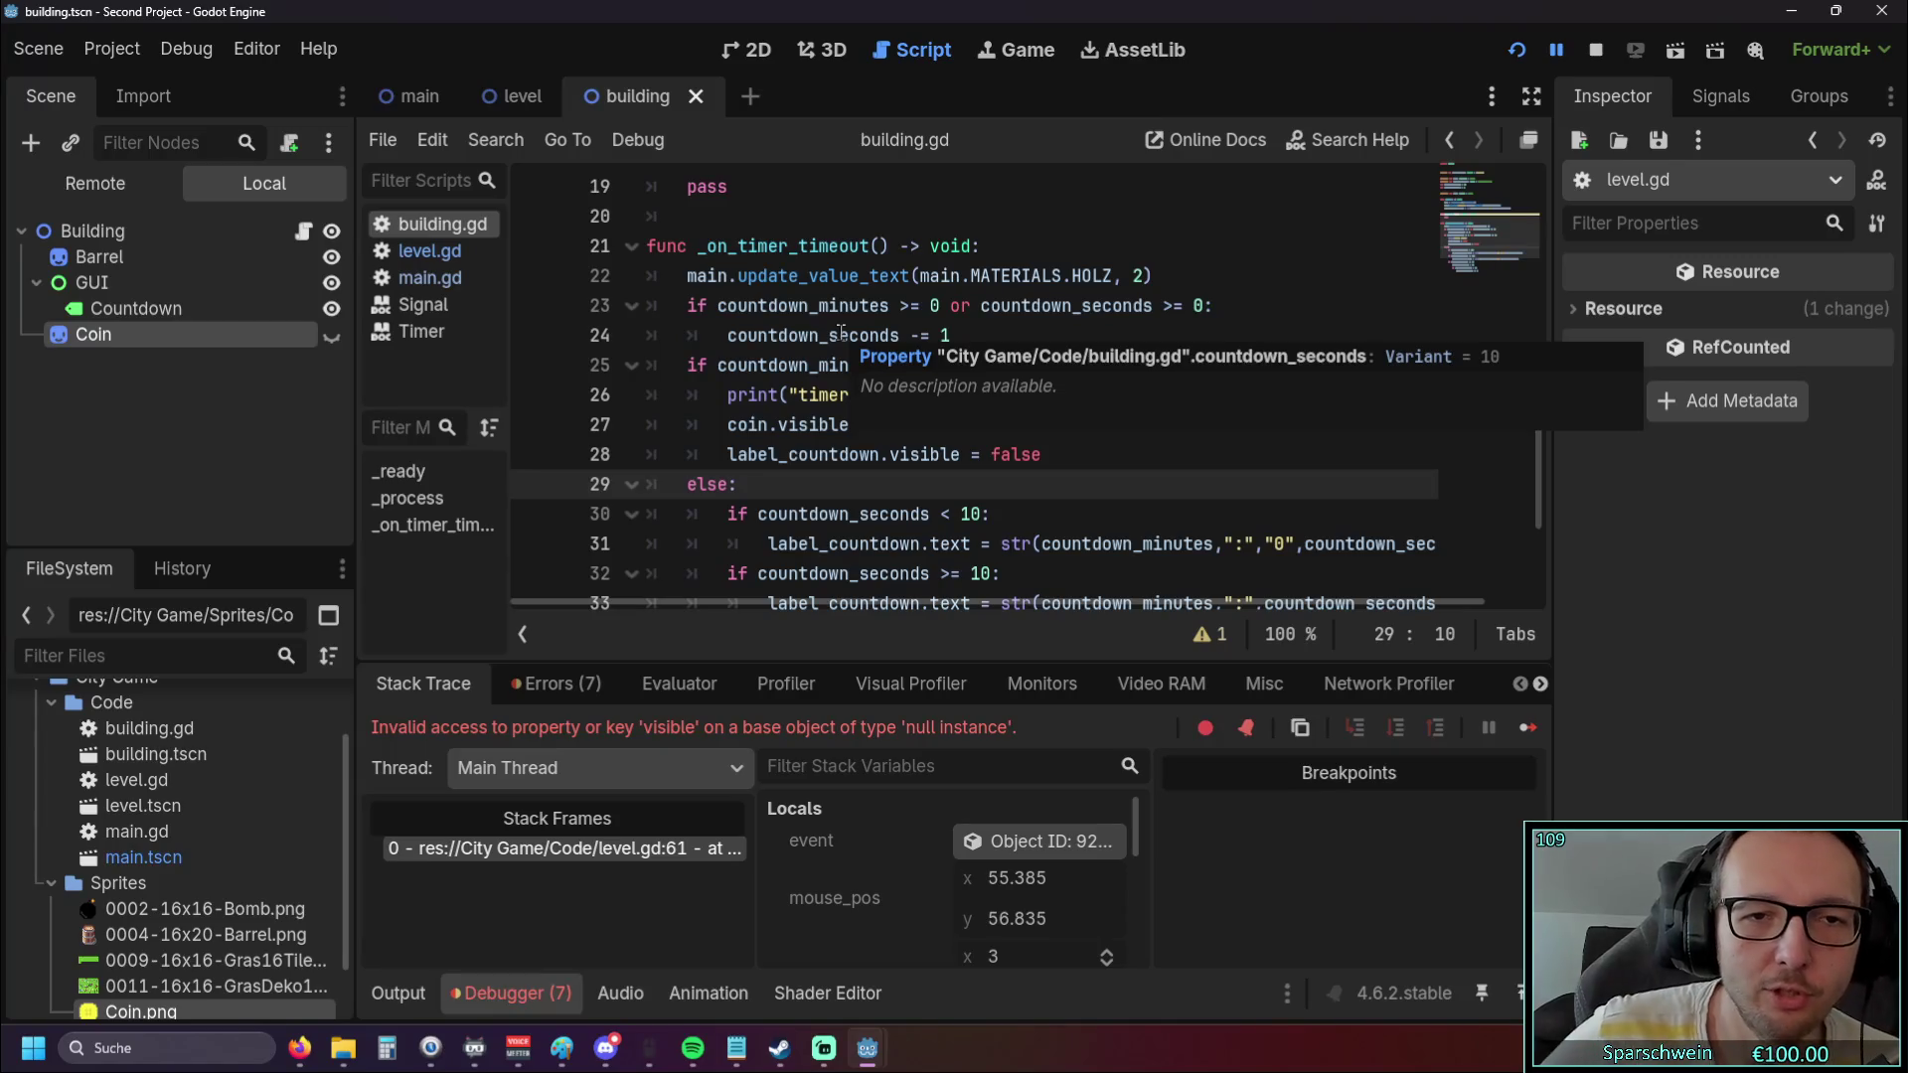
left_click(429, 250)
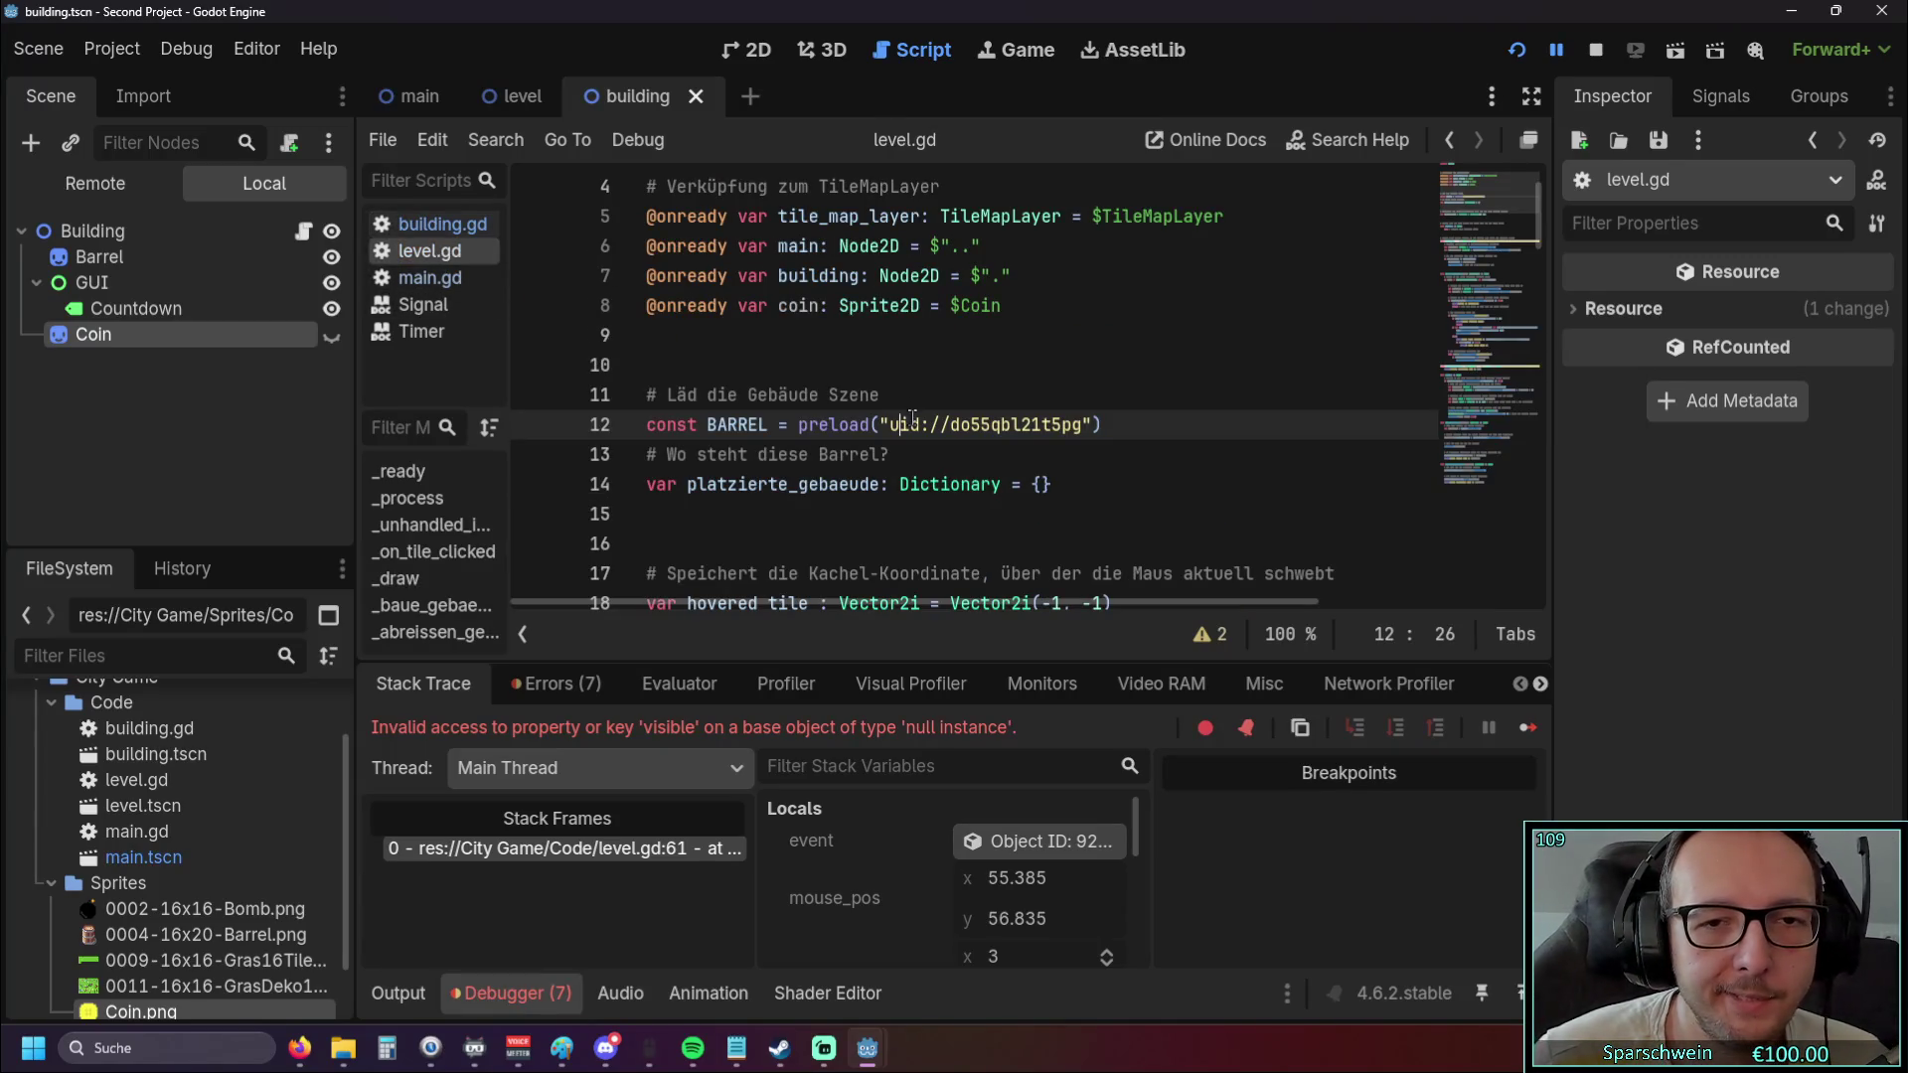
scroll(912, 418, "down", 1)
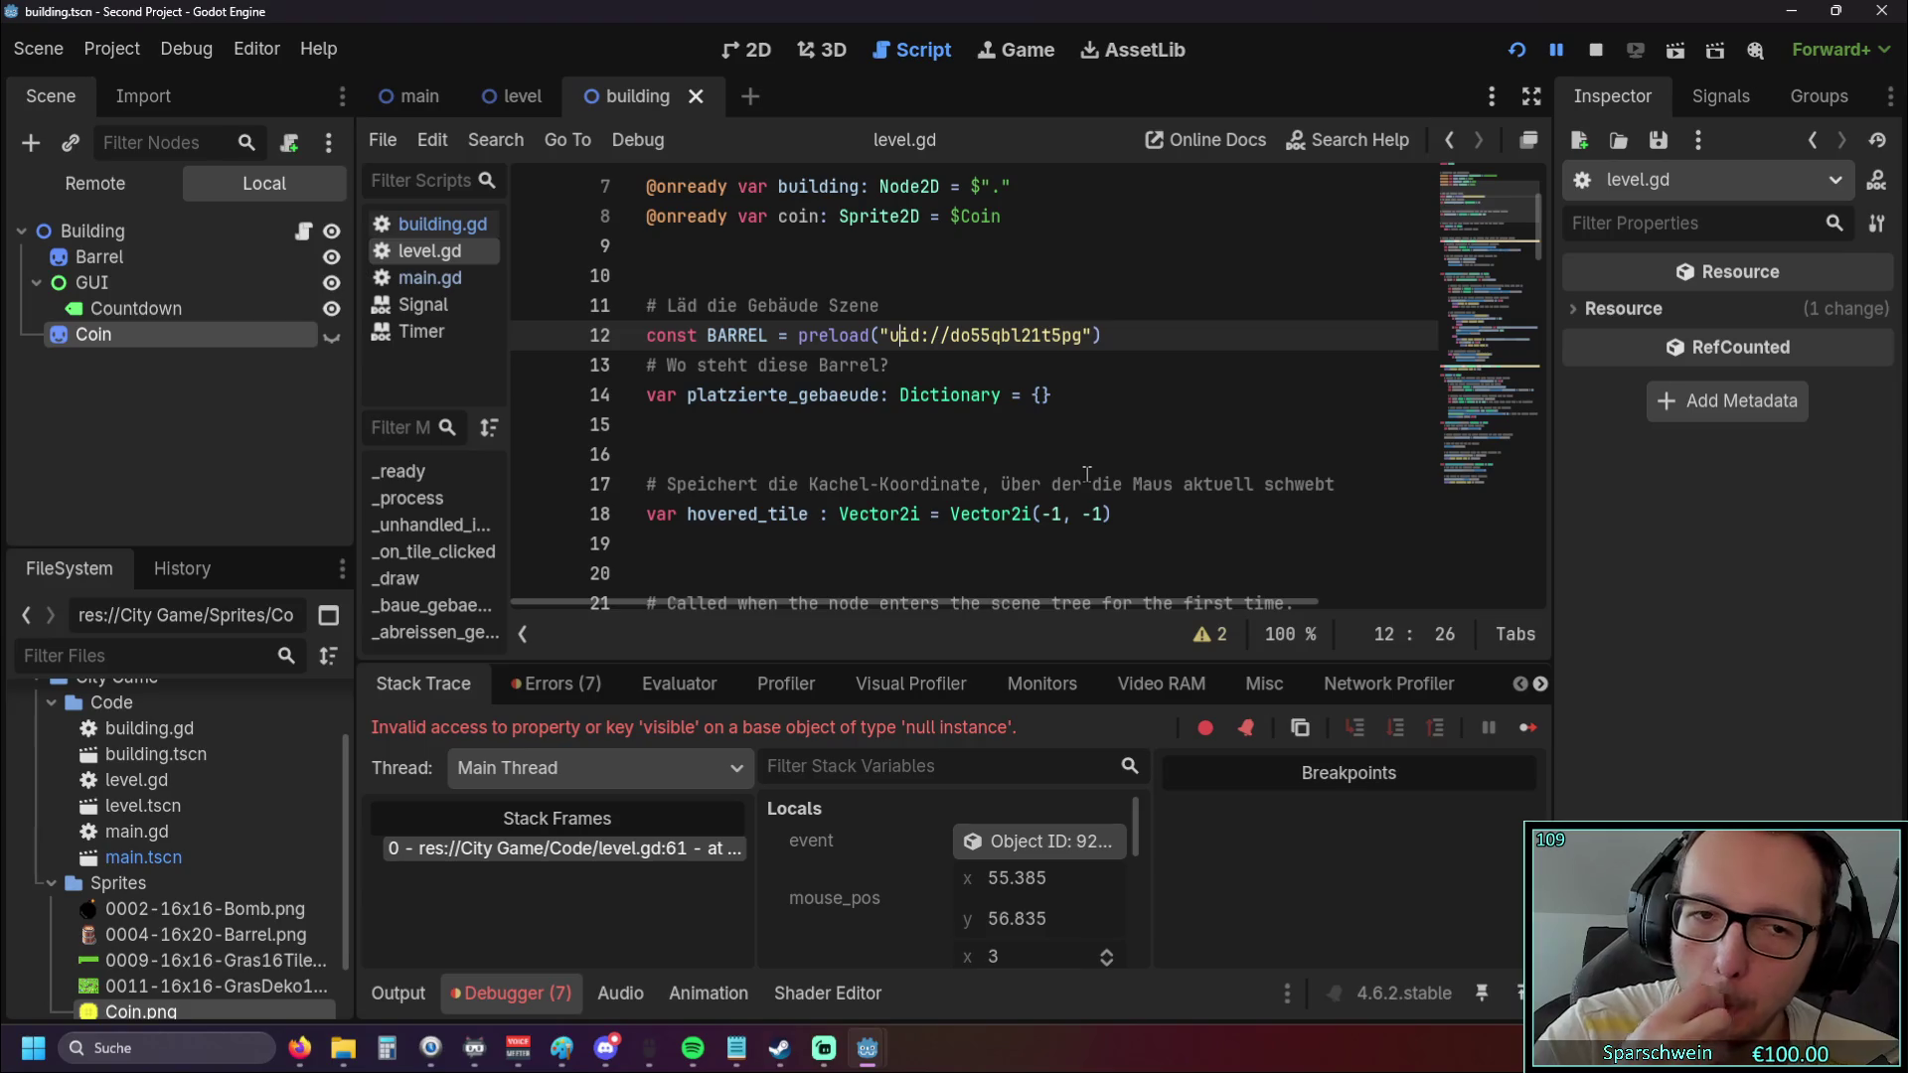
scroll(1005, 405, "up", 2)
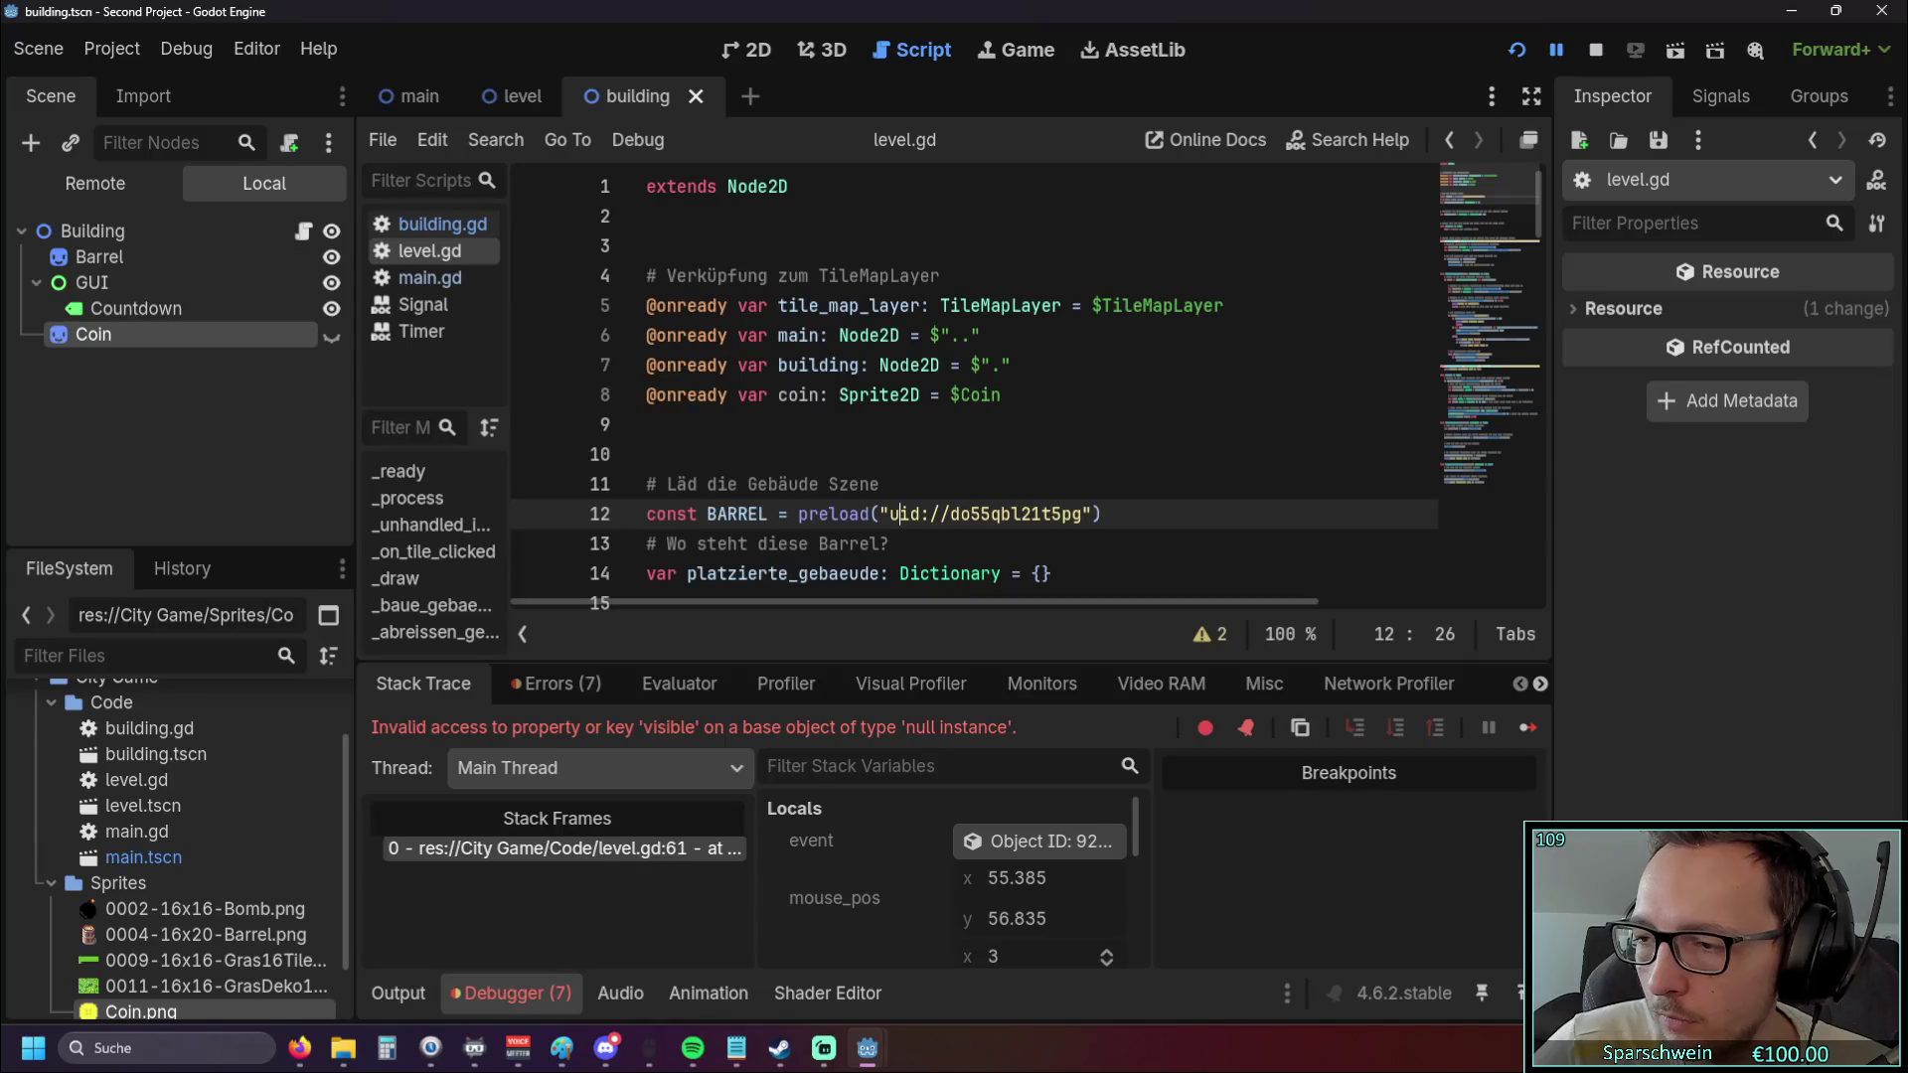
scroll(940, 473, "down", 2)
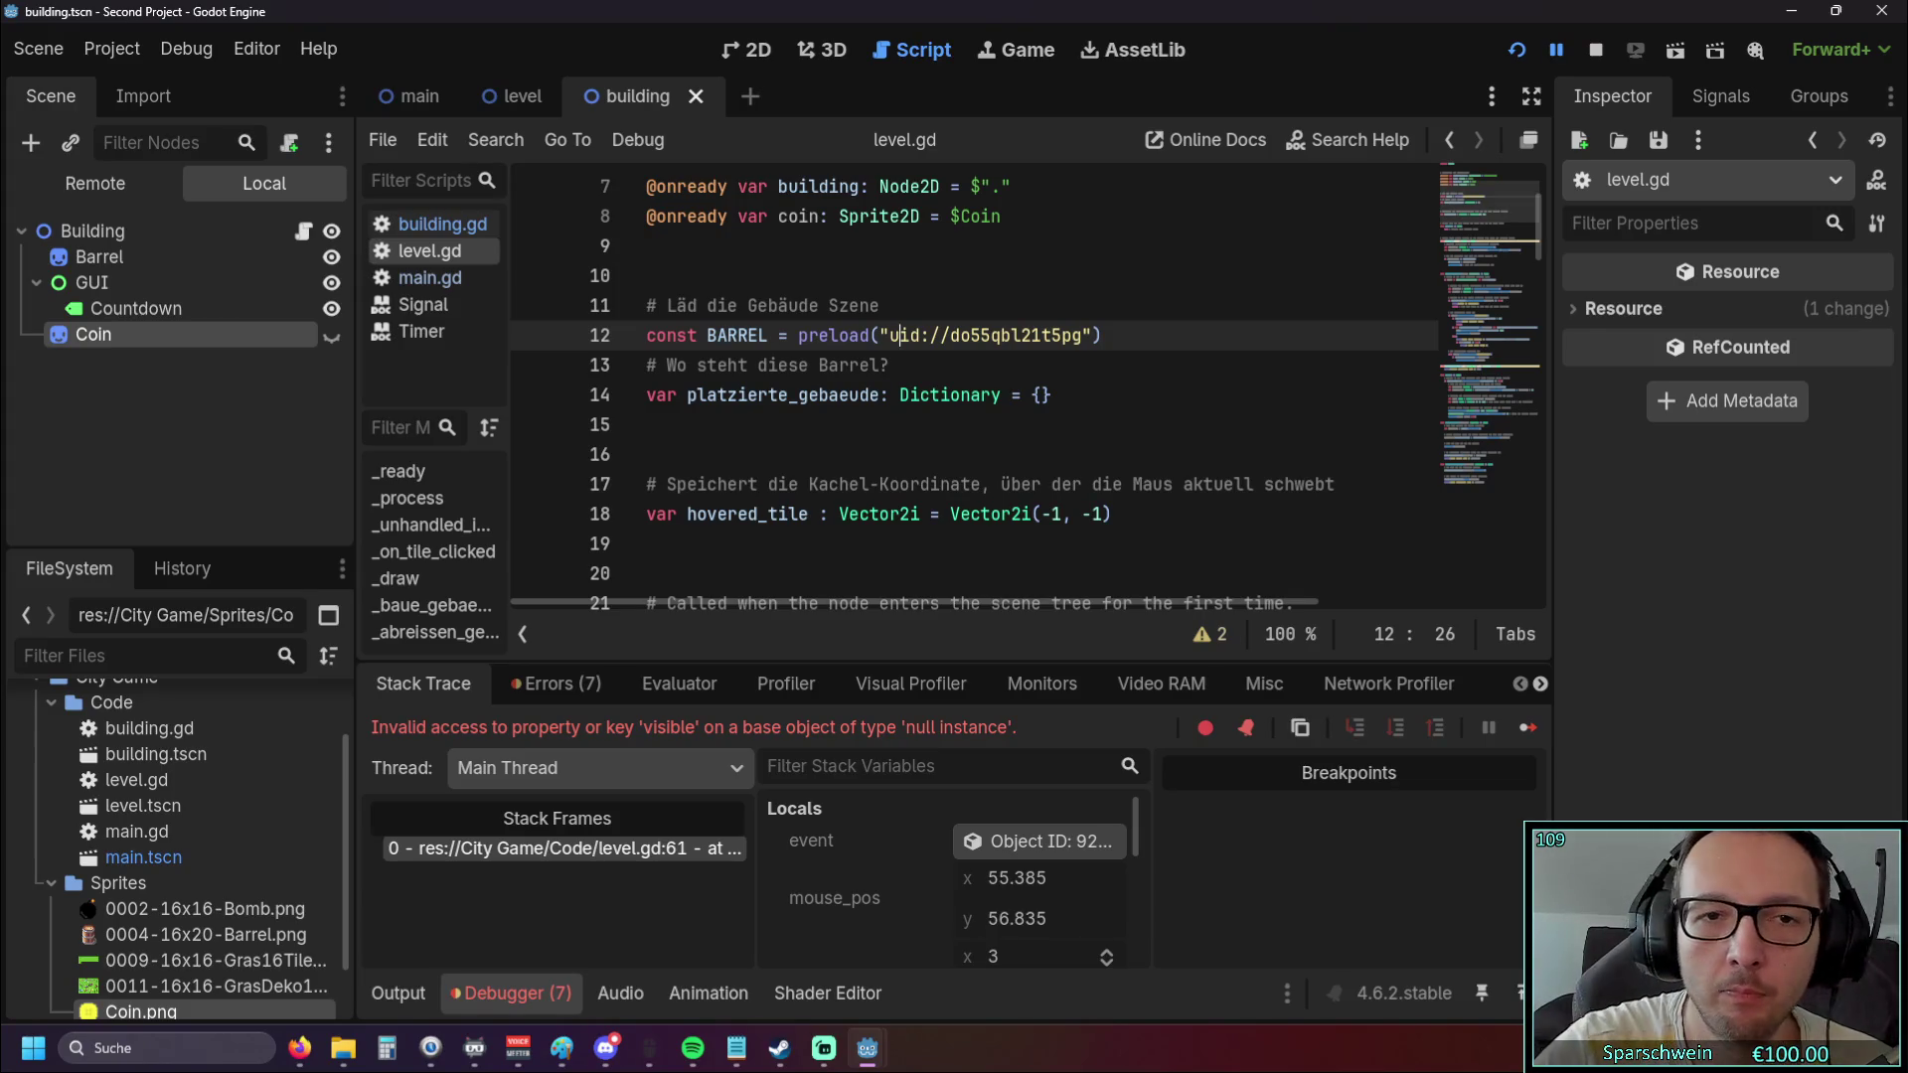
scroll(889, 413, "up", 2)
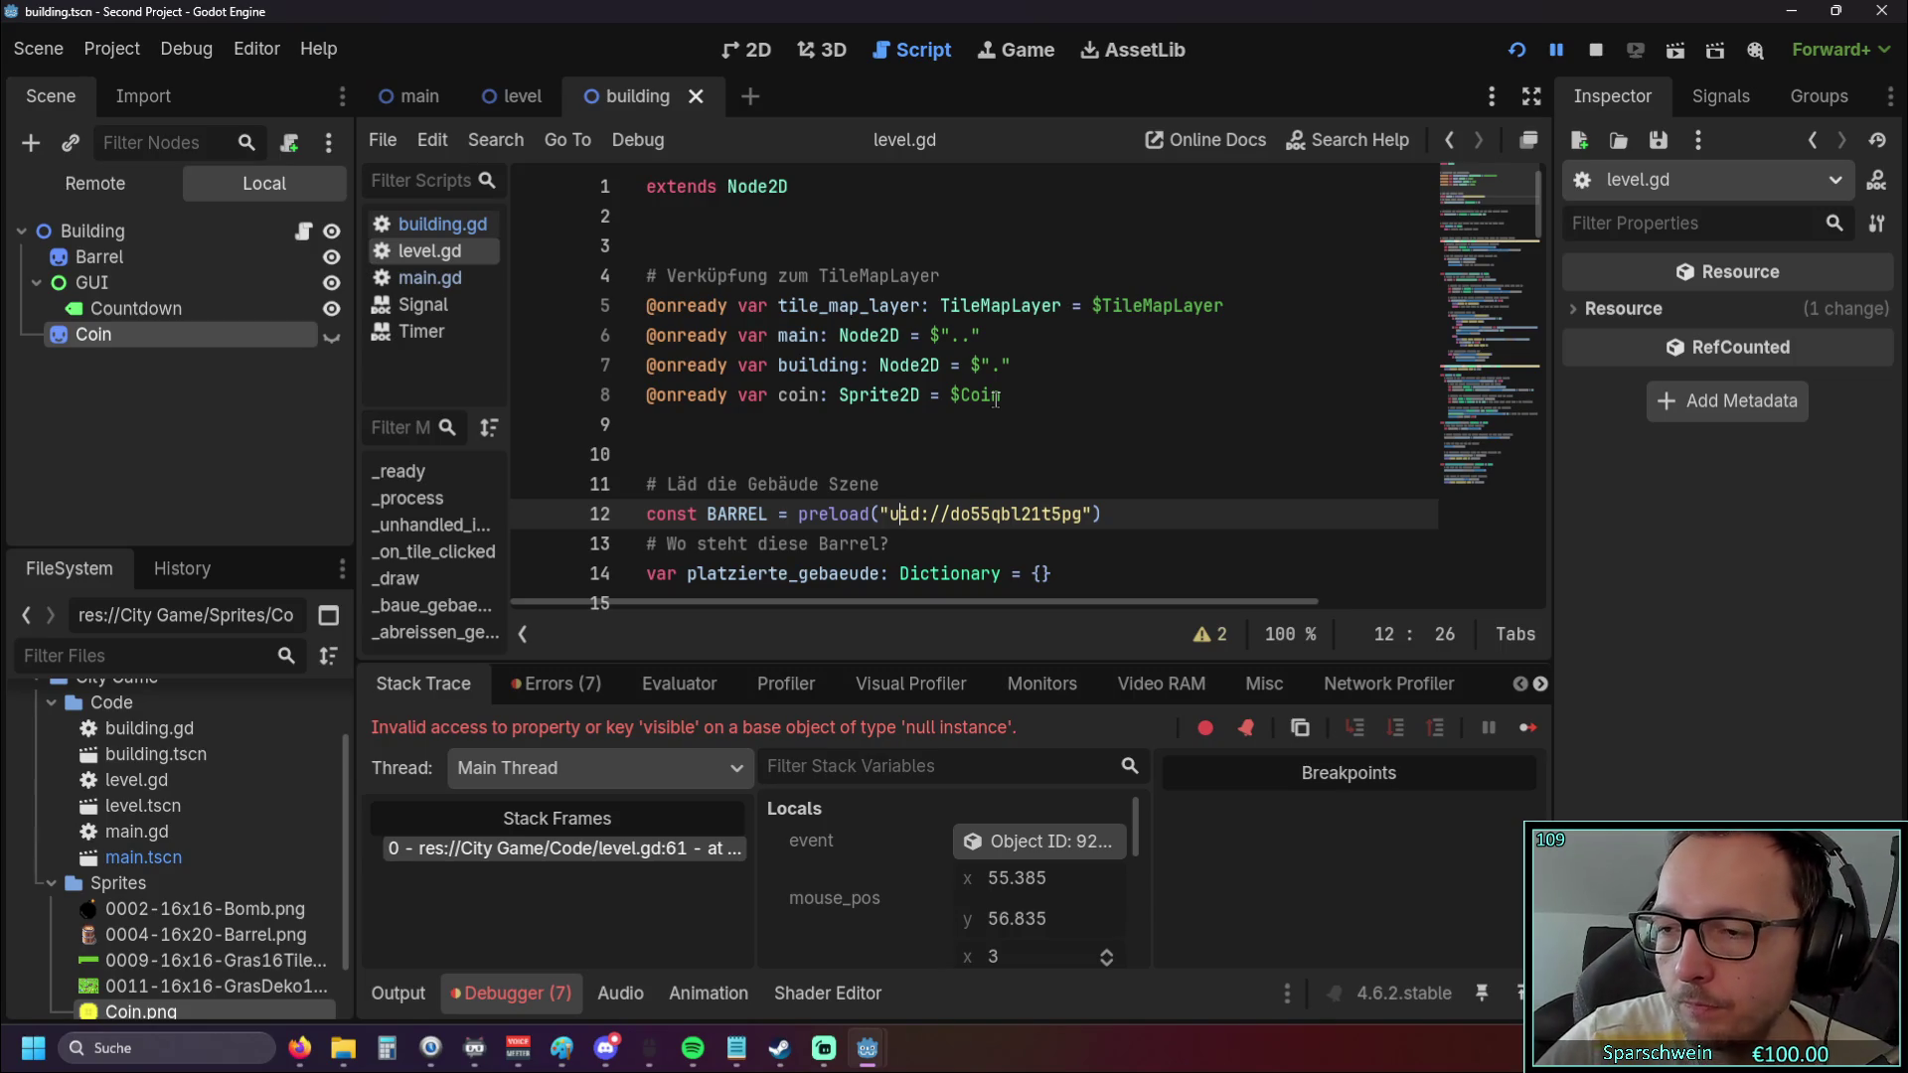
scroll(954, 425, "down", 1)
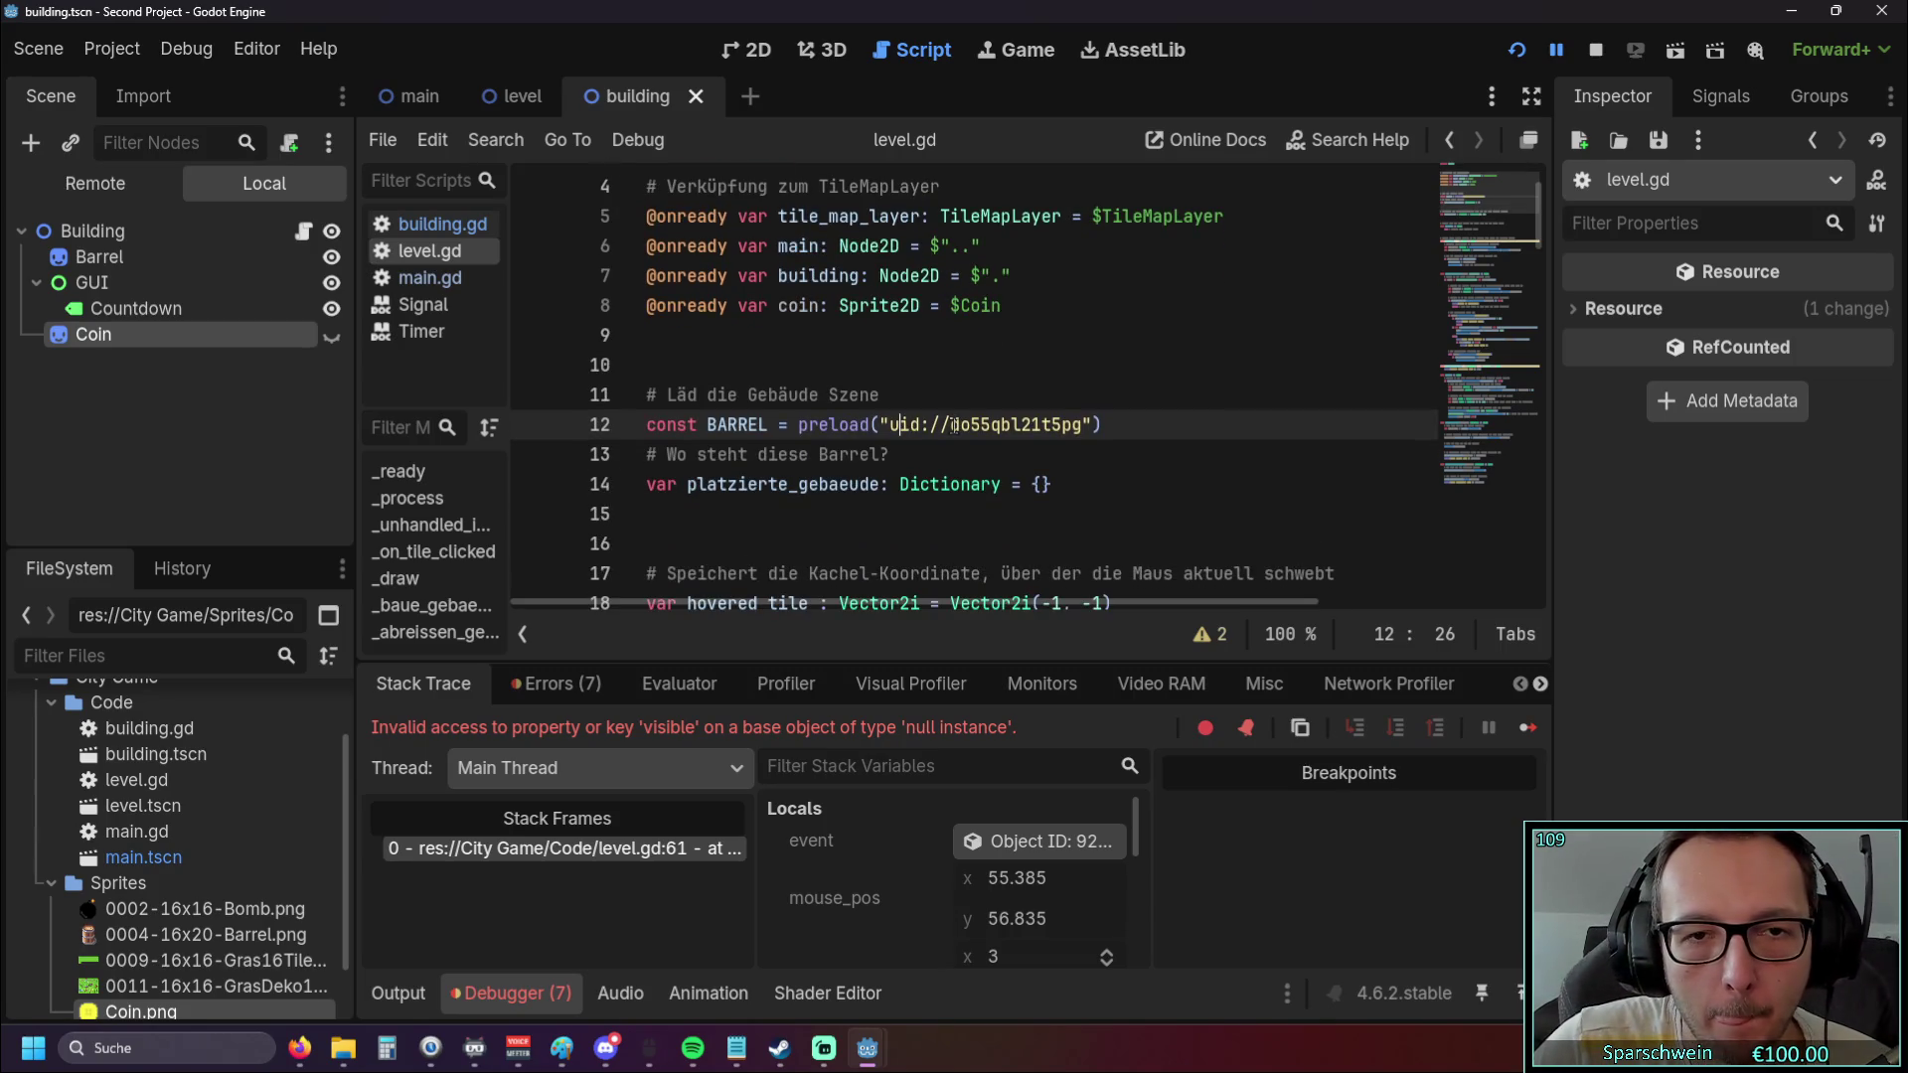
scroll(954, 426, "up", 1)
left_click_drag(1002, 394, 648, 395)
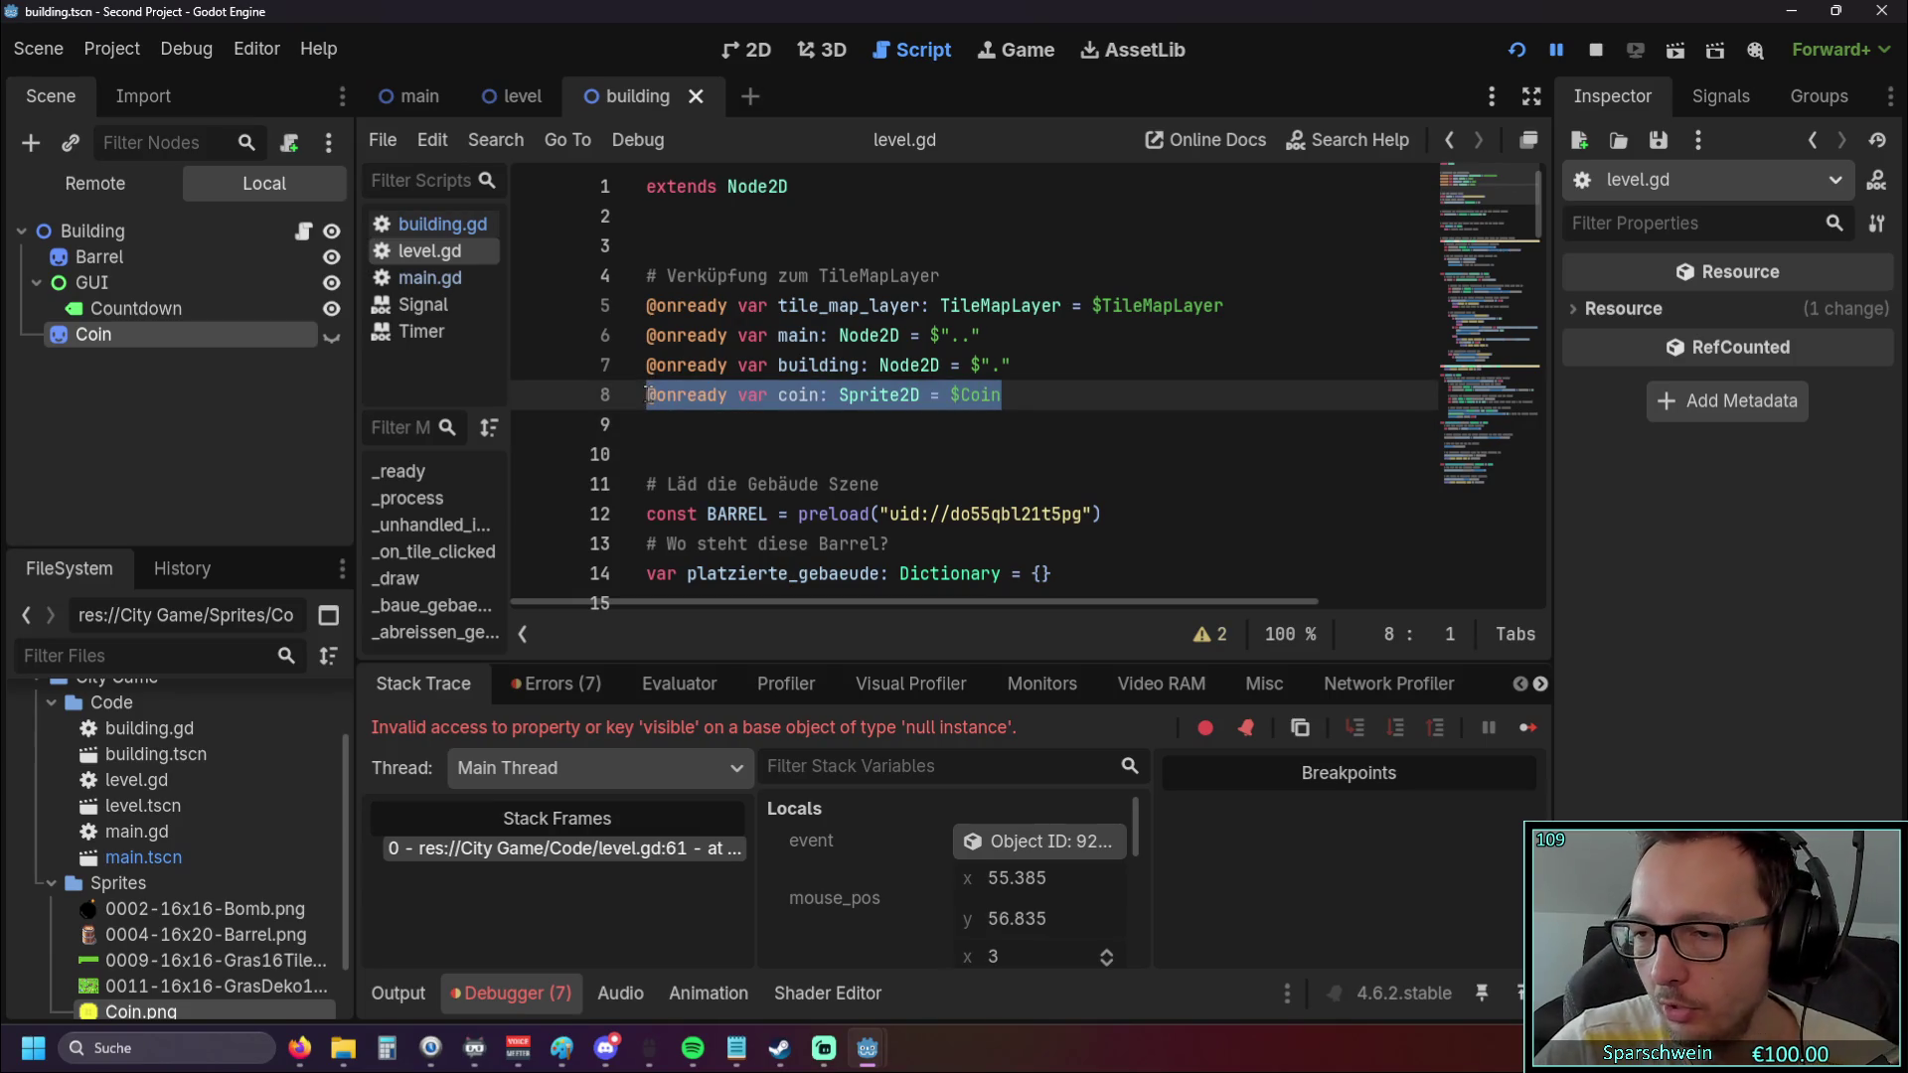
Delete the onready coin Sprite2D declaration on line 8, then go down to the left-click print line.
mouse_move(1001, 395)
left_mouse_down()
mouse_move(747, 395)
mouse_move(781, 396)
left_mouse_up()
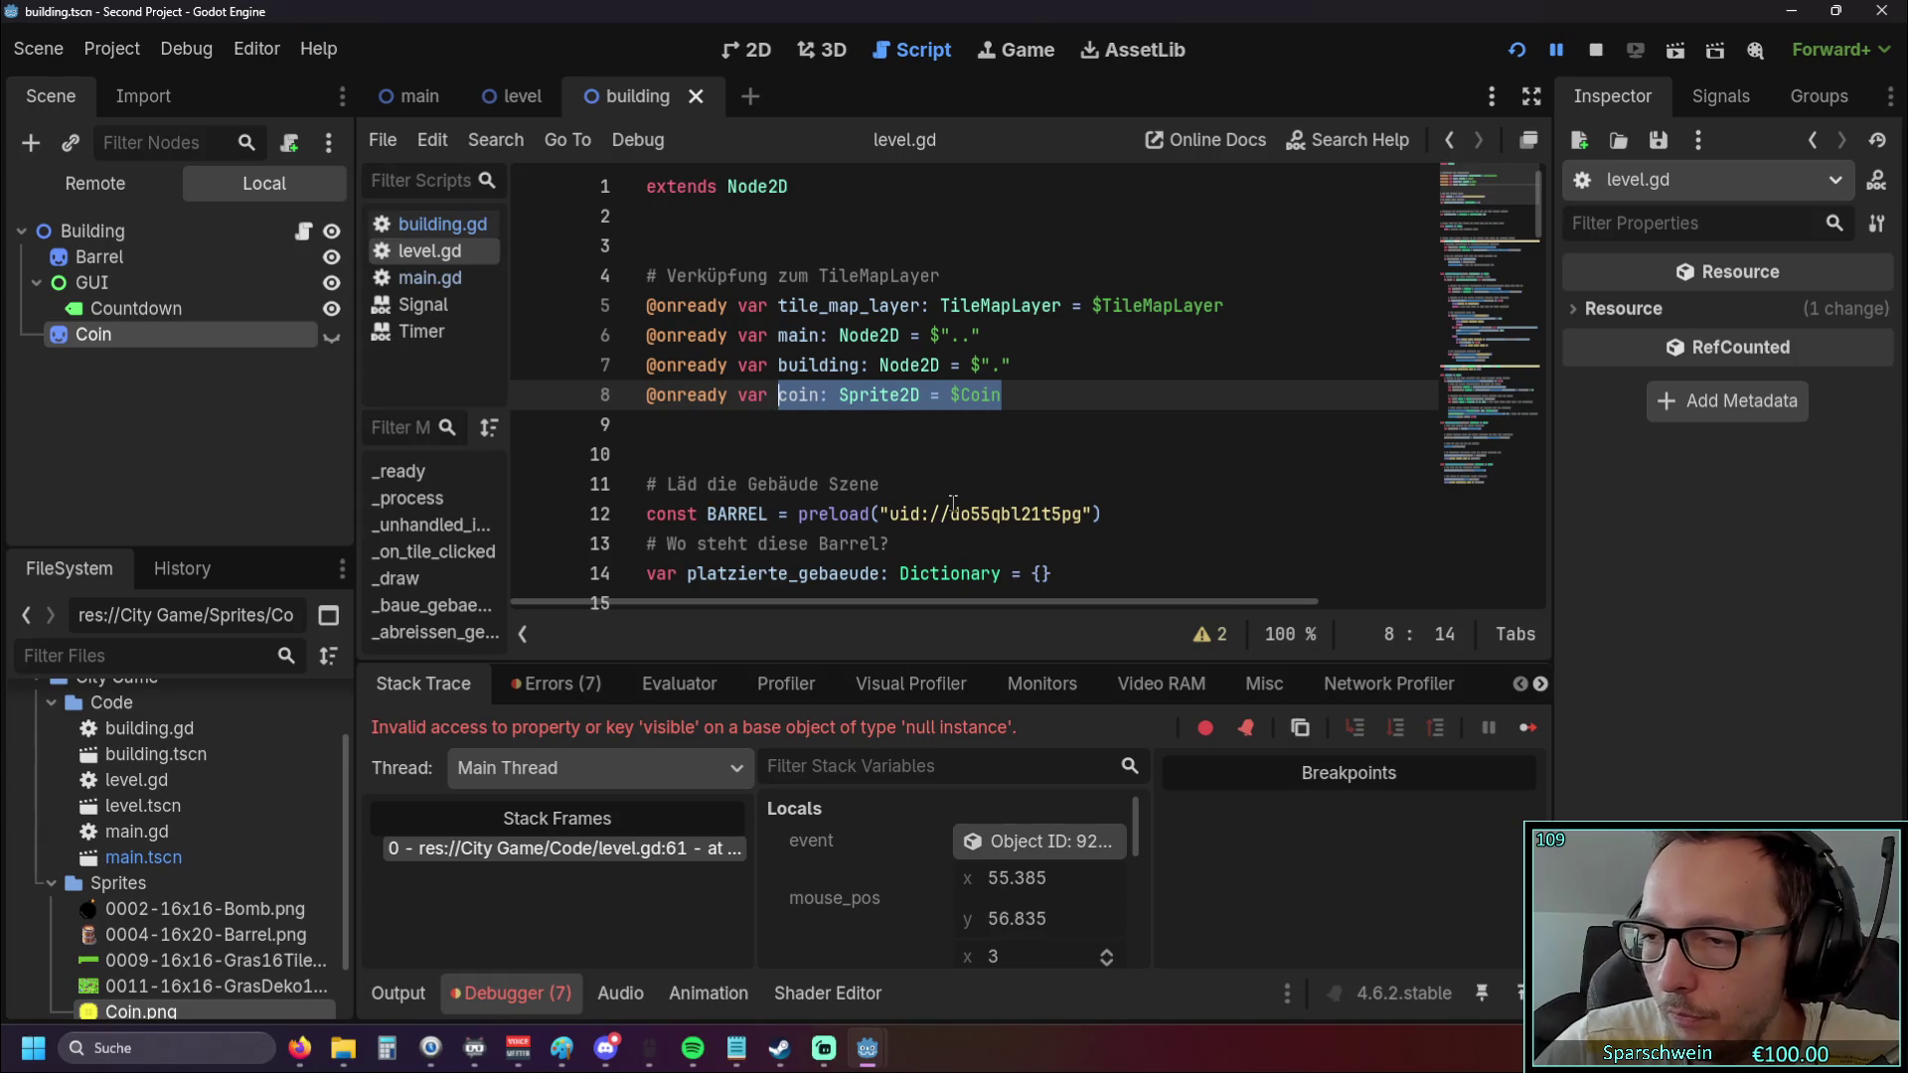
mouse_move(954, 506)
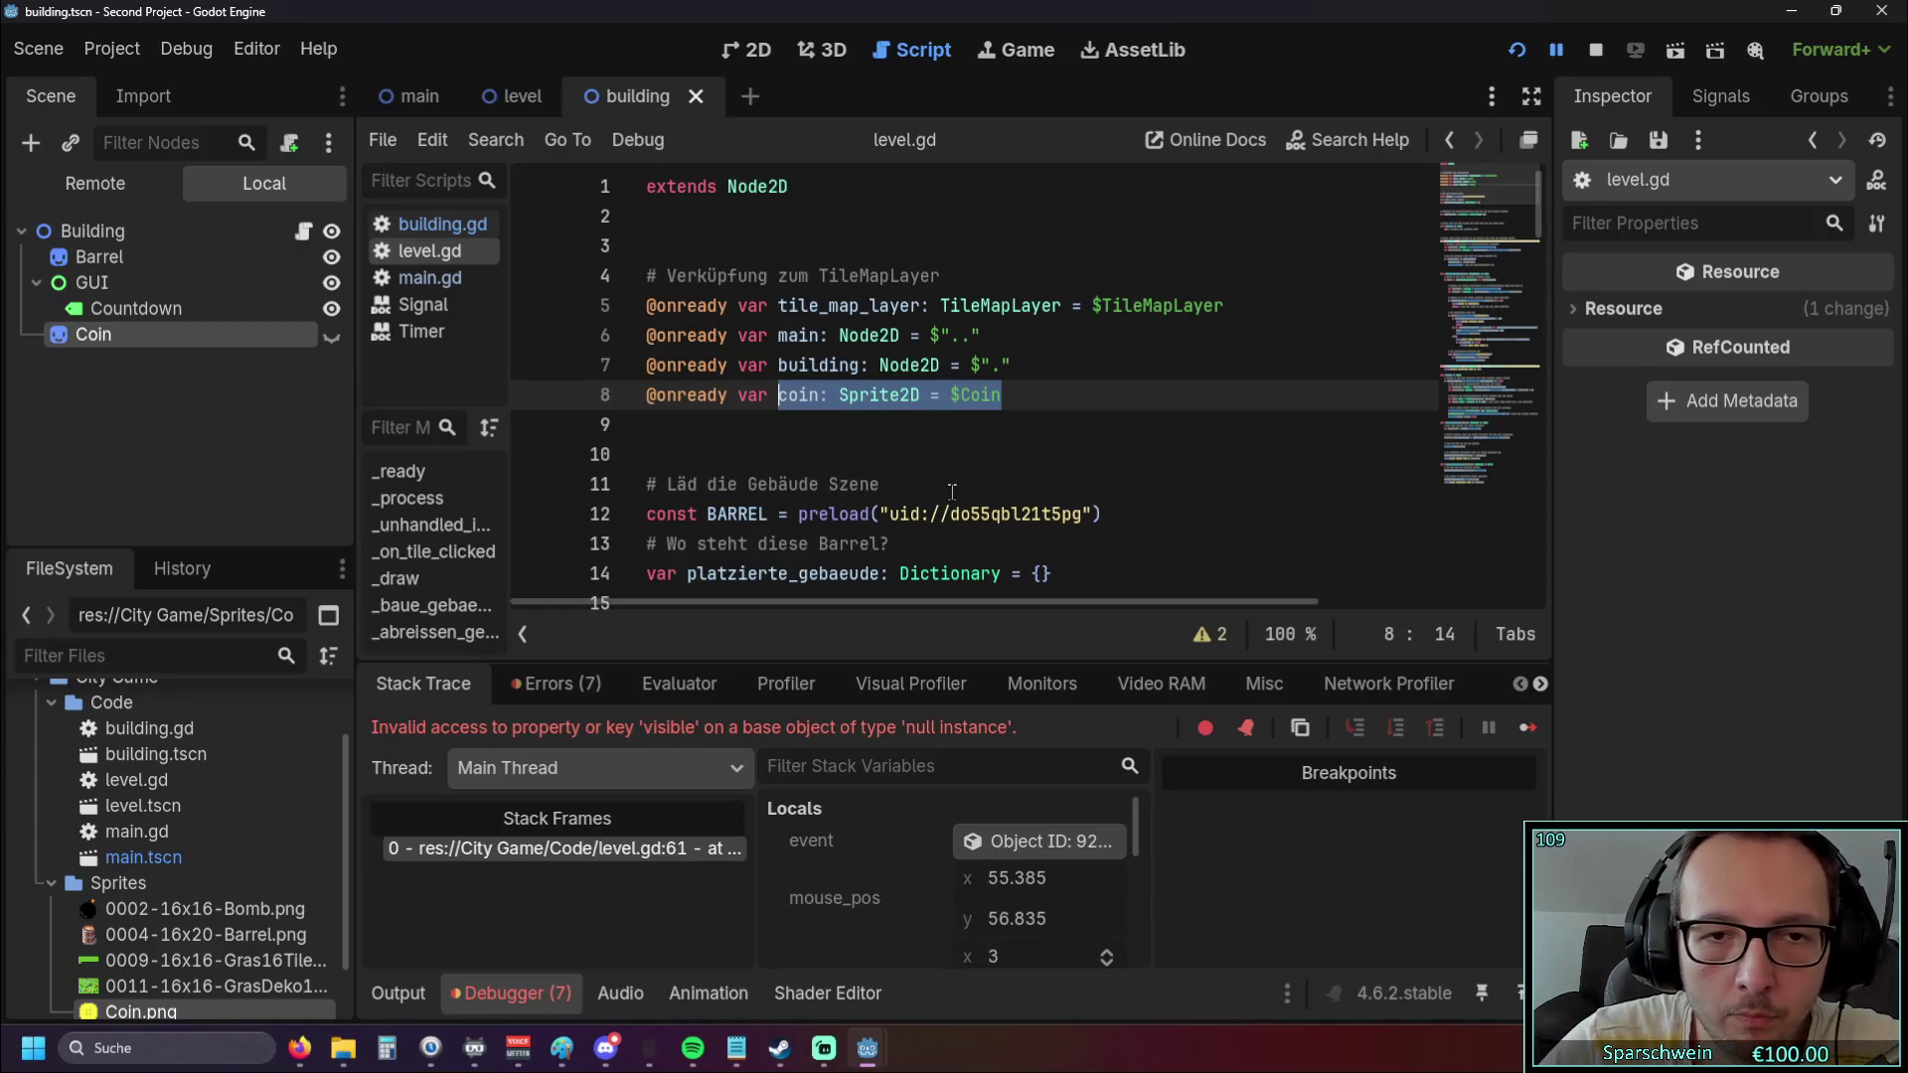
type("building:")
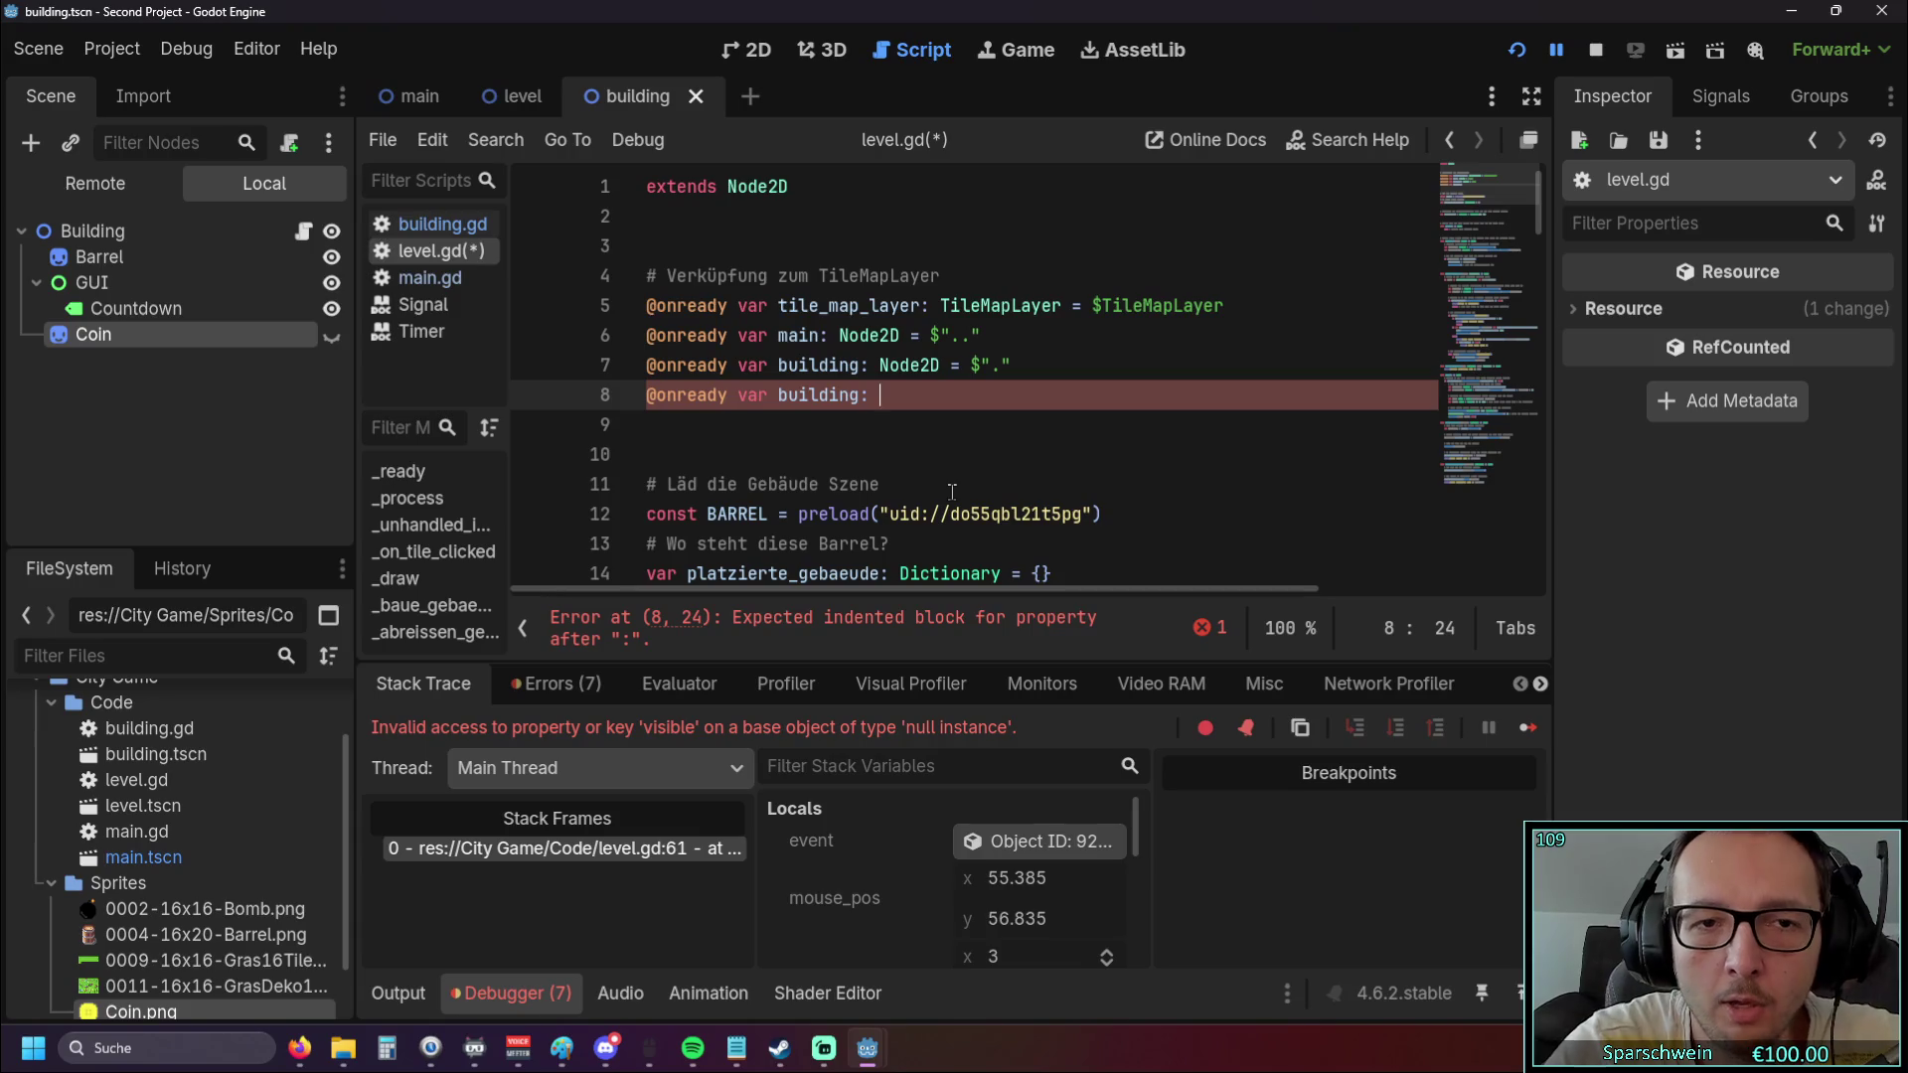
left_click_drag(879, 395, 561, 399)
key("BackSpace")
key("BackSpace")
left_click(881, 365)
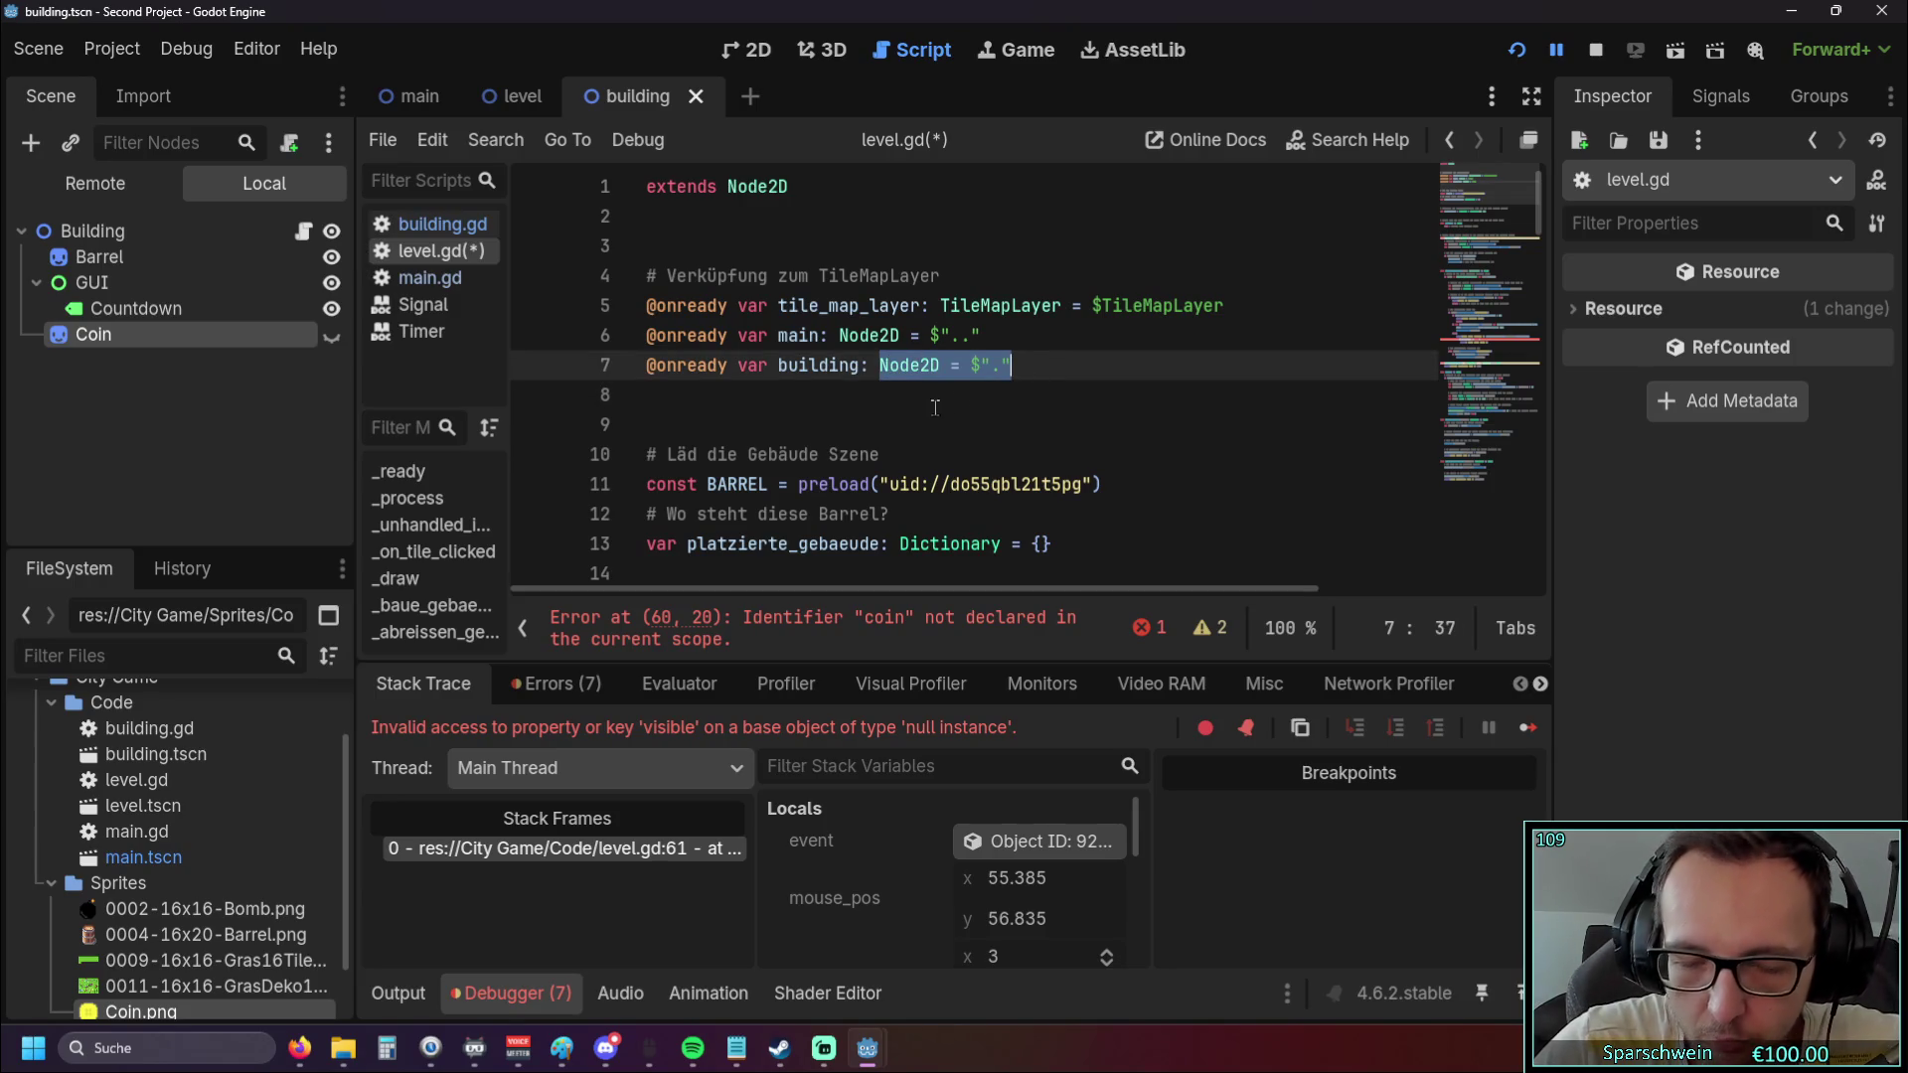
left_click(874, 406)
scroll(873, 406, "down", 14)
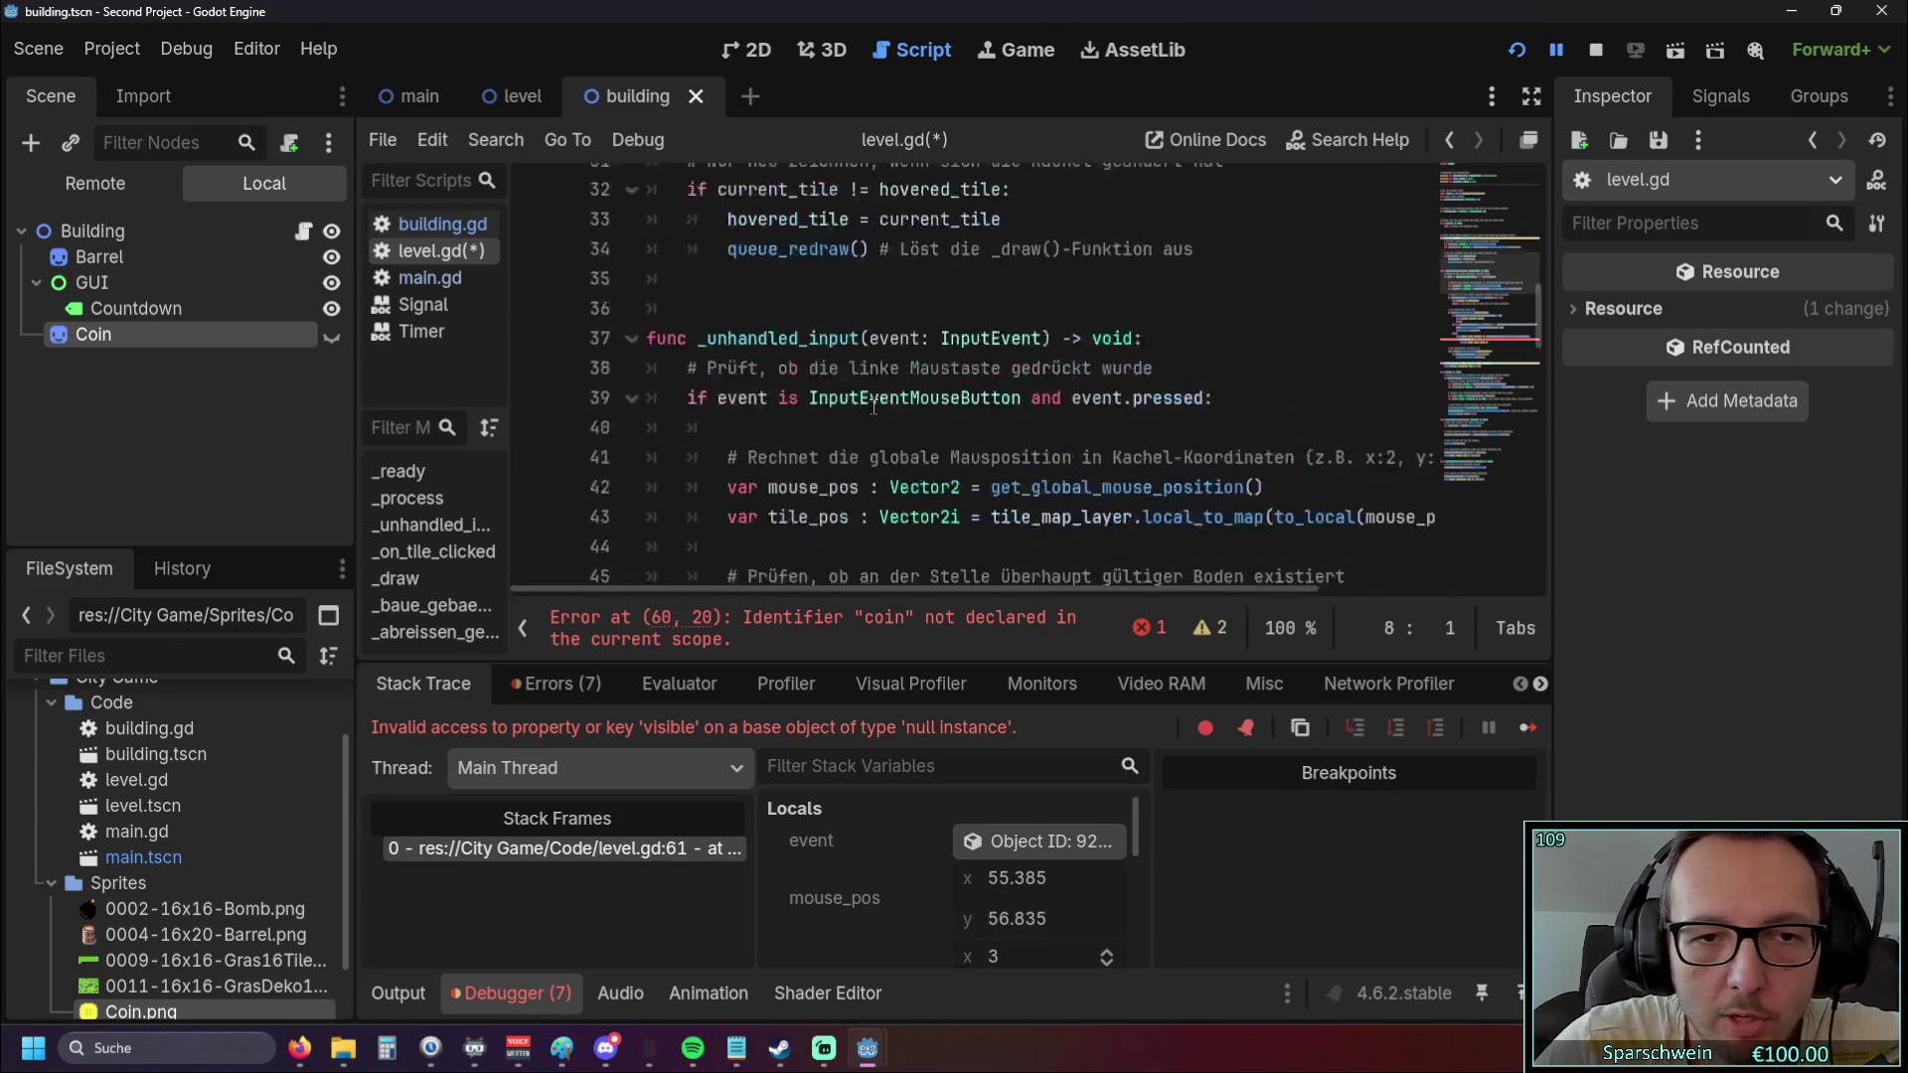
scroll(871, 408, "down", 3)
left_click(920, 455)
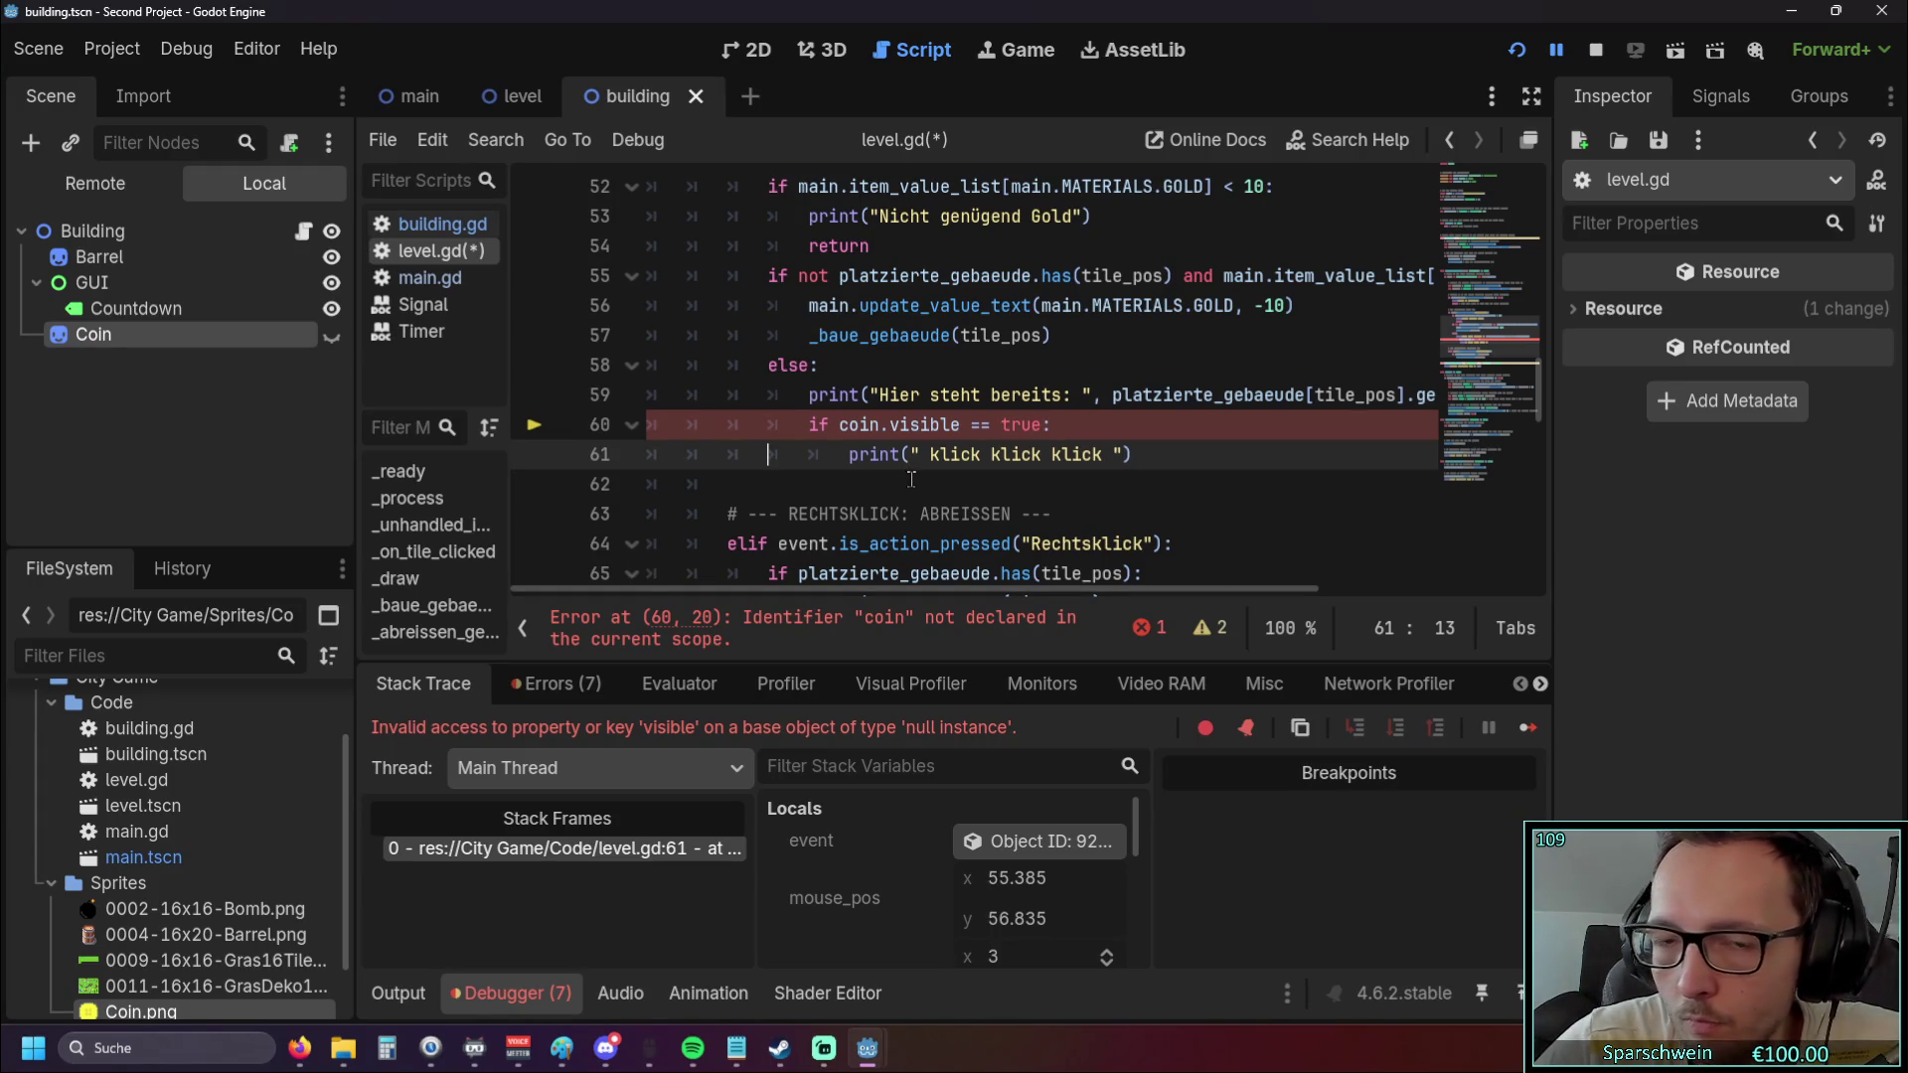
Replace coin with building.coin in the line-60 visible check and rerun the game.
mouse_move(855, 588)
left_mouse_down()
mouse_move(926, 583)
mouse_move(851, 582)
left_mouse_up()
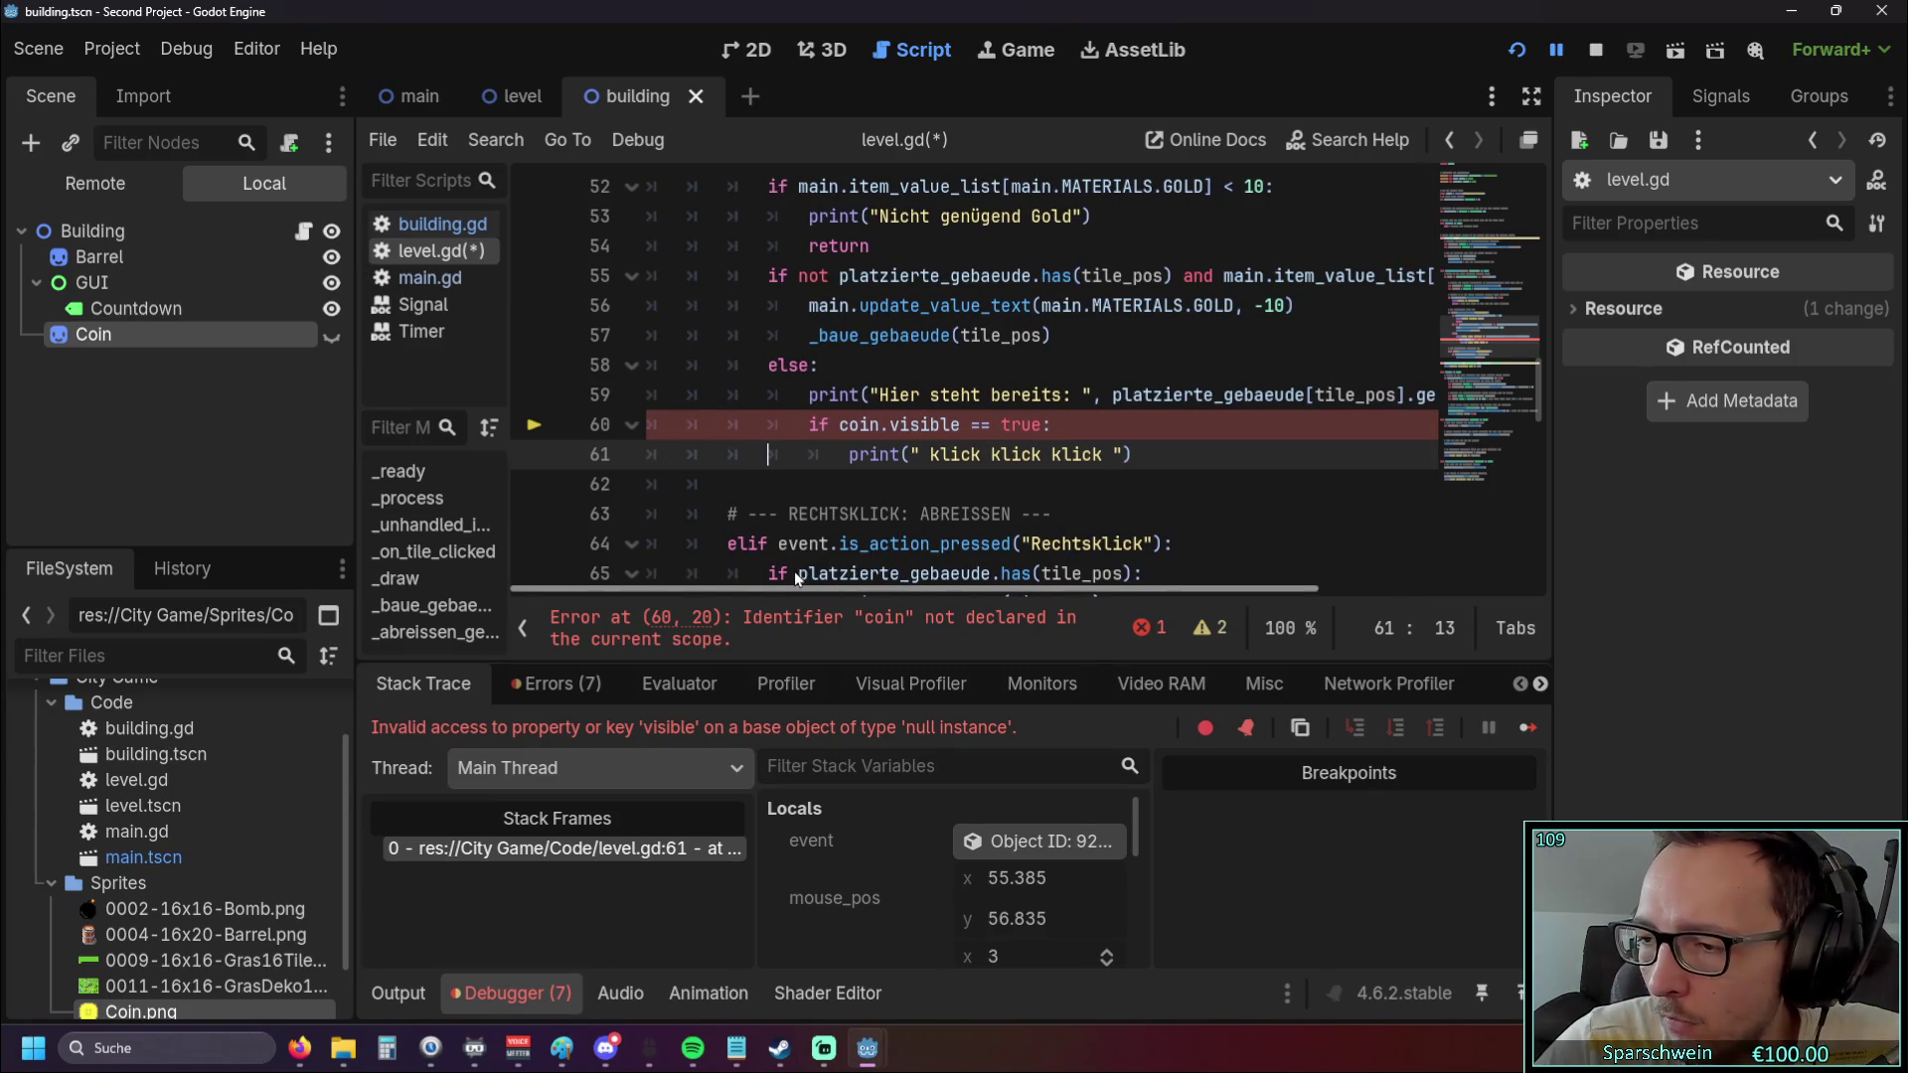
mouse_move(801, 575)
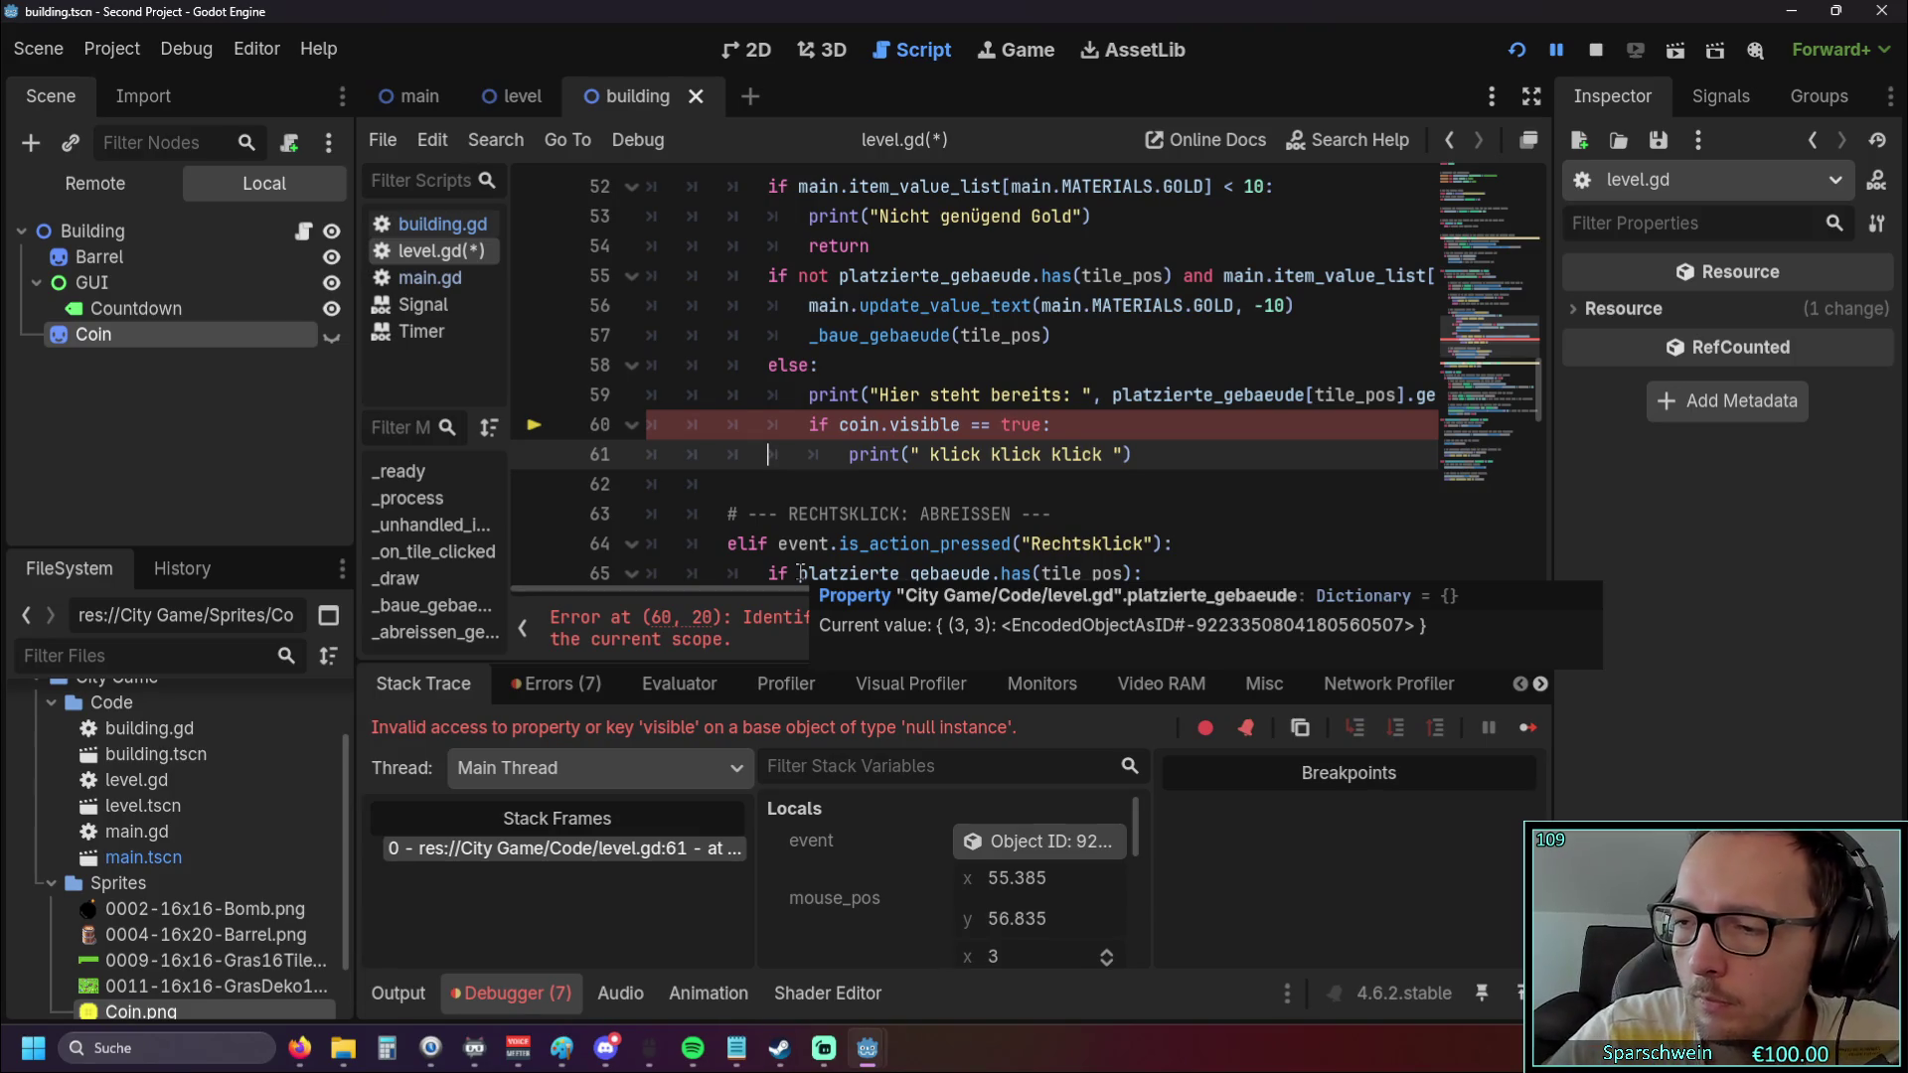
left_click(755, 621)
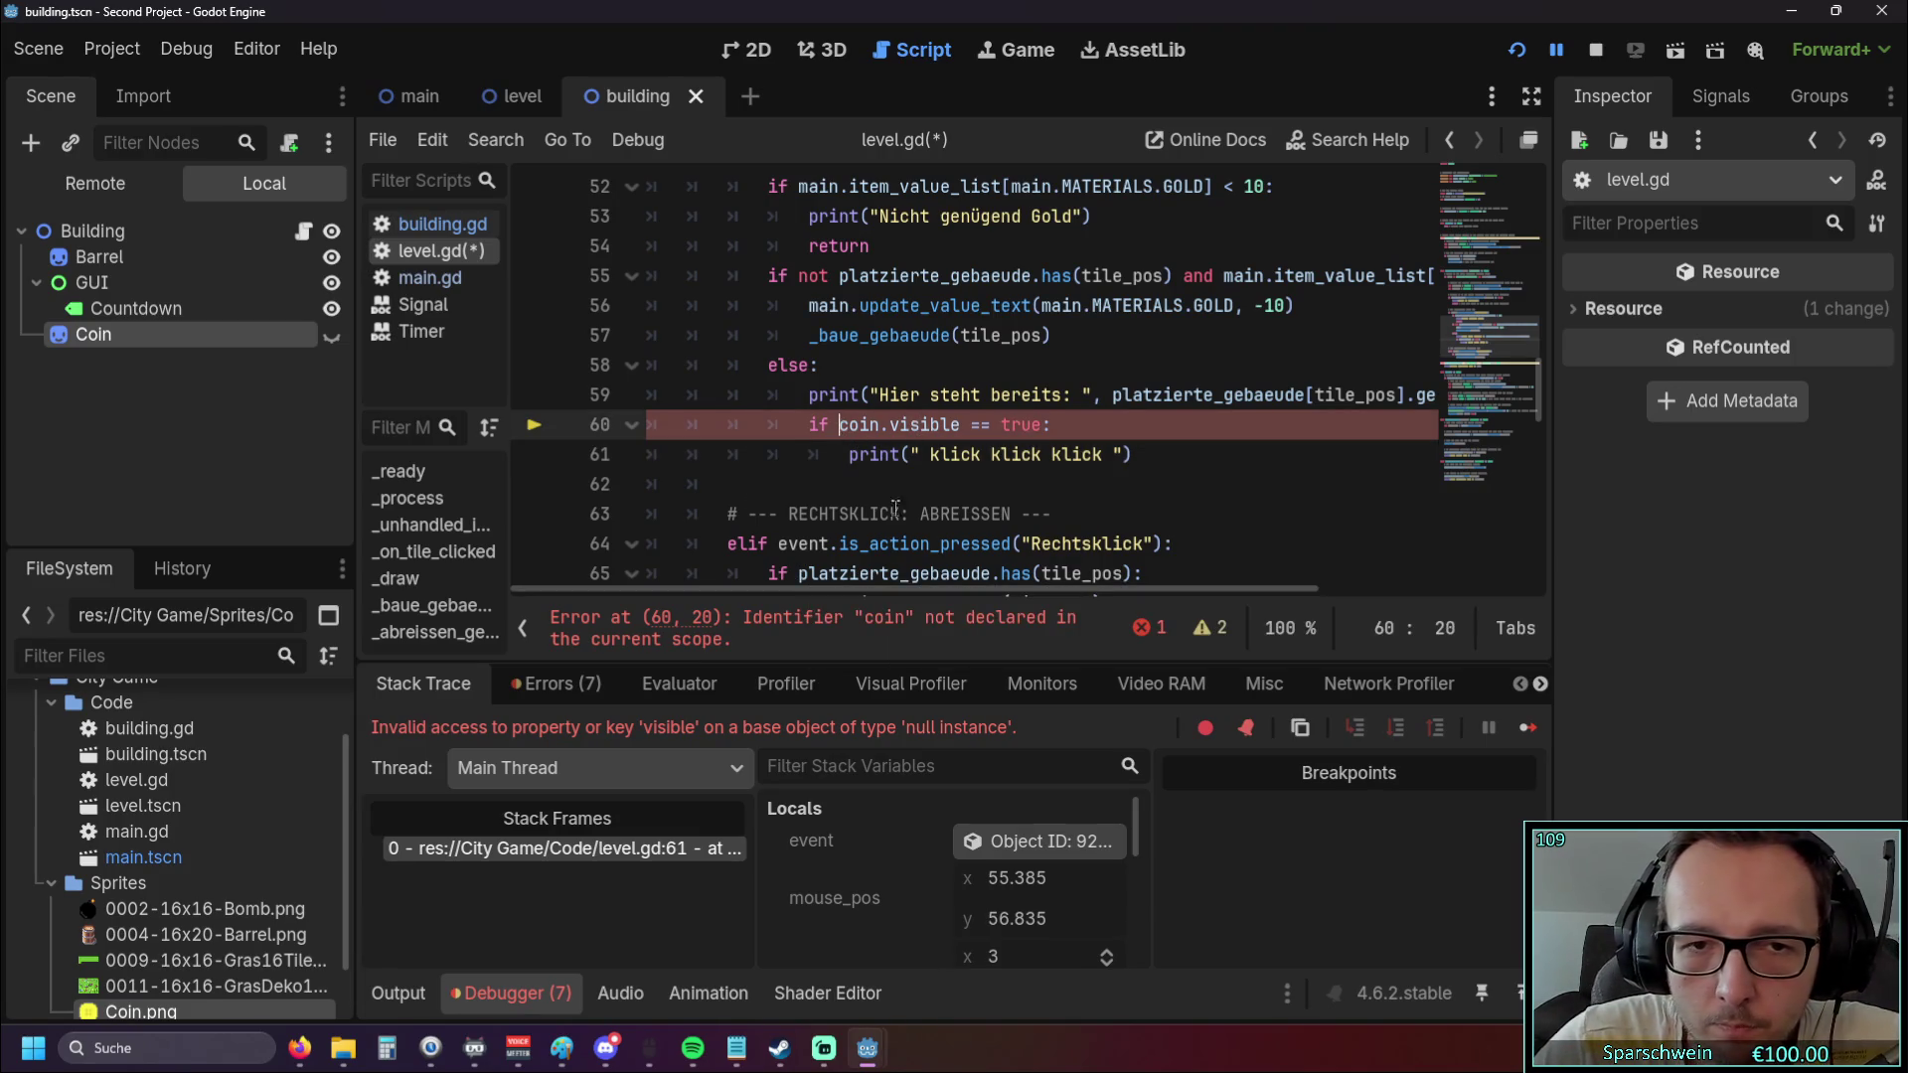
key("Delete")
key("Delete")
key("Delete")
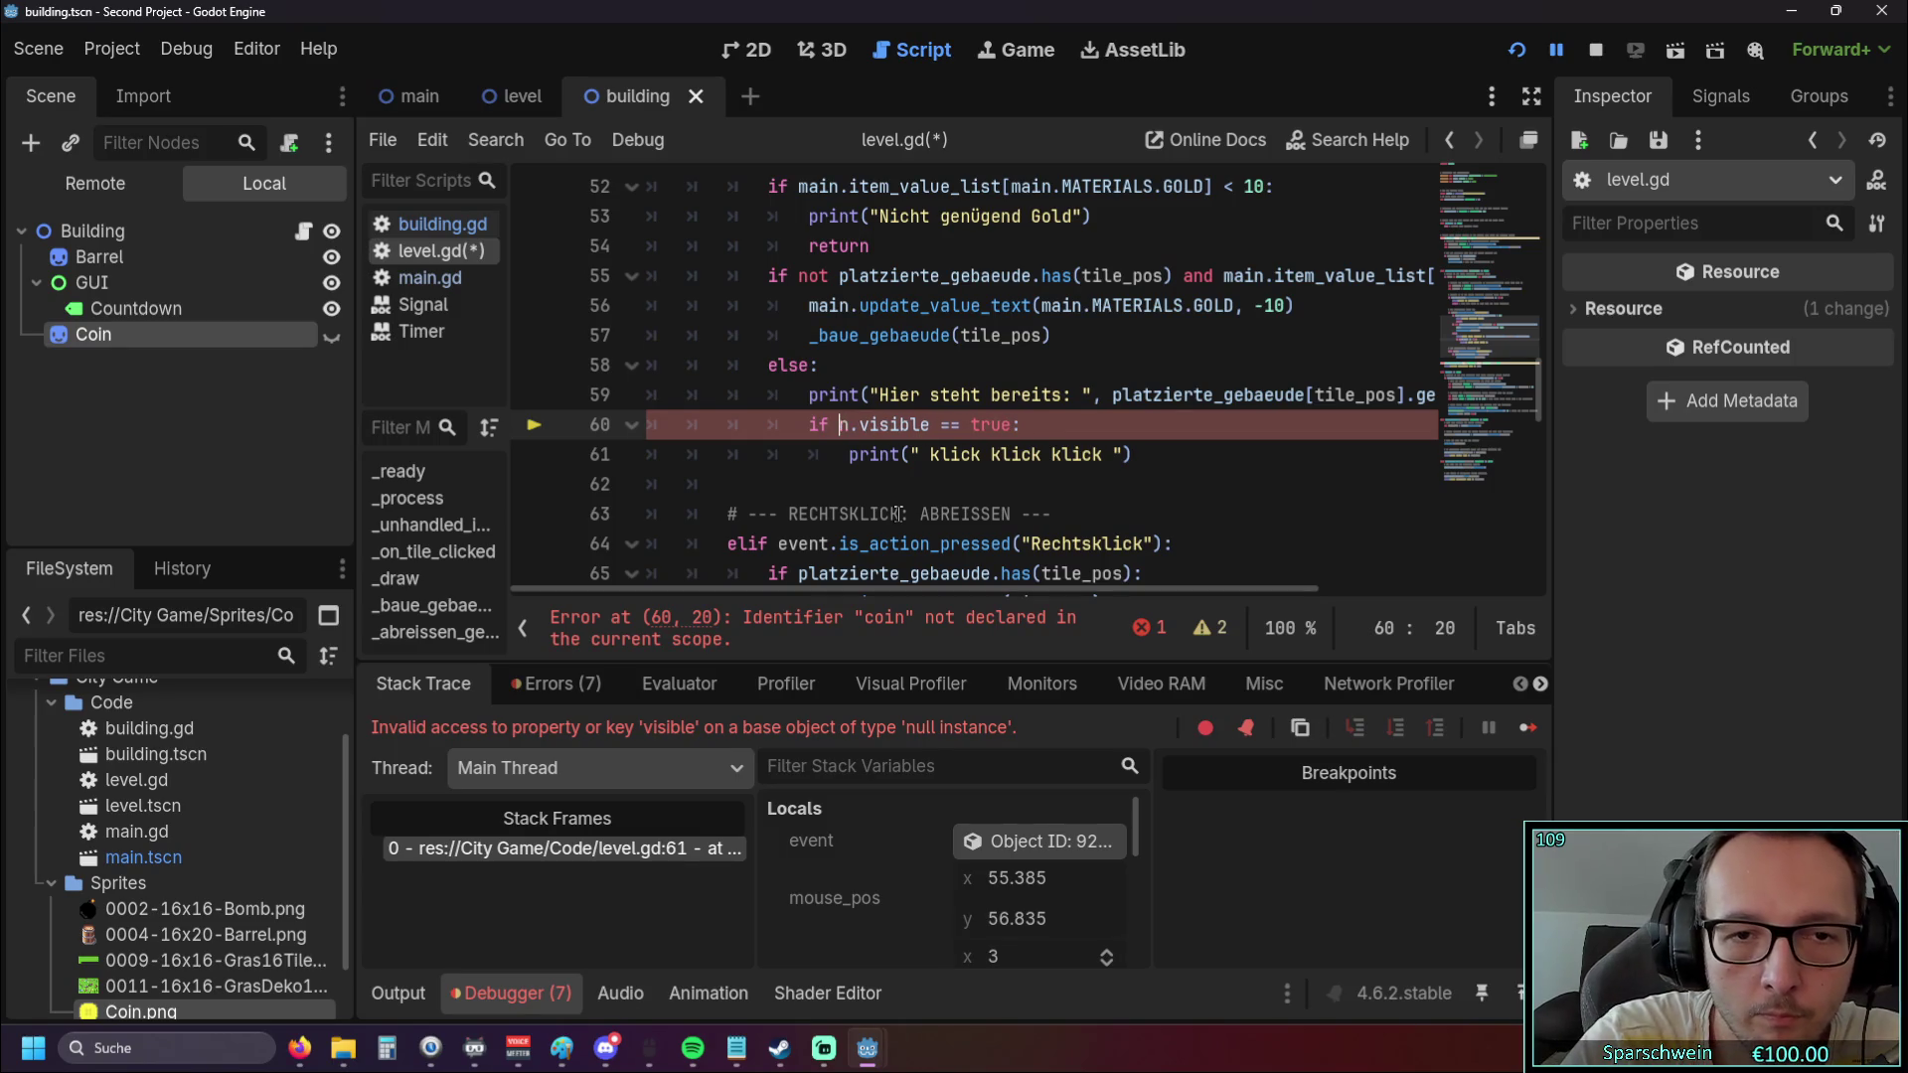
key("Delete")
type("building.coin")
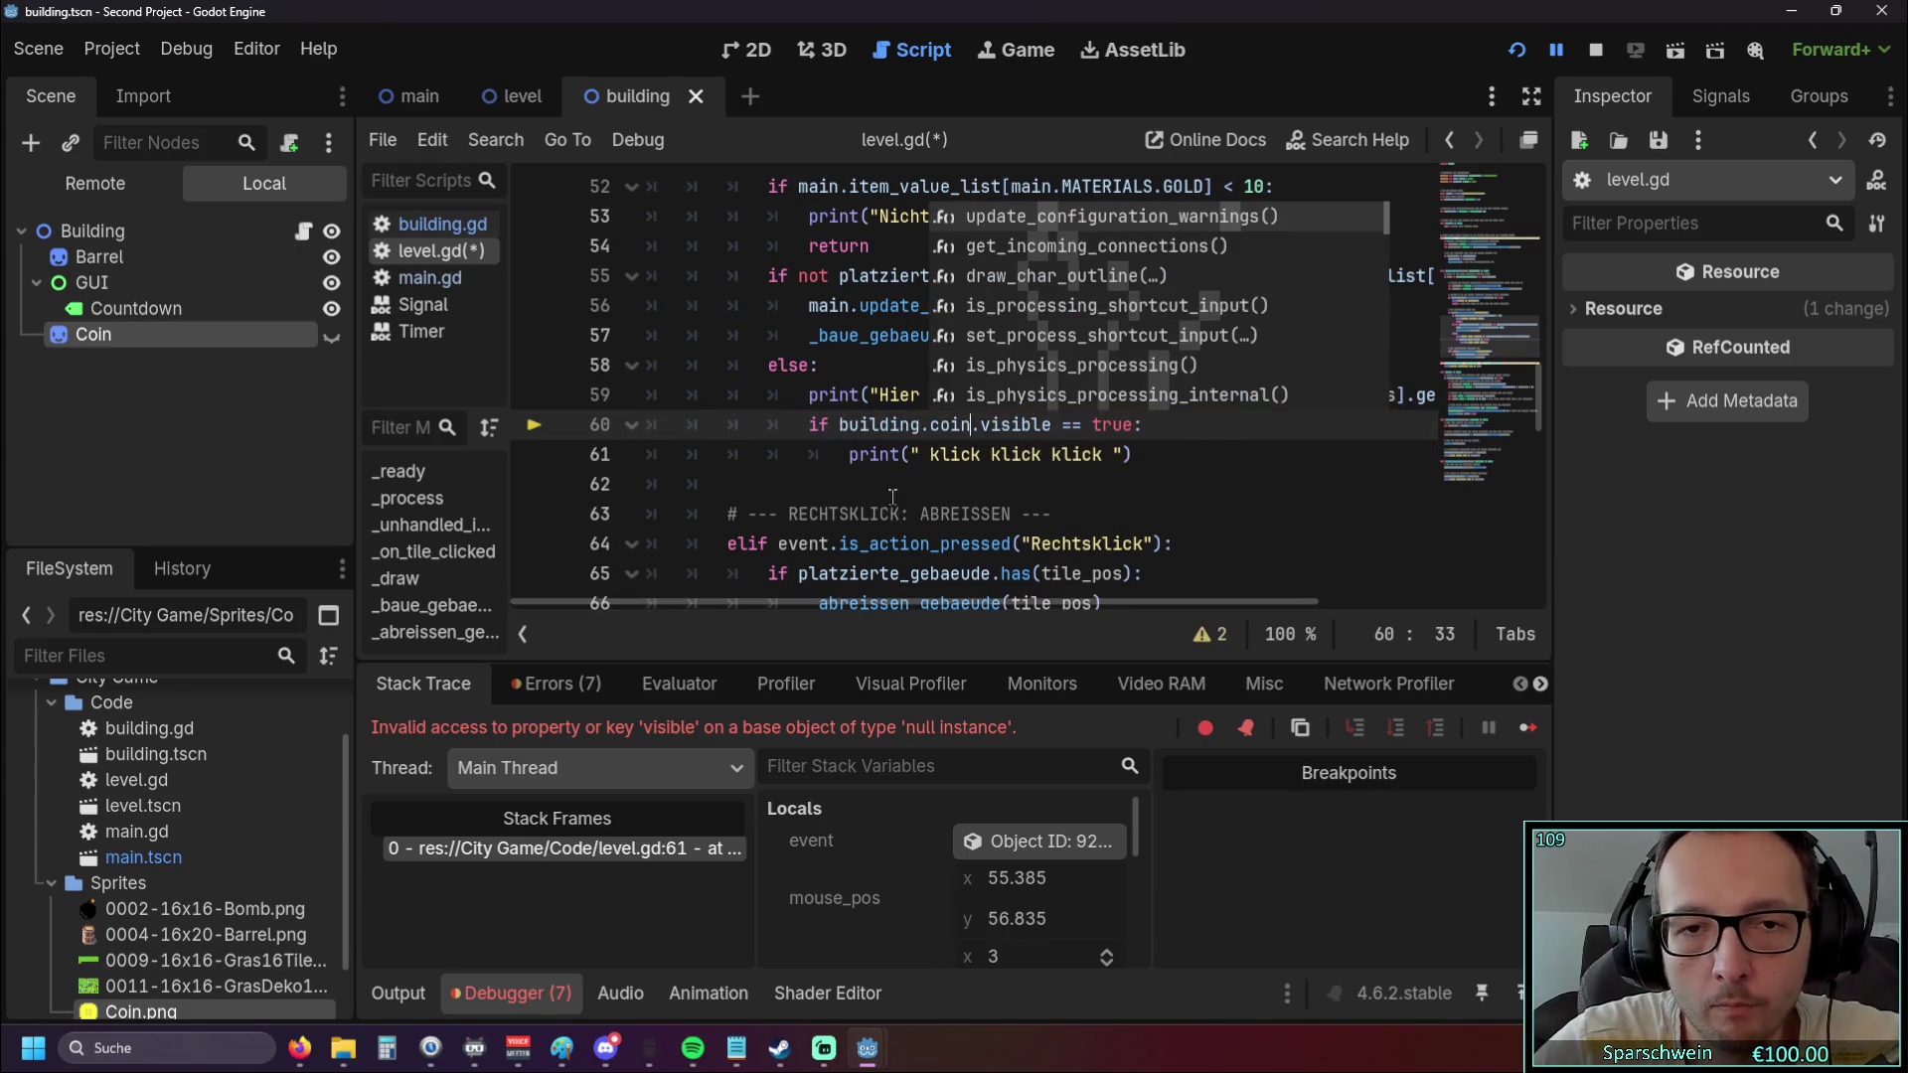
left_click(1012, 487)
left_click(1516, 50)
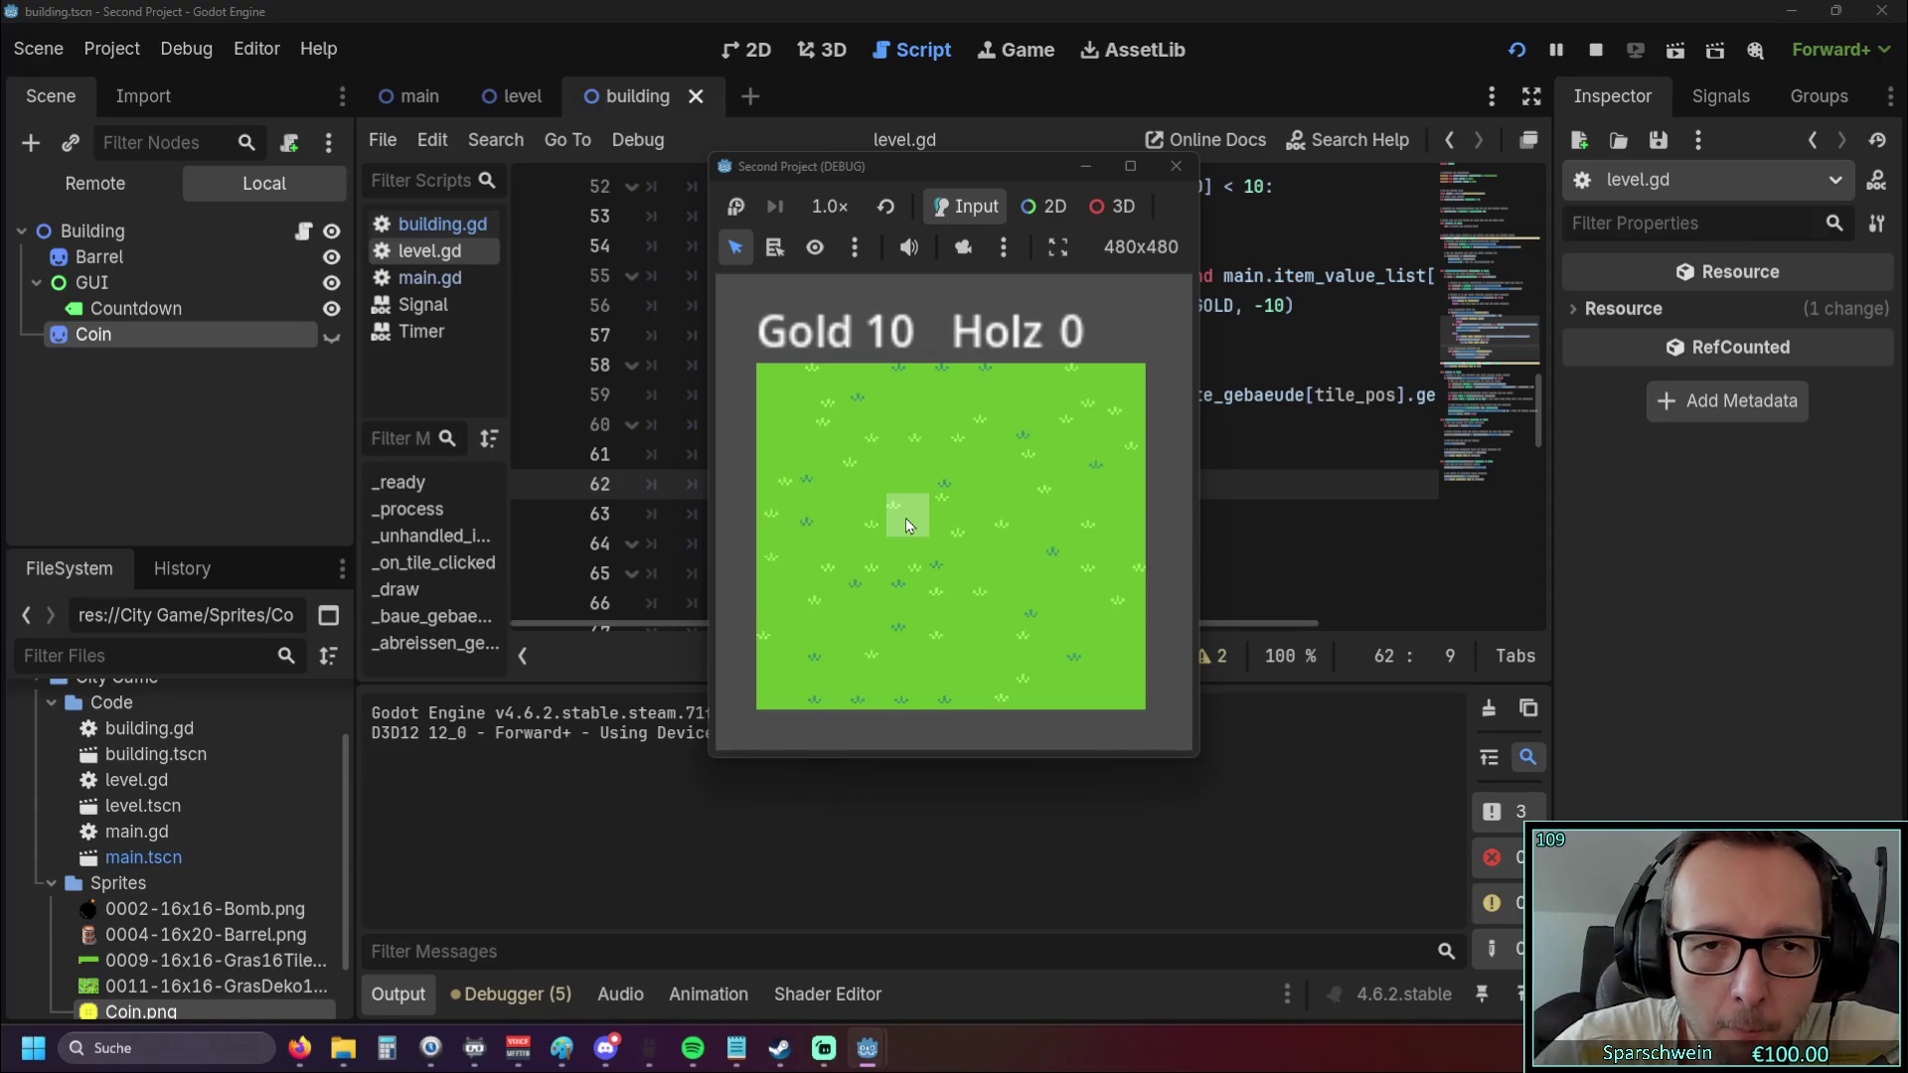
Build a barrel and click it again, triggering the invalid-access error on 'coin' at line 60.
left_click(905, 521)
left_click(905, 520)
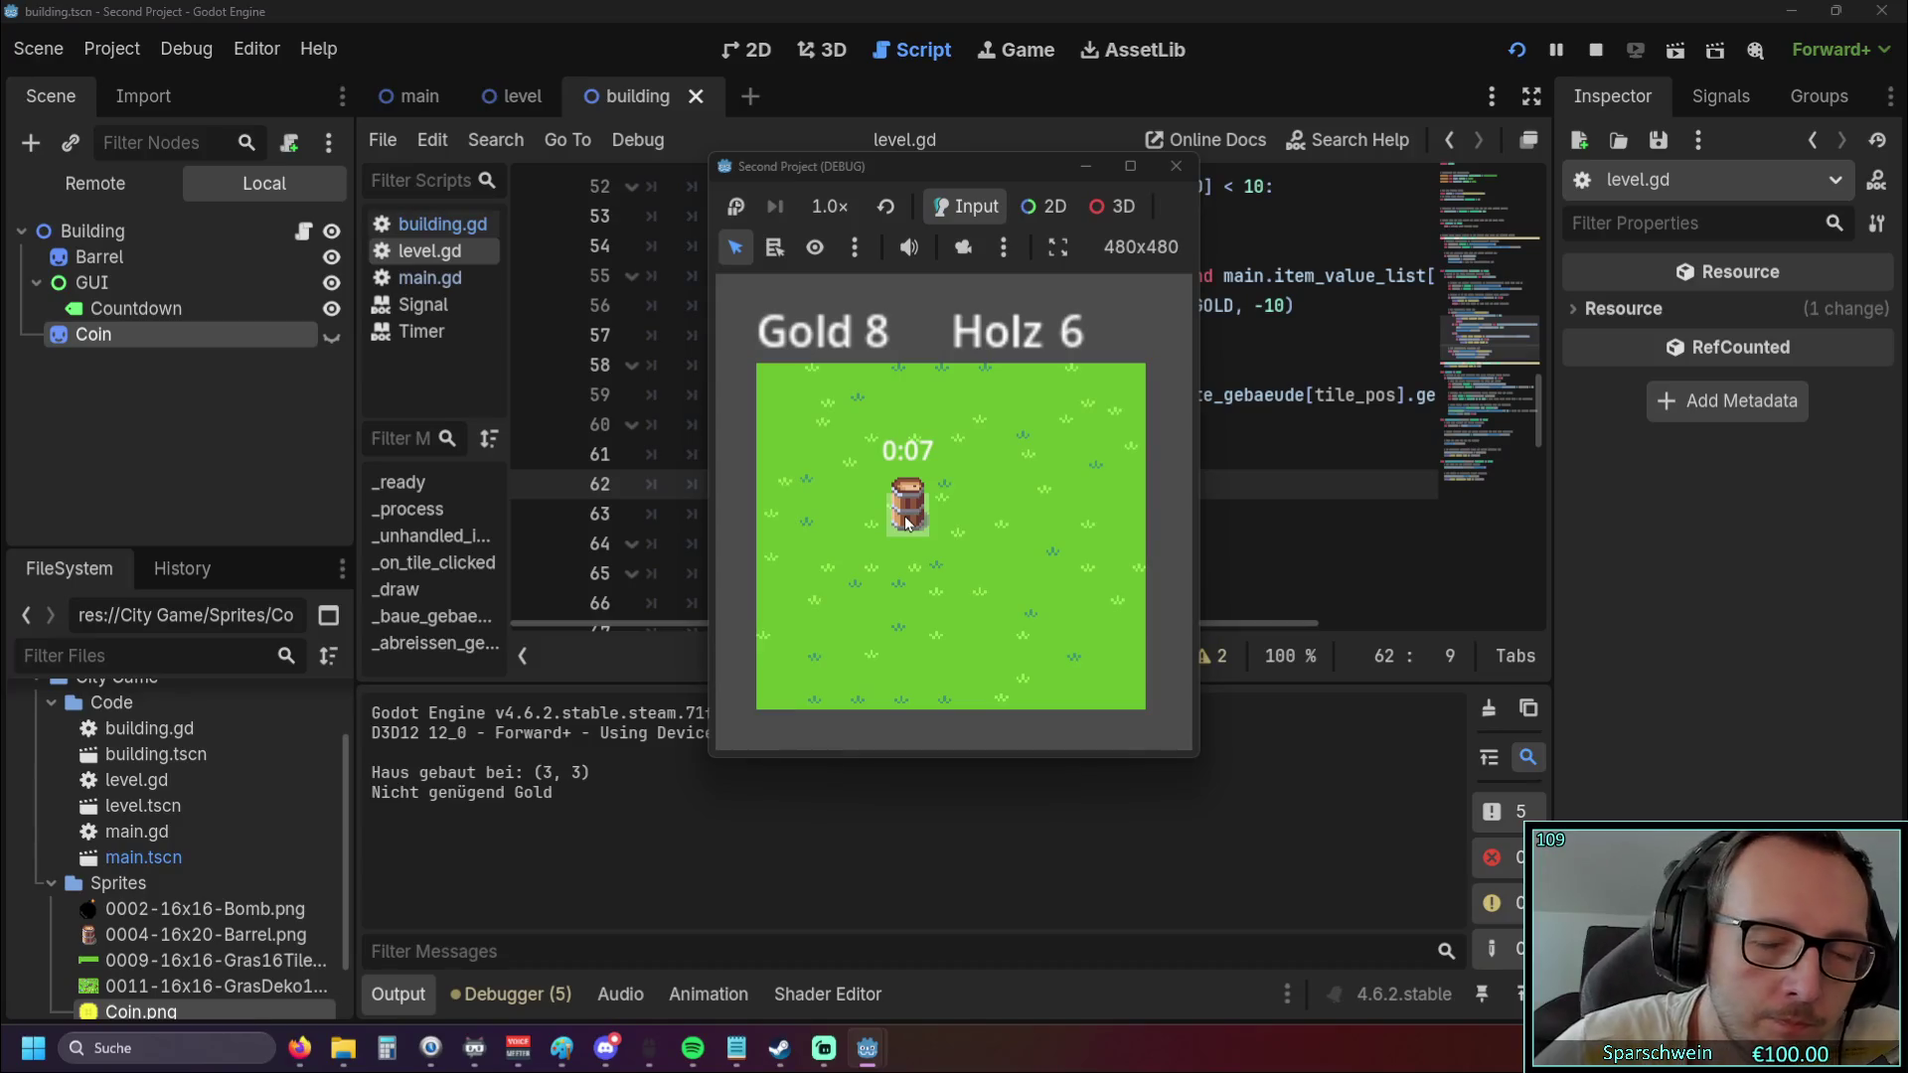
left_click(904, 517)
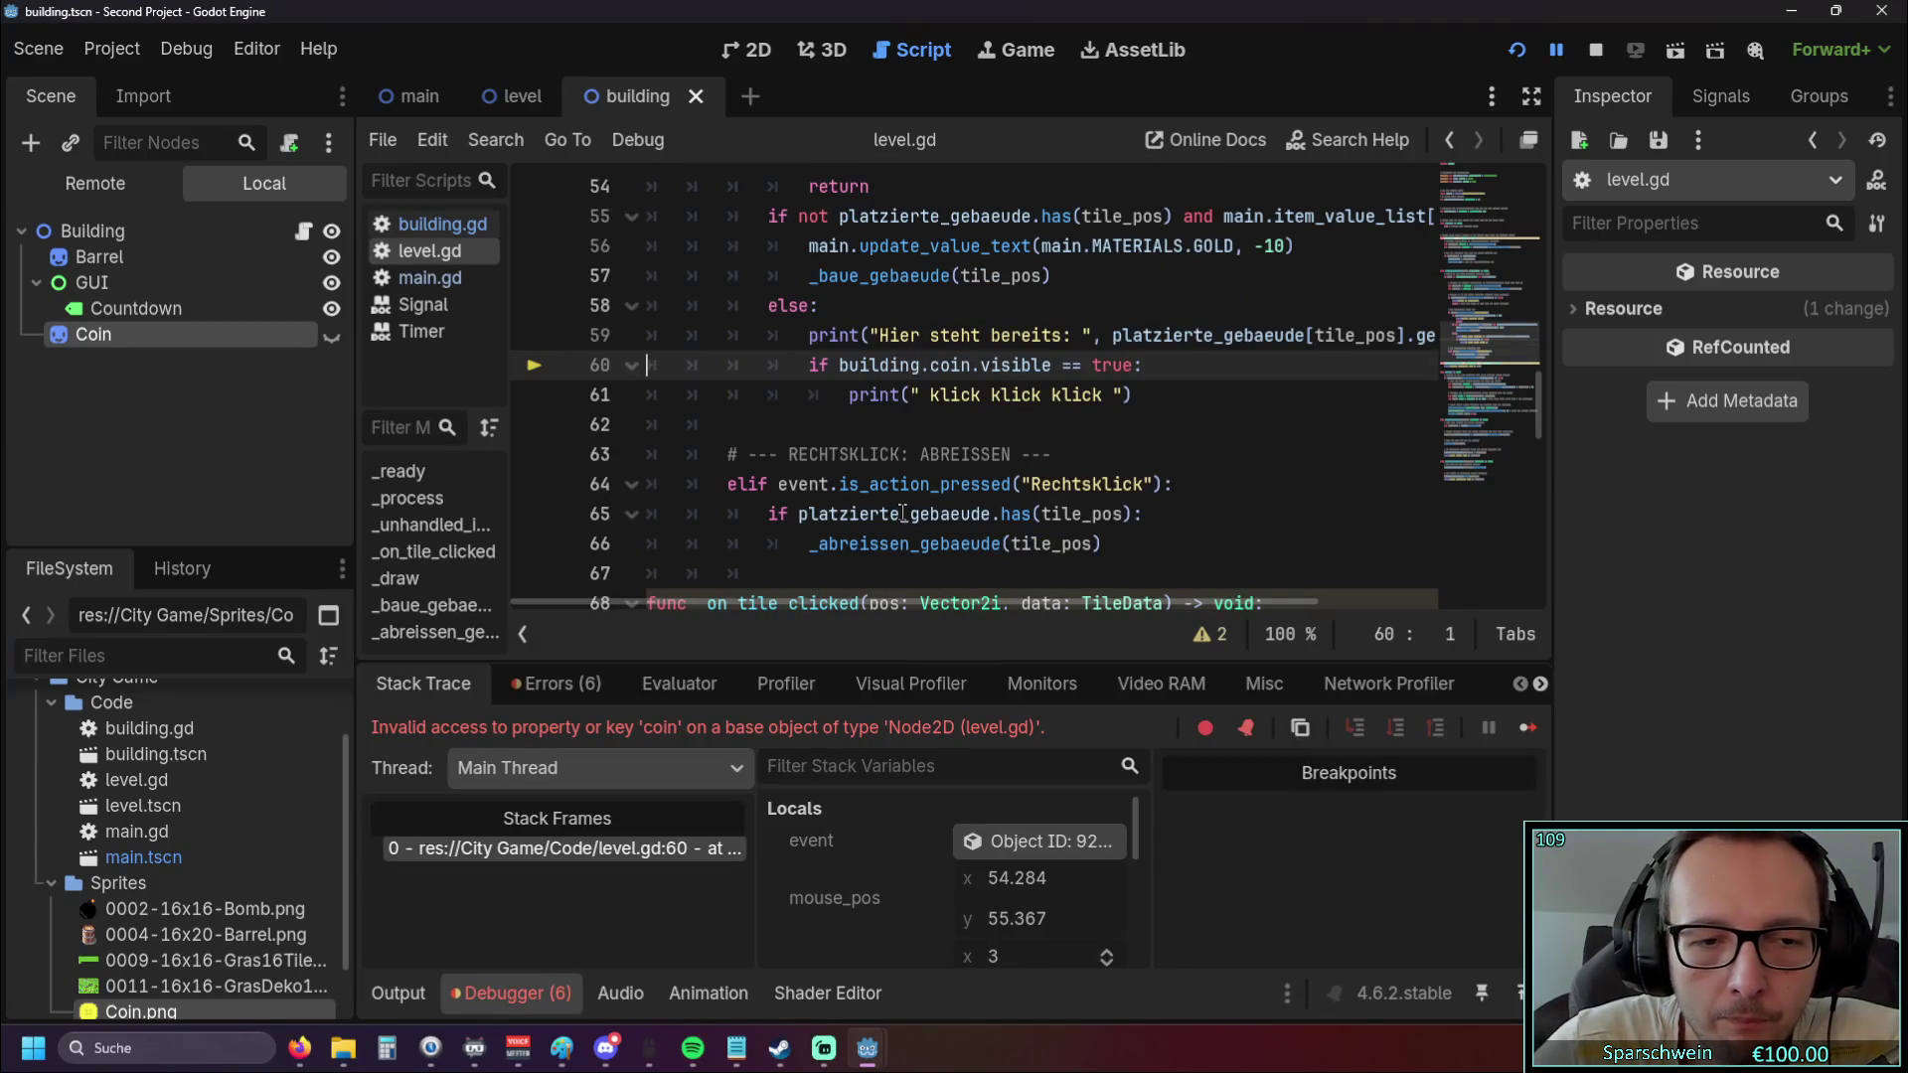
scroll(1044, 521, "up", 1)
scroll(1063, 532, "down", 1)
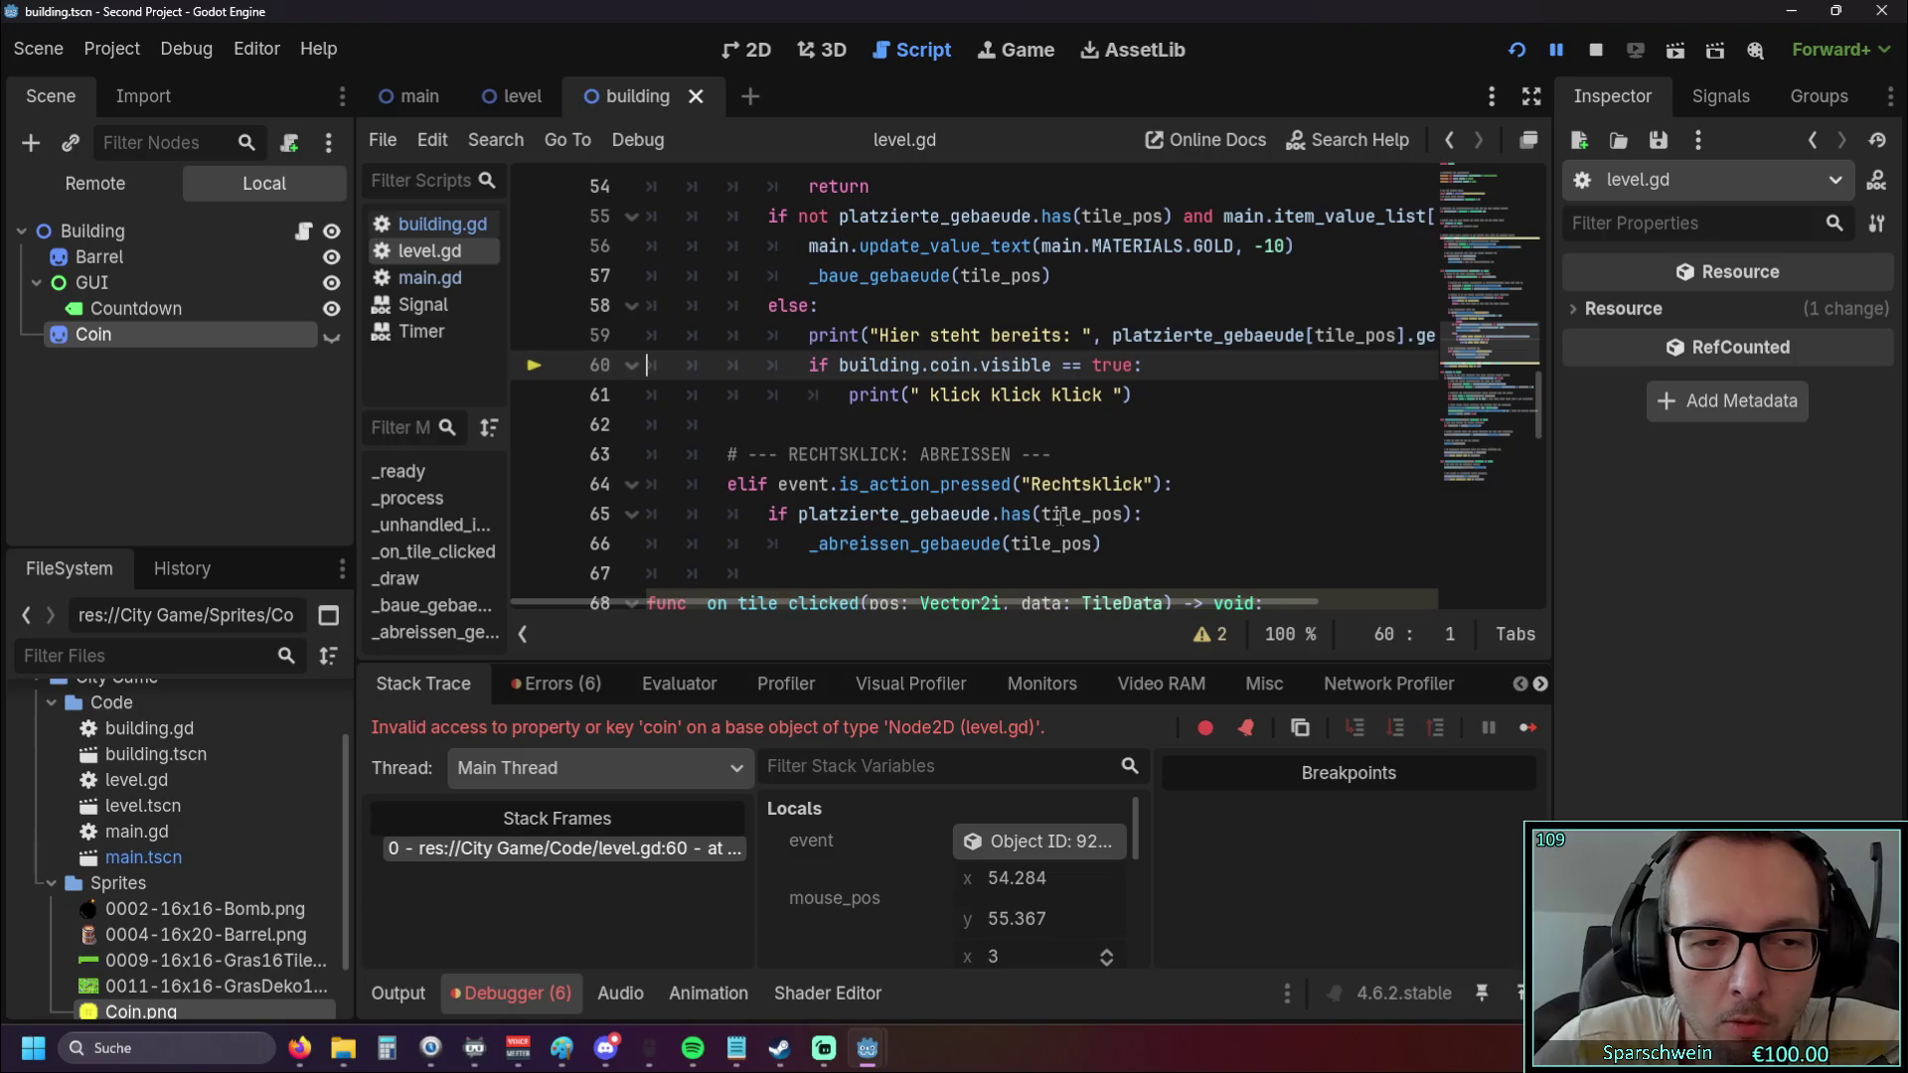
scroll(1109, 544, "up", 1)
left_click(984, 524)
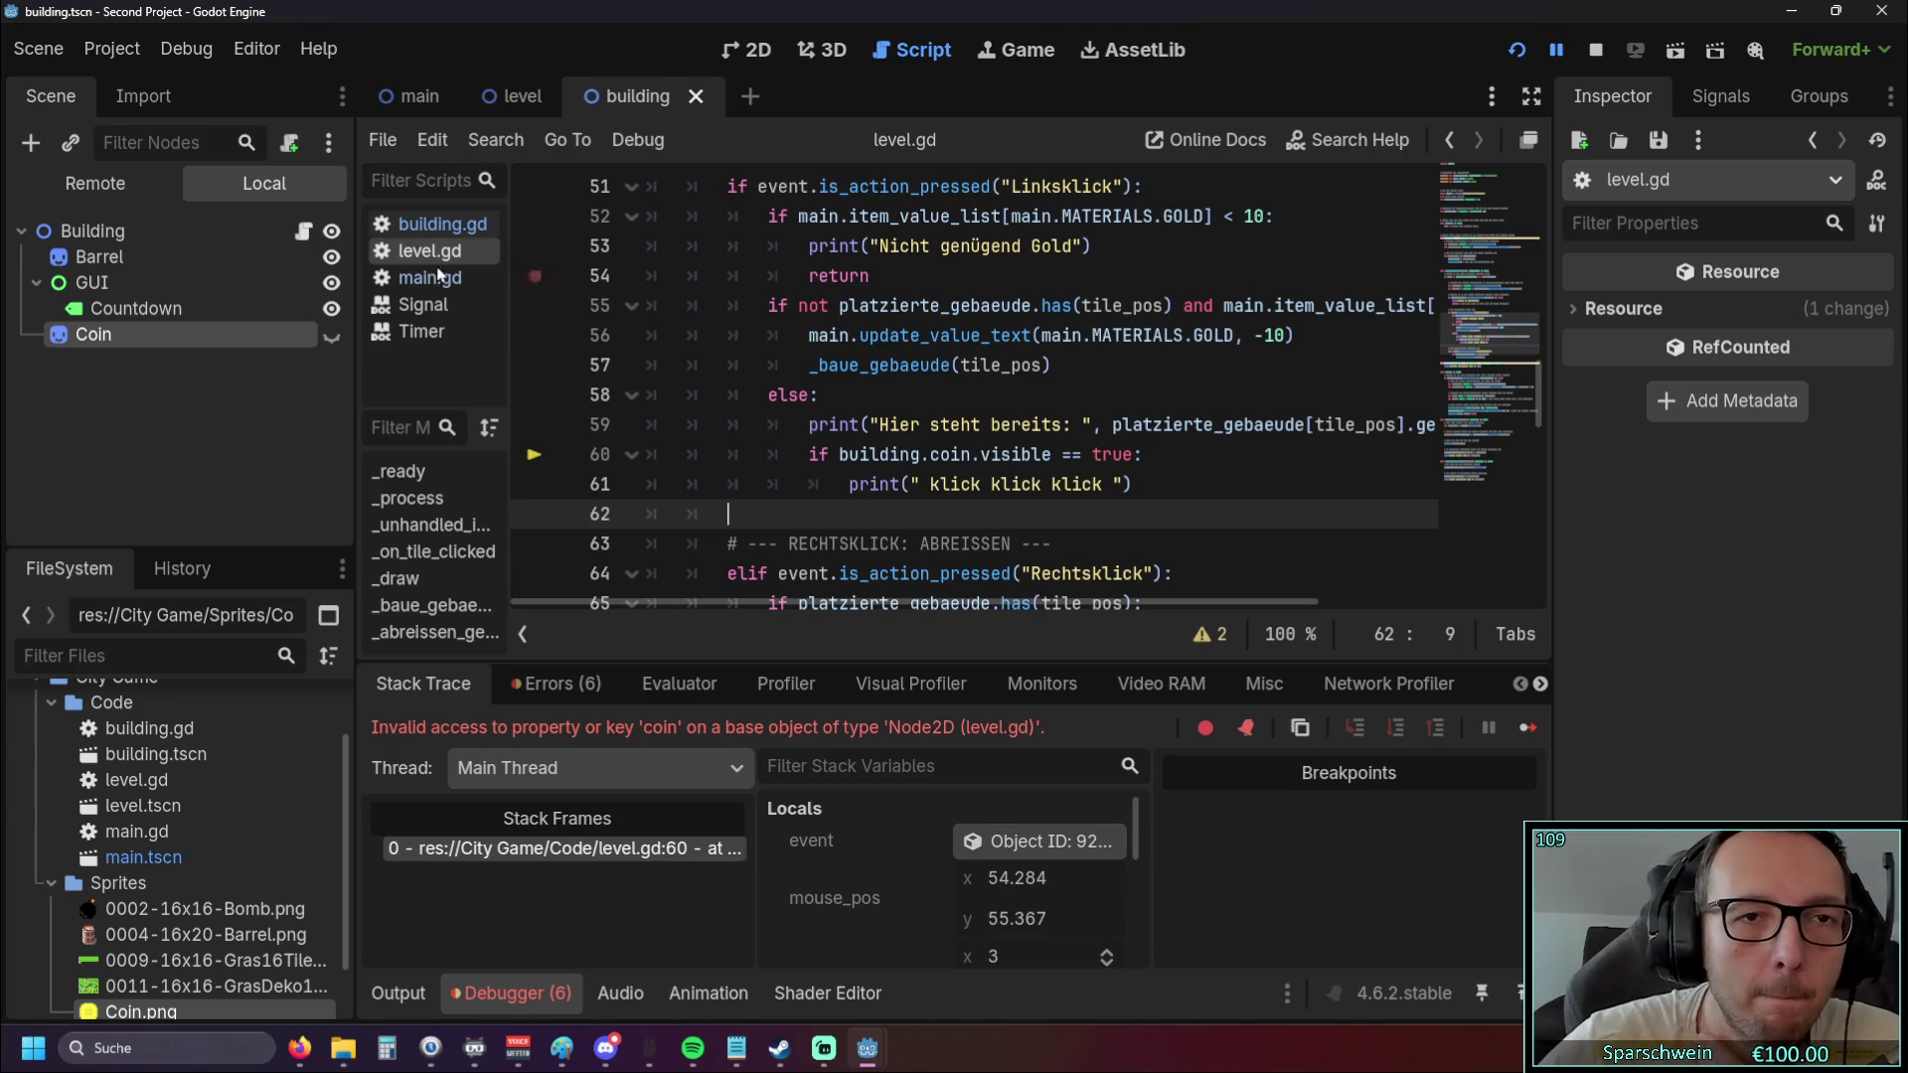
Switch to the Building scene and open building.gd in the script editor.
left_click(512, 97)
left_click(636, 96)
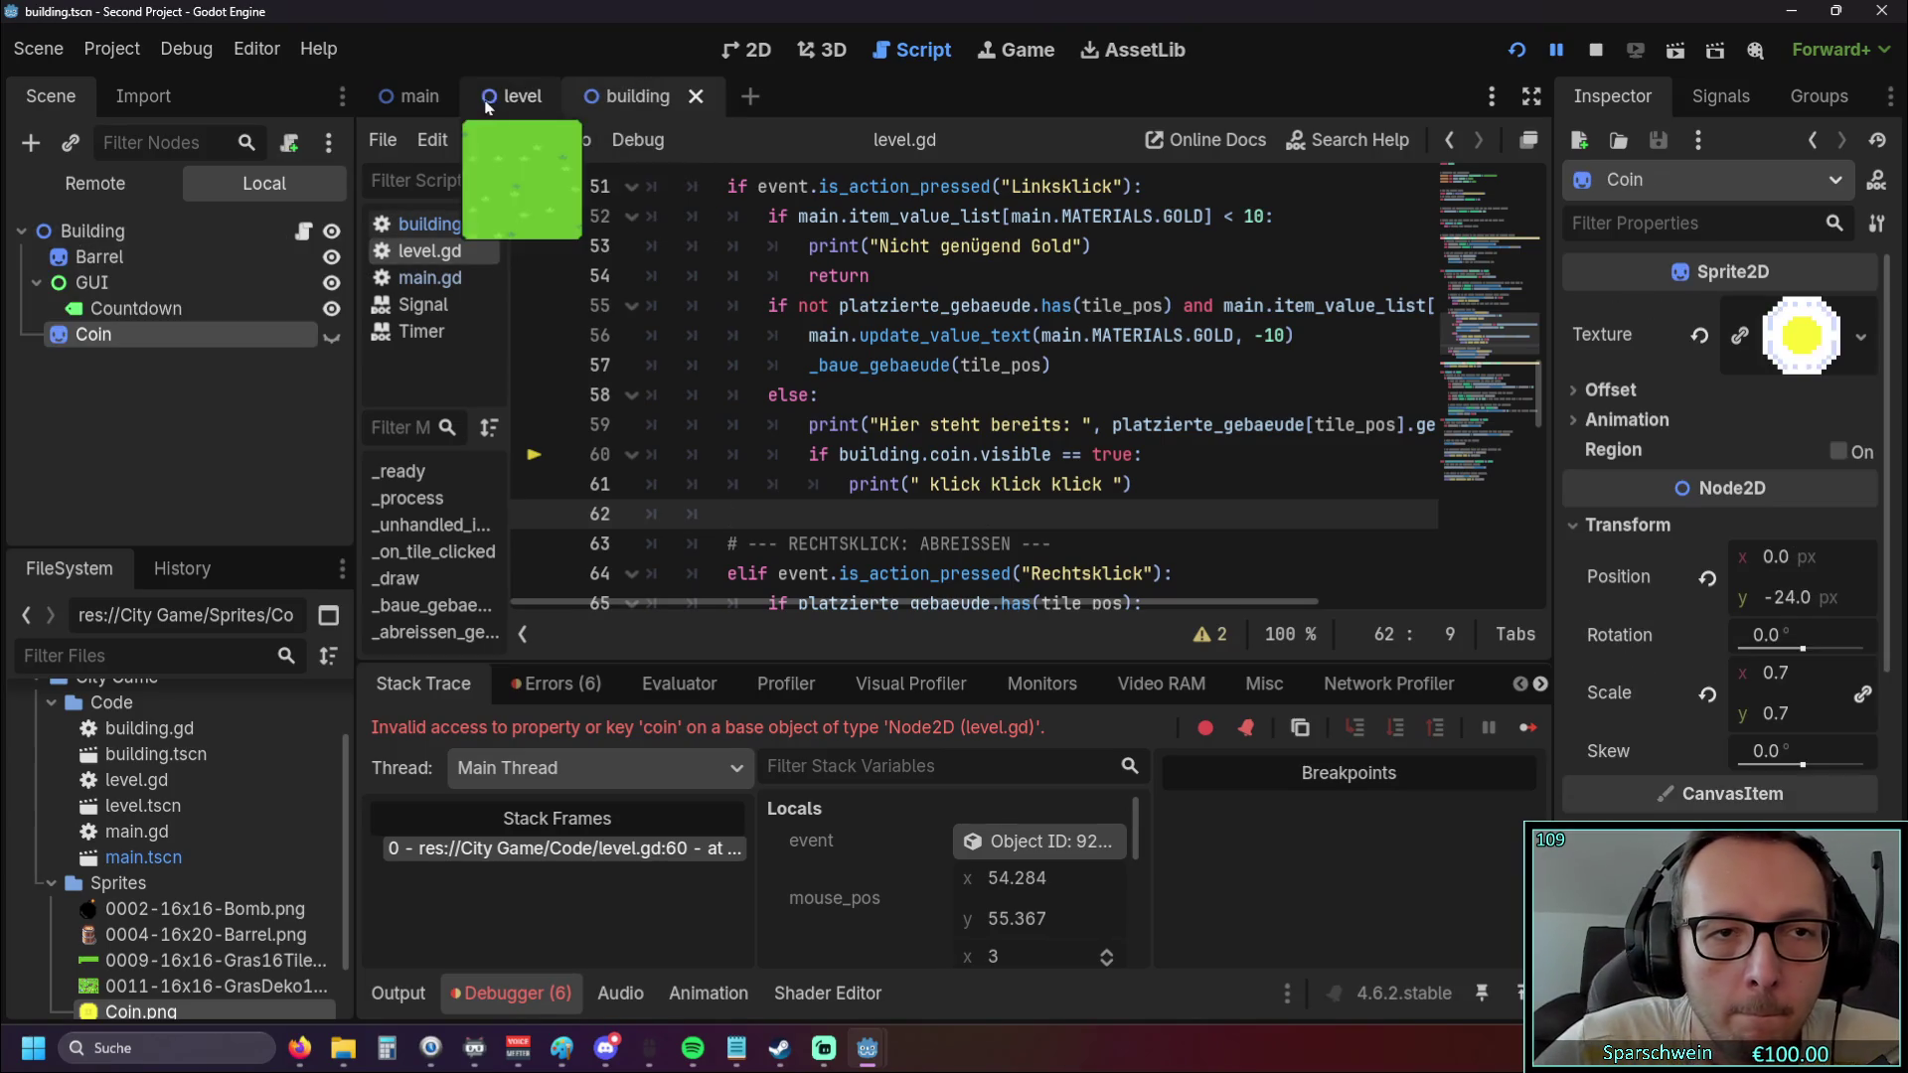
left_click(429, 224)
scroll(817, 402, "up", 8)
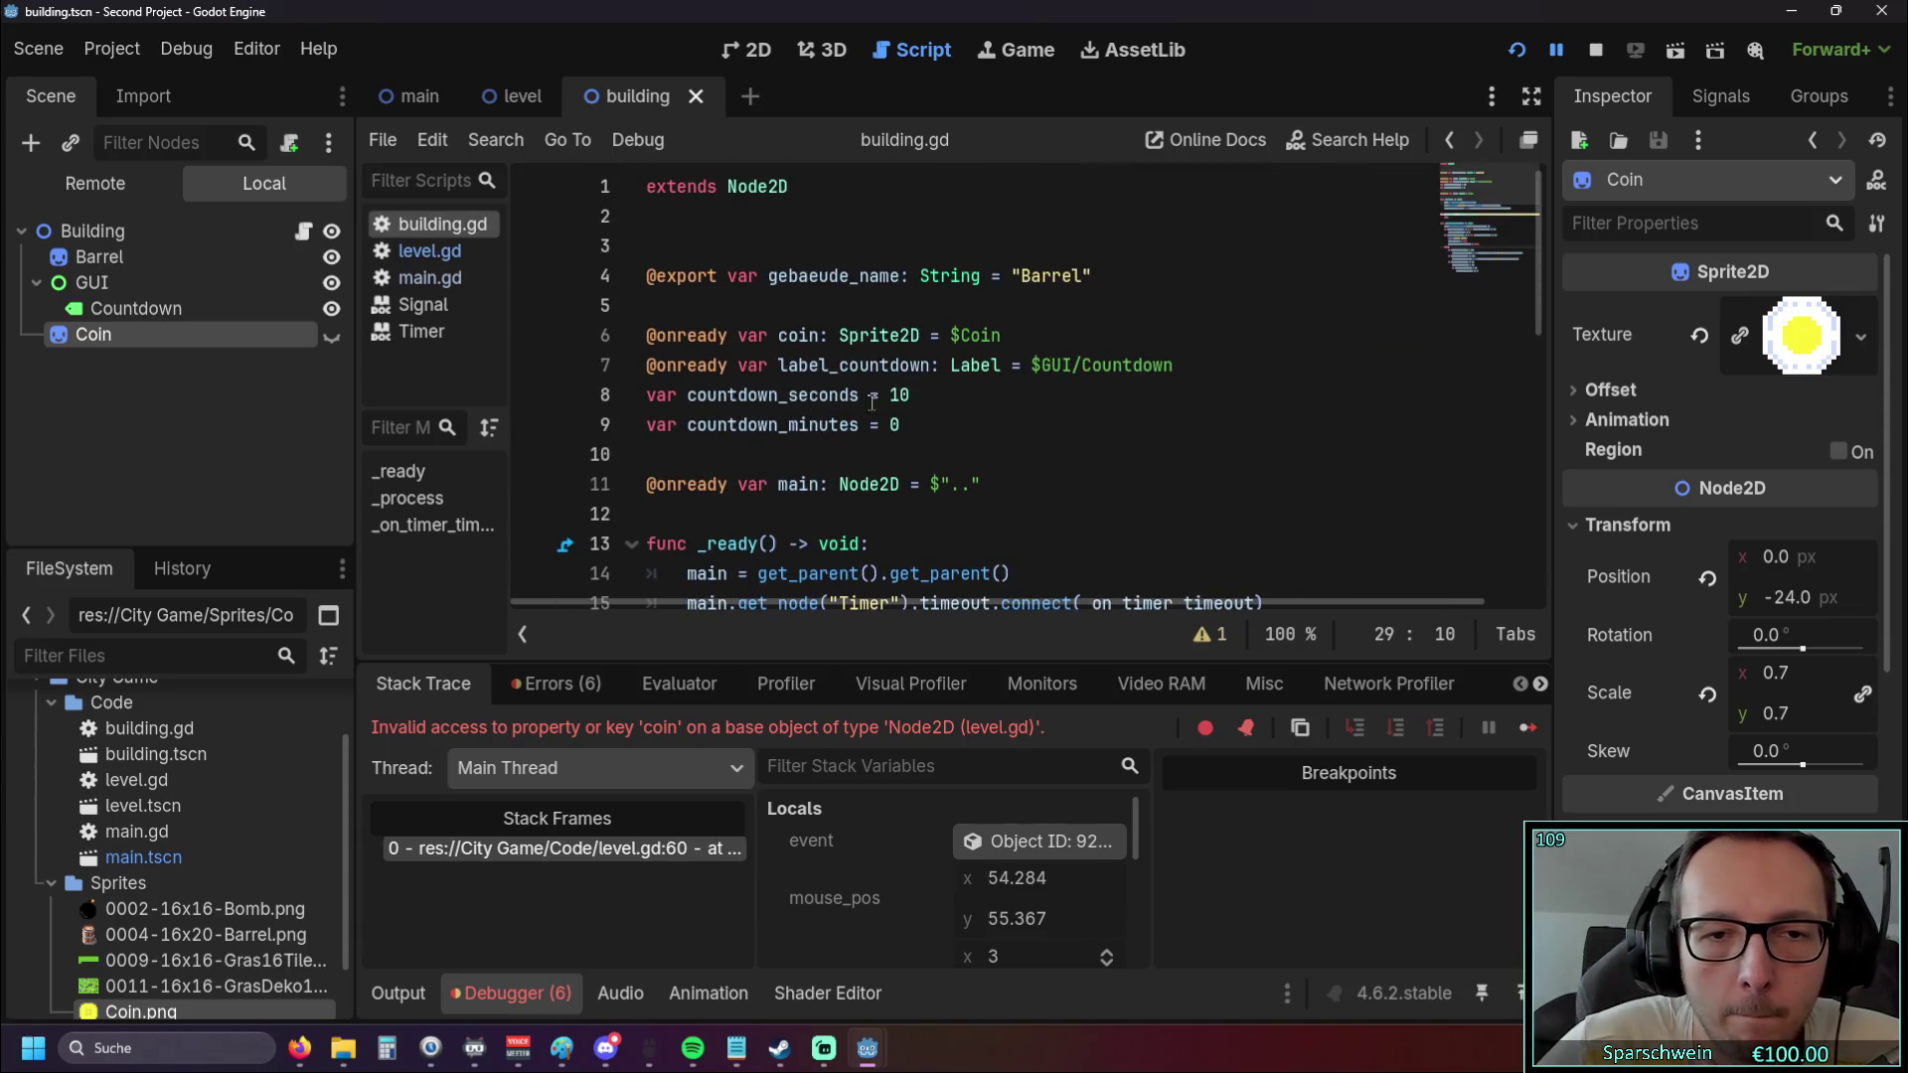
Review the coin and countdown_minutes declarations in building.gd, then return to level.gd via the scene tabs.
scroll(993, 421, "down", 8)
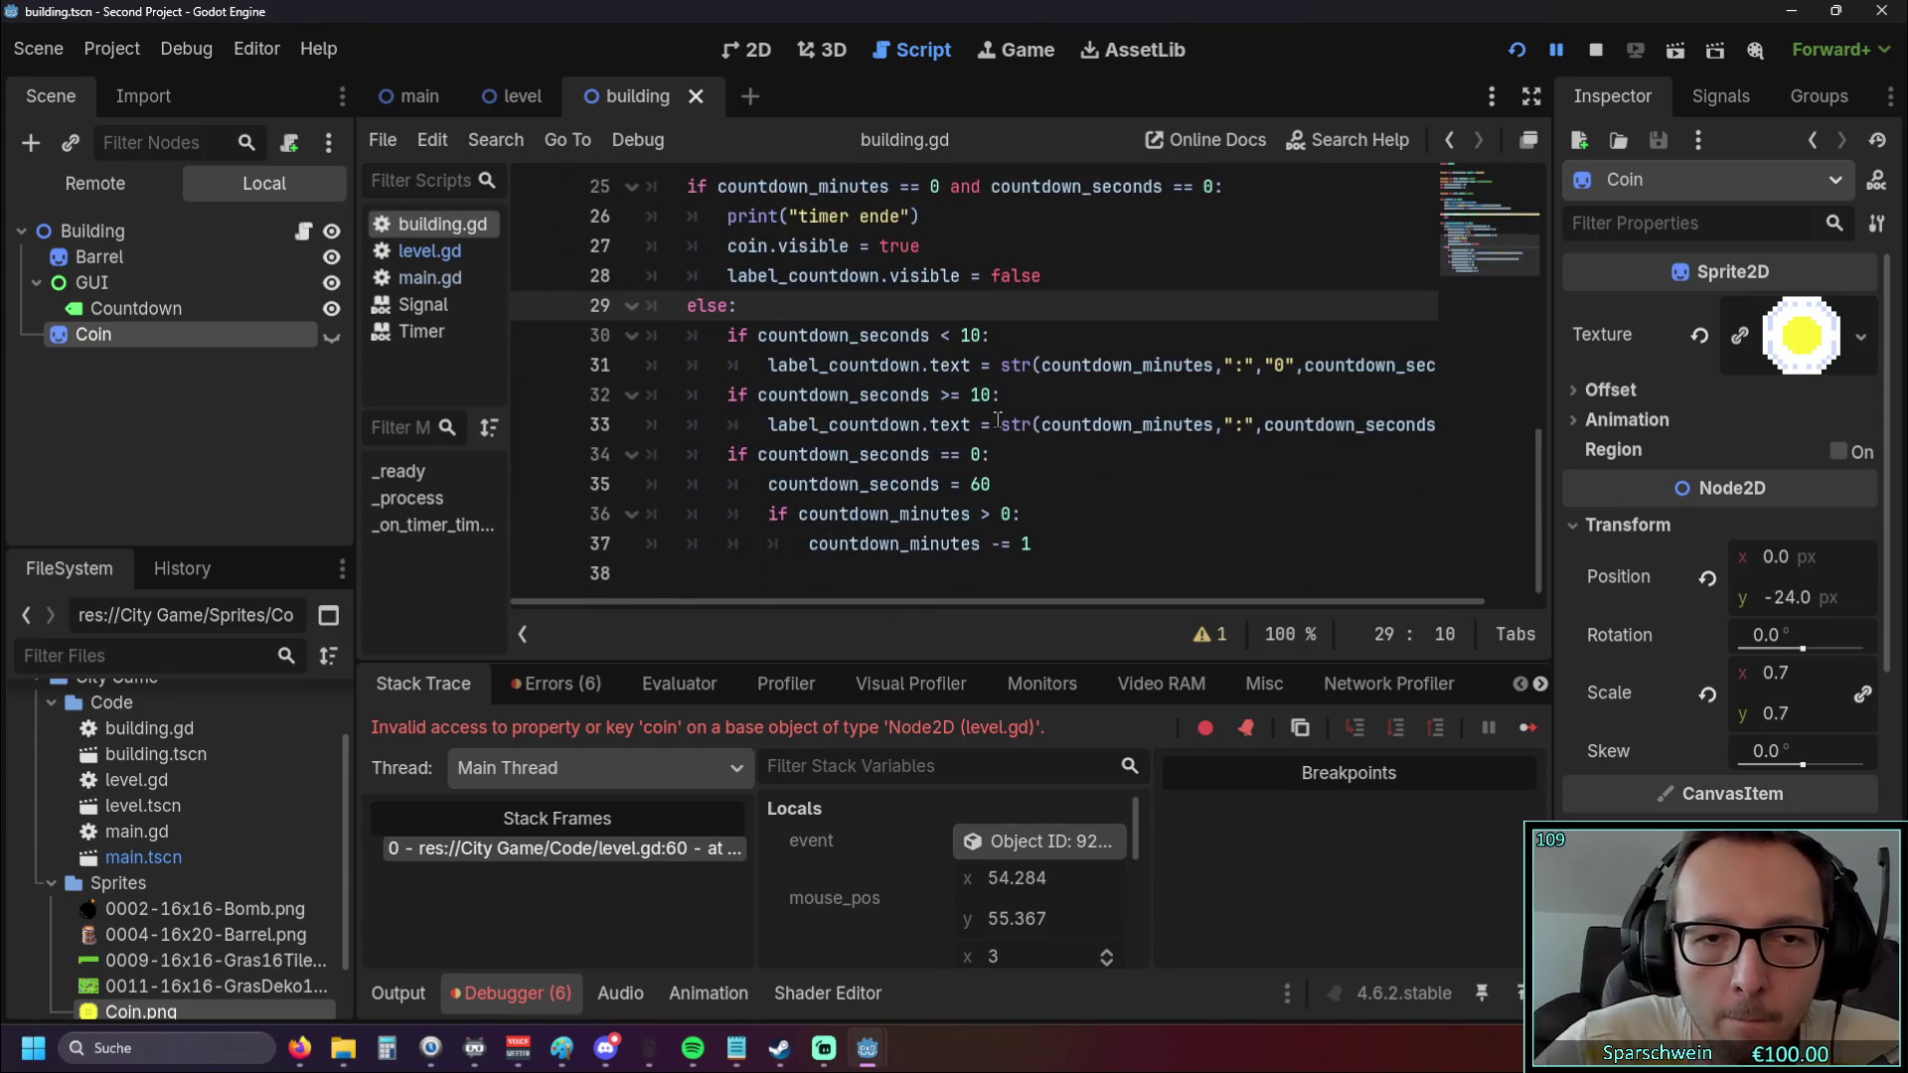
scroll(998, 420, "up", 5)
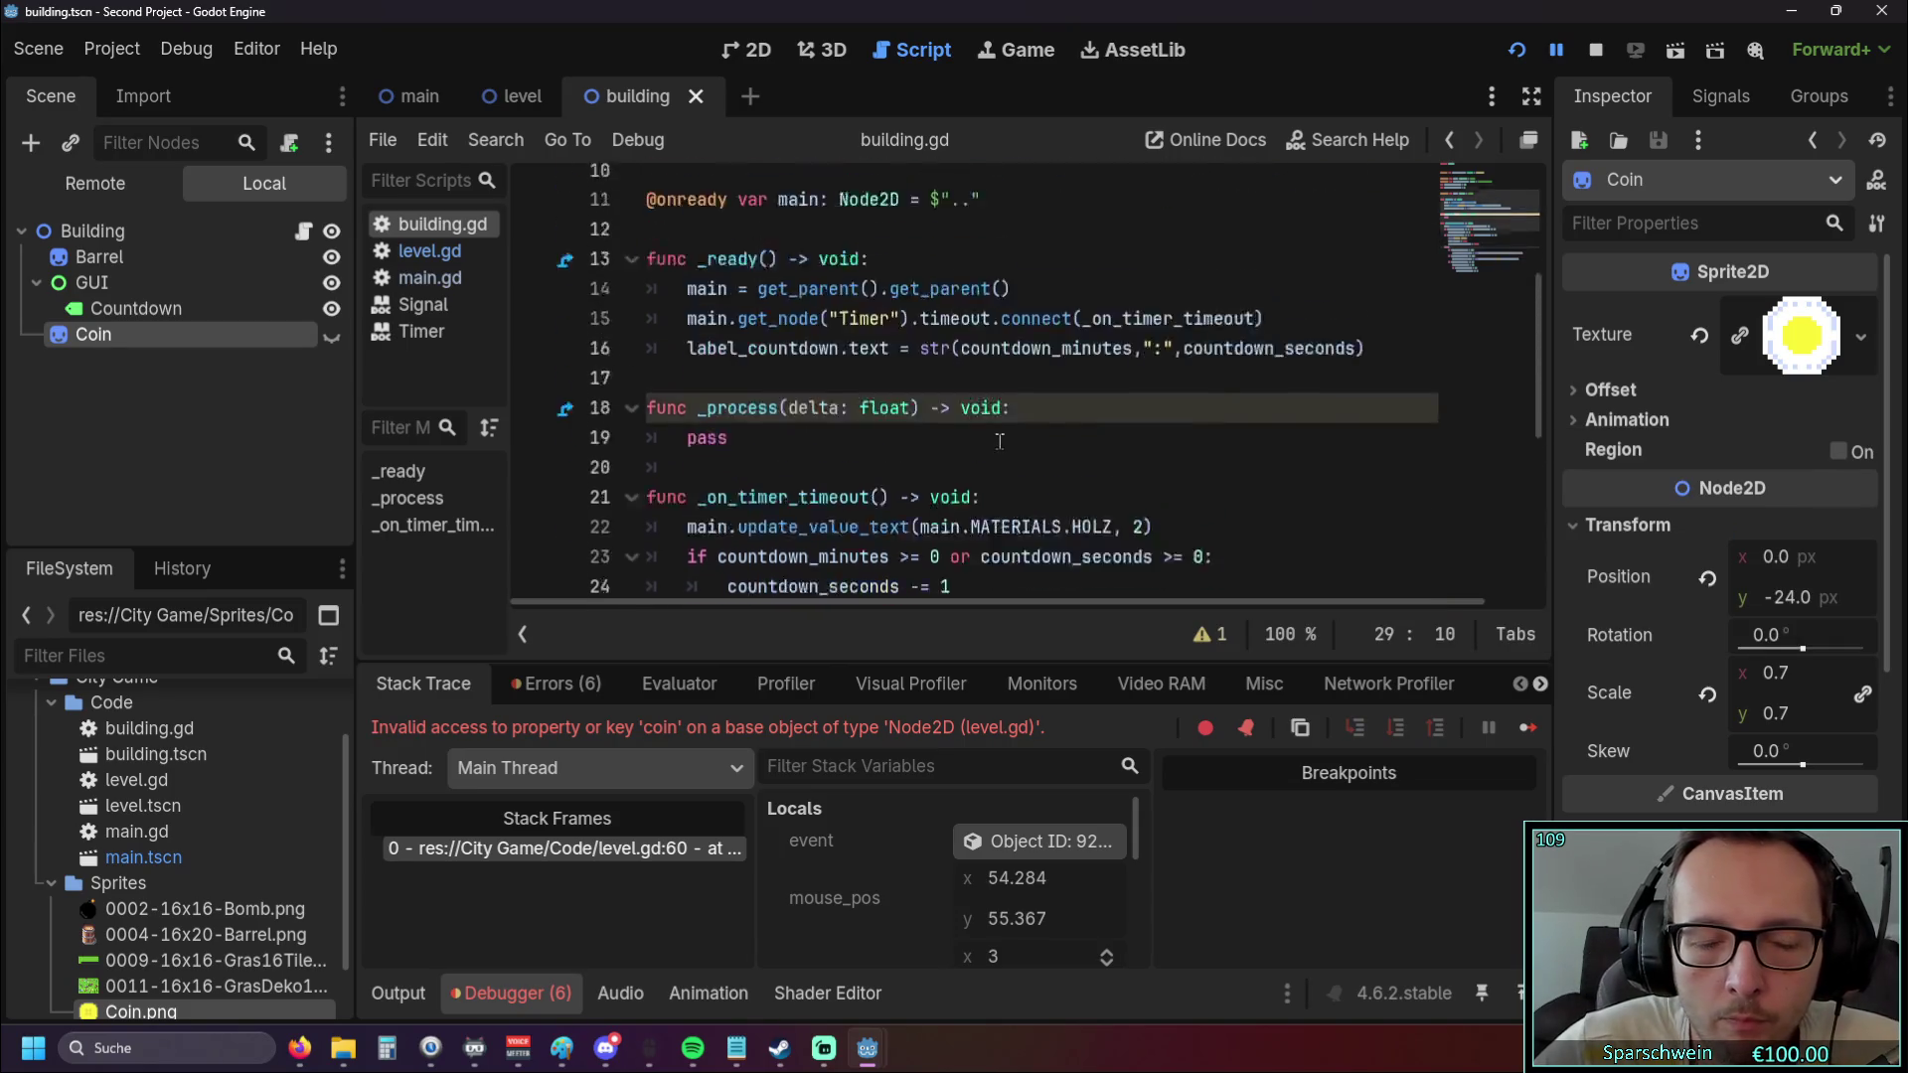
scroll(999, 440, "up", 3)
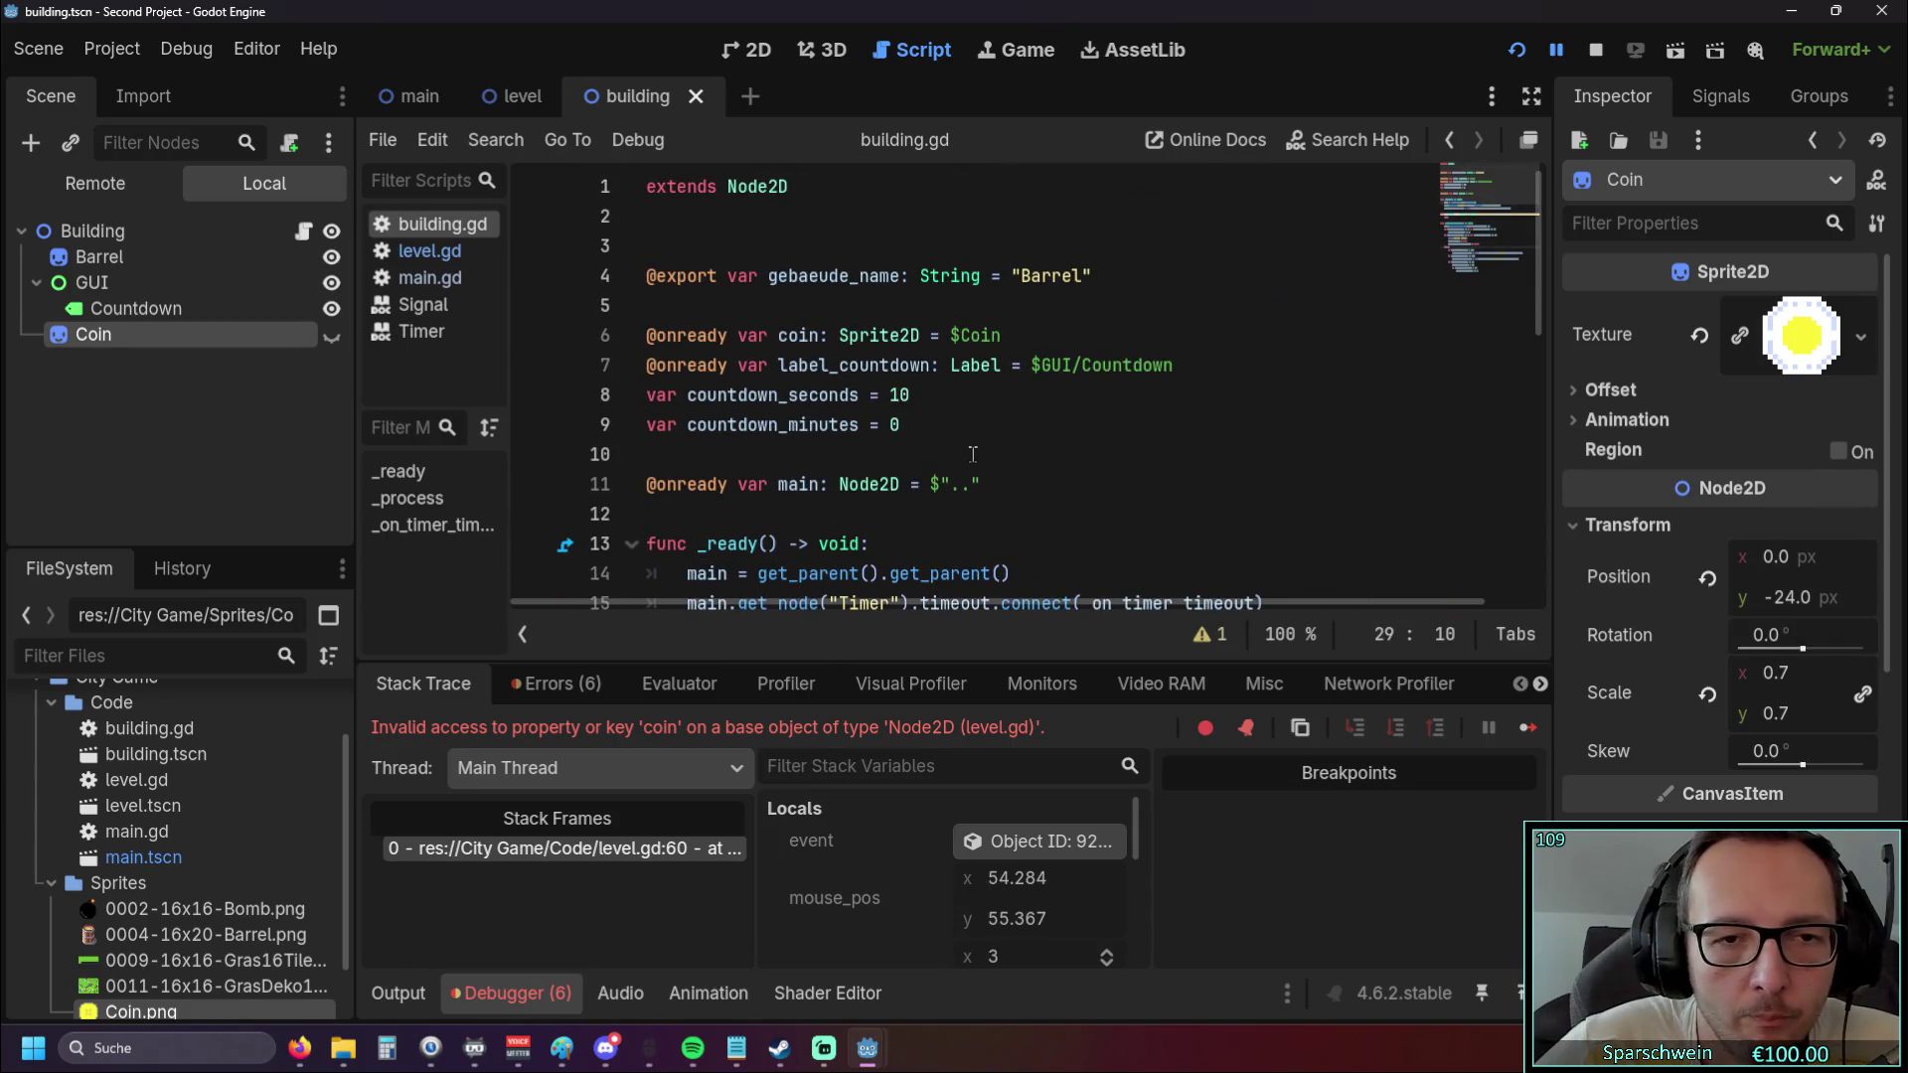
left_click(795, 338)
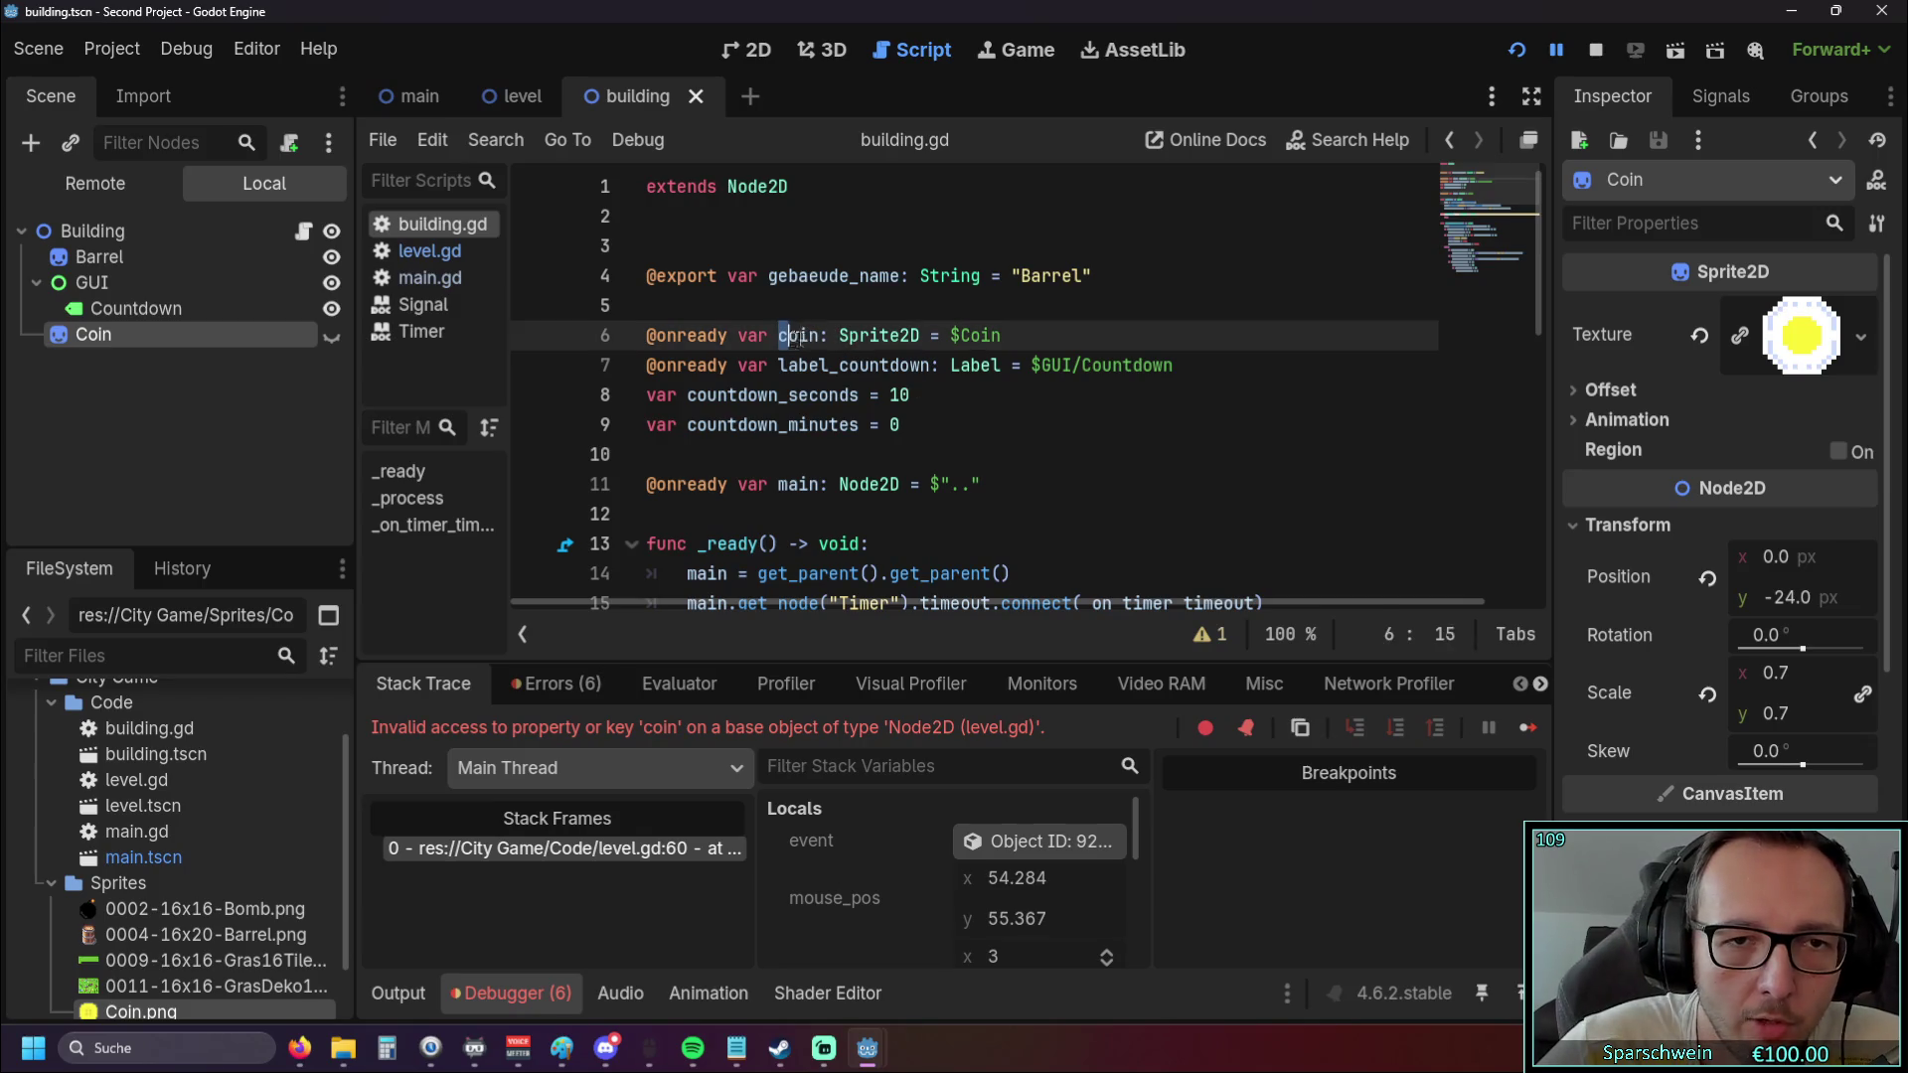
left_click(978, 419)
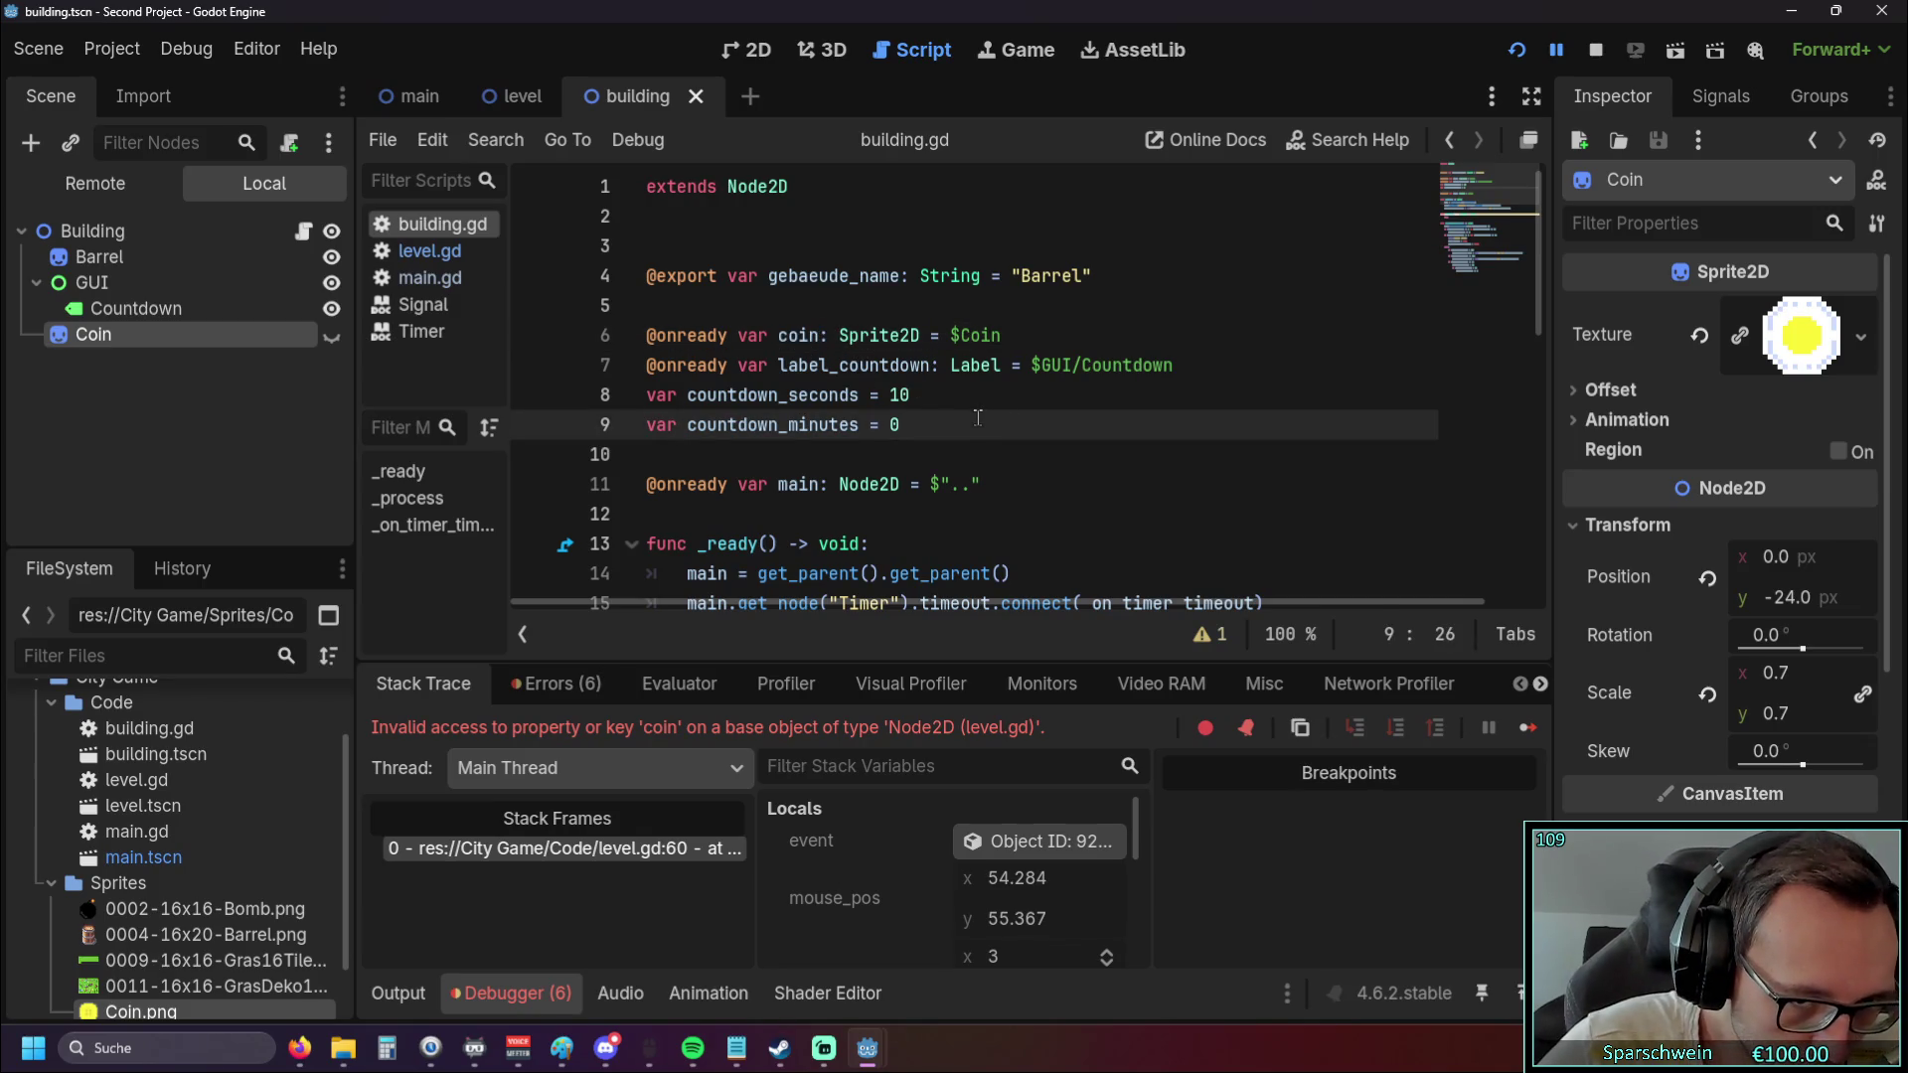
left_click(415, 96)
left_click(646, 94)
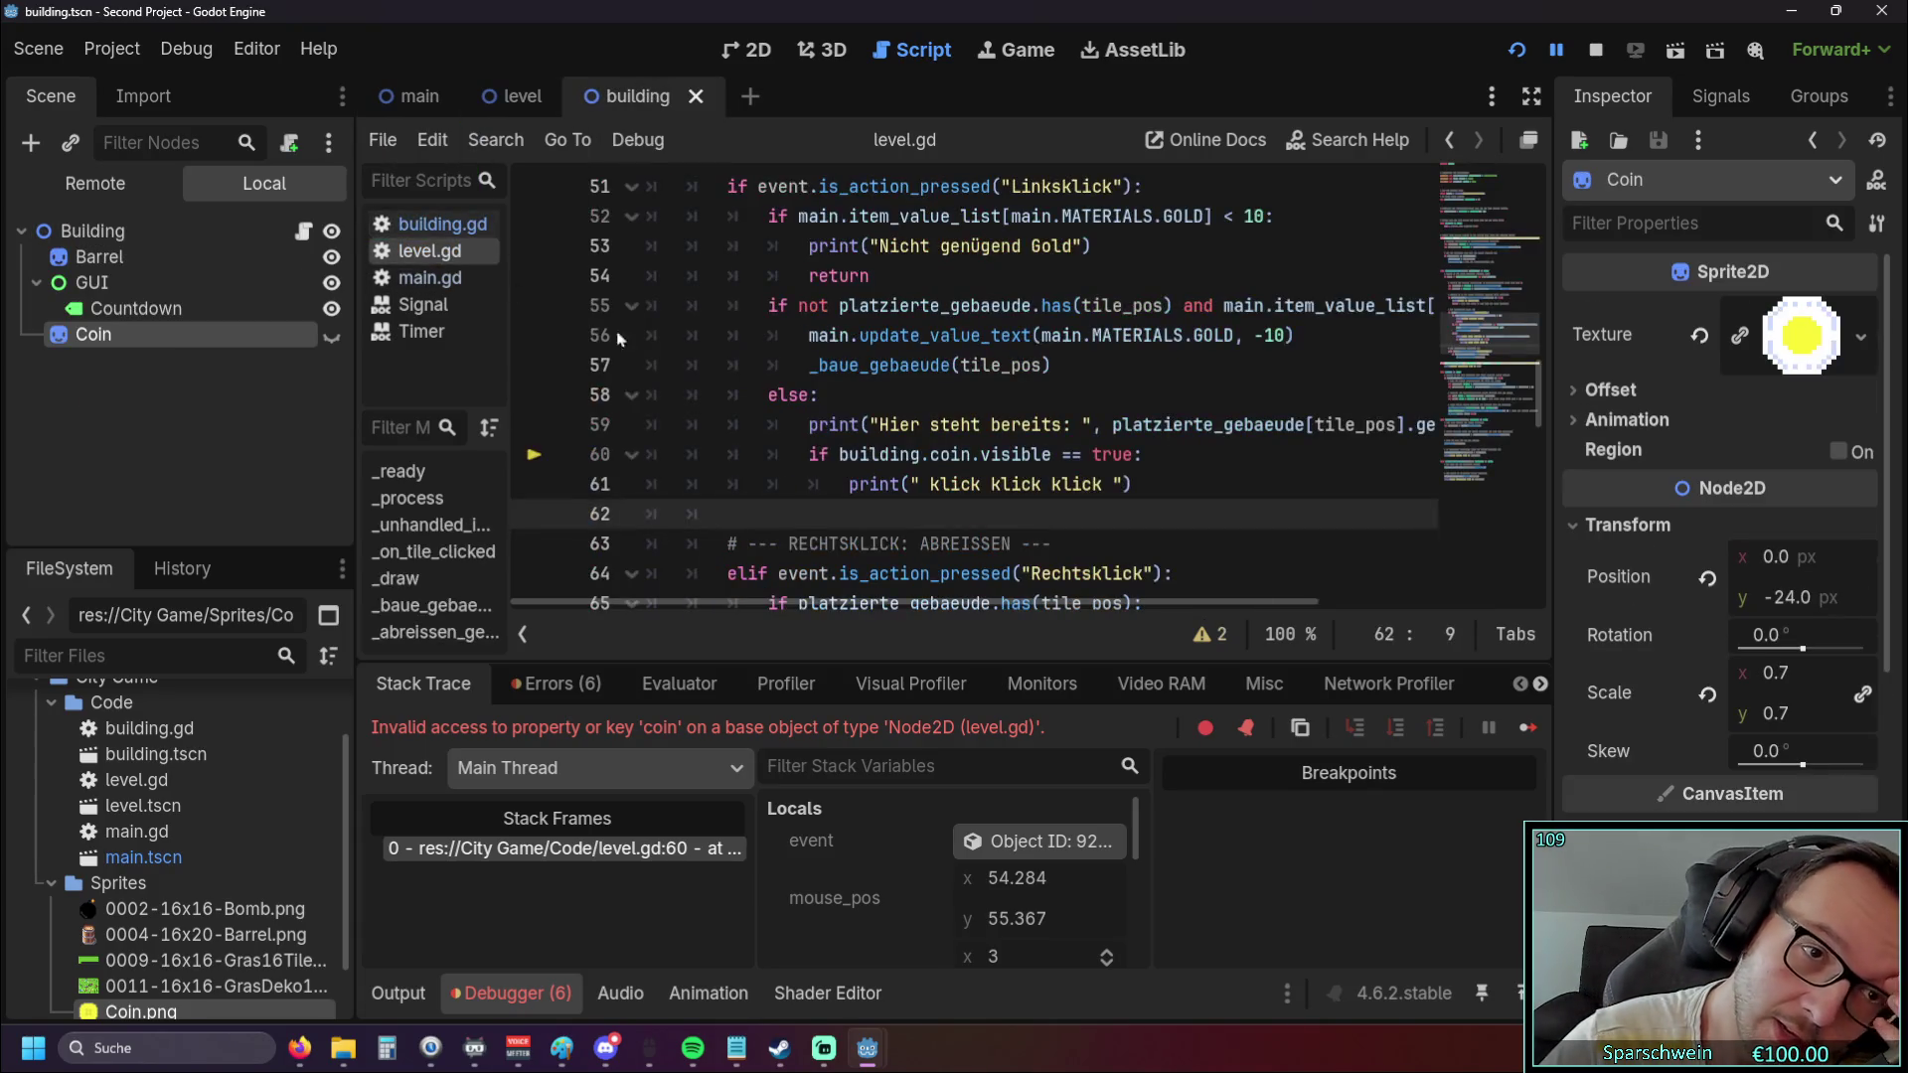
scroll(978, 354, "down", 1)
scroll(960, 348, "up", 1)
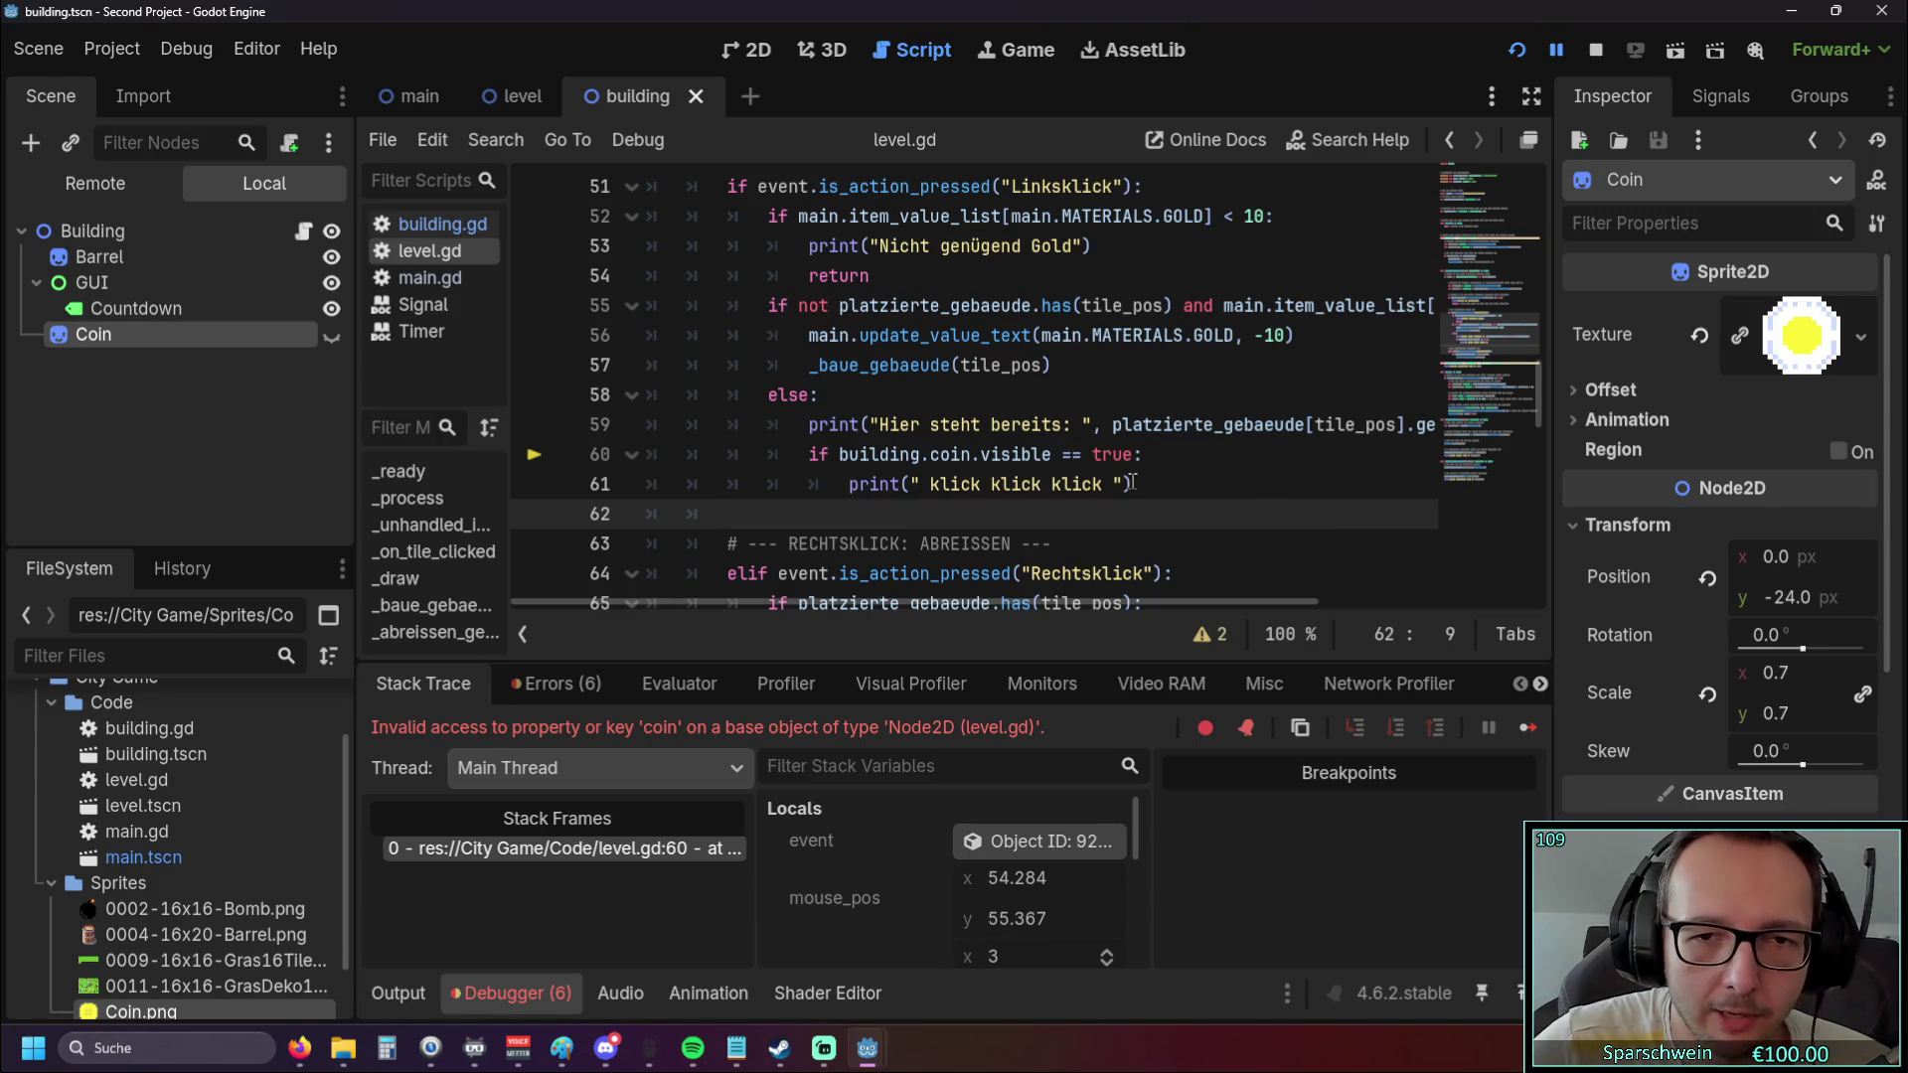
left_click(1096, 457)
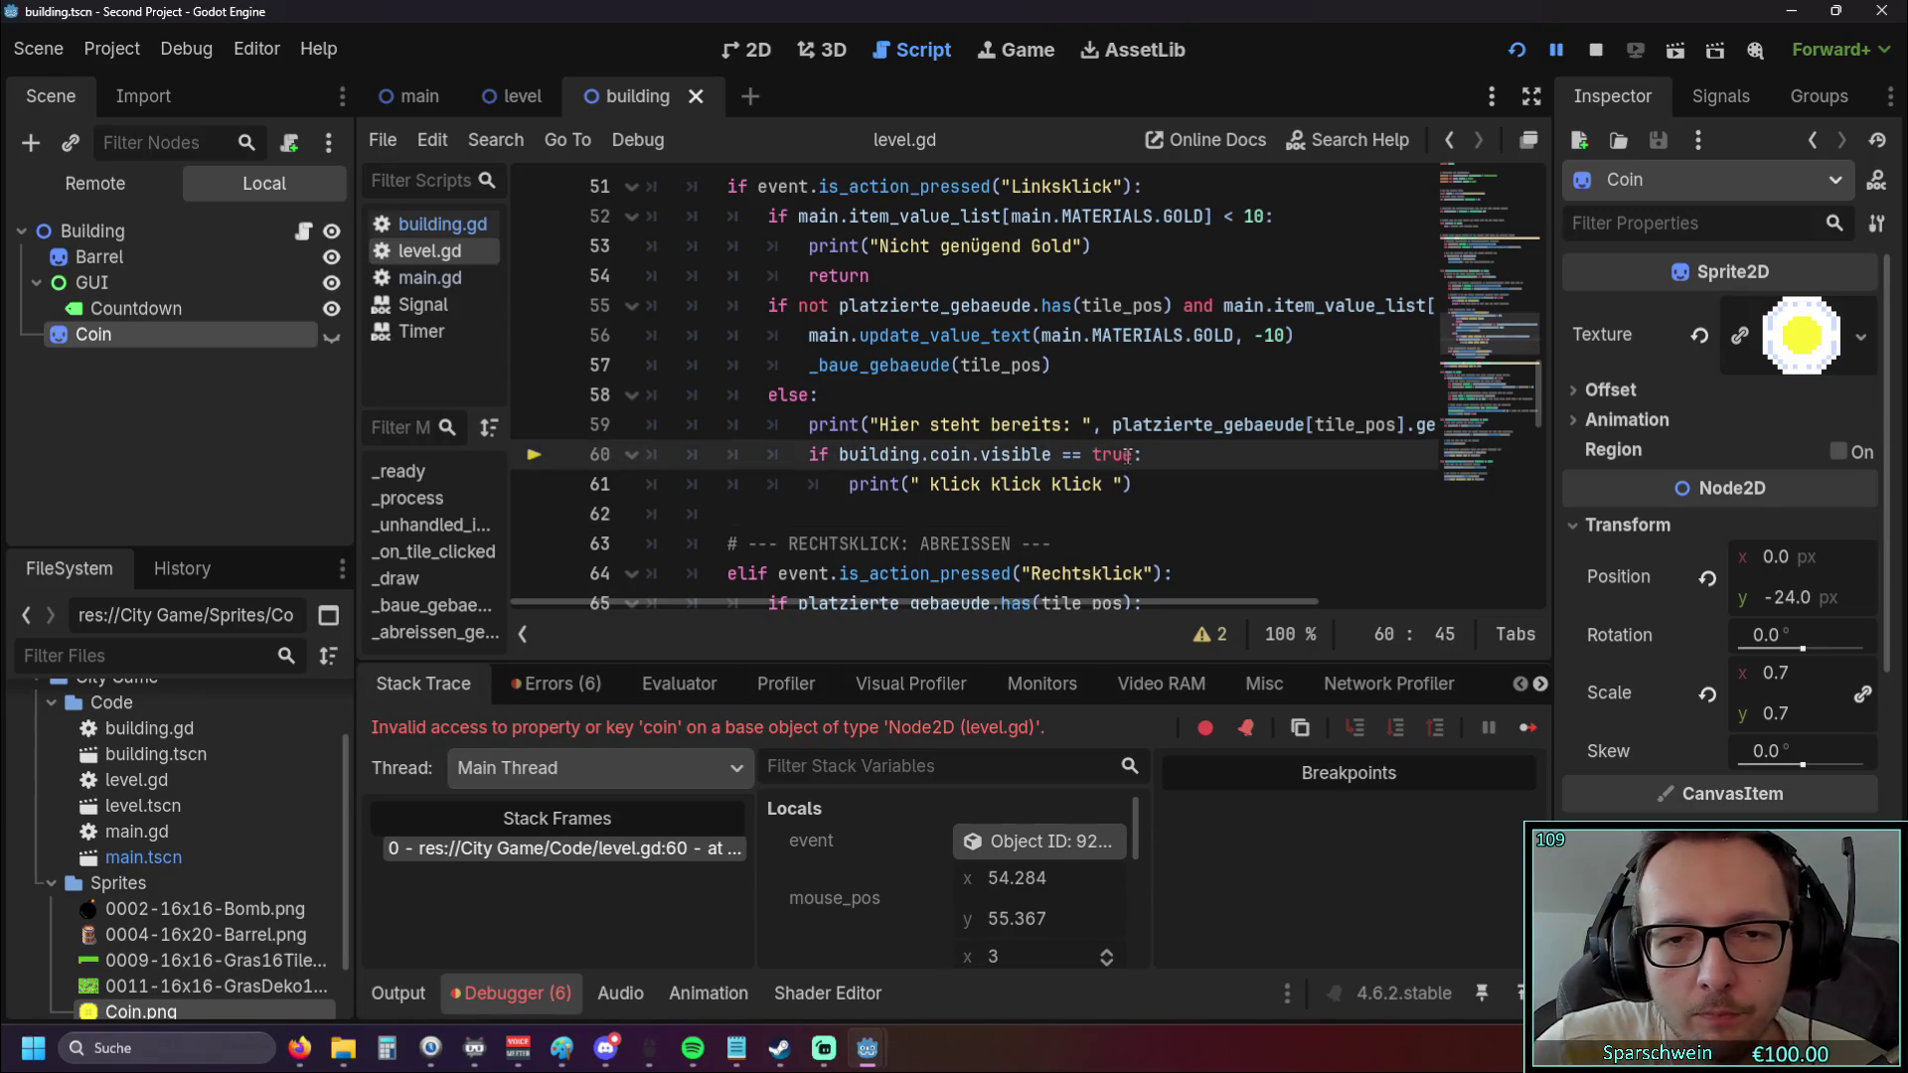
left_click_drag(1132, 455, 1095, 457)
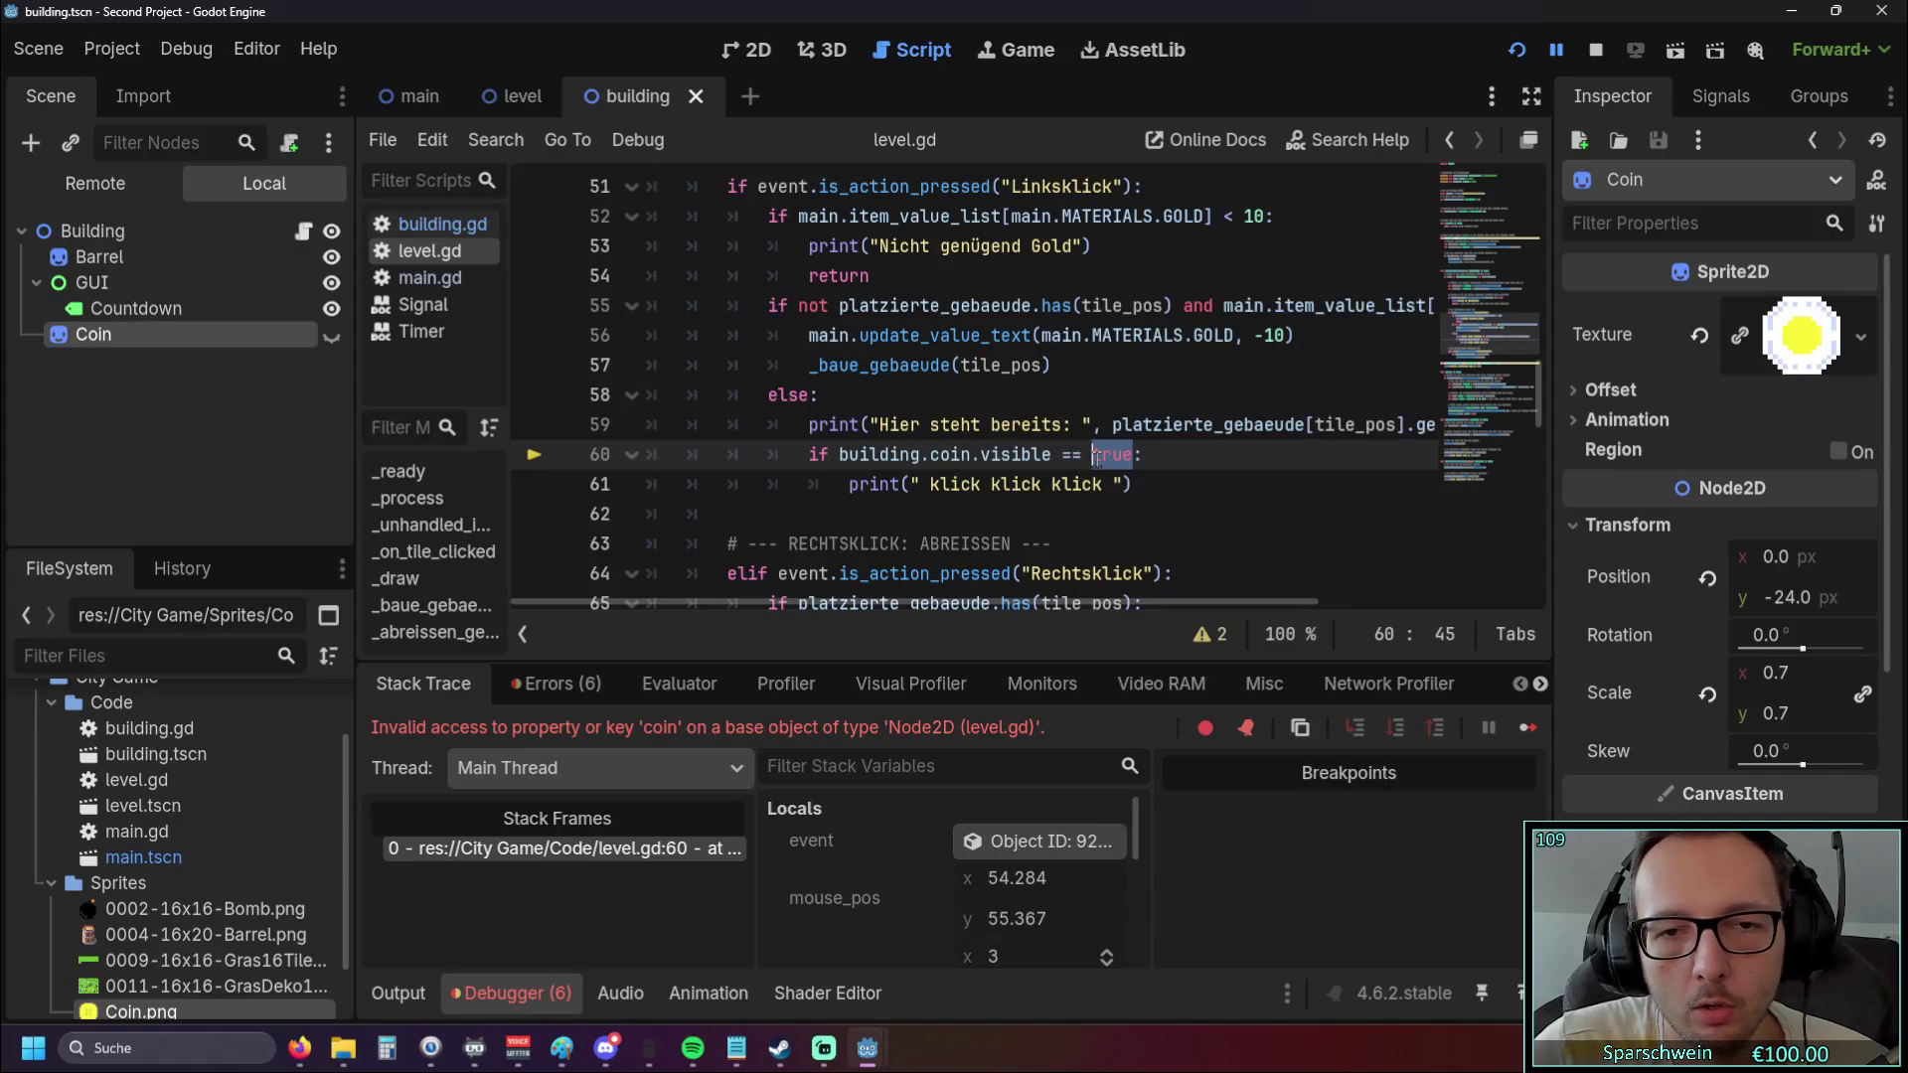
left_click(1053, 459)
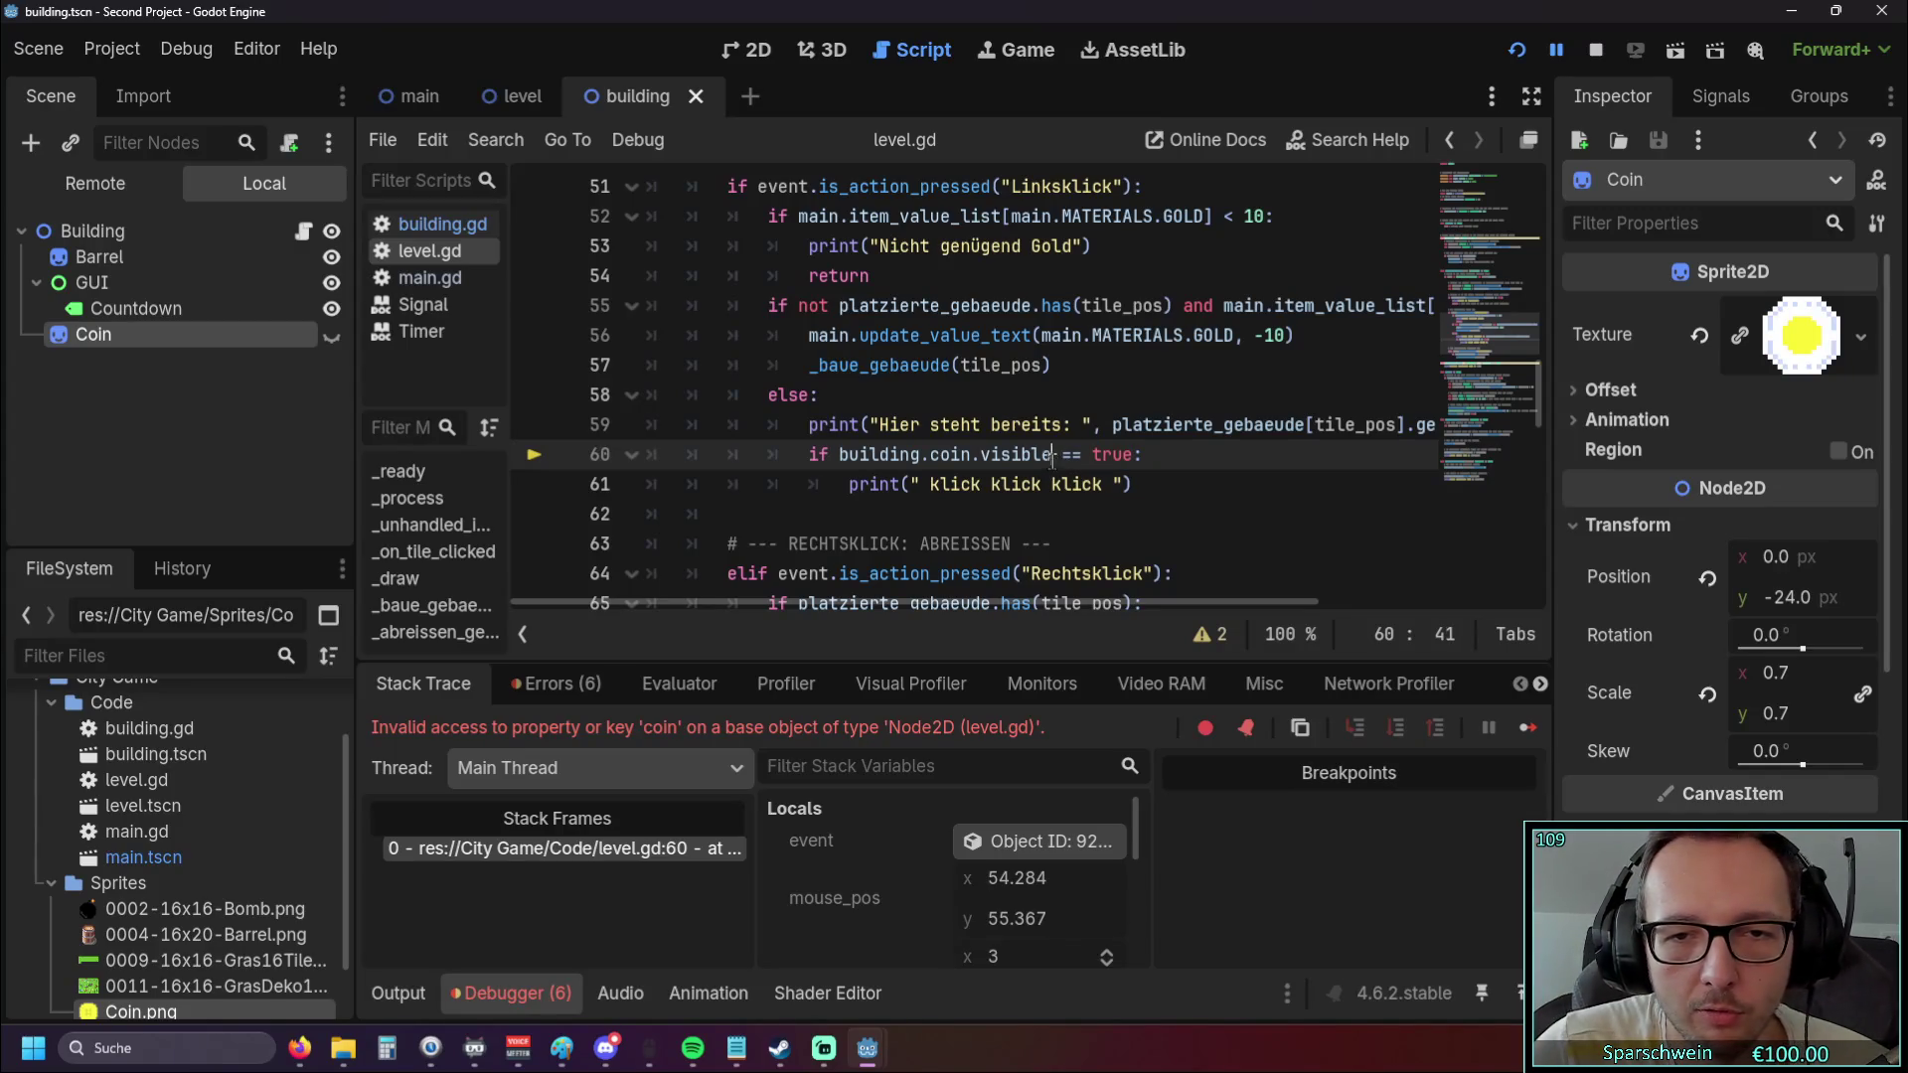
left_click(1009, 486)
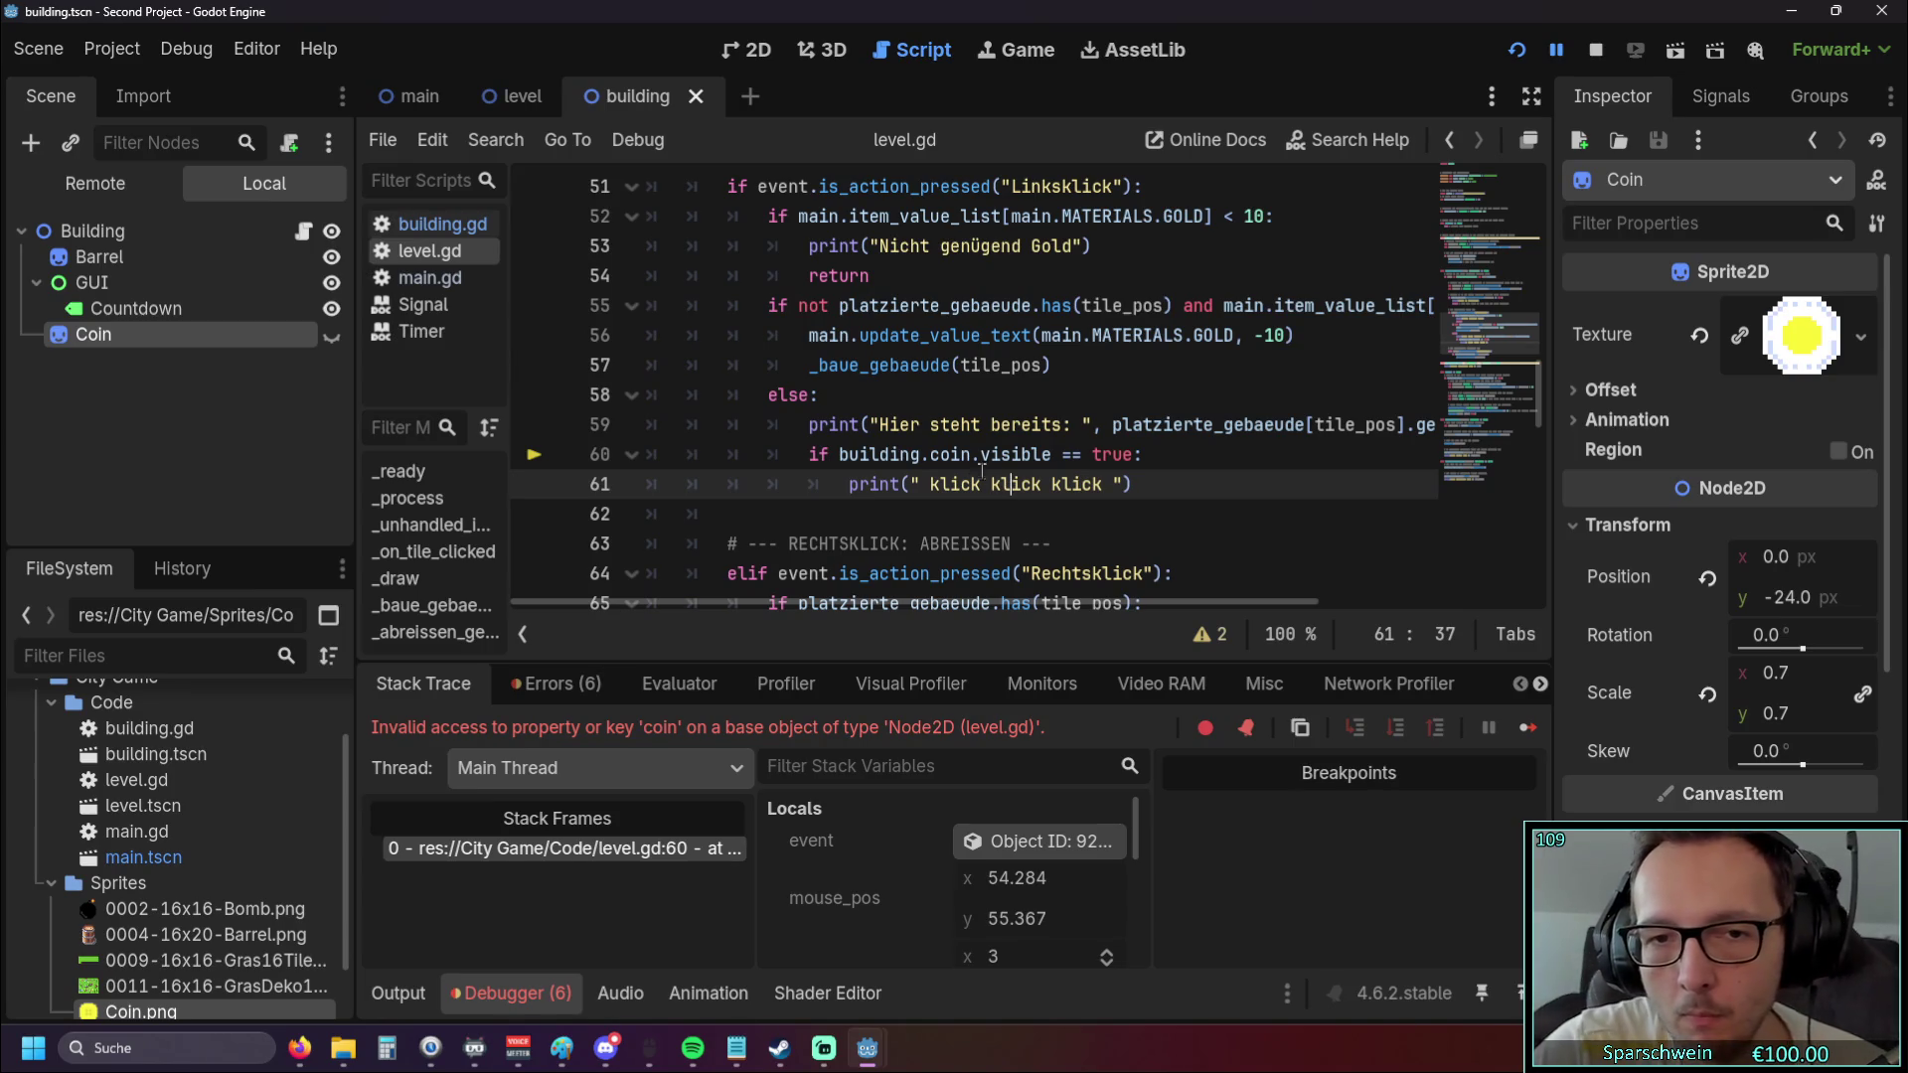
left_click(927, 454)
Change the line-60 check to building.get_coin.visible, then save and run the game.
mouse_move(991, 583)
type("get_")
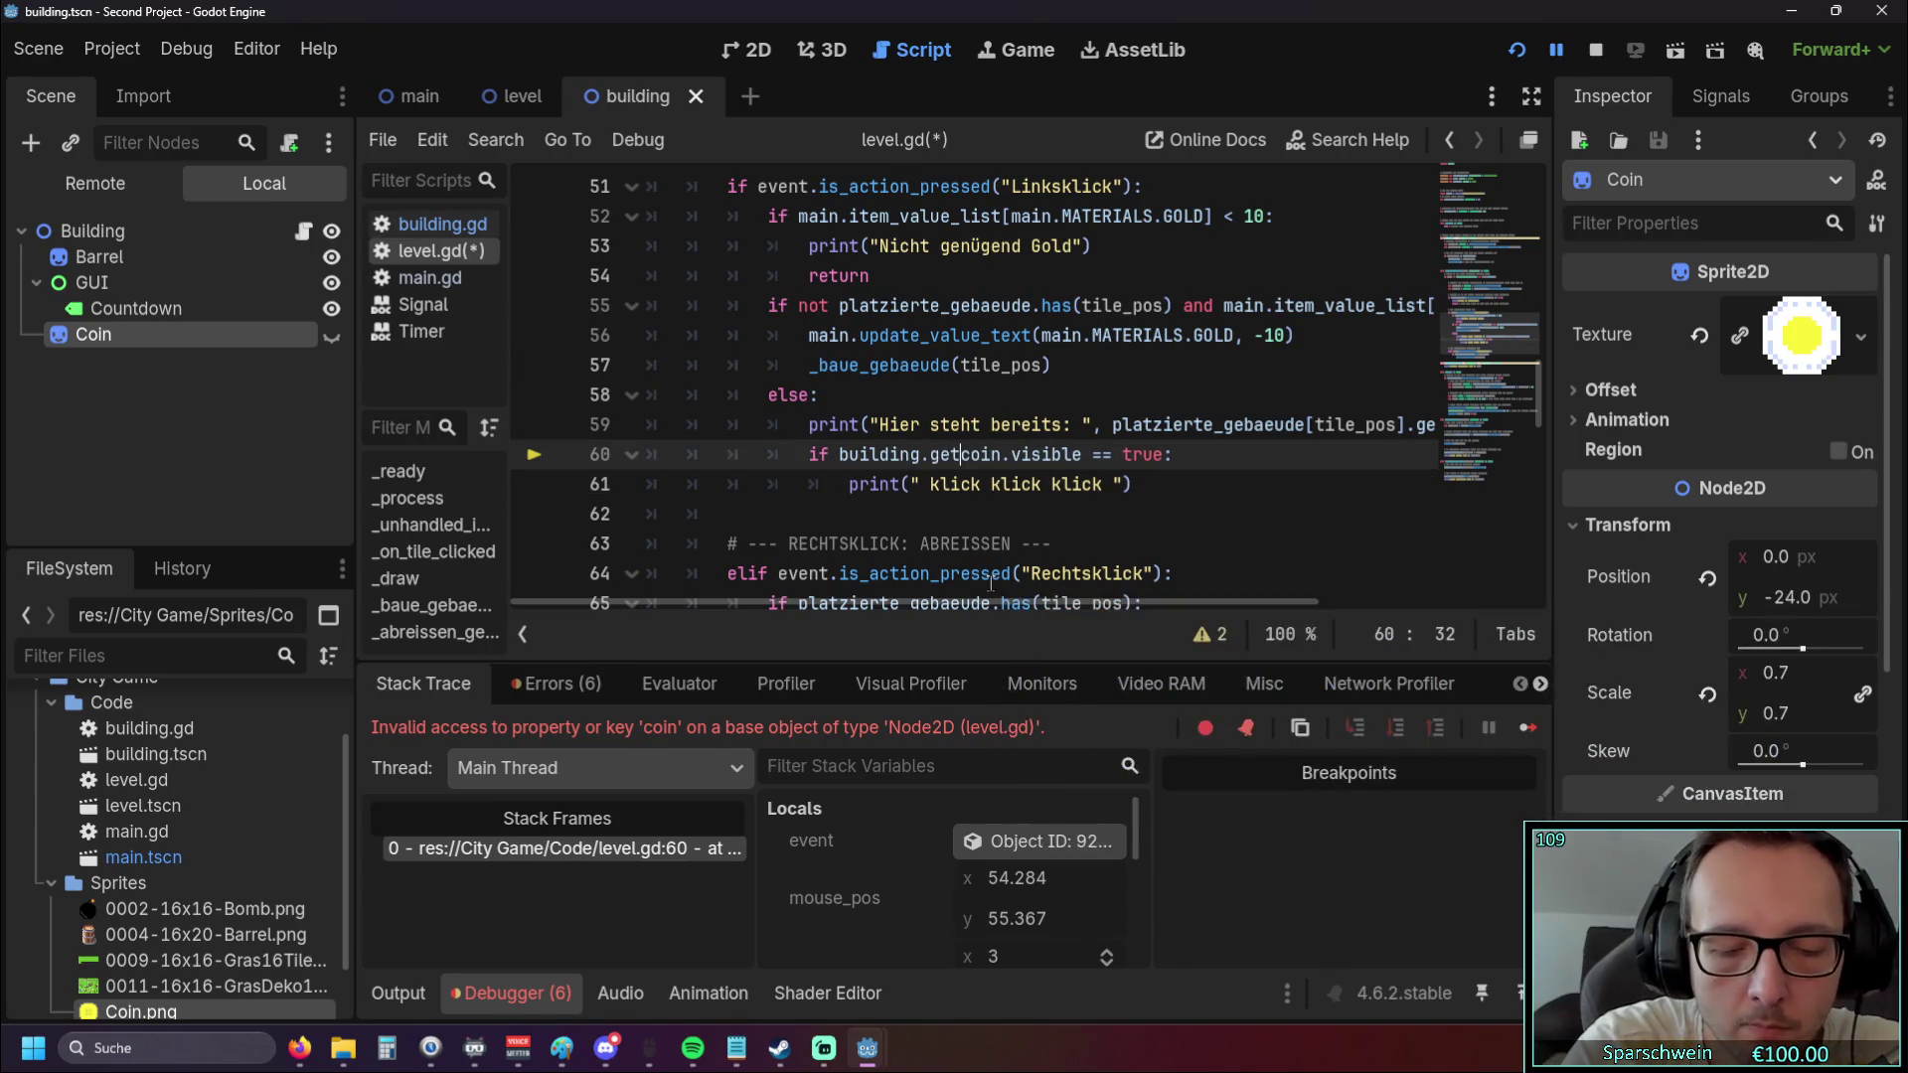
left_click(967, 506)
left_click(1516, 48)
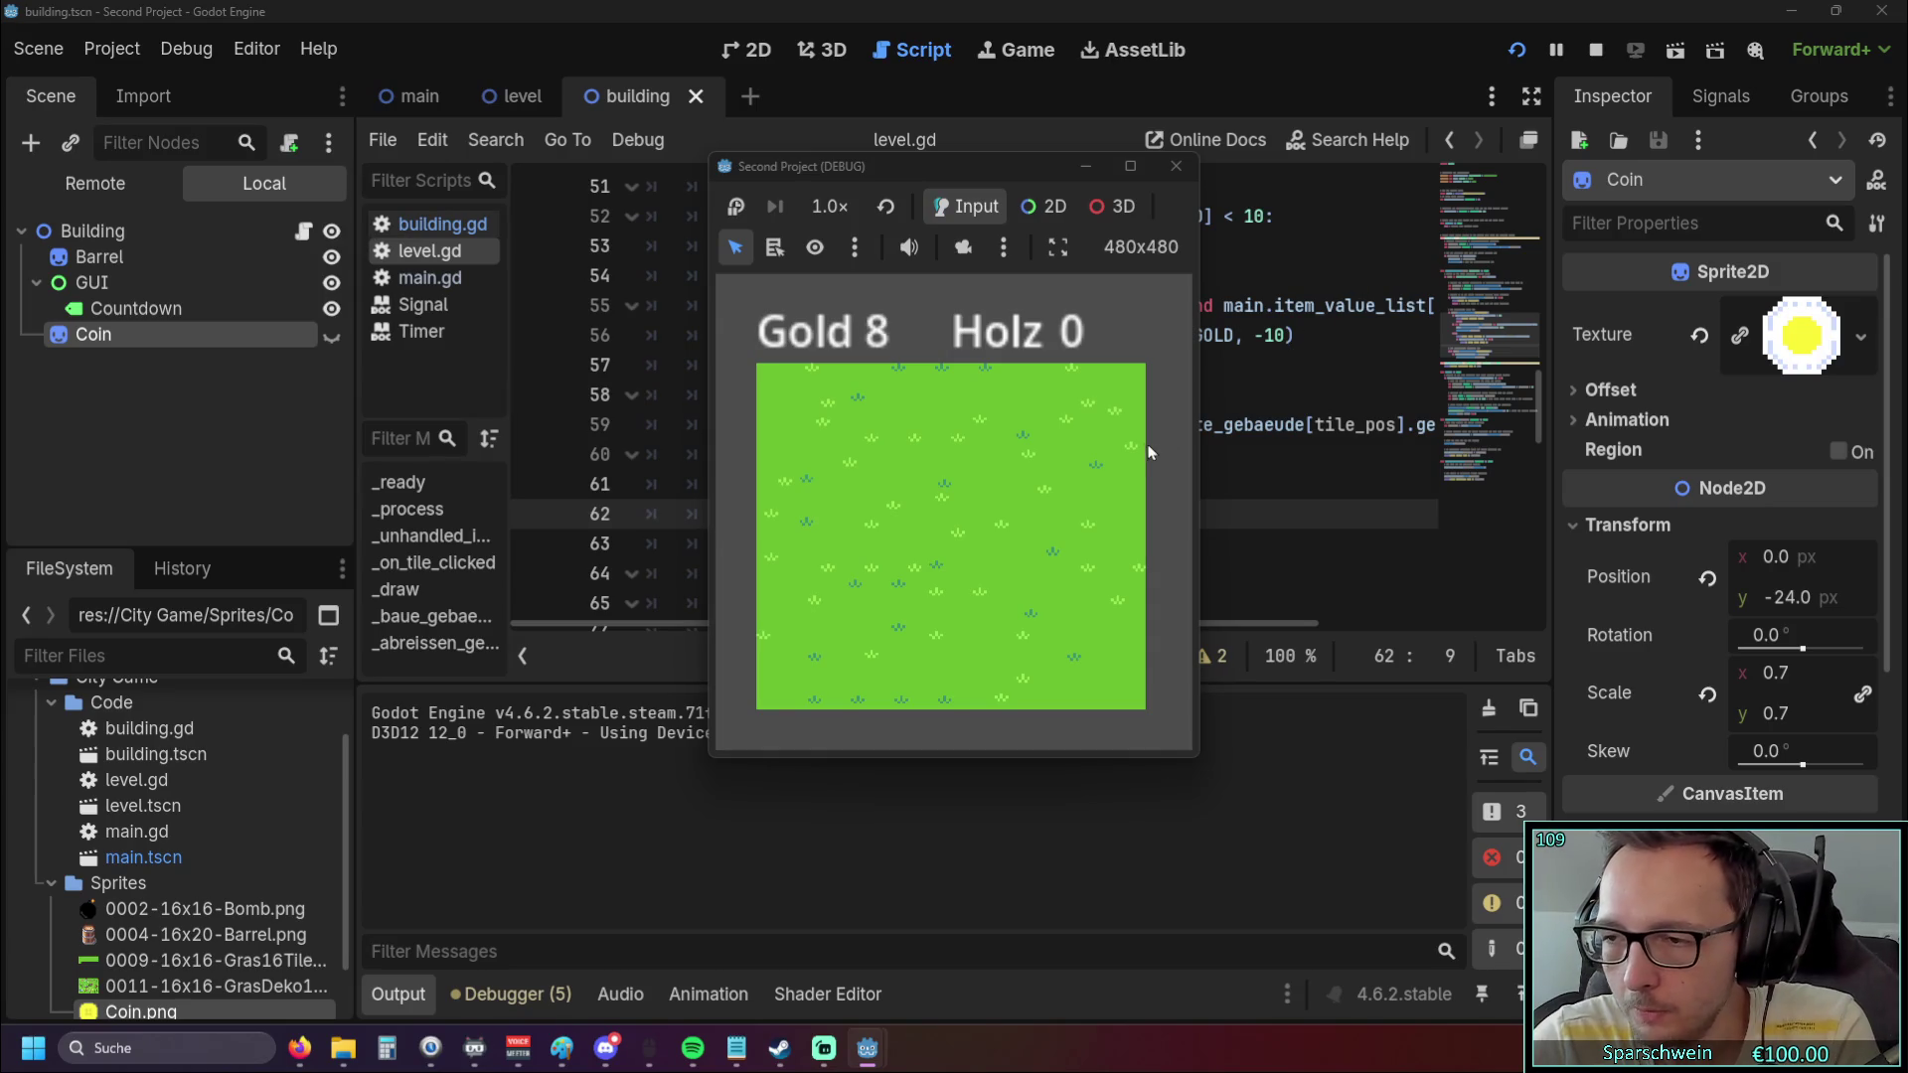
Hit the get_coin error on a barrel, remove get_ from line 60, and open building.gd.
left_click(902, 509)
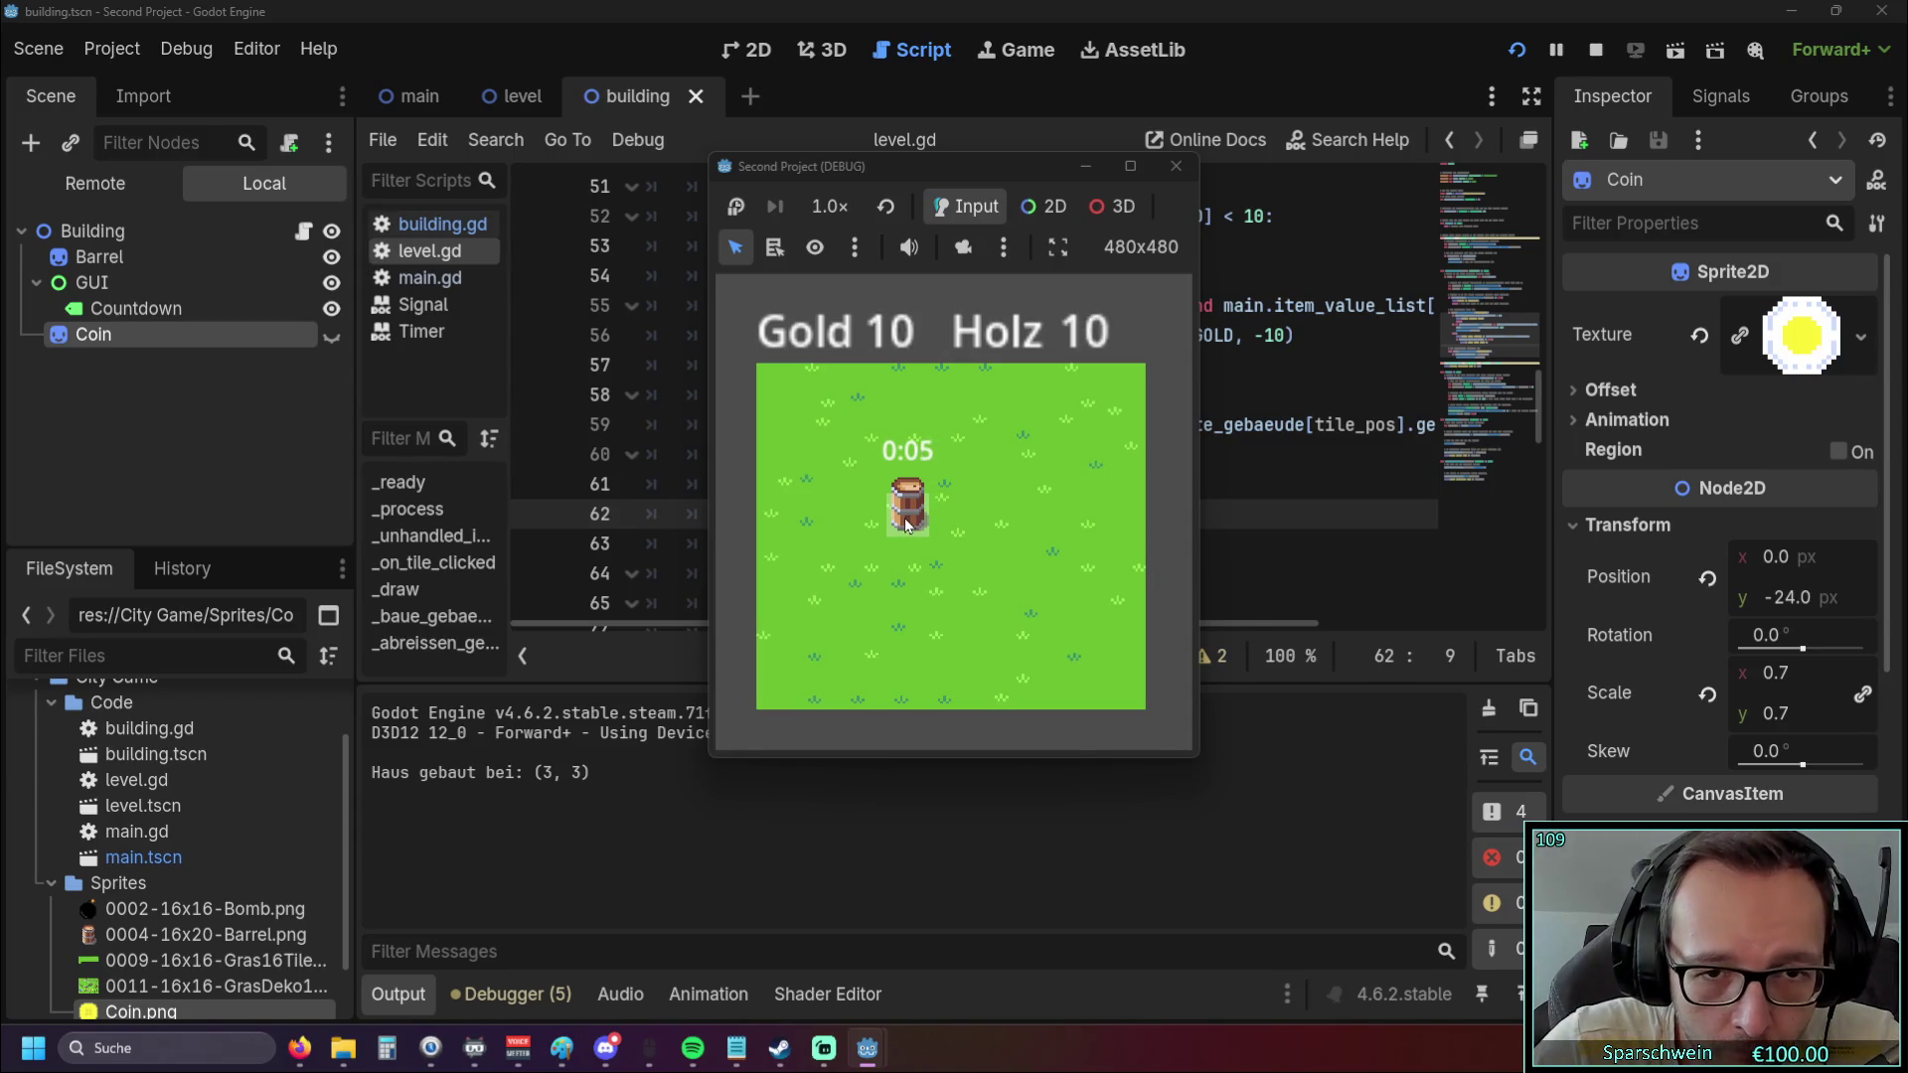
left_click(904, 517)
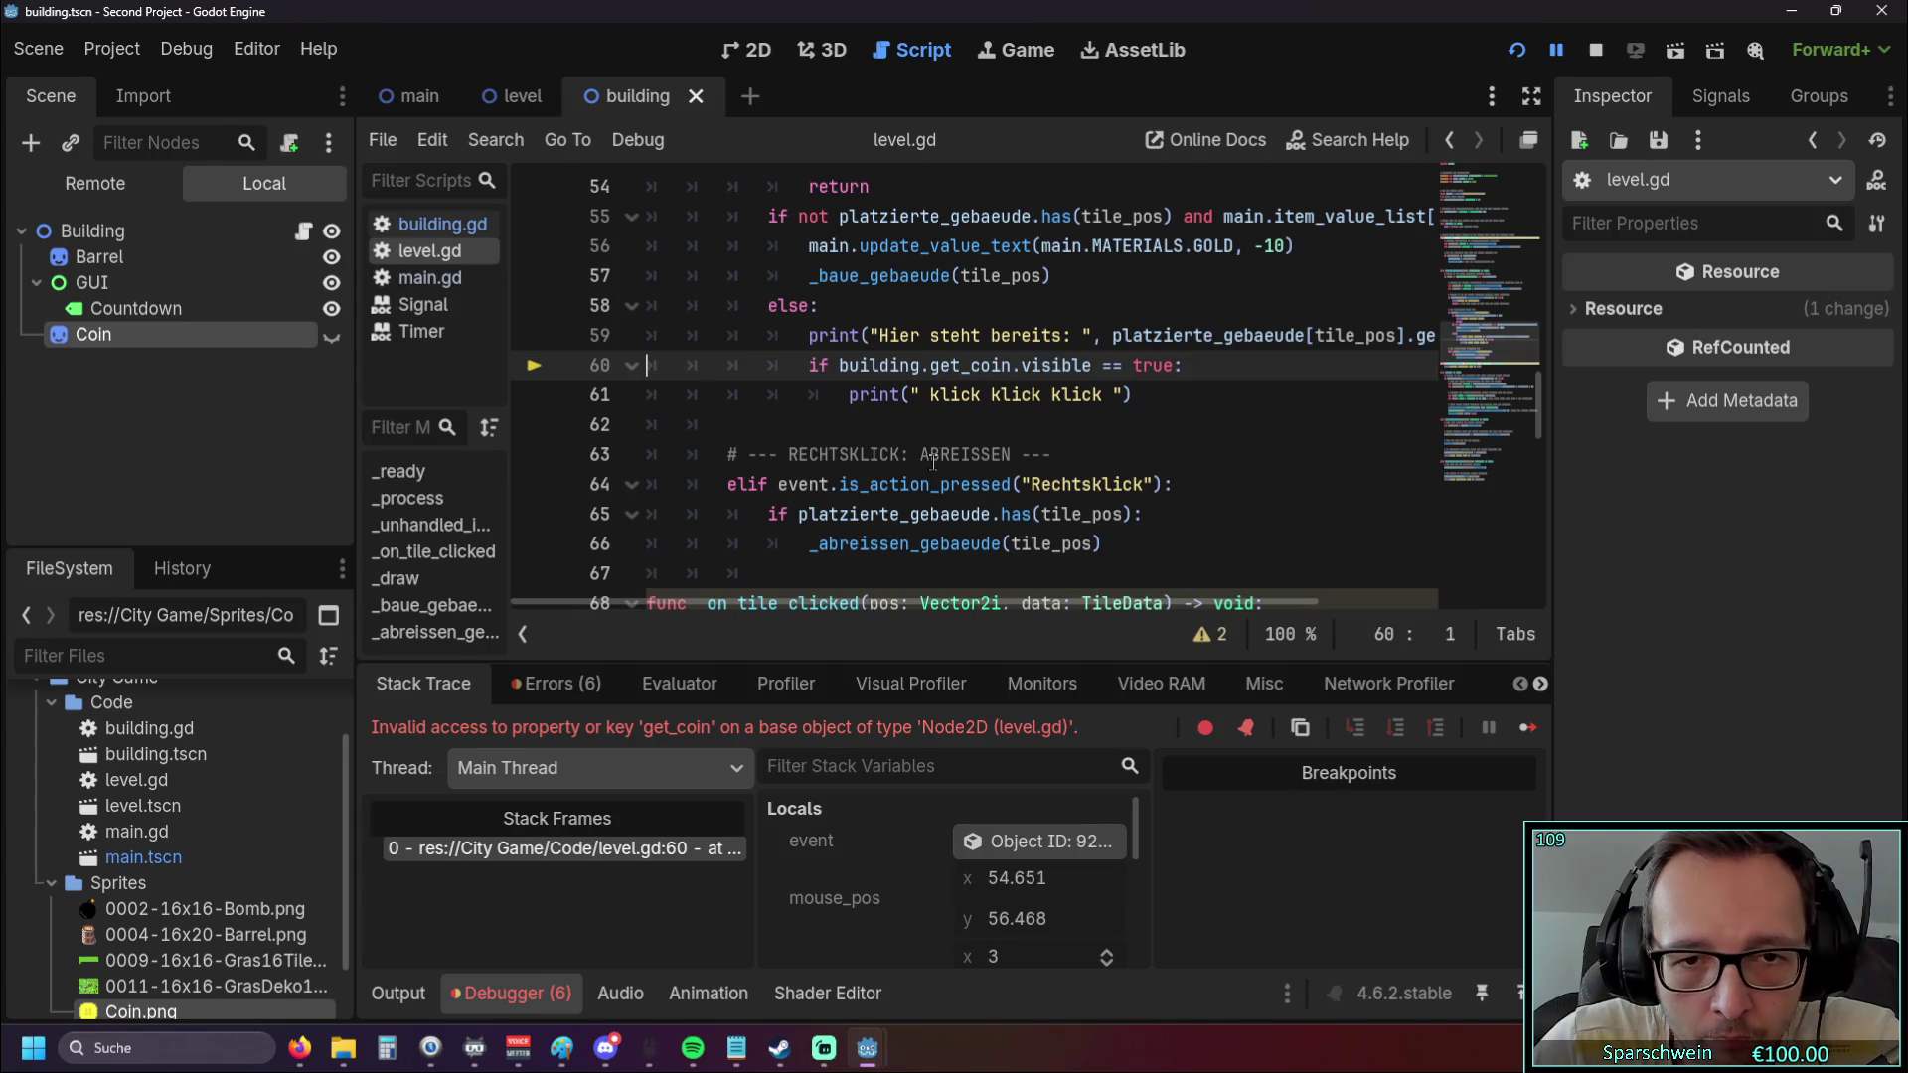
left_click(967, 366)
key("BackSpace")
key("BackSpace")
key("BackSpace")
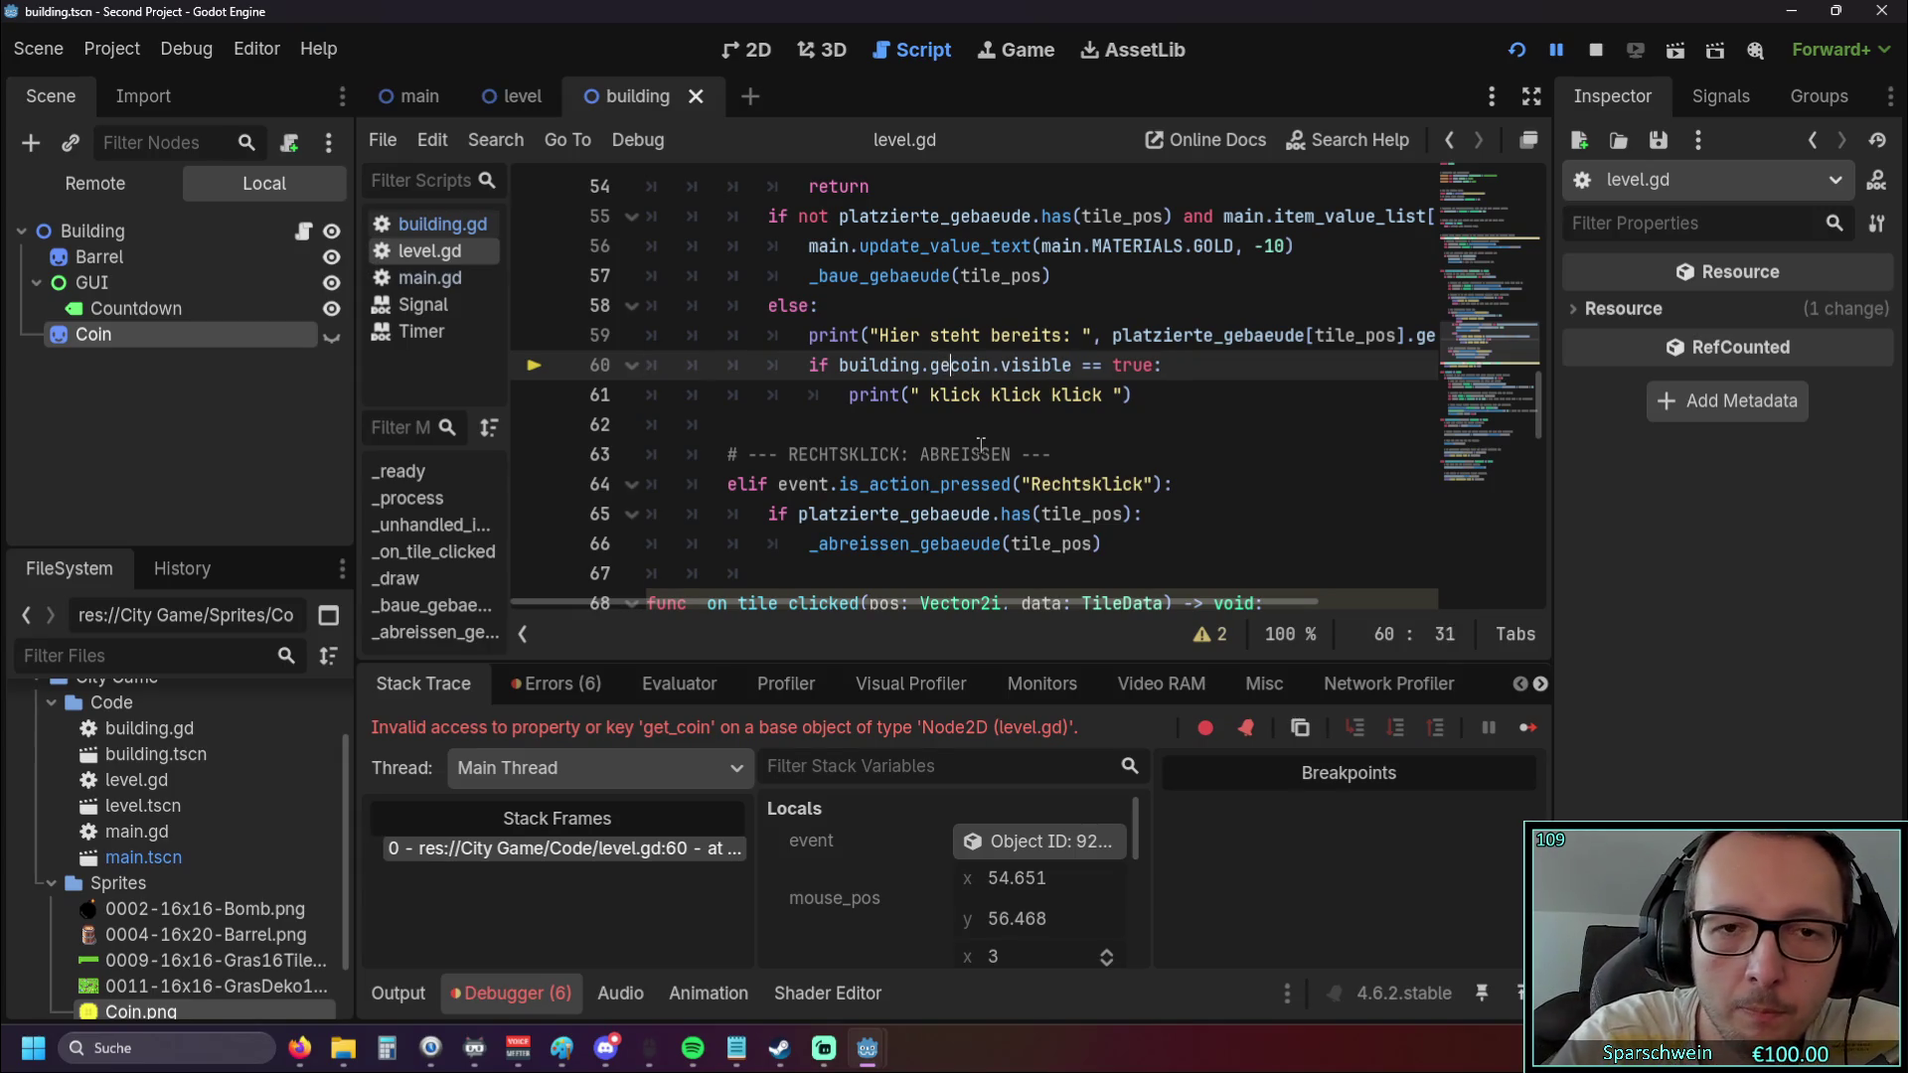
mouse_move(494, 98)
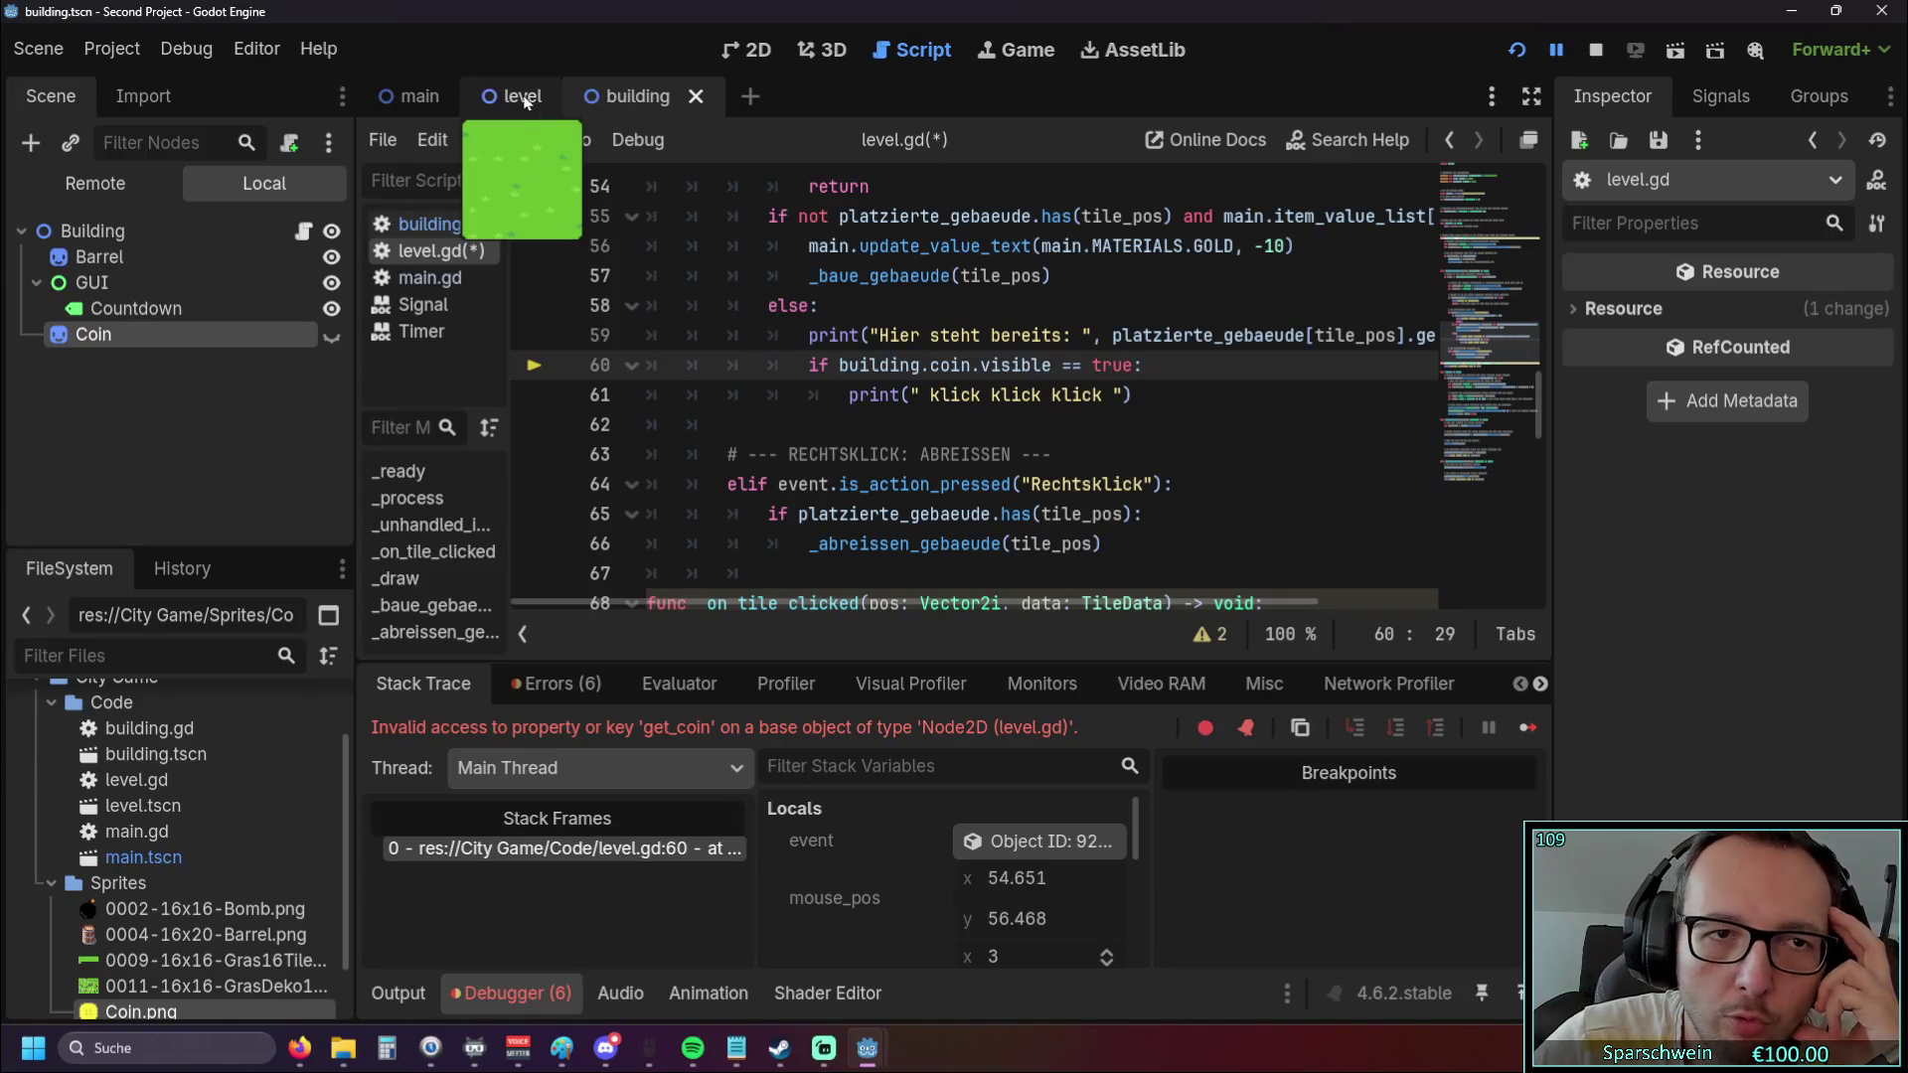
left_click(434, 224)
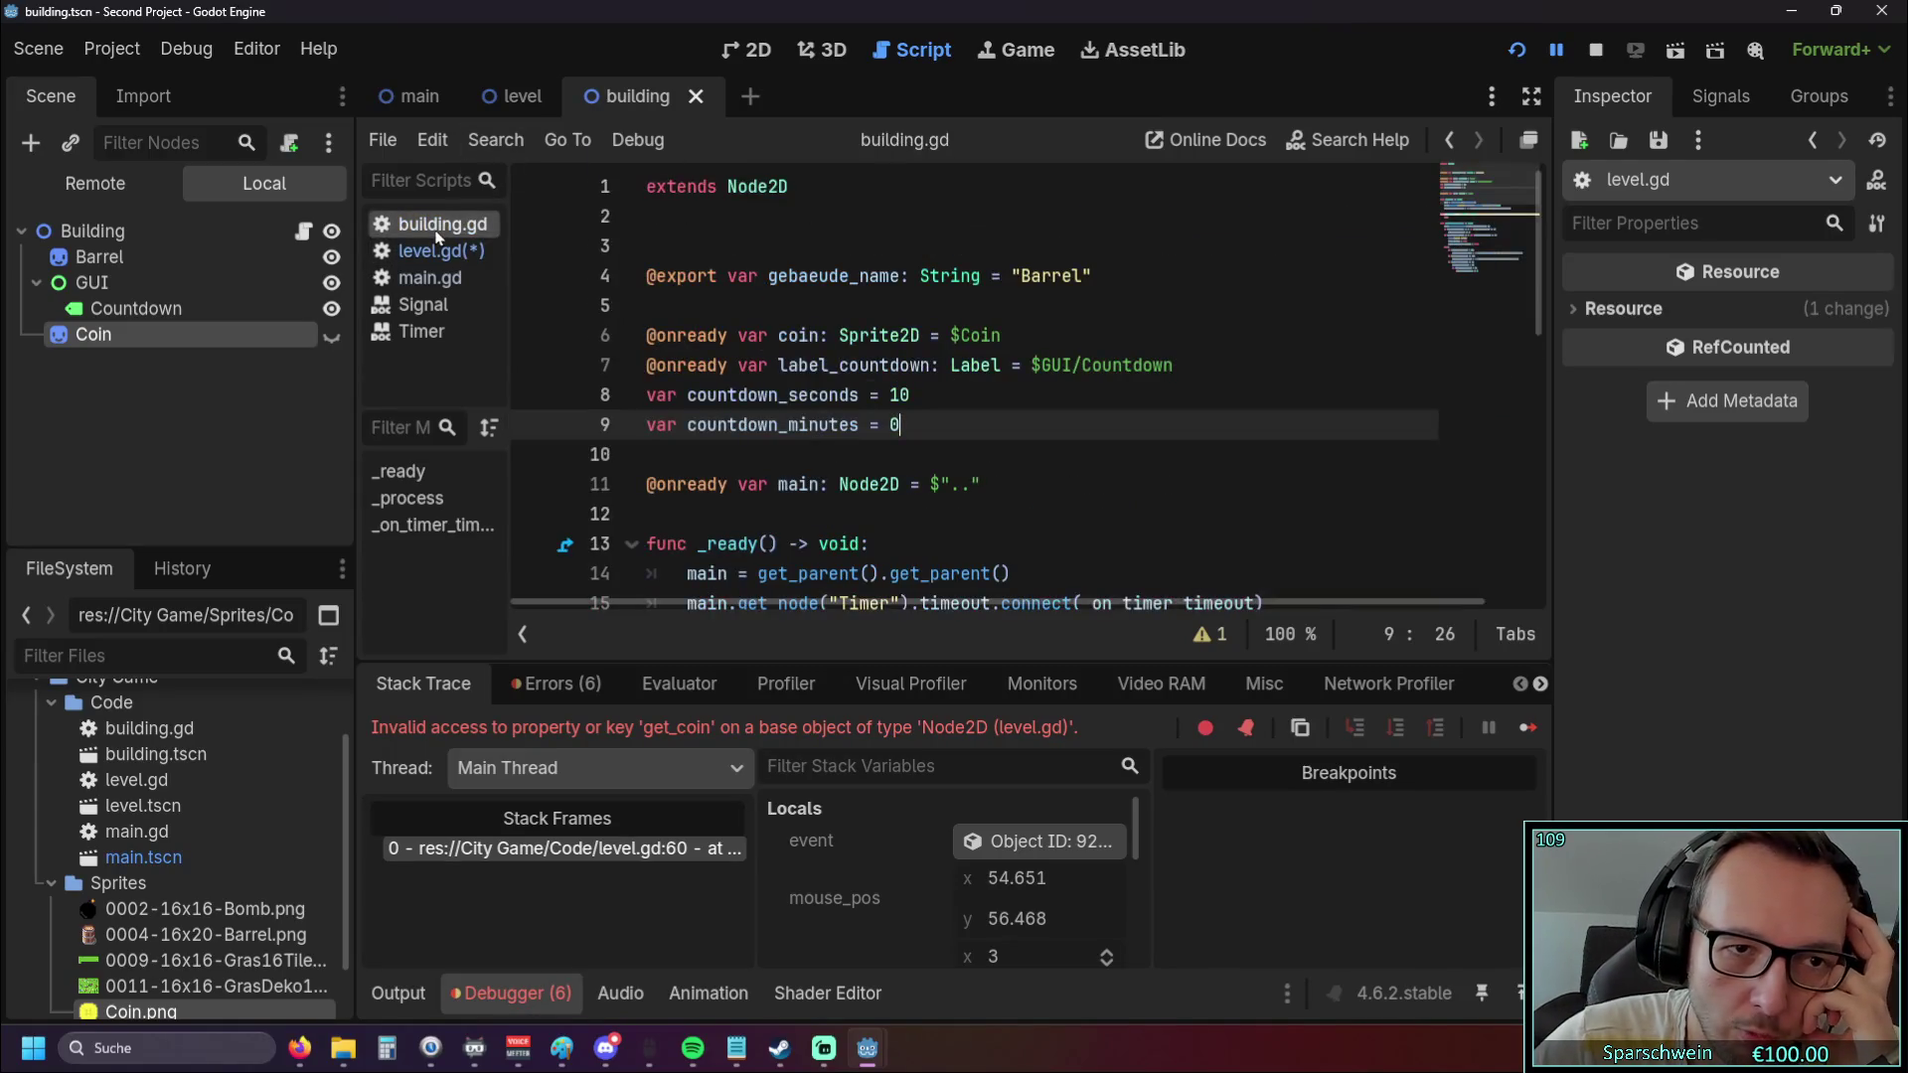
Review building.gd, select the extends Node2D line, and show the Signals list in the dock.
scroll(805, 362, "down", 3)
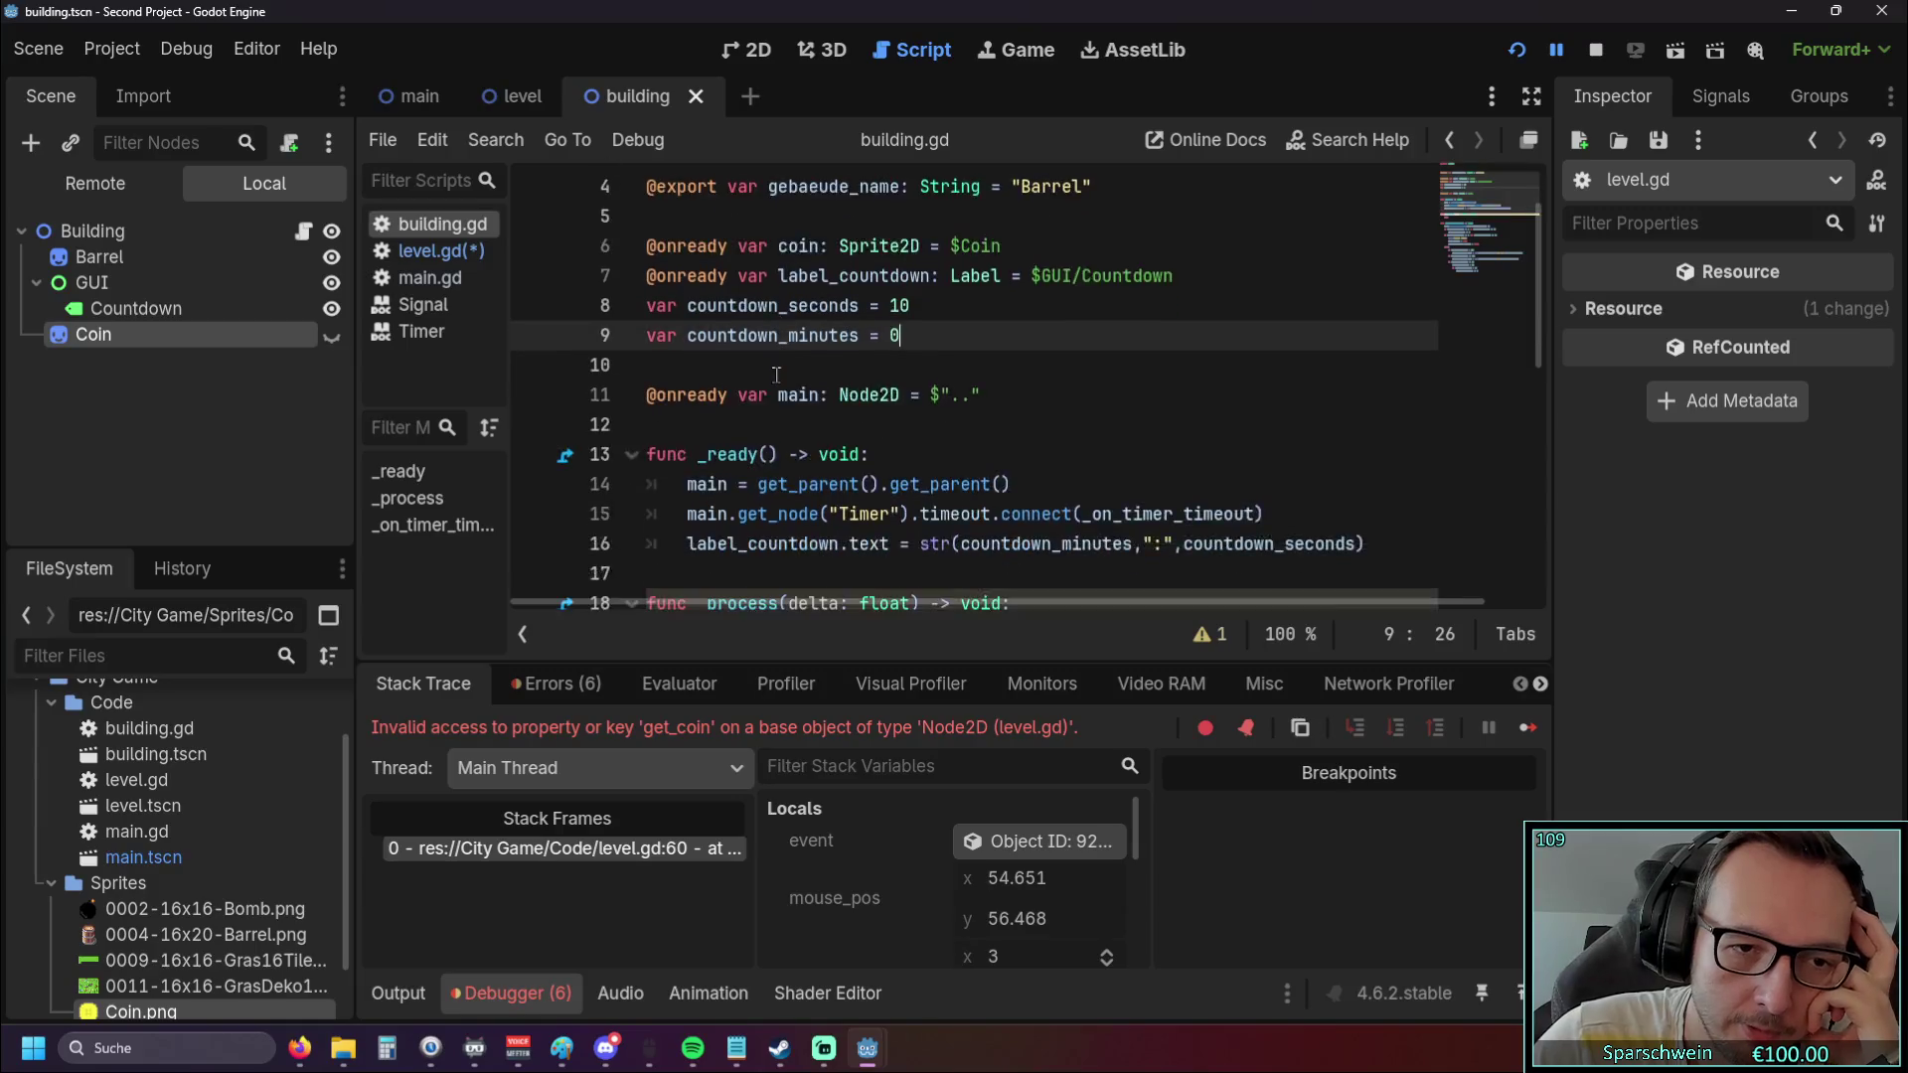
scroll(785, 380, "up", 3)
scroll(785, 380, "down", 1)
scroll(785, 372, "up", 1)
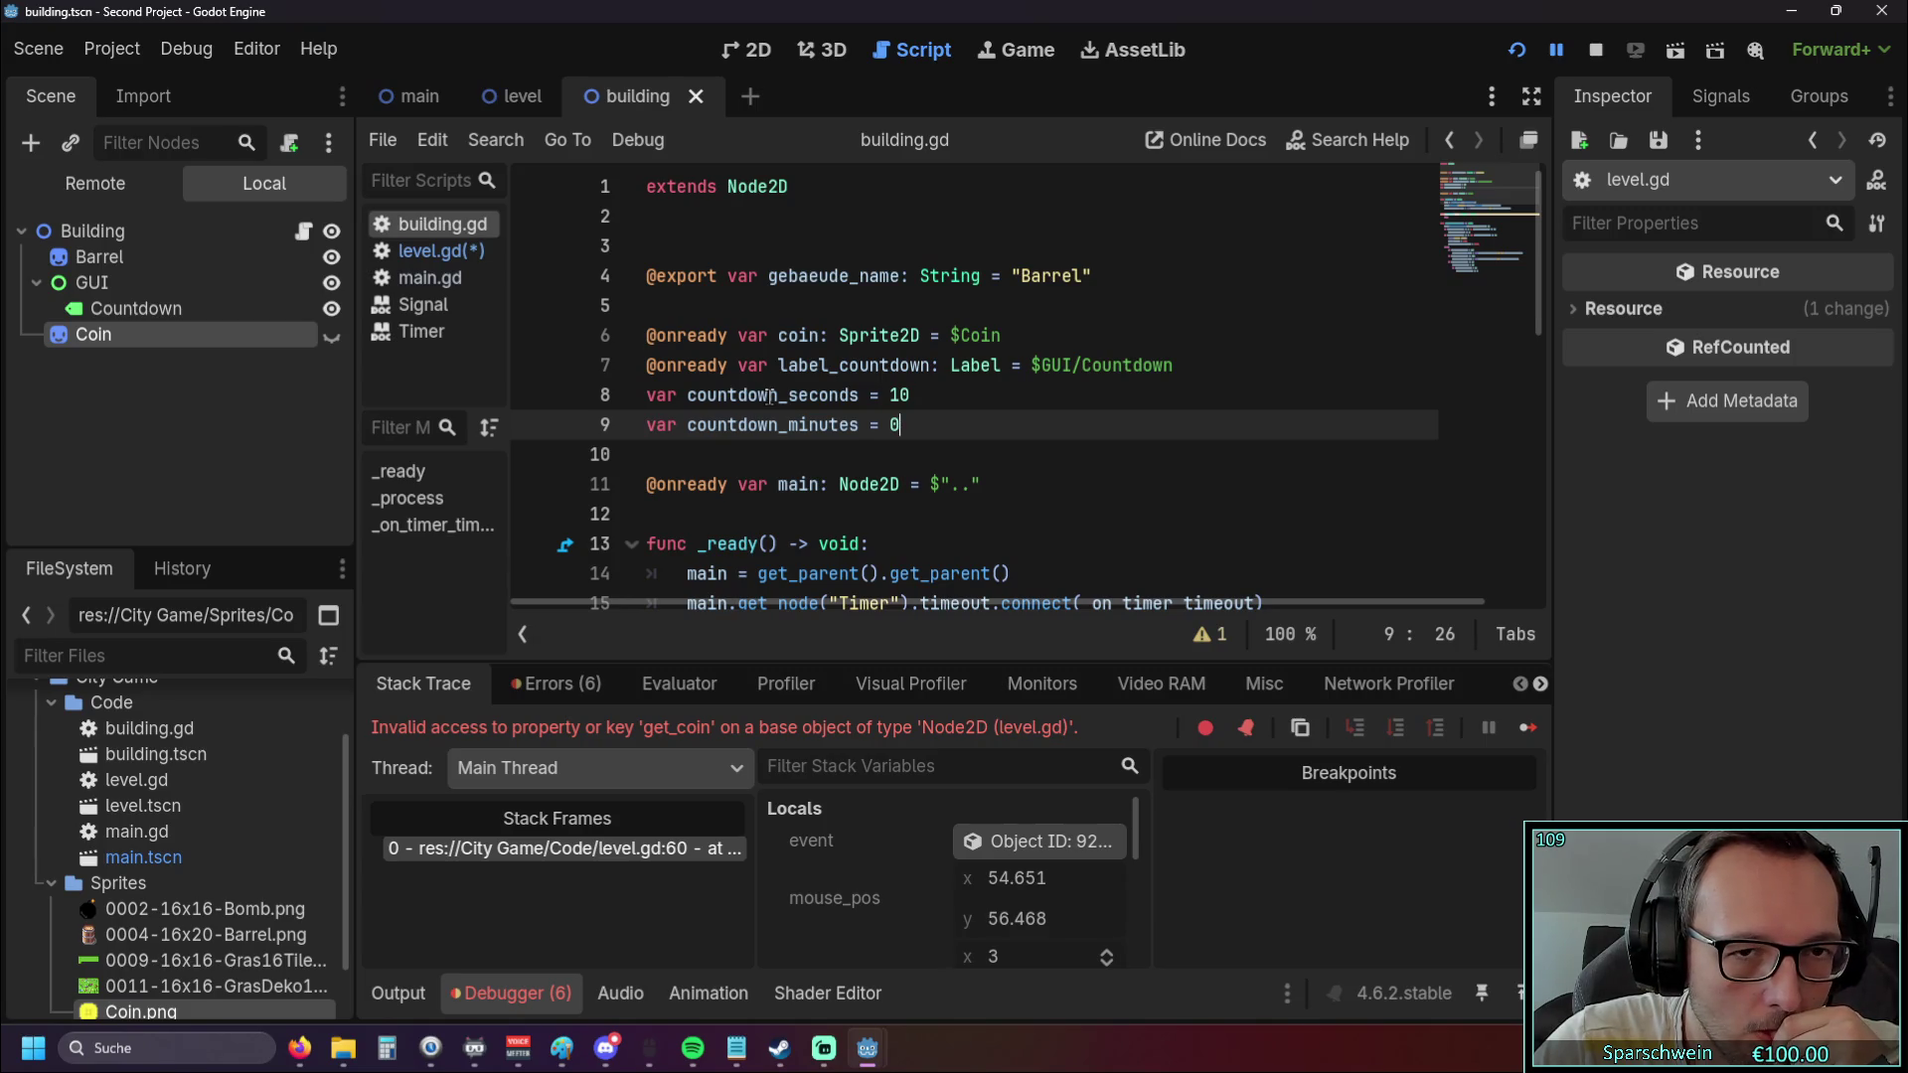
scroll(769, 396, "down", 1)
scroll(769, 396, "down", 5)
scroll(771, 394, "up", 6)
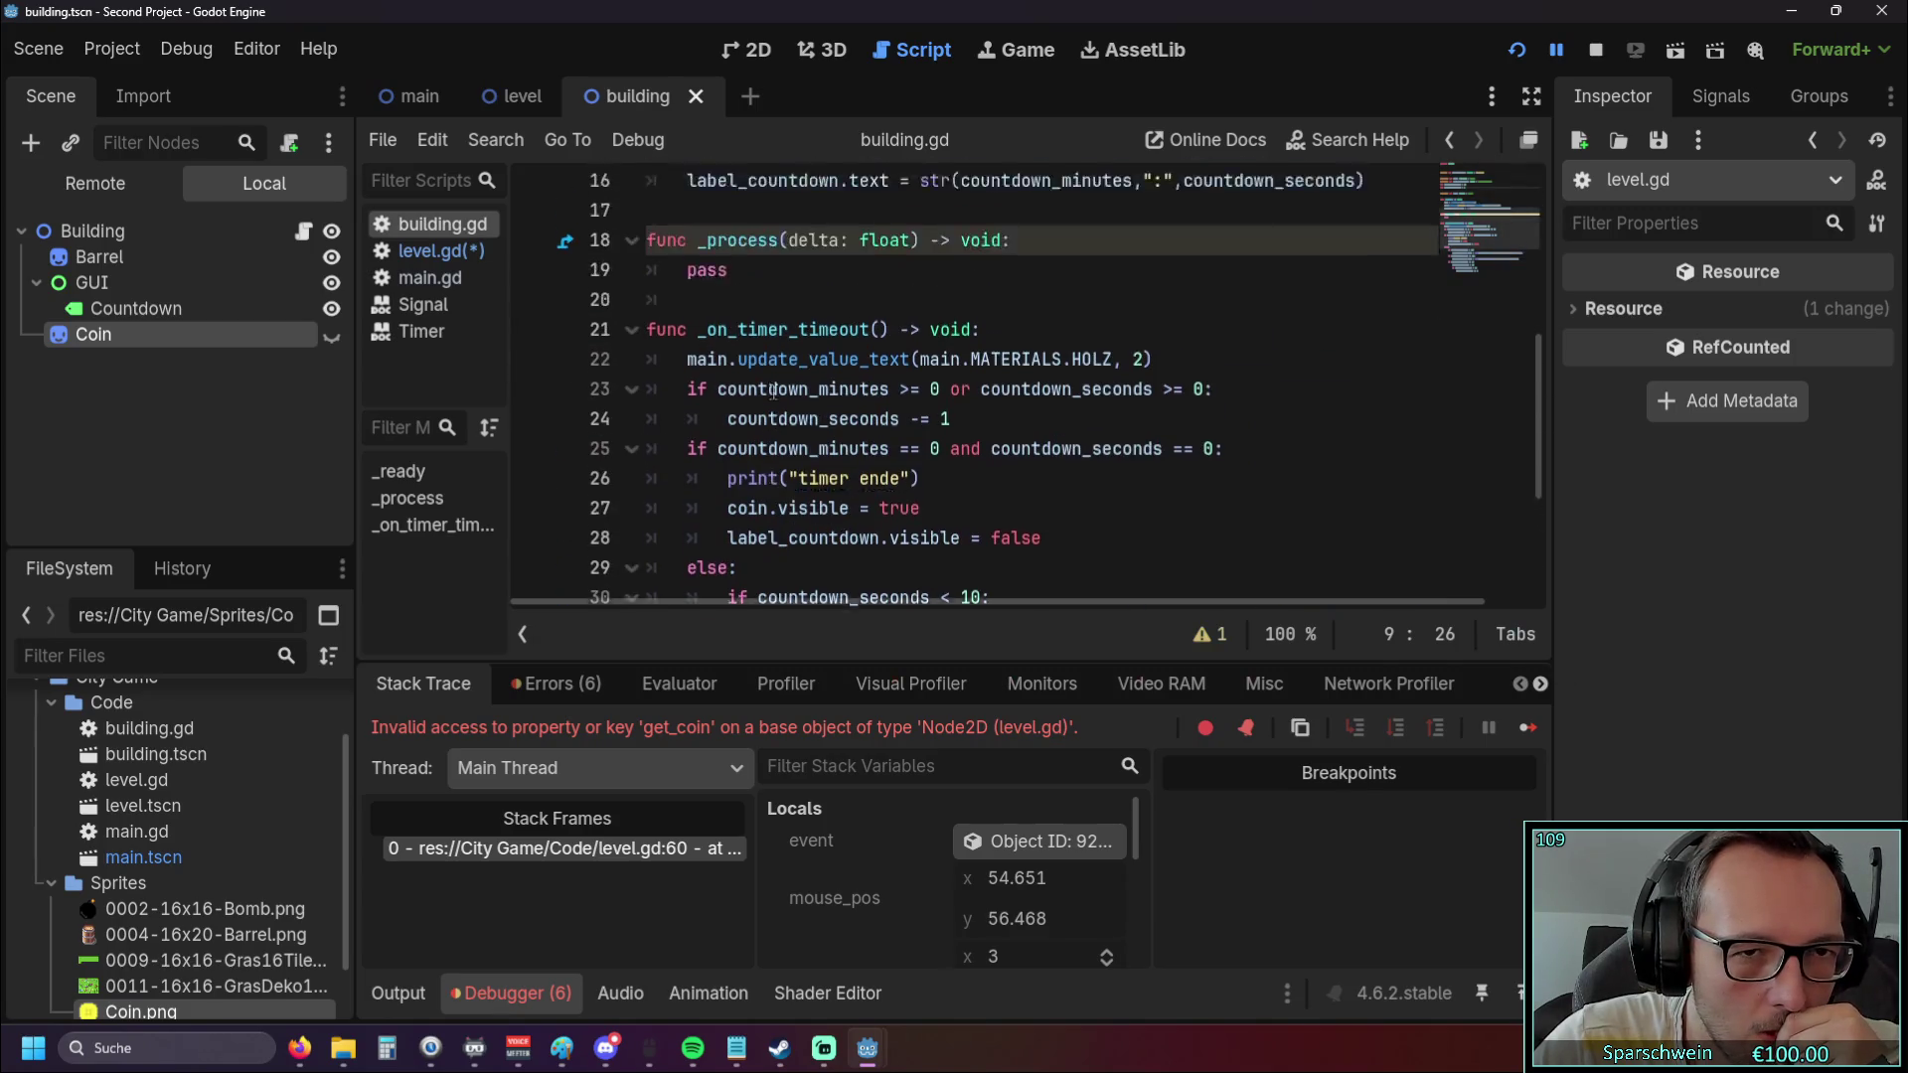
left_click_drag(646, 185, 867, 223)
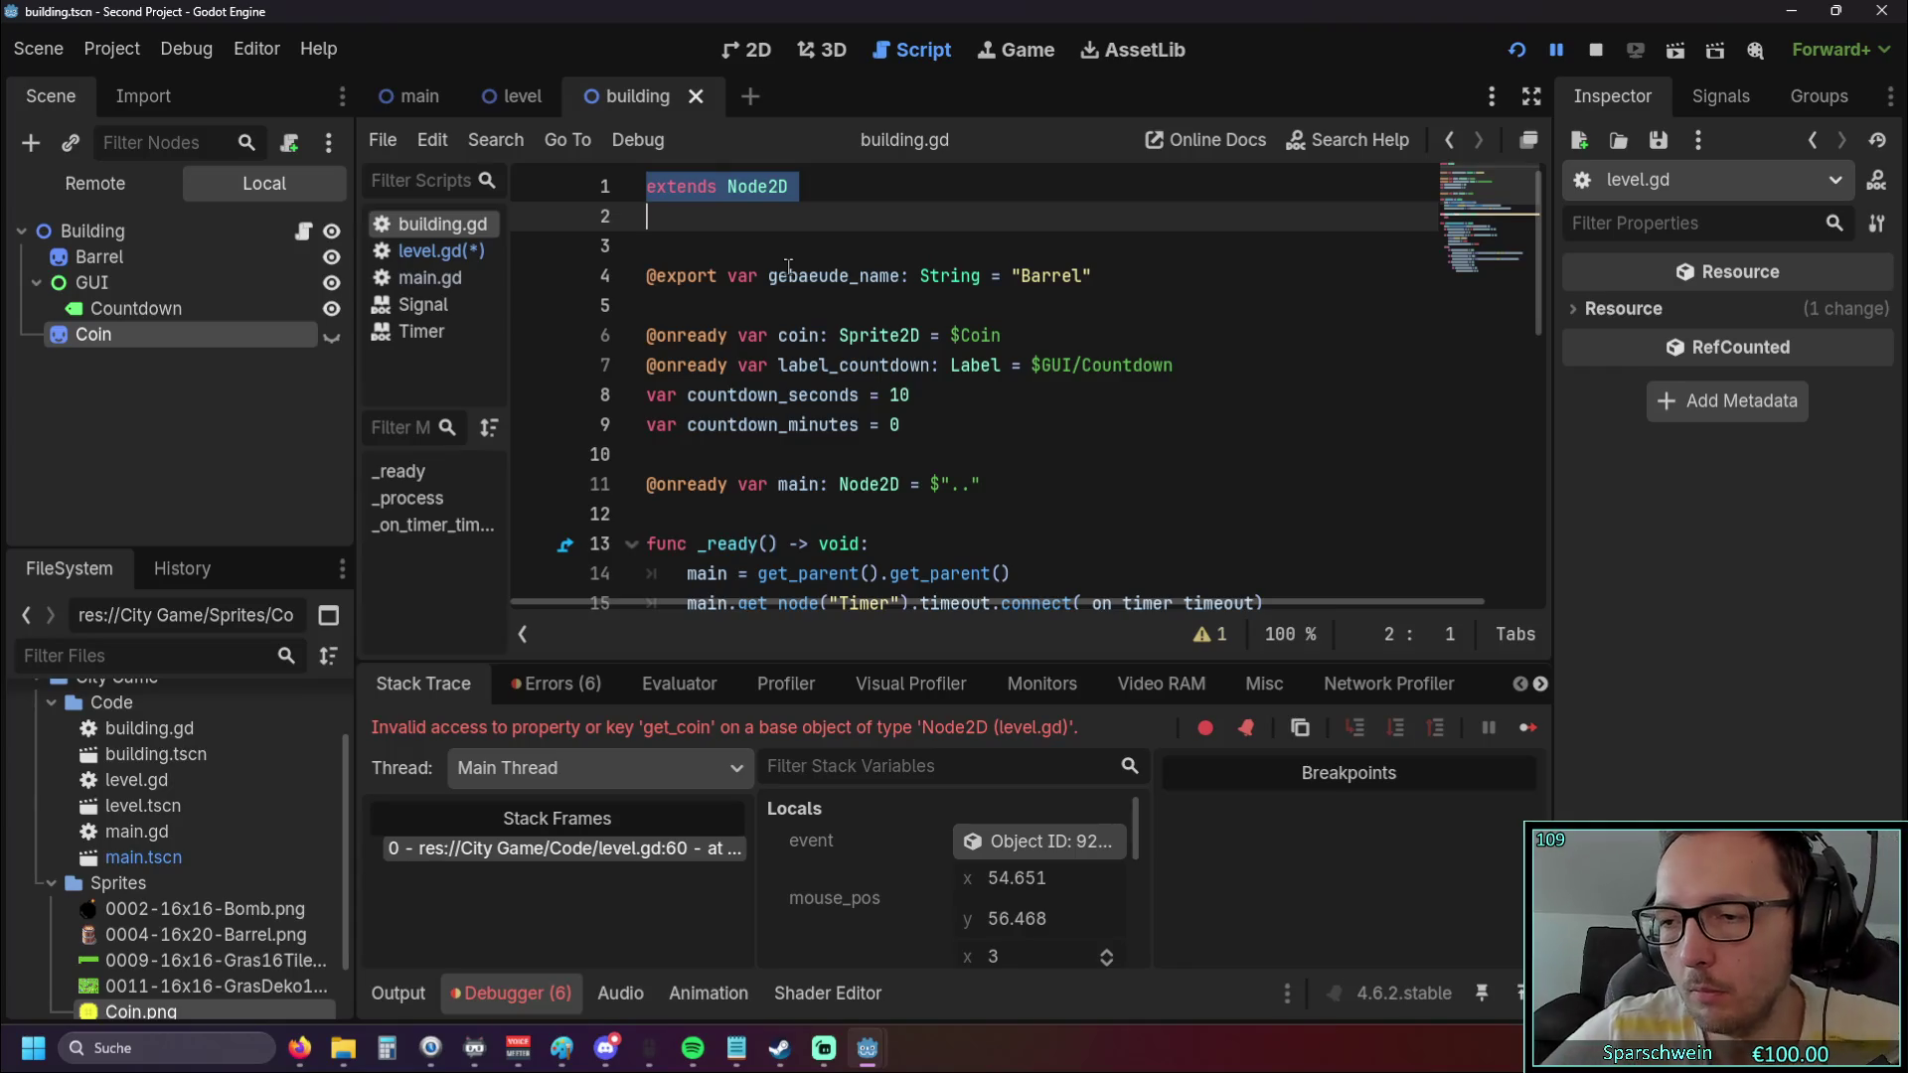
key("alt+Tab")
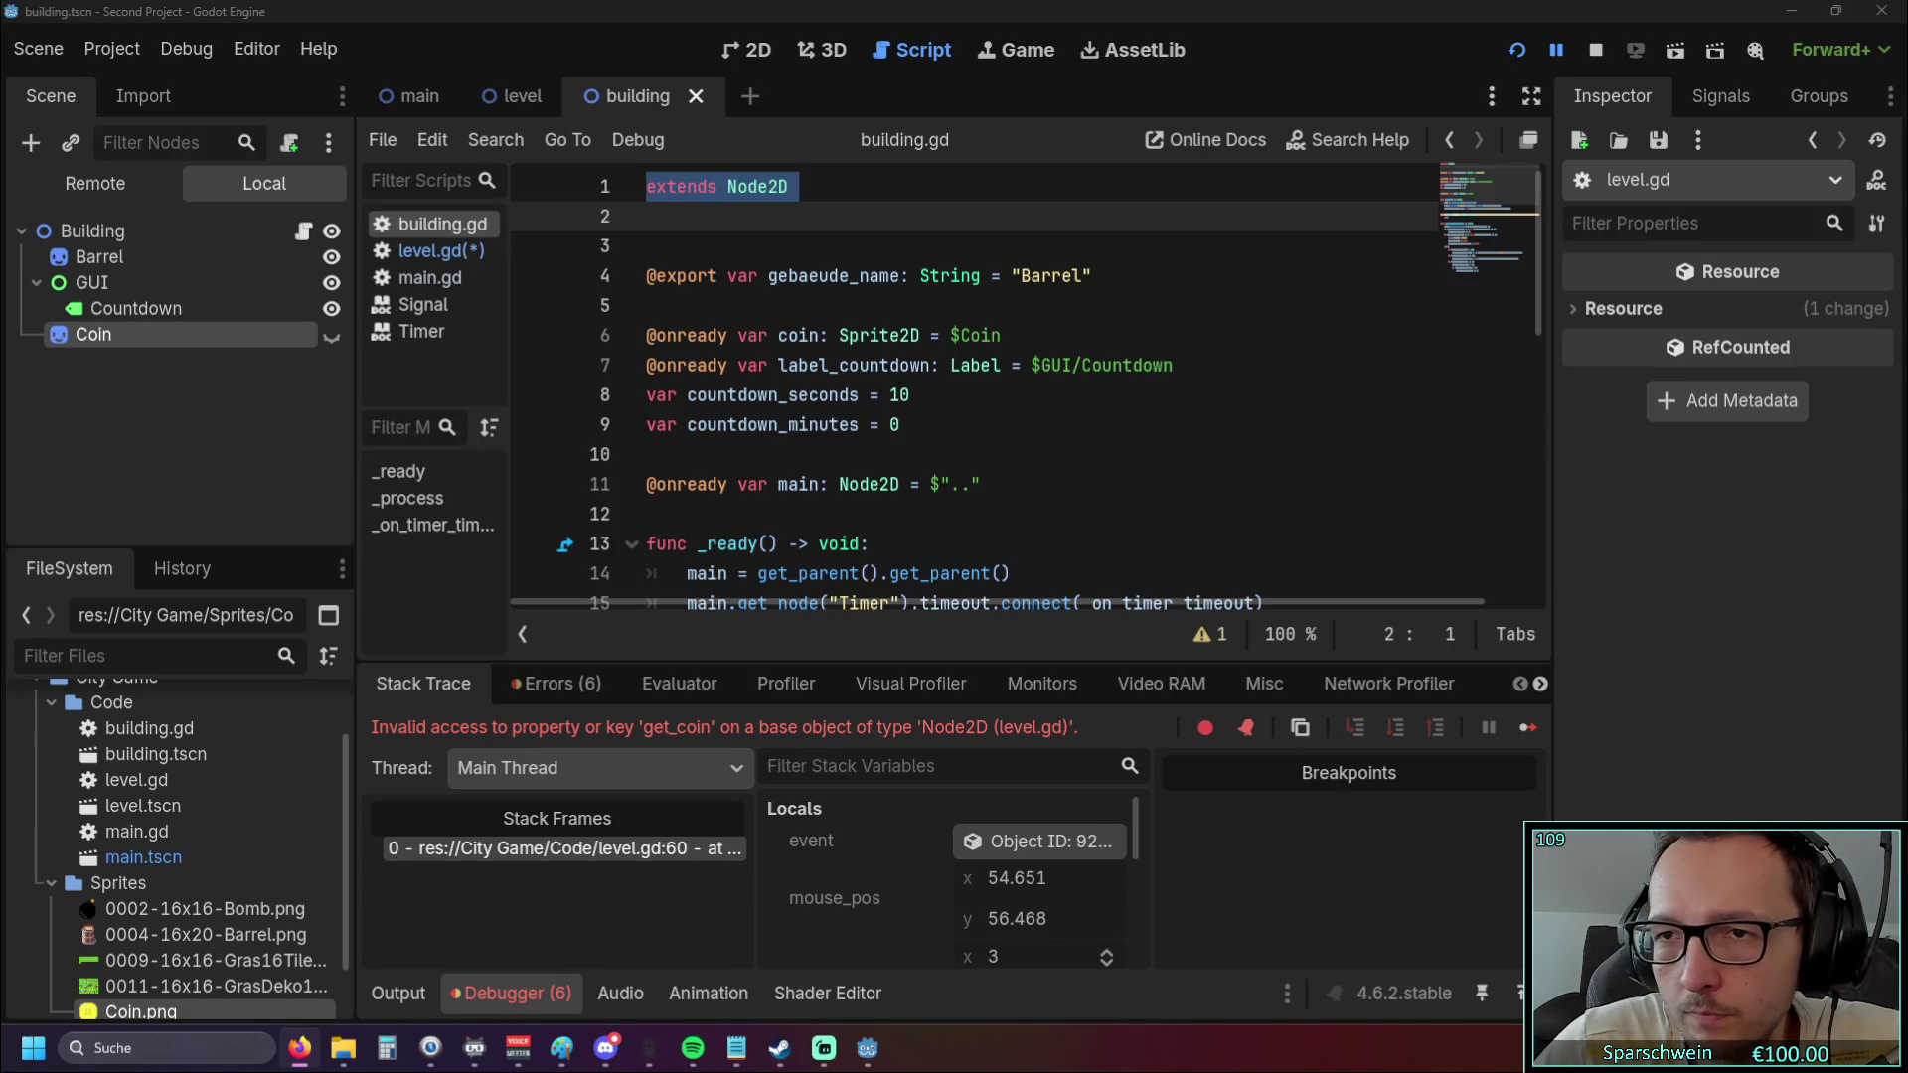
left_click(1722, 97)
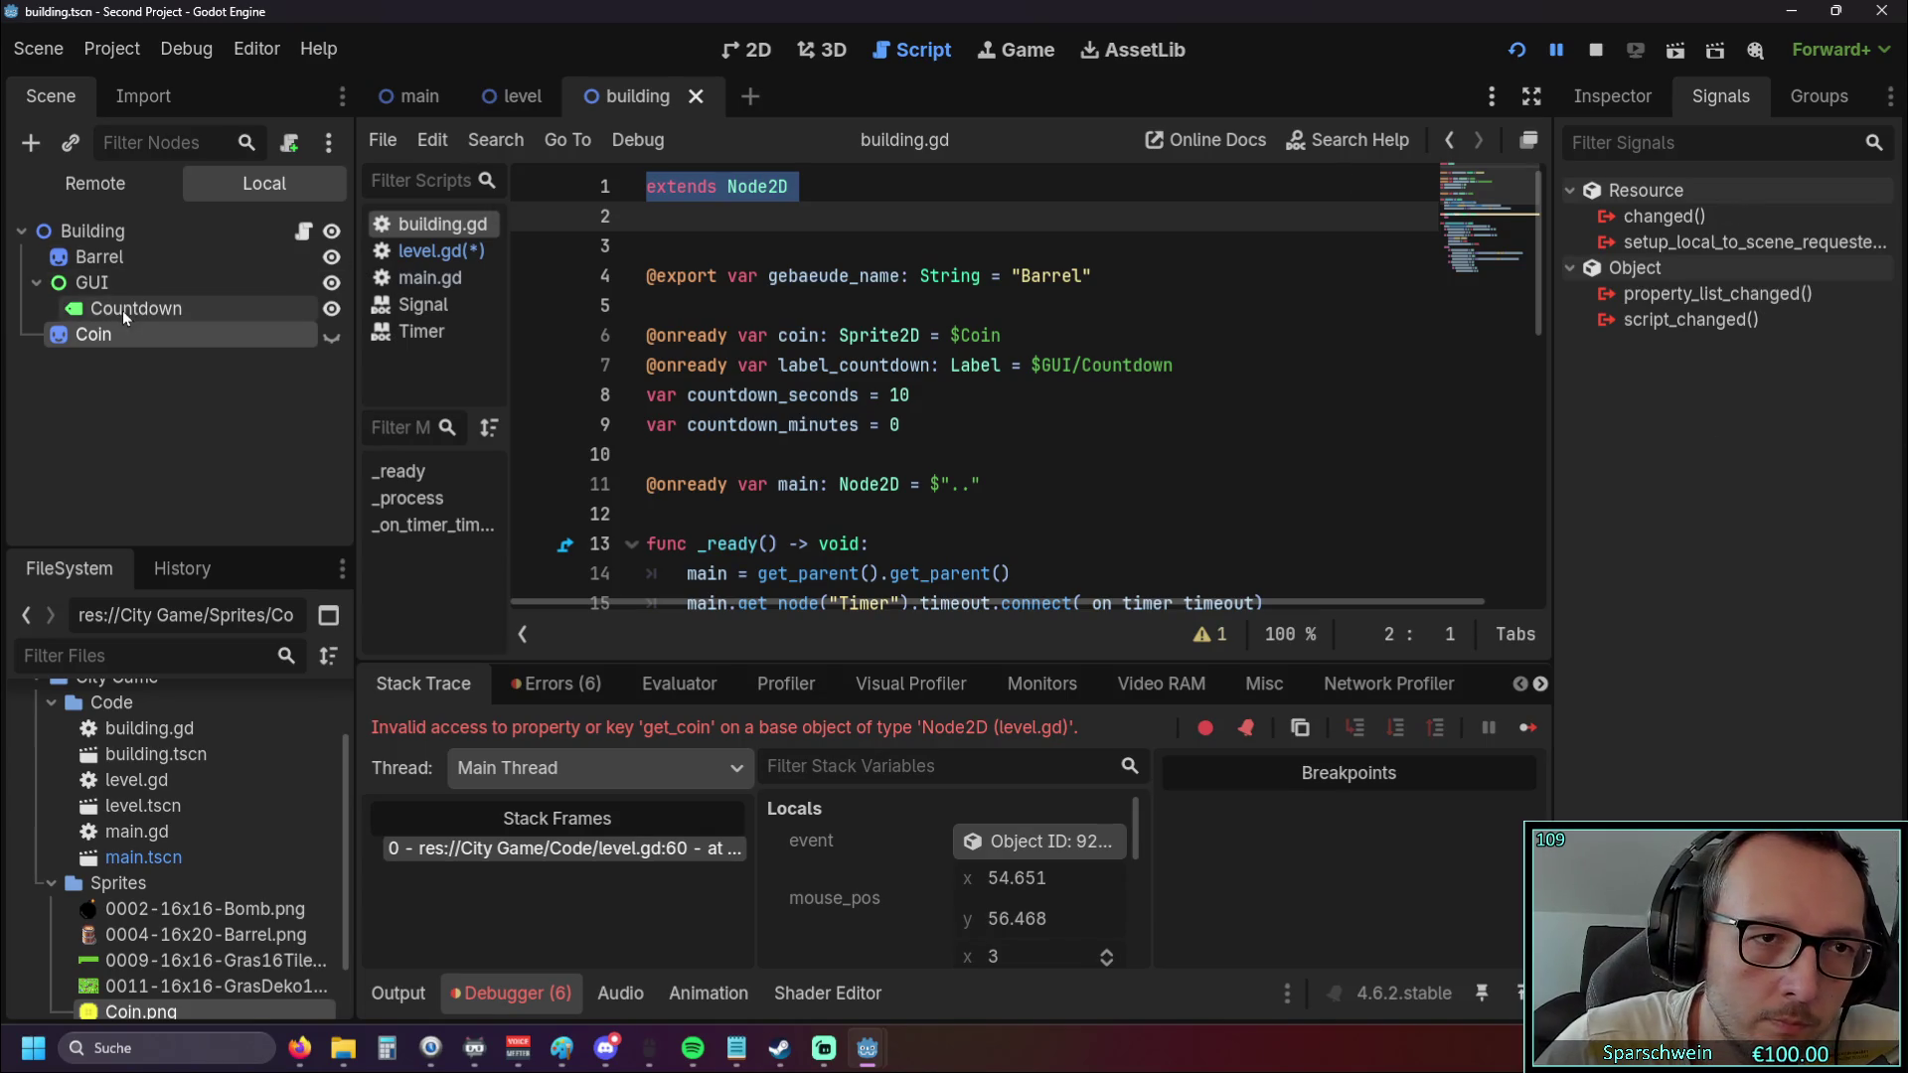
left_click(1595, 99)
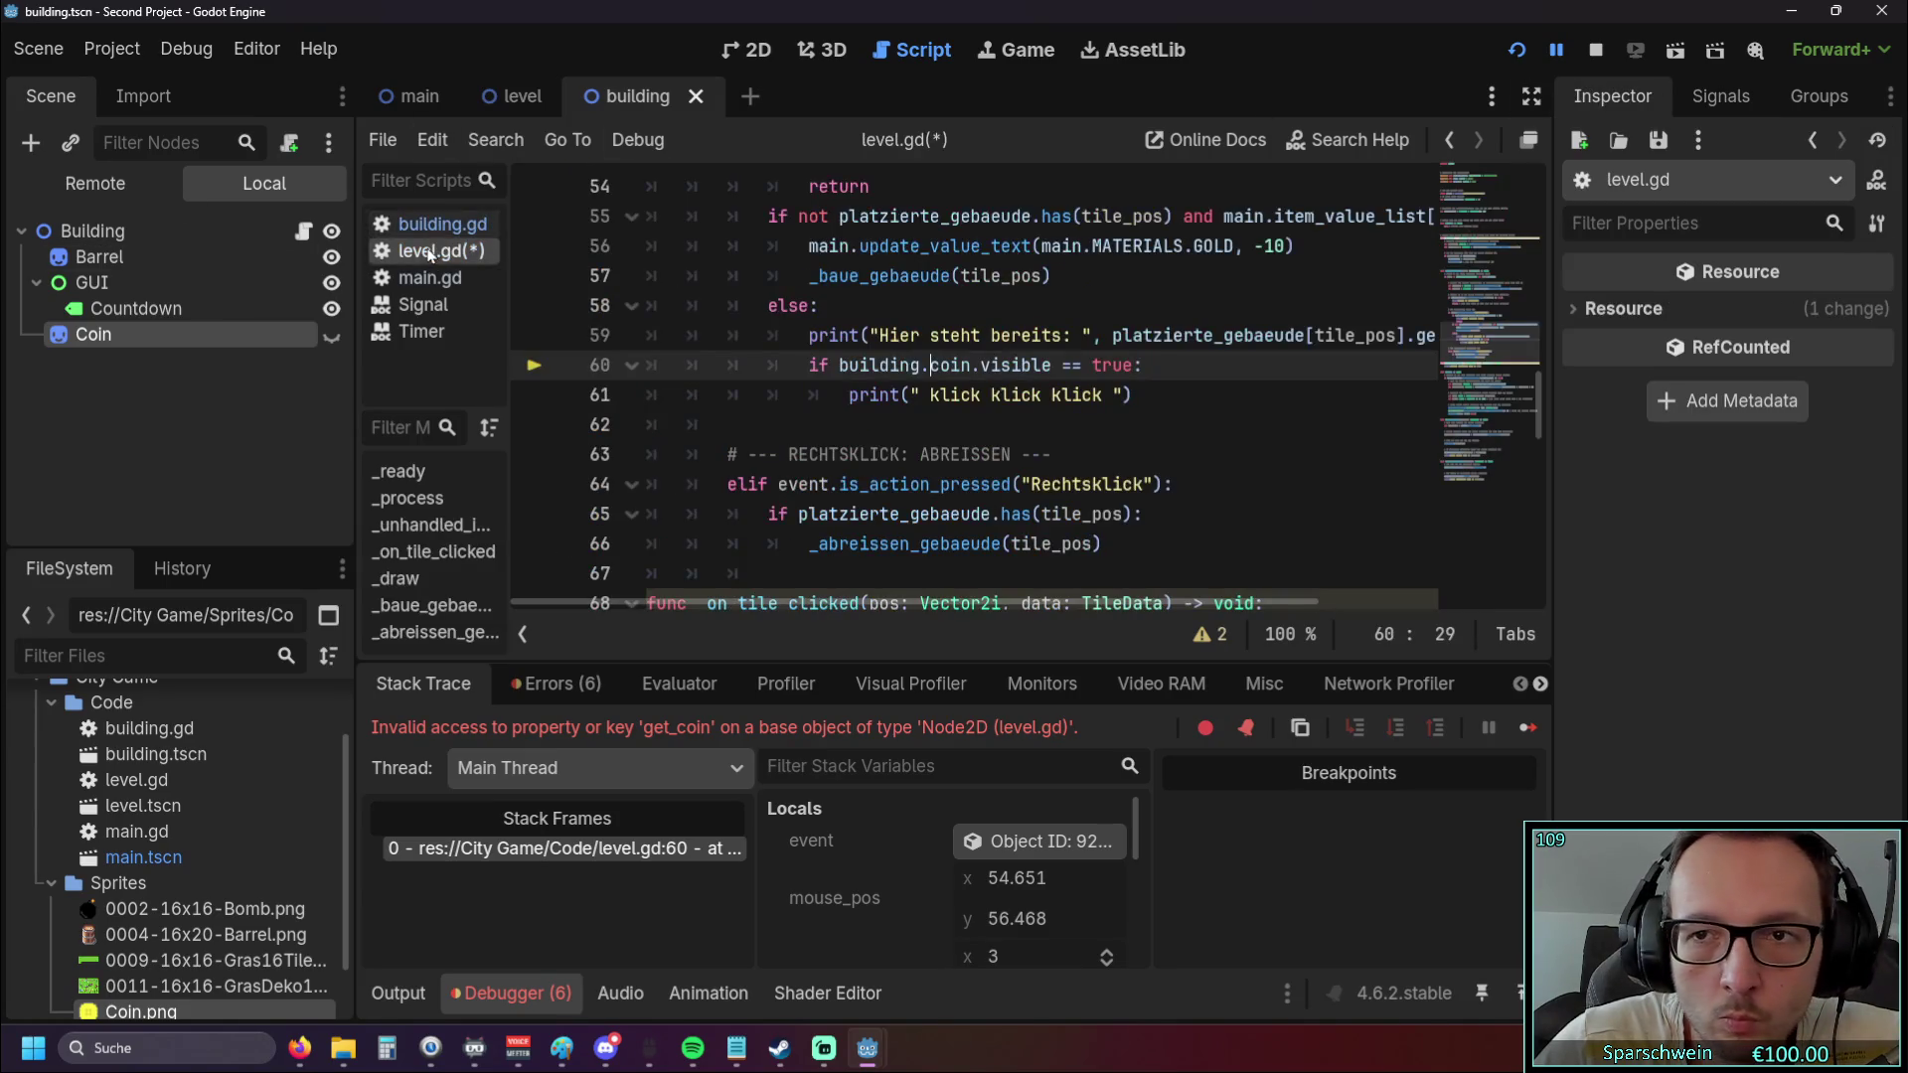
left_click(1710, 99)
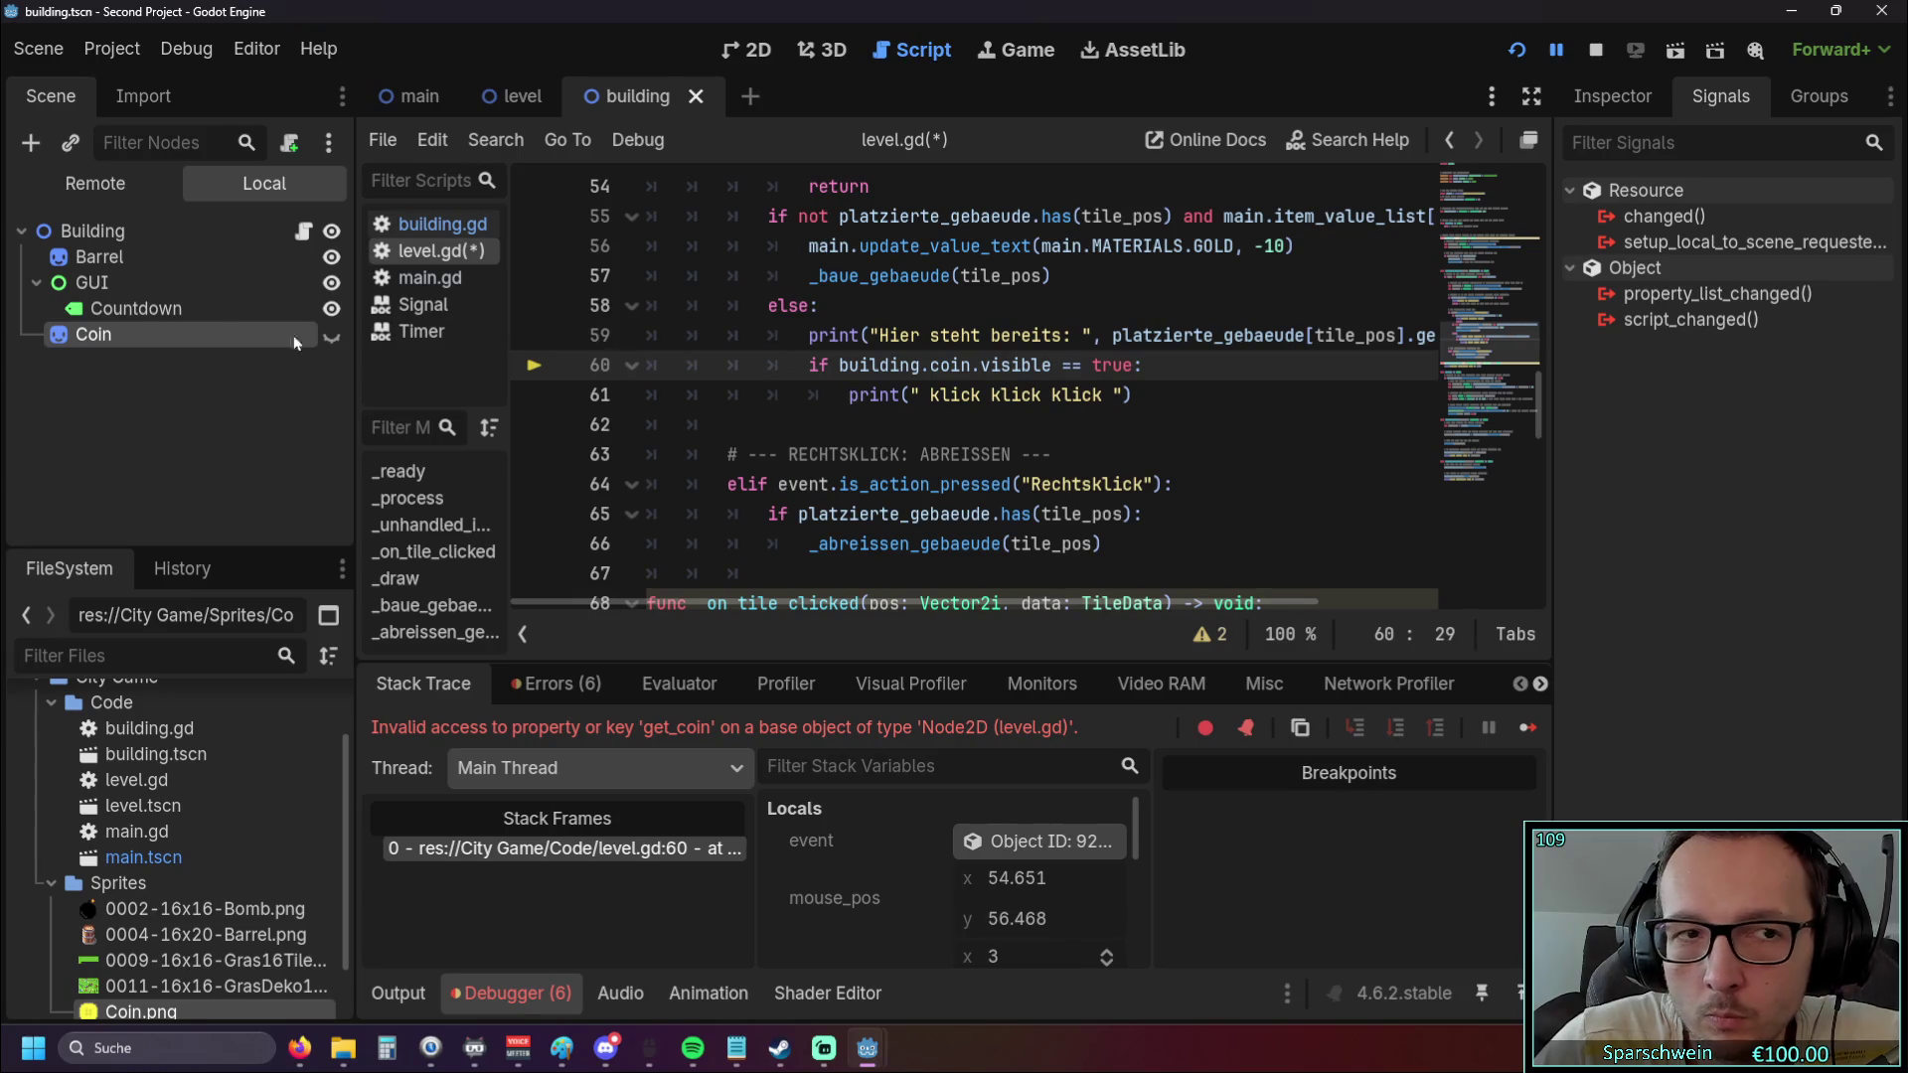
left_click(128, 313)
left_click(124, 282)
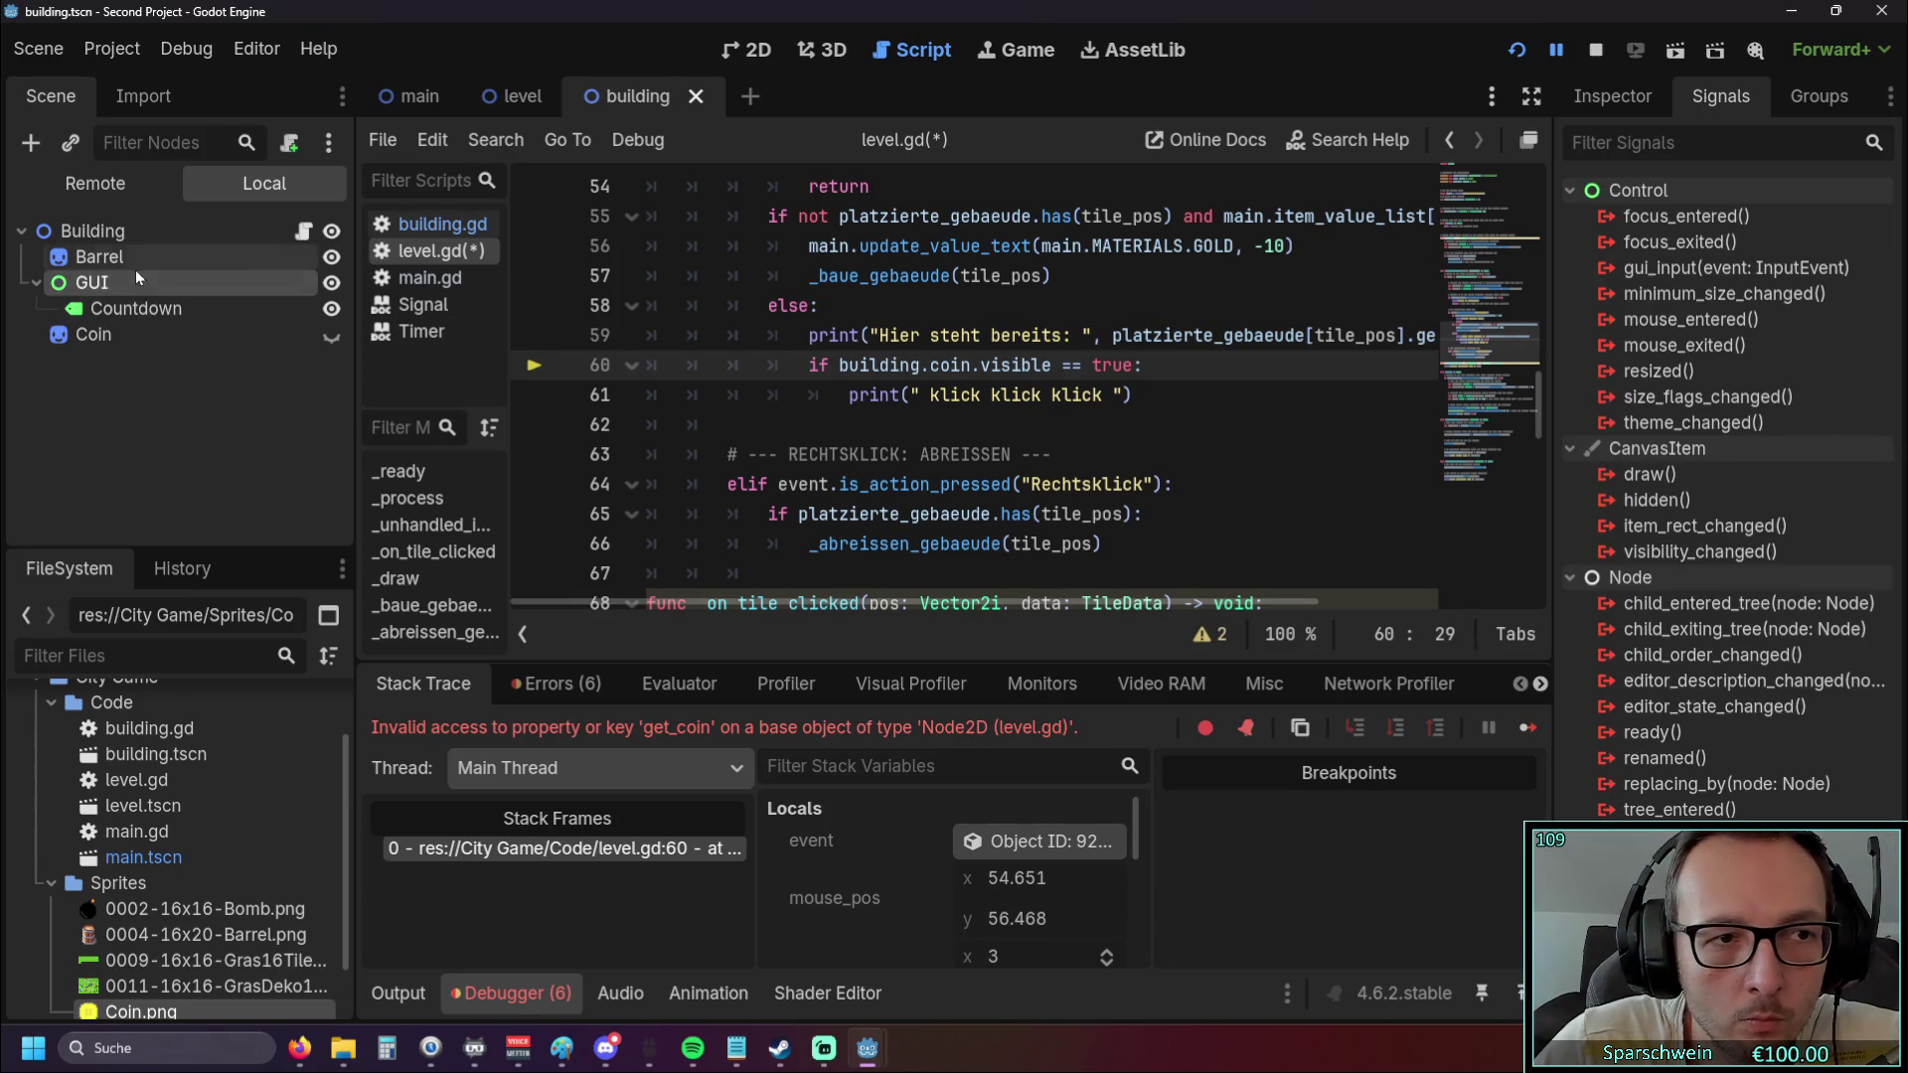
left_click(107, 333)
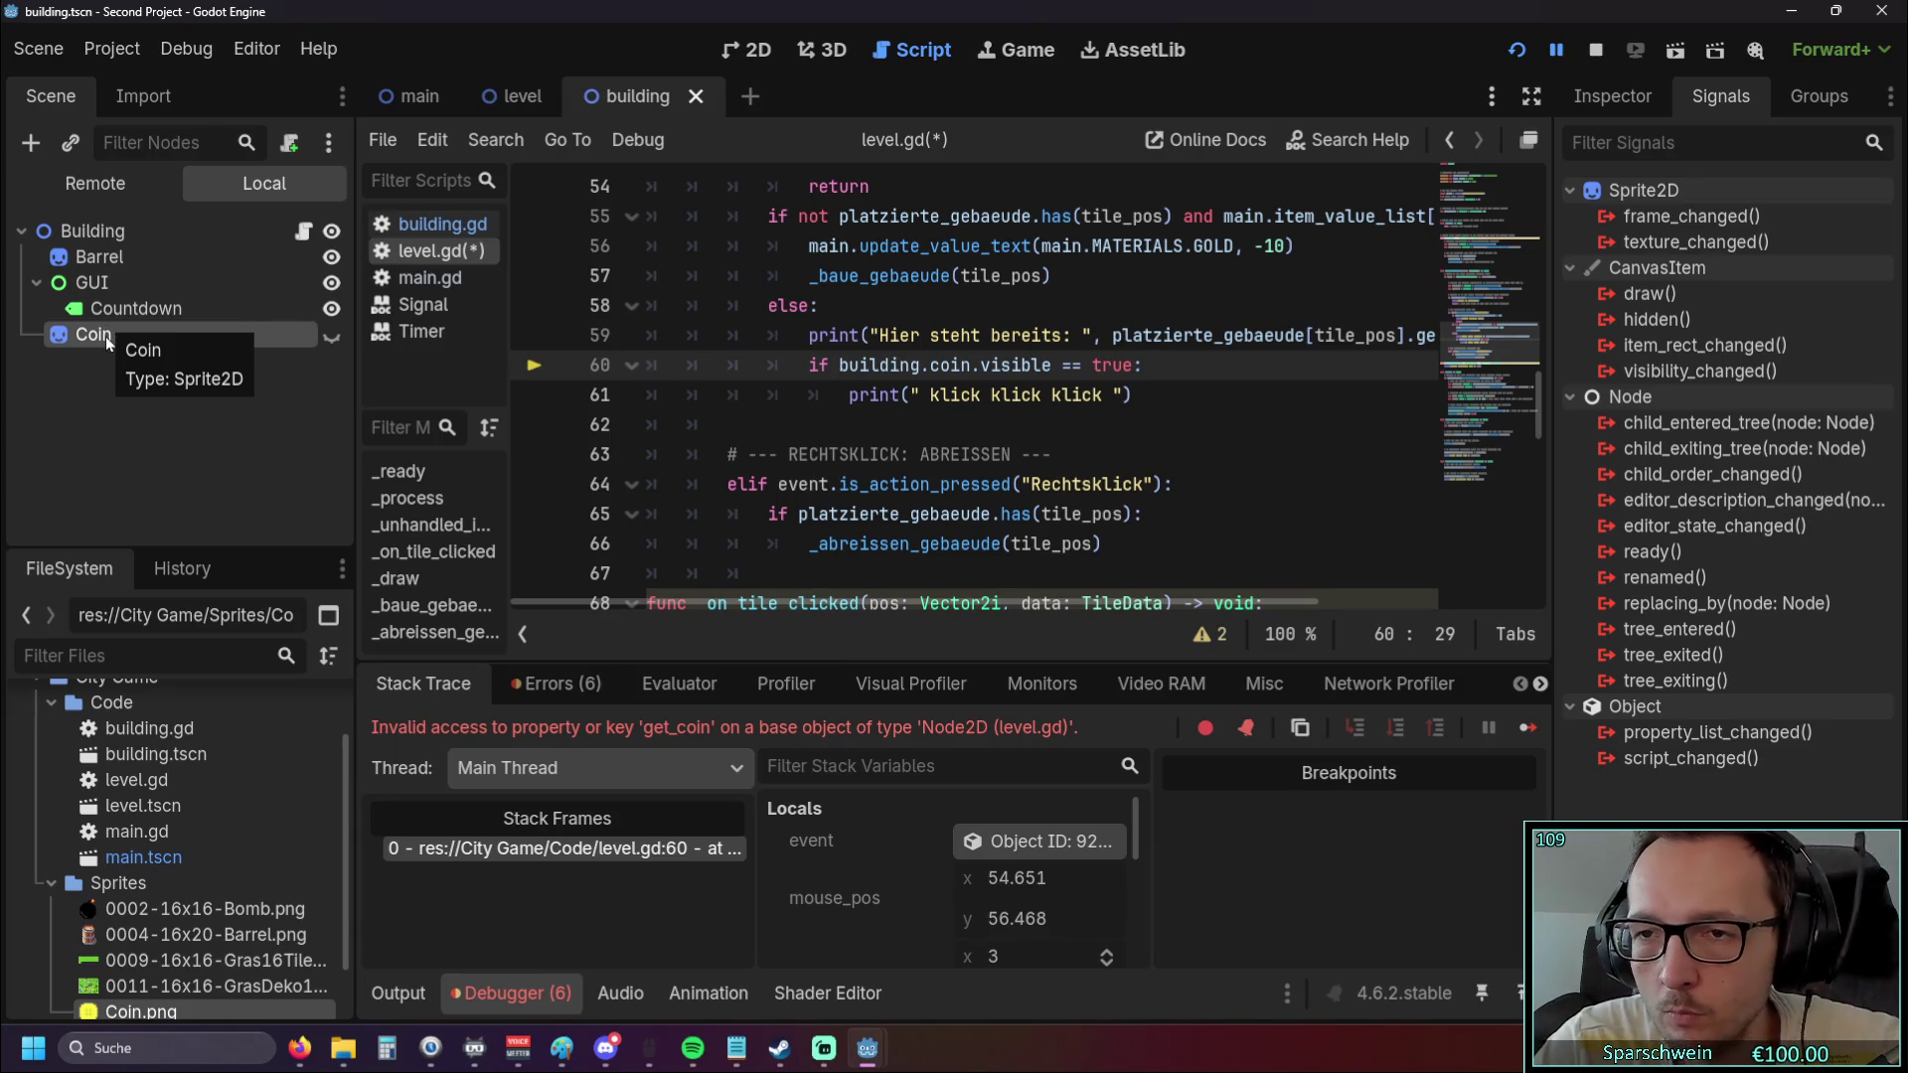
mouse_move(1641, 365)
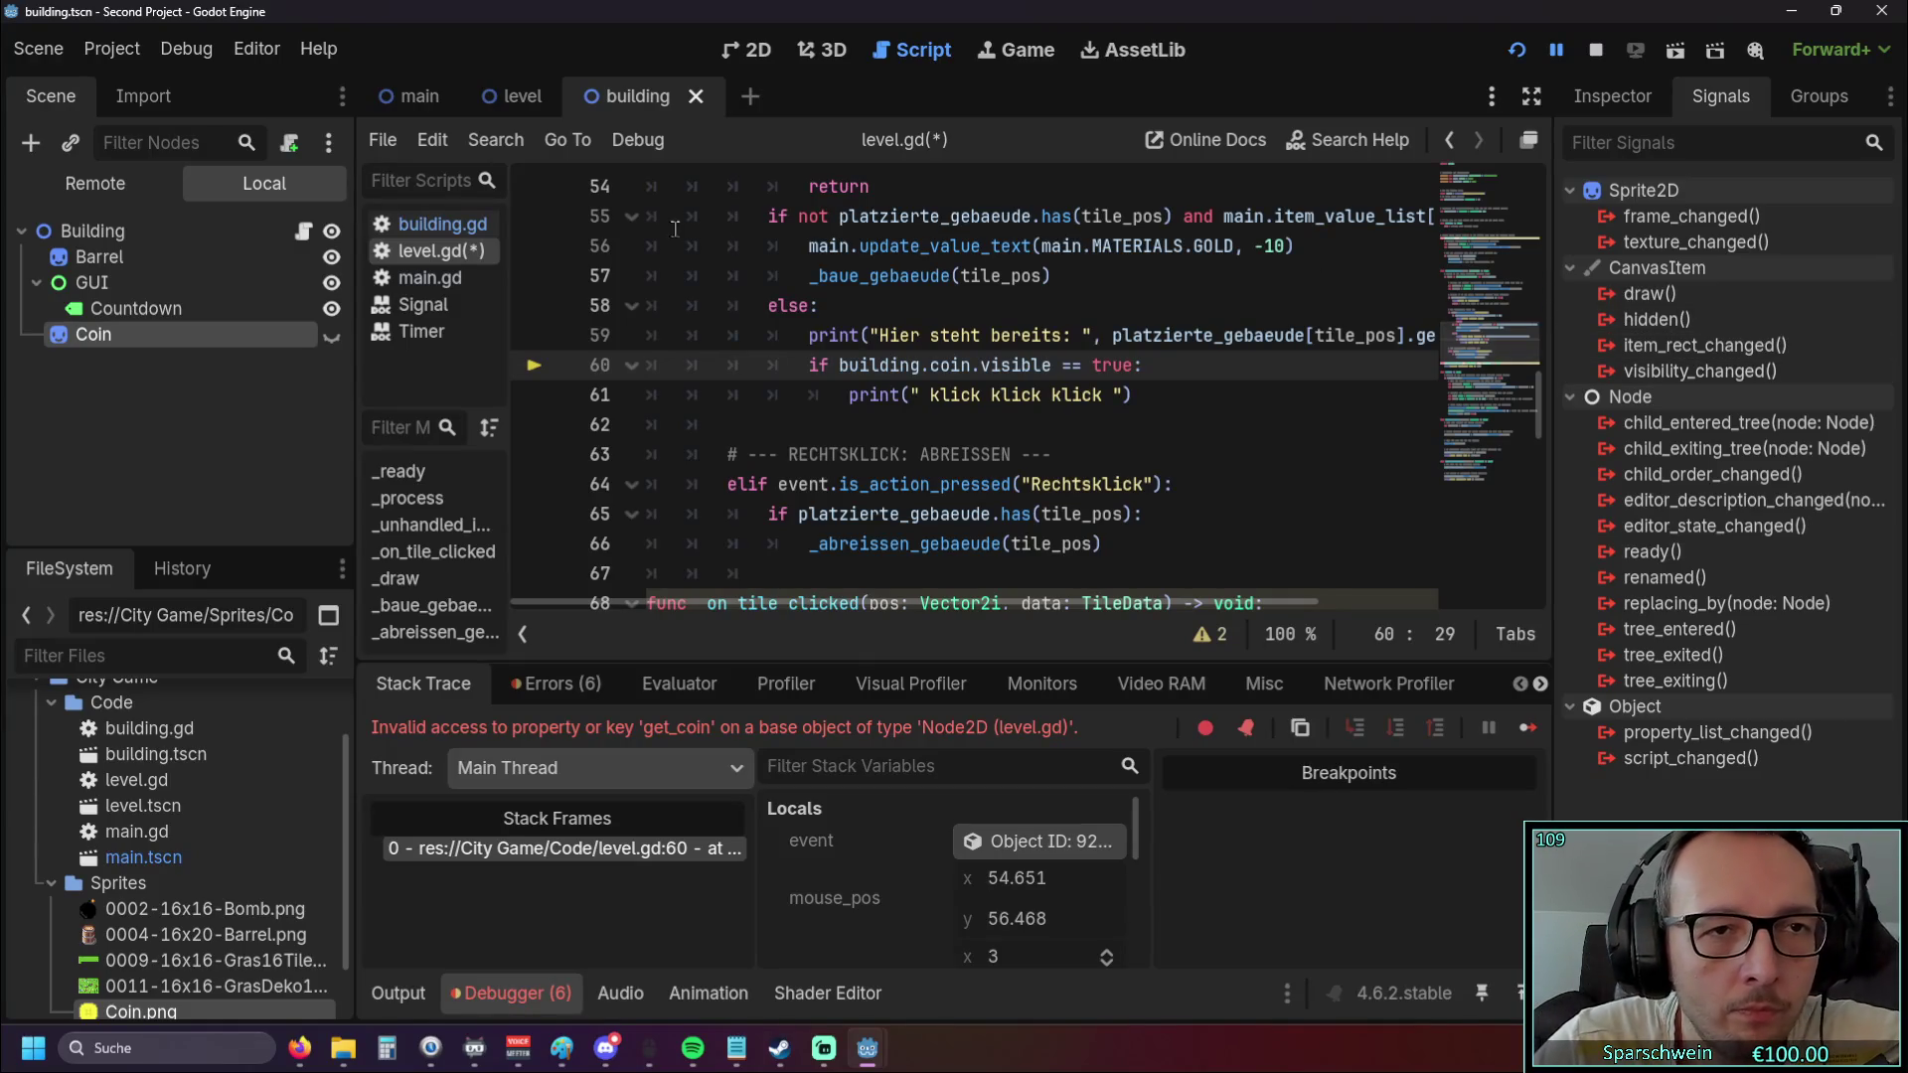
left_click(502, 95)
left_click(638, 95)
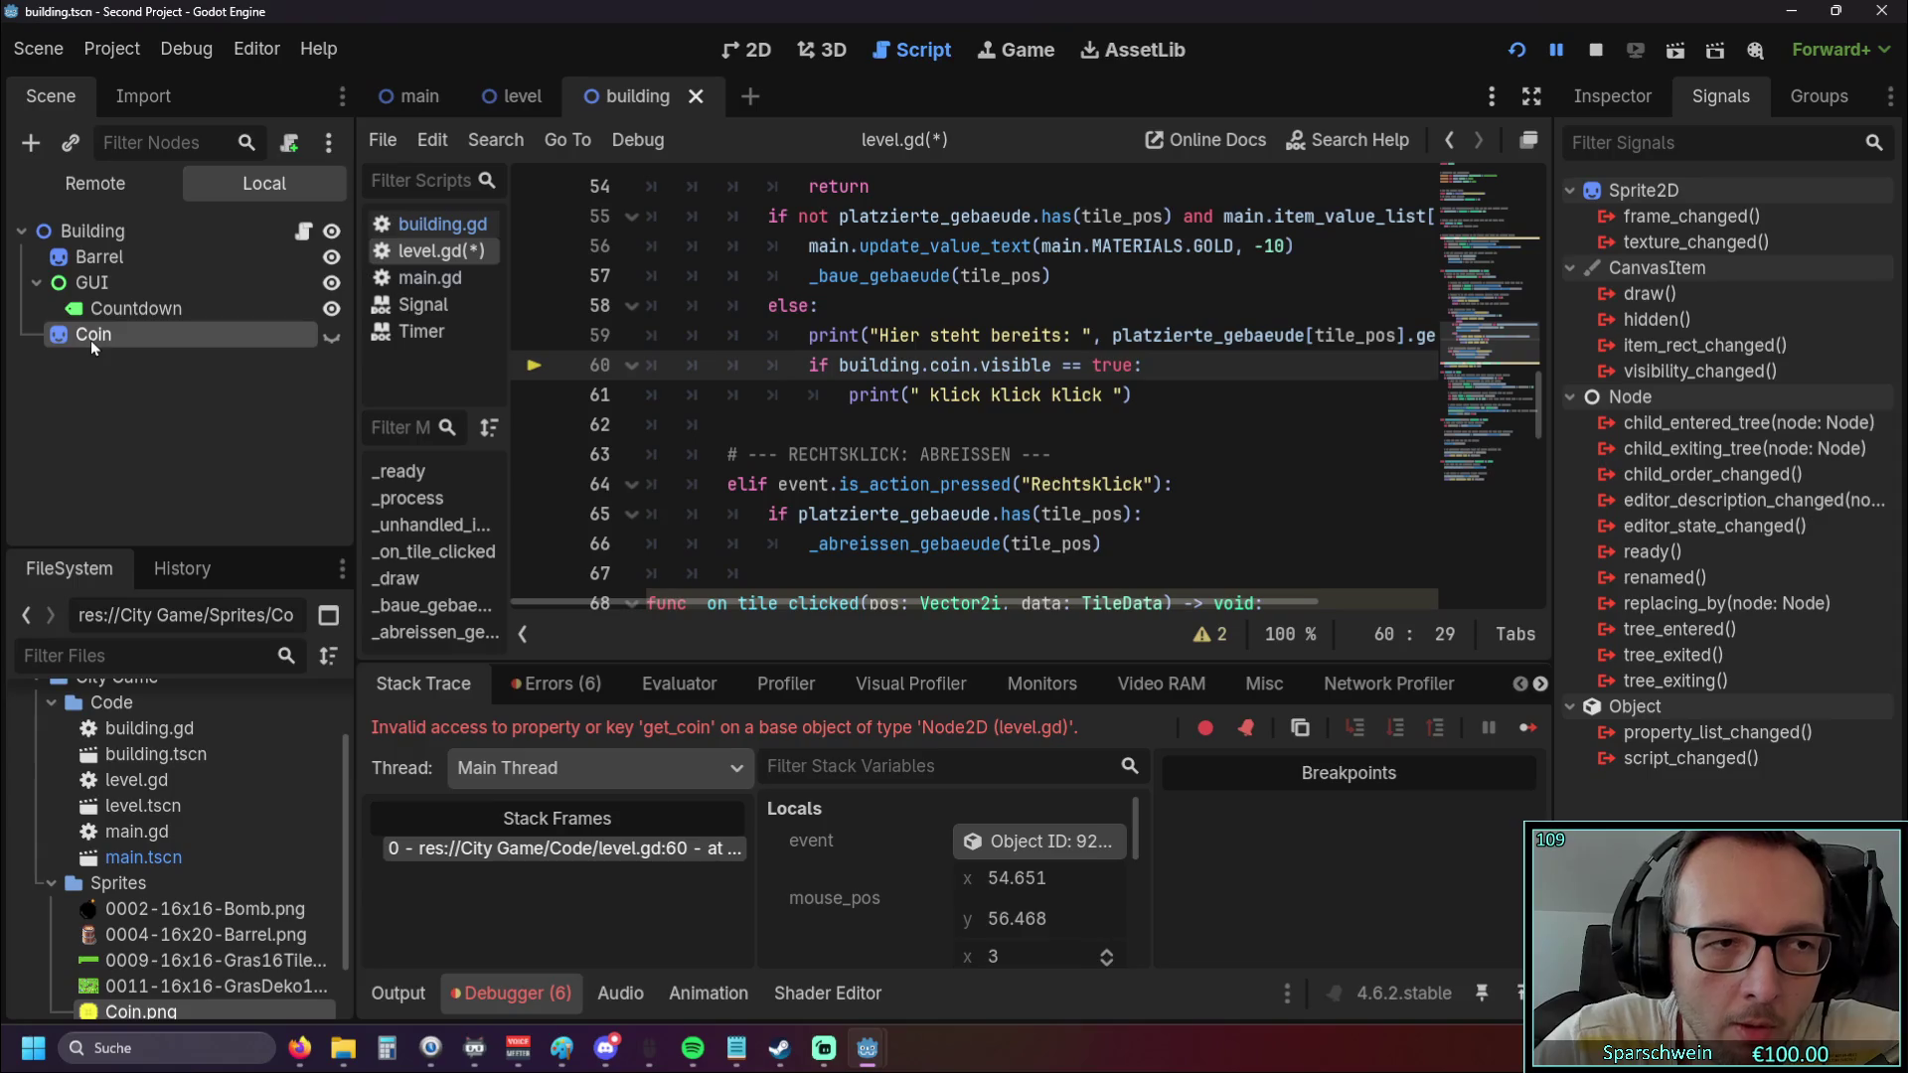
left_click(80, 229)
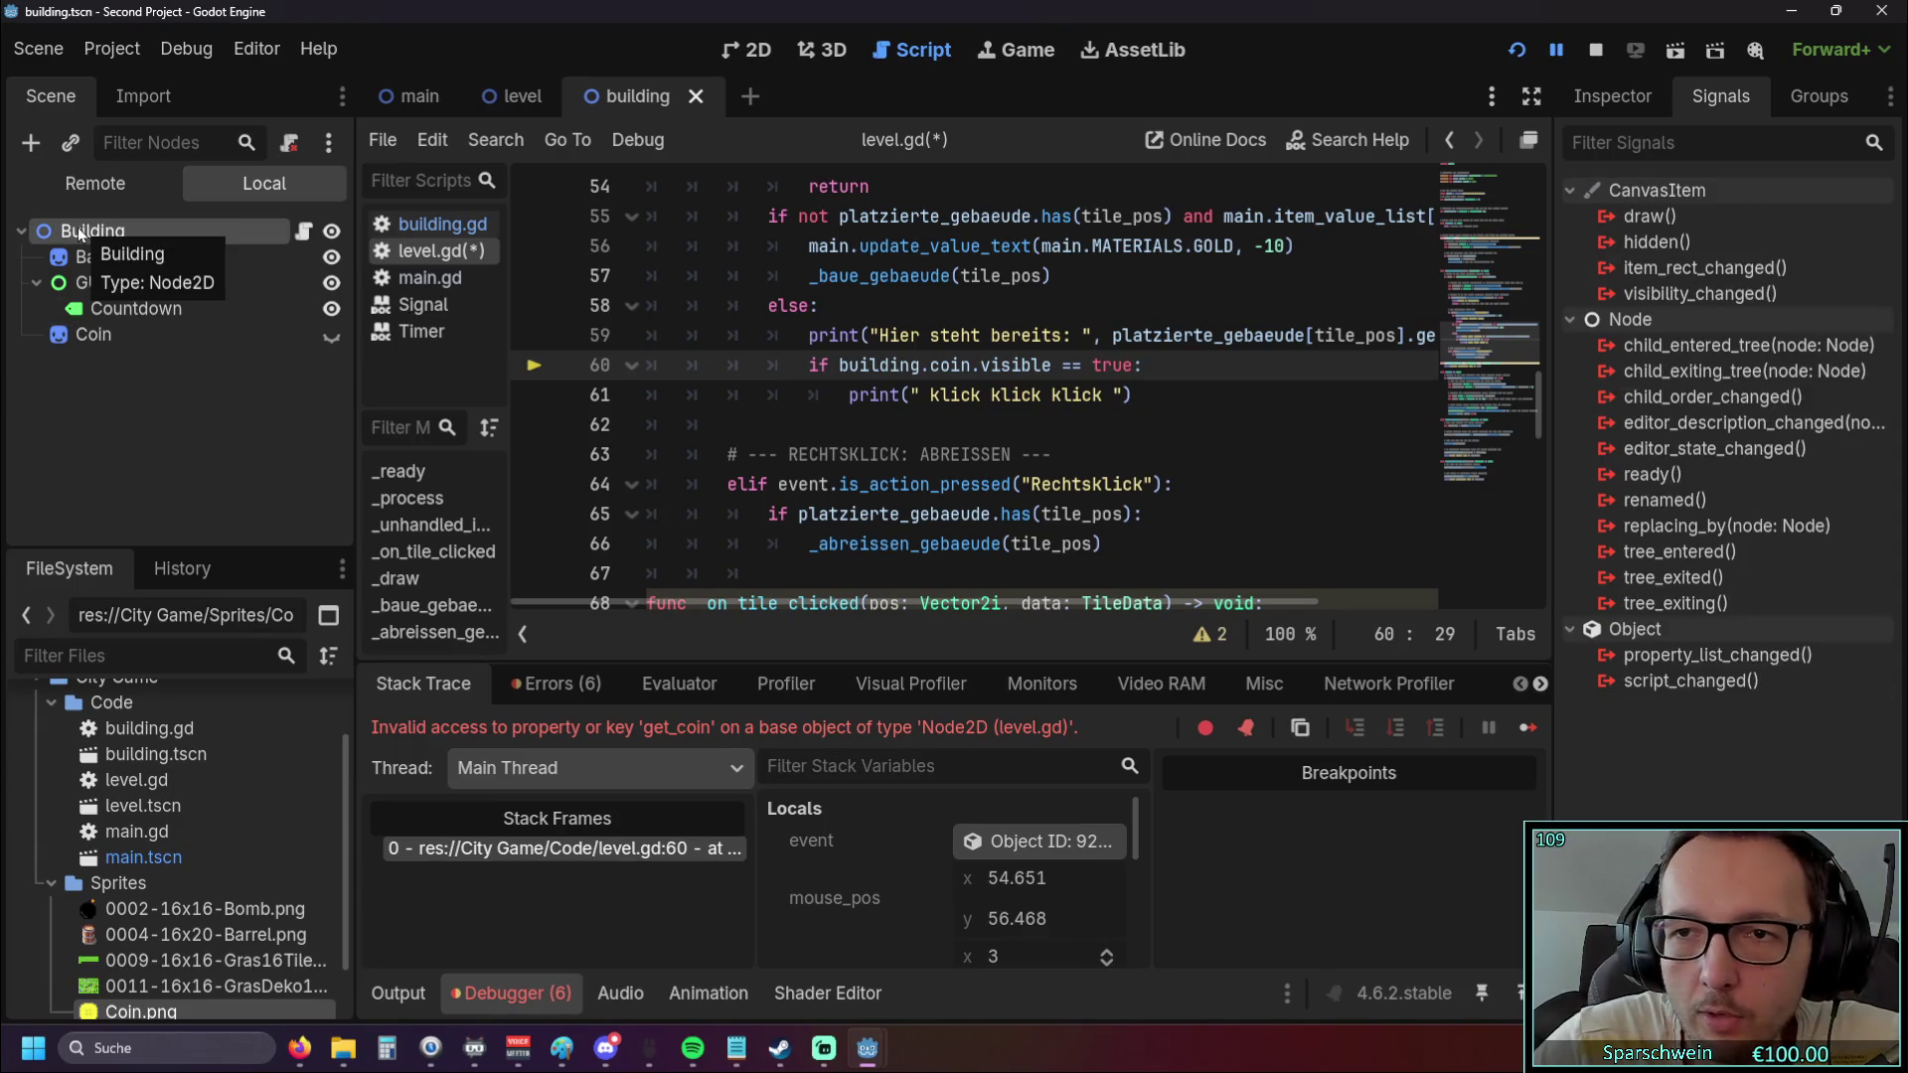
mouse_move(1610, 241)
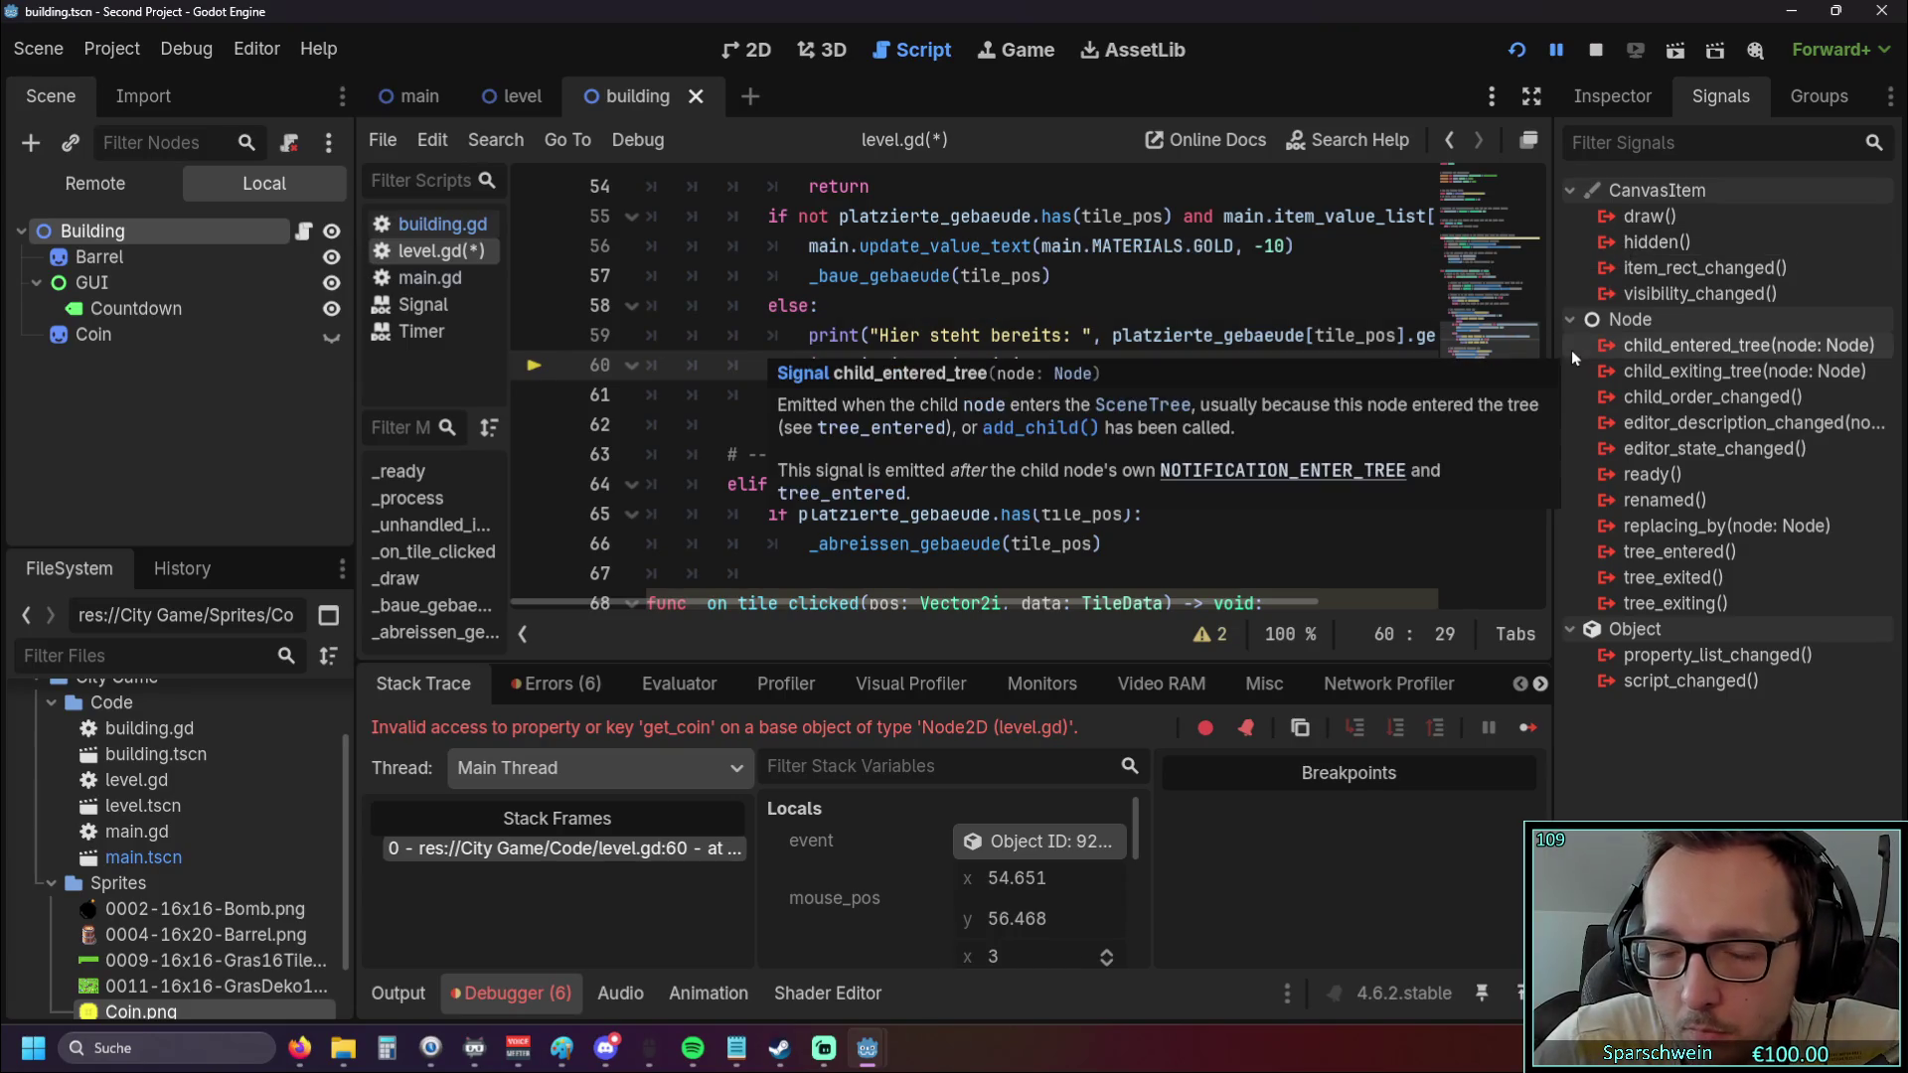
mouse_move(1572, 405)
left_click(94, 334)
left_click(111, 235)
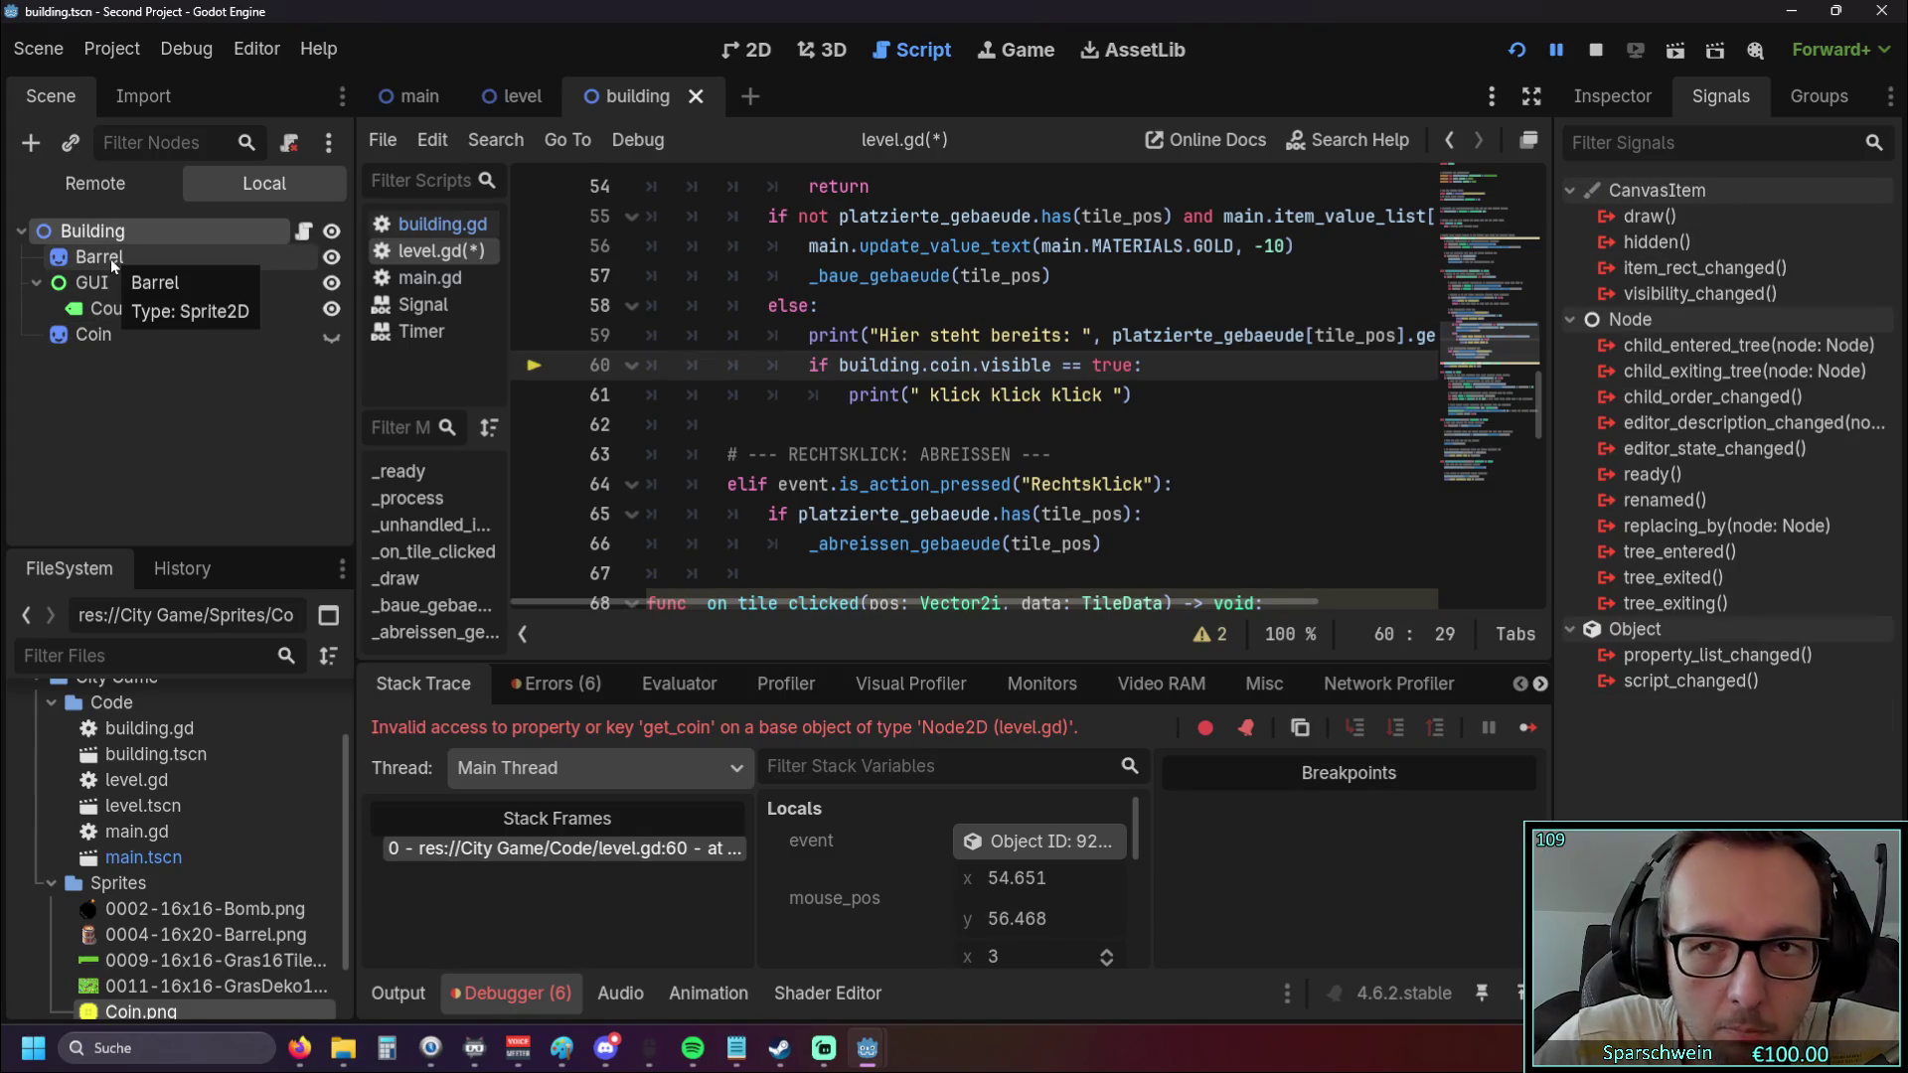
left_click(105, 335)
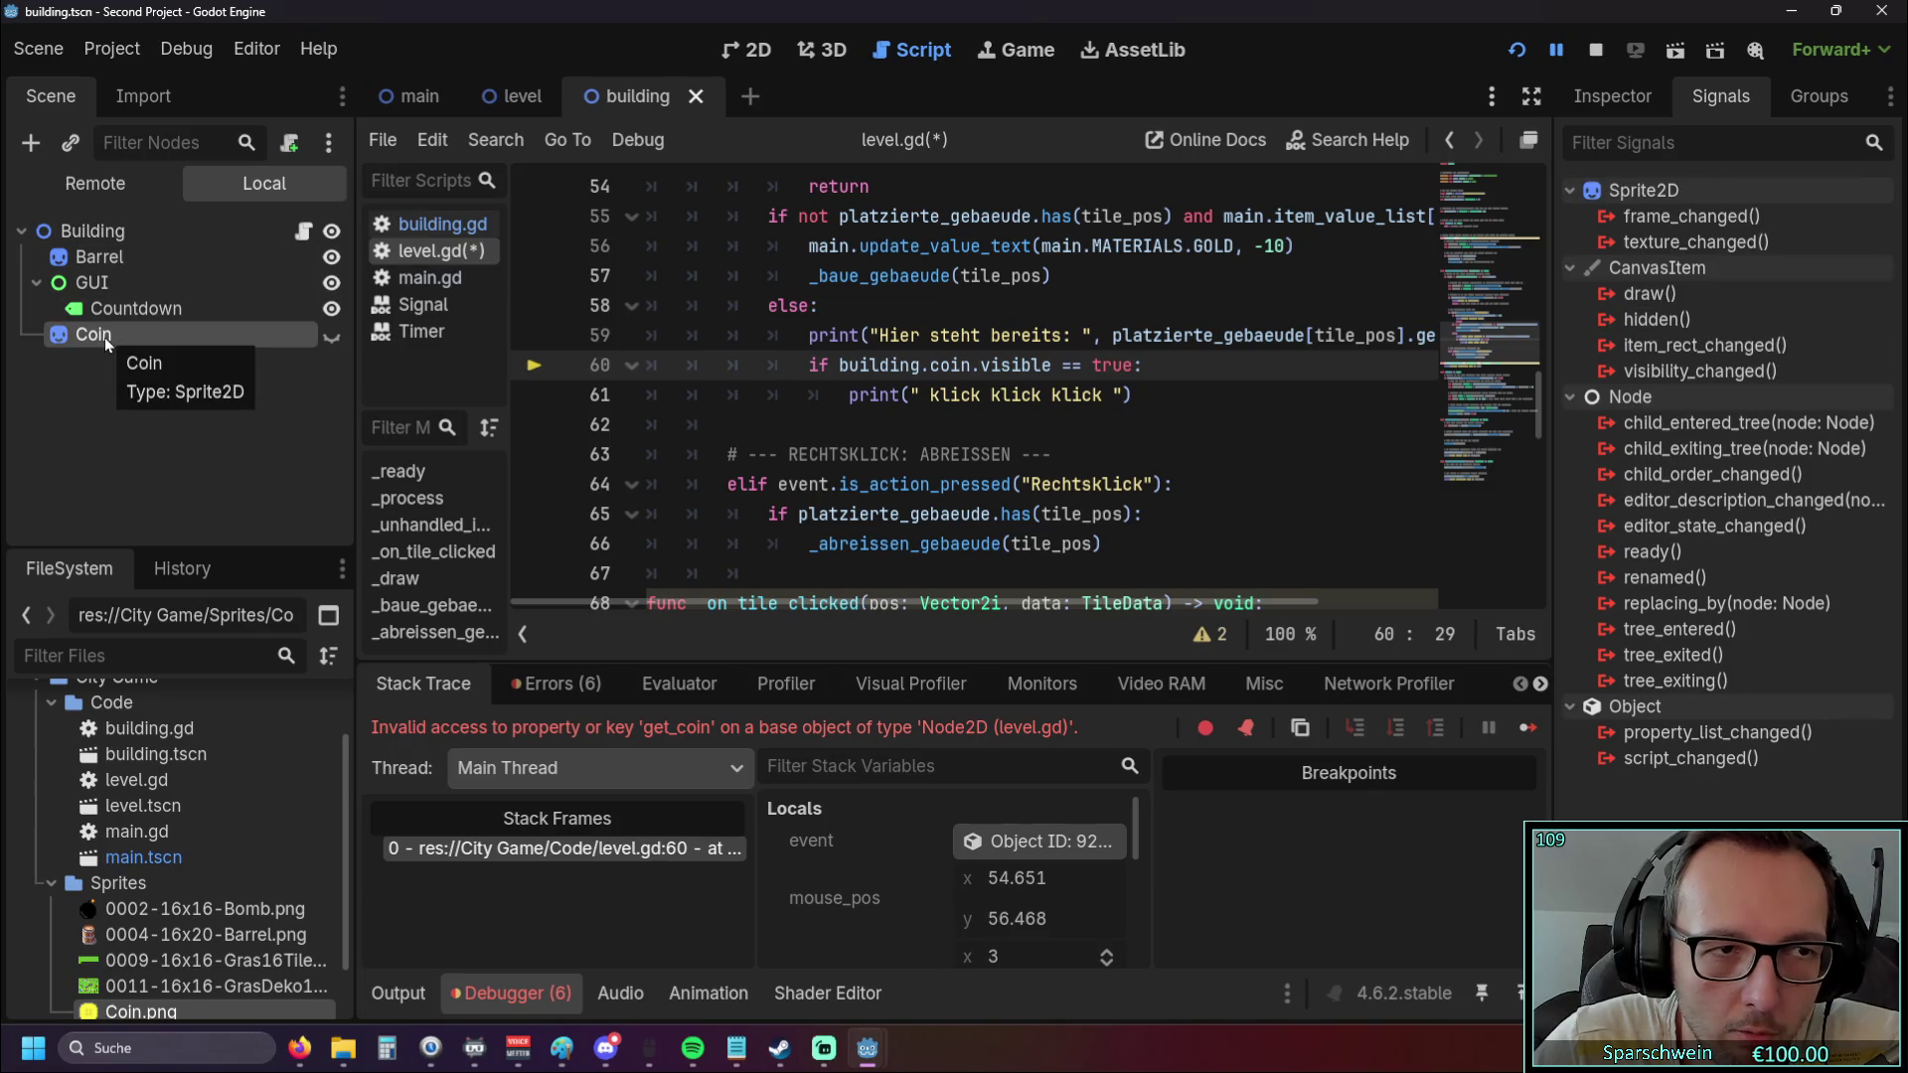
left_click(109, 238)
left_click(96, 336)
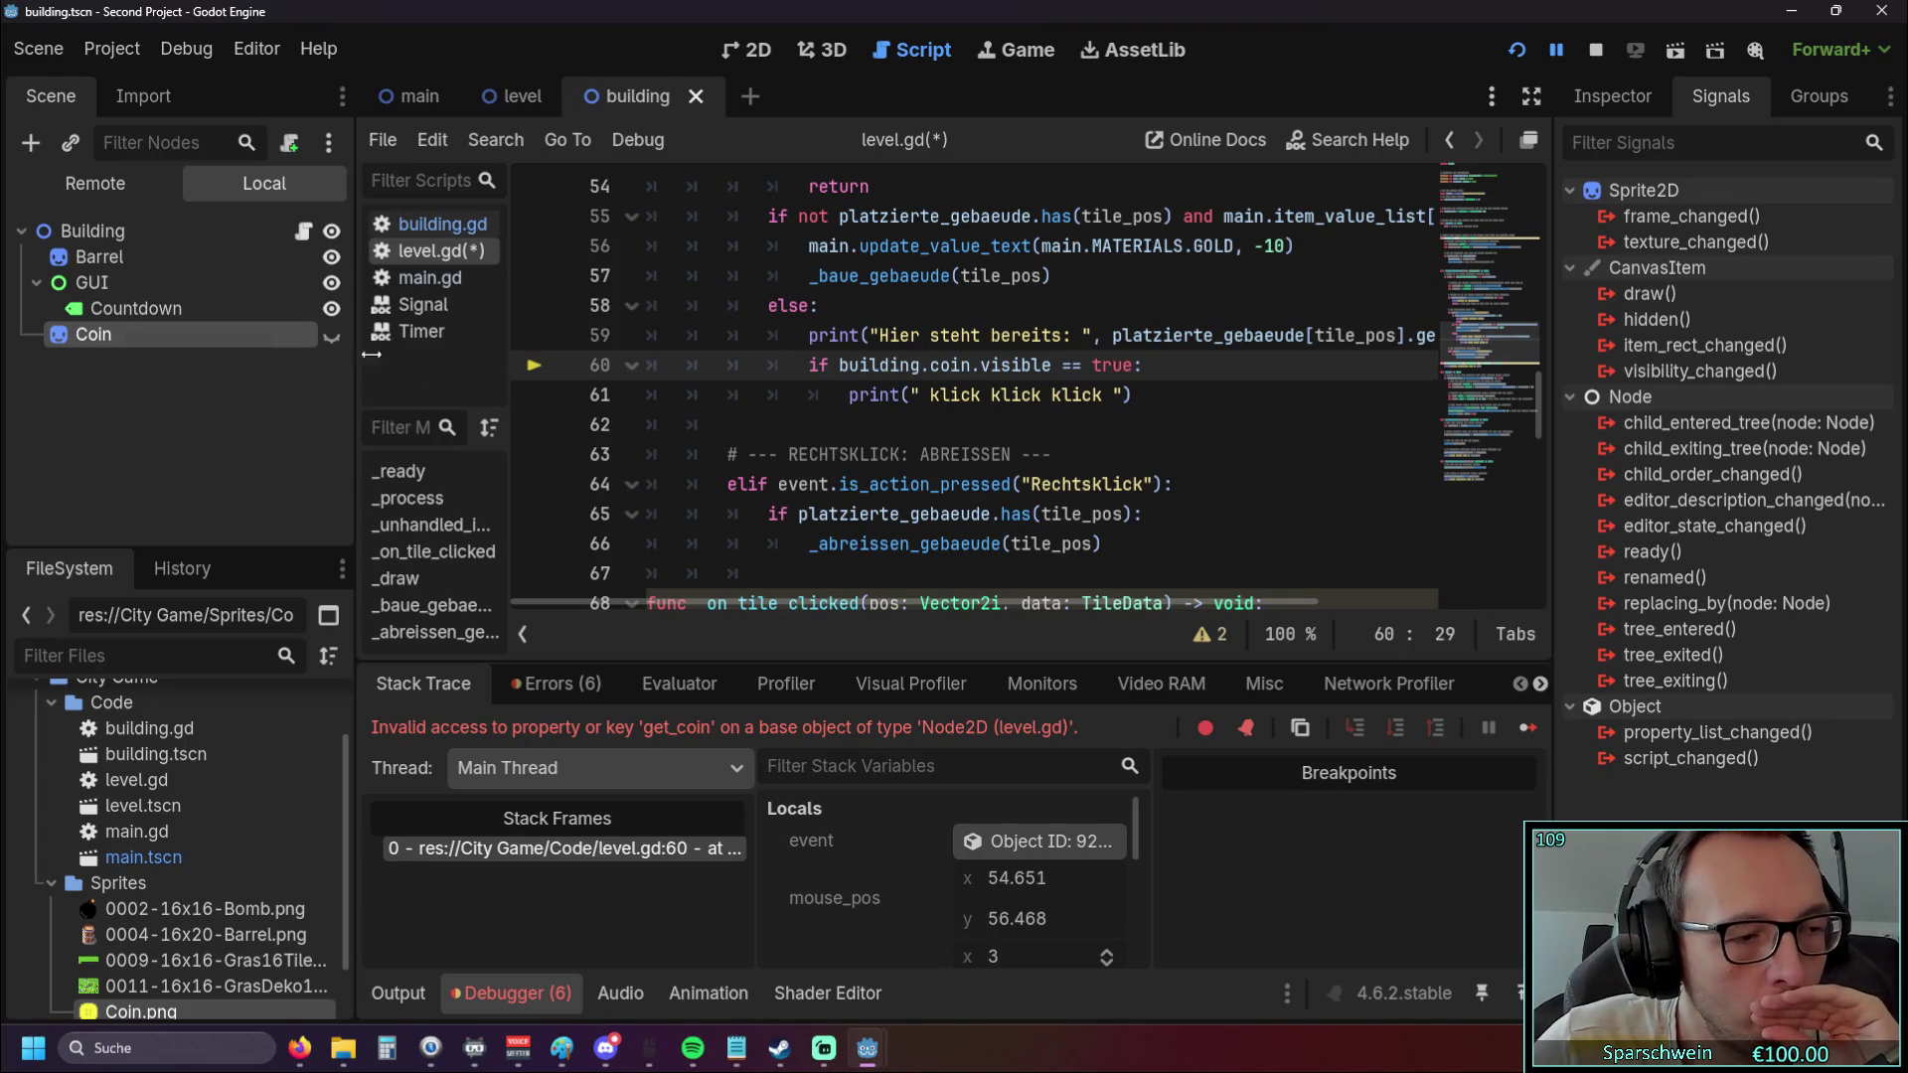
scroll(702, 413, "up", 13)
scroll(702, 413, "up", 5)
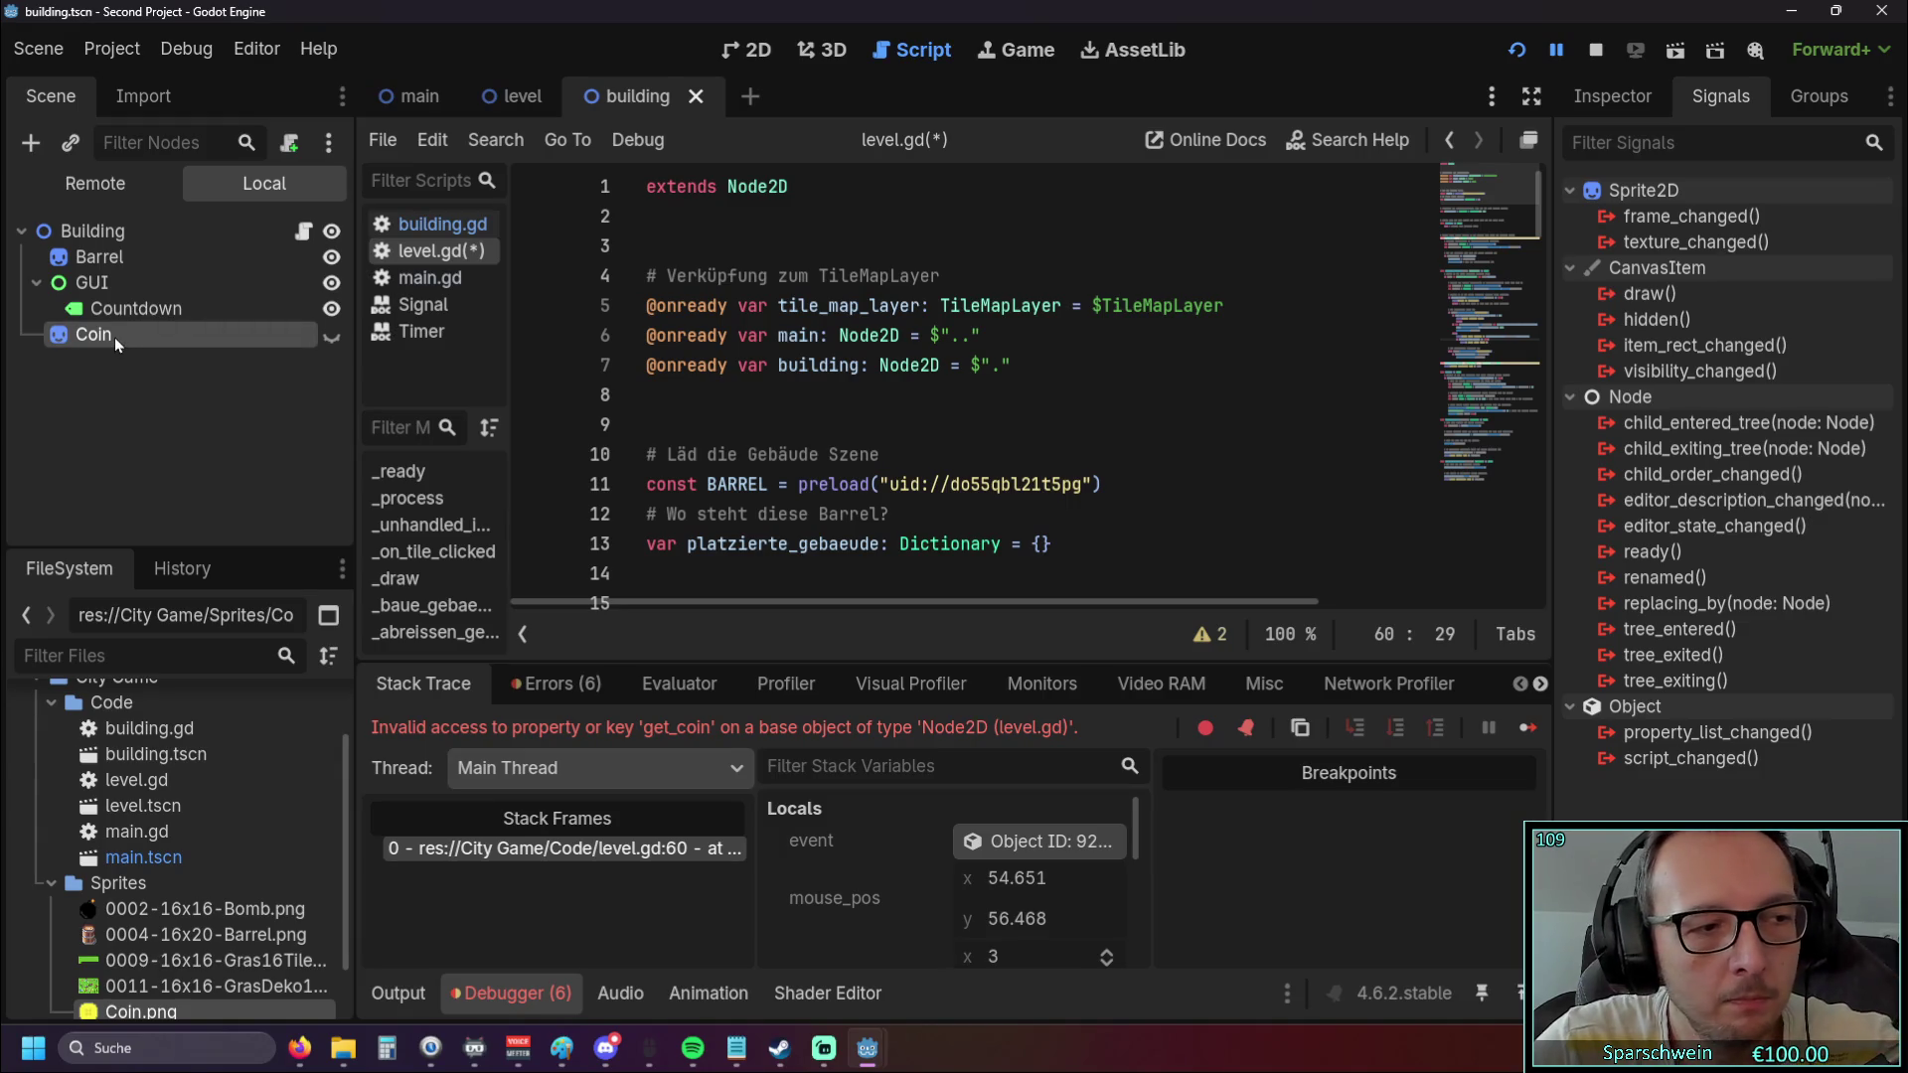
left_click_drag(109, 333, 803, 398)
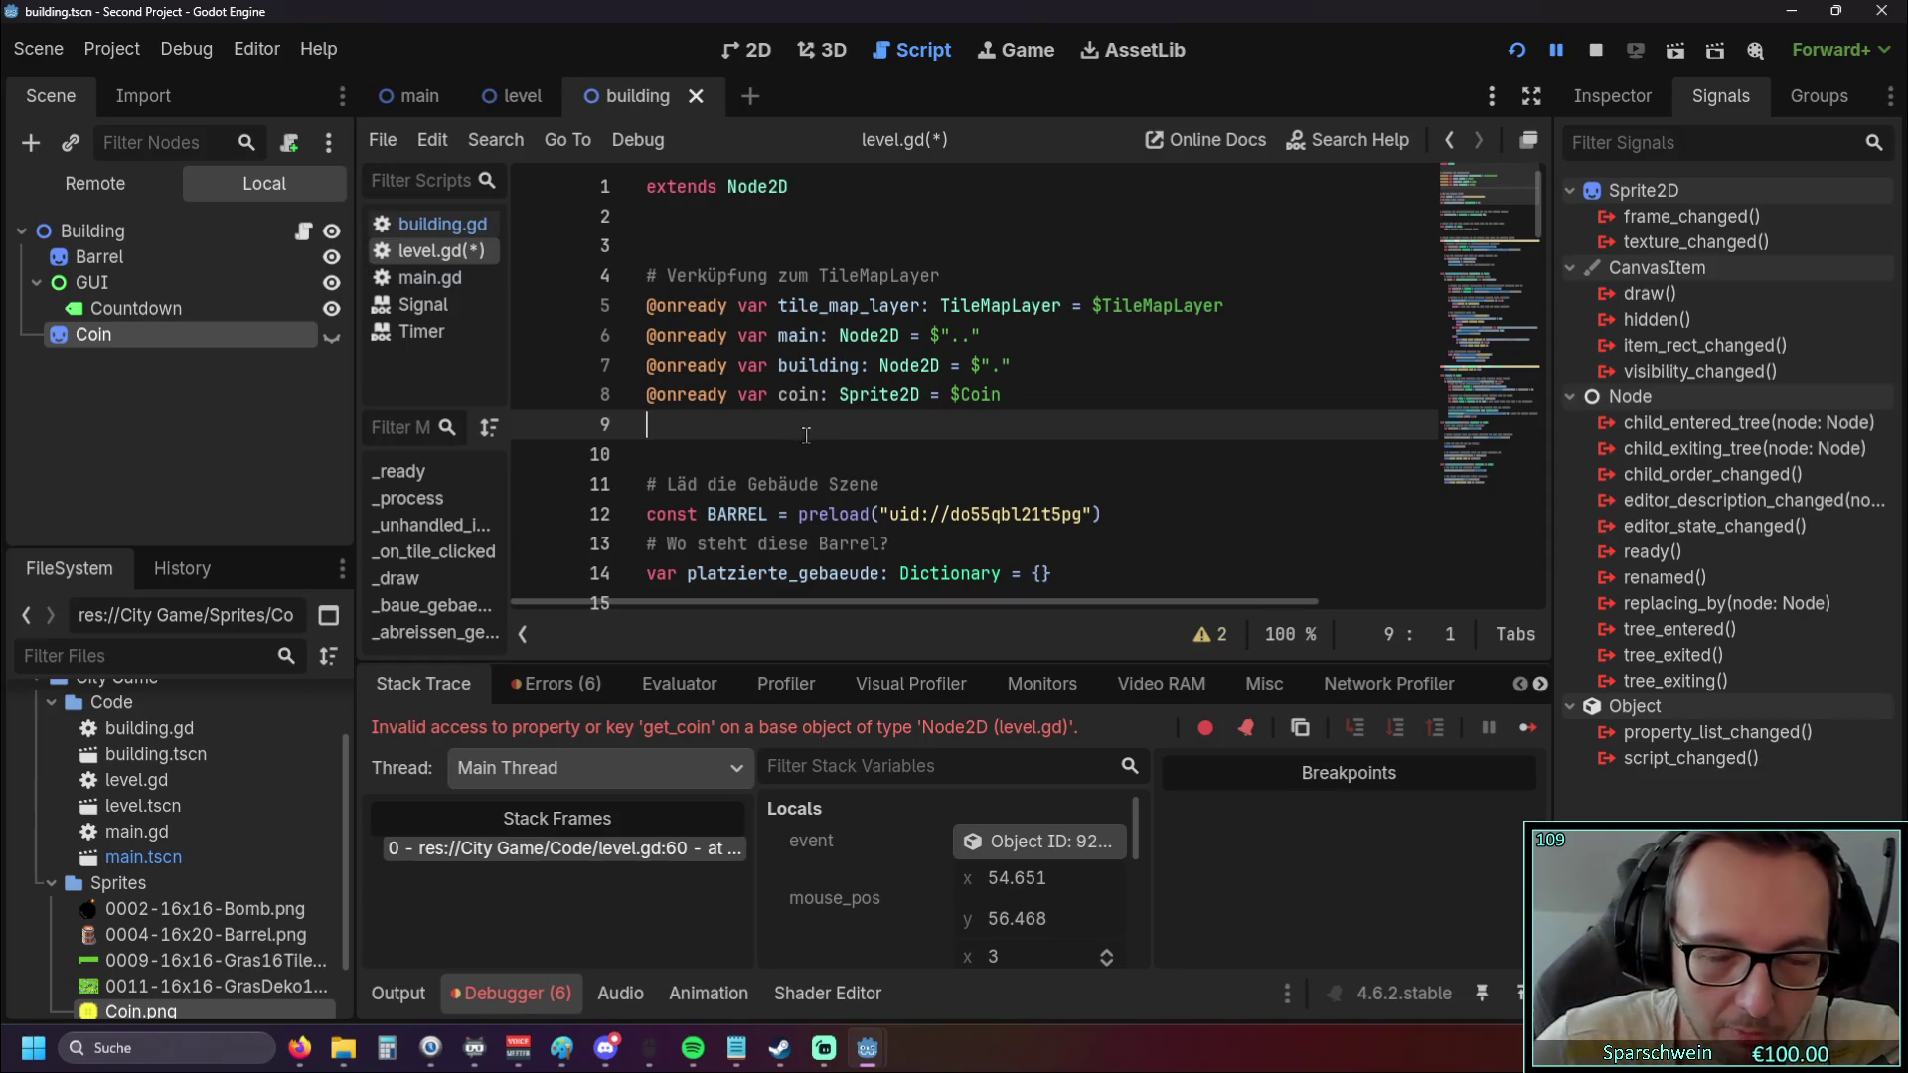
scroll(825, 435, "down", 10)
scroll(837, 427, "up", 1)
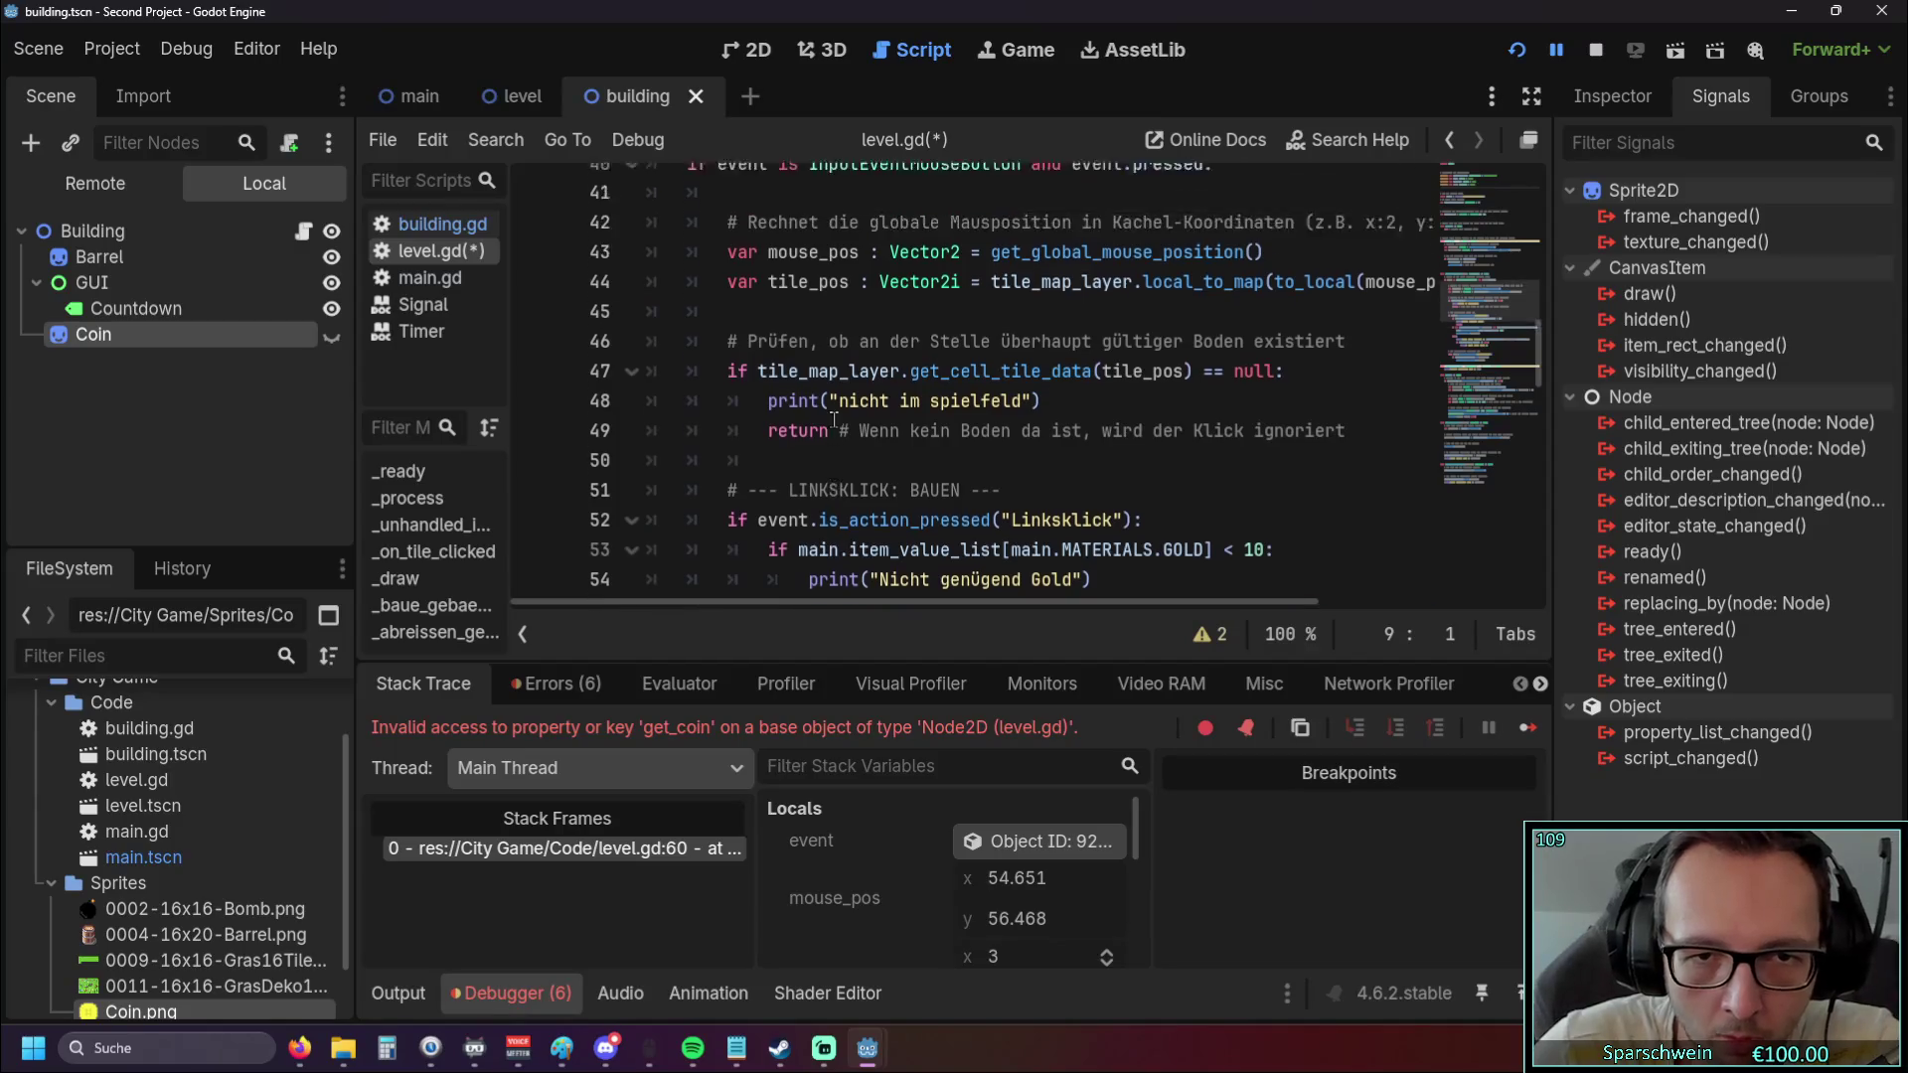
scroll(894, 422, "down", 5)
scroll(973, 415, "up", 1)
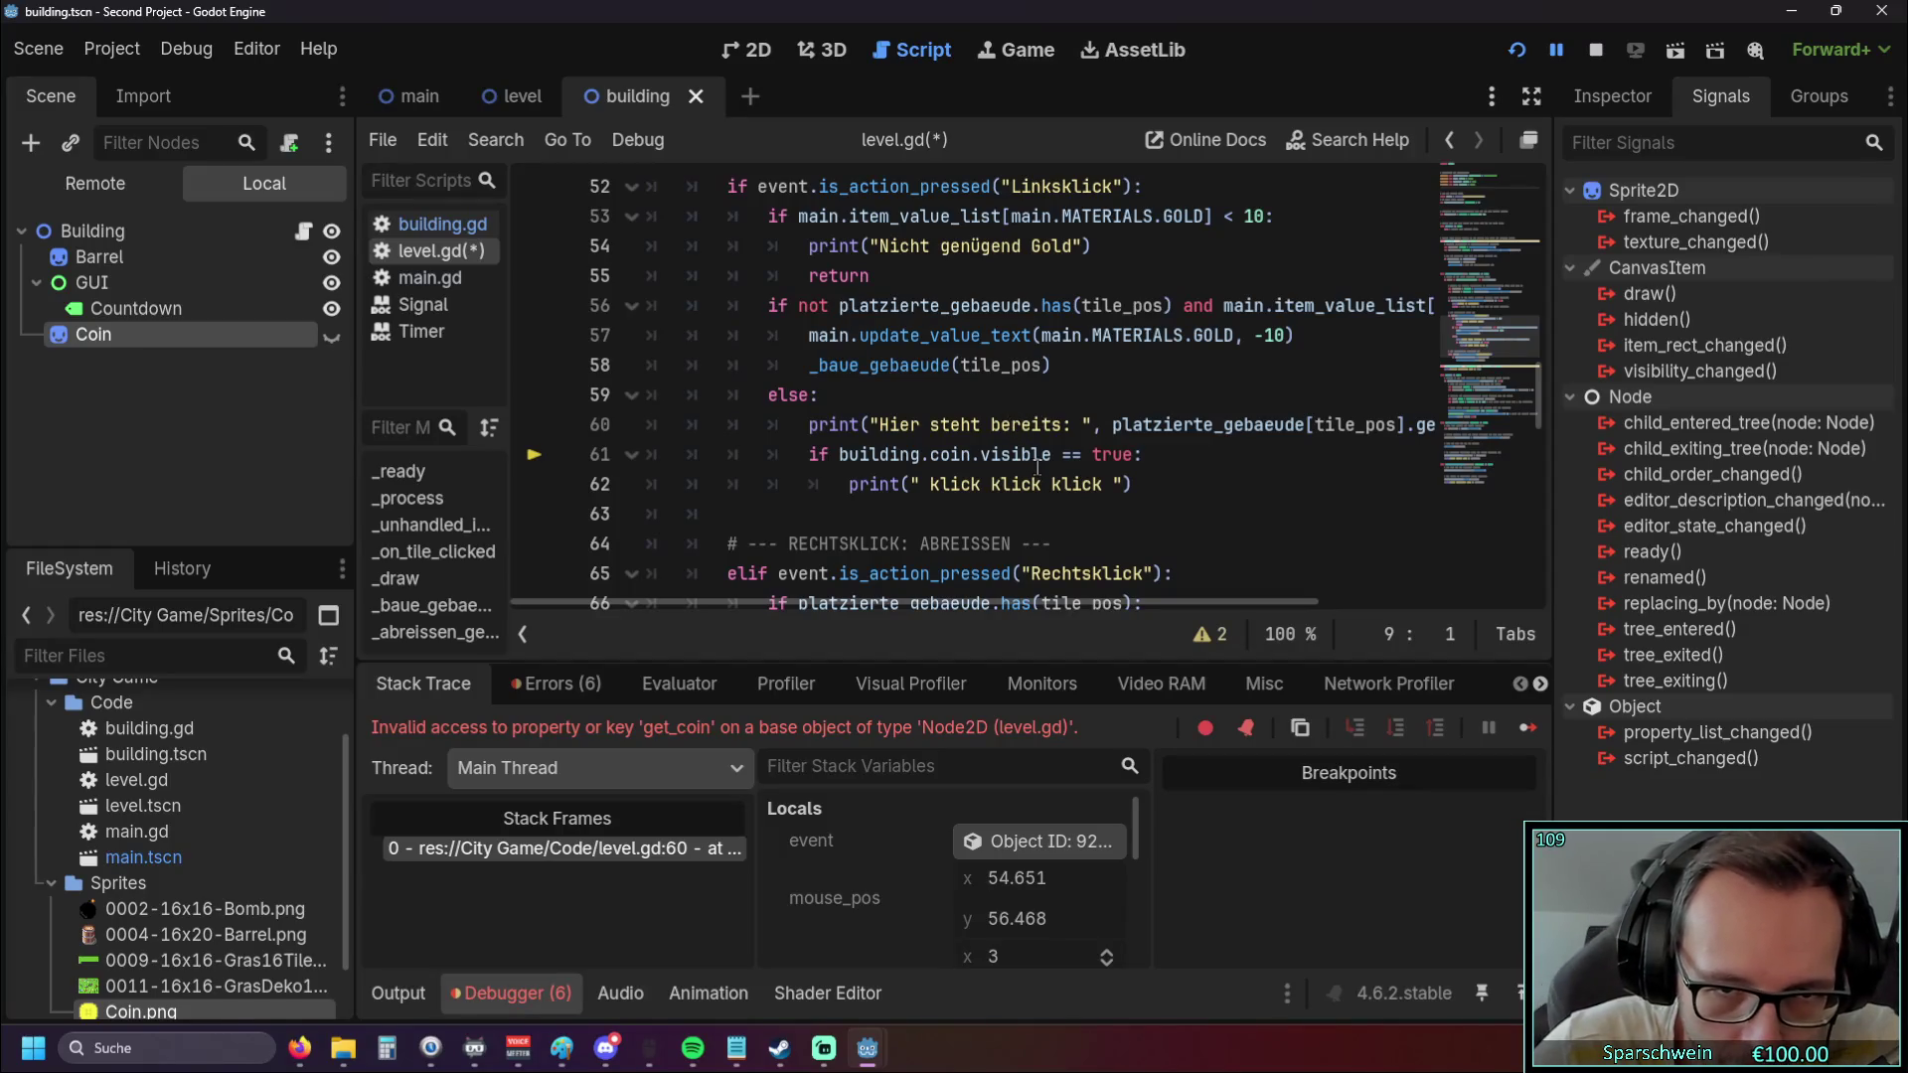
left_click(1503, 65)
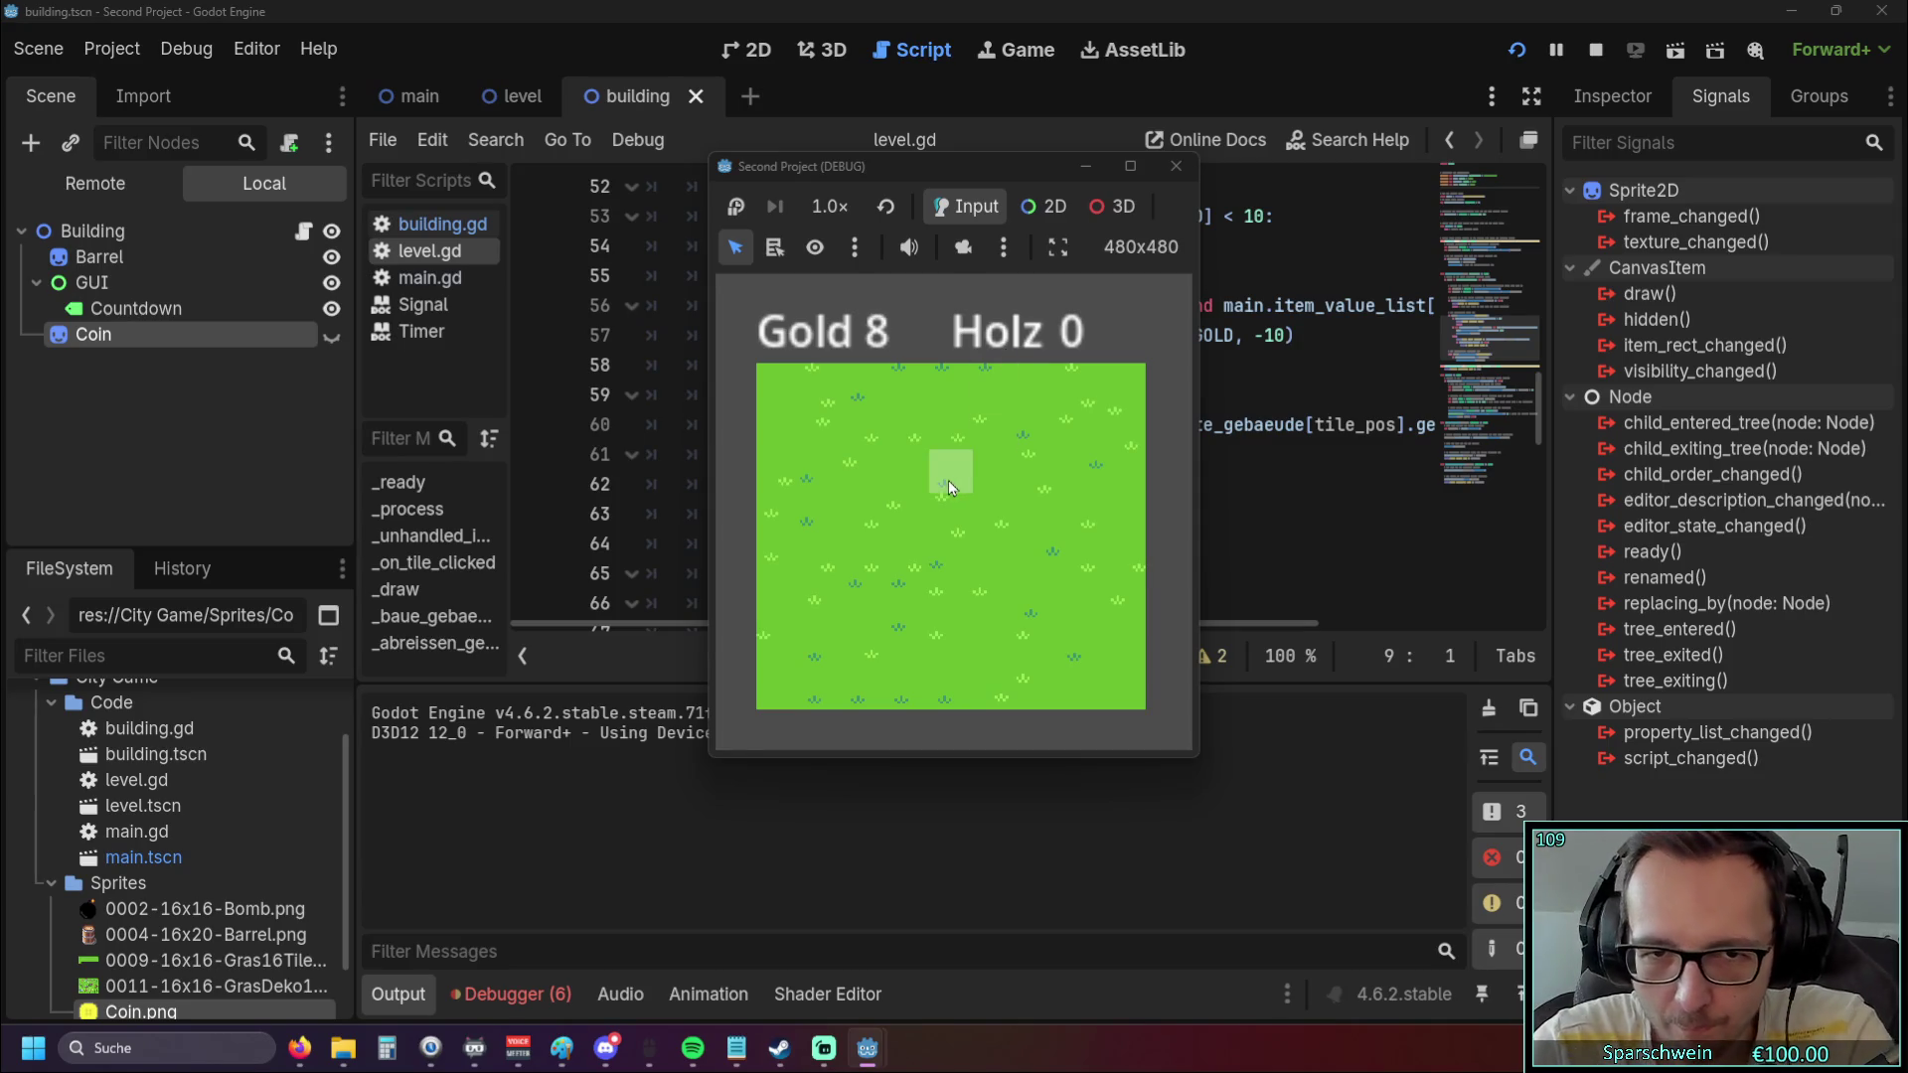
Build a barrel on a grass tile and click it until the null 'visible' error breaks at line 61.
left_click(938, 510)
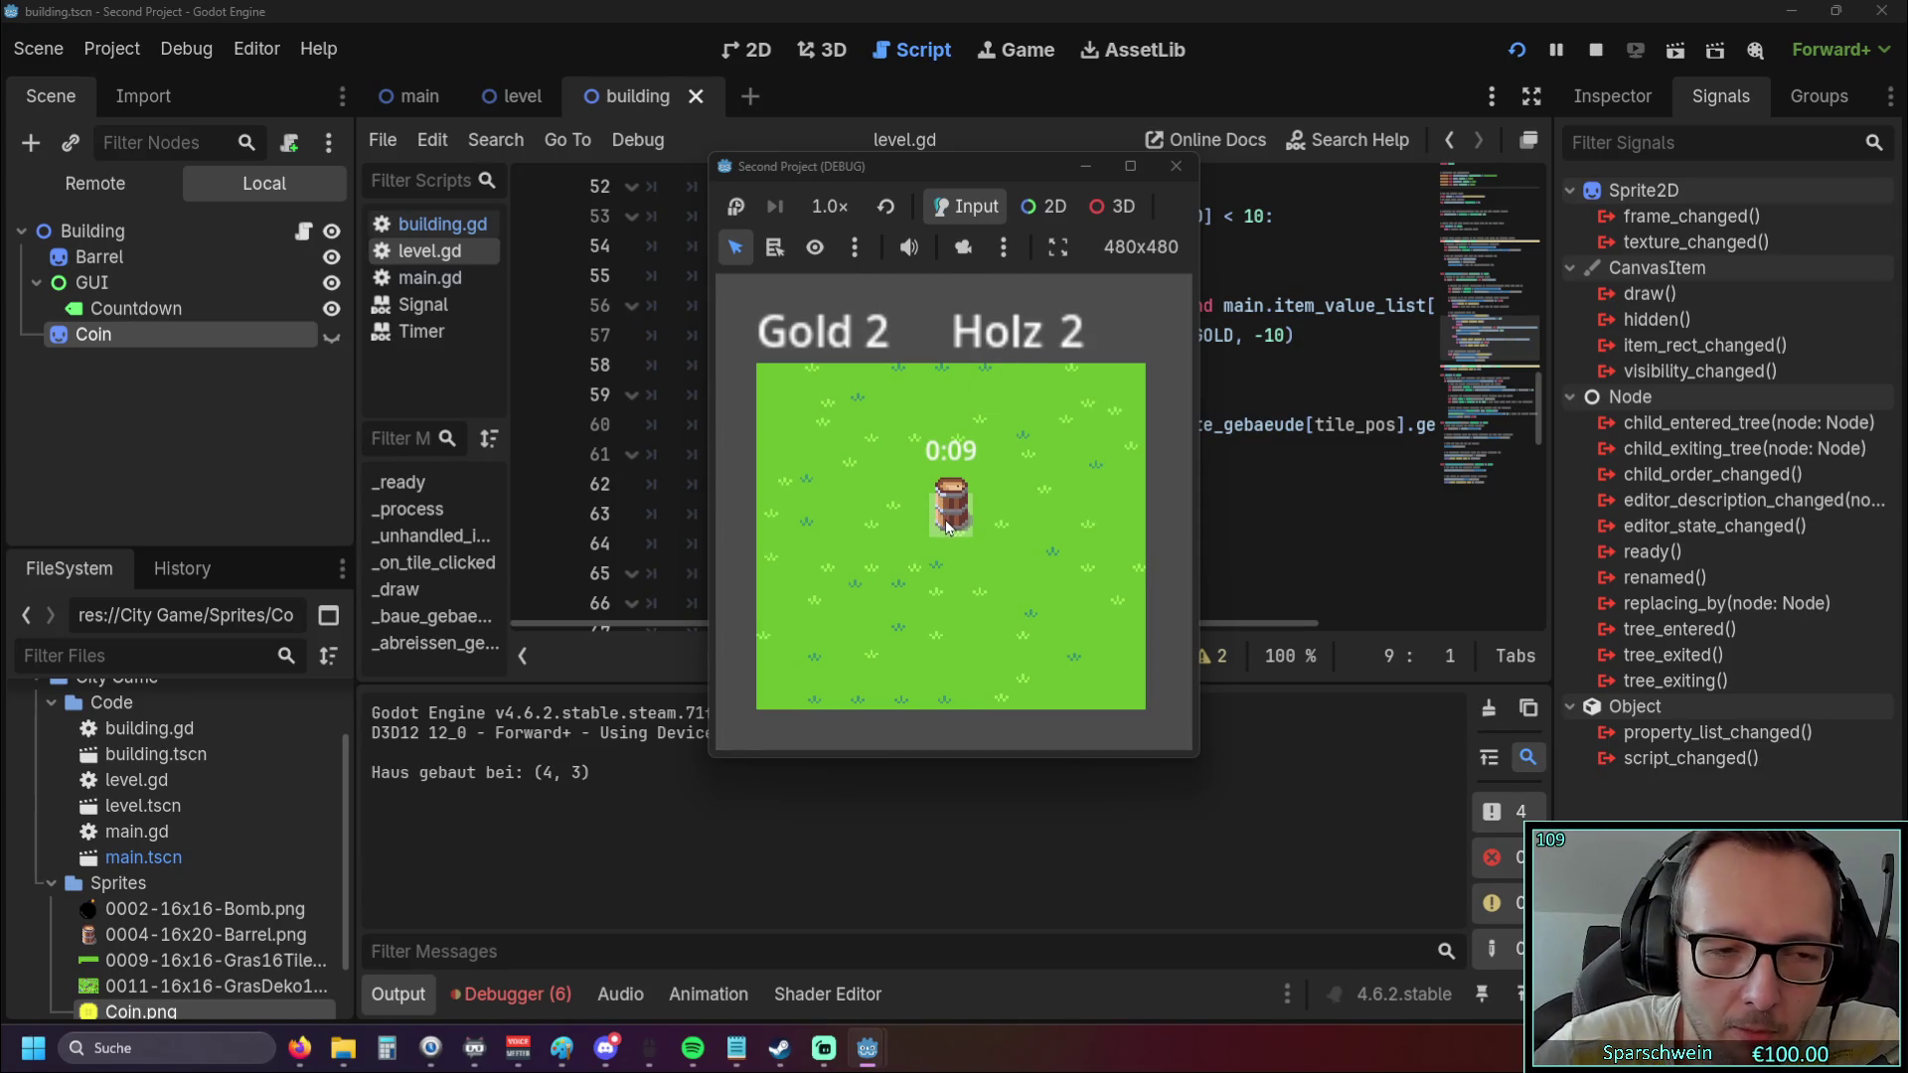
left_click(944, 516)
left_click(944, 517)
left_click(944, 516)
left_click(944, 516)
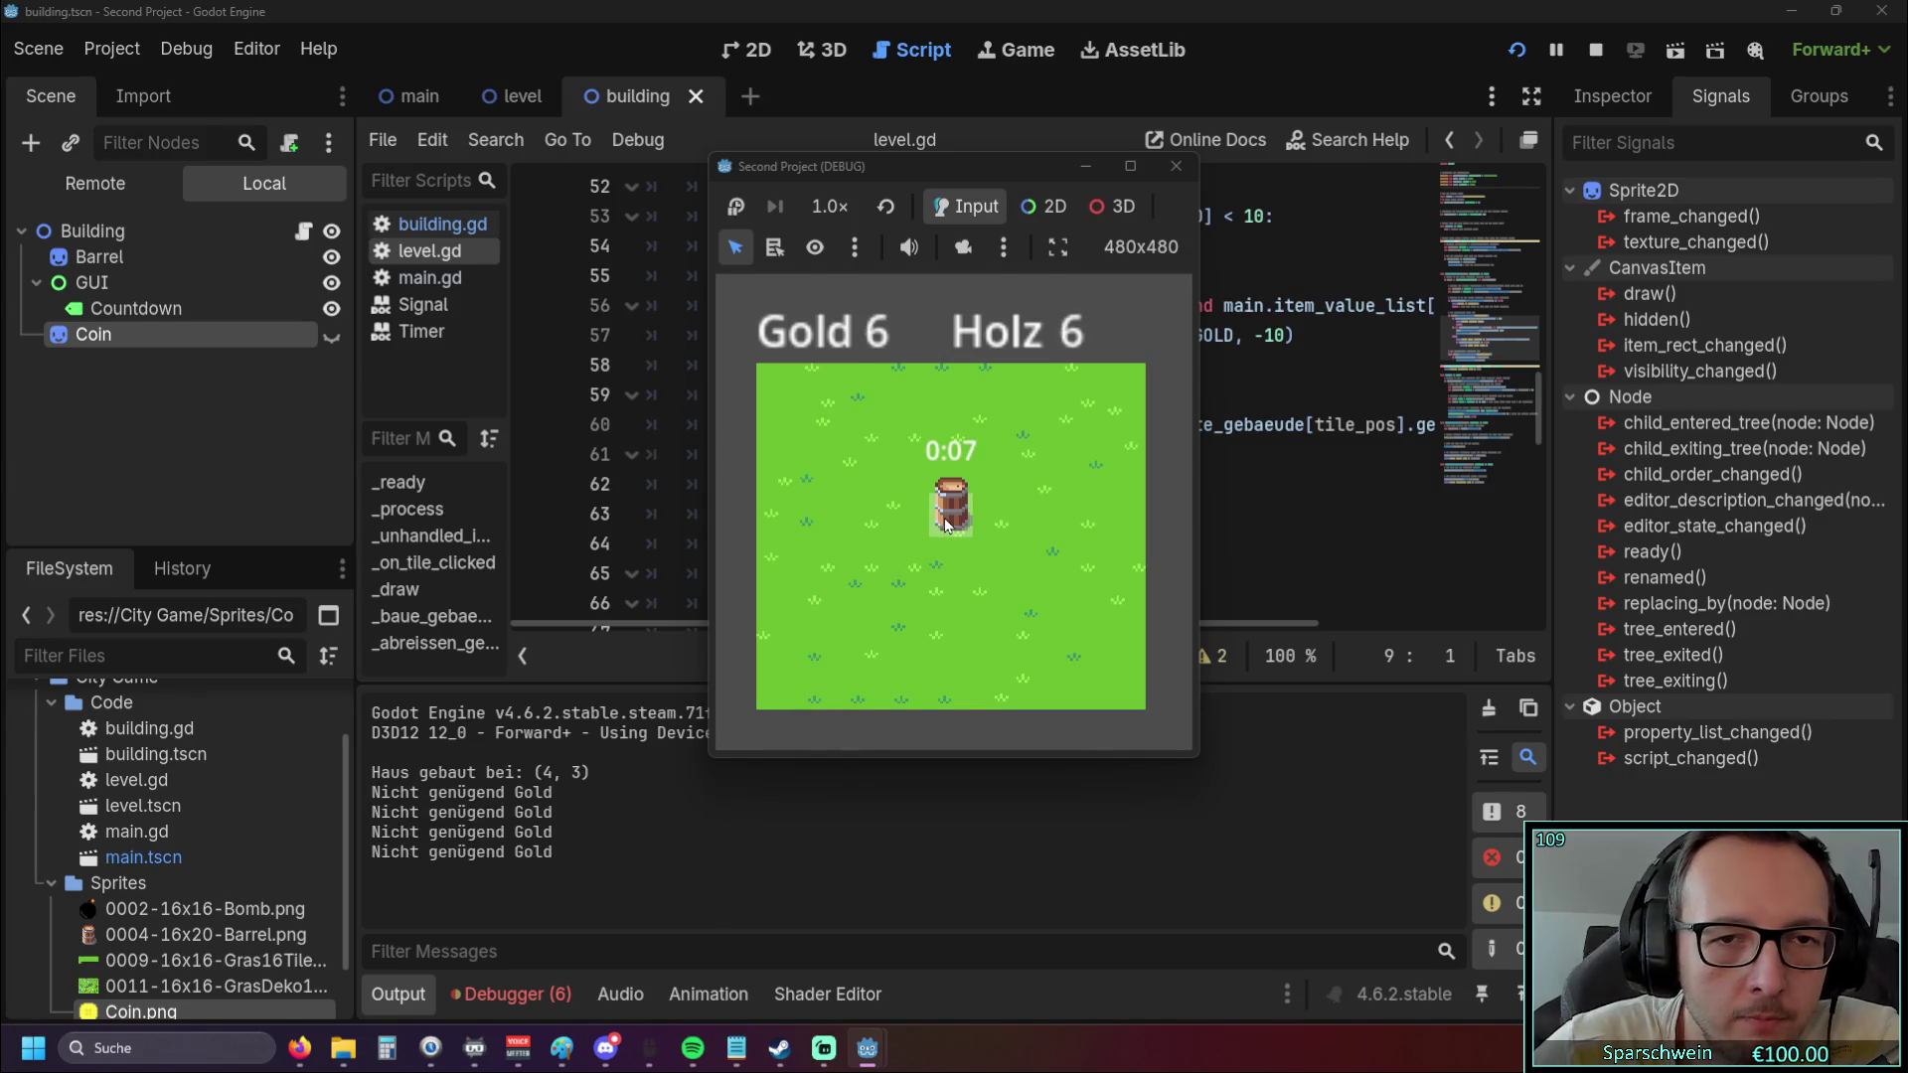
left_click(944, 516)
left_click(944, 517)
left_click(945, 515)
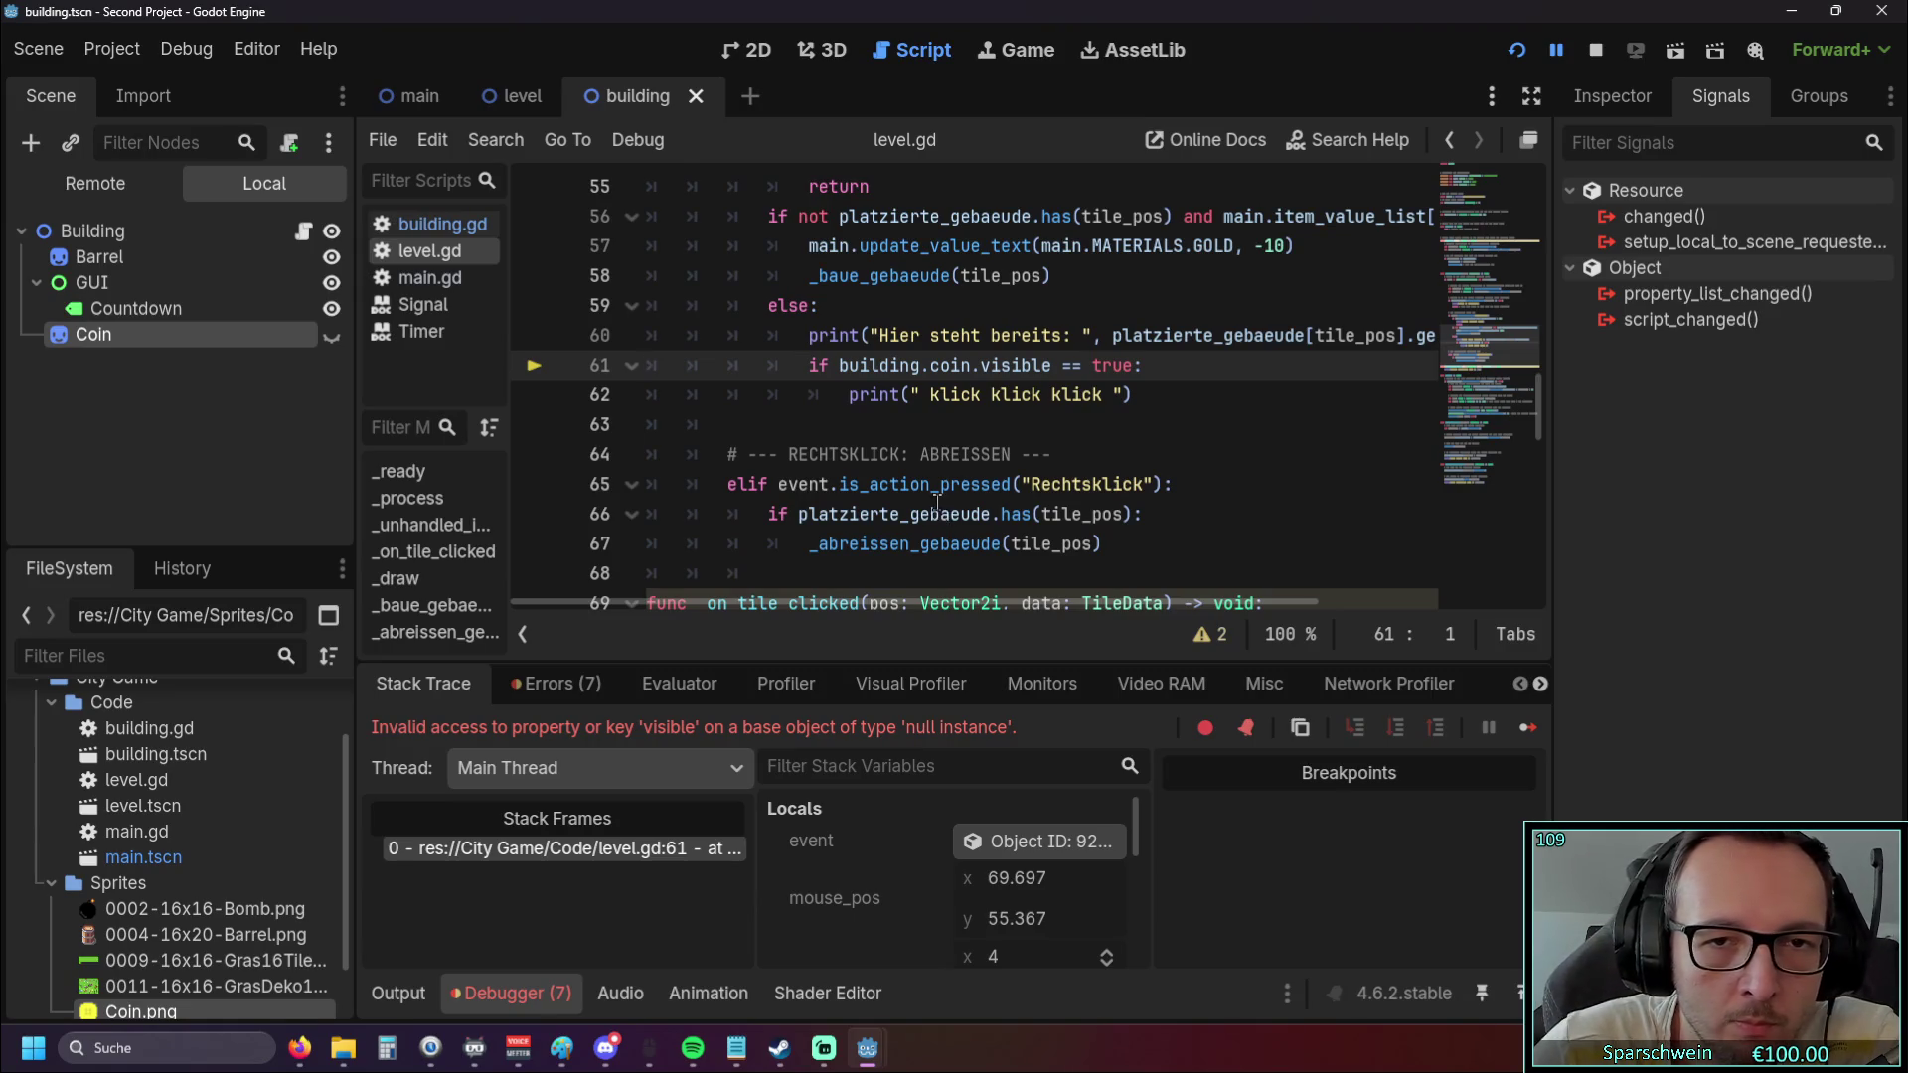
Enlarge the debugger and expand platzierte_gebaeude under Members, revealing that coin is null.
scroll(936, 504, "up", 1)
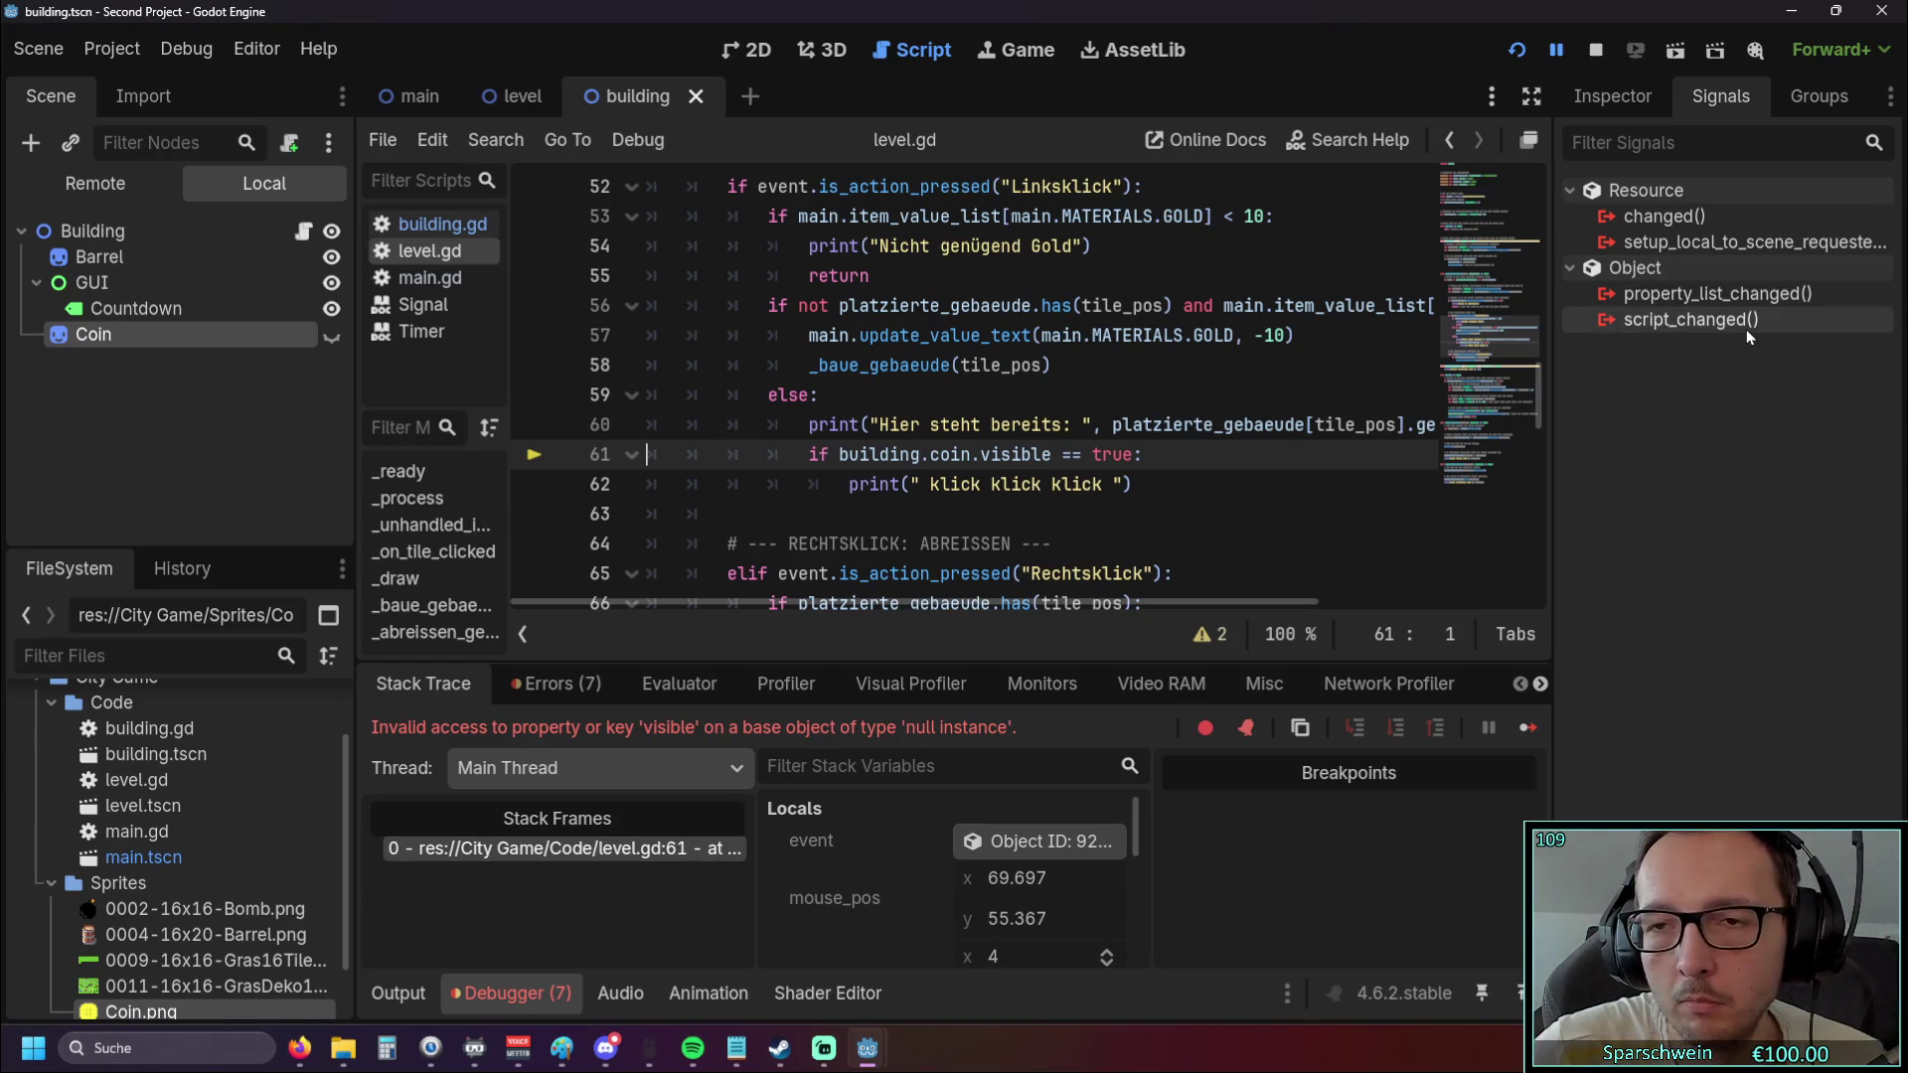
mouse_move(1745, 331)
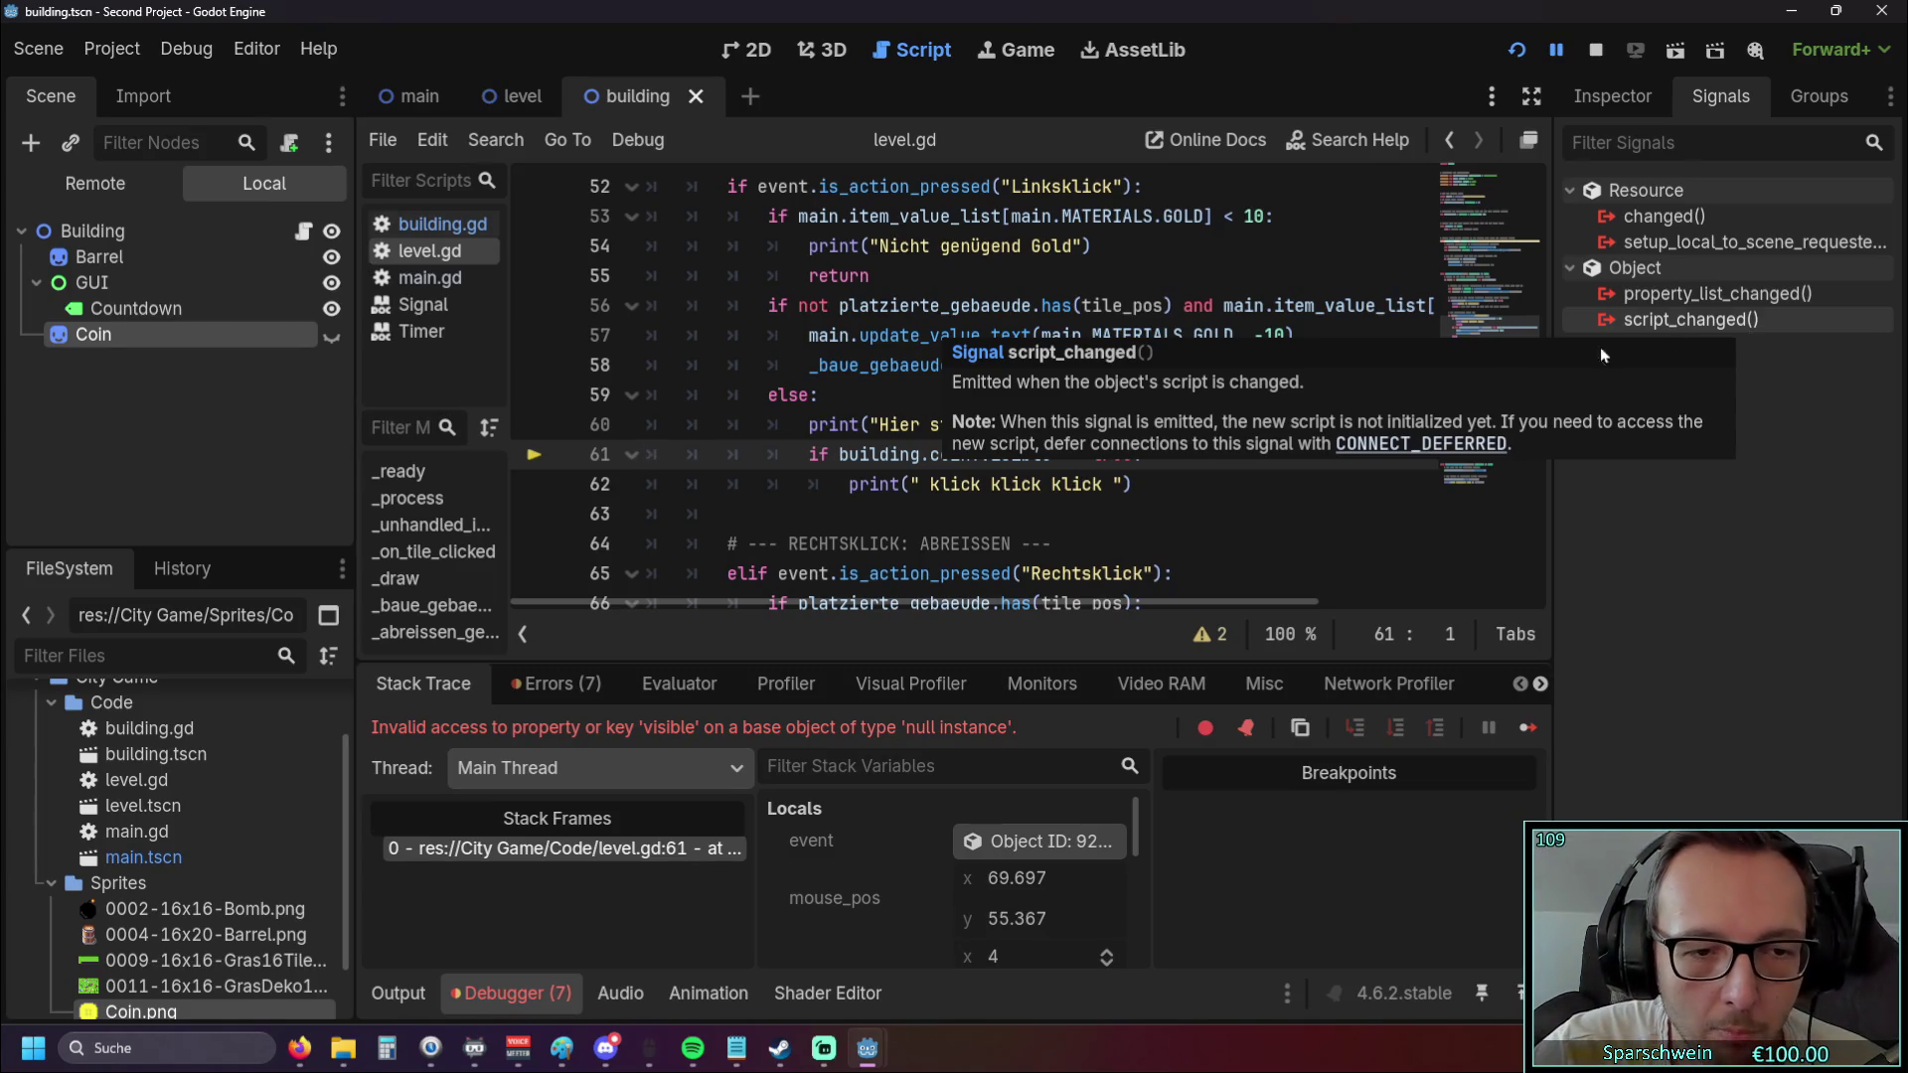
scroll(941, 849, "down", 3)
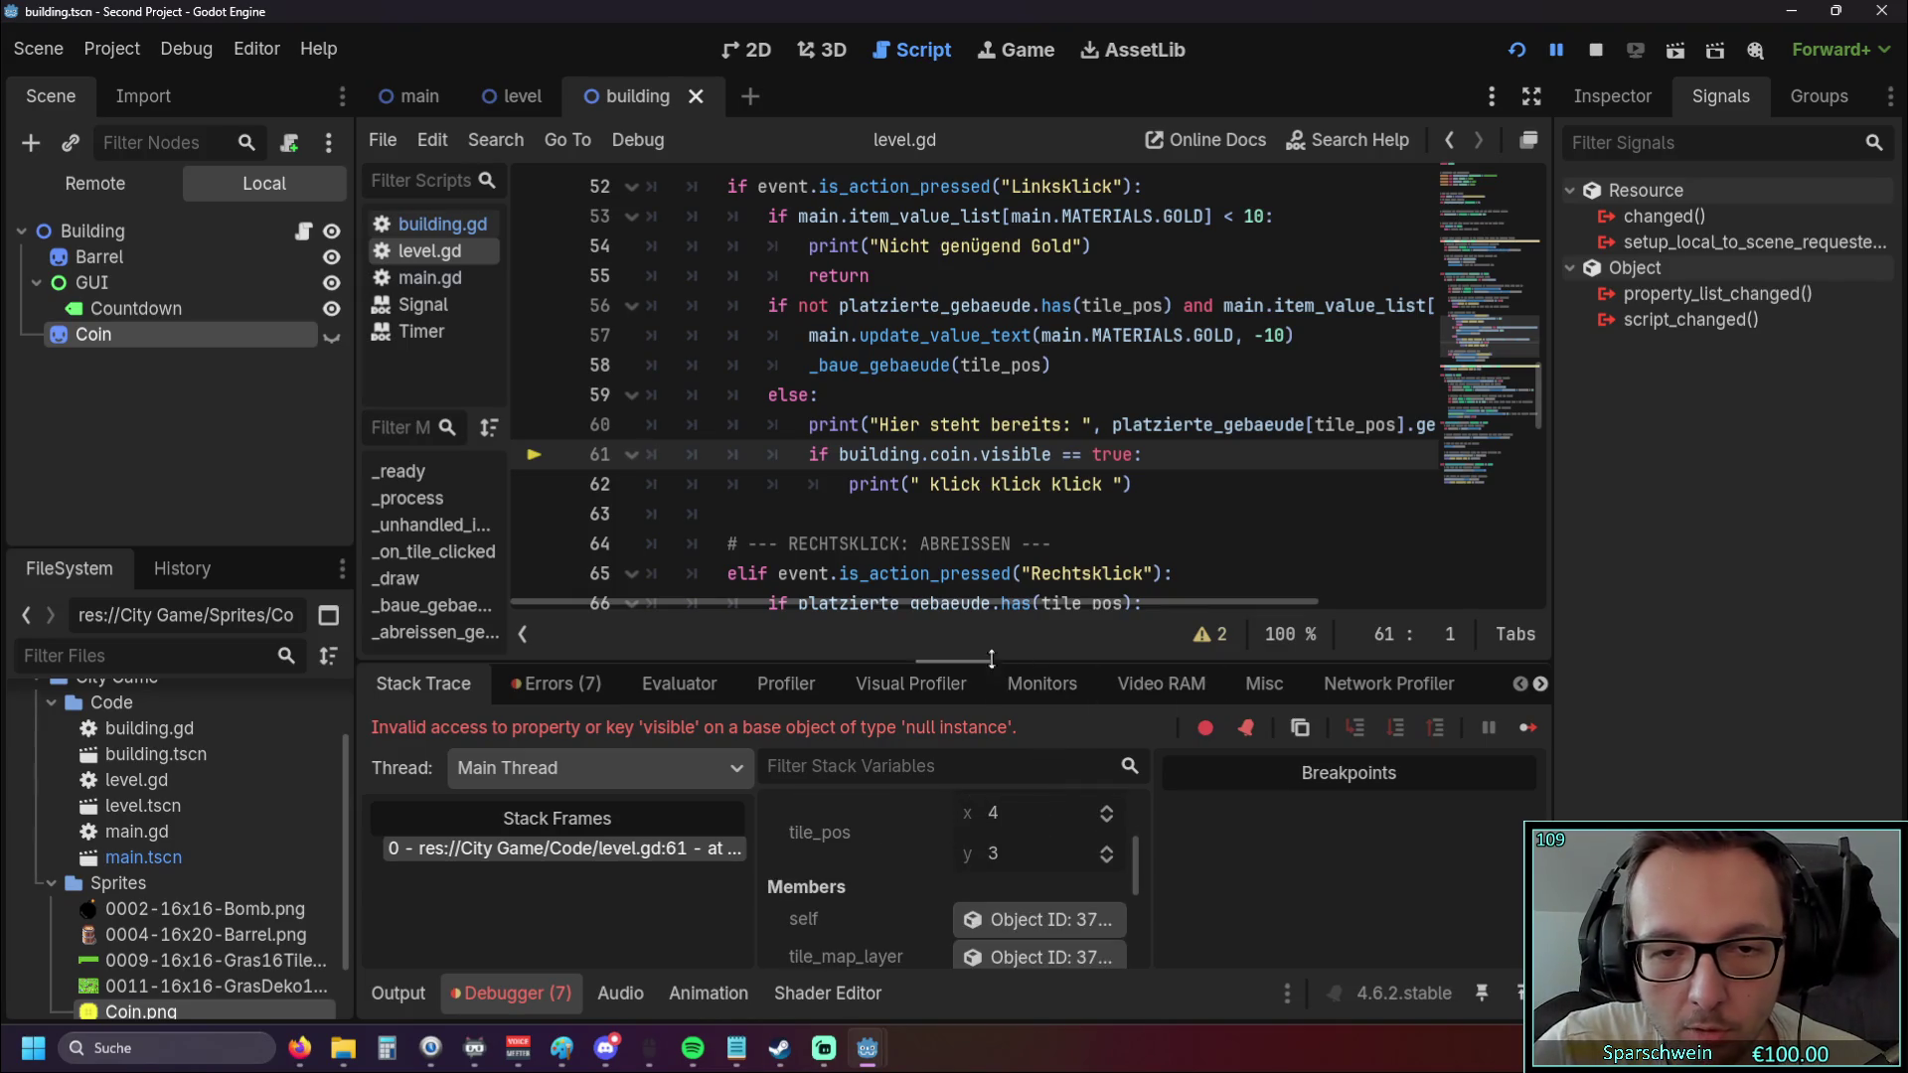
left_click_drag(970, 655, 971, 397)
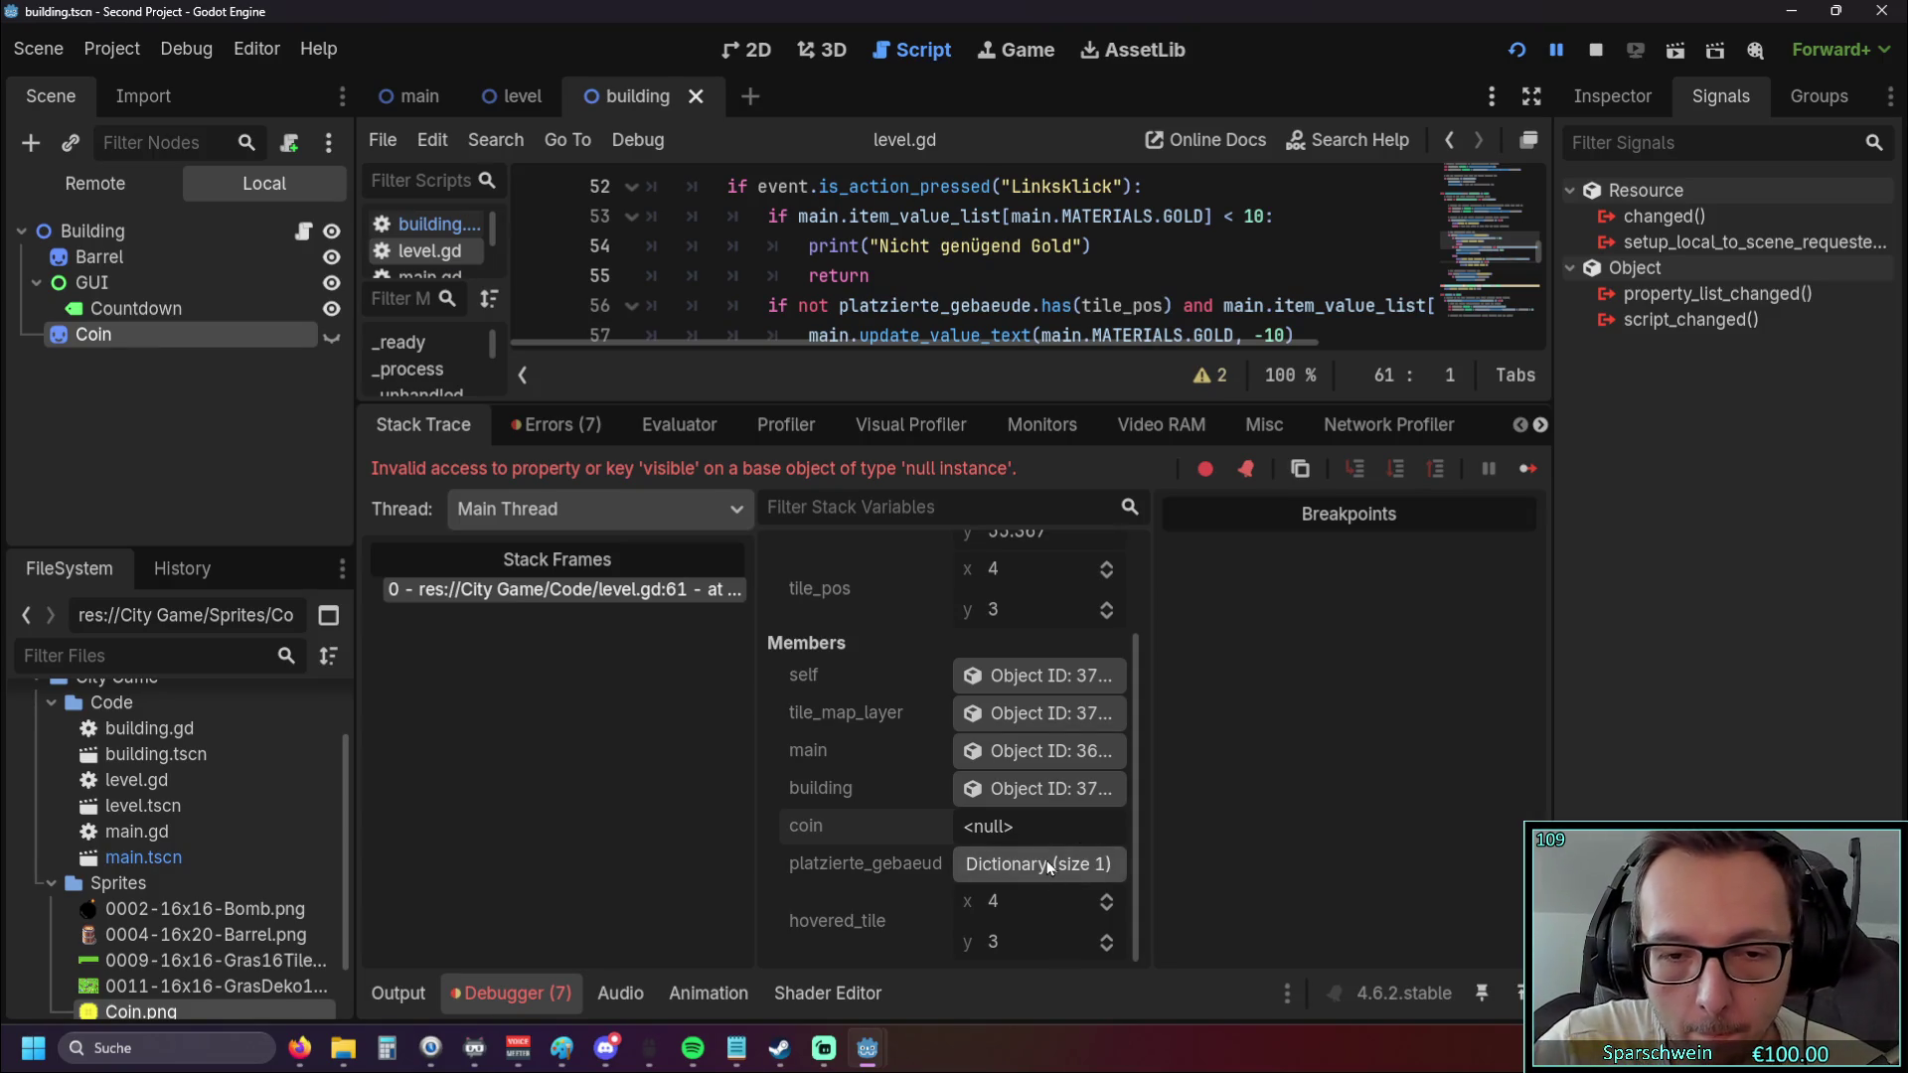
left_click(1048, 865)
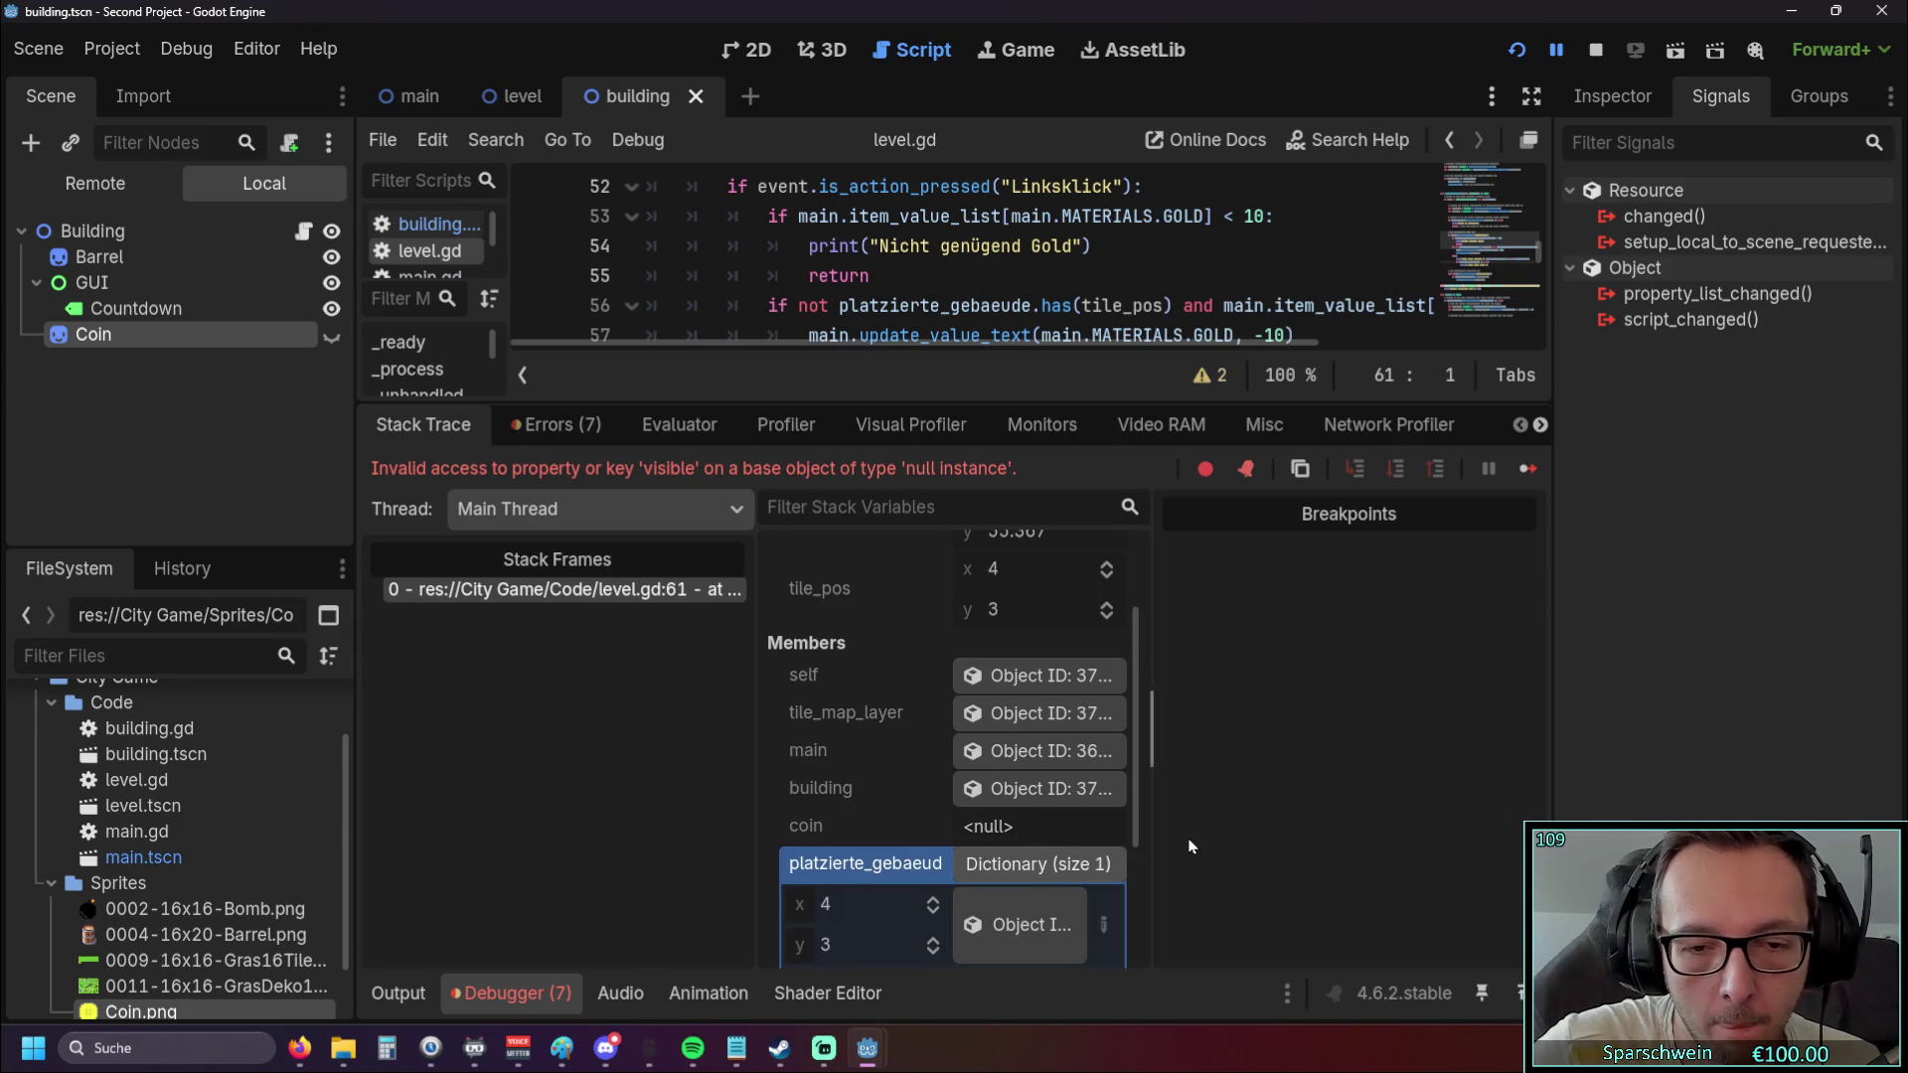
left_click(1022, 863)
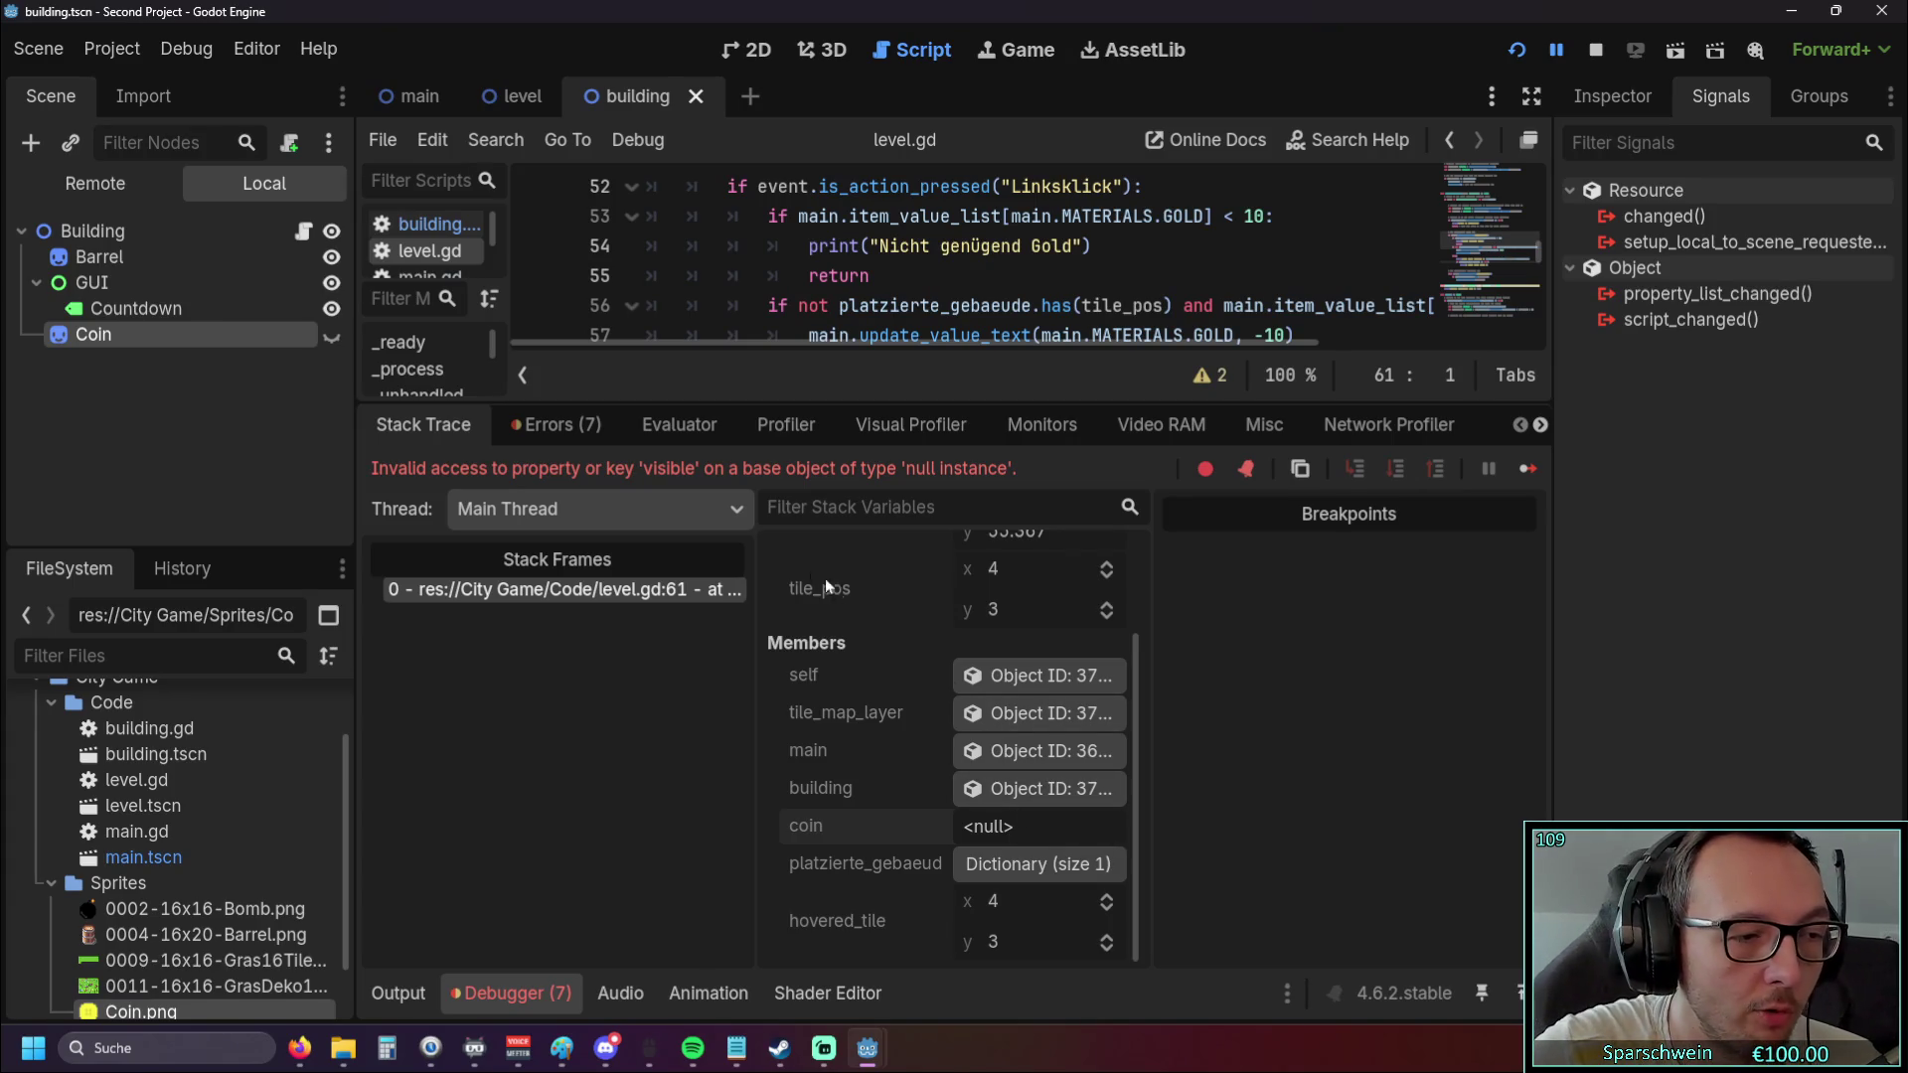
Look through the open scenes, switch to the level scene, and restart the game.
left_click(497, 99)
left_click(409, 95)
left_click(661, 95)
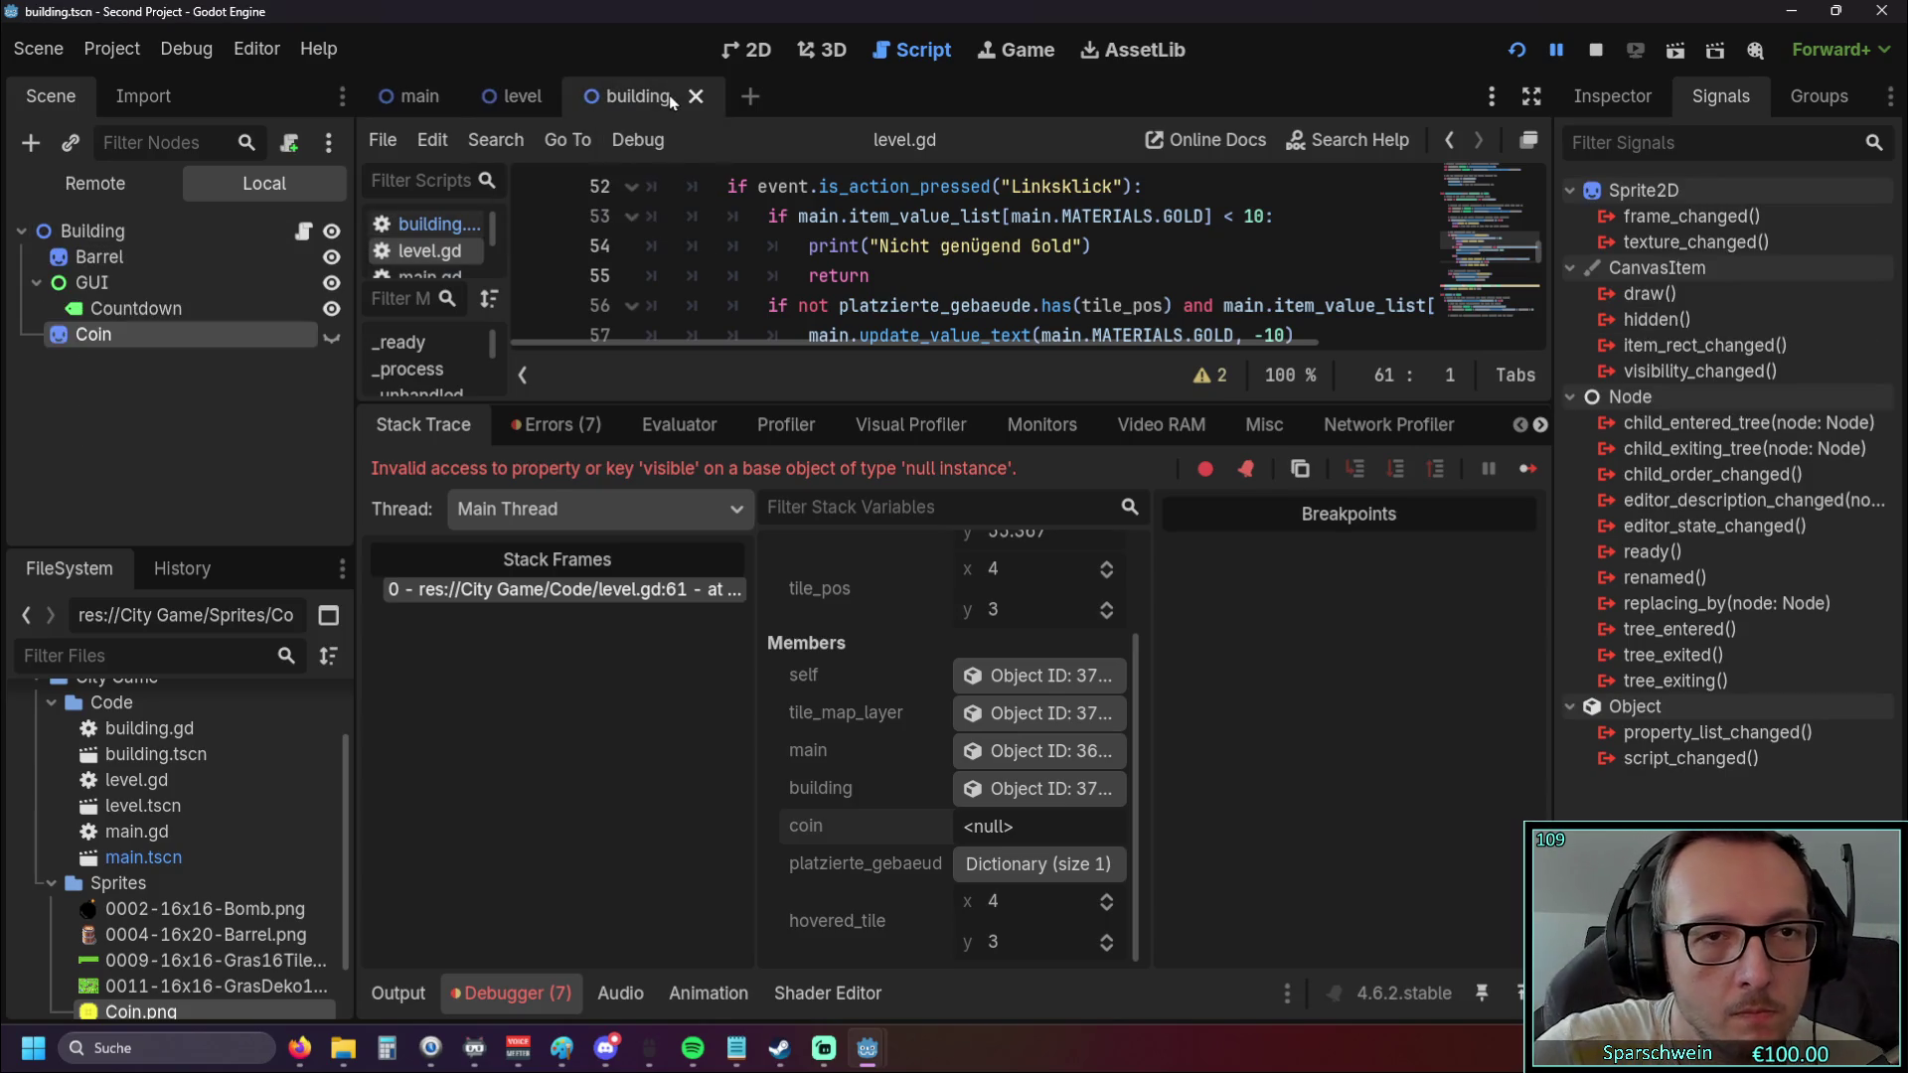
left_click(492, 96)
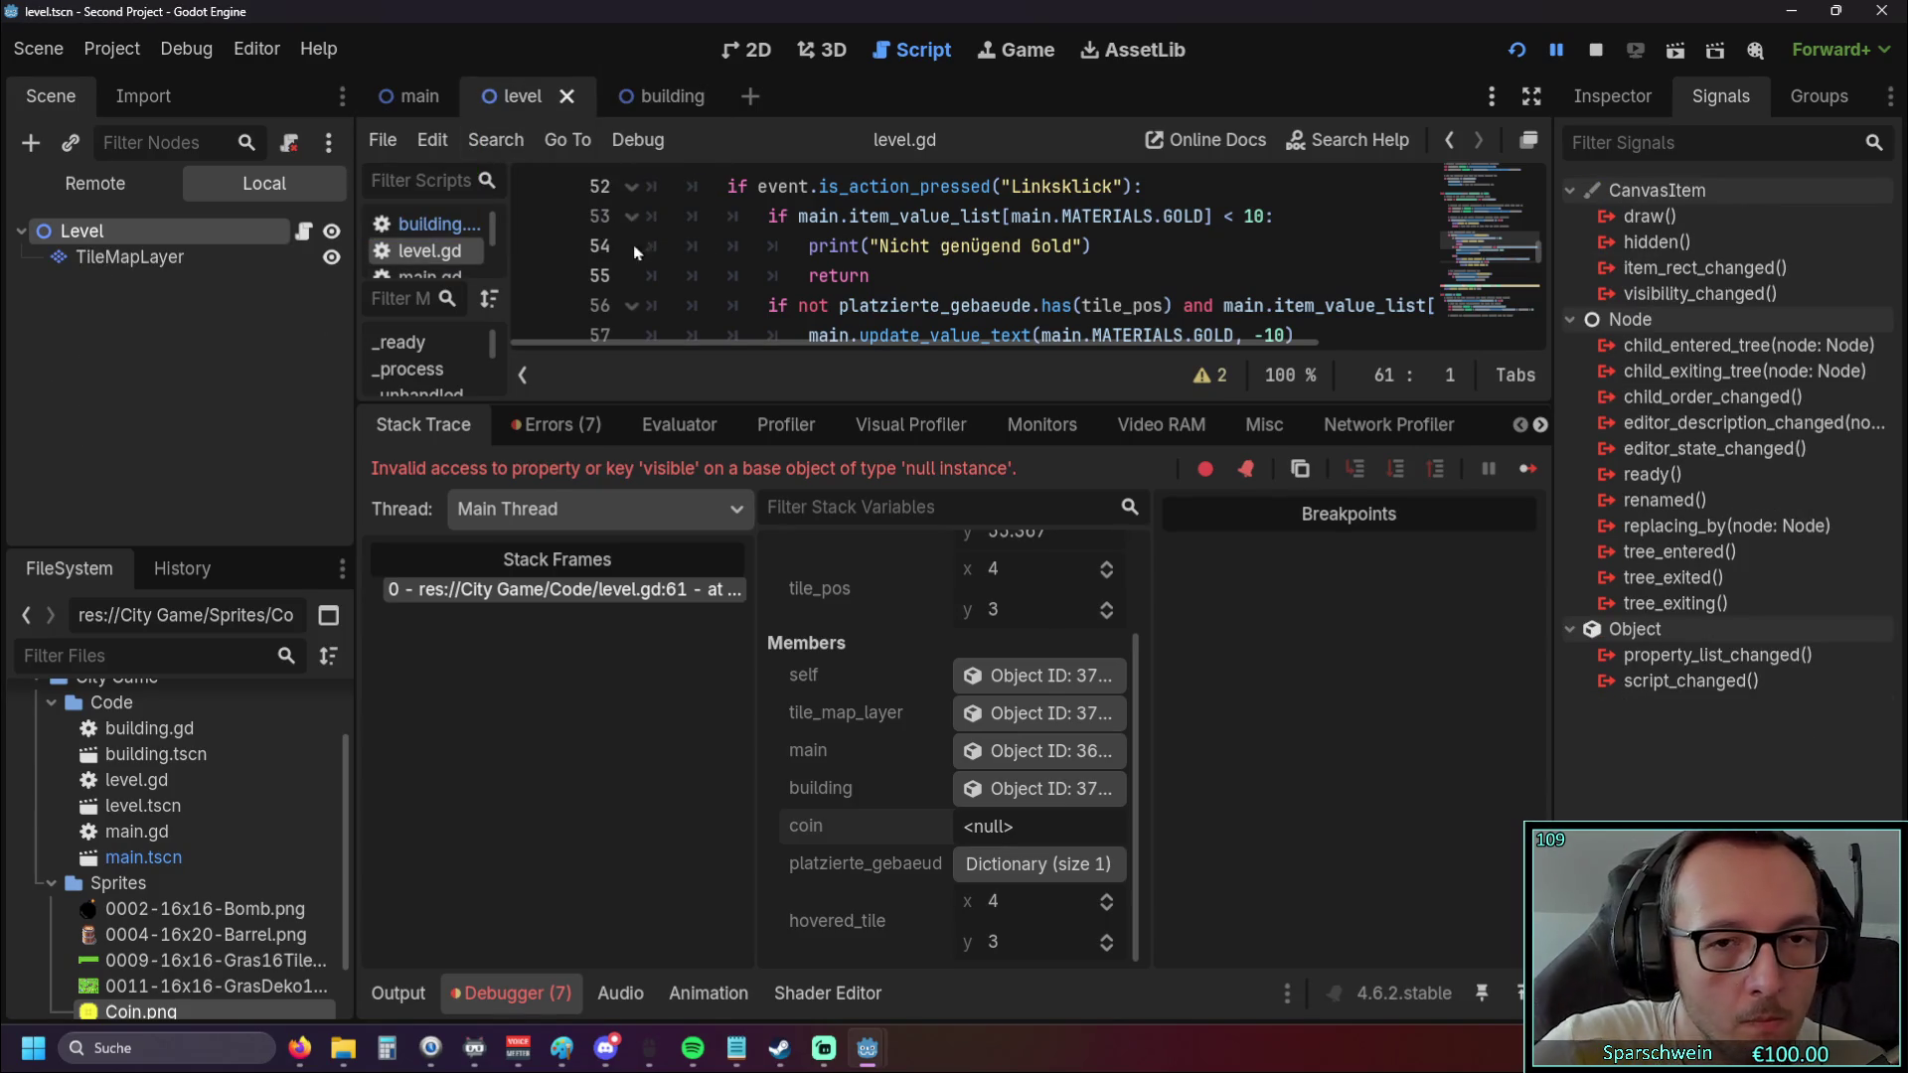
scroll(1005, 298, "down", 1)
scroll(1005, 314, "up", 1)
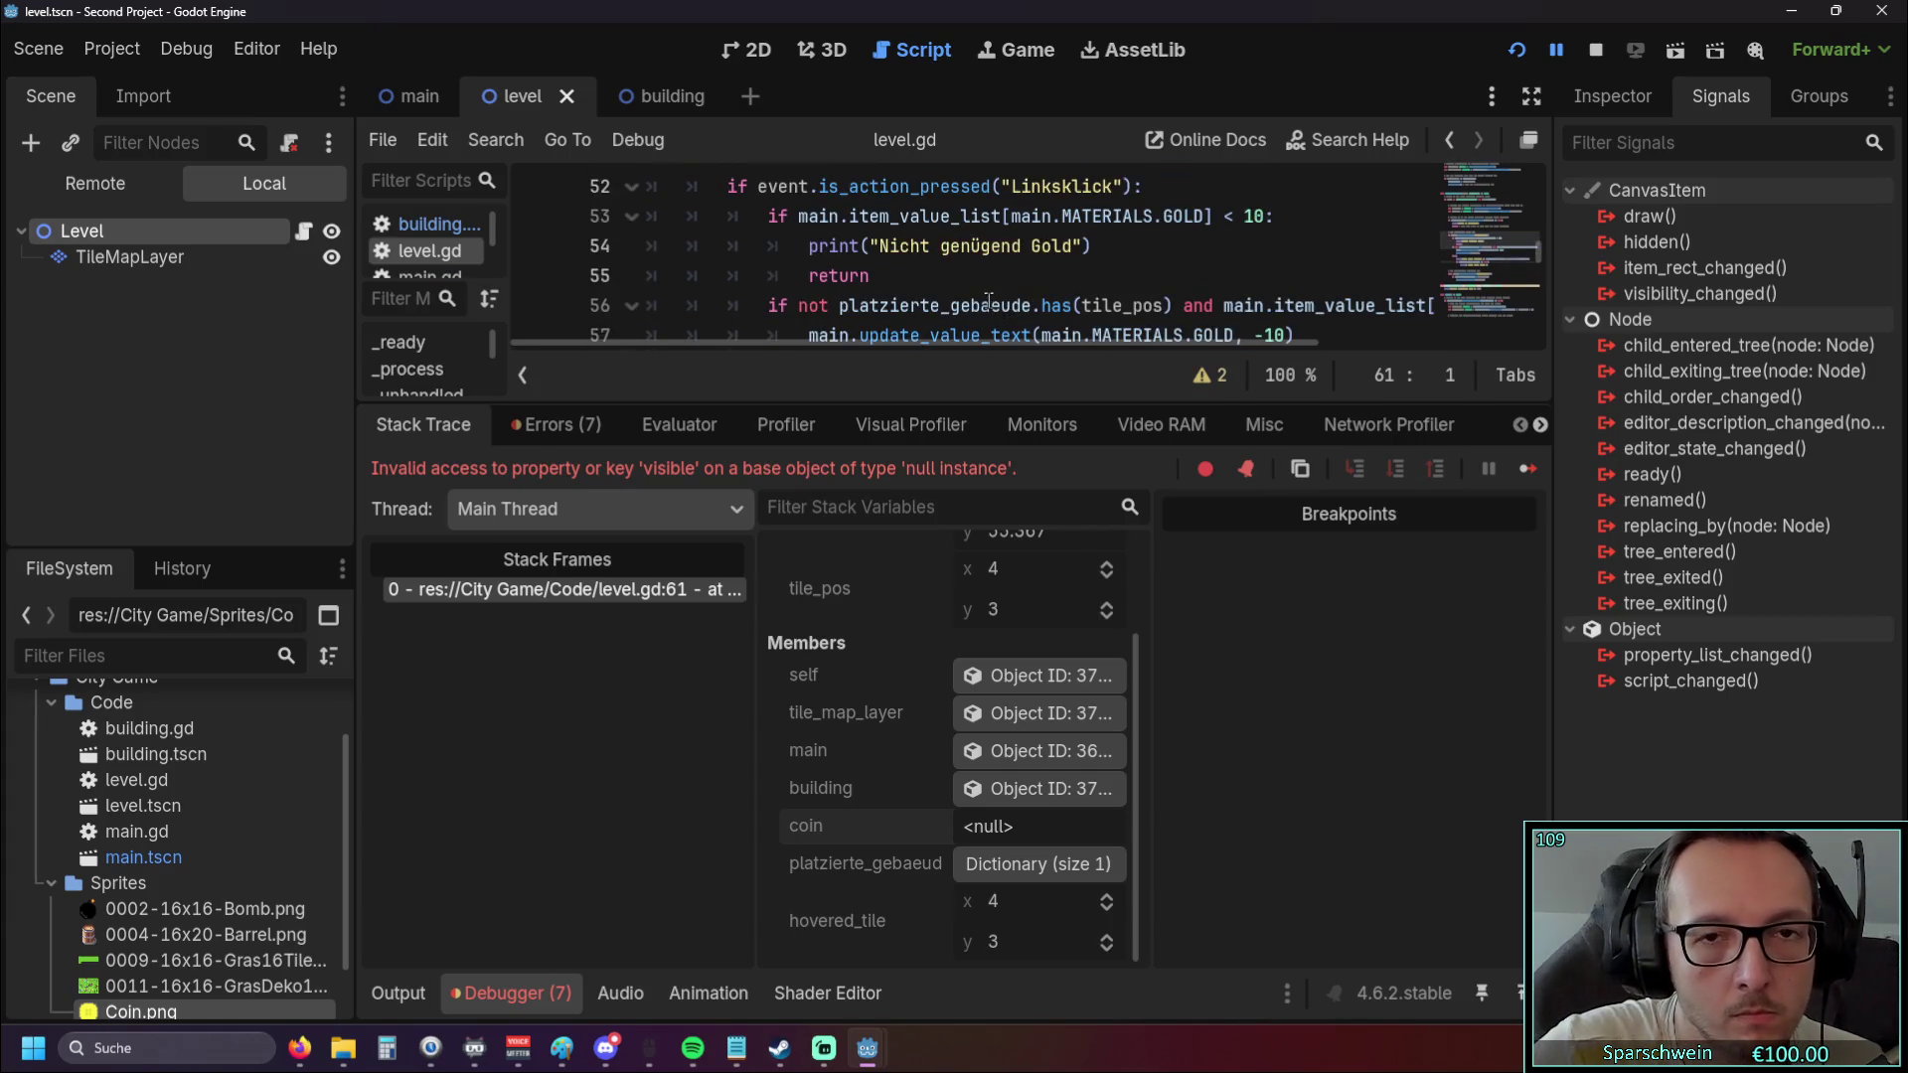
left_click(1504, 58)
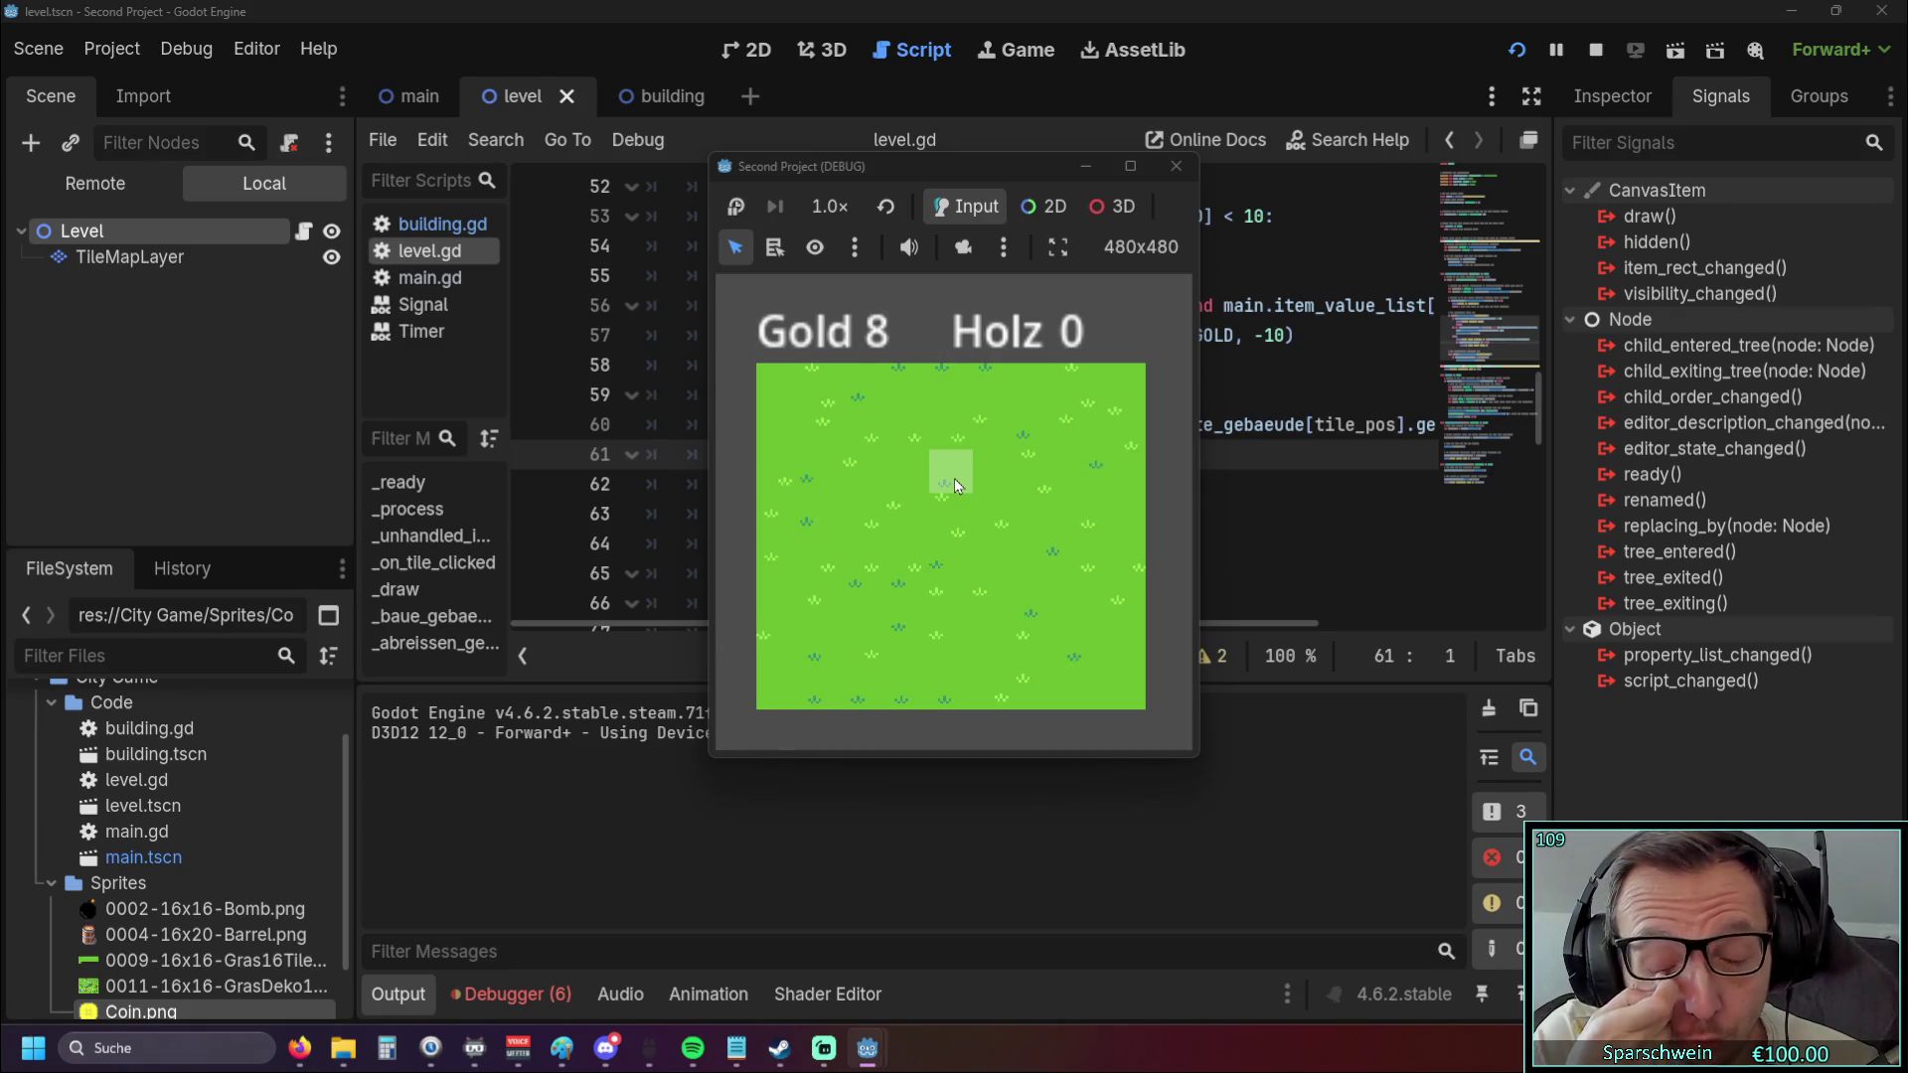
Build and click a barrel, turn on the Coin sprite's Visible in the building scene, then resume.
left_click(956, 479)
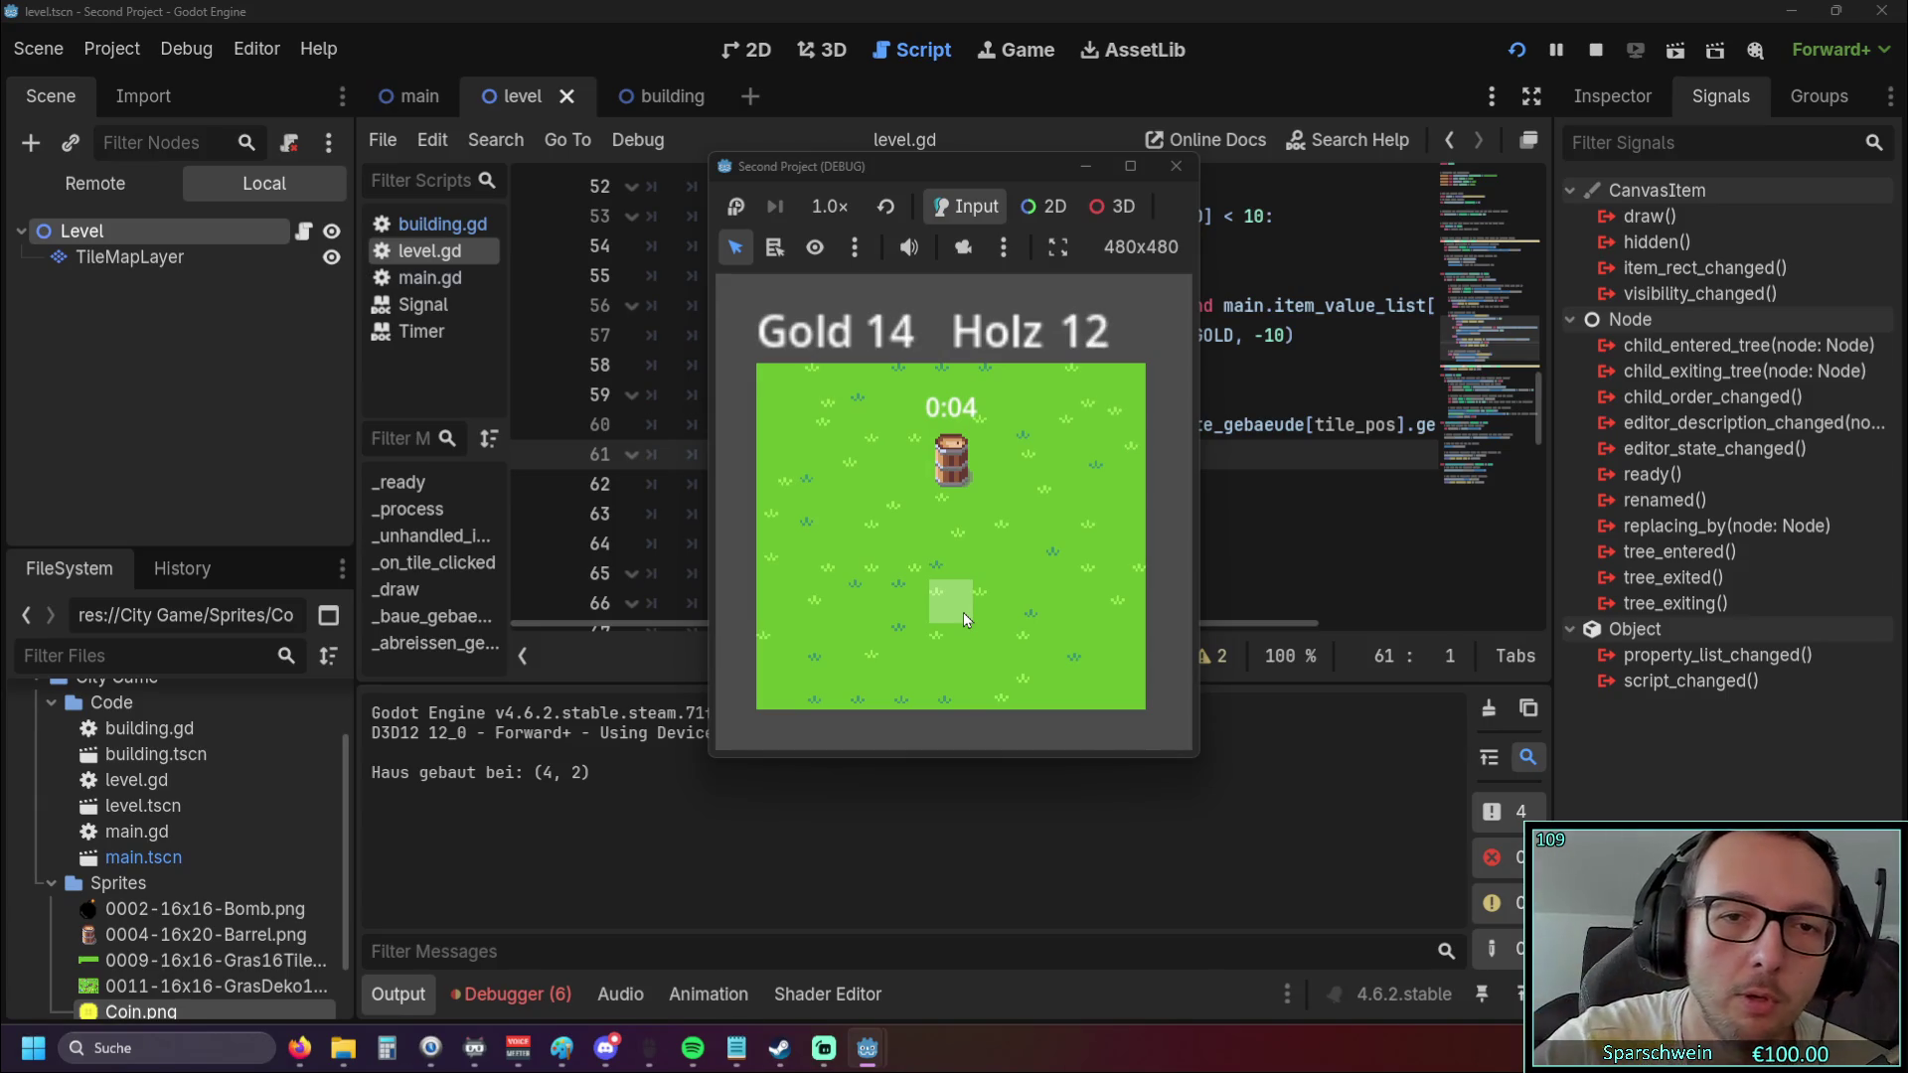
left_click(949, 479)
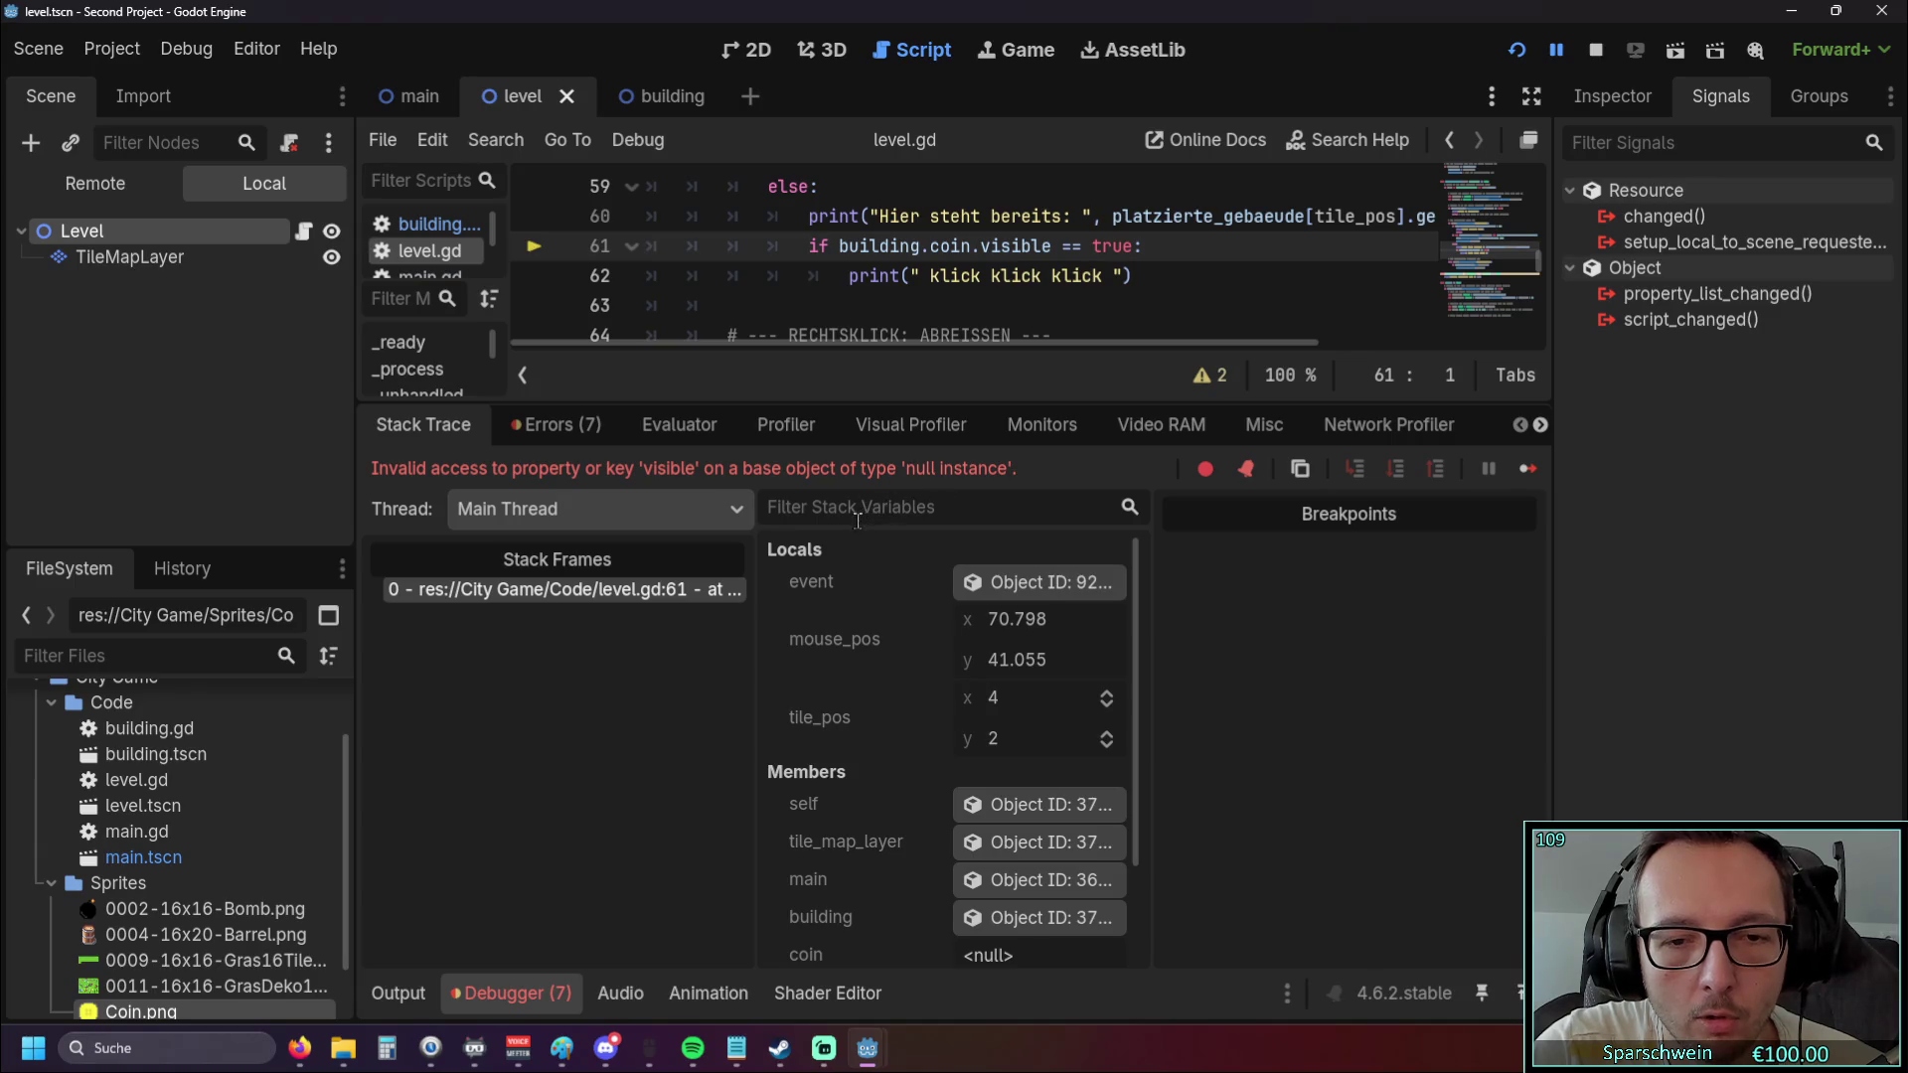
scroll(1015, 754, "down", 2)
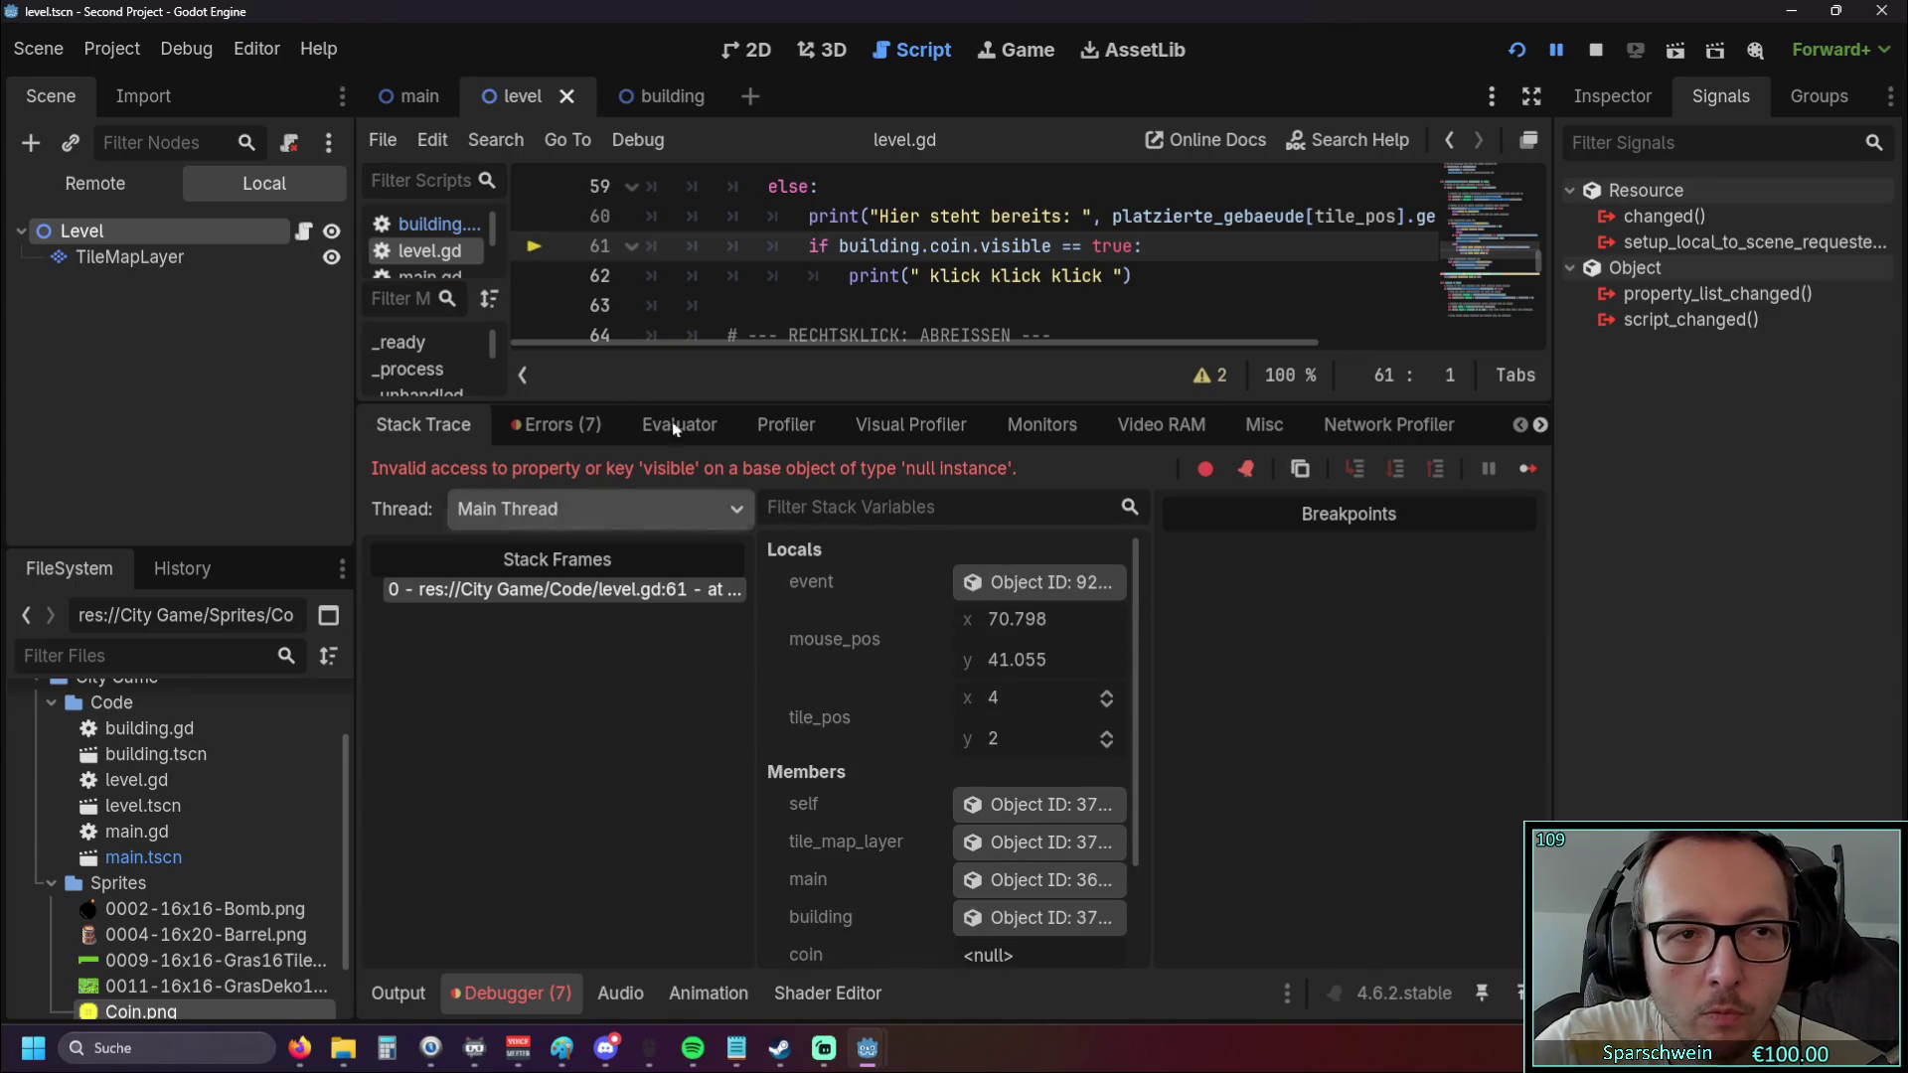
left_click(682, 96)
left_click(1612, 100)
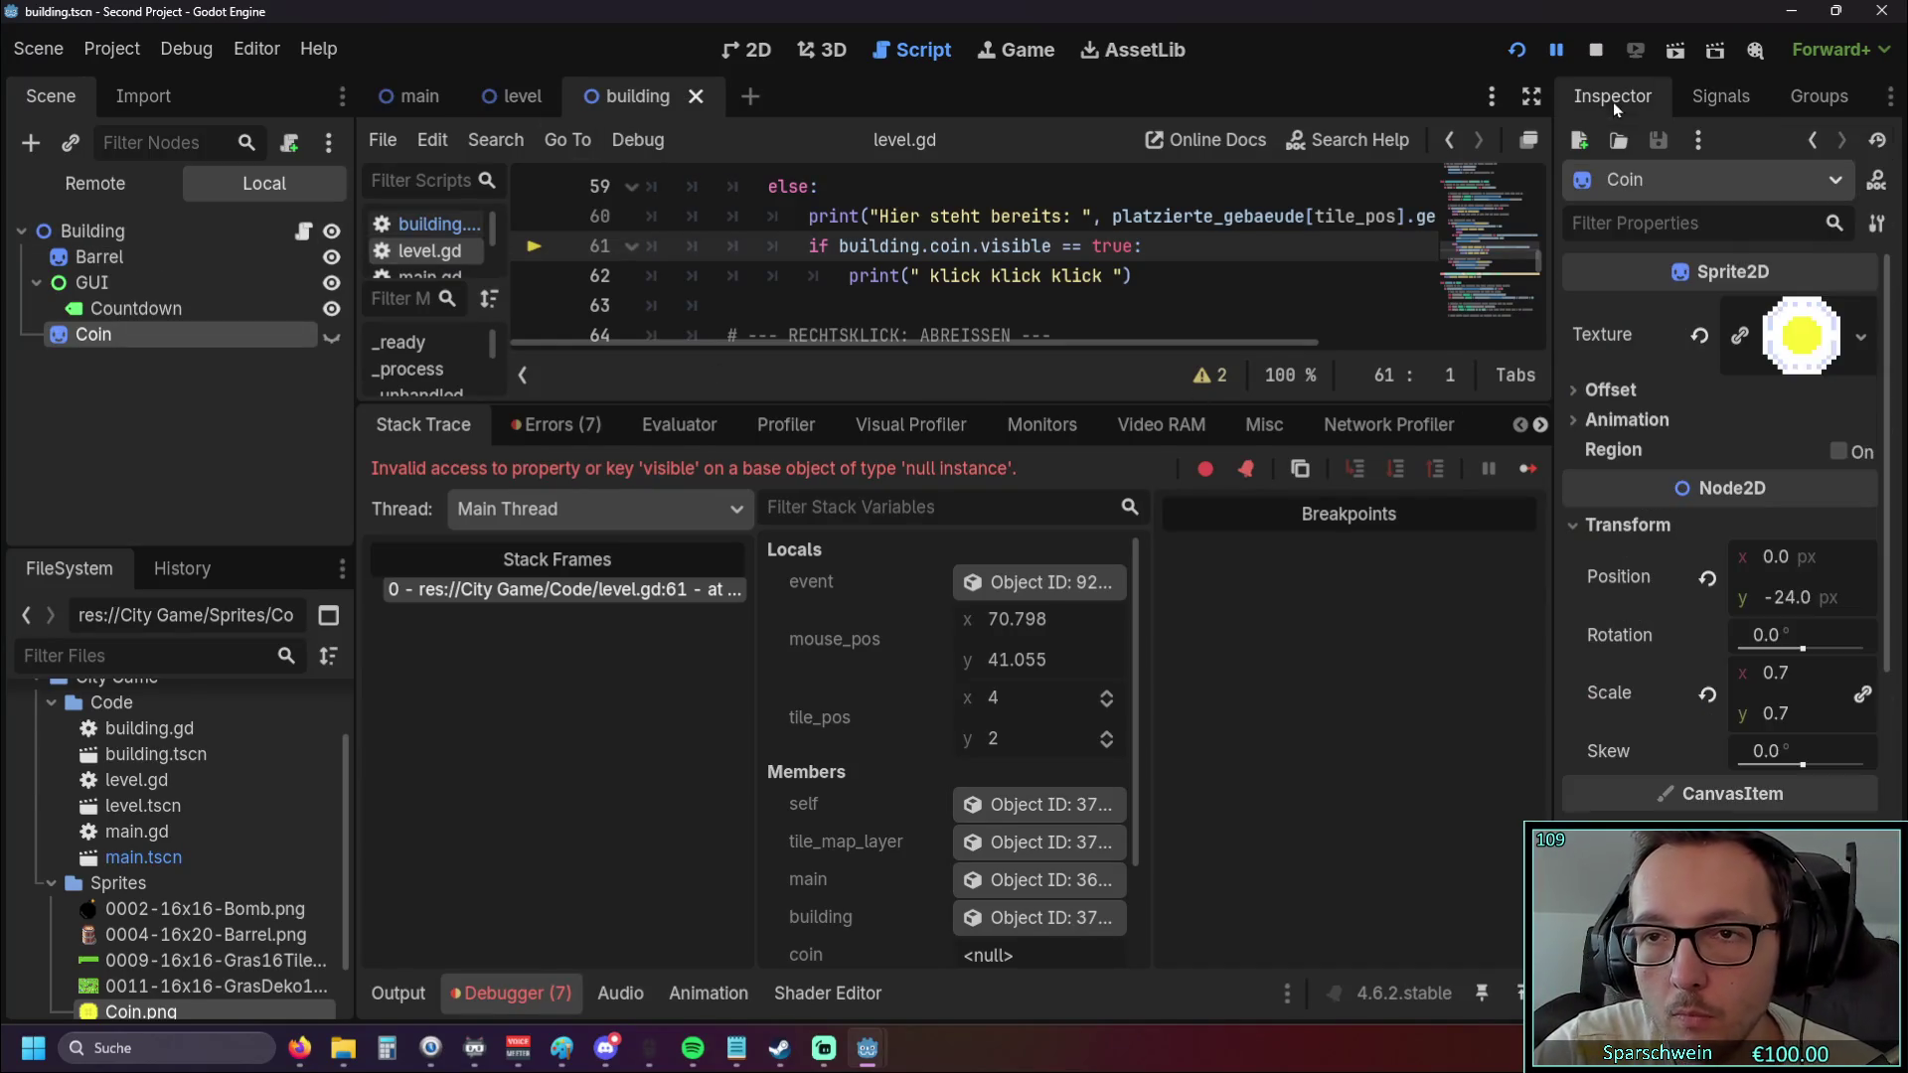
scroll(1608, 562, "down", 3)
left_click(1739, 676)
key("F12")
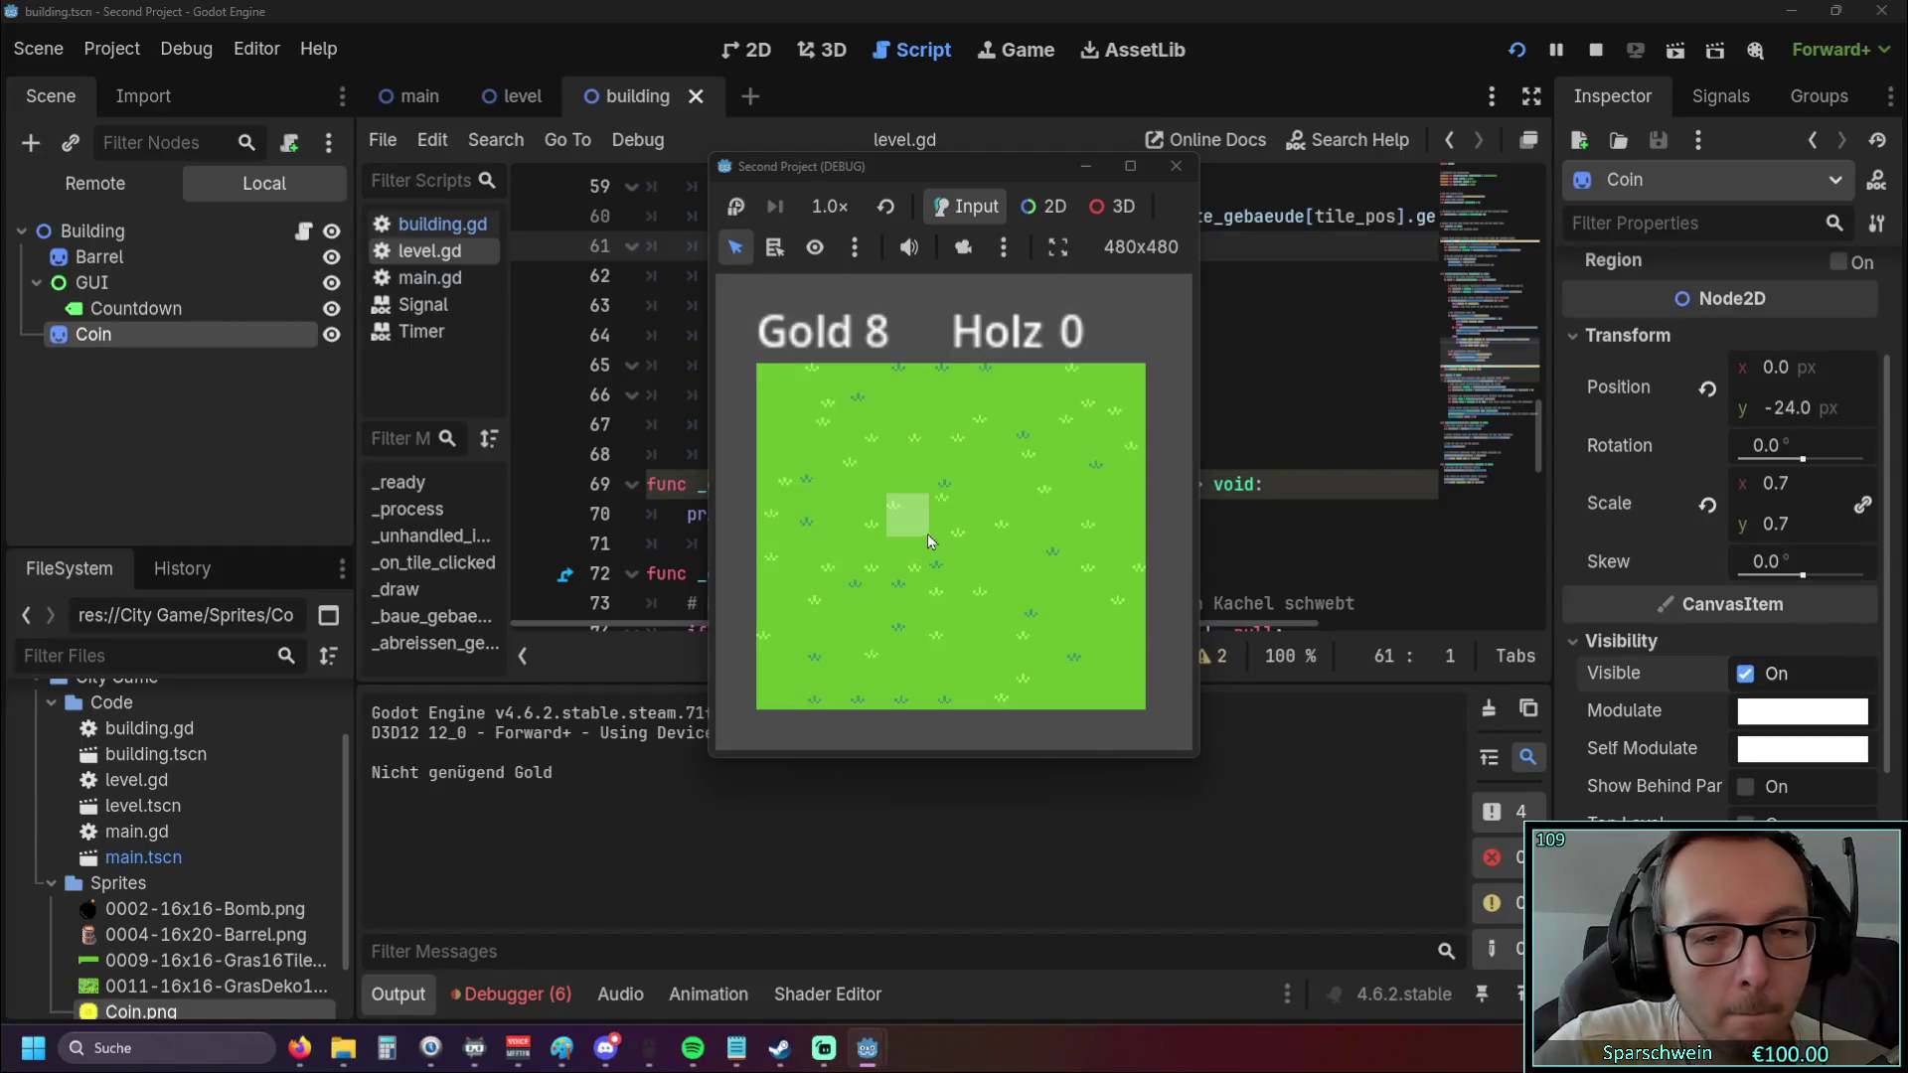
Build a new barrel and click it to test the coin check again.
left_click(936, 519)
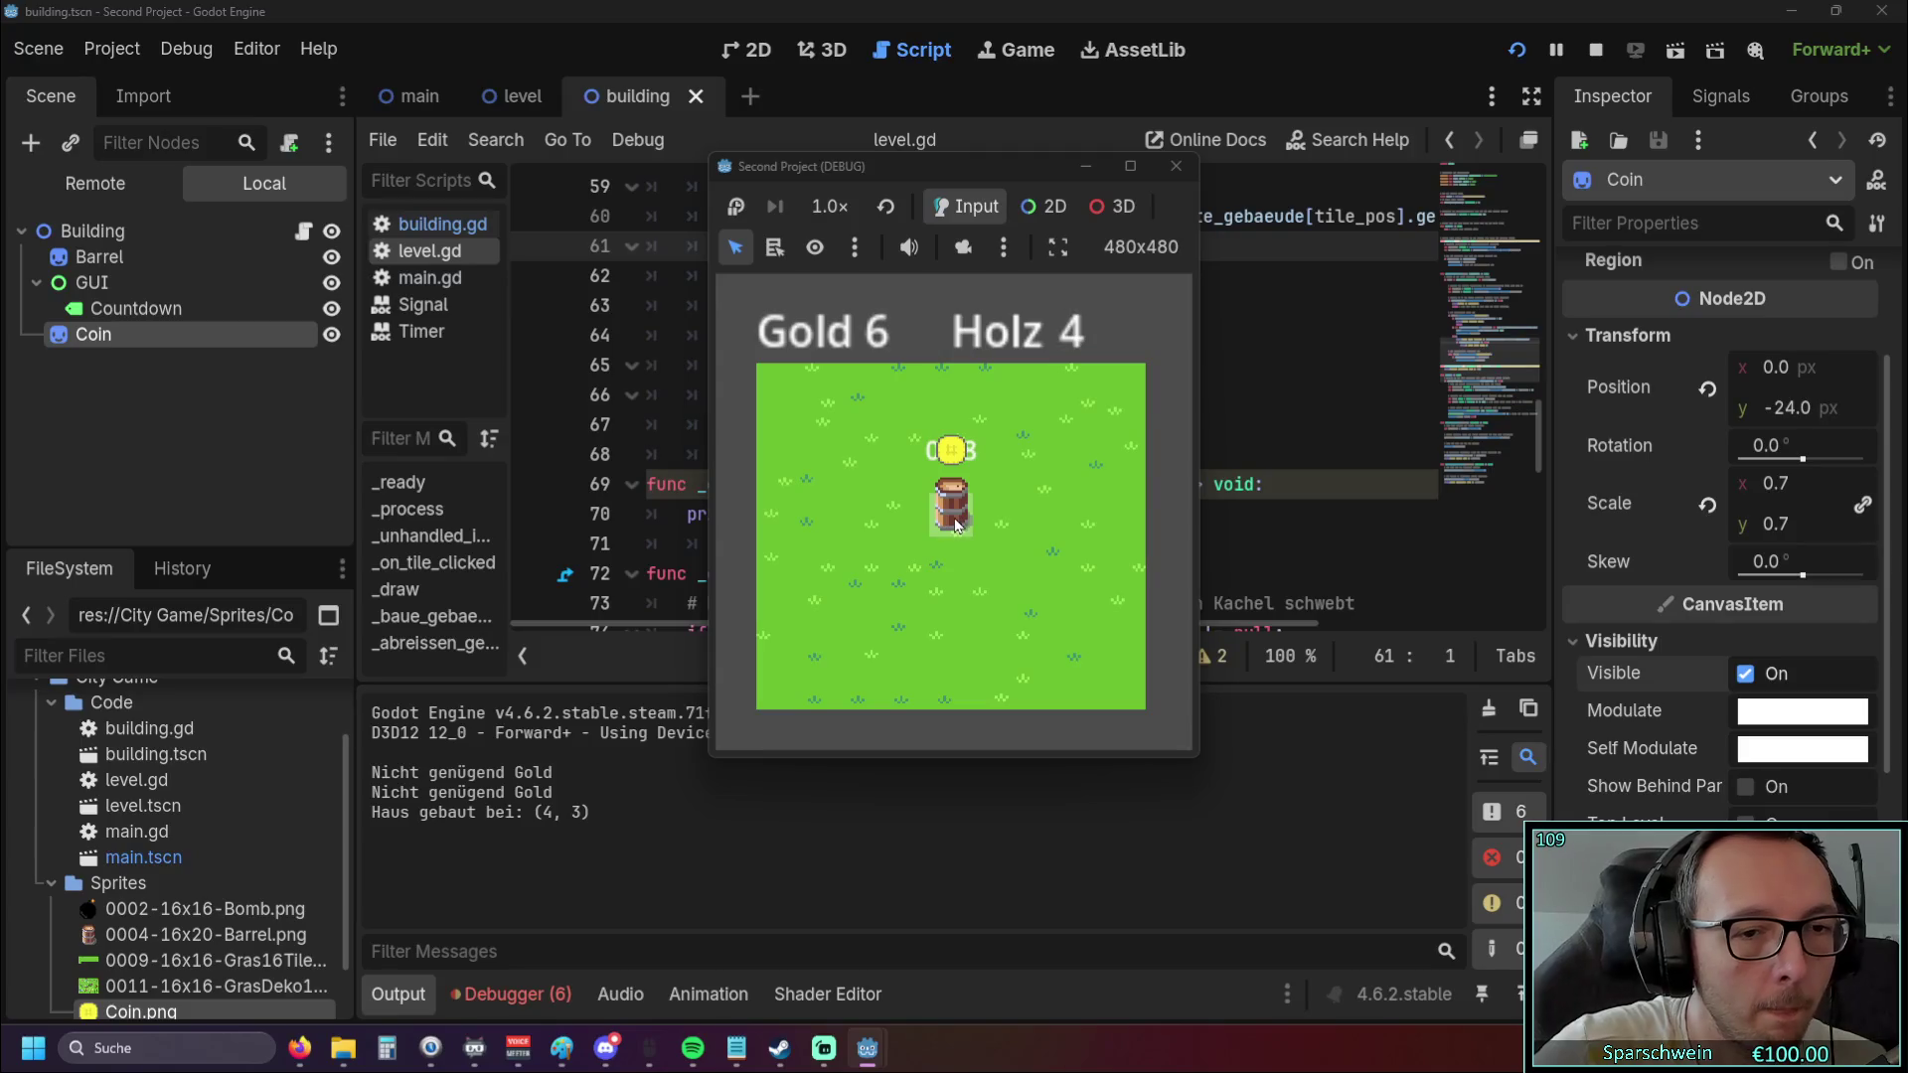
left_click(954, 524)
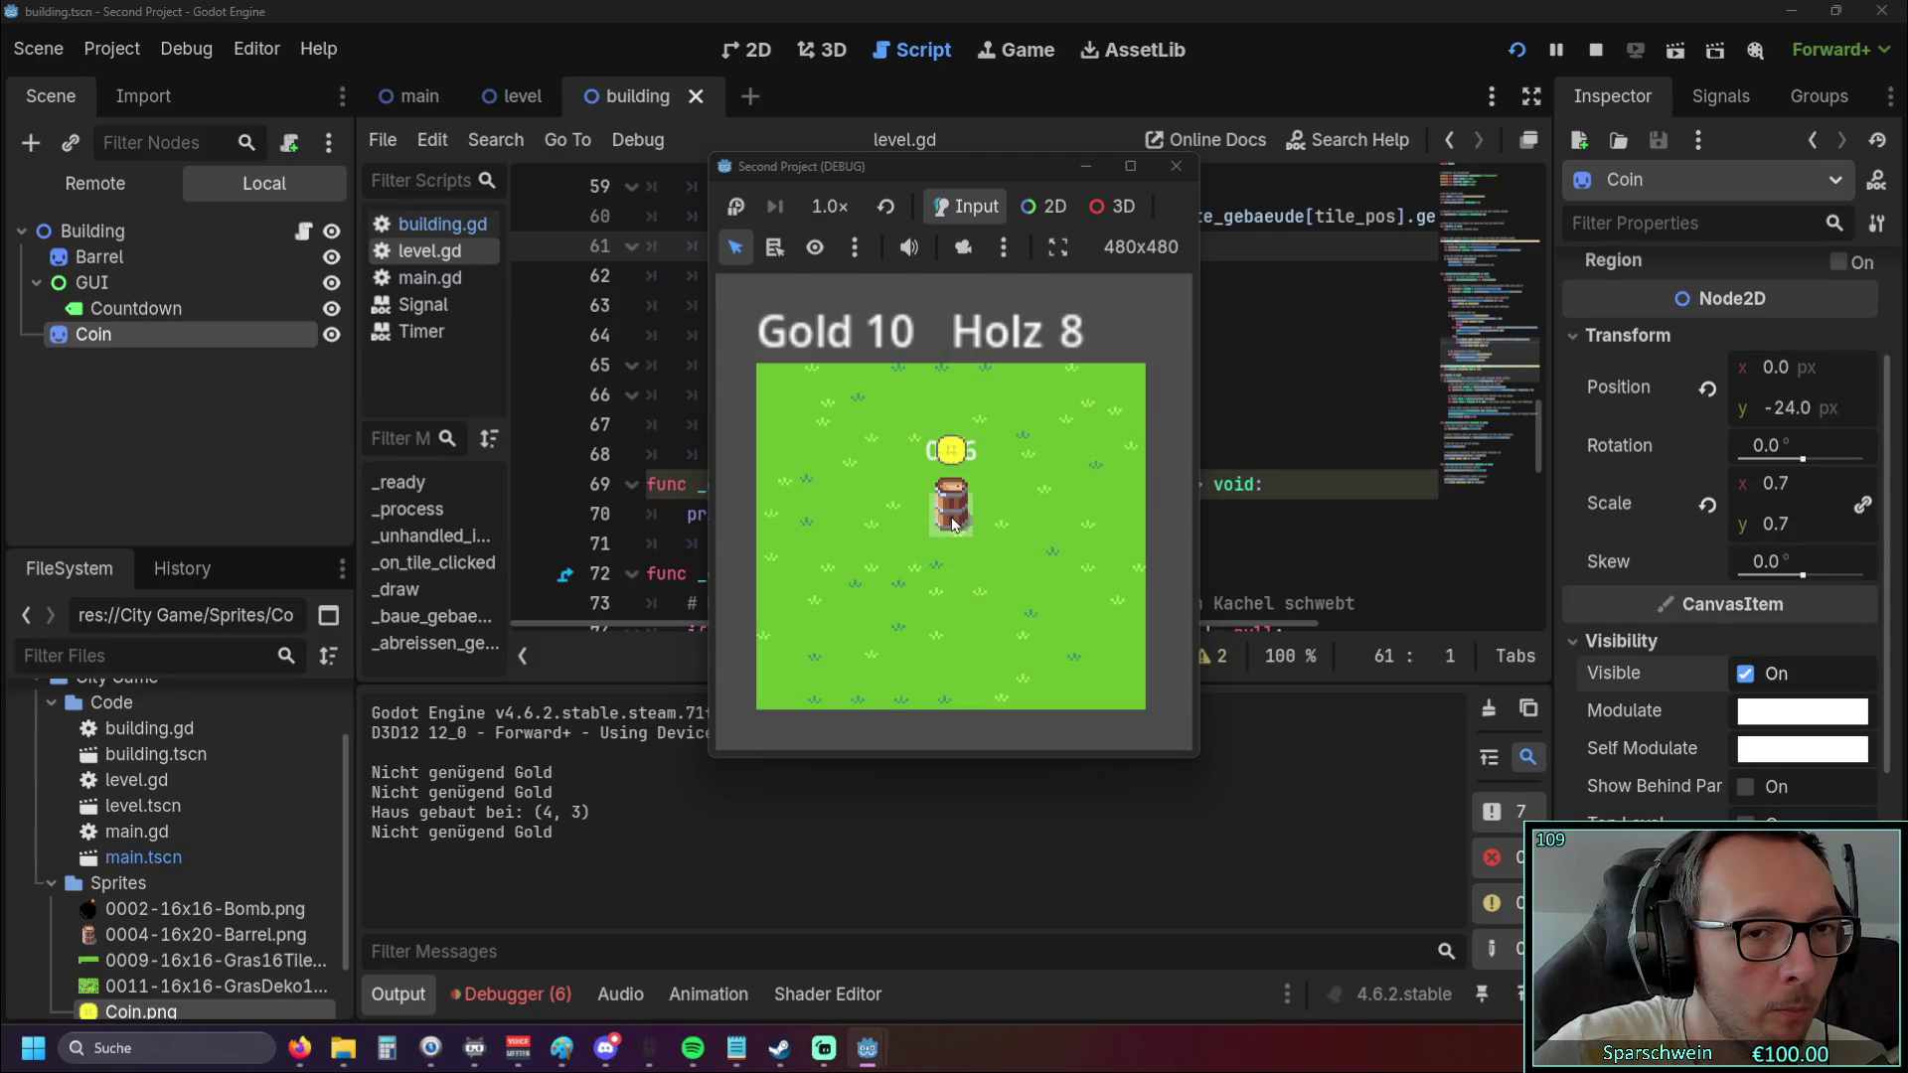
left_click(951, 523)
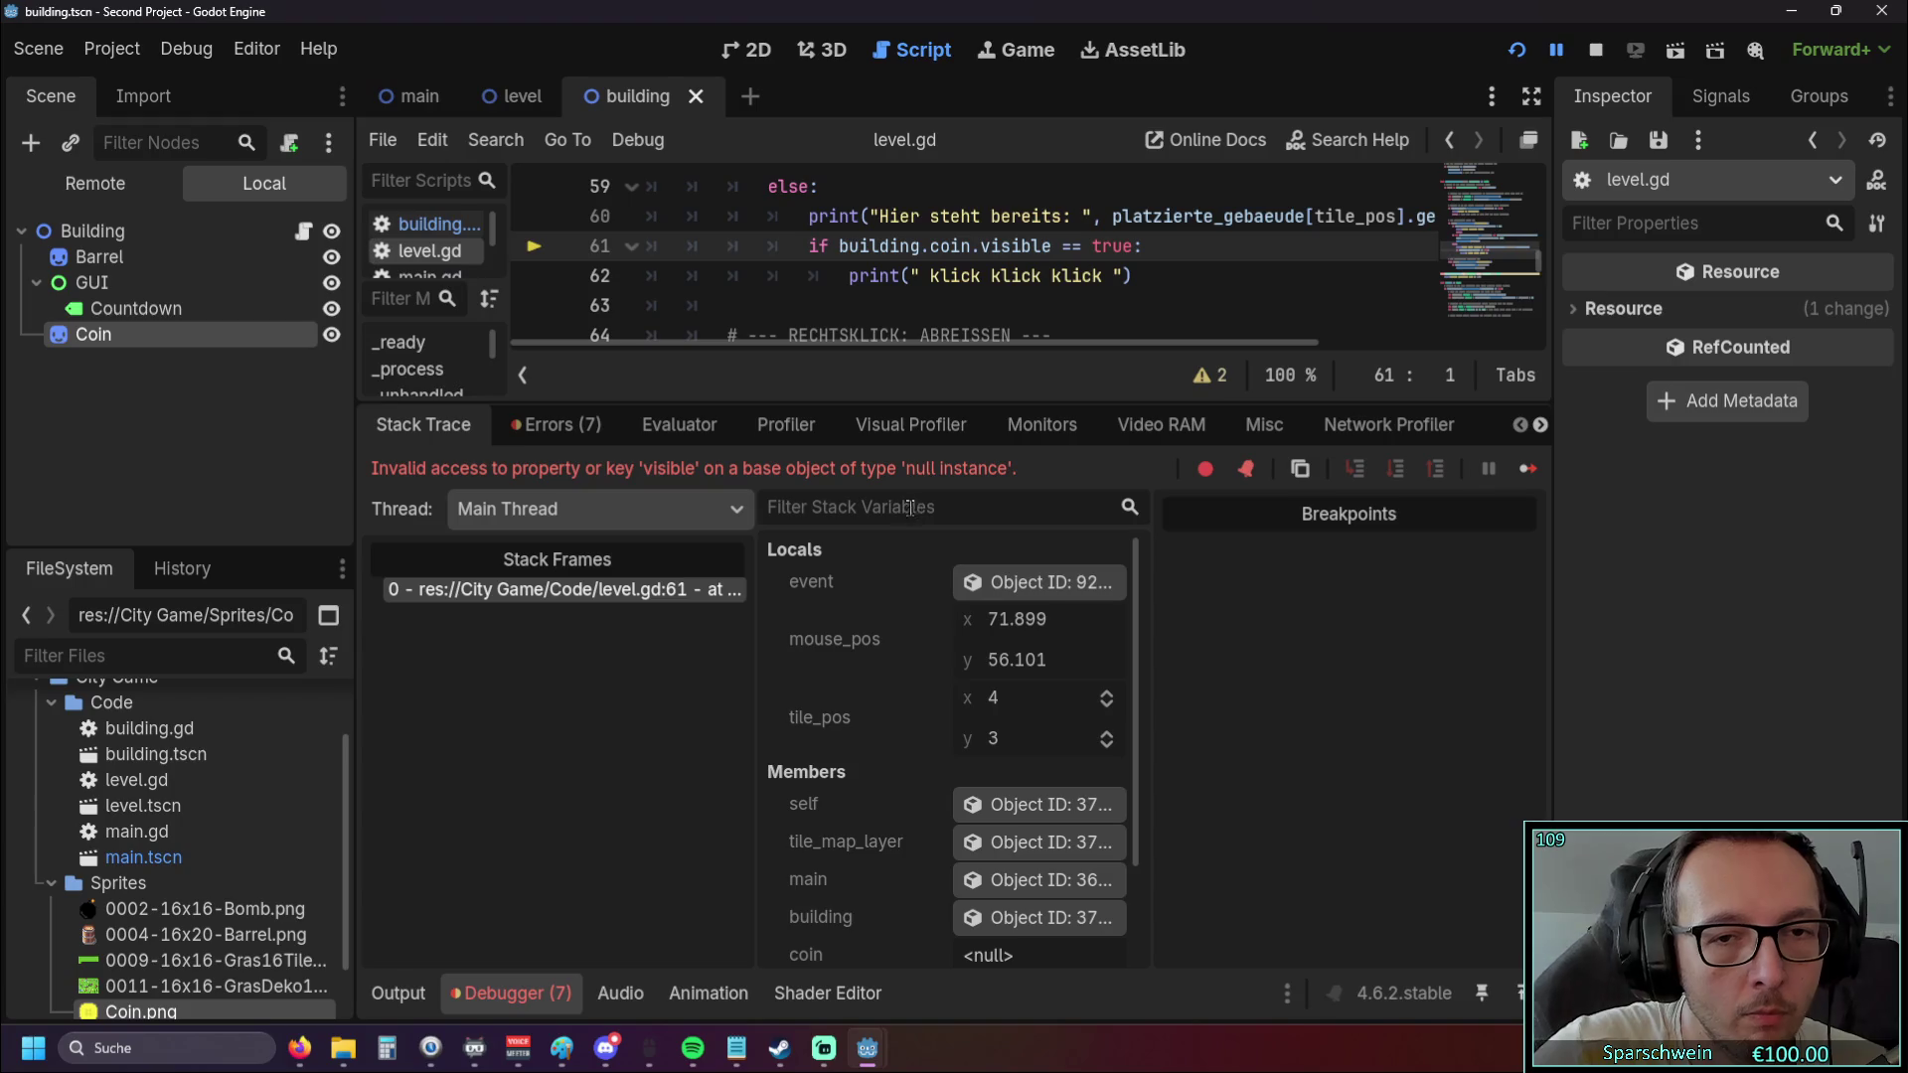
scroll(962, 700, "down", 2)
scroll(970, 695, "up", 2)
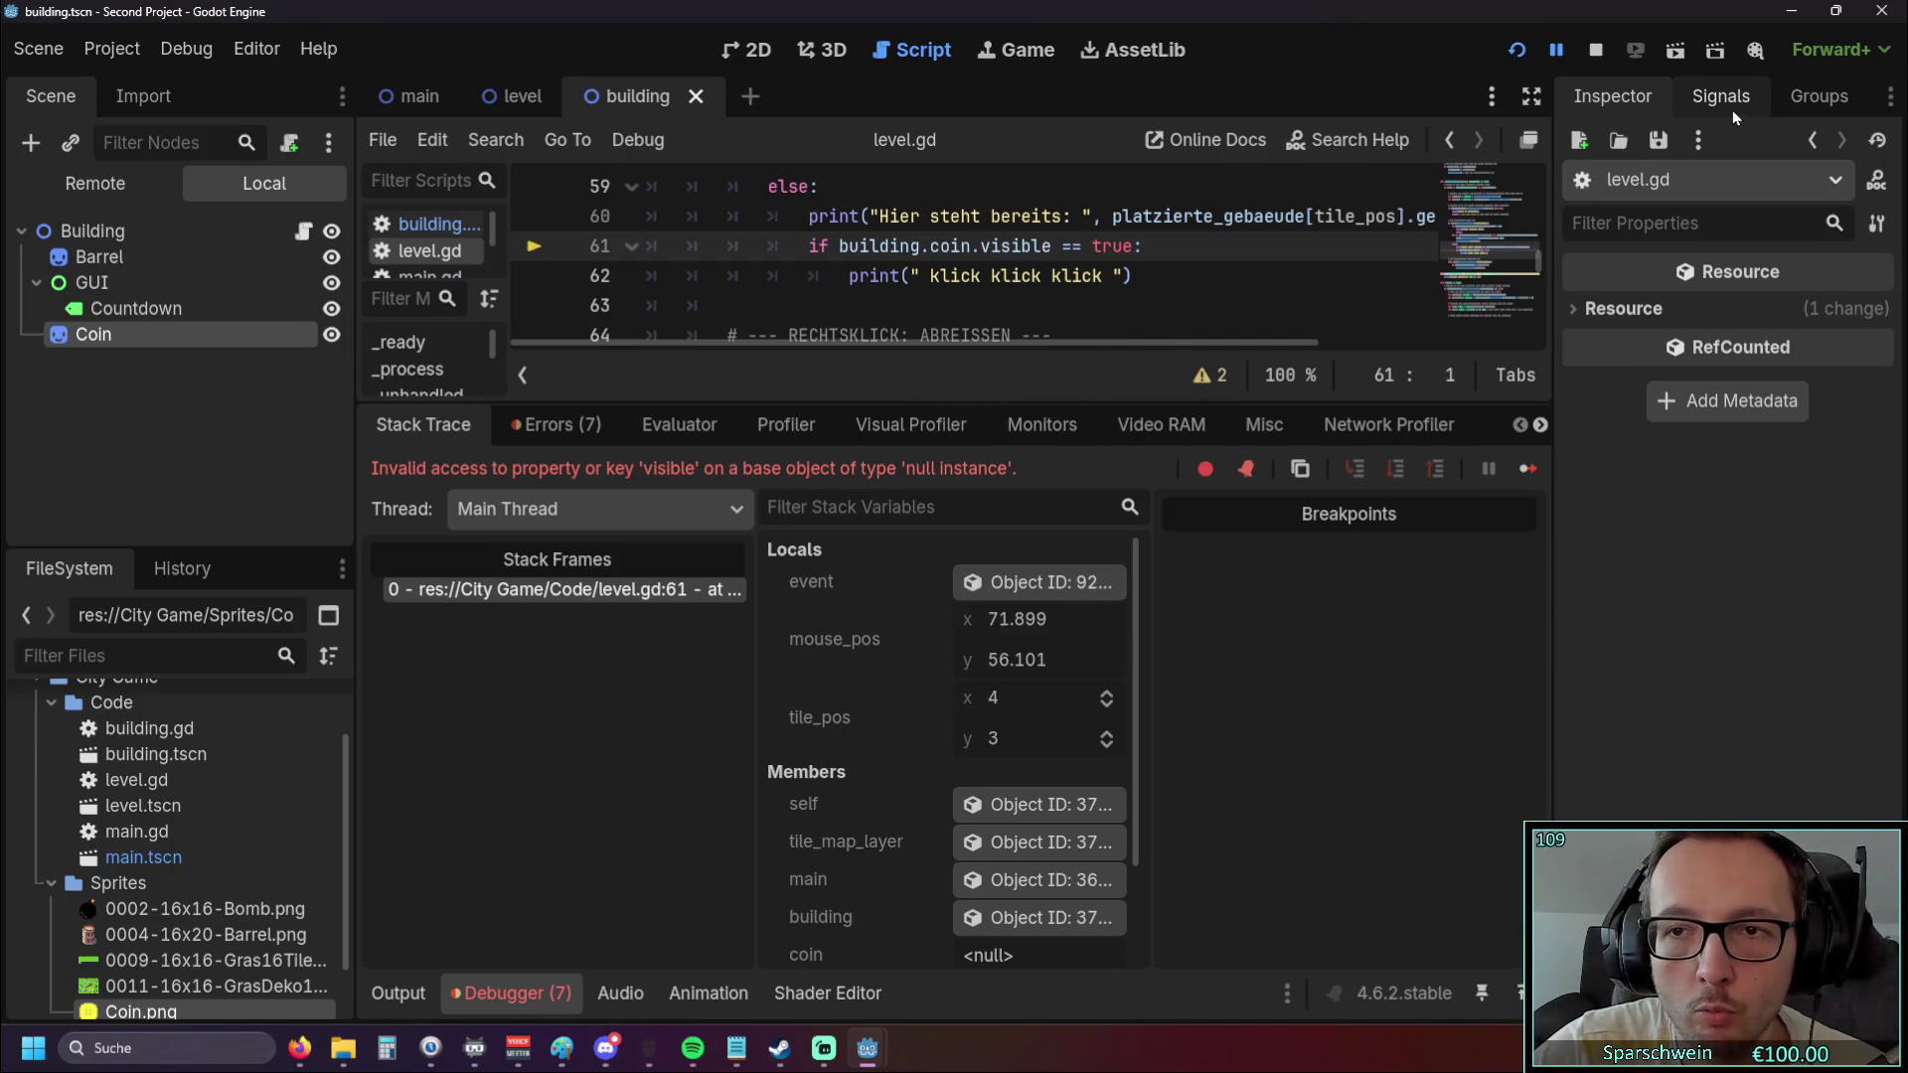
Turn off the Coin node's Visible and delete "building." from line 61 of level.gd.
left_click(134, 330)
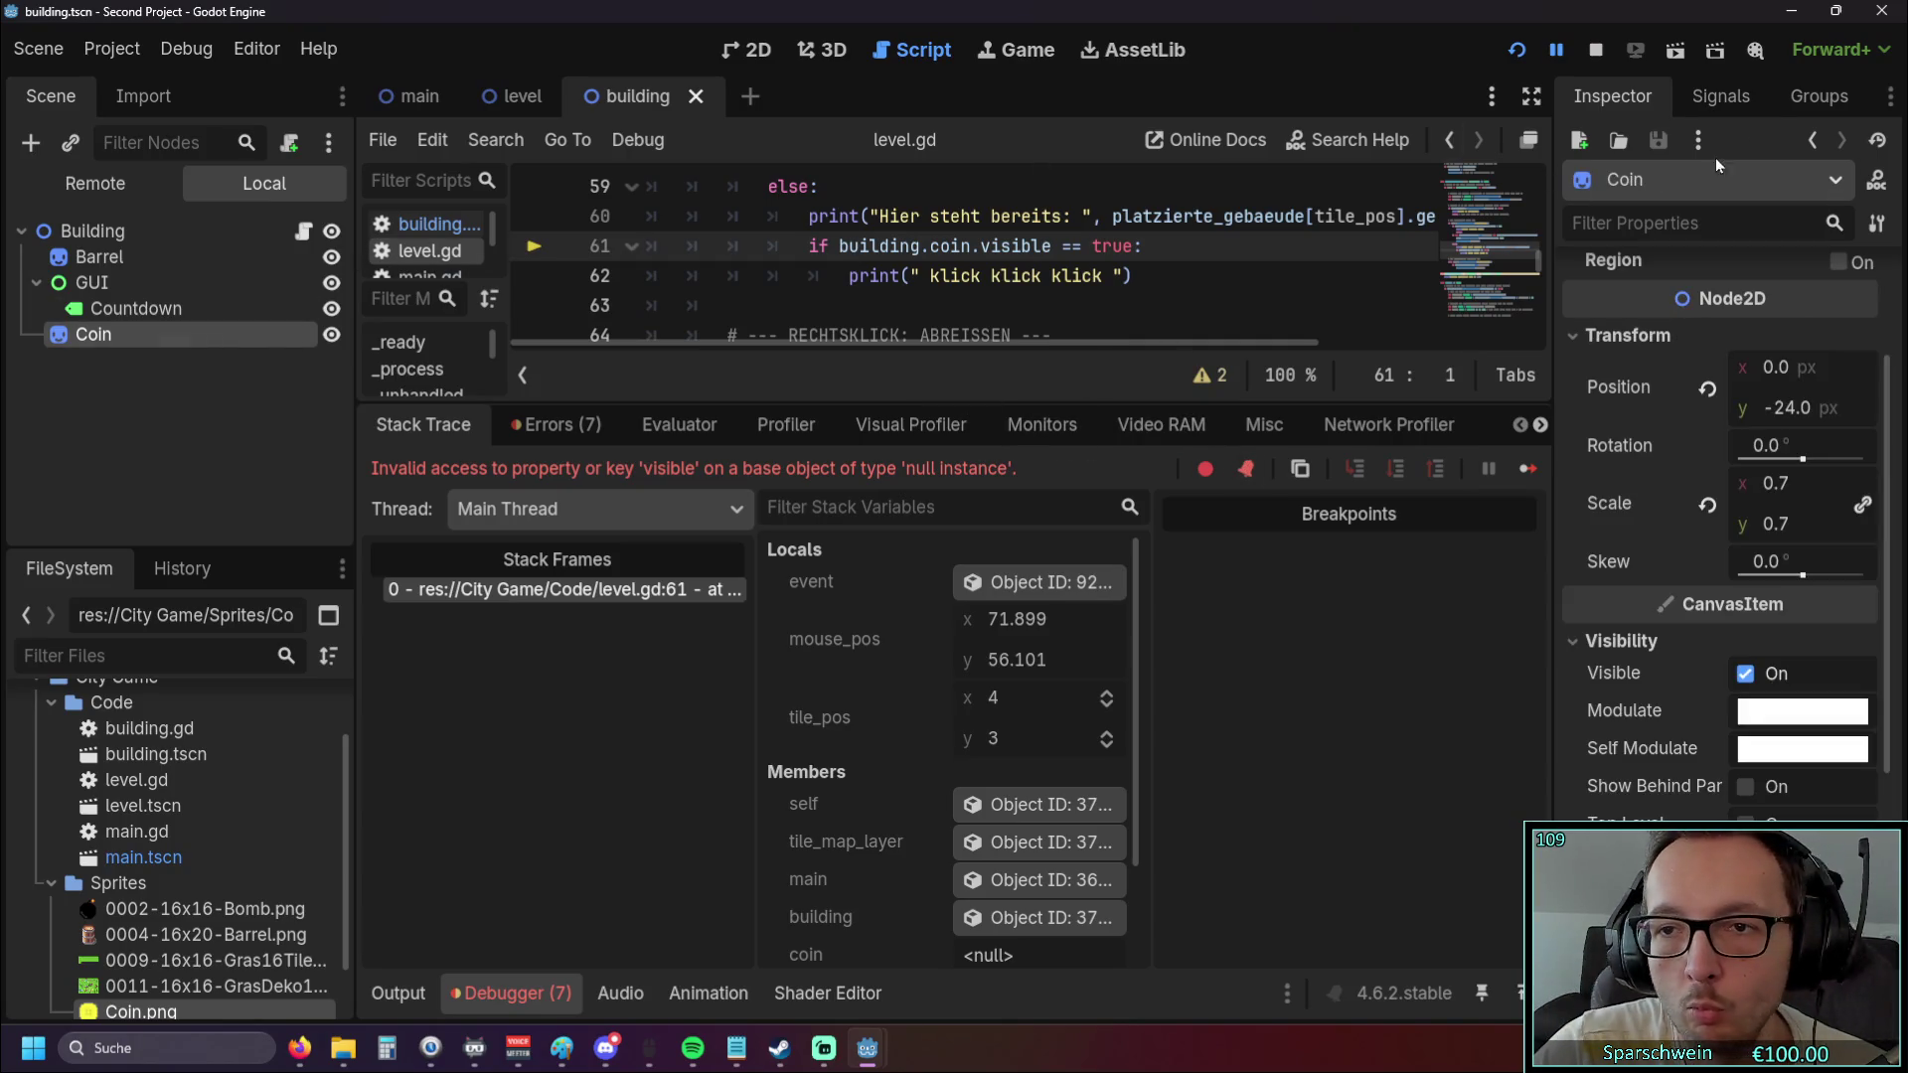
left_click(1745, 674)
left_click(1720, 96)
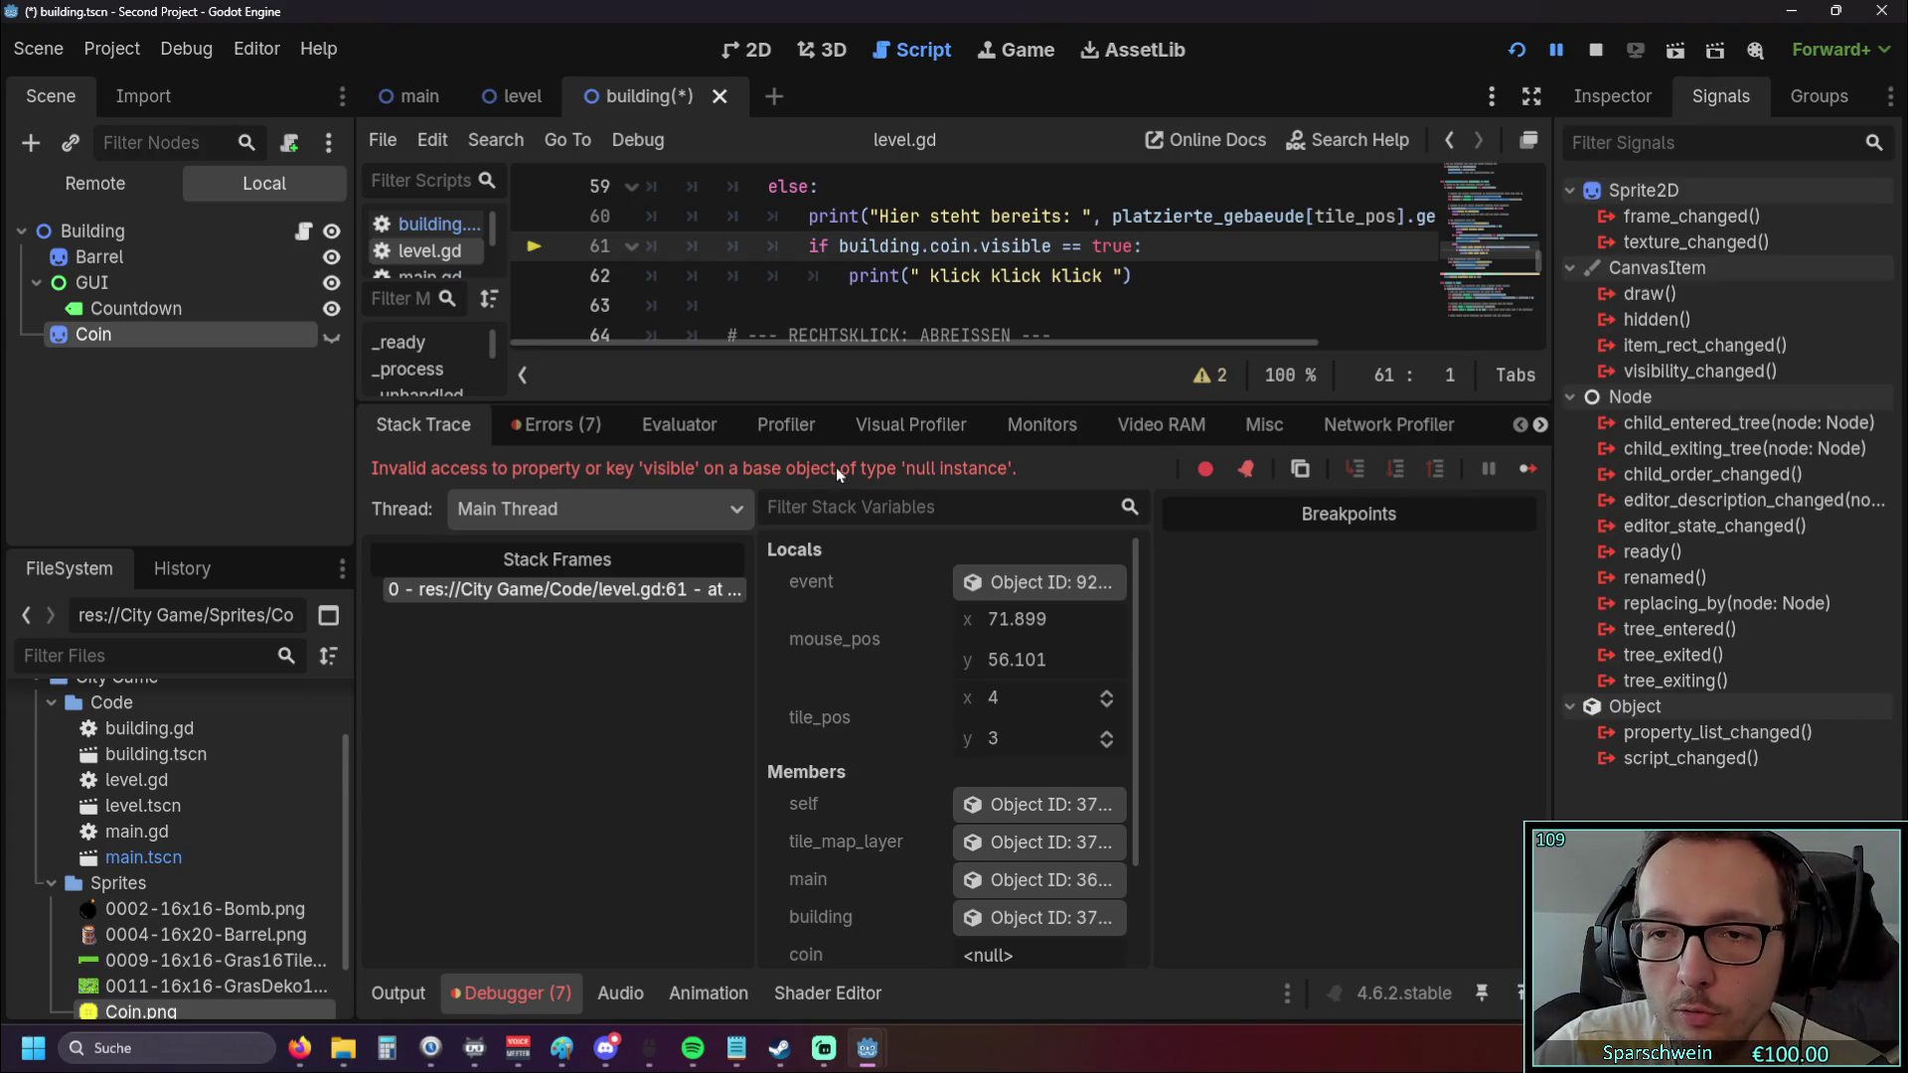
scroll(927, 342, "up", 1)
scroll(927, 342, "down", 1)
left_click_drag(929, 246, 840, 246)
key("BackSpace")
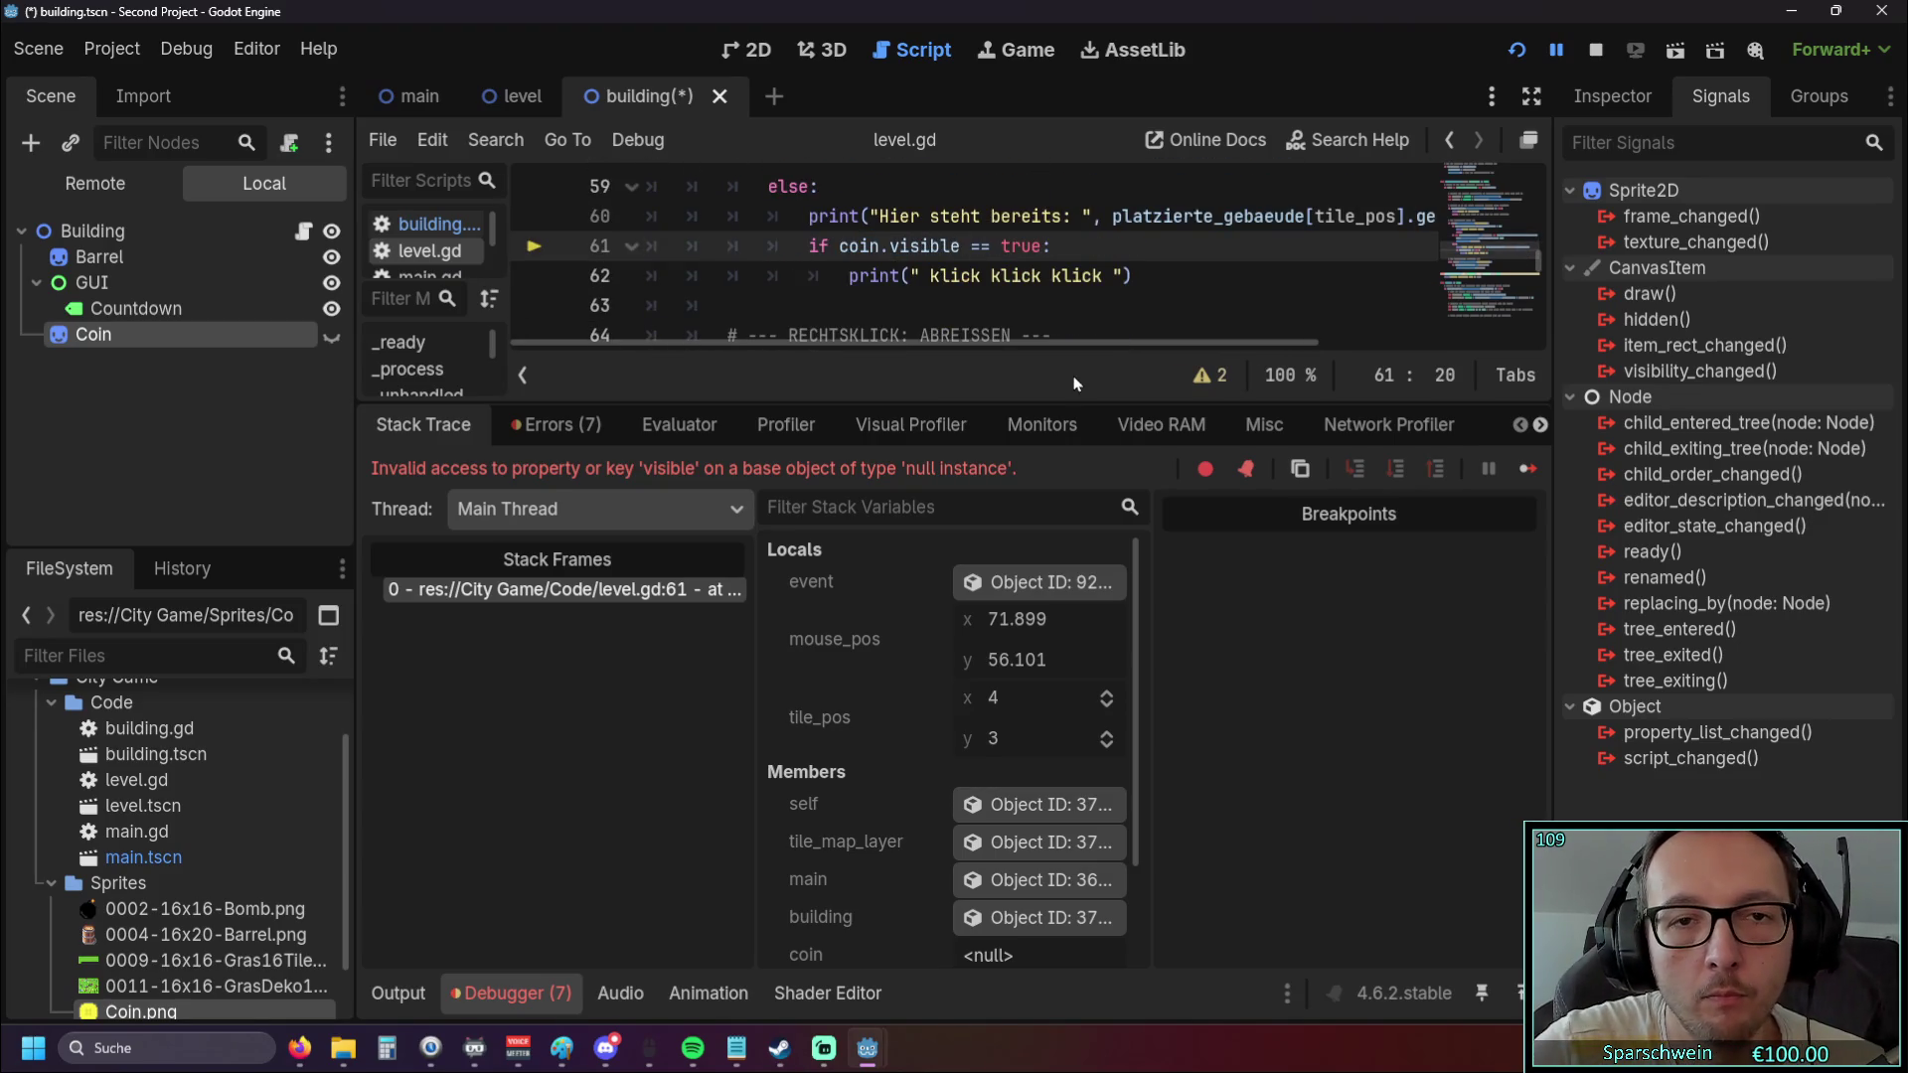
Restart the game twice, build a barrel, and click it to reproduce the null 'visible' error.
left_click(1516, 49)
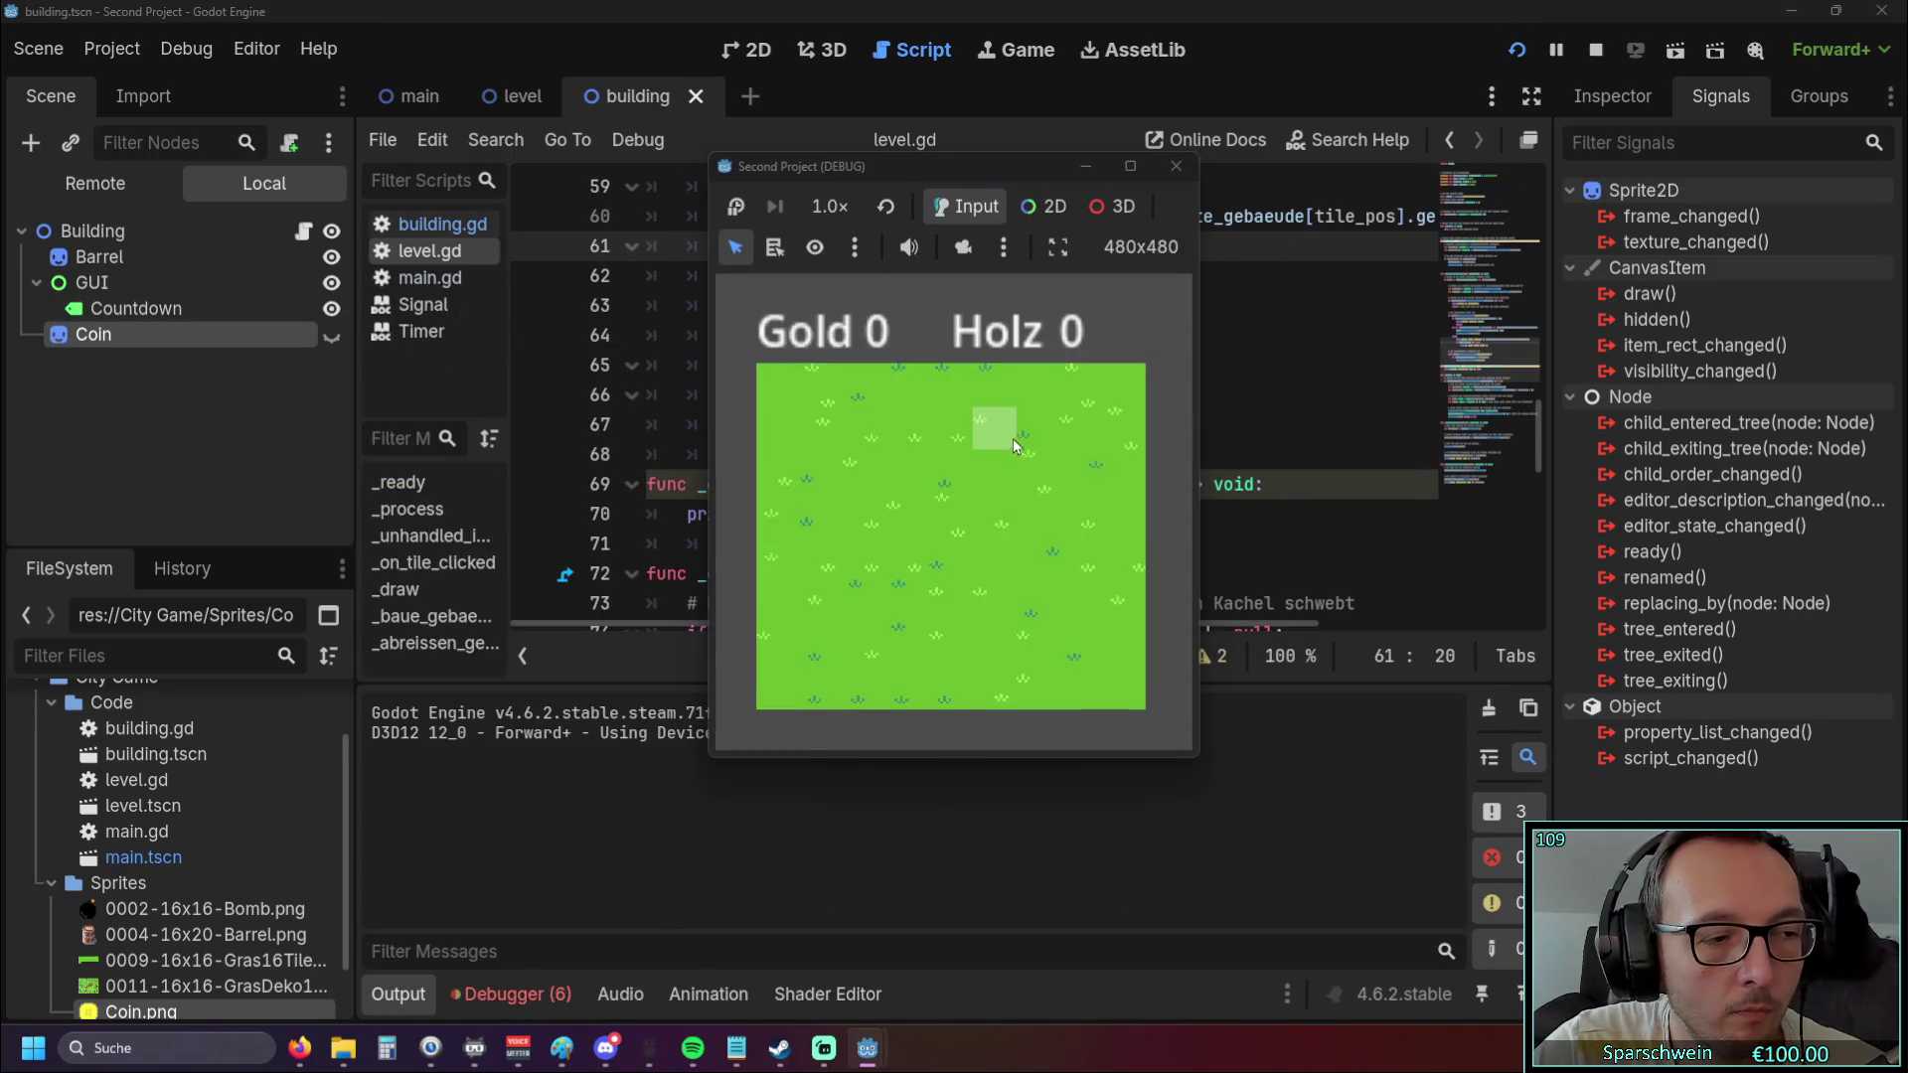
left_click(947, 532)
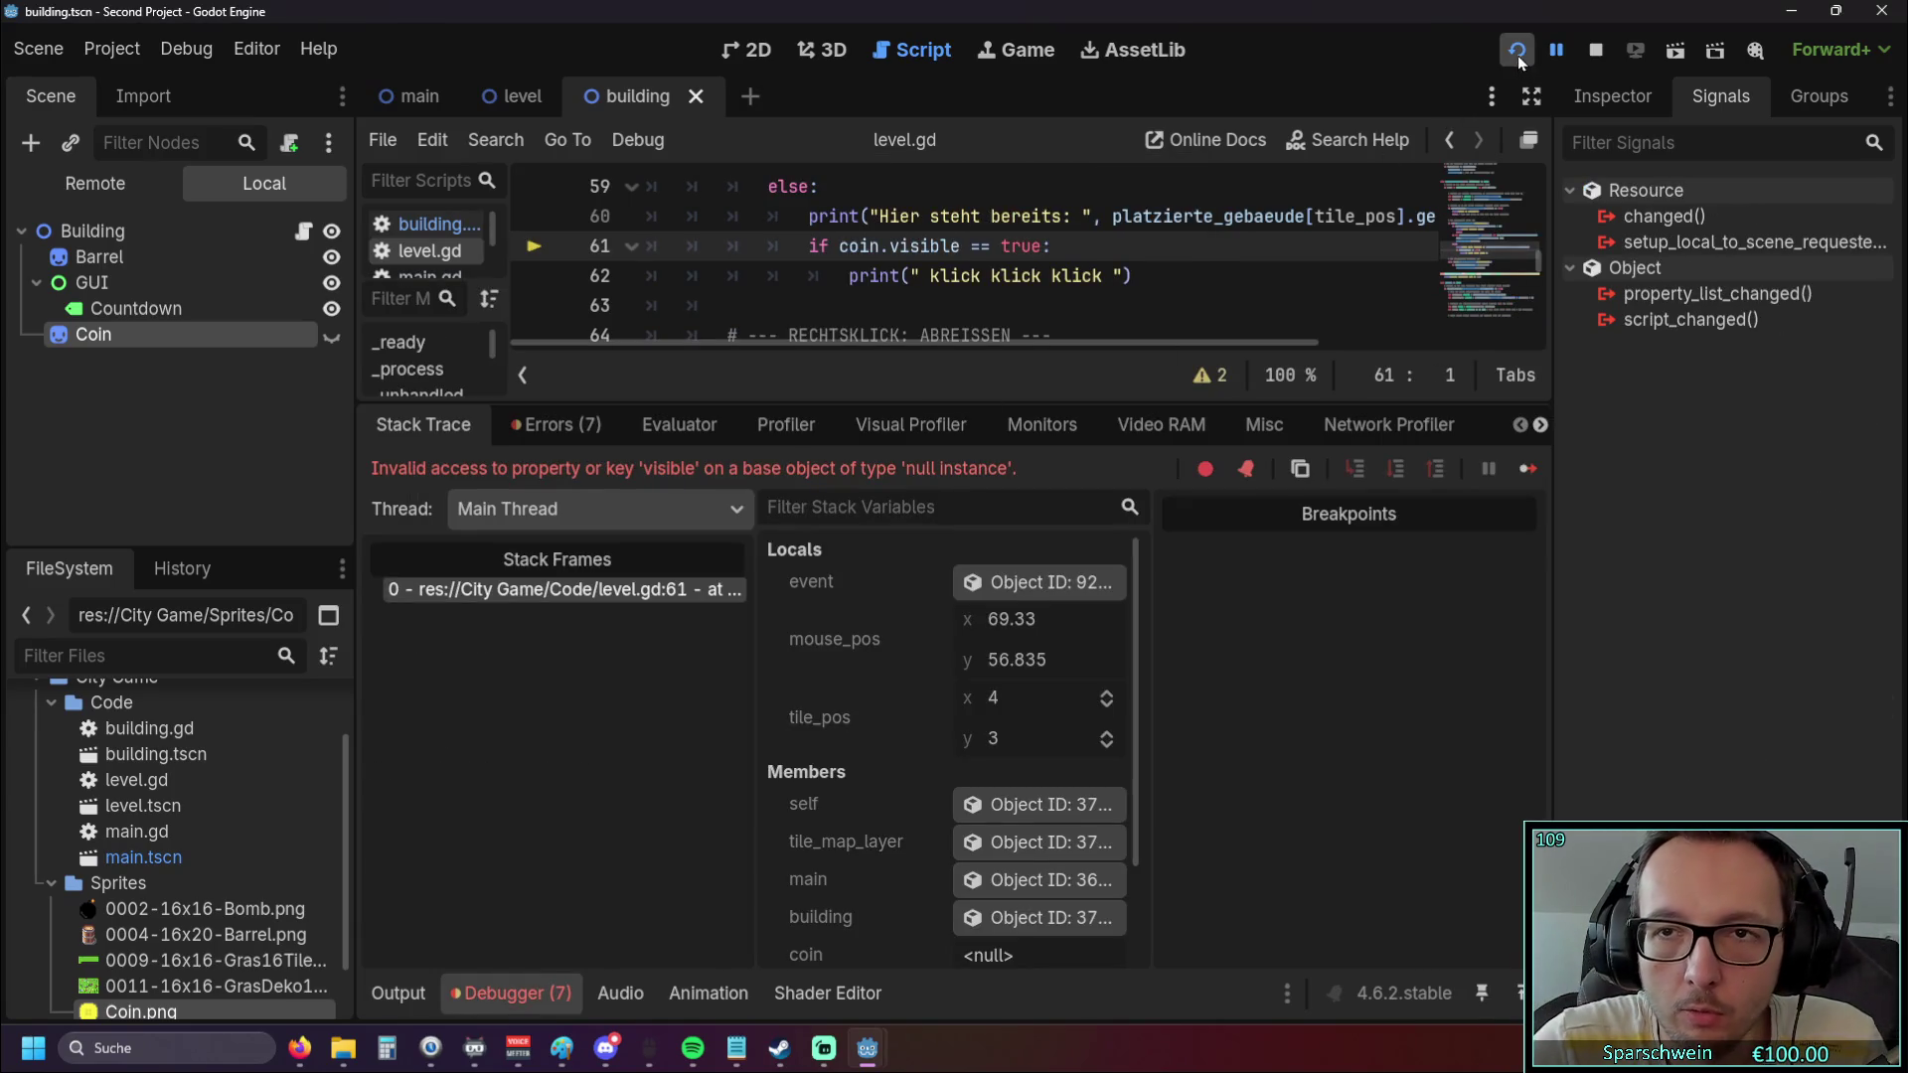
left_click(1514, 58)
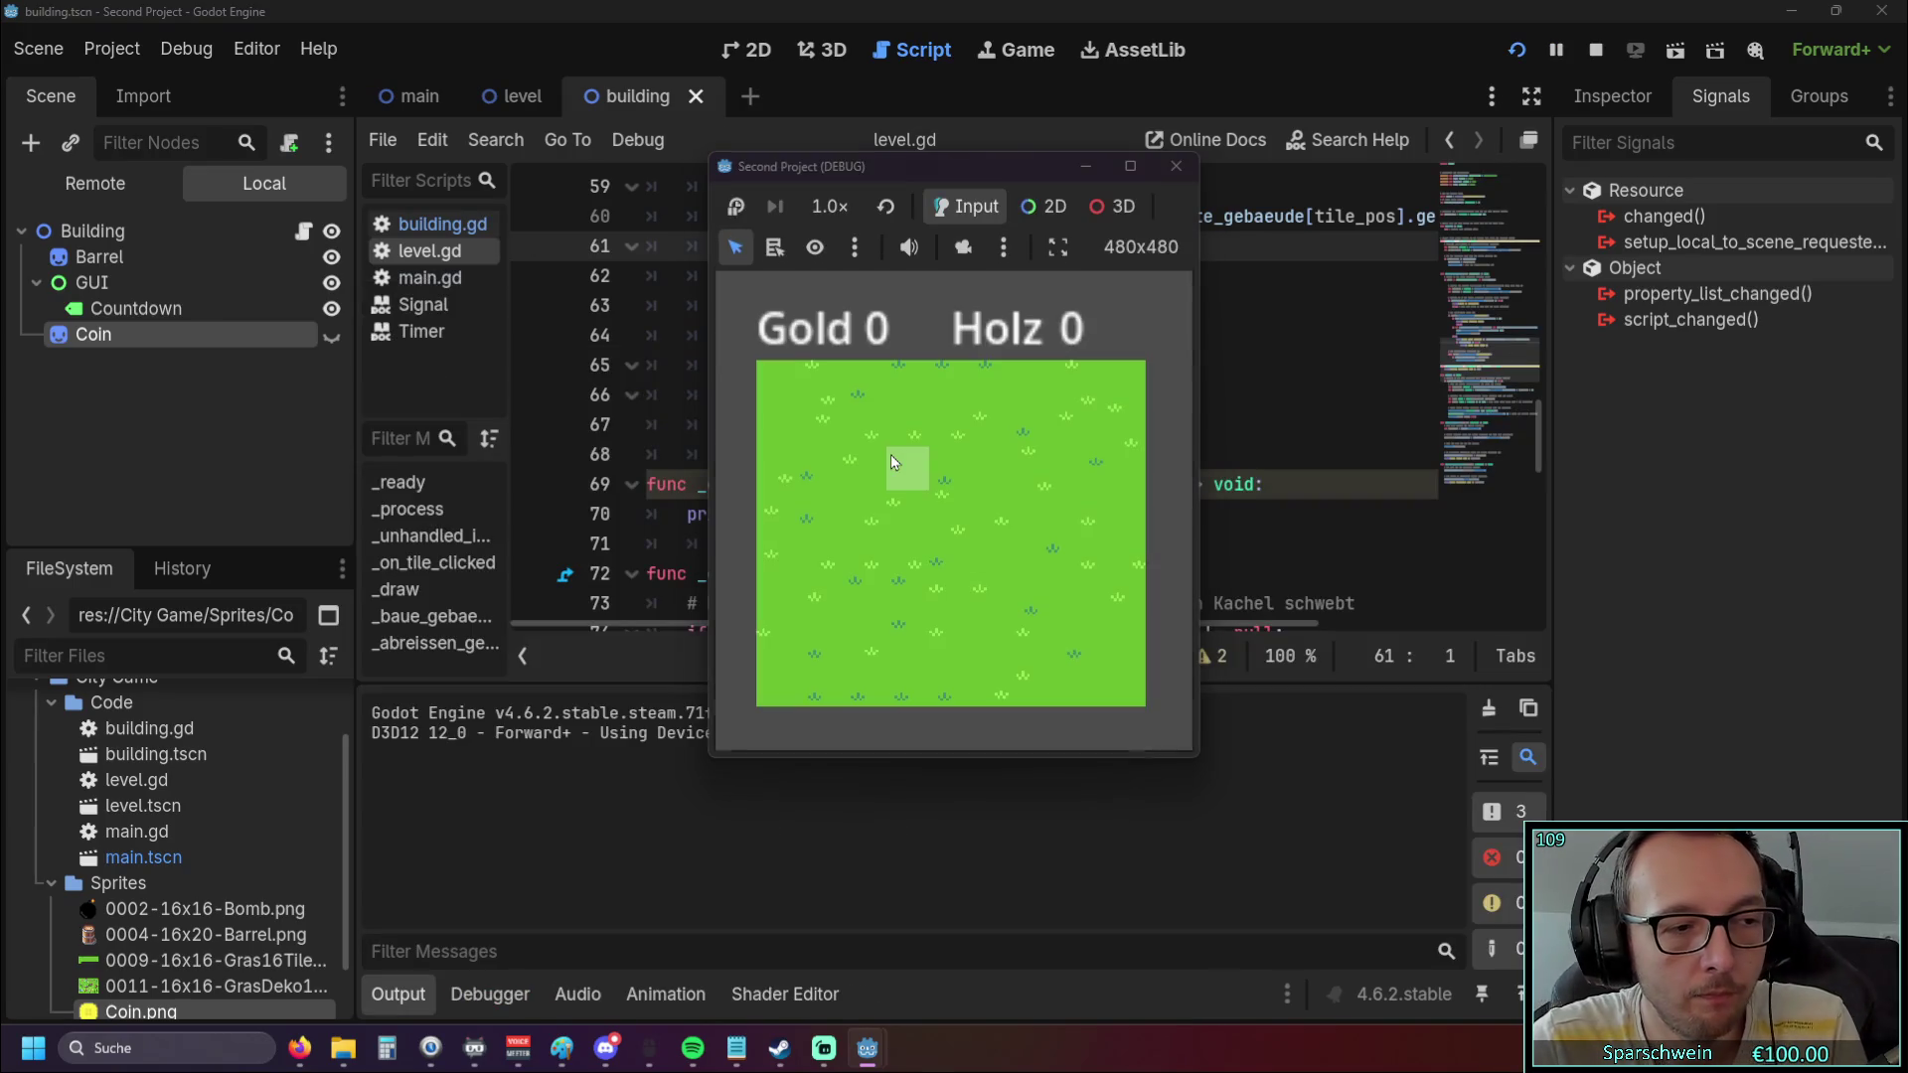
left_click(934, 507)
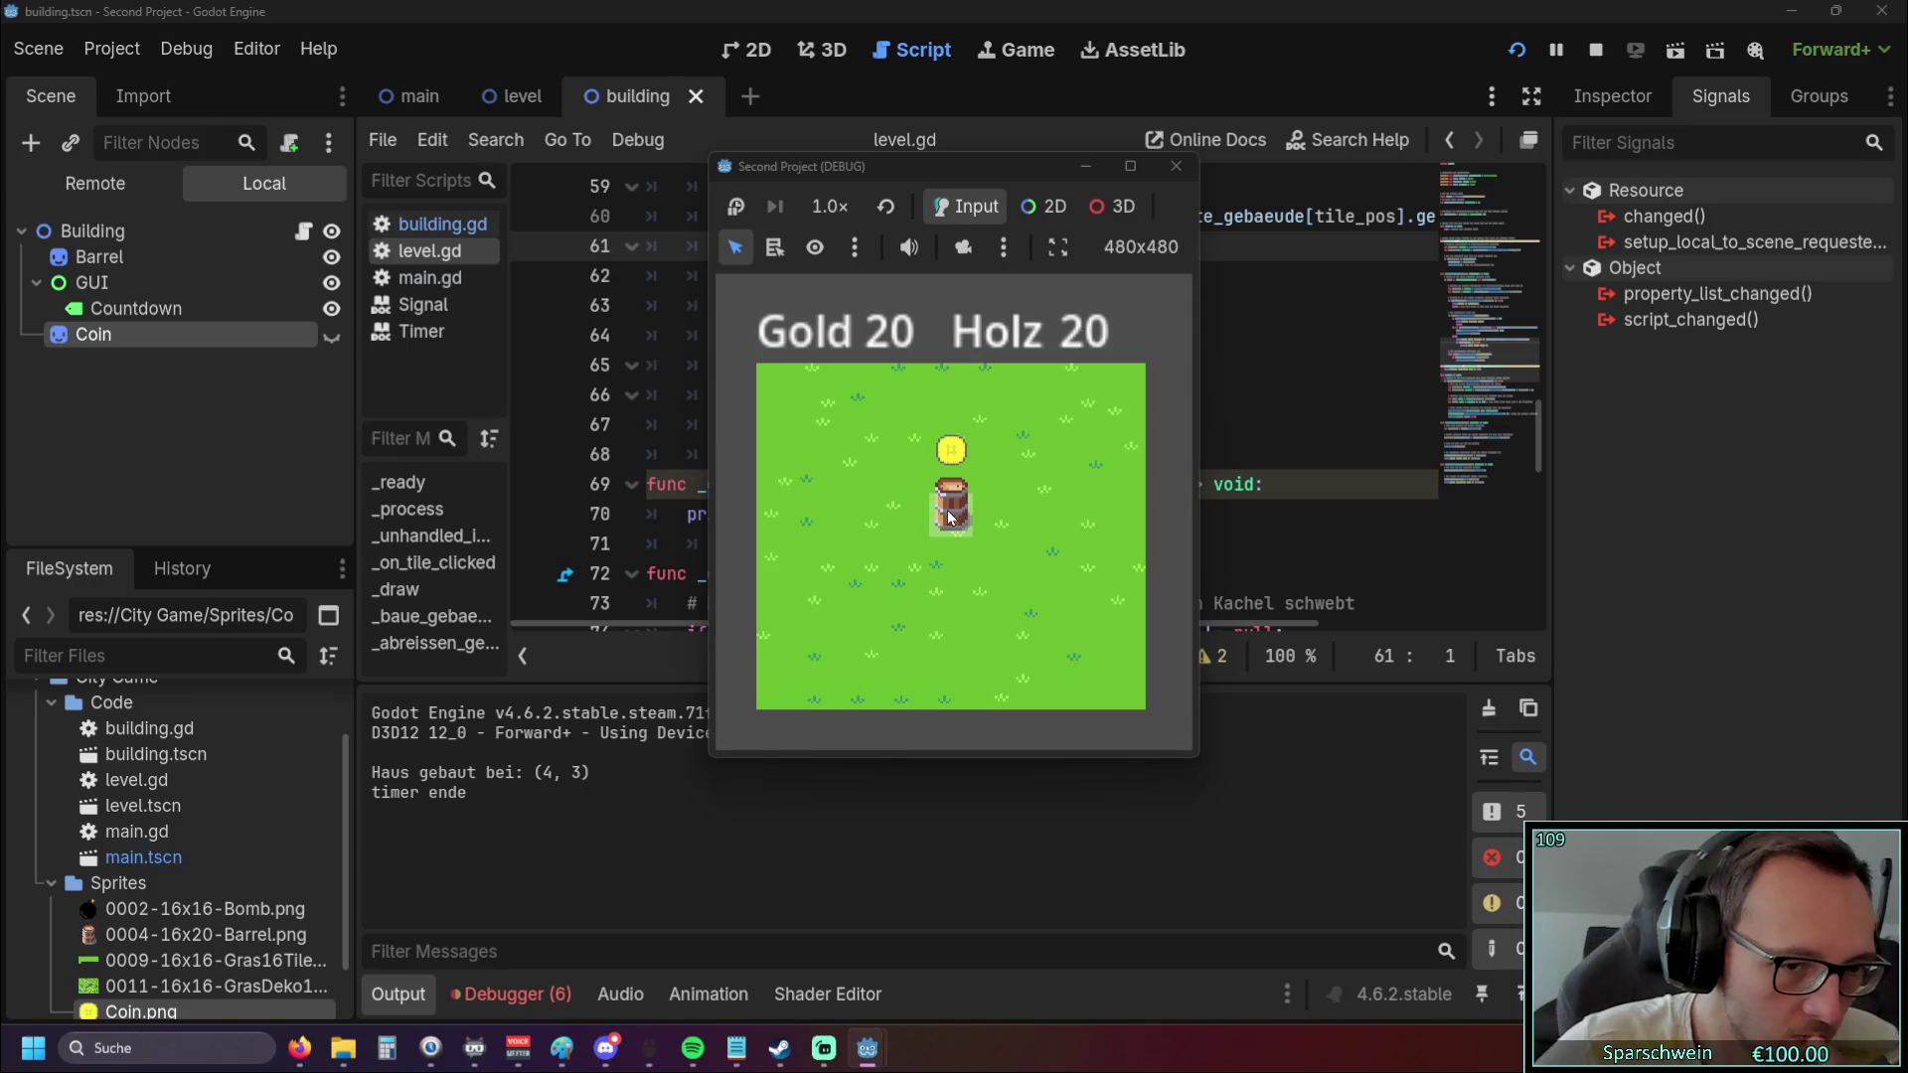
left_click(947, 512)
scroll(940, 670, "down", 2)
scroll(939, 670, "up", 2)
left_click_drag(1050, 405, 975, 664)
scroll(925, 426, "up", 2)
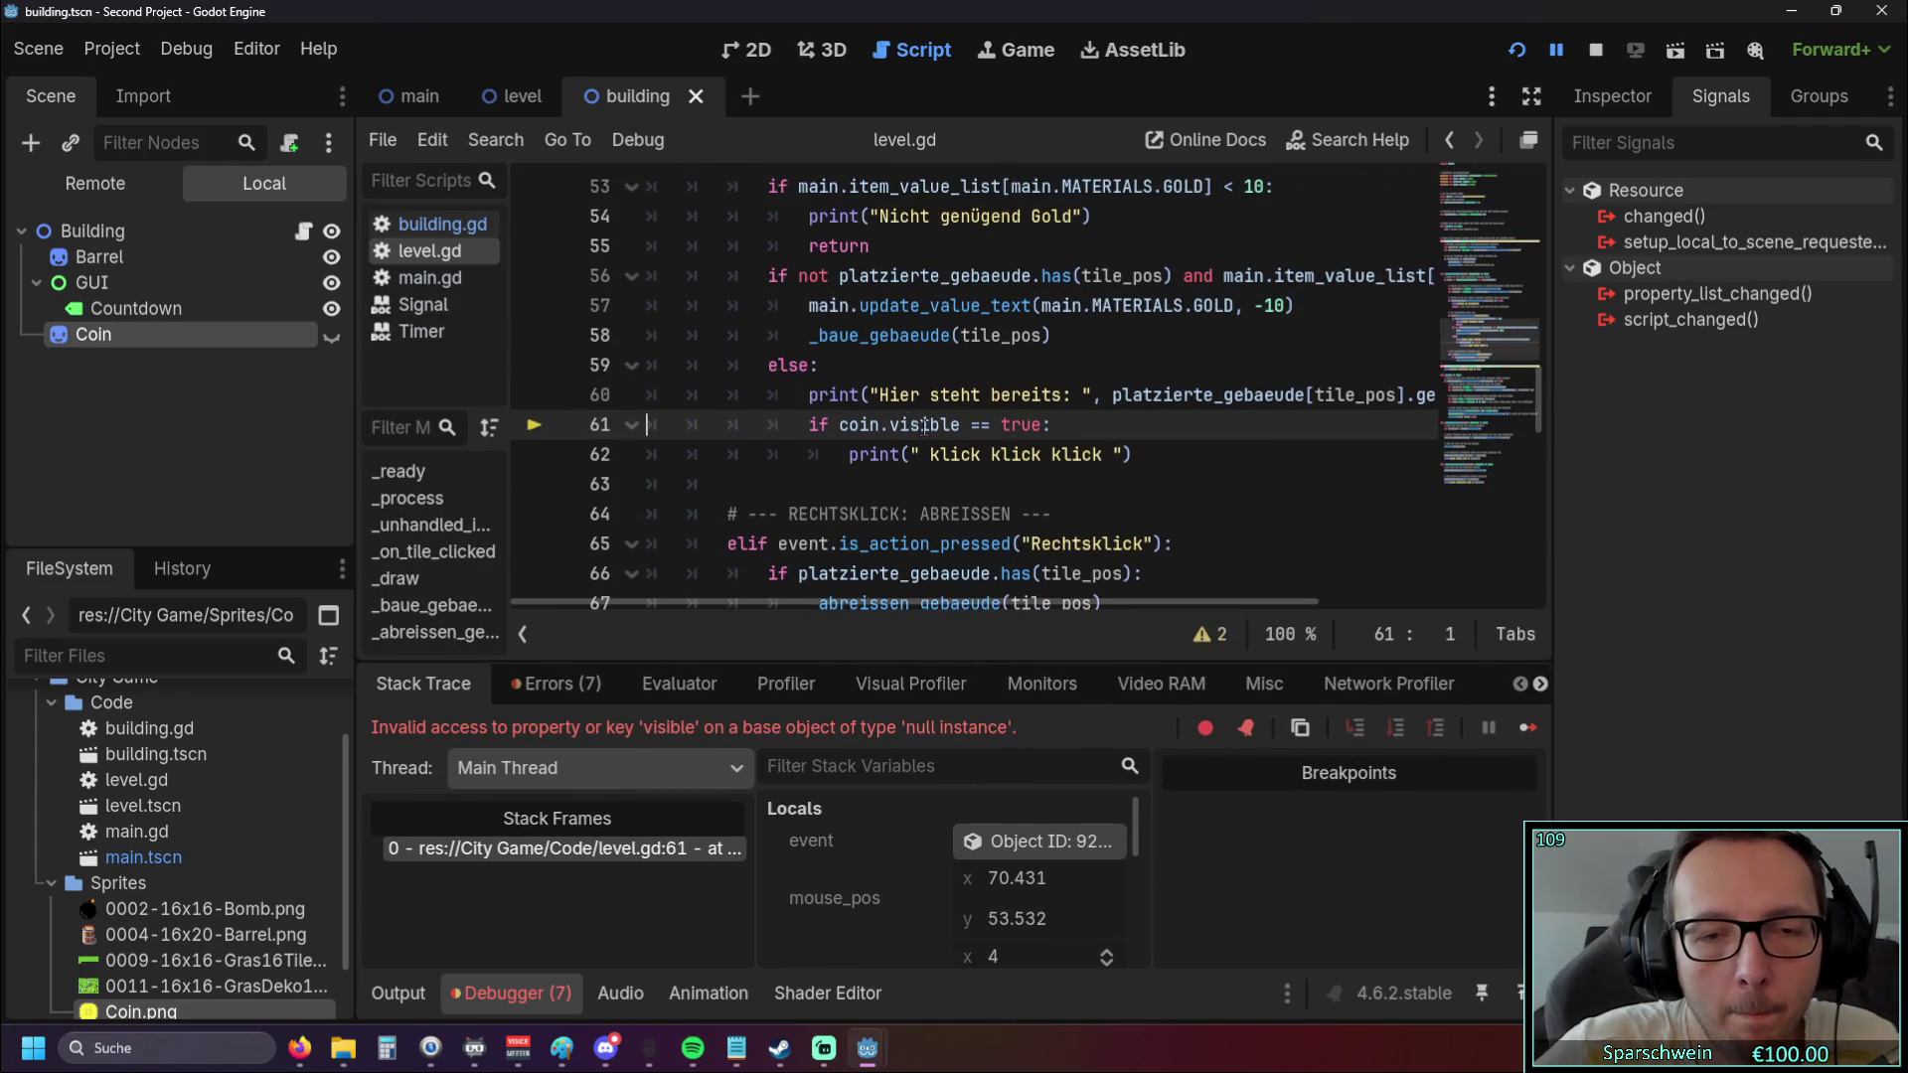
Inspect the coin reference on level.gd line 61.
left_click(871, 428)
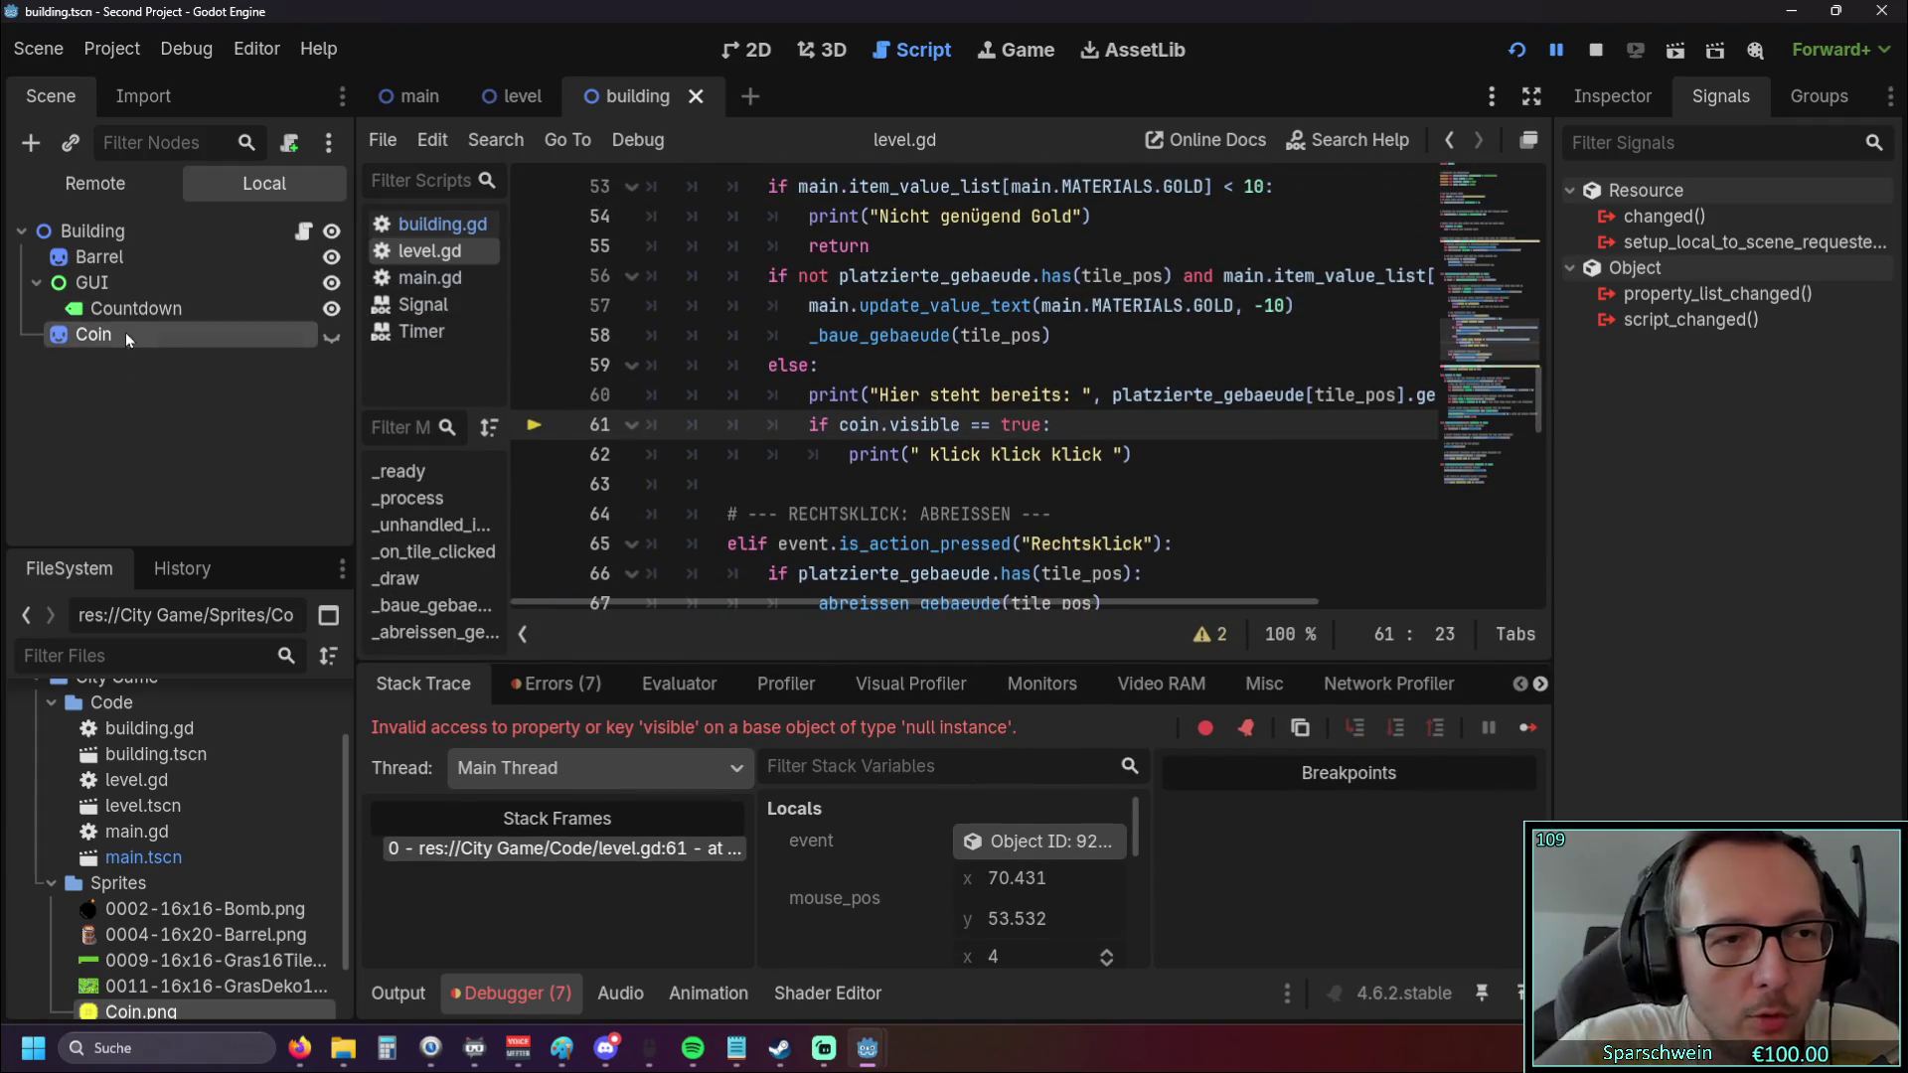
scroll(949, 392, "up", 15)
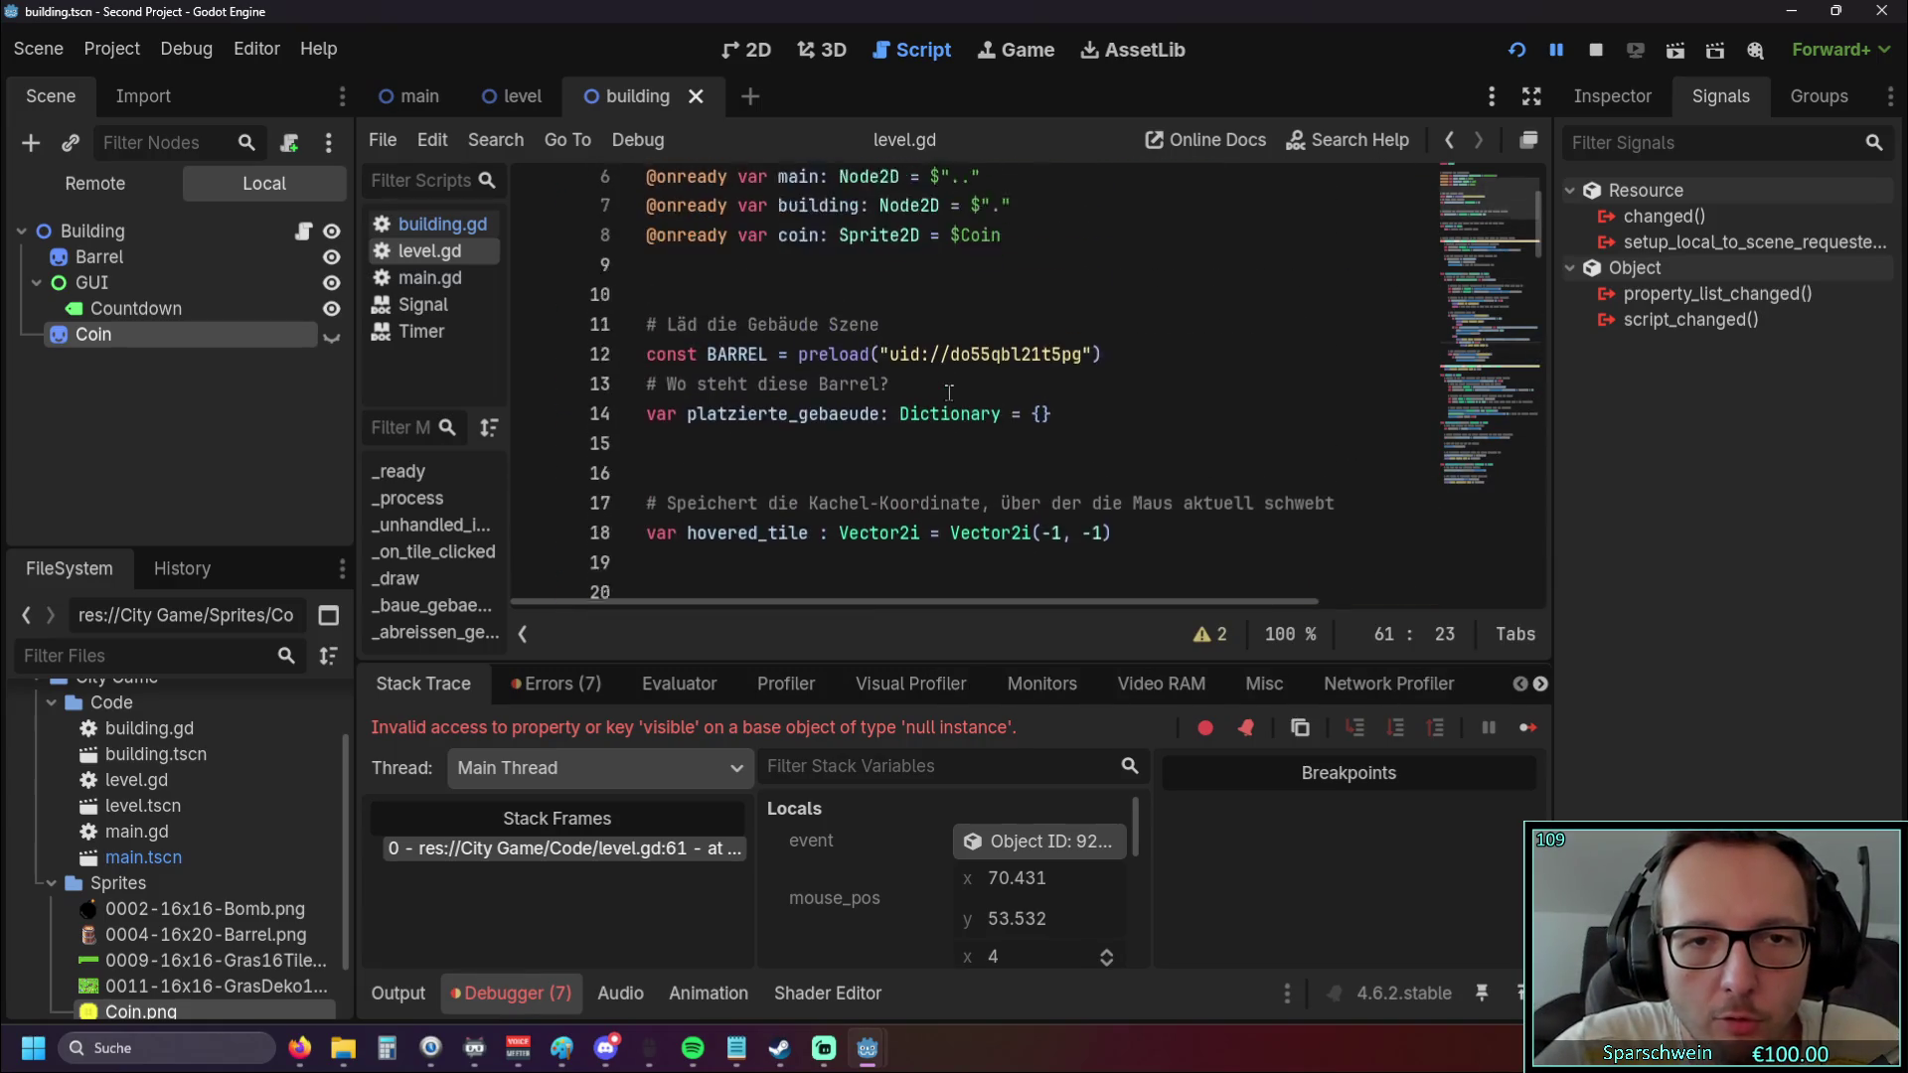
scroll(949, 393, "up", 2)
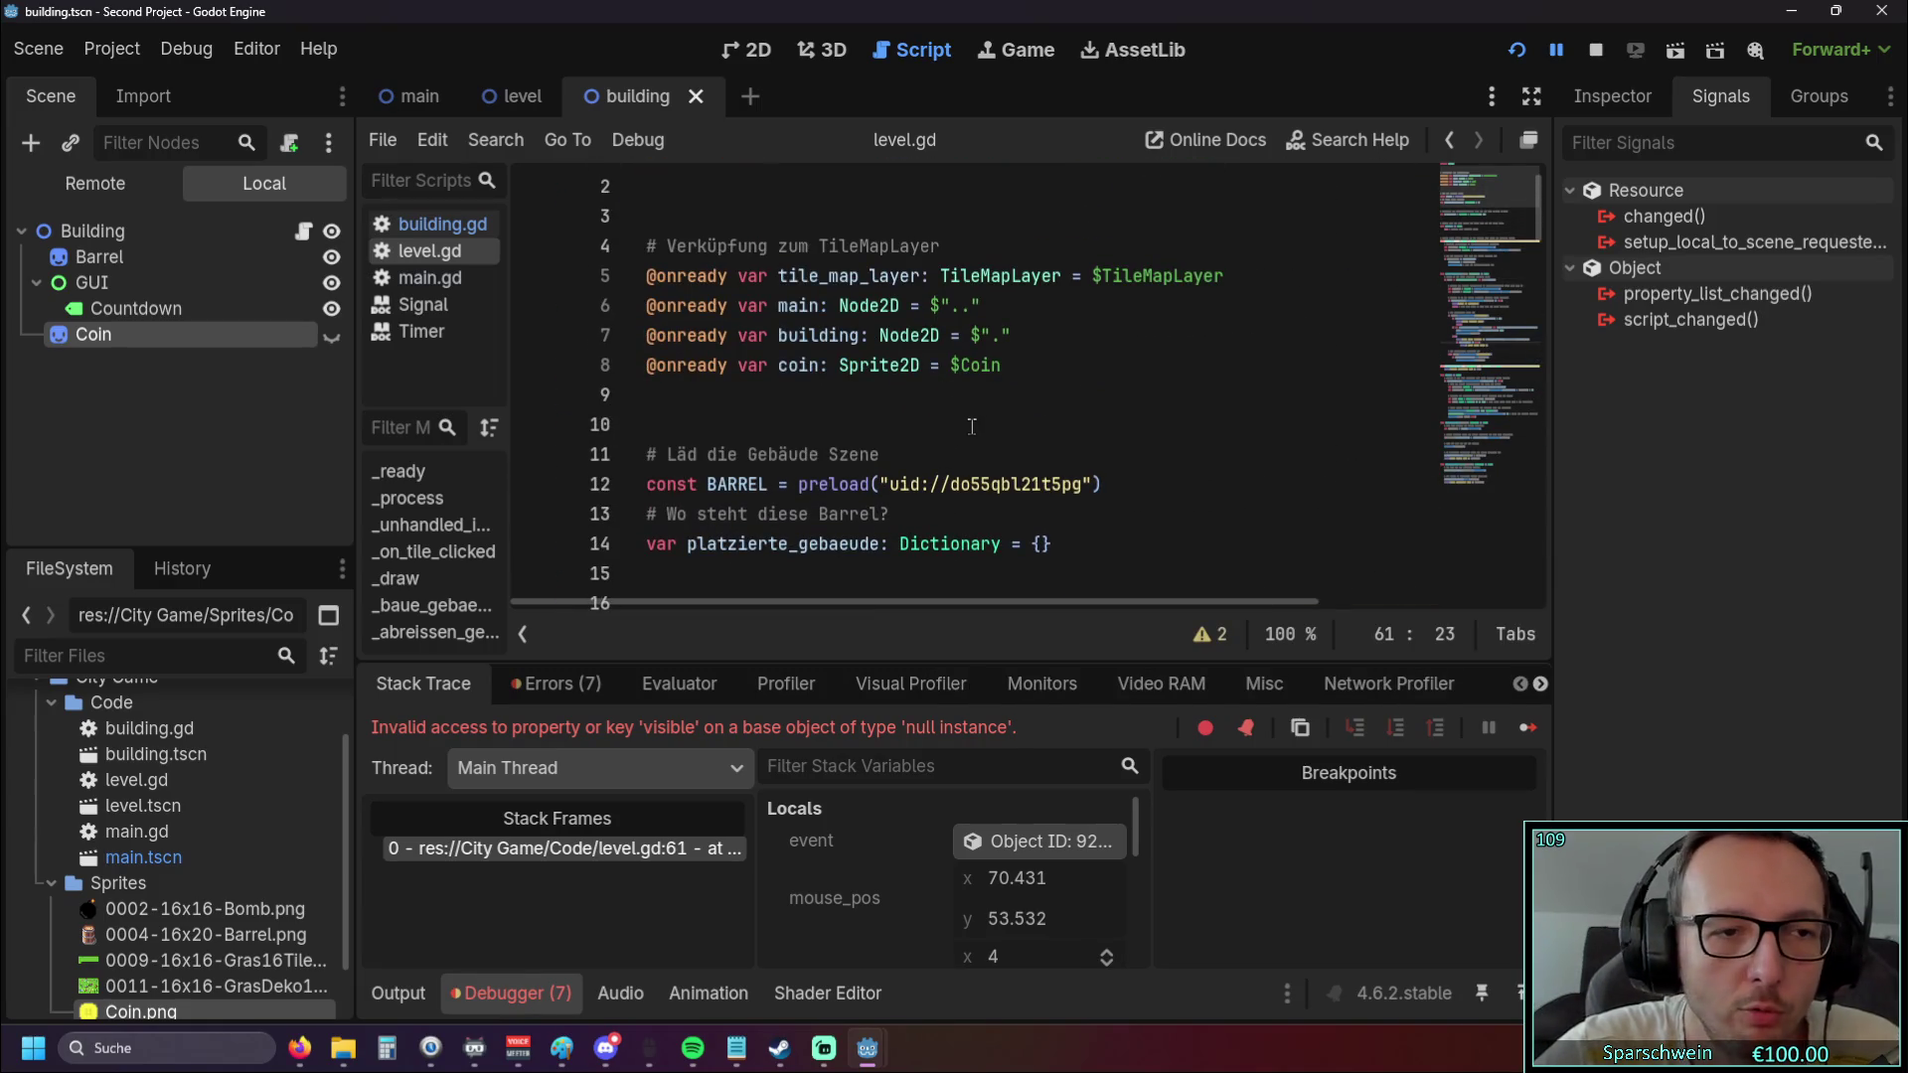
scroll(971, 426, "down", 15)
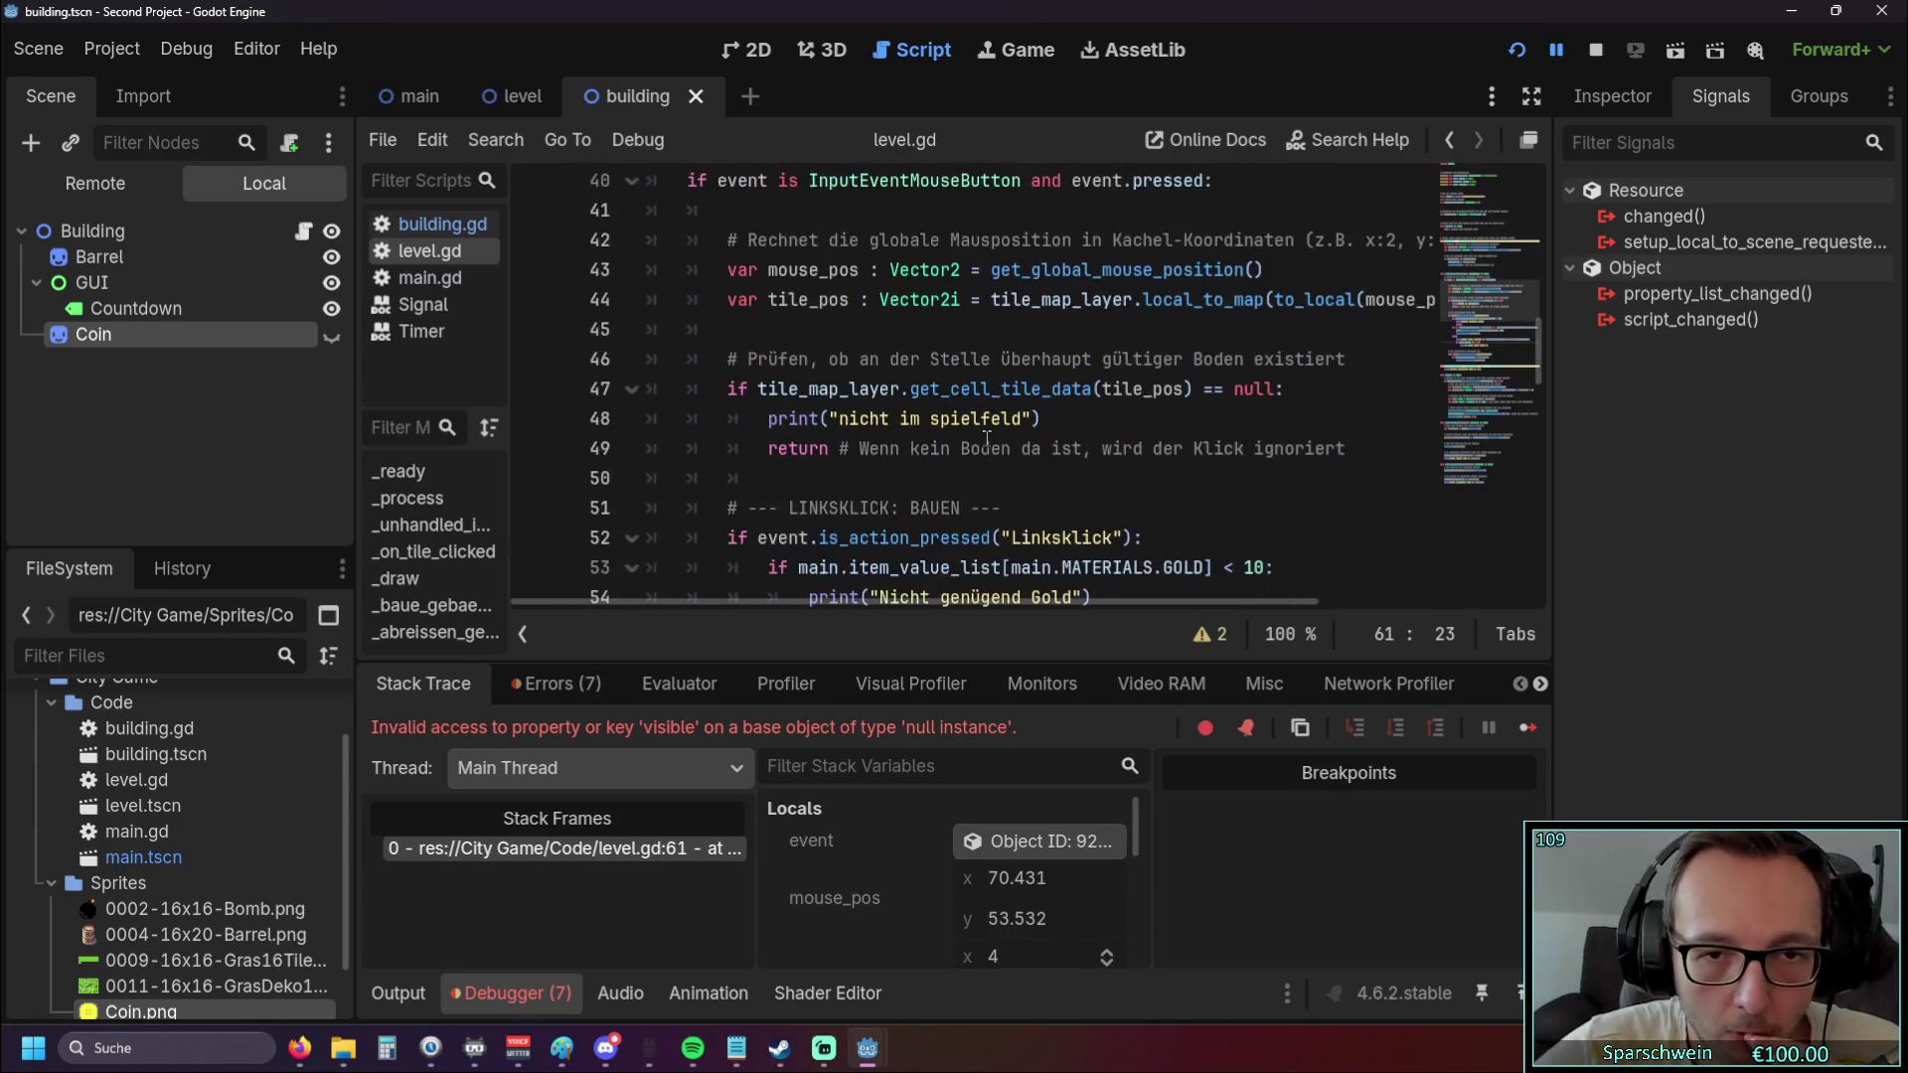
scroll(987, 442, "down", 2)
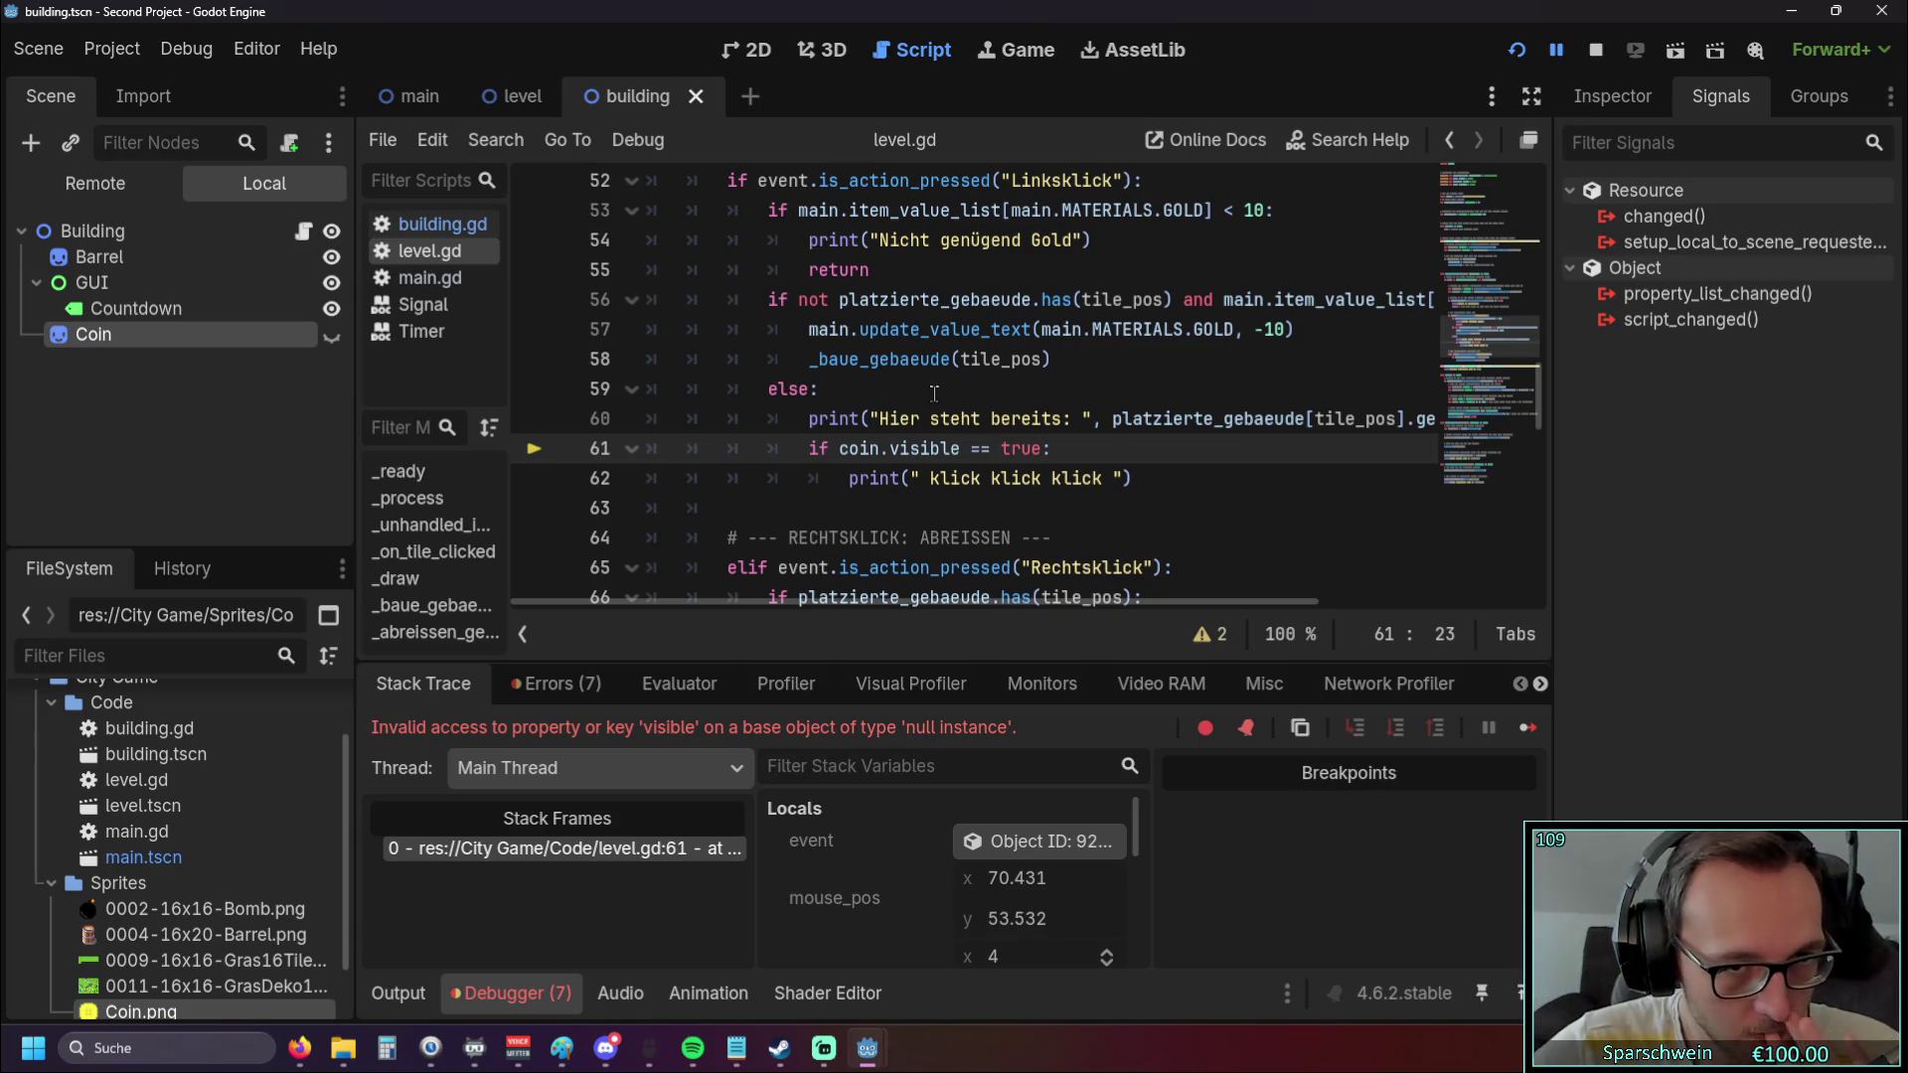
Open main.gd from the main scene and scroll to _on_timer_timeout.
left_click(382, 104)
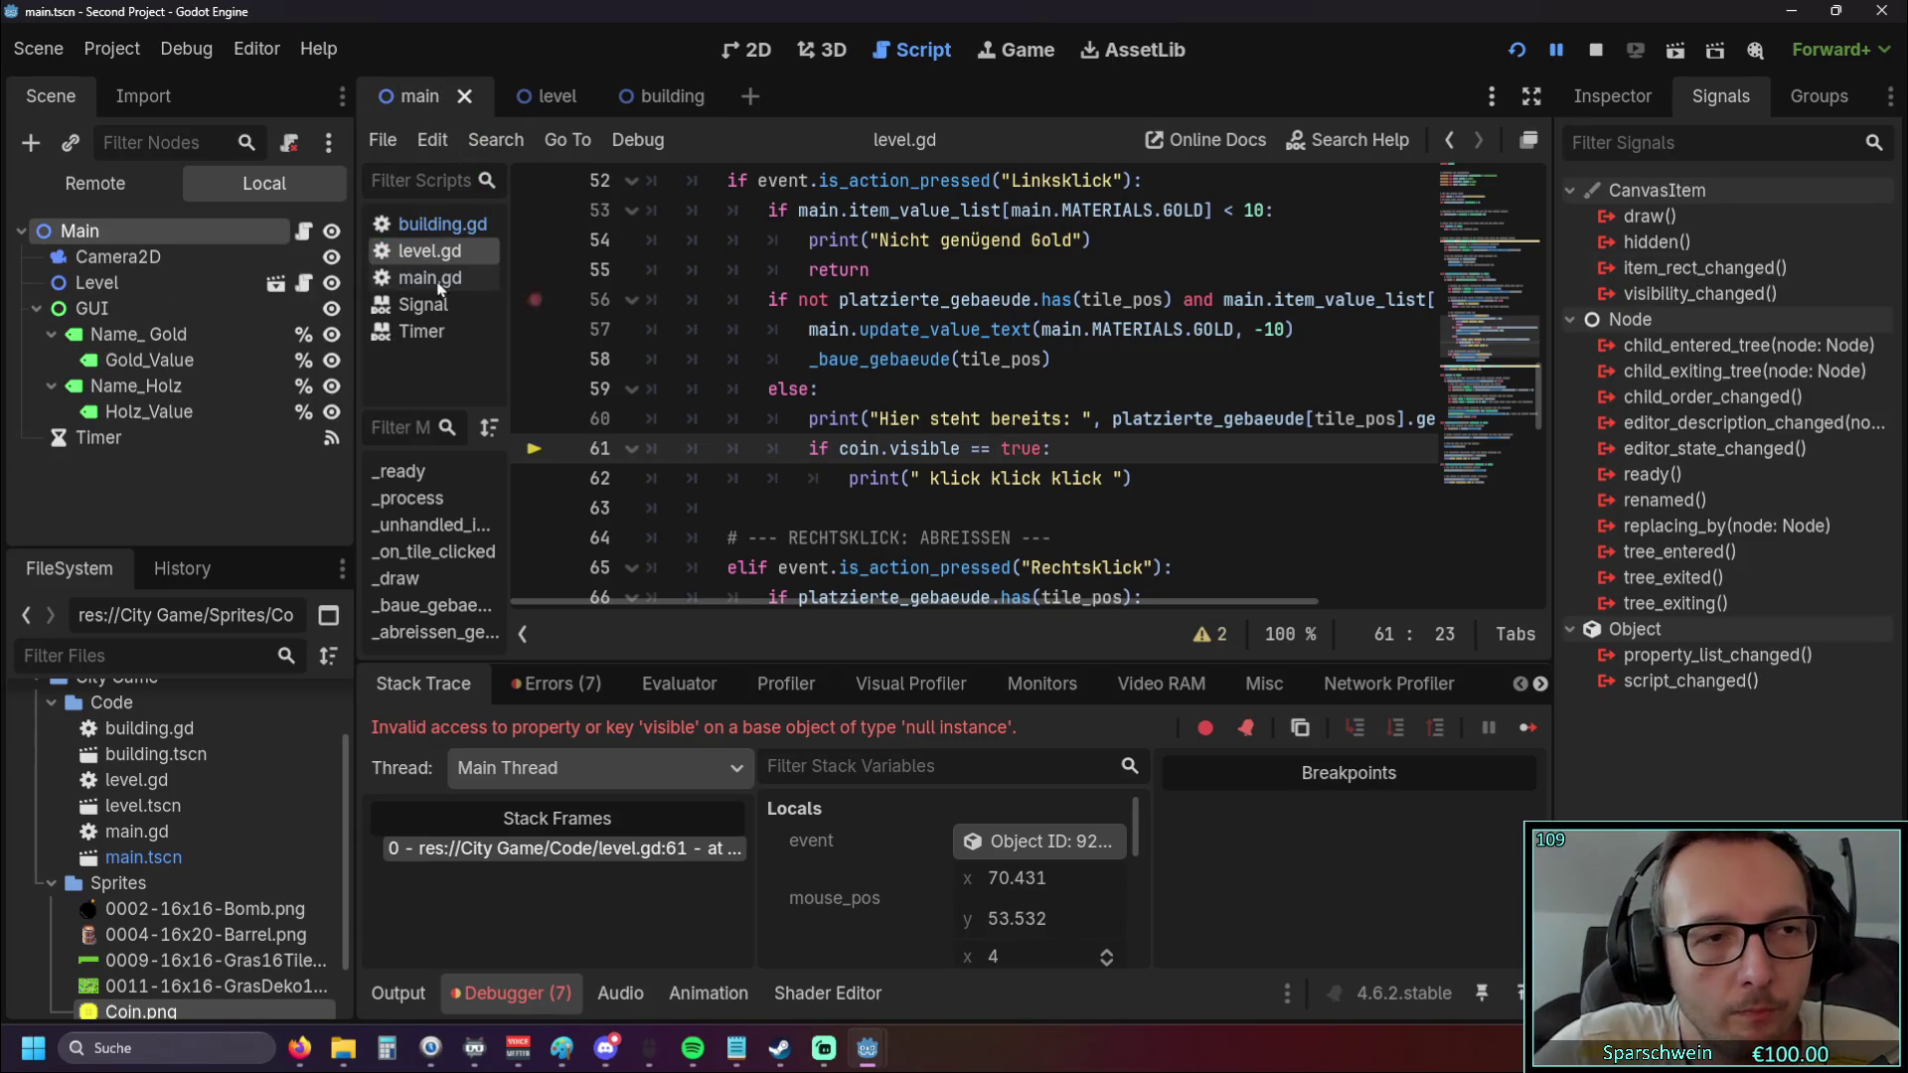
scroll(793, 328, "up", 5)
scroll(792, 328, "up", 11)
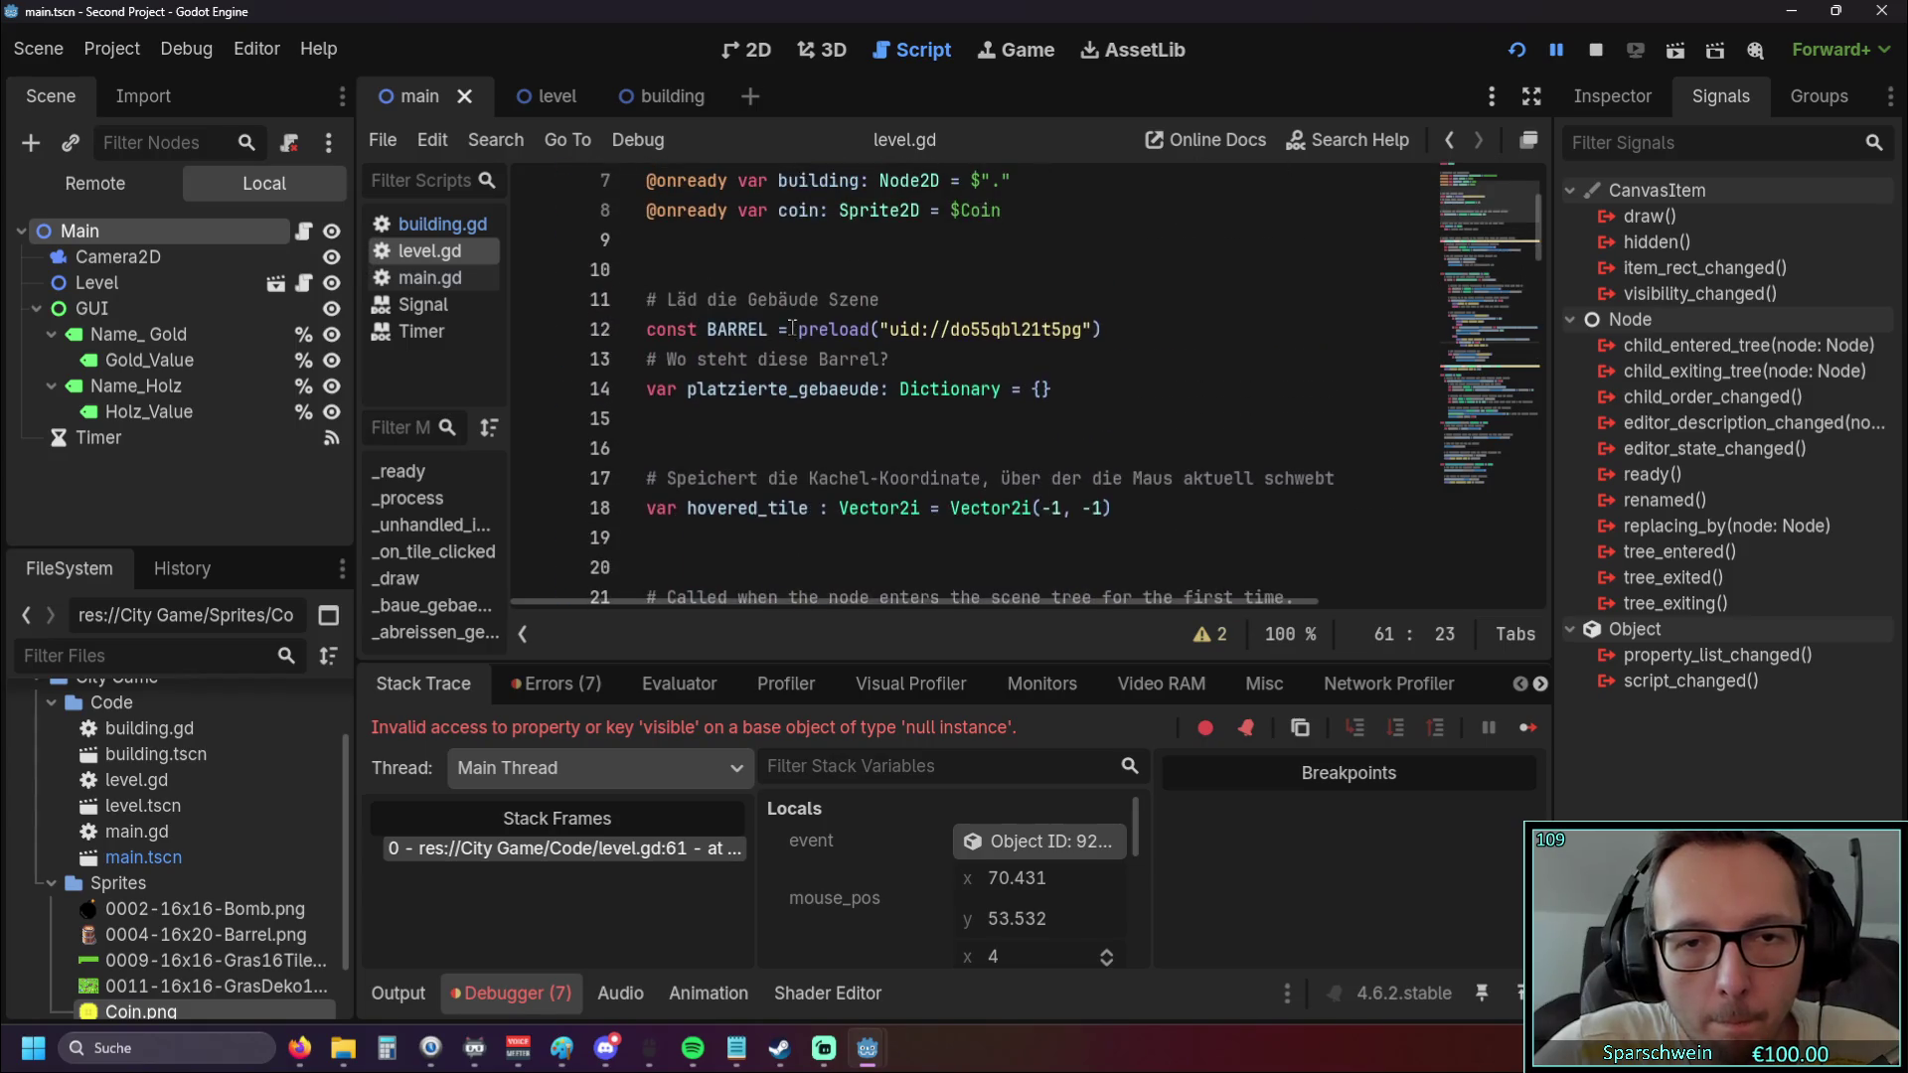
scroll(793, 328, "up", 1)
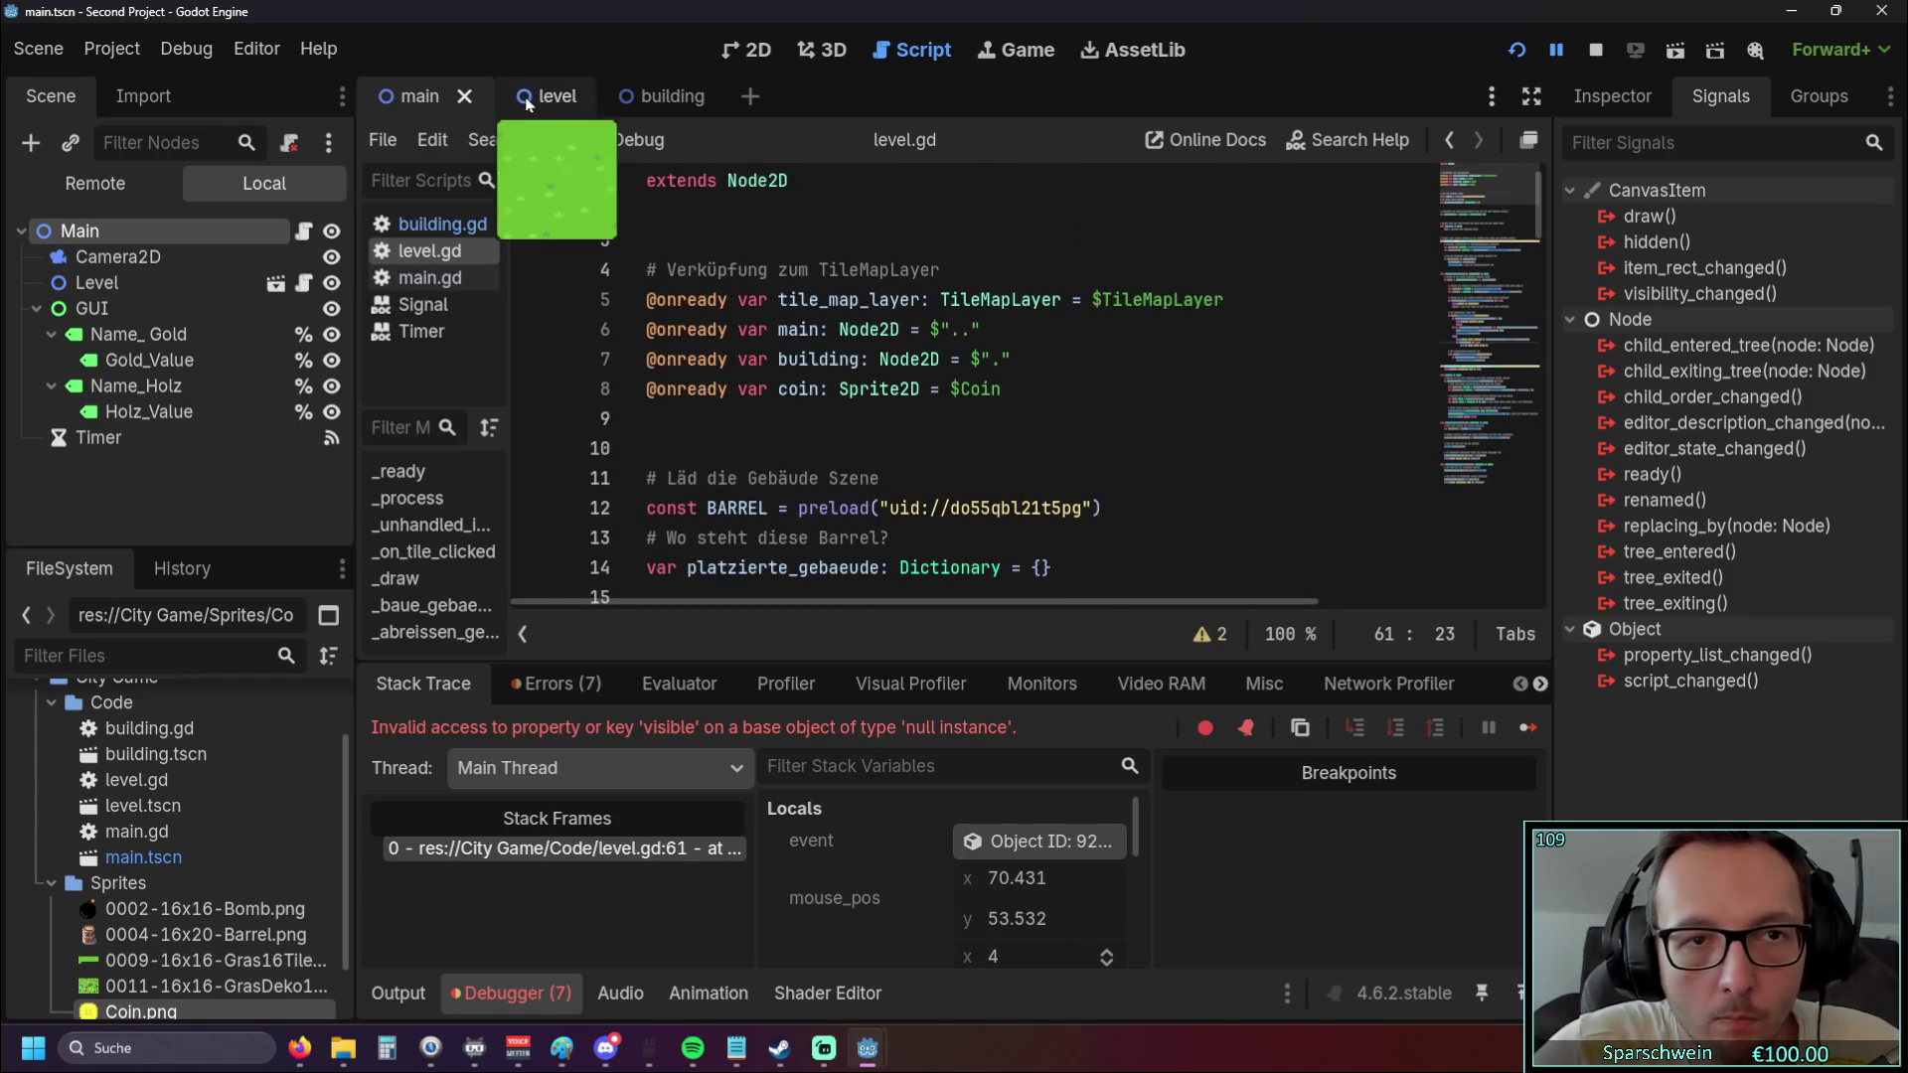
left_click(430, 277)
scroll(977, 381, "up", 1)
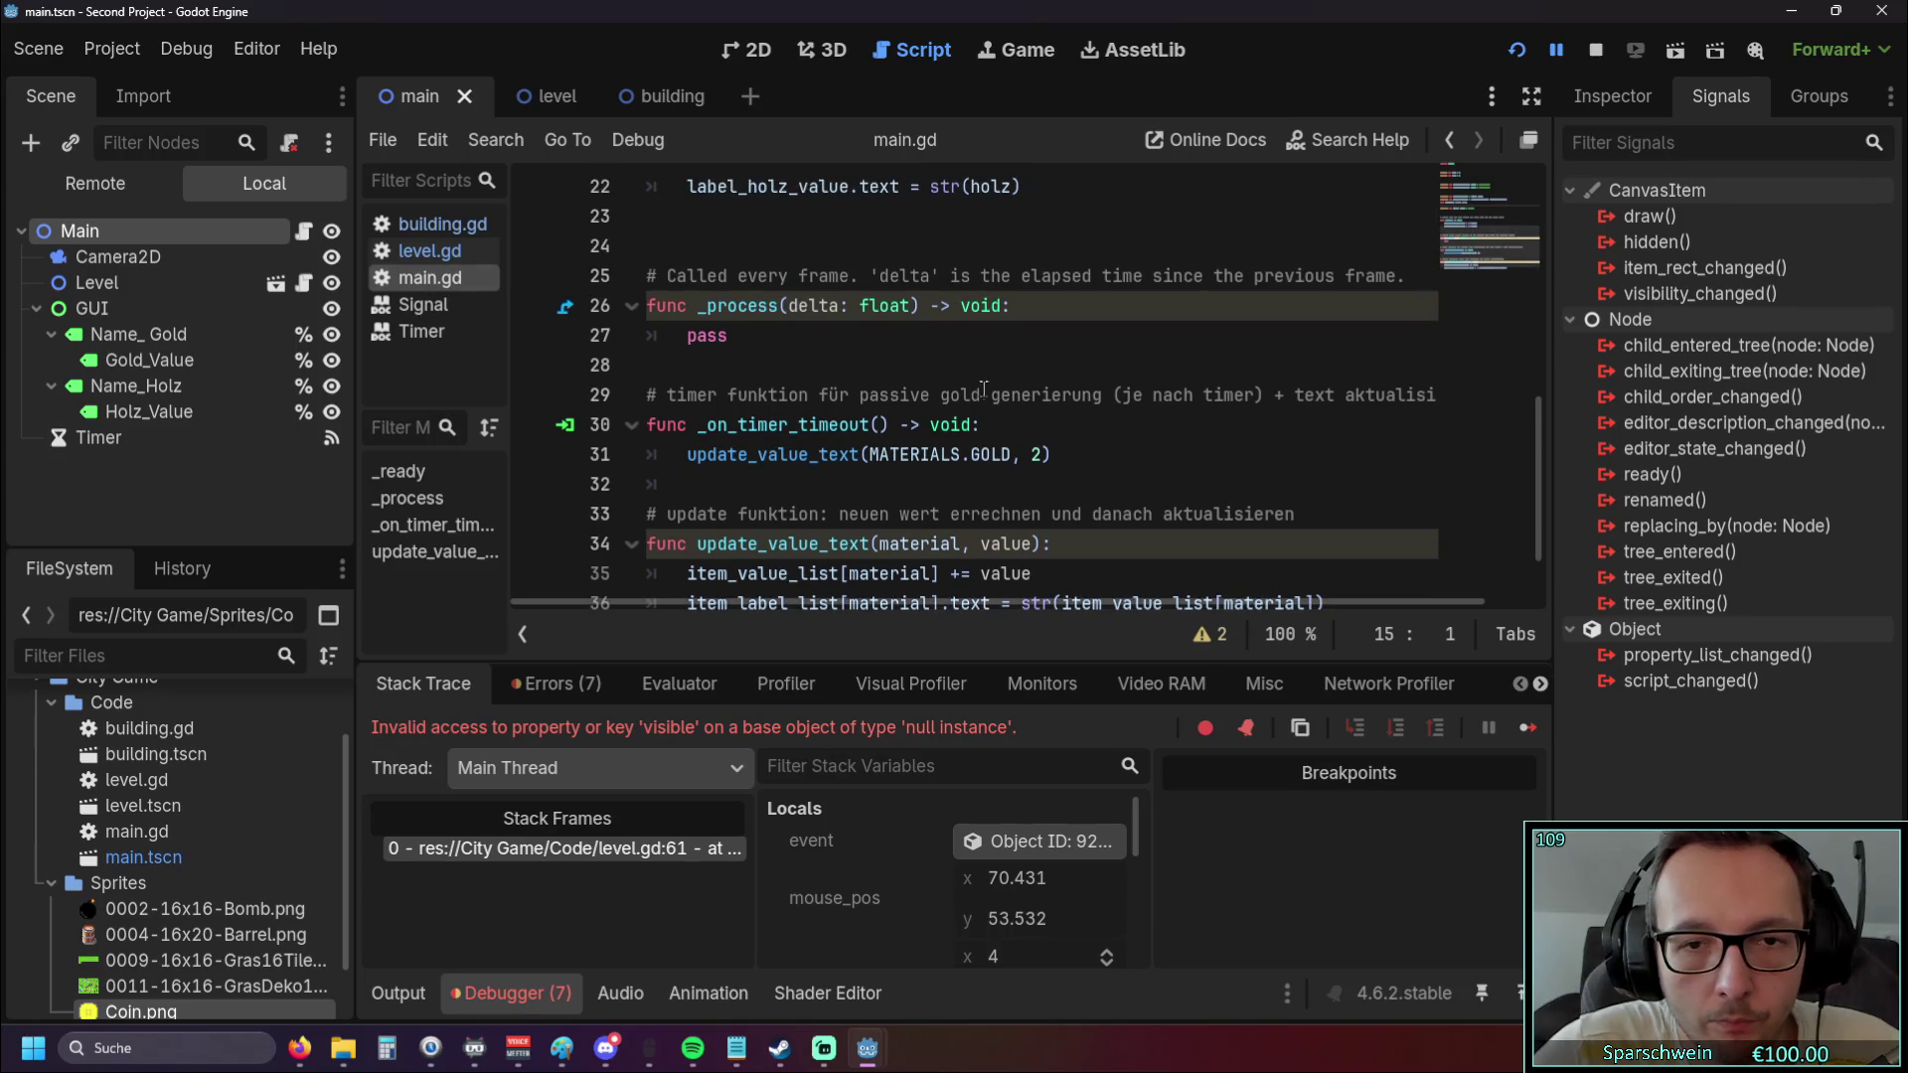
Change the gold per tick in update_value_text(MATERIALS.GOLD, 2) from 2 to 5.
double_click(1034, 452)
type("5")
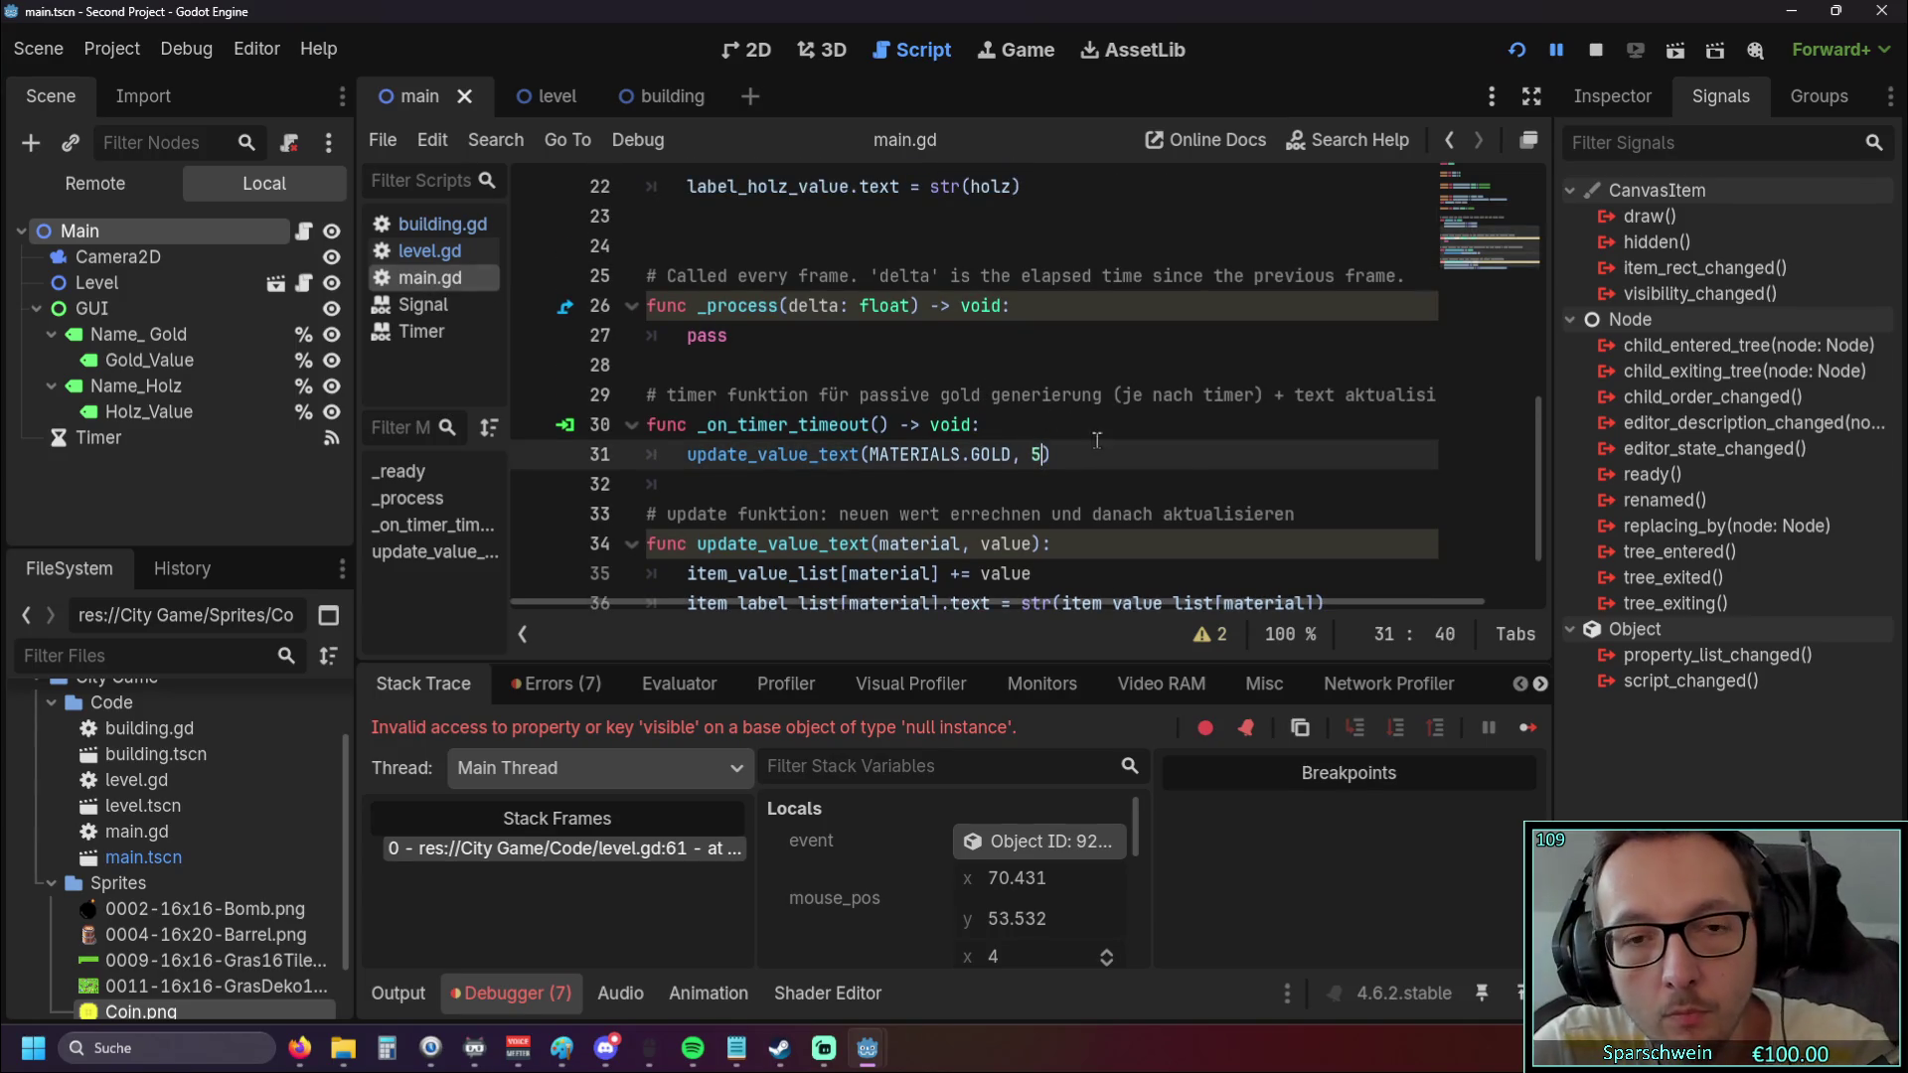
left_click(951, 482)
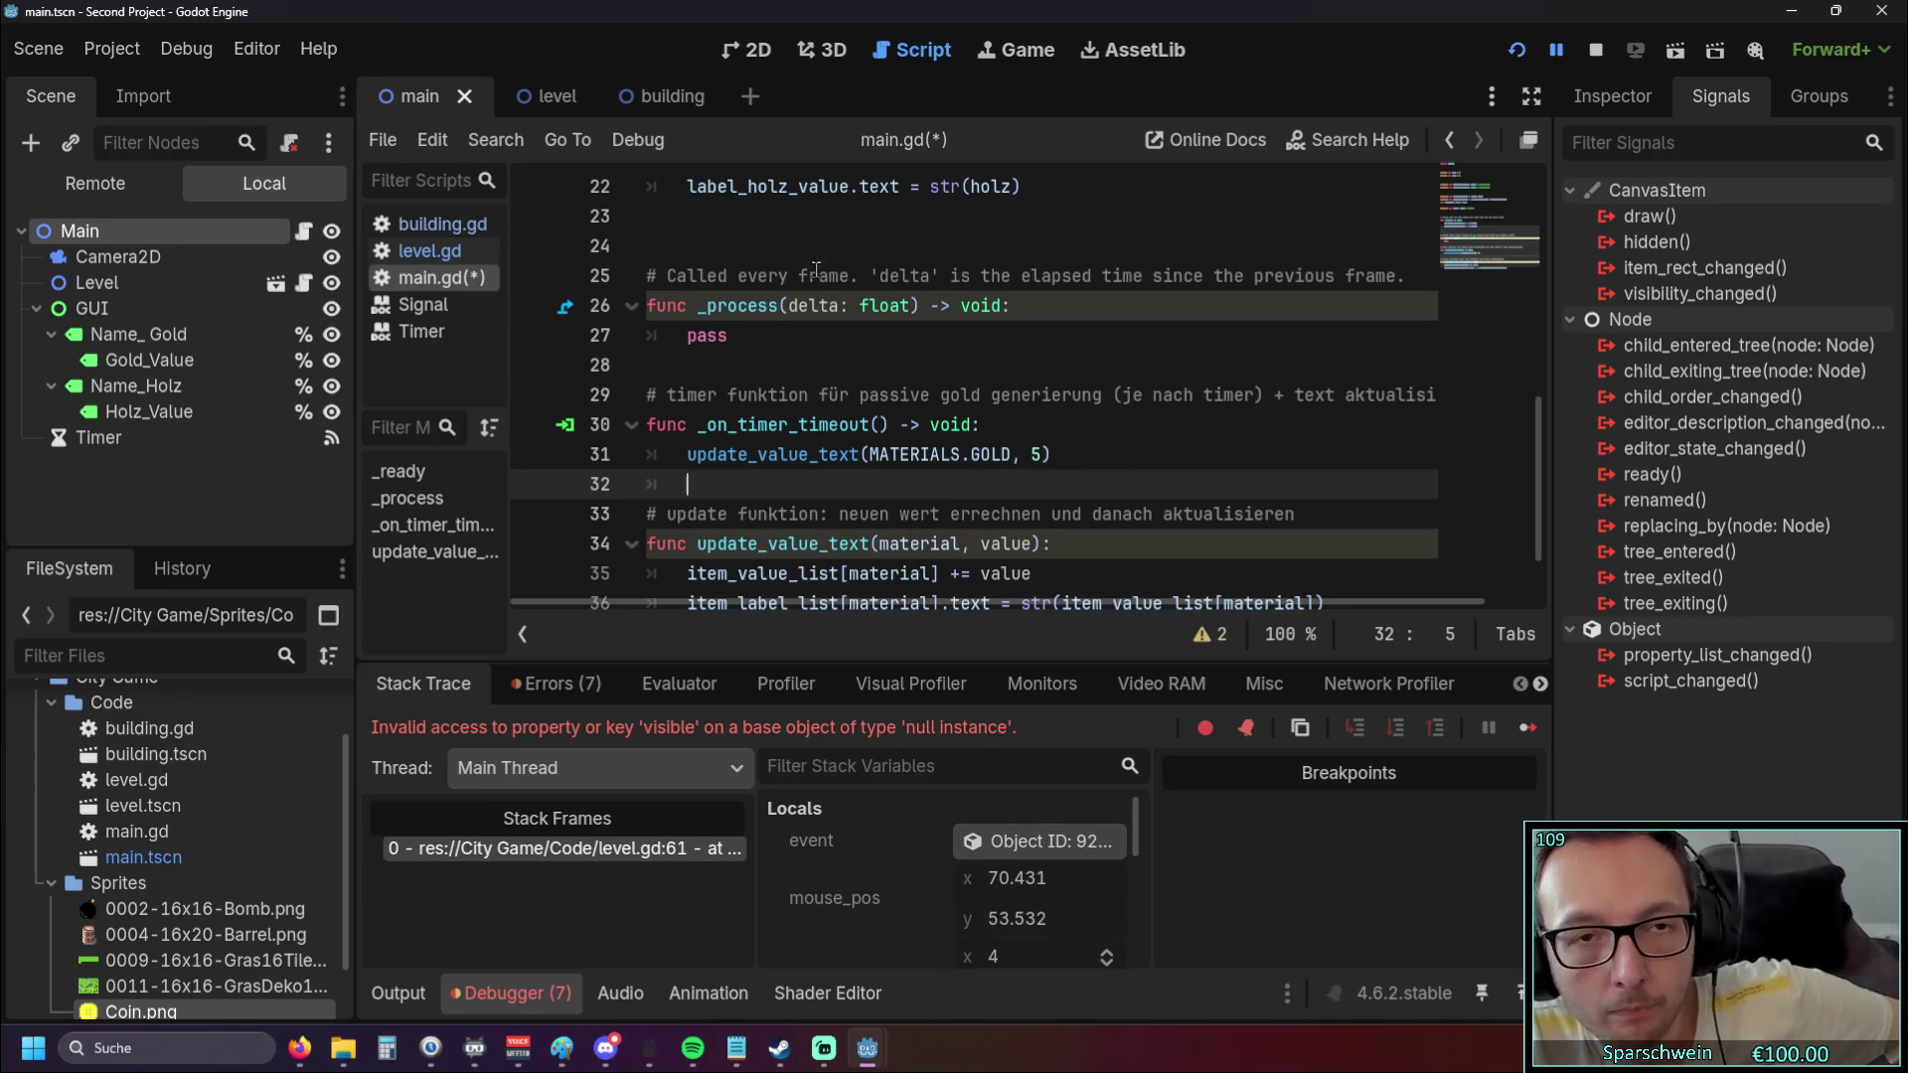
Set countdown_seconds in building.gd from 10 to 4.
left_click(545, 97)
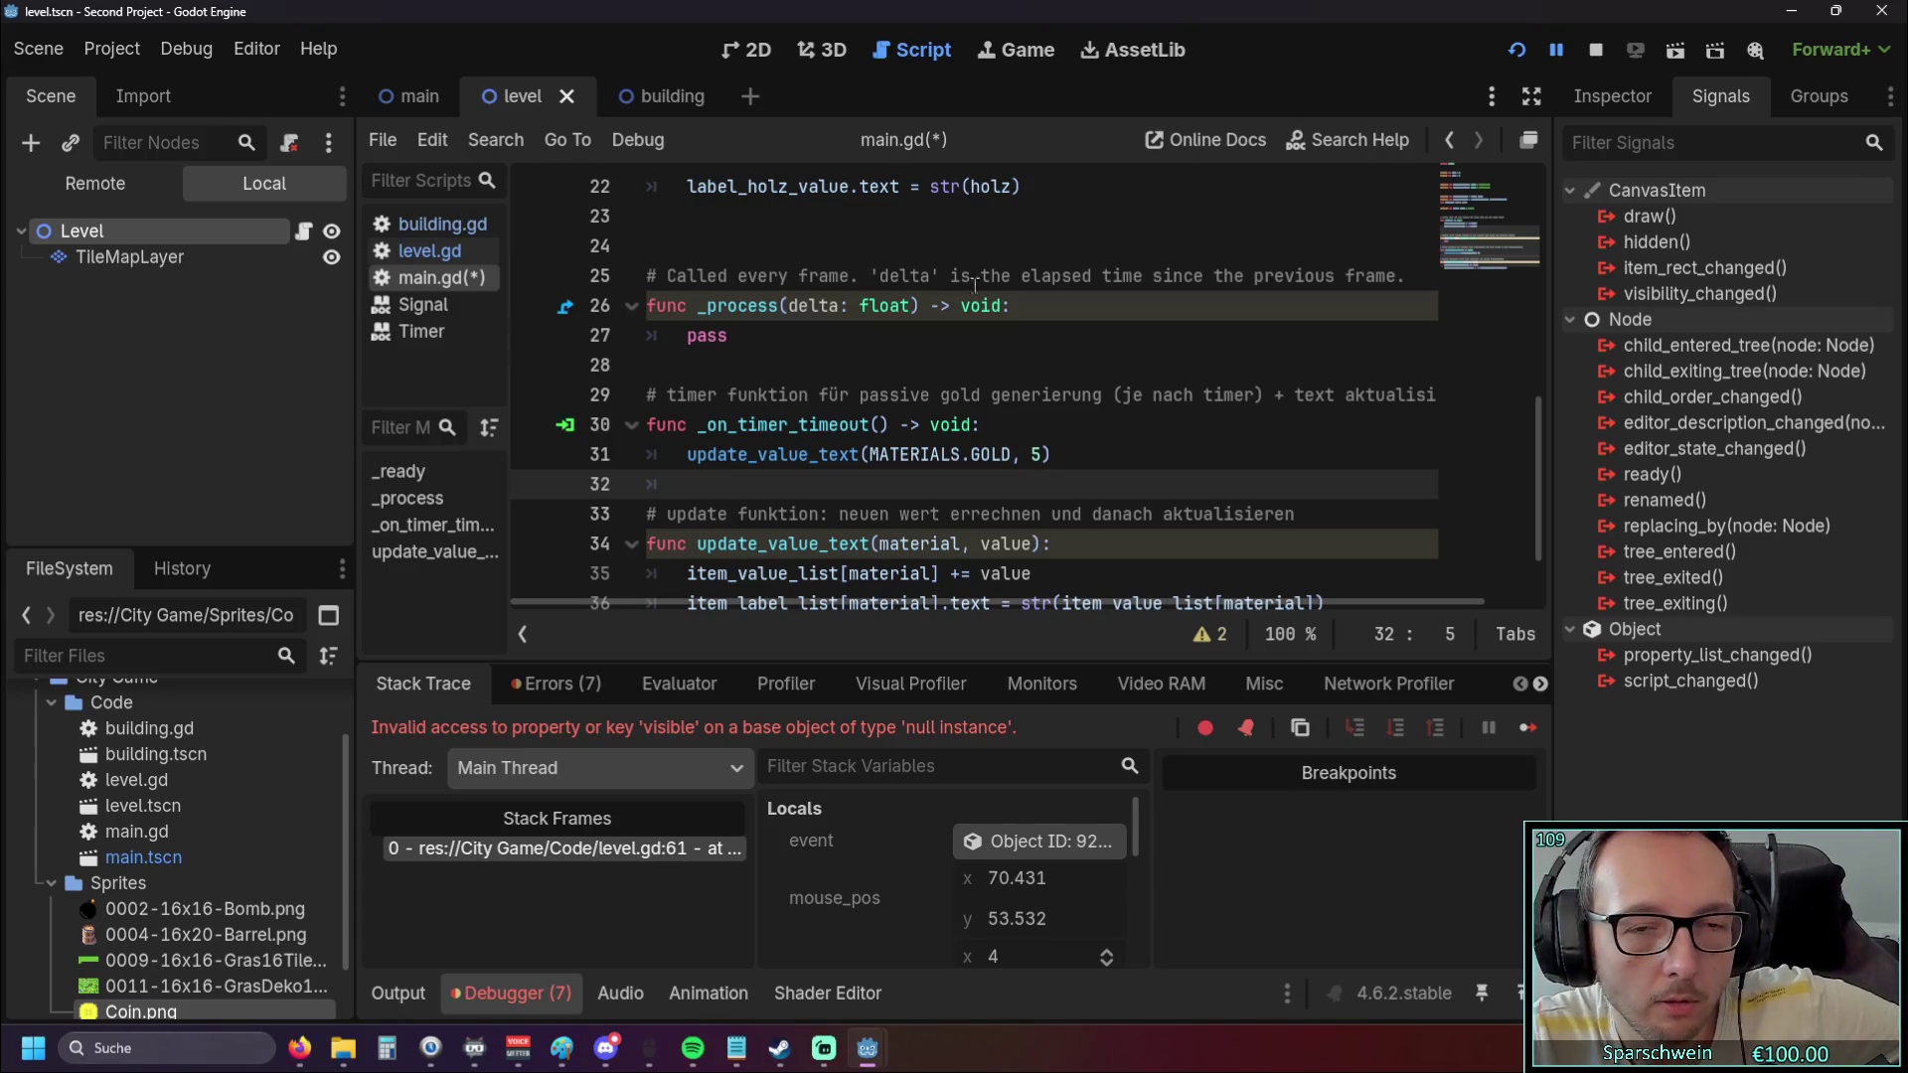
scroll(1022, 346, "down", 1)
left_click(658, 96)
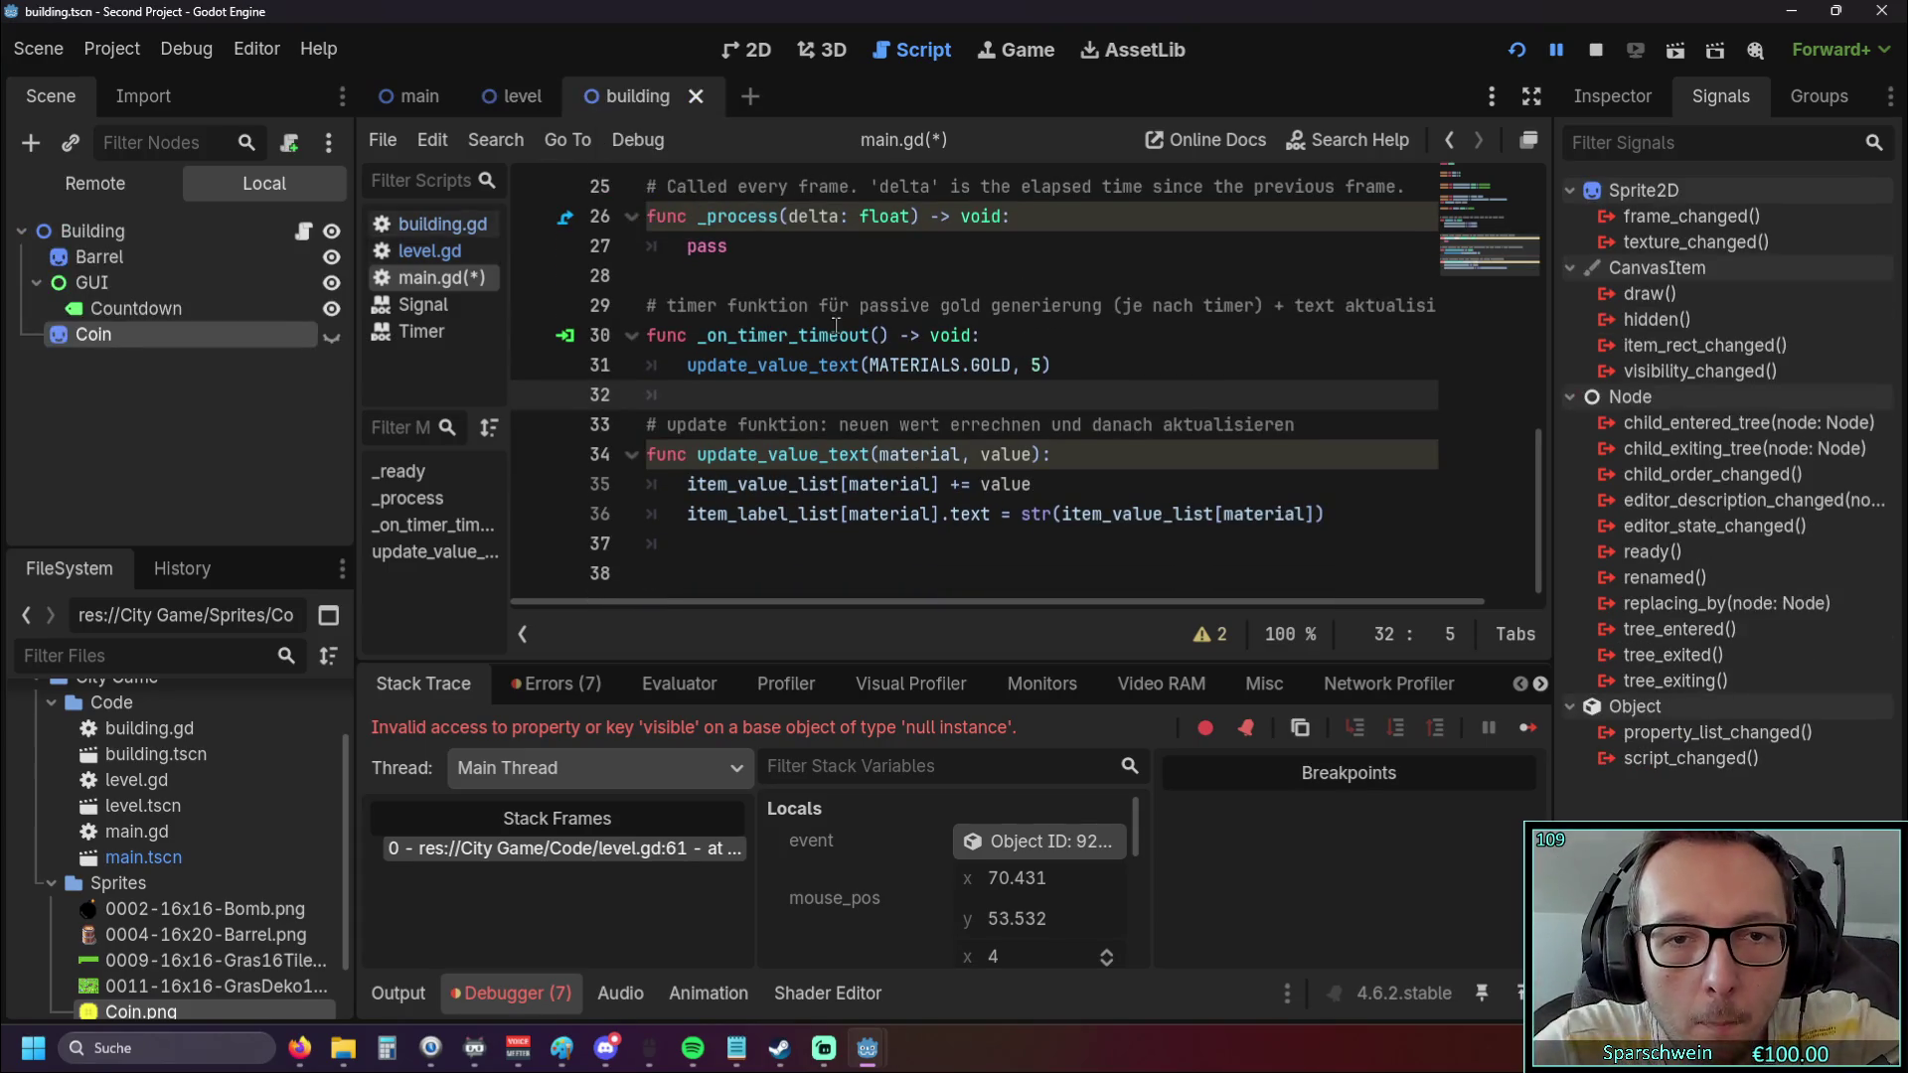
scroll(879, 356, "up", 6)
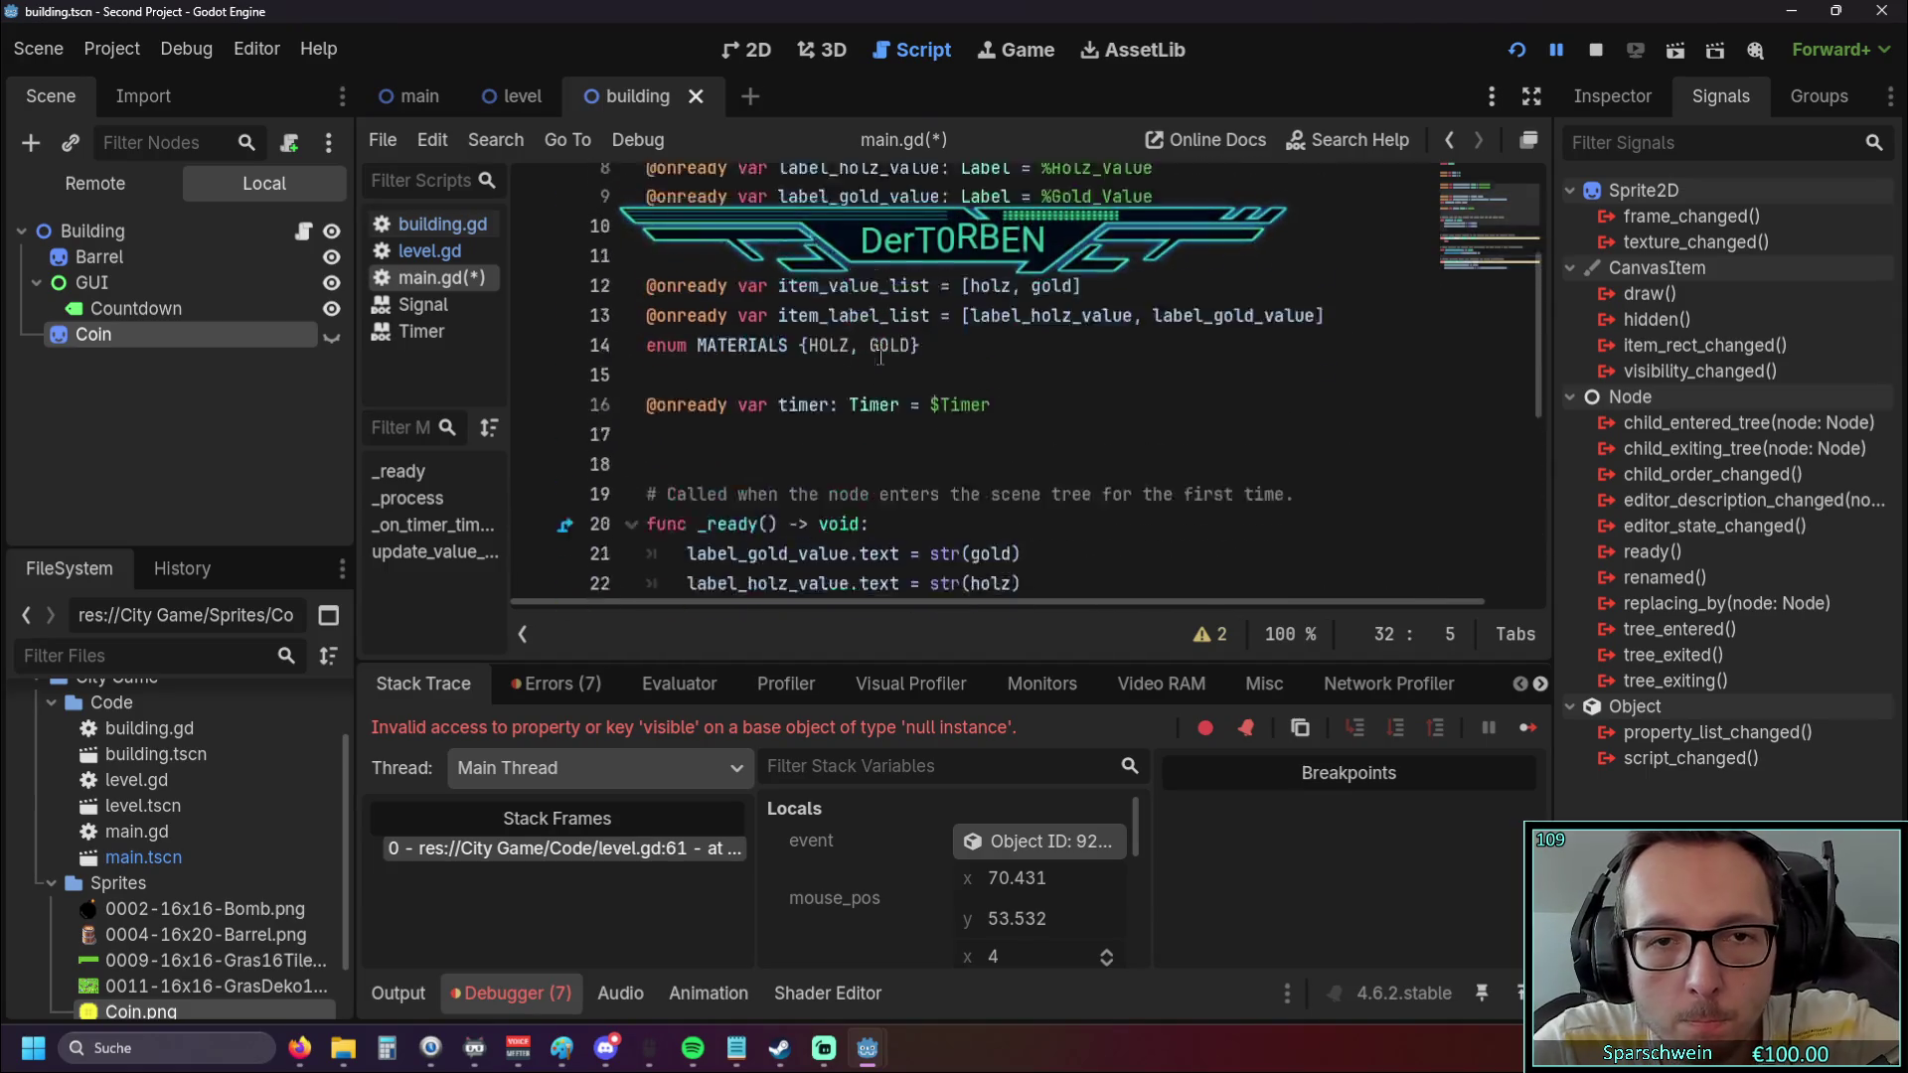
scroll(880, 355, "up", 3)
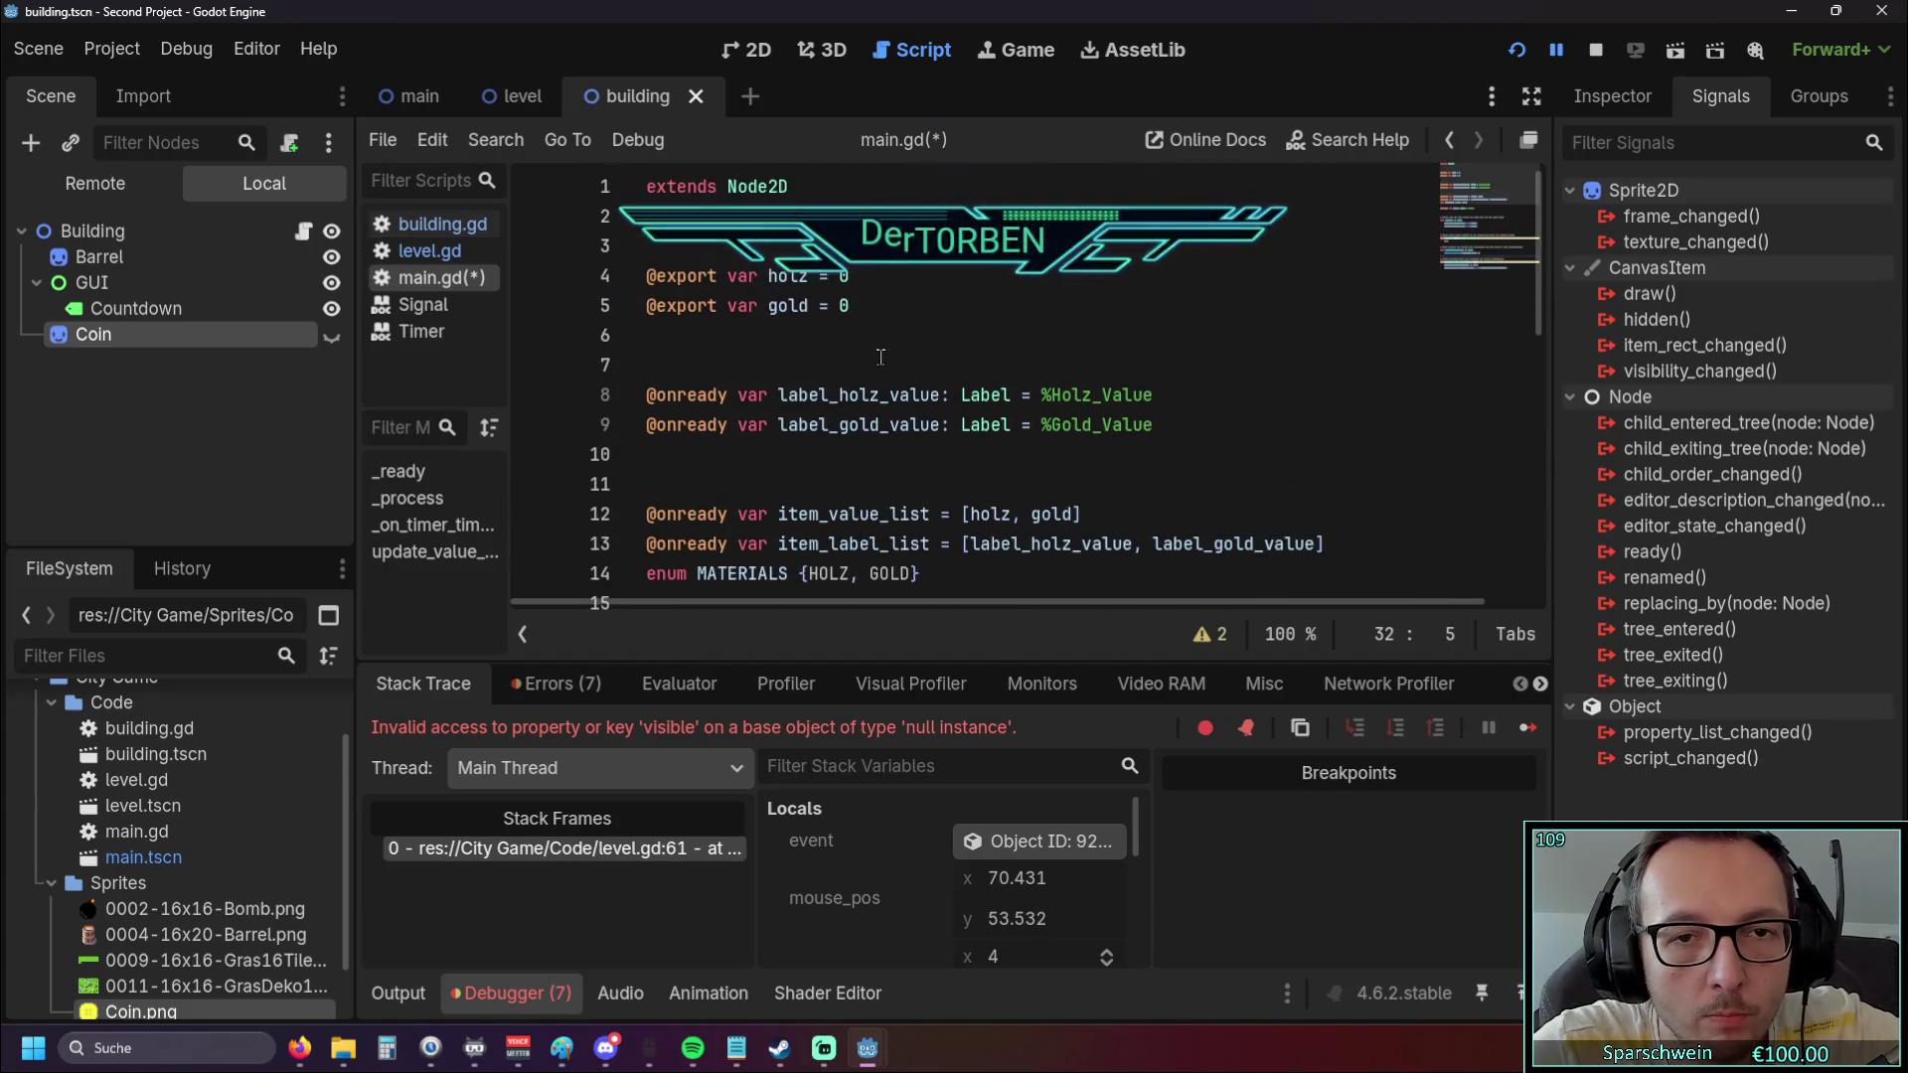
left_click(436, 252)
left_click(437, 224)
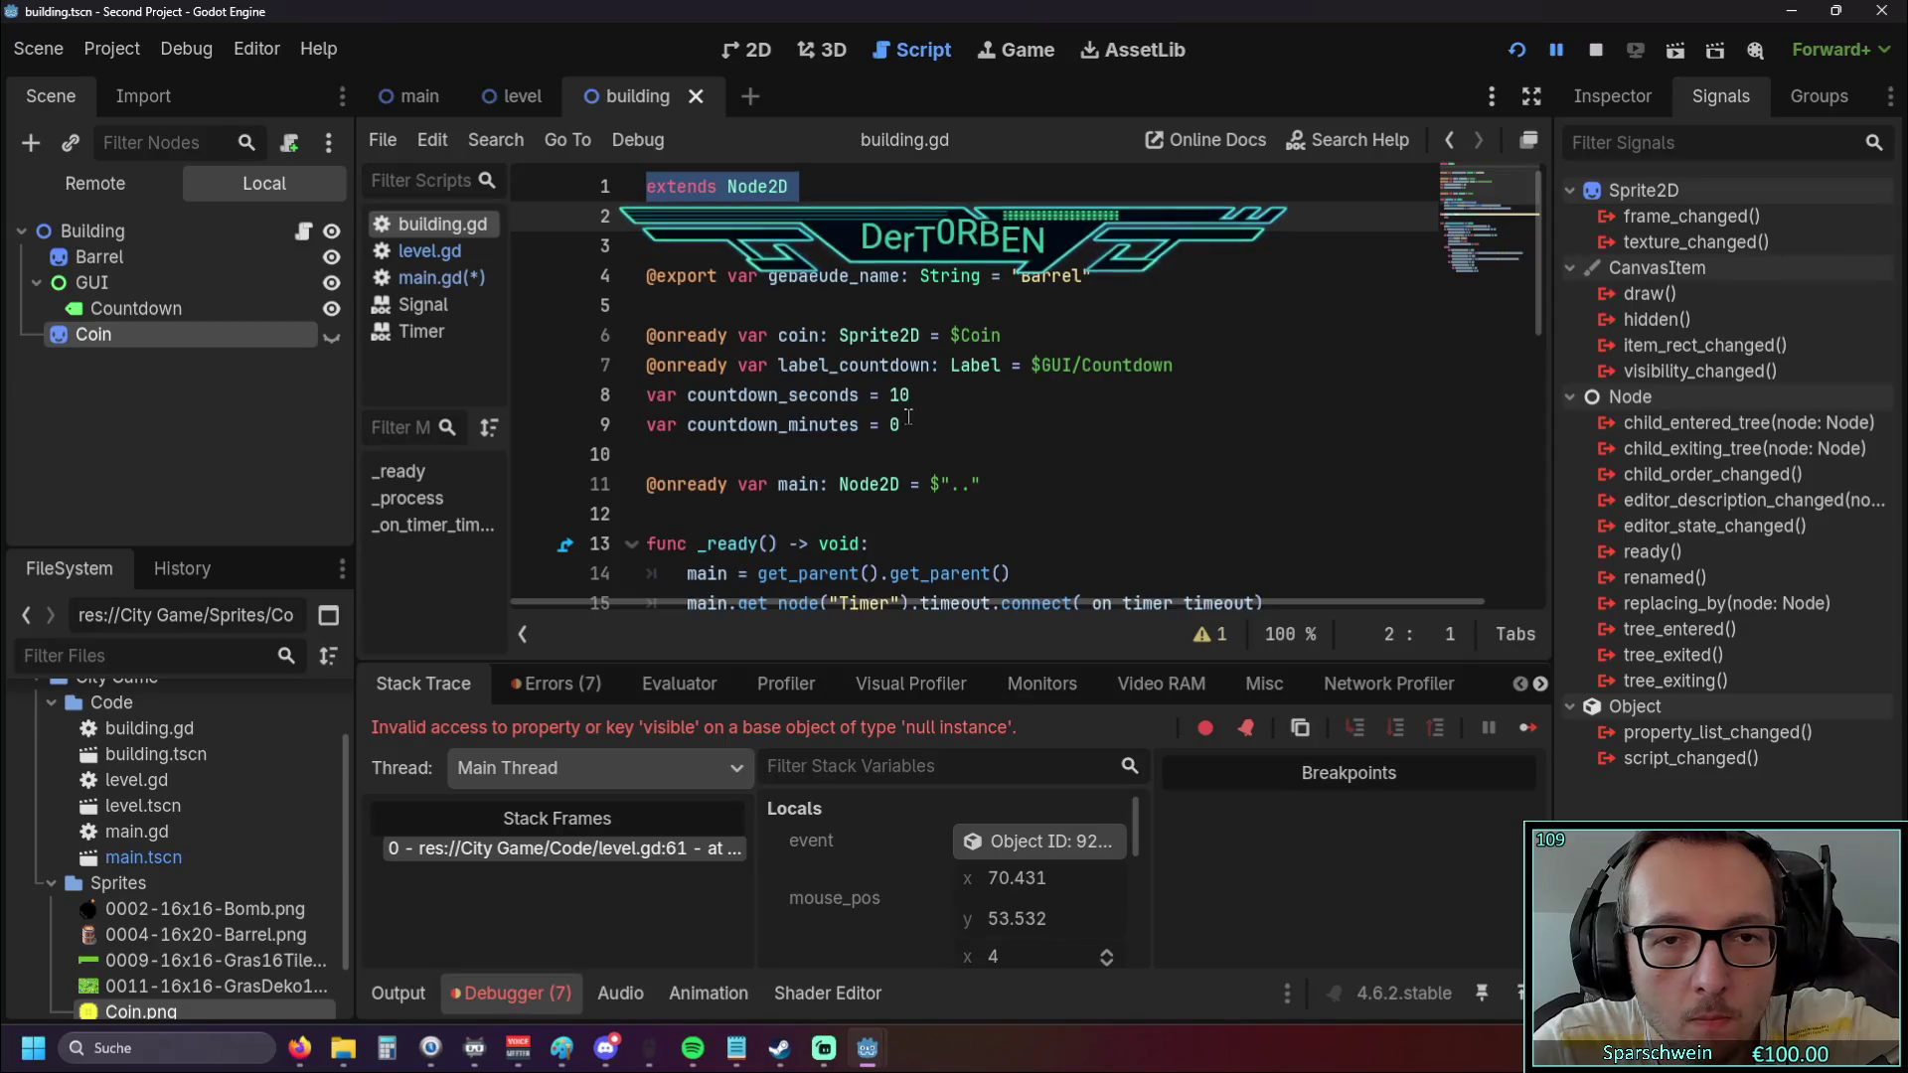
double_click(899, 395)
type("4")
left_click(930, 424)
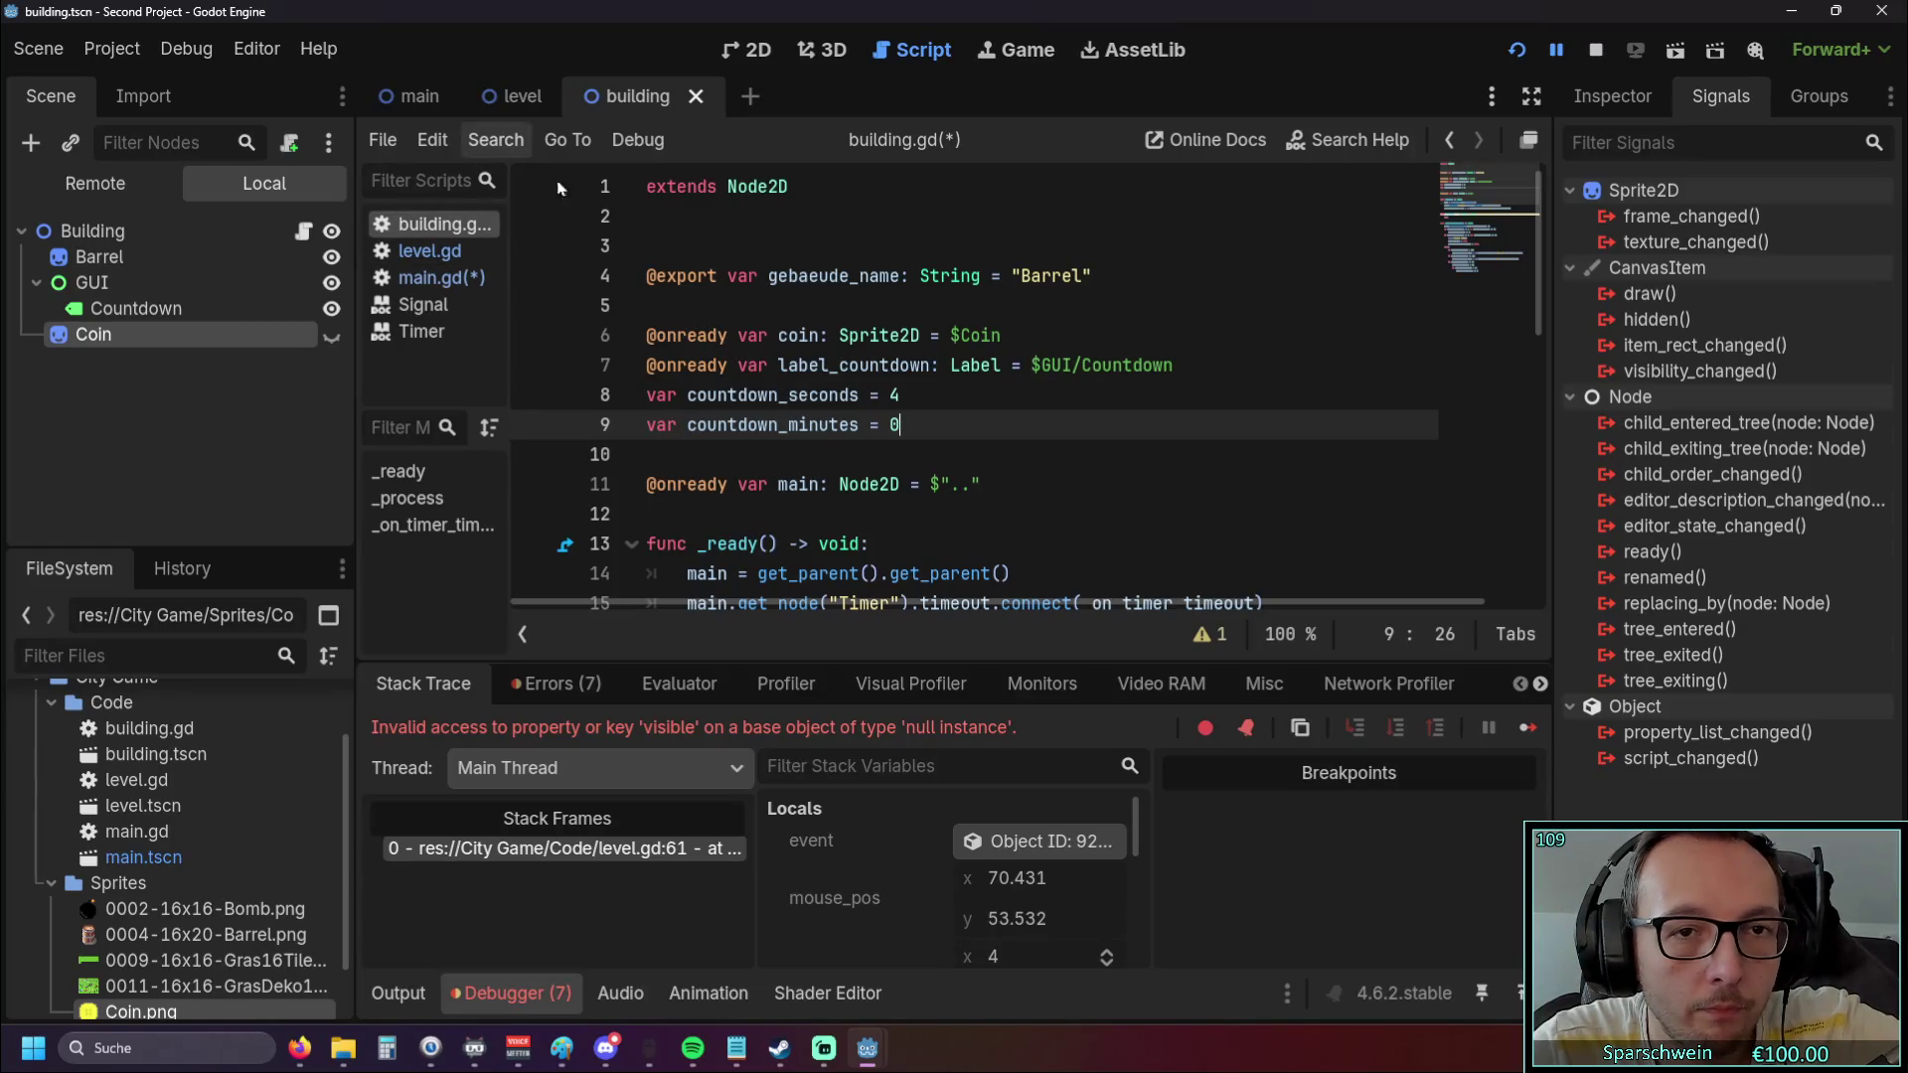
scroll(920, 299, "down", 1)
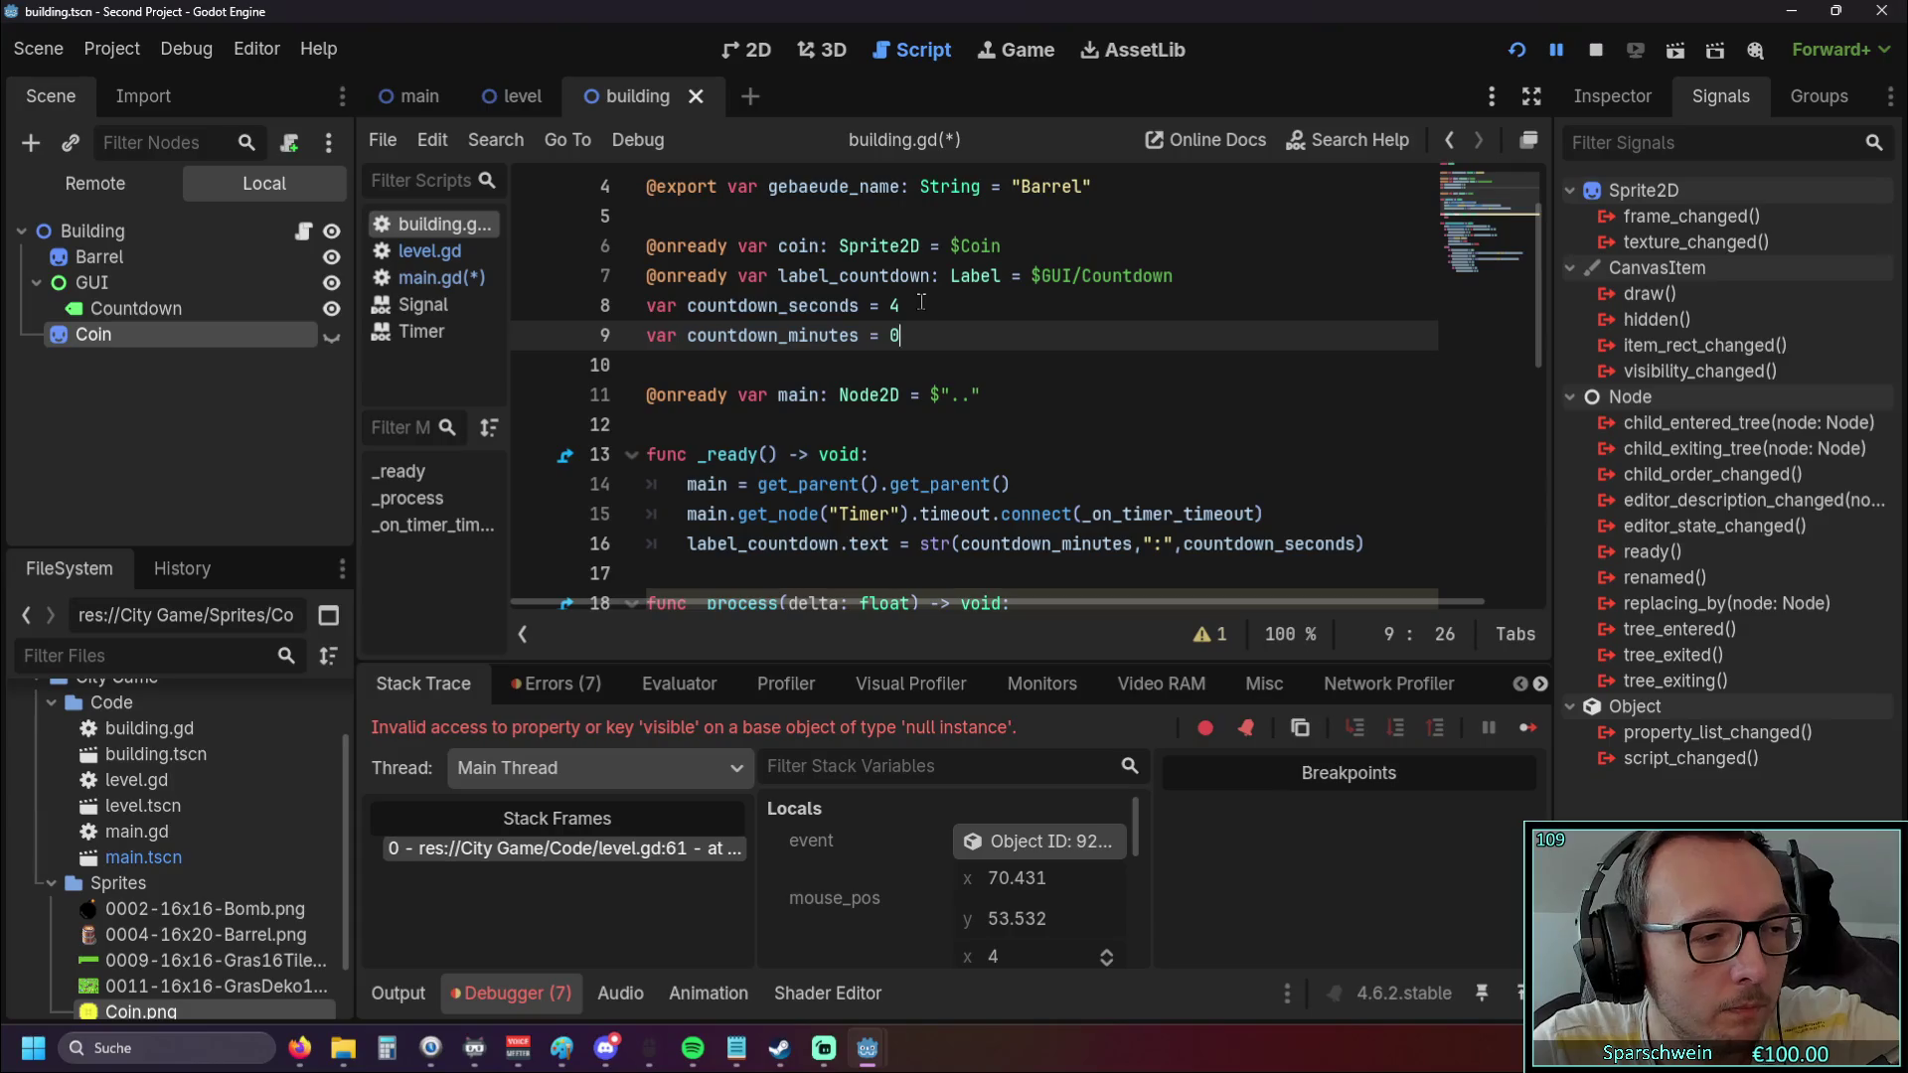
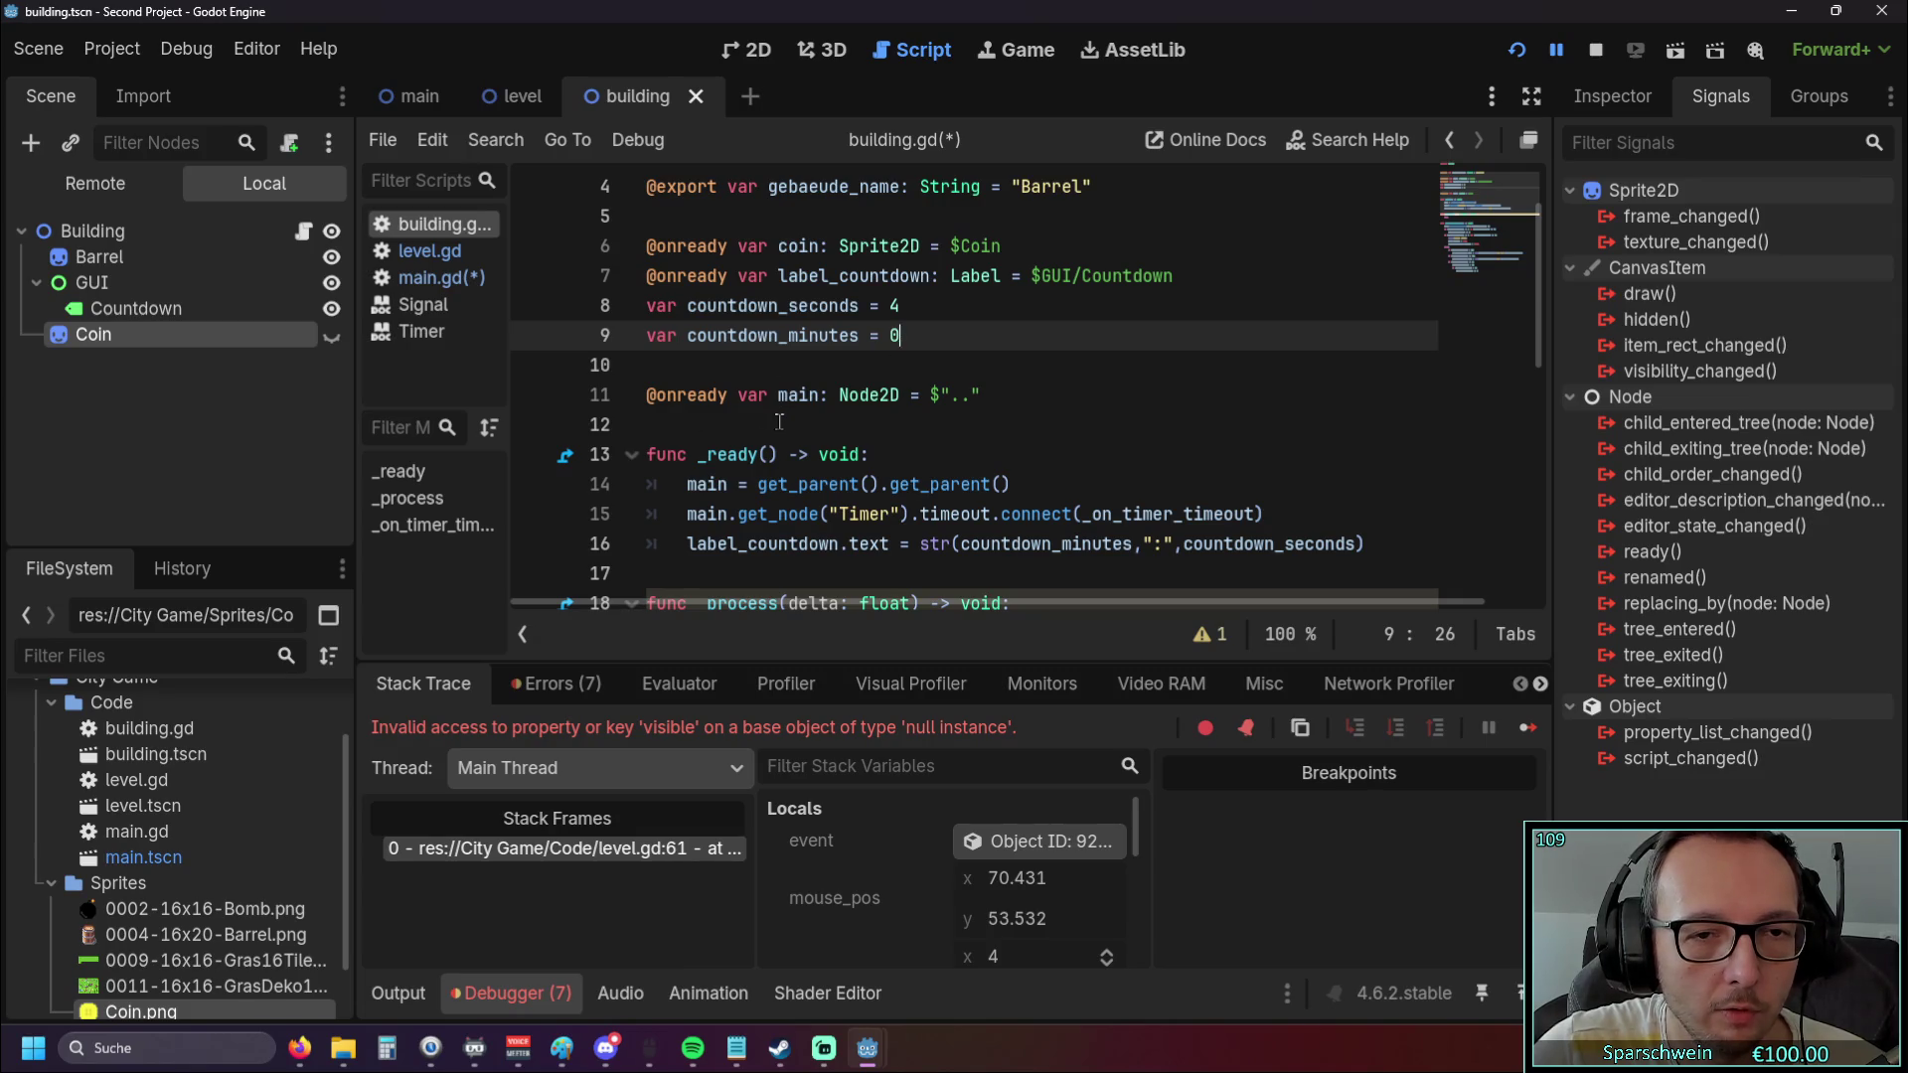
Add print(coin) on a new line at the end of _ready() in building.gd.
scroll(782, 423, "down", 1)
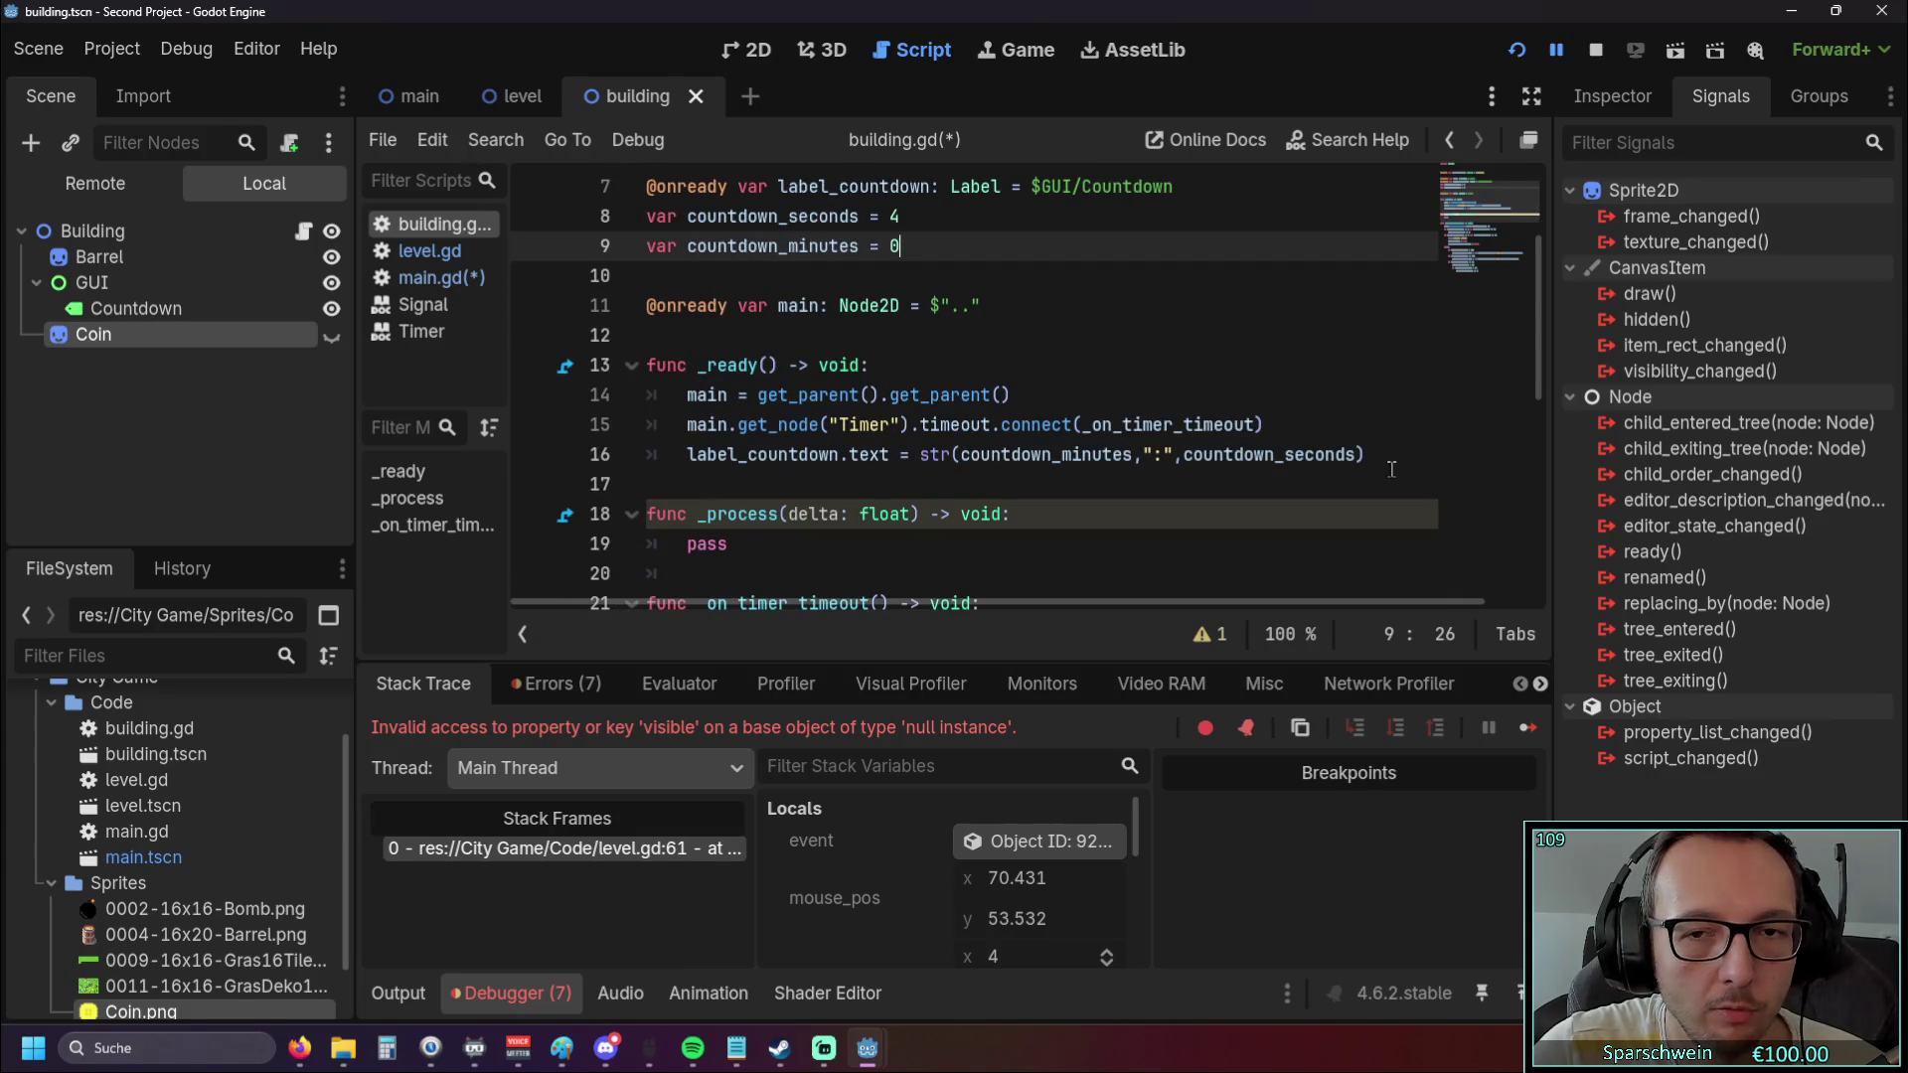
left_click(1386, 467)
key("Return")
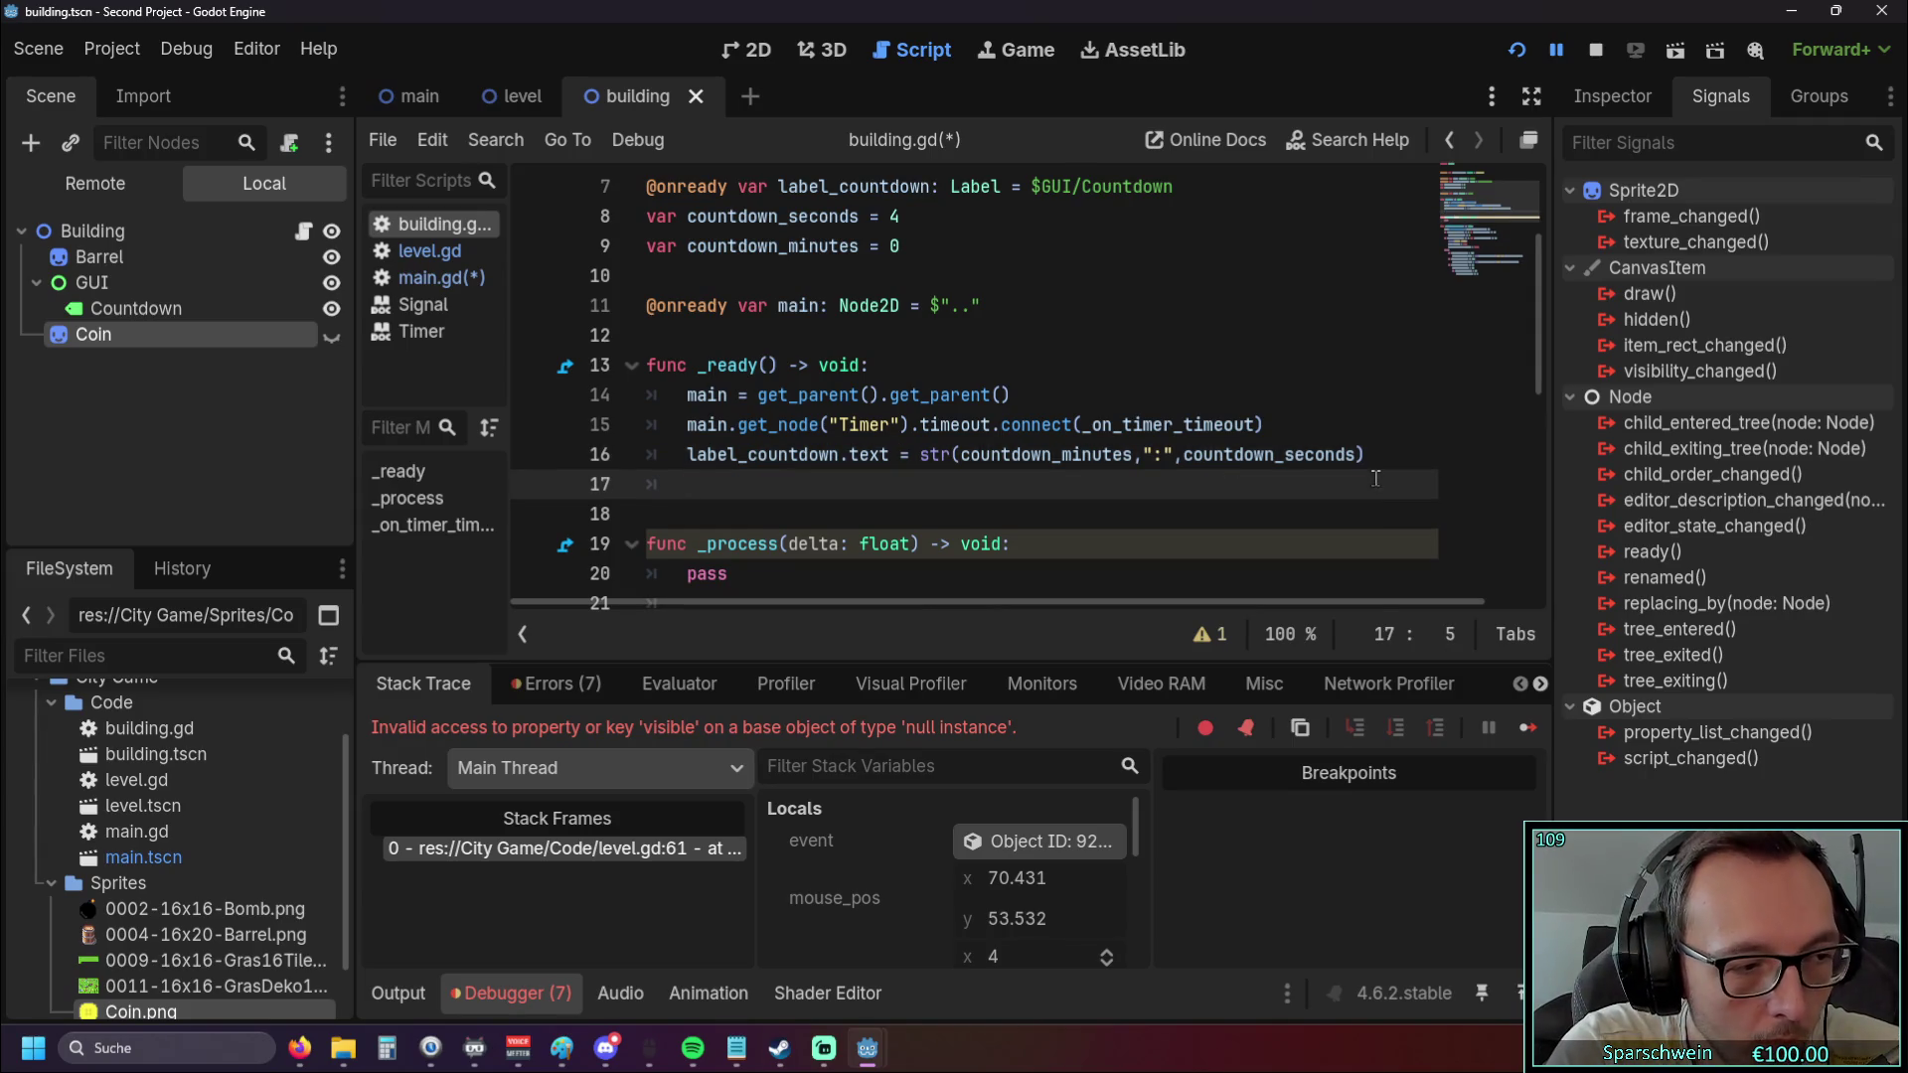
type("pr")
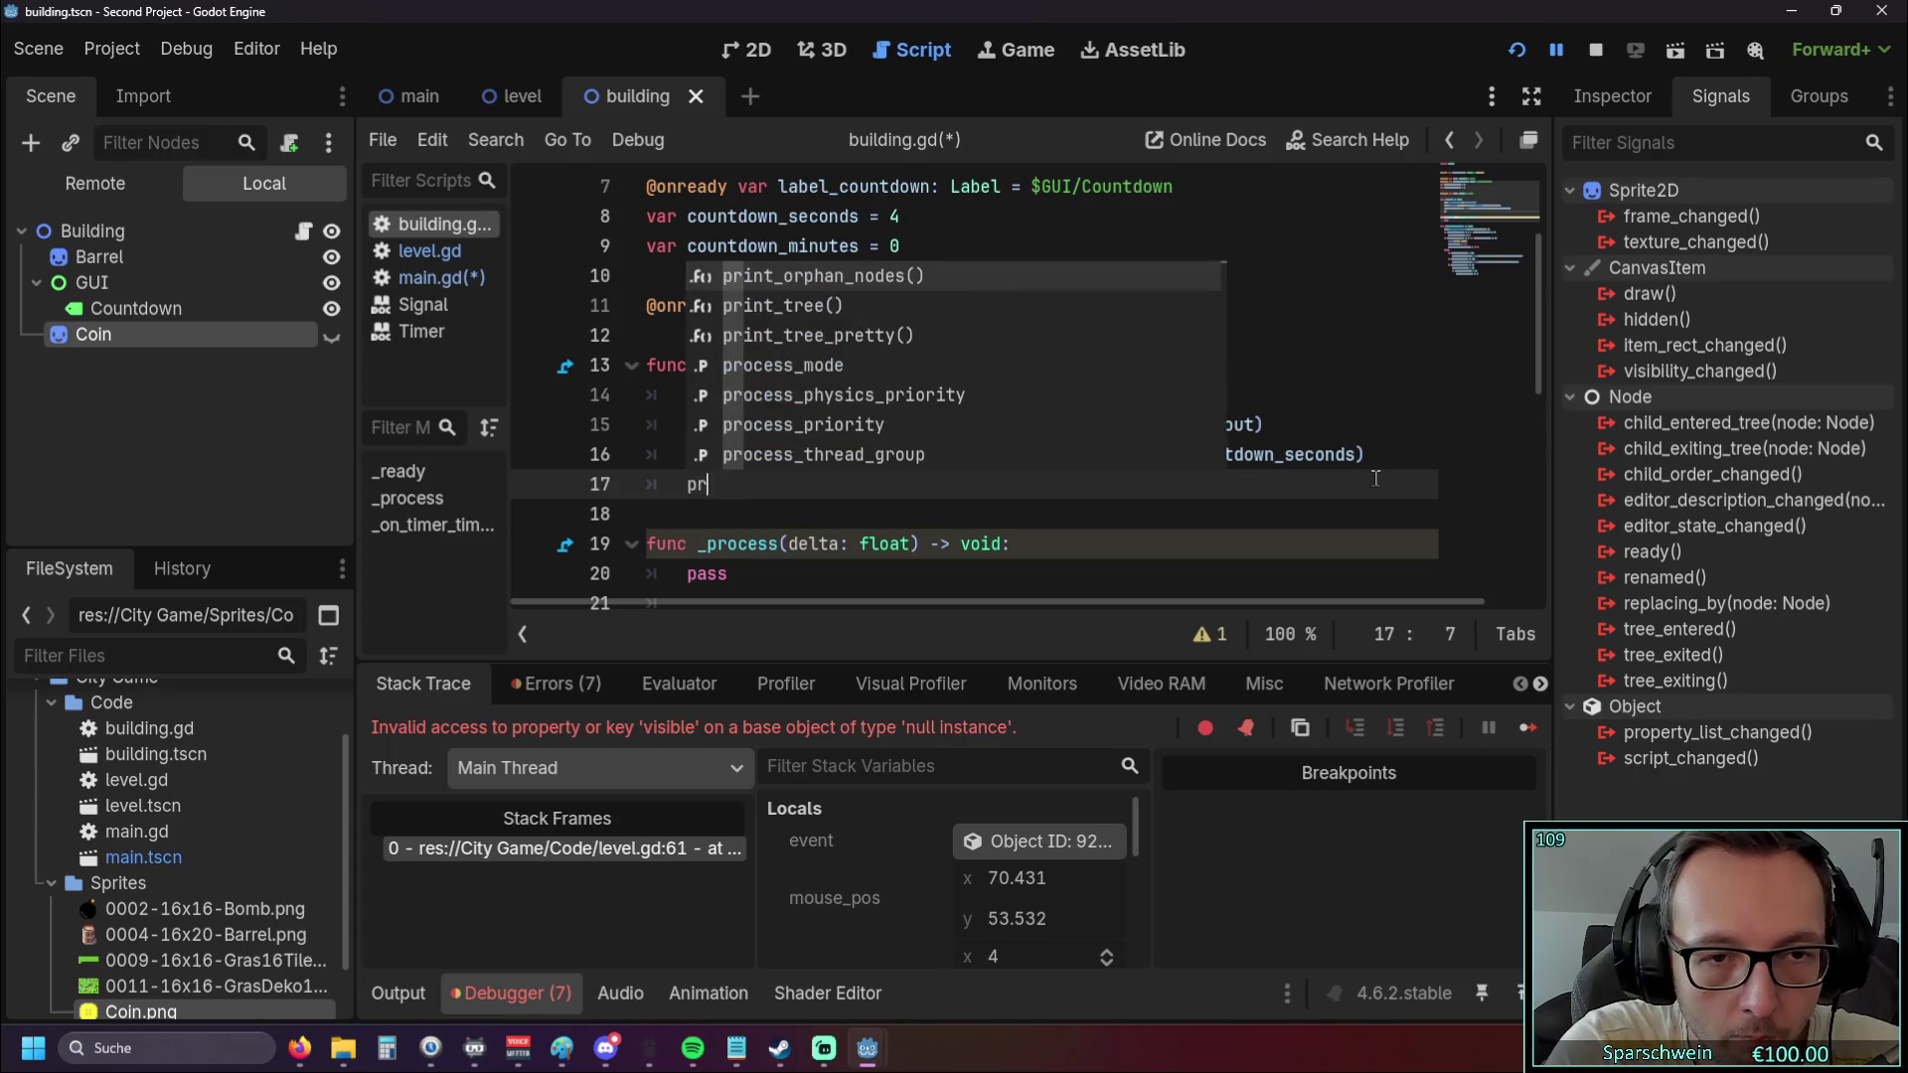
type("int(coin")
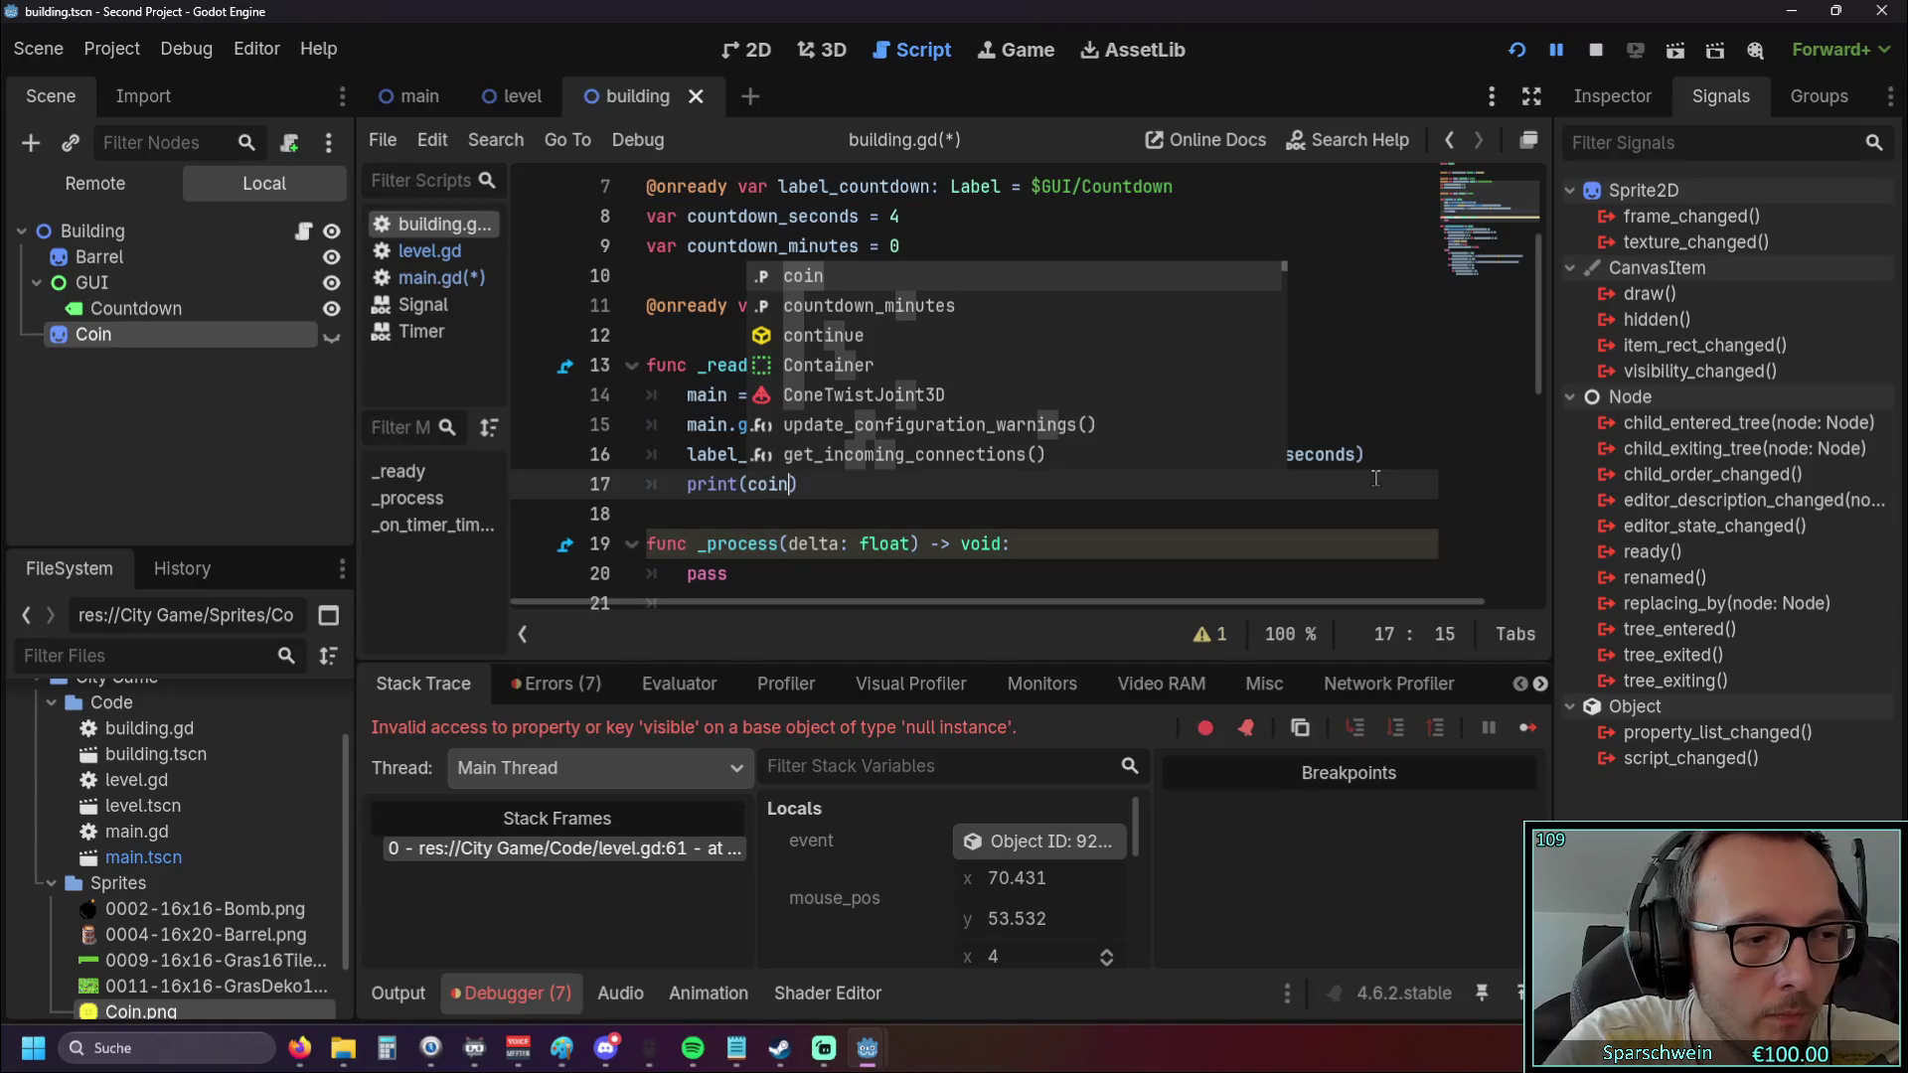
left_click(1034, 515)
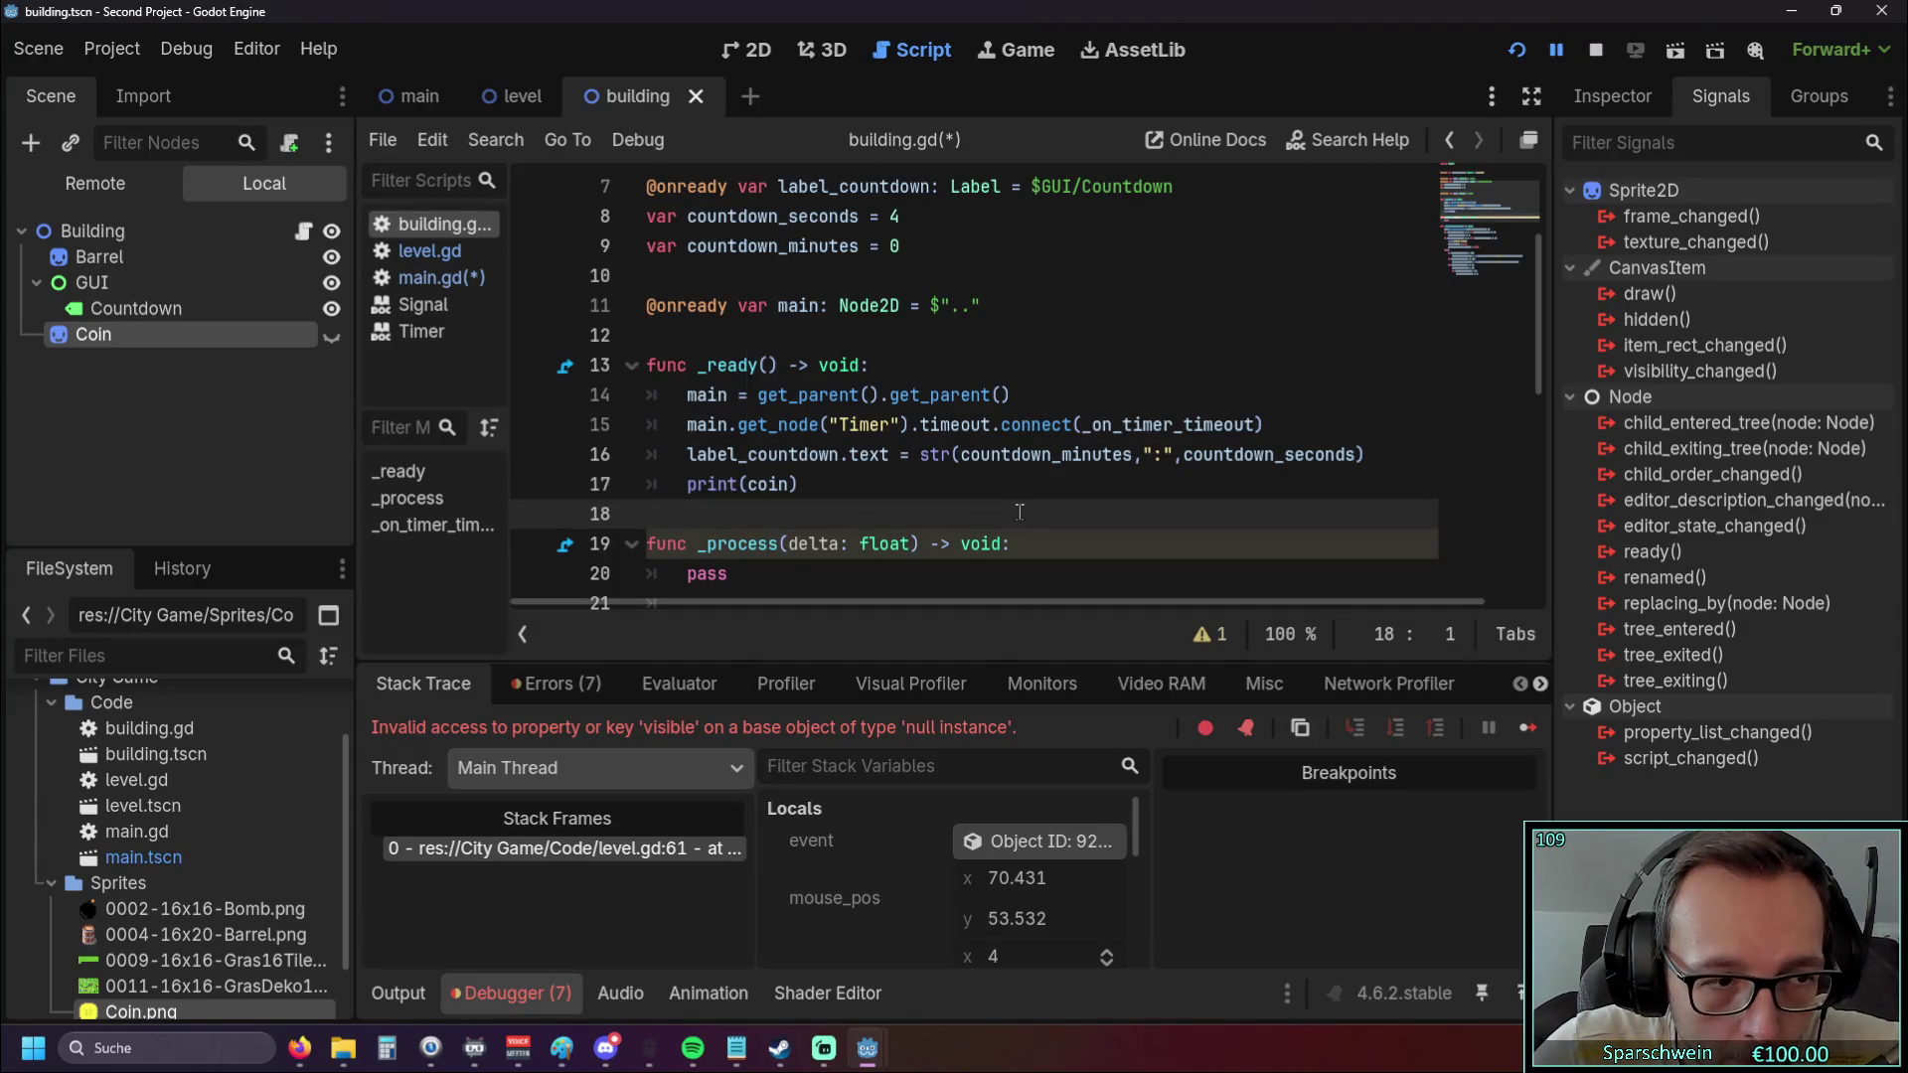
Run the project to test the coin print.
left_click(785, 483)
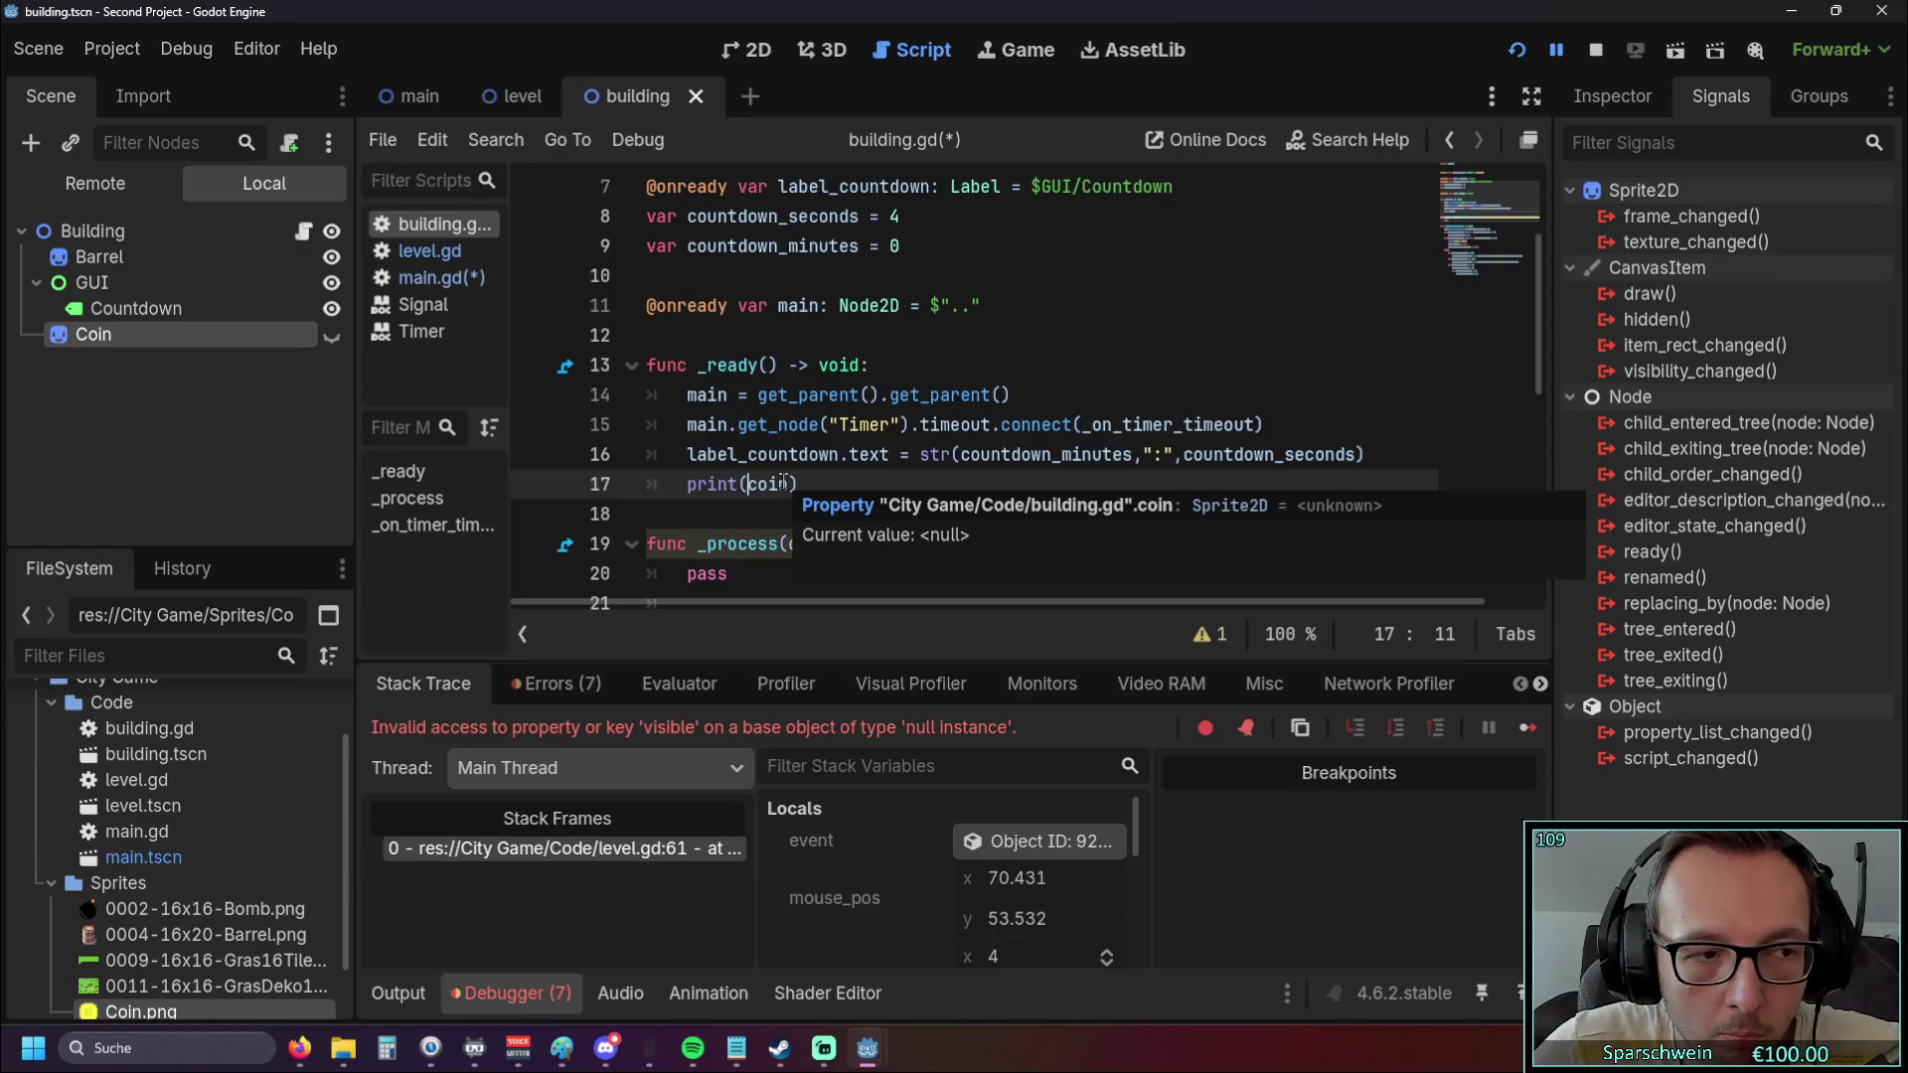
left_click(815, 502)
left_click(1504, 55)
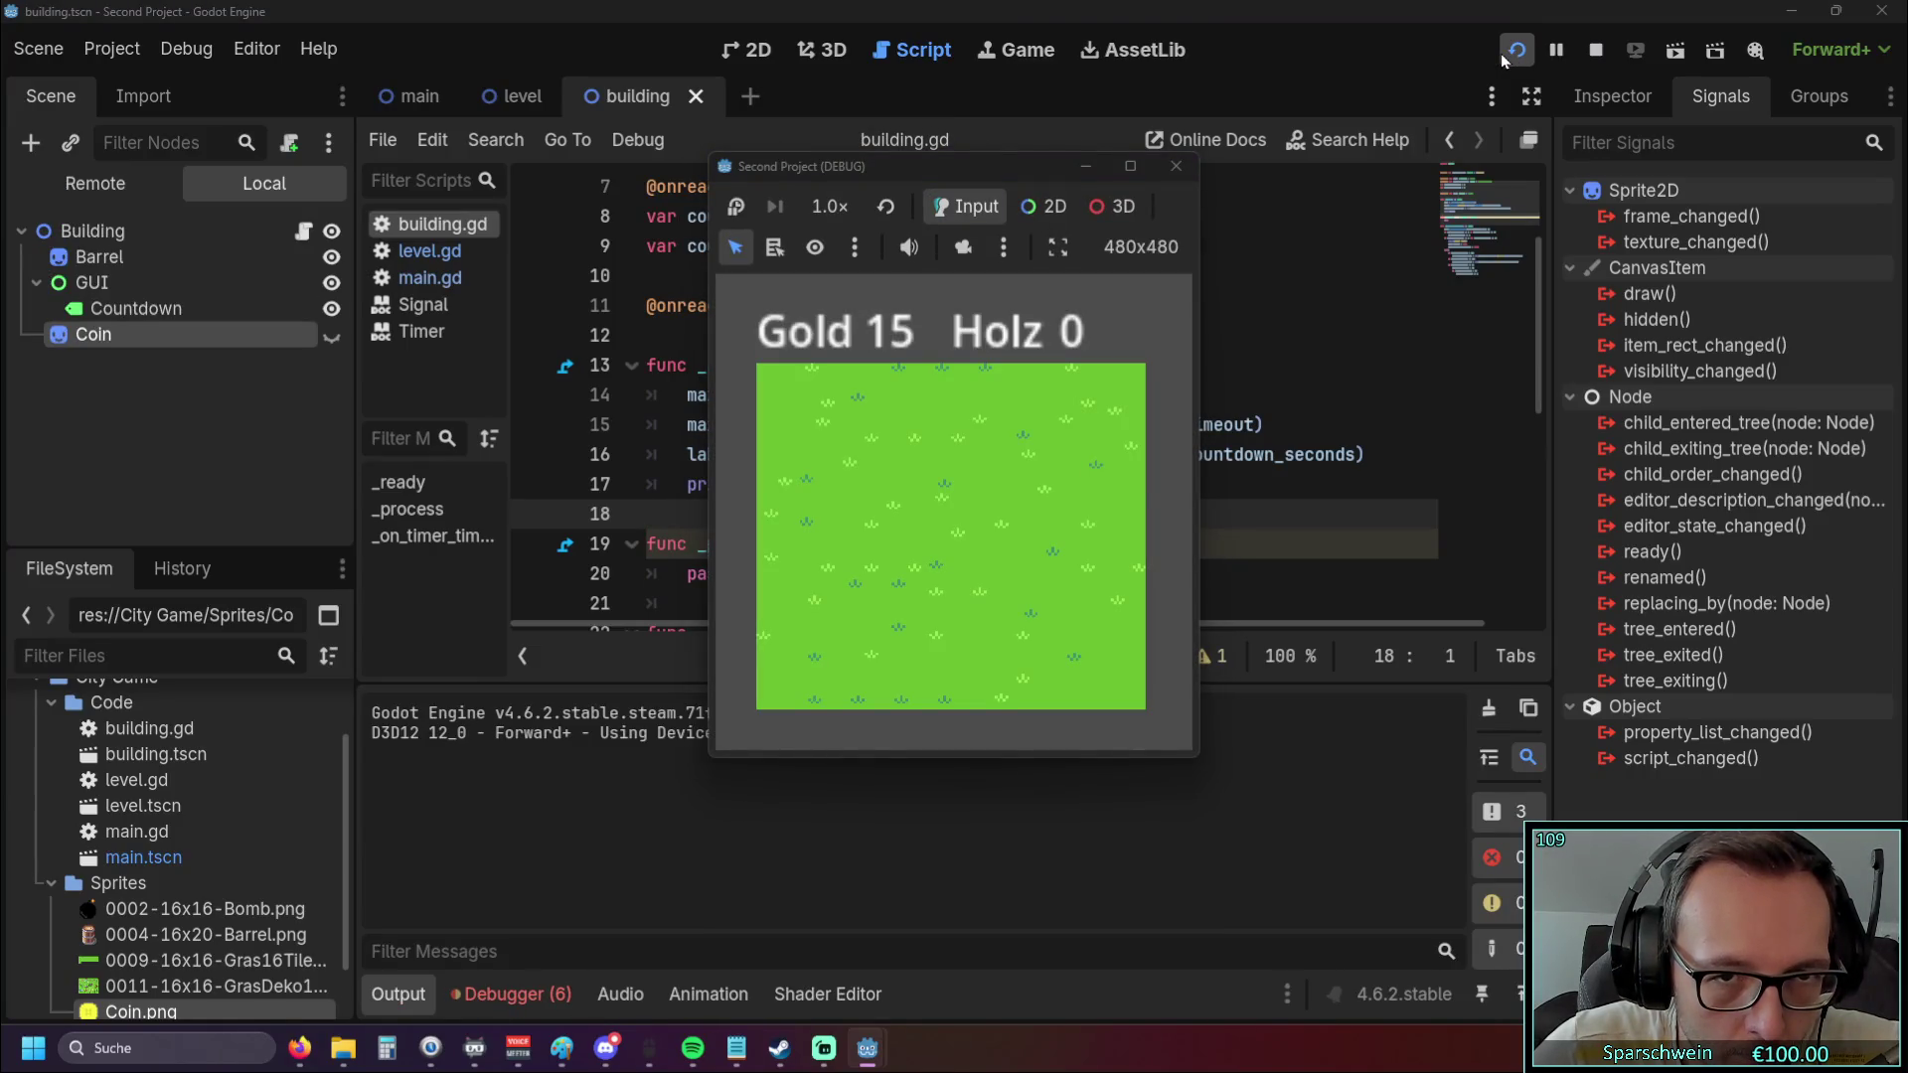
Place barrels on two grass tiles and click one, hitting the null 'visible' error at level.gd:61.
left_click(987, 497)
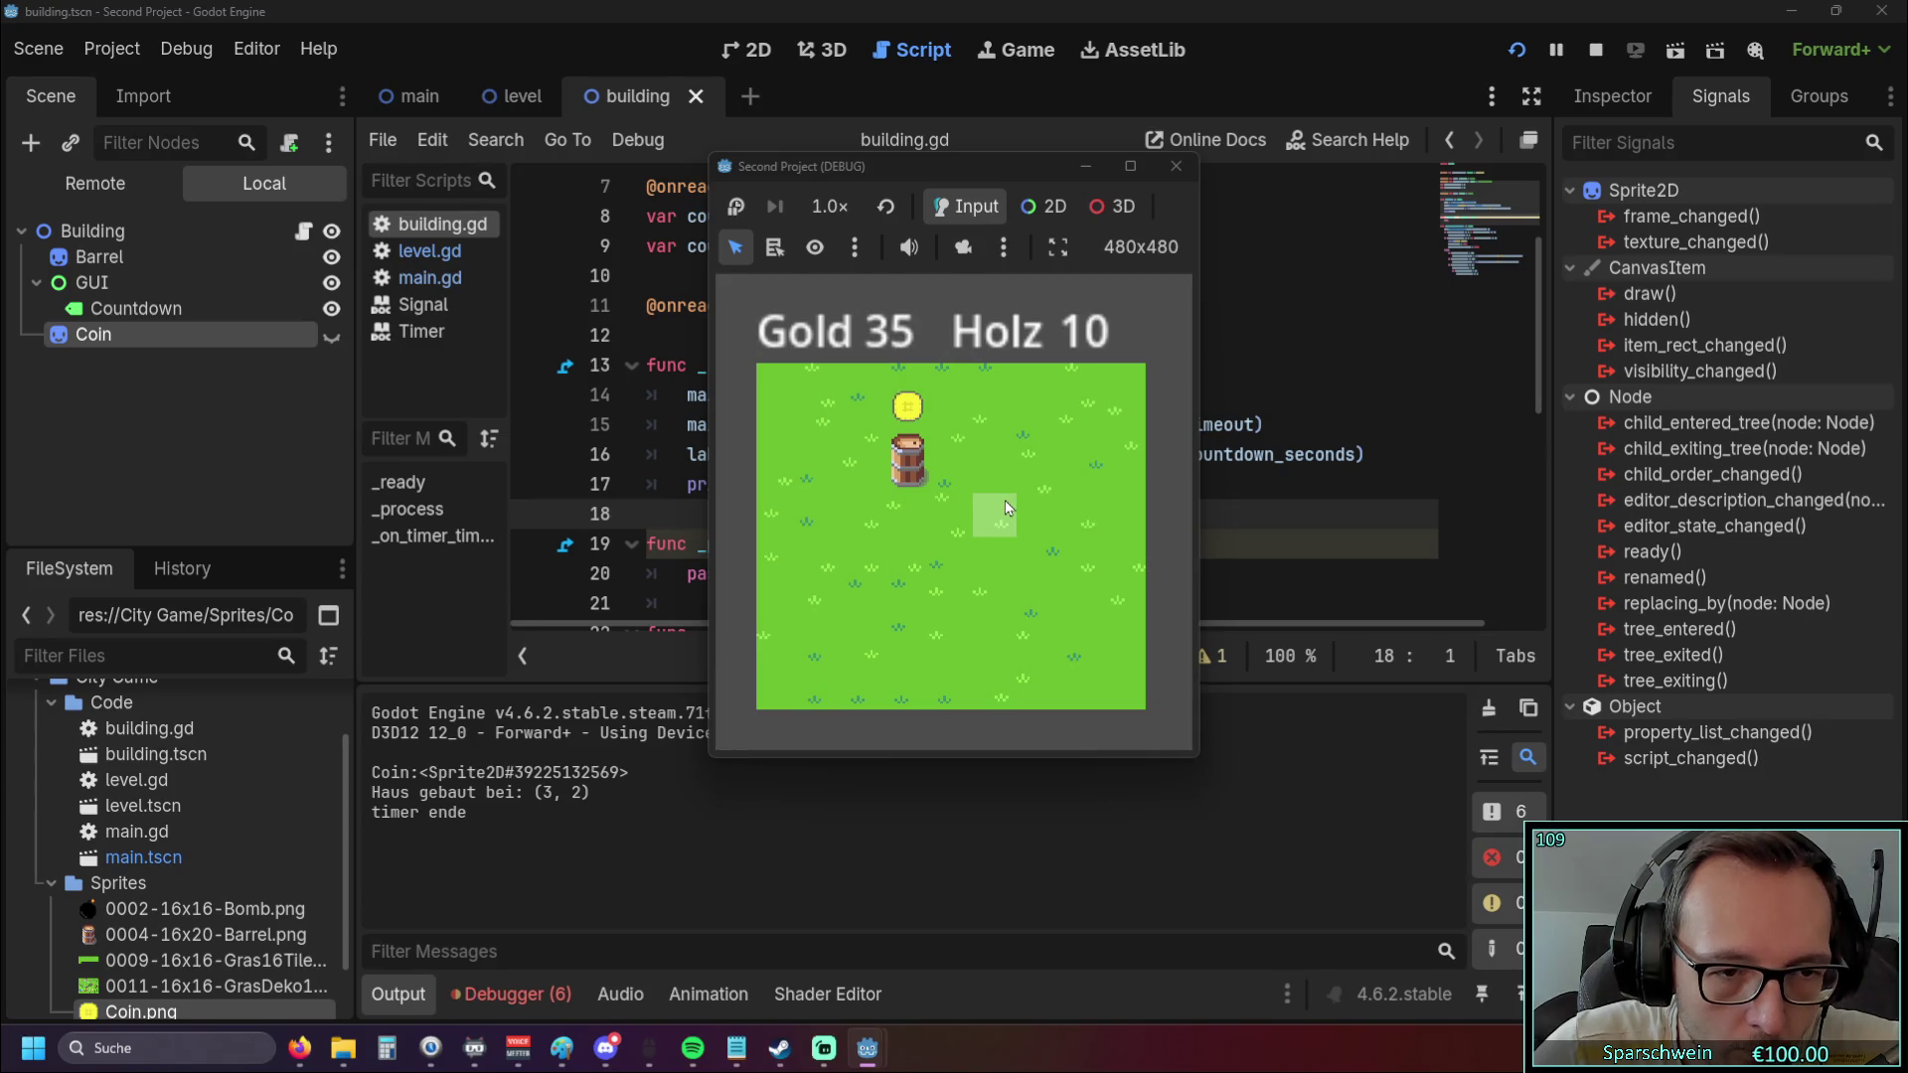
left_click(1004, 499)
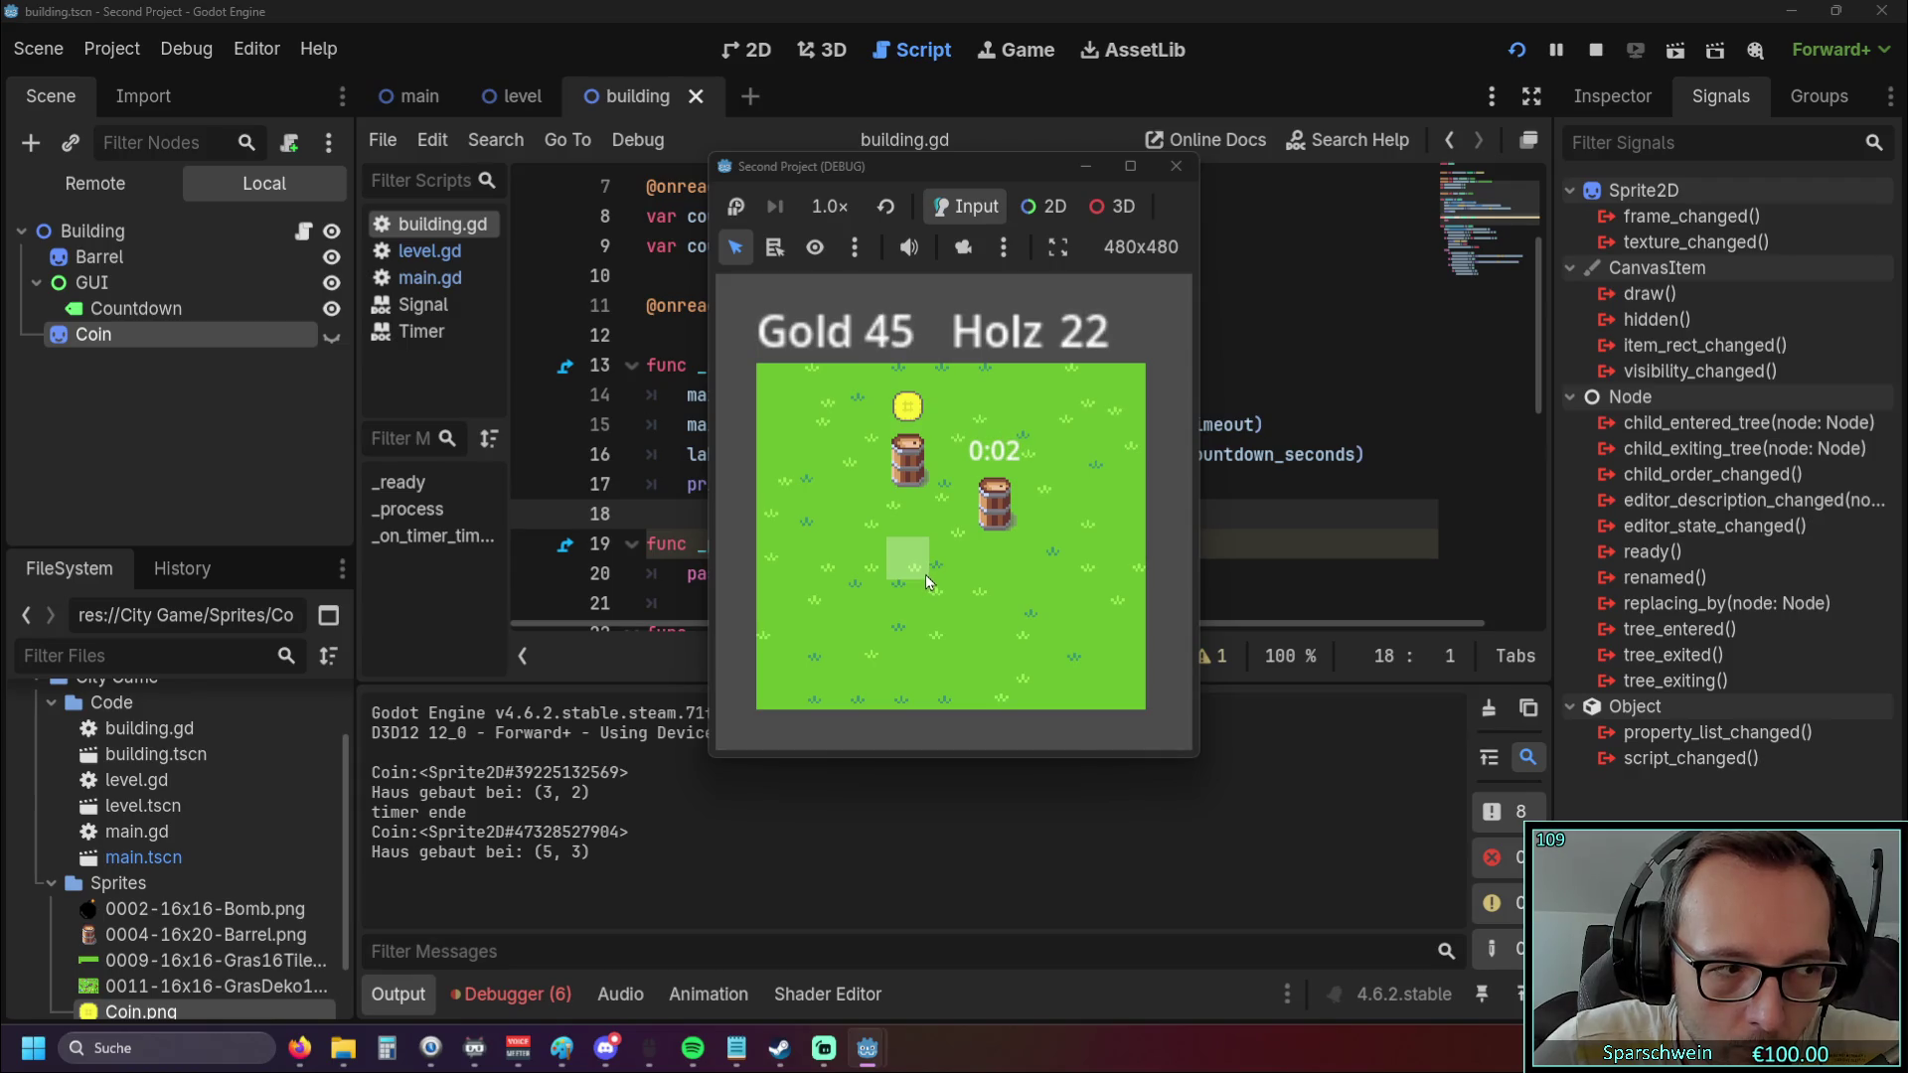
left_click(912, 475)
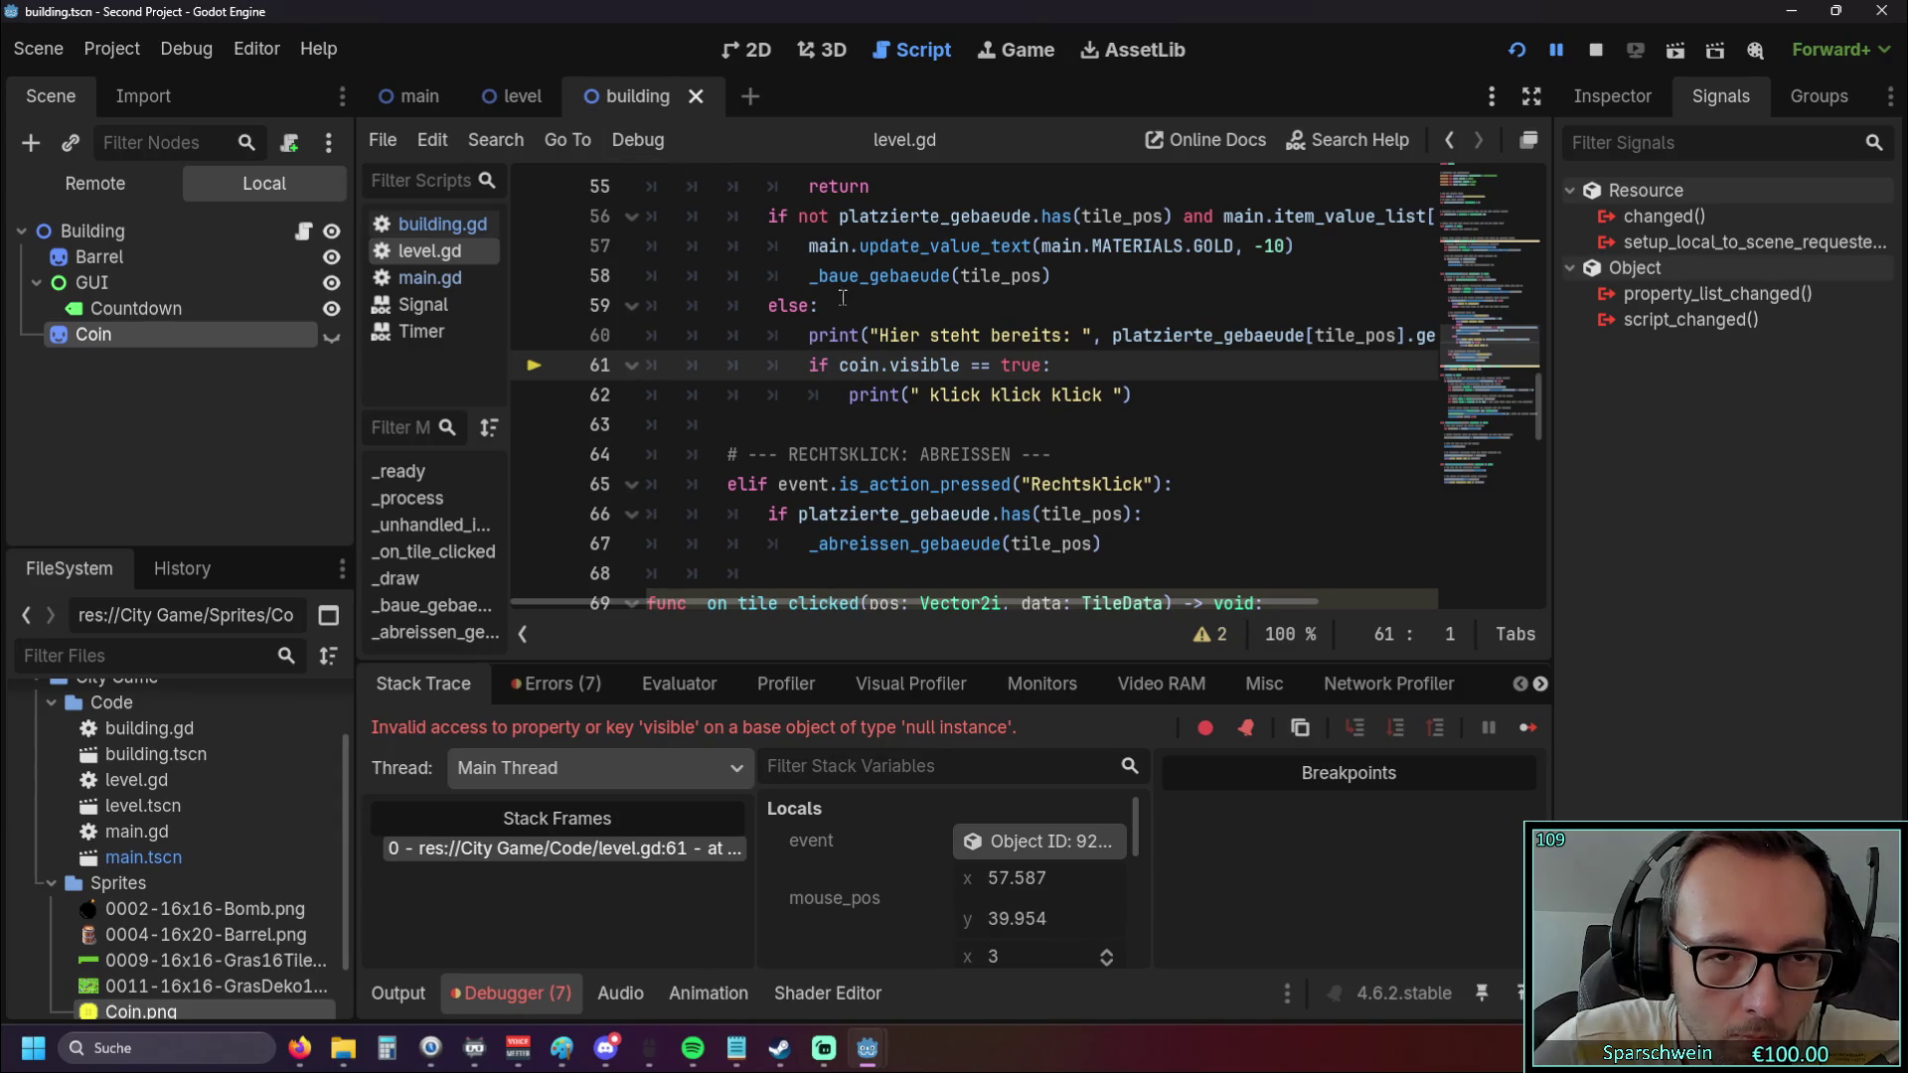
Inspect the coin.visible check and tile_pos around level.gd line 61, then restart the scene.
scroll(873, 330, "up", 4)
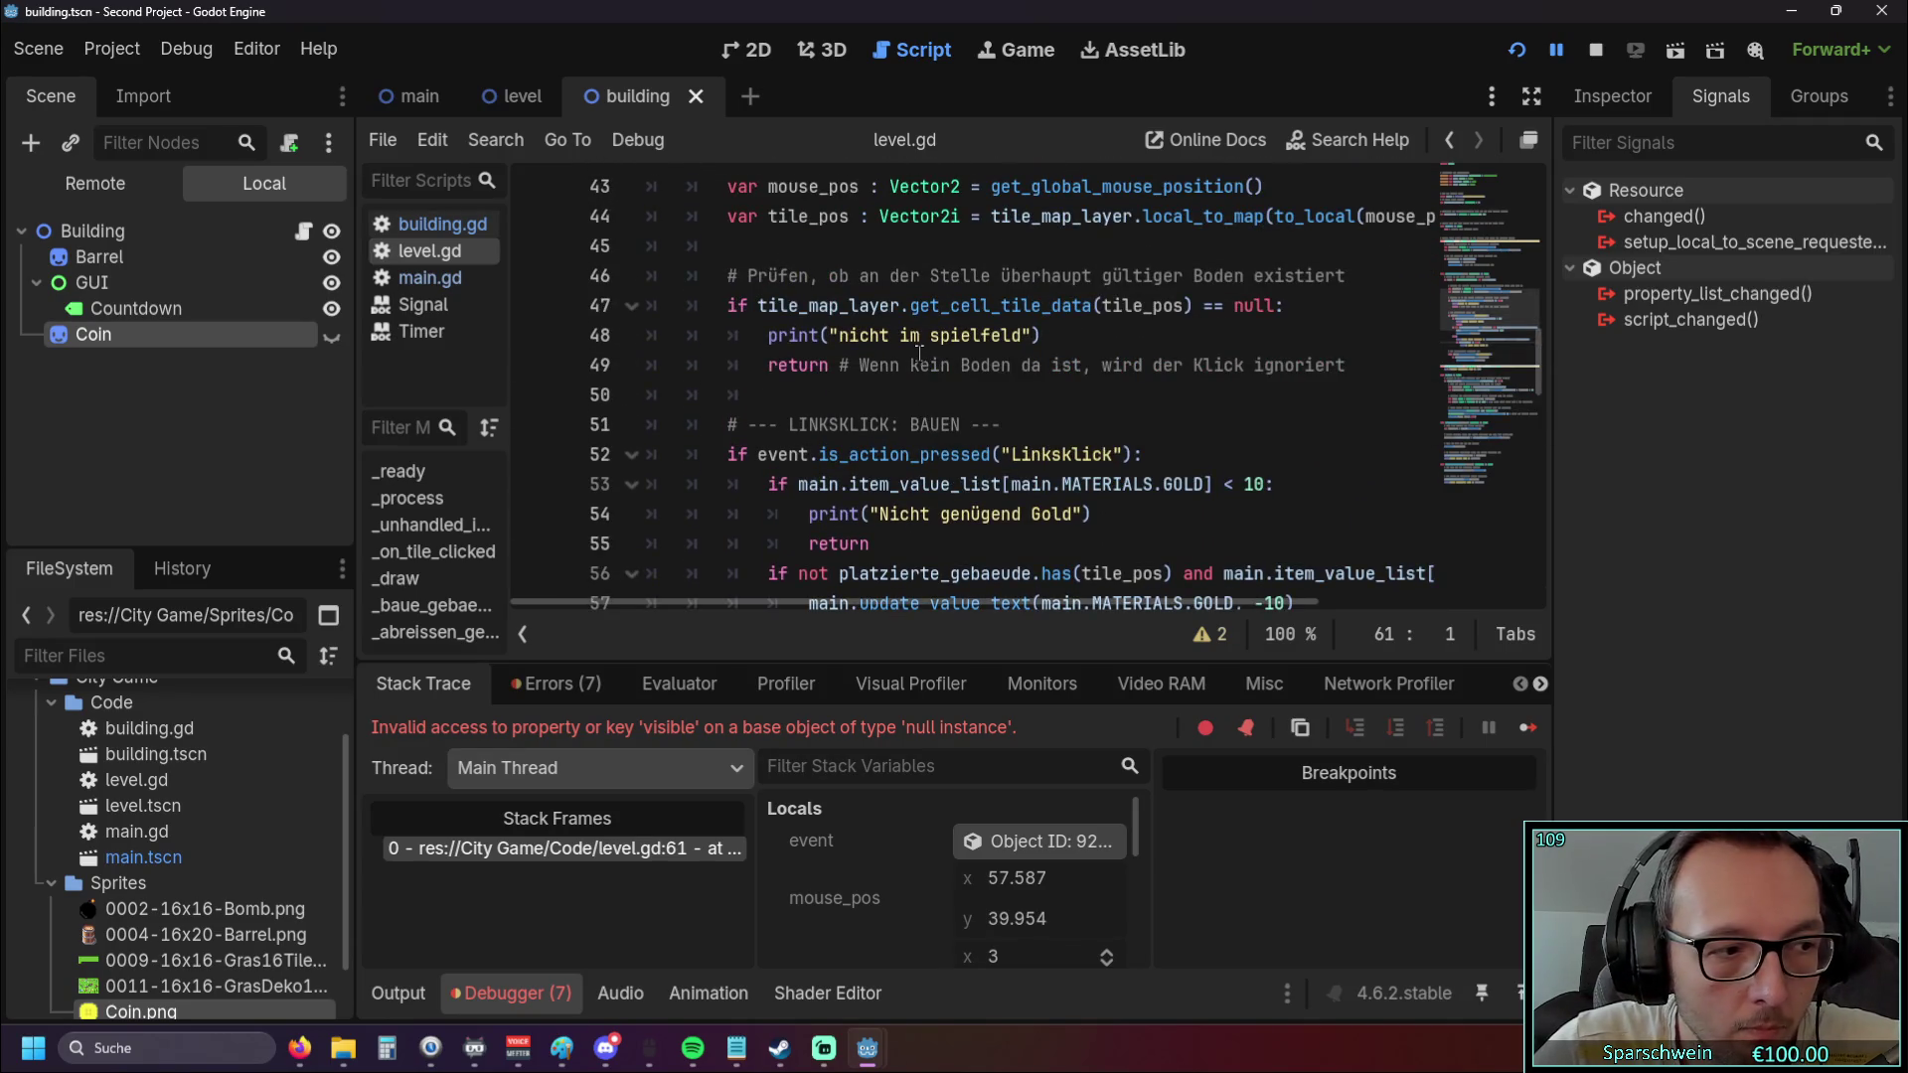
scroll(914, 350, "down", 1)
scroll(913, 350, "down", 3)
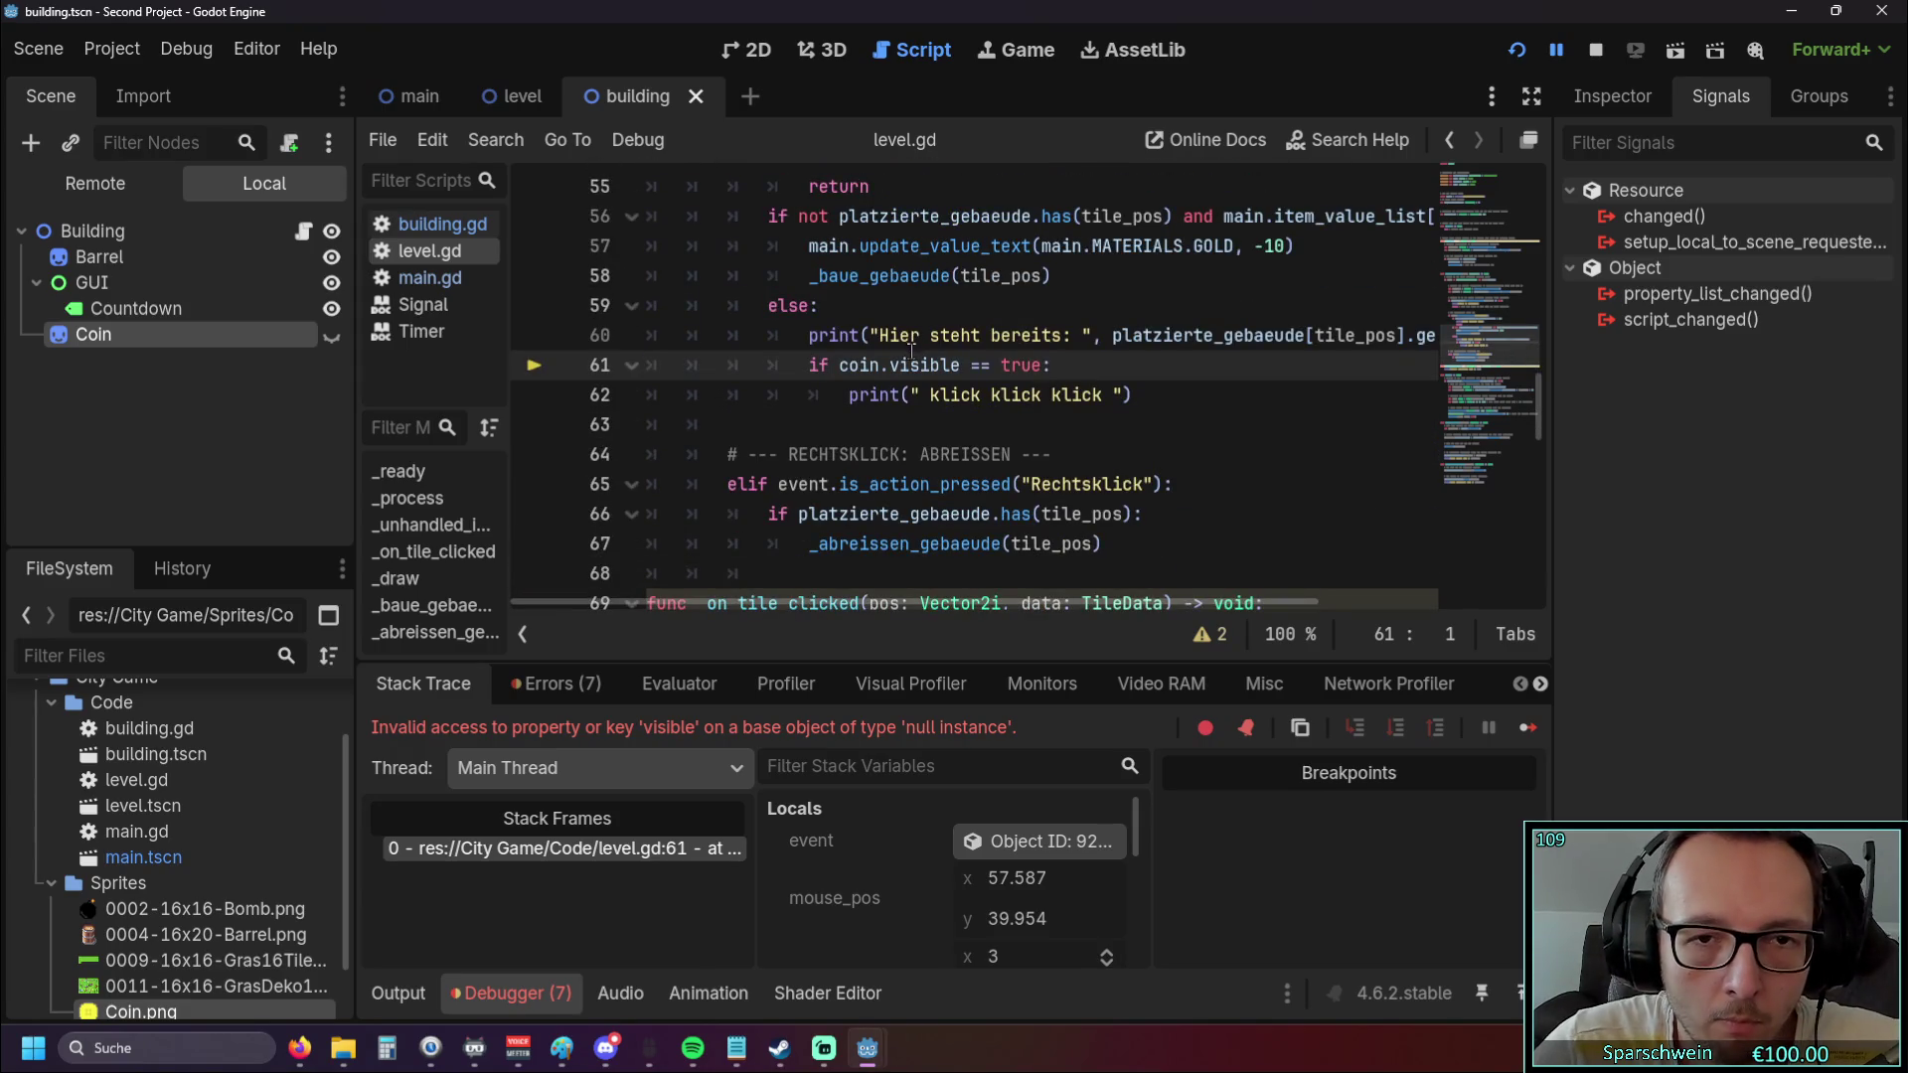
scroll(1017, 359, "up", 1)
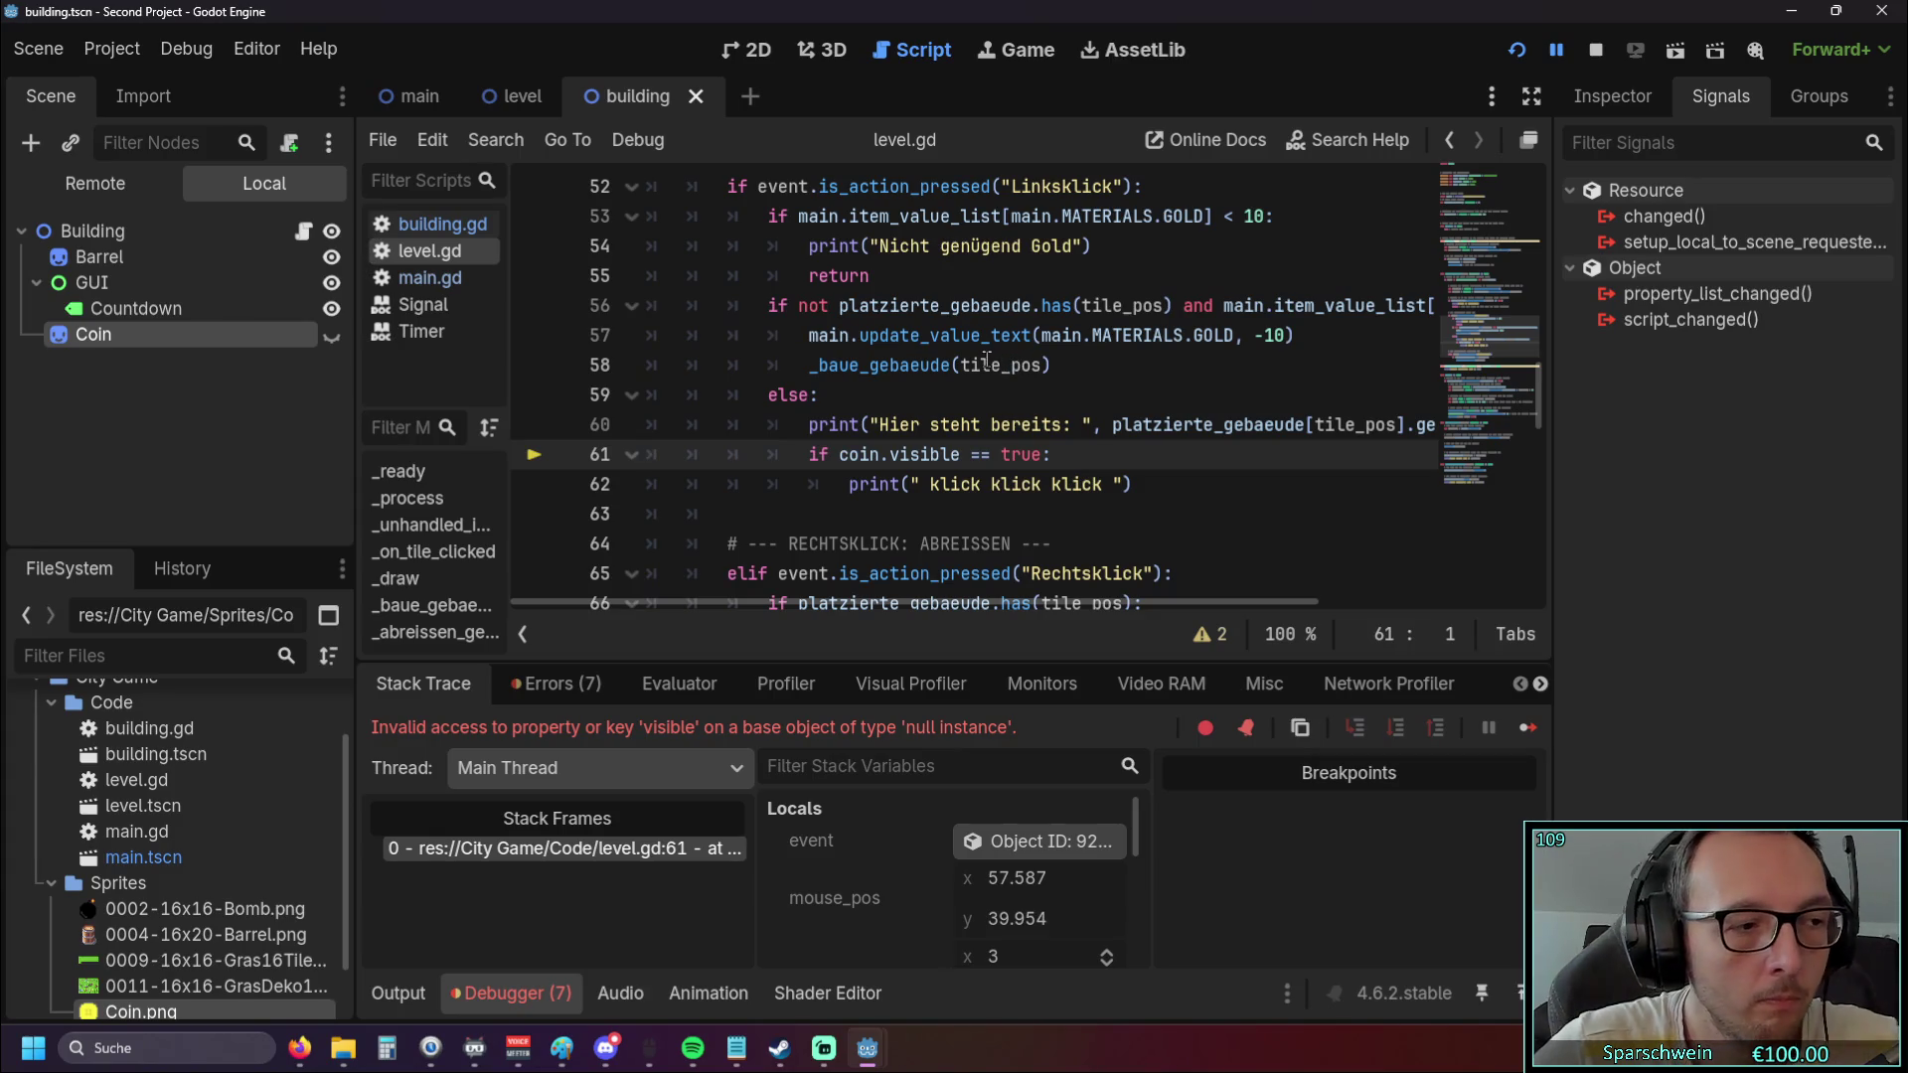
mouse_move(985, 359)
scroll(985, 359, "up", 2)
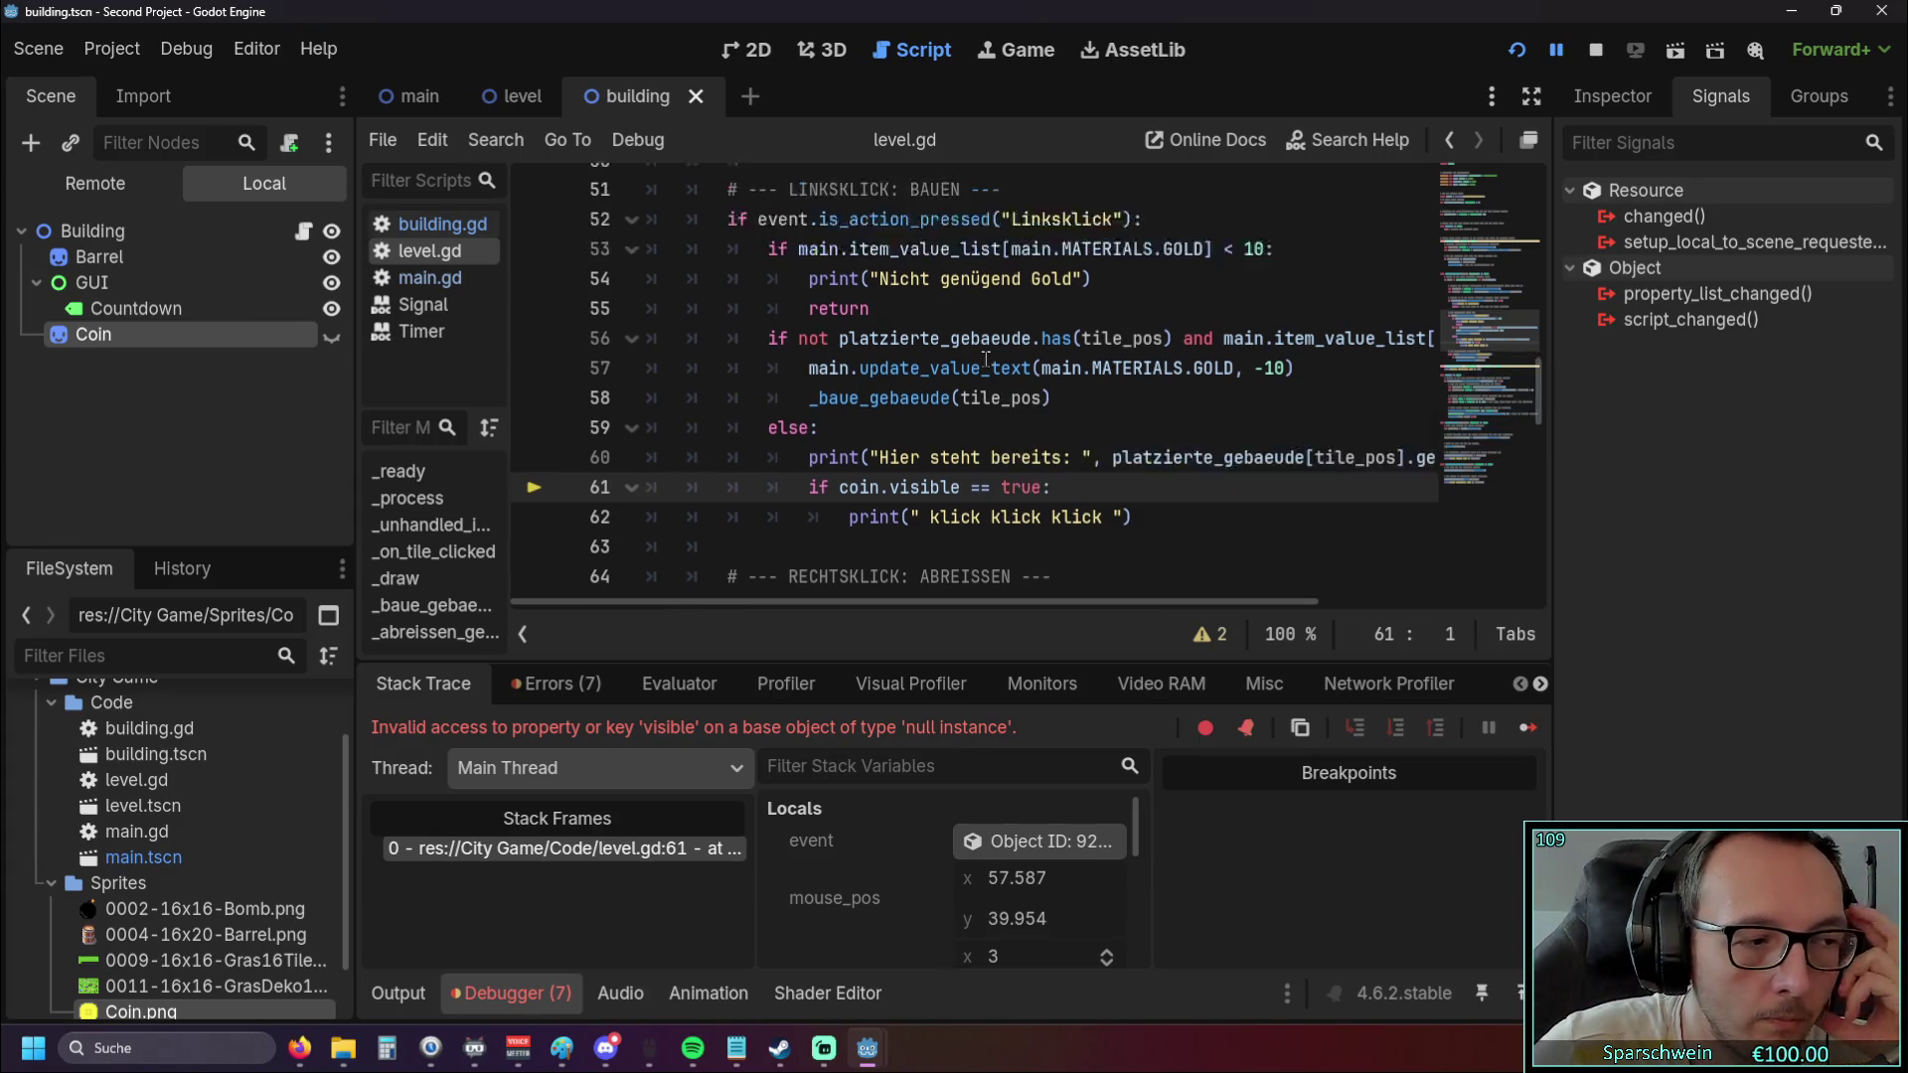
scroll(986, 359, "down", 2)
left_click(1502, 49)
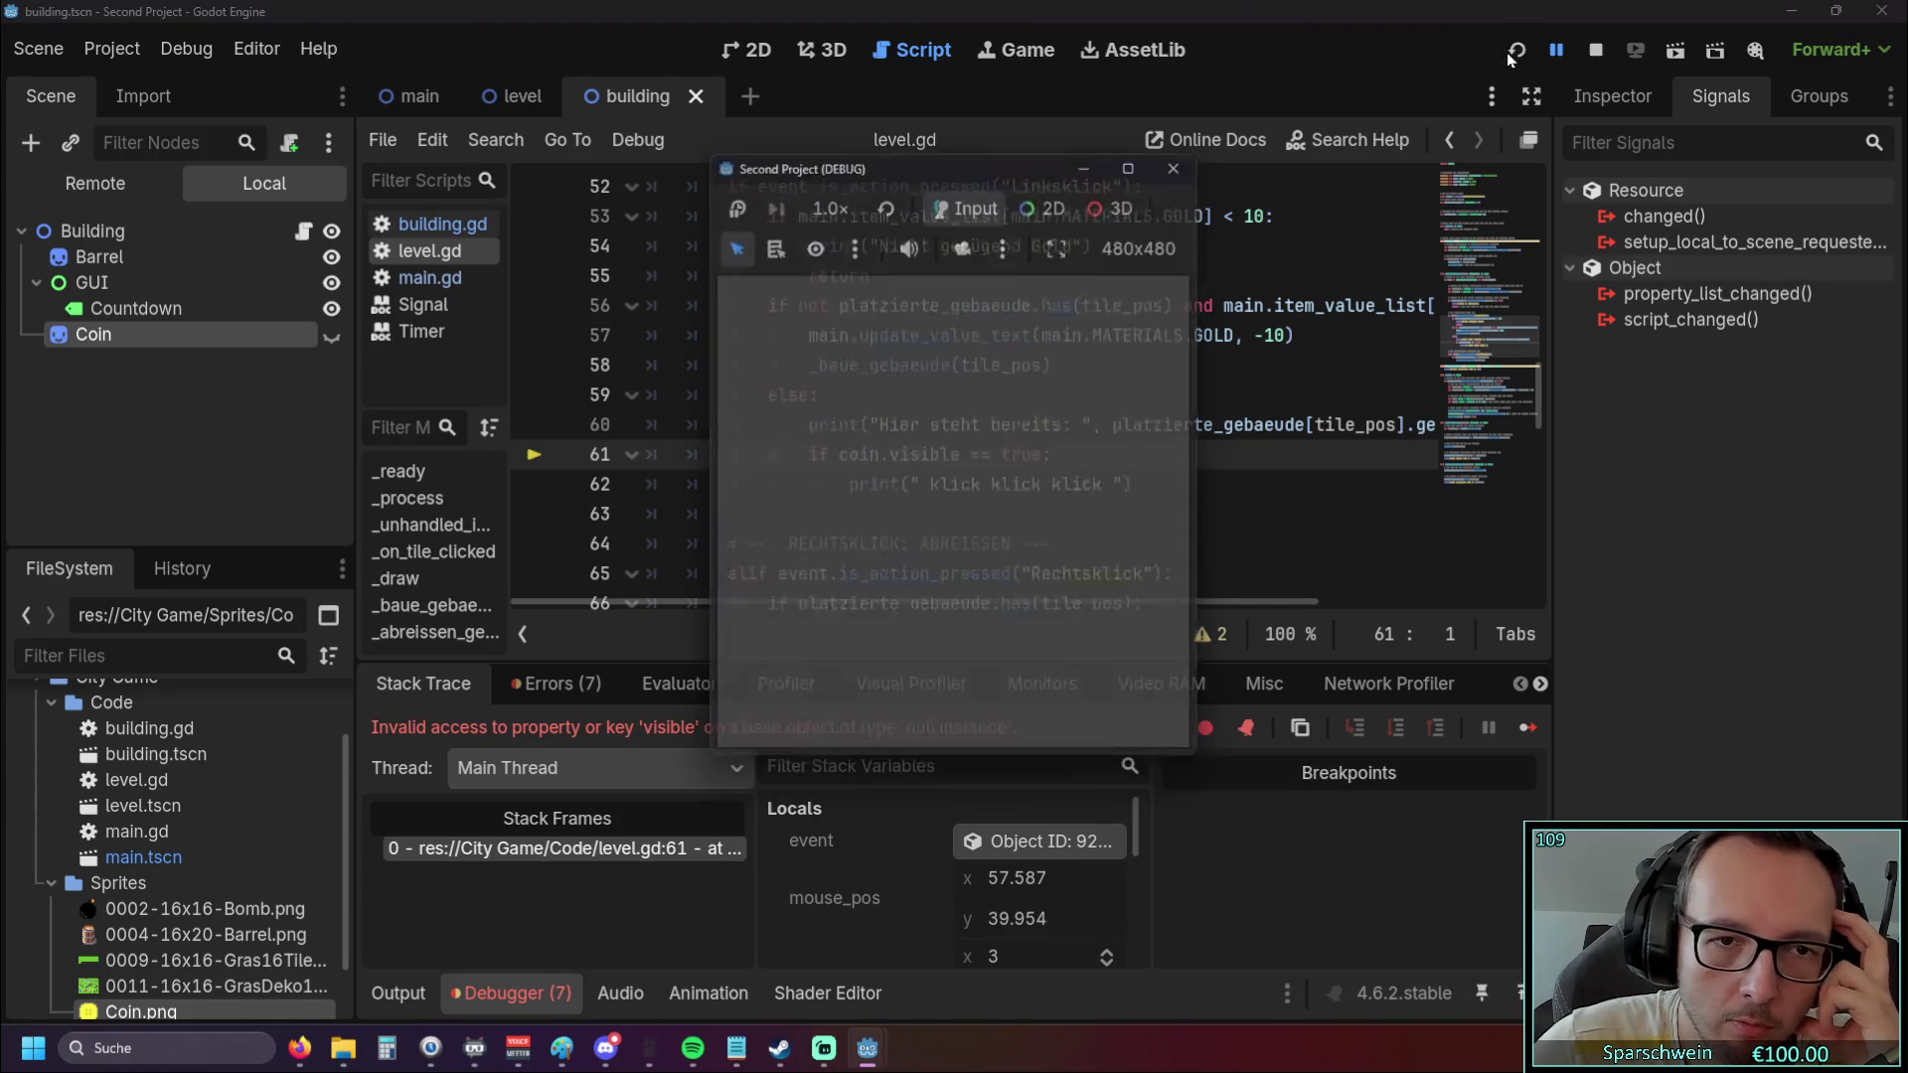
Build a barrel at (3, 2) and click it, breaking again at level.gd:61.
left_click(902, 462)
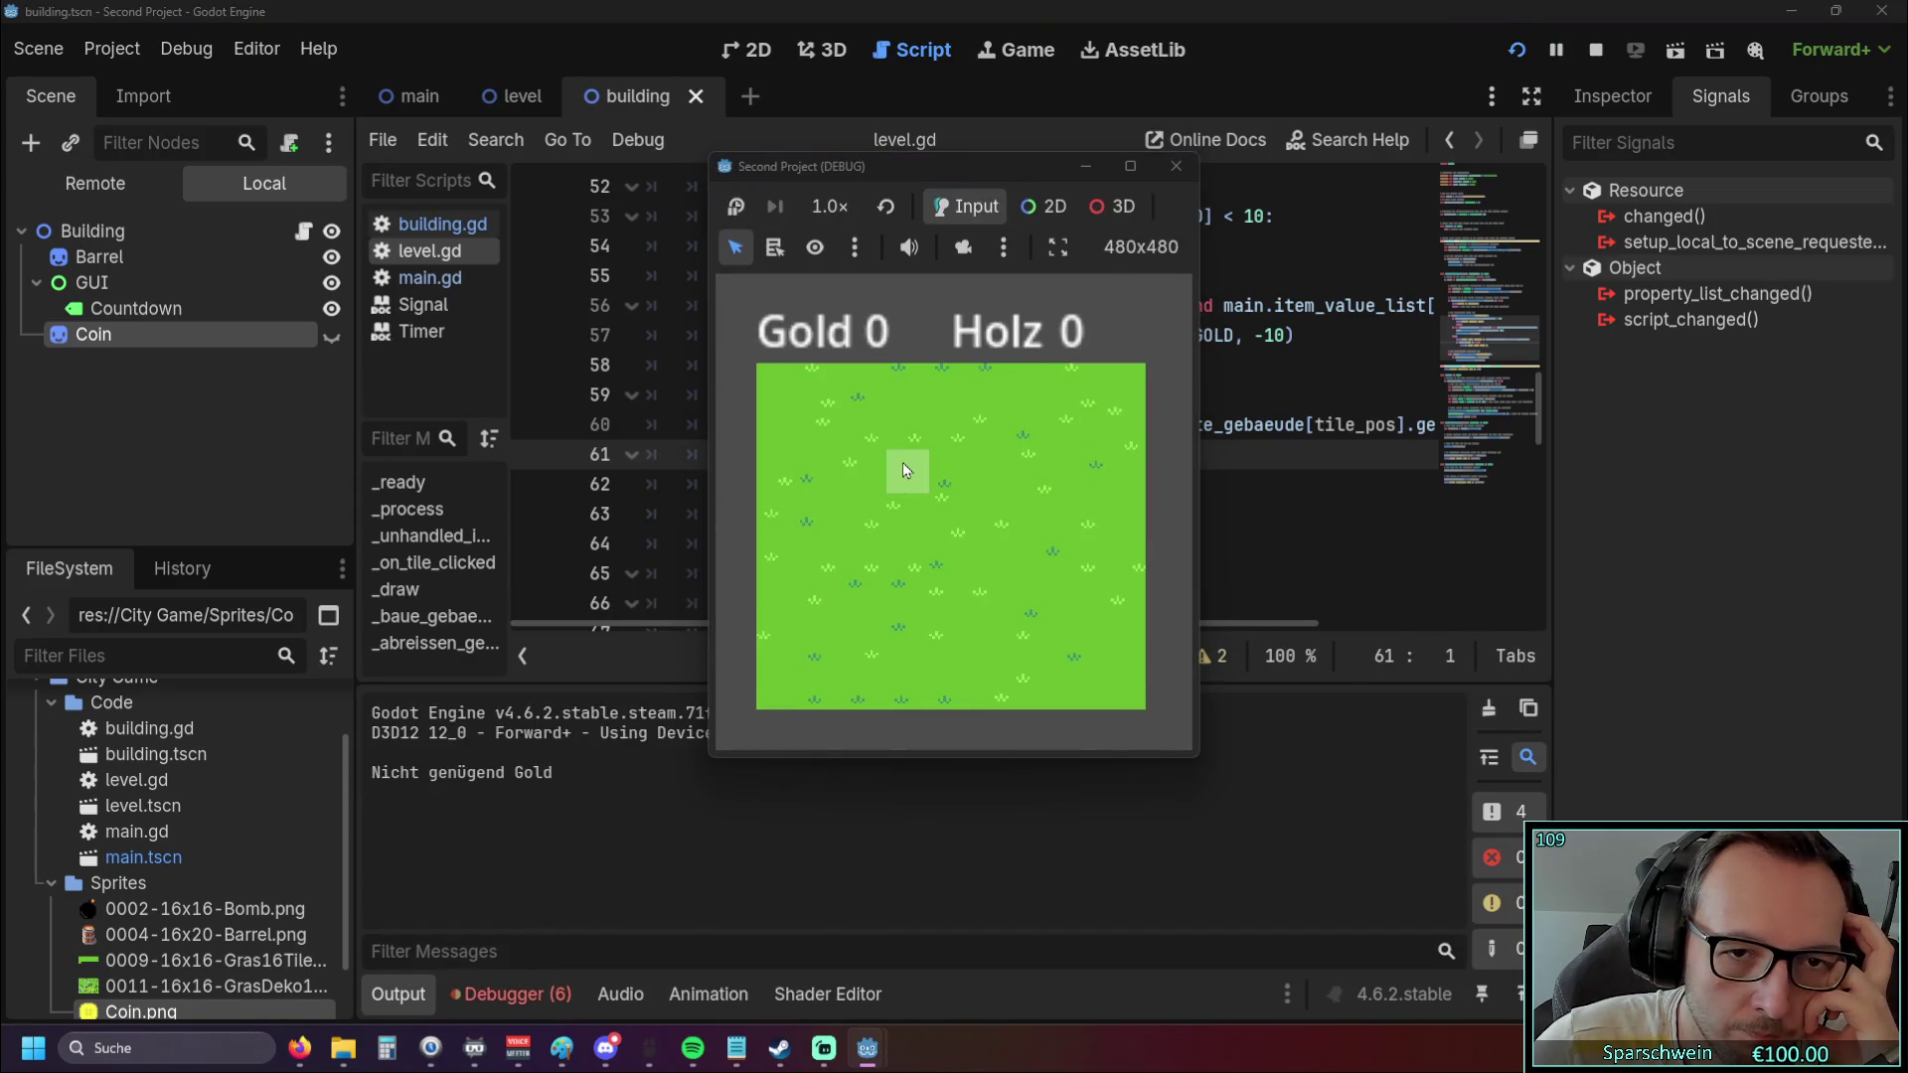
left_click(903, 480)
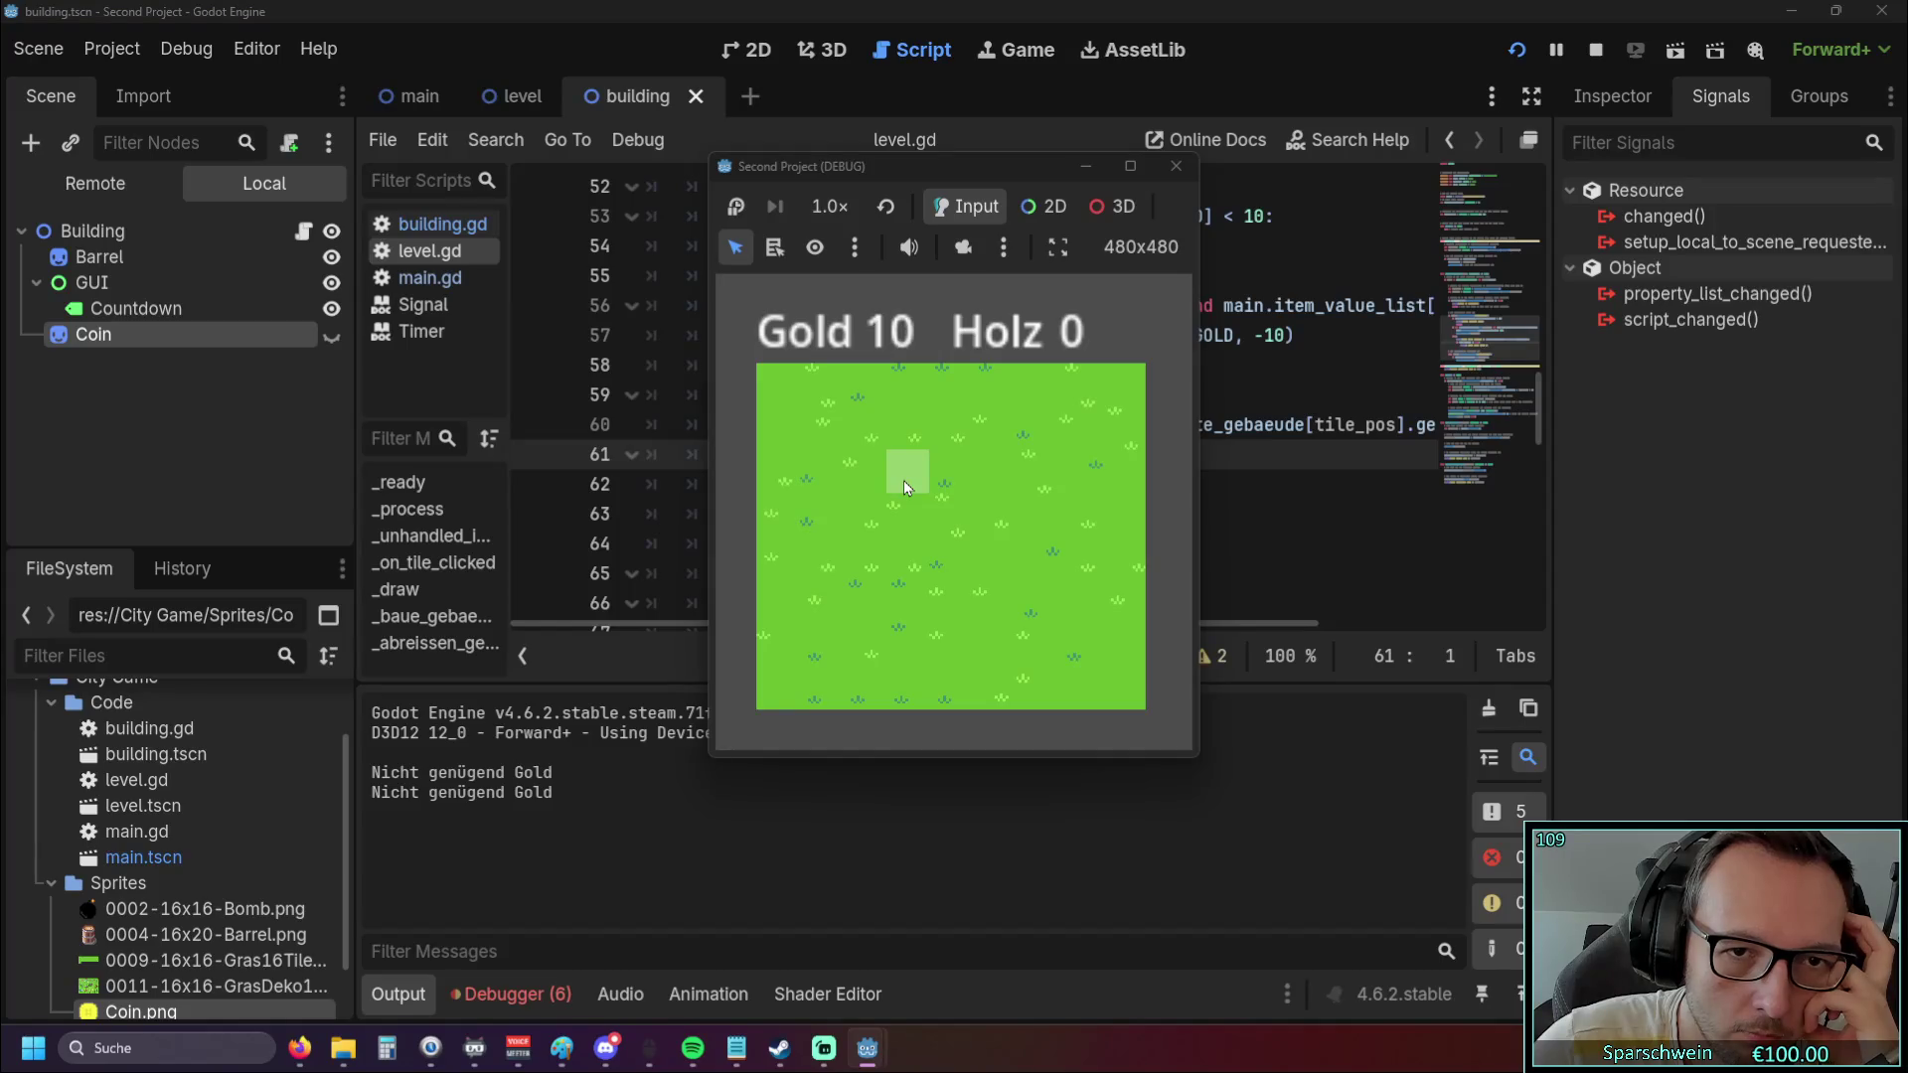
left_click(903, 479)
left_click(905, 480)
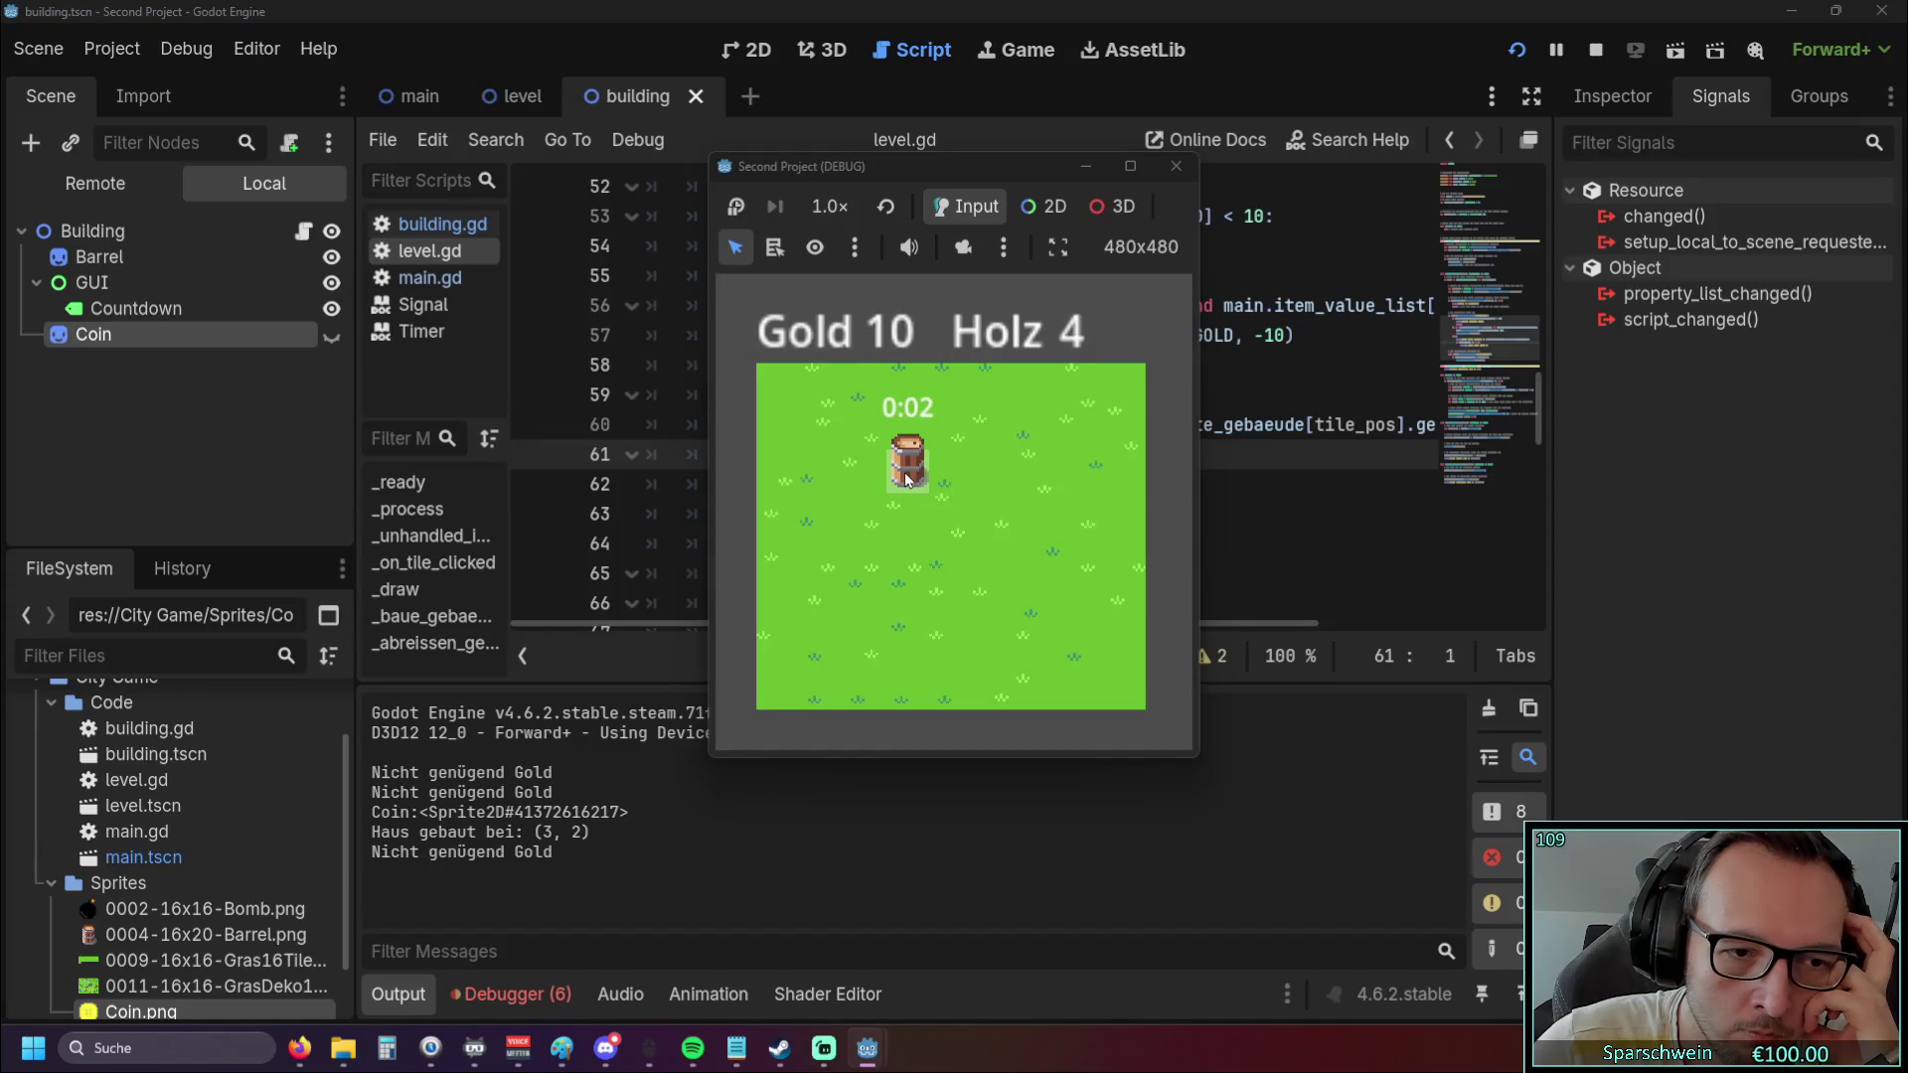
left_click(905, 480)
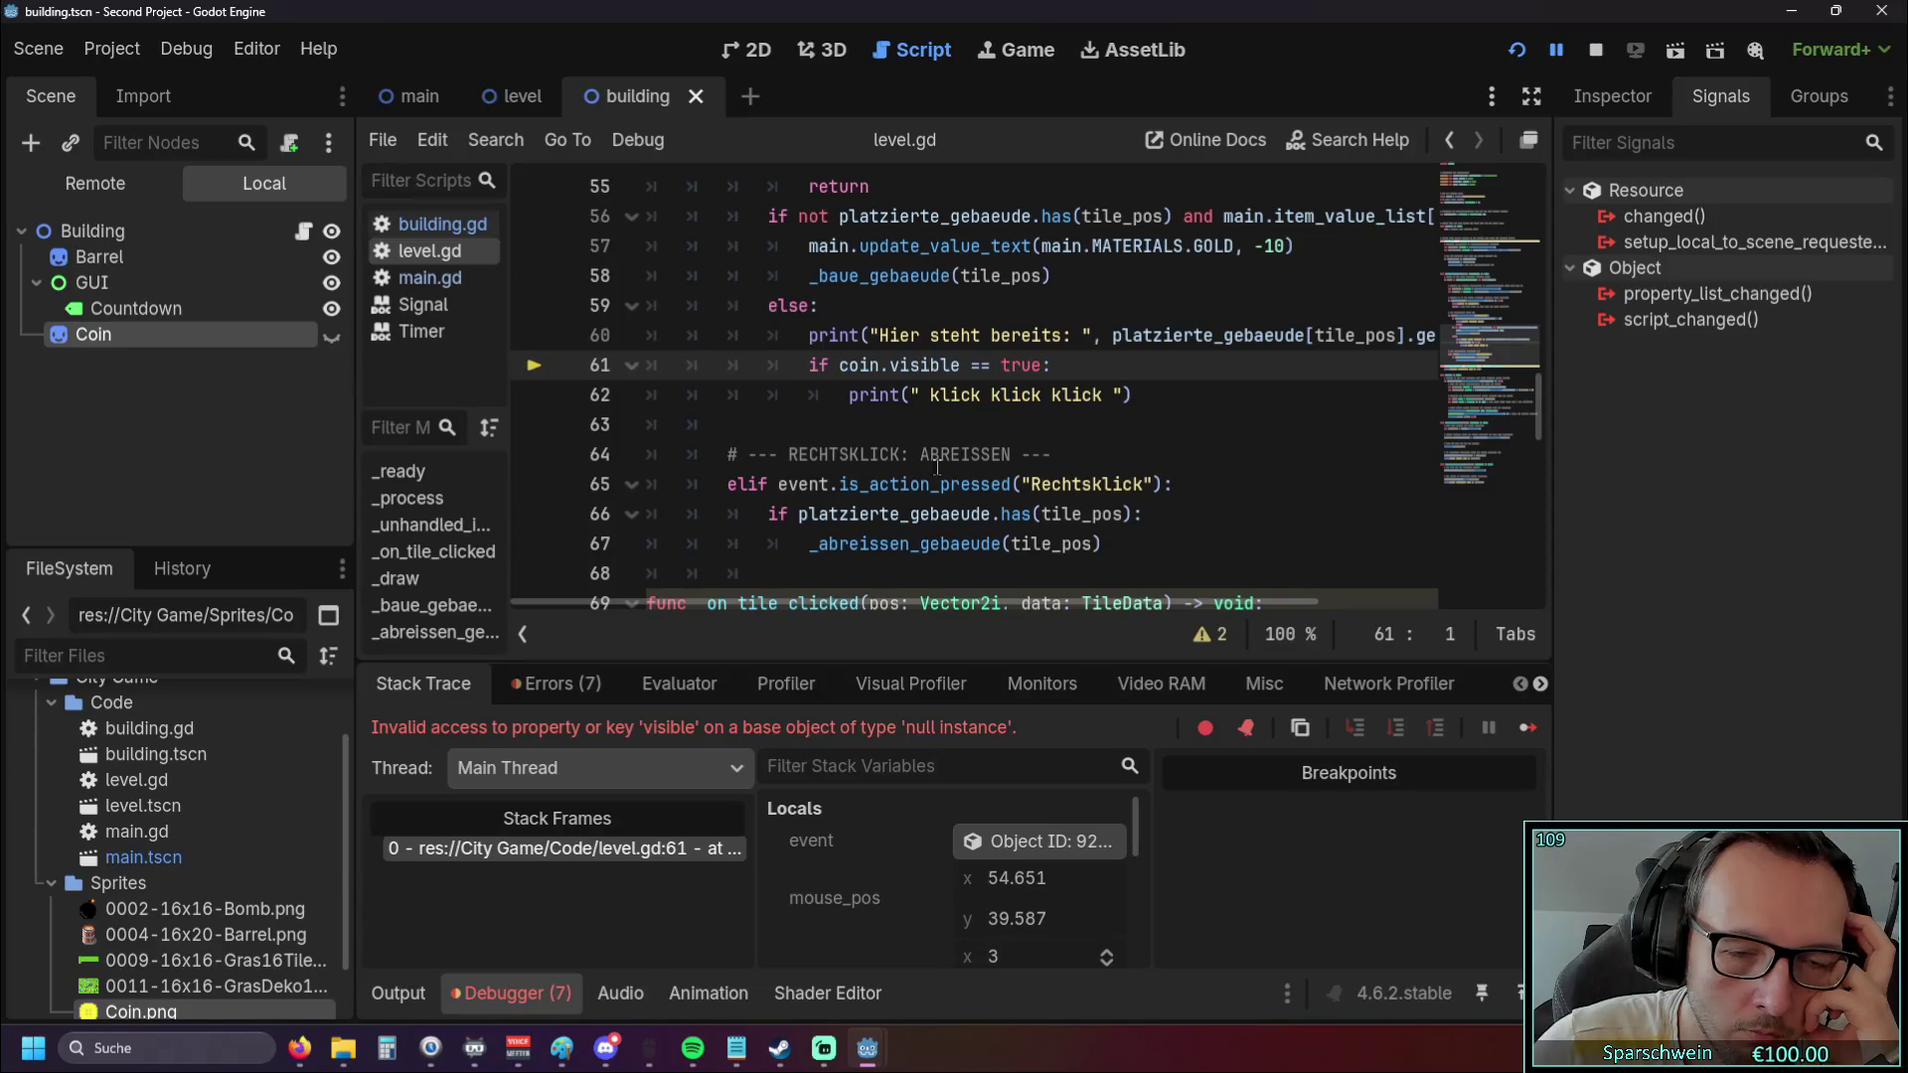
scroll(968, 469, "up", 4)
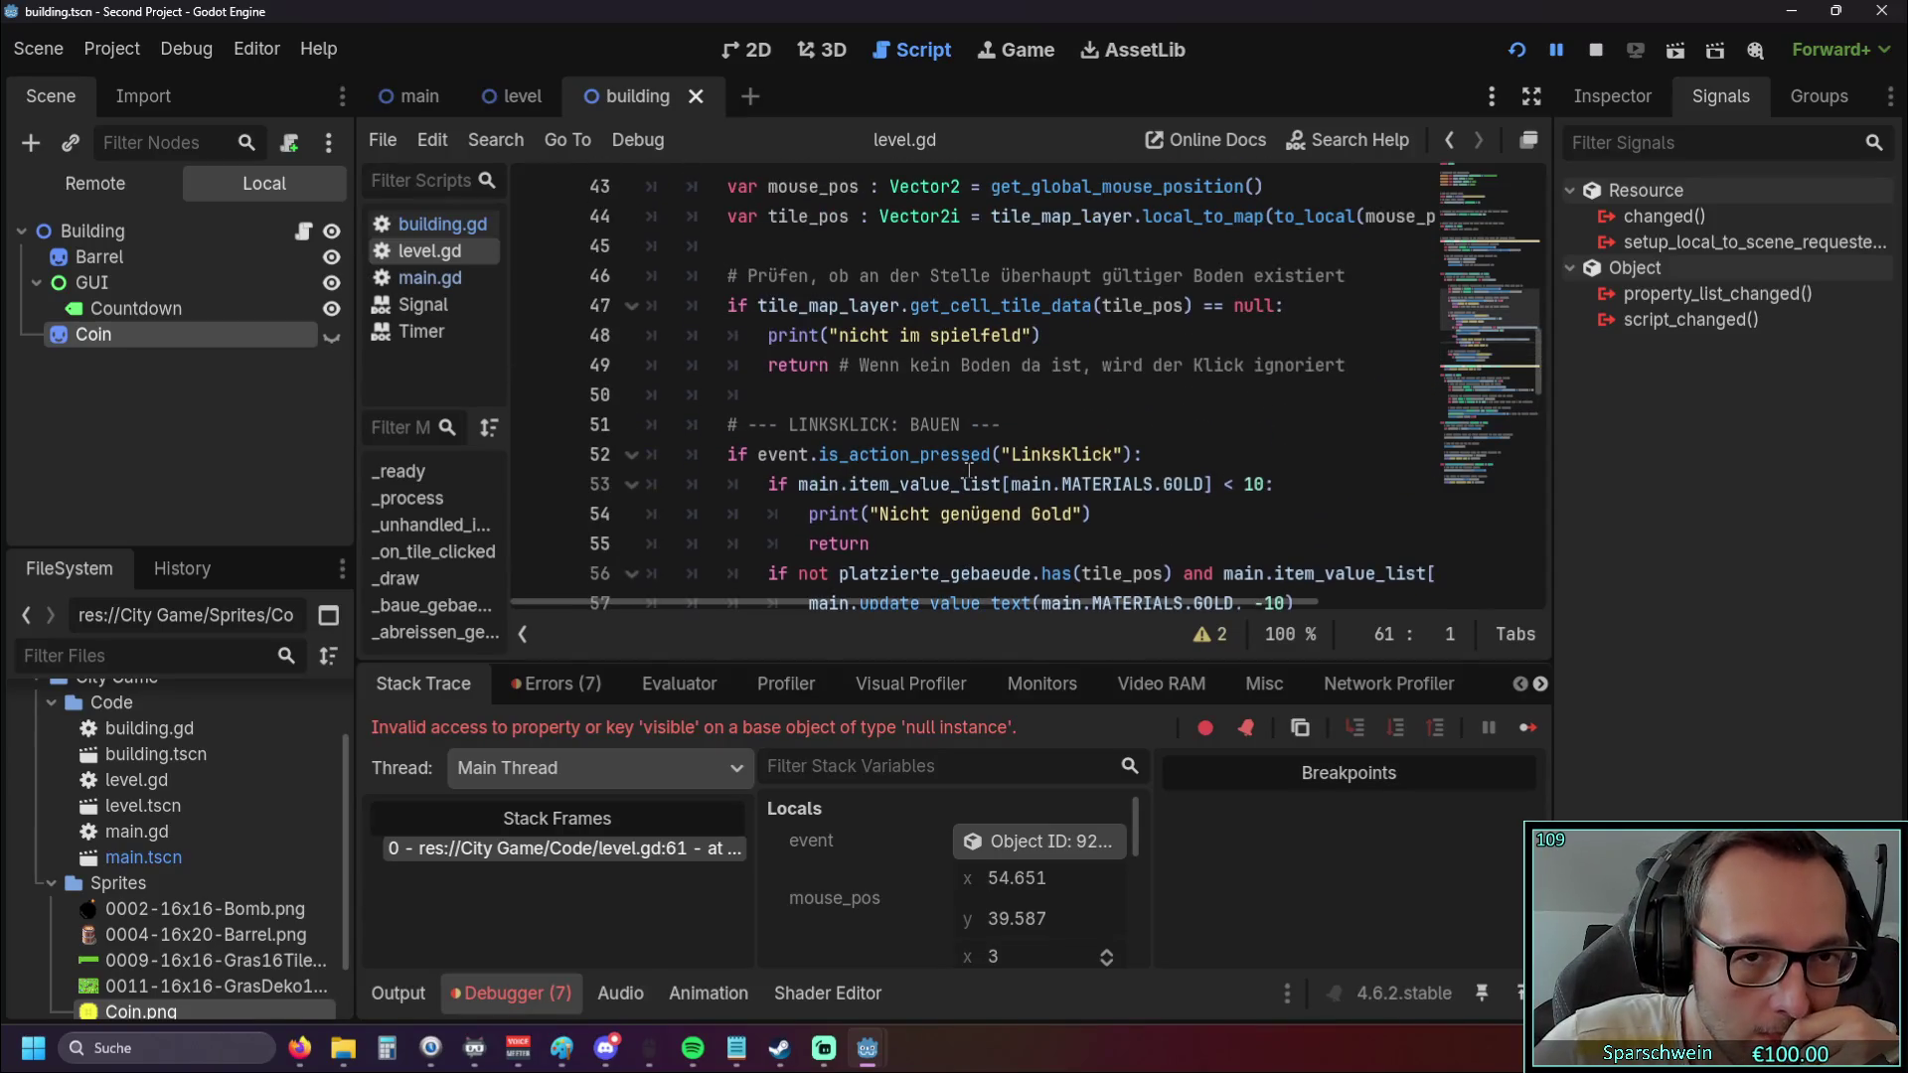
scroll(969, 469, "up", 5)
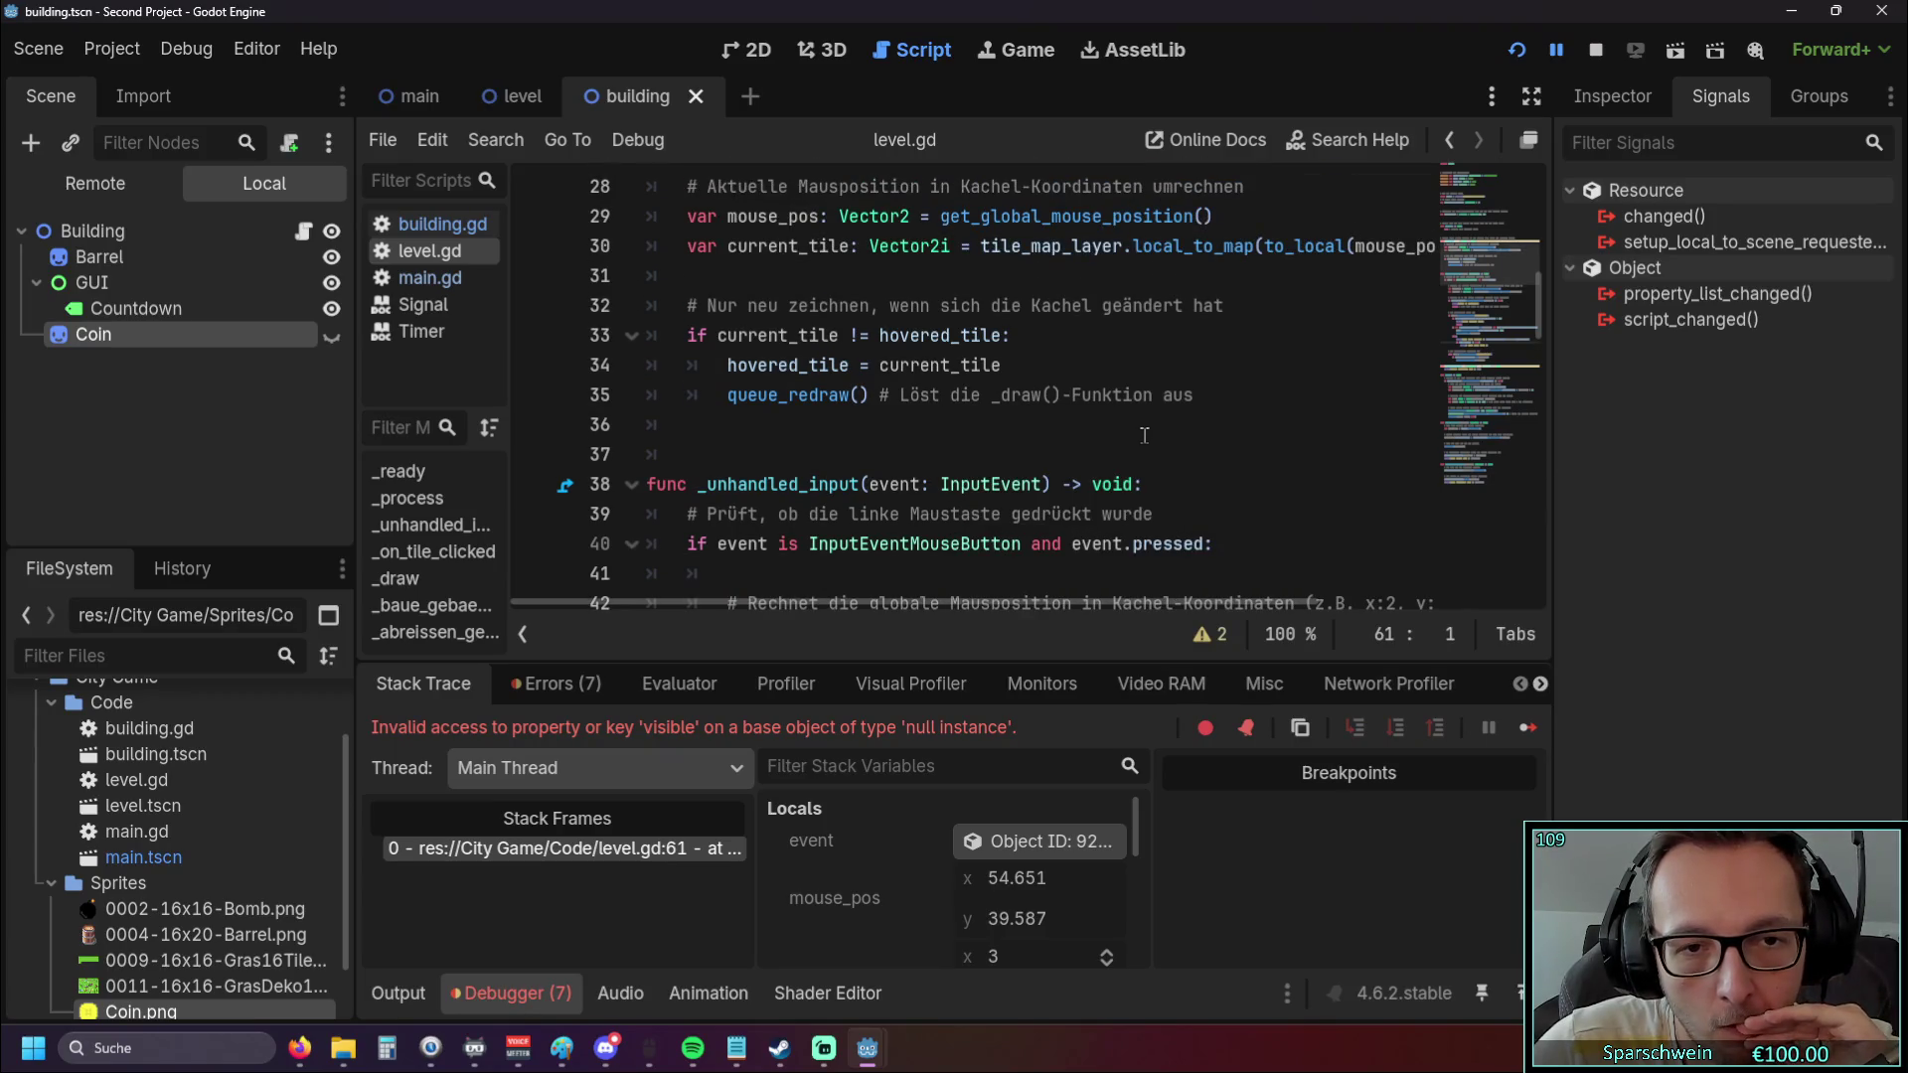
scroll(1141, 435, "up", 4)
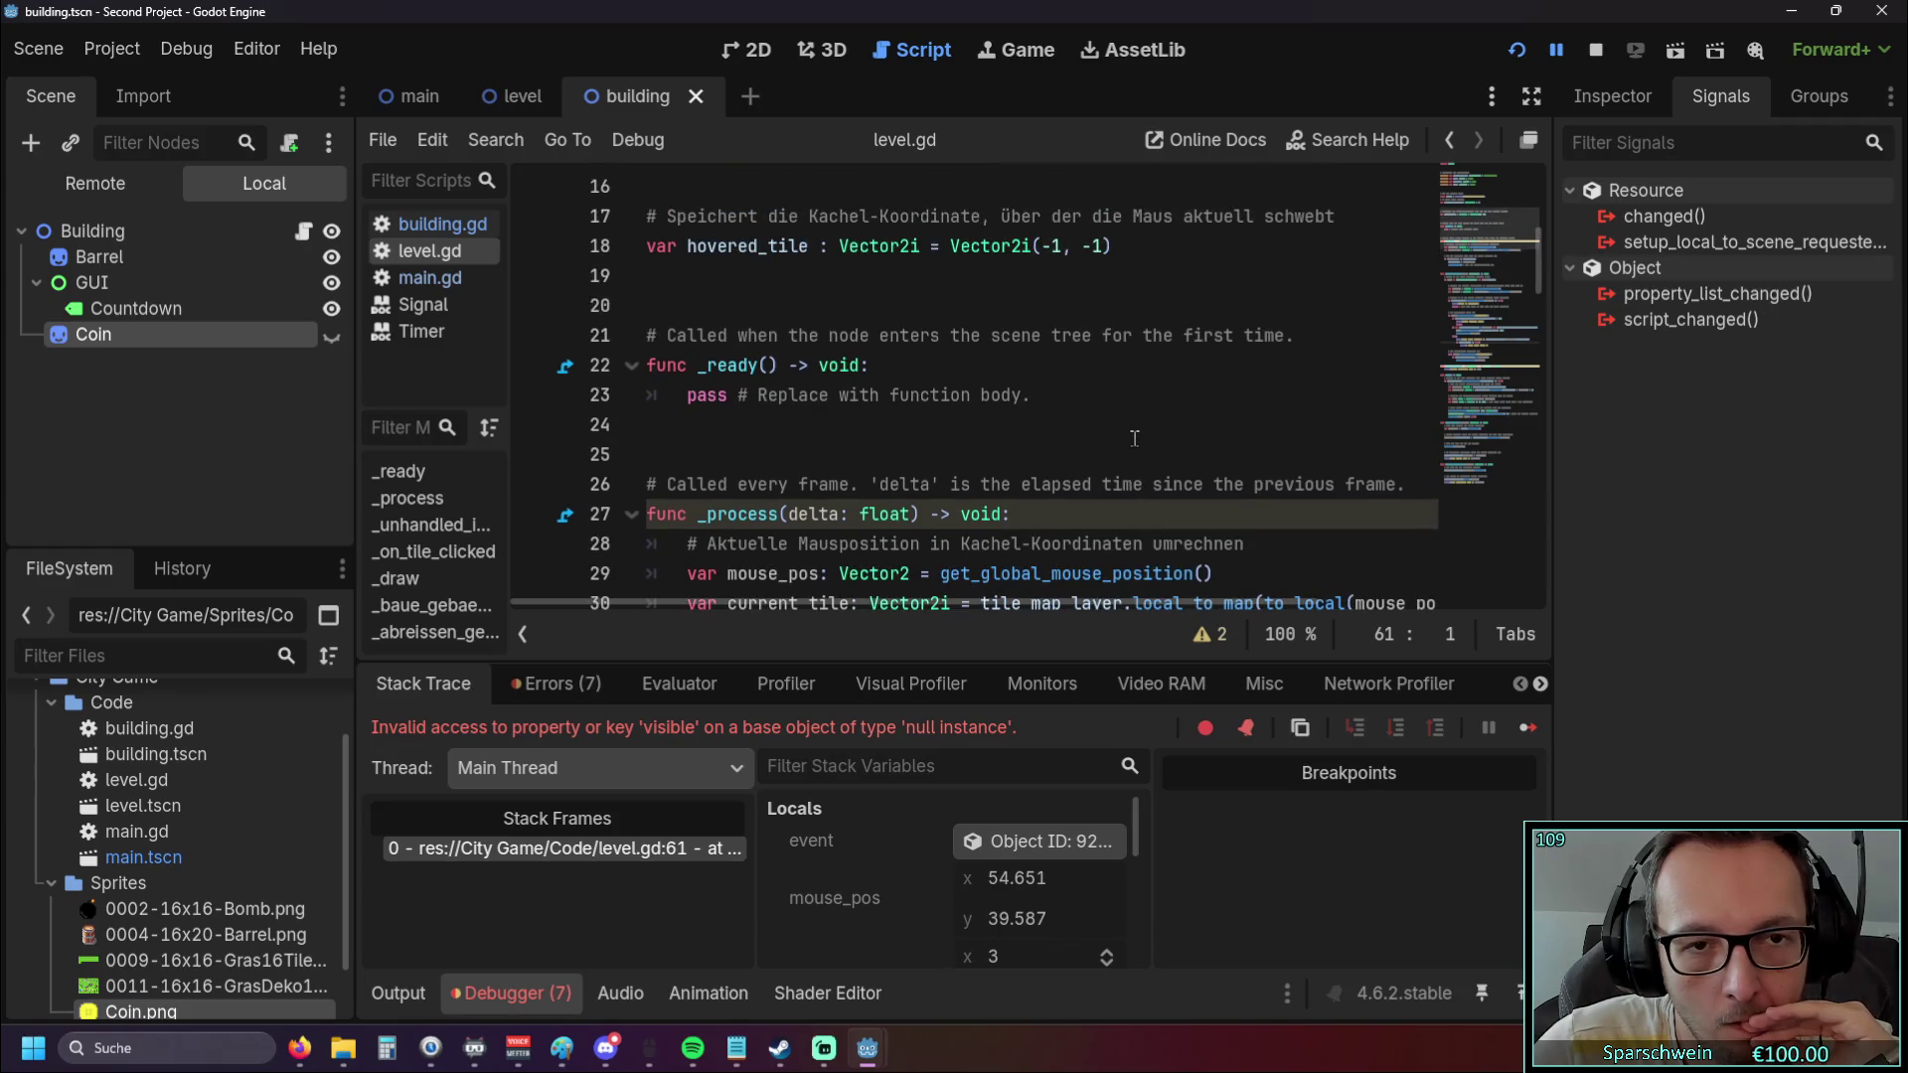
scroll(1134, 438, "up", 1)
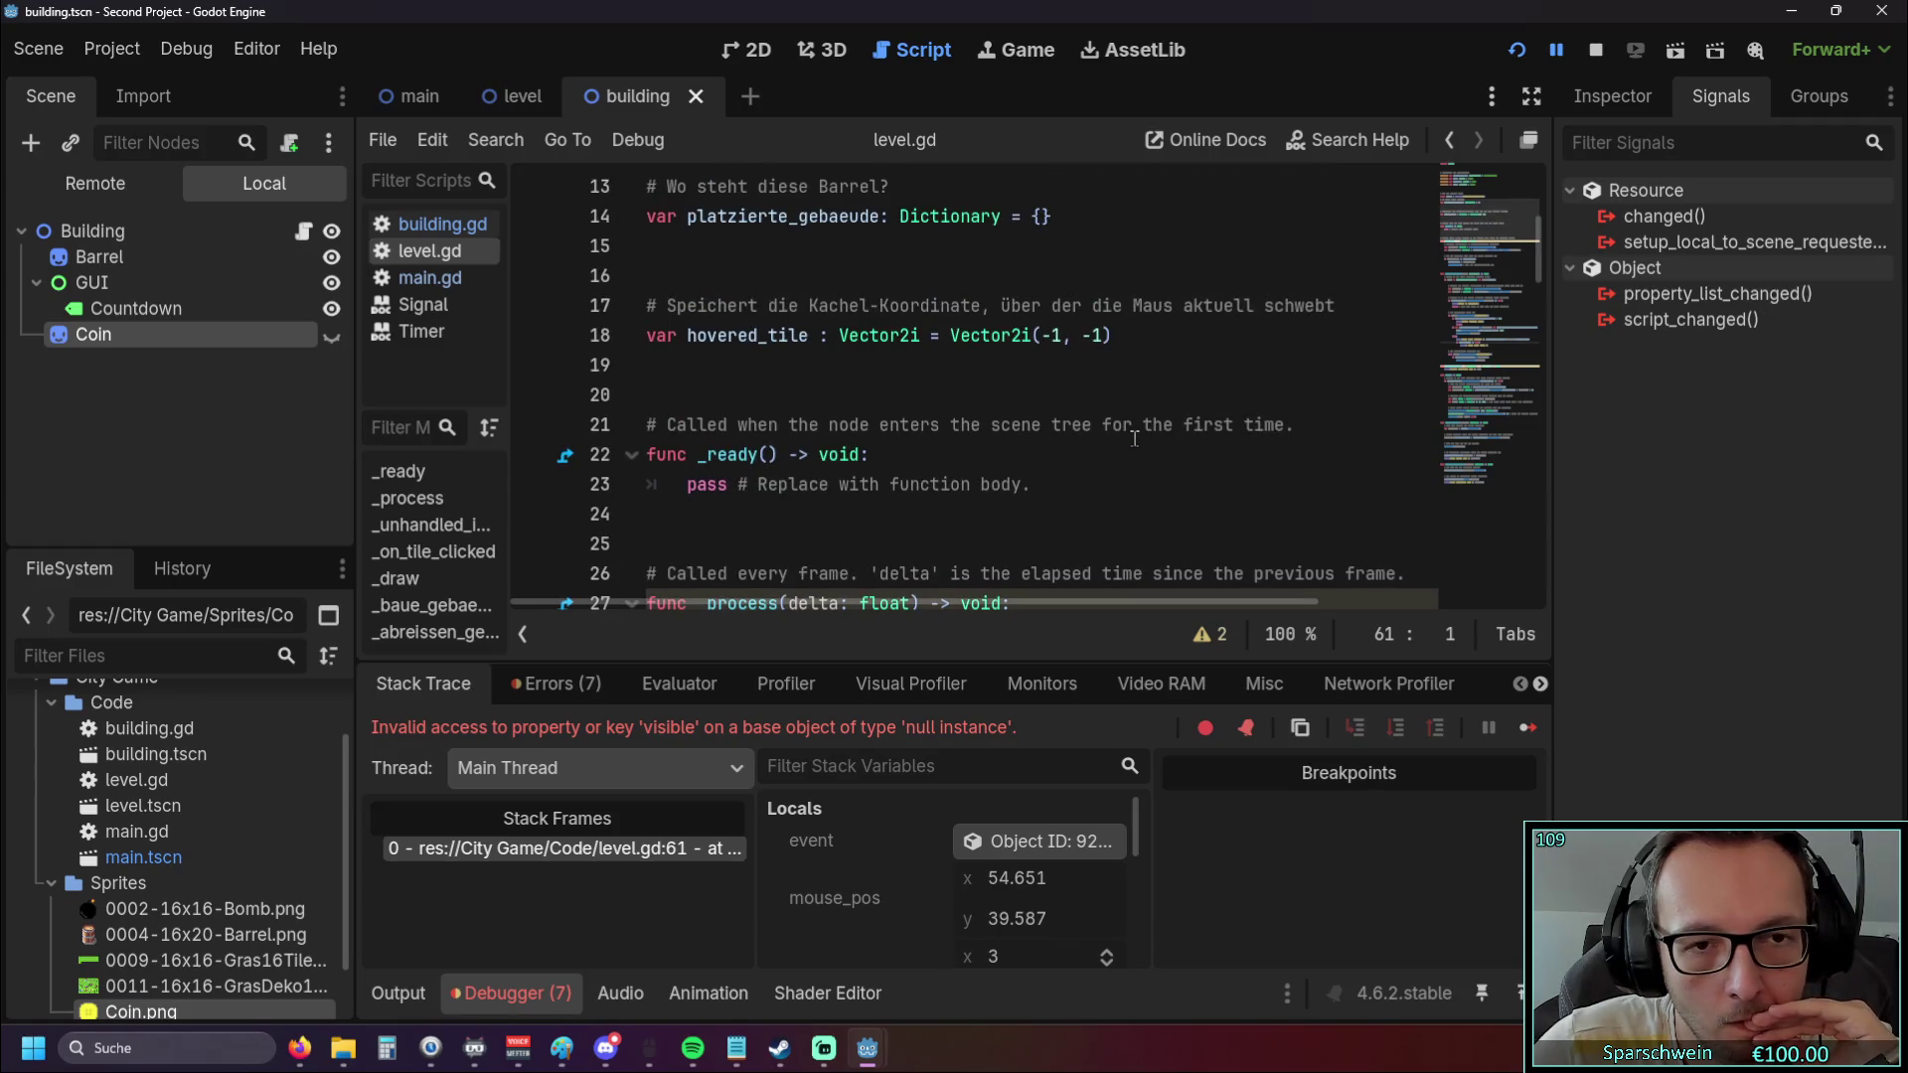
scroll(1134, 438, "up", 4)
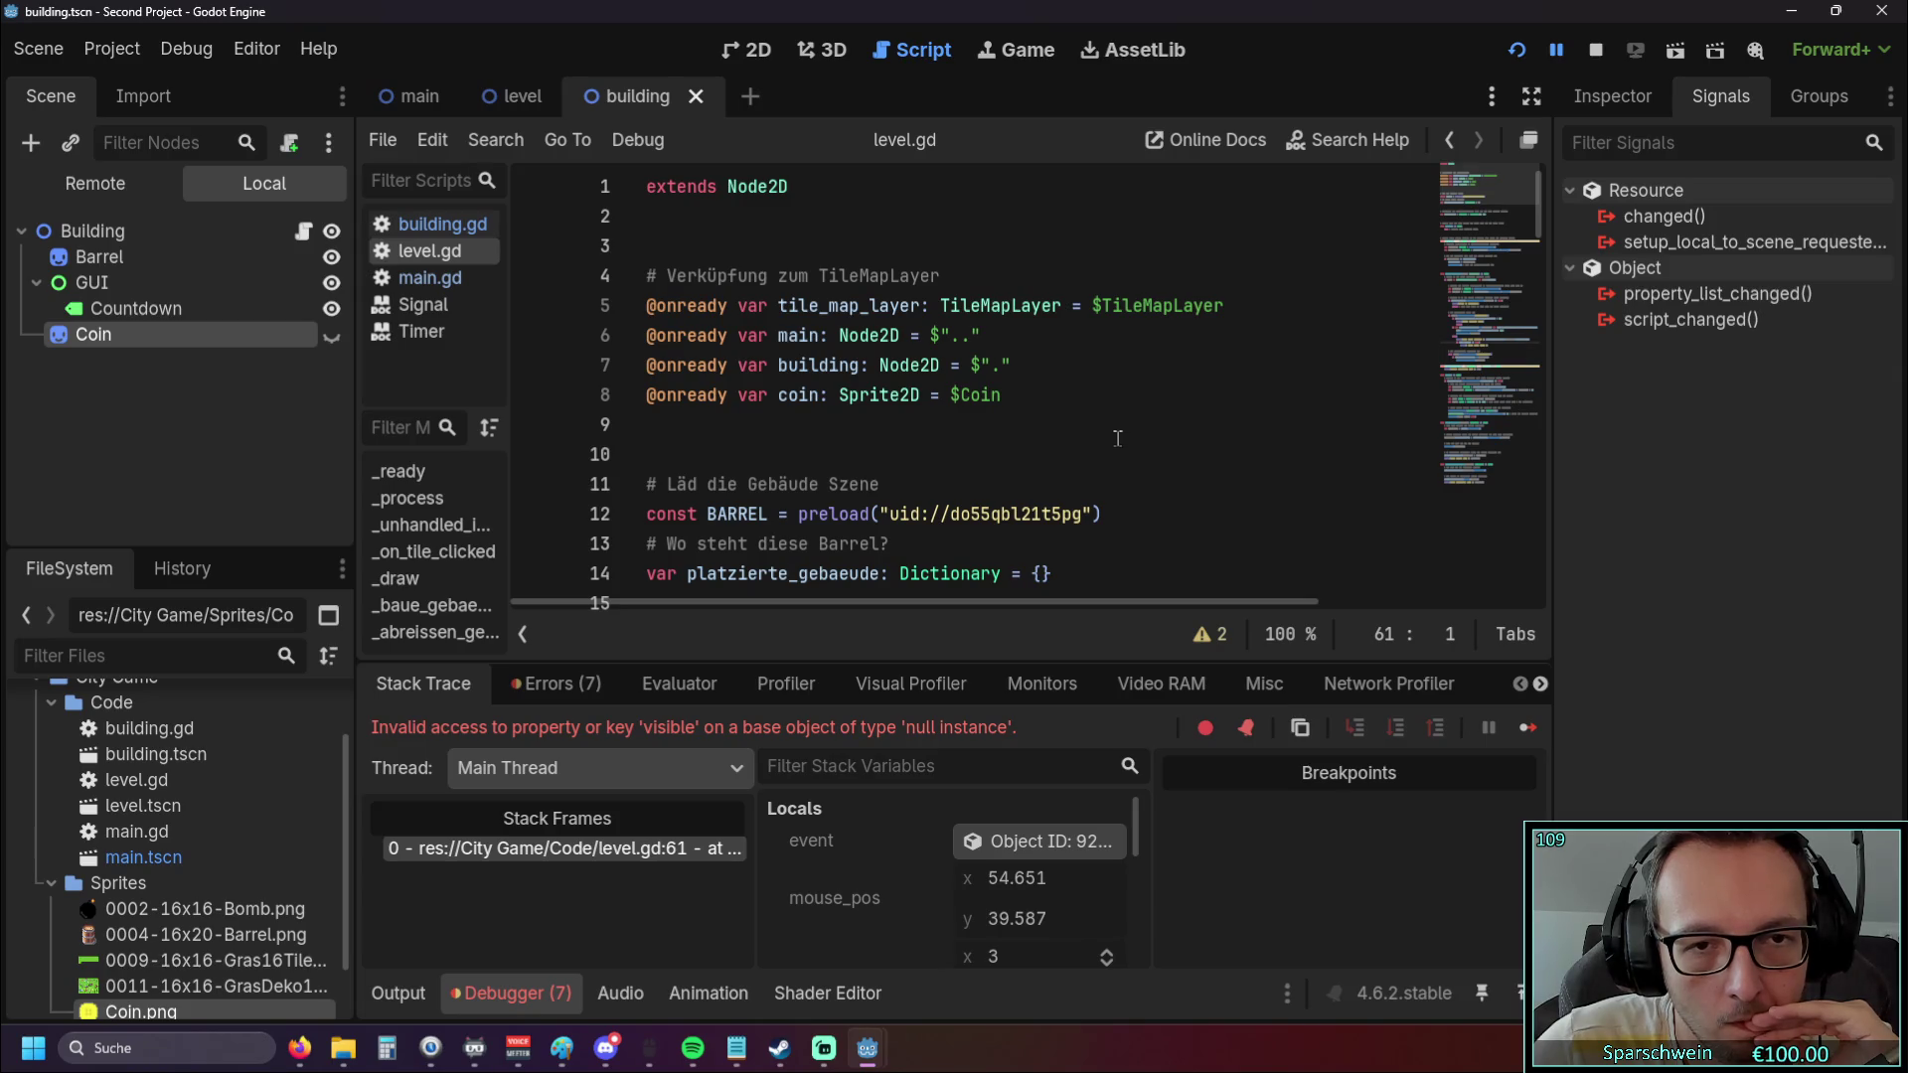
left_click(434, 224)
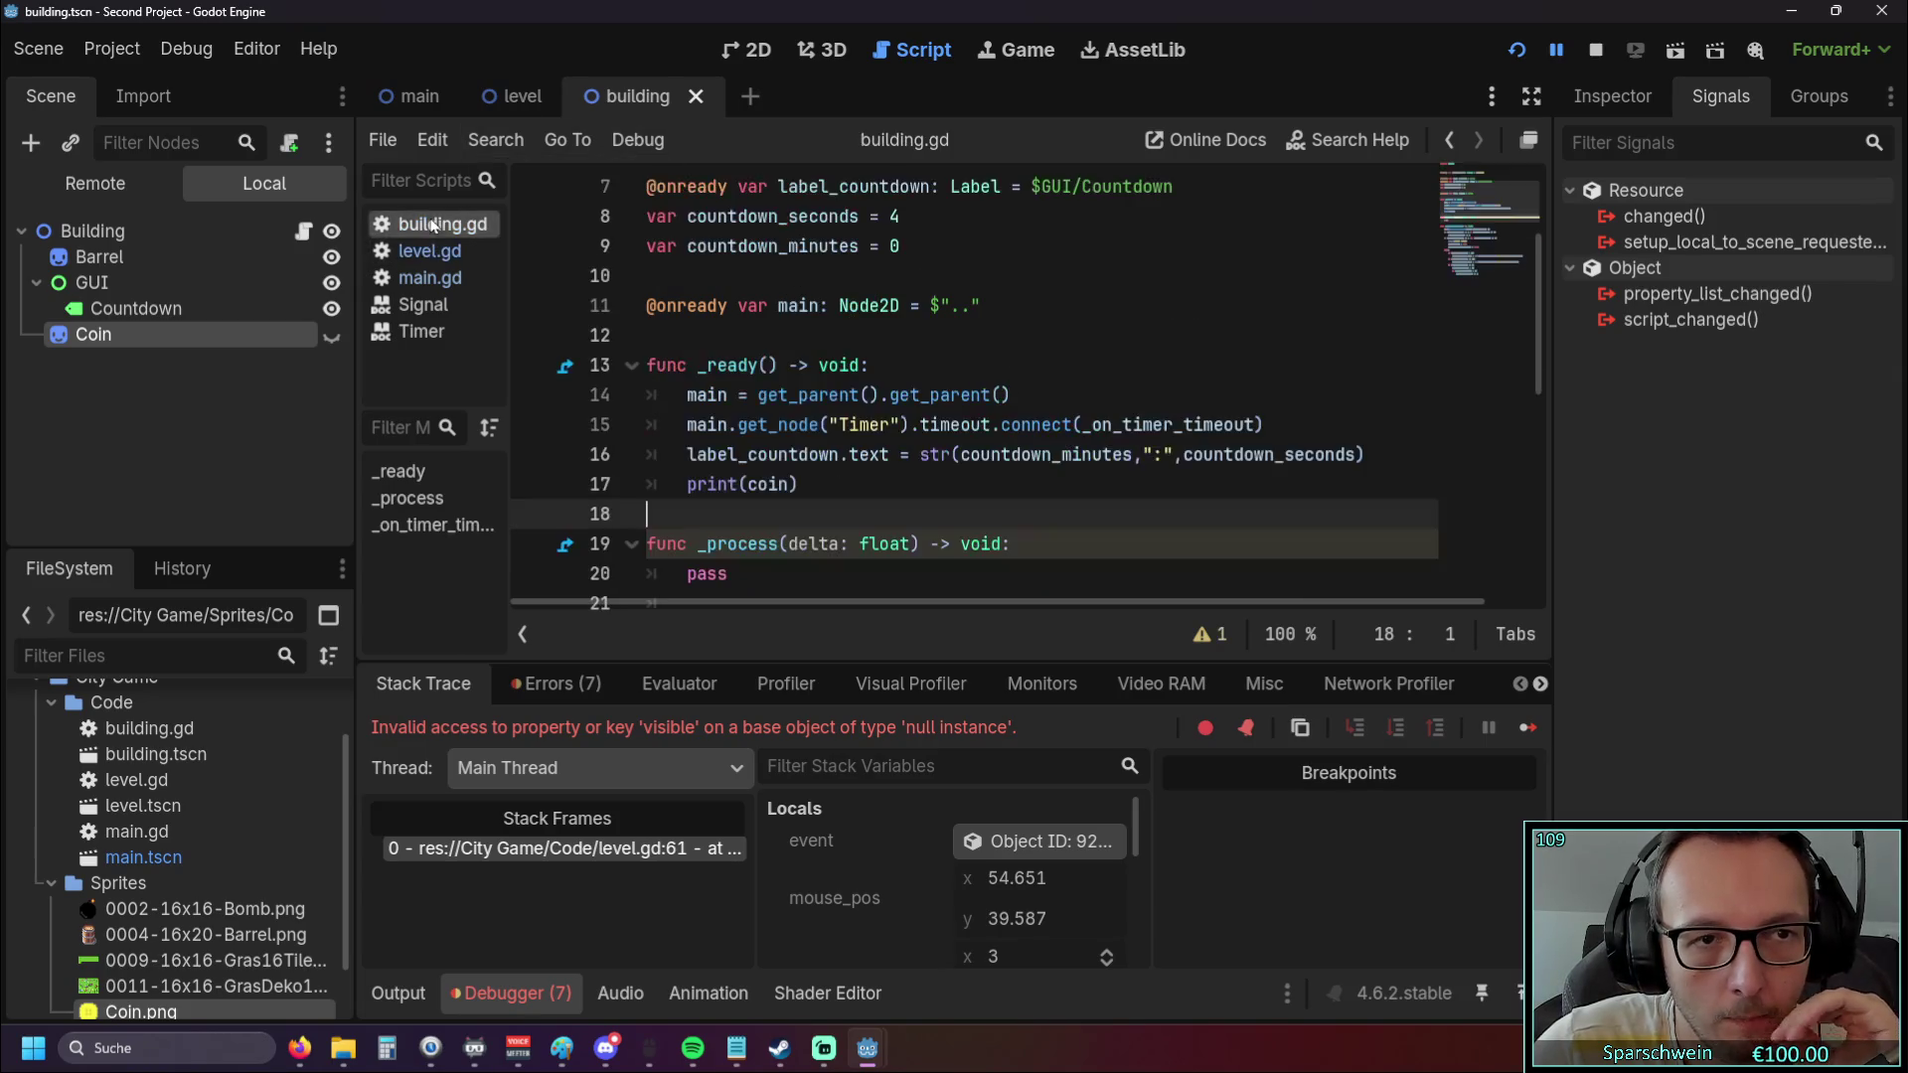
scroll(941, 393, "down", 2)
left_click(872, 392)
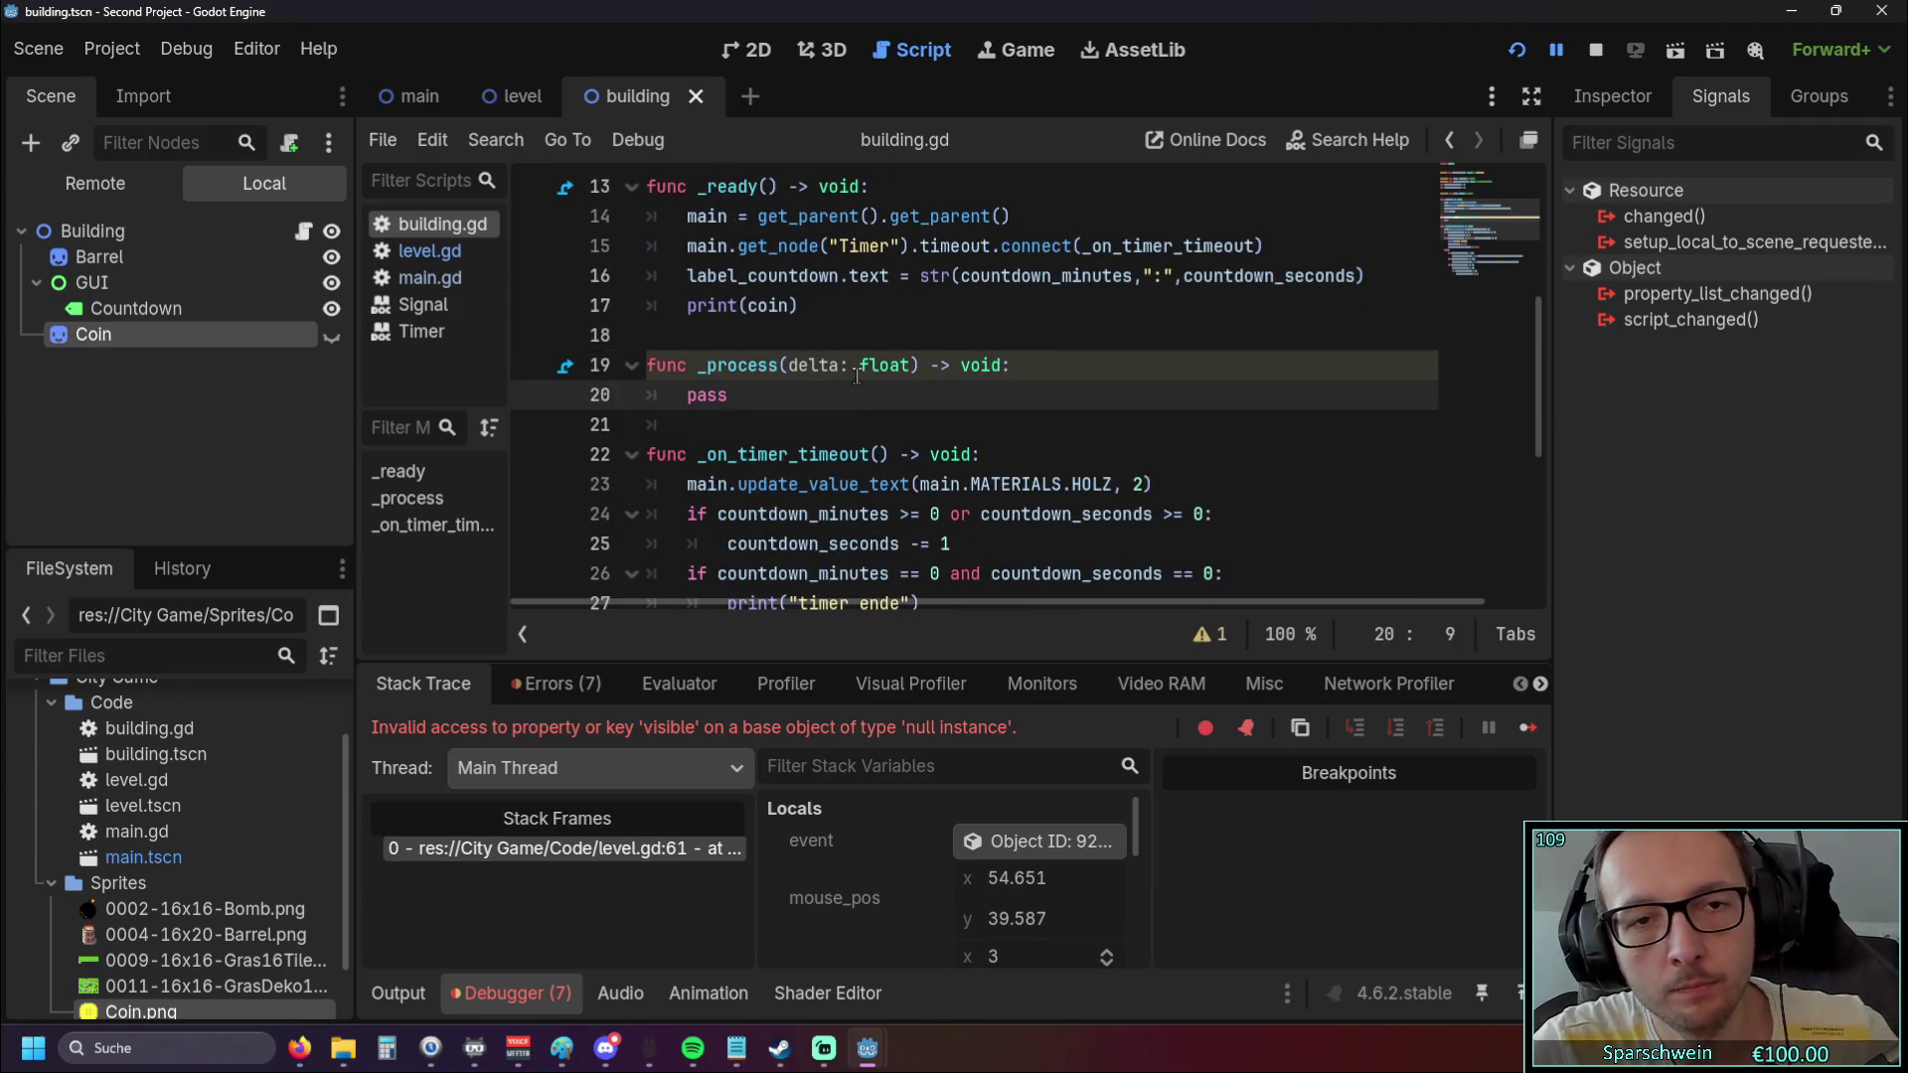
scroll(861, 372, "down", 2)
scroll(861, 372, "down", 1)
scroll(861, 373, "up", 1)
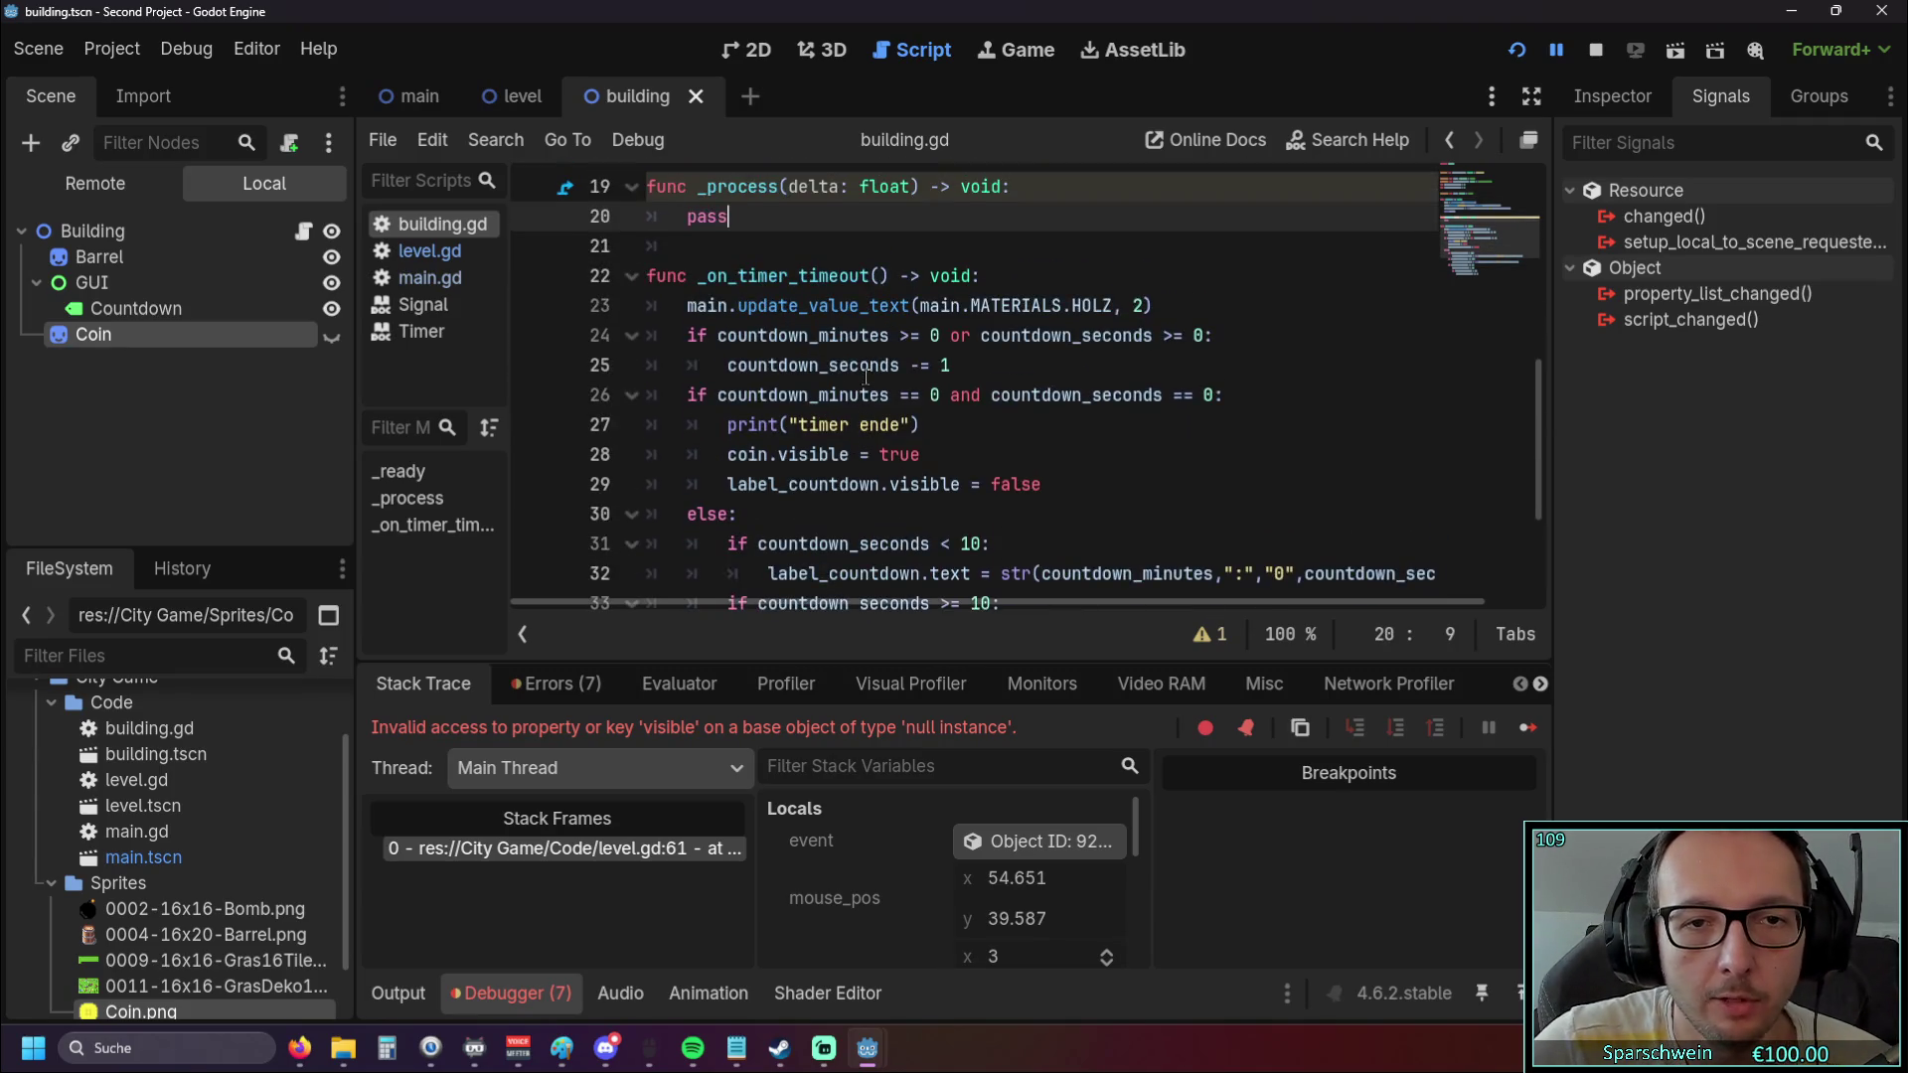
left_click(730, 455)
left_click_drag(736, 455, 931, 453)
left_click(968, 453)
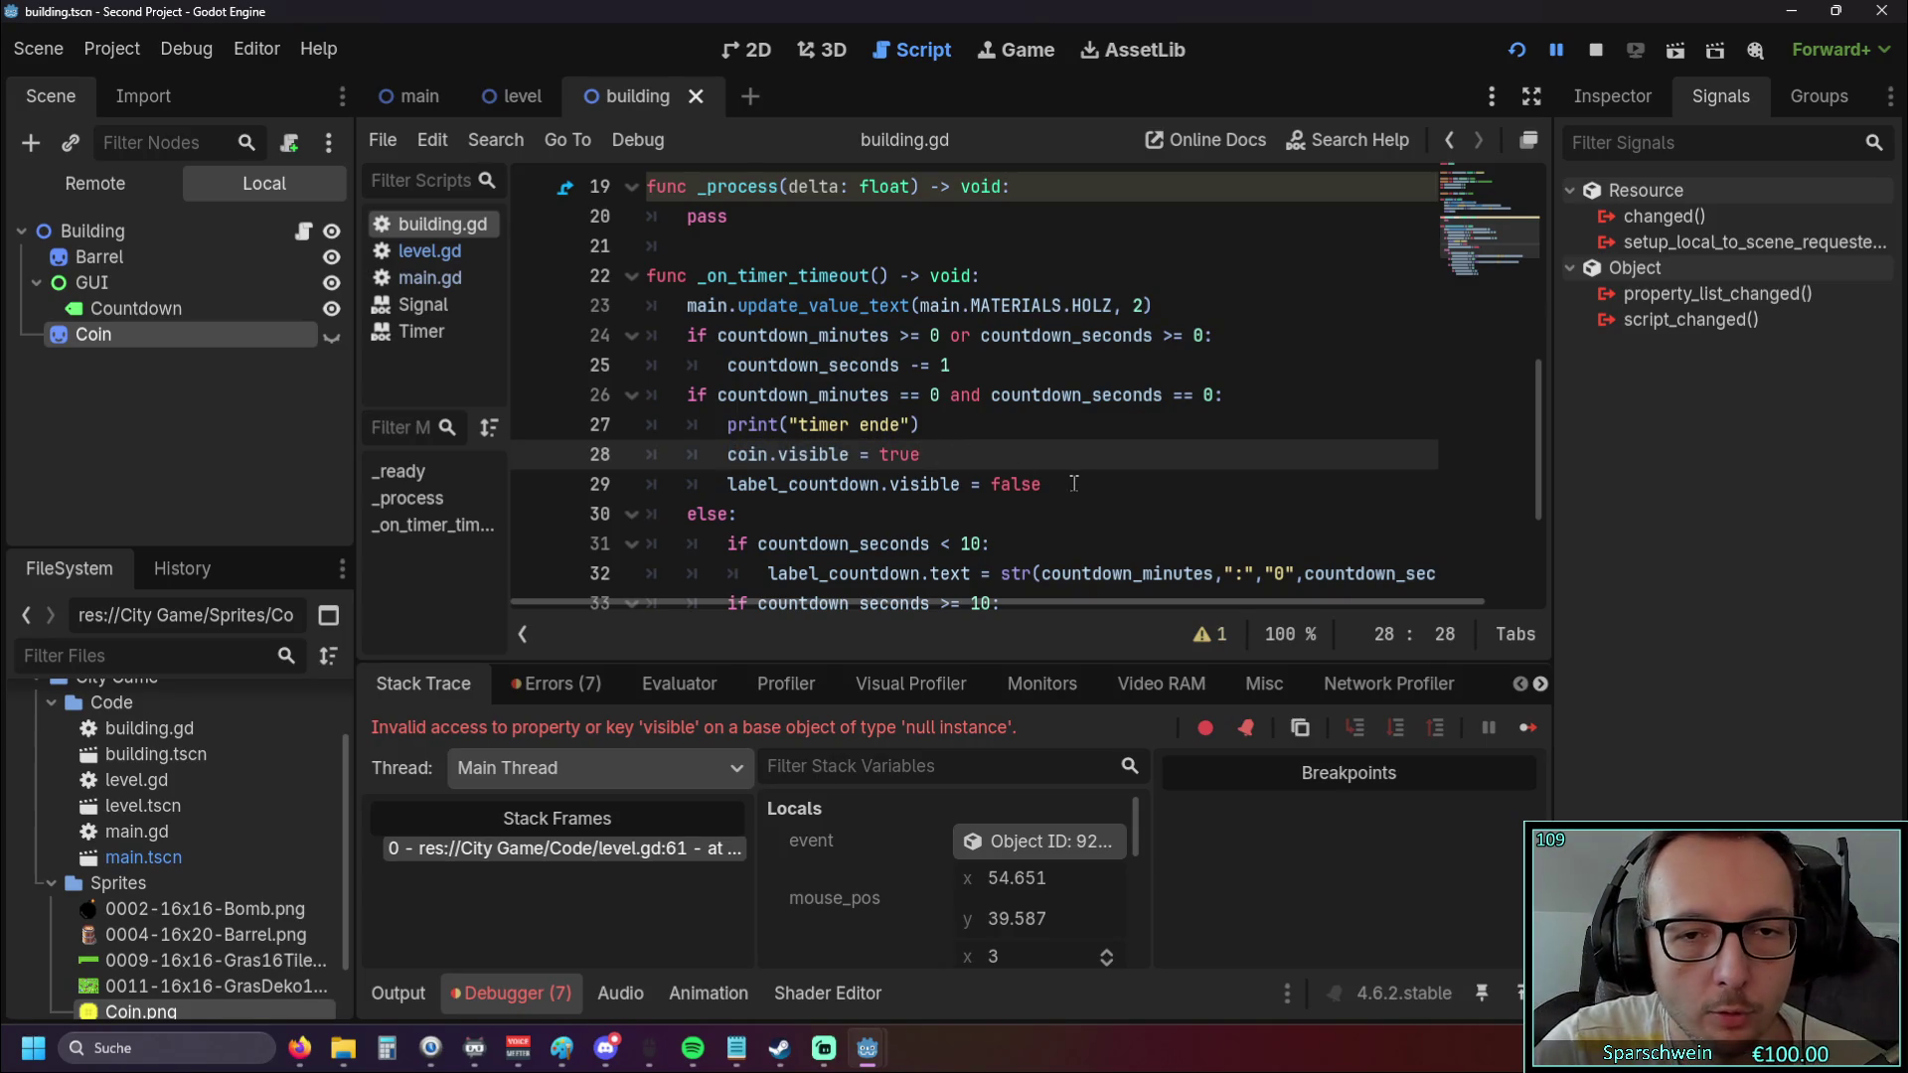
left_click_drag(1073, 484, 725, 484)
left_click_drag(921, 454, 730, 457)
left_click(986, 457)
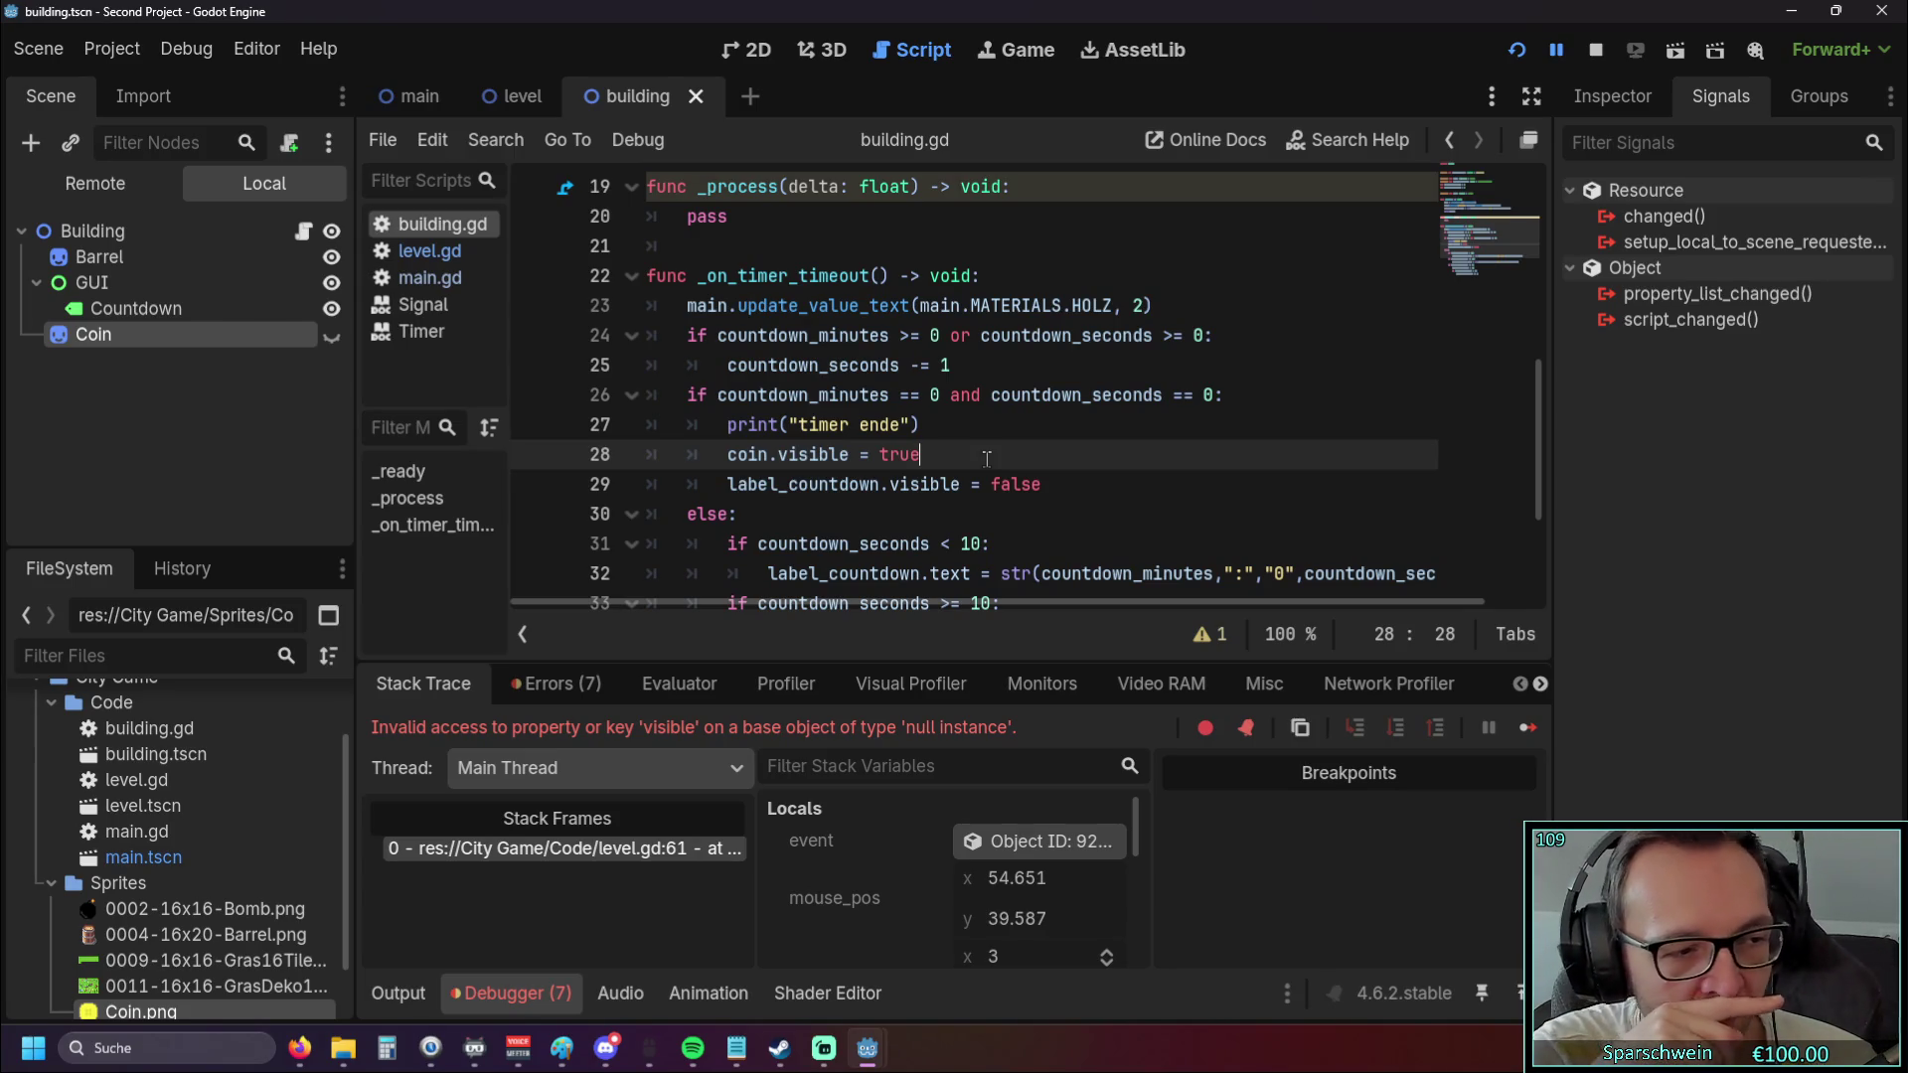
scroll(838, 413, "up", 4)
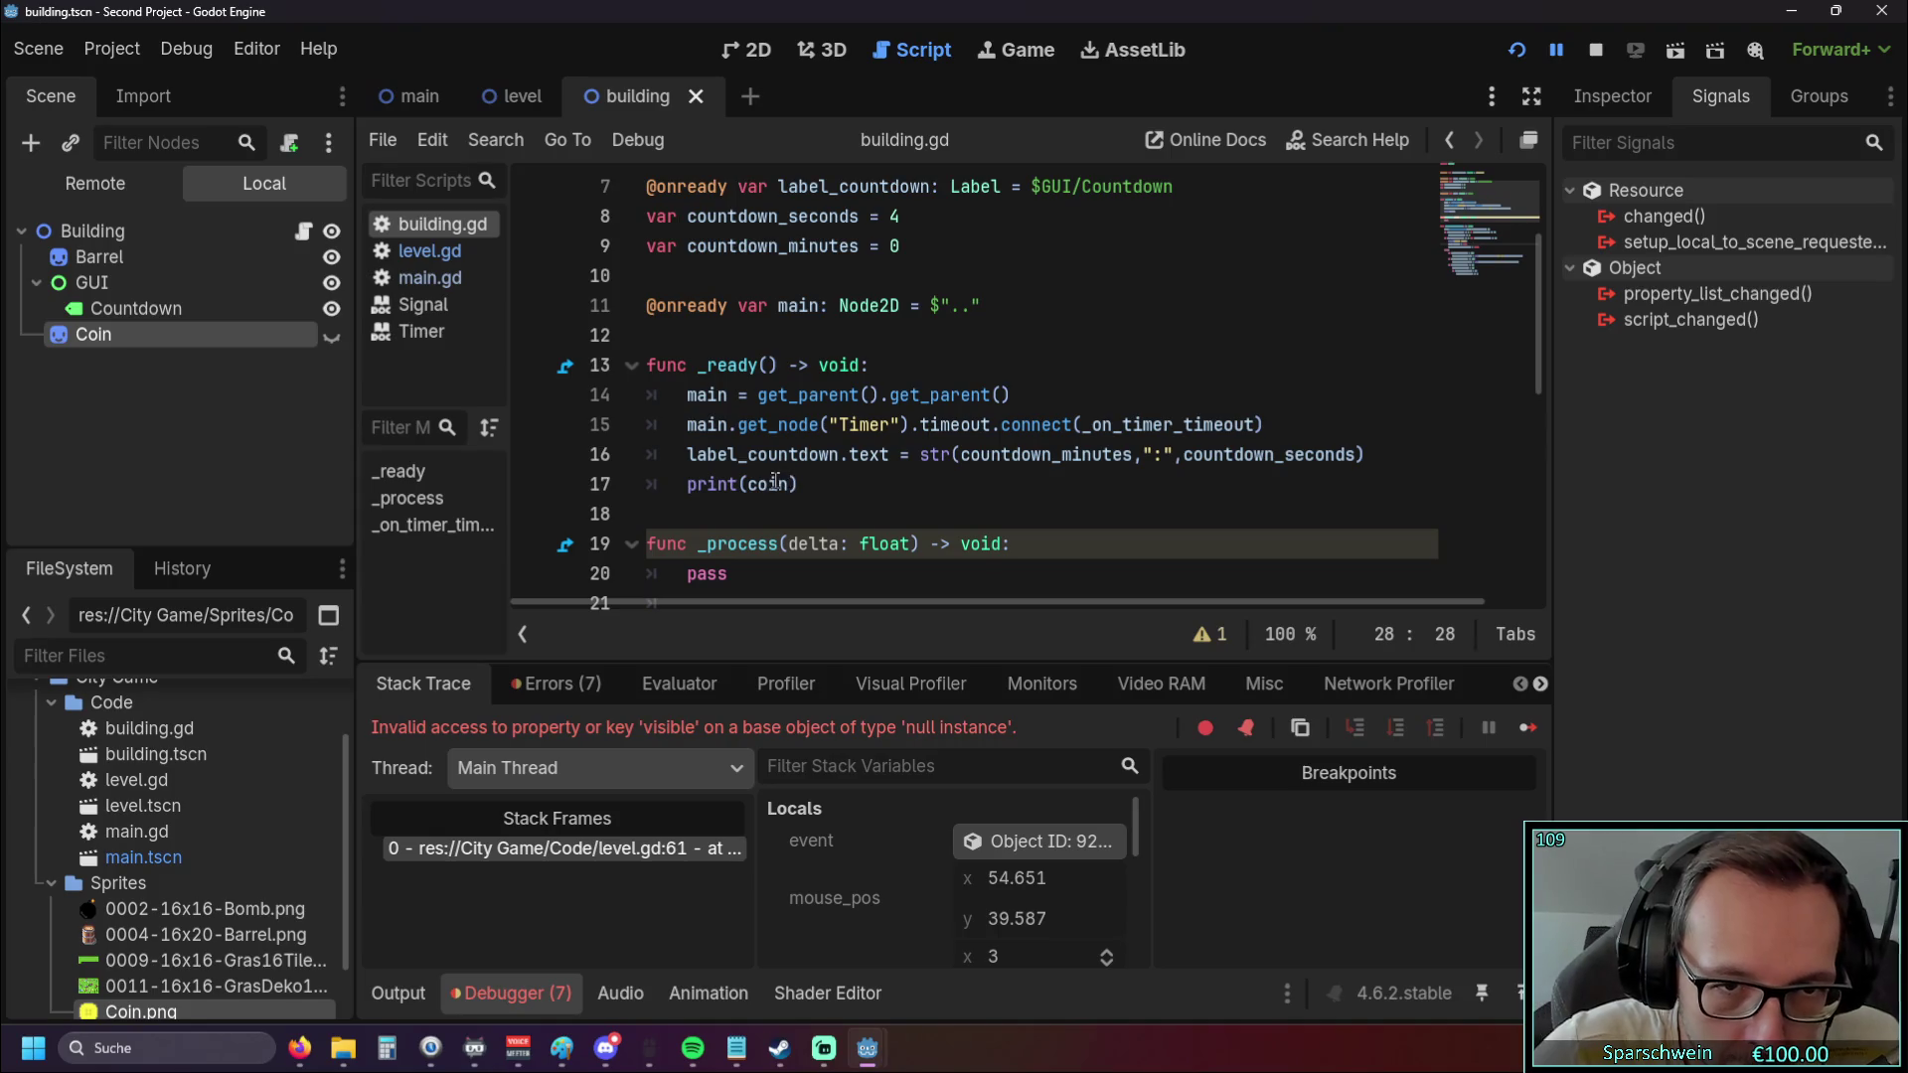
scroll(813, 494, "down", 2)
scroll(813, 494, "up", 2)
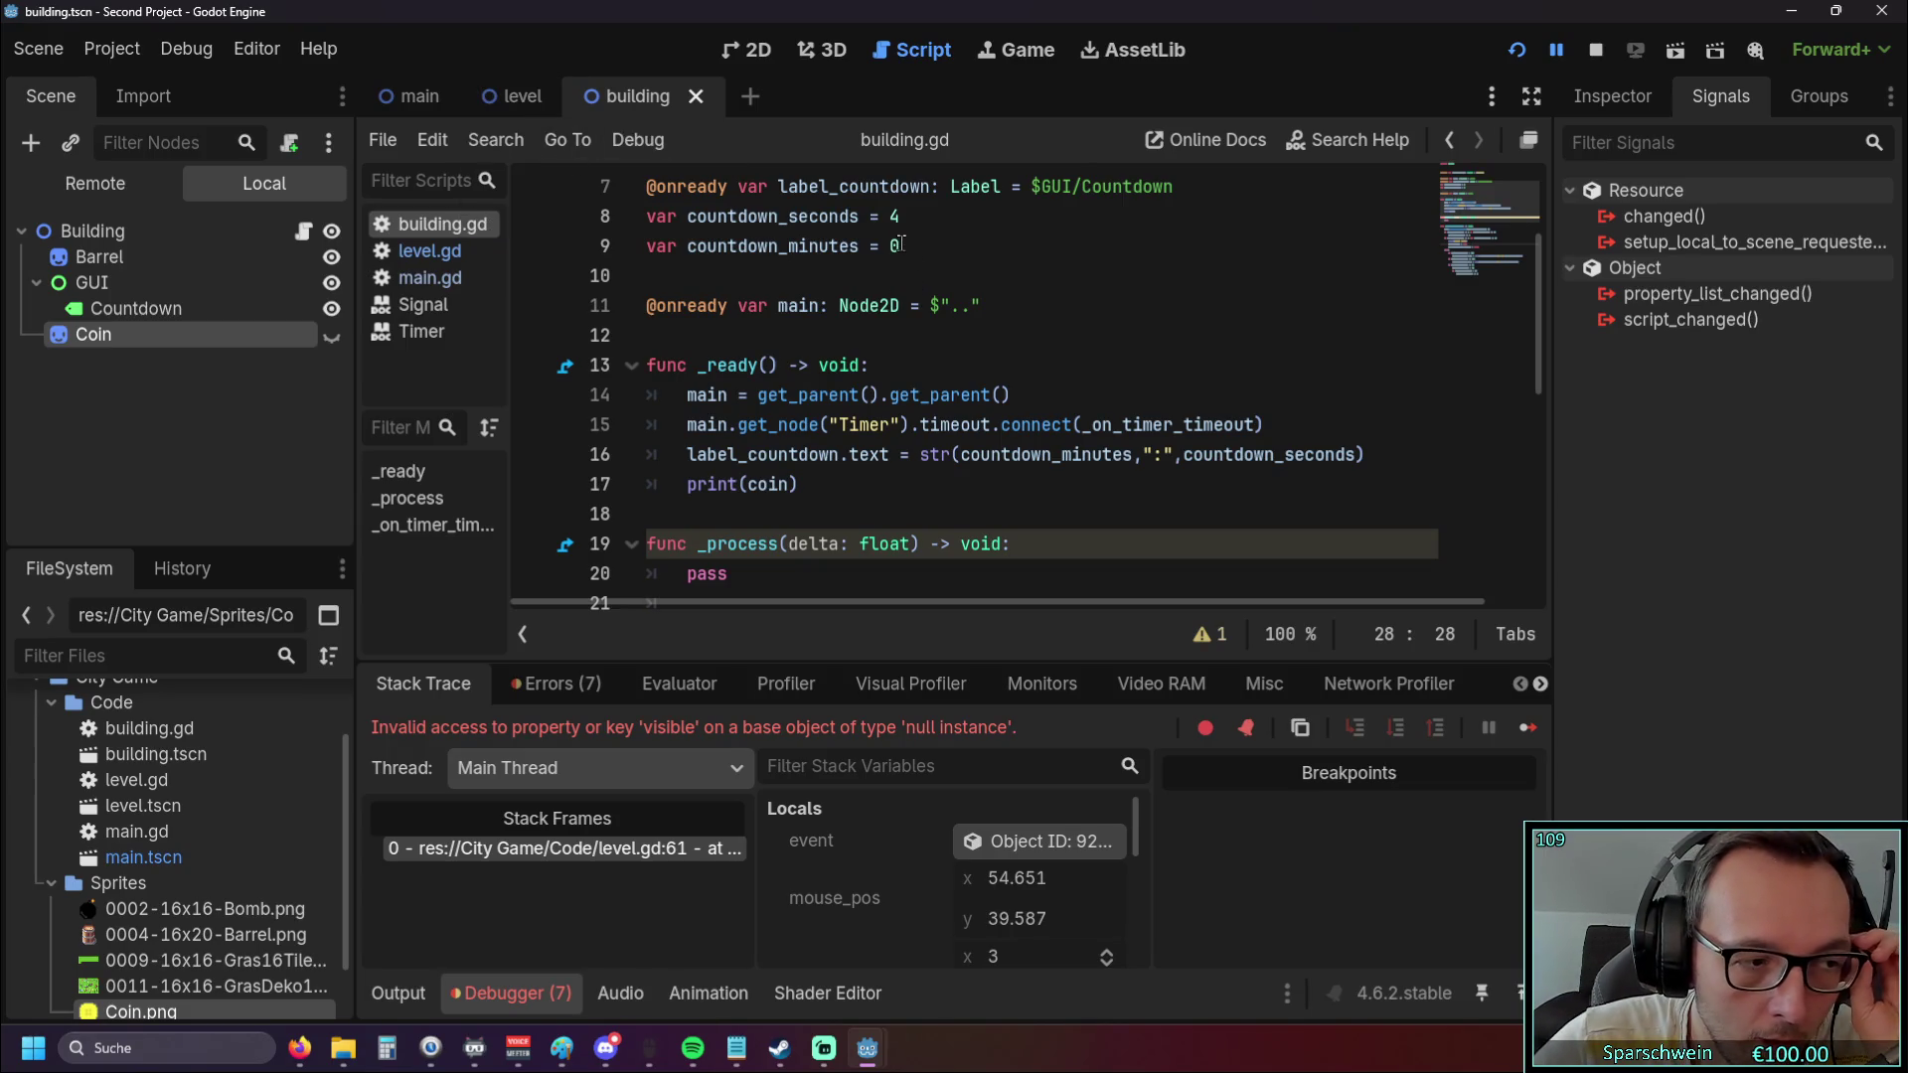
left_click(511, 95)
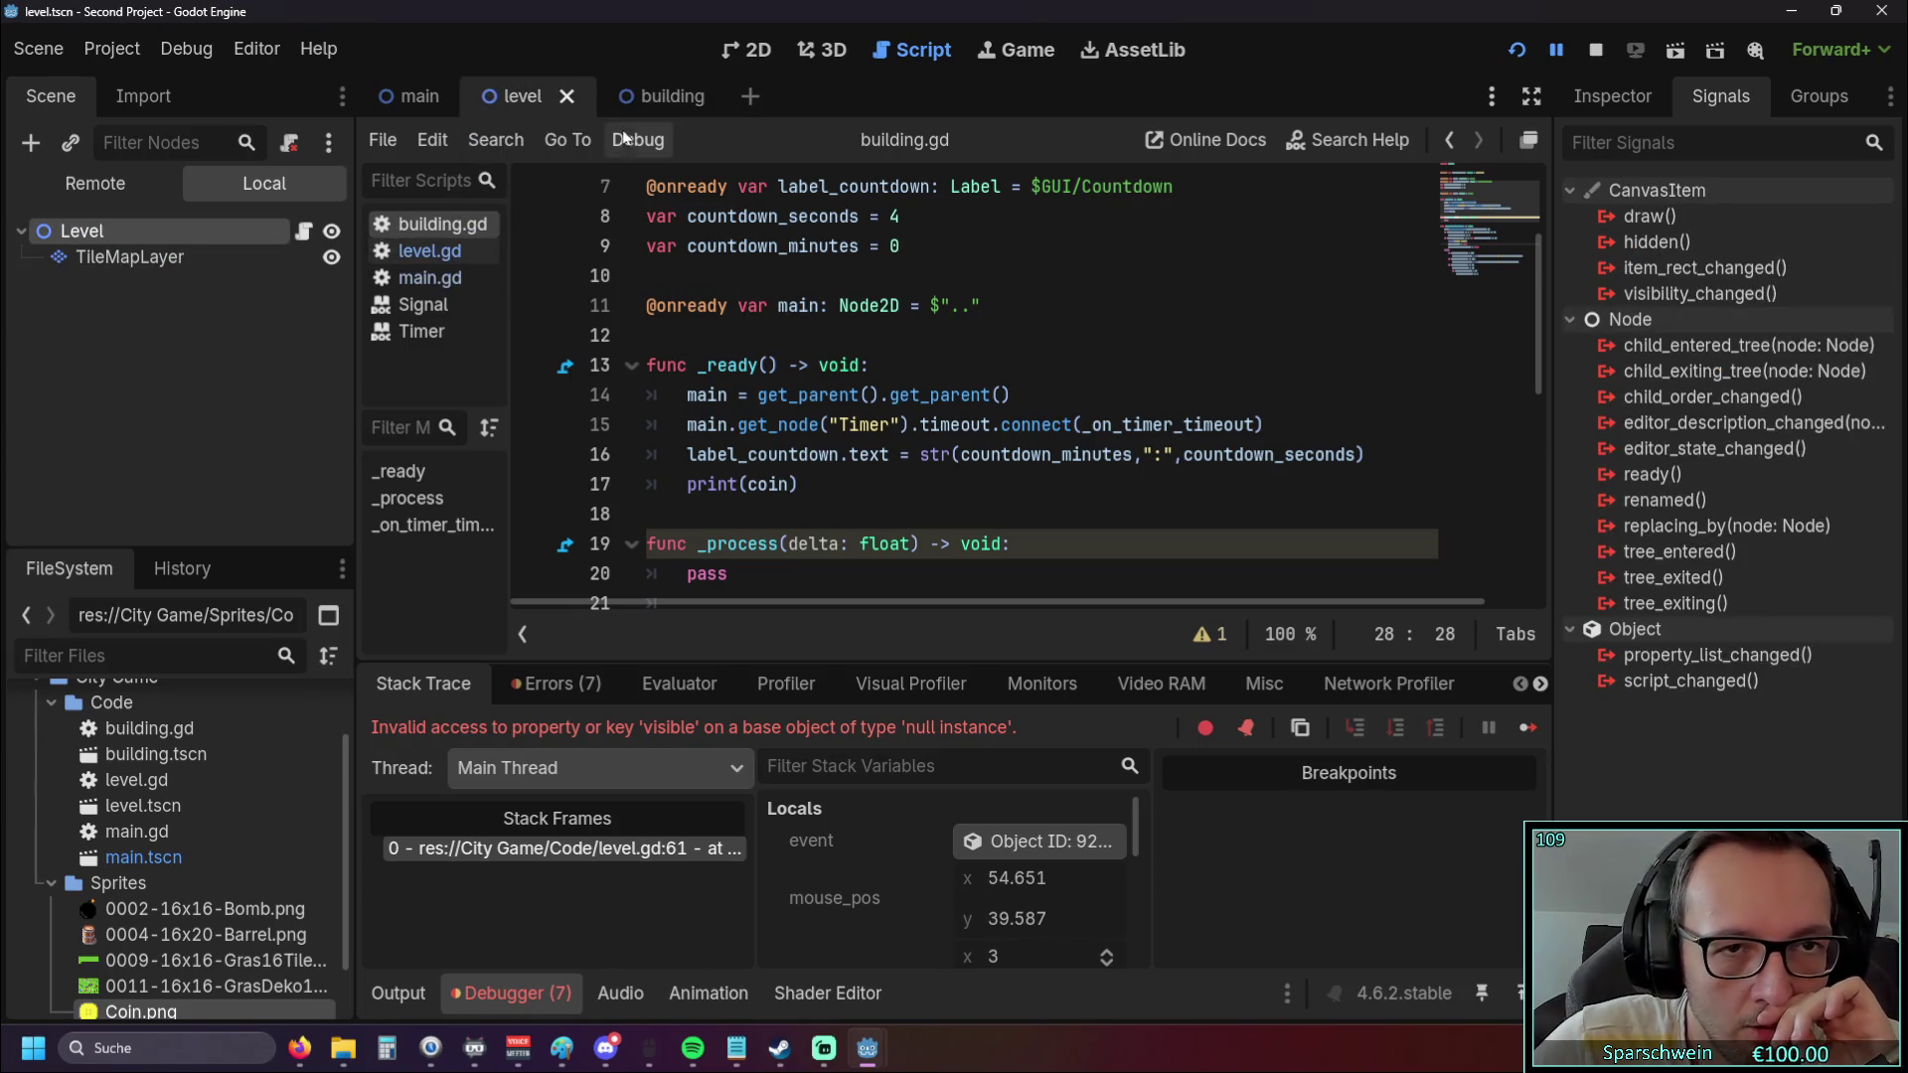
Switch to the building scene and open level.gd at its variable declarations.
left_click(641, 95)
left_click(423, 250)
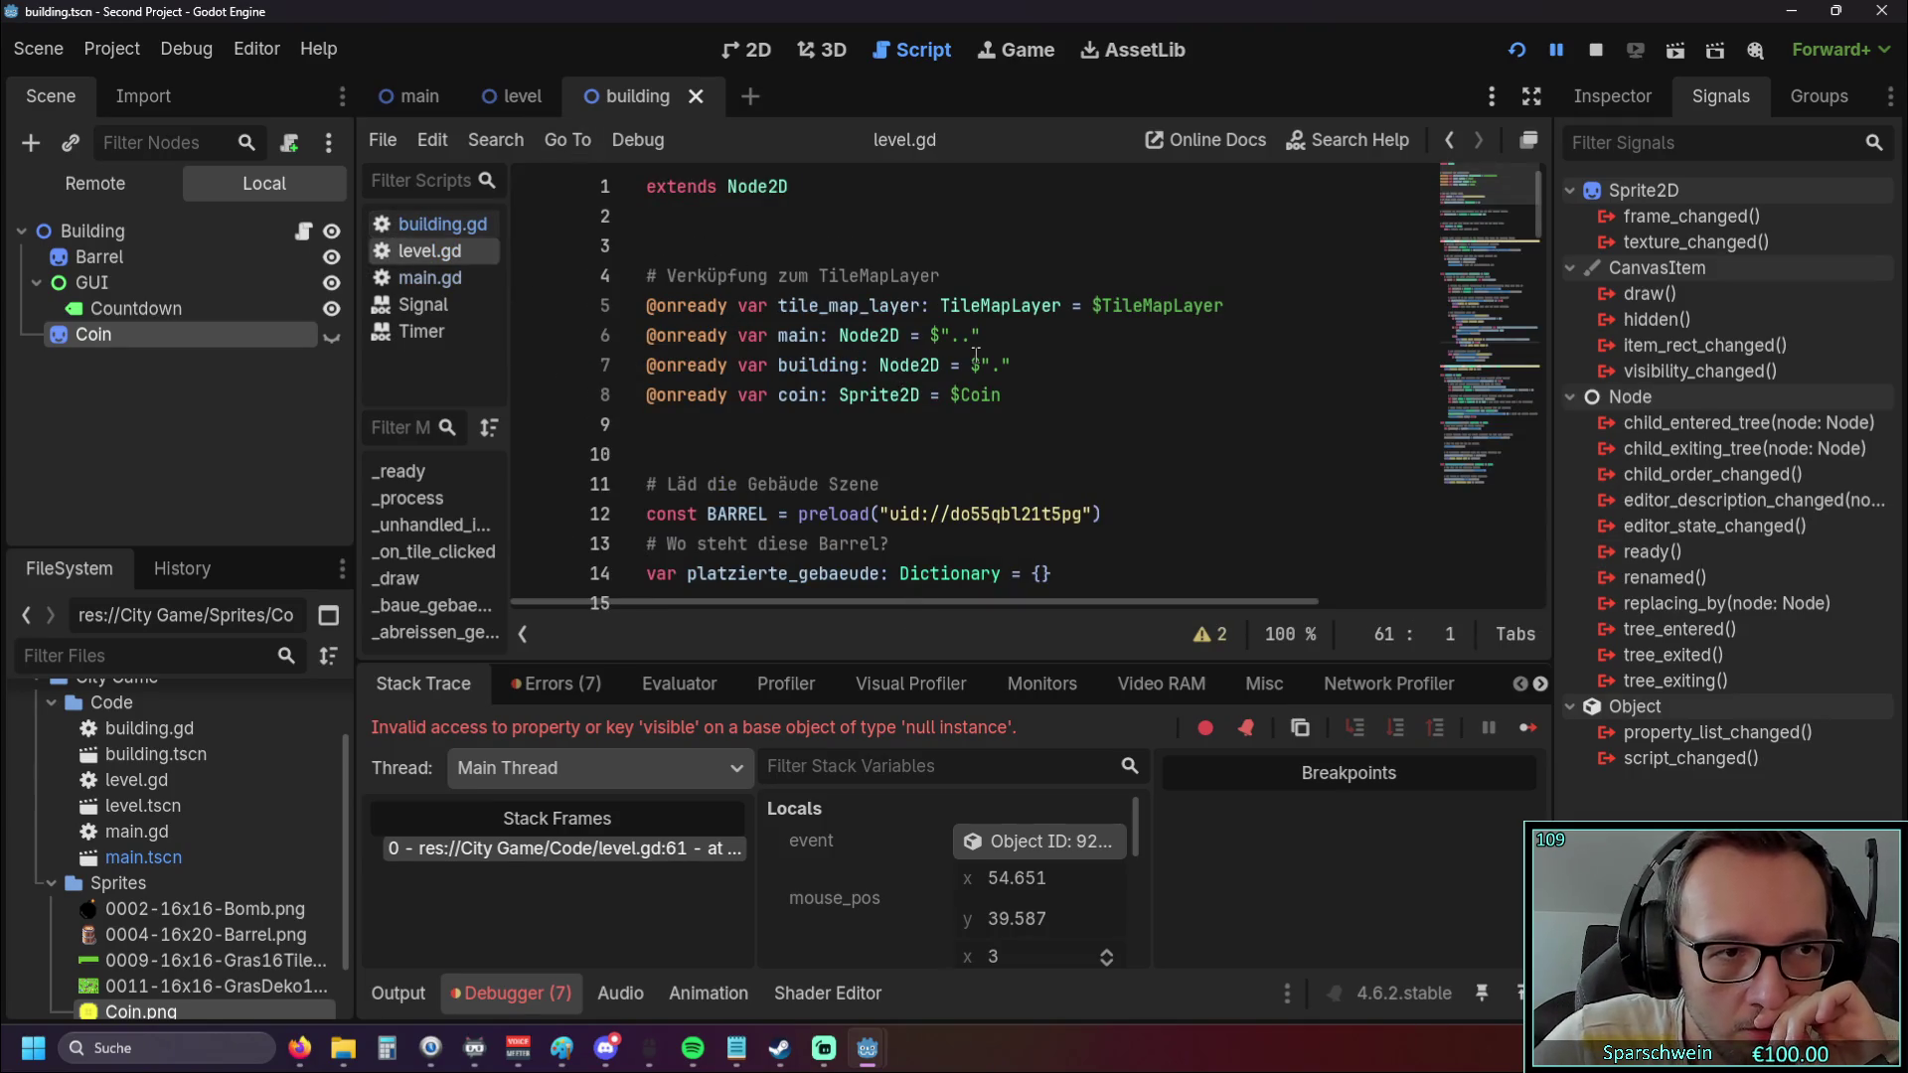
scroll(976, 335, "down", 1)
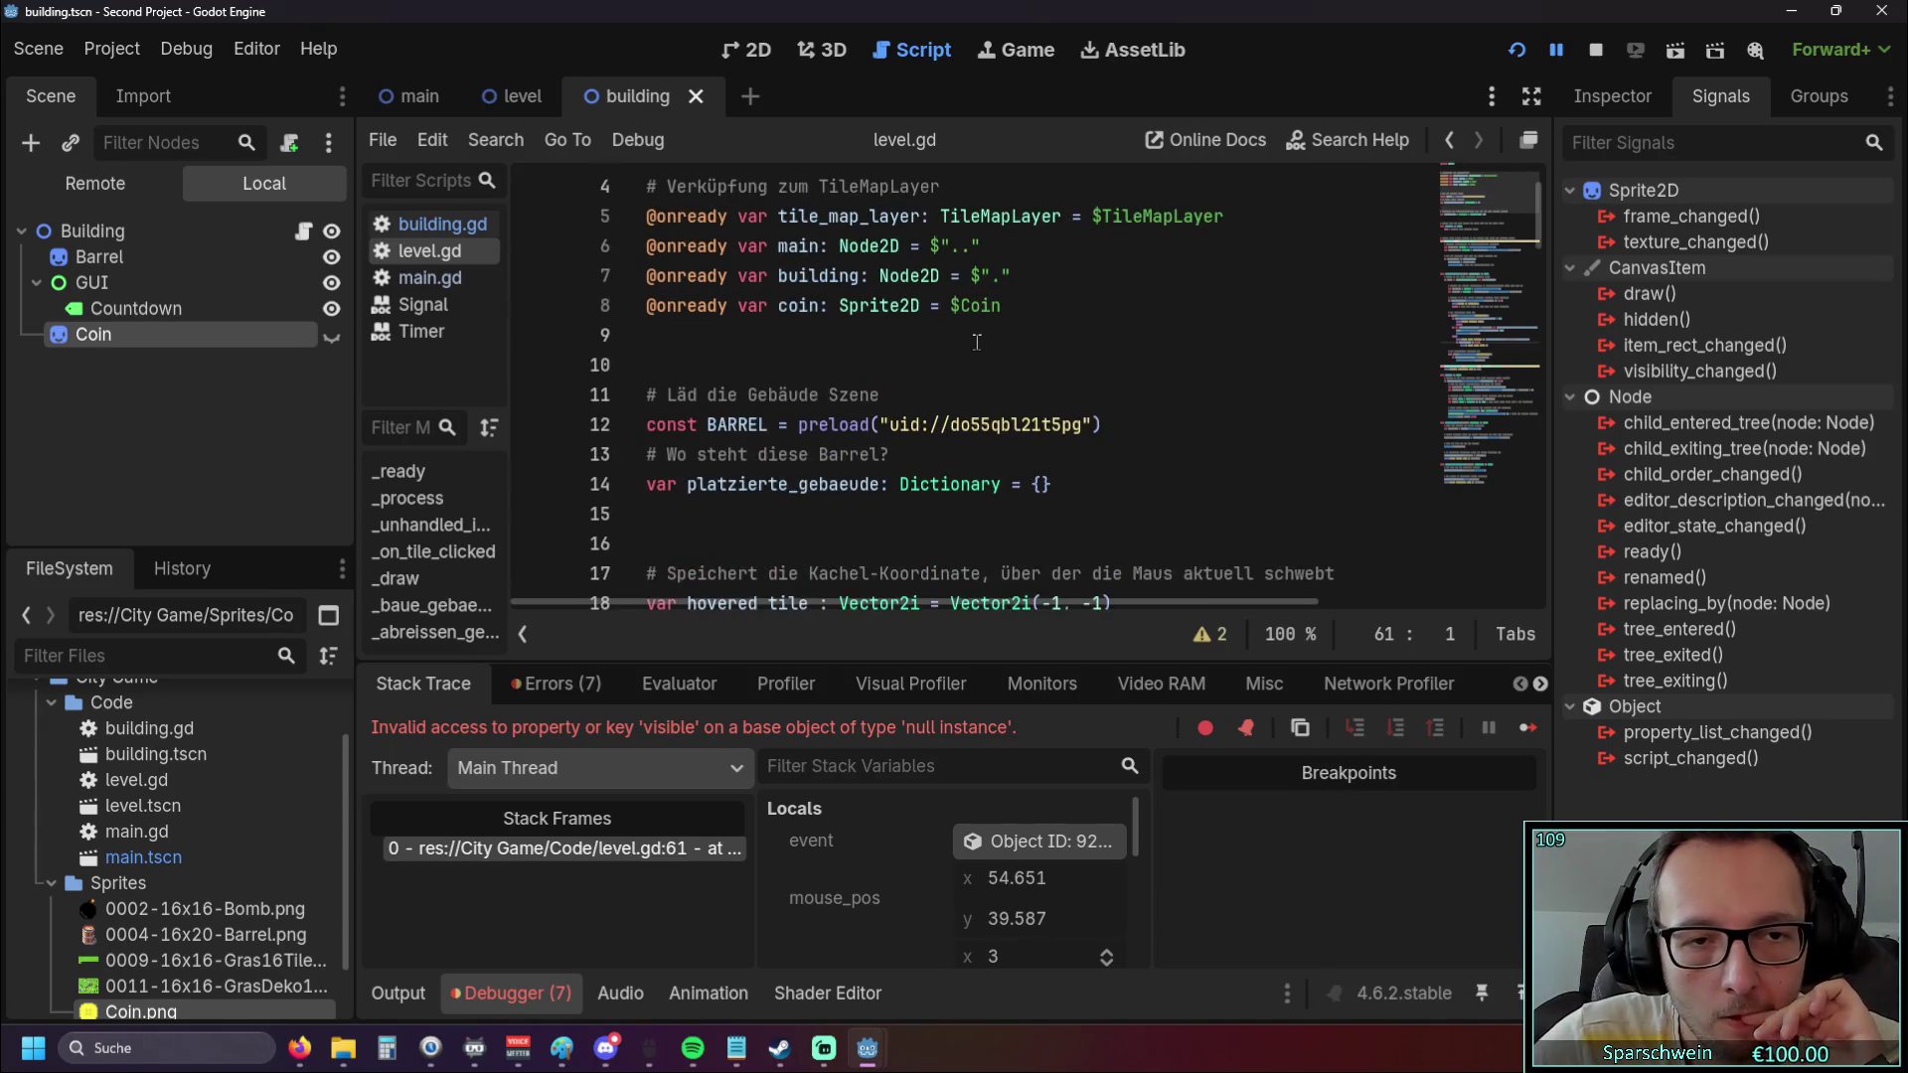
scroll(933, 338, "up", 1)
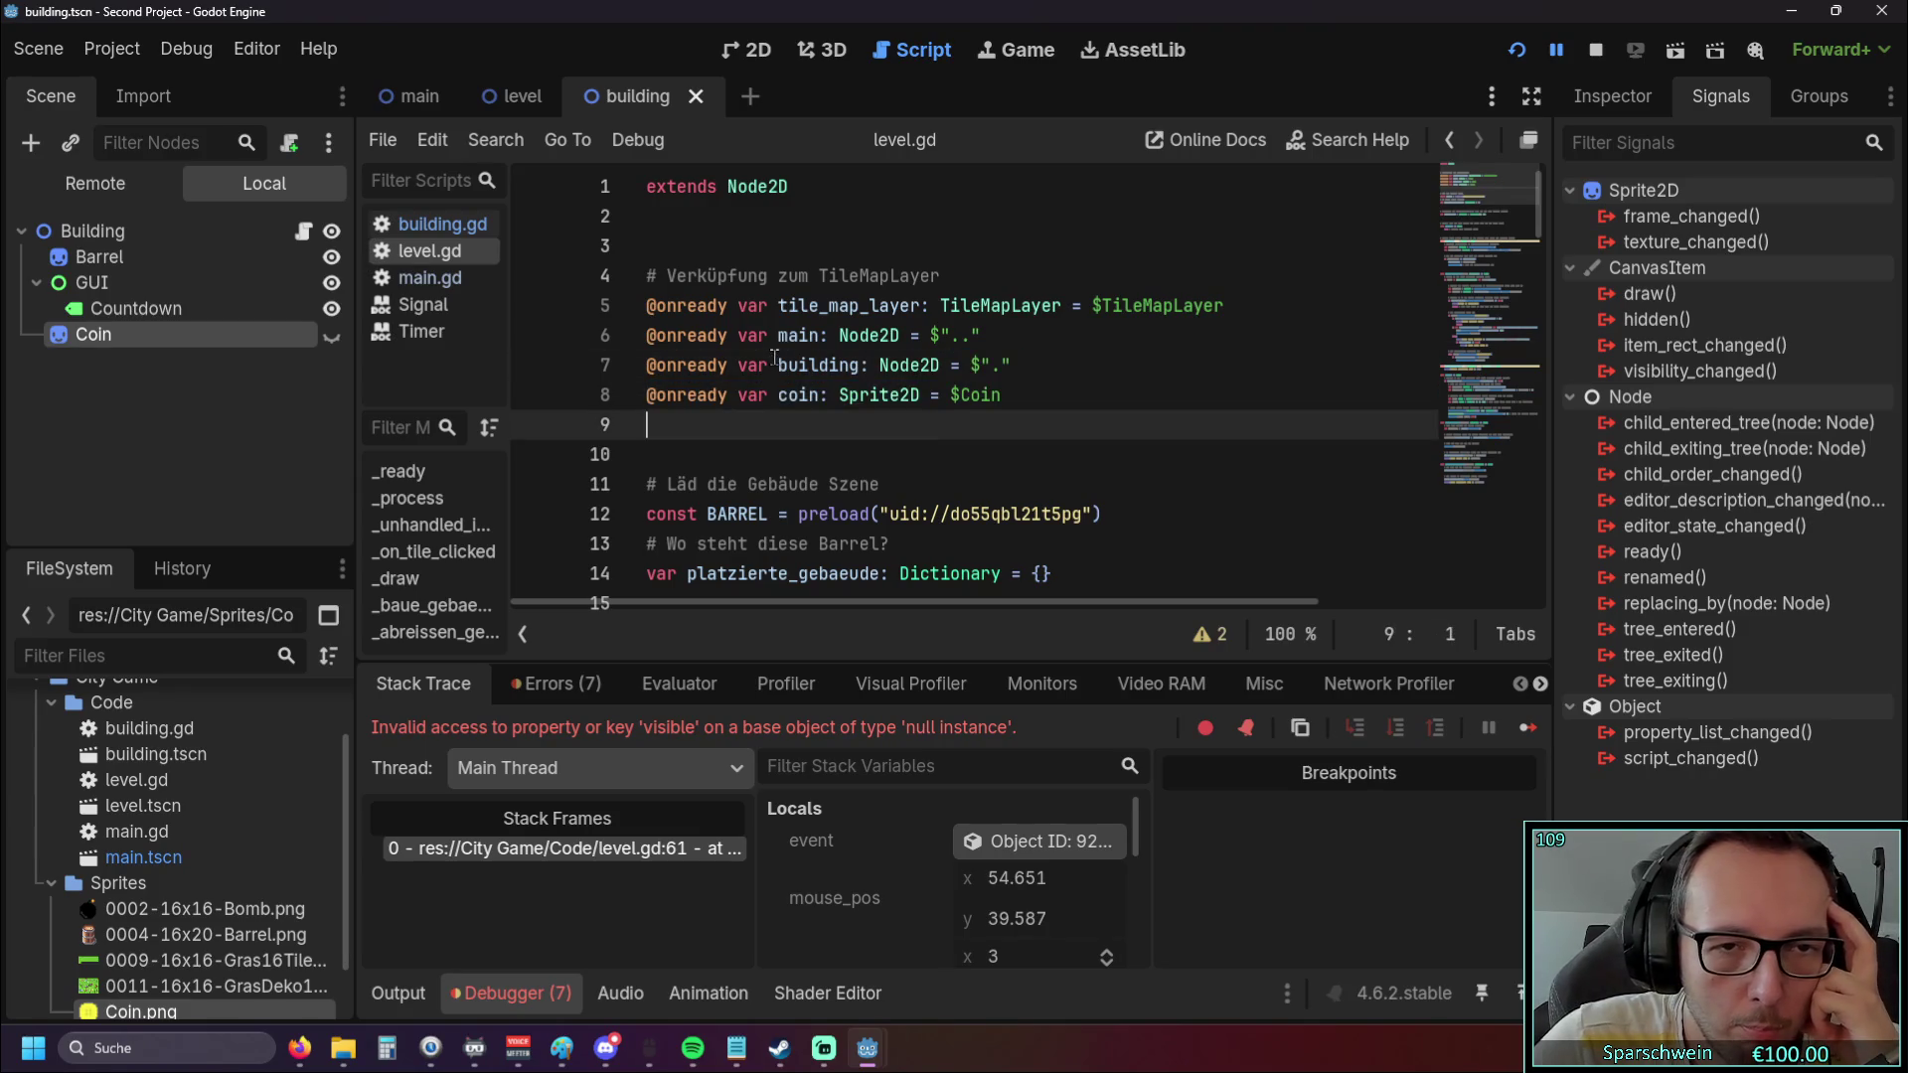
left_click(1004, 424)
key("Up")
key("Up")
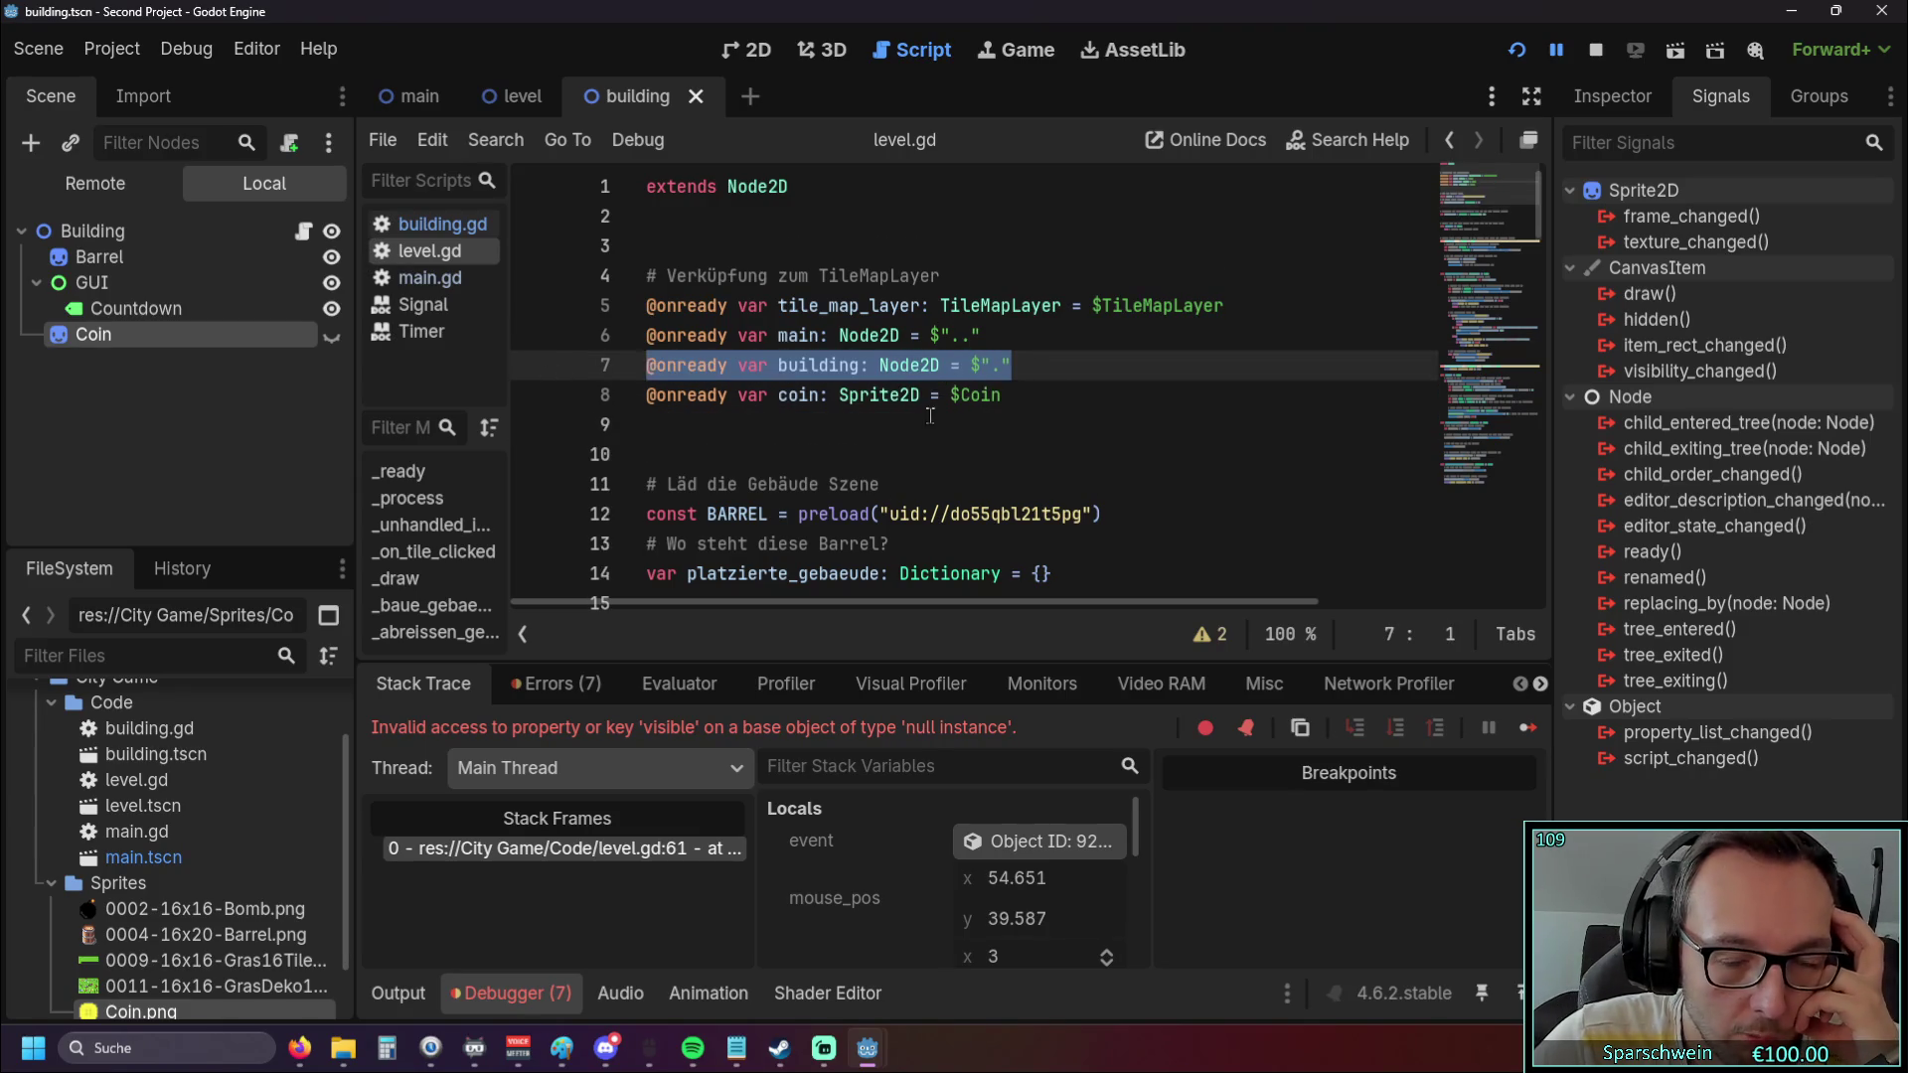
scroll(927, 415, "down", 4)
scroll(927, 415, "up", 4)
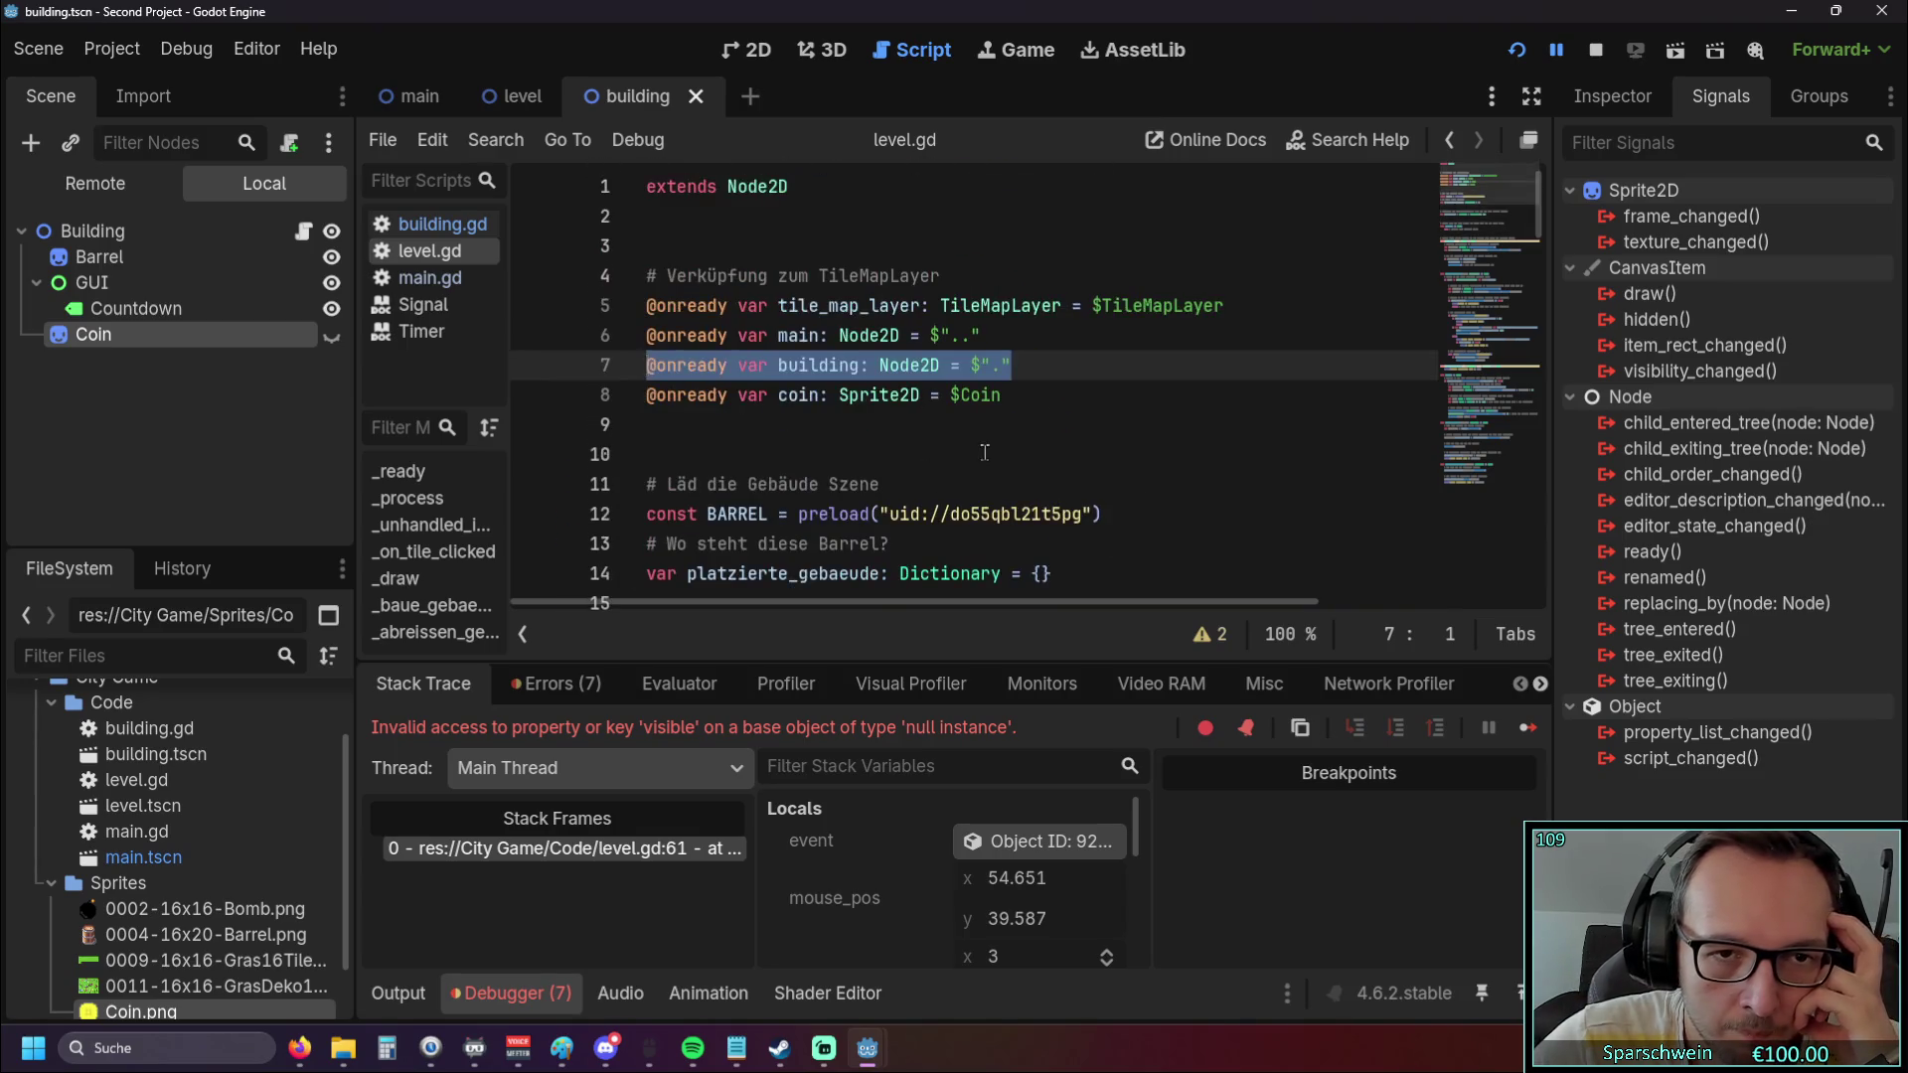
key("Down")
key("Down")
key("Down")
triple_click(1016, 376)
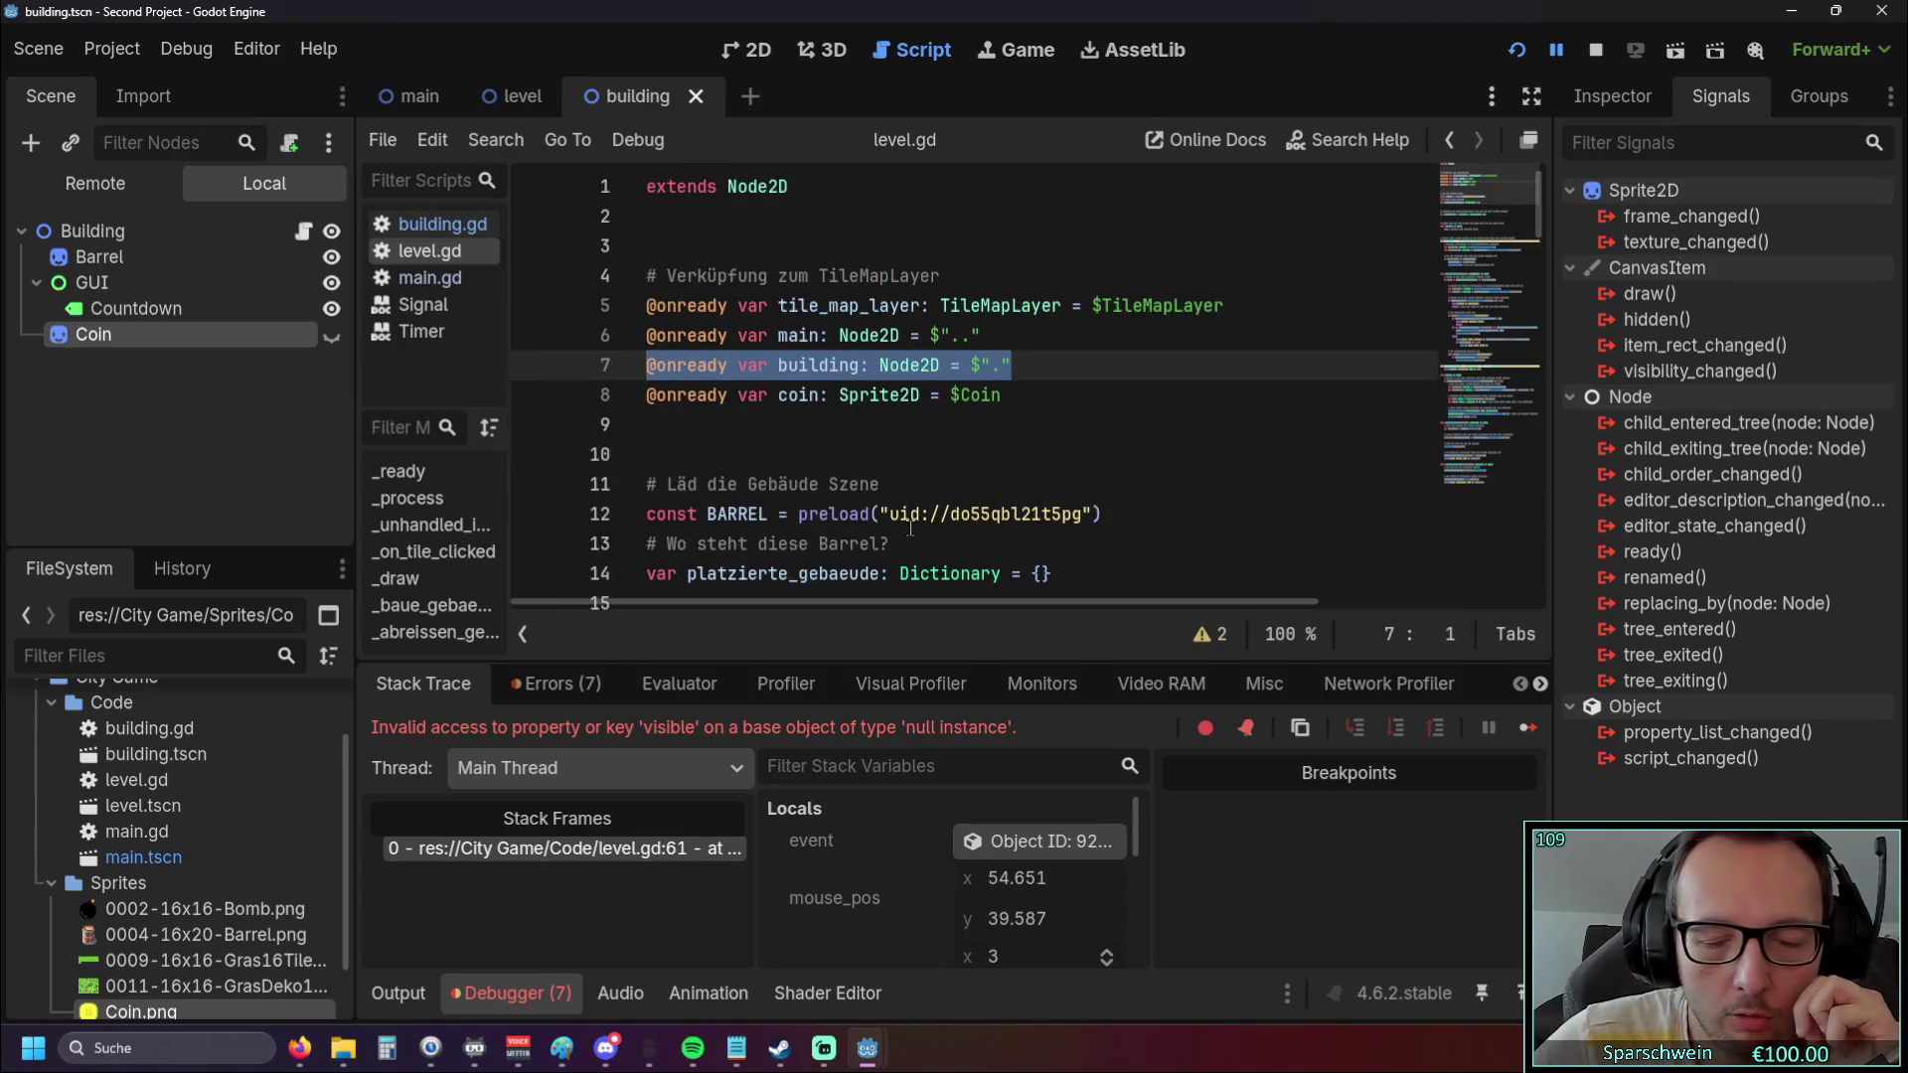
key("BackSpace")
key("BackSpace")
left_click(769, 393)
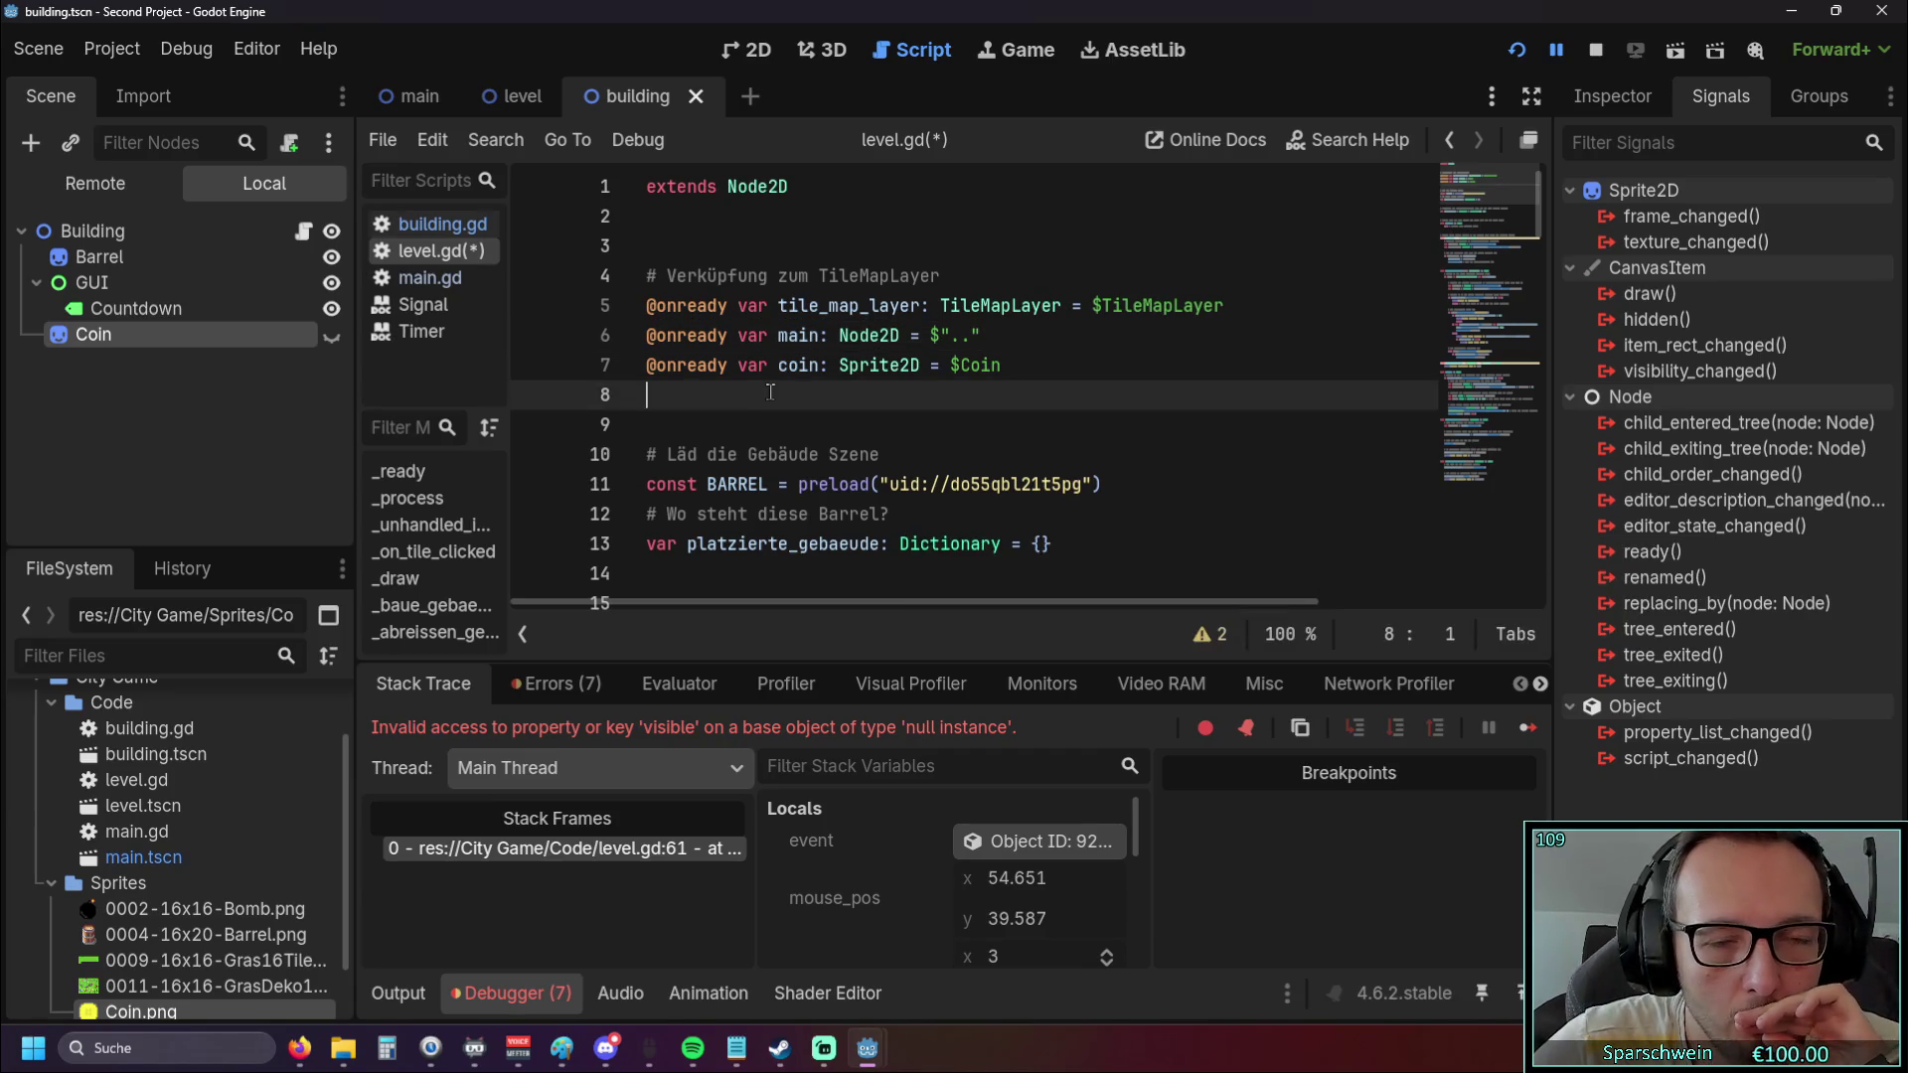
left_click_drag(780, 366, 1011, 370)
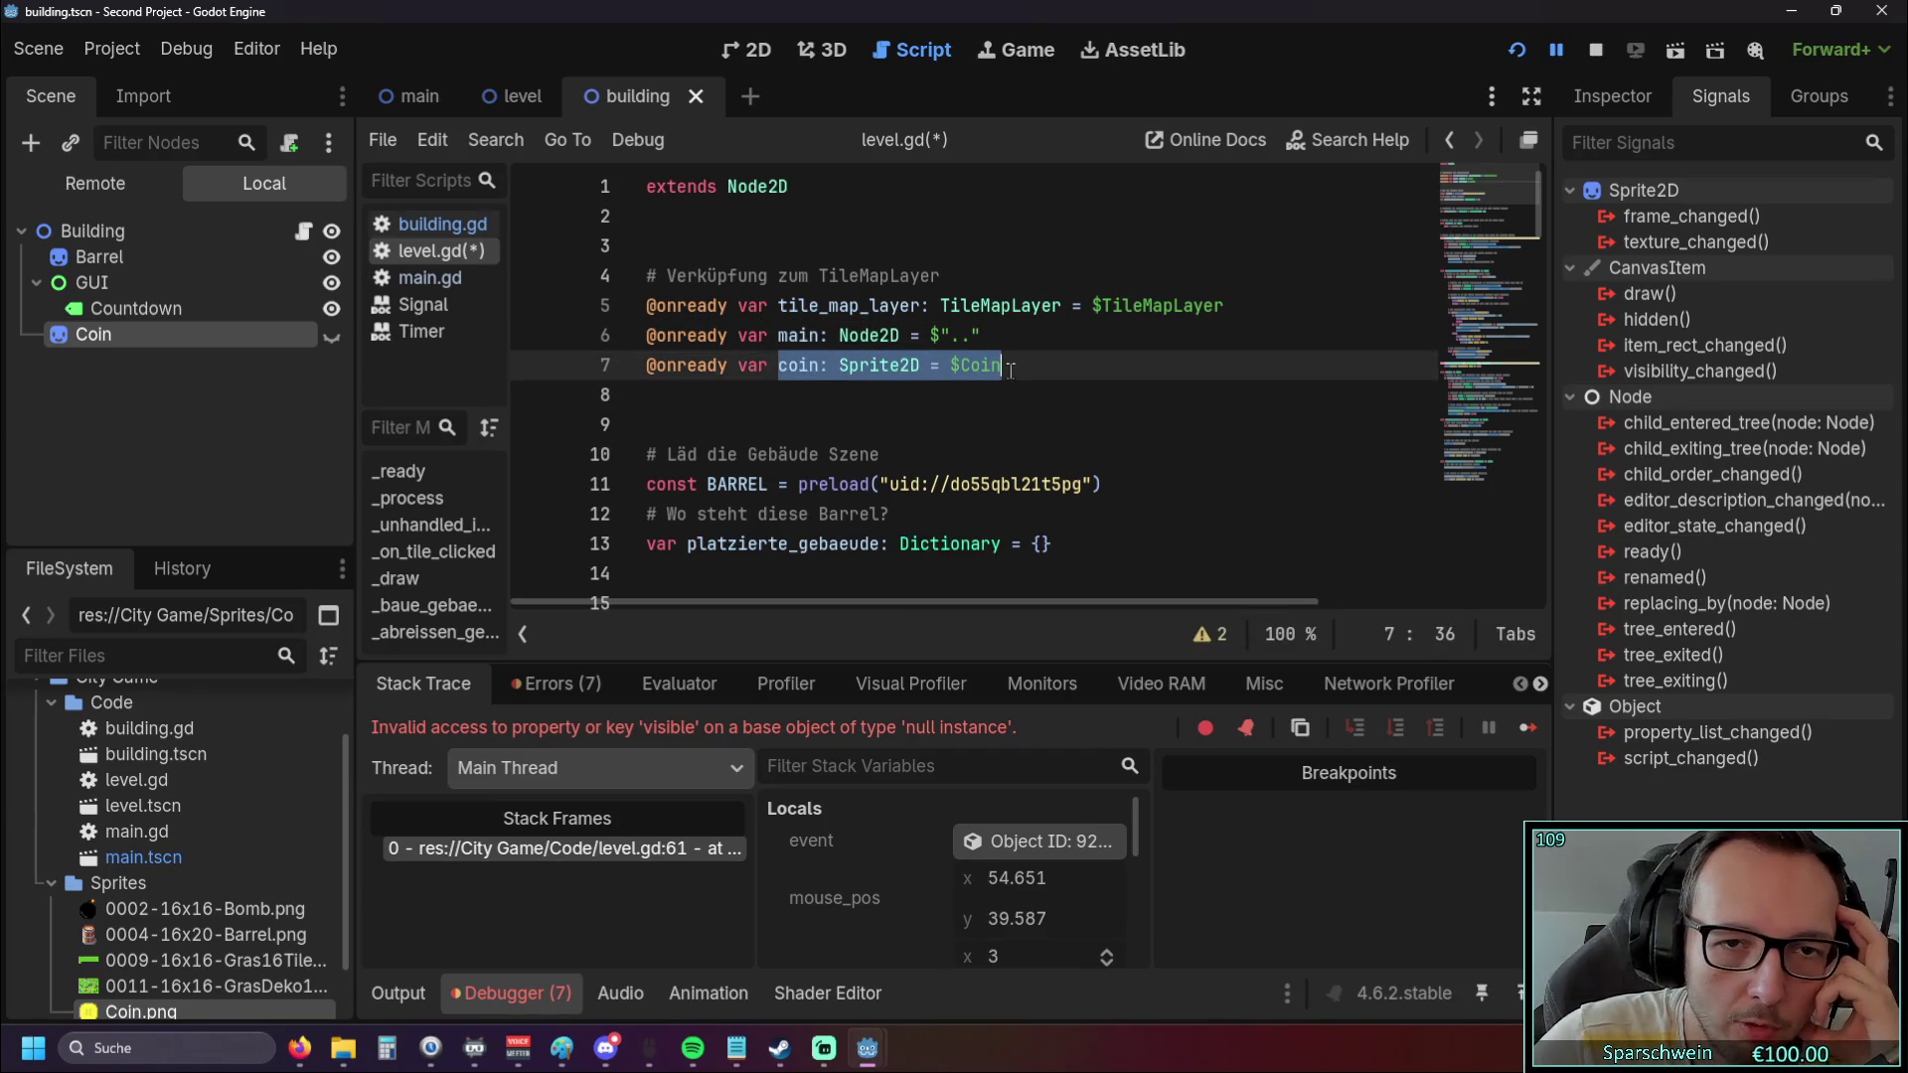
left_click(939, 417)
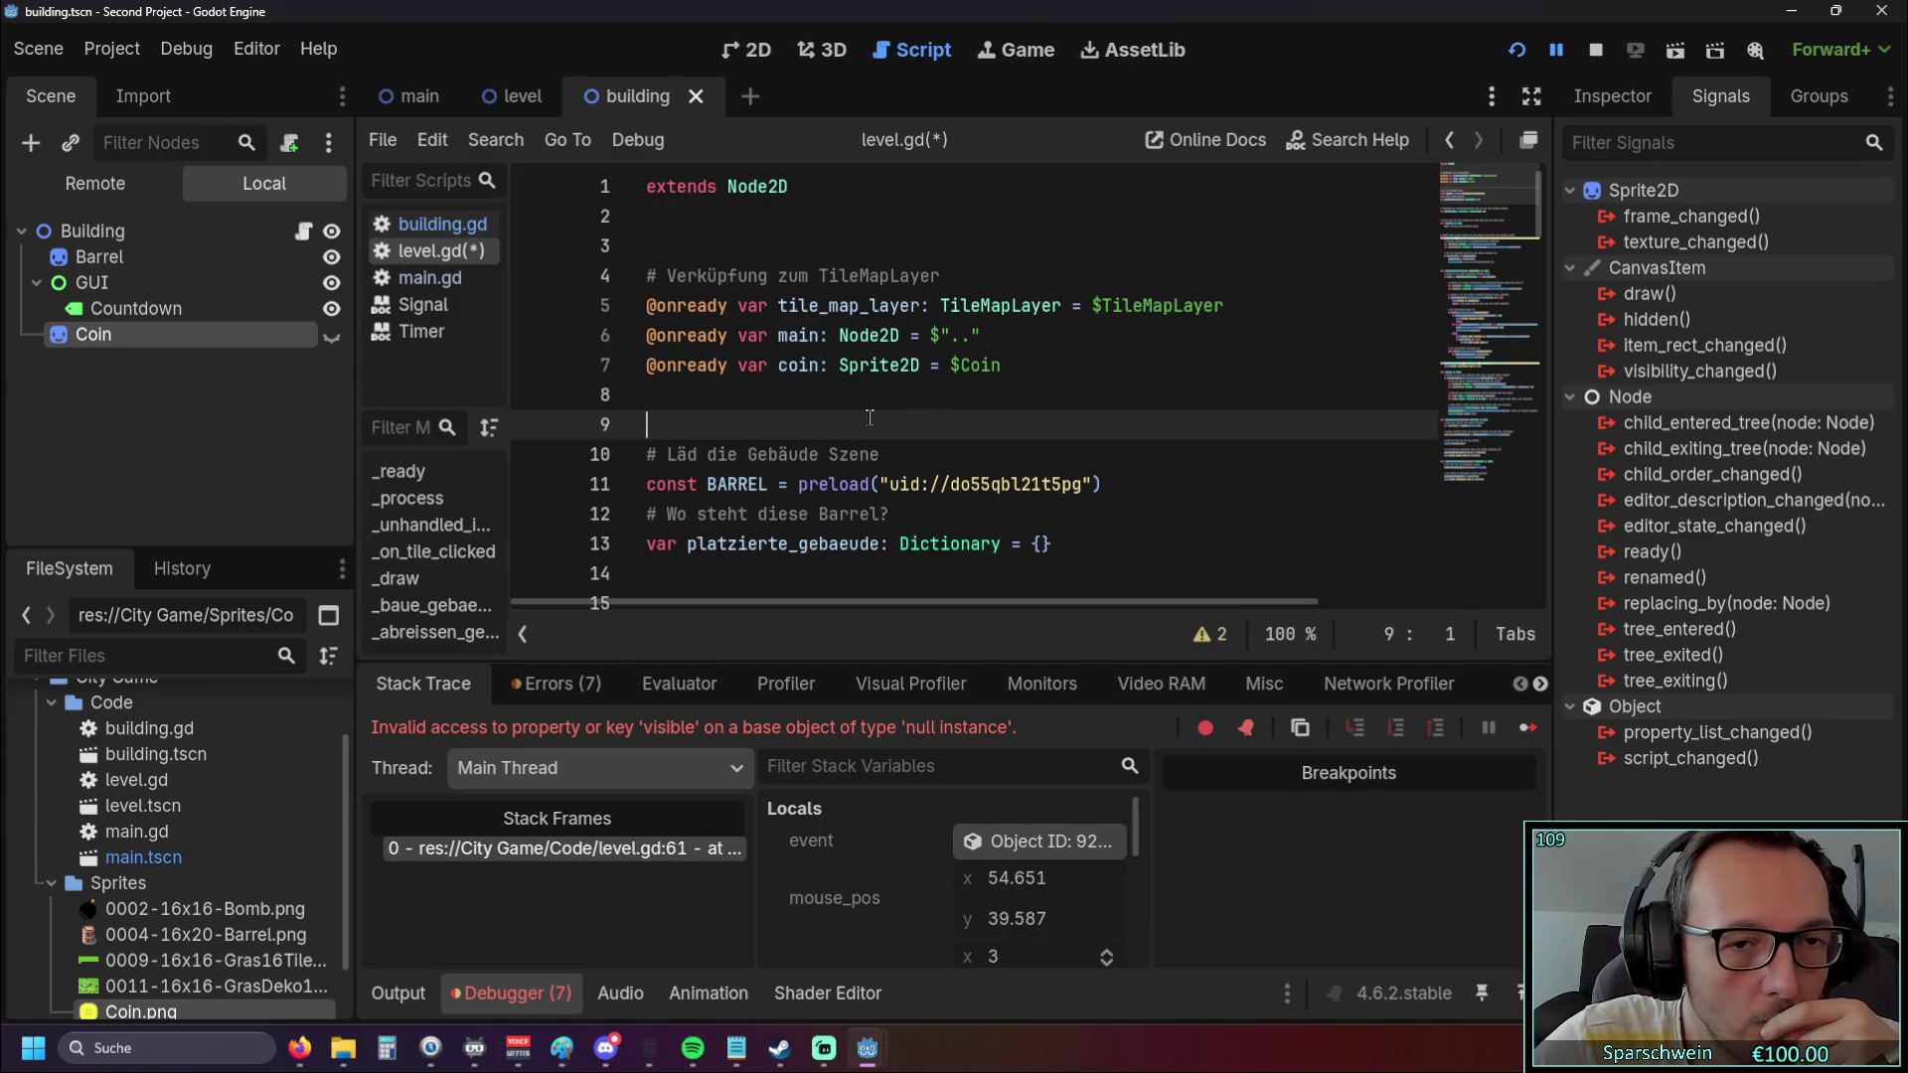
scroll(853, 414, "down", 2)
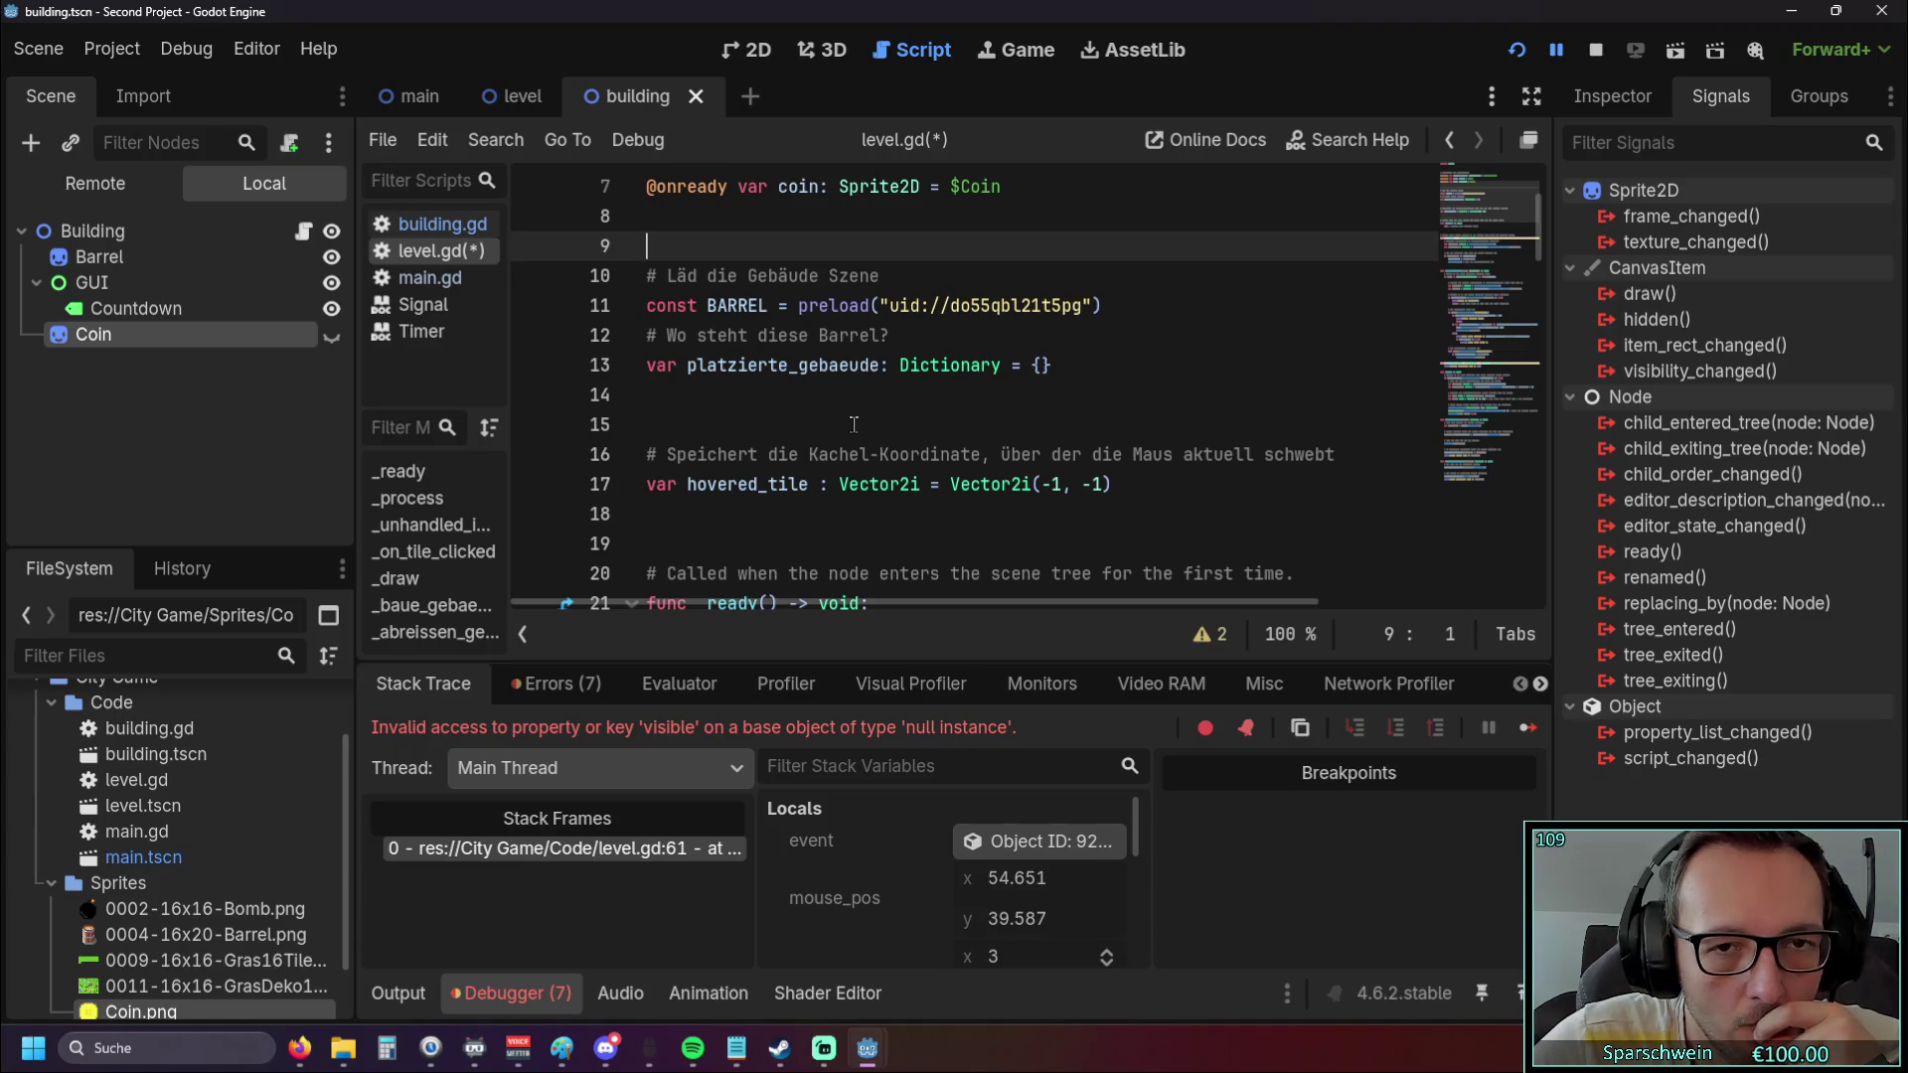
scroll(854, 424, "up", 1)
Undo to restore the building variable line, save level.gd, and return to building.gd.
key("ctrl+z")
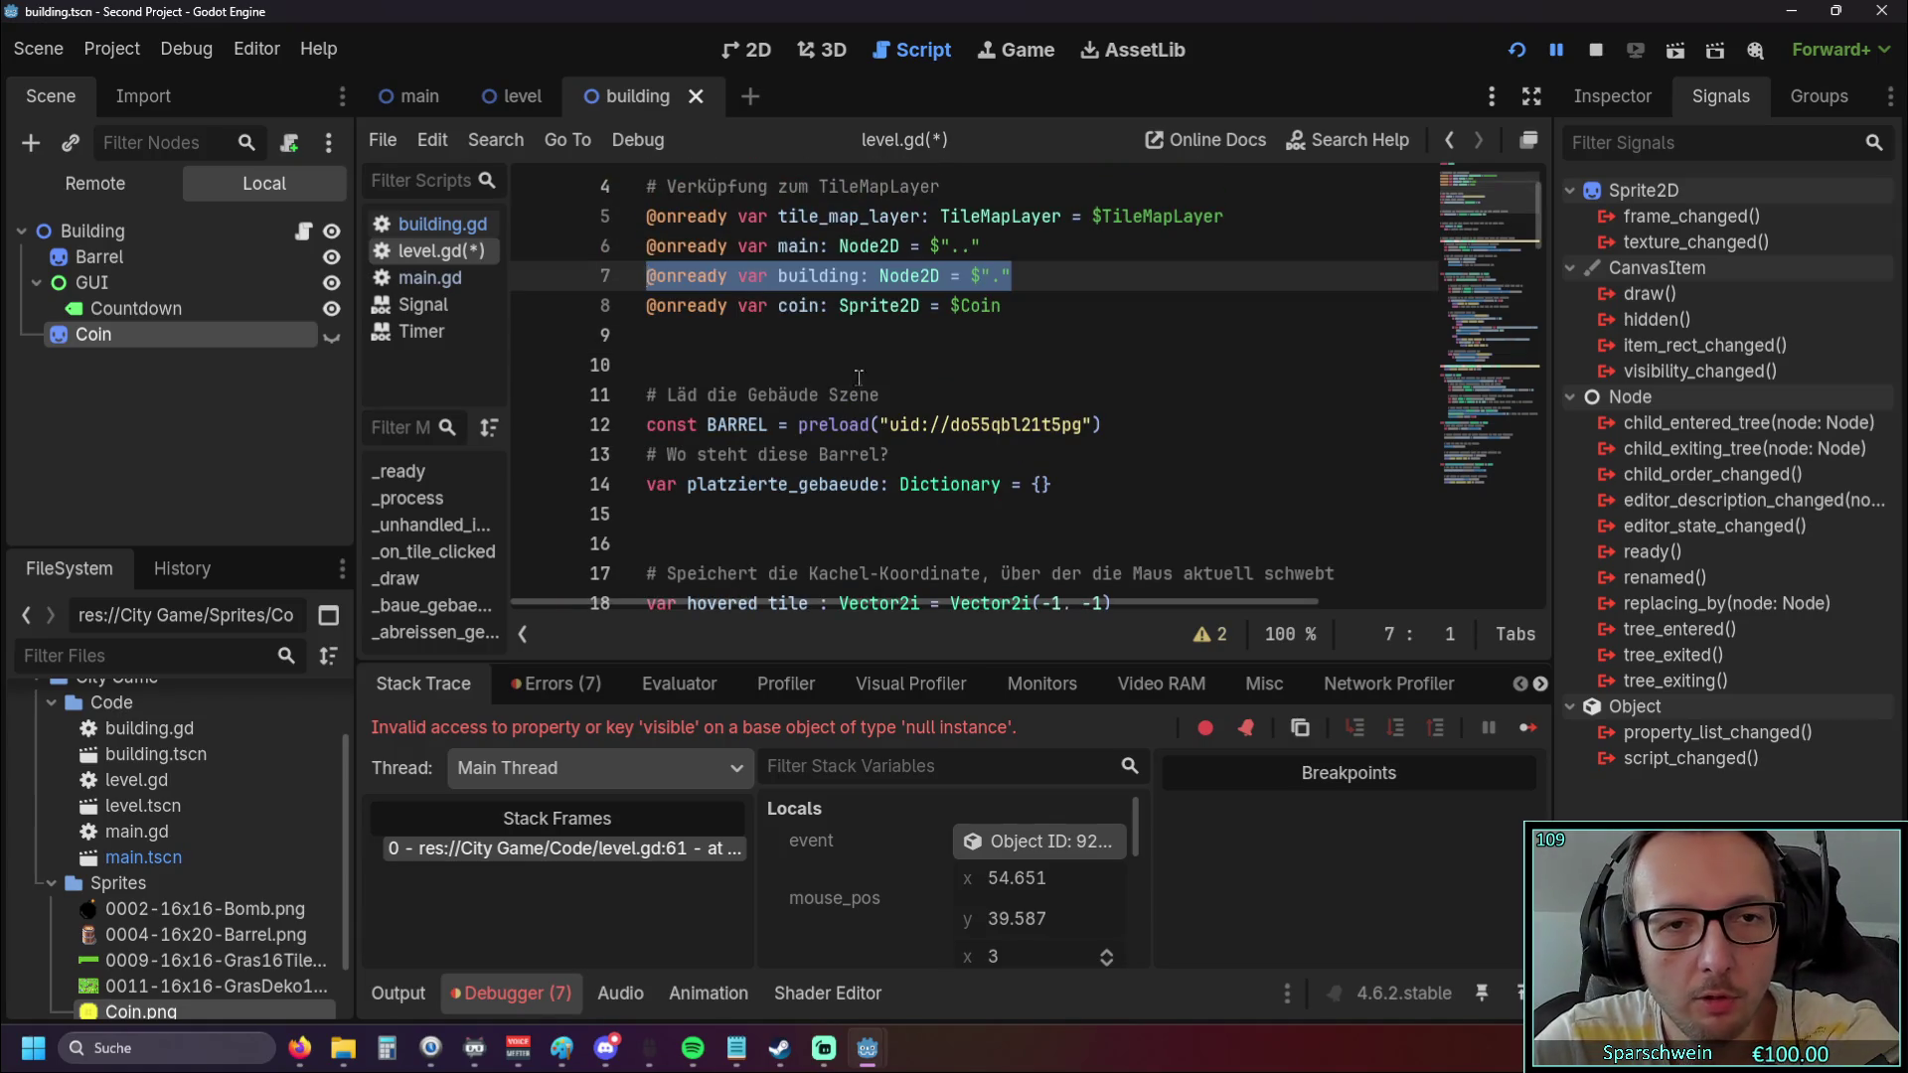
key("ctrl+s")
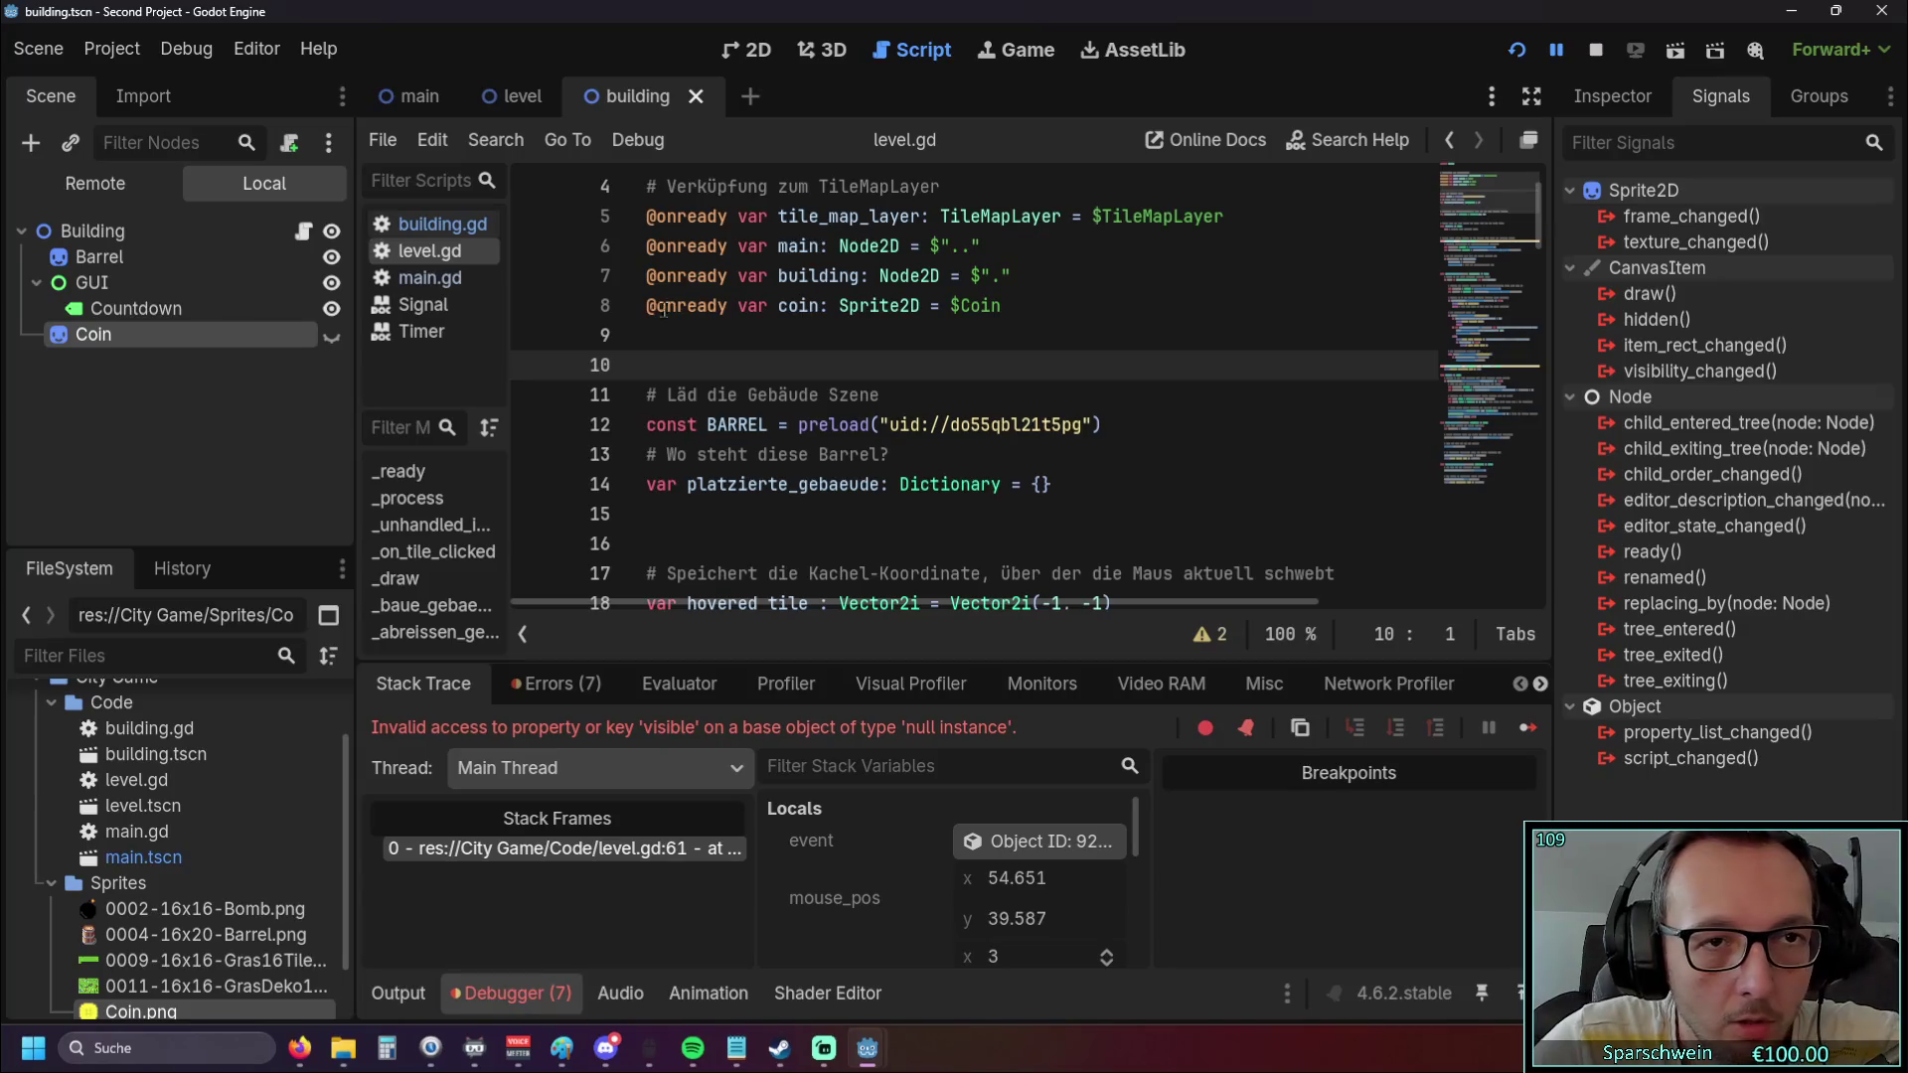
scroll(646, 283, "up", 1)
scroll(527, 285, "down", 1)
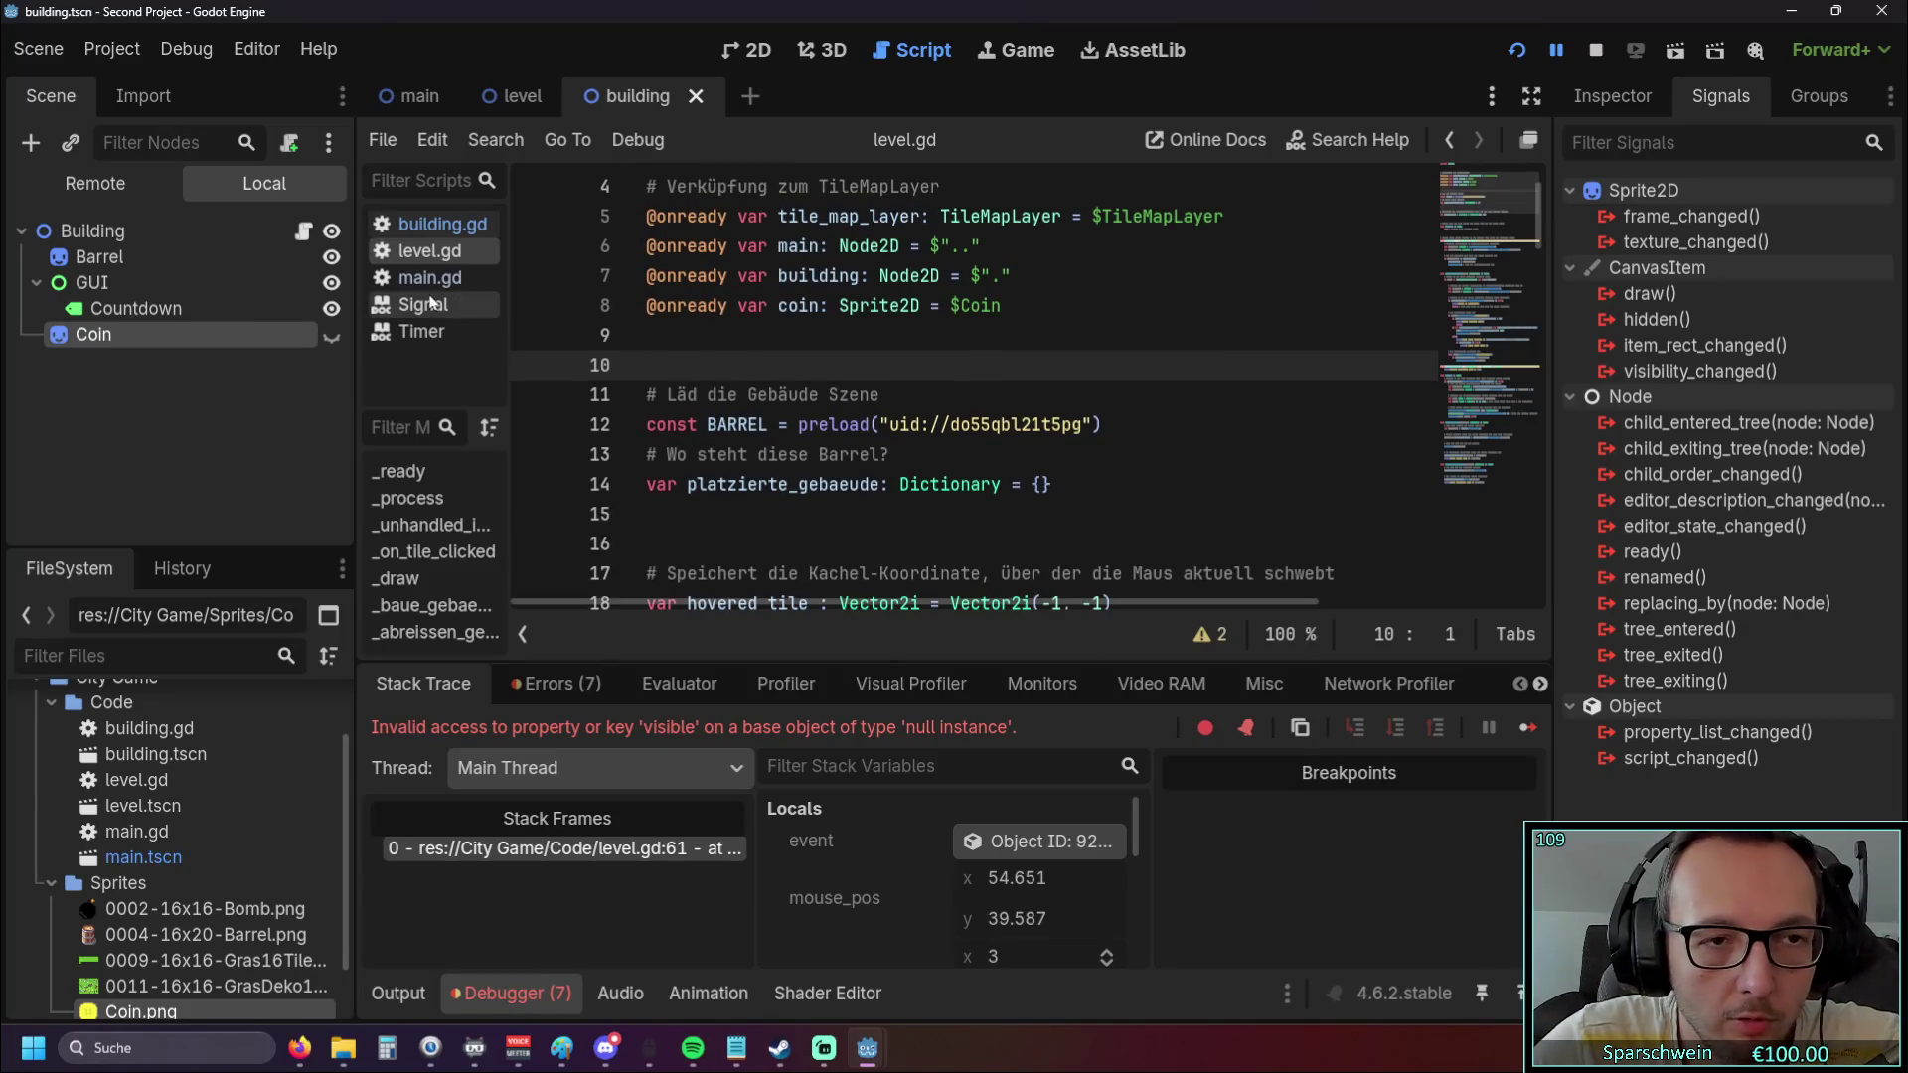
left_click(434, 227)
Review _on_timer_timeout's lines setting coin.visible true and hiding the countdown label.
scroll(864, 334, "down", 5)
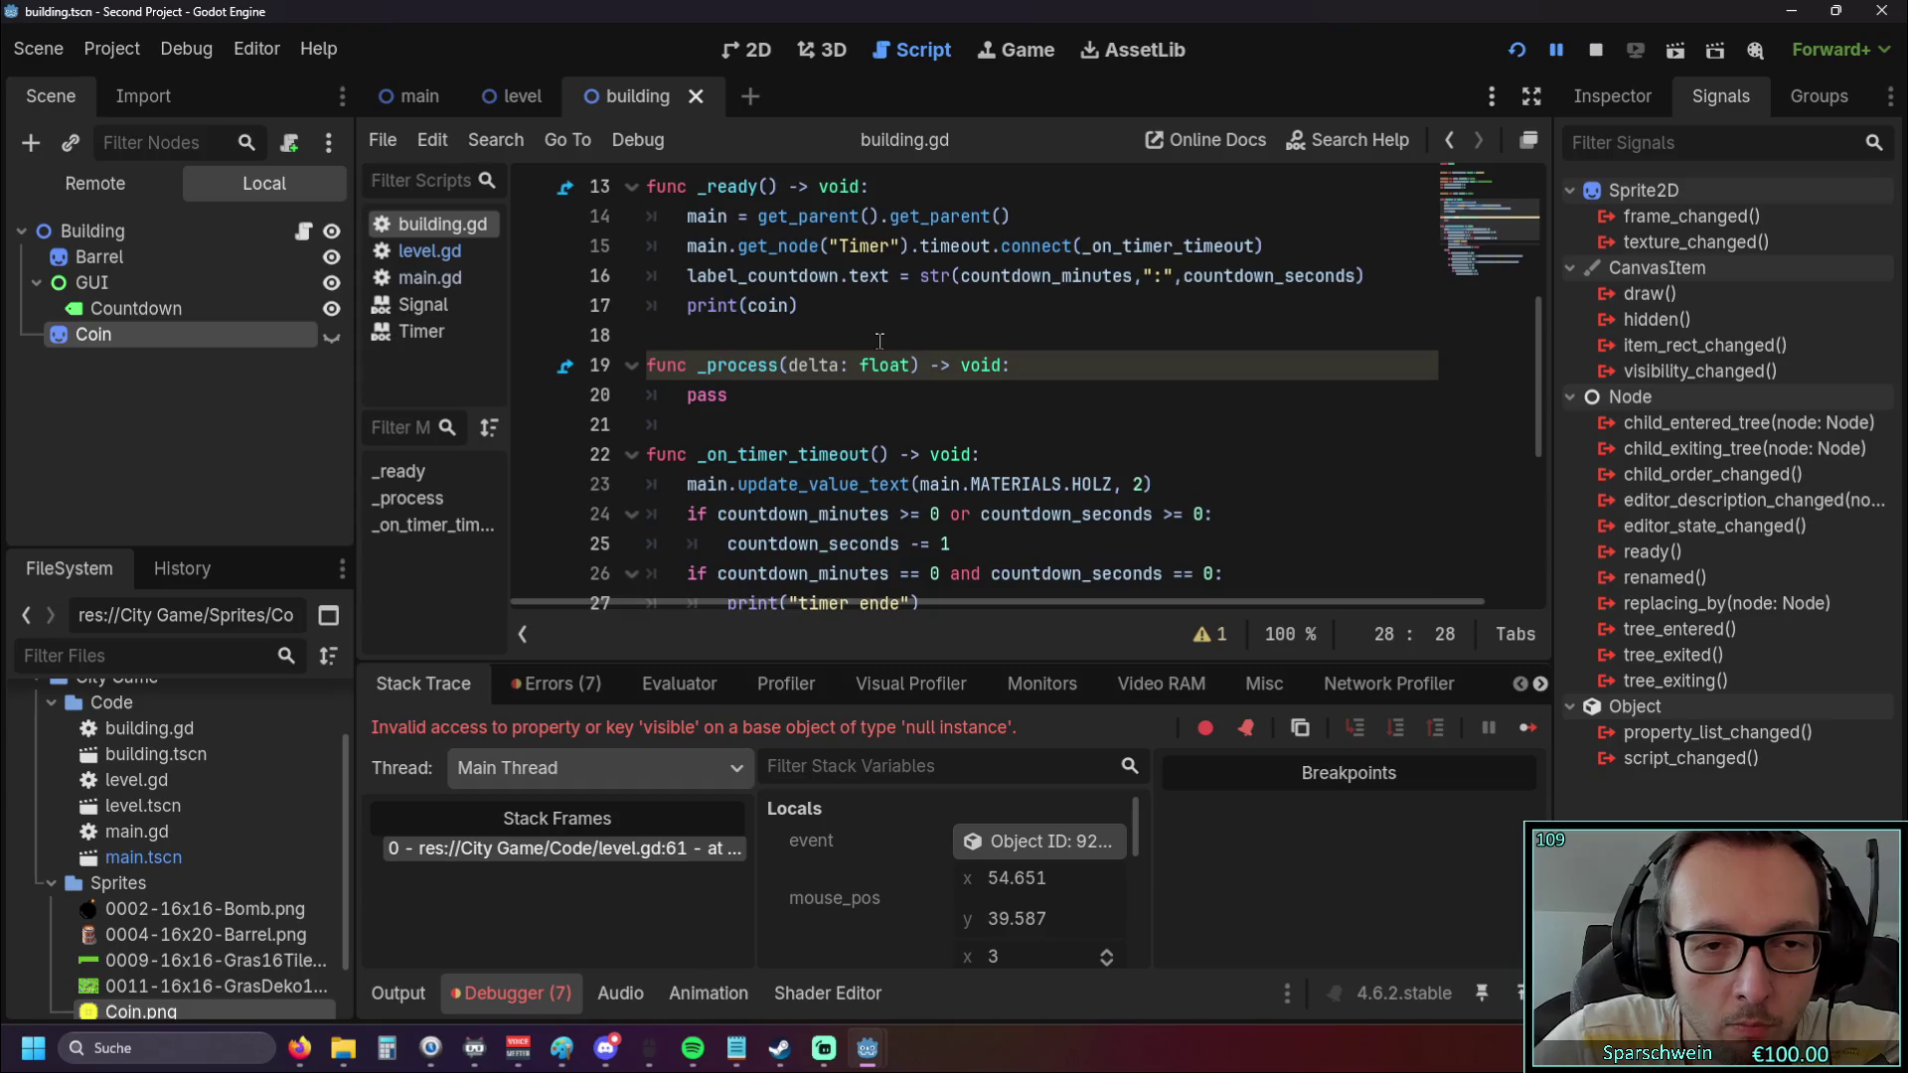
scroll(863, 334, "down", 1)
left_click_drag(928, 448, 993, 586)
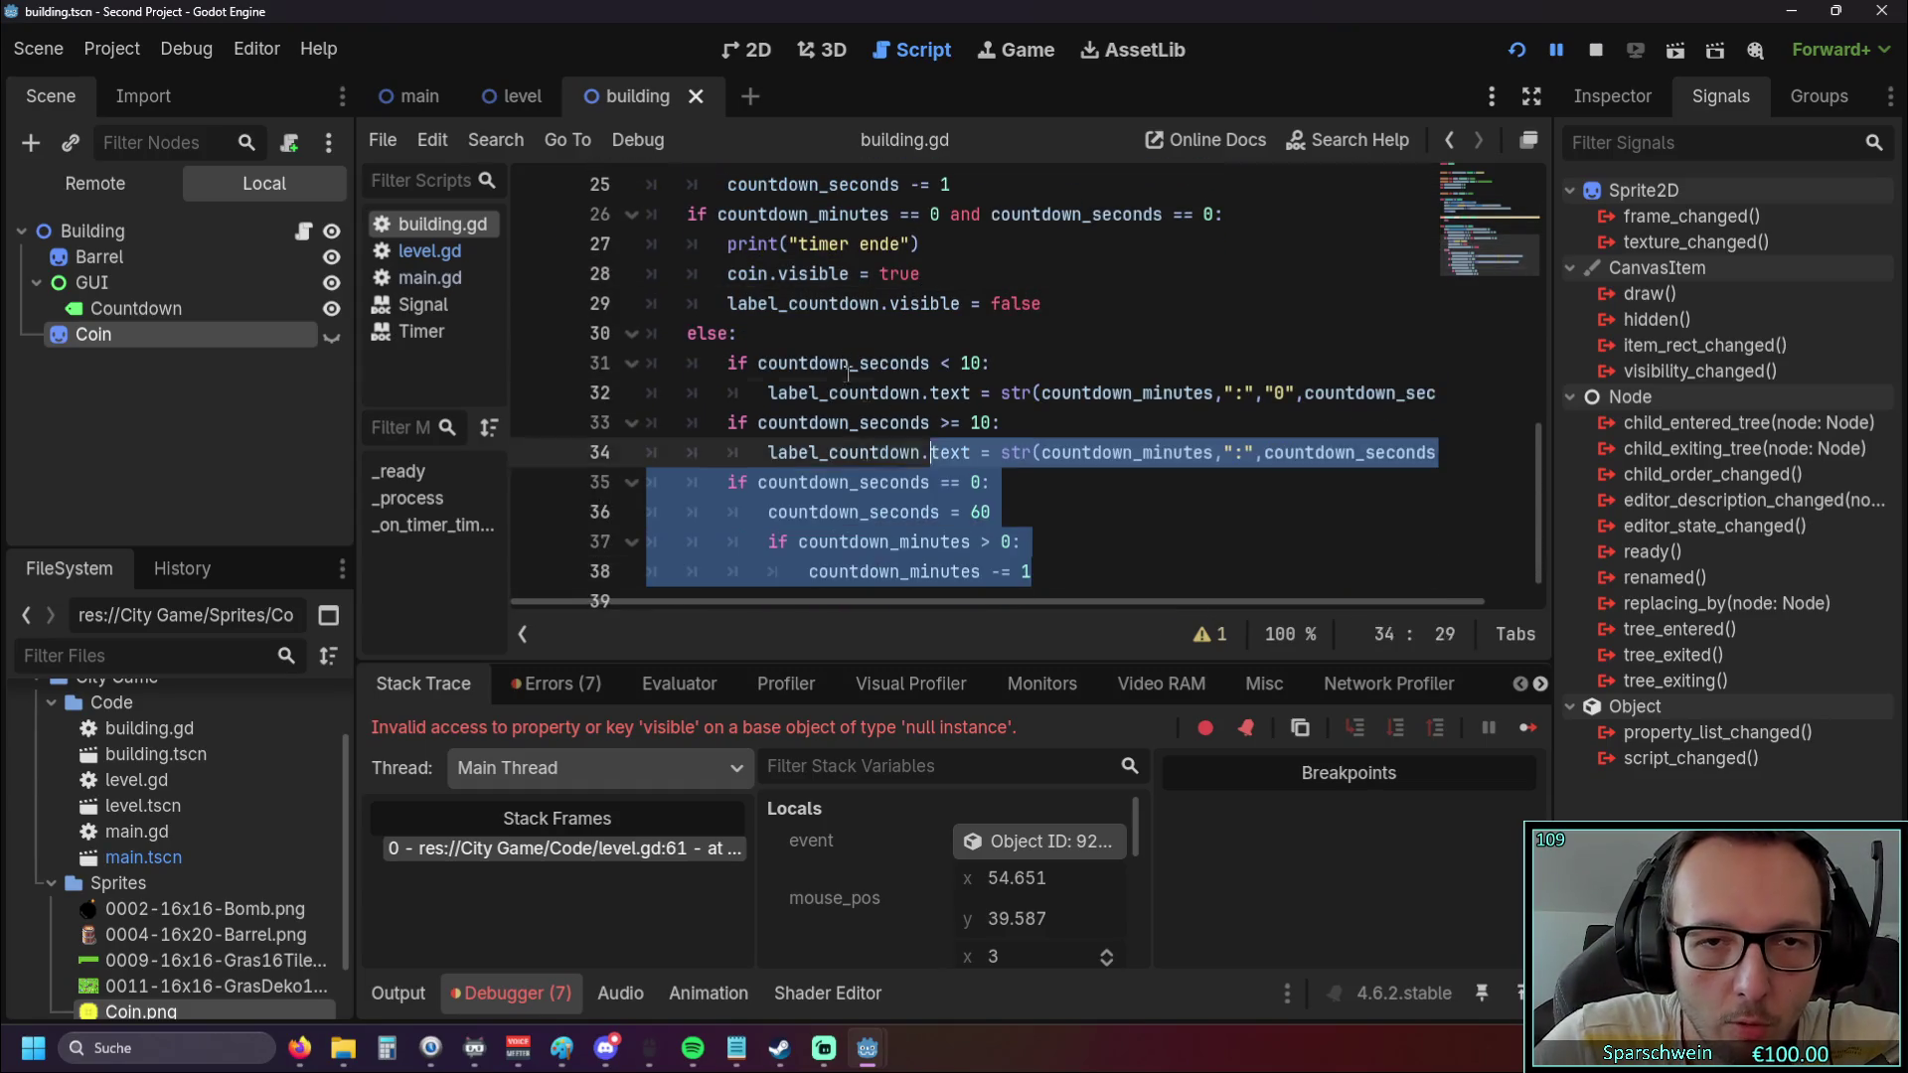
scroll(994, 586, "up", 1)
left_click(911, 391)
left_click_drag(1061, 397, 710, 357)
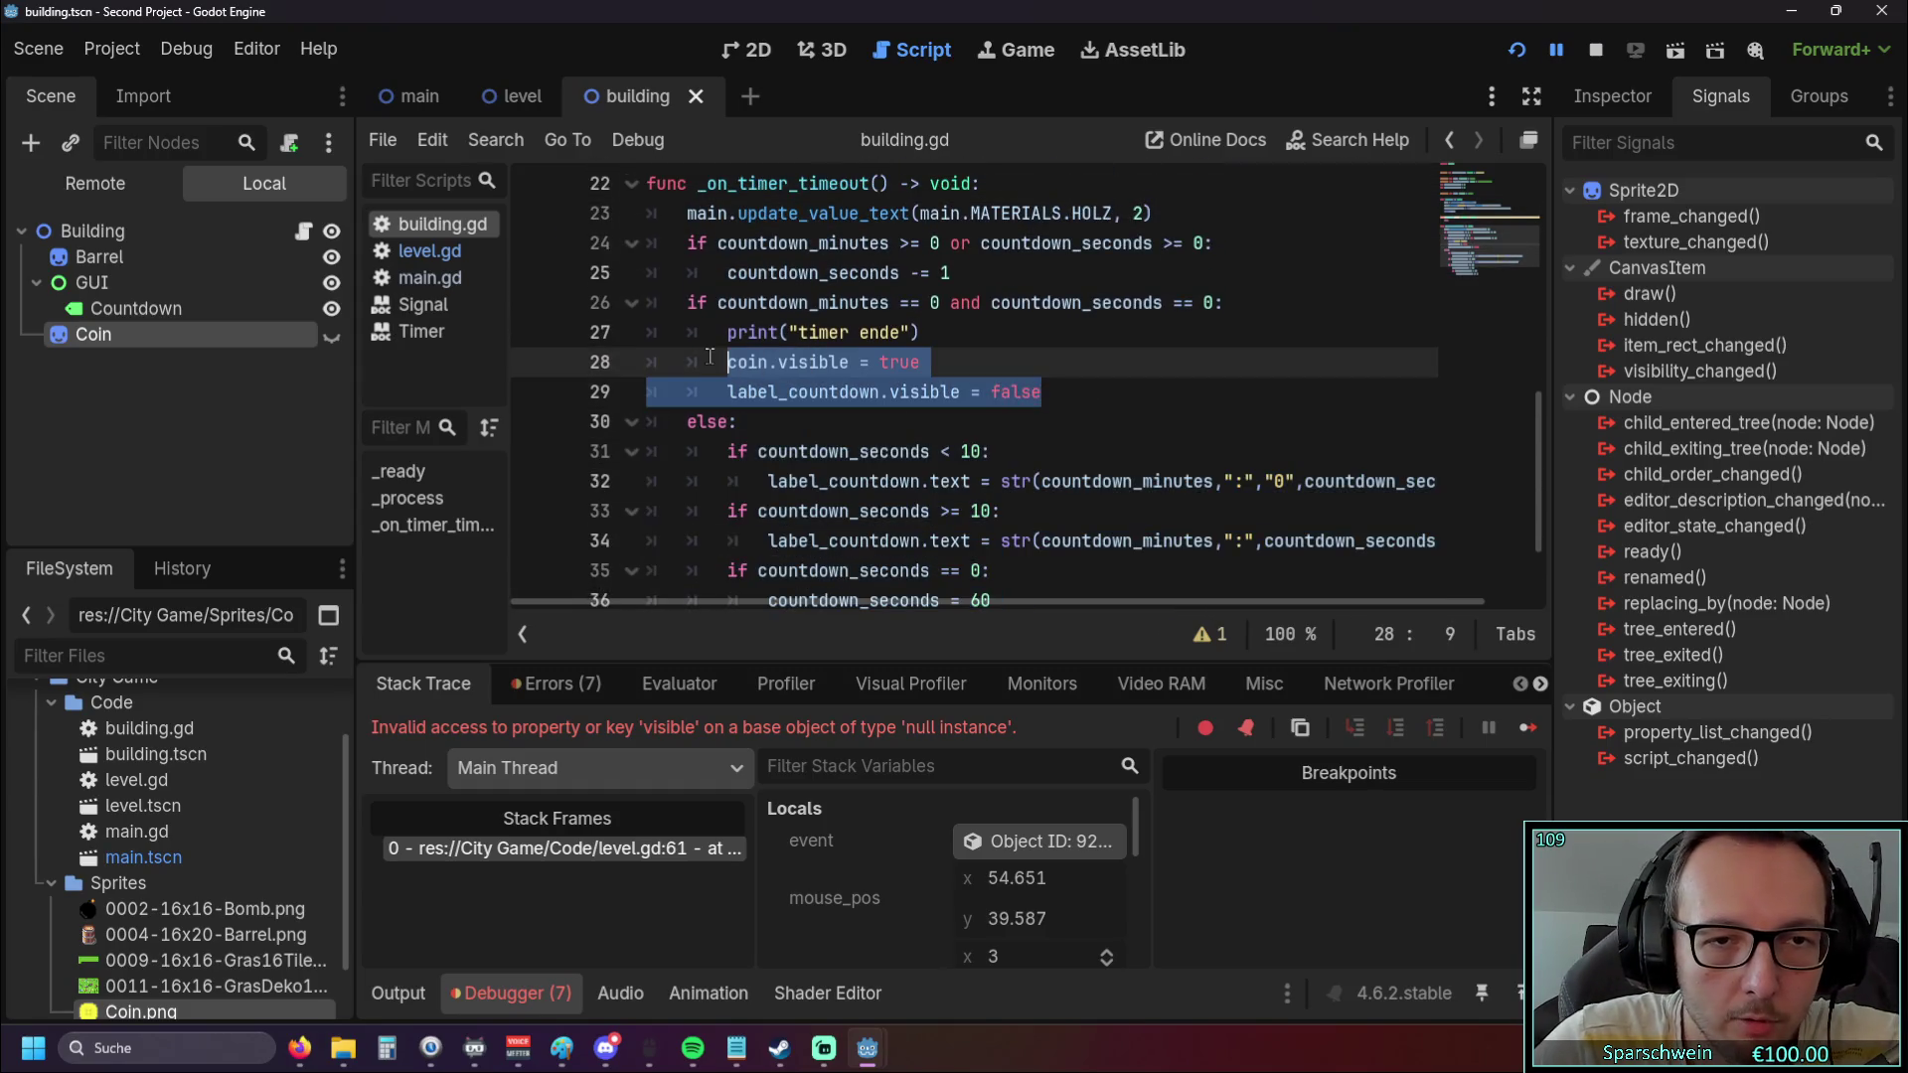
left_click(934, 425)
scroll(914, 424, "up", 1)
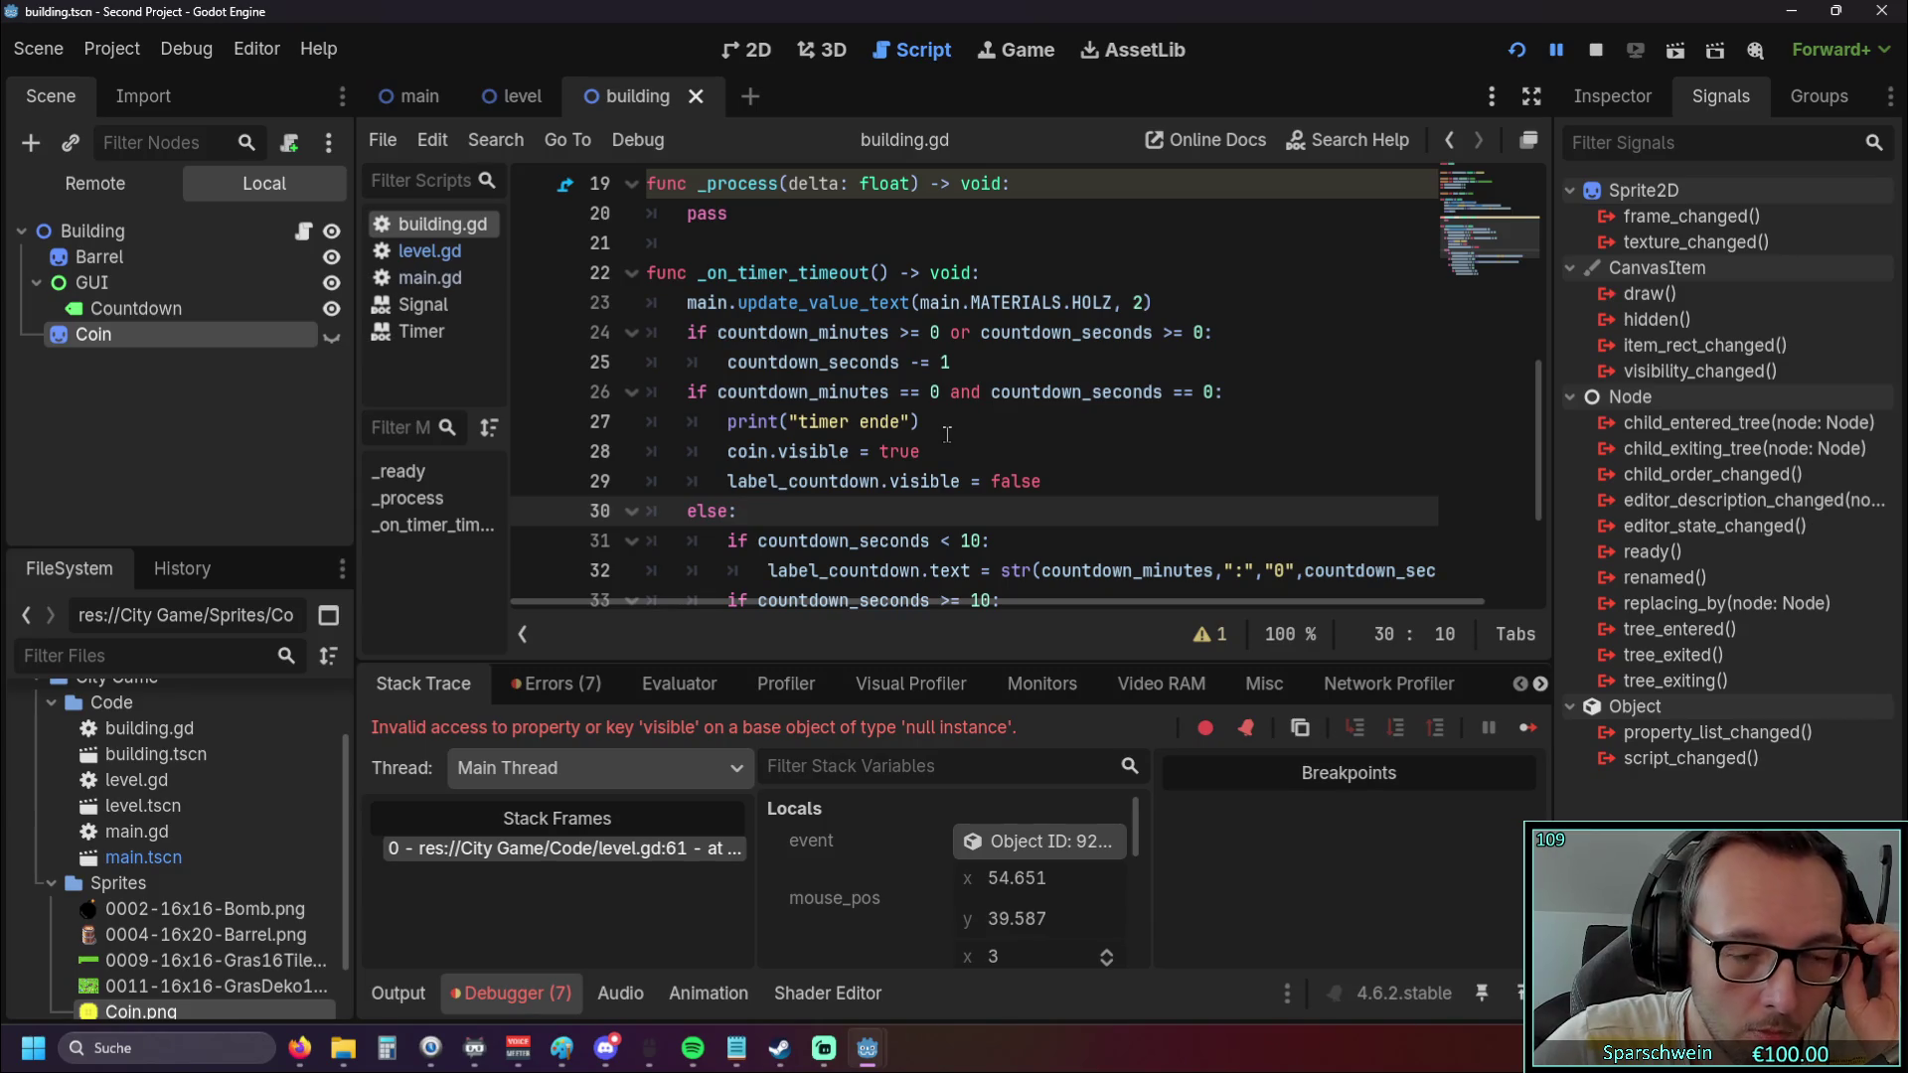
left_click(514, 97)
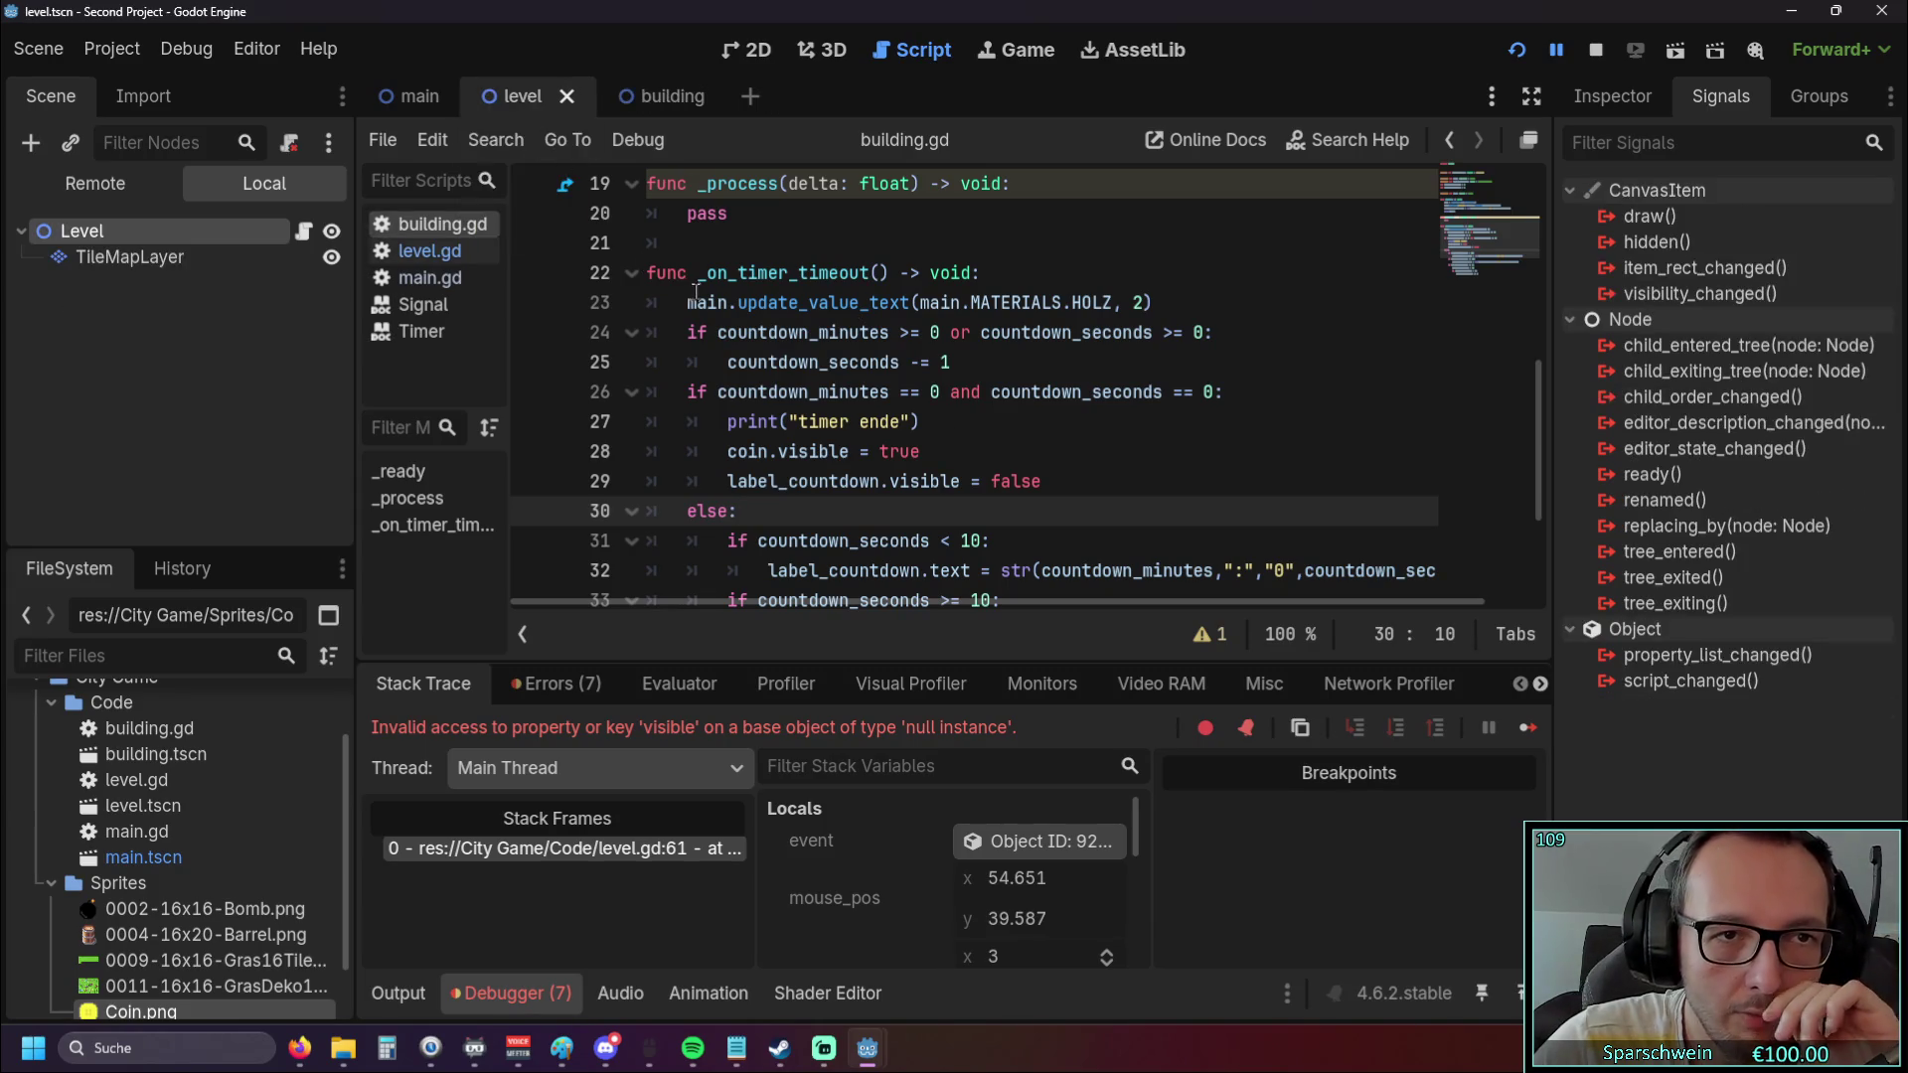
left_click(665, 99)
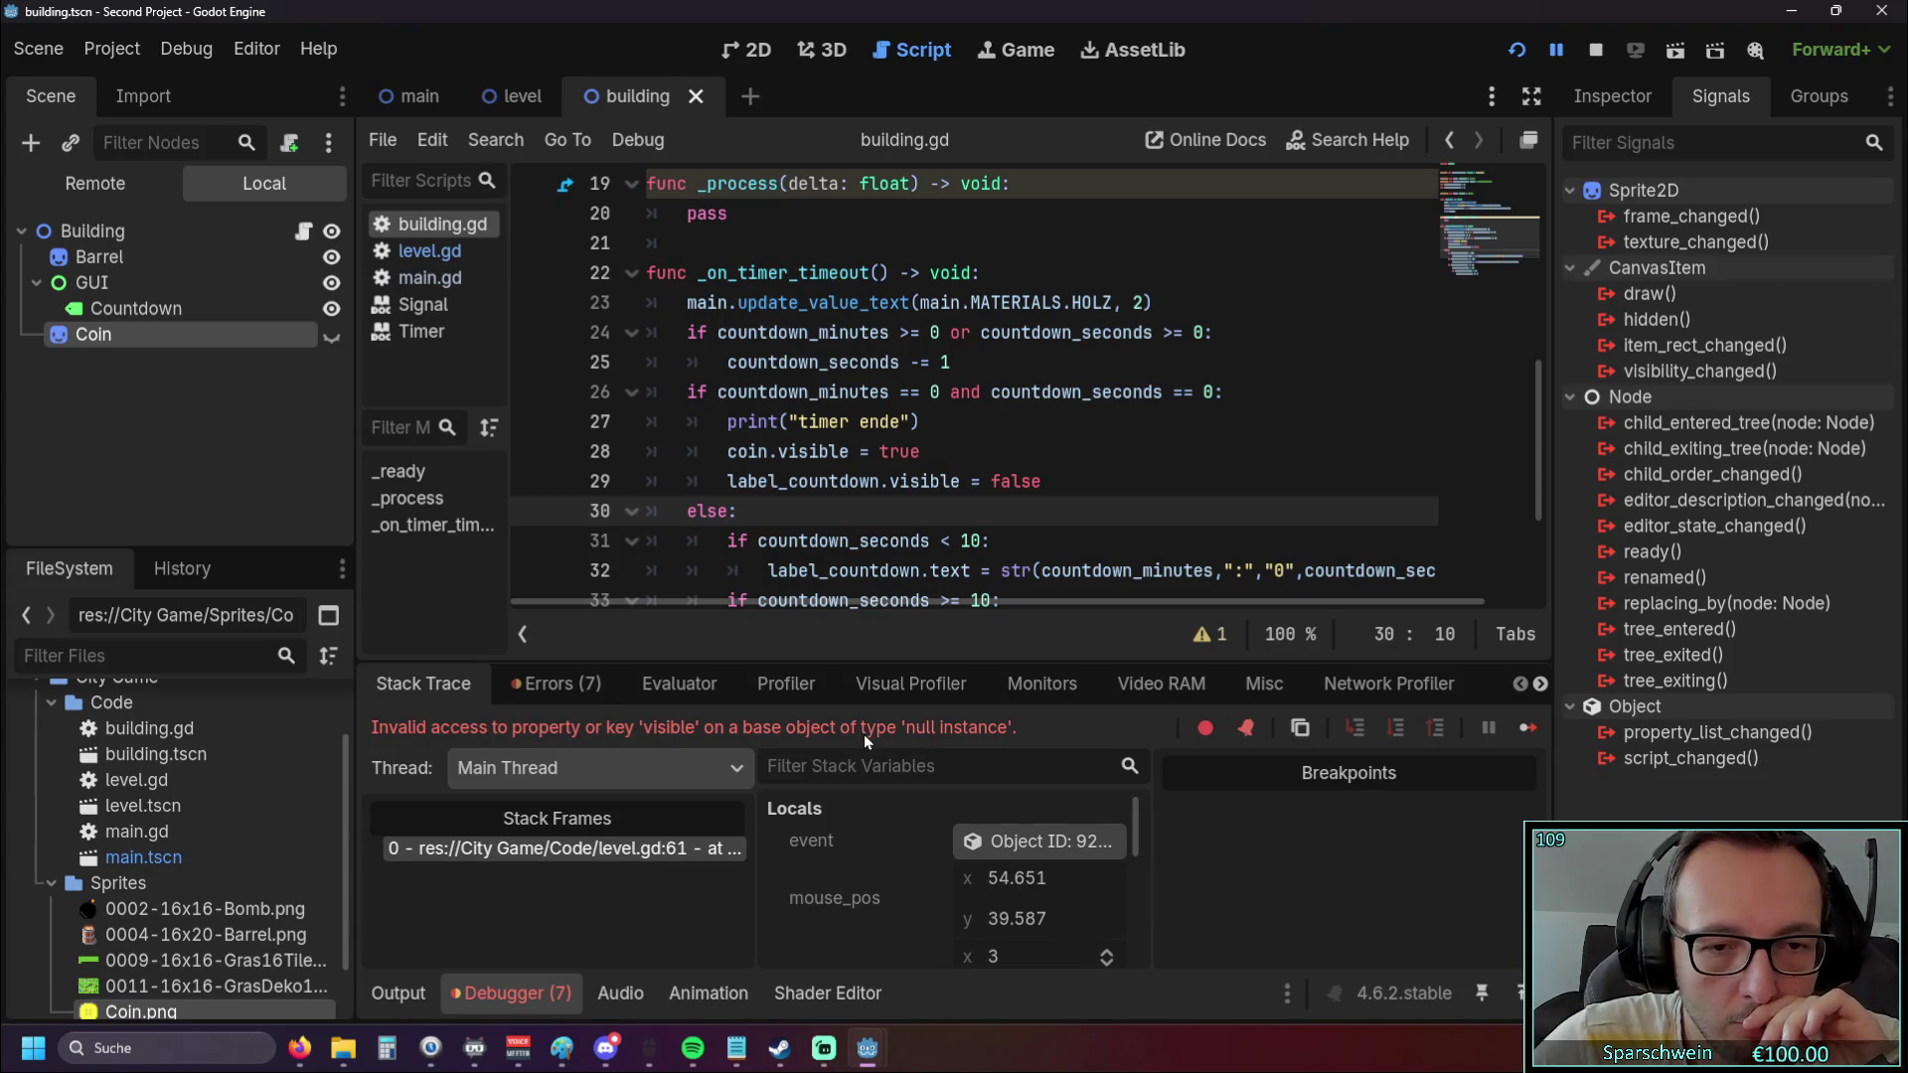
scroll(977, 854, "down", 5)
scroll(976, 855, "up", 1)
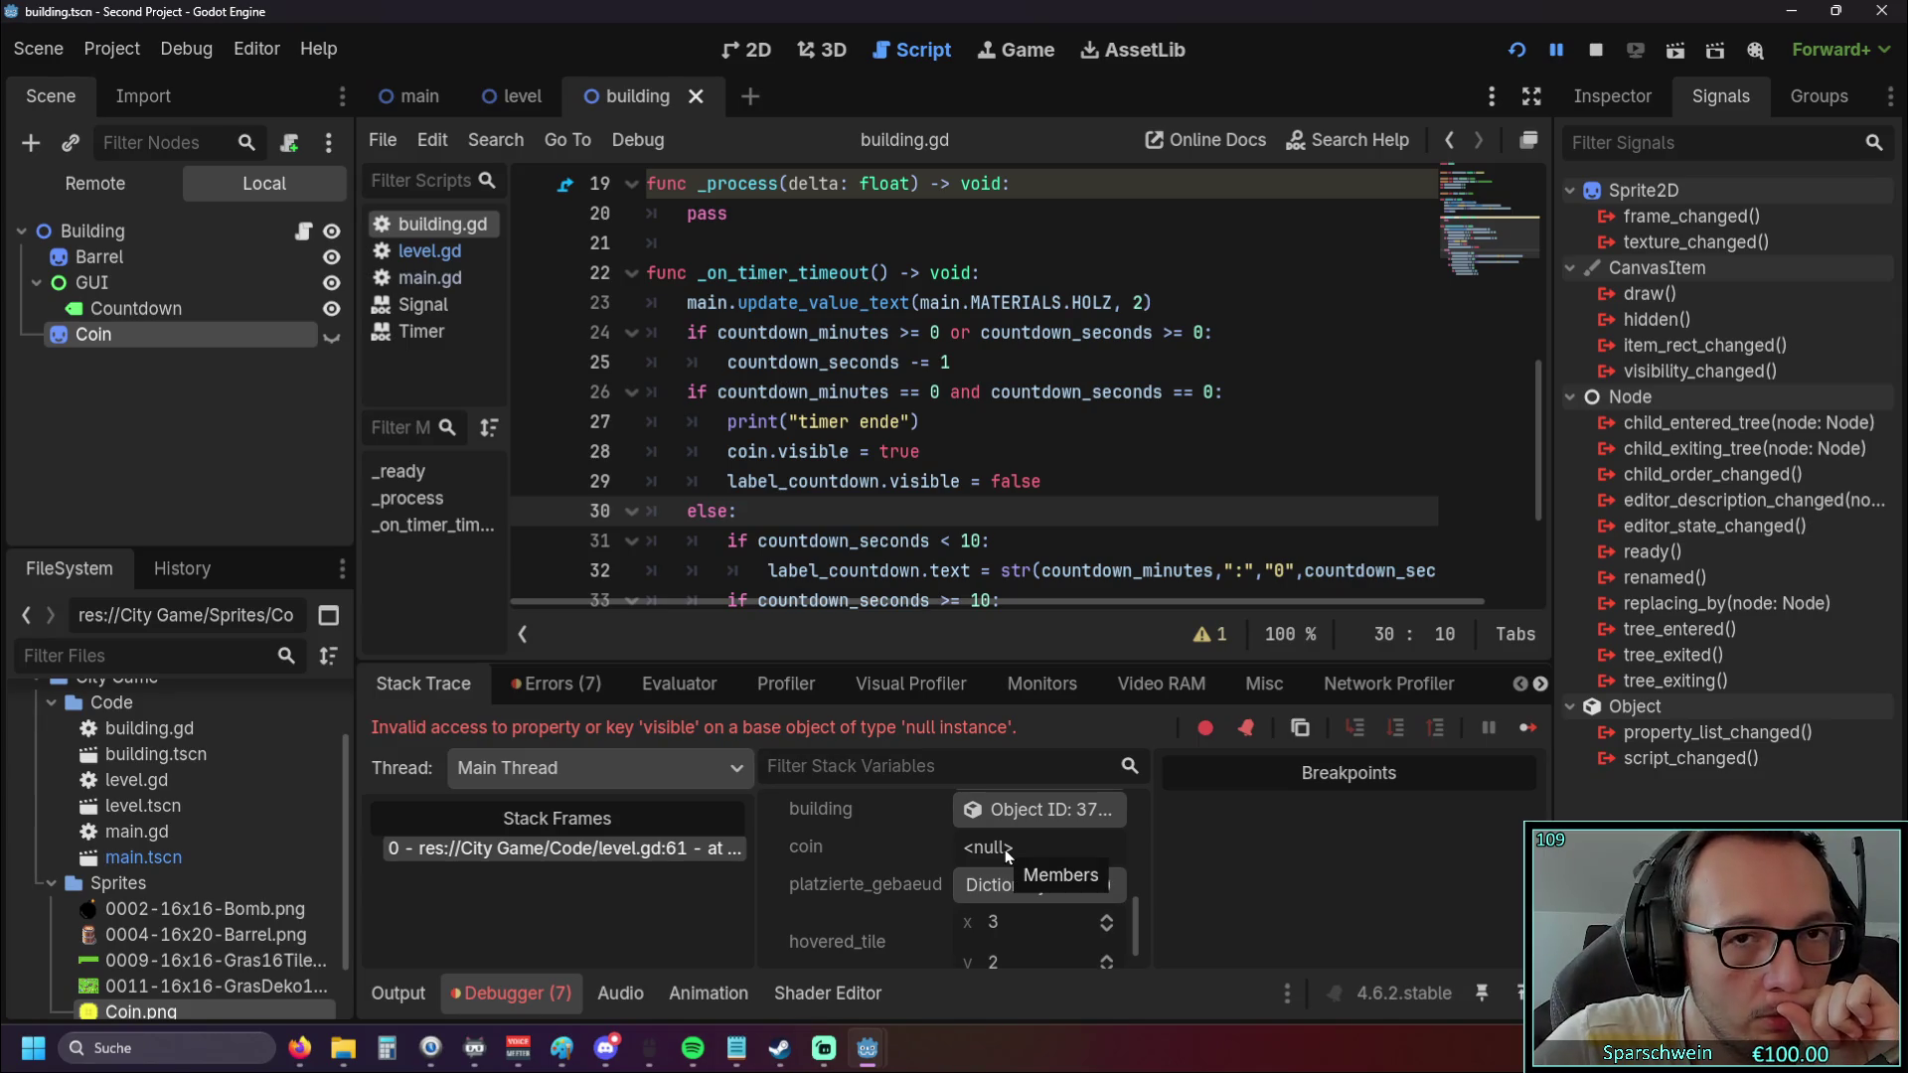
left_click(429, 250)
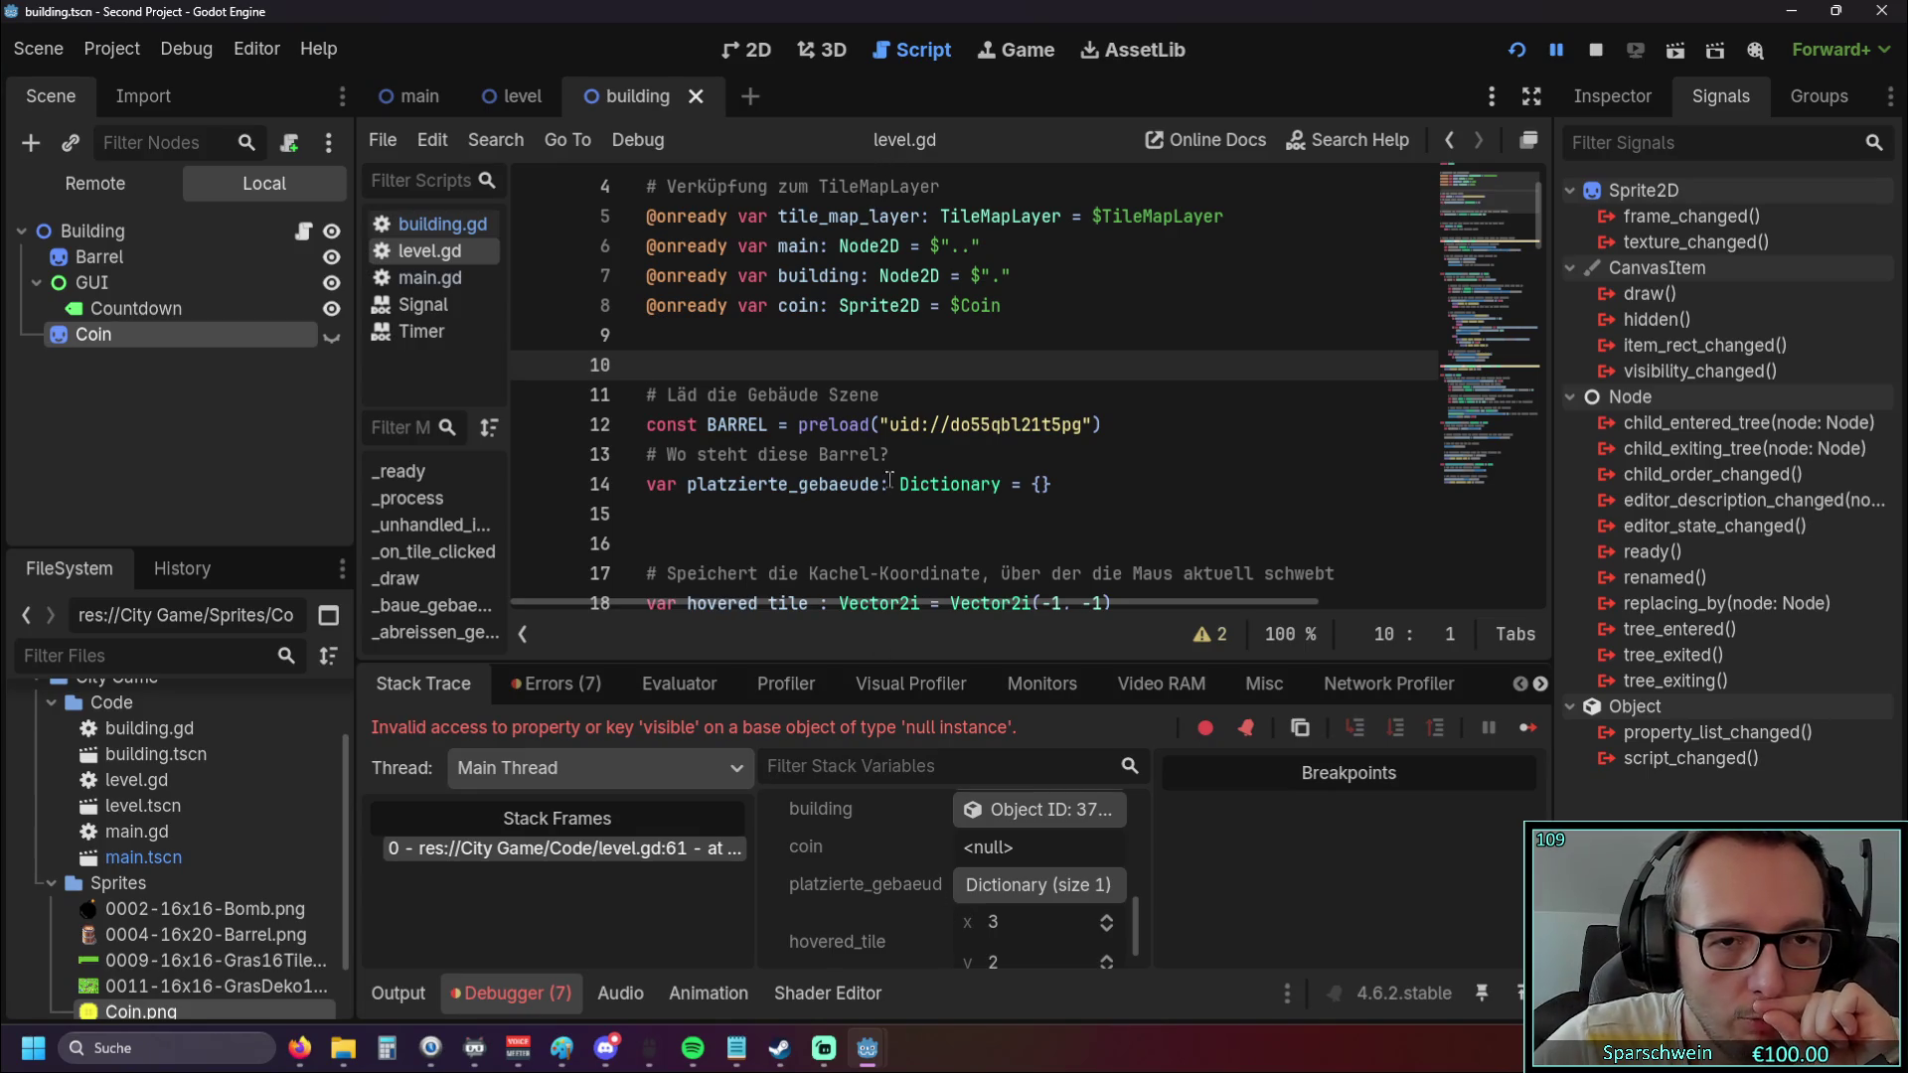
scroll(878, 472, "down", 9)
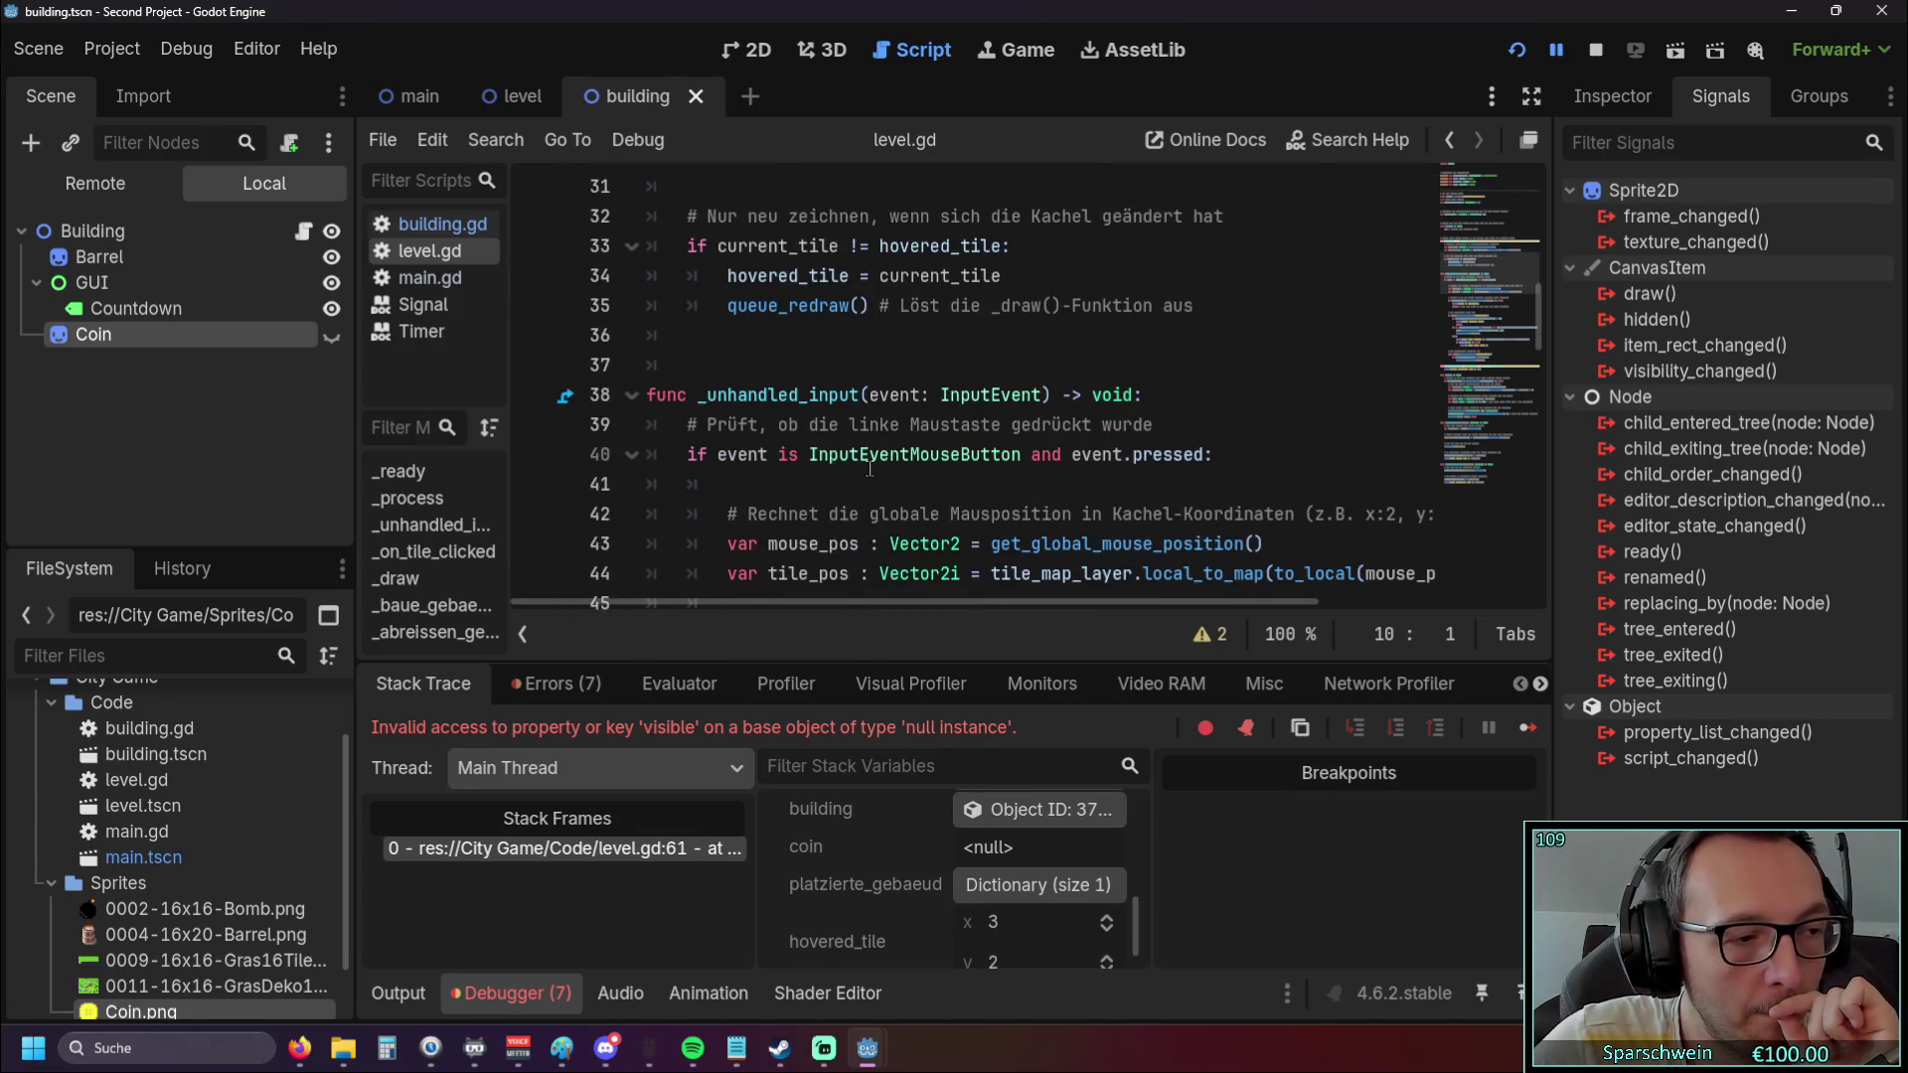
scroll(900, 444, "down", 2)
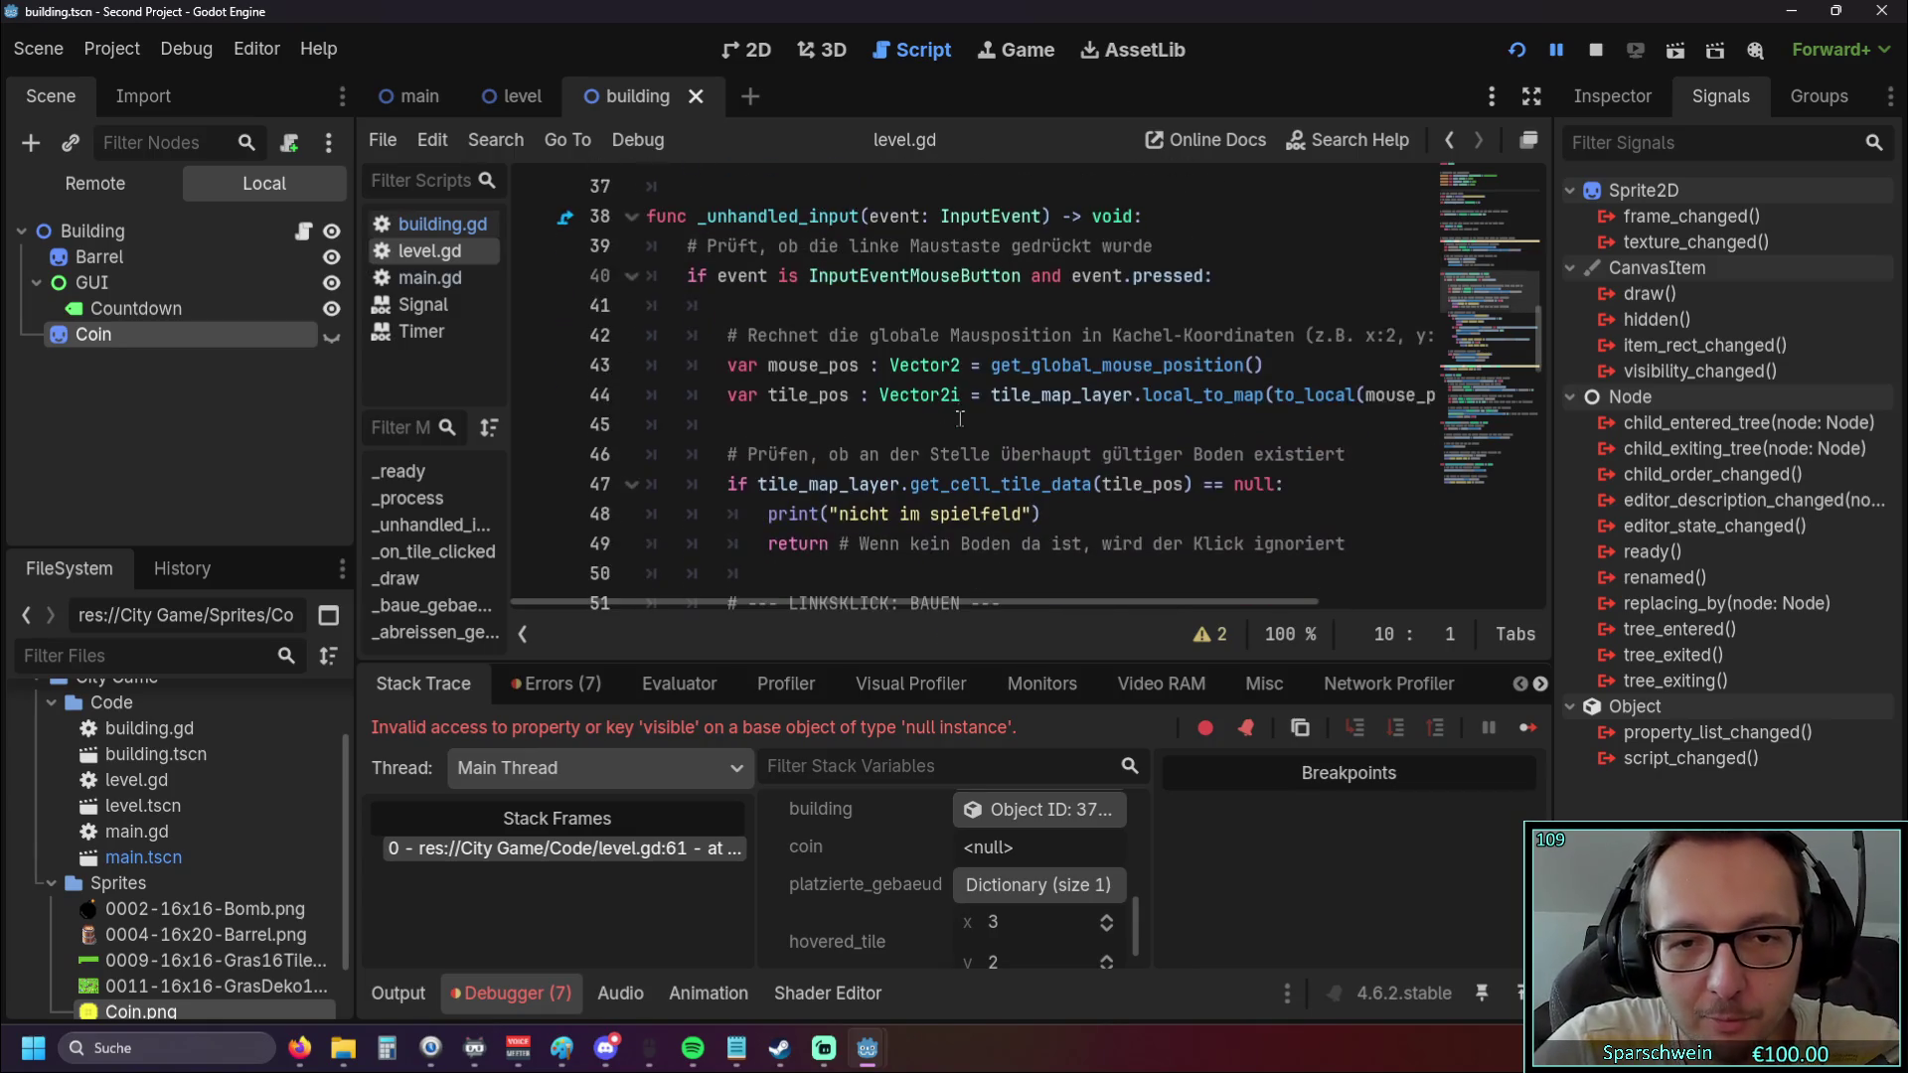
scroll(959, 413, "down", 4)
scroll(967, 415, "down", 2)
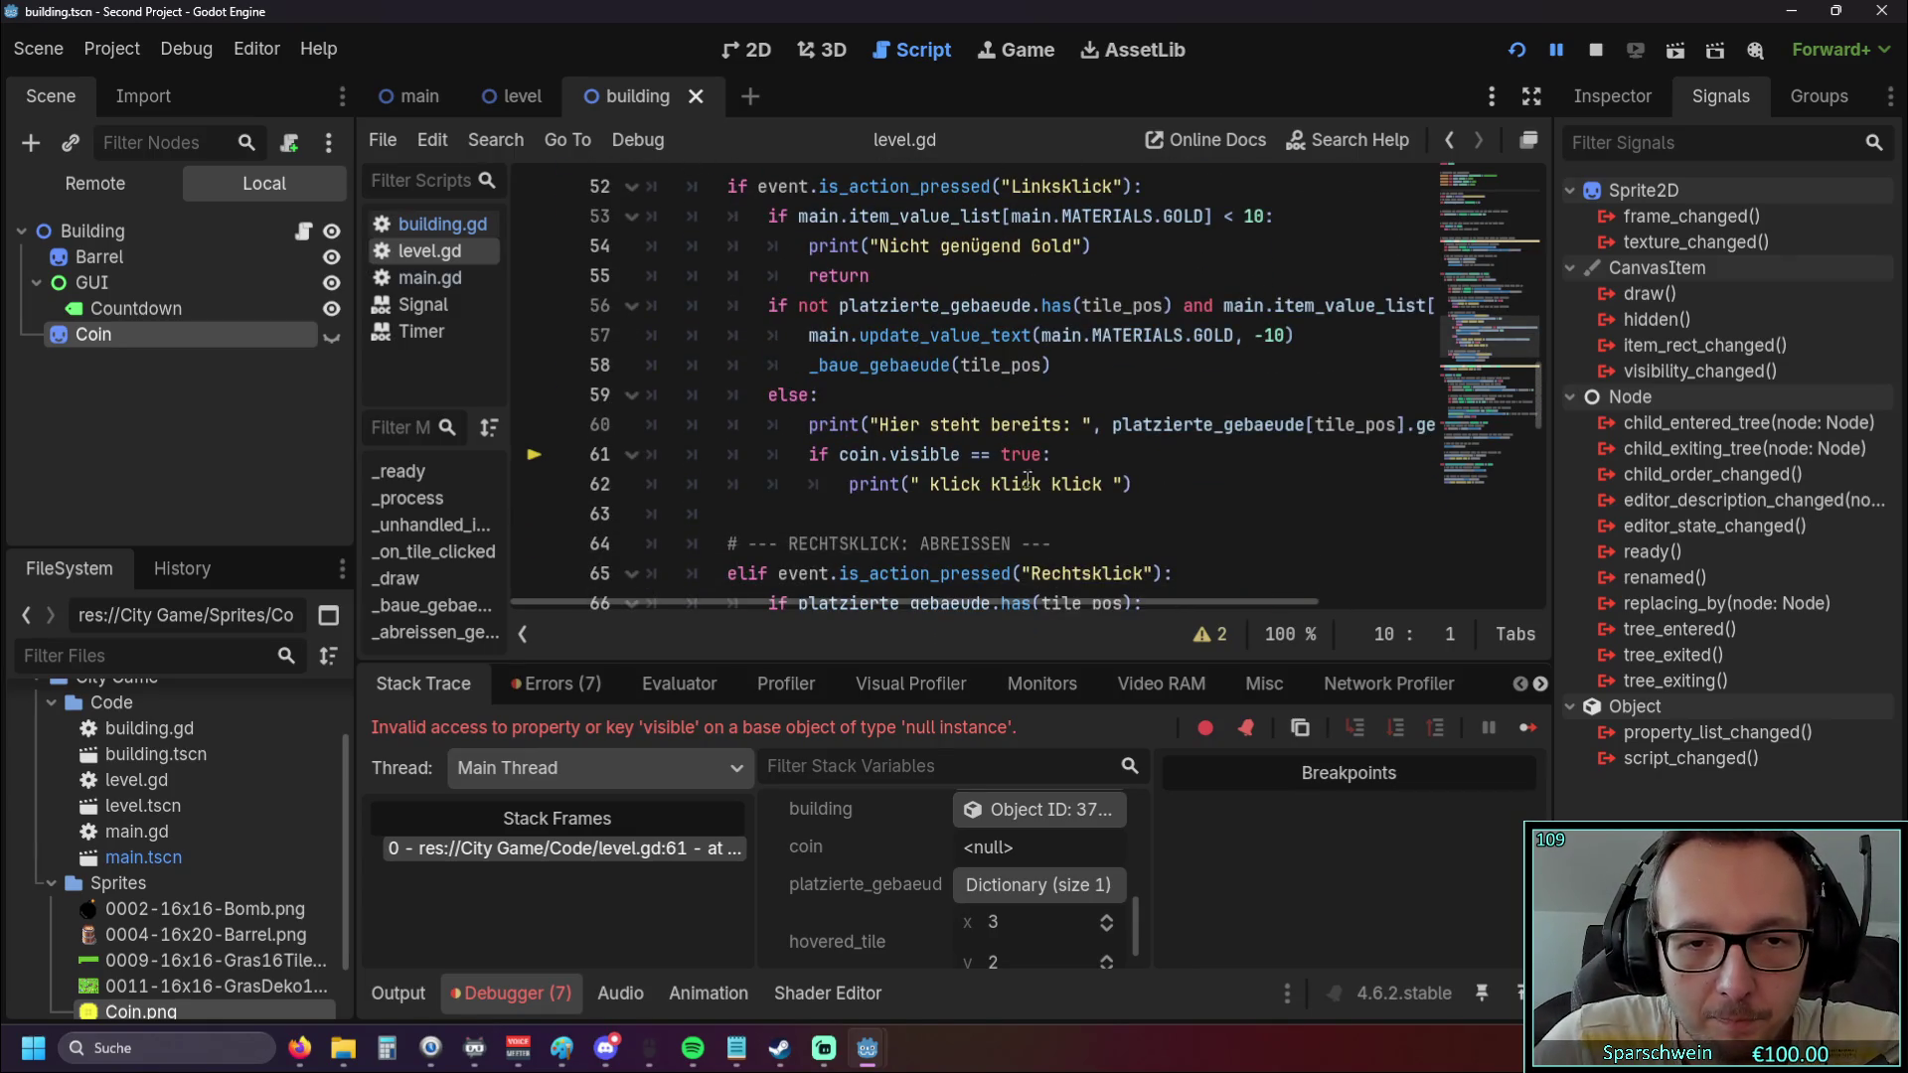
left_click(1069, 457)
left_click(831, 511)
left_click_drag(844, 606, 903, 610)
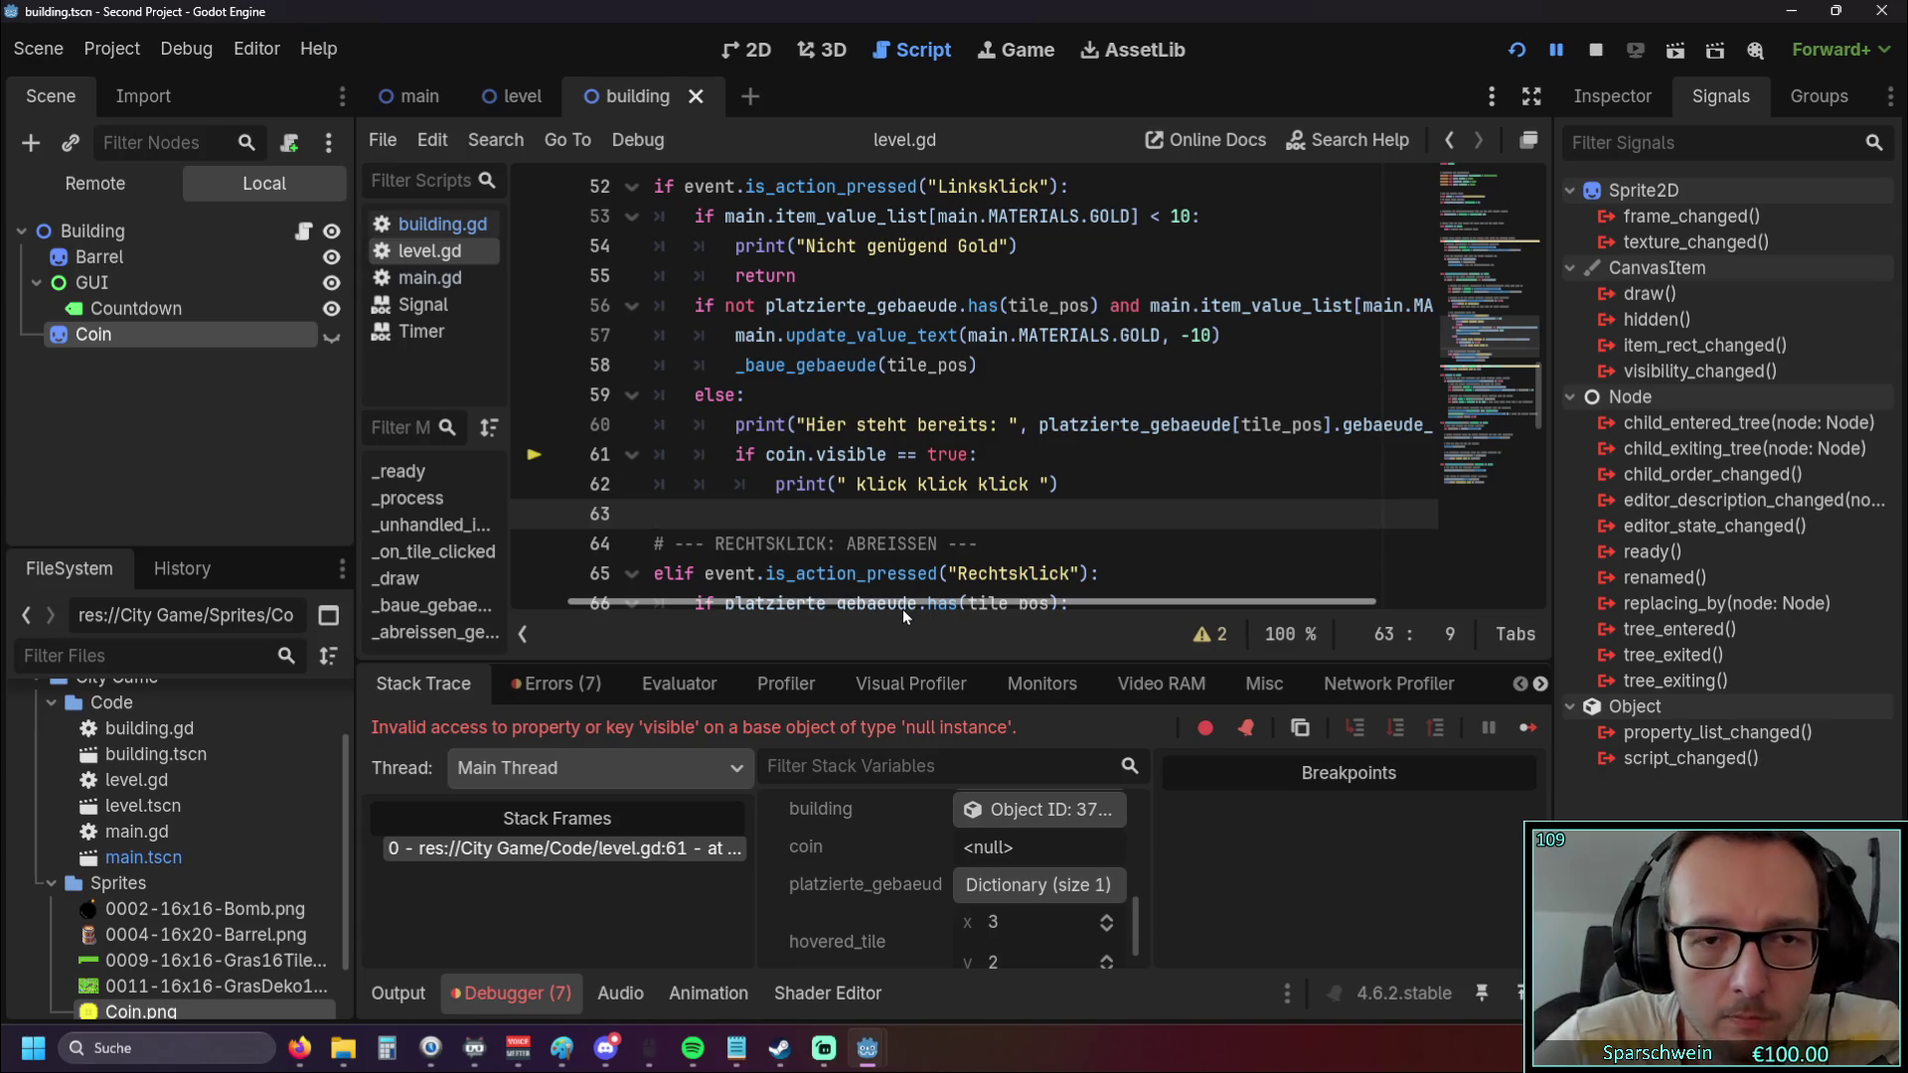
mouse_move(818, 452)
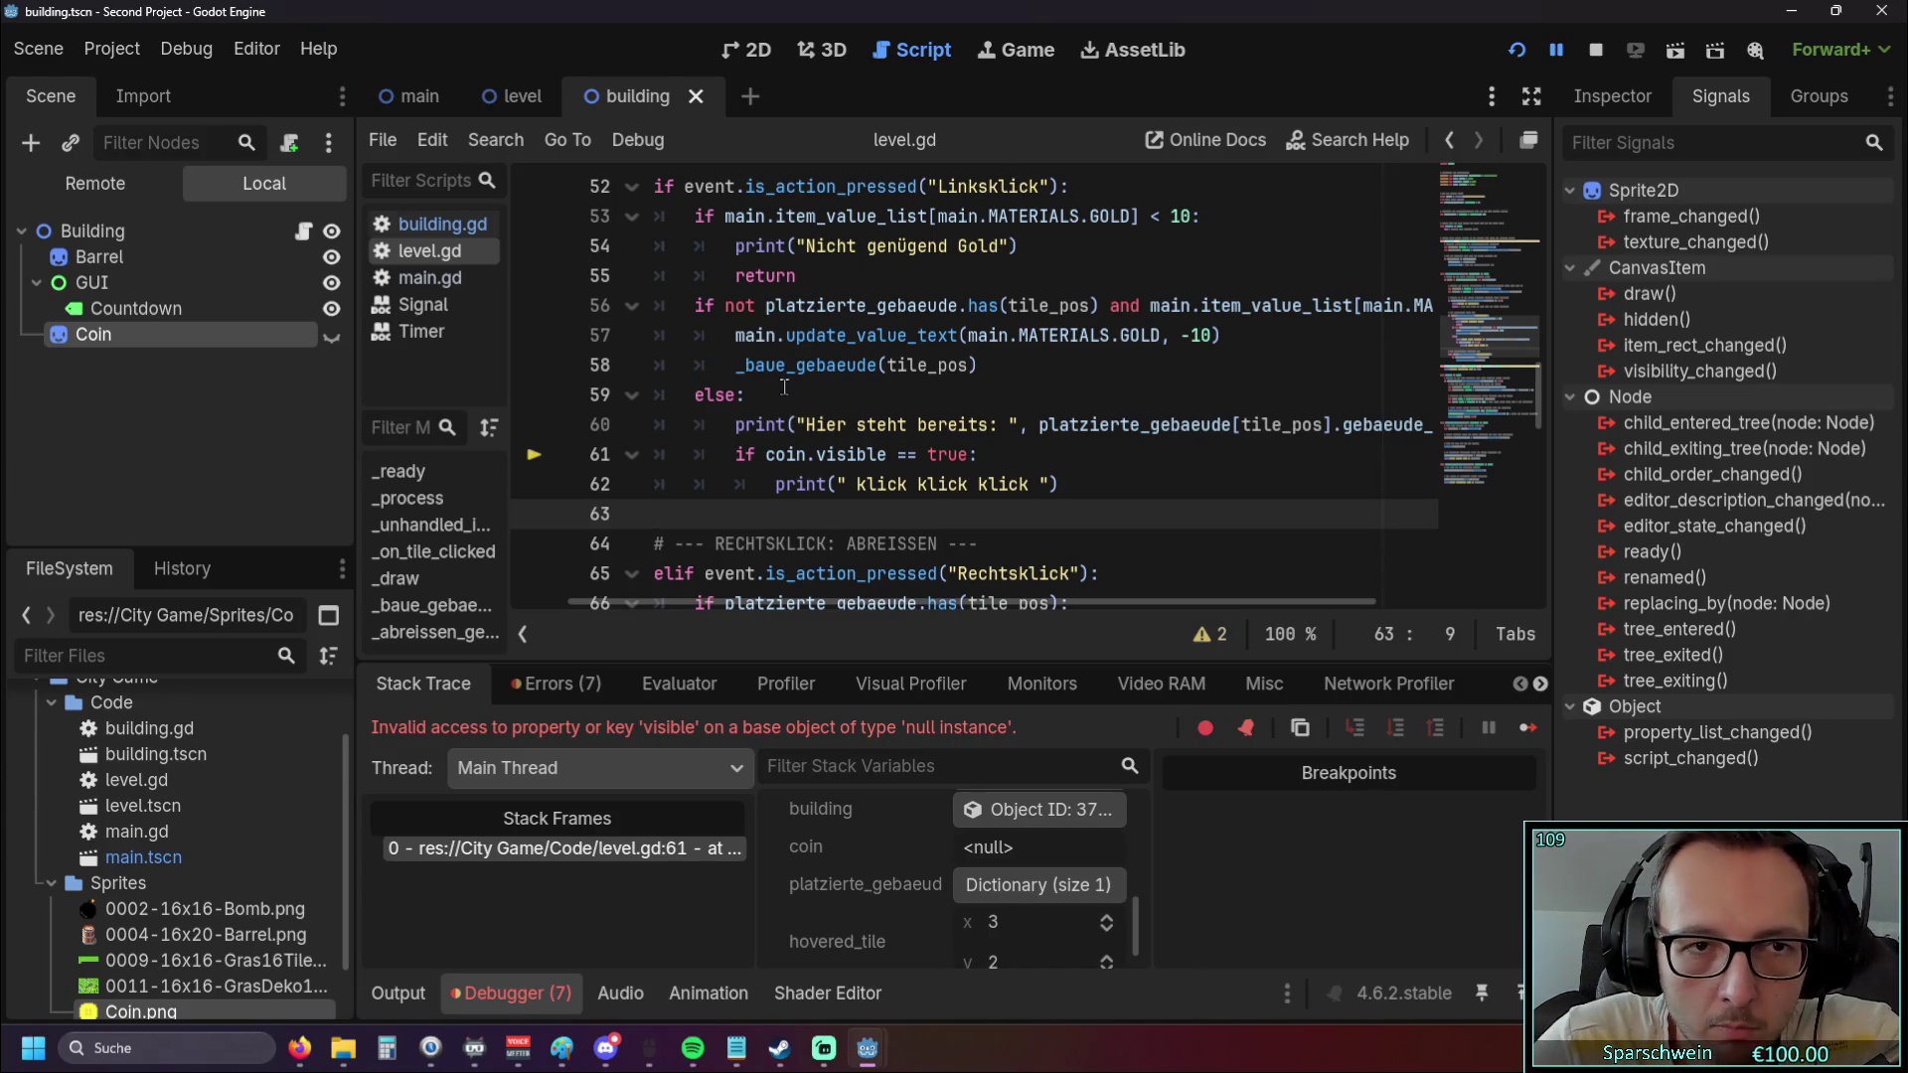
left_click(438, 224)
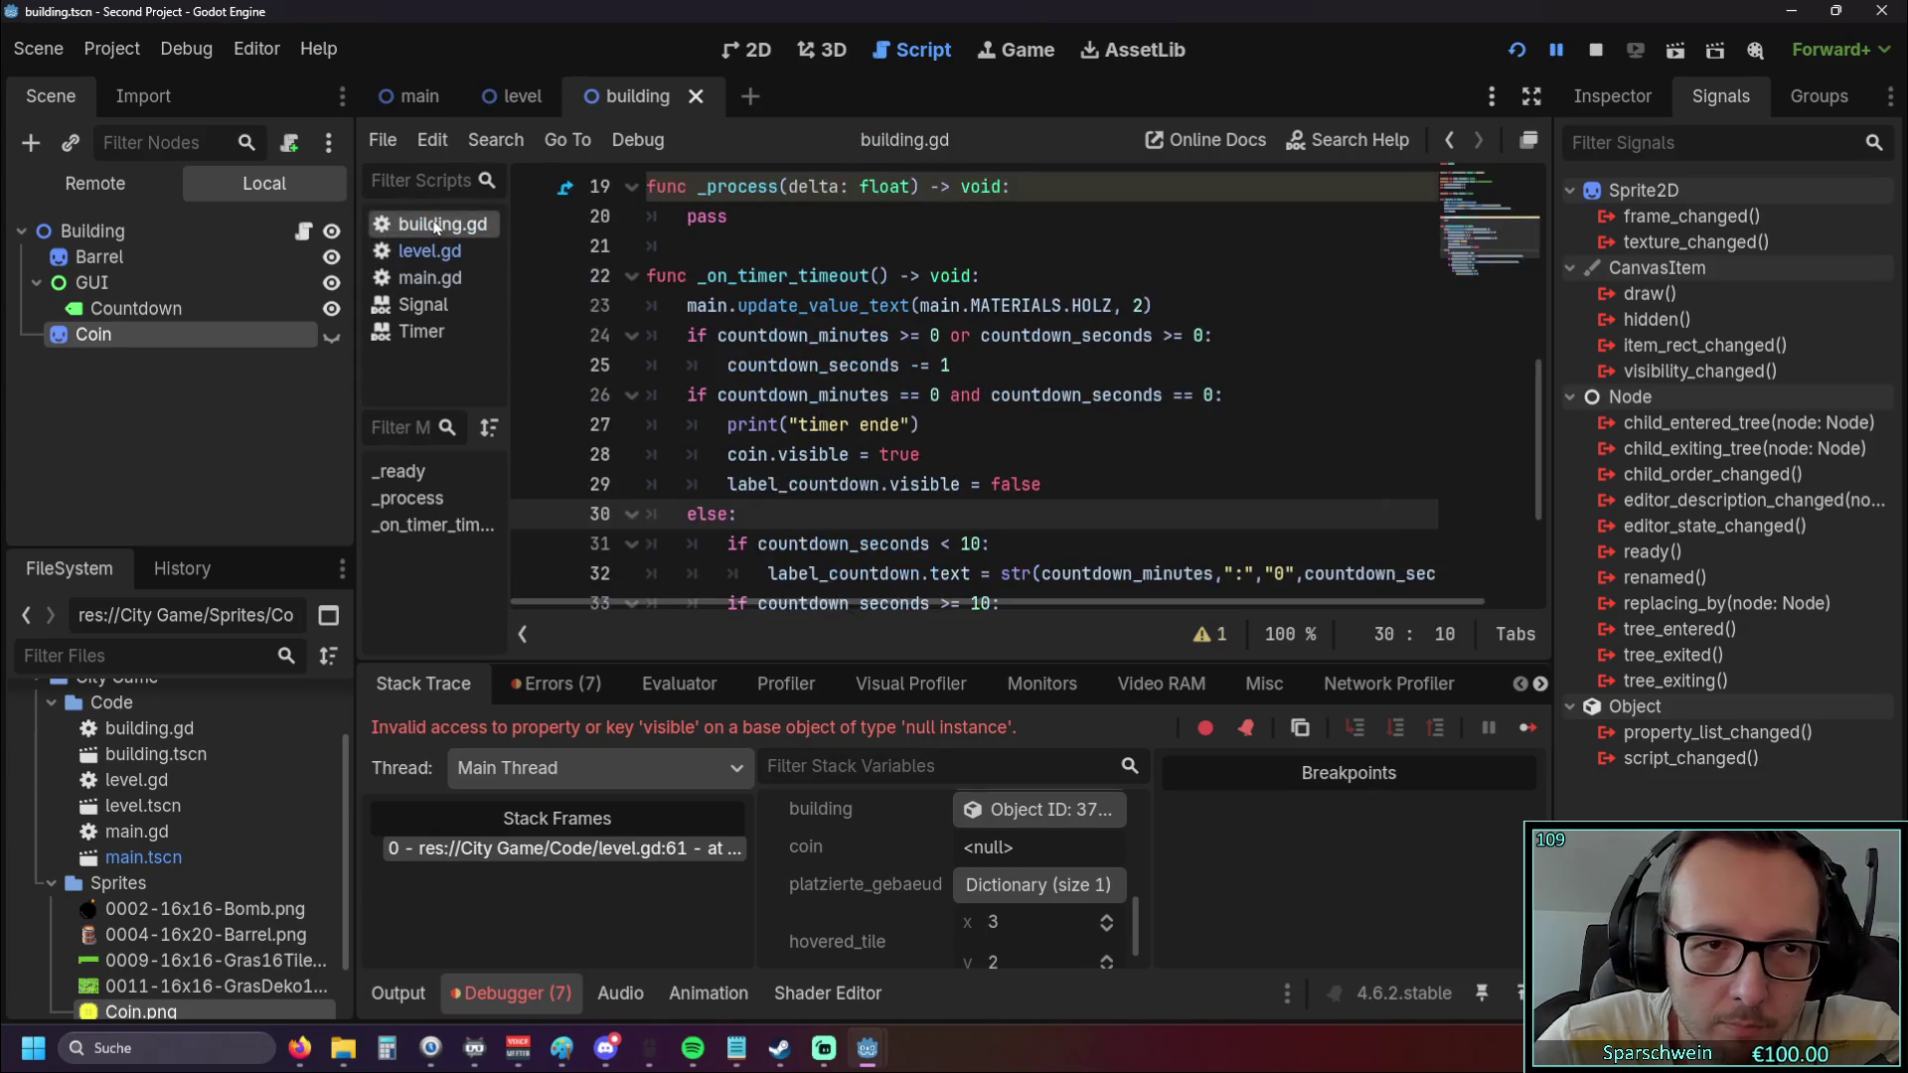
Copy the line-6 coin declaration and paste a duplicate onto a new line below.
scroll(762, 381, "up", 4)
double_click(784, 337)
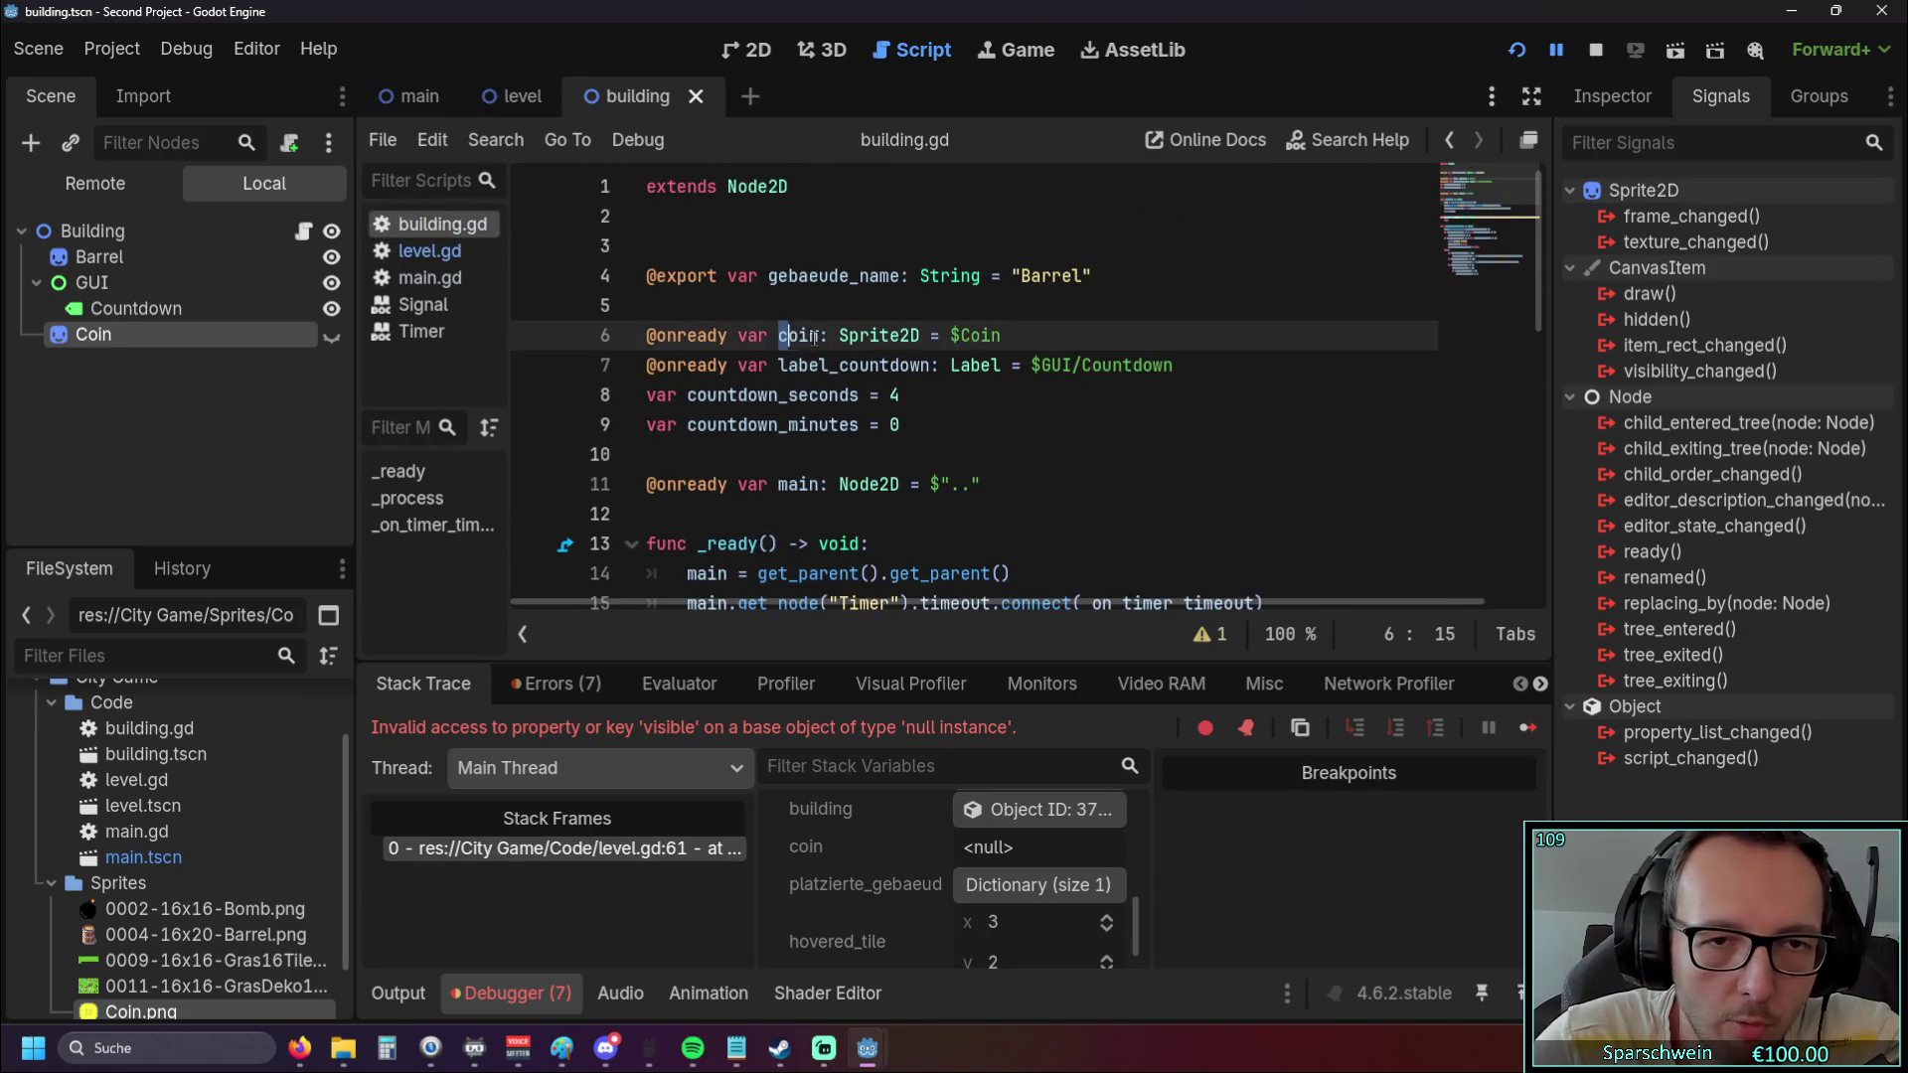
left_click(785, 454)
double_click(804, 338)
left_click(996, 449)
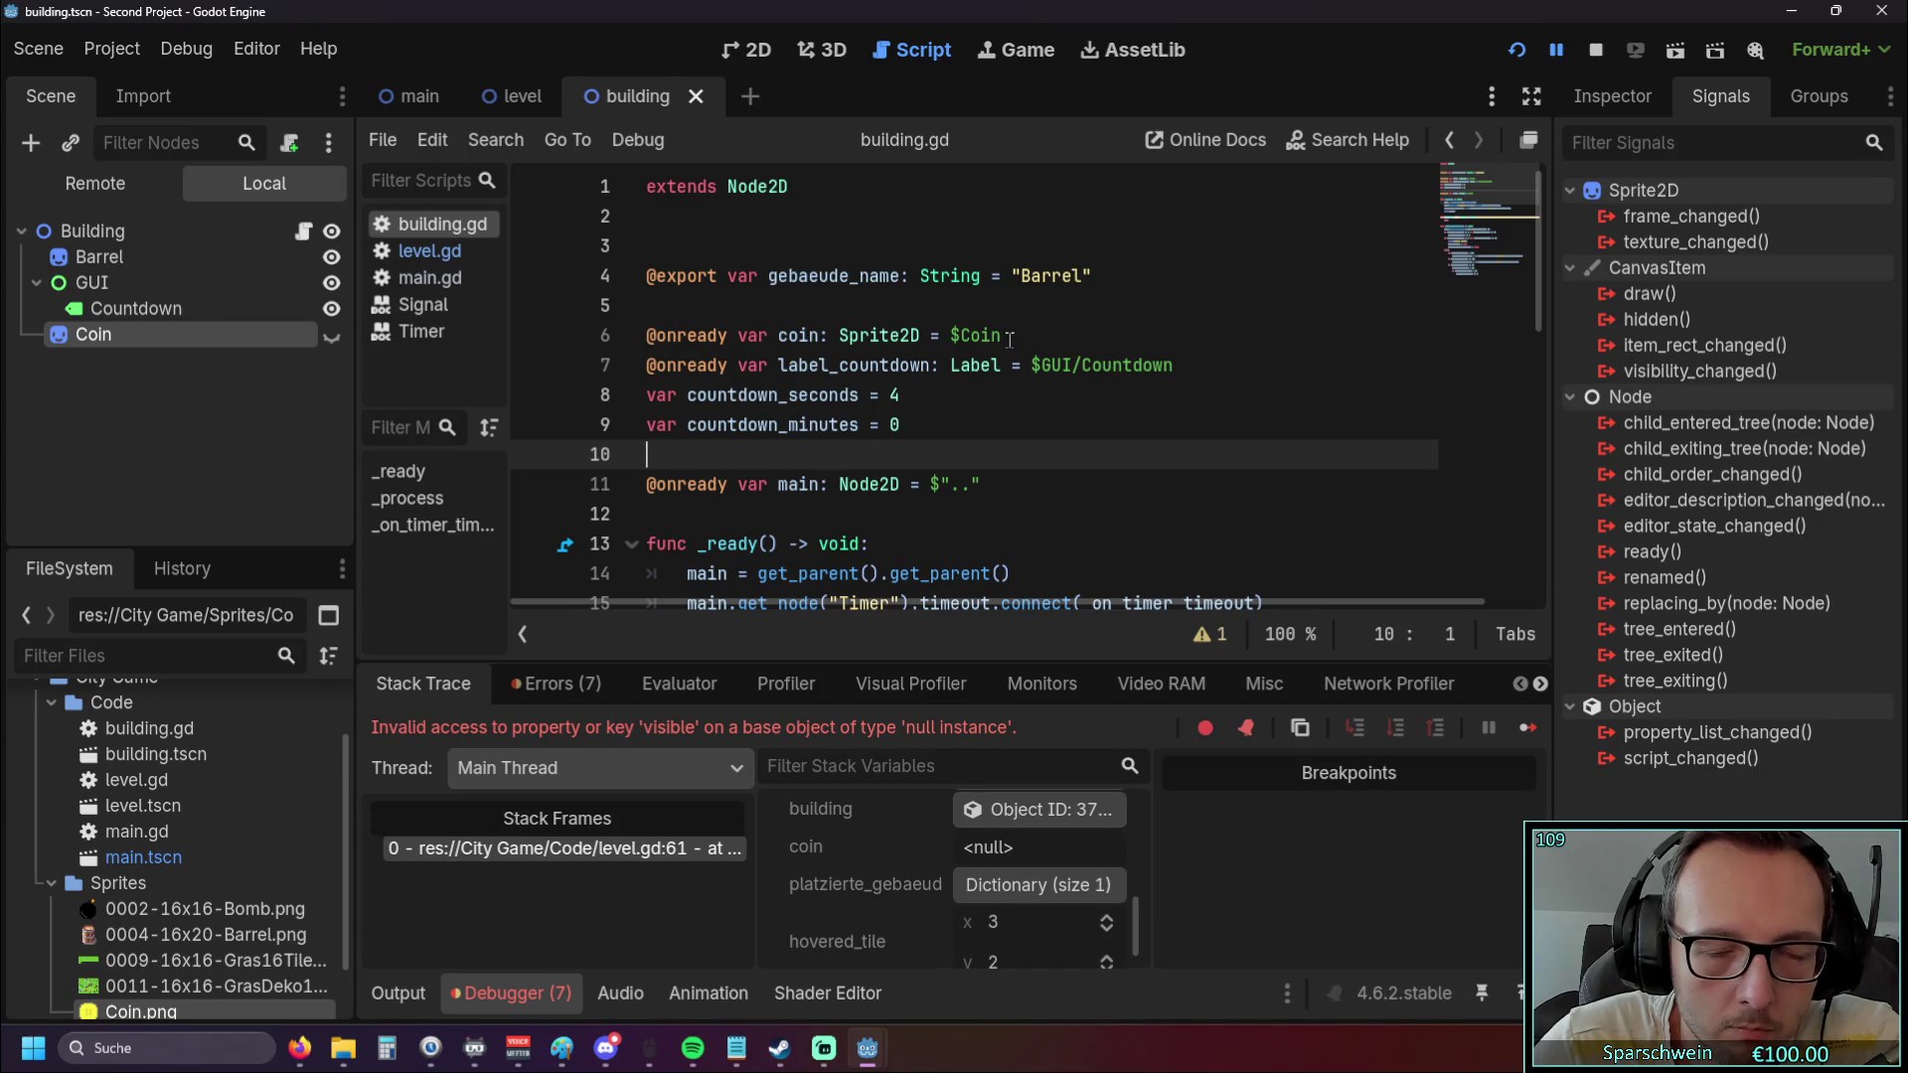
left_click_drag(1001, 335, 780, 335)
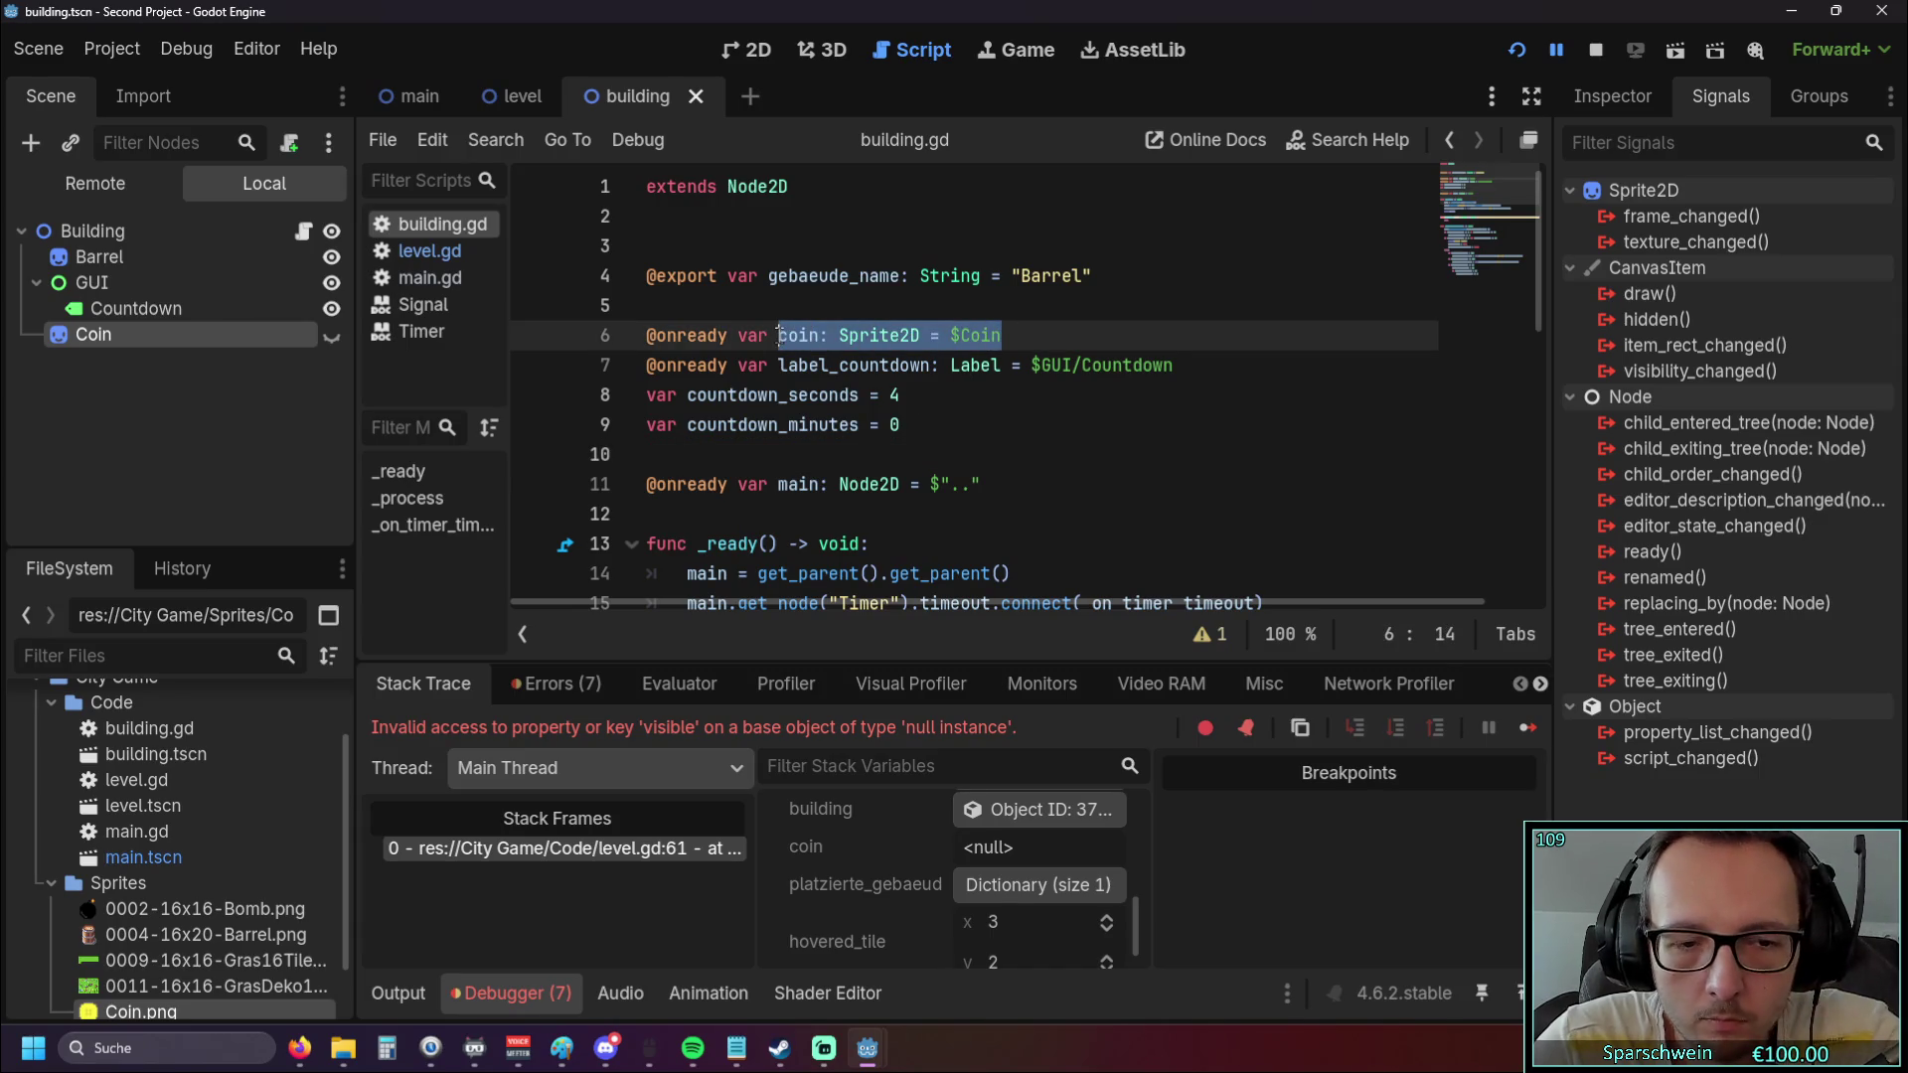
key("ctrl+c")
left_click(1024, 334)
key("Return")
key("ctrl+v")
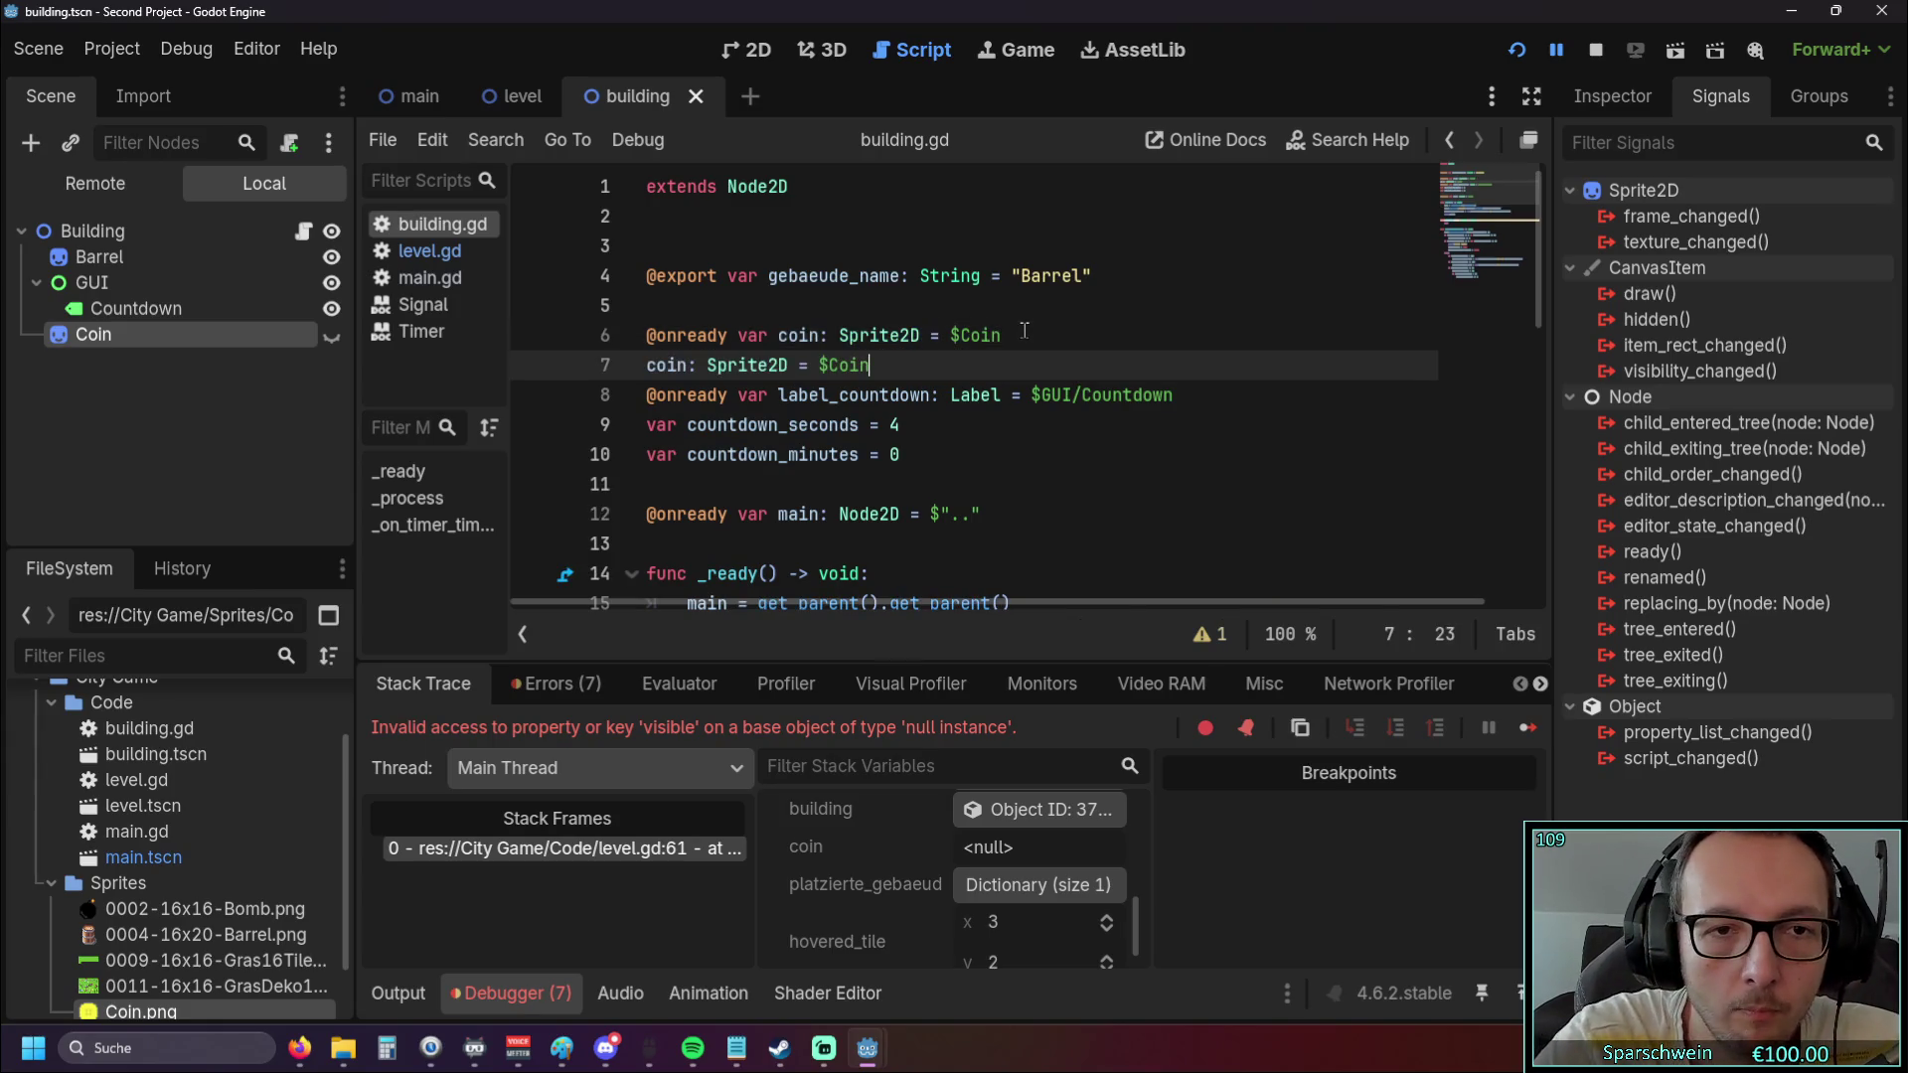
left_click(996, 507)
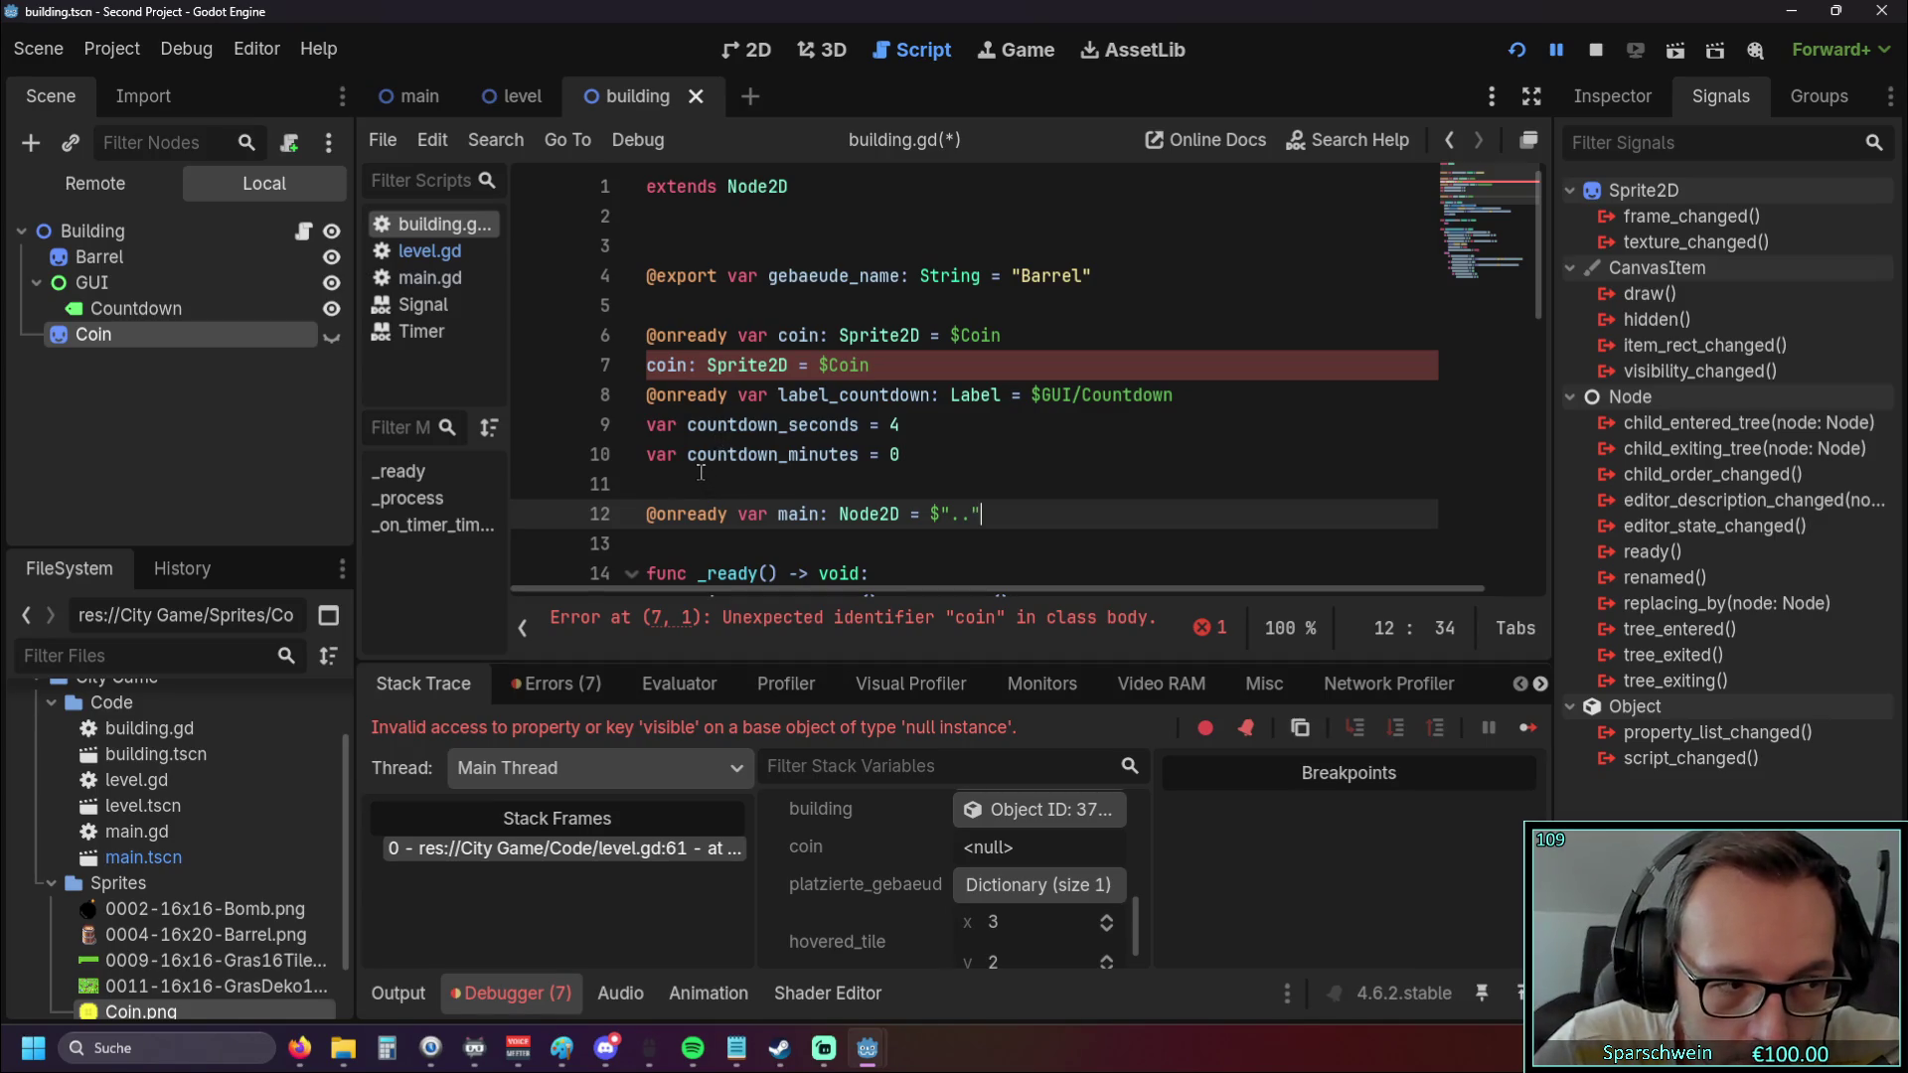
Delete the duplicate 'coin: Sprite2D = $Coin' line 7.
triple_click(875, 366)
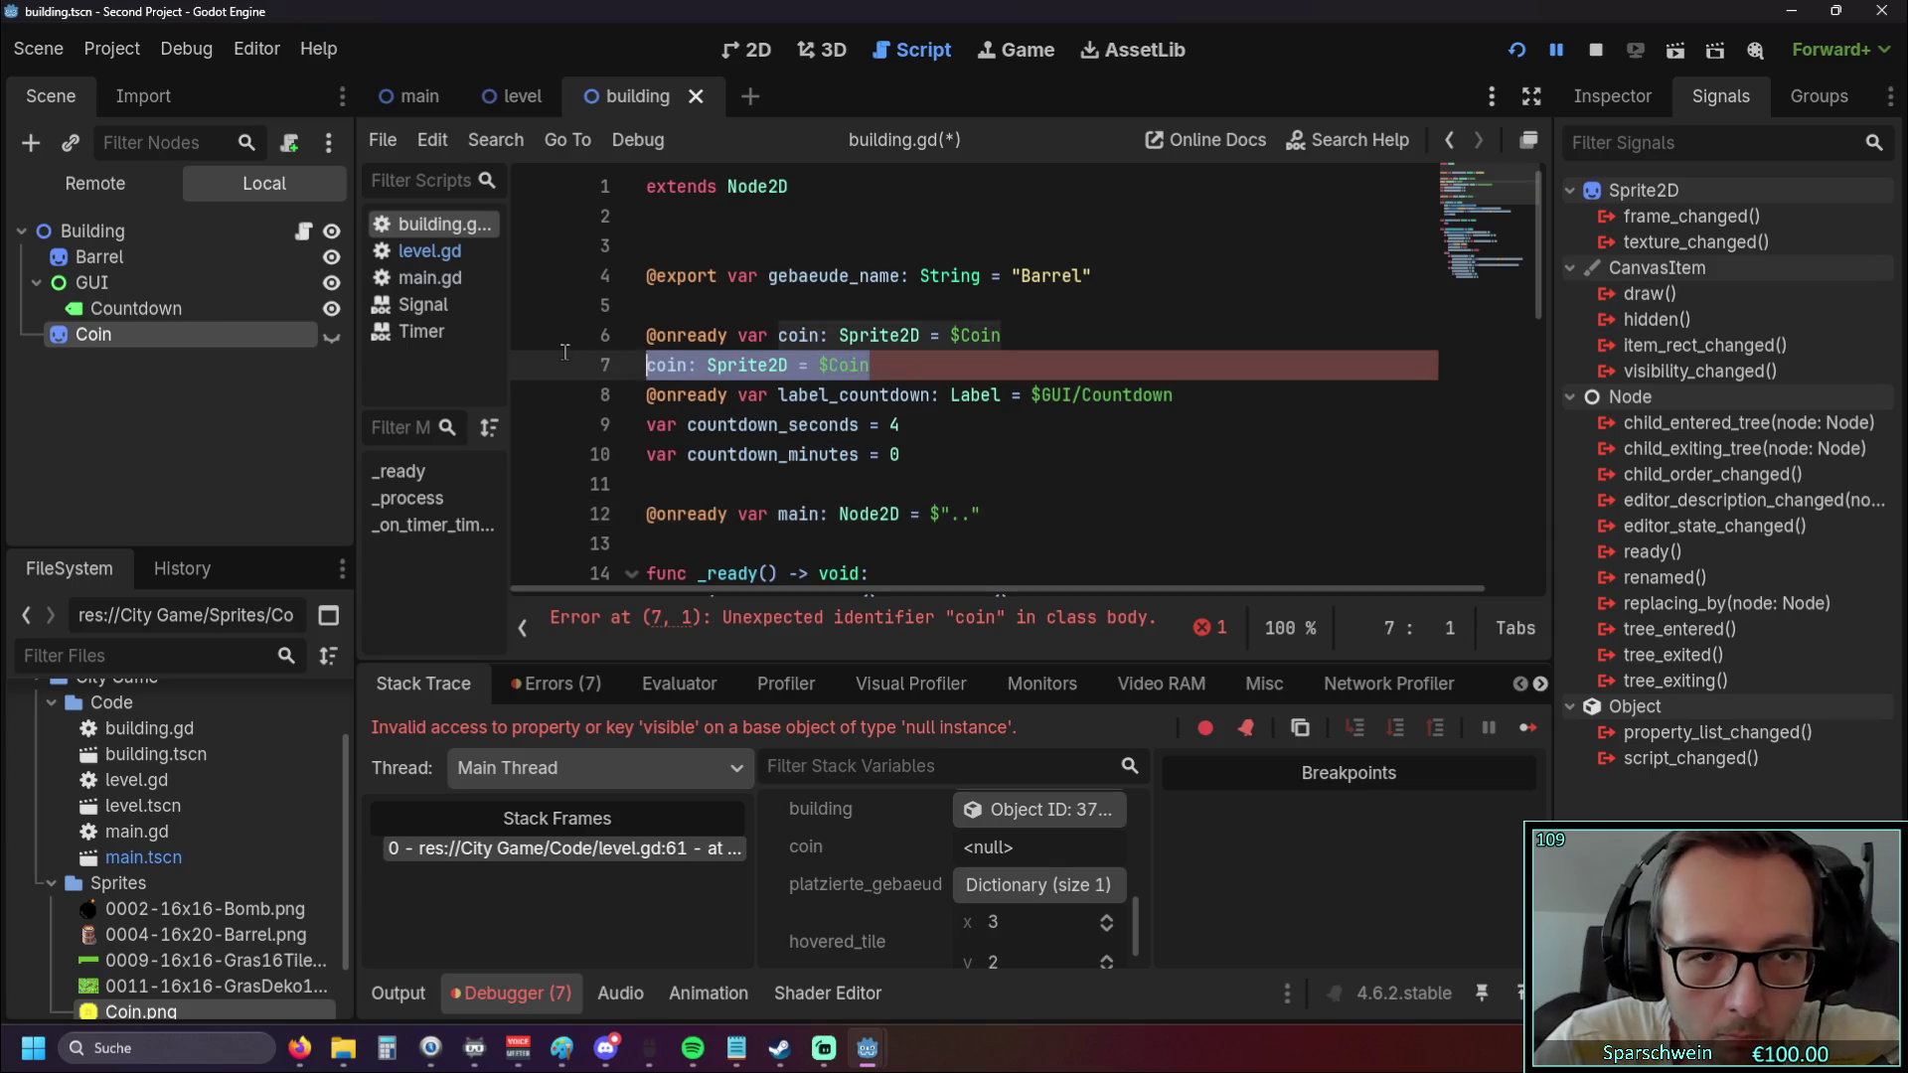
key("BackSpace")
key("BackSpace")
left_click(1008, 419)
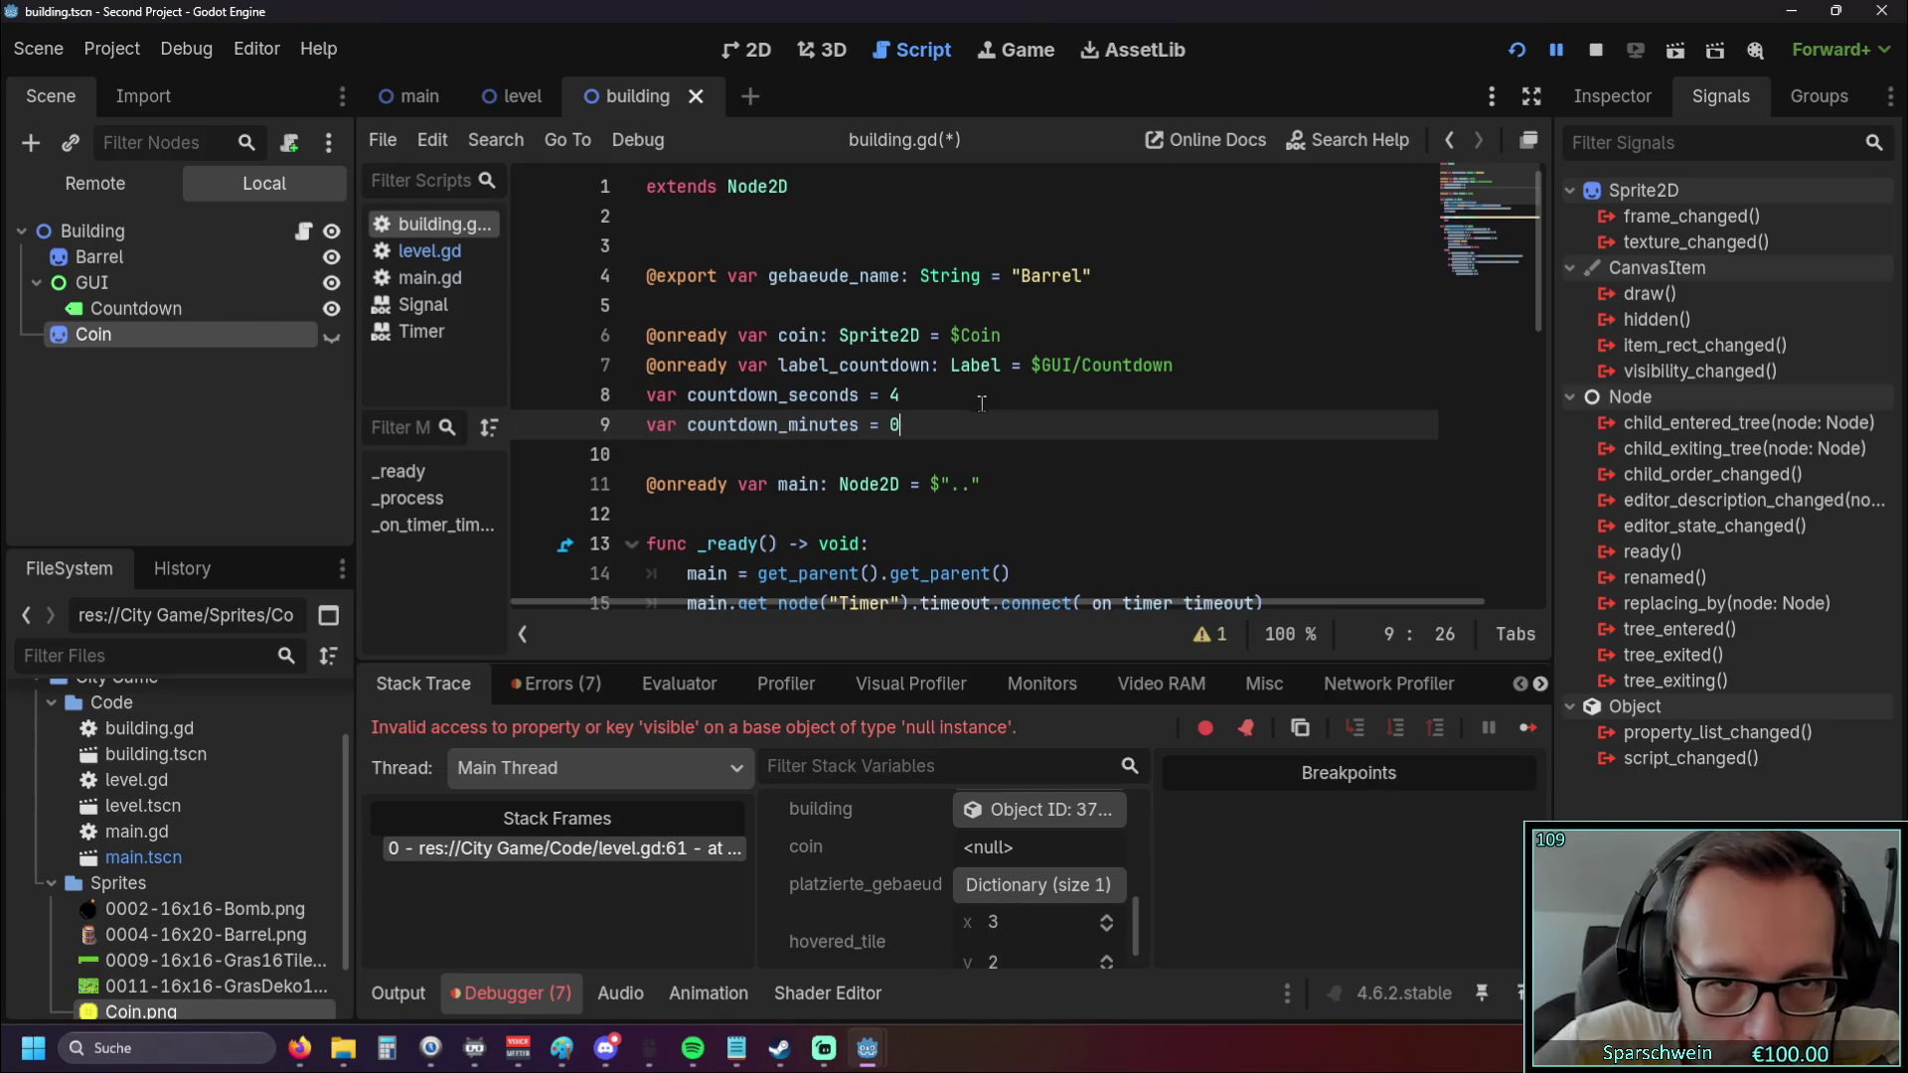
scroll(981, 403, "down", 8)
scroll(973, 397, "up", 2)
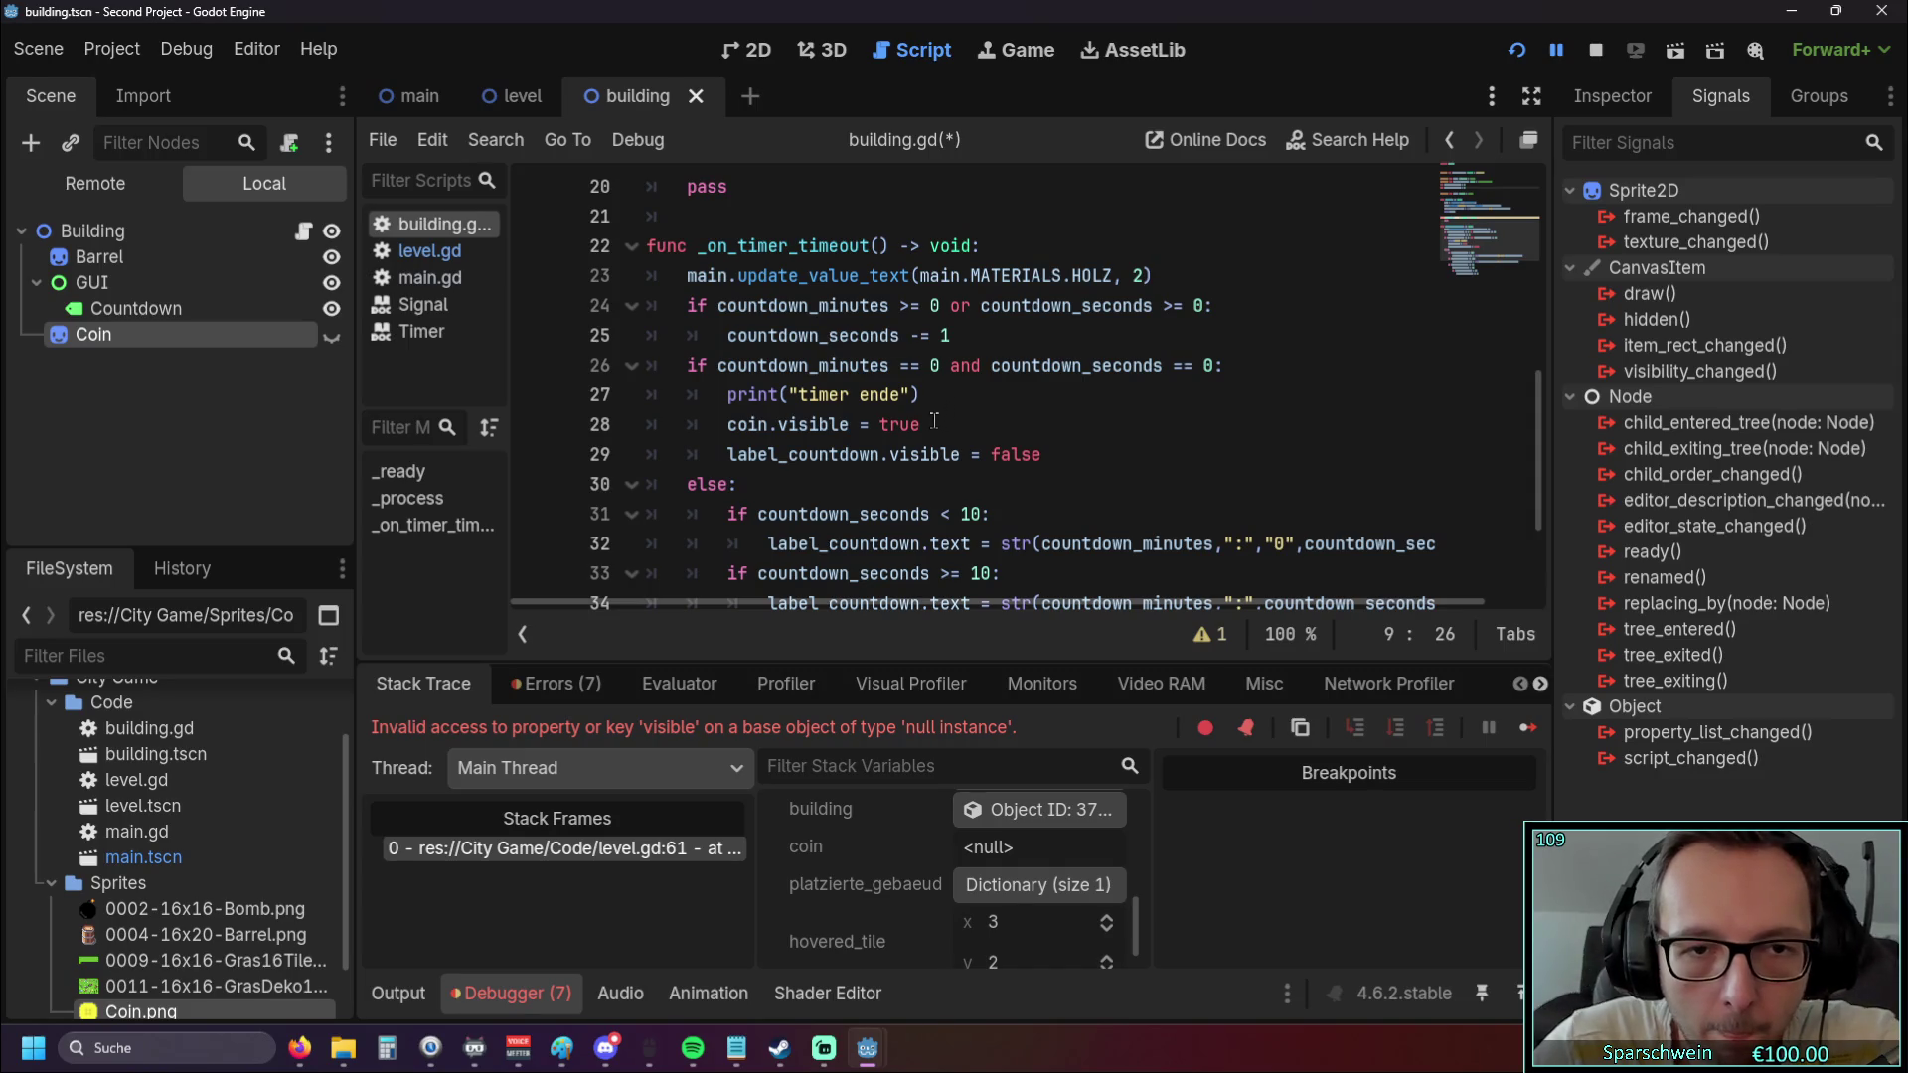
scroll(934, 421, "up", 6)
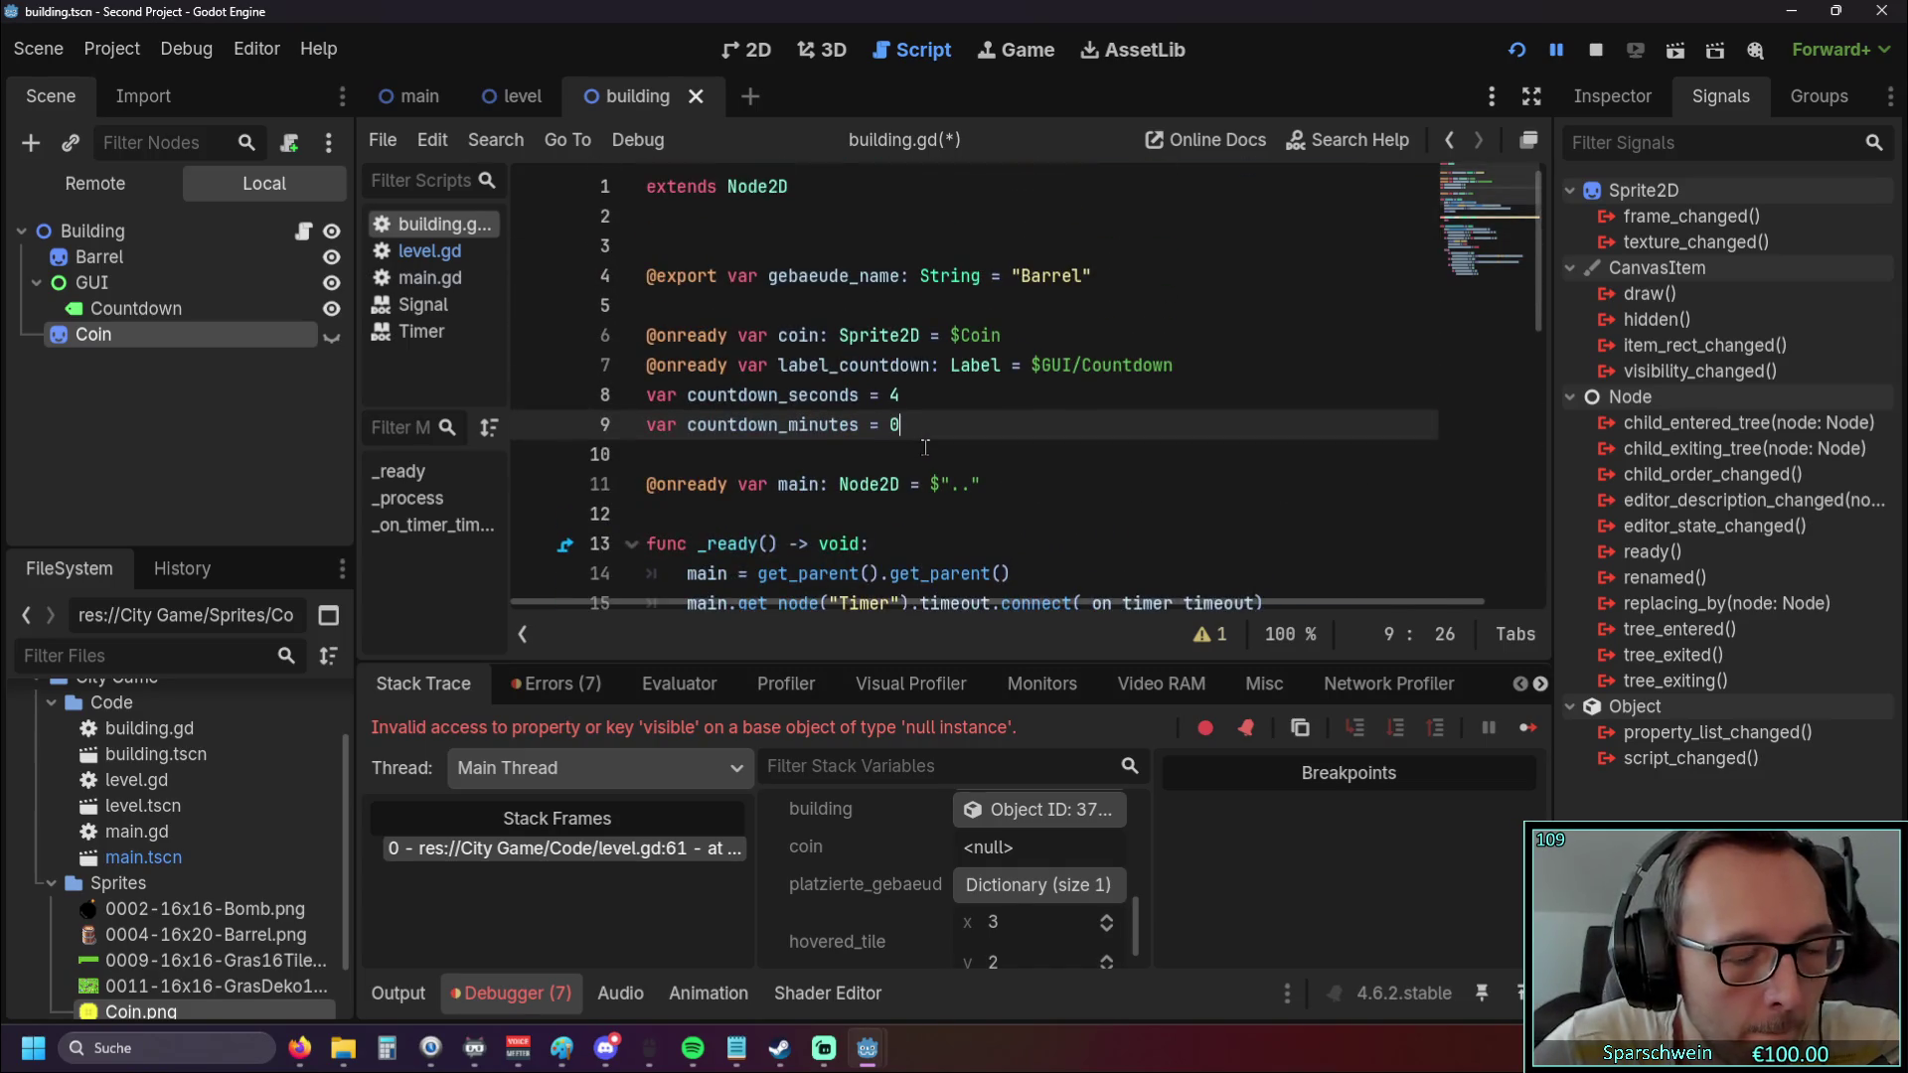
Open level.gd and scroll to the coin.visible check on line 61.
left_click(512, 95)
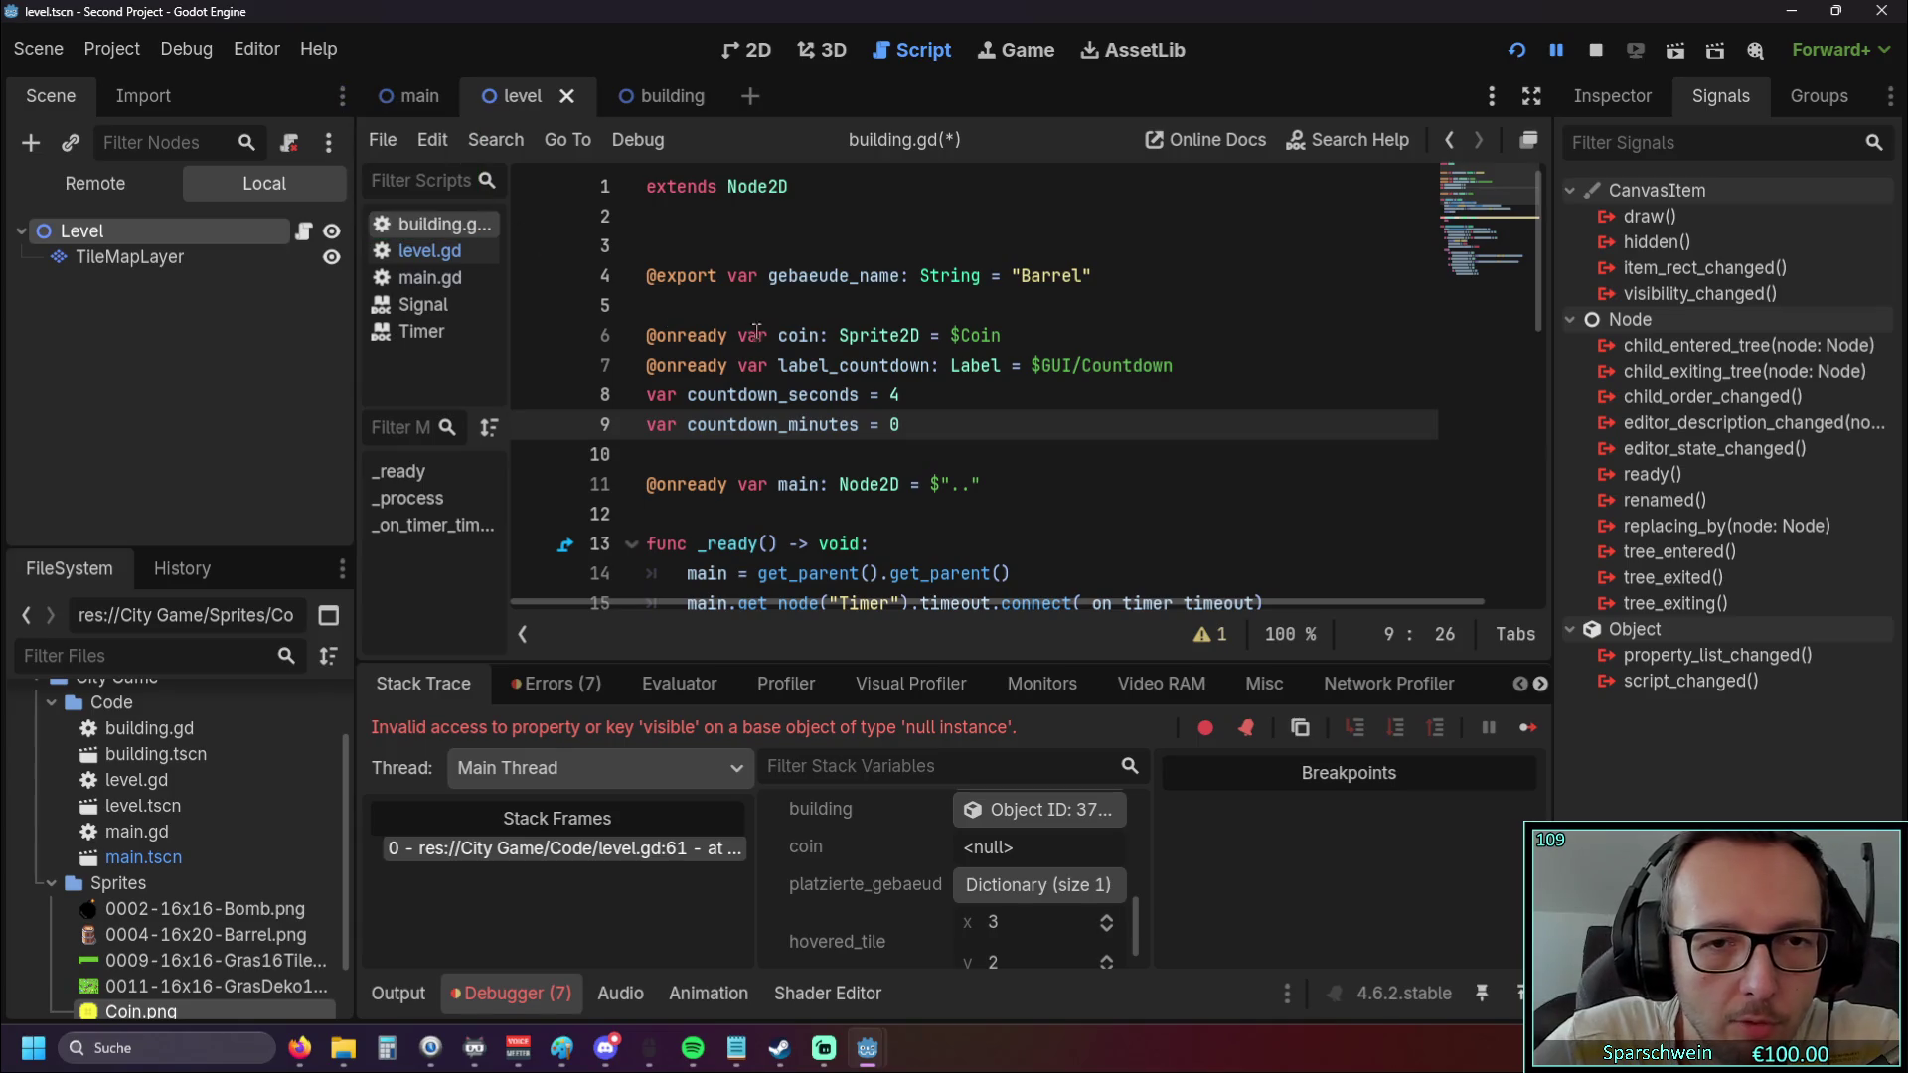
scroll(755, 331, "down", 6)
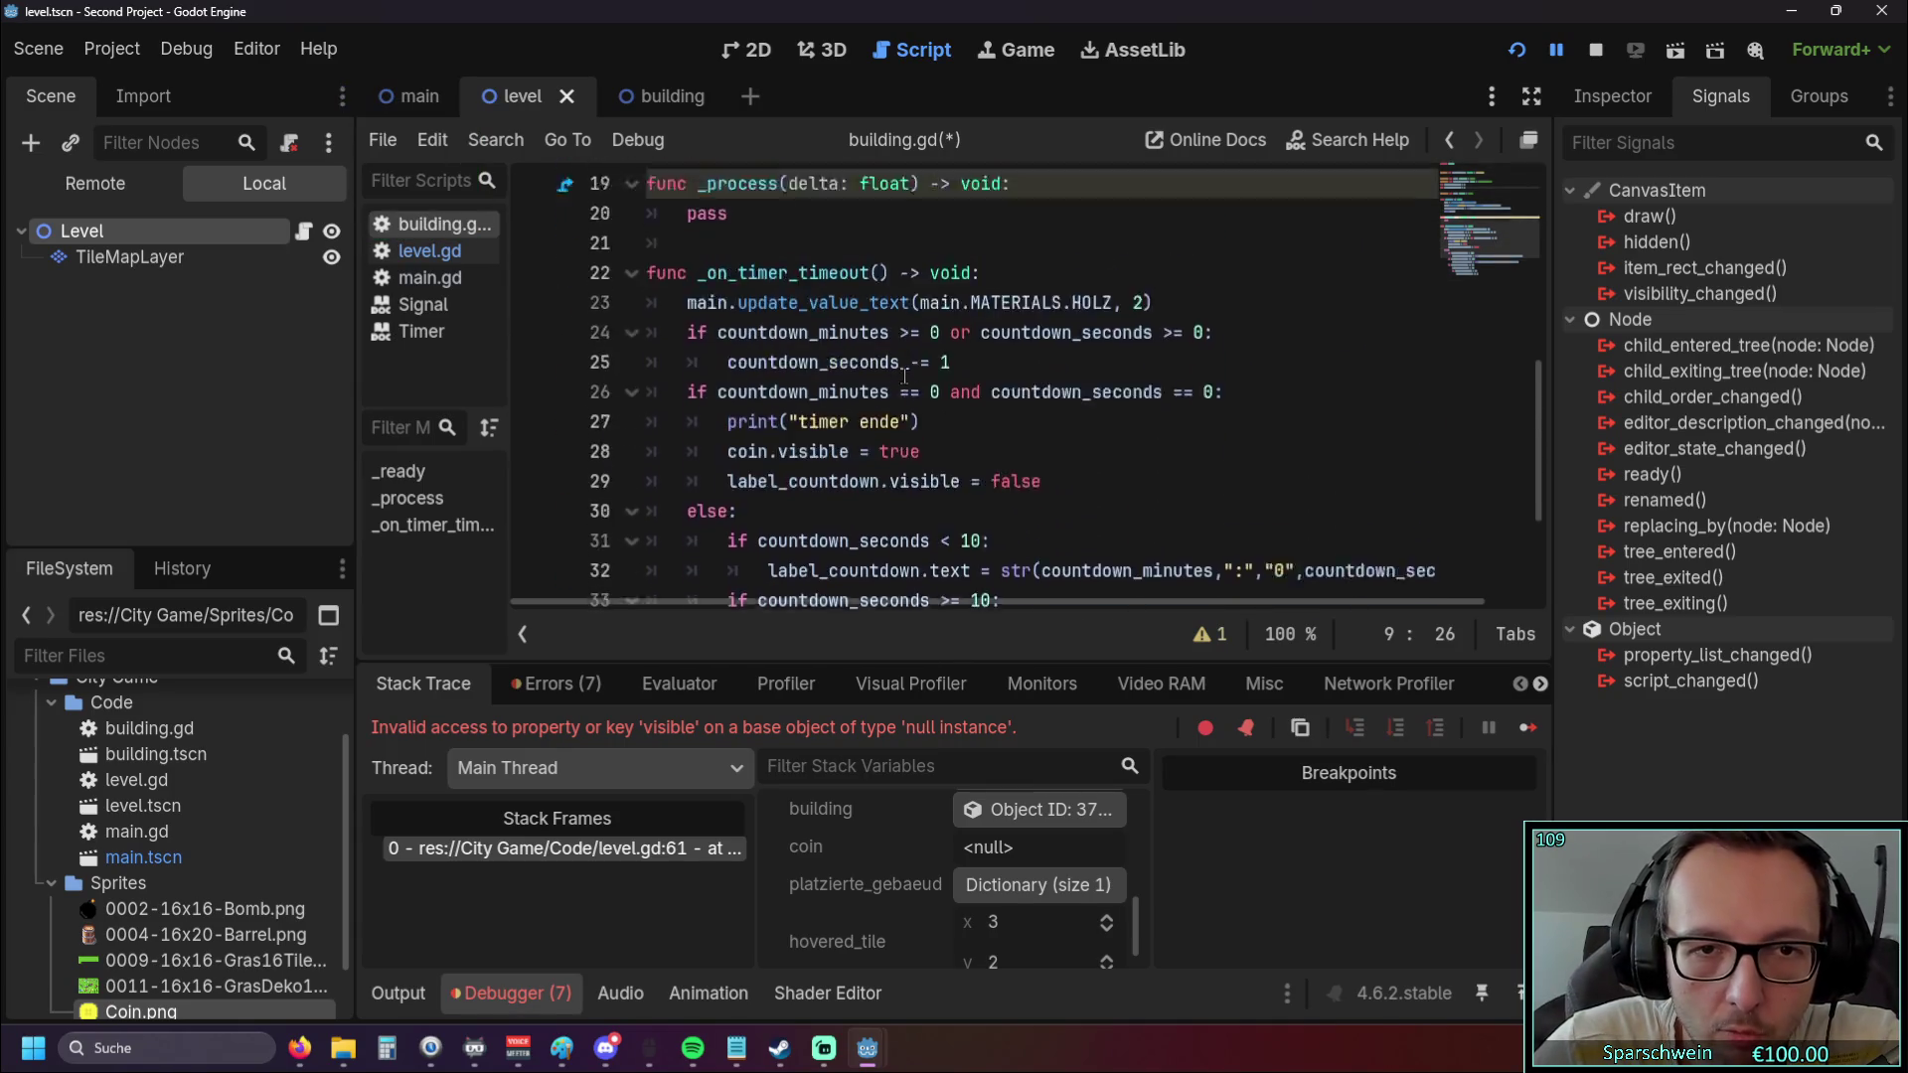
scroll(904, 376, "up", 5)
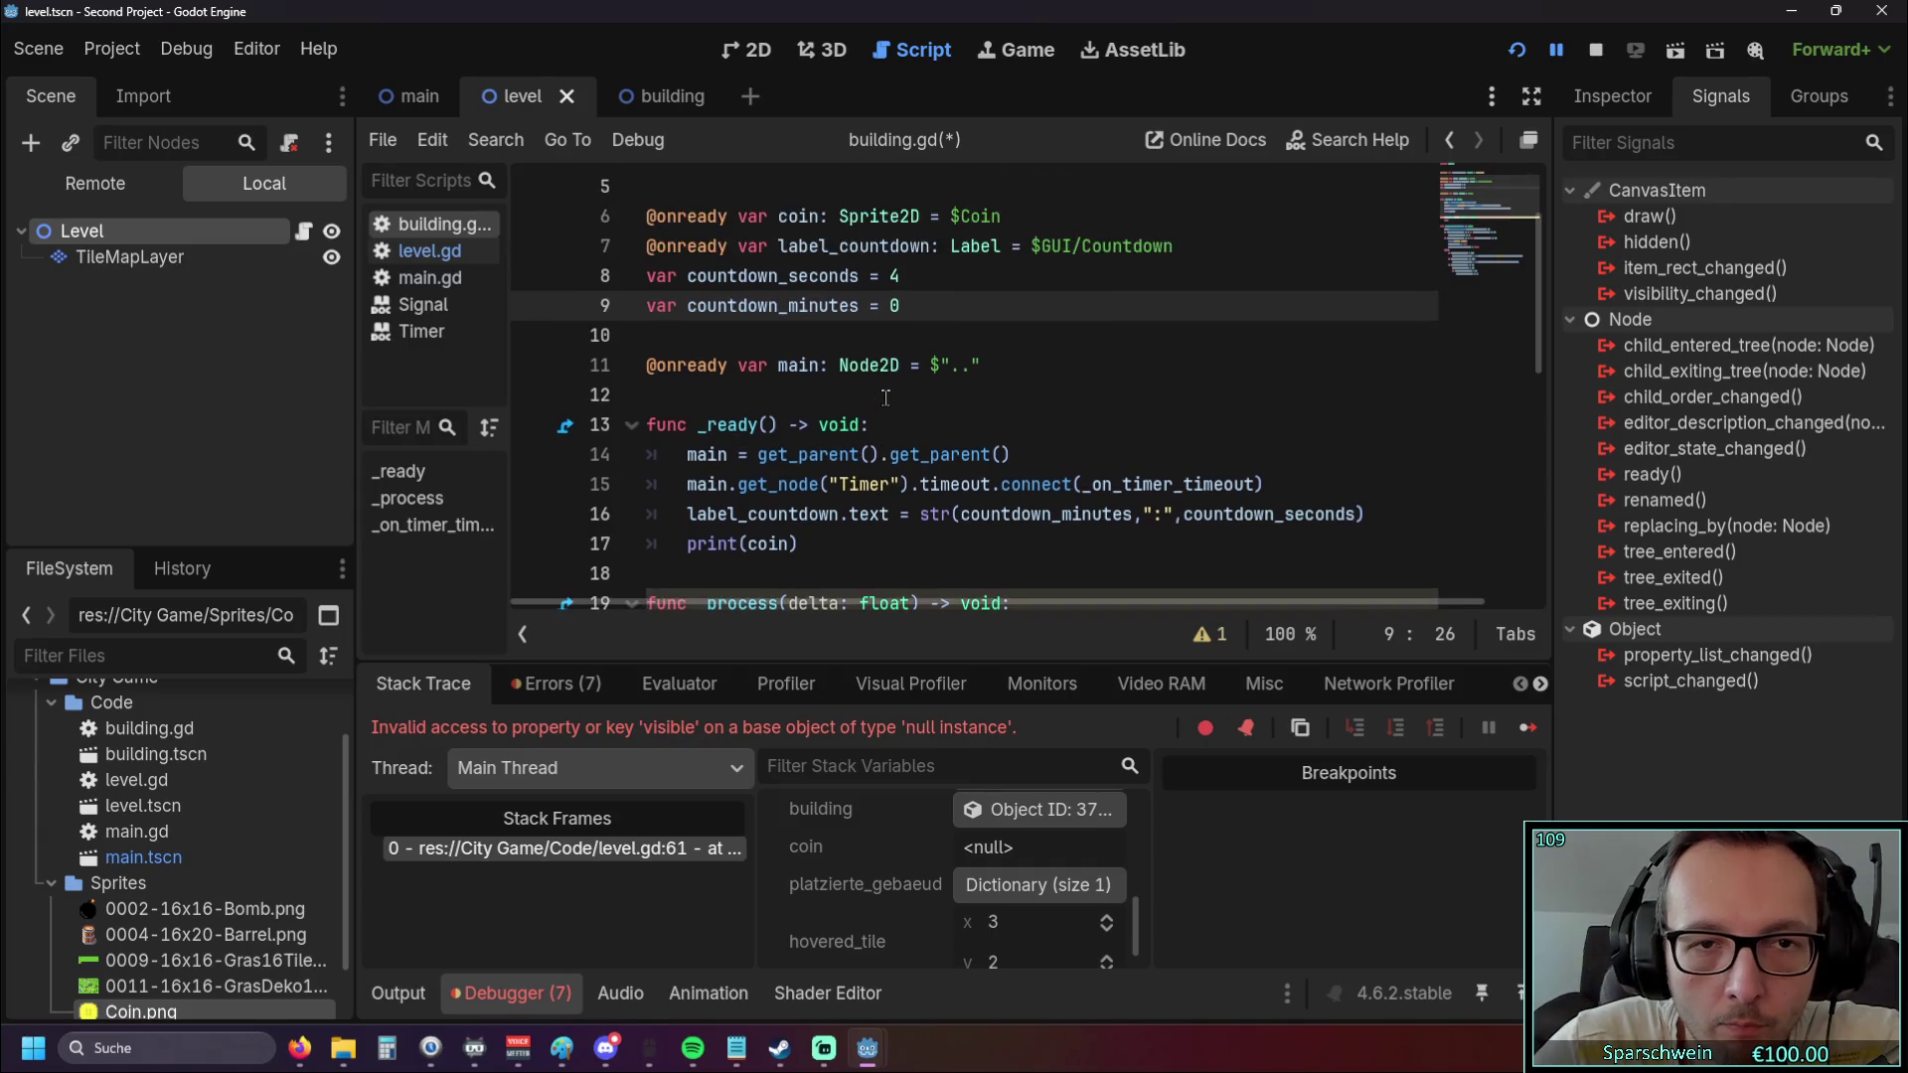
scroll(886, 398, "down", 8)
left_click(430, 252)
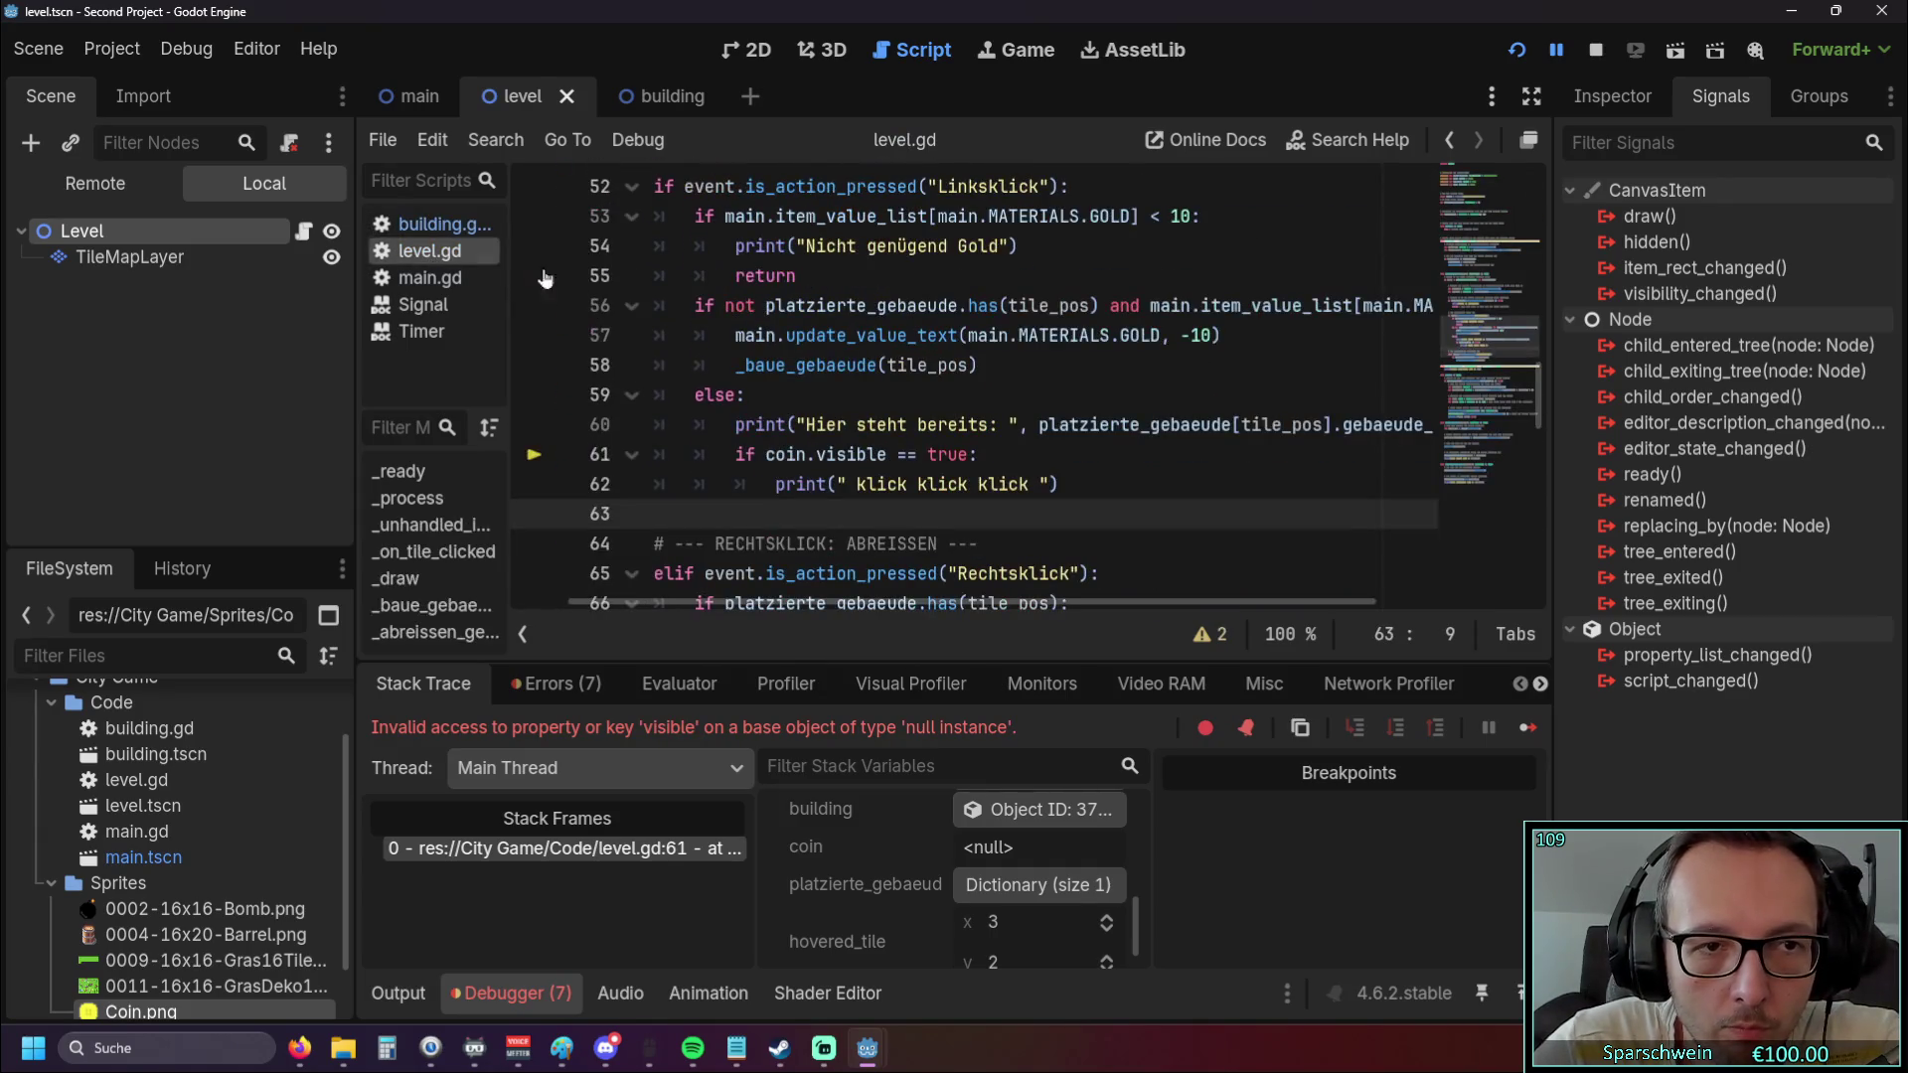
left_click(622, 99)
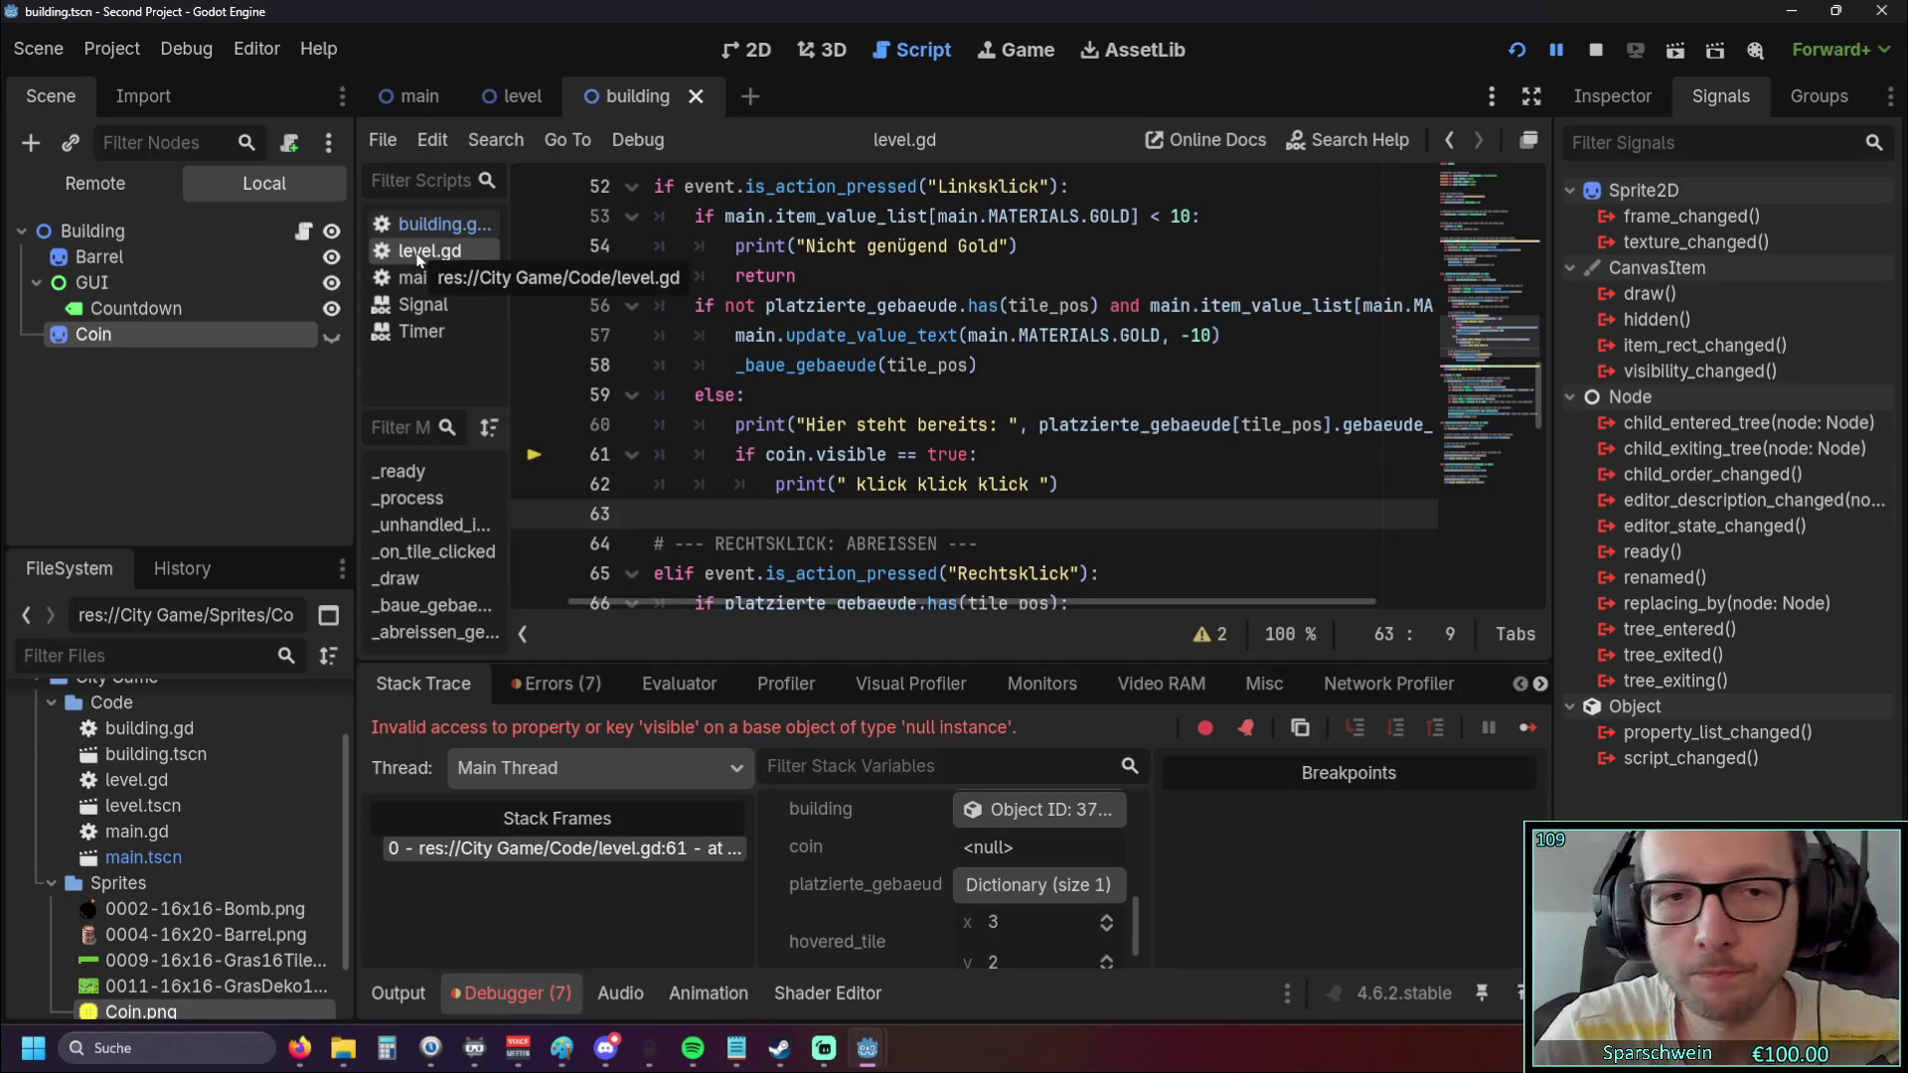
scroll(978, 447, "down", 5)
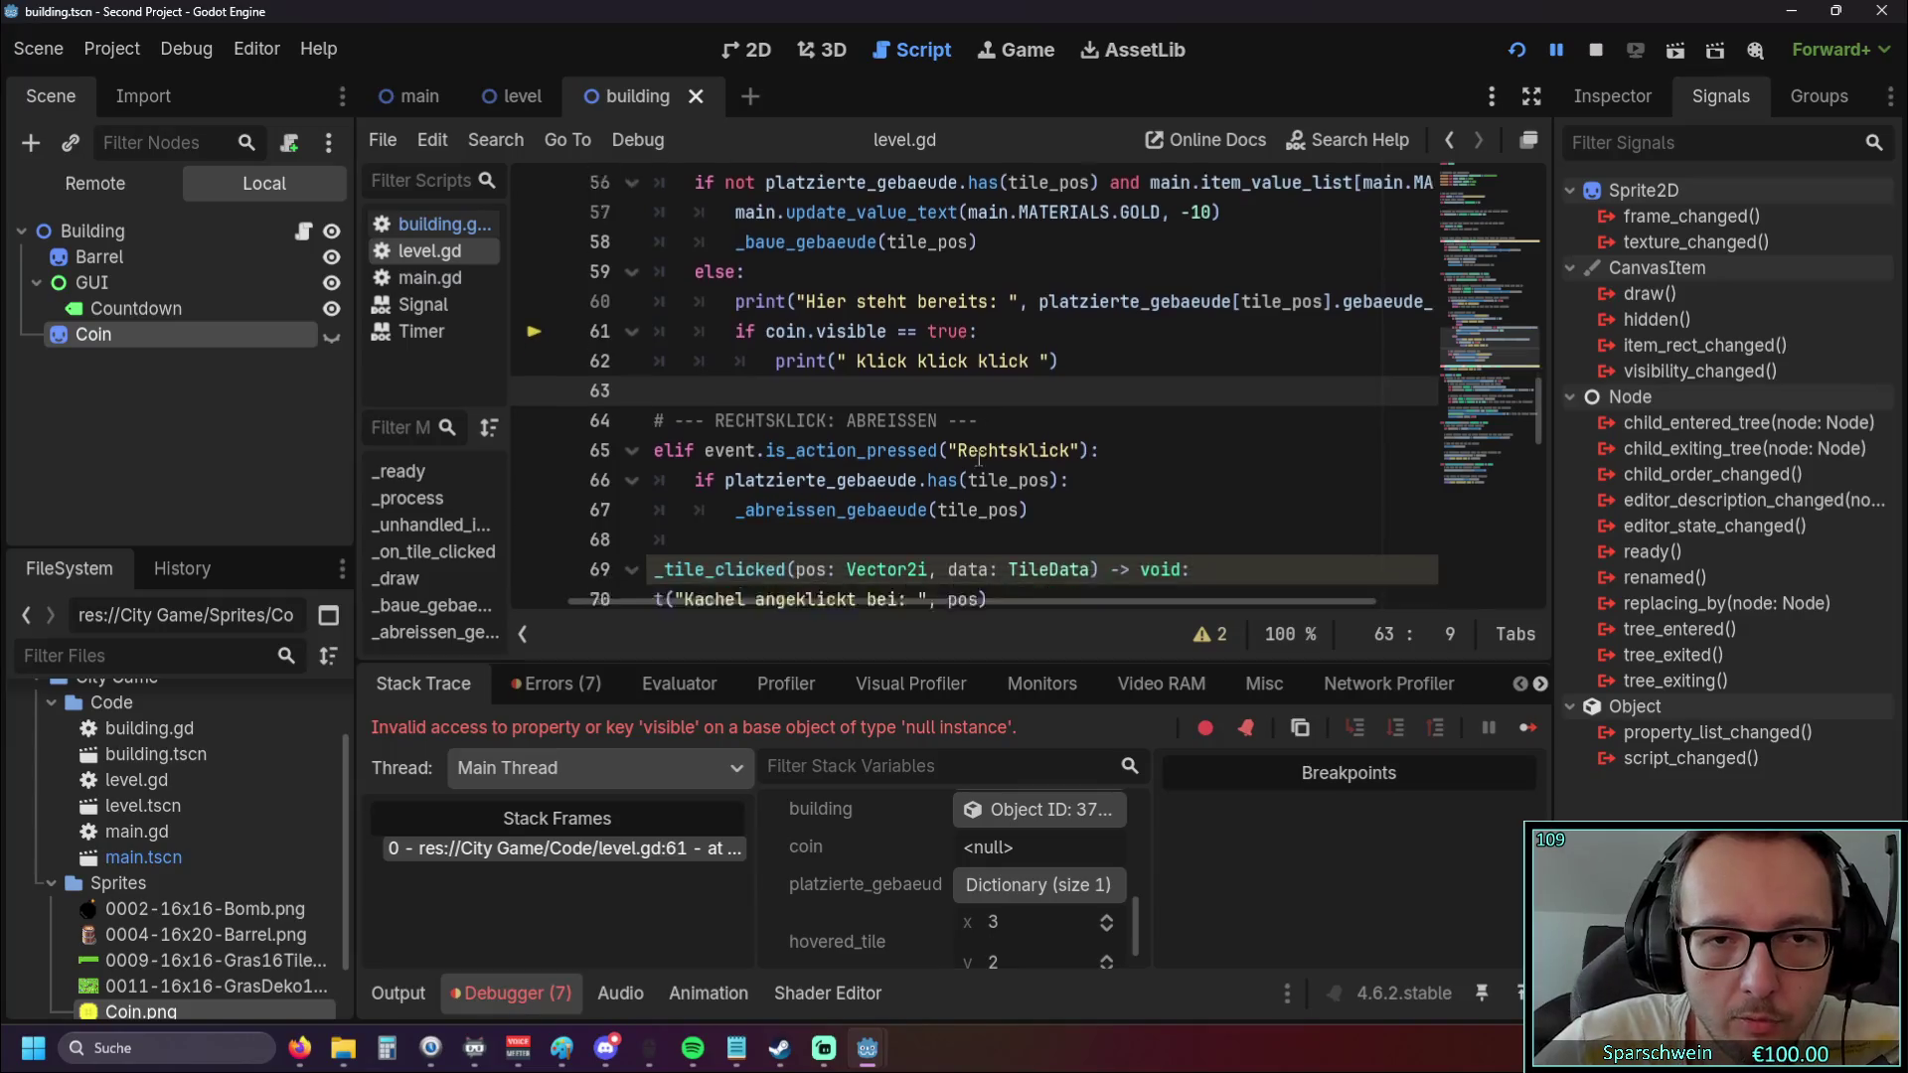
scroll(971, 455, "up", 4)
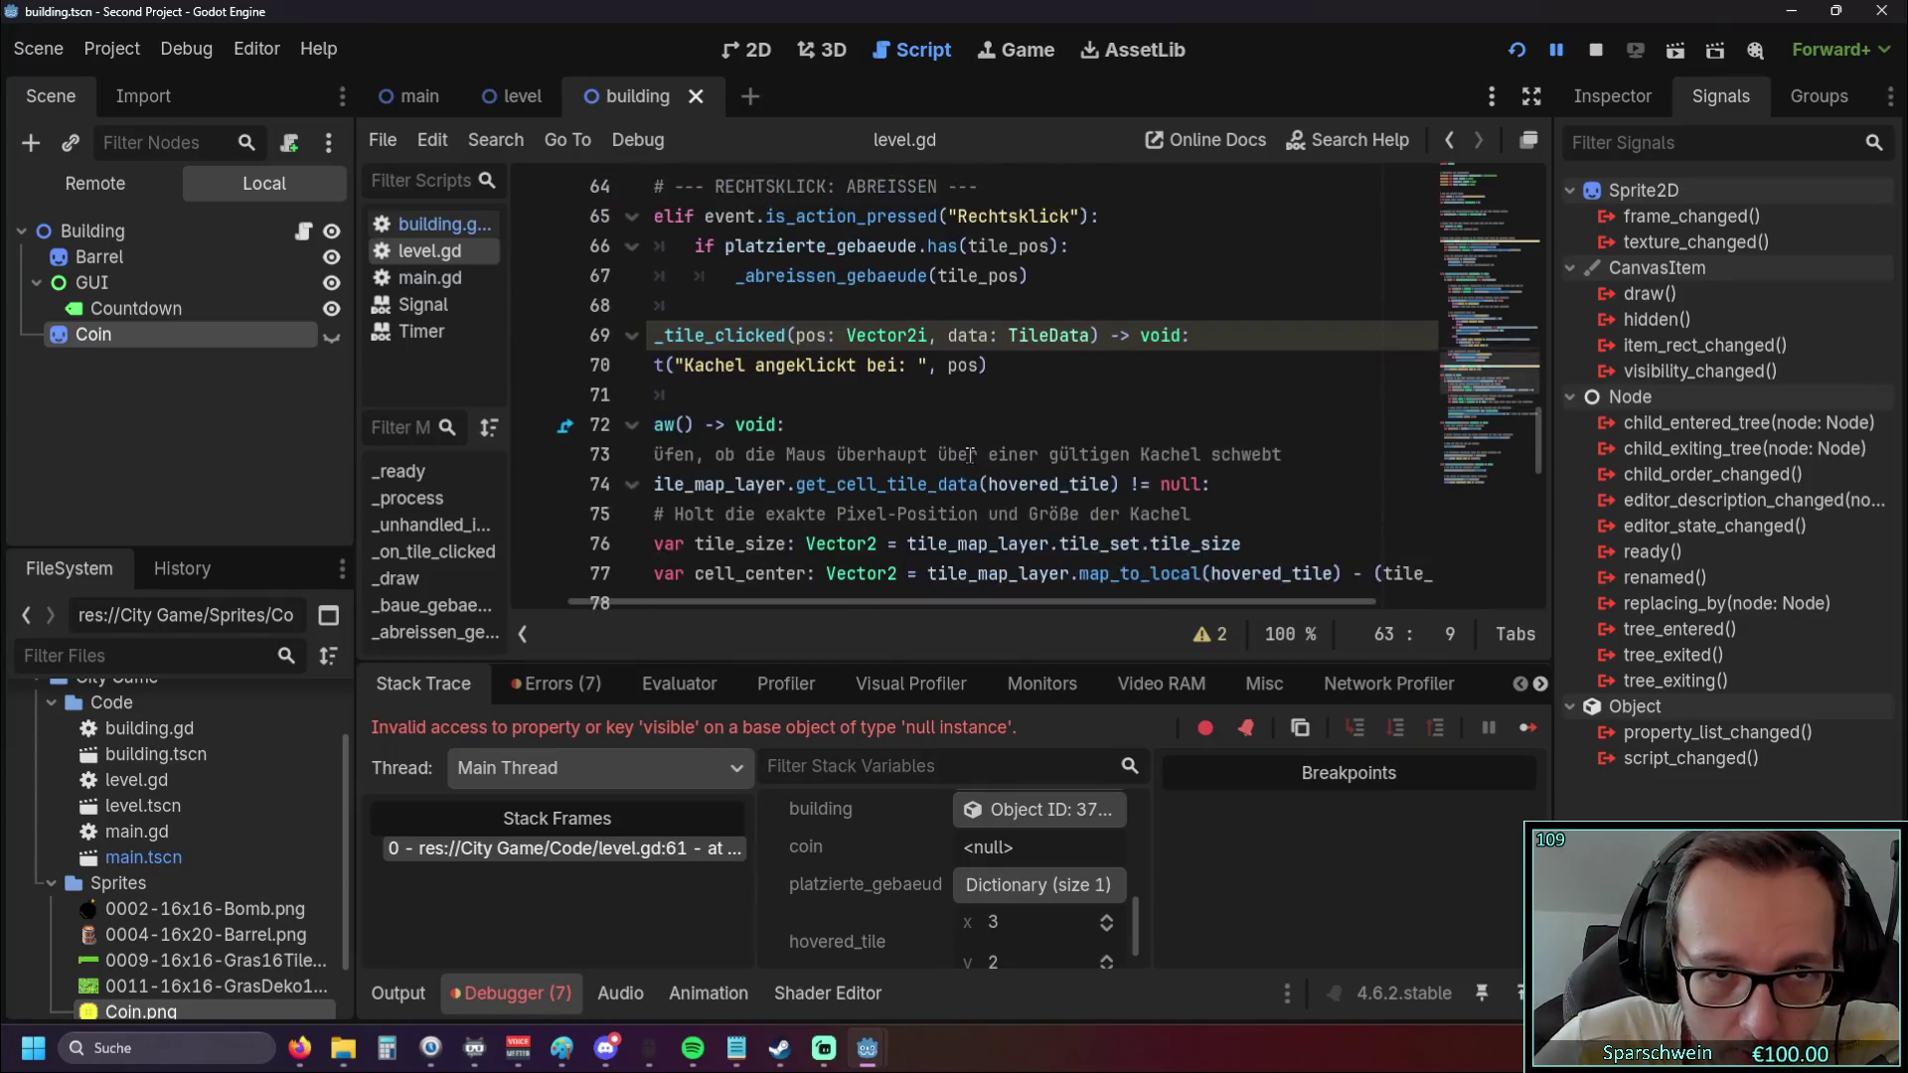
scroll(954, 517, "left", 2)
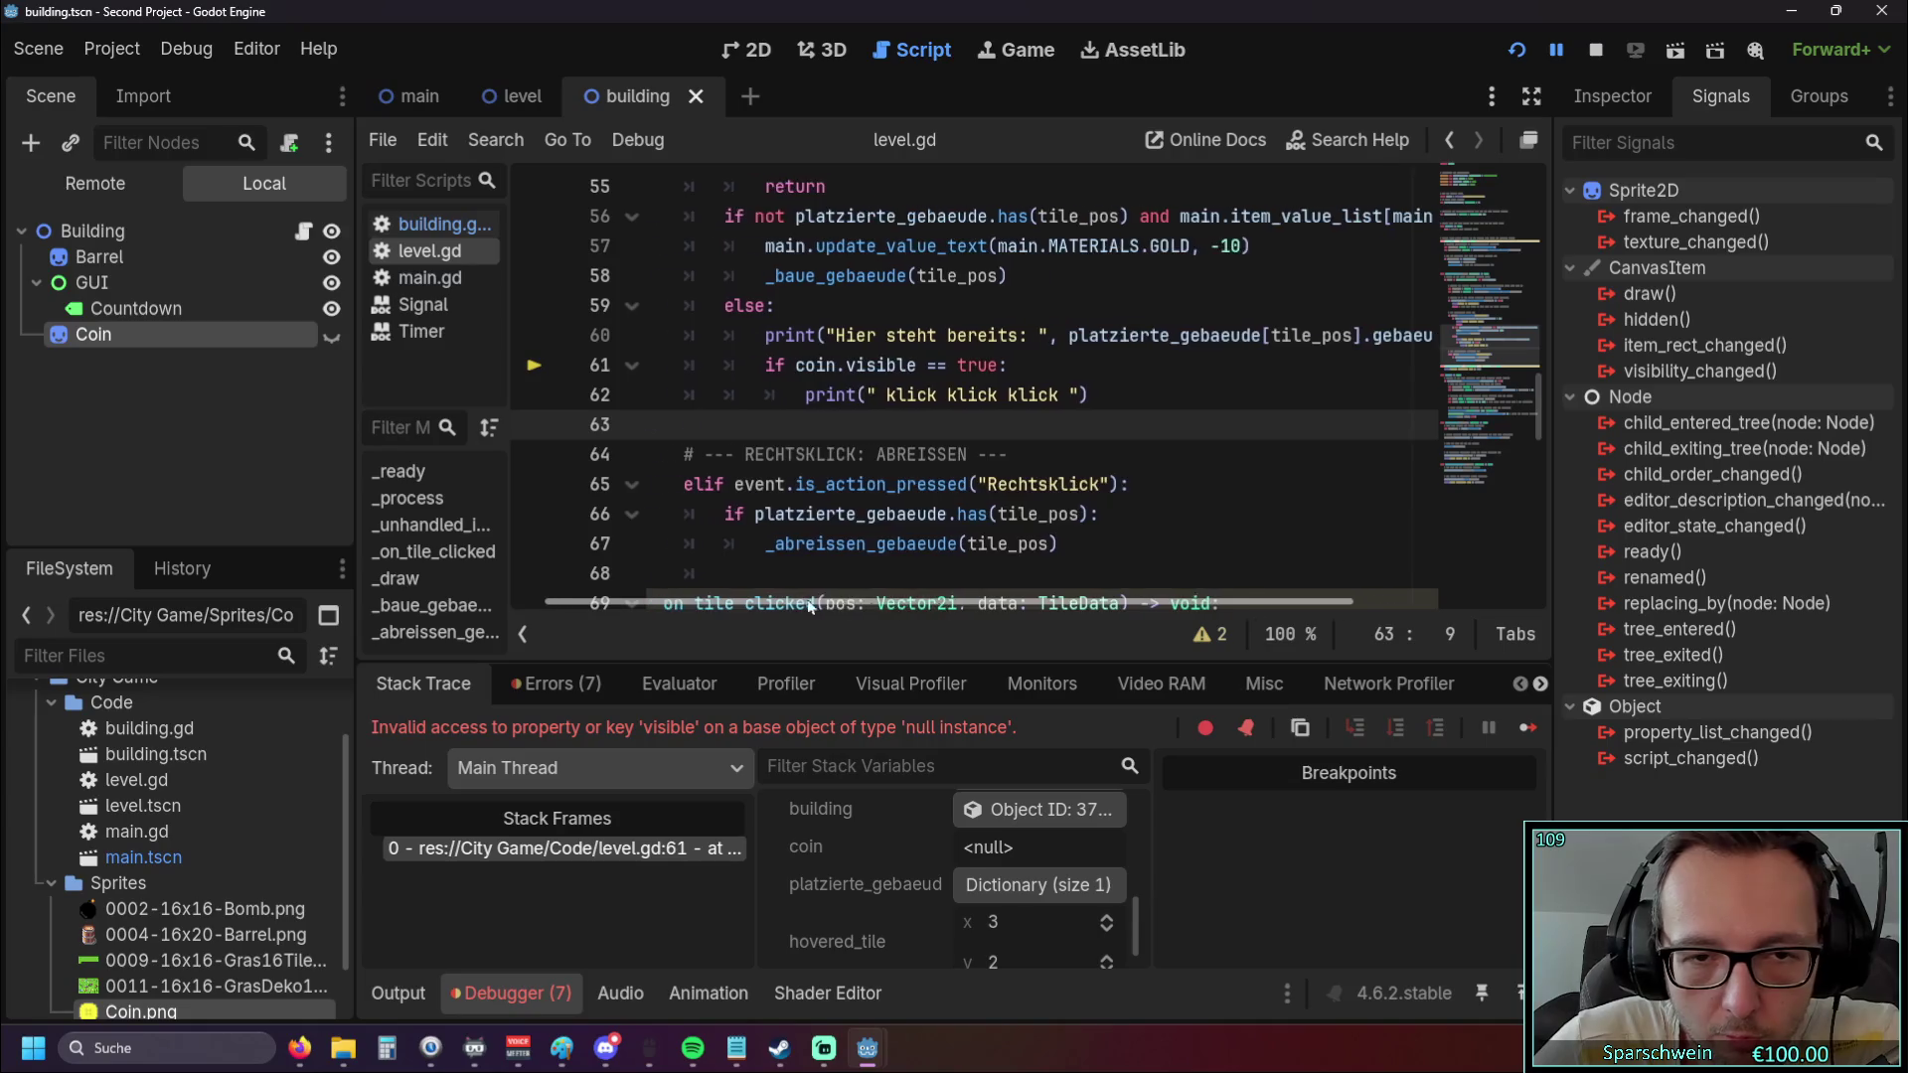
scroll(1031, 503, "up", 3)
scroll(884, 600, "right", 2)
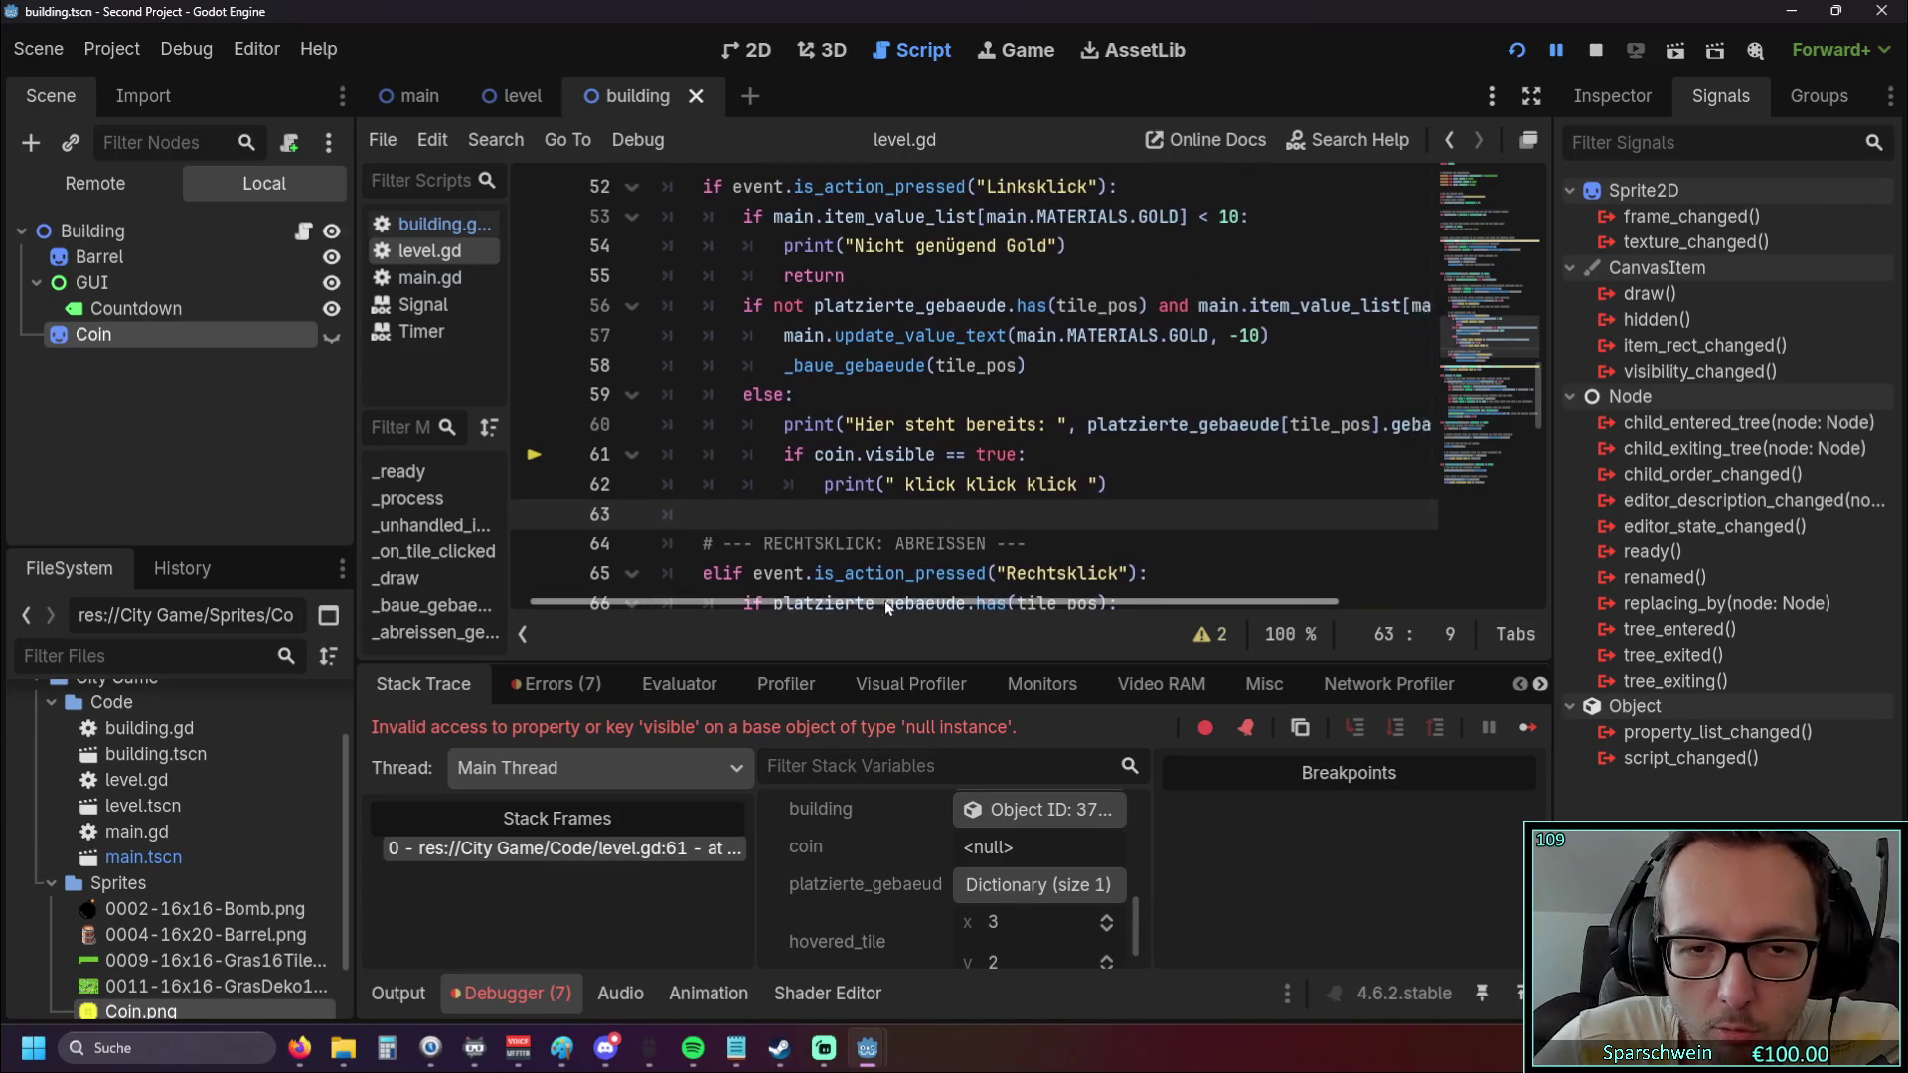
scroll(884, 600, "left", 2)
Prefix coin with get_ so line 61 reads get_coin.visible, then return to building.gd.
left_click(841, 454)
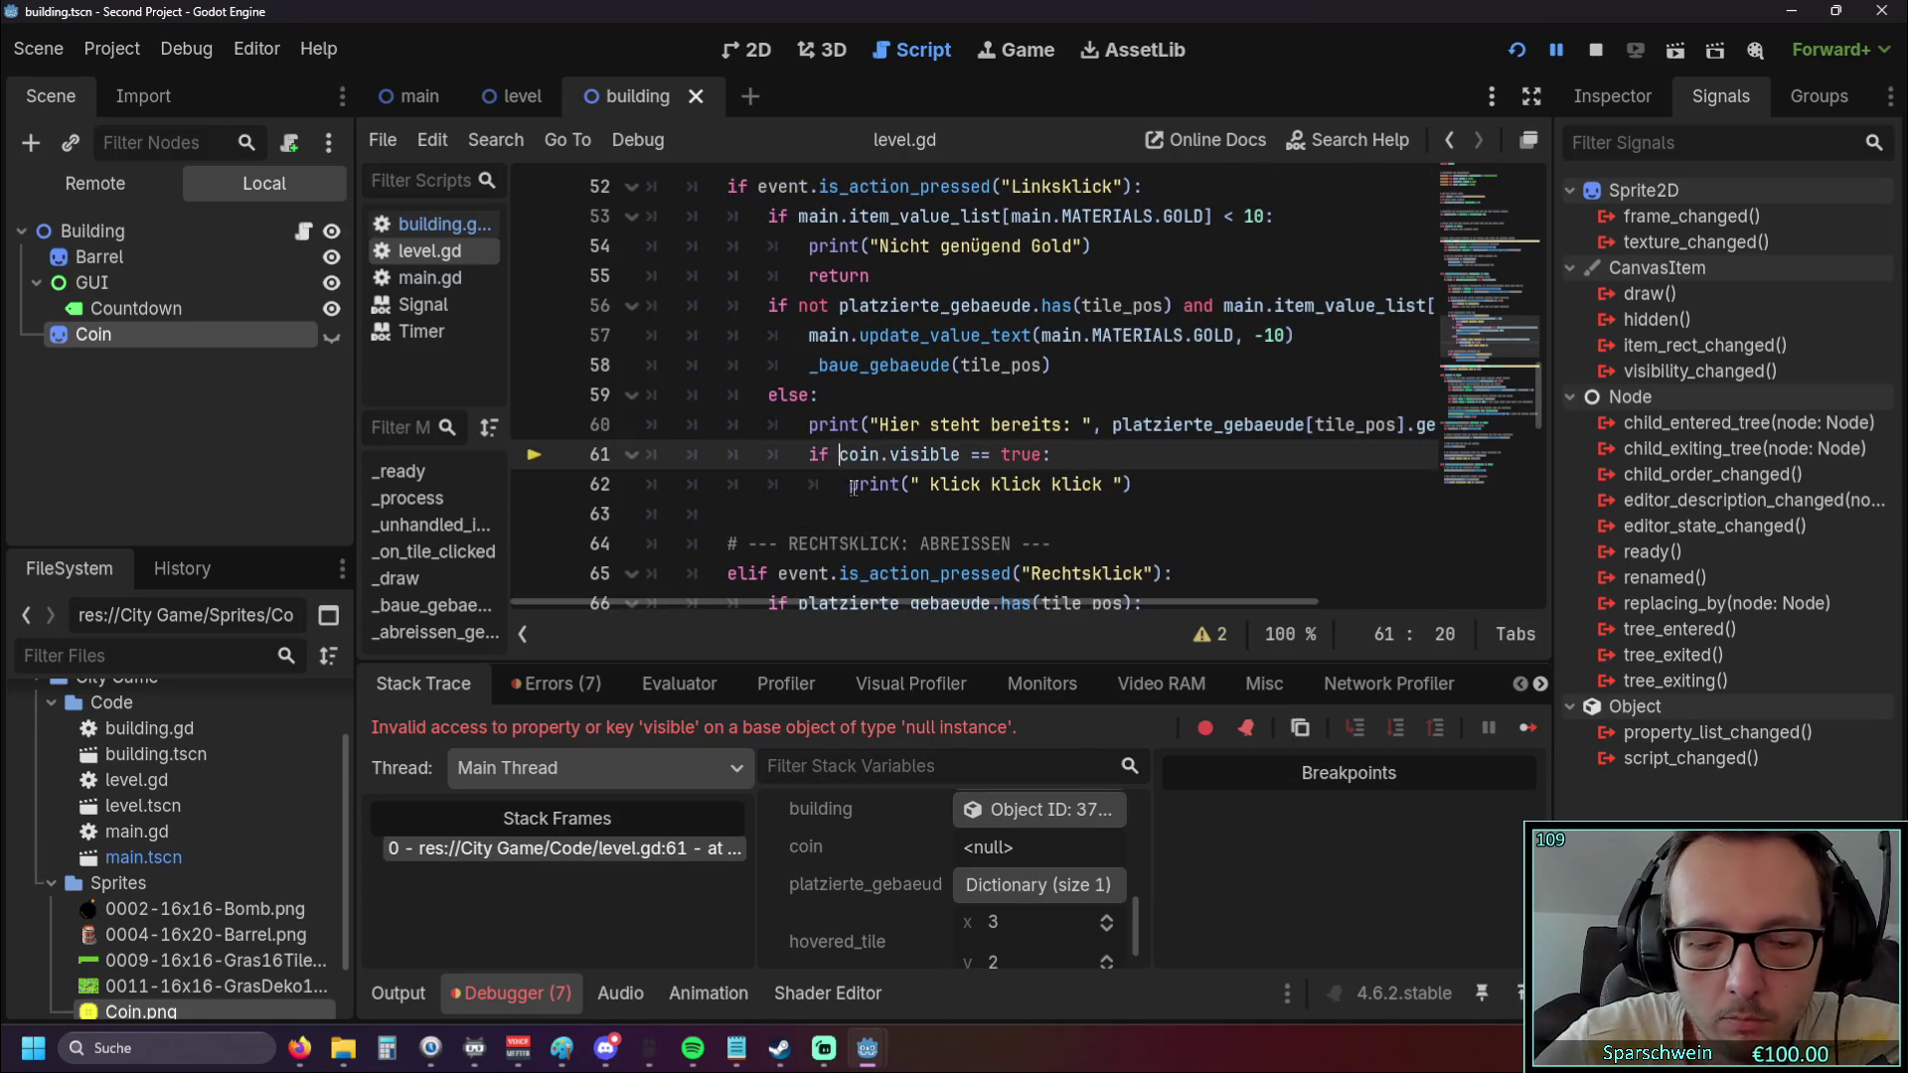
type("get_")
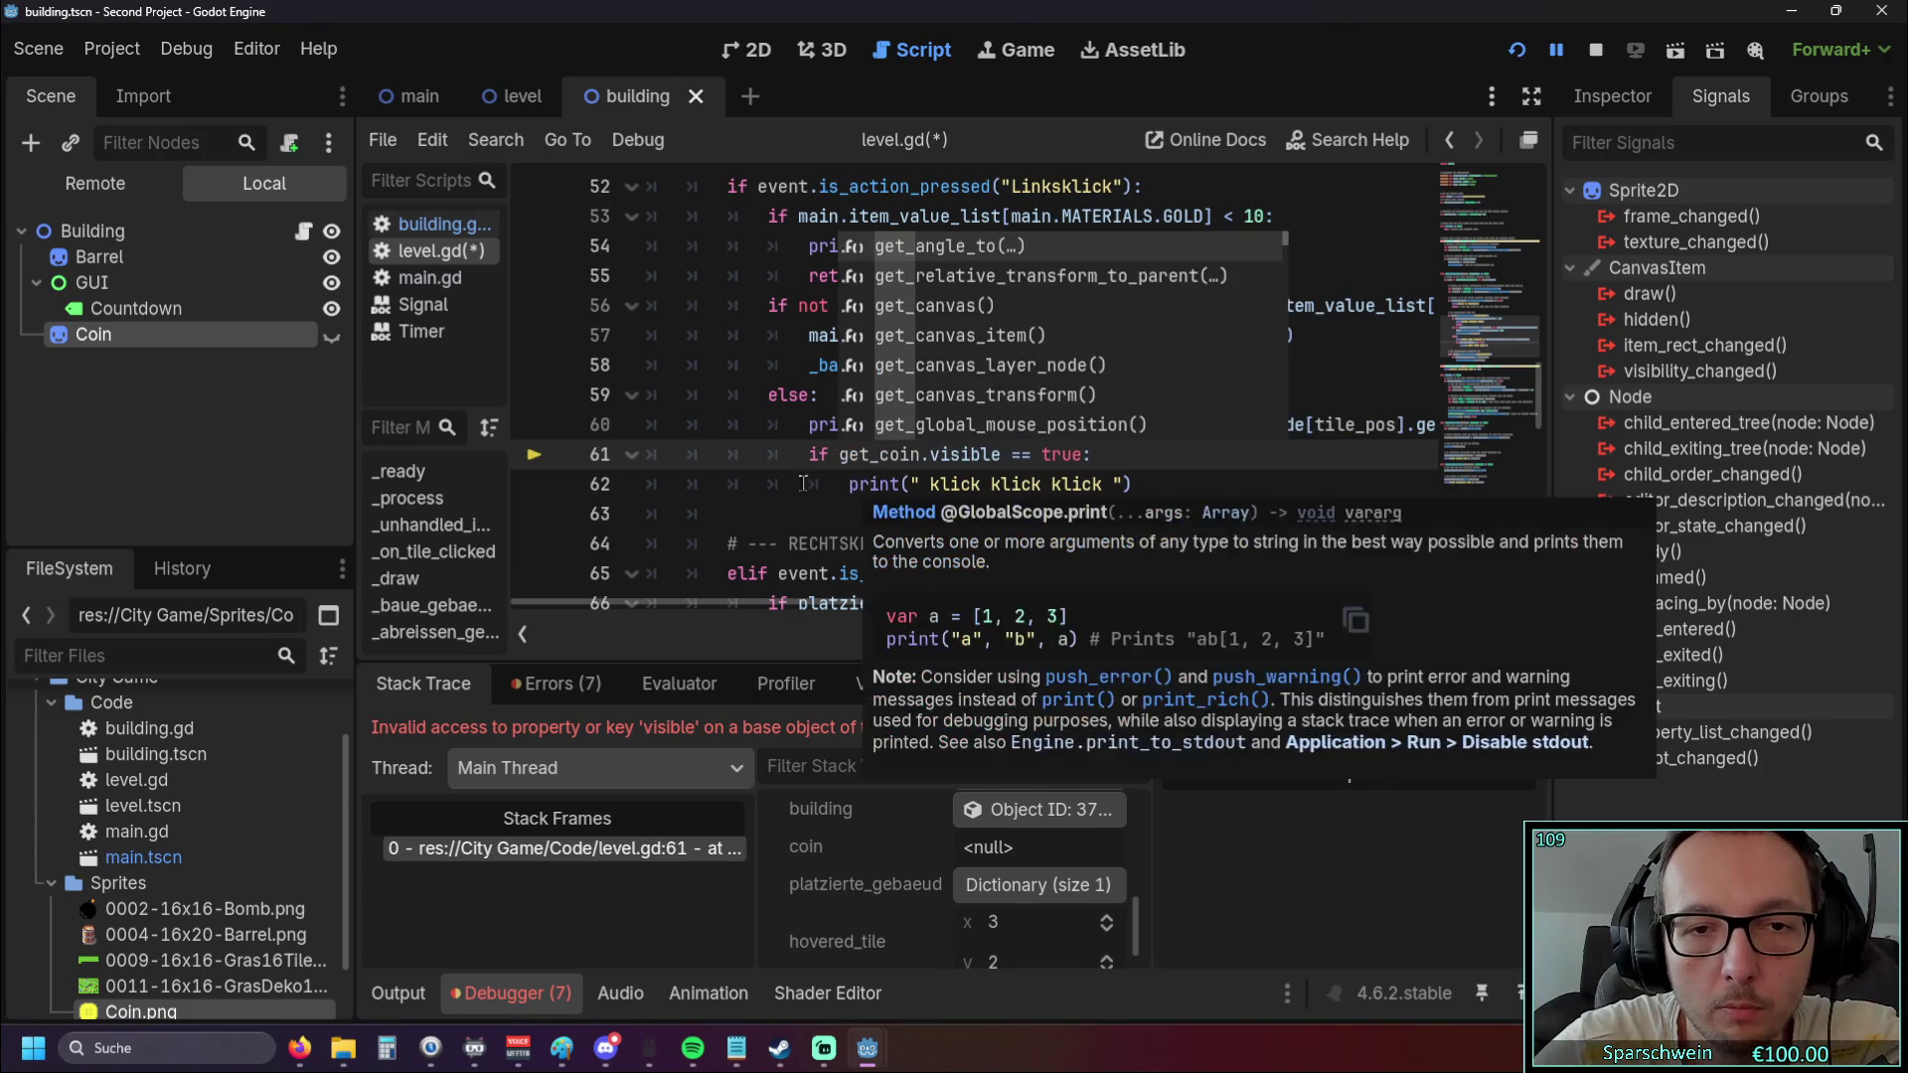
left_click(768, 484)
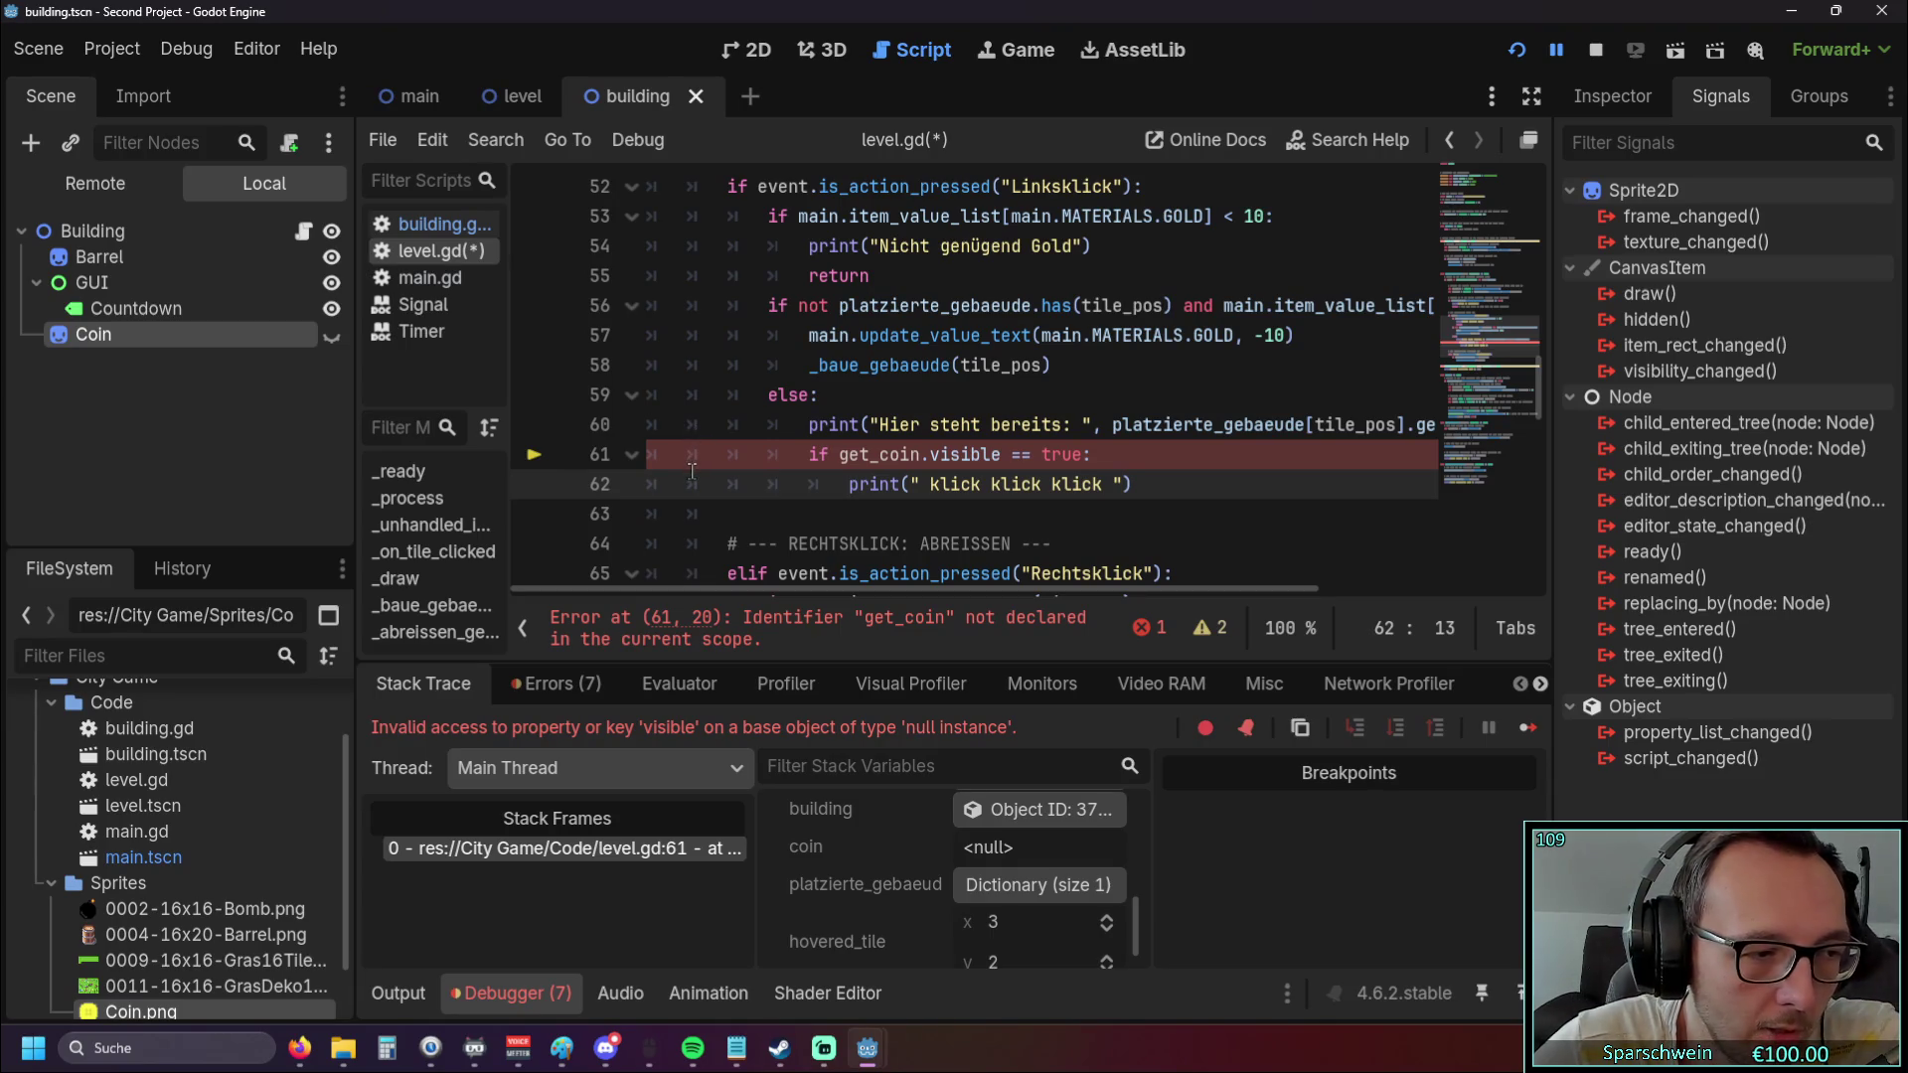
scroll(684, 454, "up", 12)
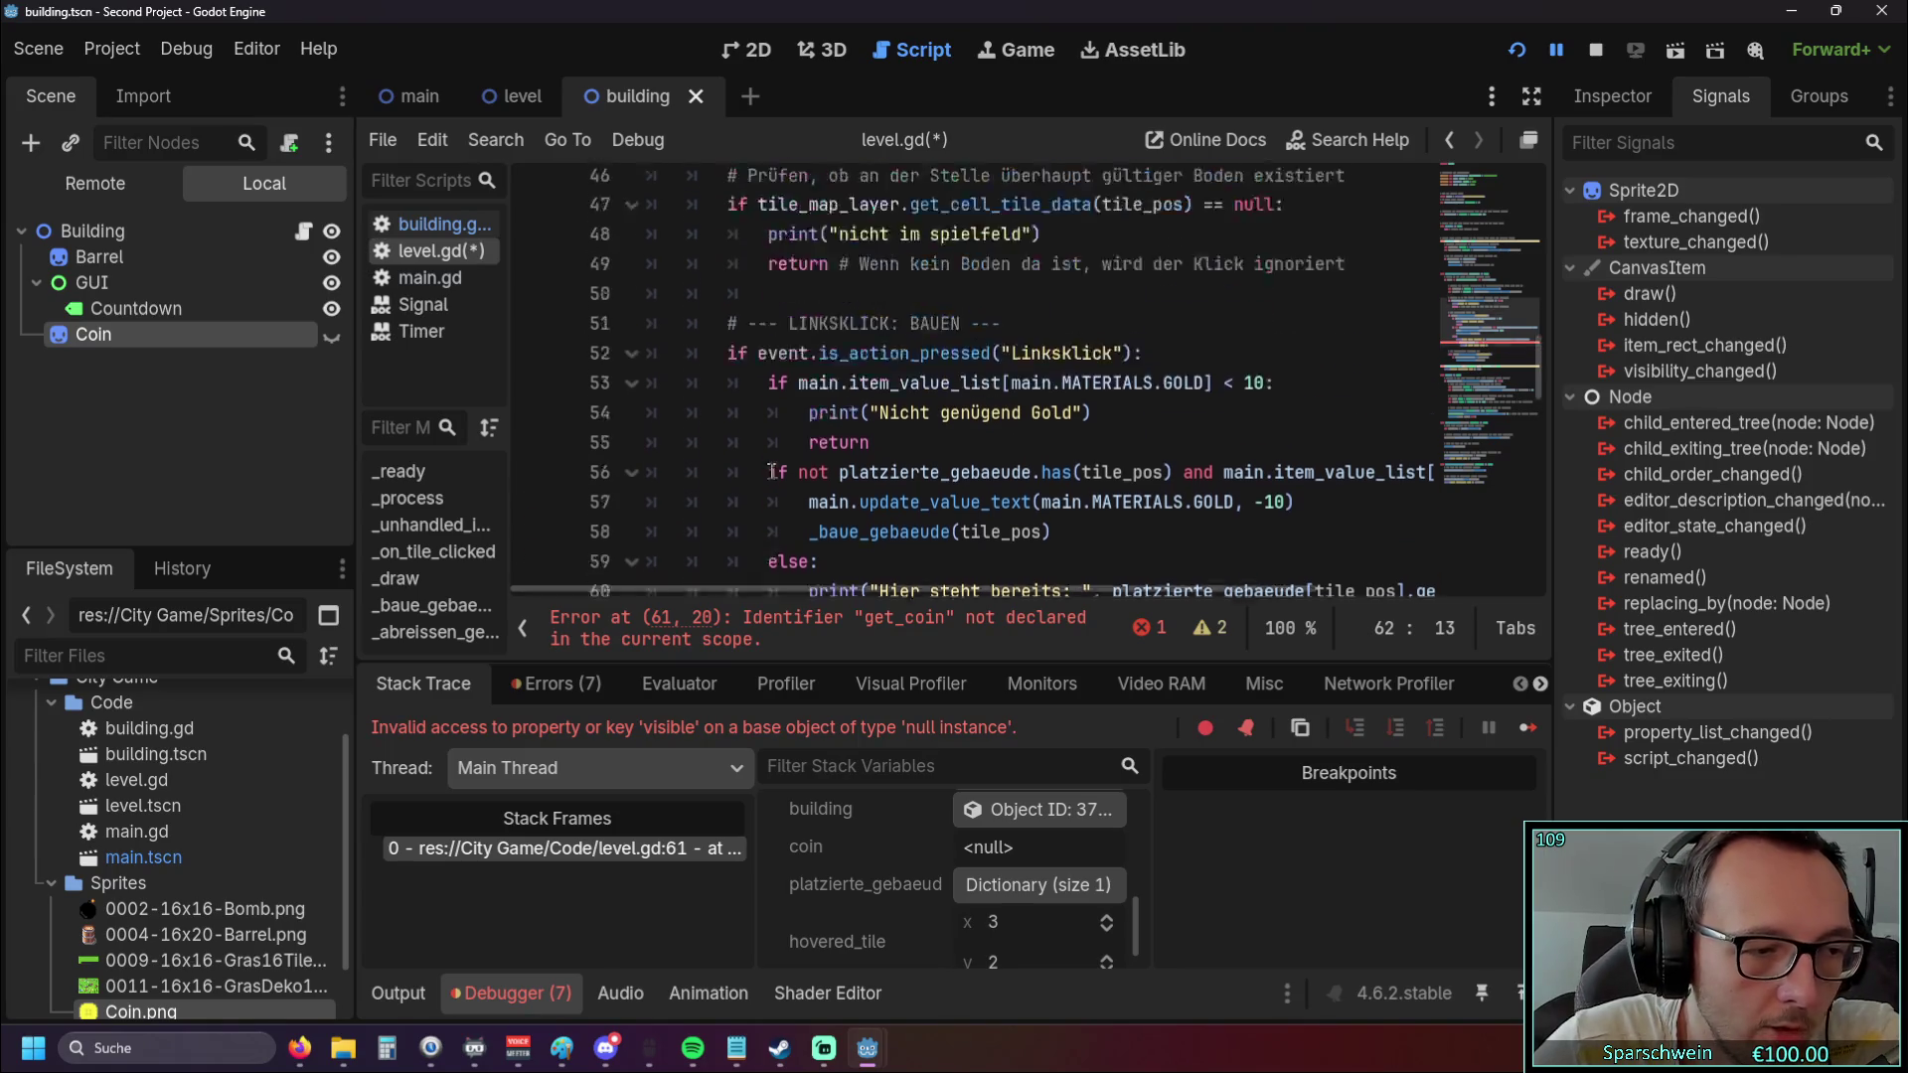
left_click(427, 224)
scroll(902, 395, "up", 5)
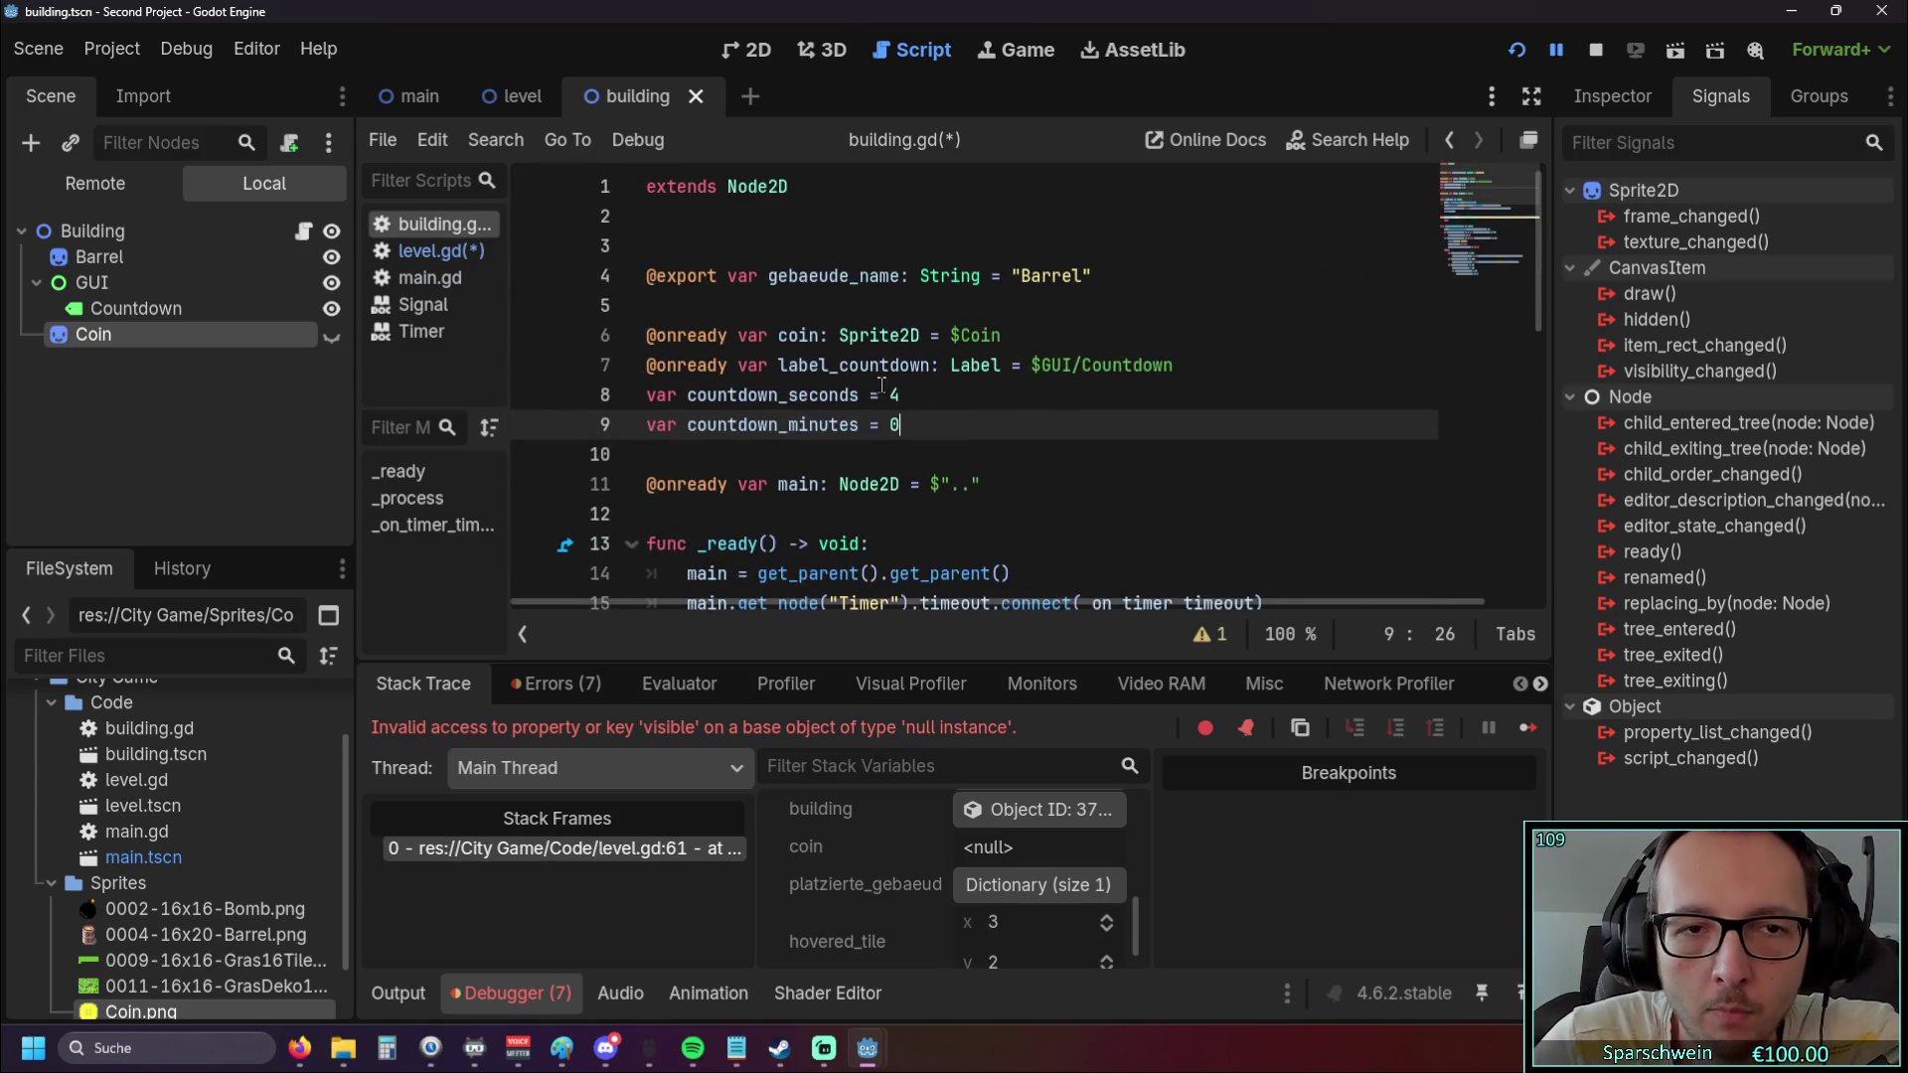
Insert an empty line after the coin declaration and show the Coin sprite in the Inspector.
left_click(1012, 335)
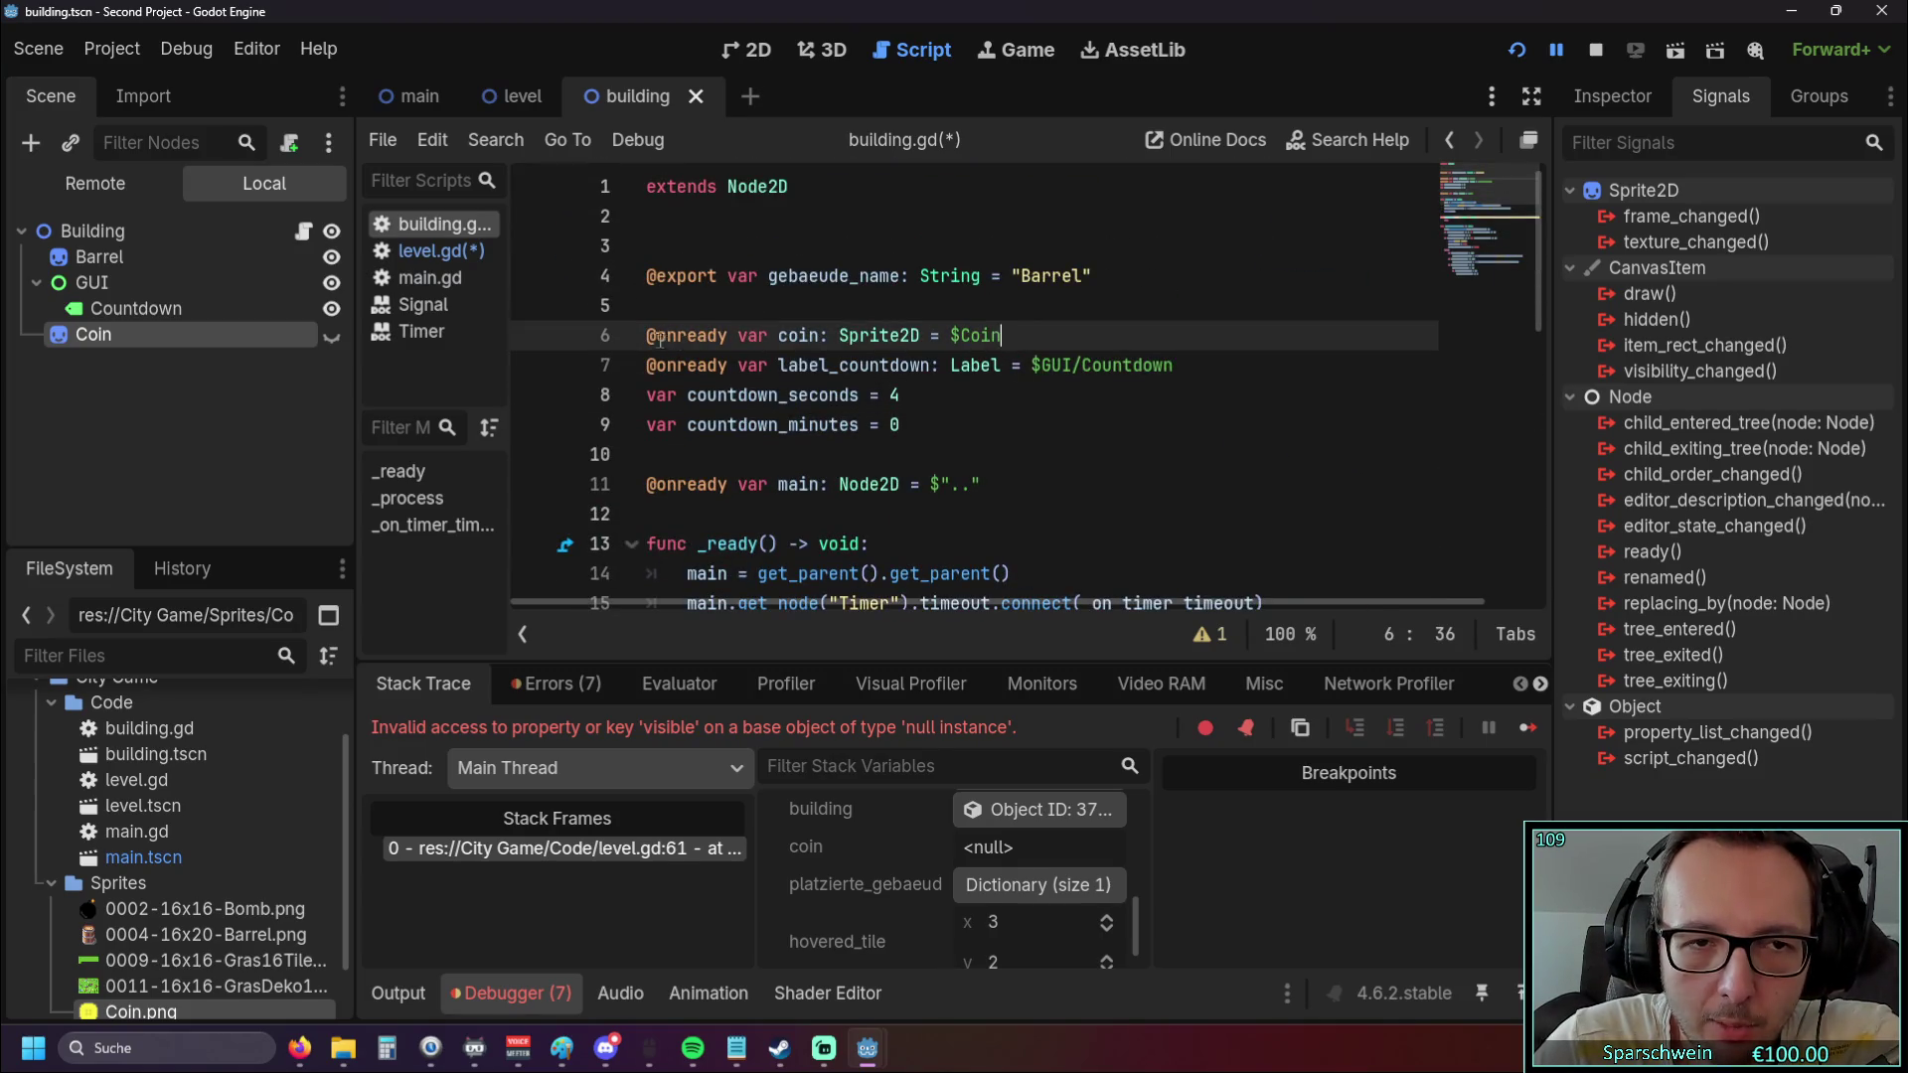
key("Return")
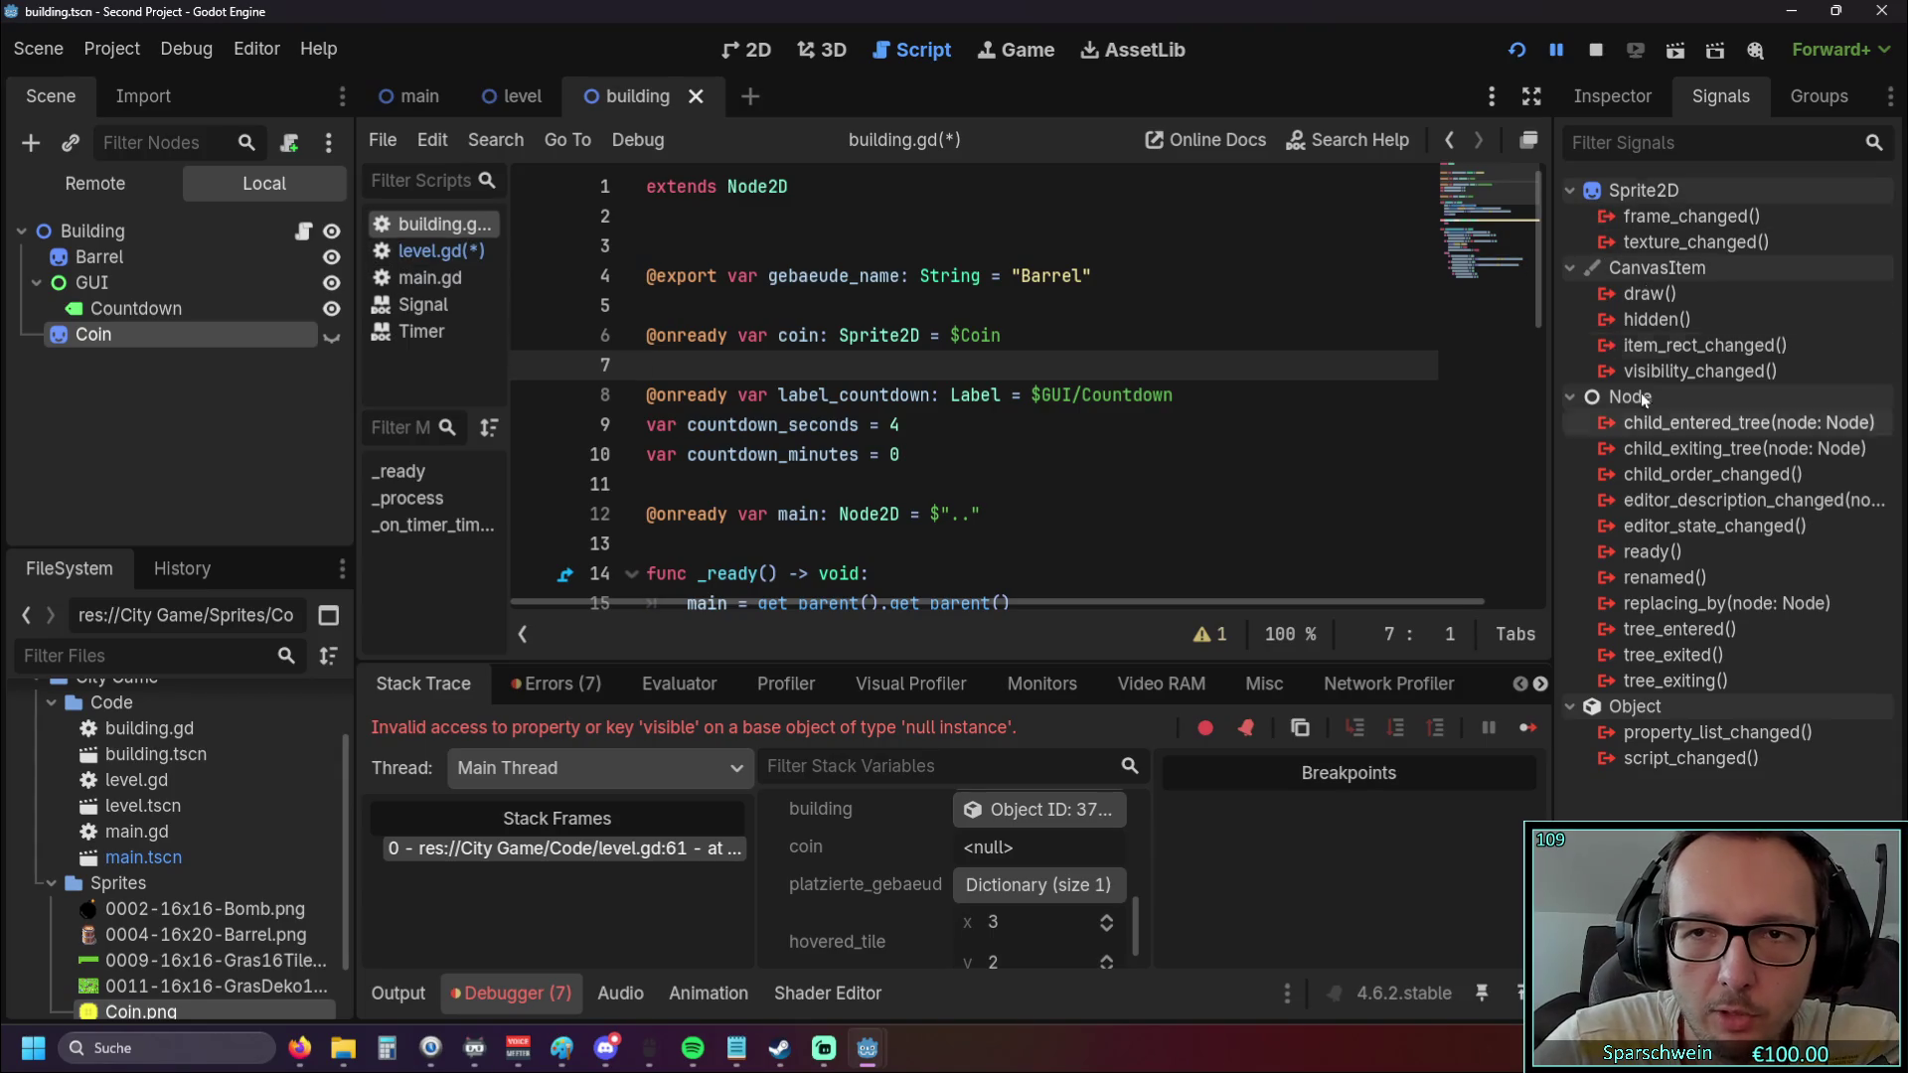
left_click(1618, 99)
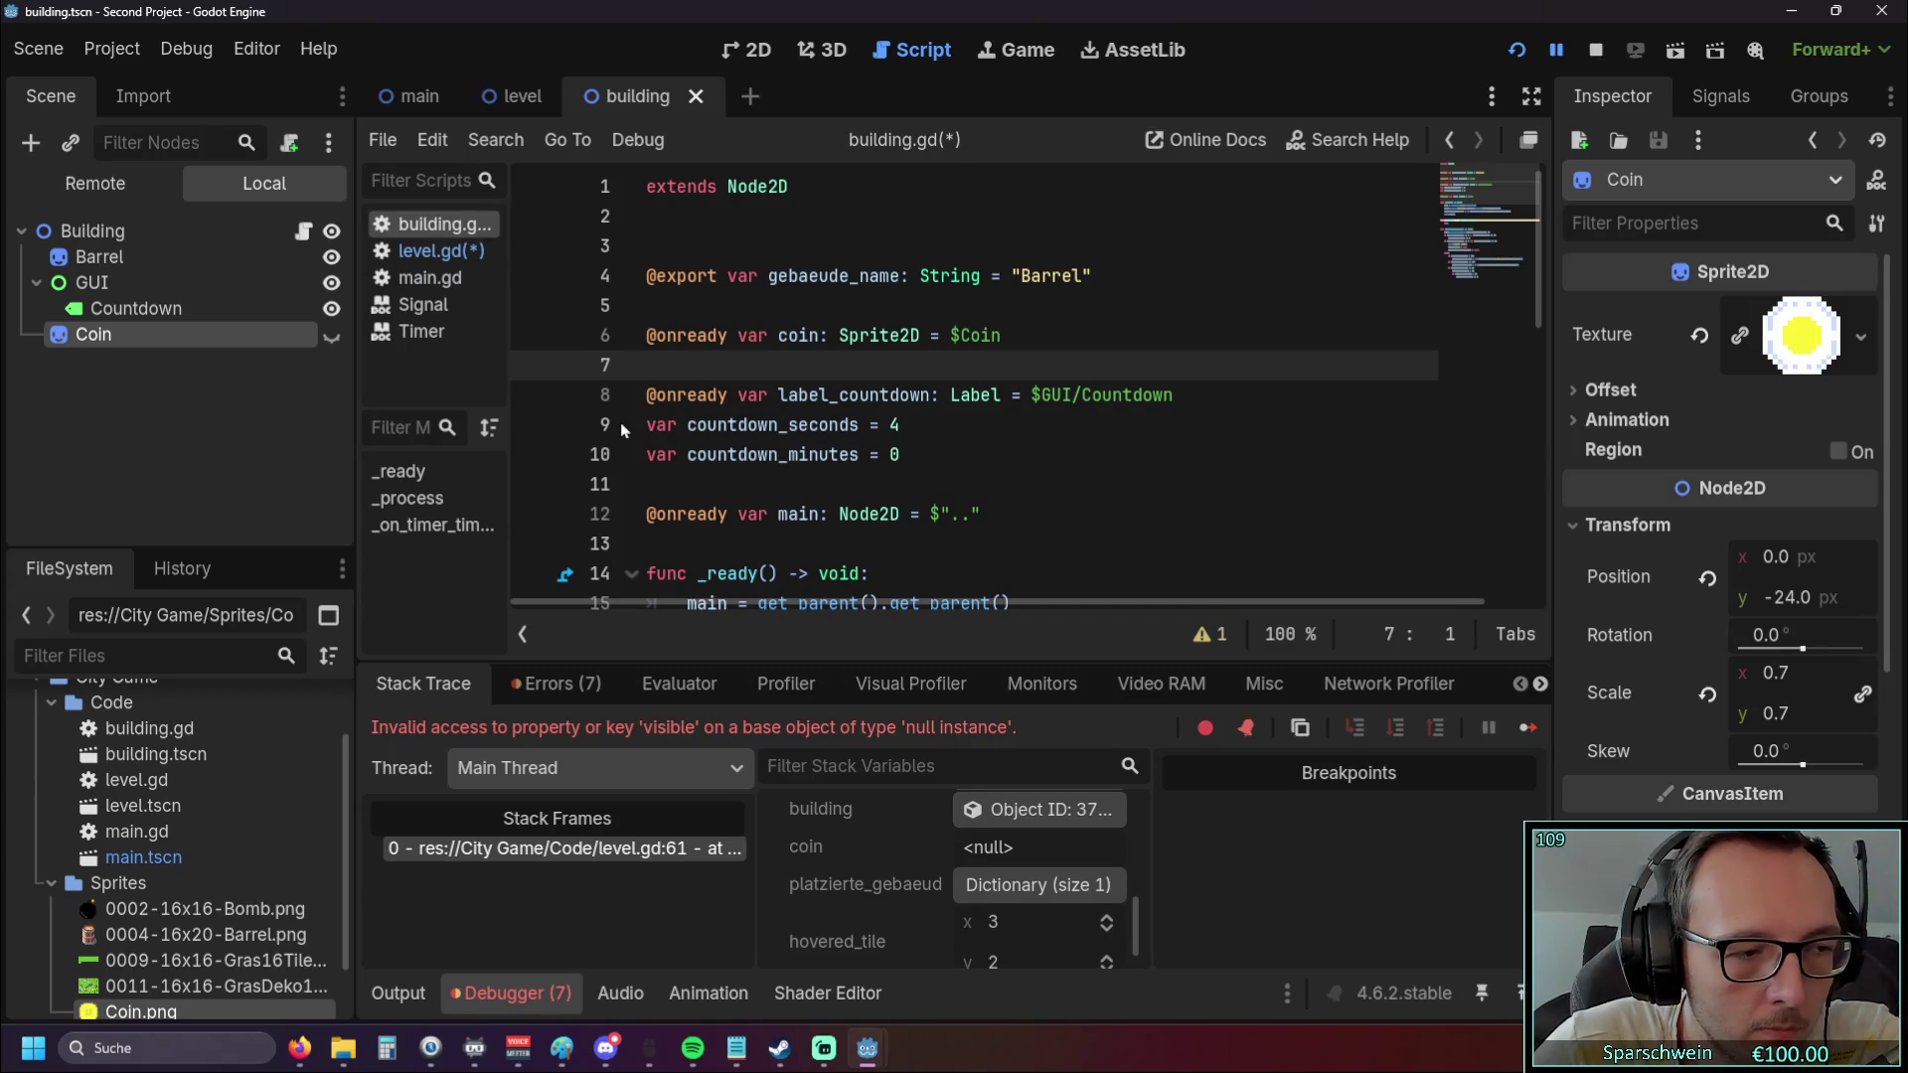
left_click(837, 447)
left_click(775, 378)
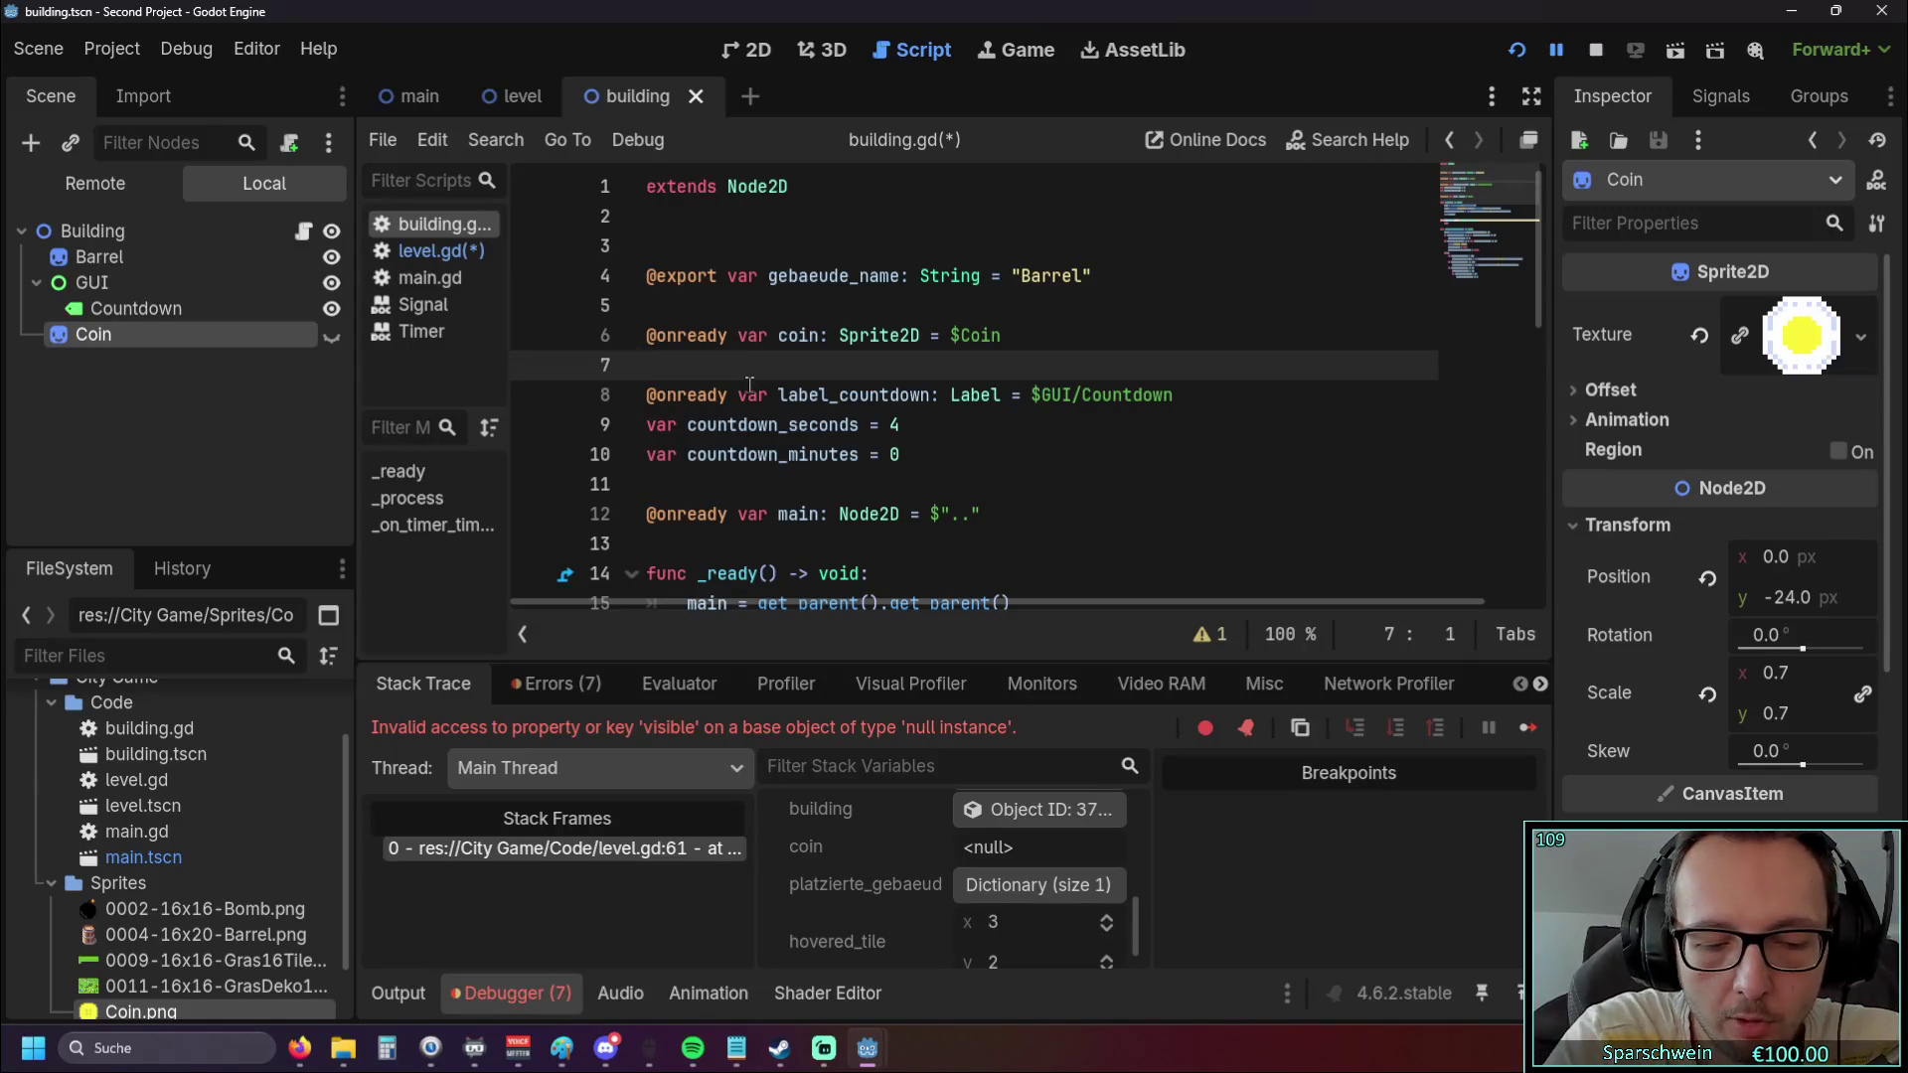
type("@ex")
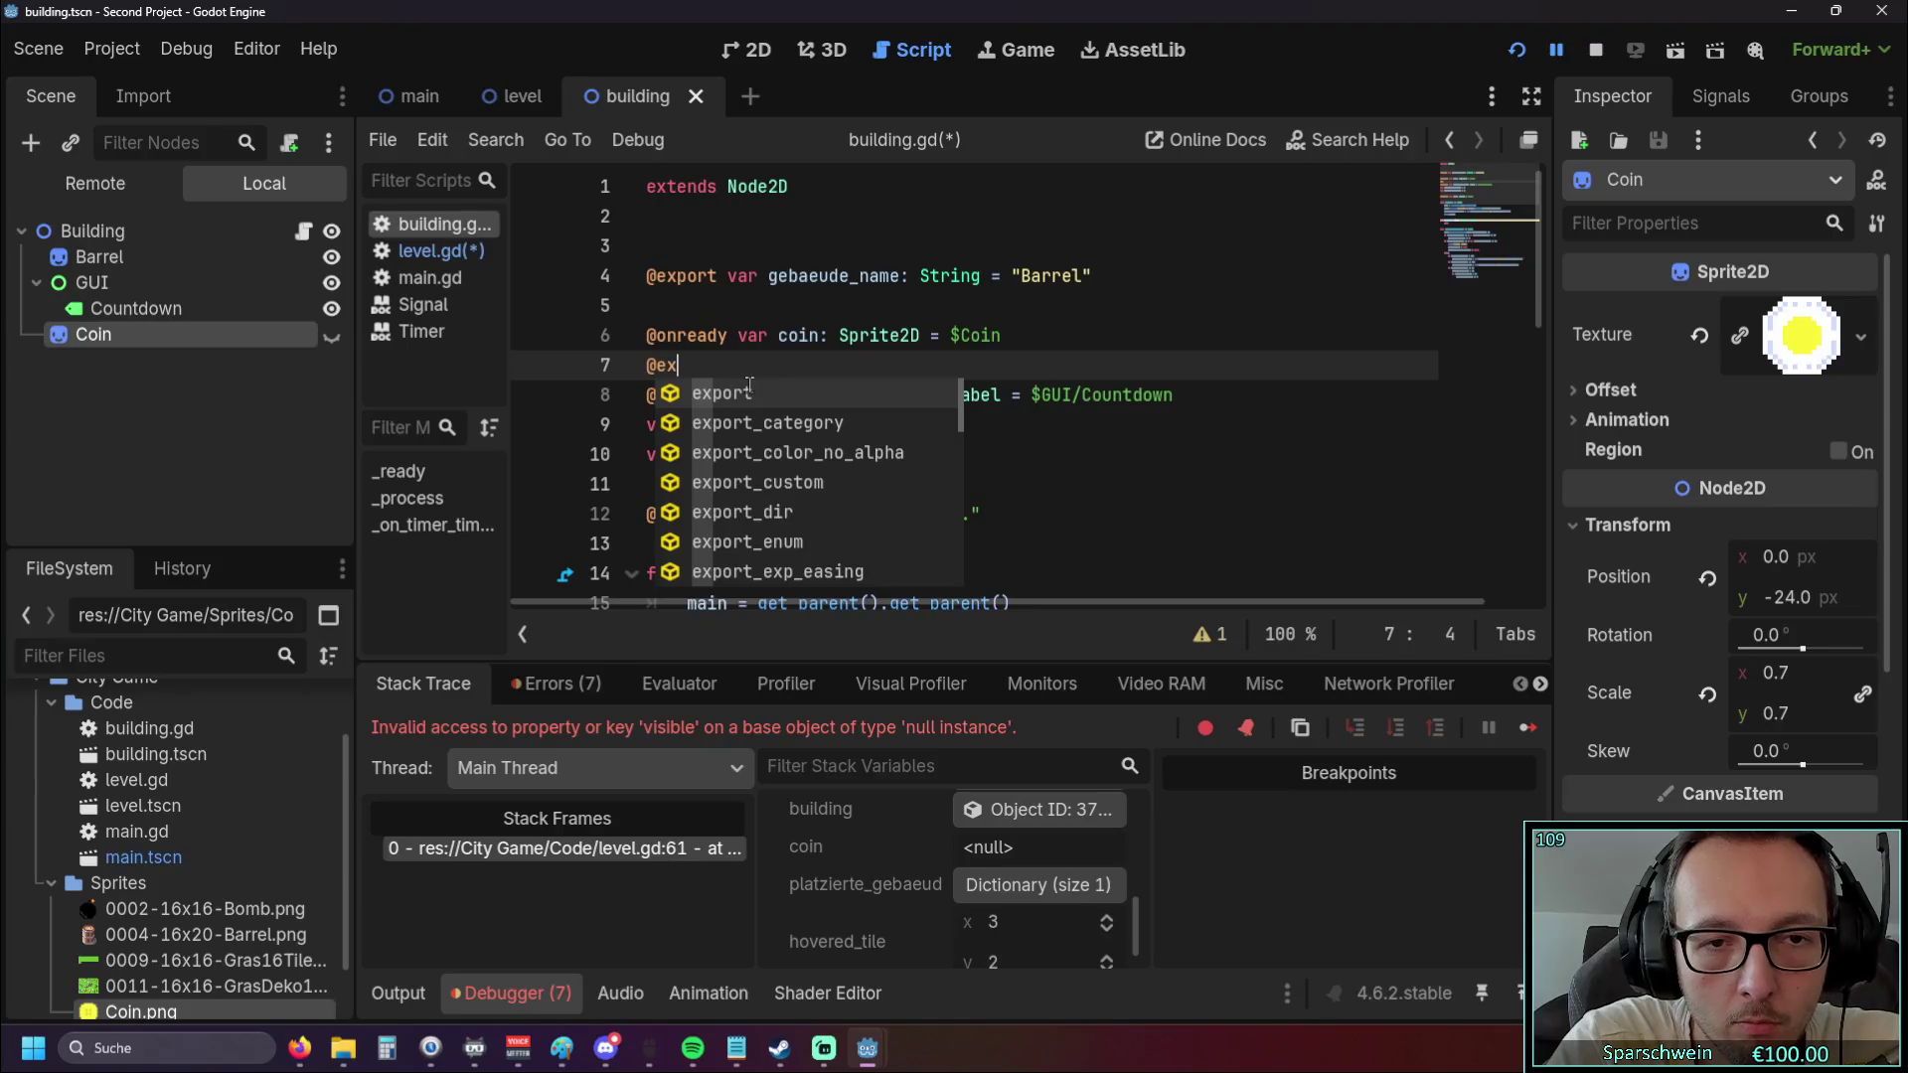
scroll(856, 434, "down", 3)
scroll(855, 433, "down", 5)
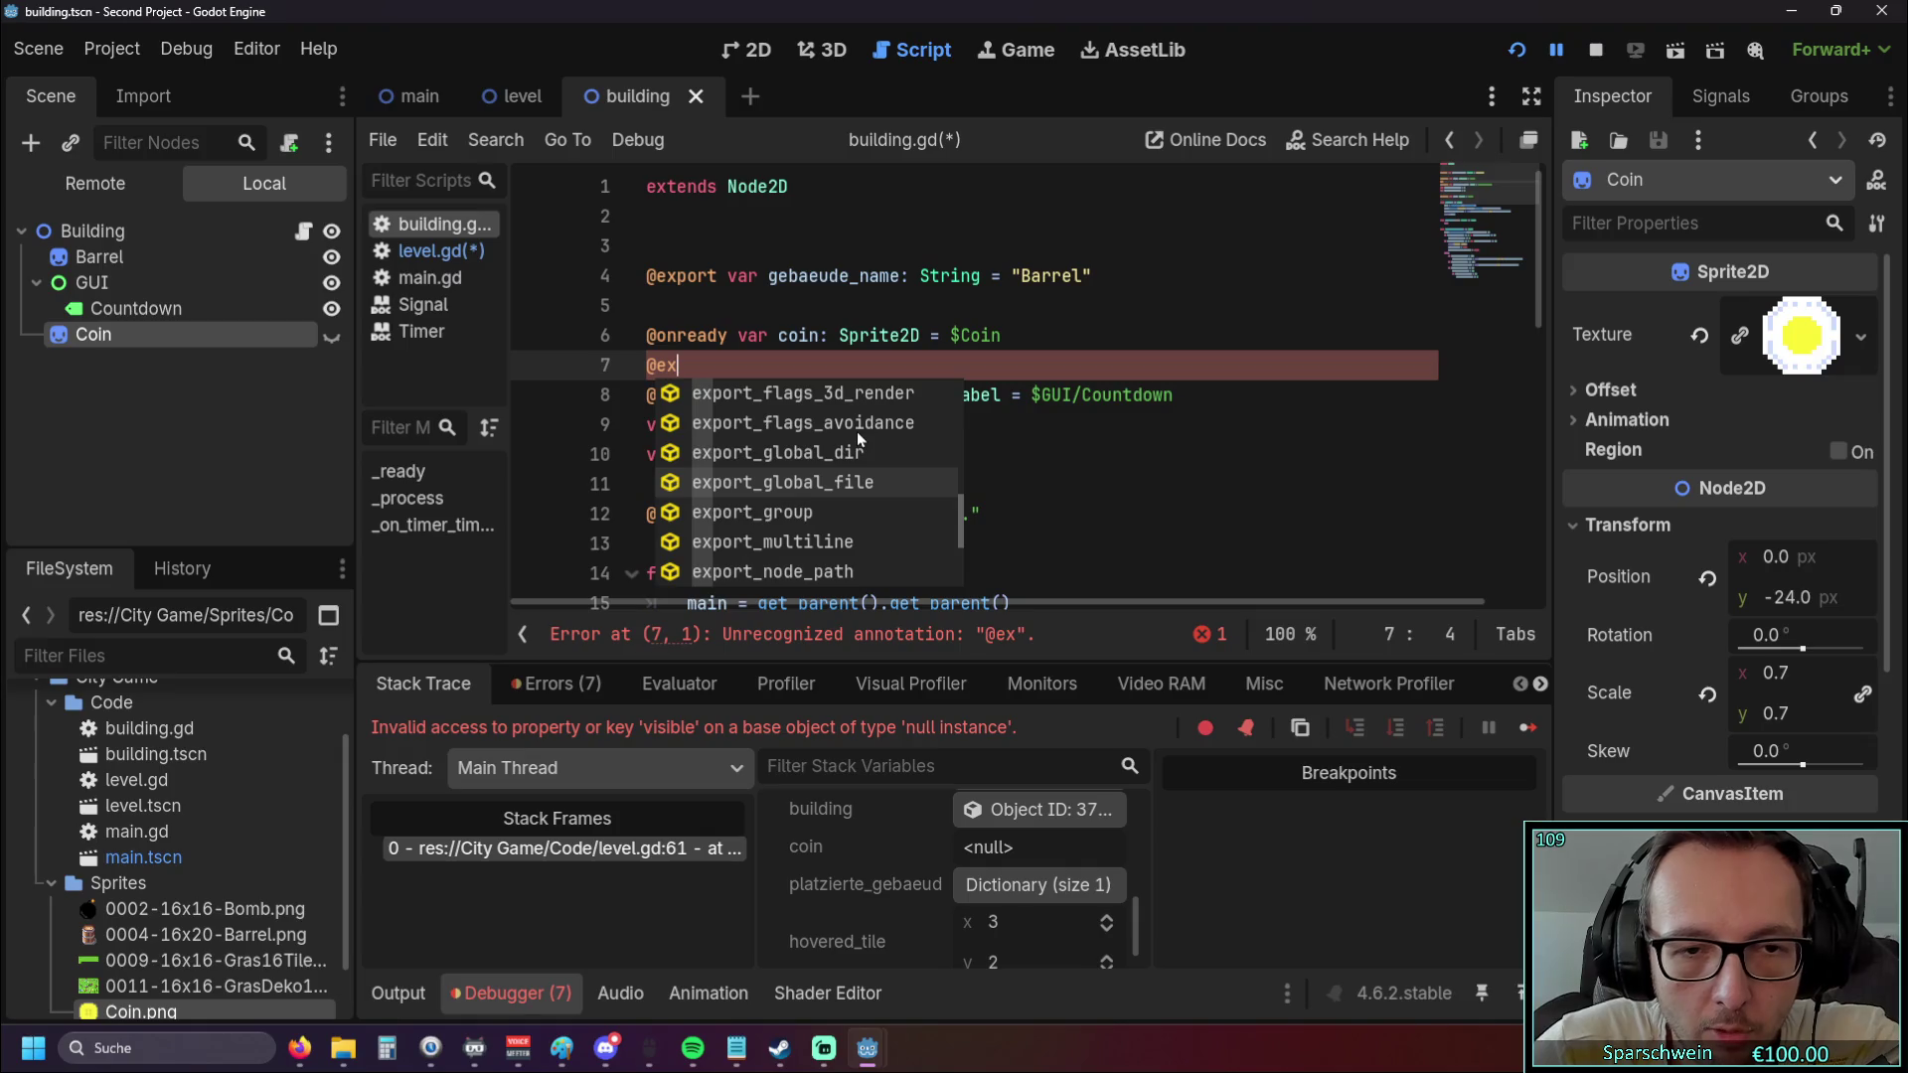
scroll(855, 432, "down", 3)
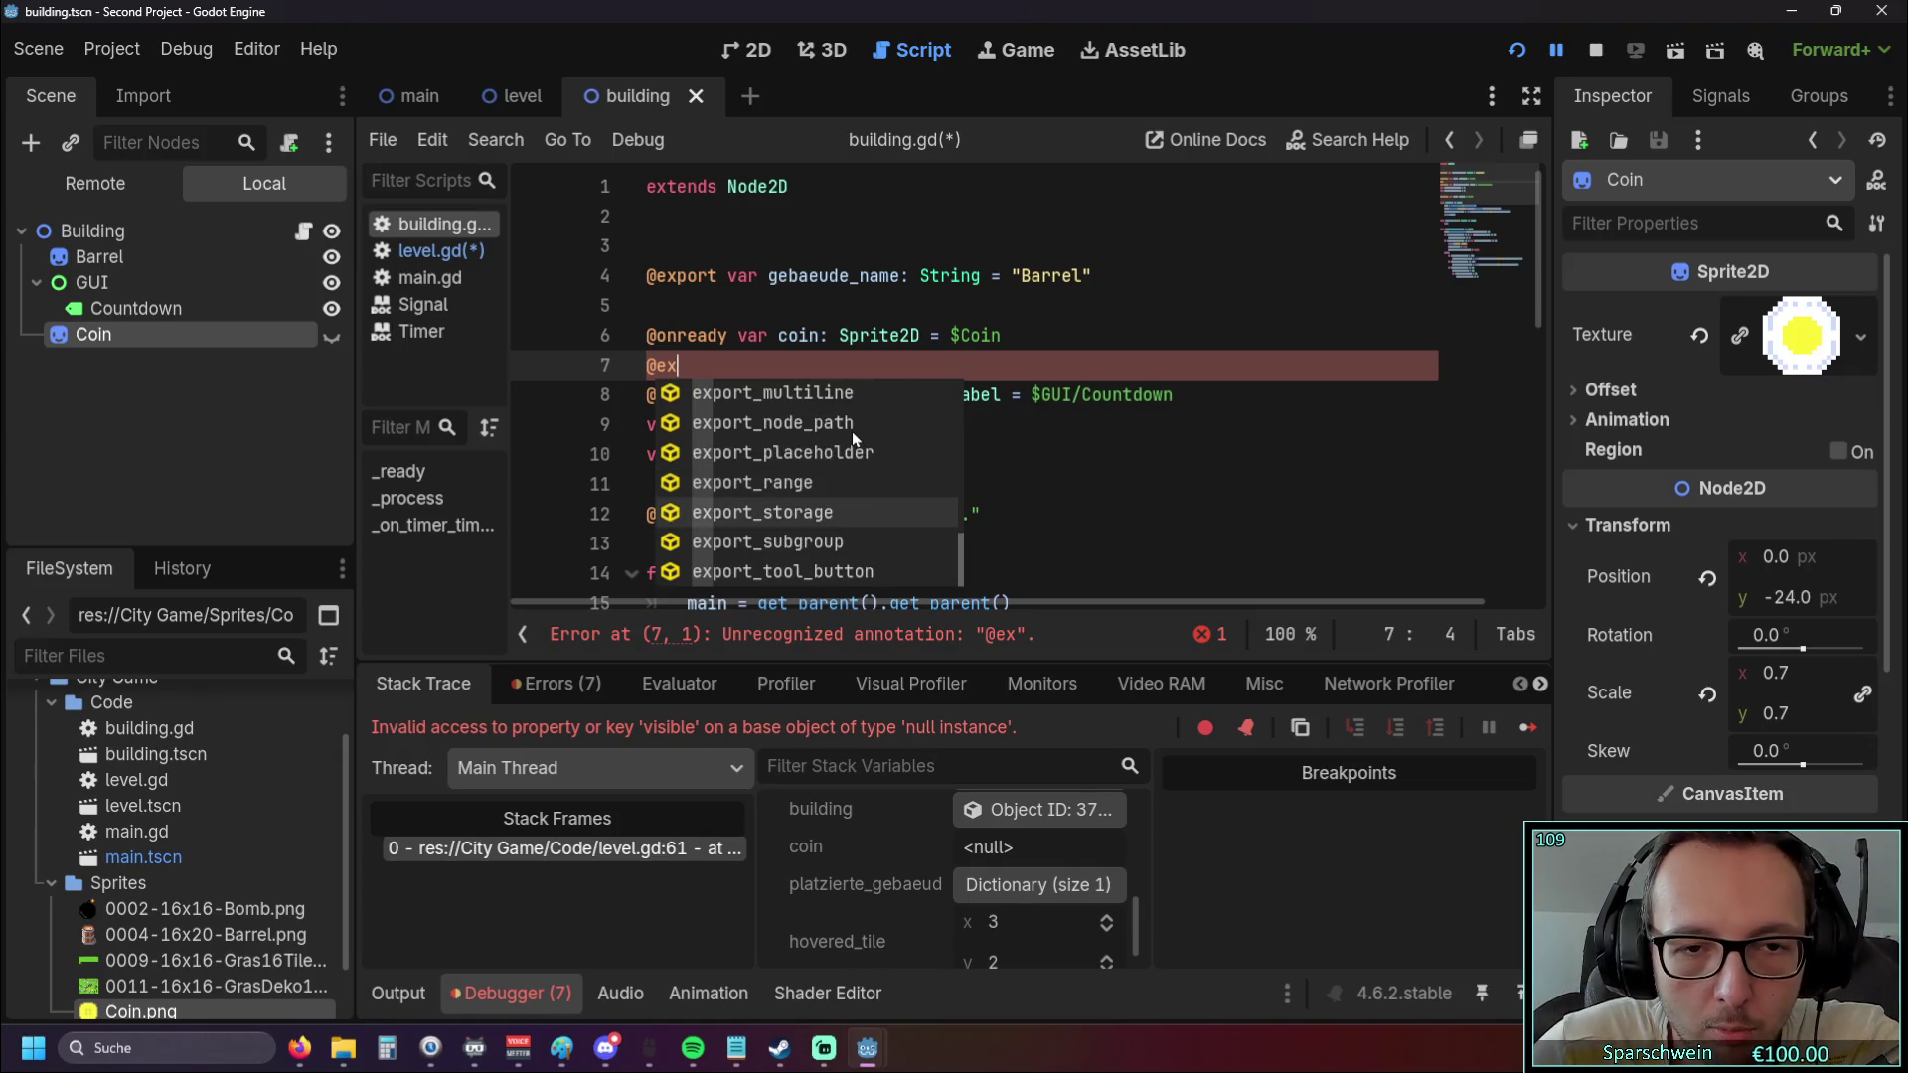
scroll(845, 437, "up", 6)
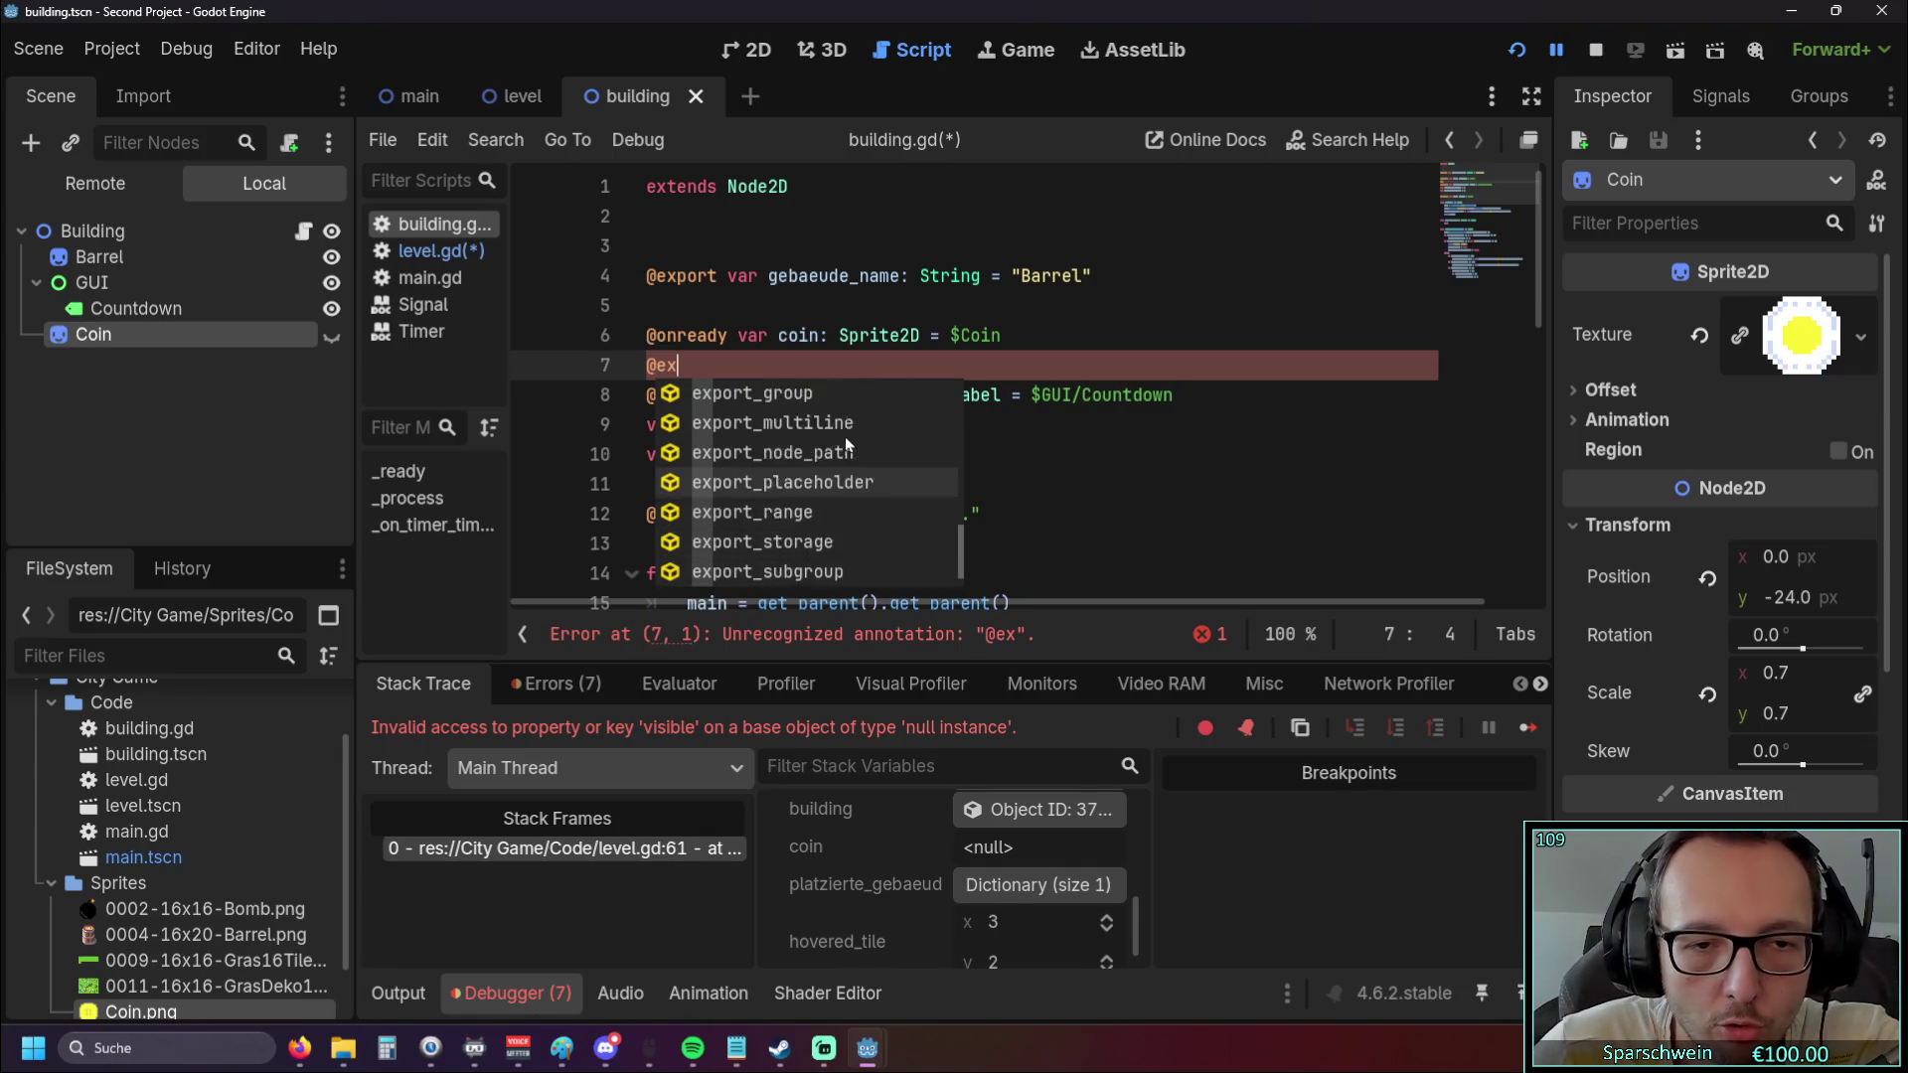
scroll(851, 452, "up", 4)
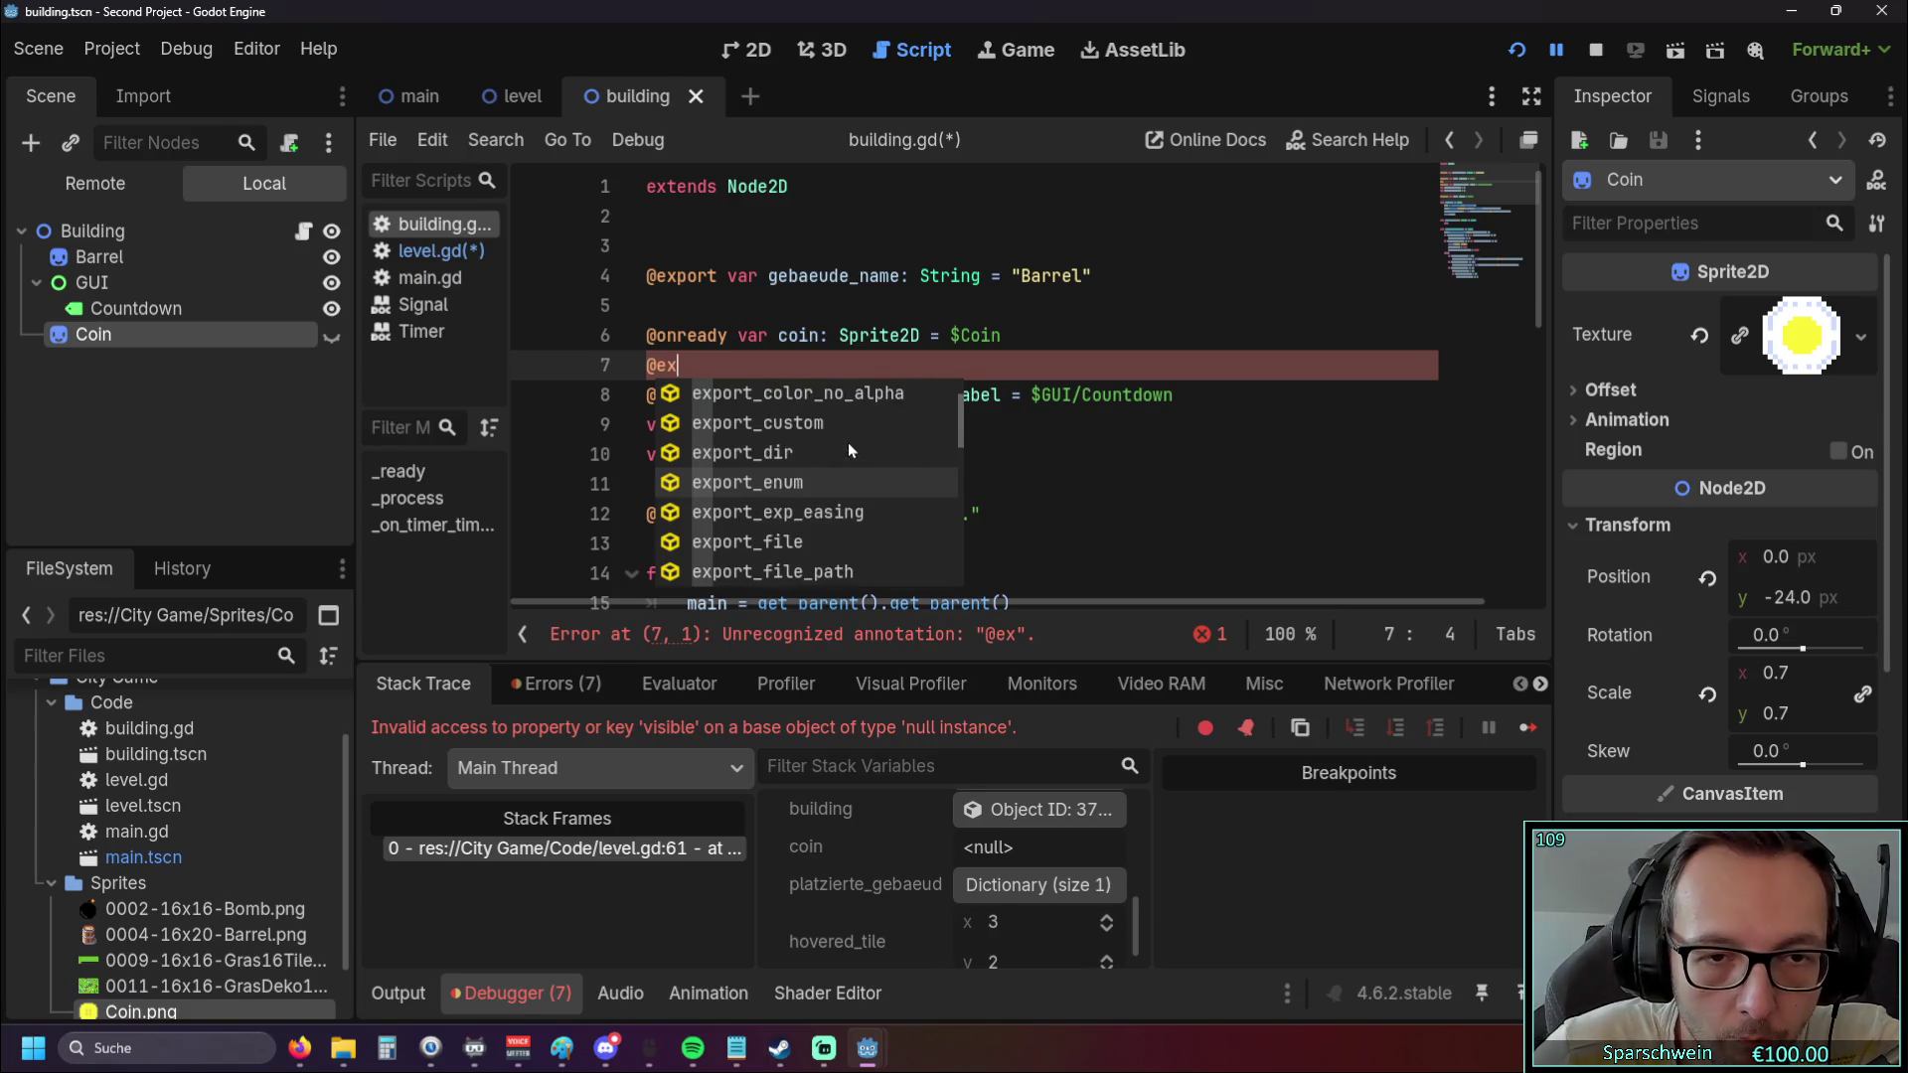
scroll(846, 449, "up", 1)
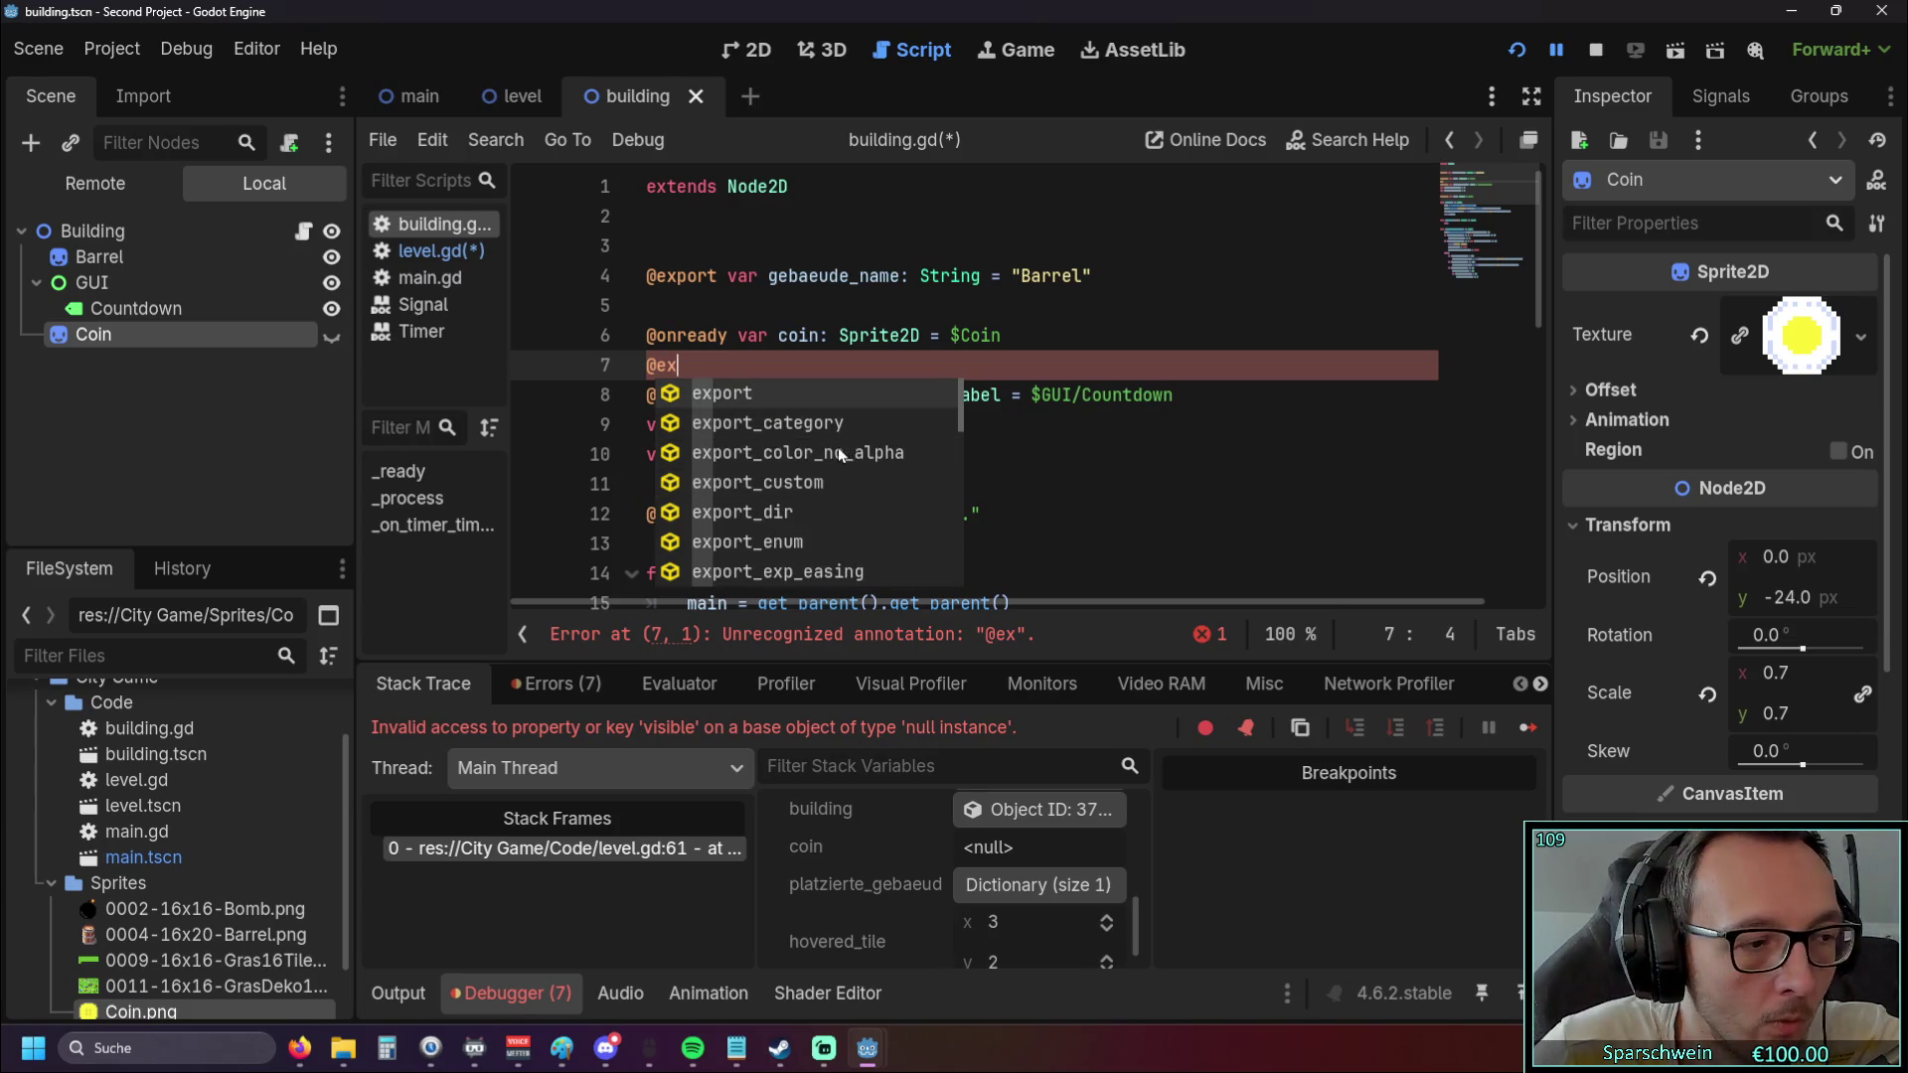
left_click(759, 394)
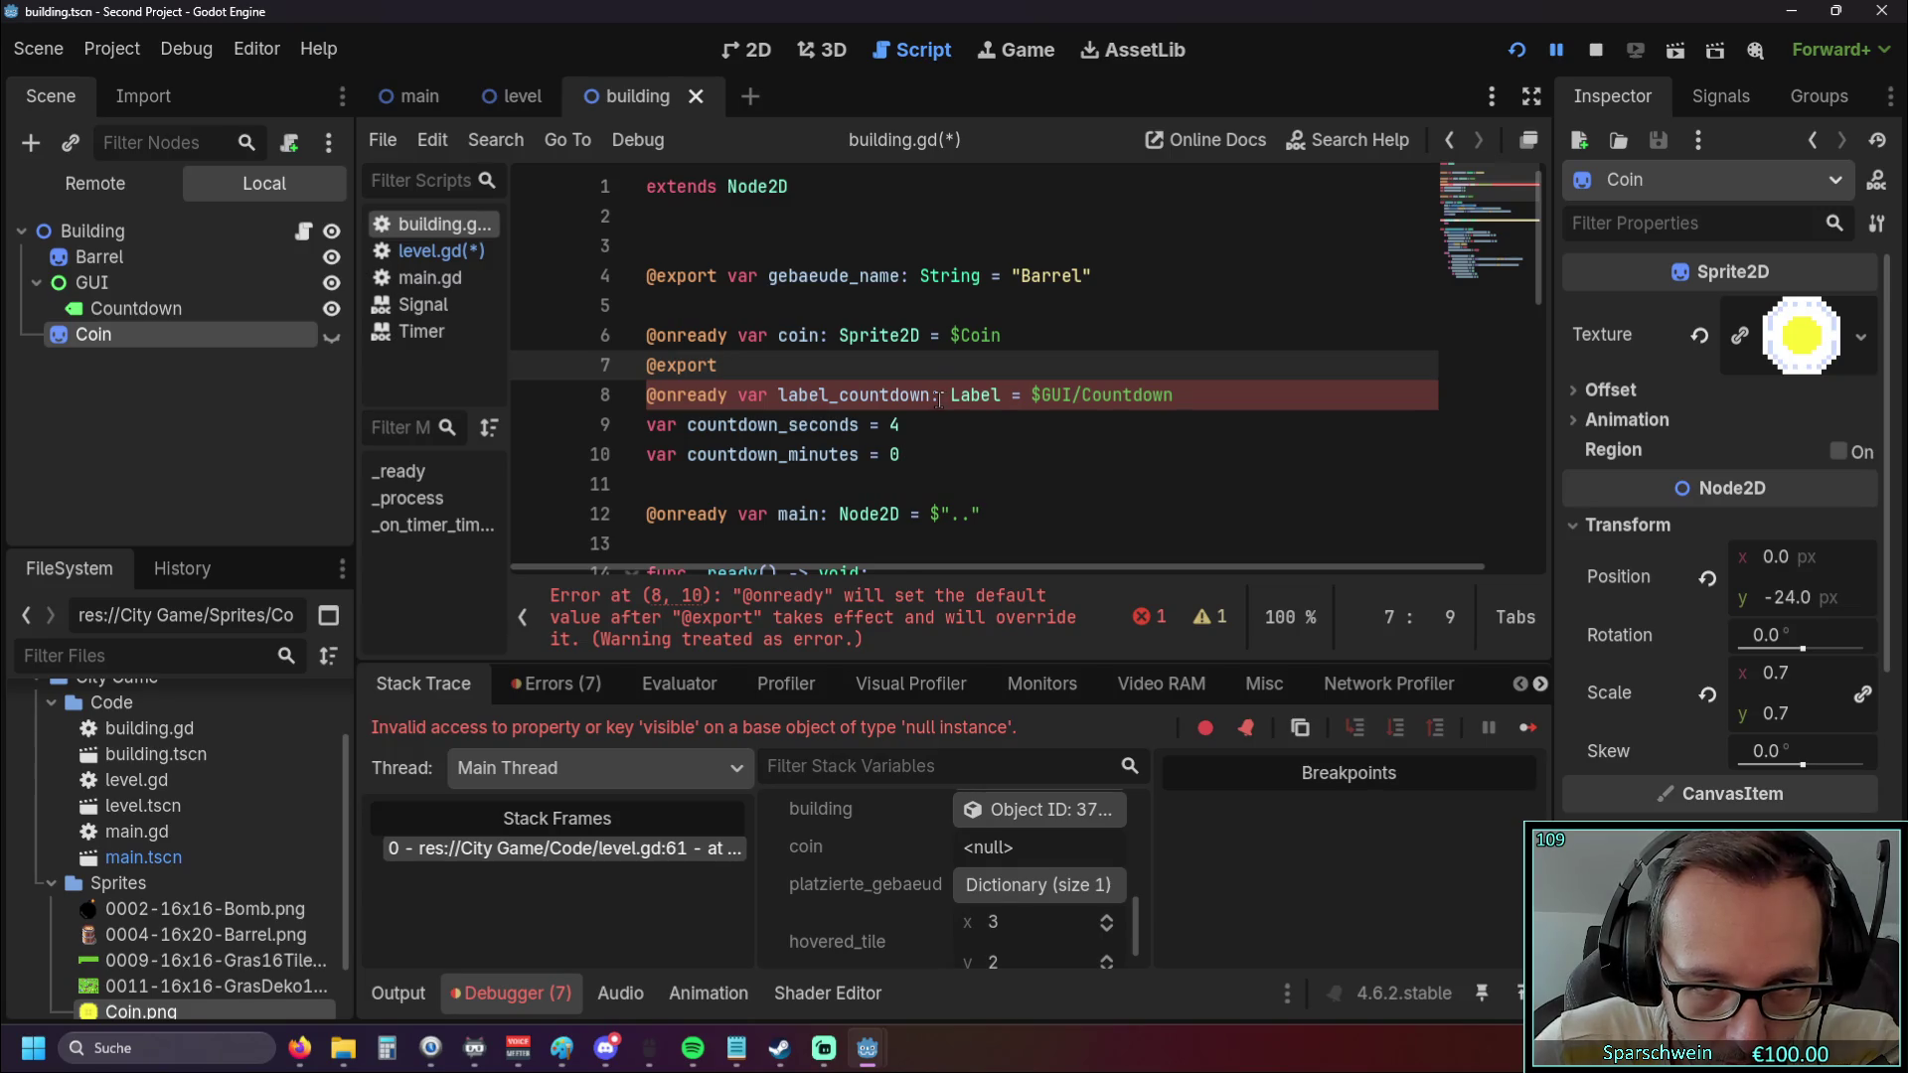
type("coin")
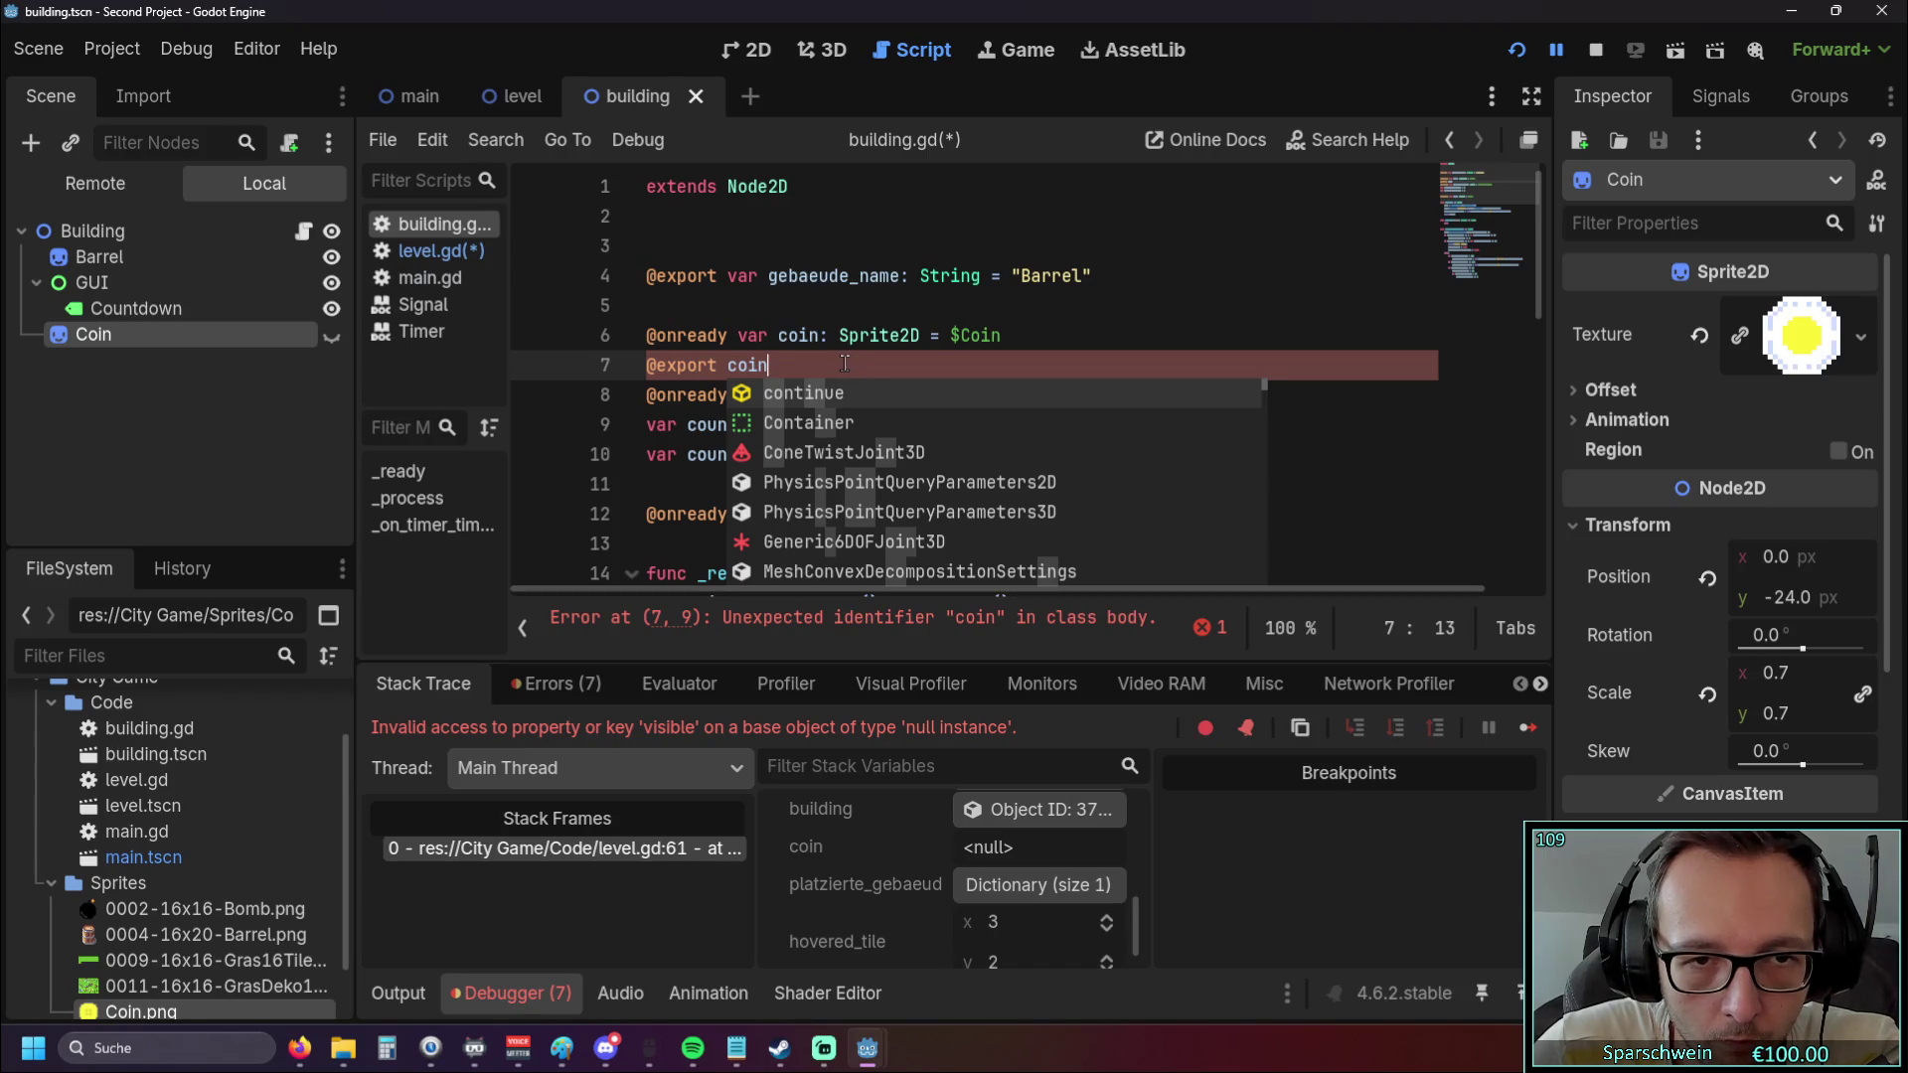
left_click(746, 365, "shift")
double_click(745, 366)
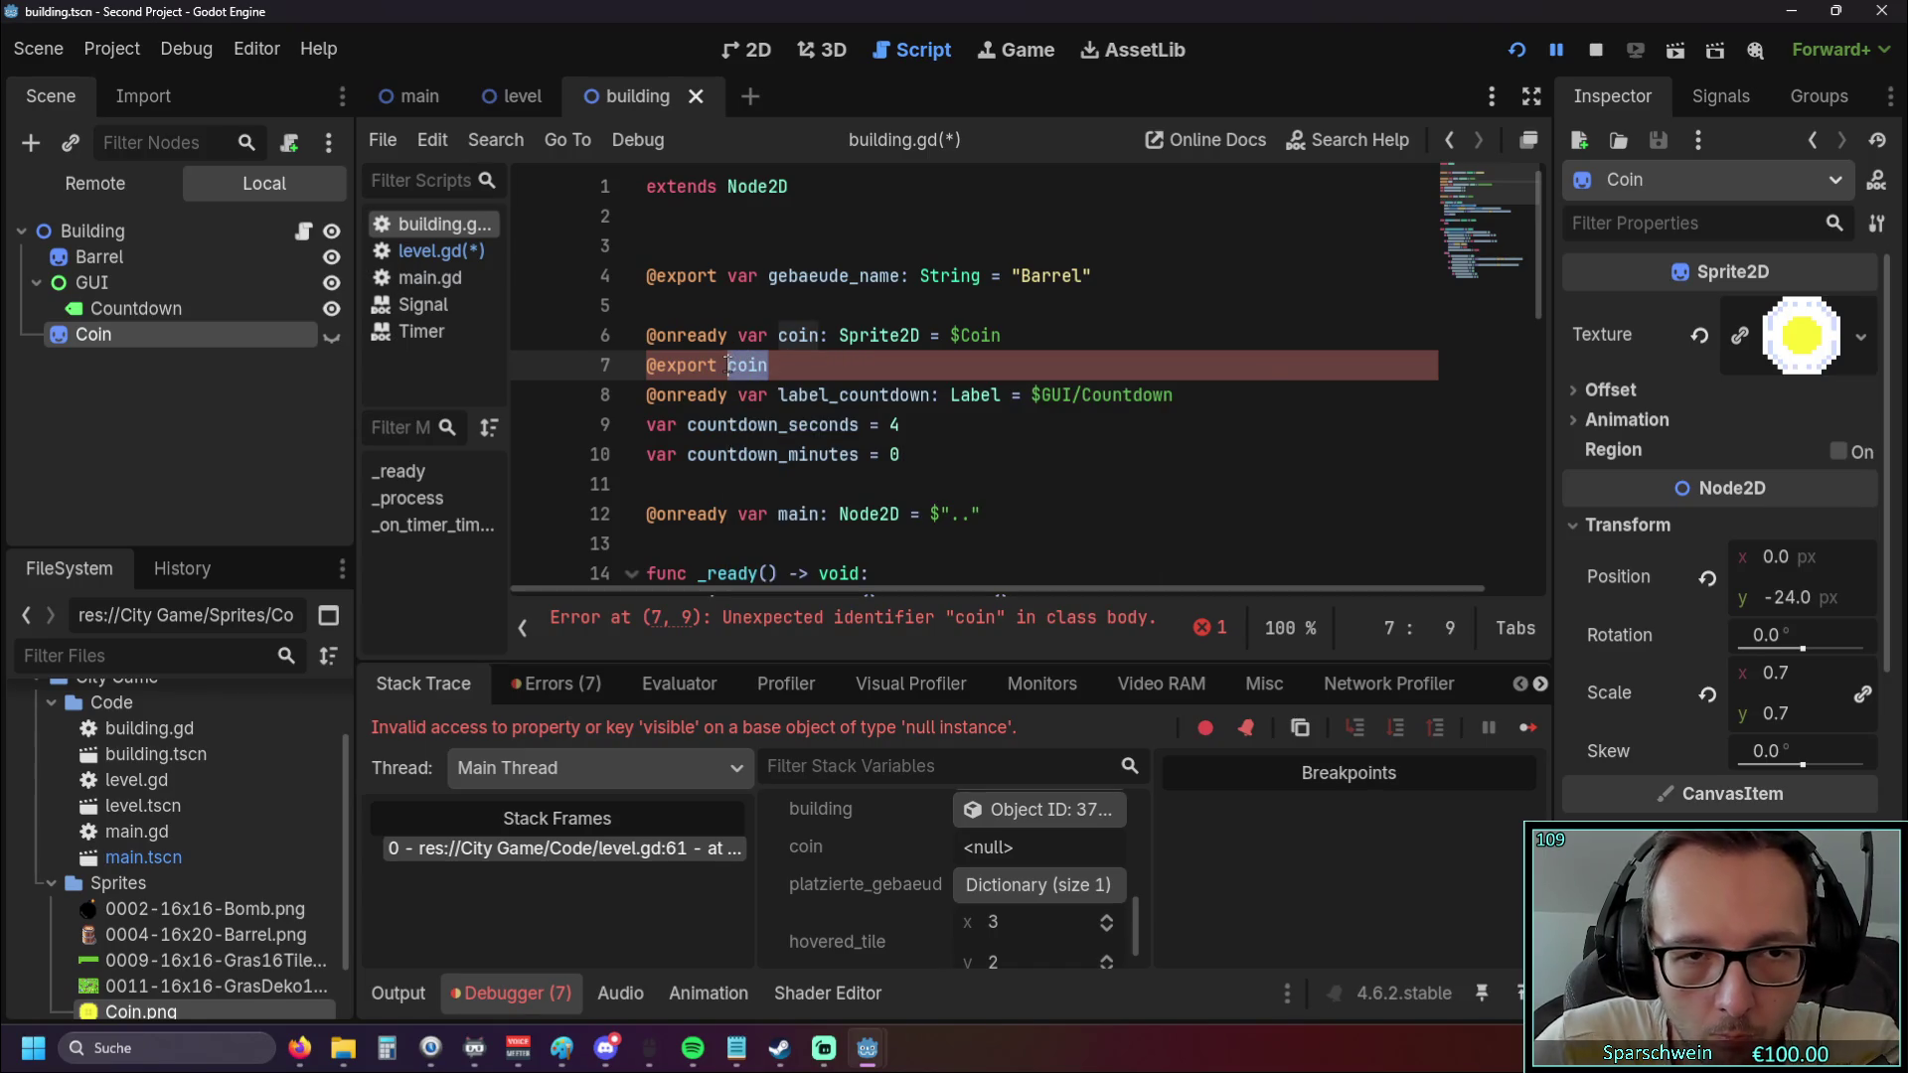
key("BackSpace")
left_click_drag(739, 335, 1000, 334)
key("ctrl+c")
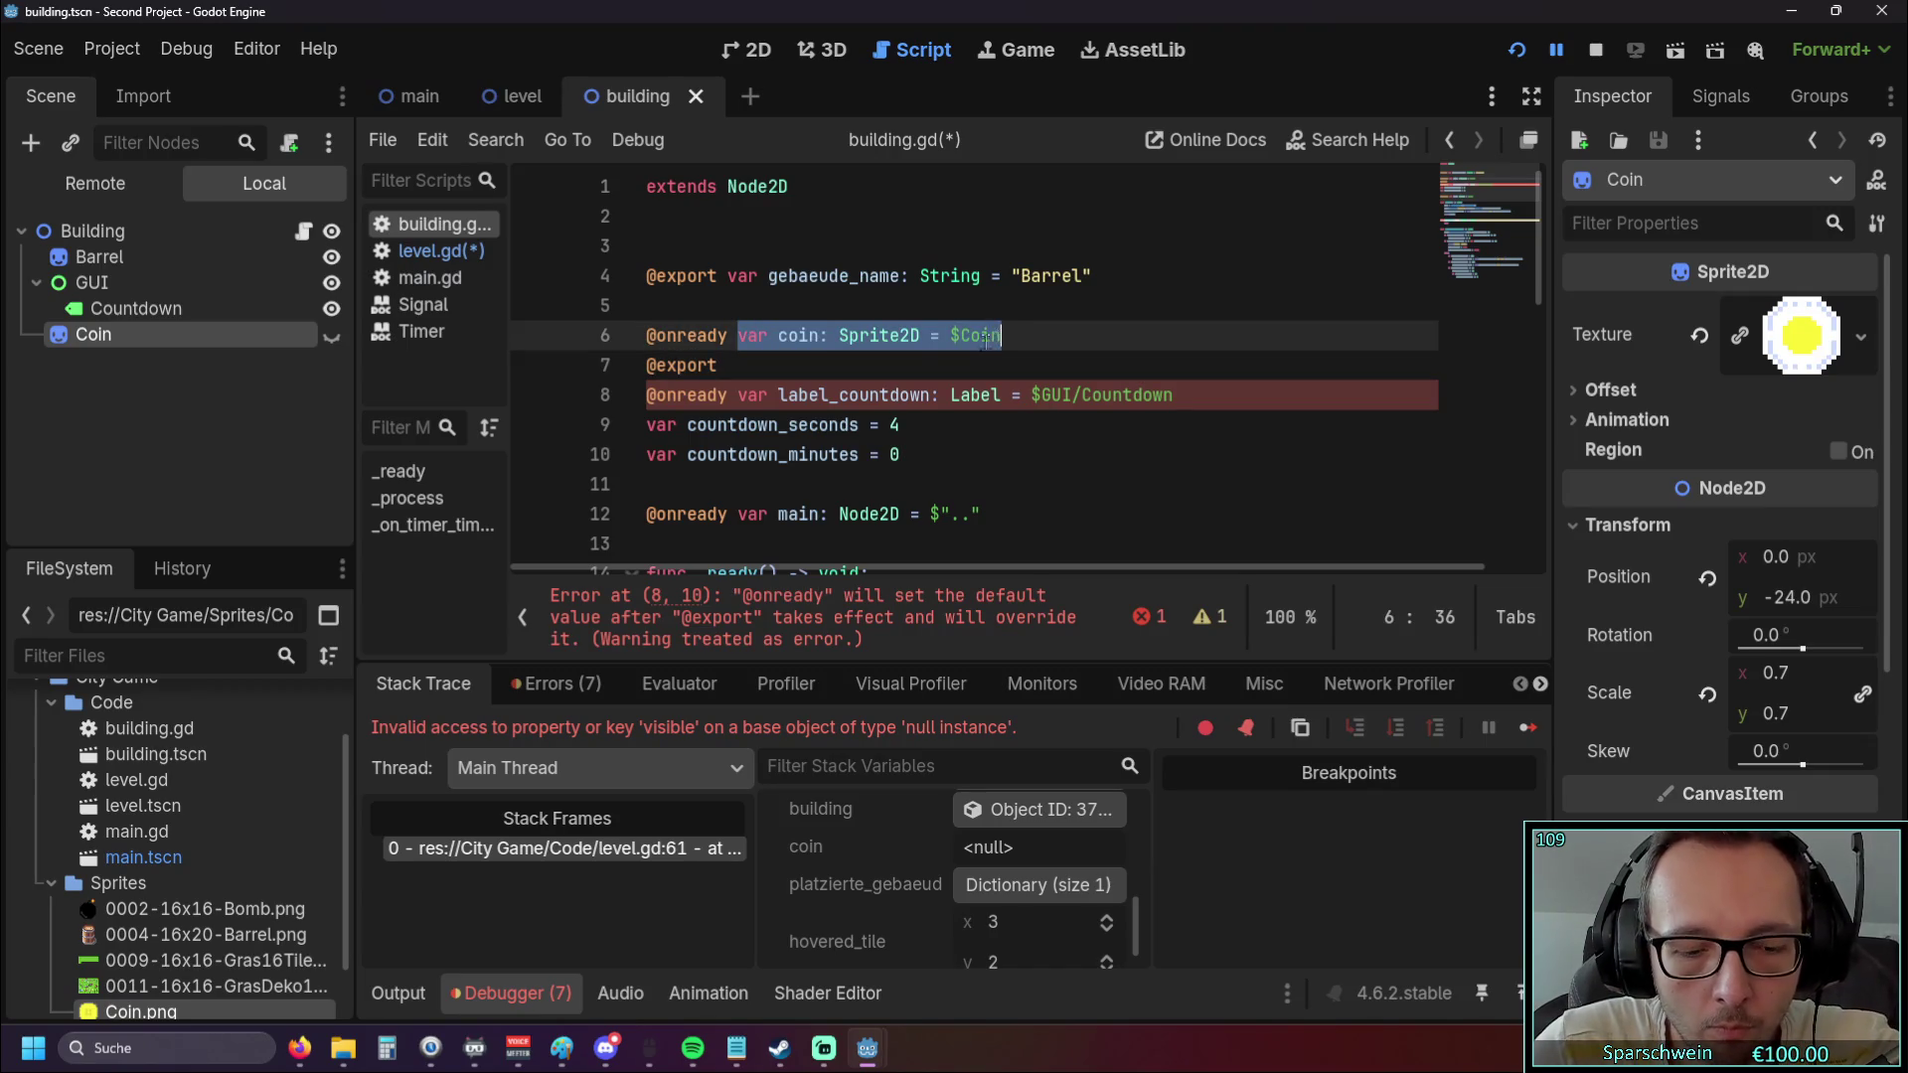
left_click(994, 365)
key("ctrl+v")
left_click(987, 438)
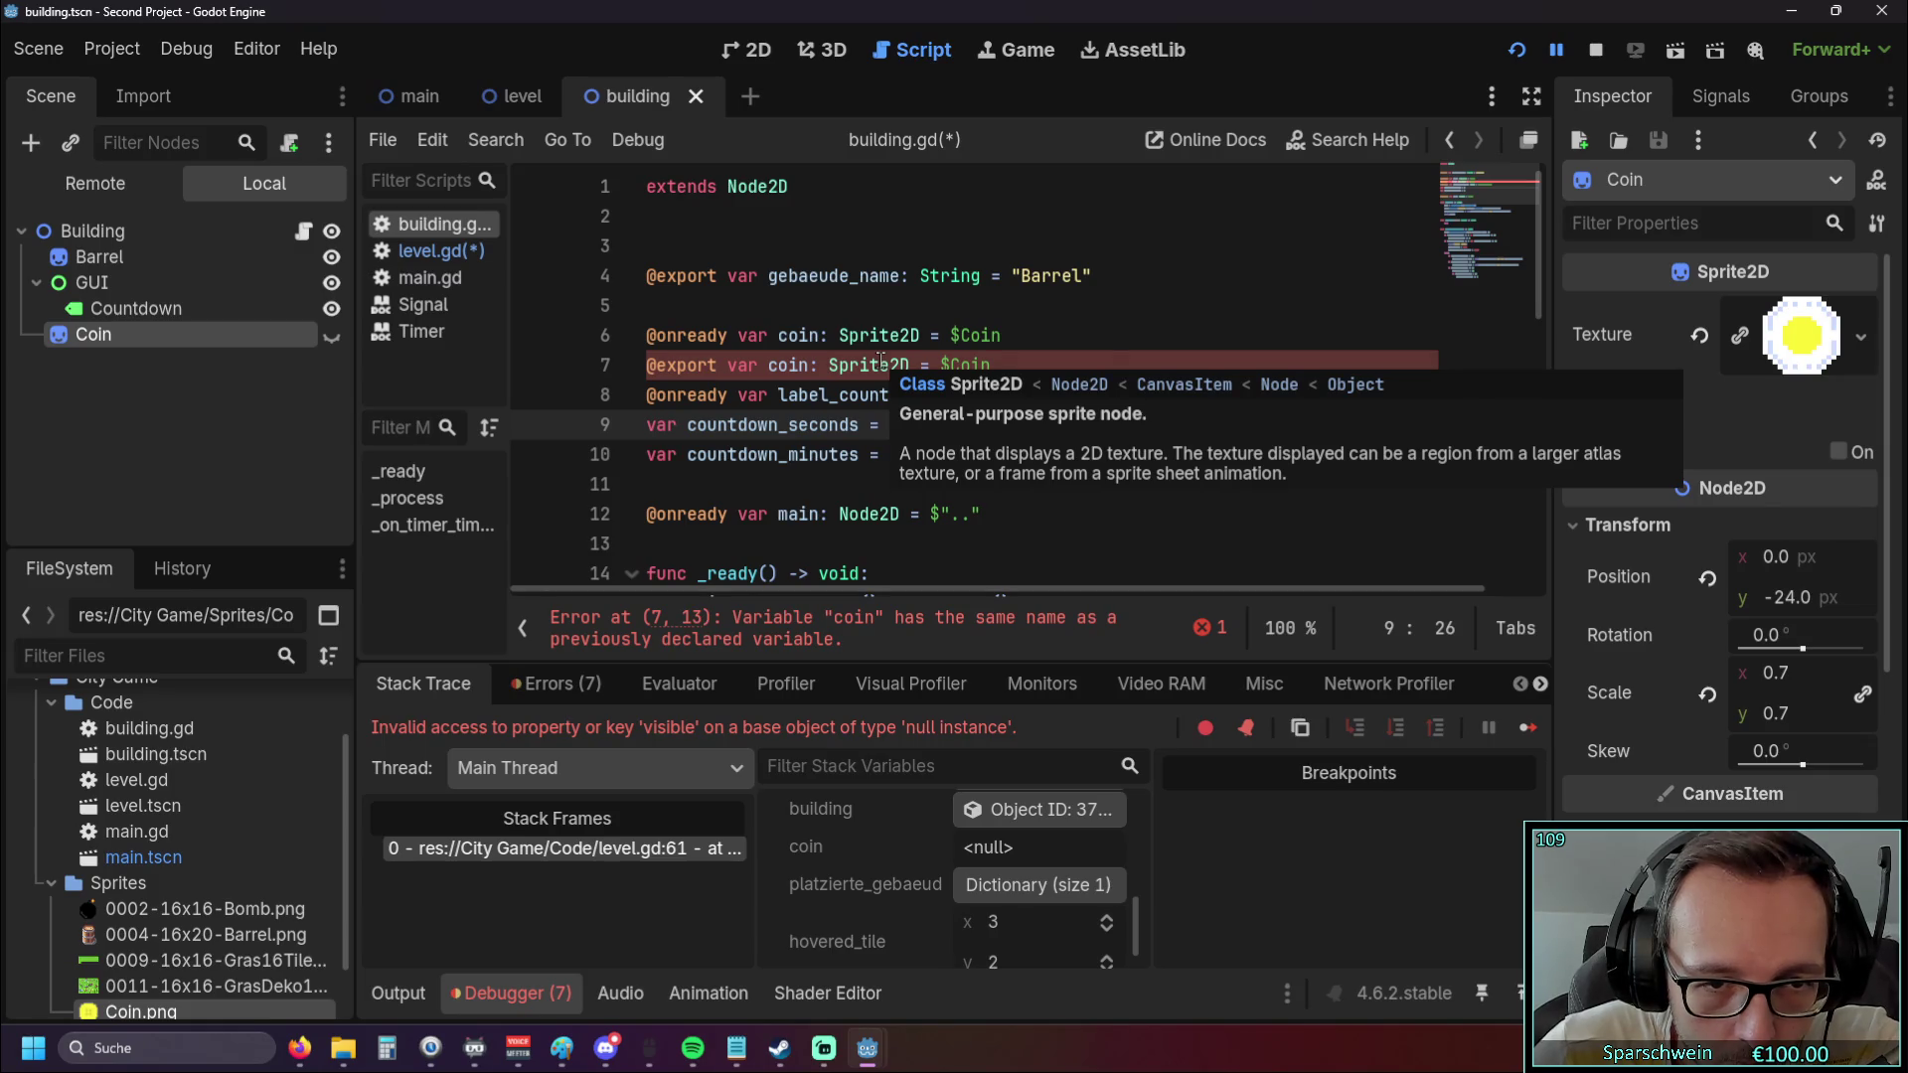
double_click(743, 366)
key("BackSpace")
key("Delete")
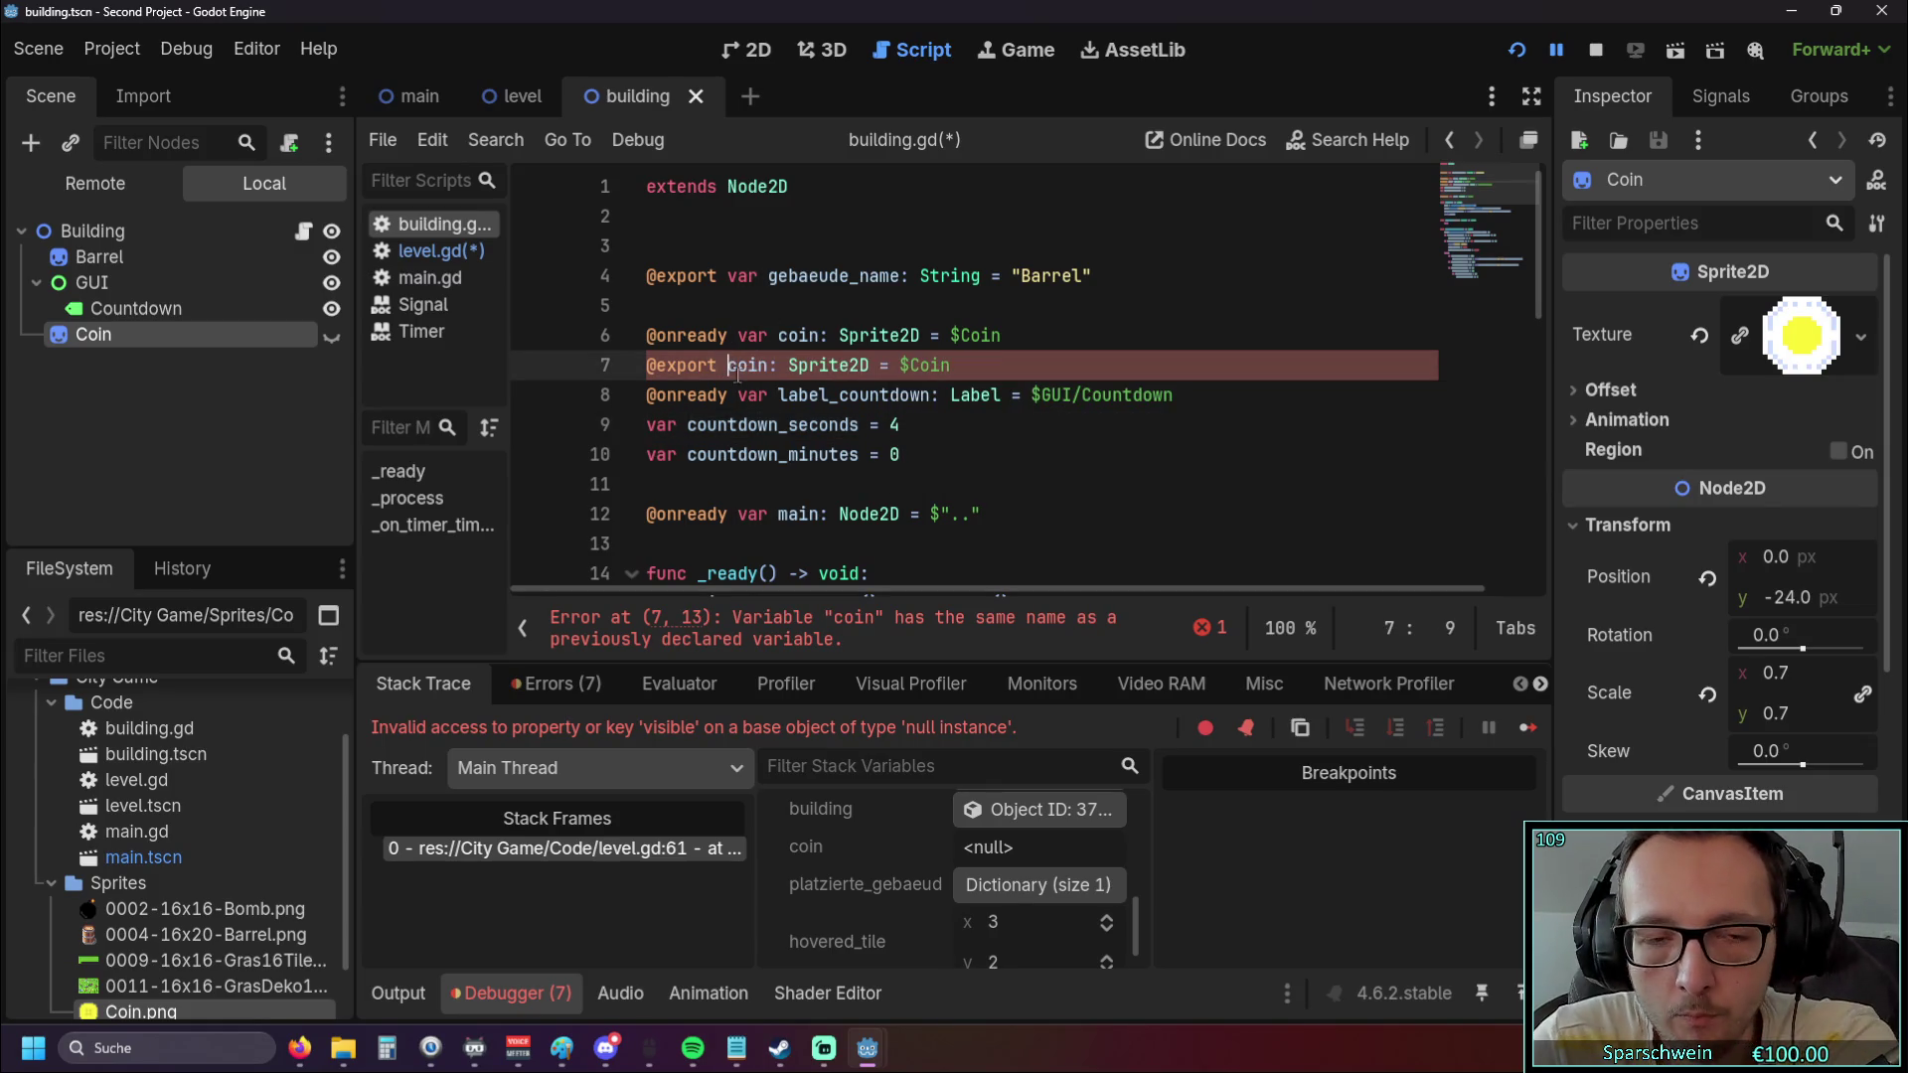
left_click(976, 477)
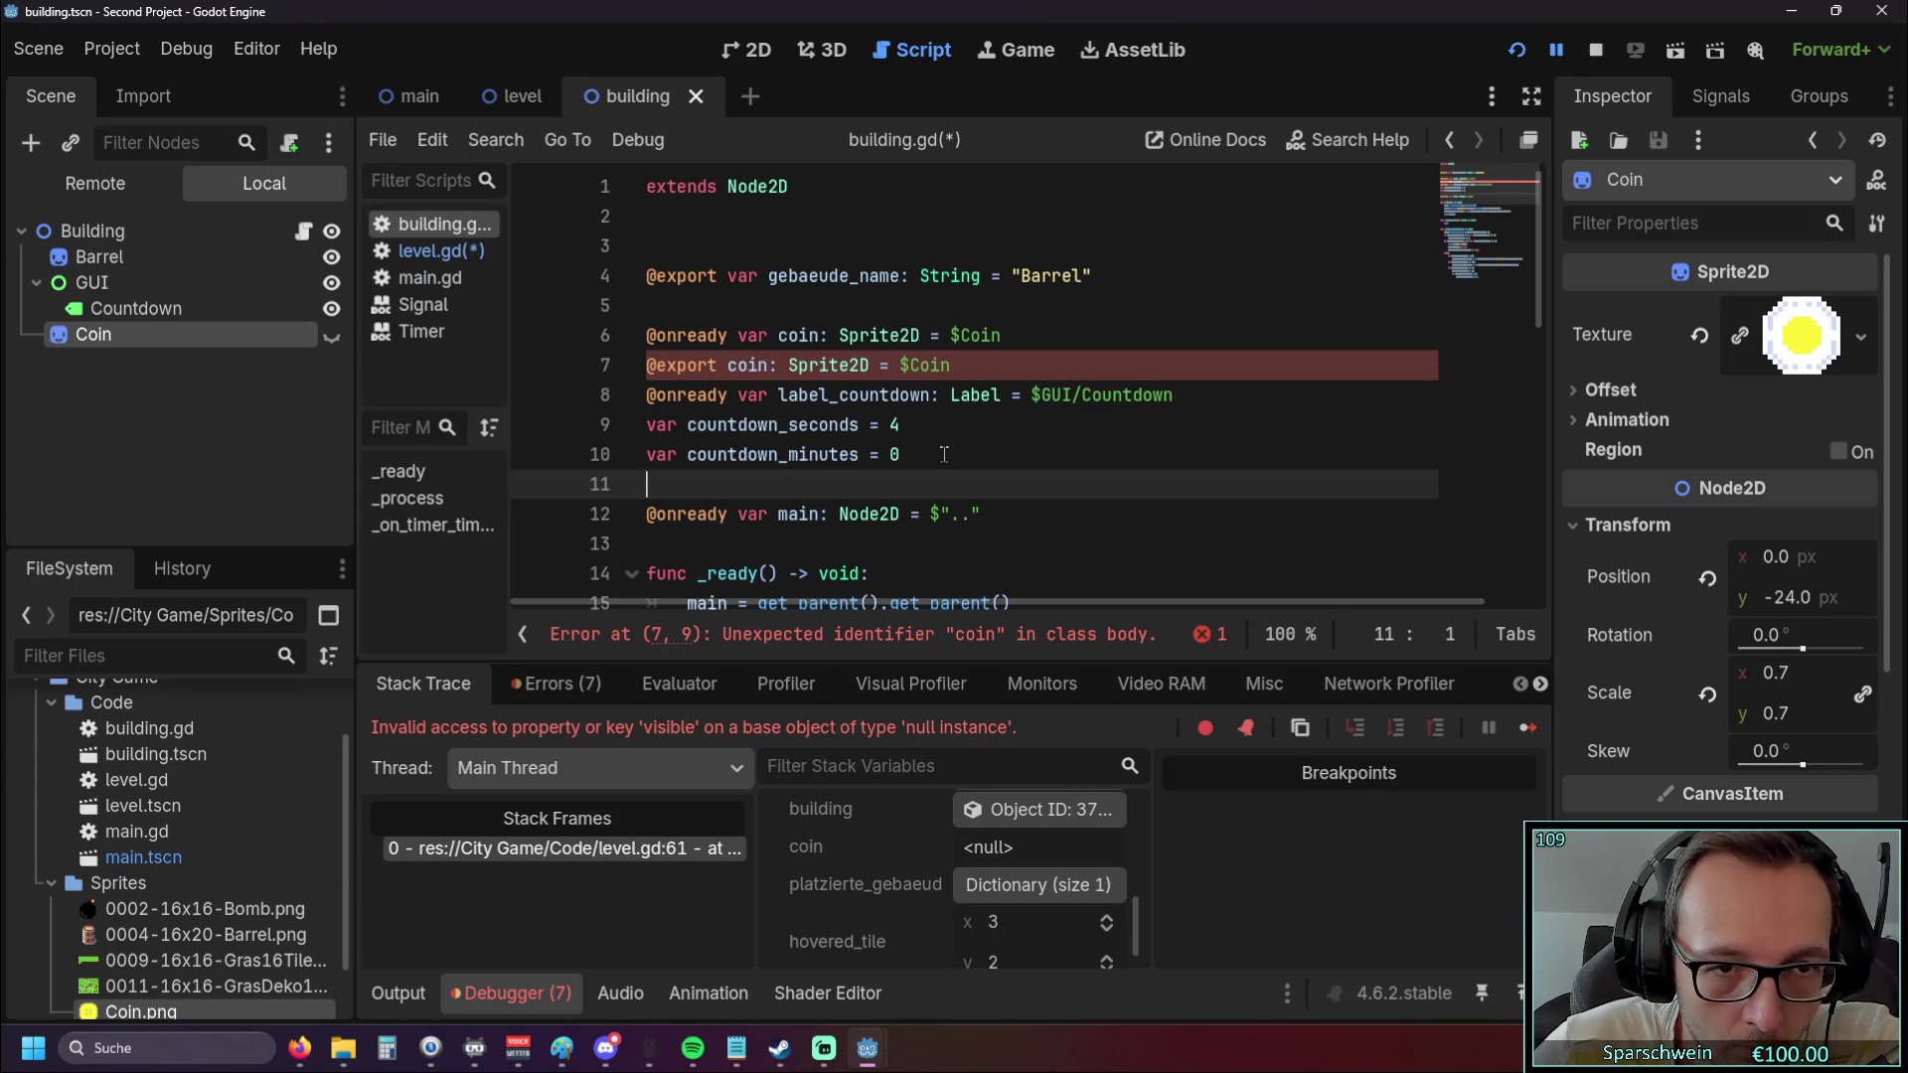
left_click(960, 367)
key("shift+Home")
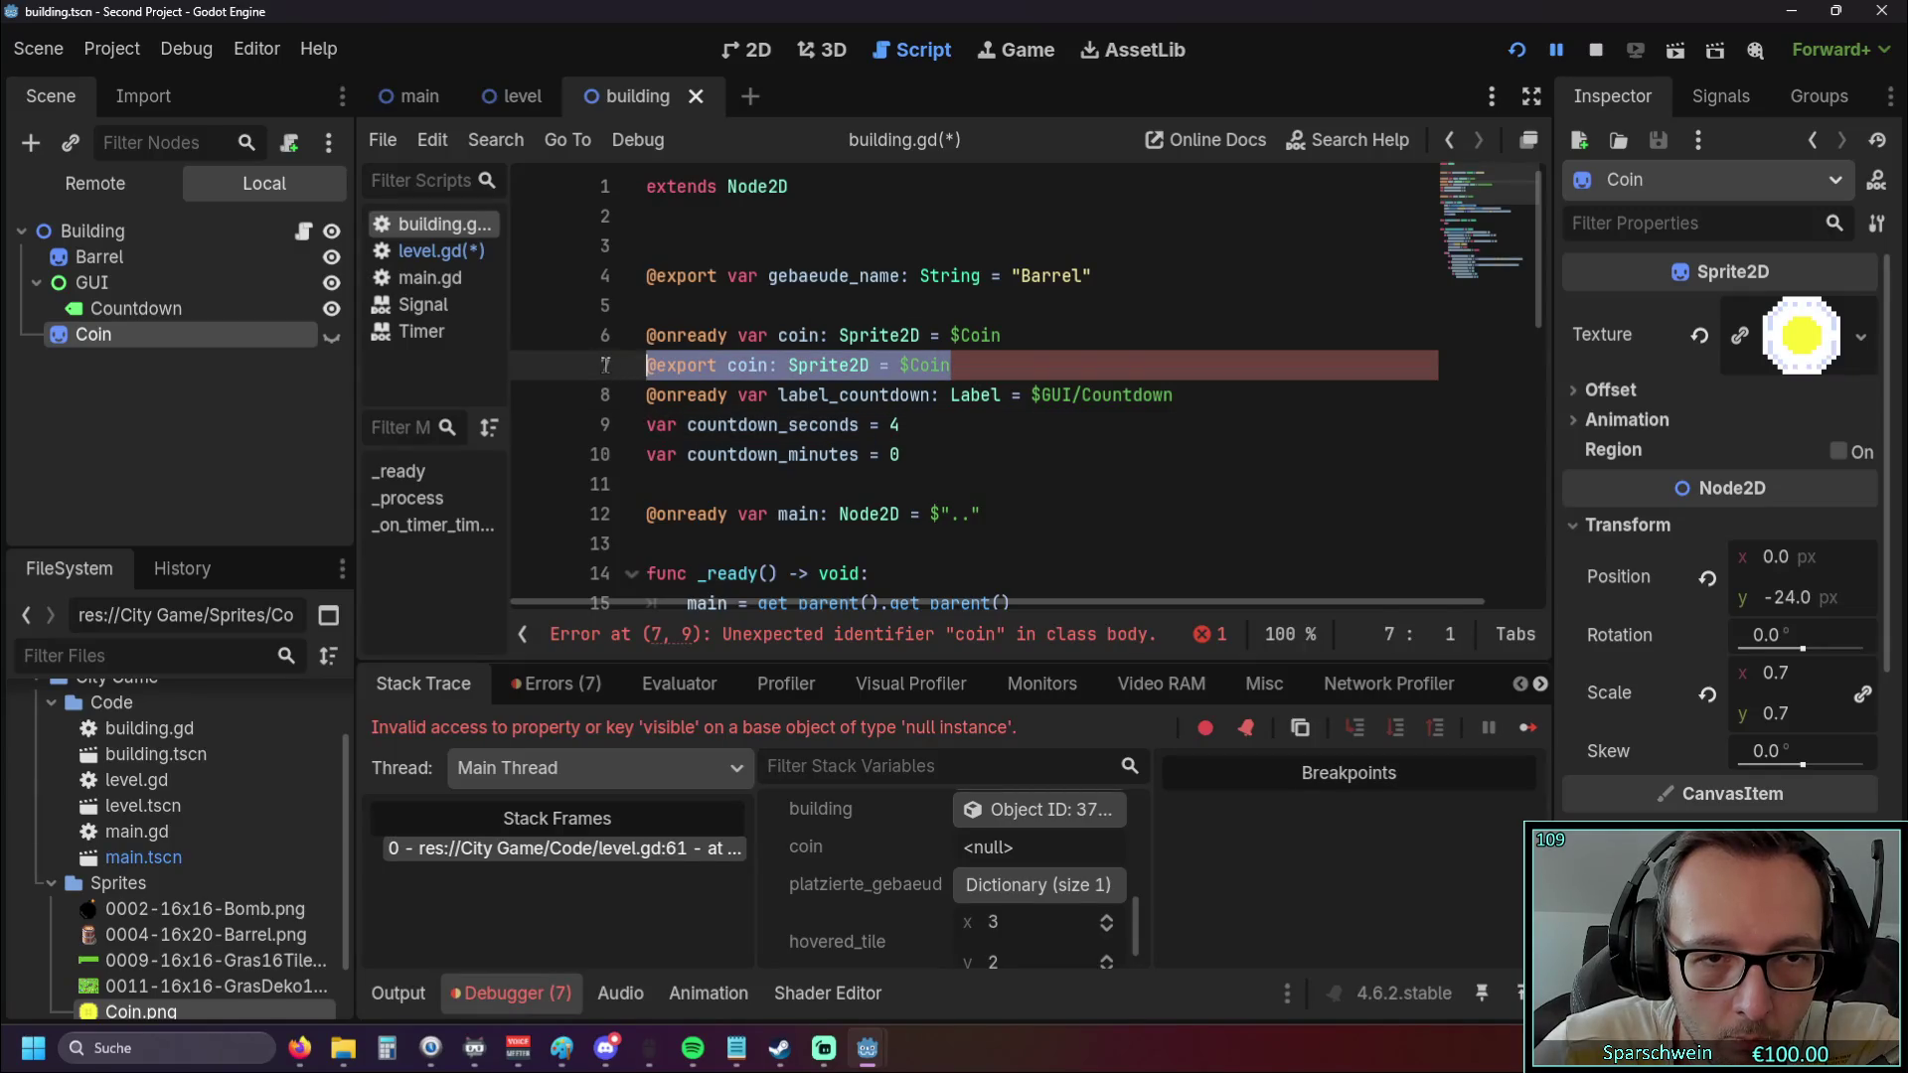
mouse_move(647, 335)
left_mouse_down()
mouse_move(731, 338)
mouse_move(648, 366)
mouse_move(719, 367)
left_mouse_up()
key("ctrl+c")
left_click(646, 335)
key("ctrl+v")
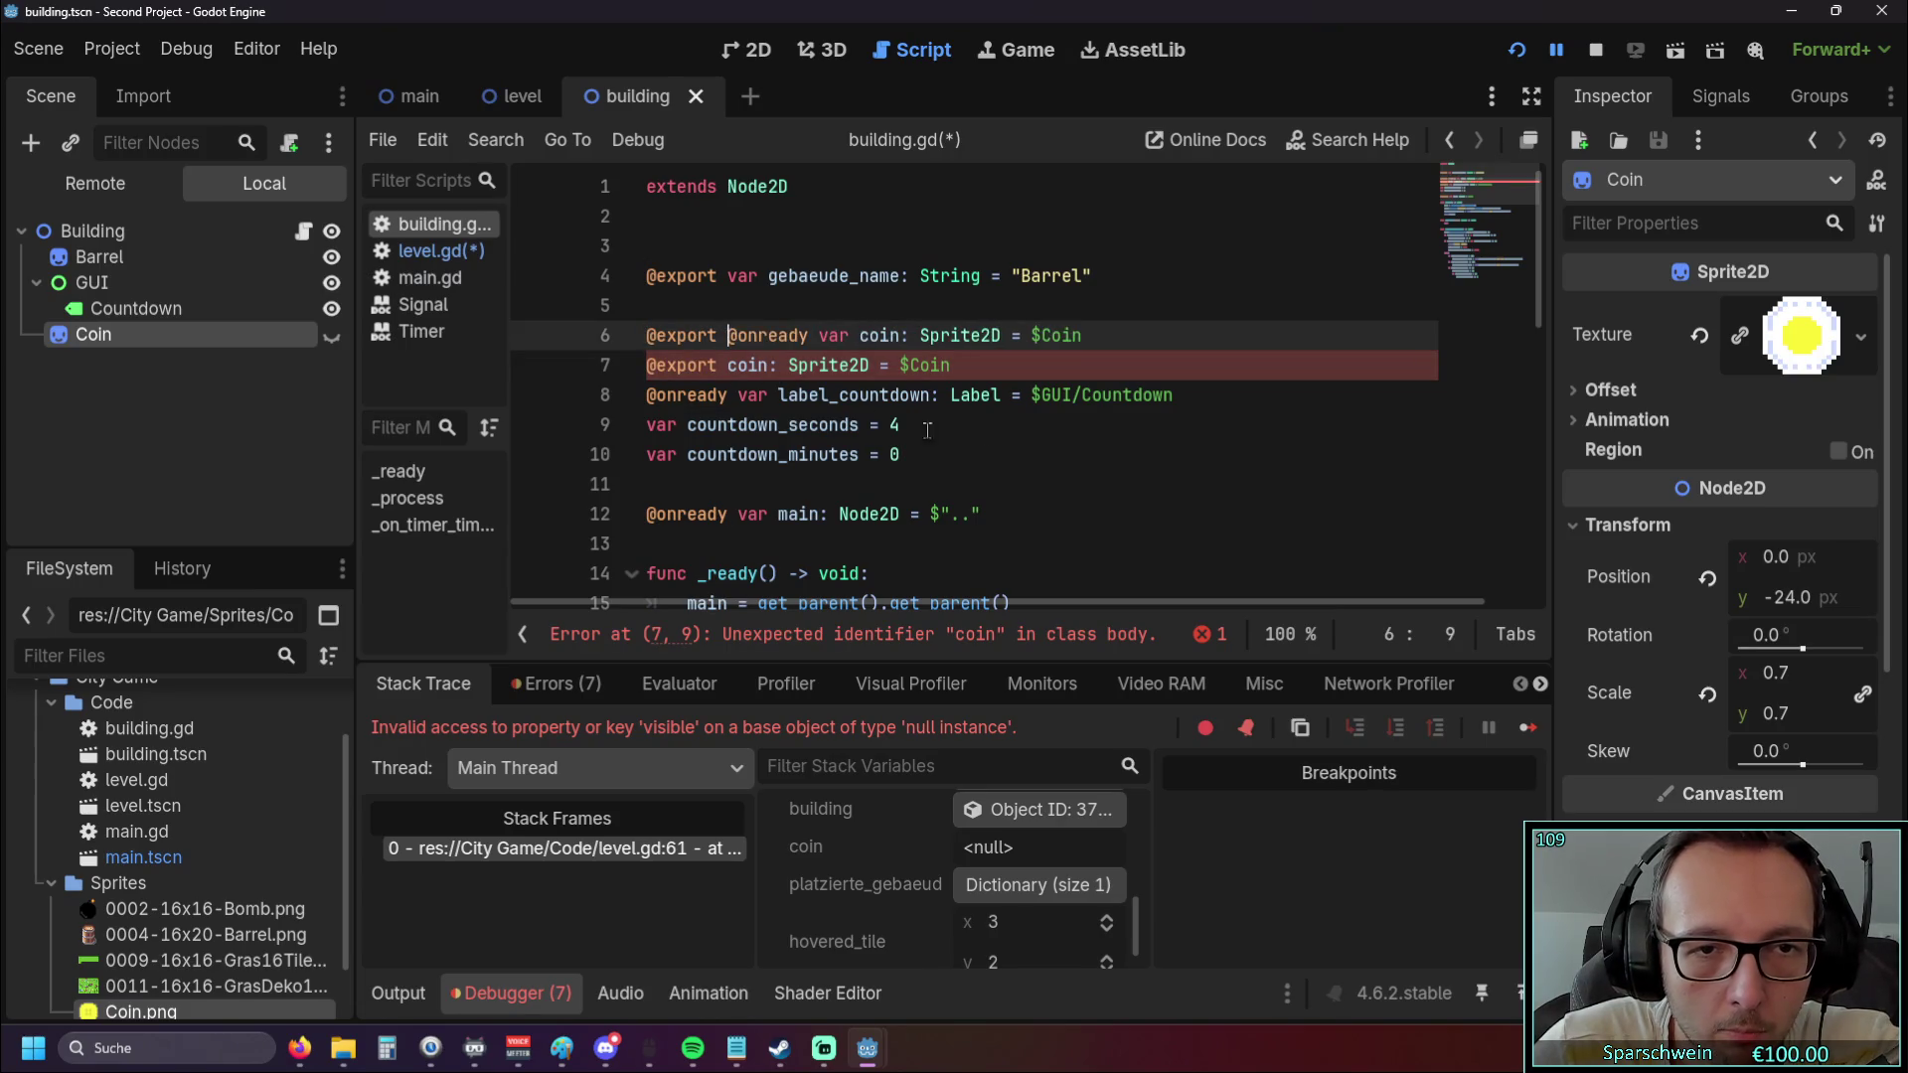
left_click(927, 429)
left_click_drag(952, 366, 599, 368)
key("BackSpace")
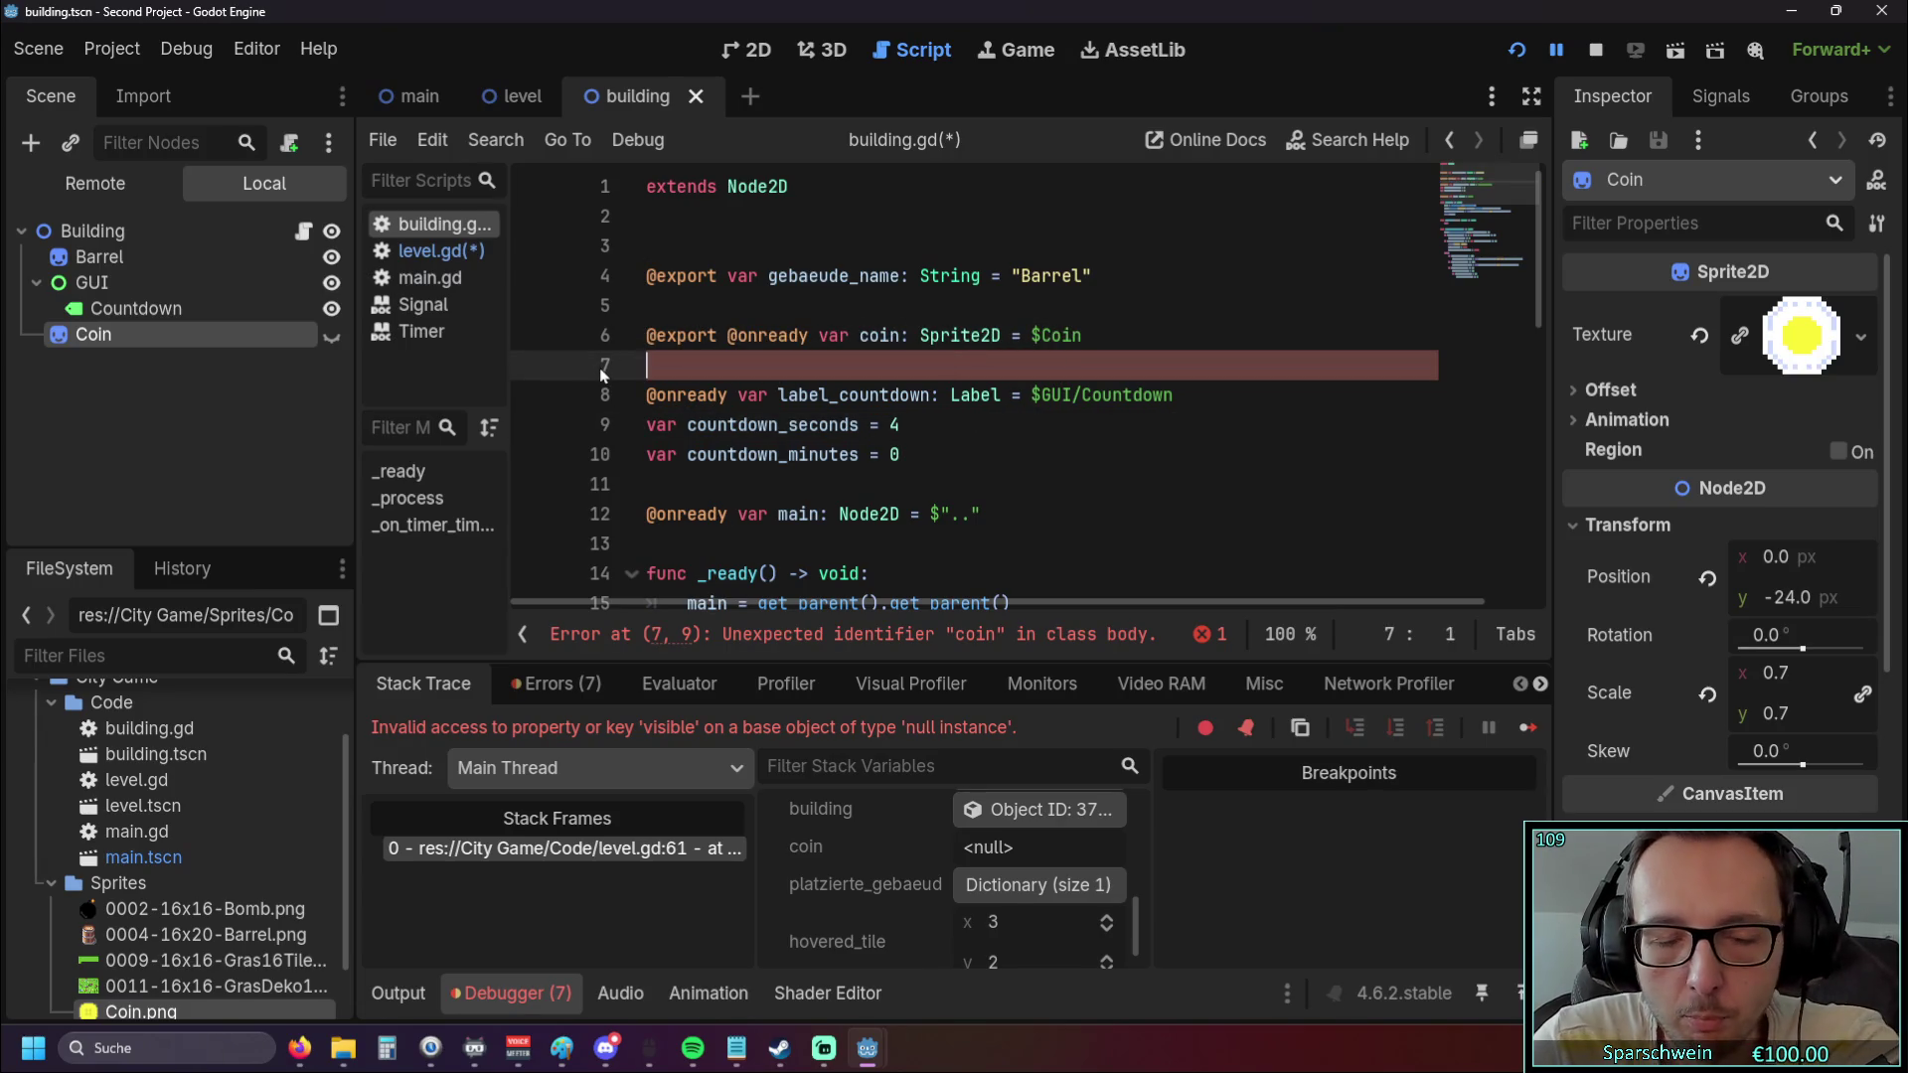
key("BackSpace")
left_click(967, 425)
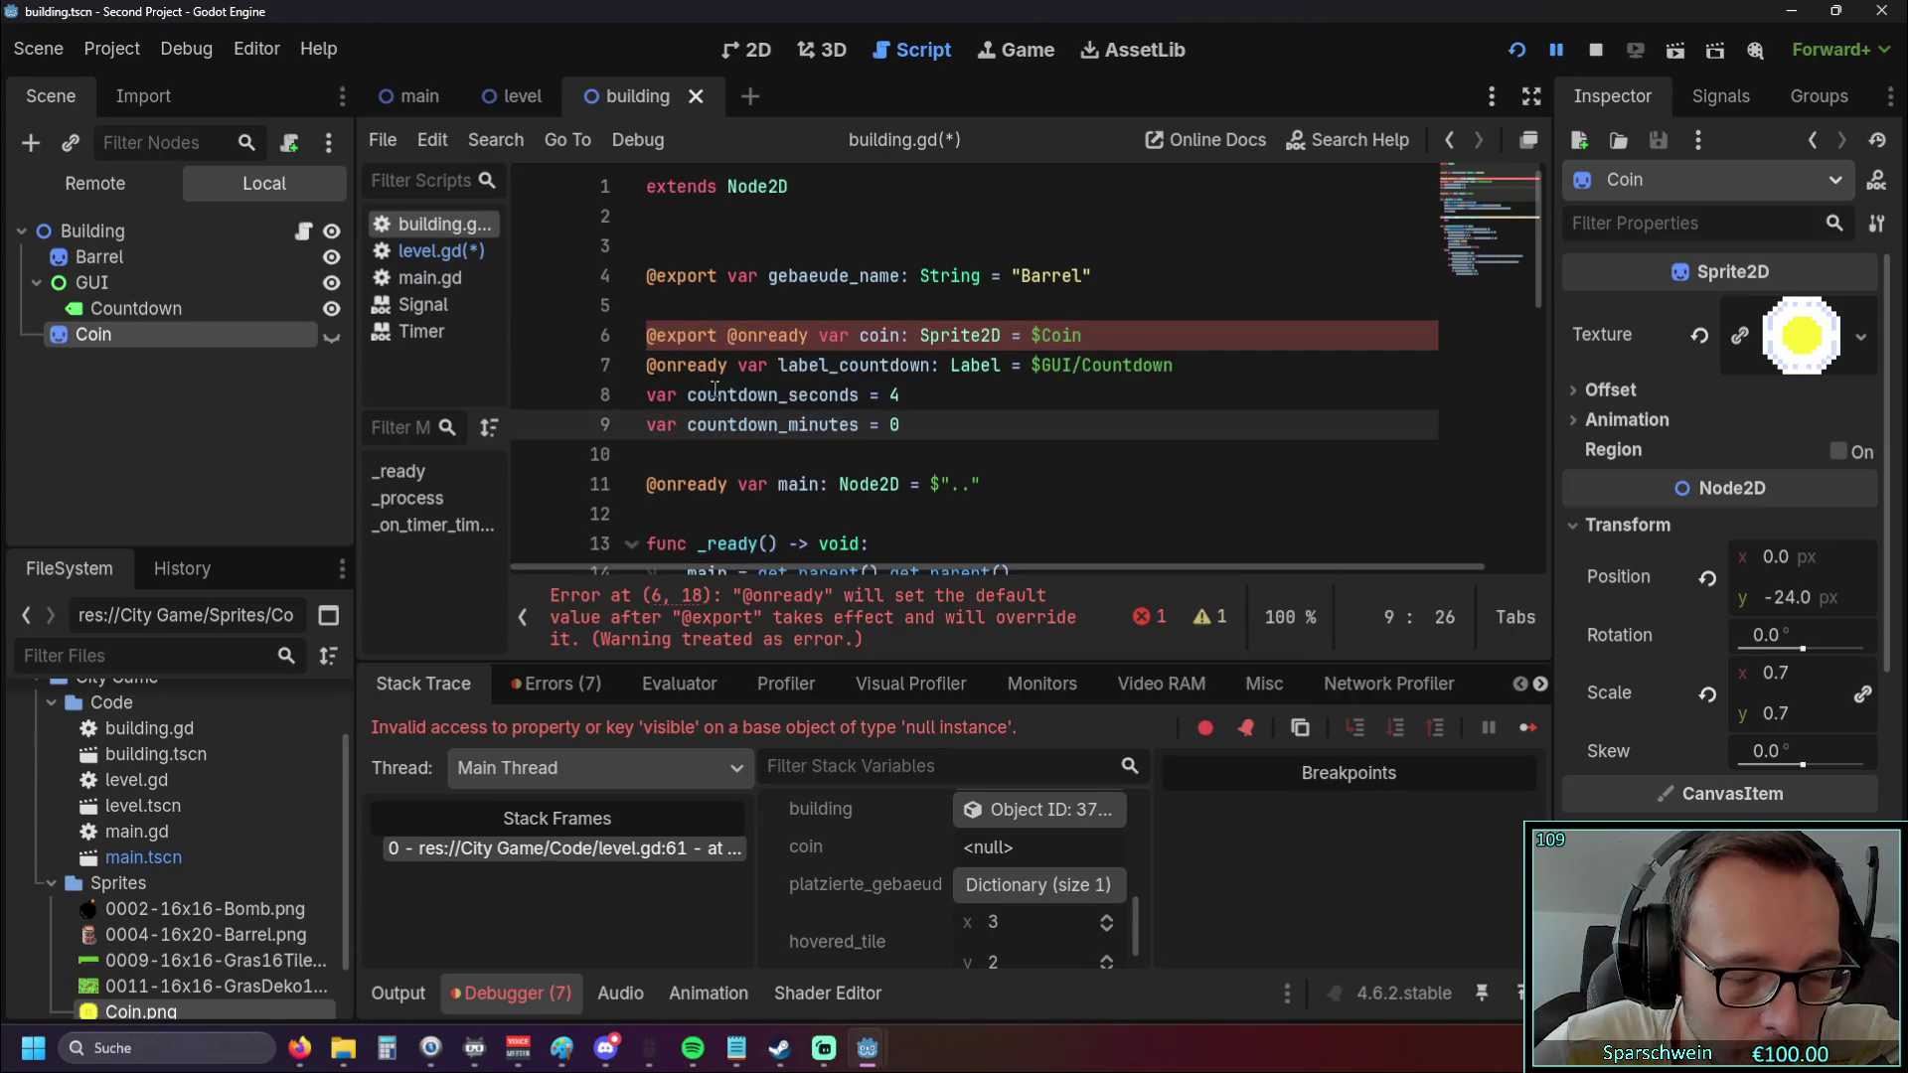
key("ctrl+z")
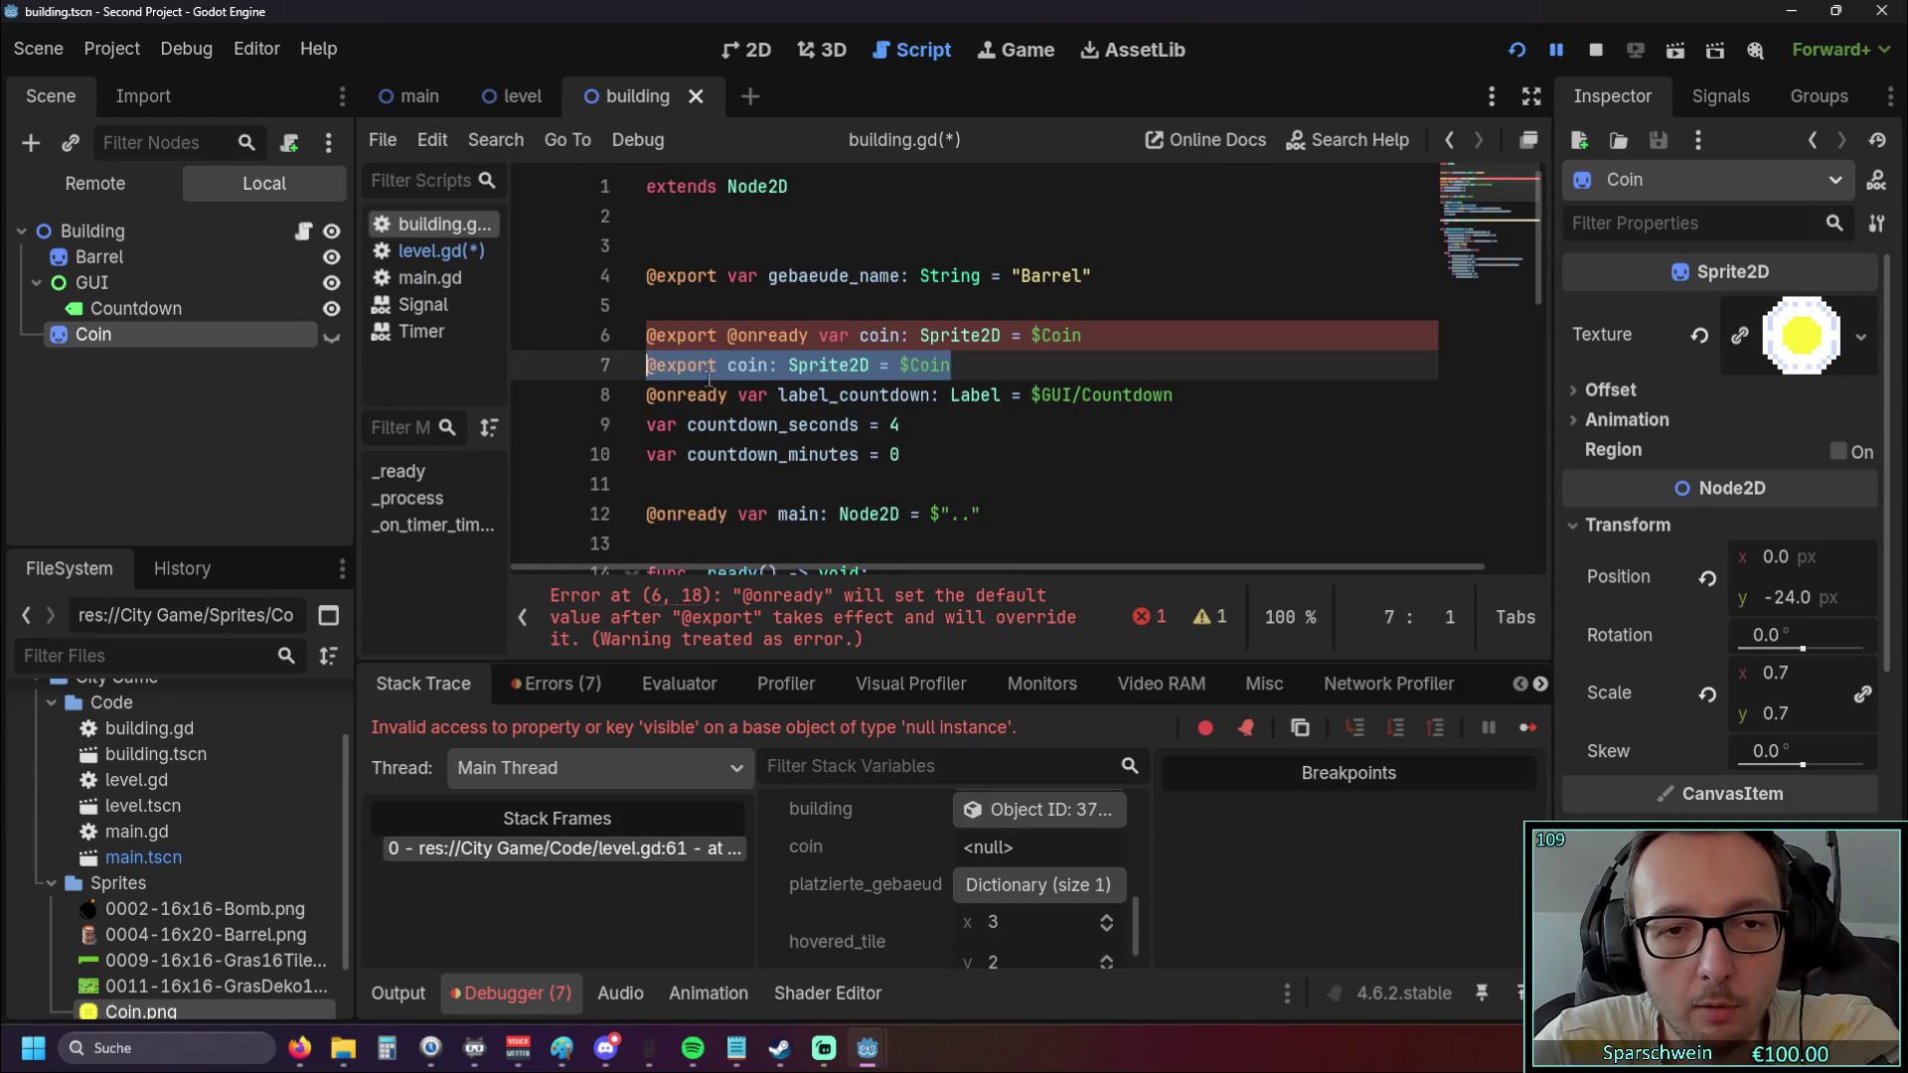
left_click(1013, 455)
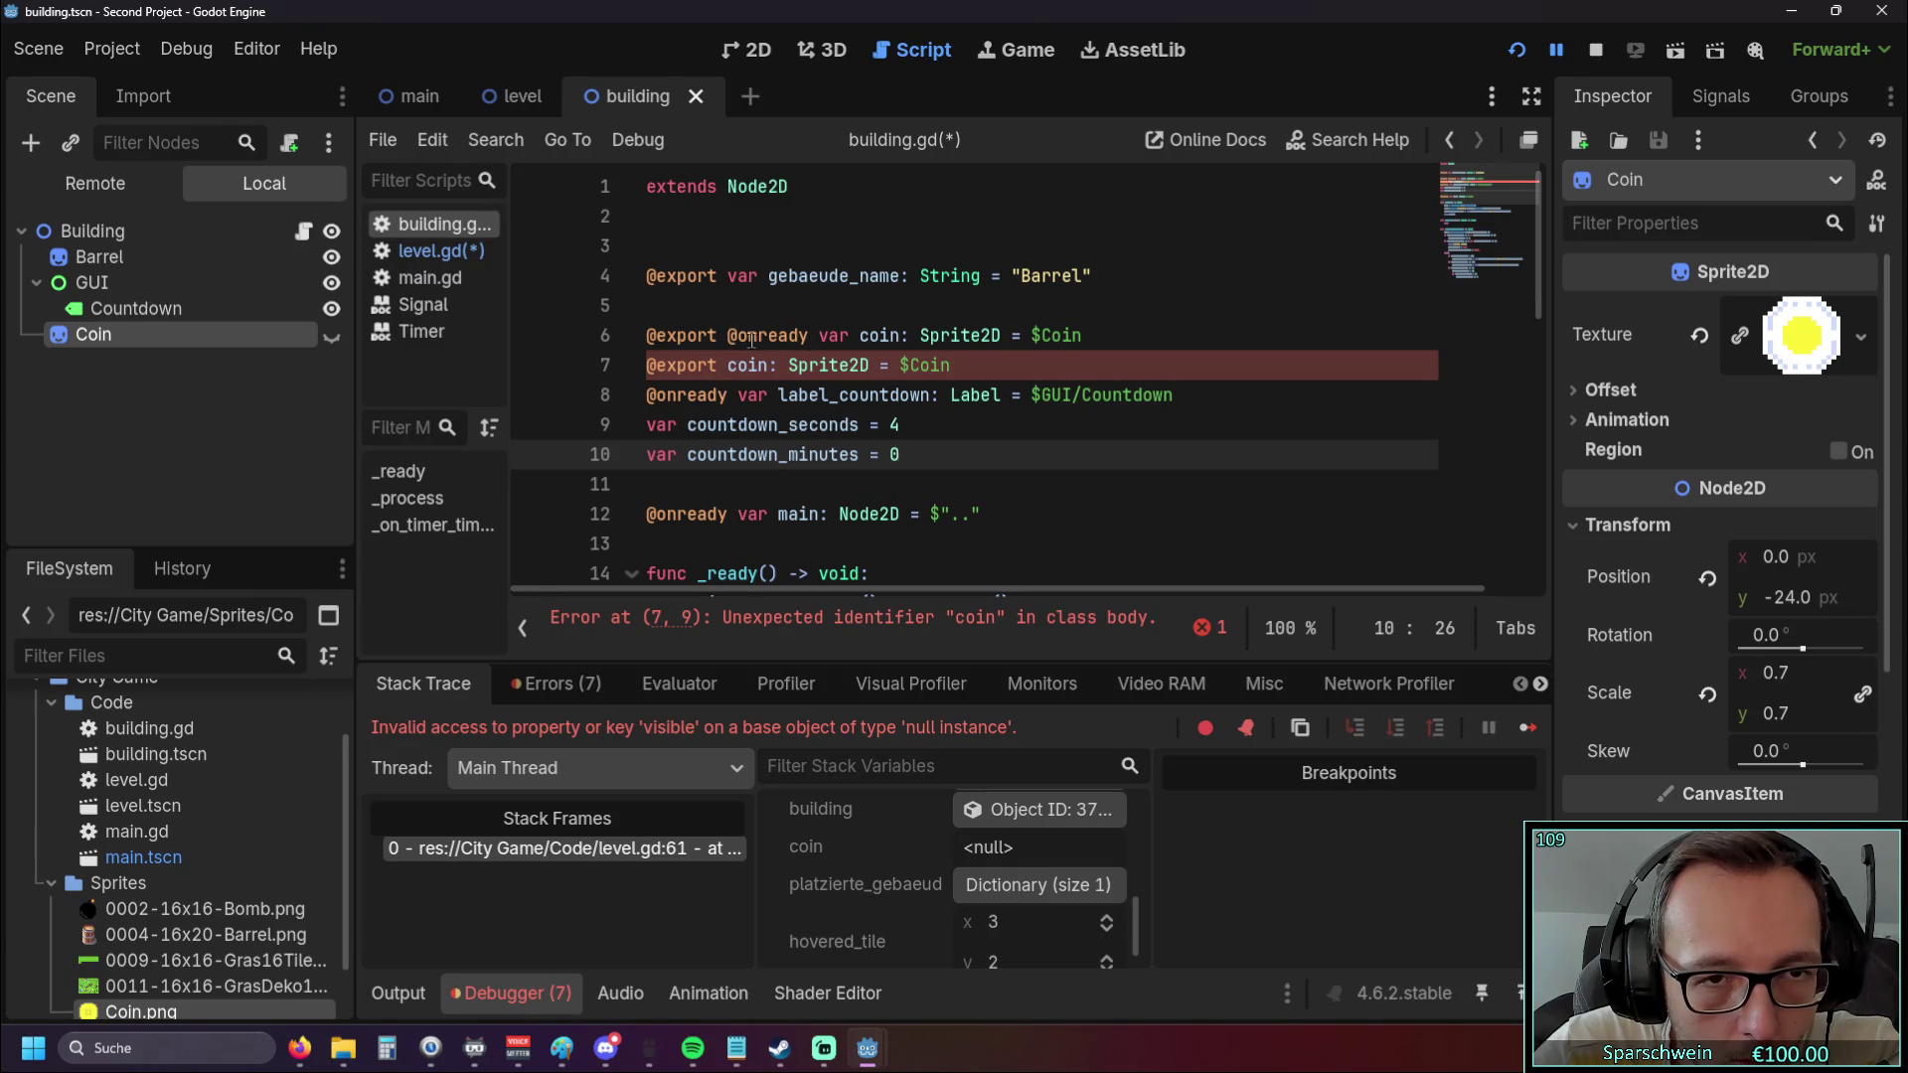
double_click(733, 335)
key("ctrl+c")
left_click(647, 364)
key("ctrl+v")
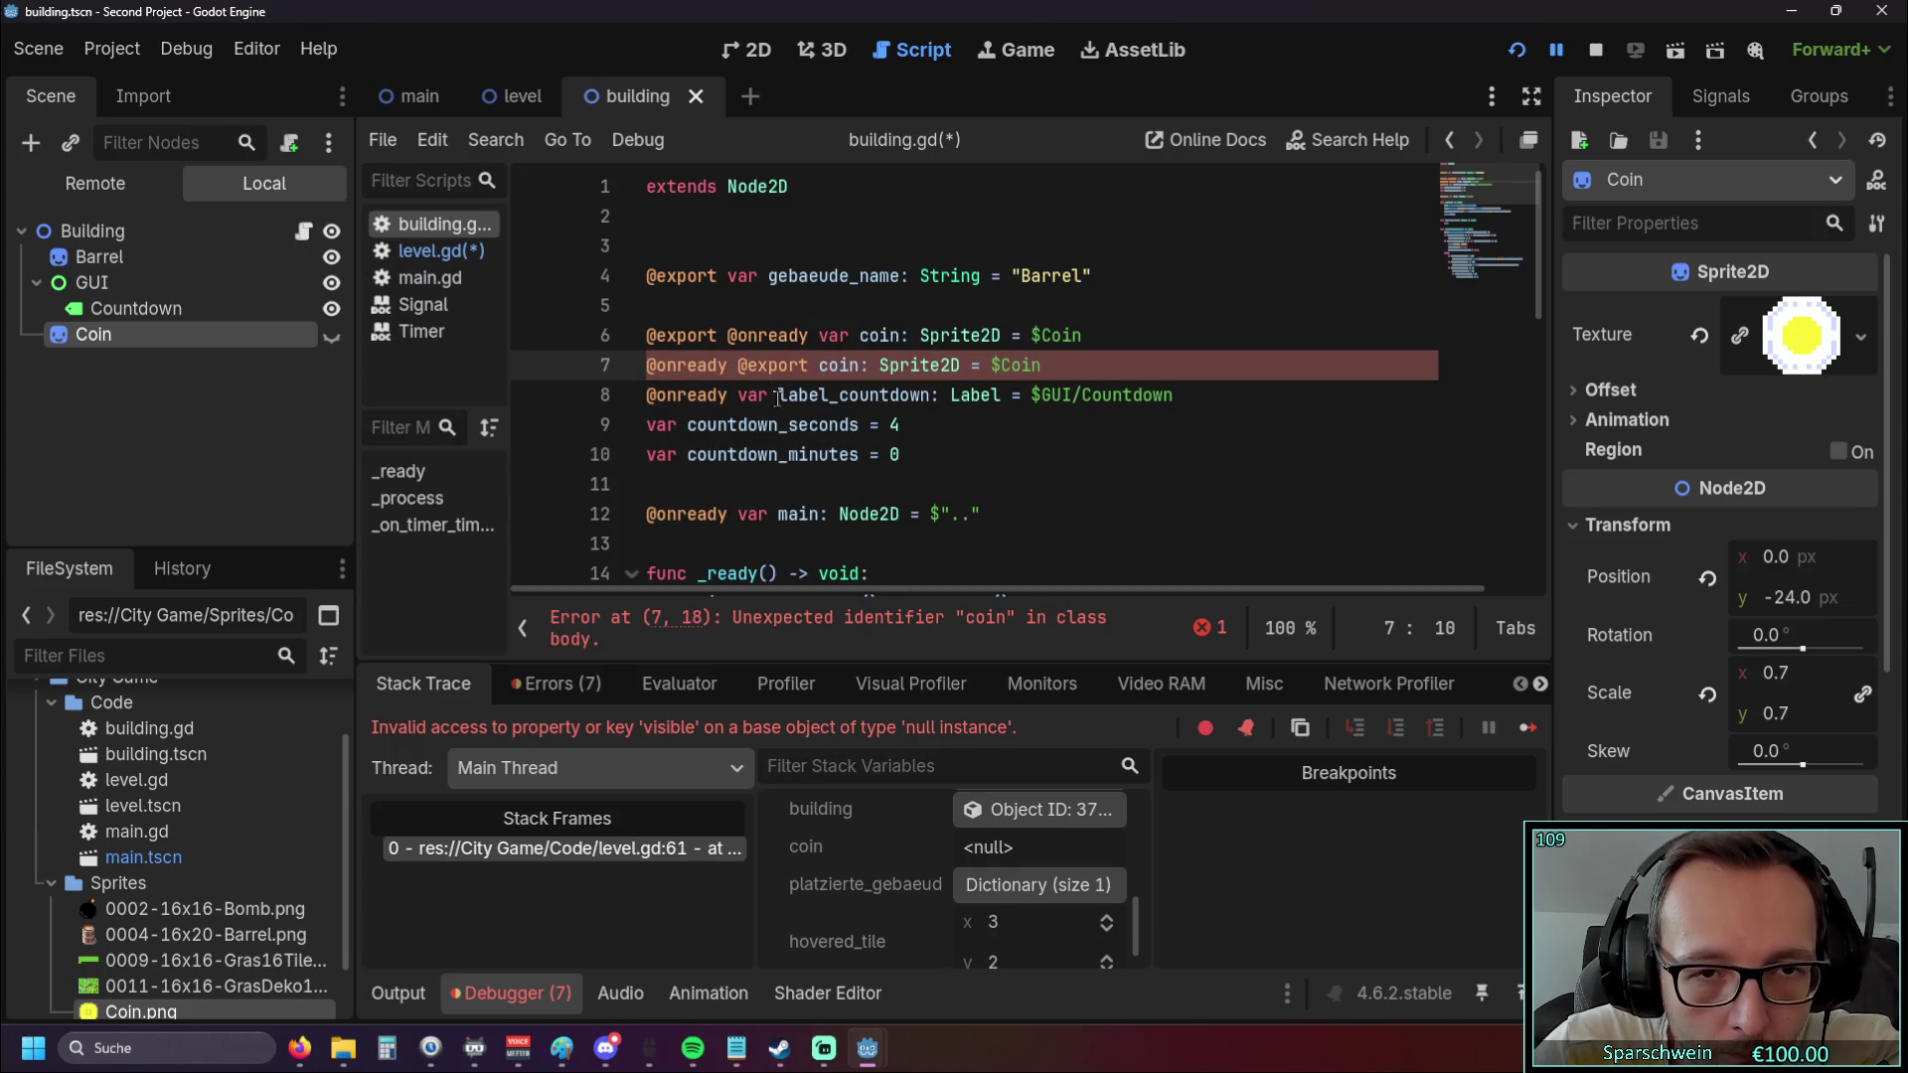
left_click(777, 398)
left_click_drag(730, 336, 623, 345)
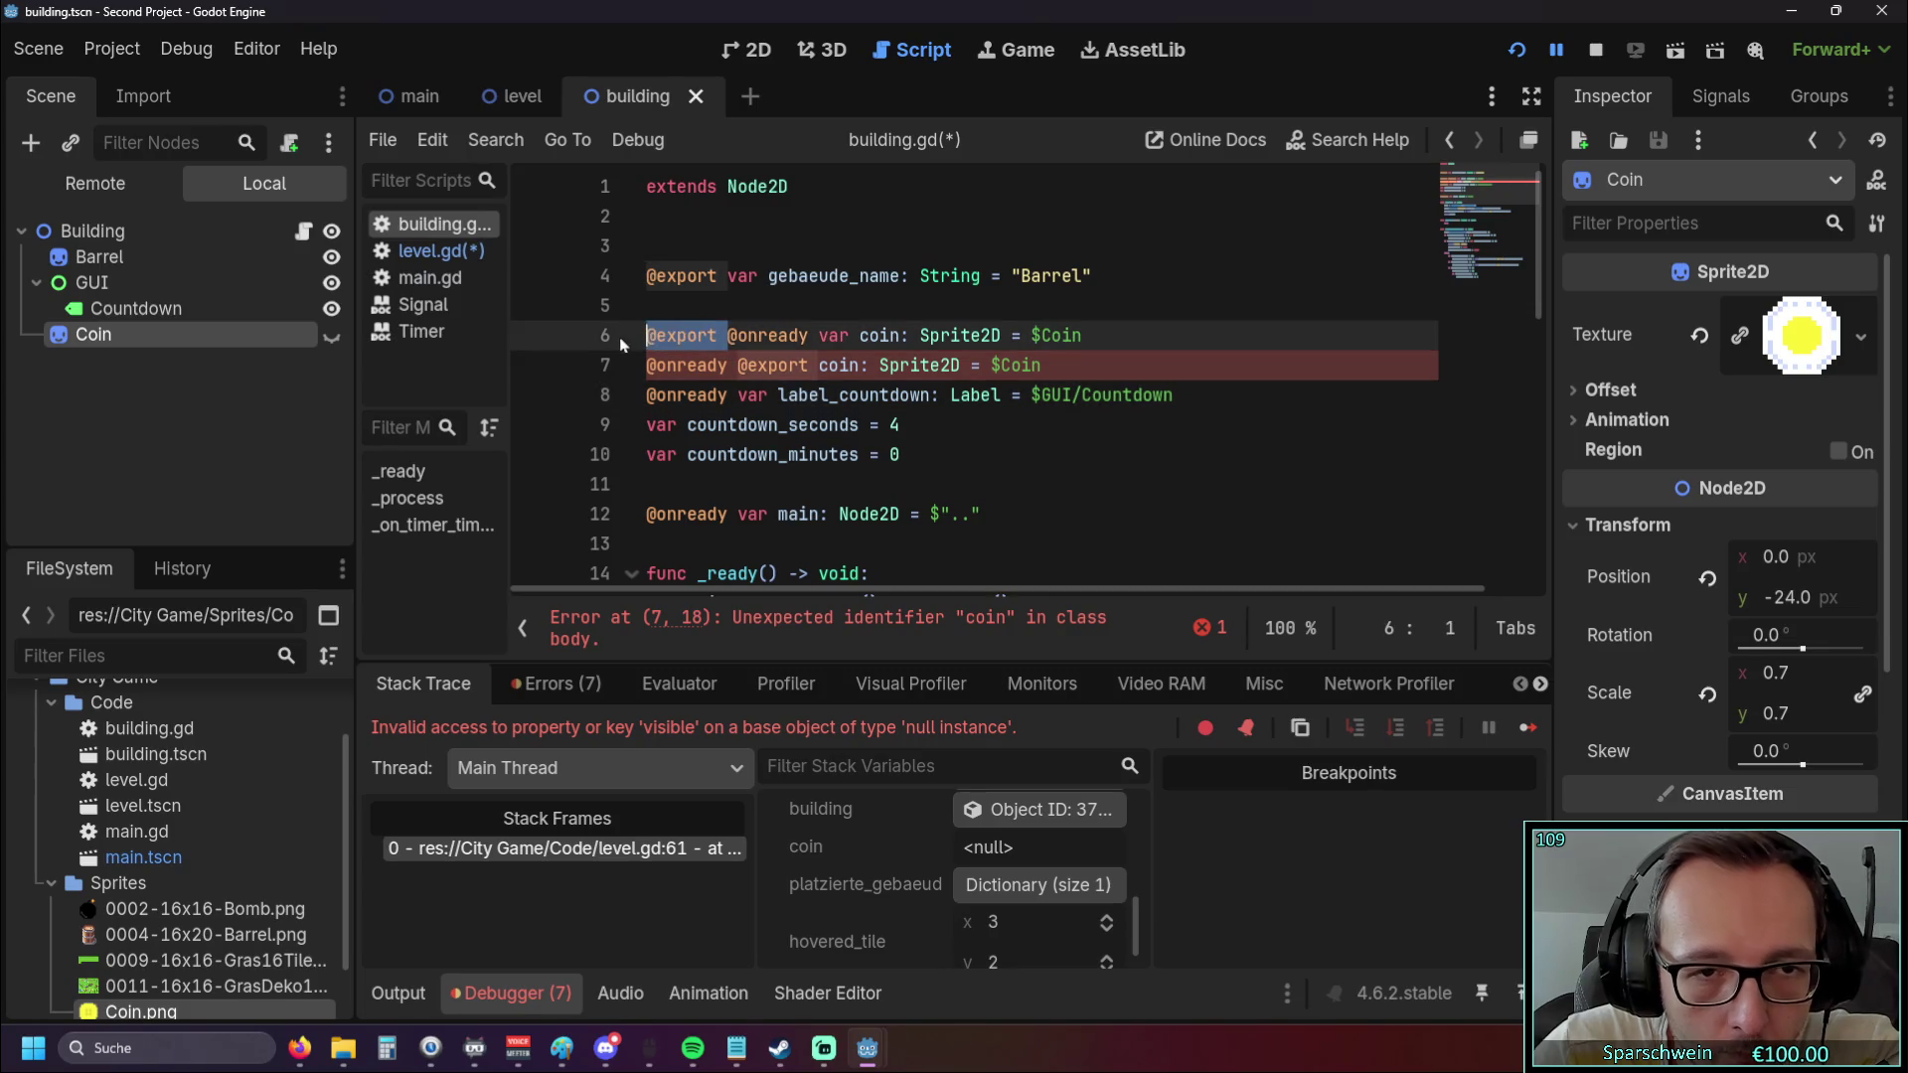
key("BackSpace")
left_click(799, 424)
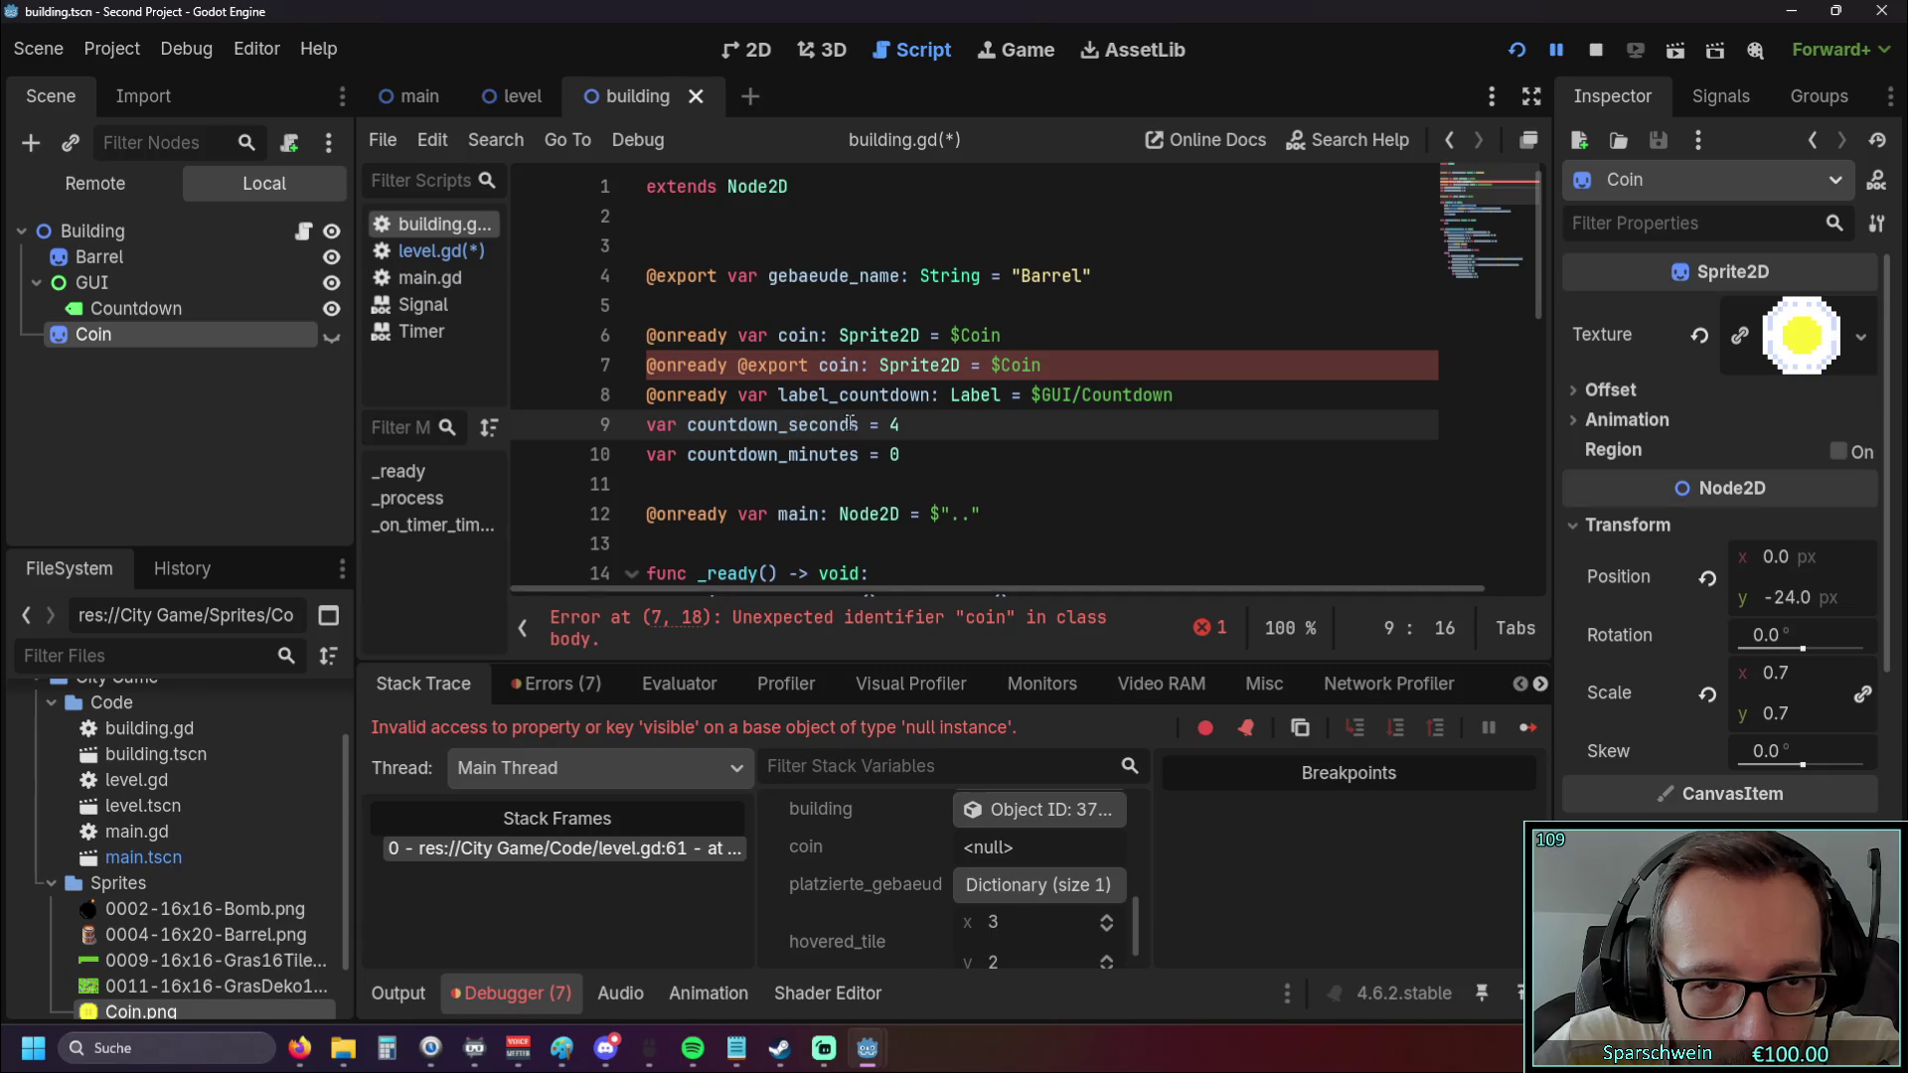
mouse_move(829, 377)
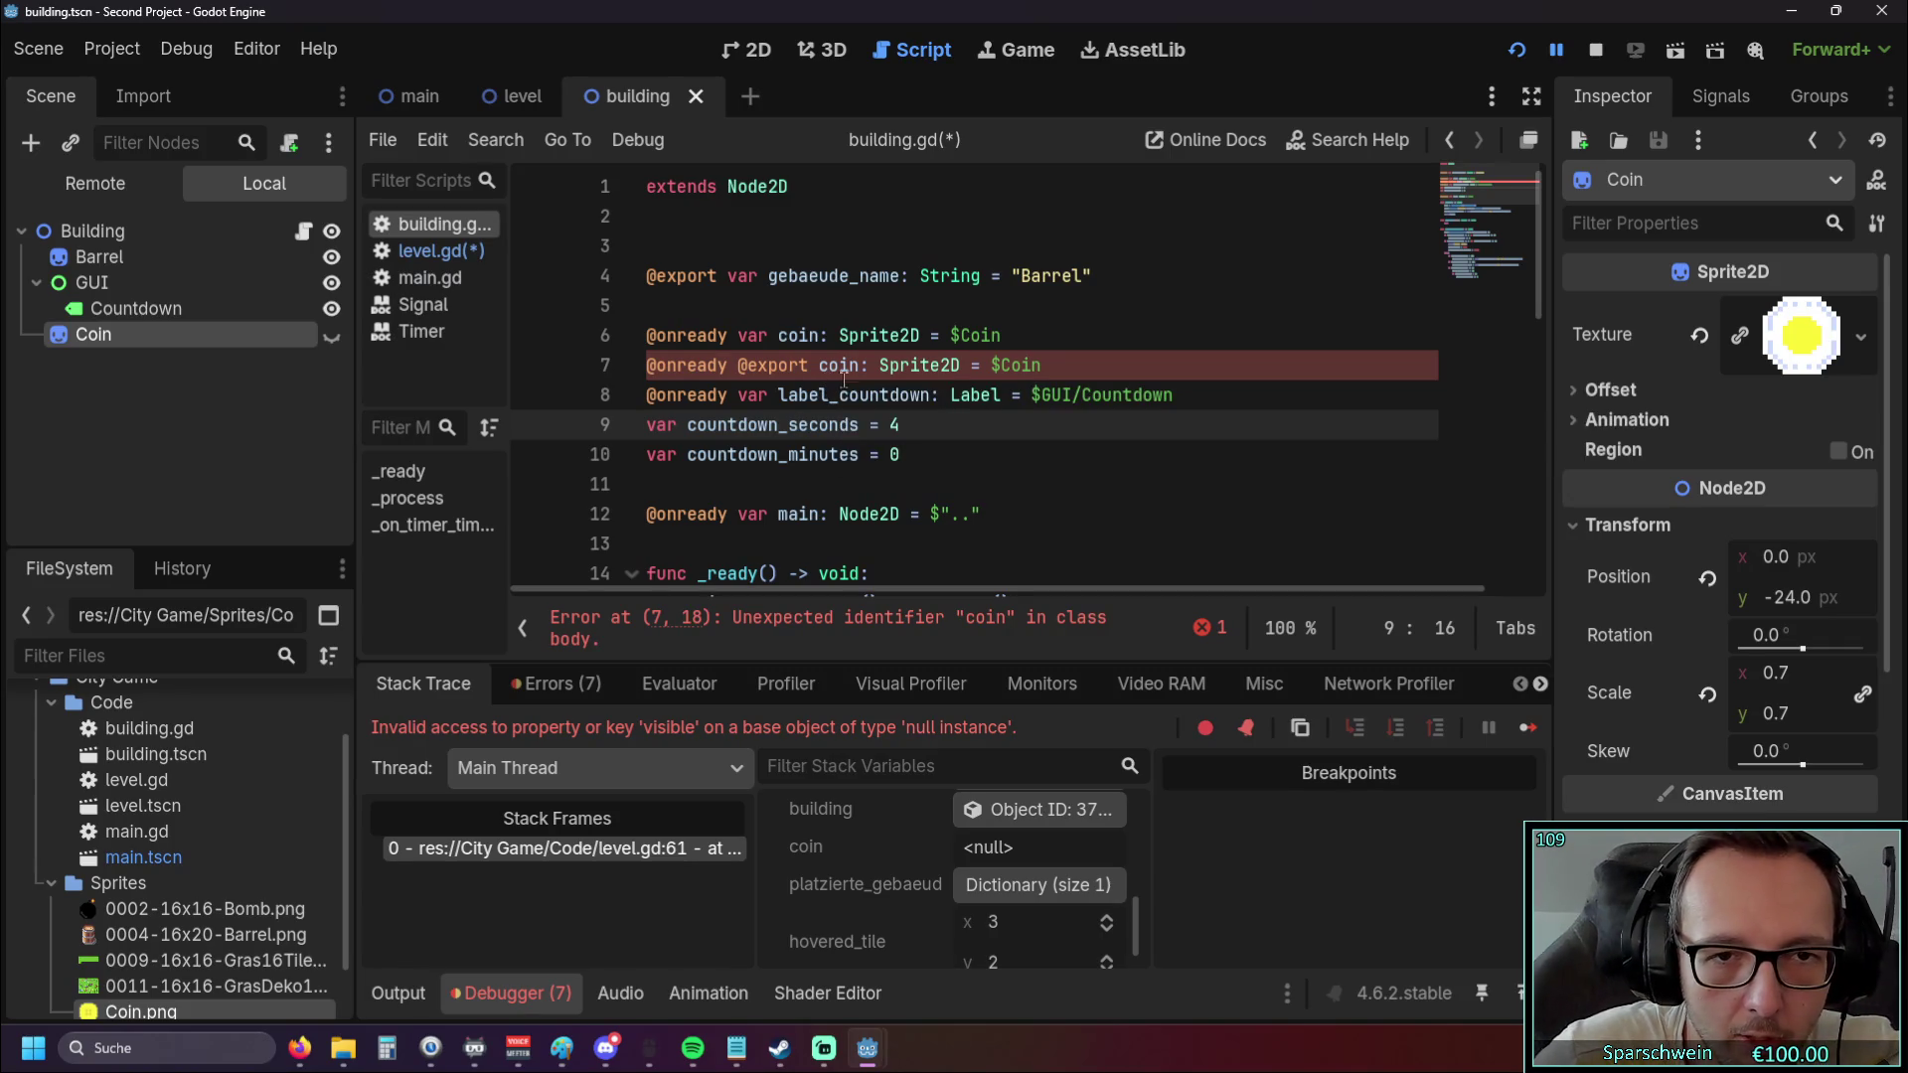
left_click(860, 372)
key("Right")
type("_ex")
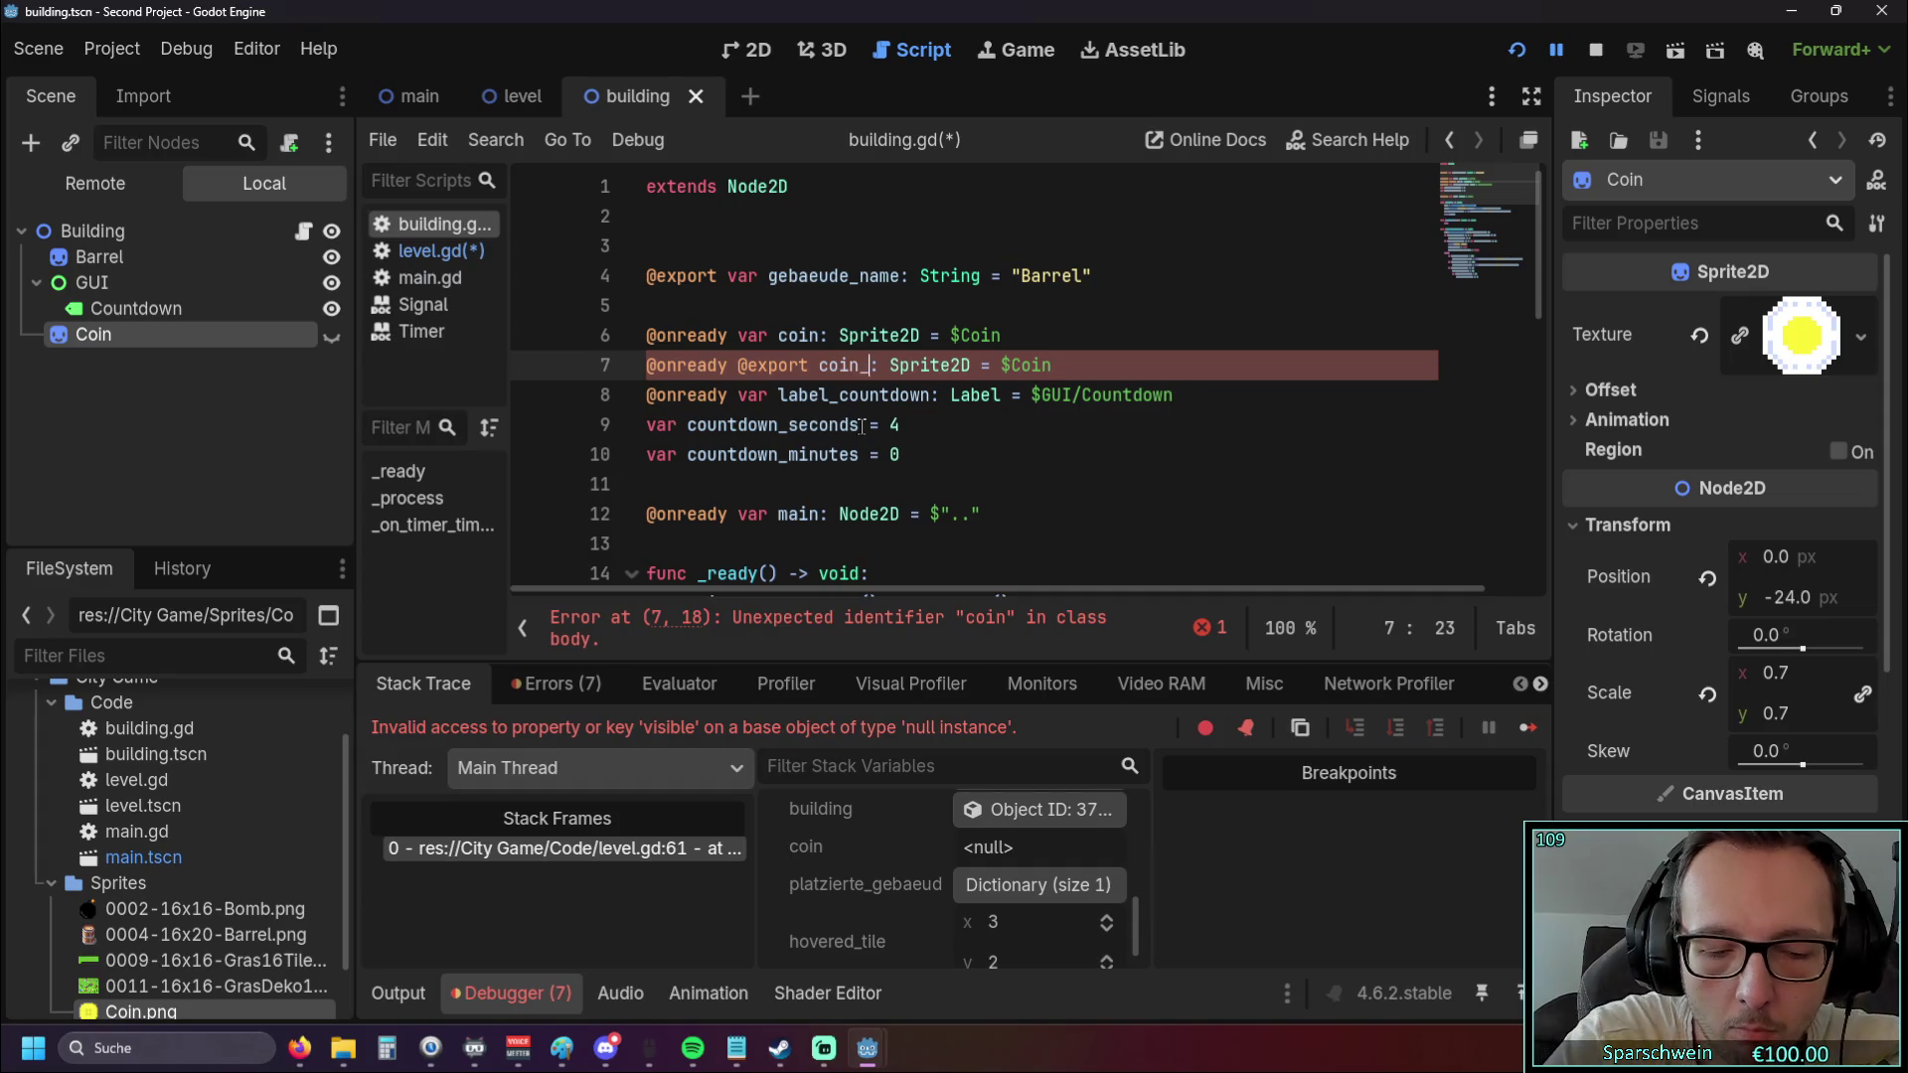
type("port")
key("ctrl+Left")
type("var")
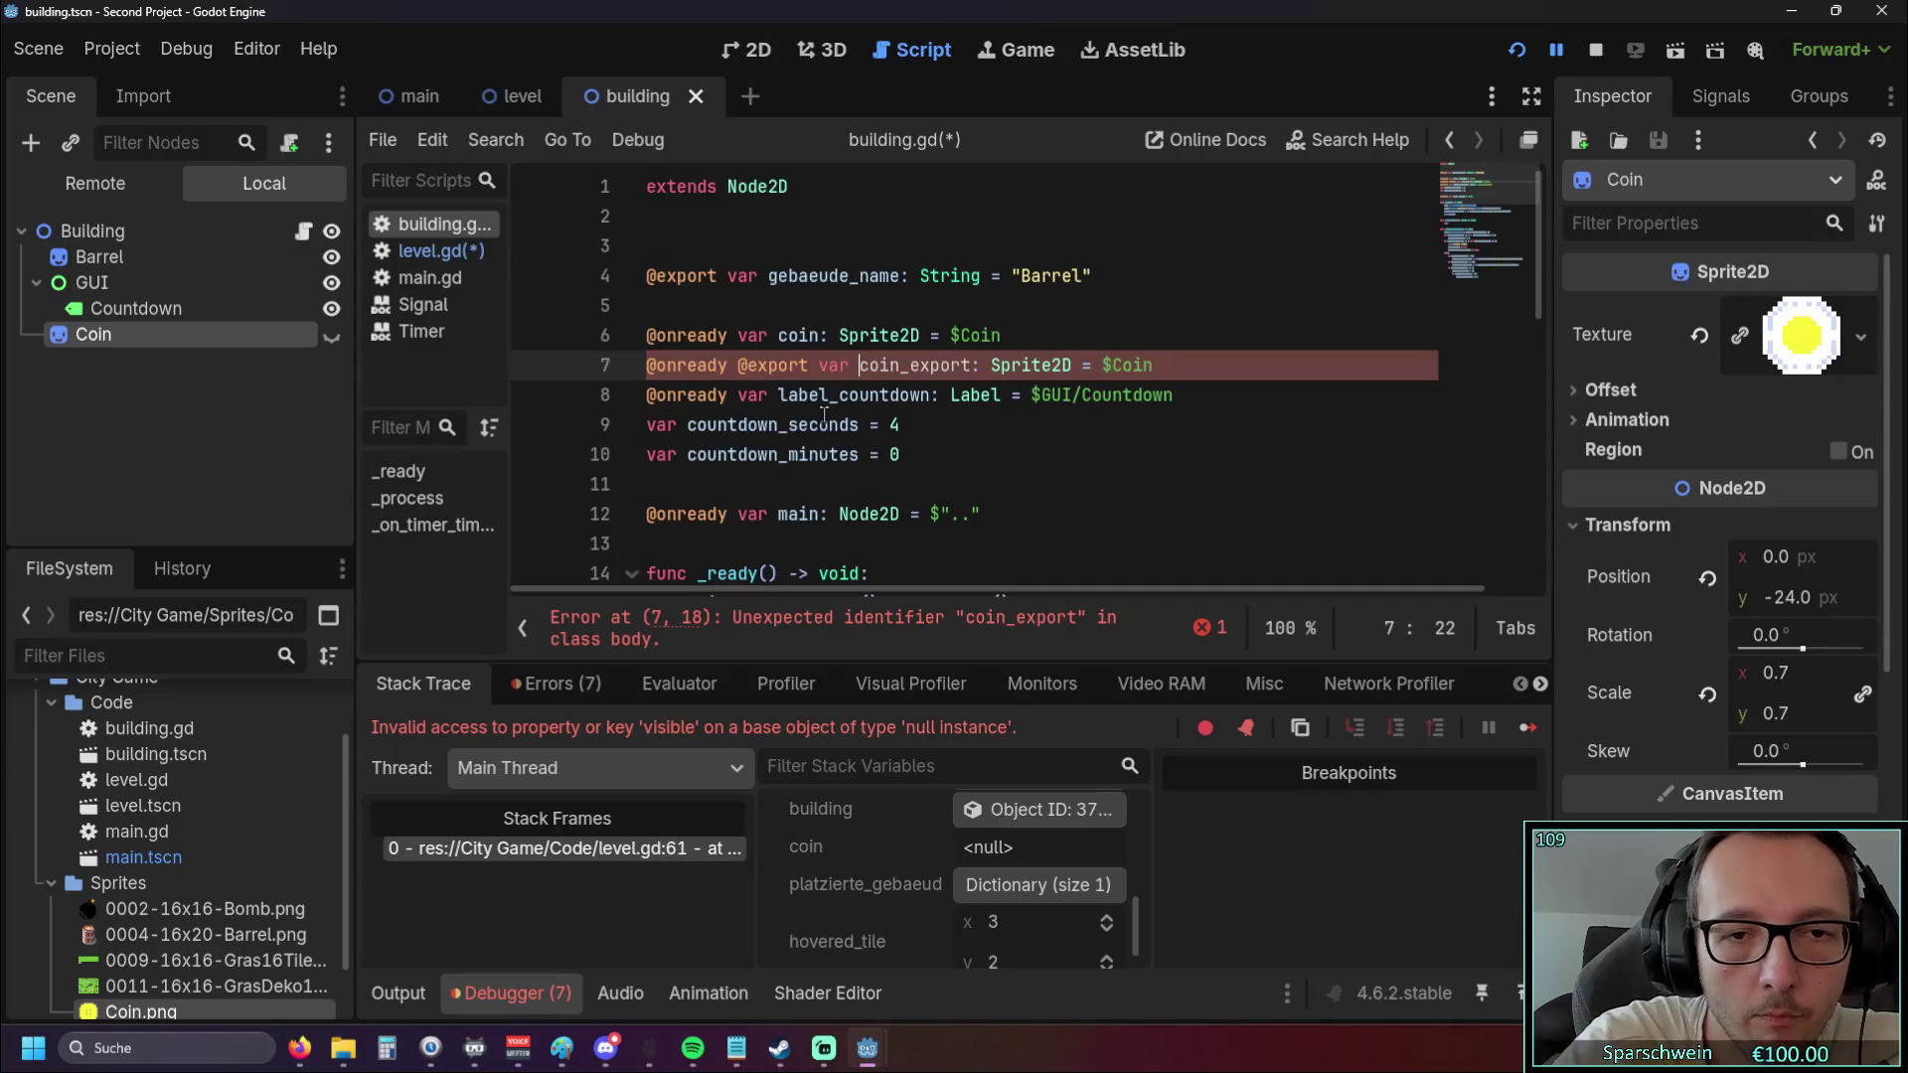
left_click(820, 424)
left_click_drag(737, 365, 646, 365)
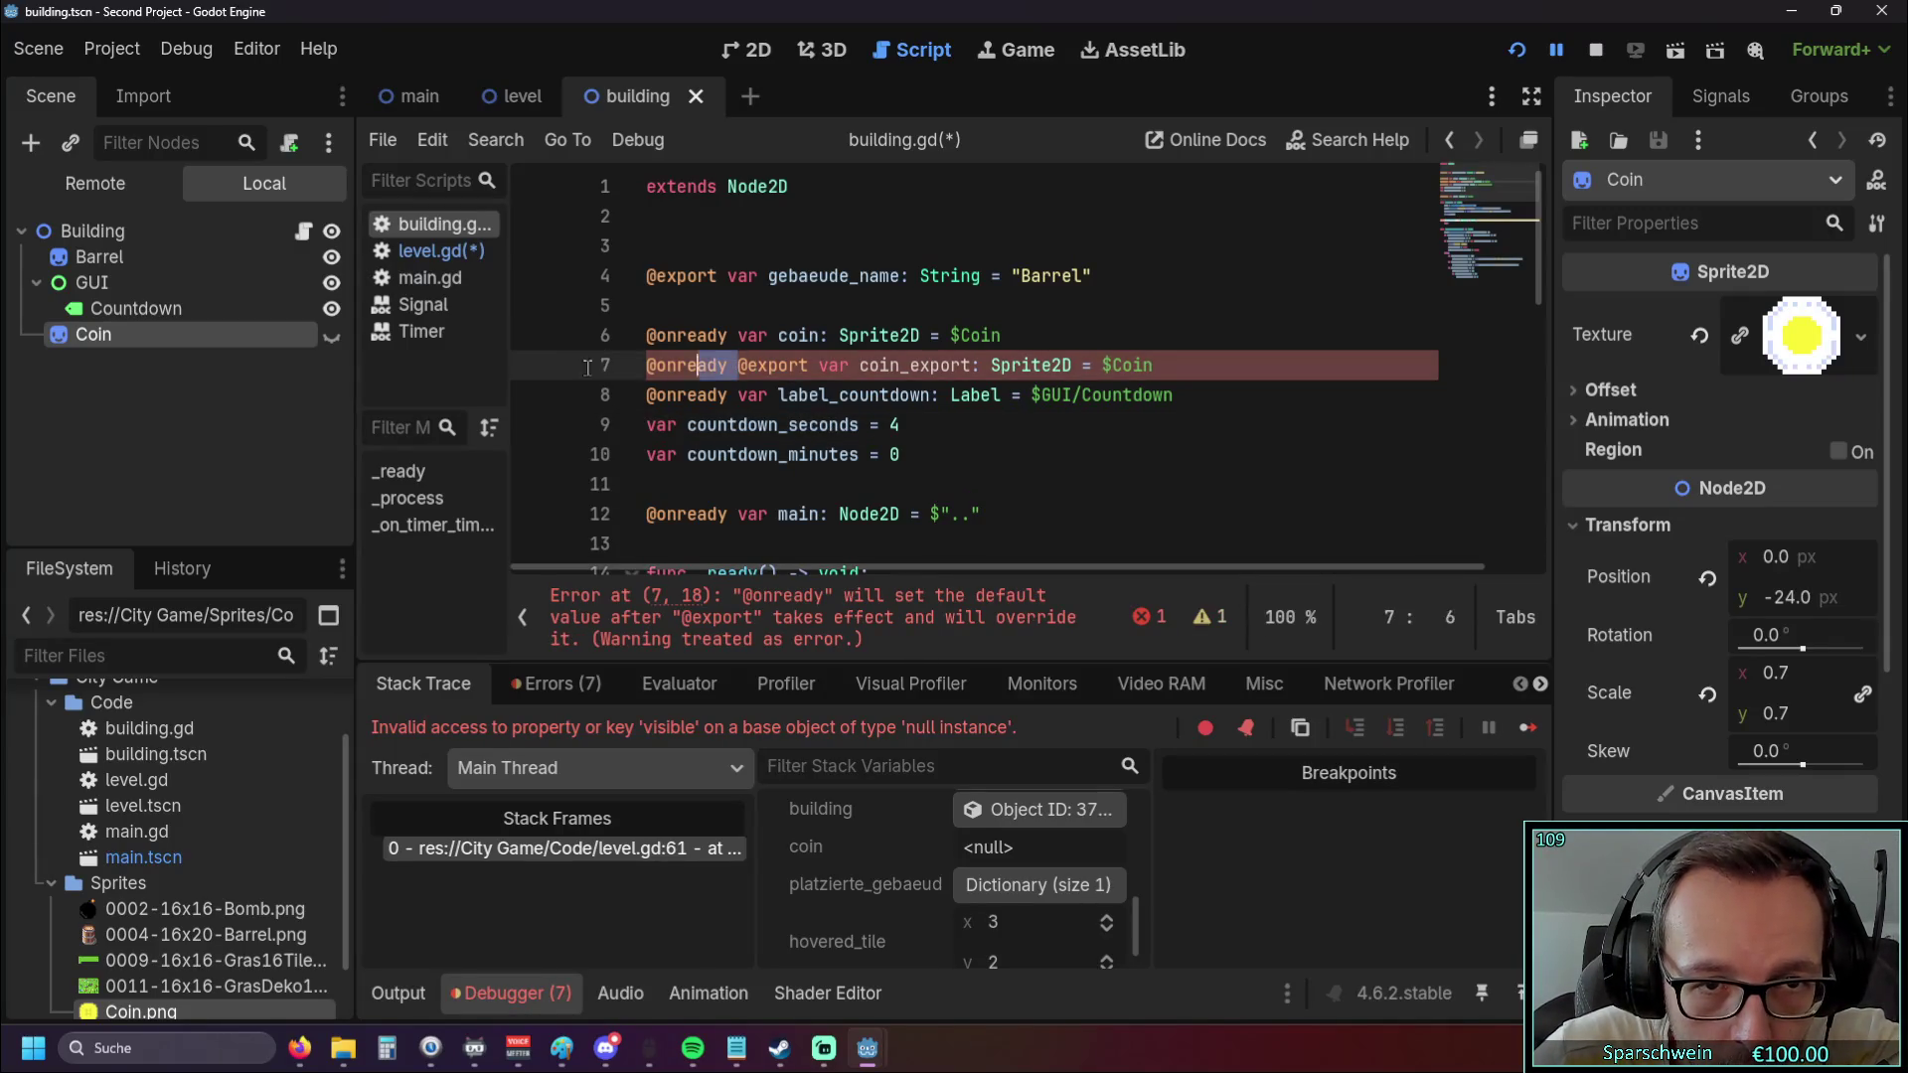
key("BackSpace")
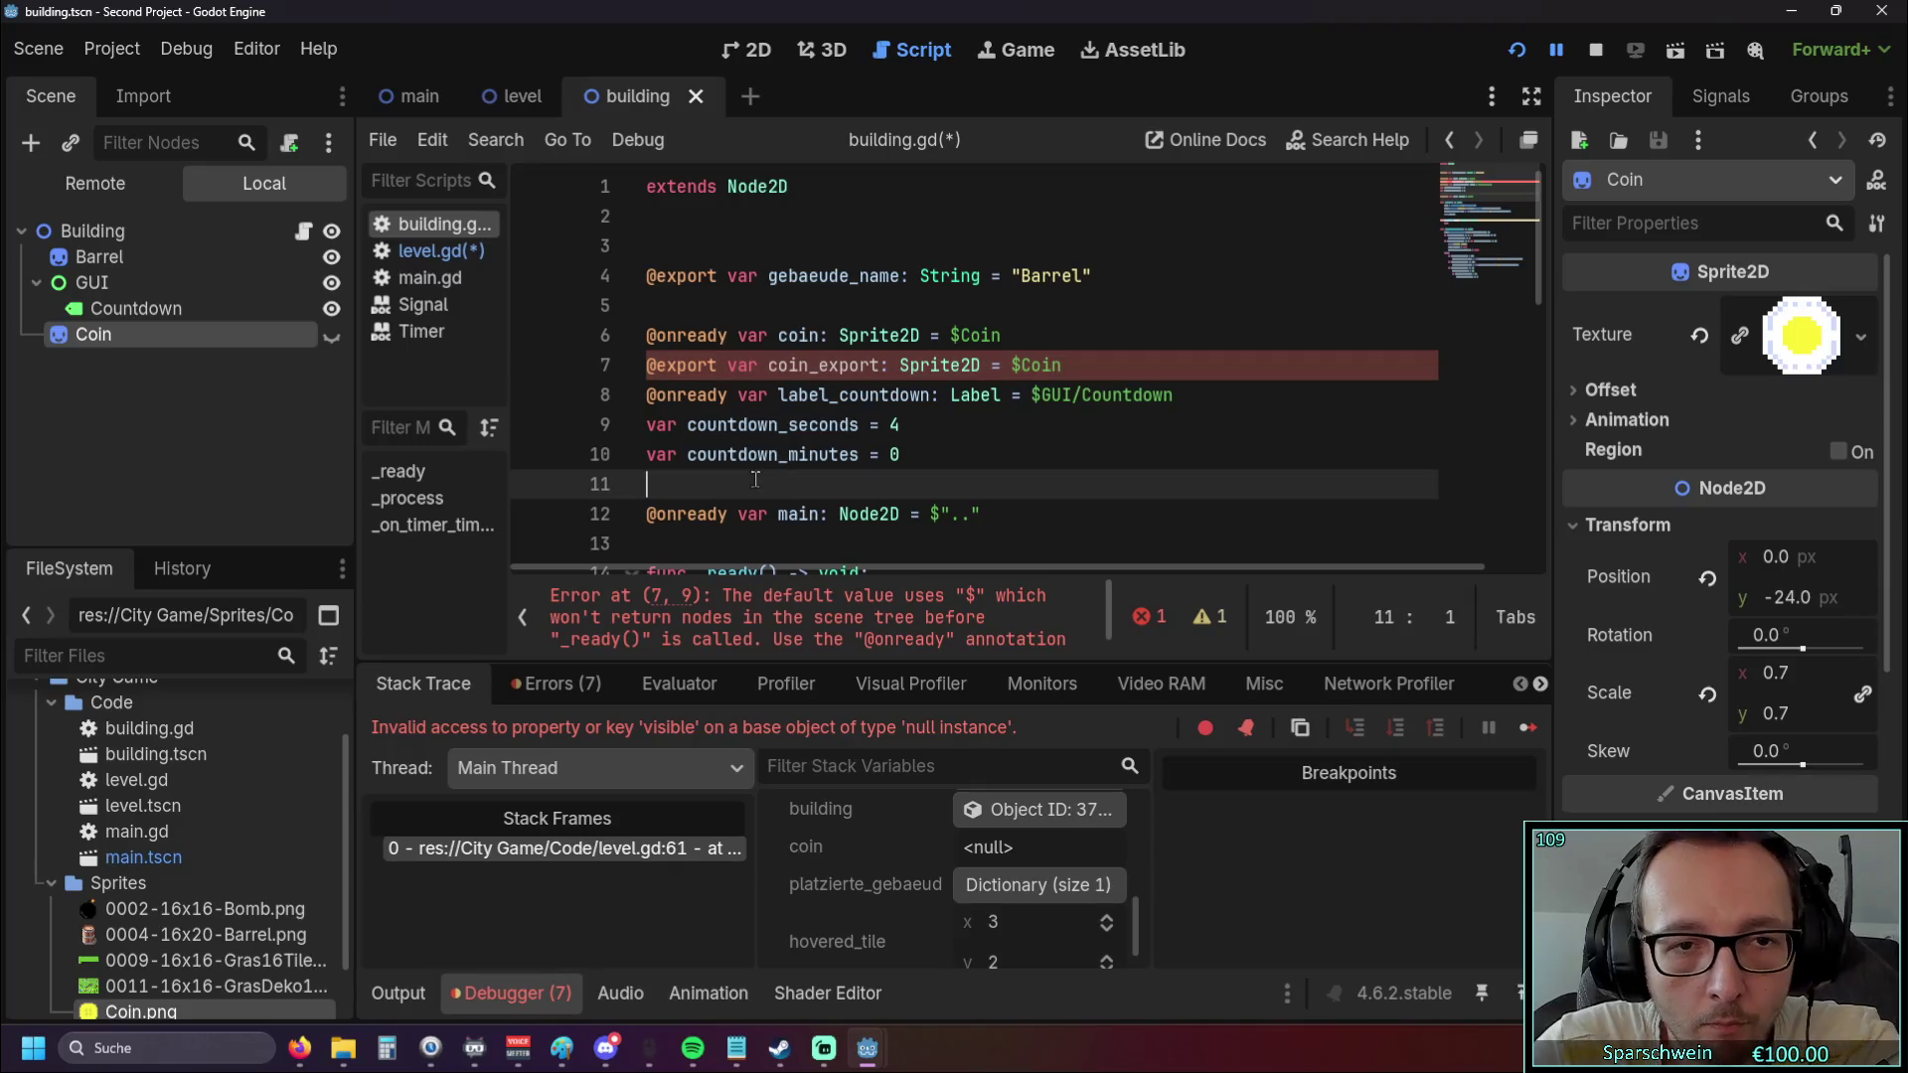
left_click(735, 483)
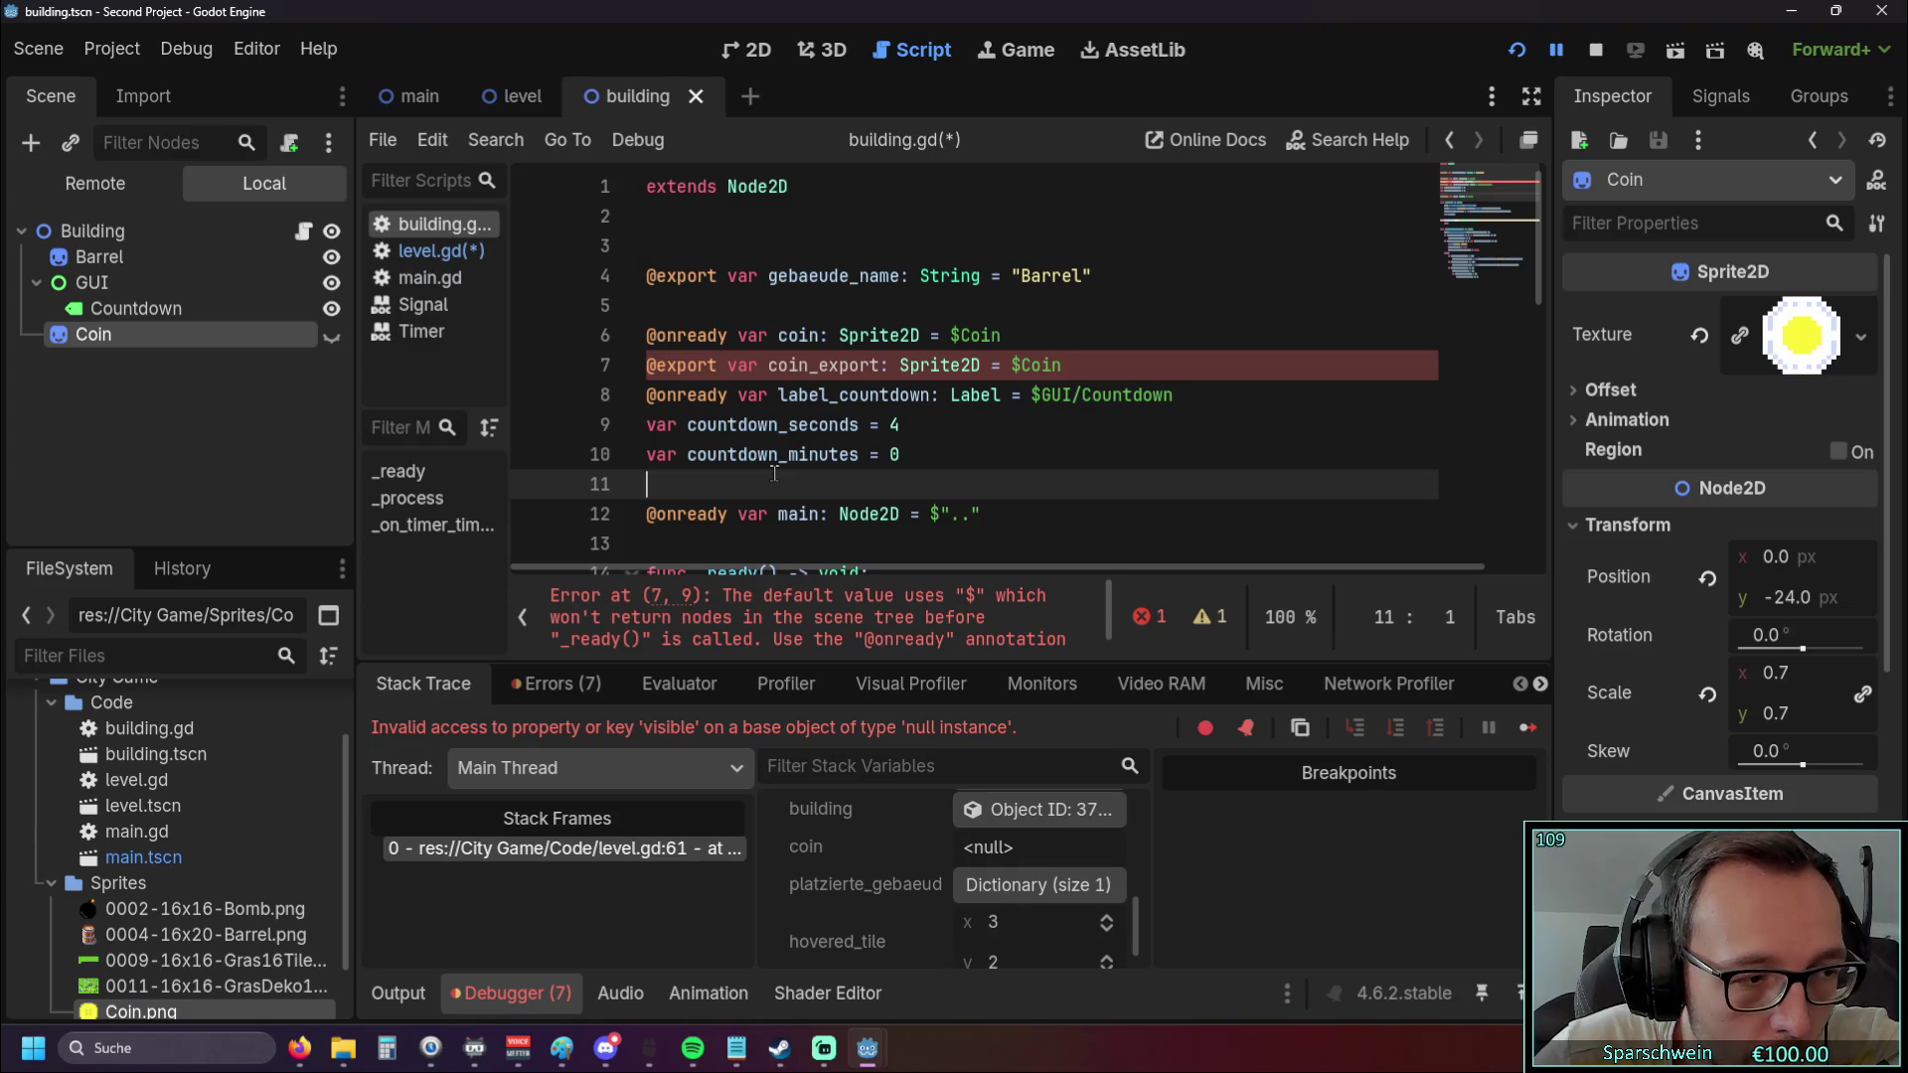
mouse_move(1063, 364)
left_mouse_down()
mouse_move(839, 343)
mouse_move(880, 367)
left_mouse_up()
type("= coin")
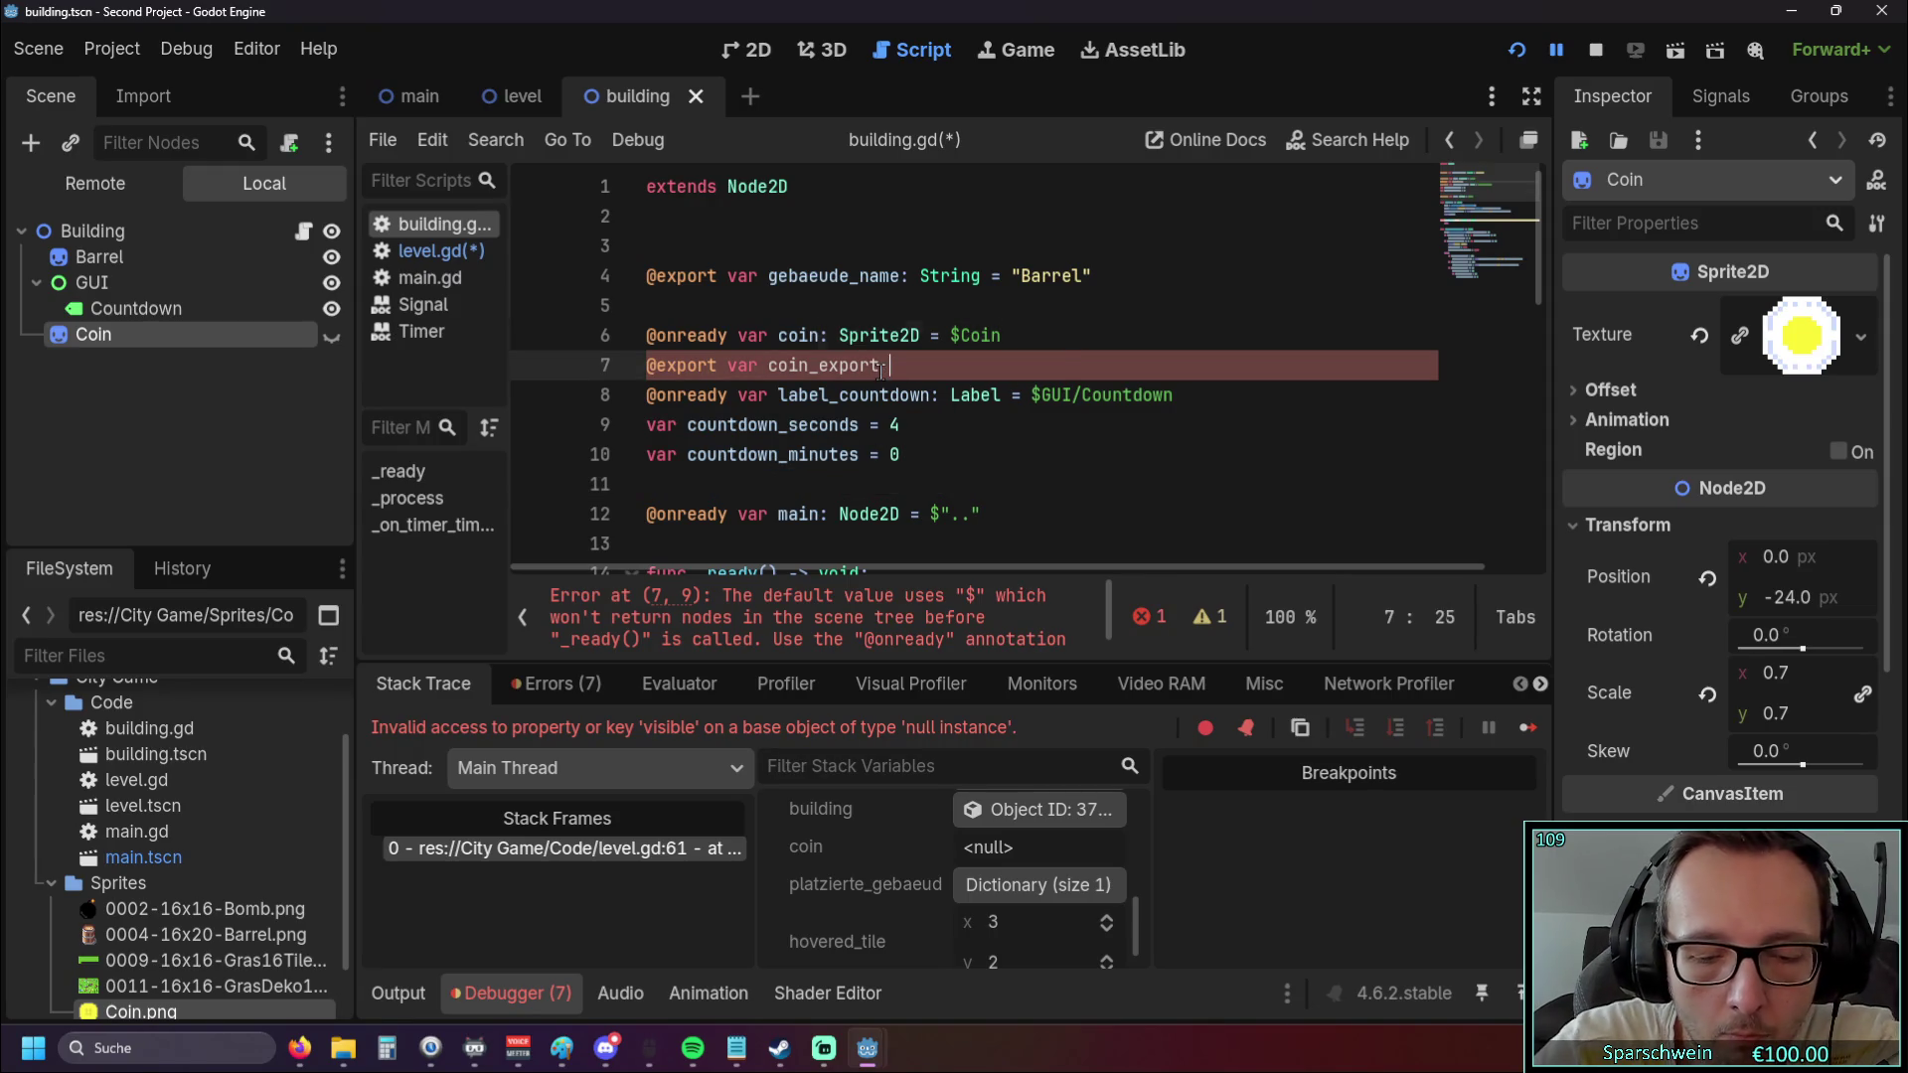
left_click(821, 424)
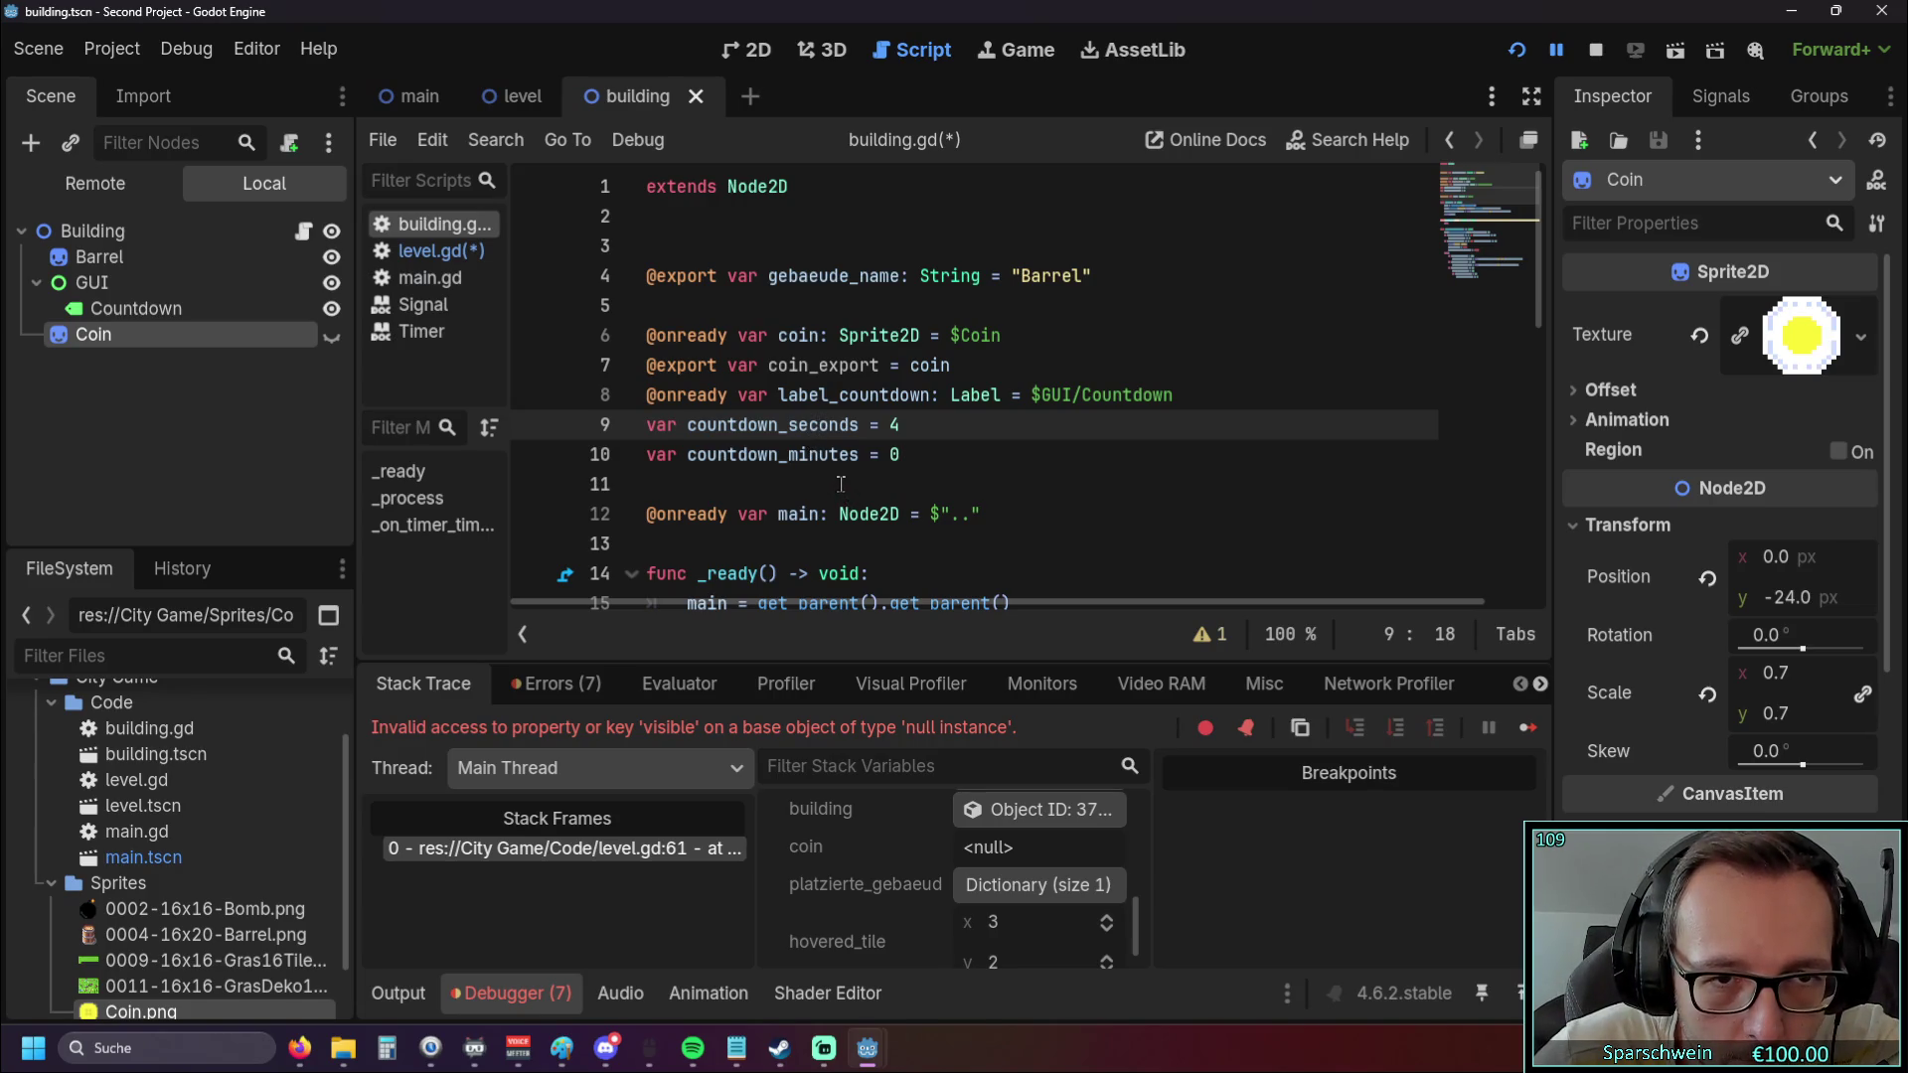
left_click(517, 96)
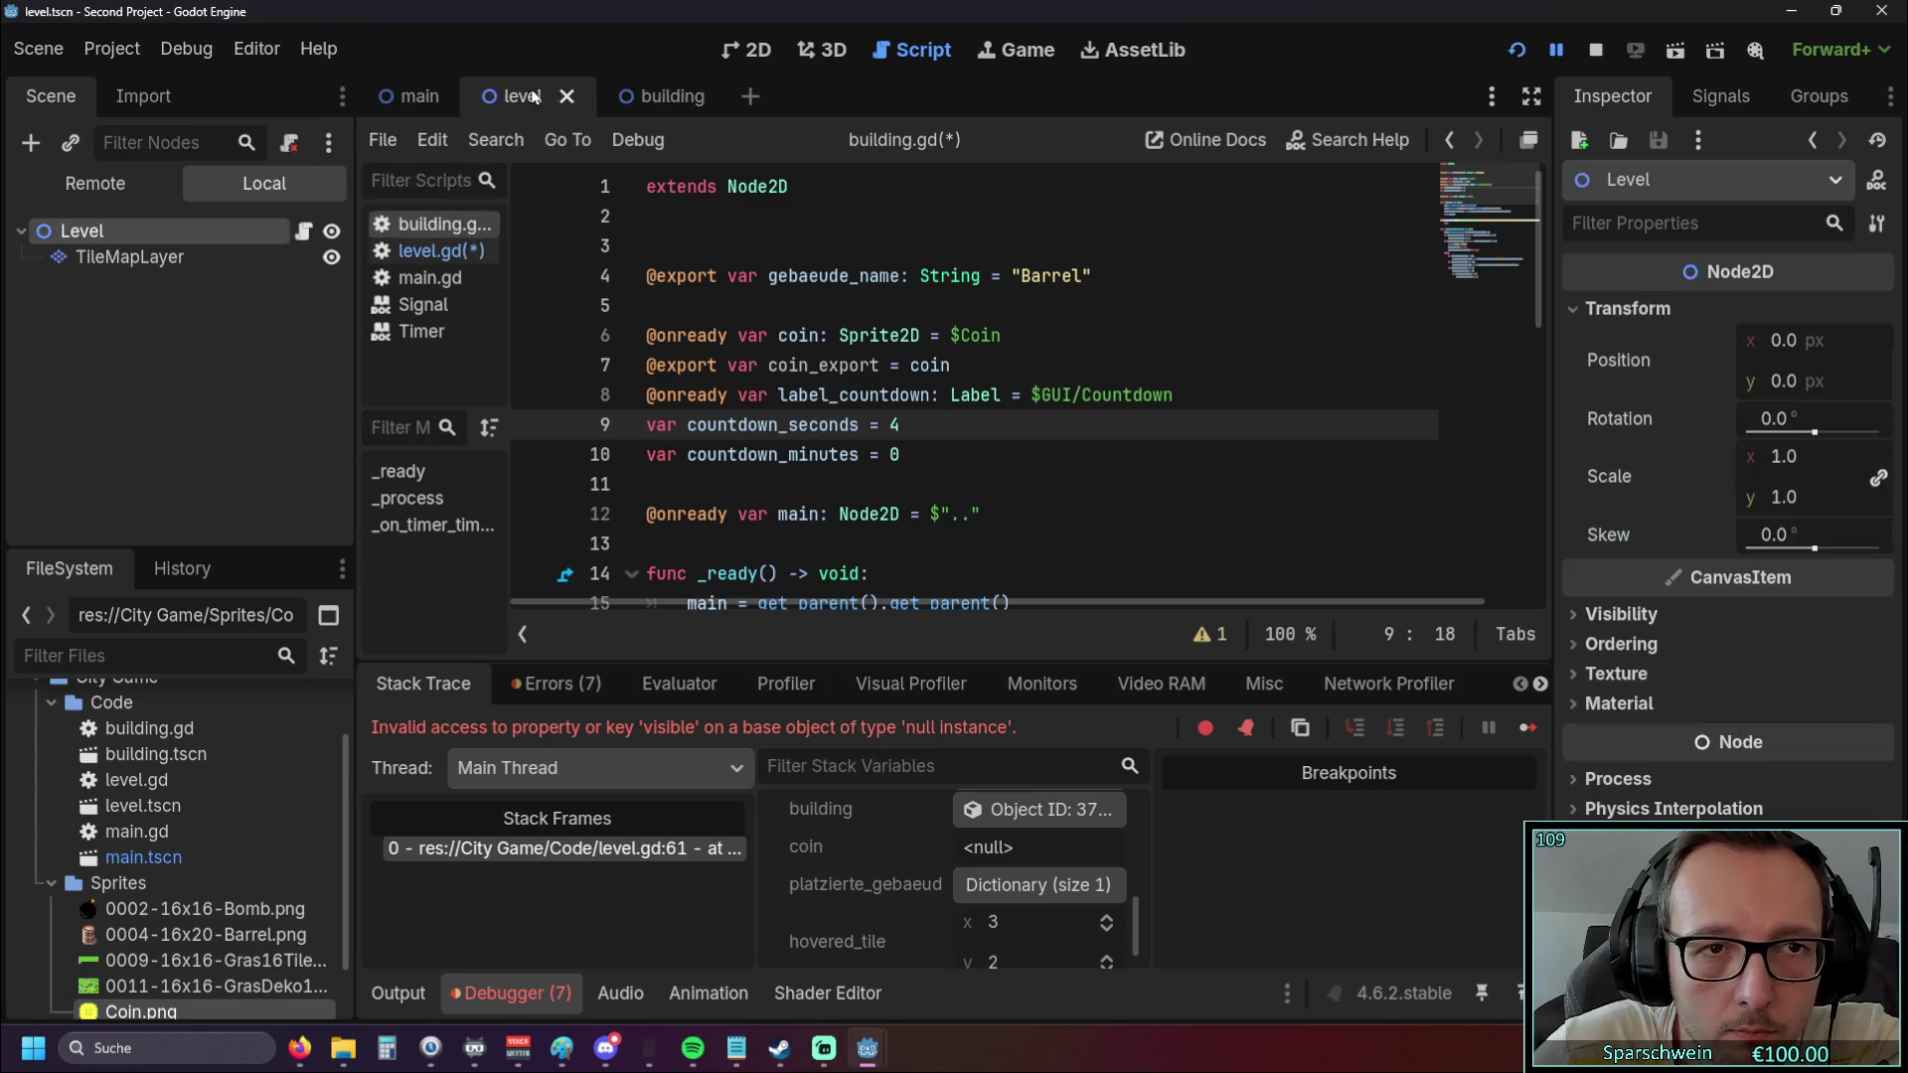
Check the Building root's exported coin_export, then return to the level script.
left_click(646, 98)
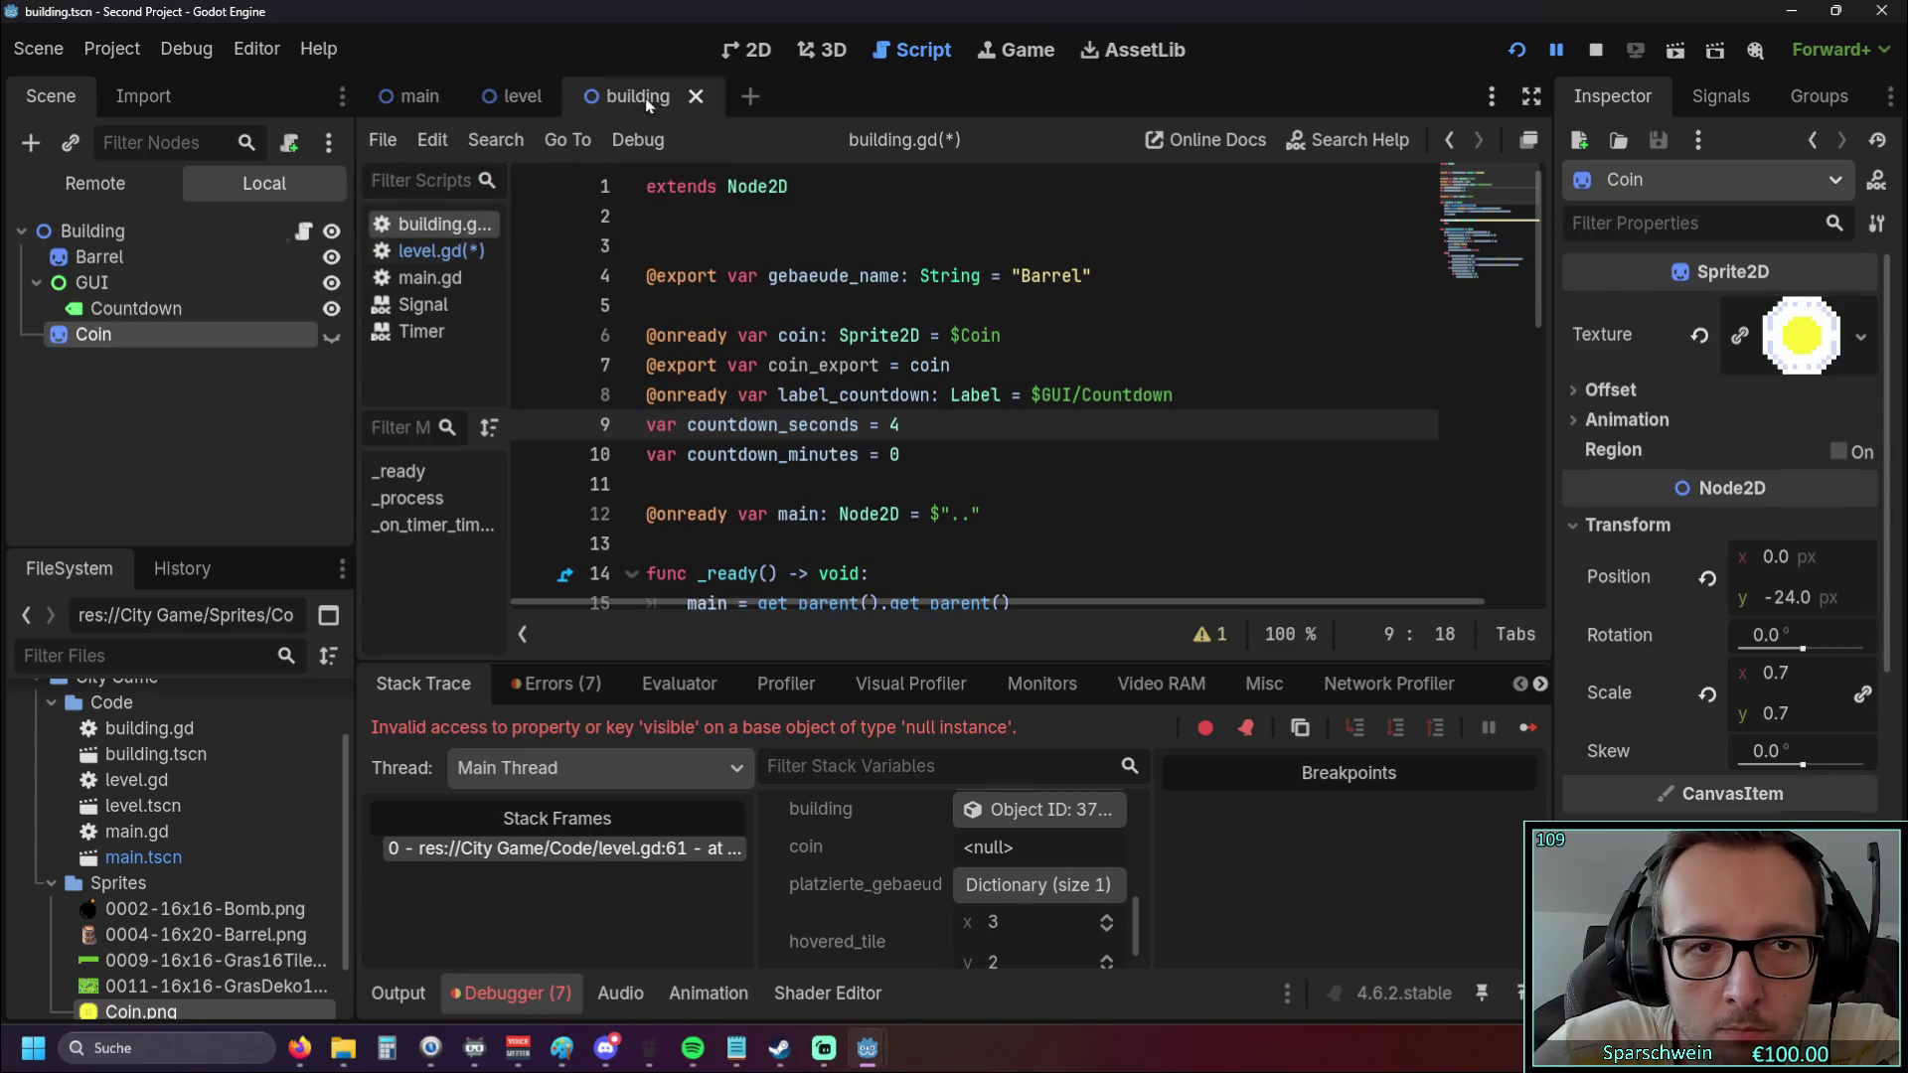
left_click(192, 225)
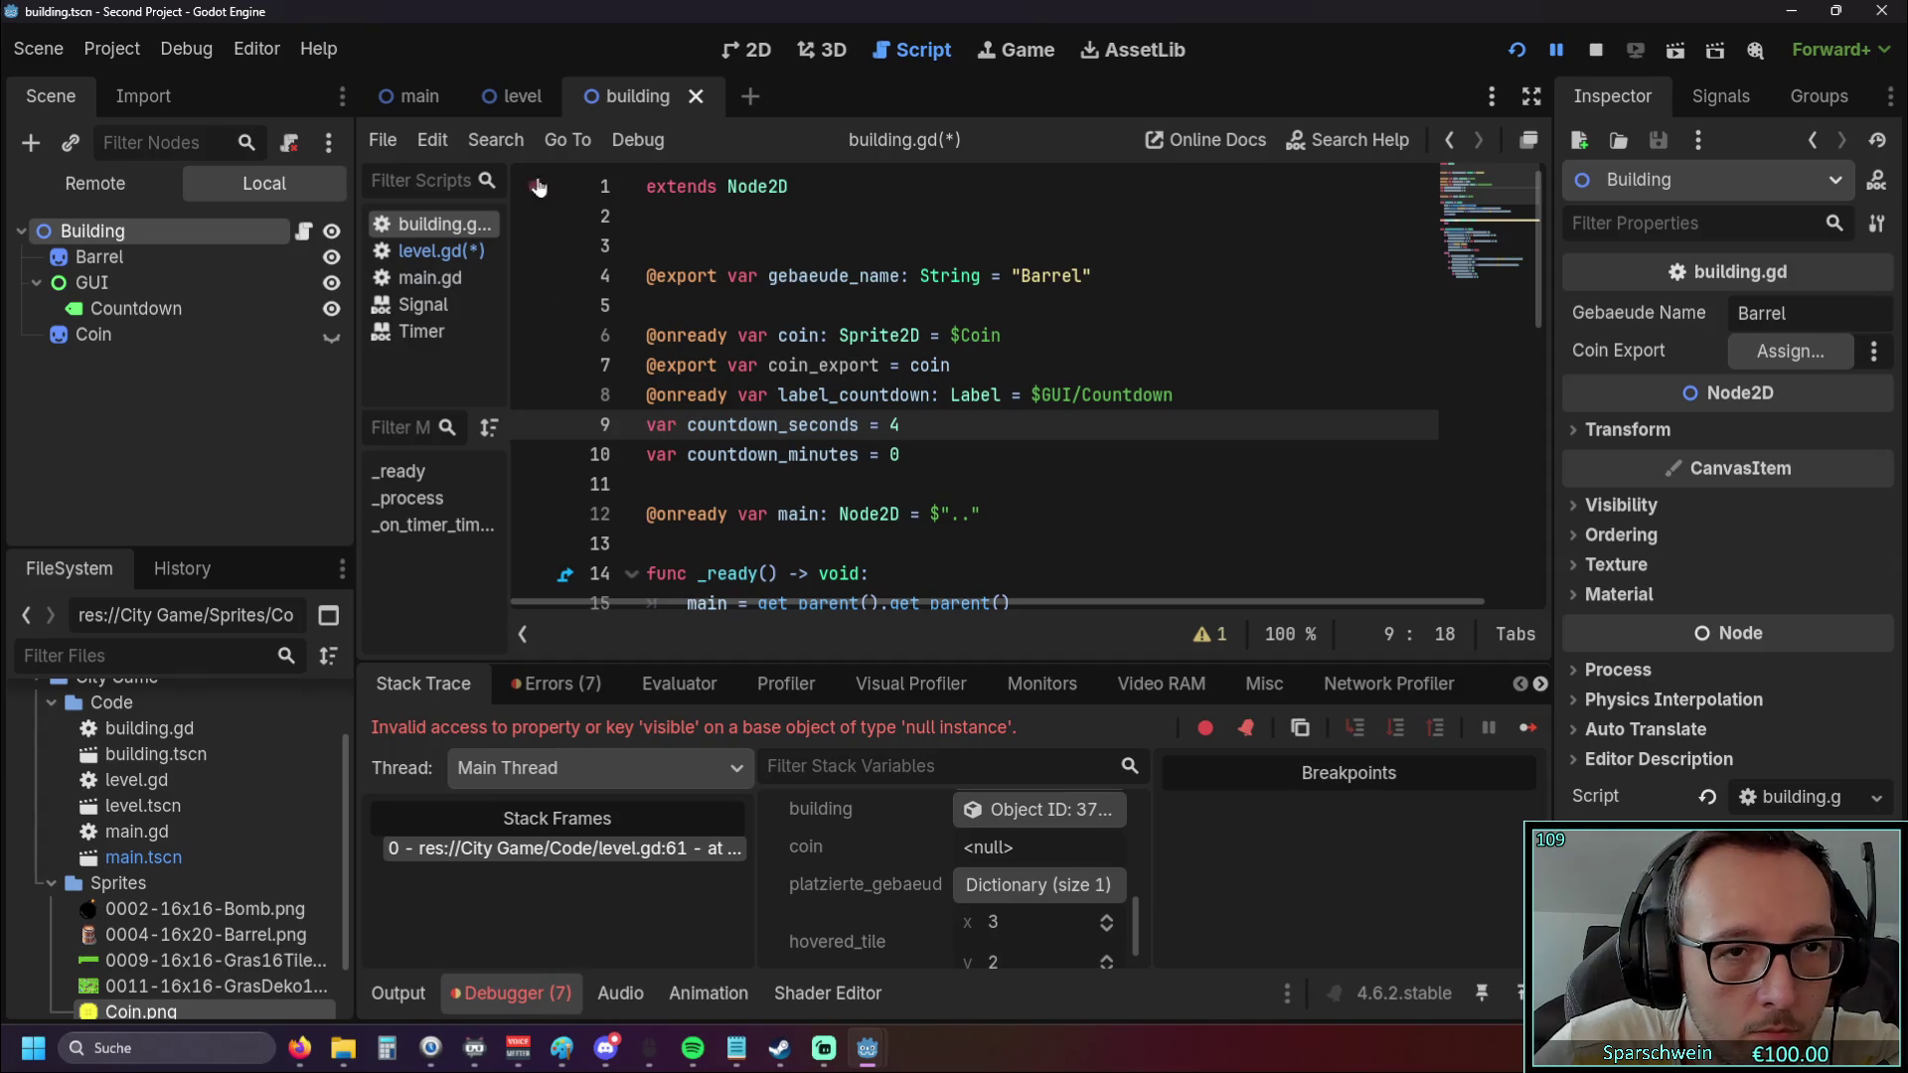
left_click(512, 95)
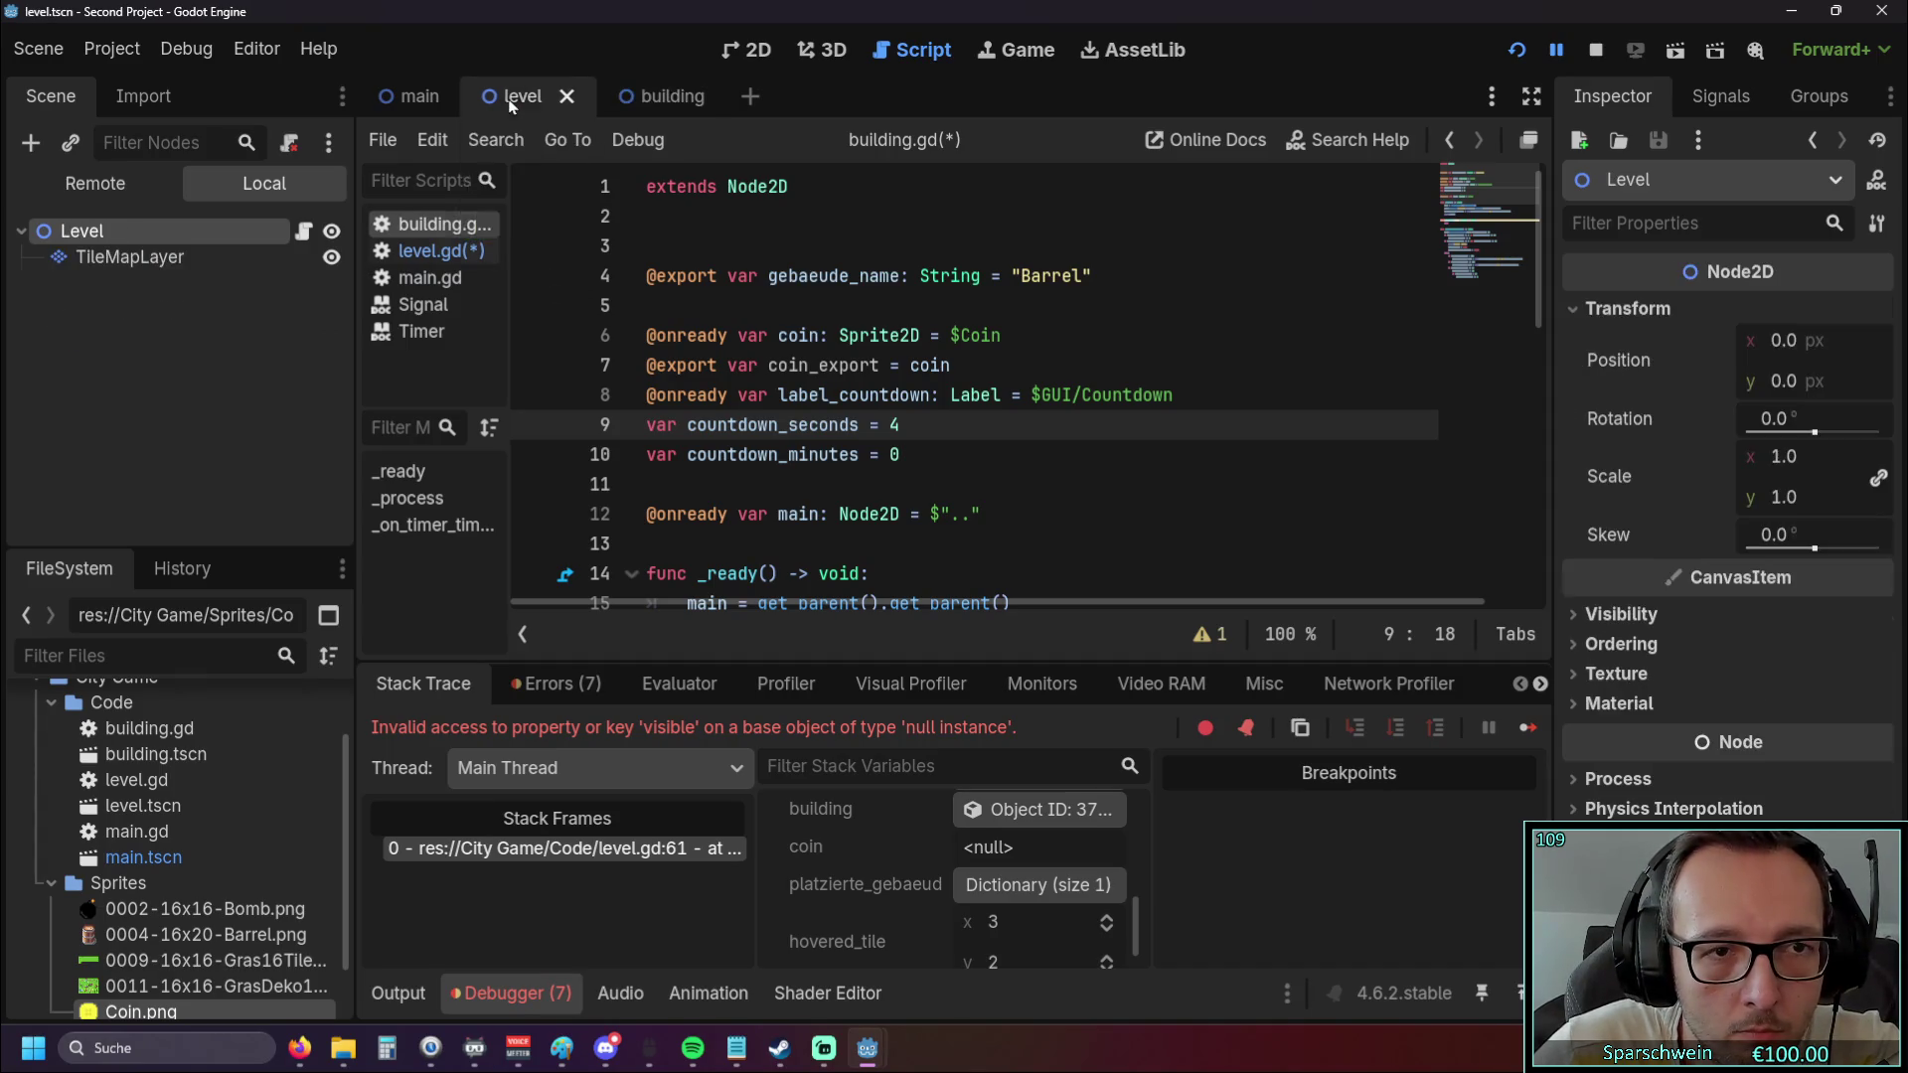
scroll(832, 442, "down", 15)
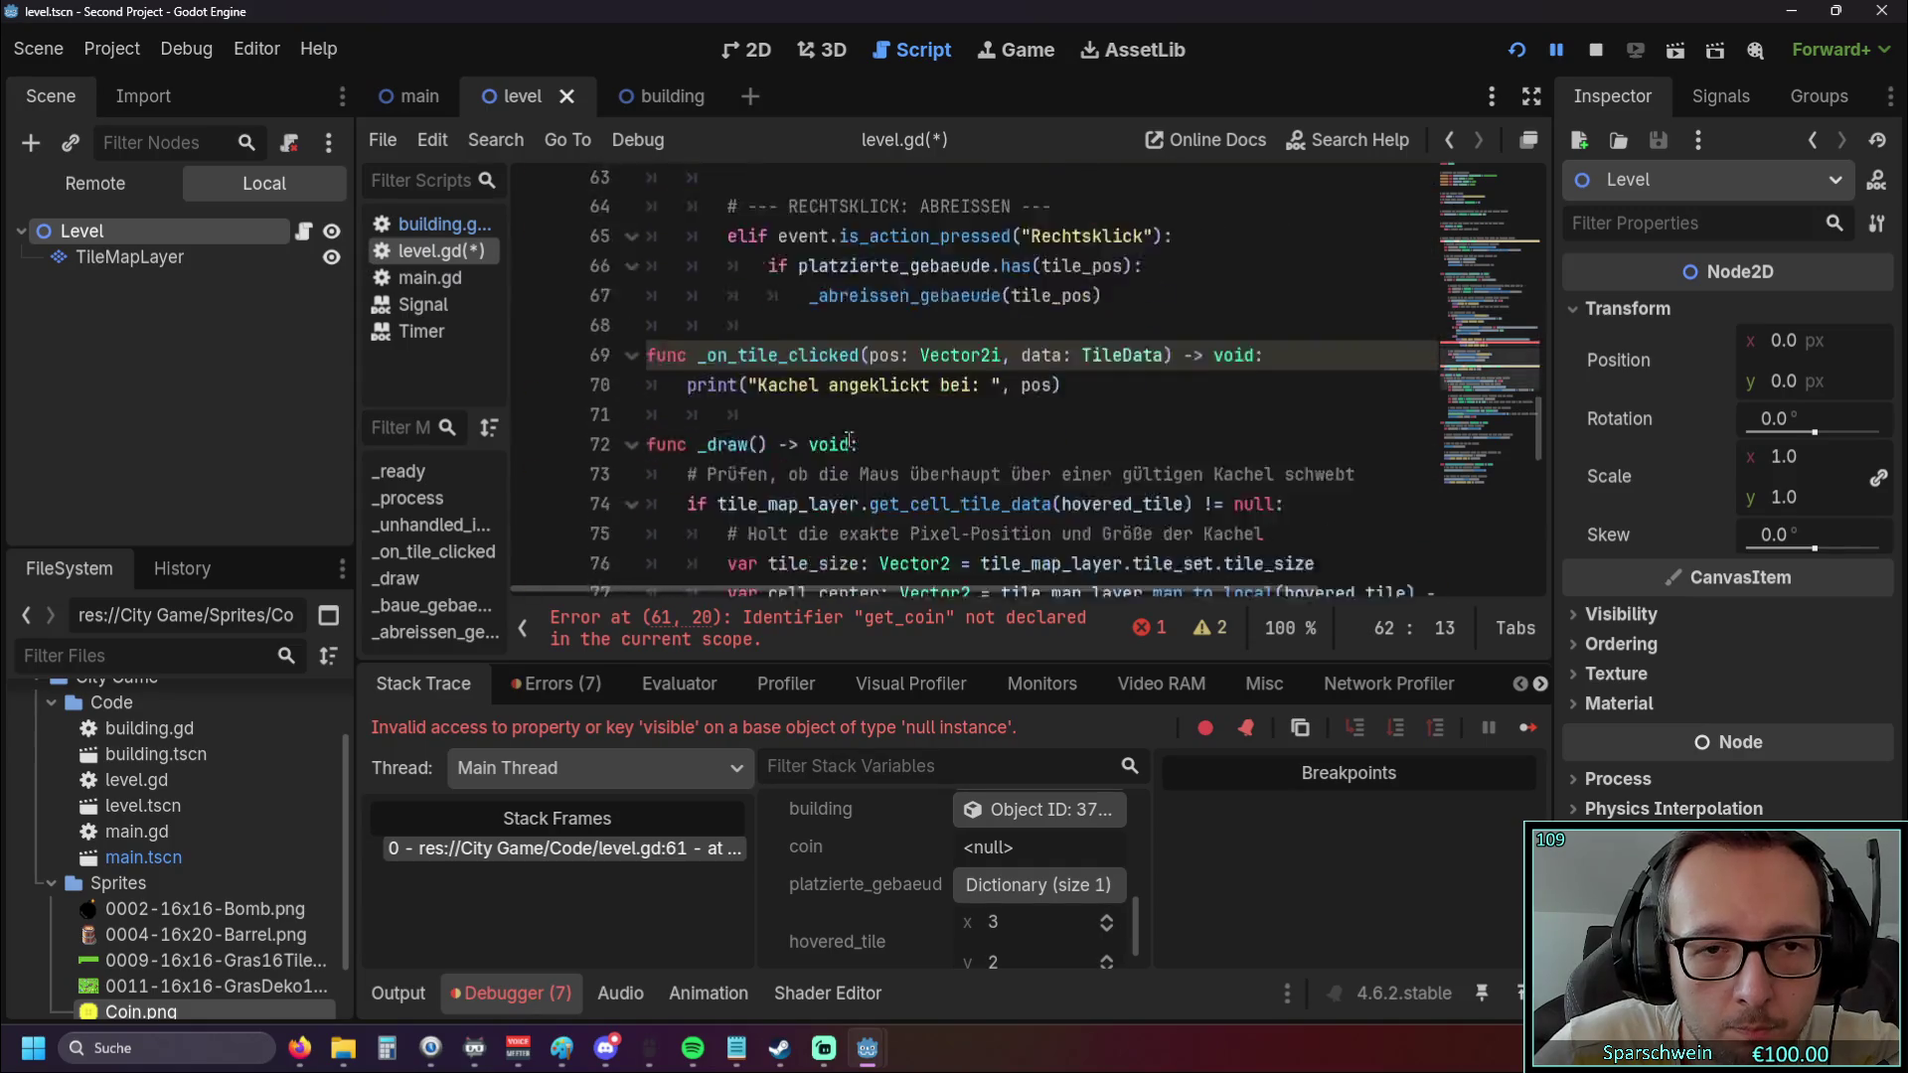
scroll(849, 437, "up", 5)
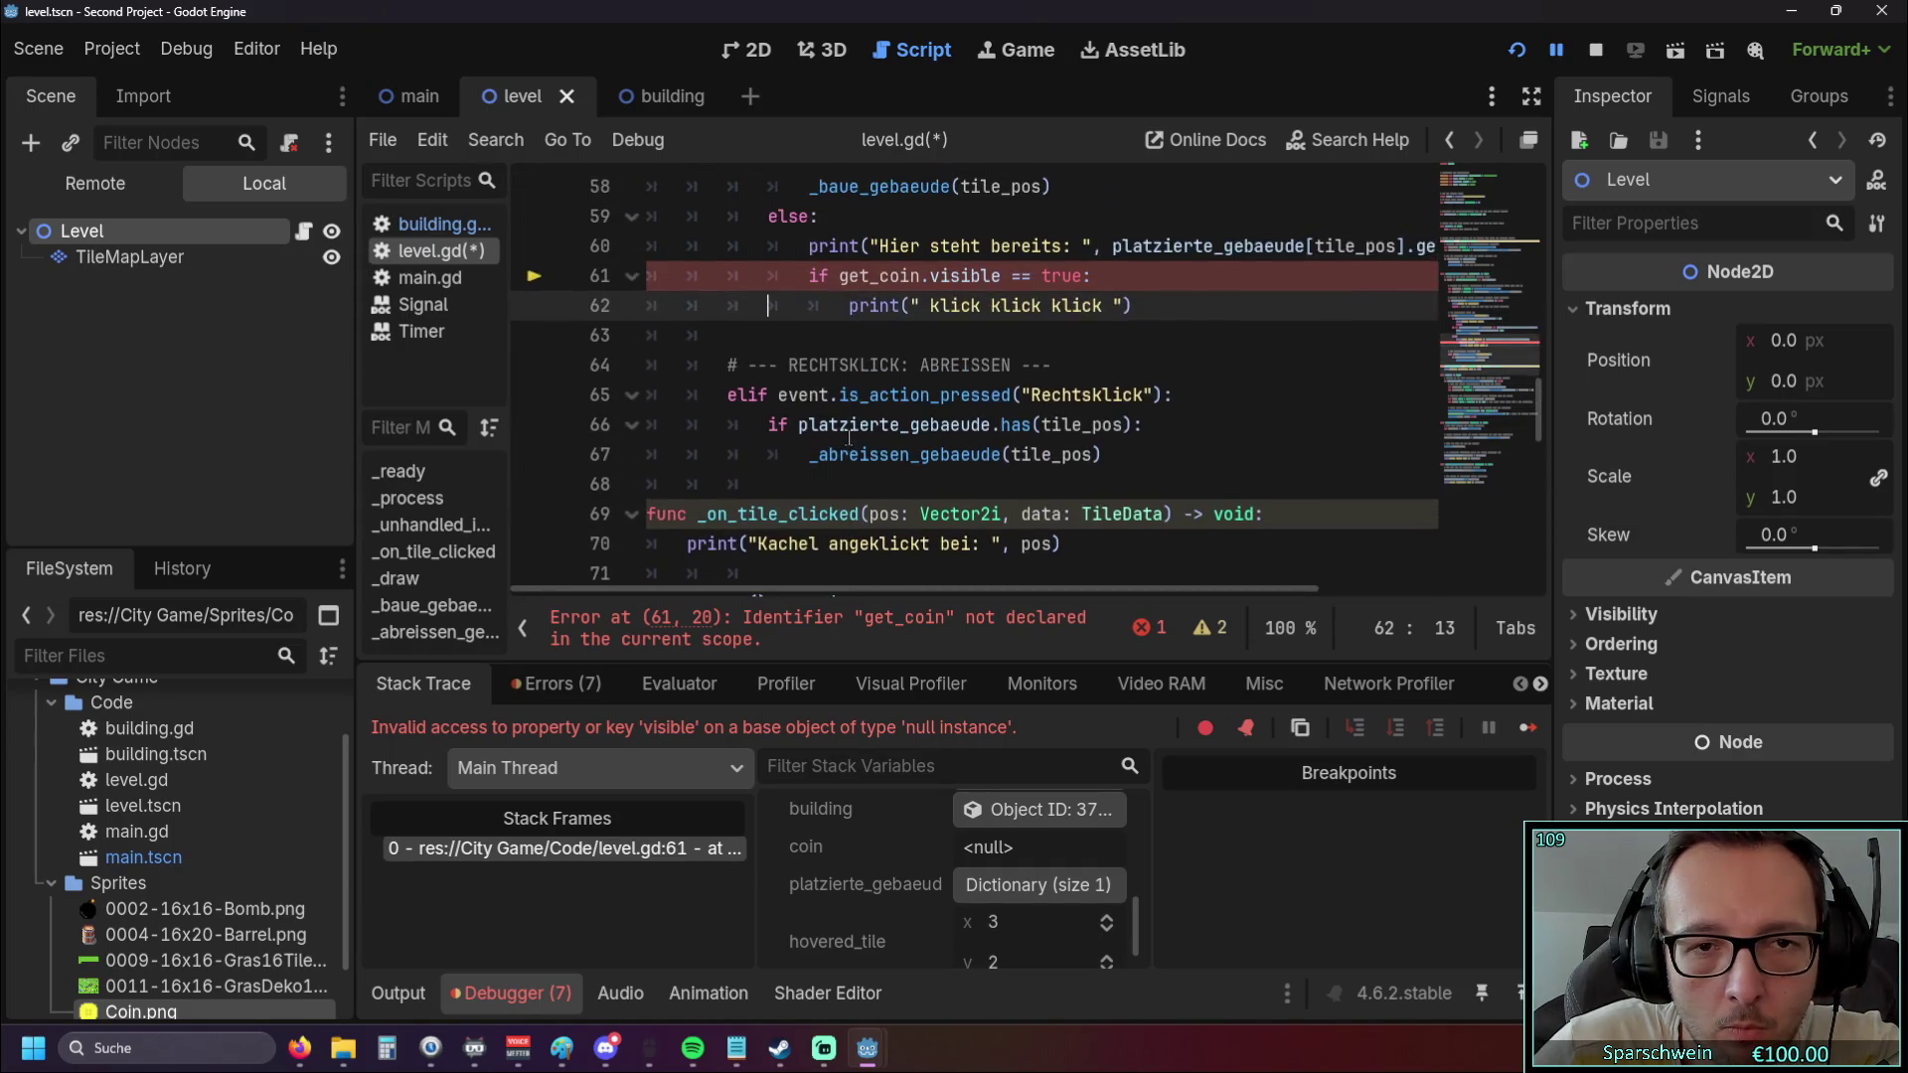
Replace get_coin on line 61 with building.coin_export so it checks building.coin_export.visible.
left_click_drag(838, 369, 917, 375)
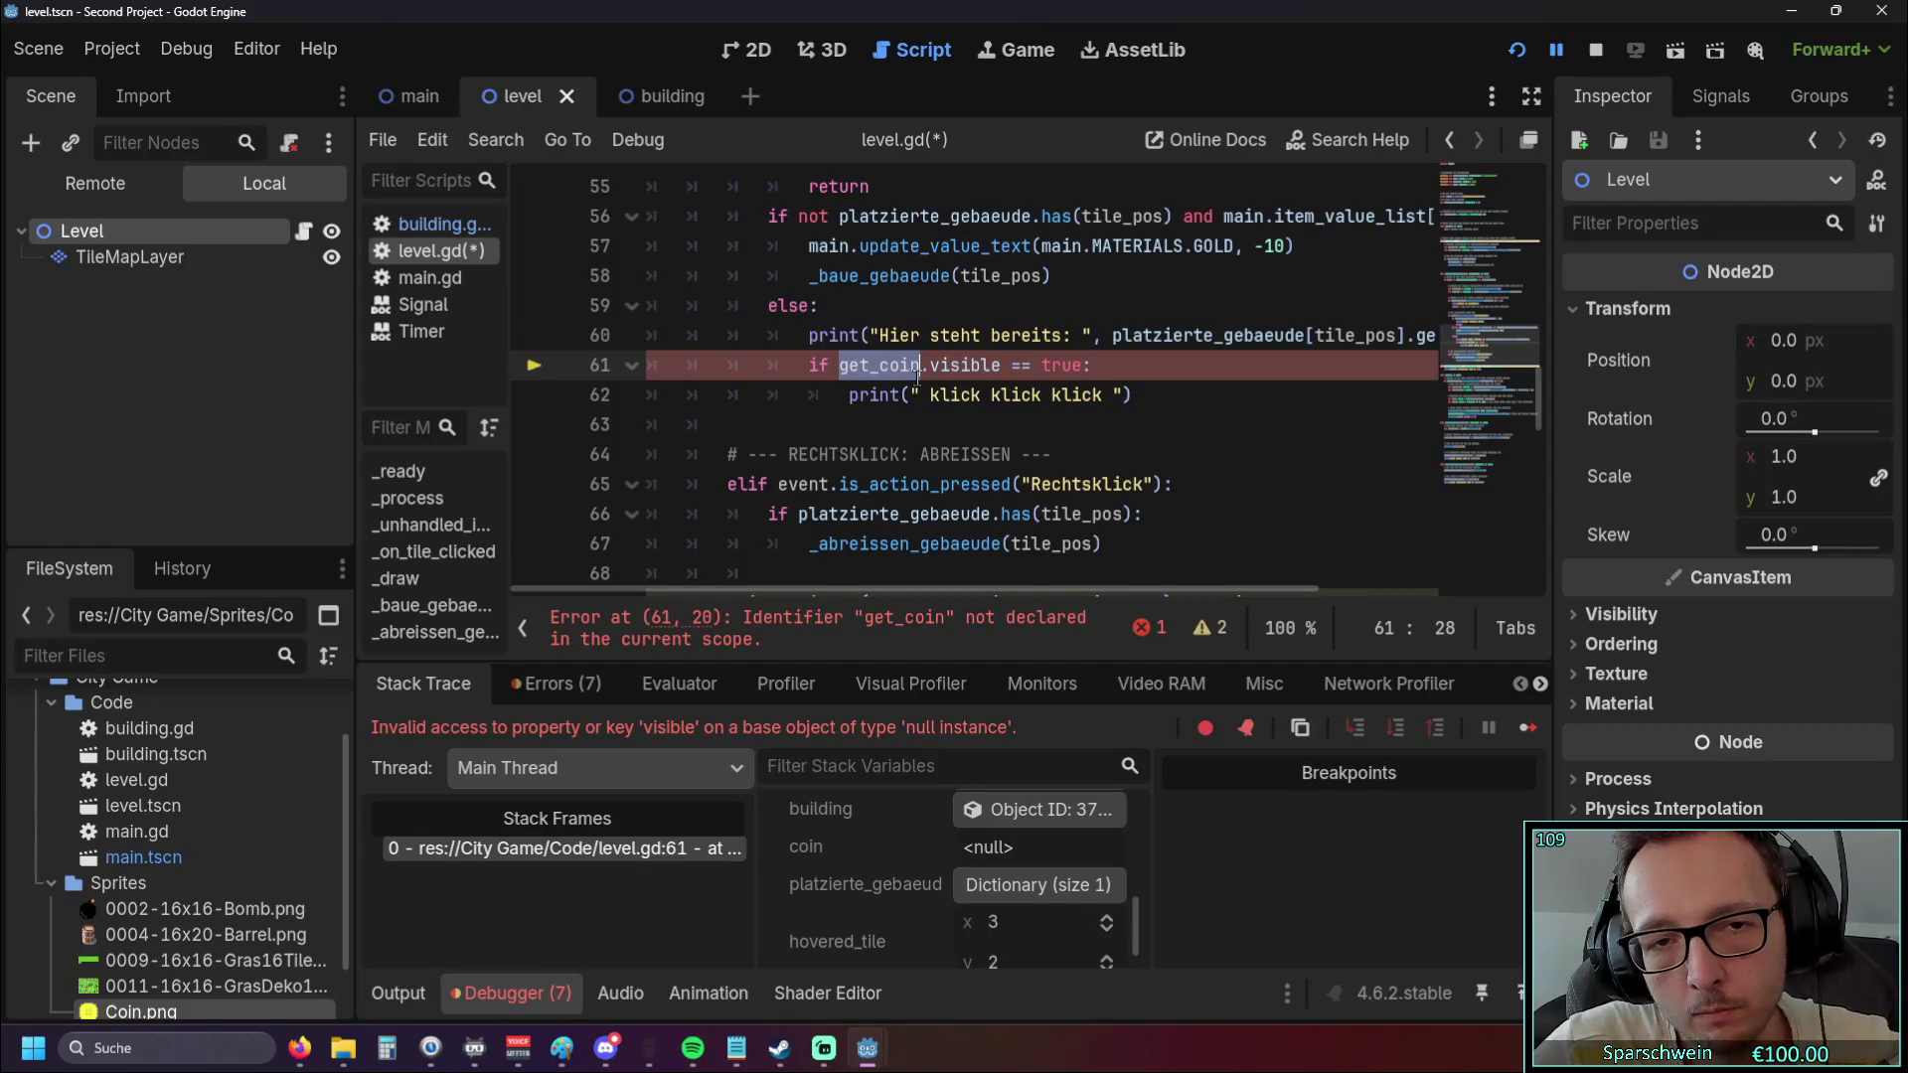
type("coin_expor")
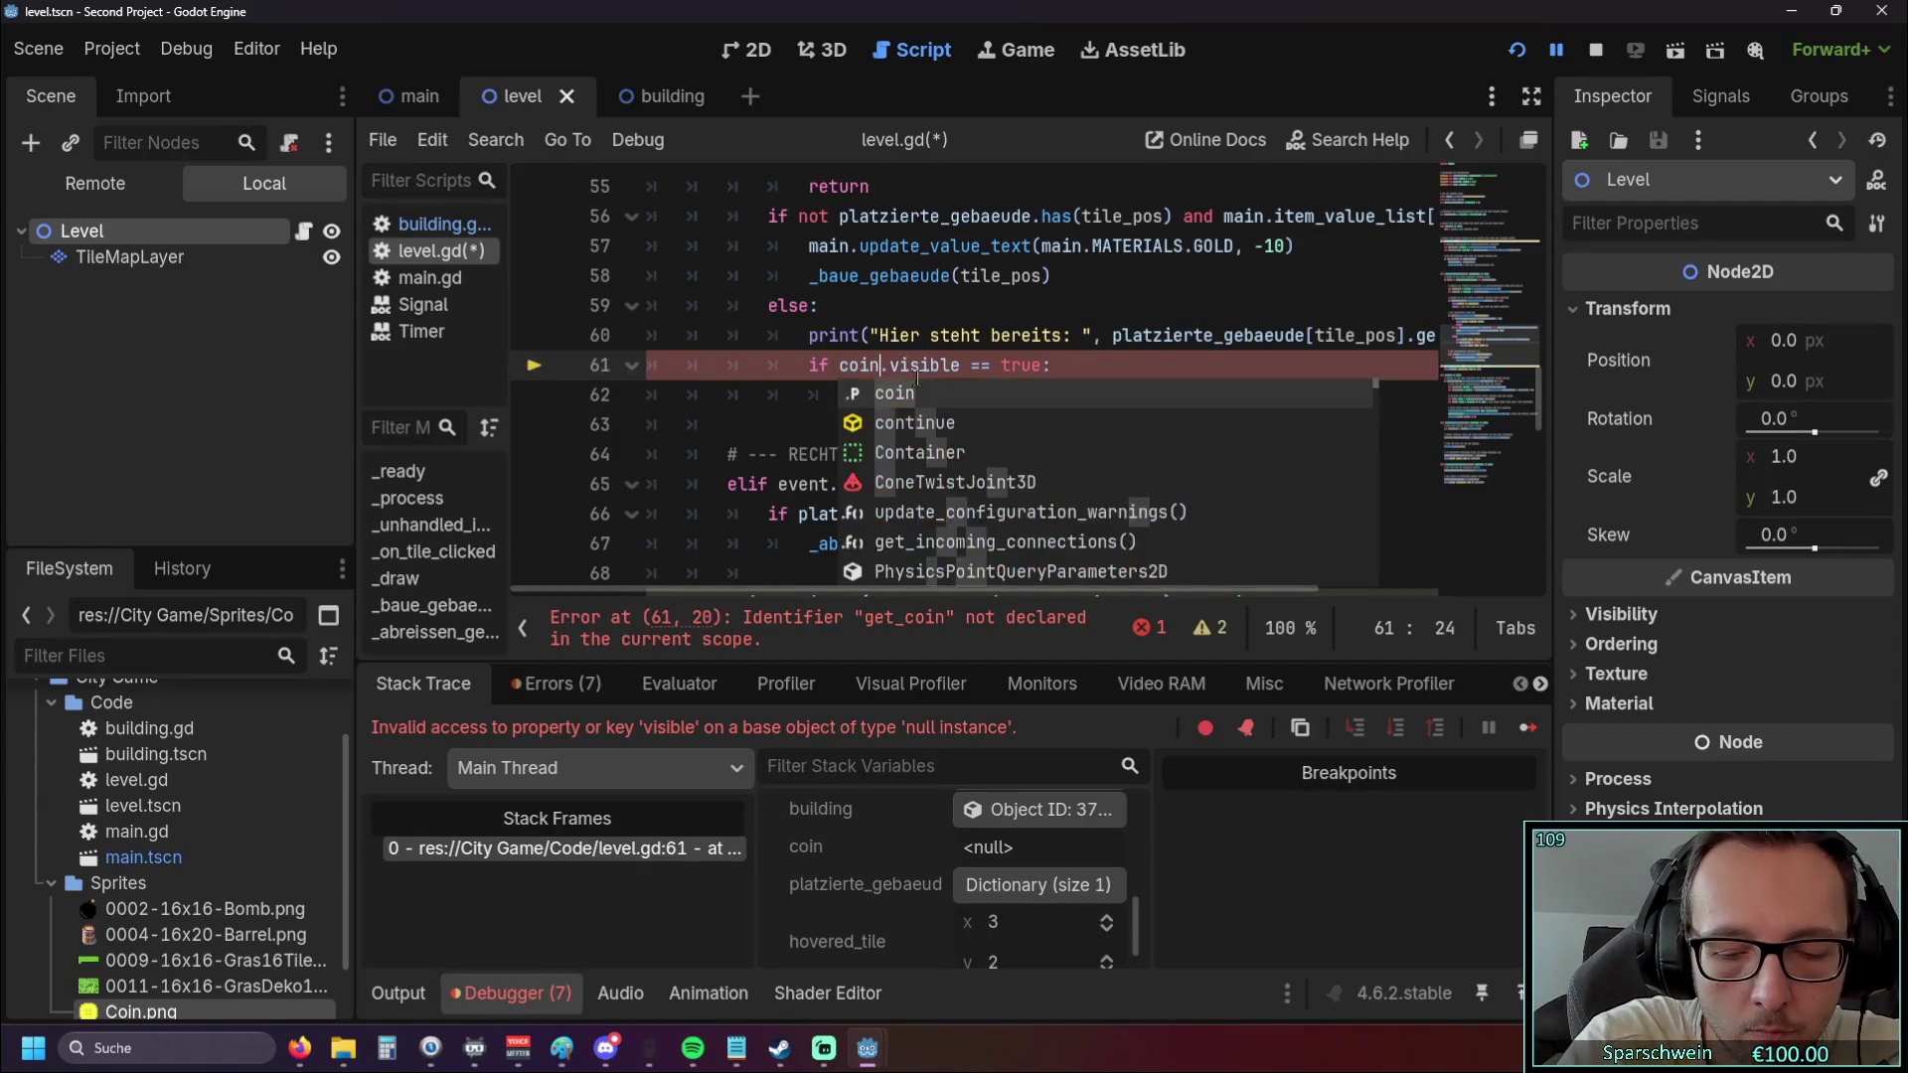
type("t")
left_click(852, 424)
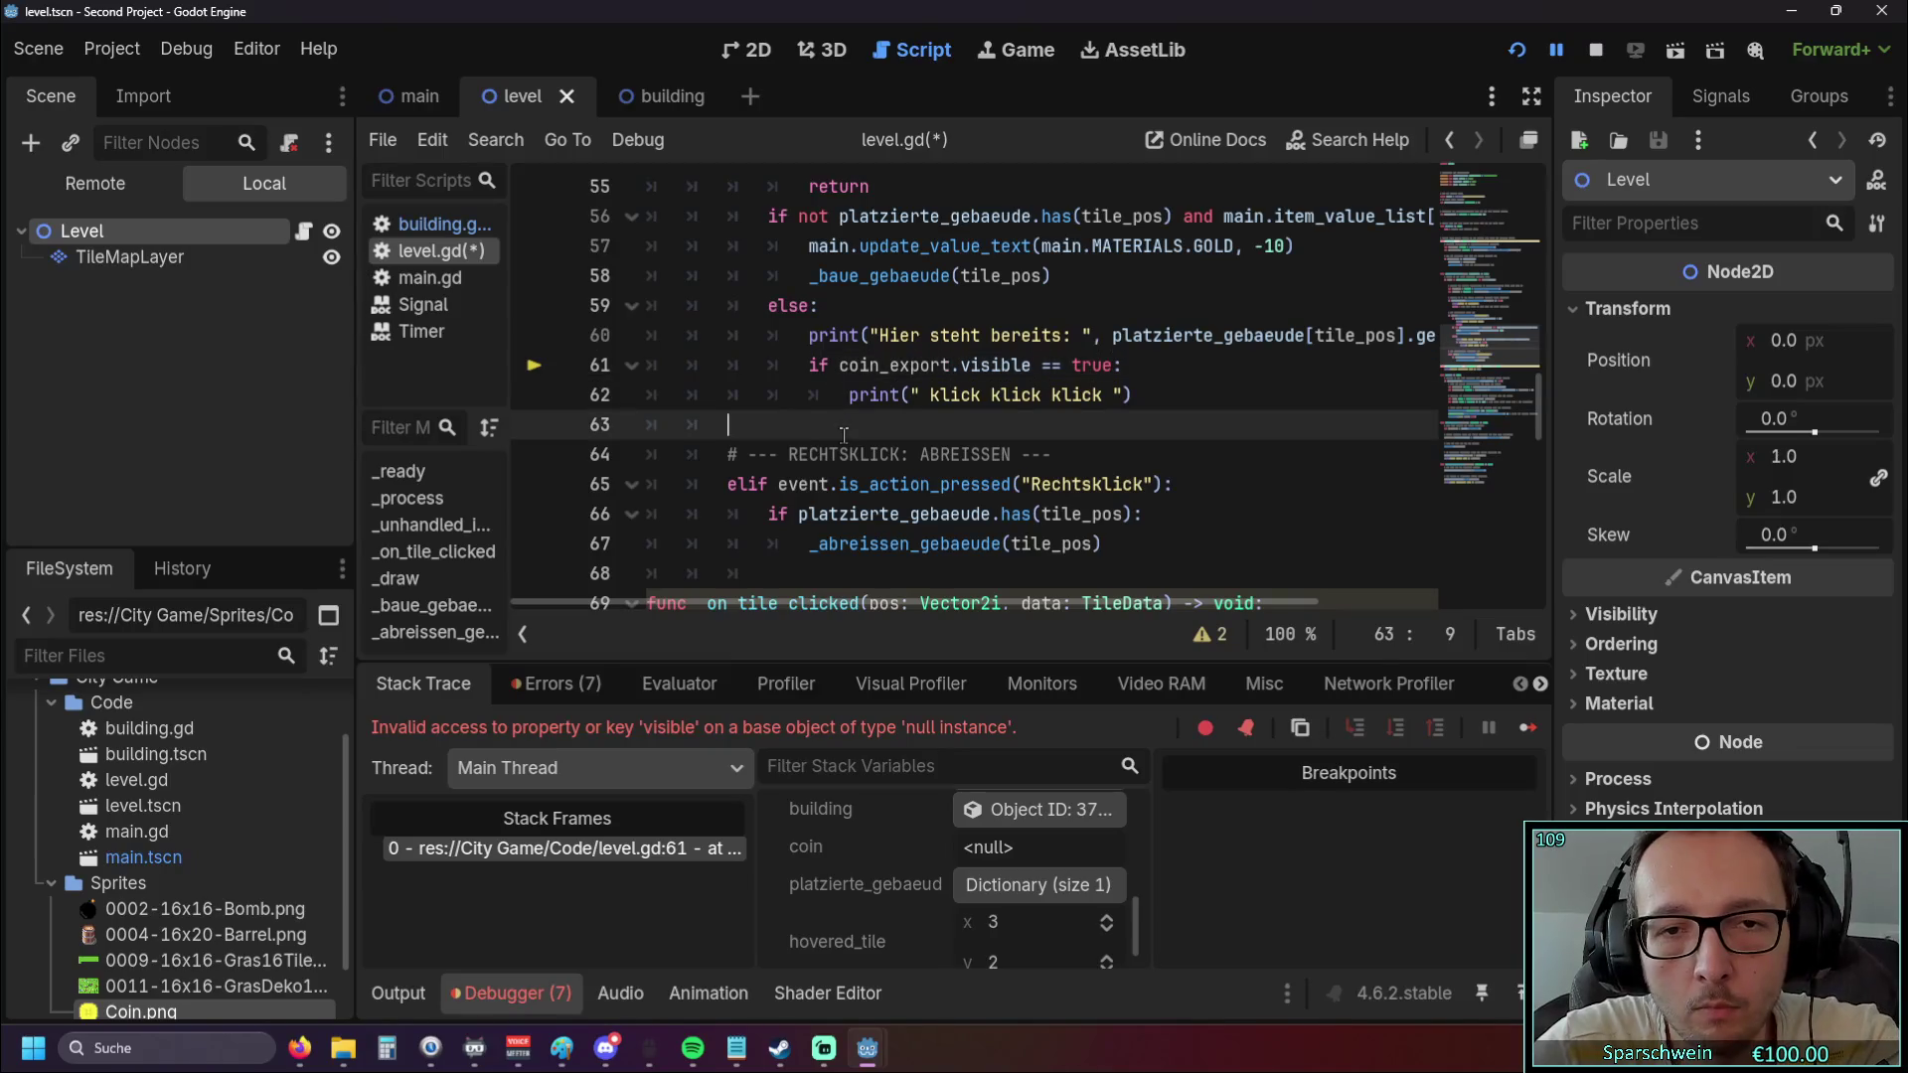
scroll(853, 421, "up", 1)
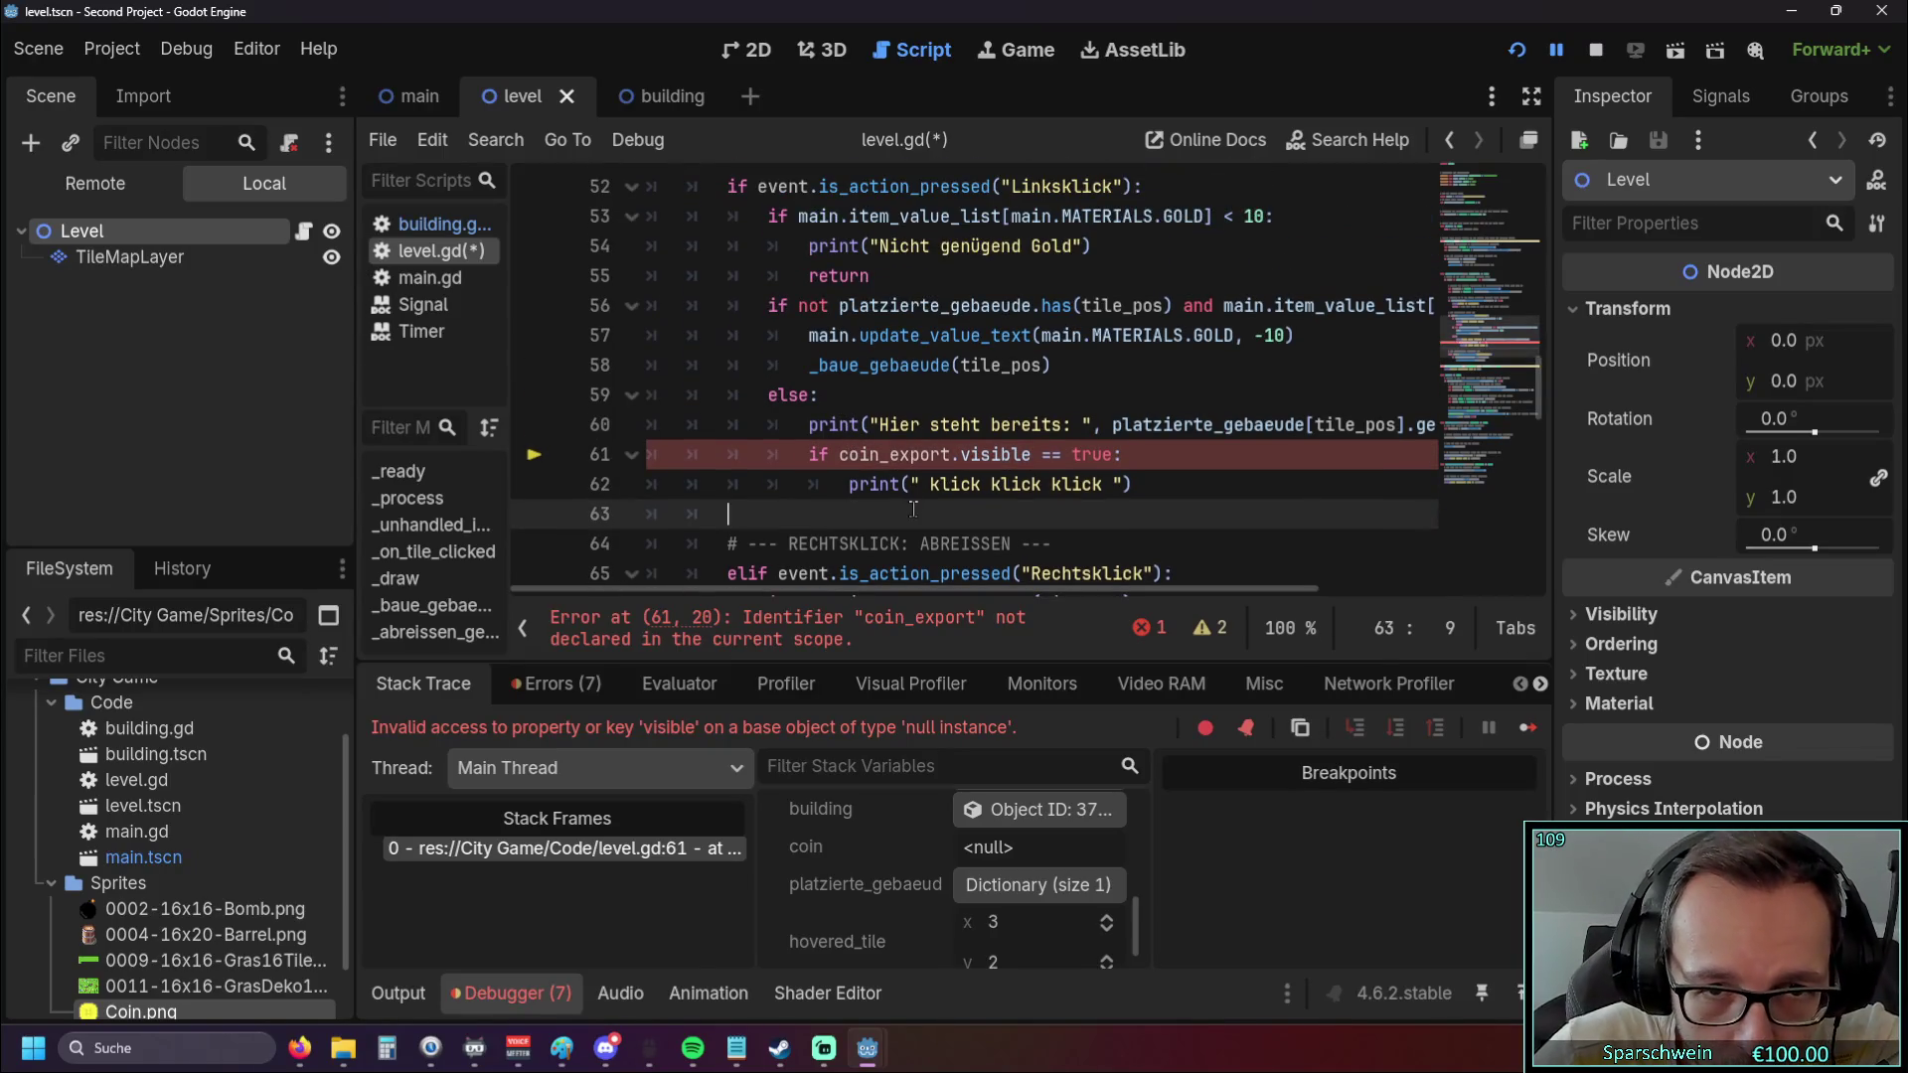
left_click(839, 454)
type("building.")
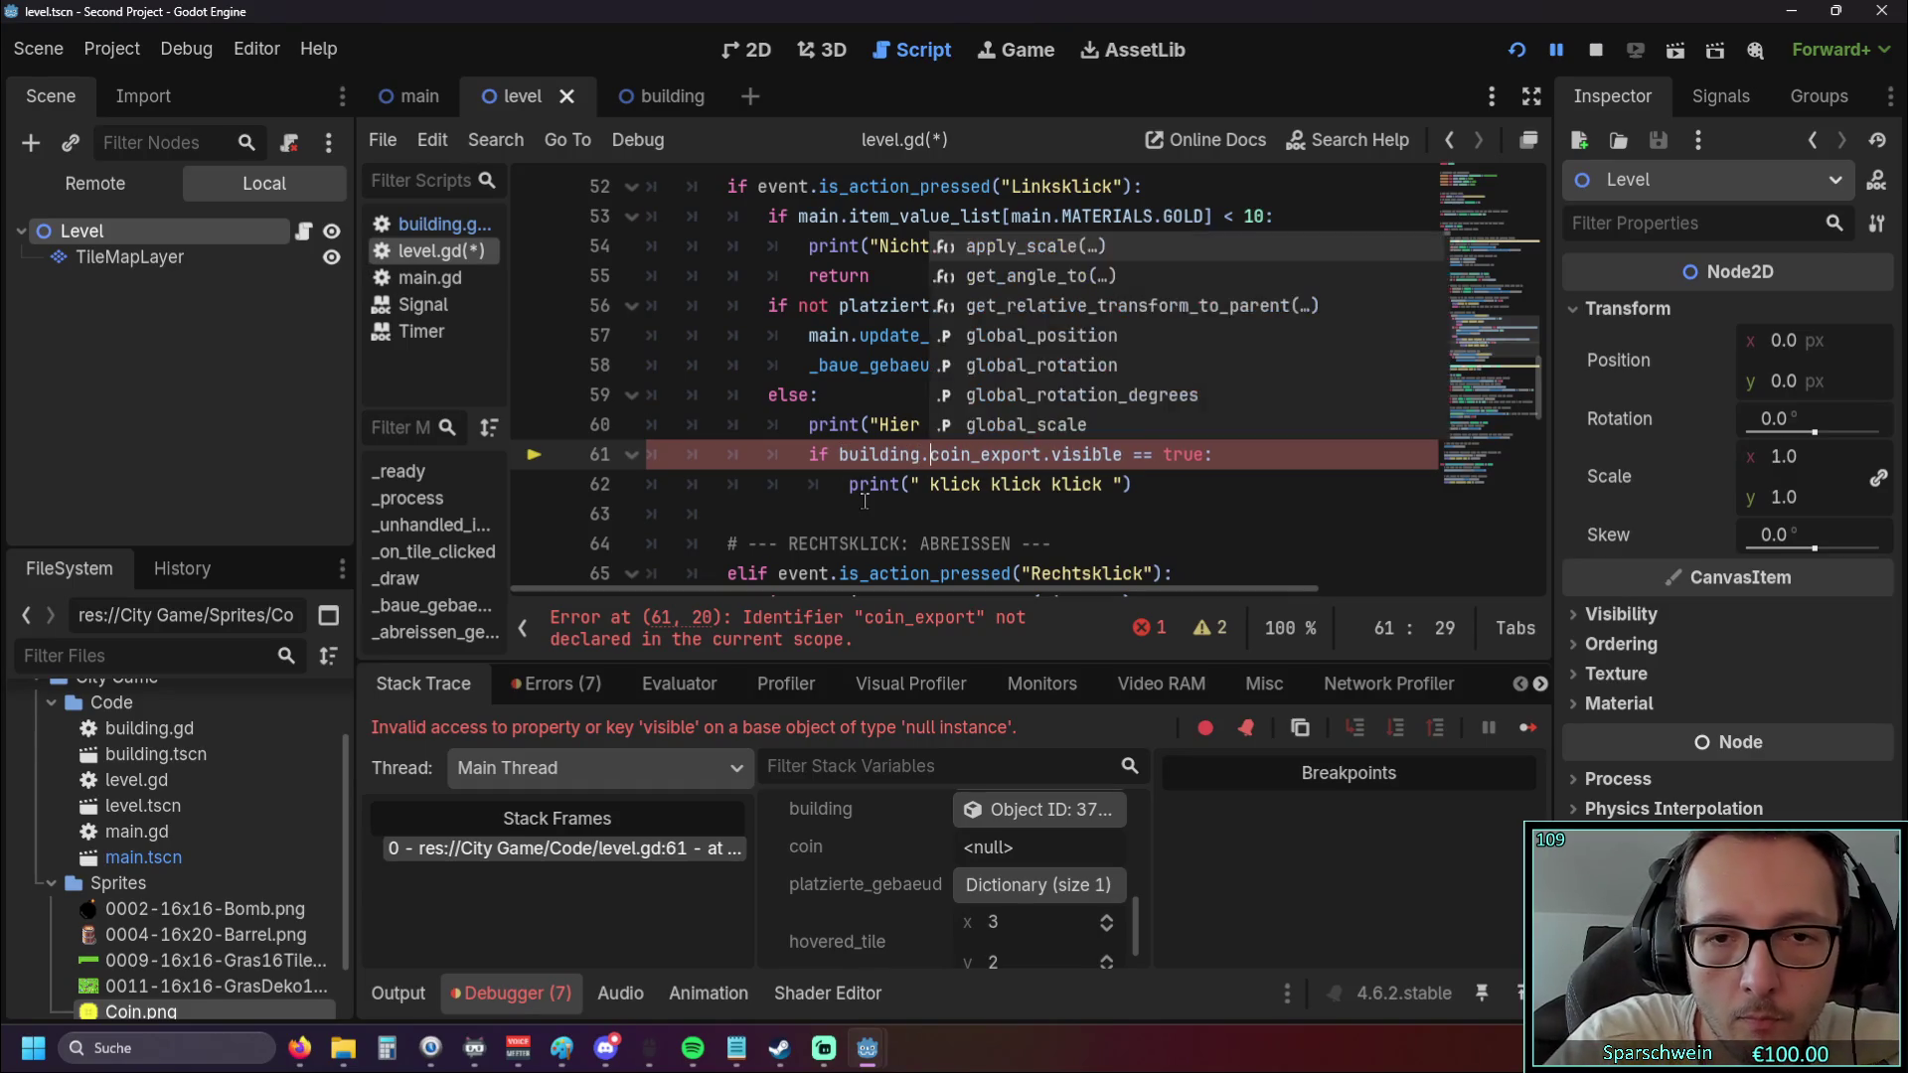
left_click(846, 506)
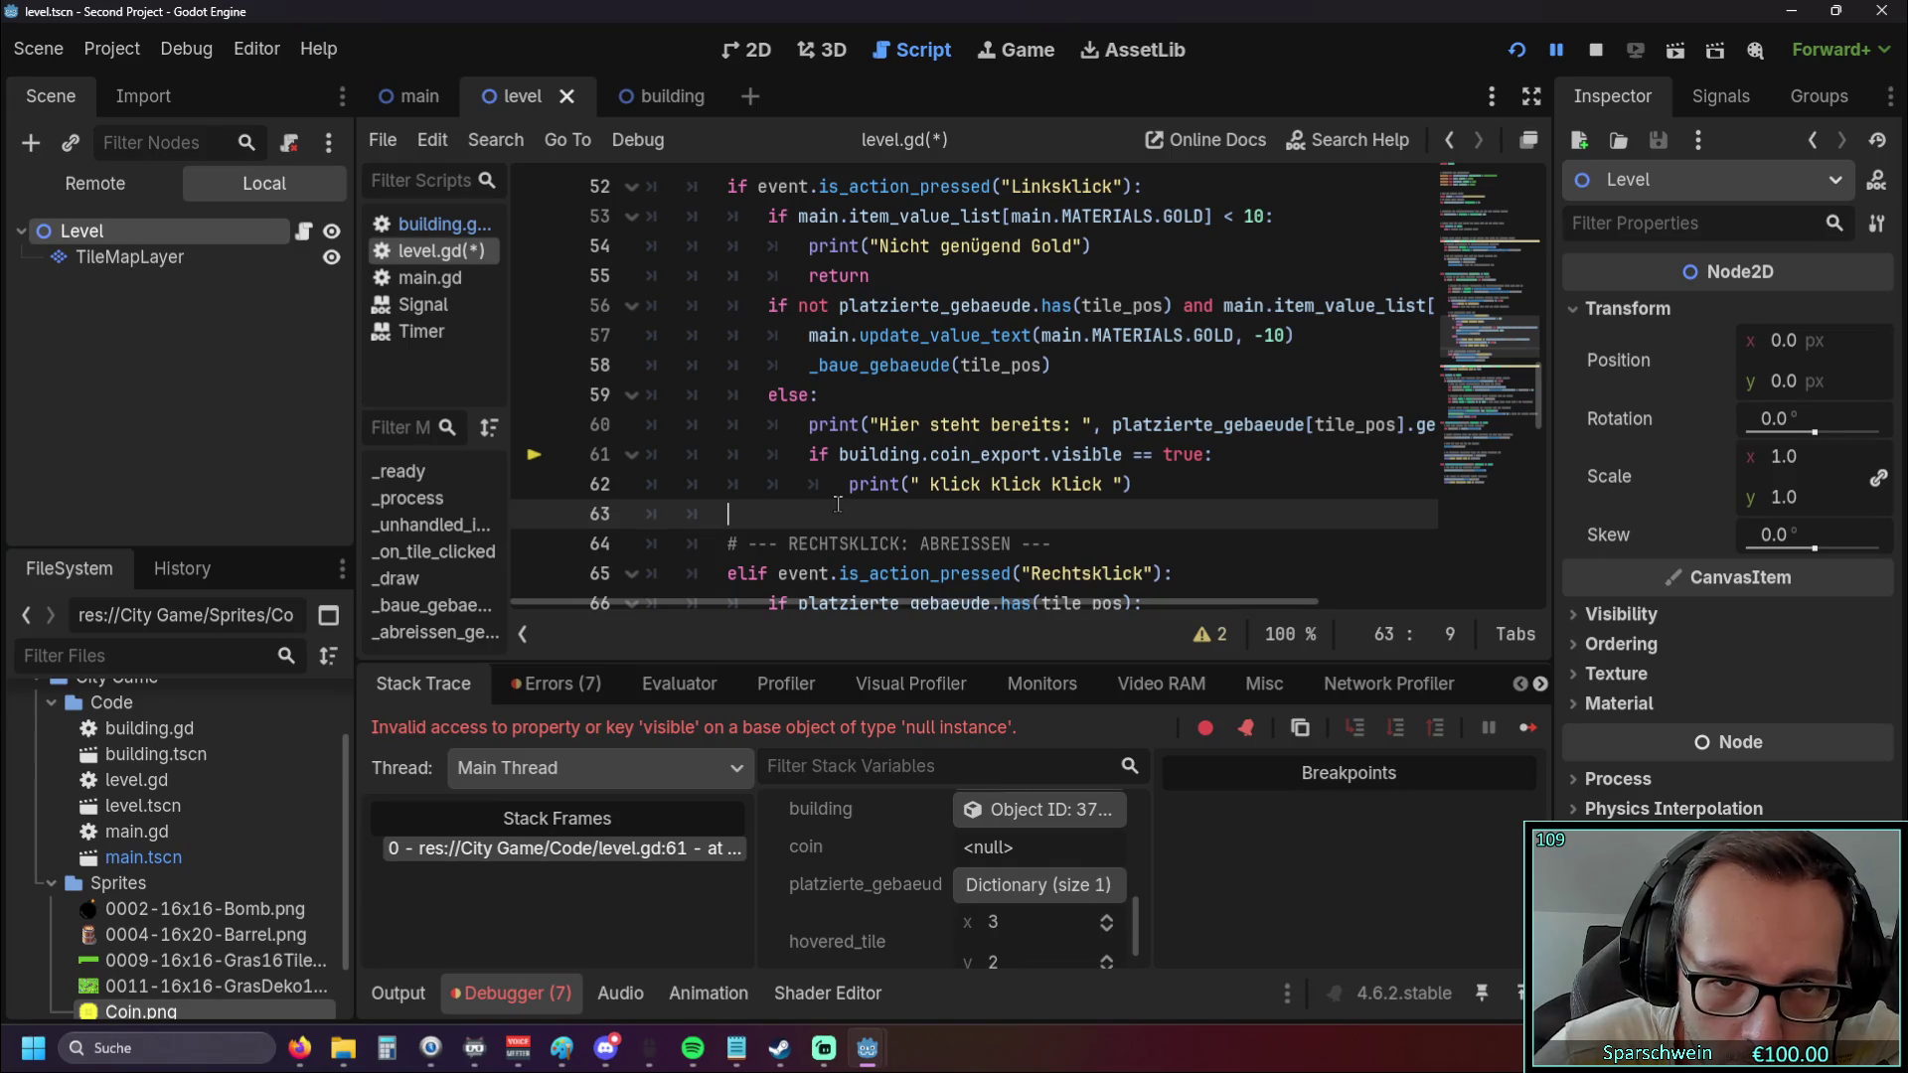
scroll(839, 504, "up", 10)
scroll(838, 504, "down", 6)
scroll(839, 503, "down", 5)
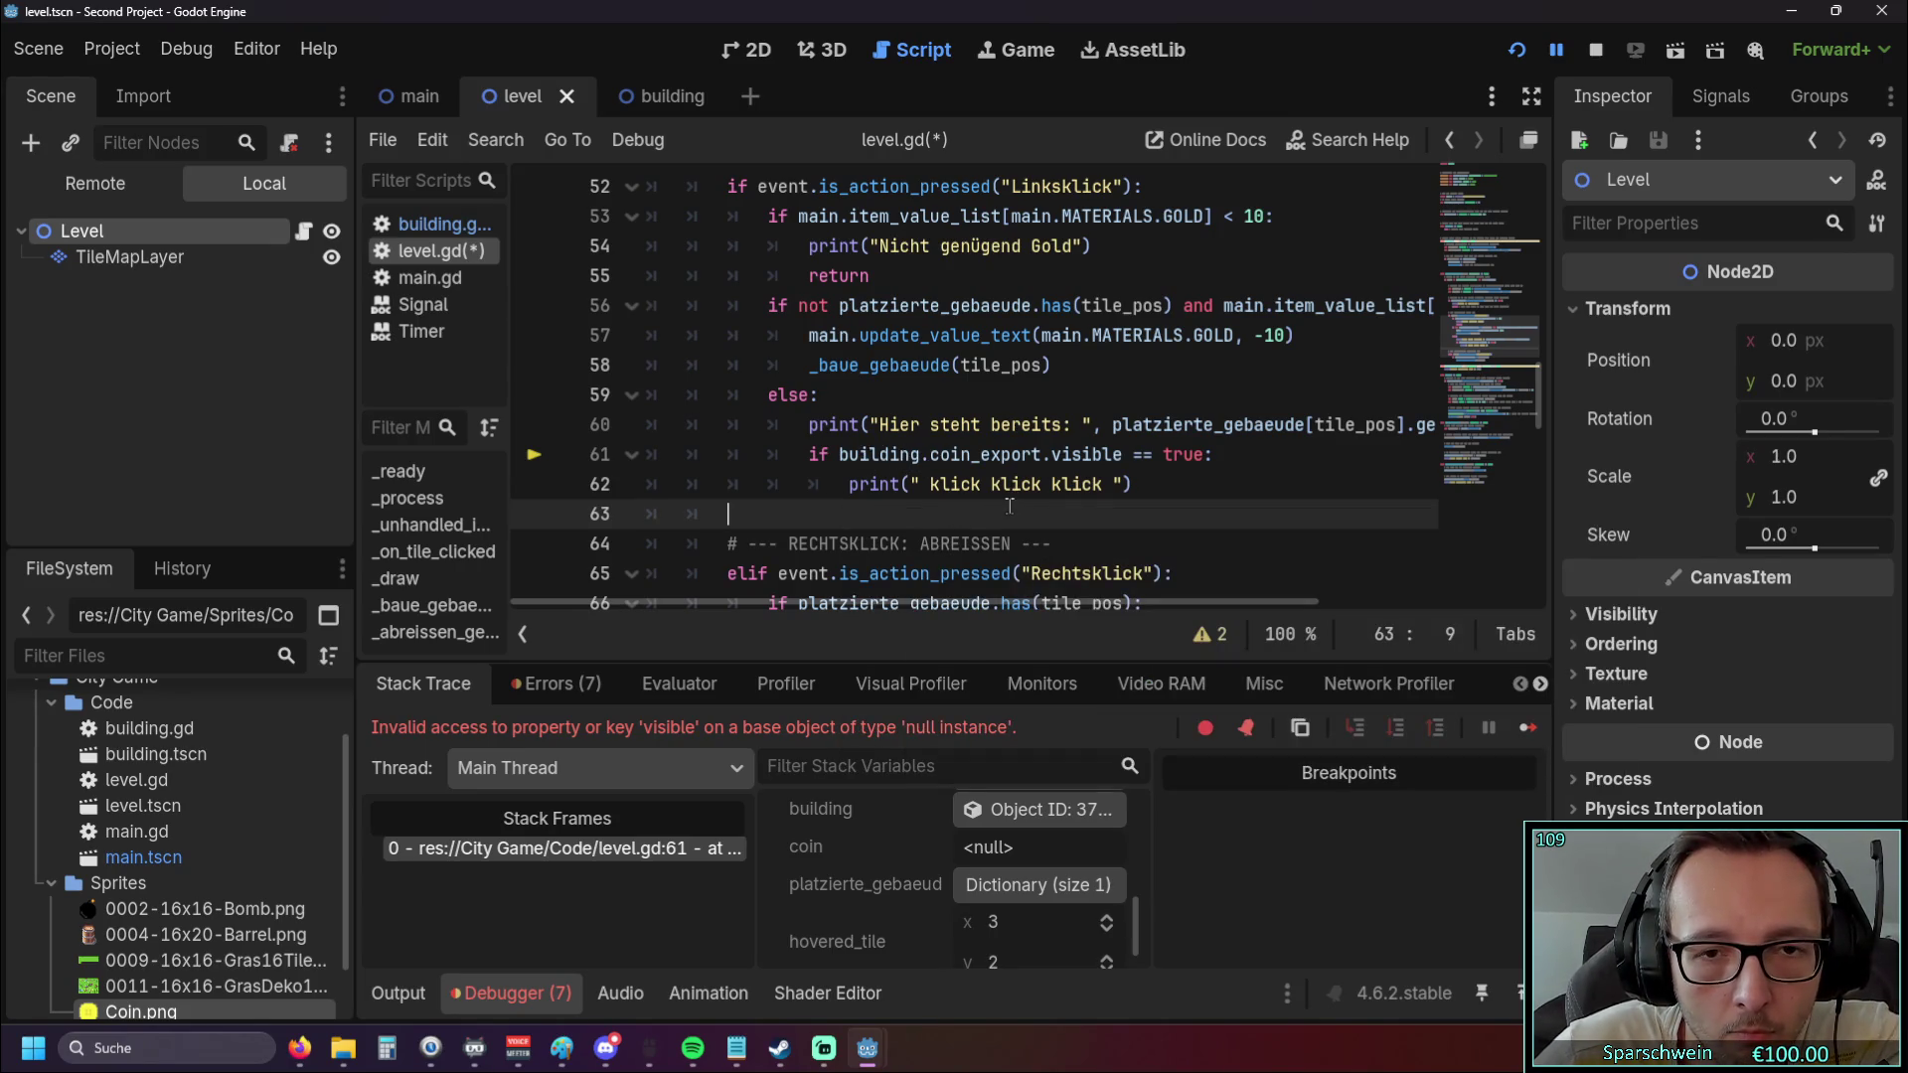
scroll(988, 503, "up", 15)
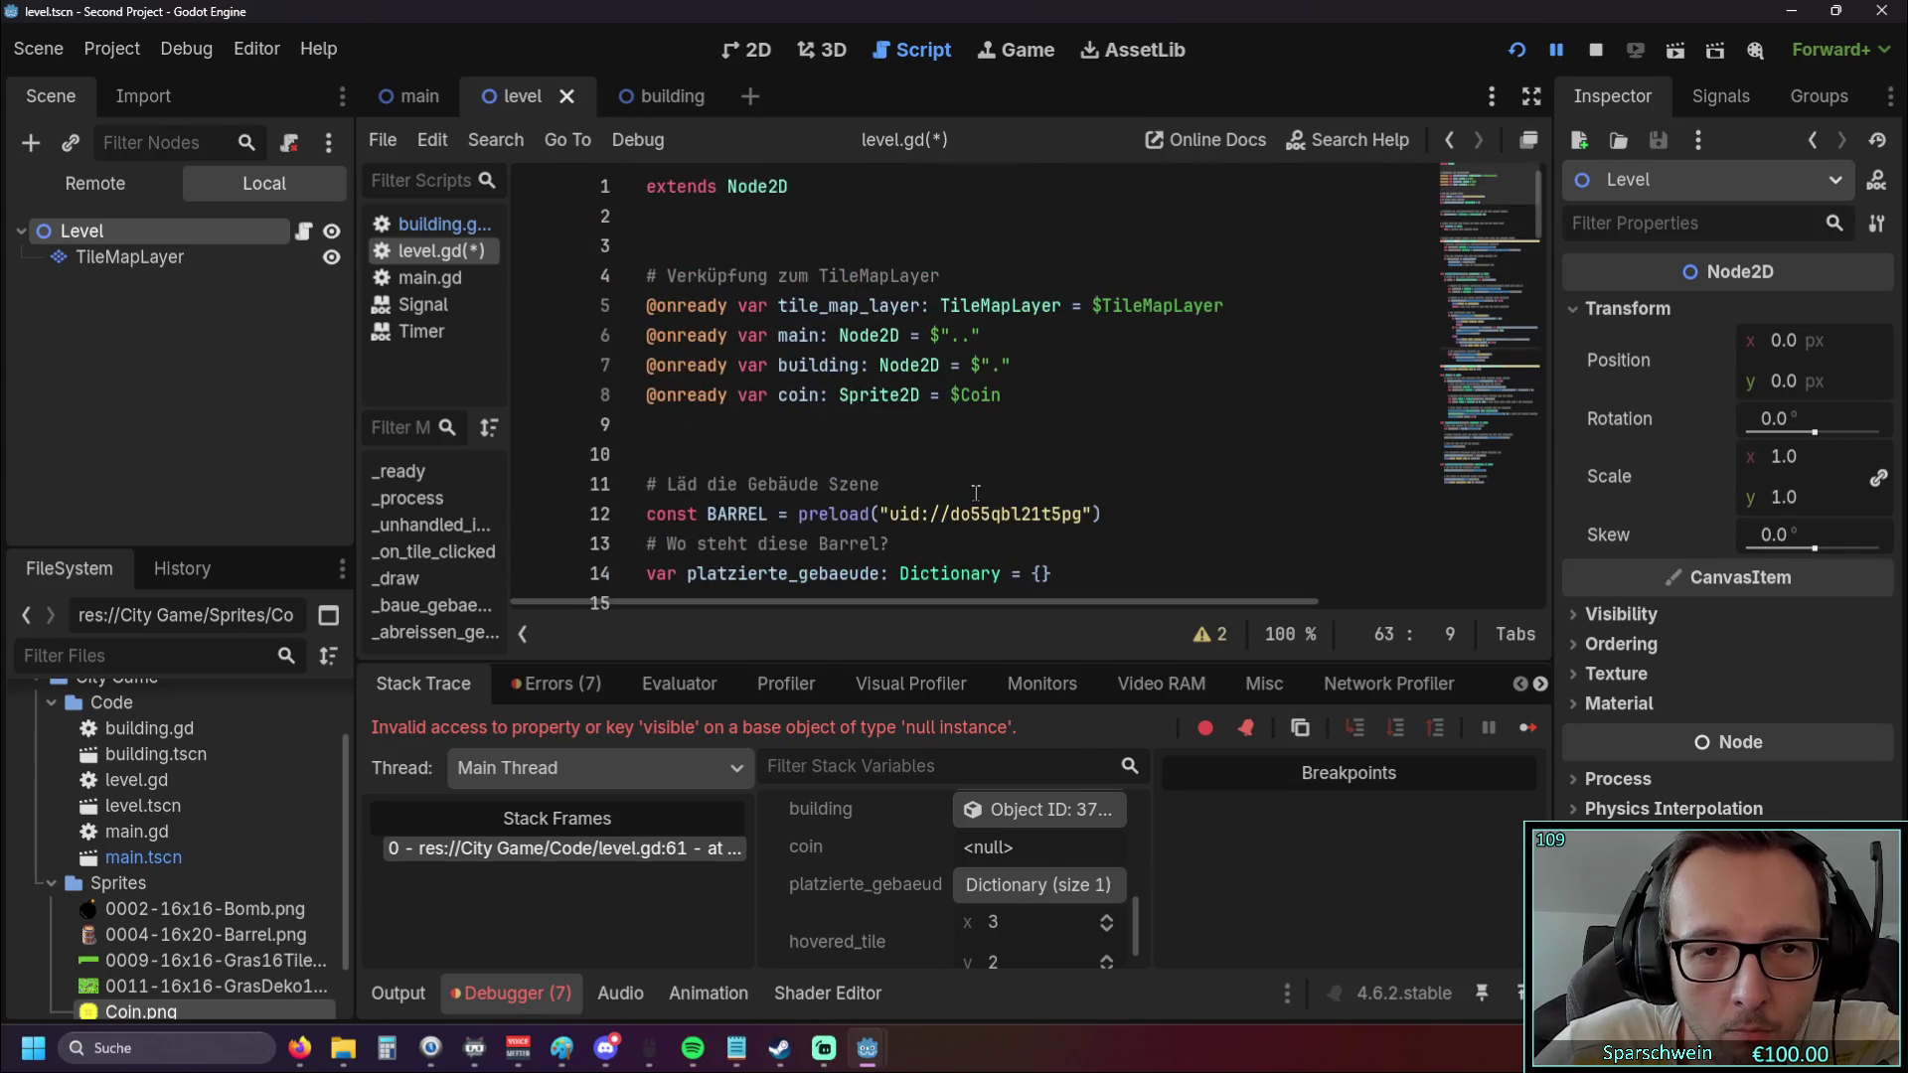
Delete level.gd's coin variable on line 8, run the game with F5, build a barrel and click it.
left_click_drag(1008, 397, 641, 399)
key("BackSpace")
key("BackSpace")
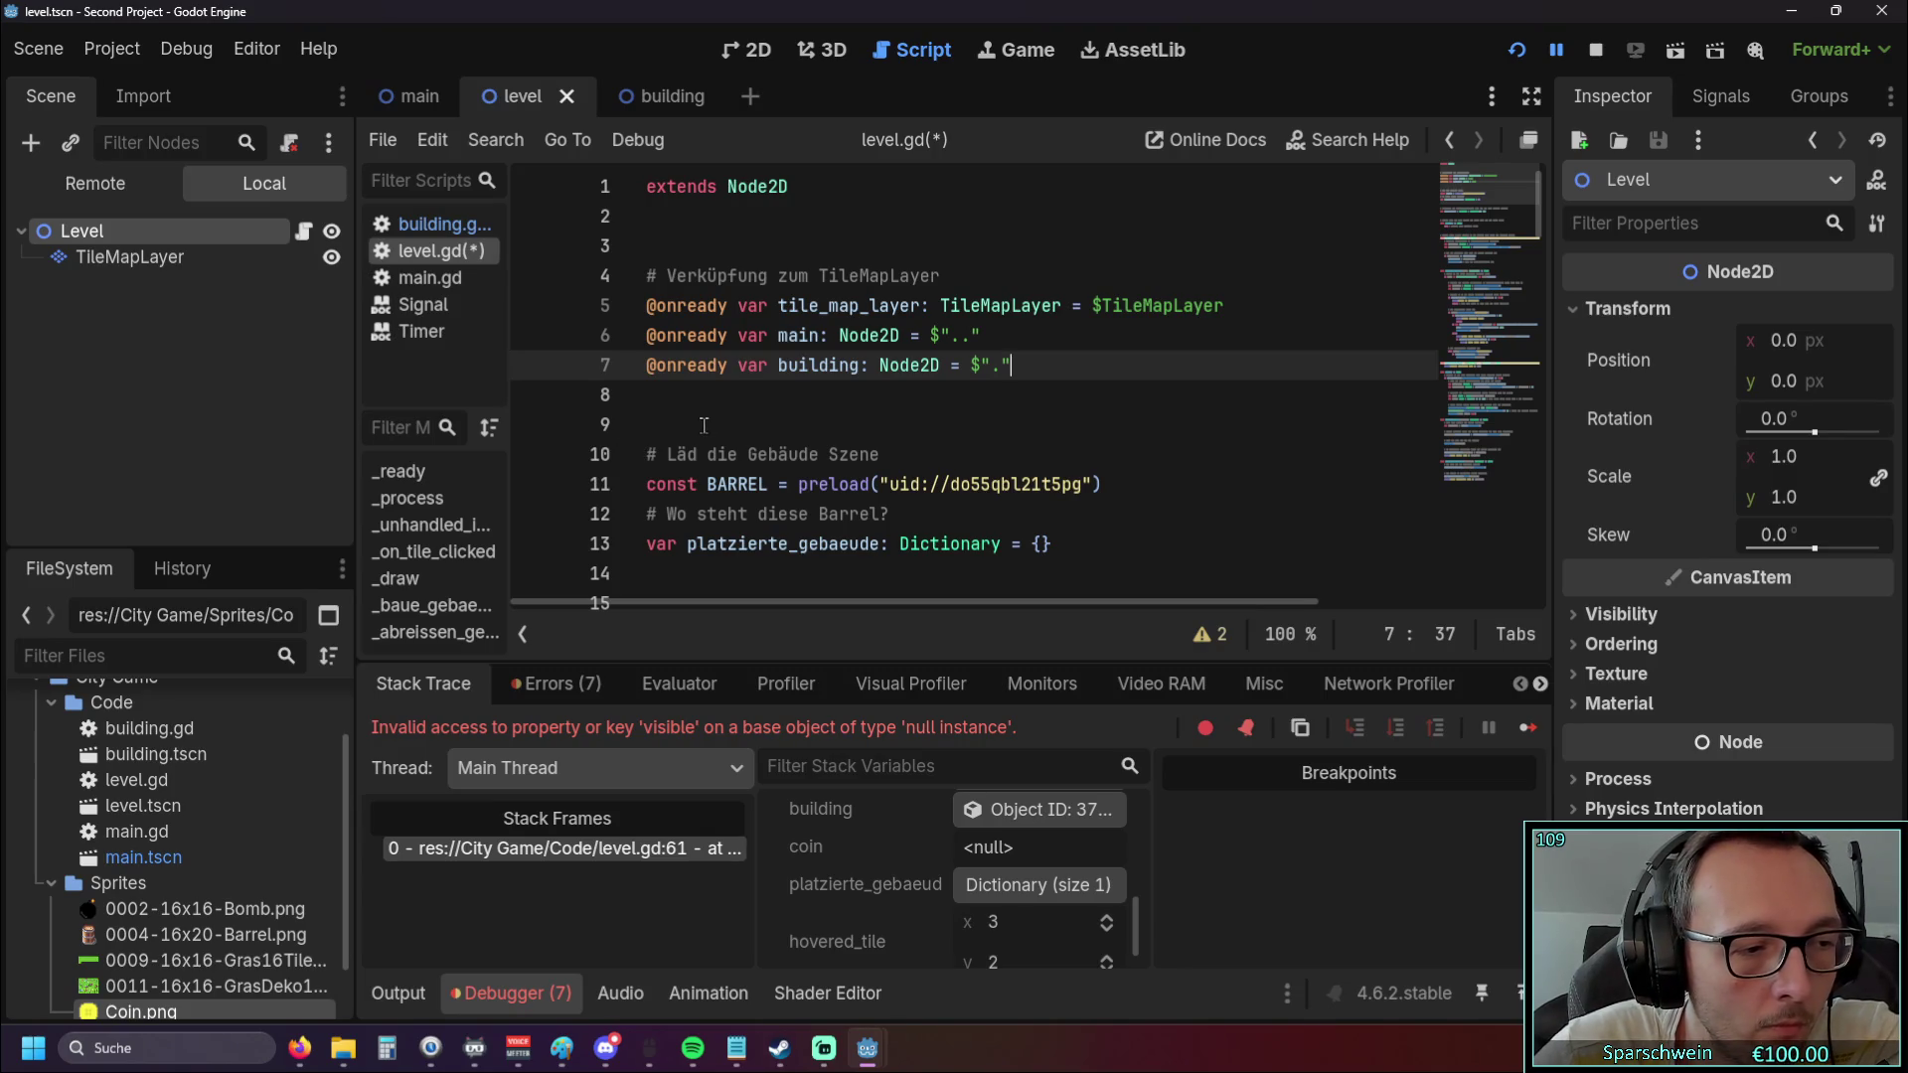
left_click(927, 399)
key("F5")
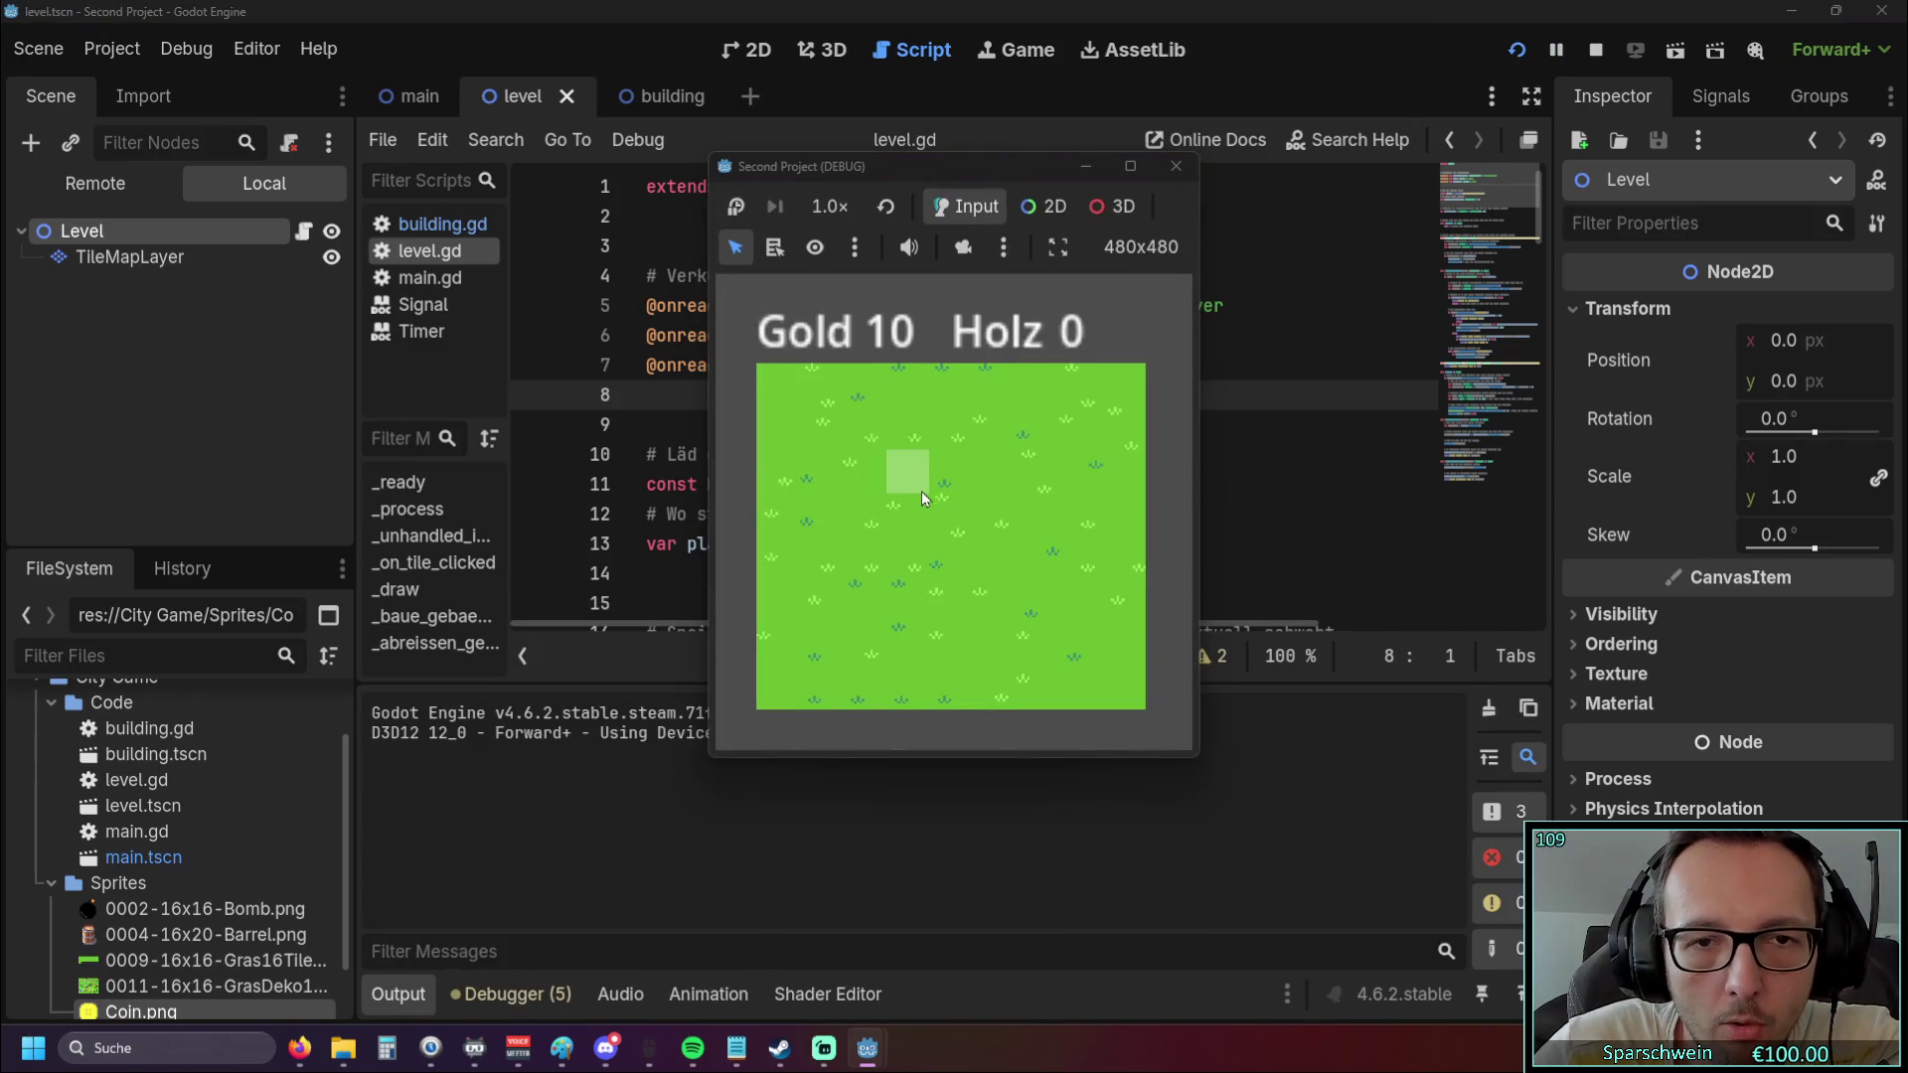
left_click(912, 517)
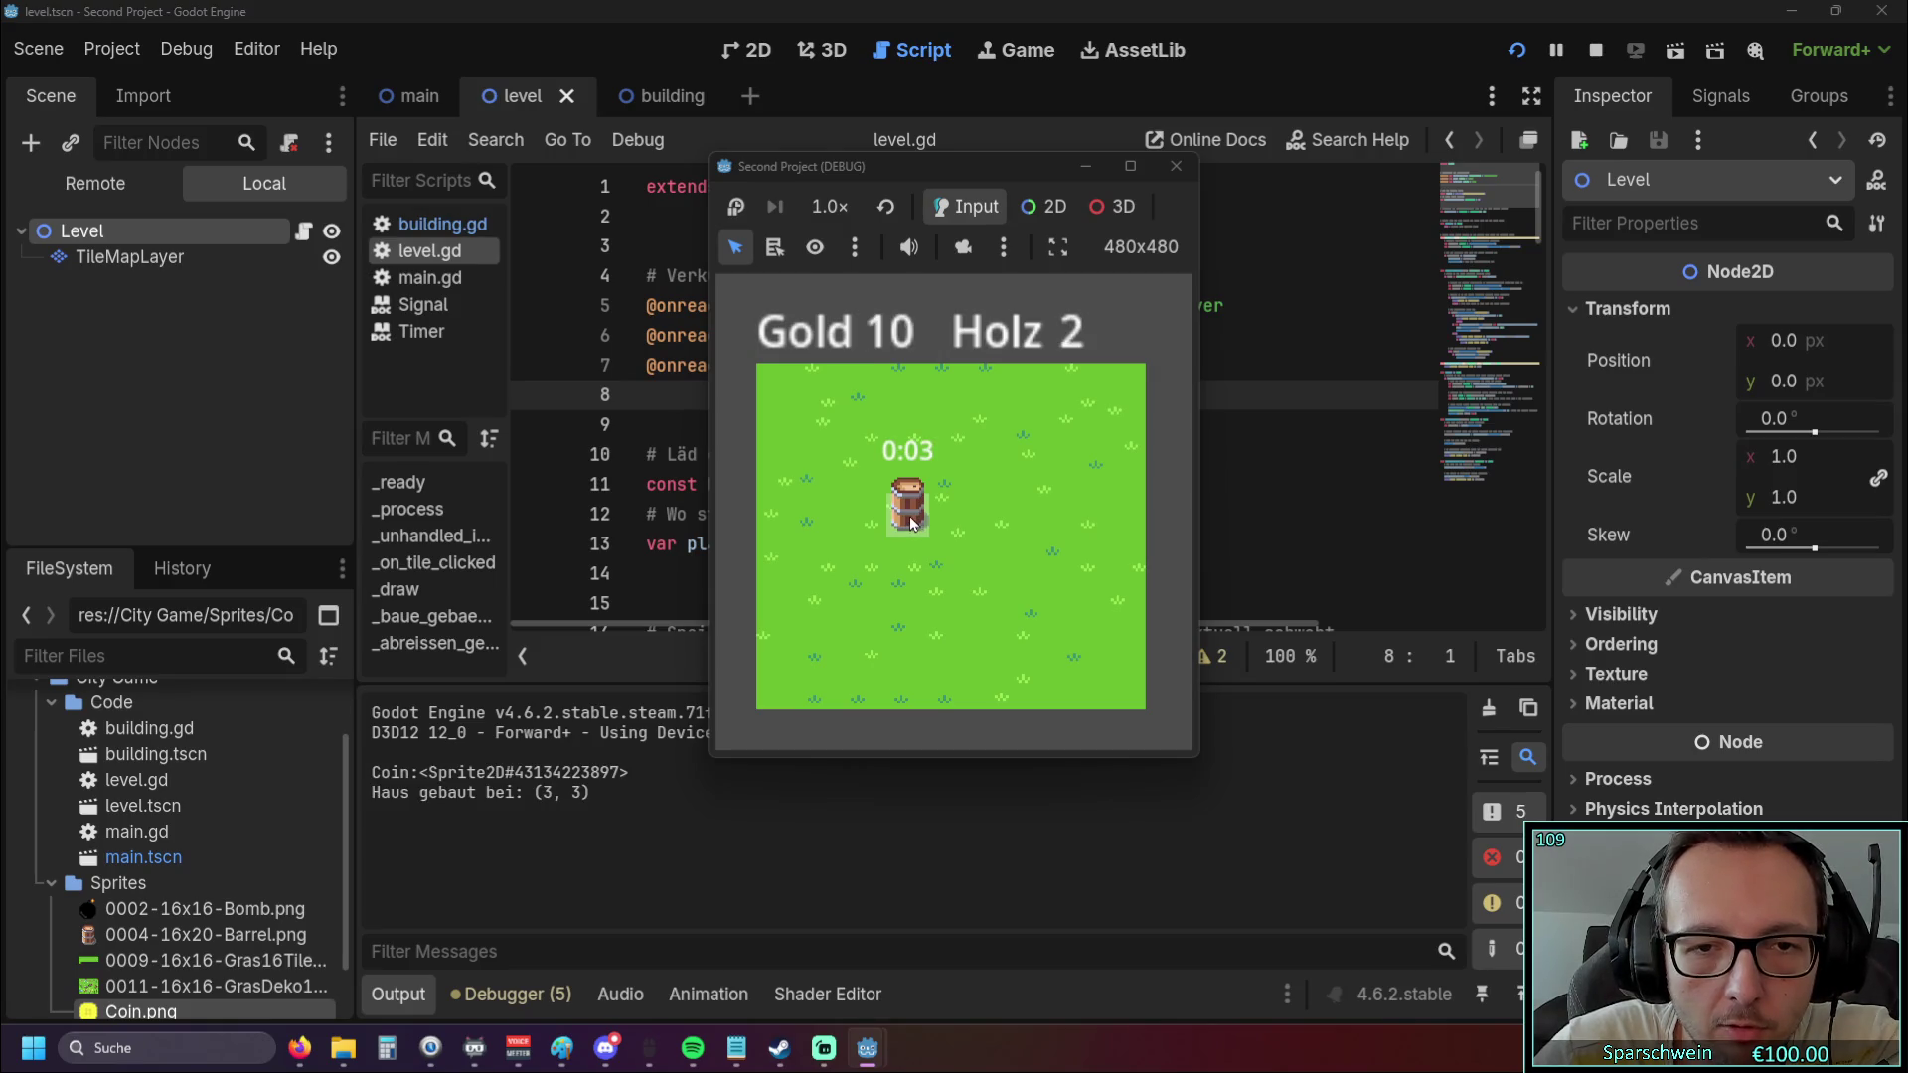
left_click(1041, 398)
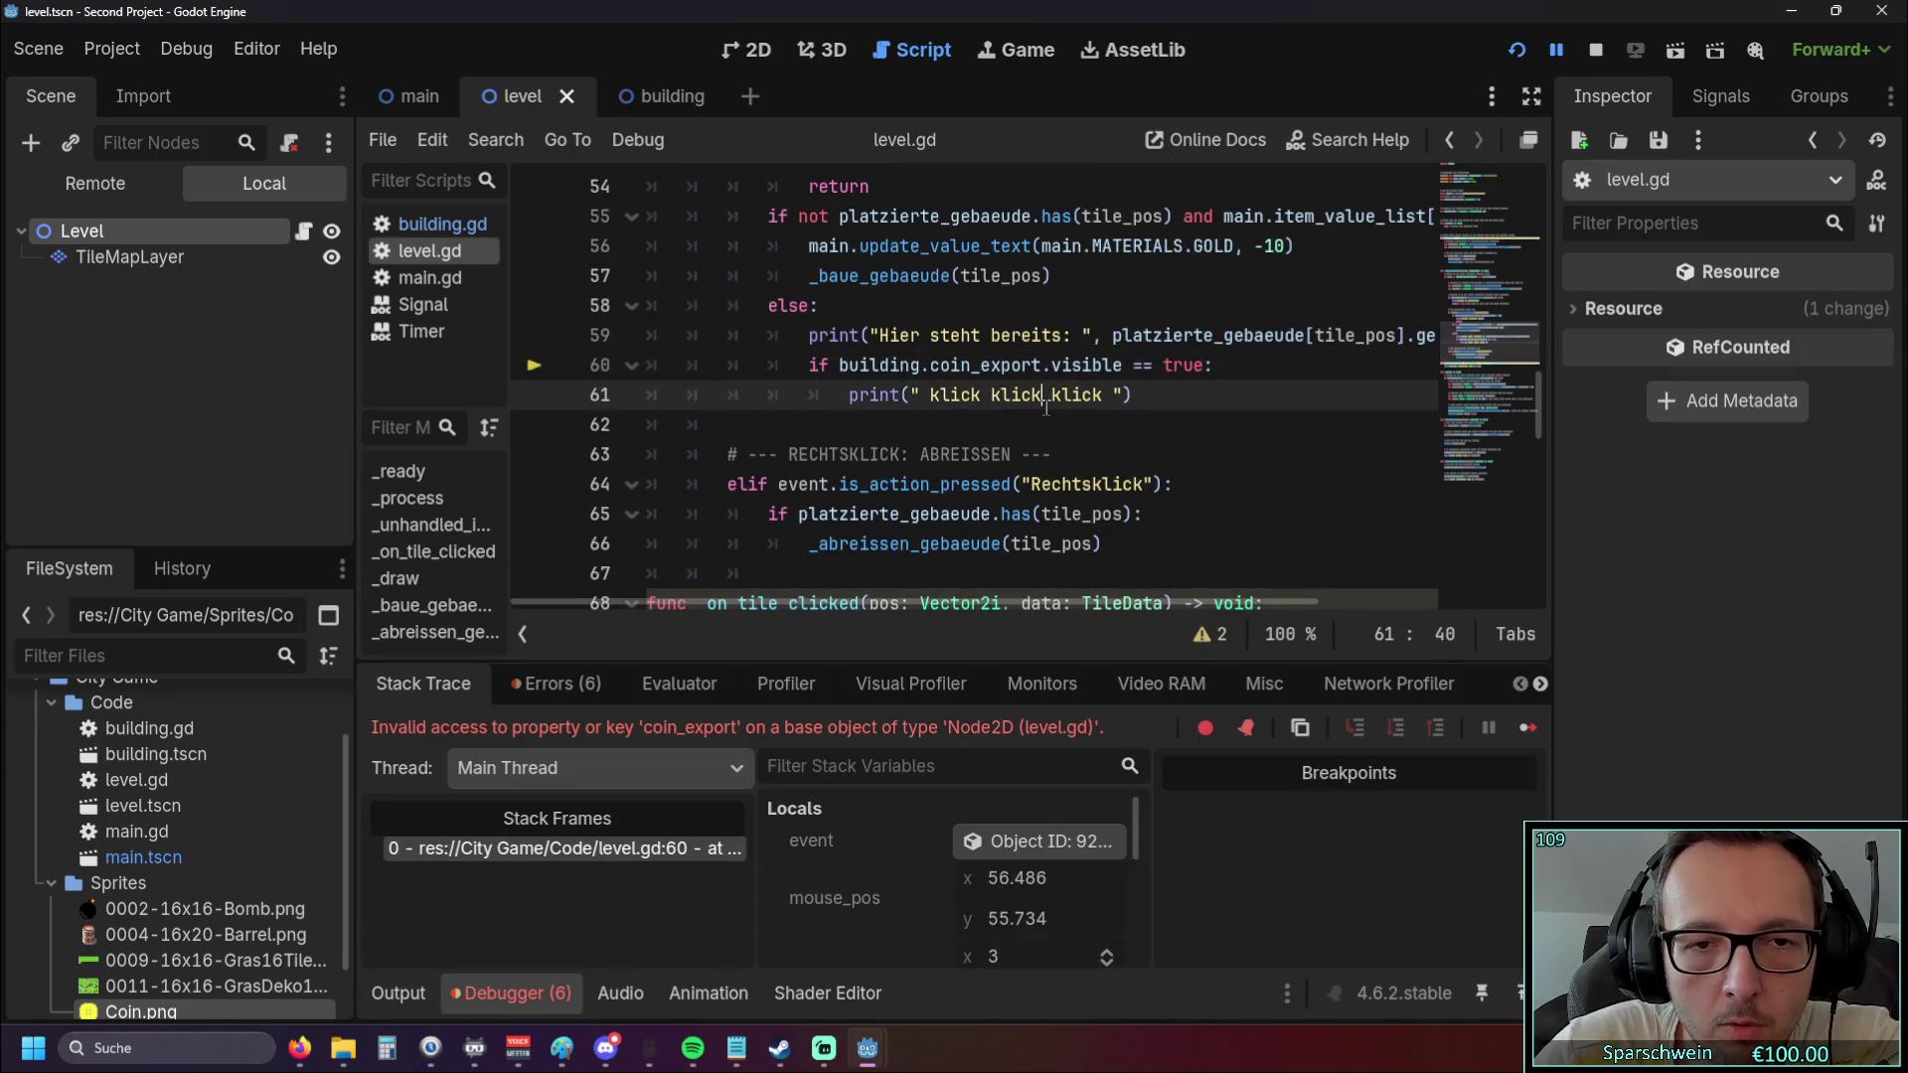
scroll(1033, 457, "up", 1)
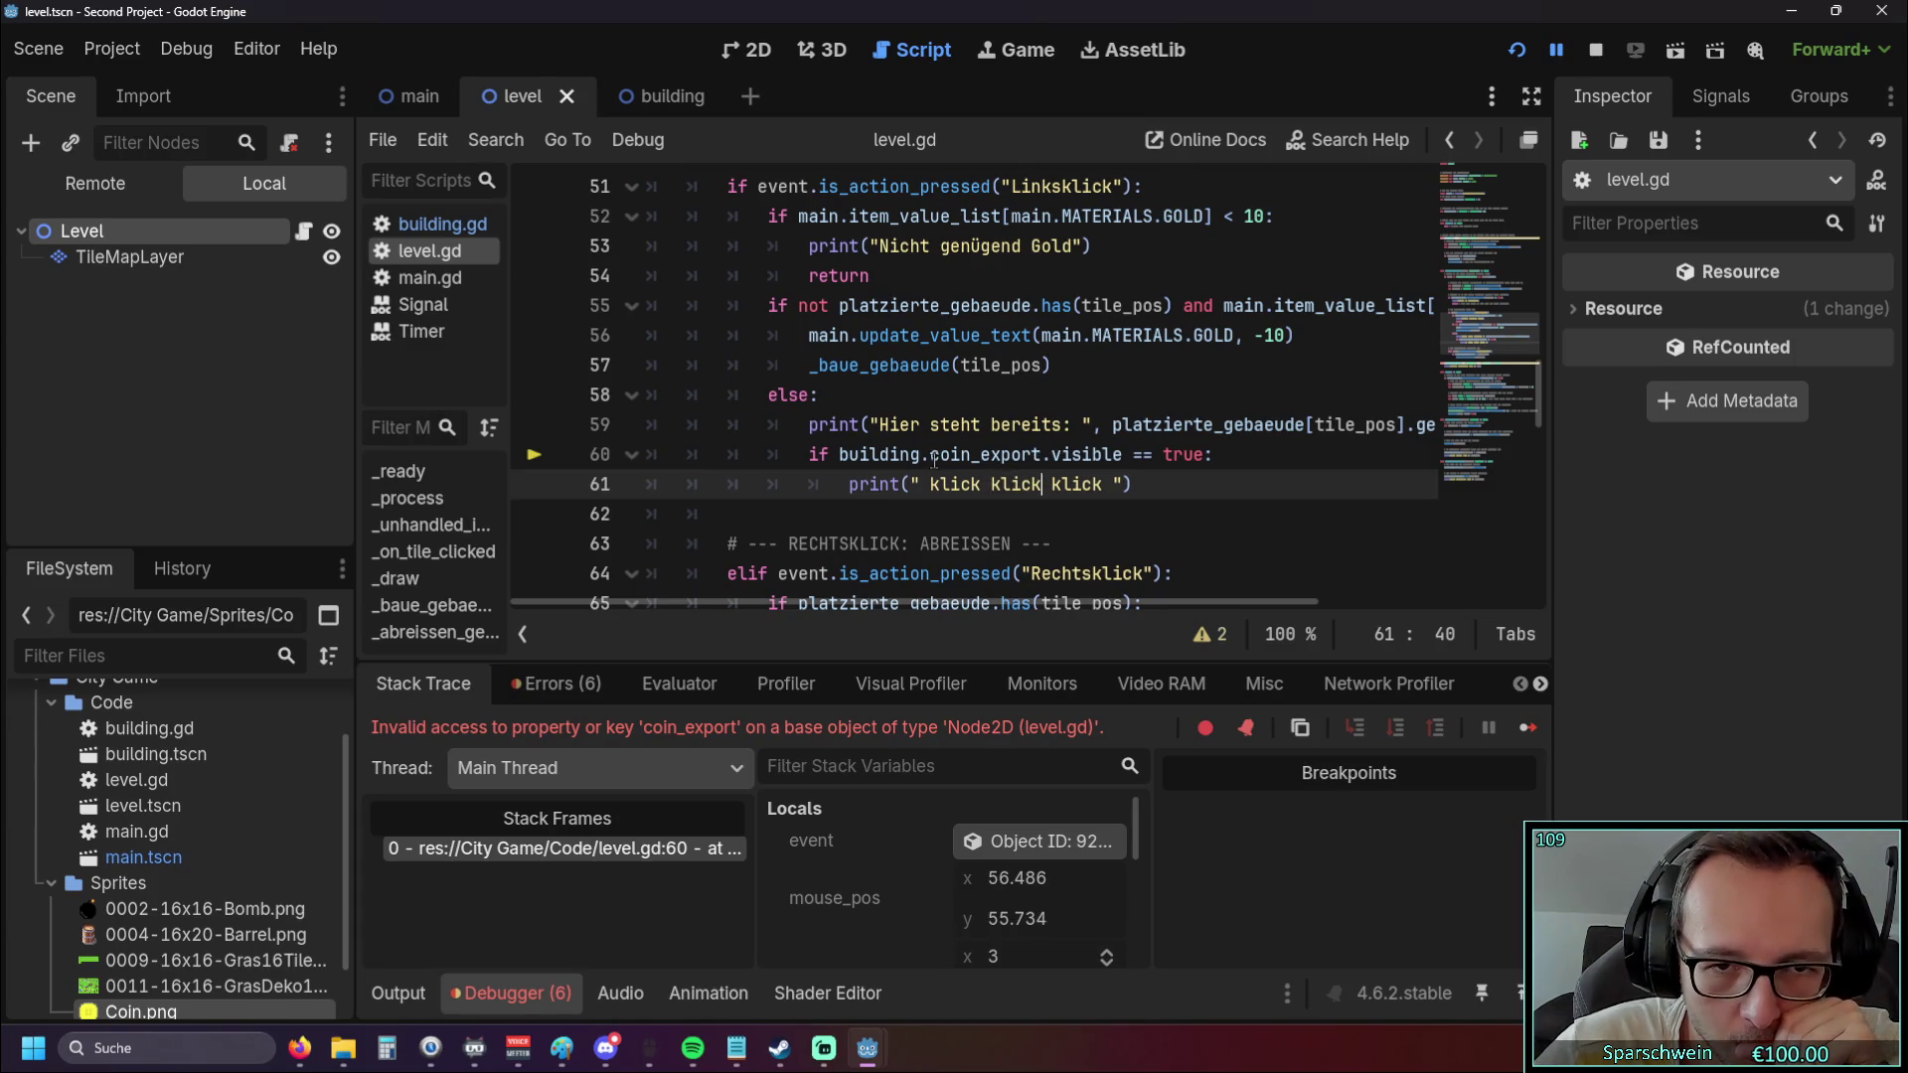
scroll(929, 467, "up", 10)
scroll(912, 502, "up", 7)
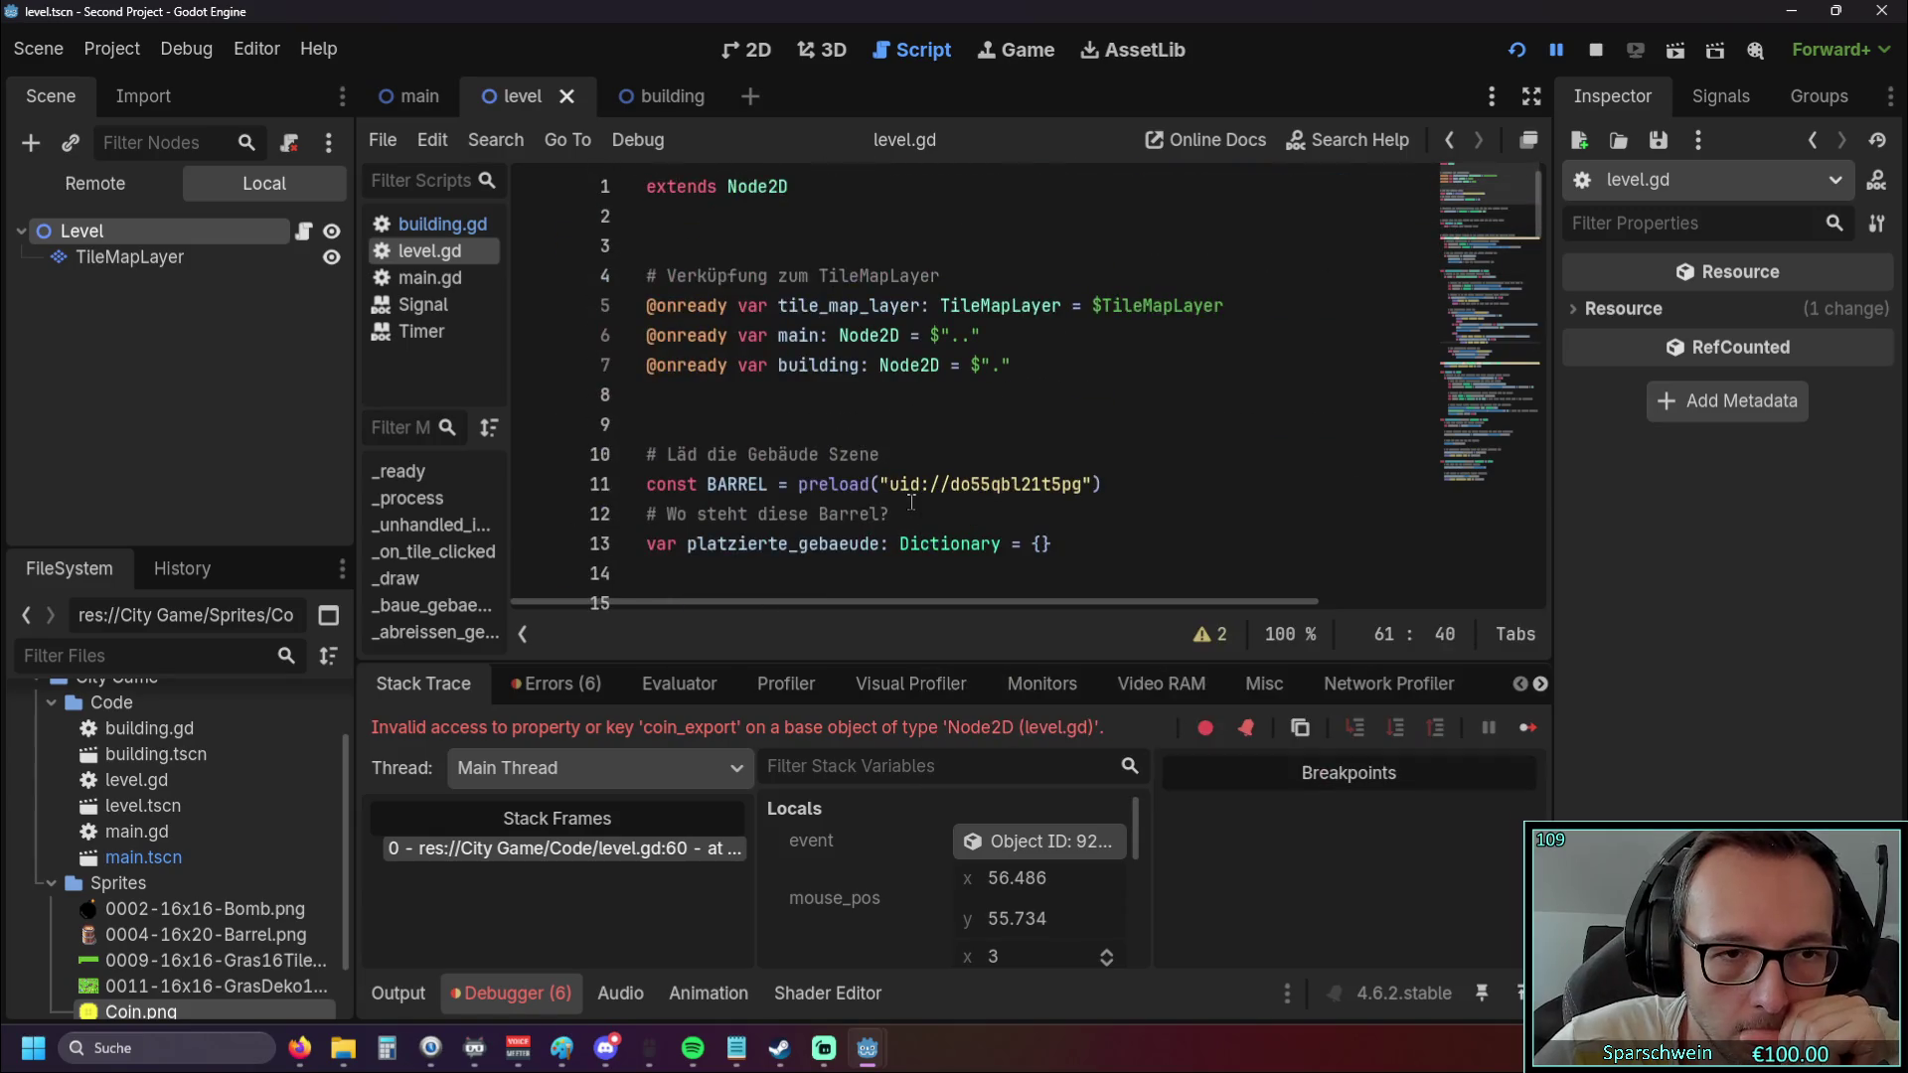
left_click(955, 367)
key("Return")
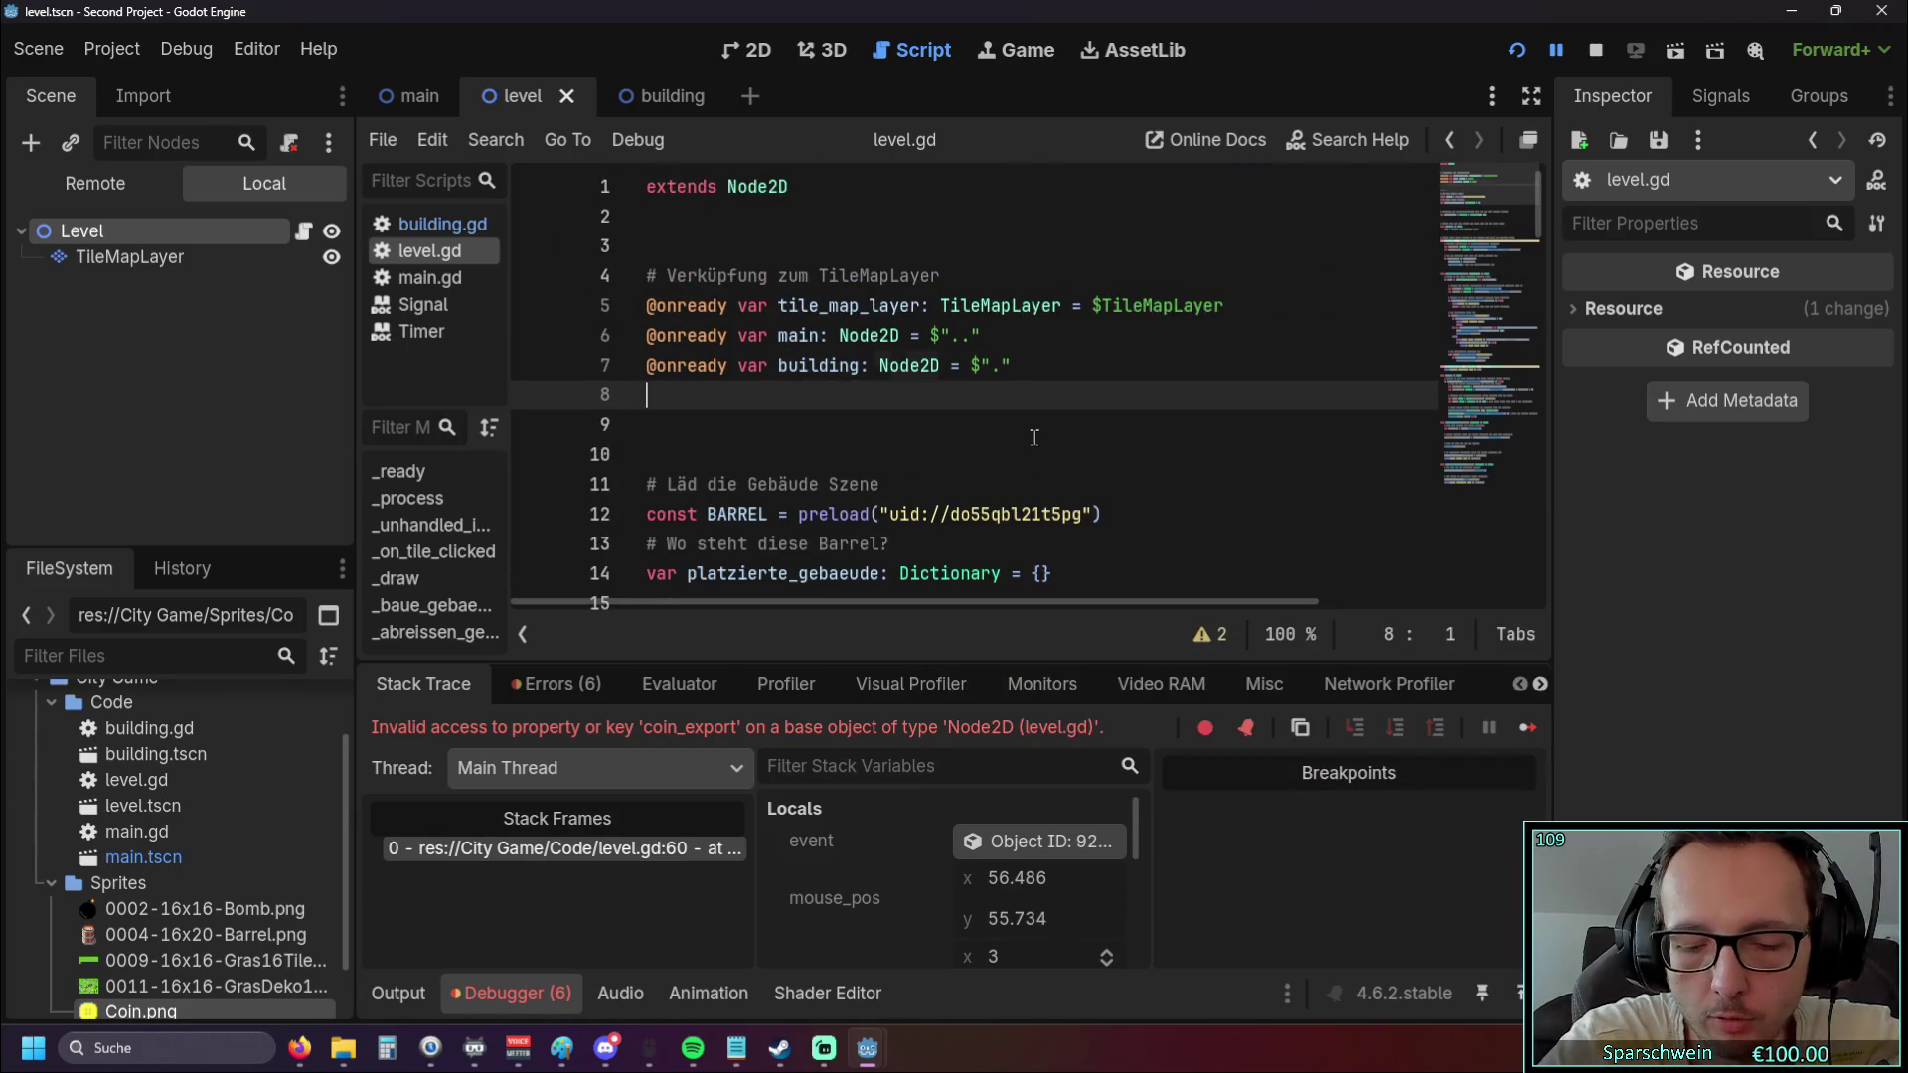
type("@")
key("Escape")
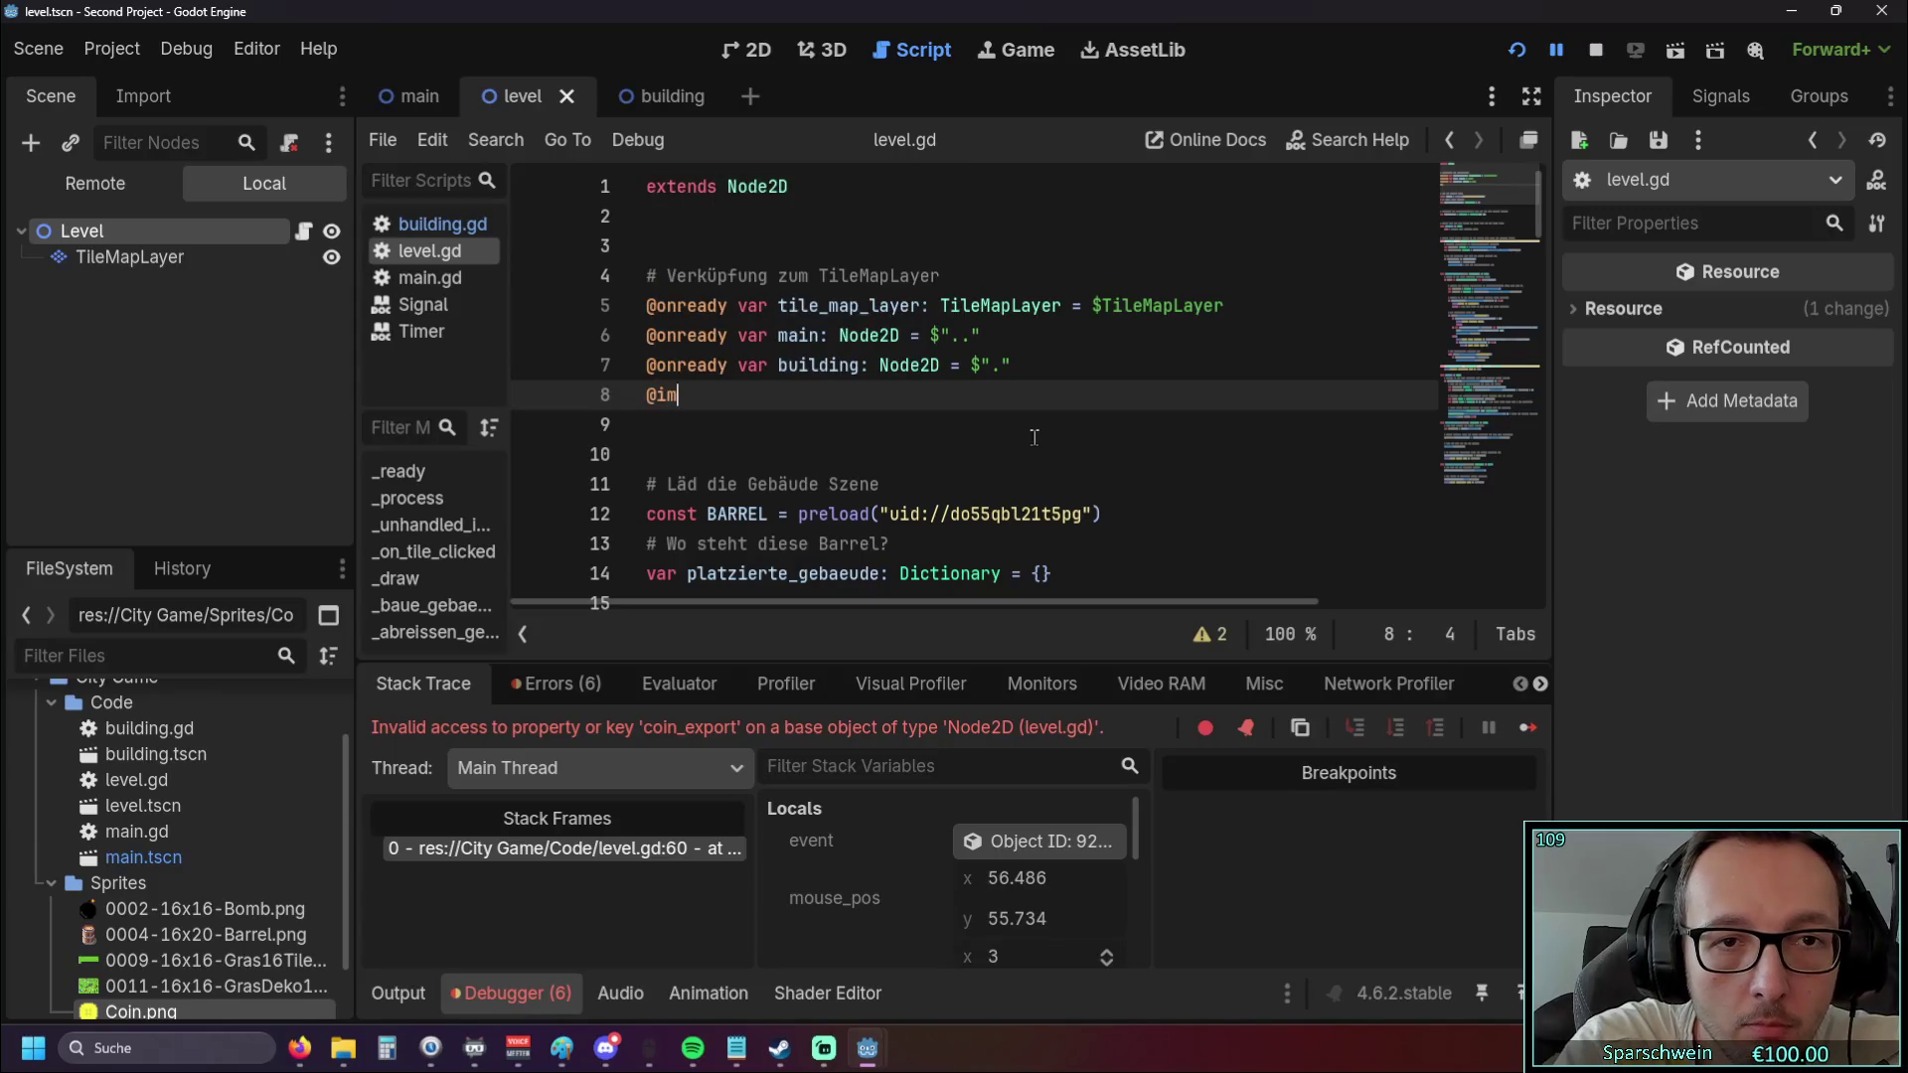
type("i")
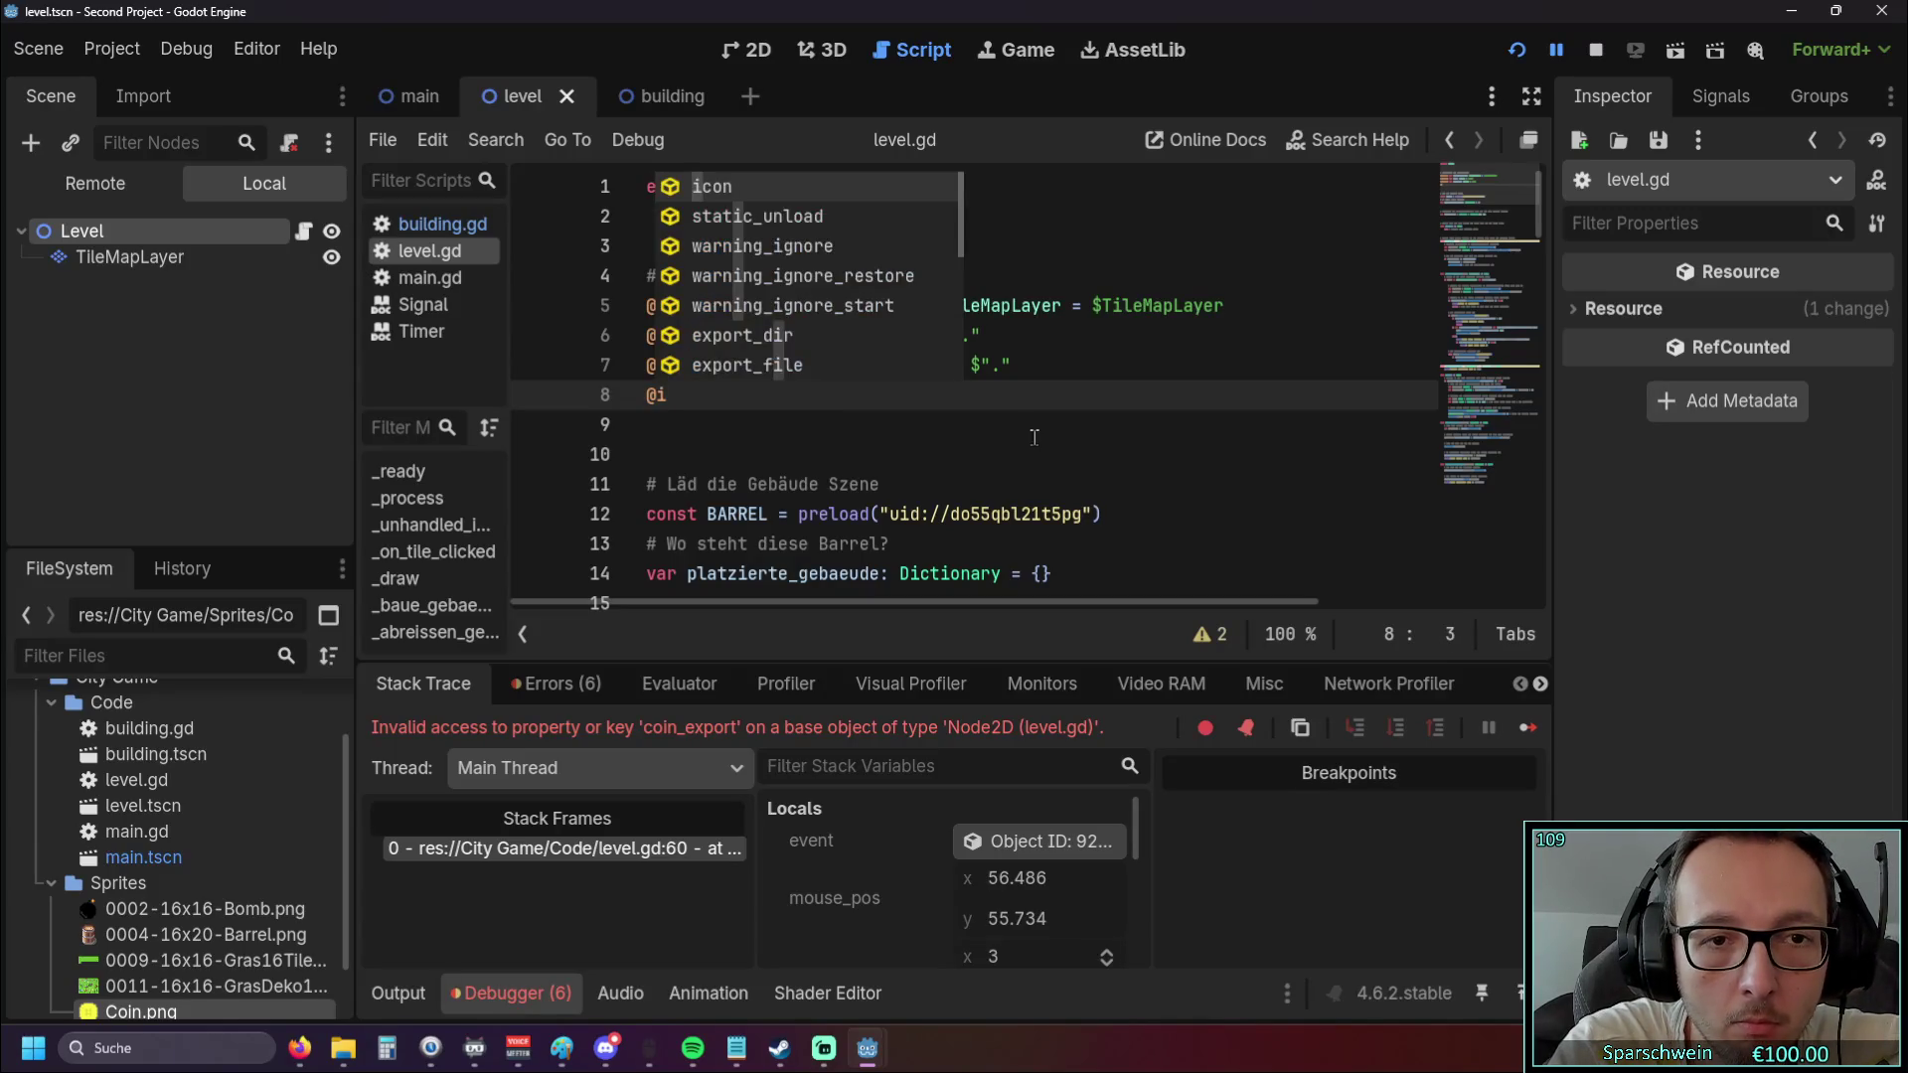
key("Escape")
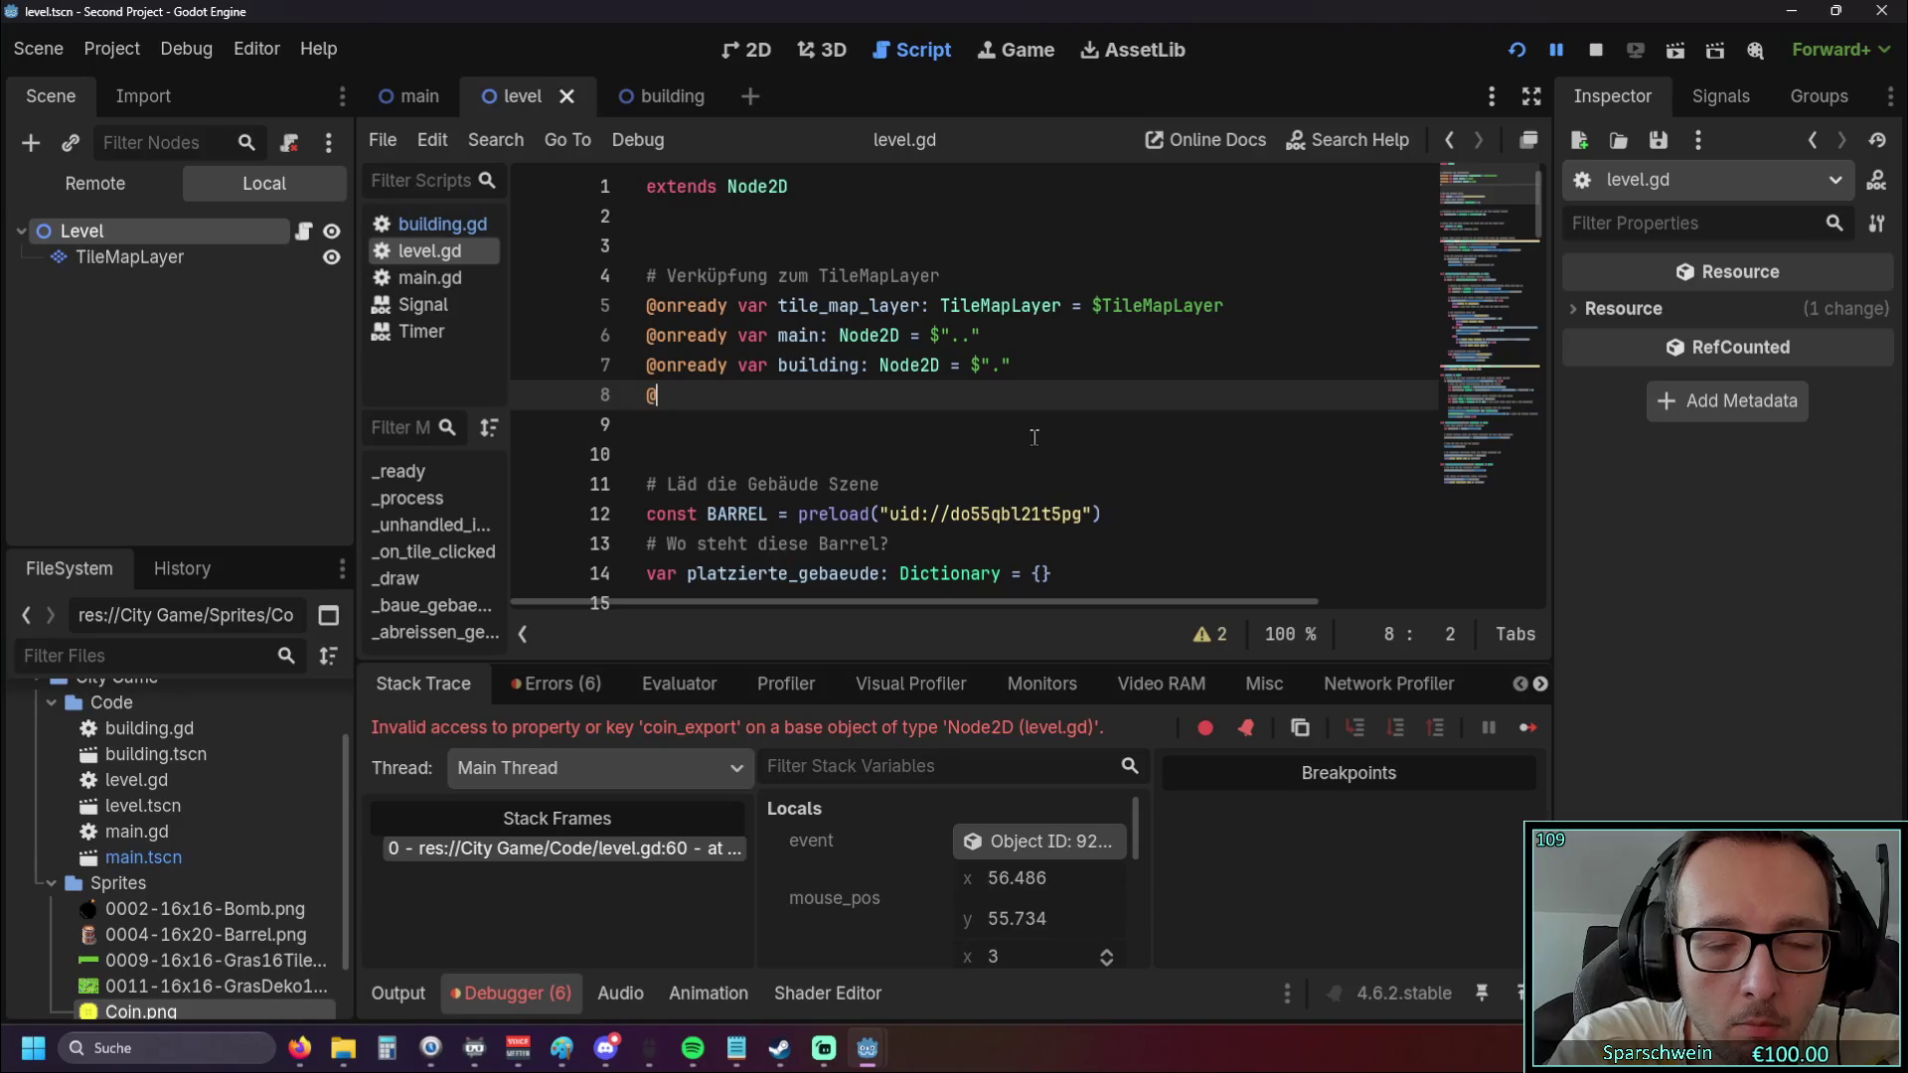
key("BackSpace")
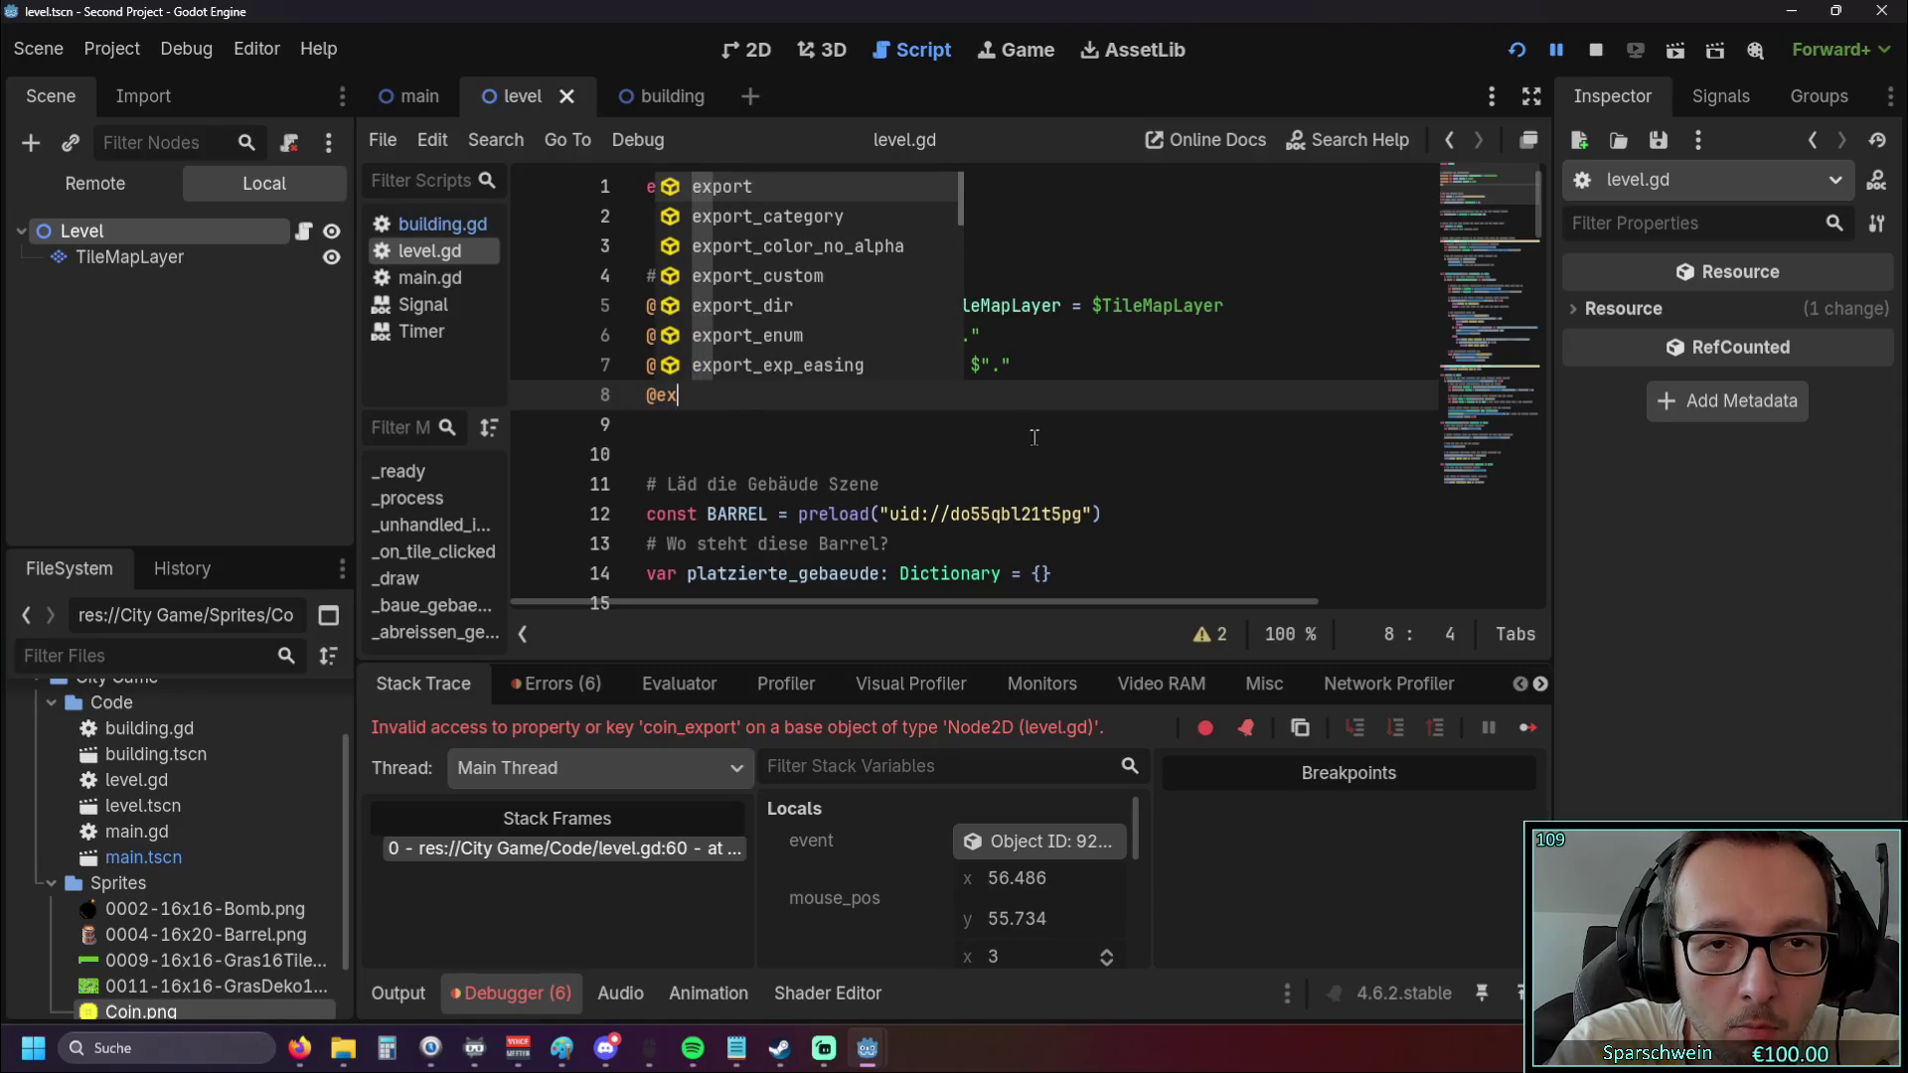
key("BackSpace")
key("Down")
key("Down")
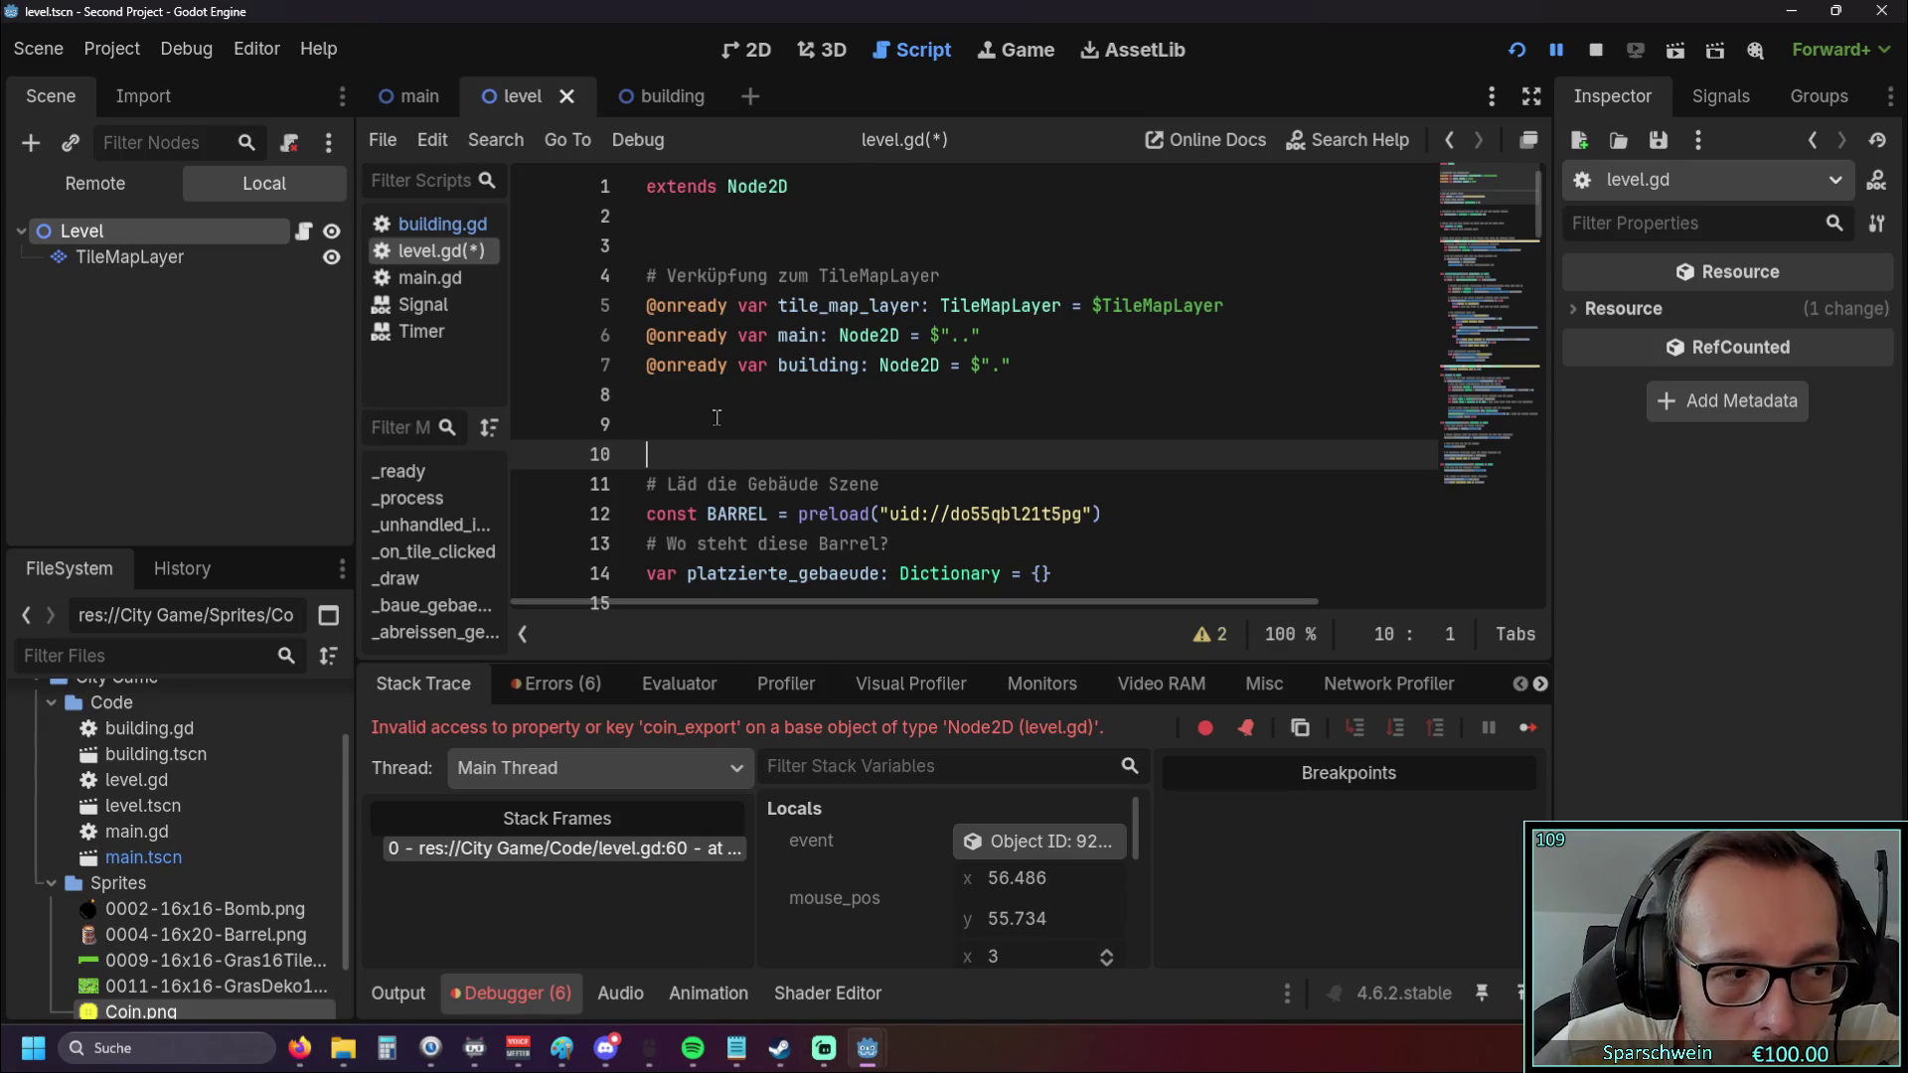
scroll(795, 422, "down", 3)
scroll(870, 429, "up", 2)
scroll(869, 429, "down", 12)
scroll(885, 417, "up", 2)
scroll(898, 409, "down", 5)
scroll(897, 409, "down", 5)
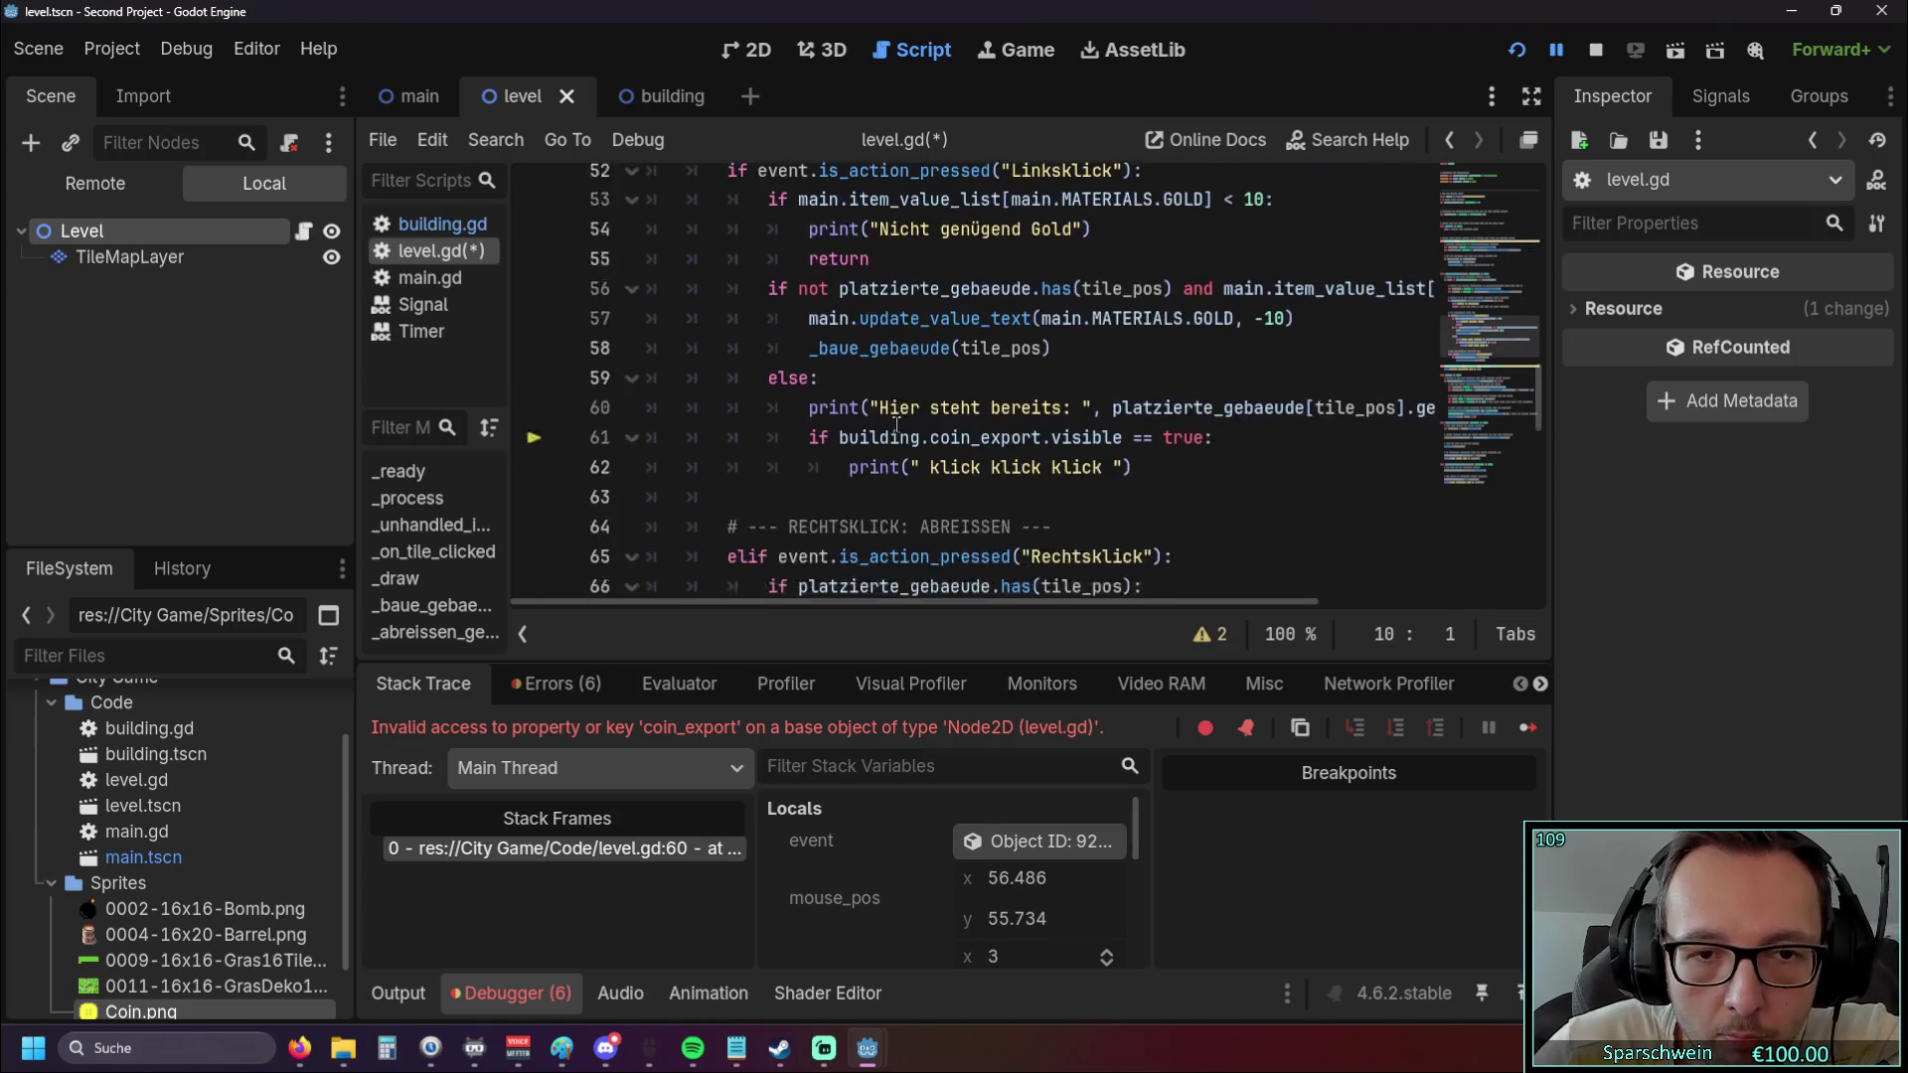
scroll(894, 427, "up", 3)
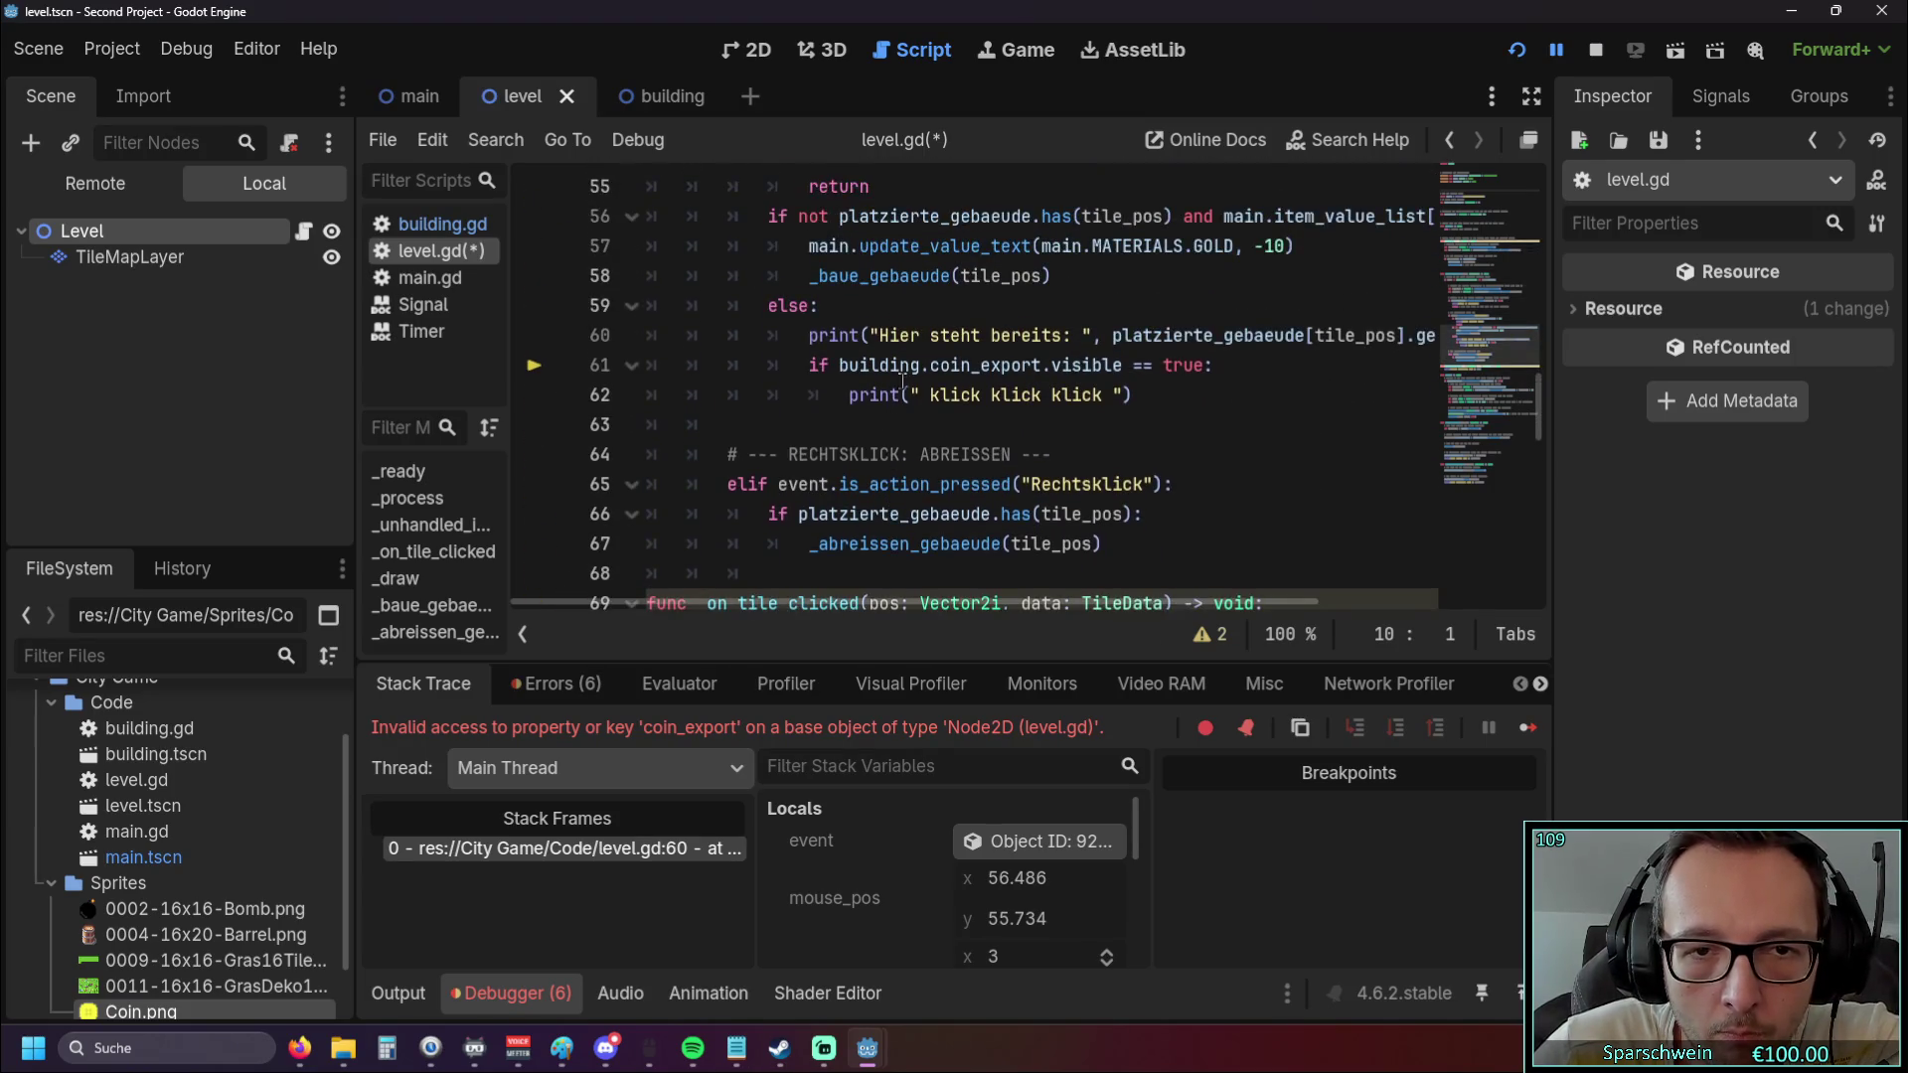
double_click(932, 456)
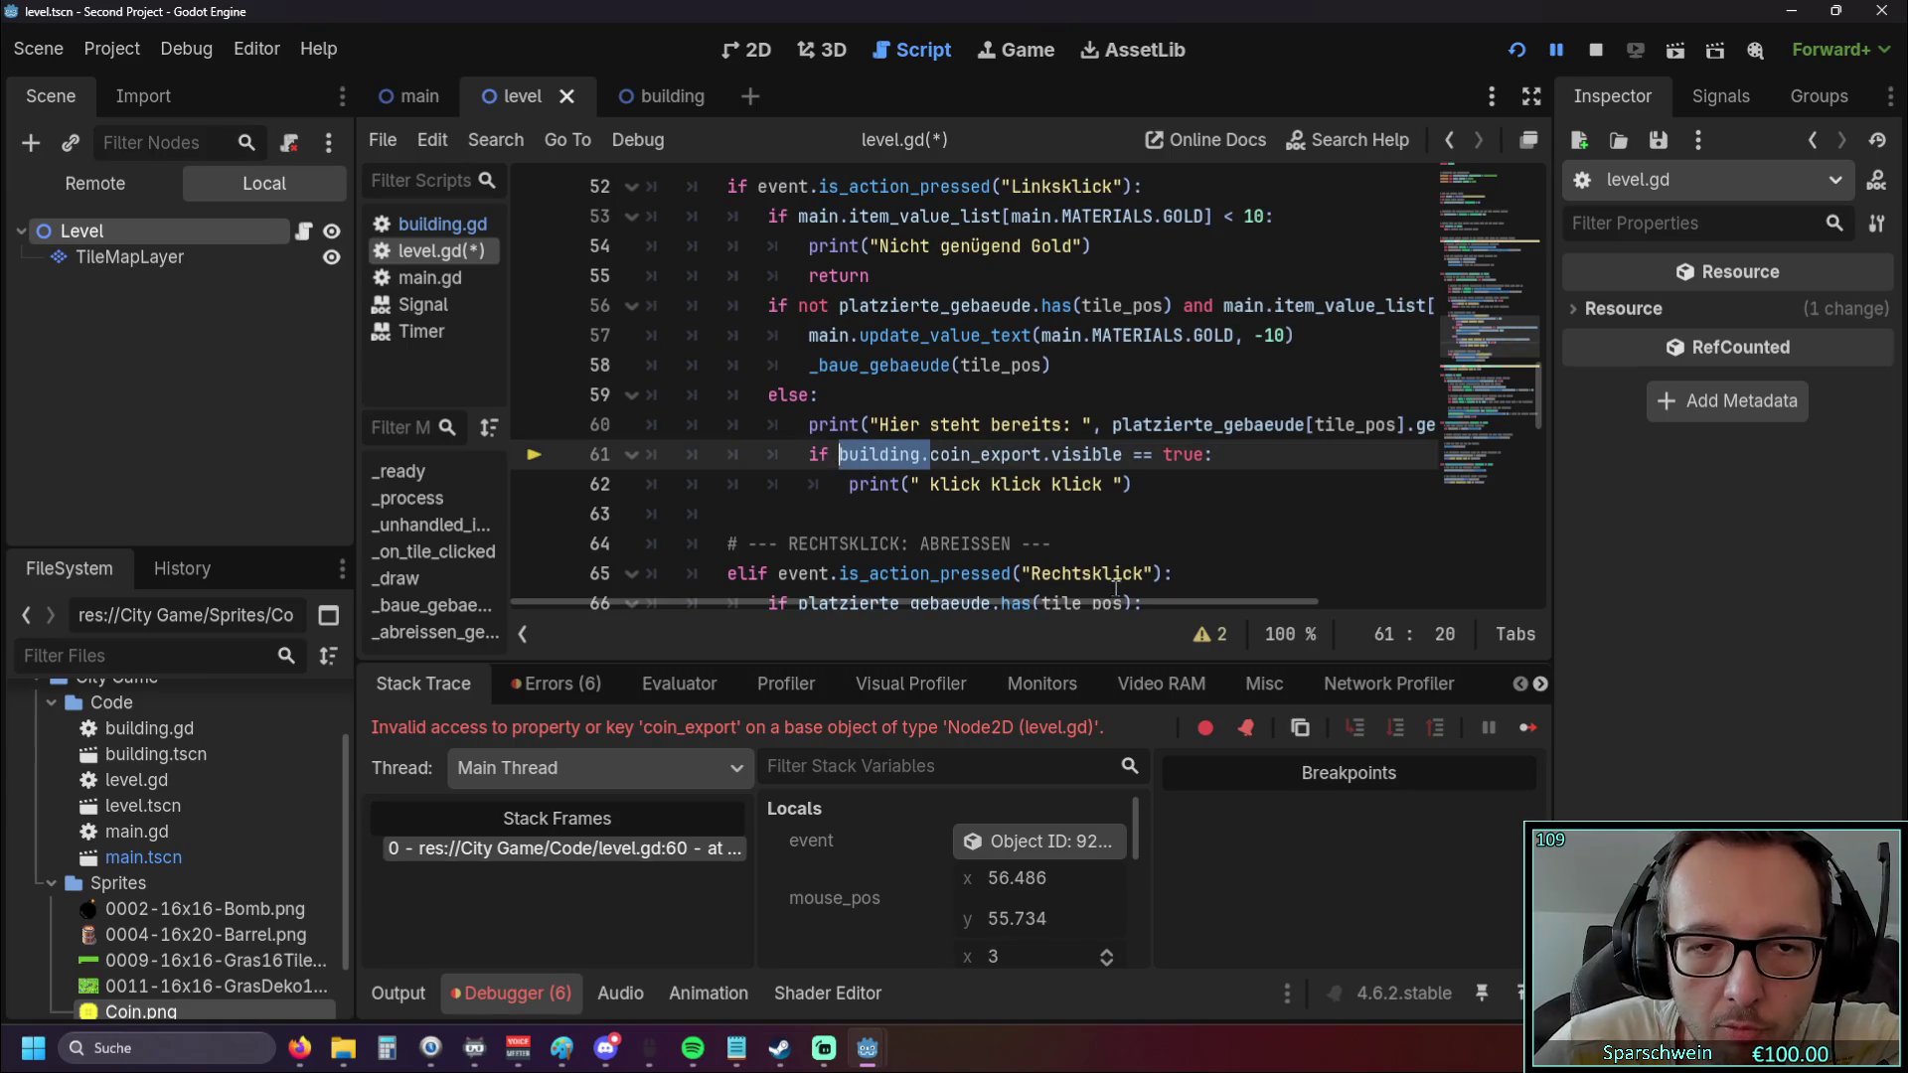
left_click(1008, 508)
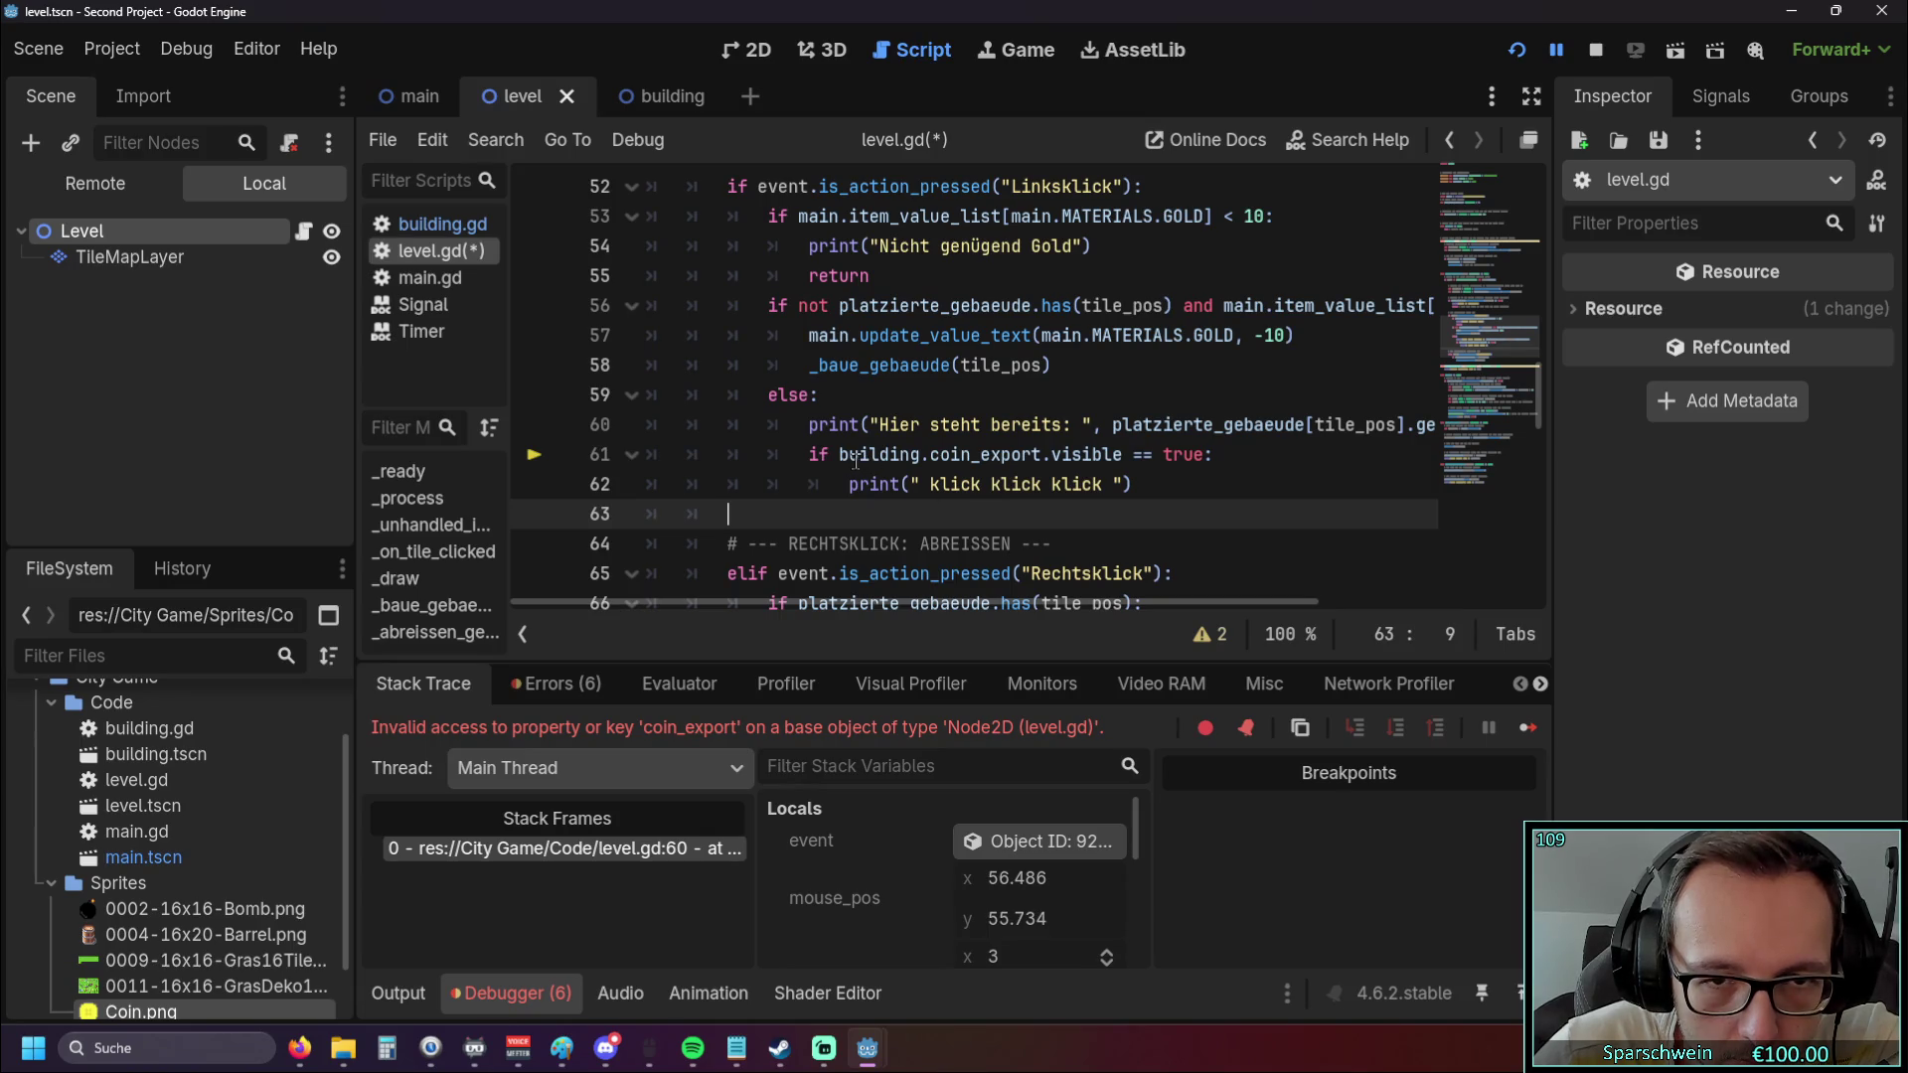
mouse_move(924, 455)
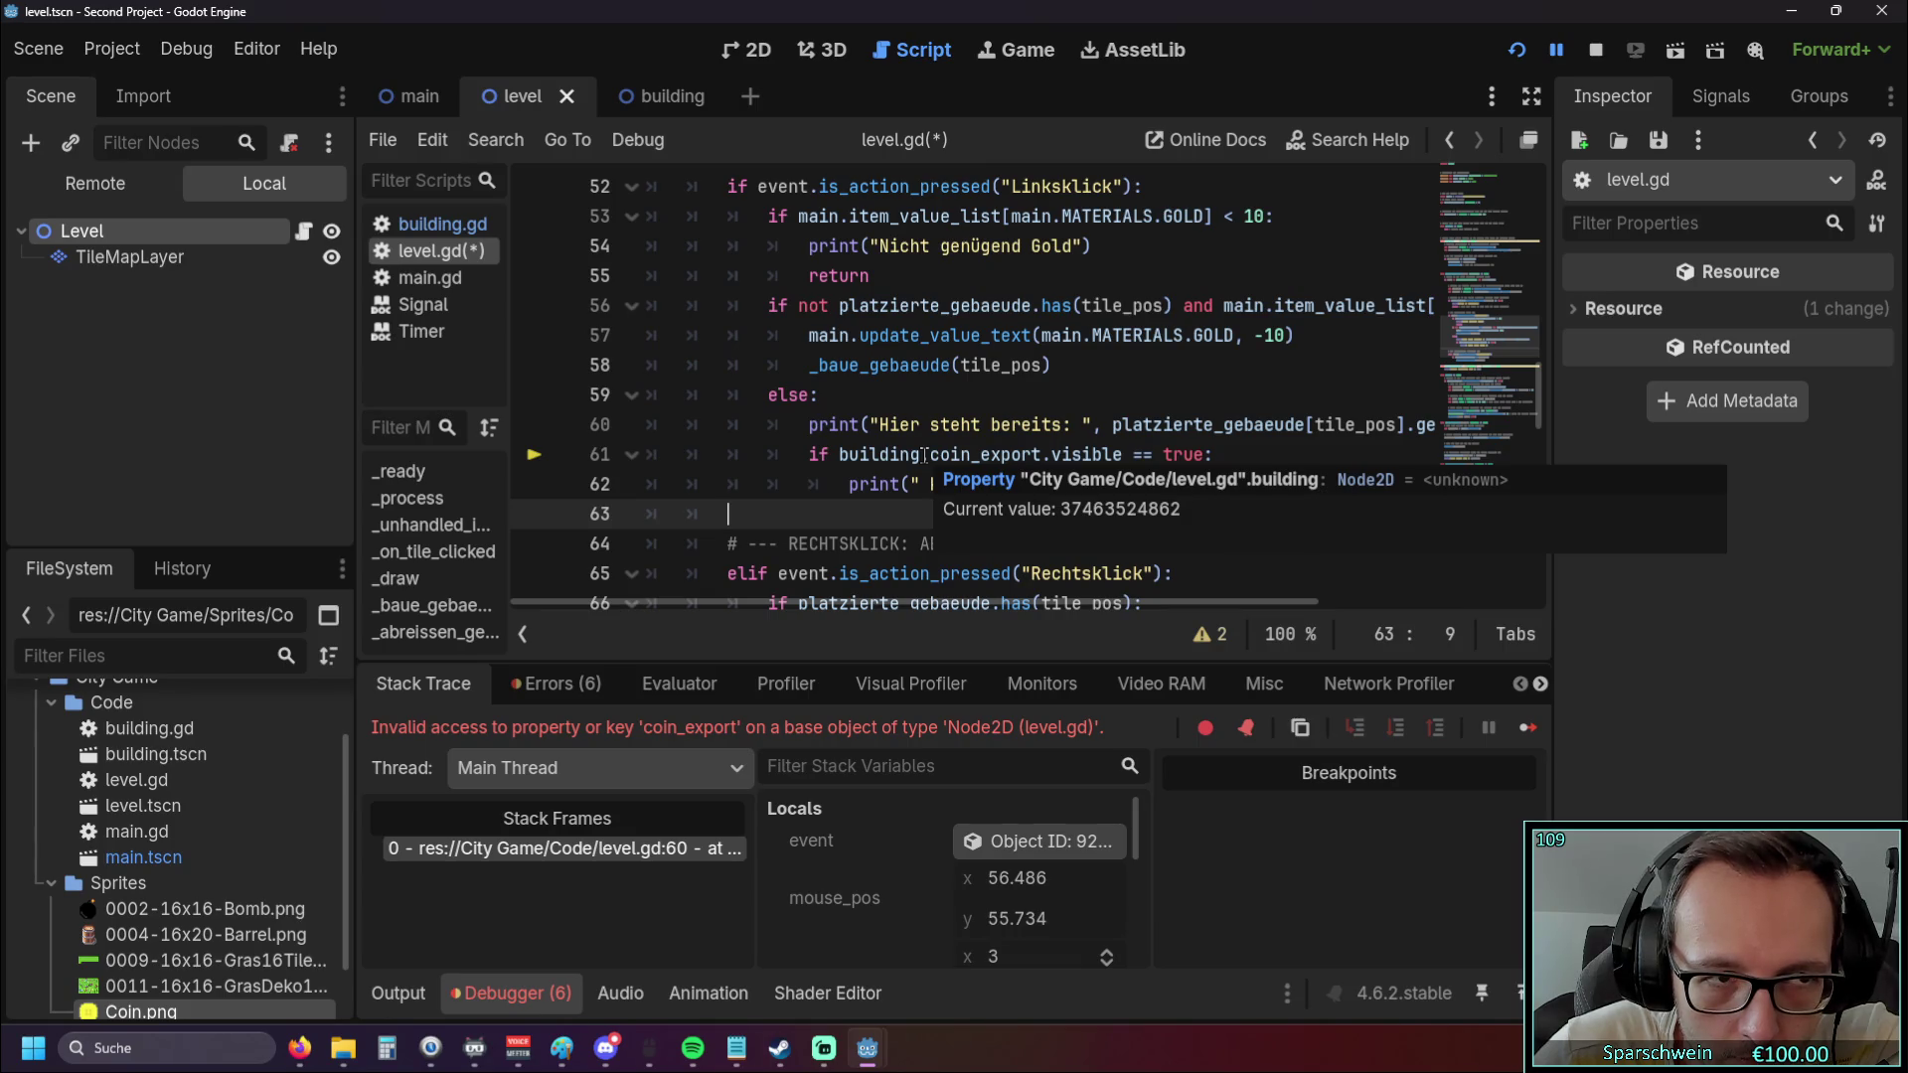
Show the Building scene and delete the 'building.' prefix so line 61 checks coin_export.visible.
left_click(670, 99)
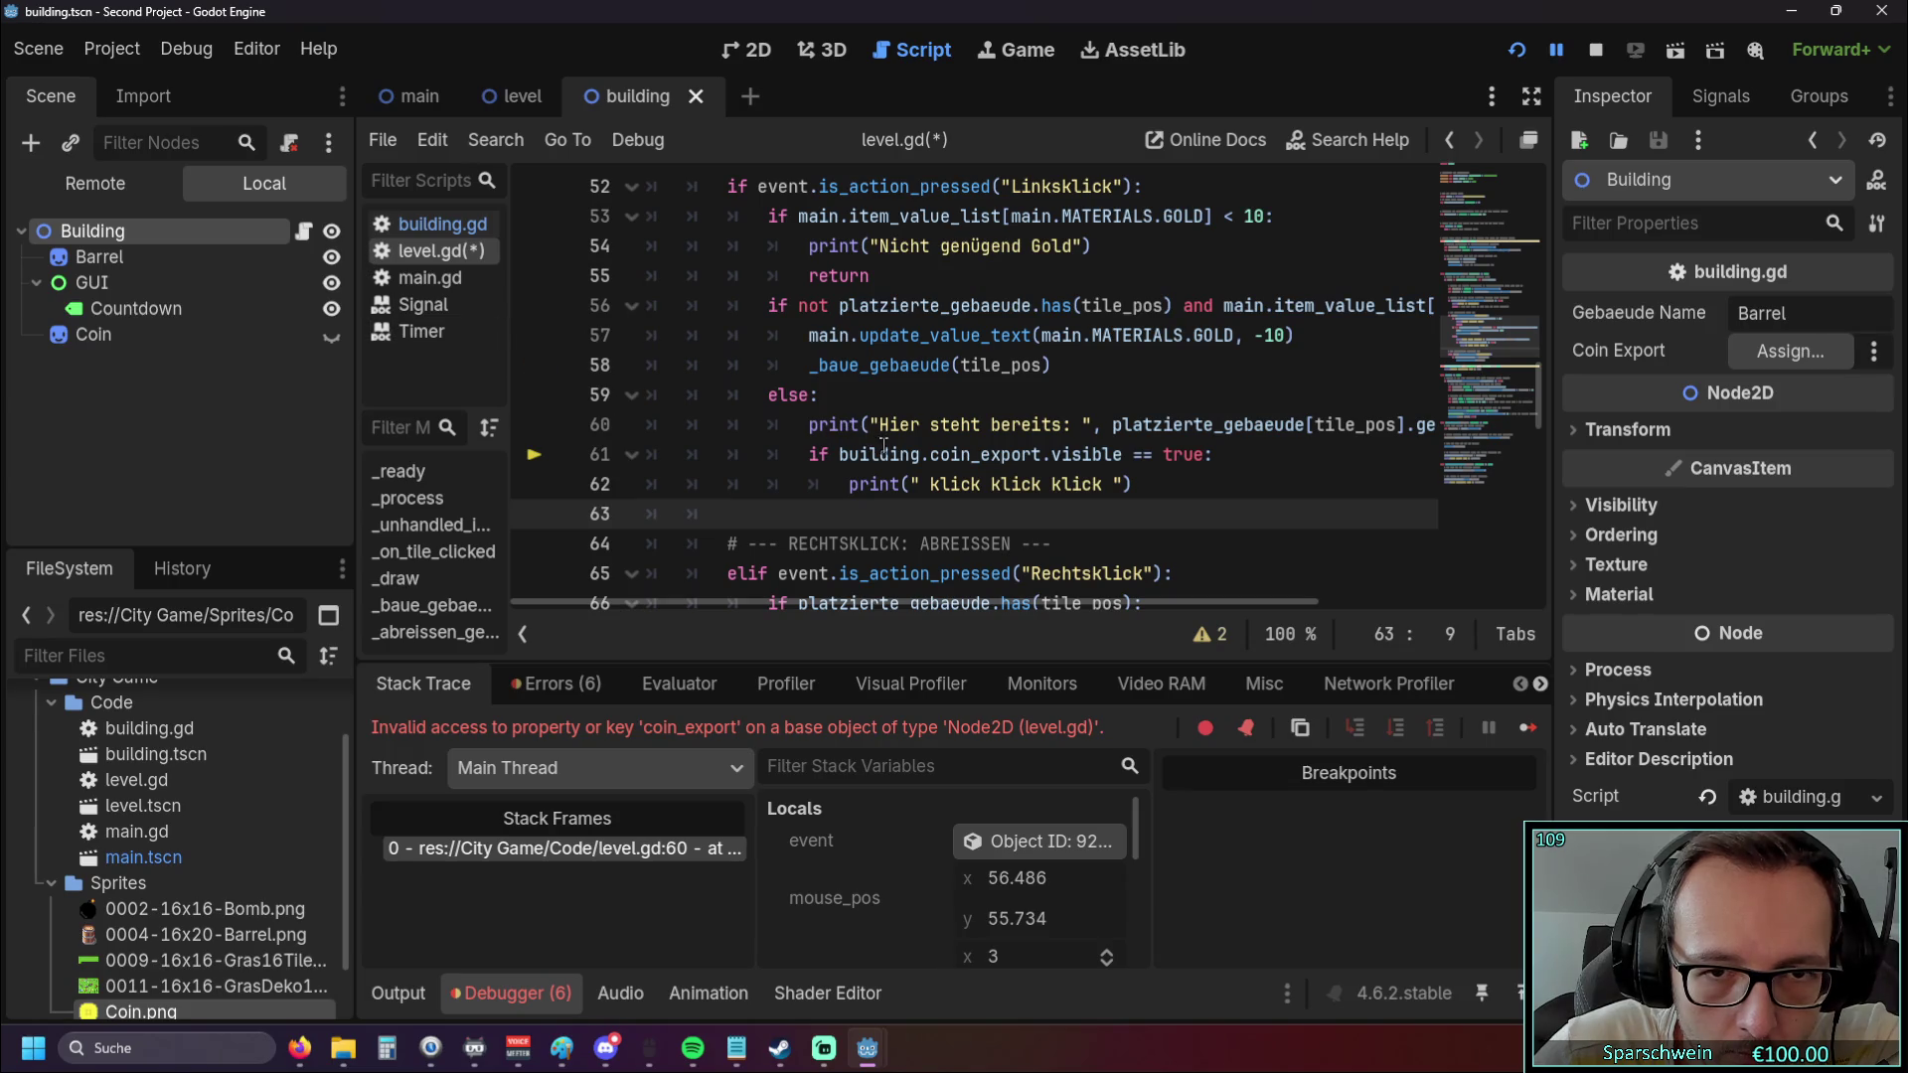
mouse_move(883, 447)
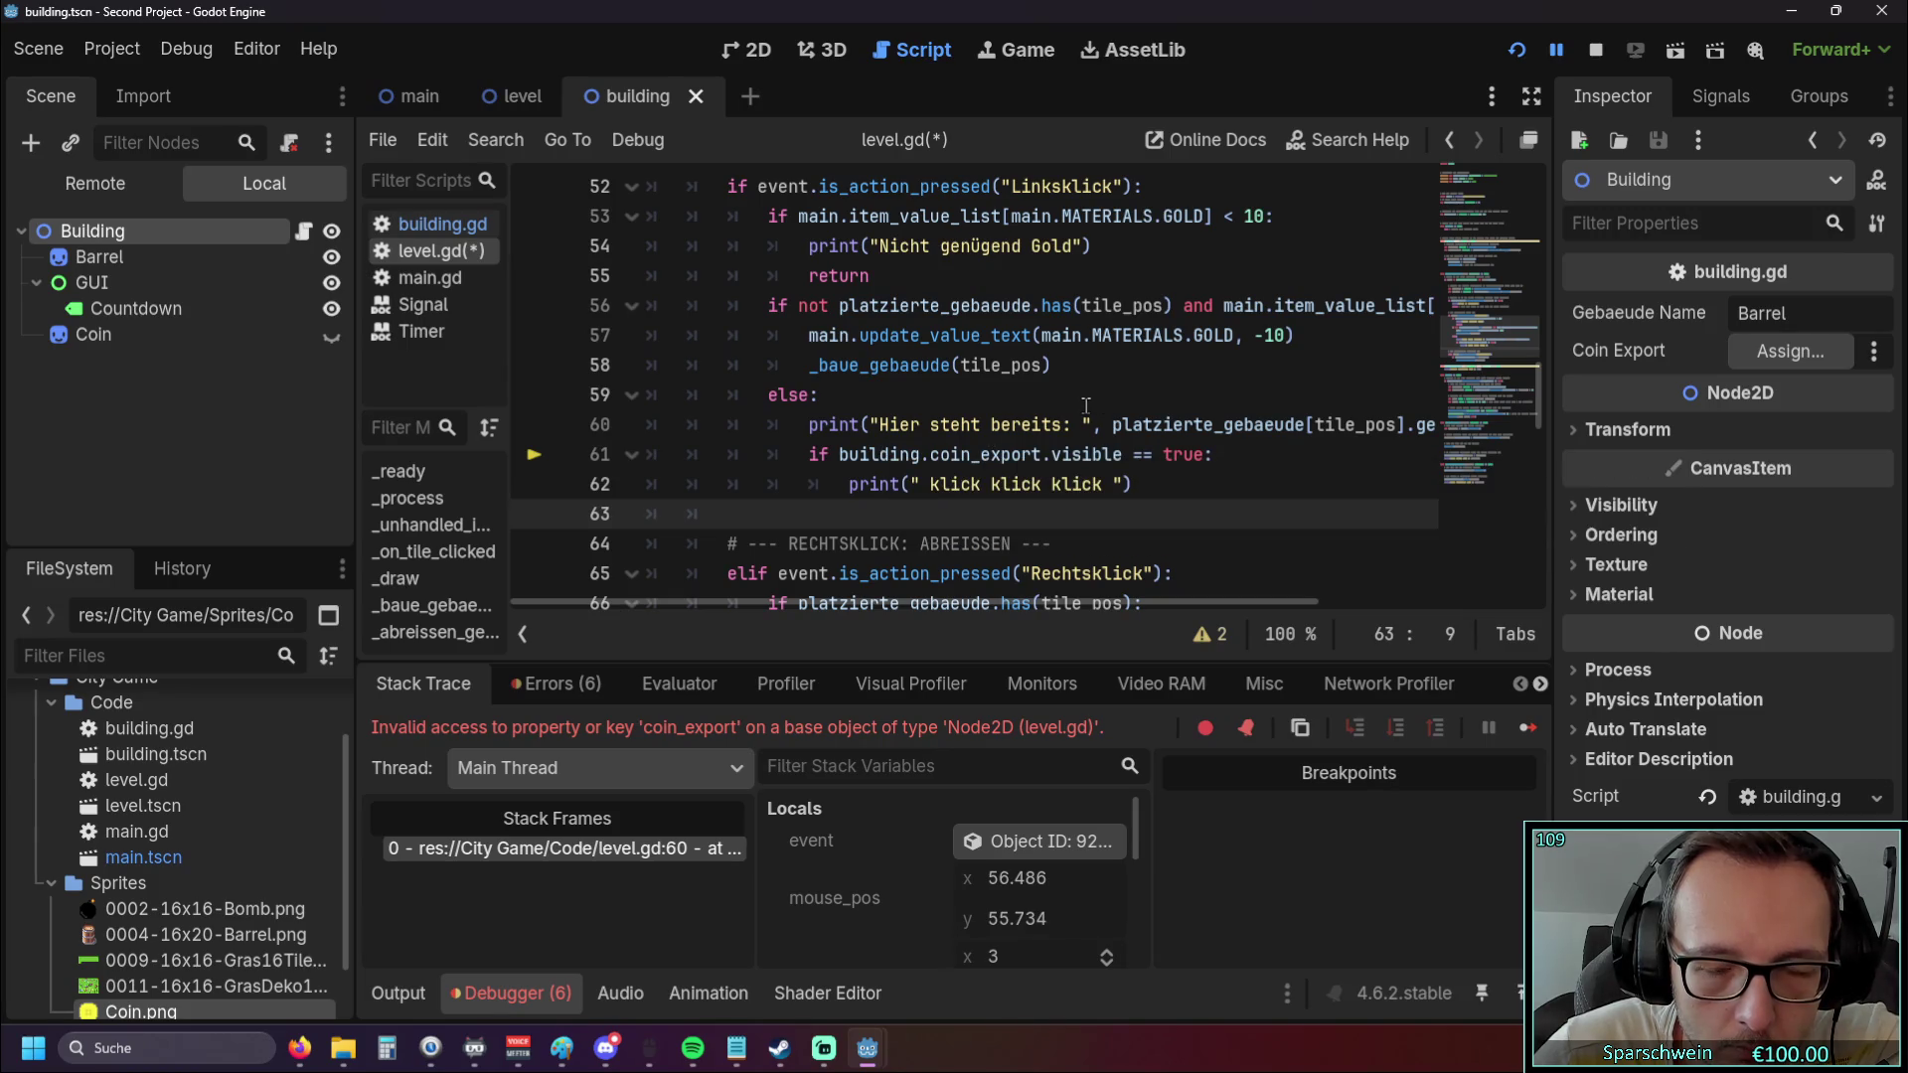
left_click_drag(929, 454, 838, 454)
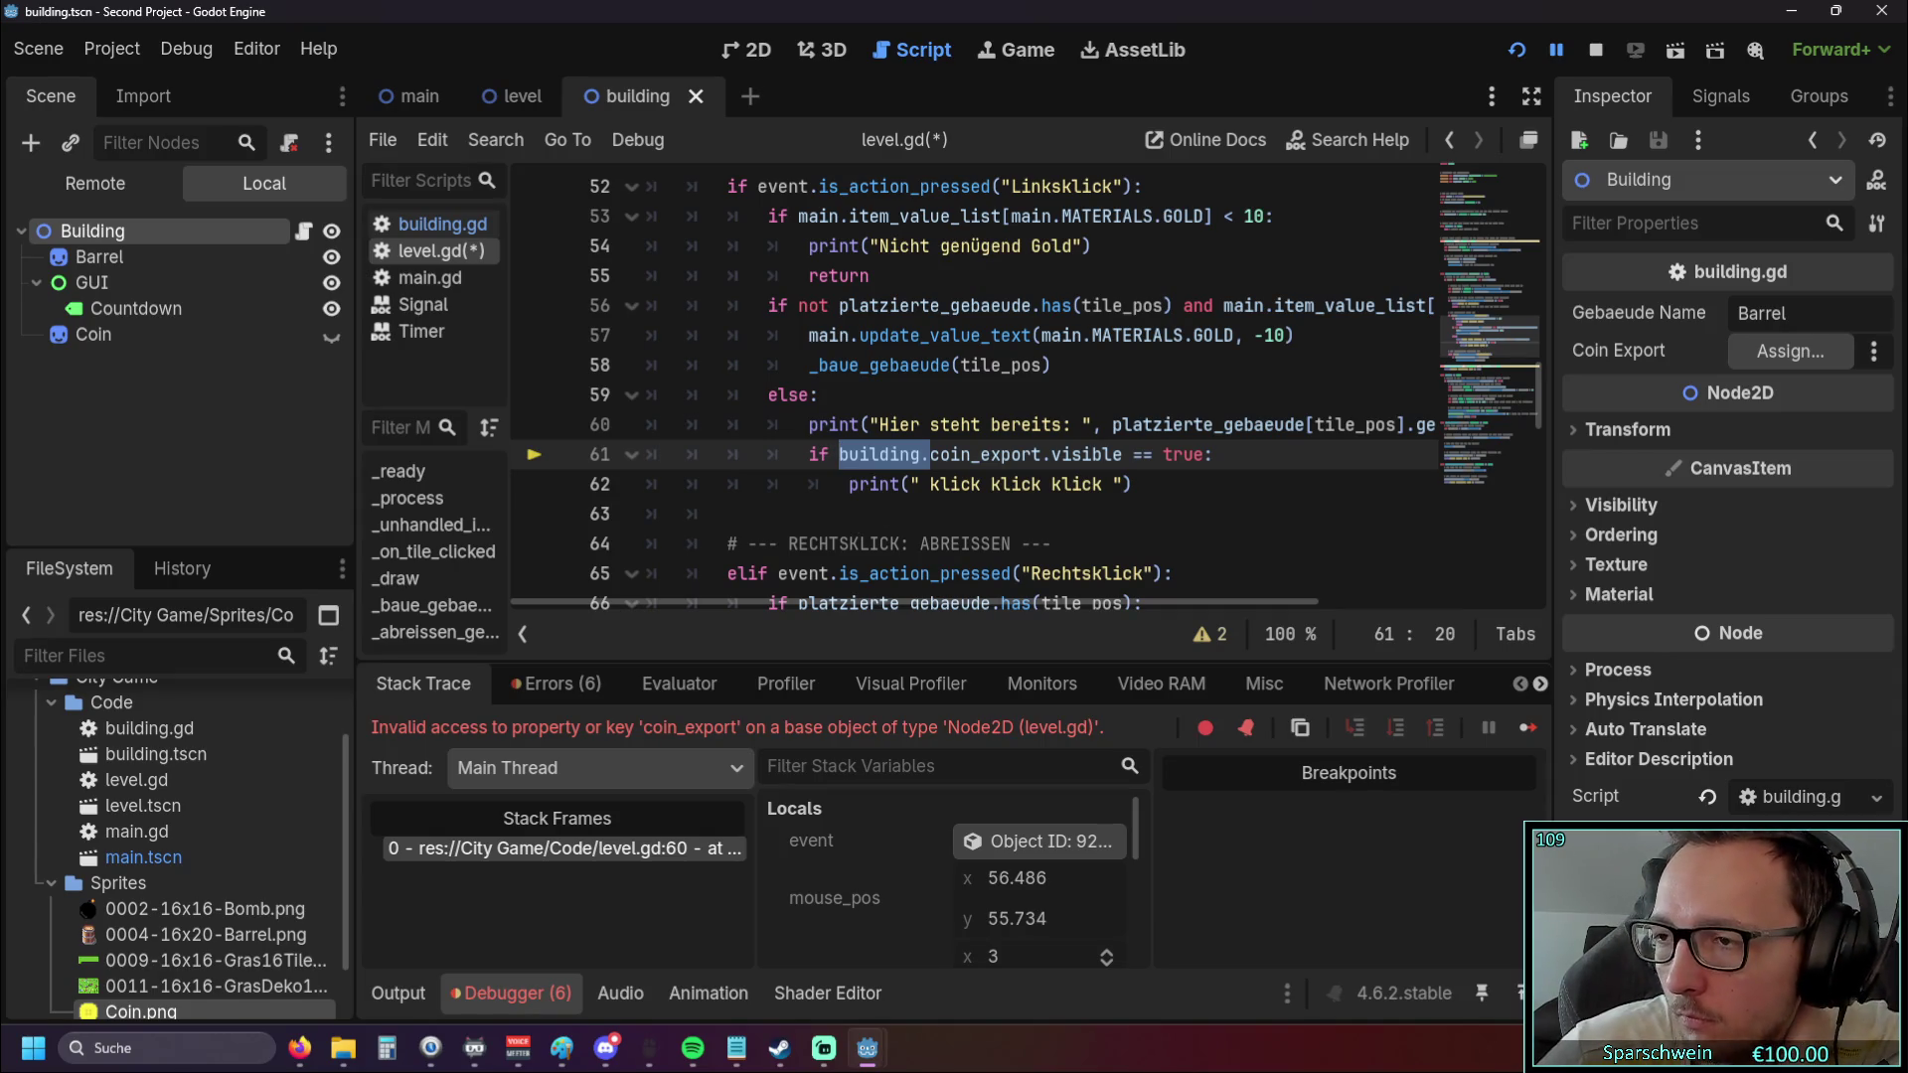
key("alt+Tab")
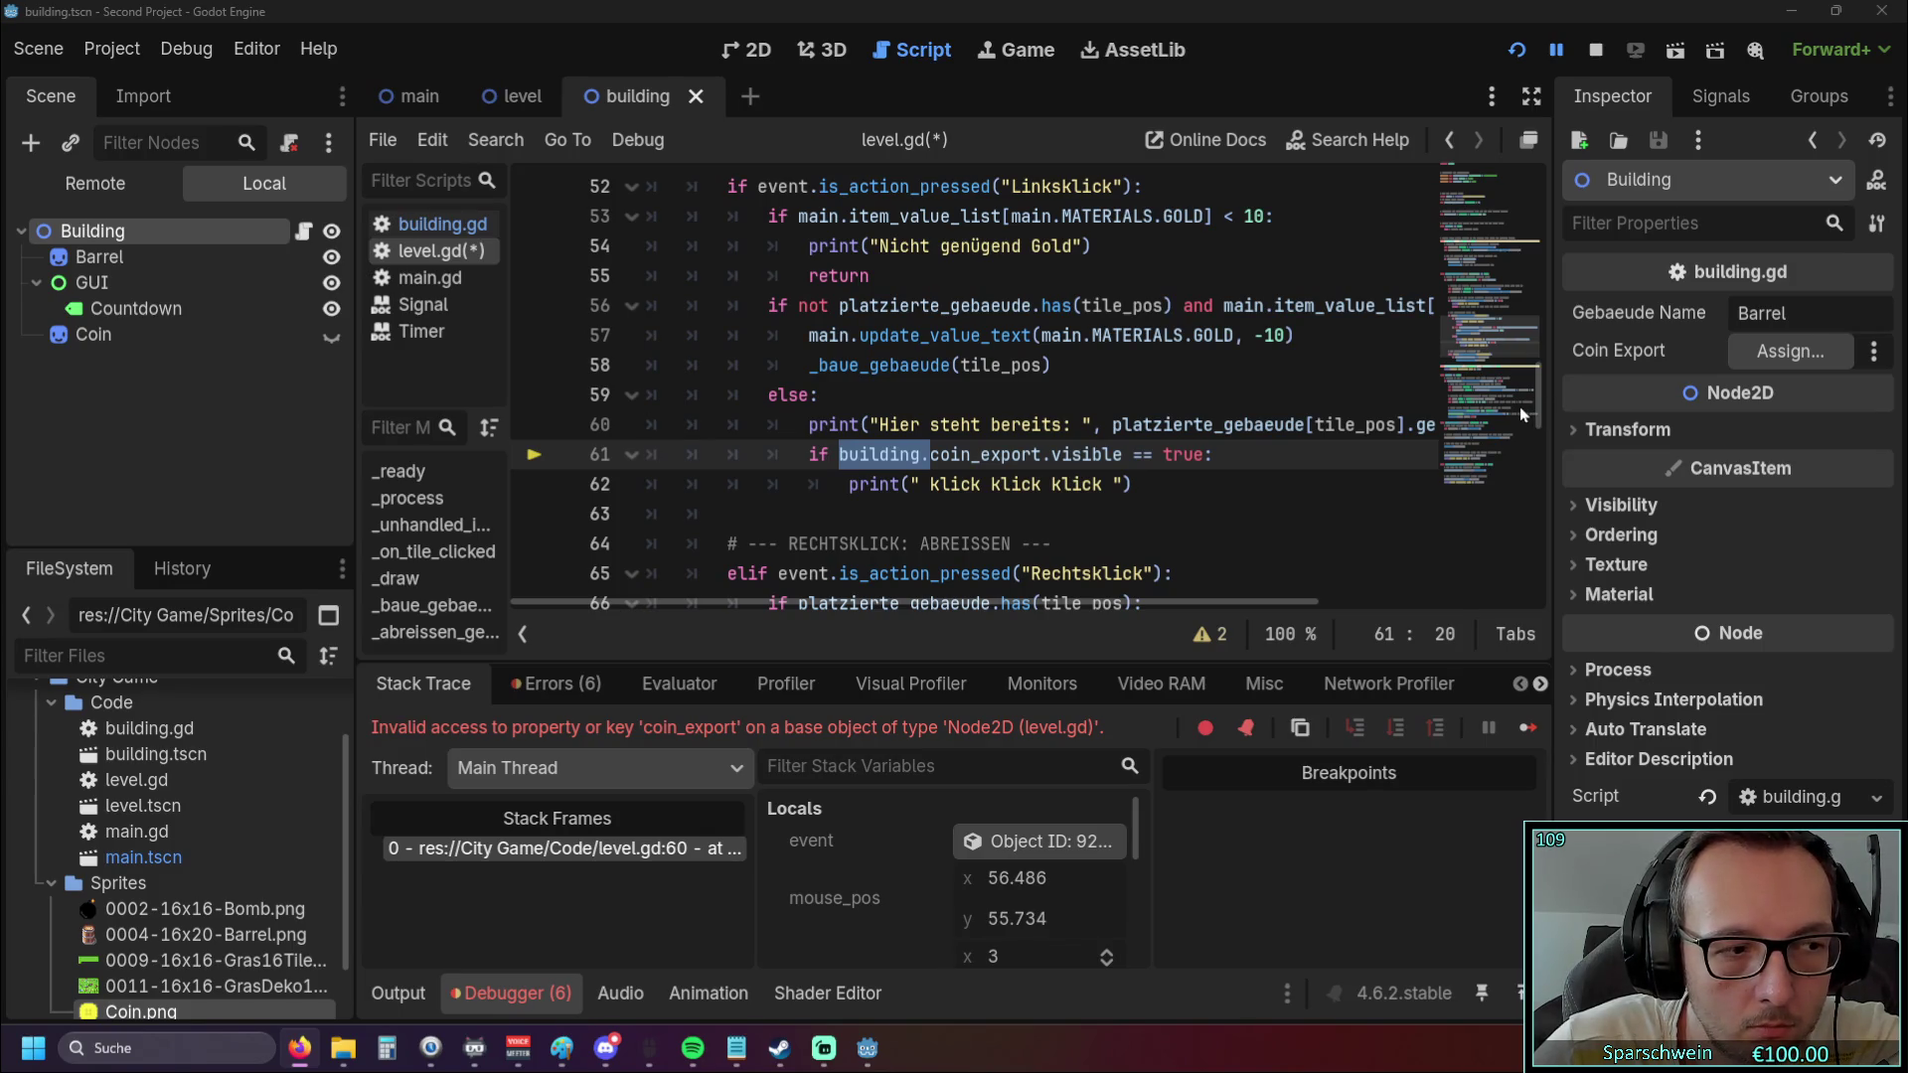
left_click(1038, 484)
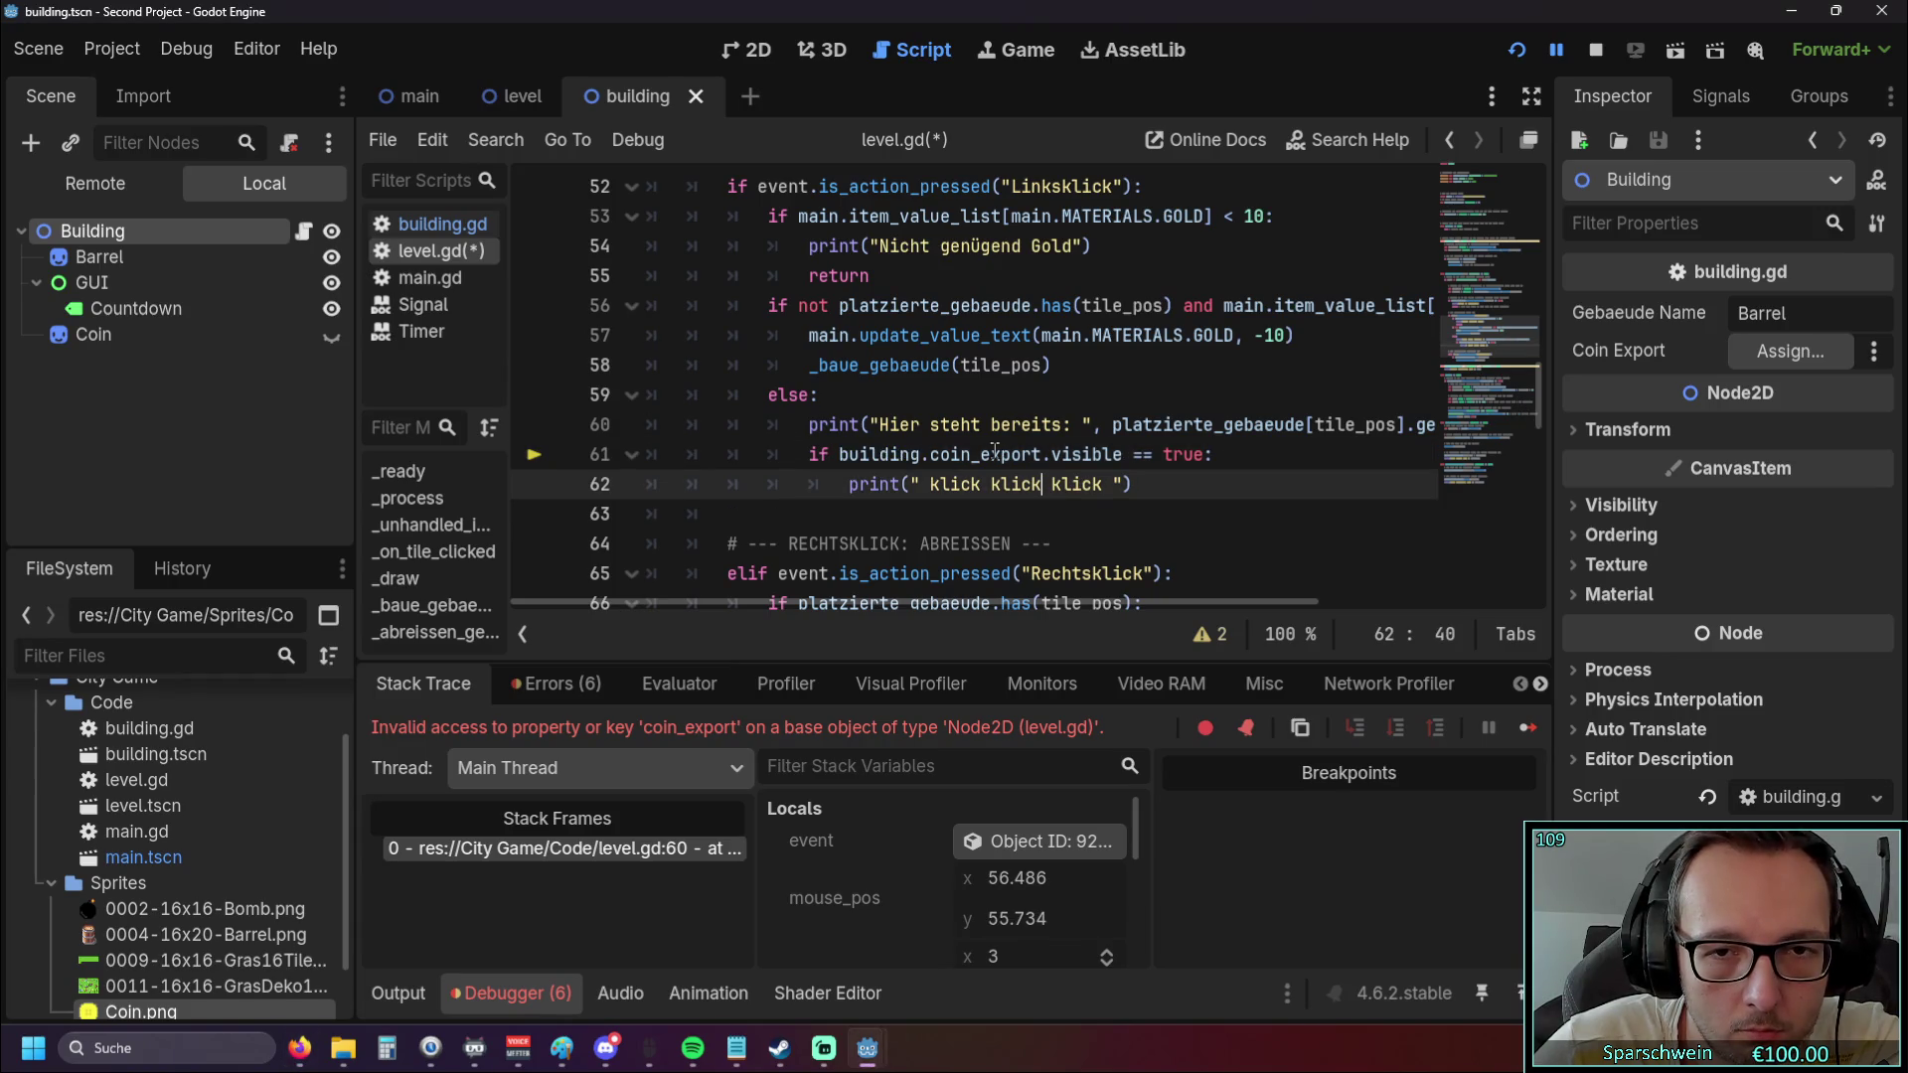
left_click(994, 453)
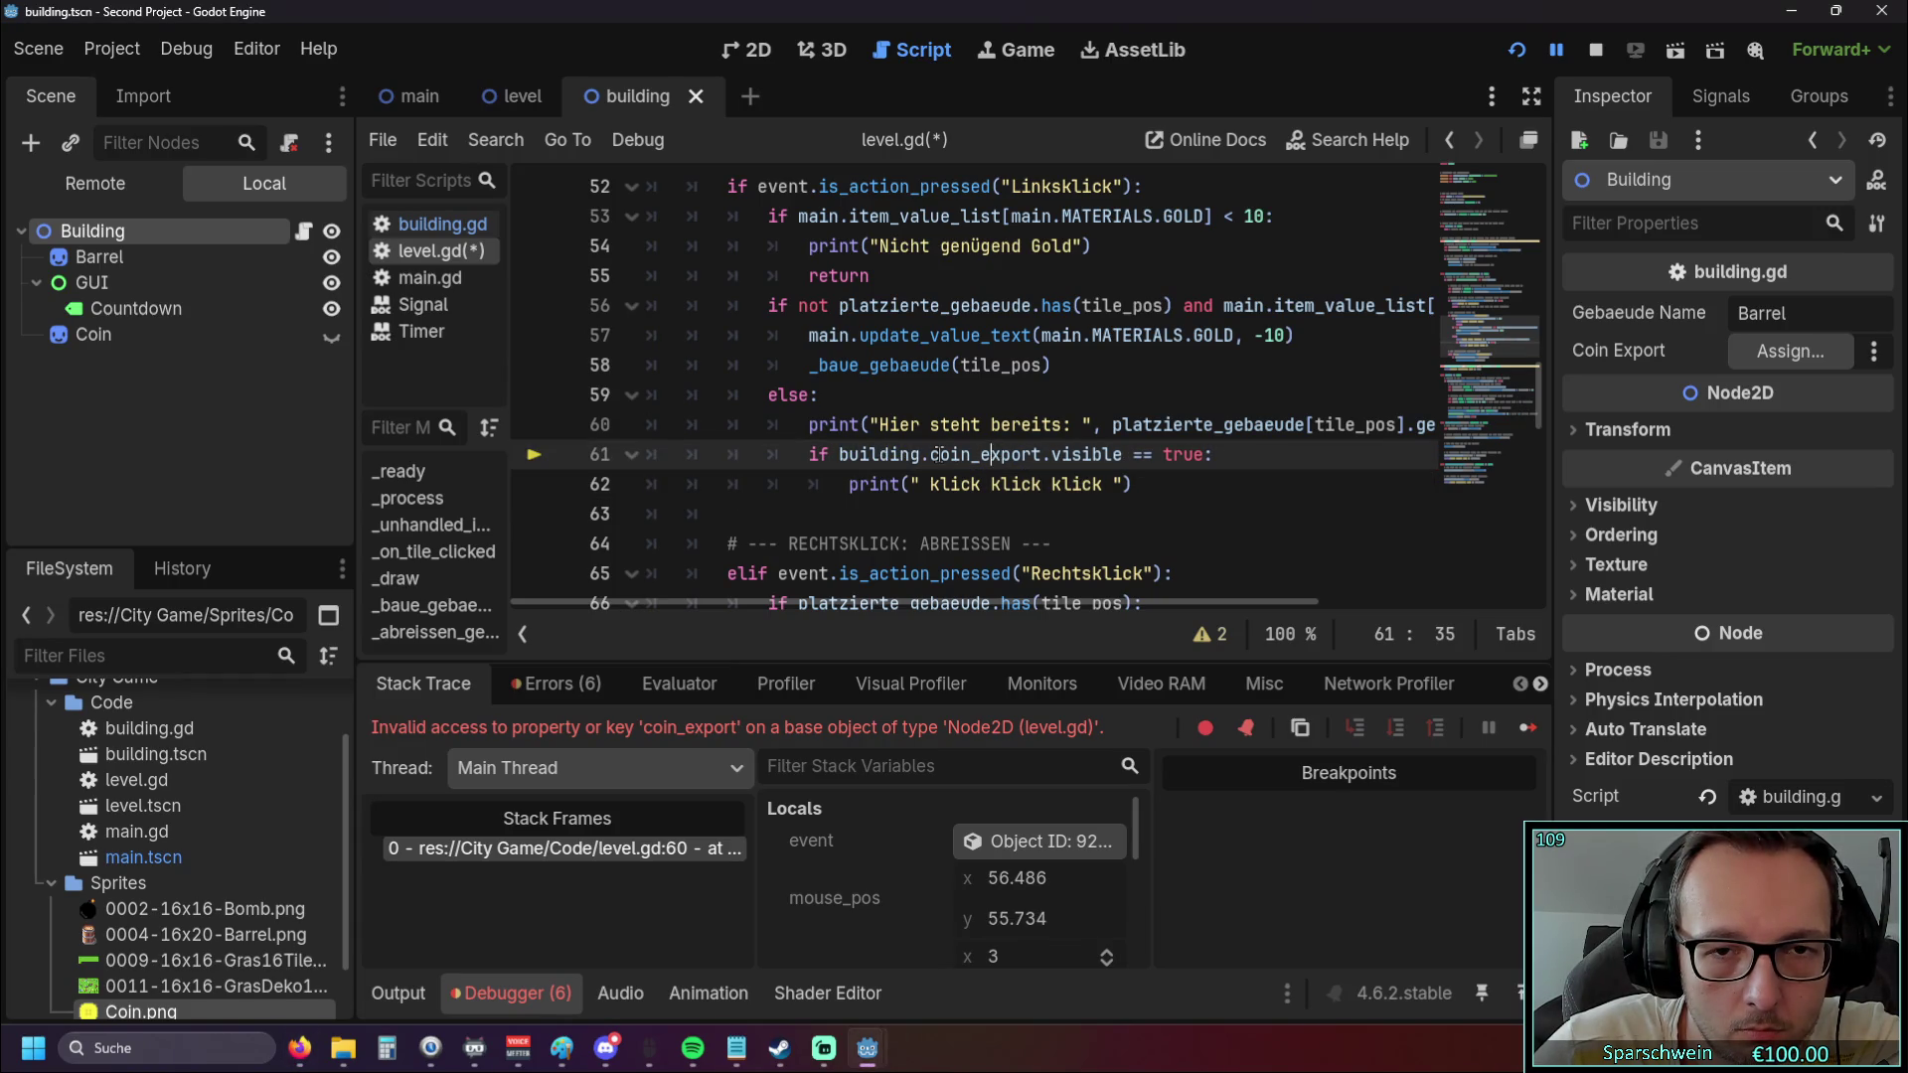
double_click(982, 455)
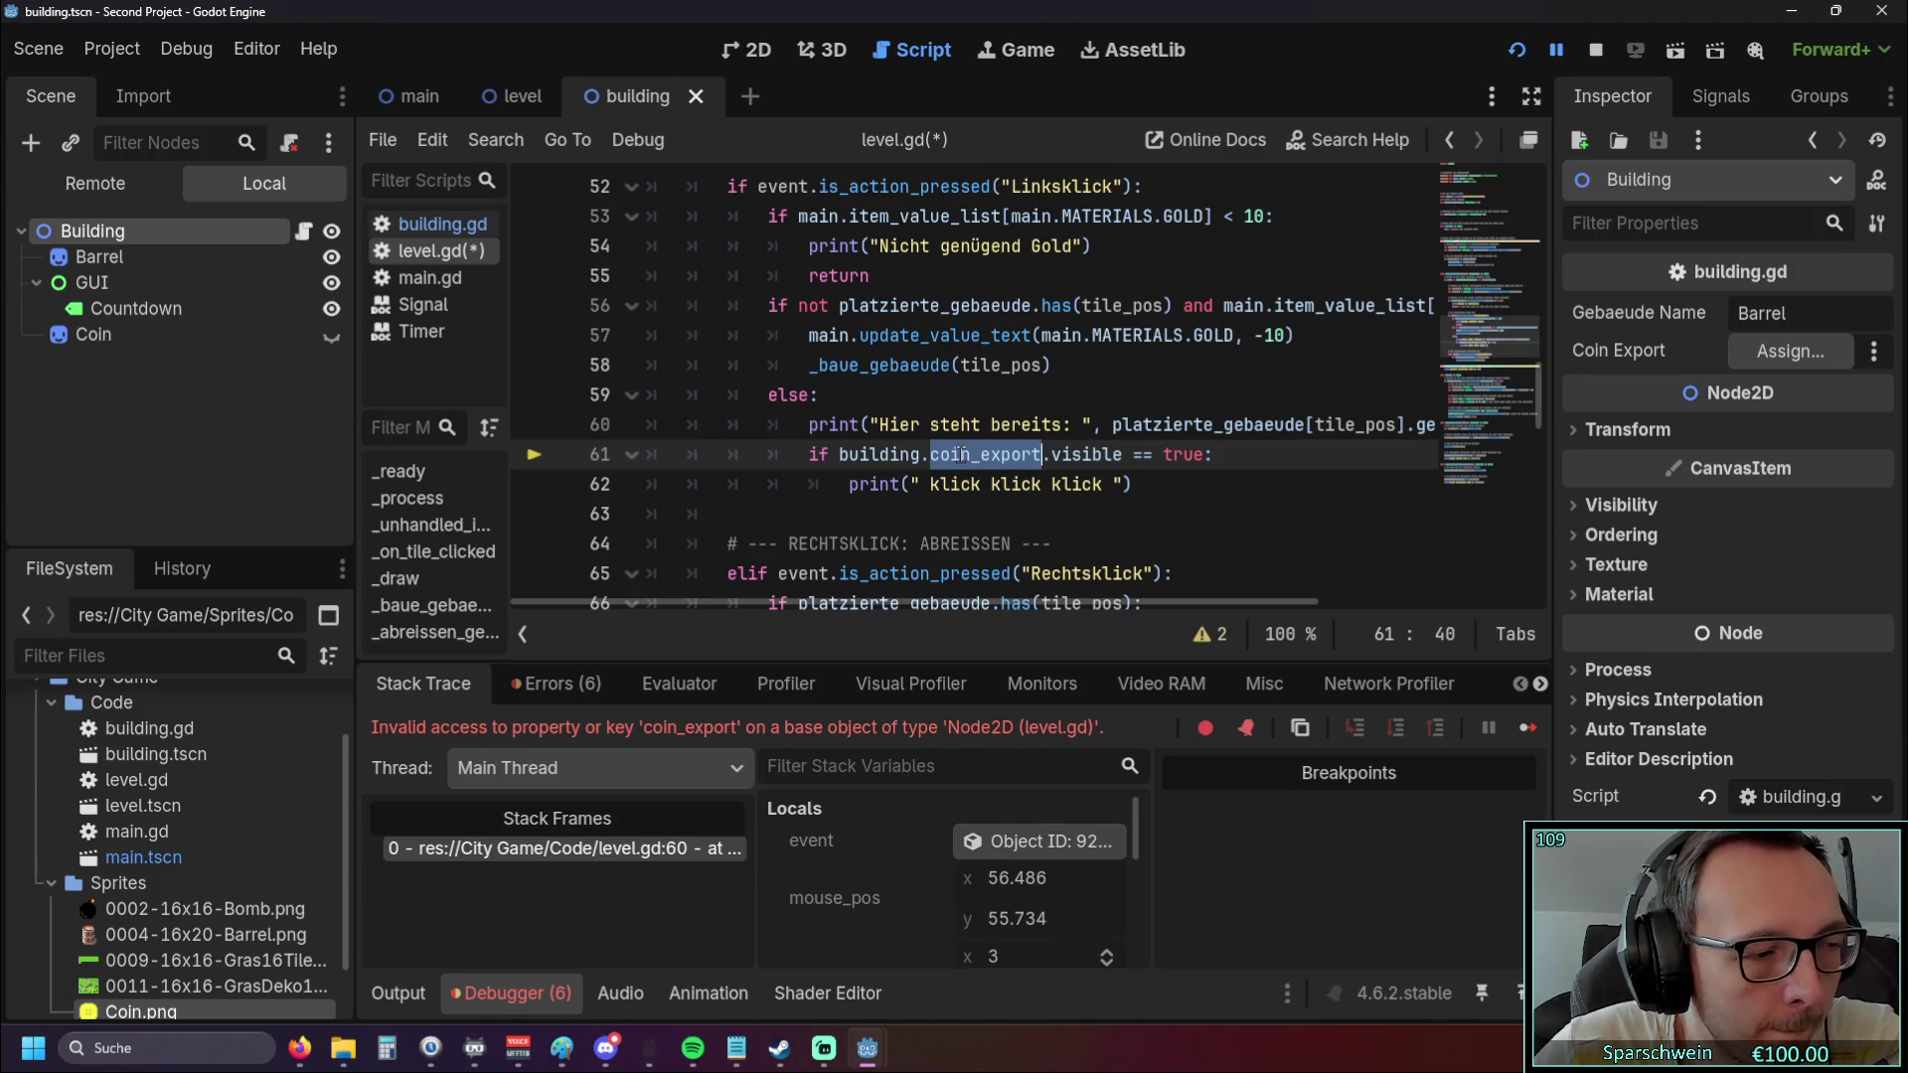
left_click_drag(930, 454, 836, 456)
key("BackSpace")
key("Down")
key("Down")
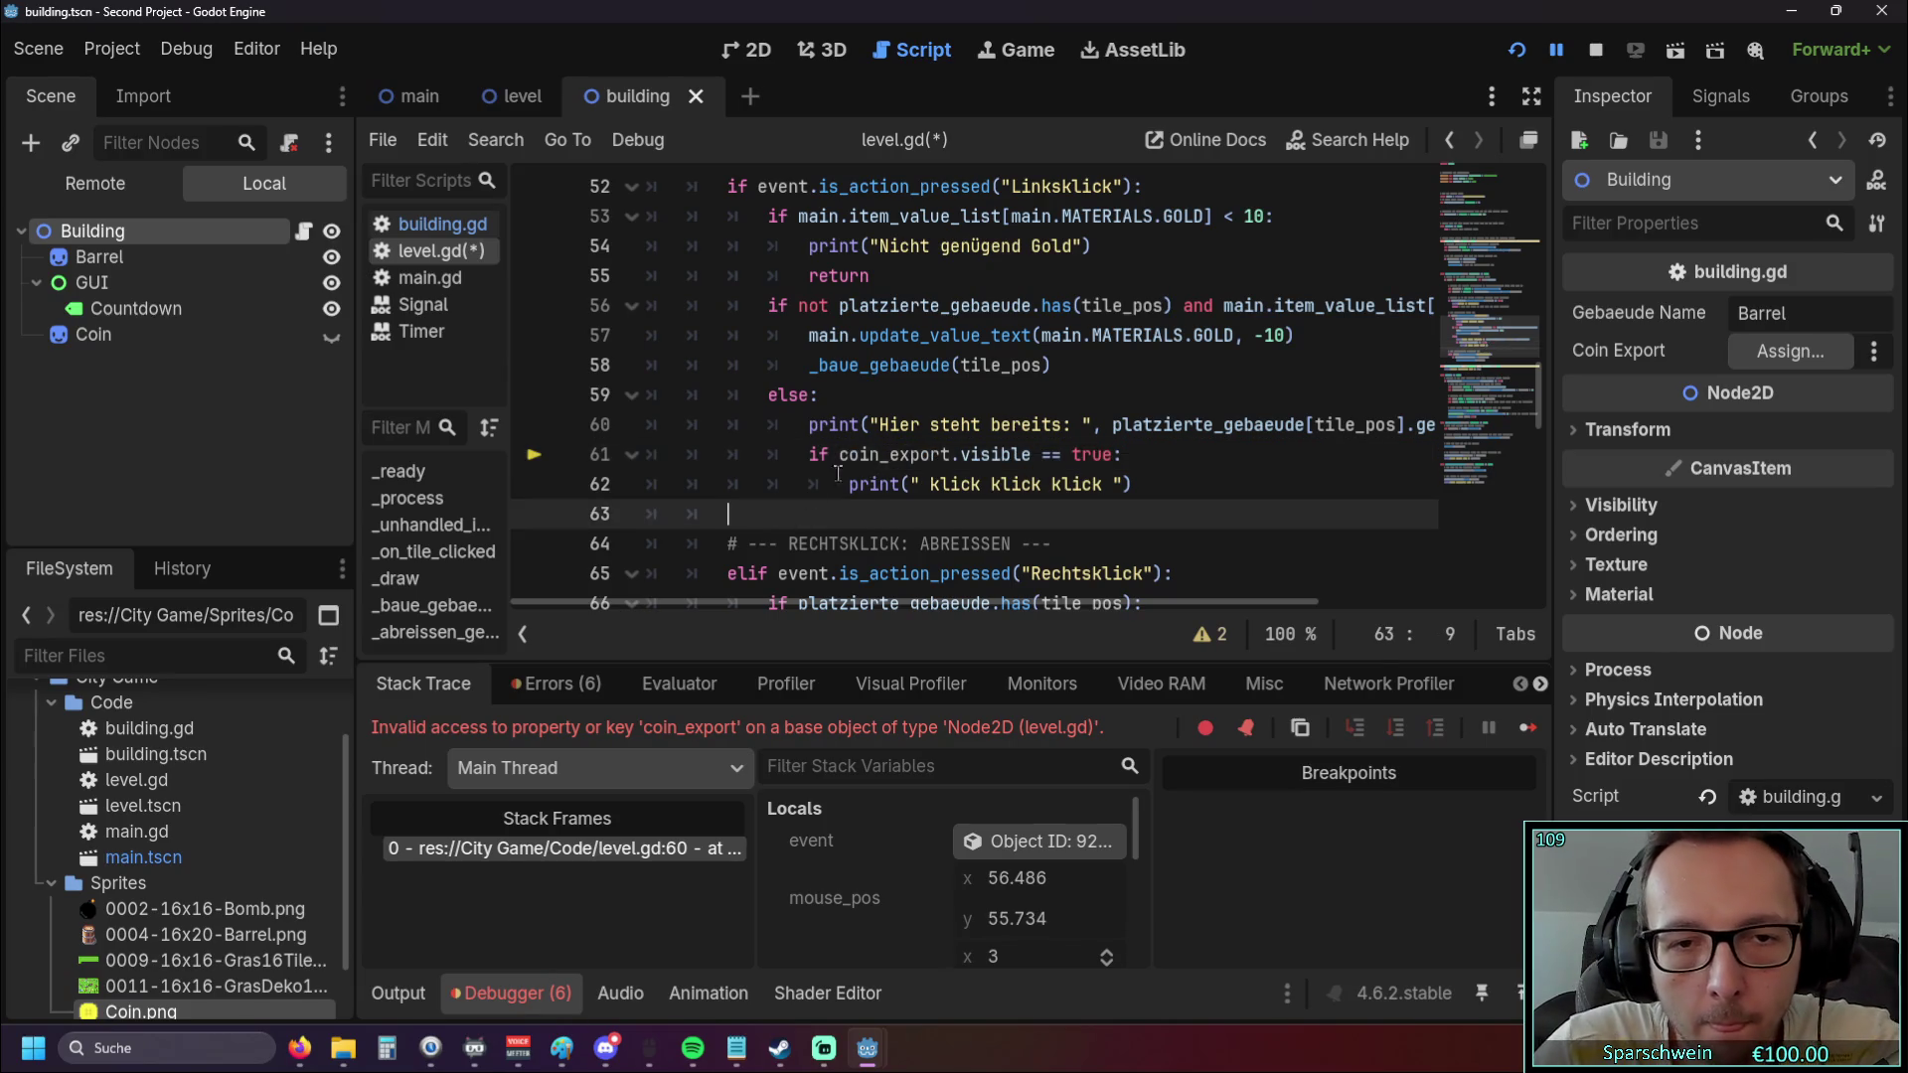